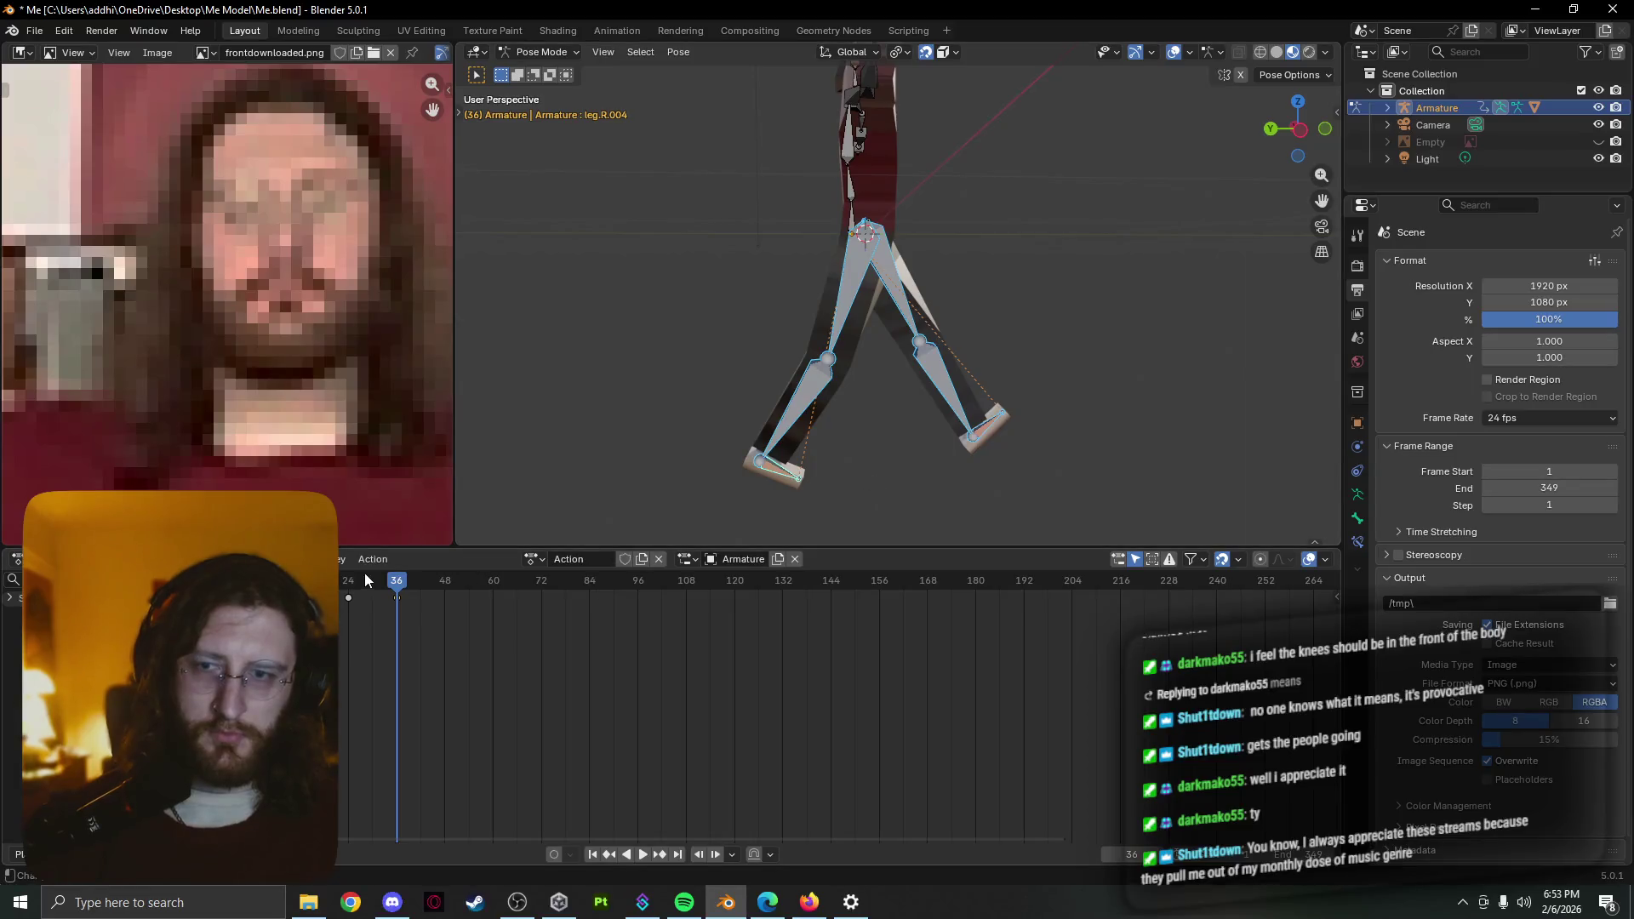
Play the leg walk cycle from frame 1, scrub back around frame 35 and stop near frame 11
key(shift+Left)
key(space)
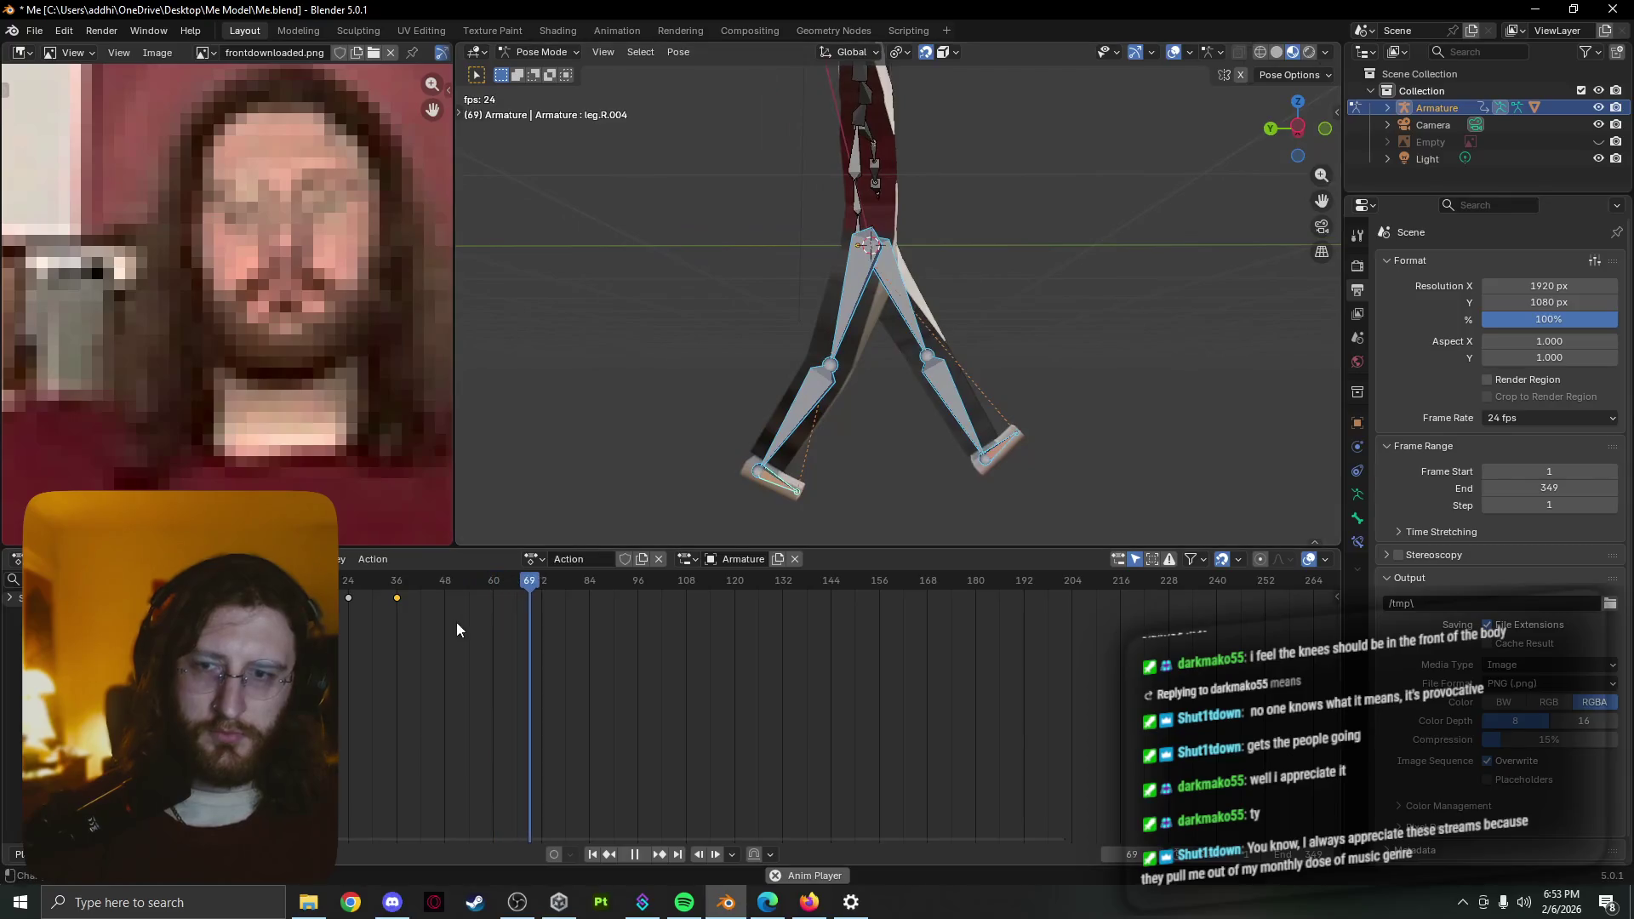
drag(396, 580, 281, 581)
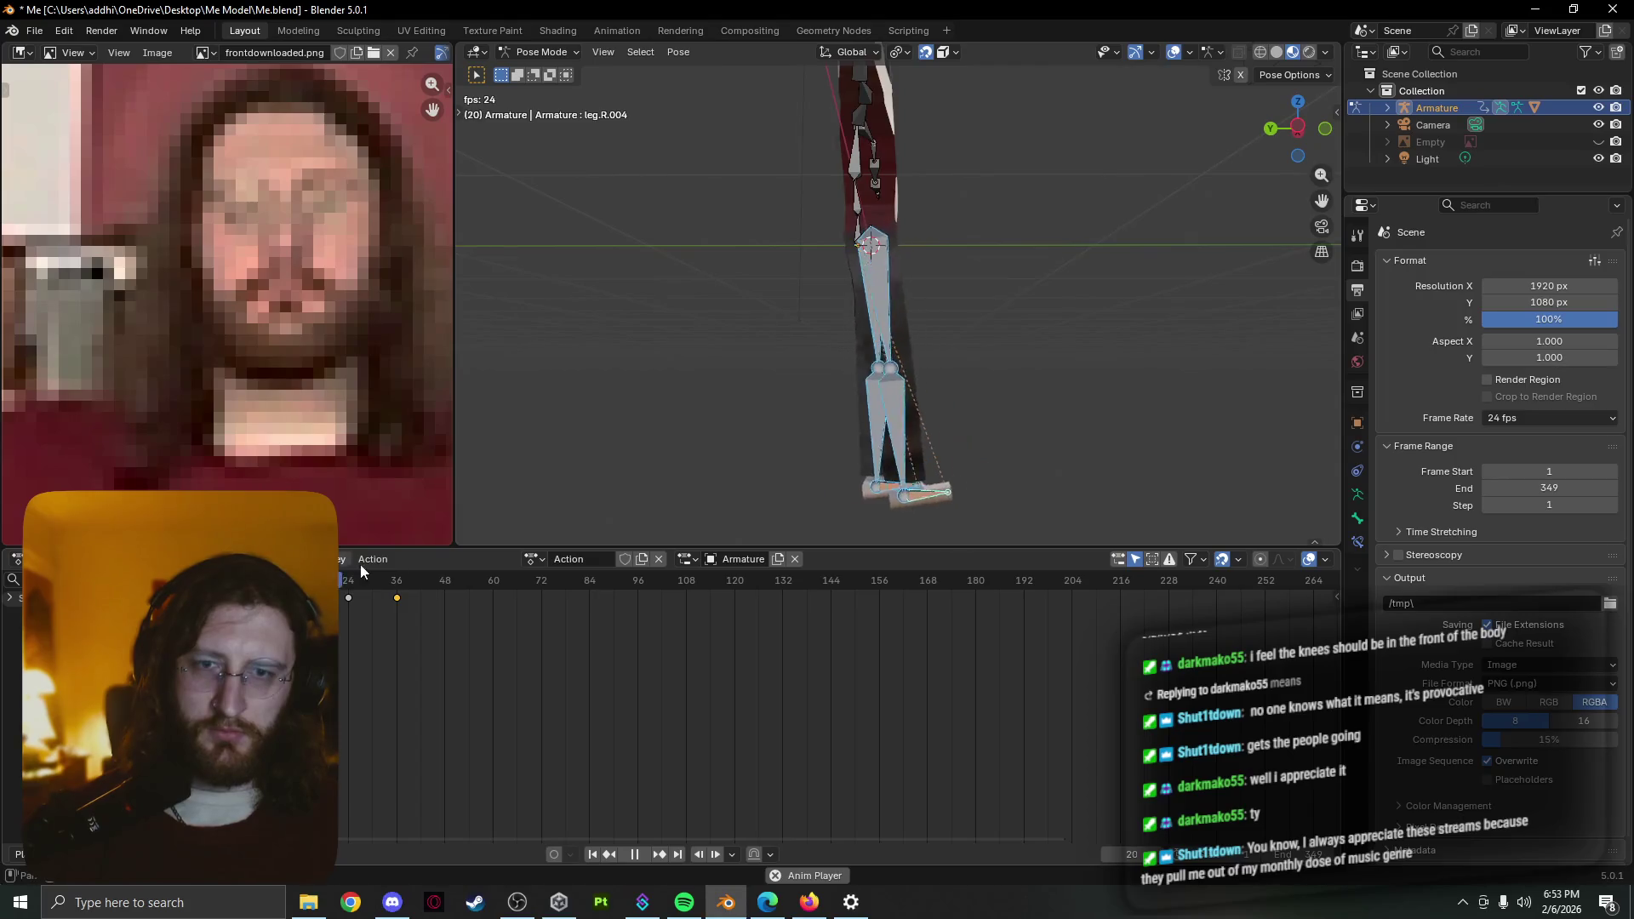
key(Escape)
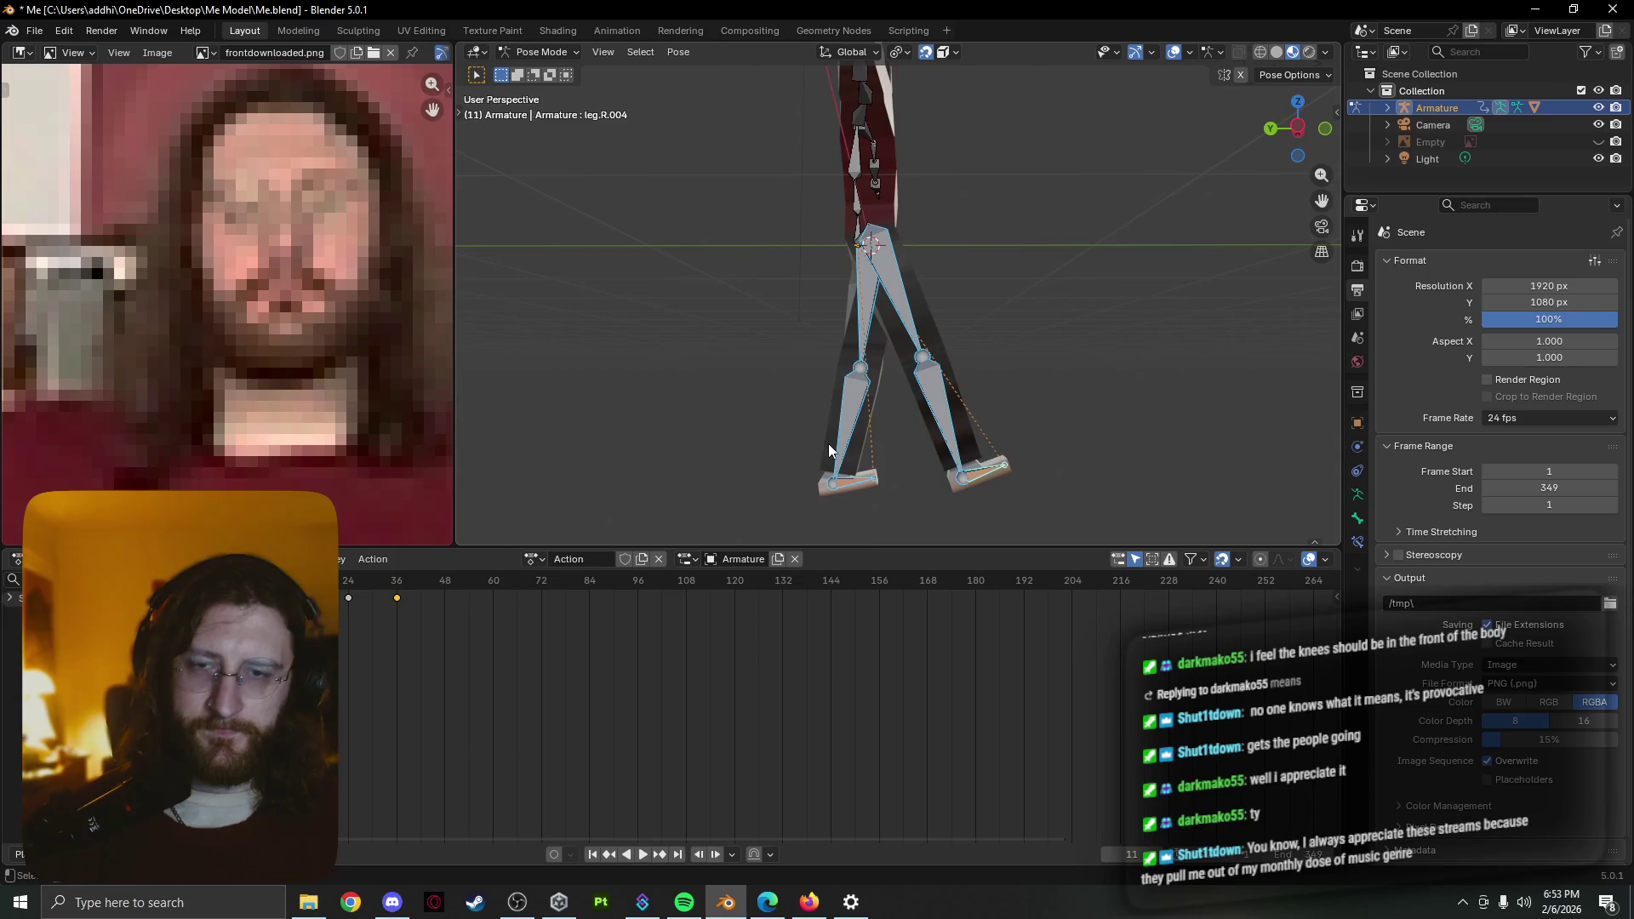
key(grave)
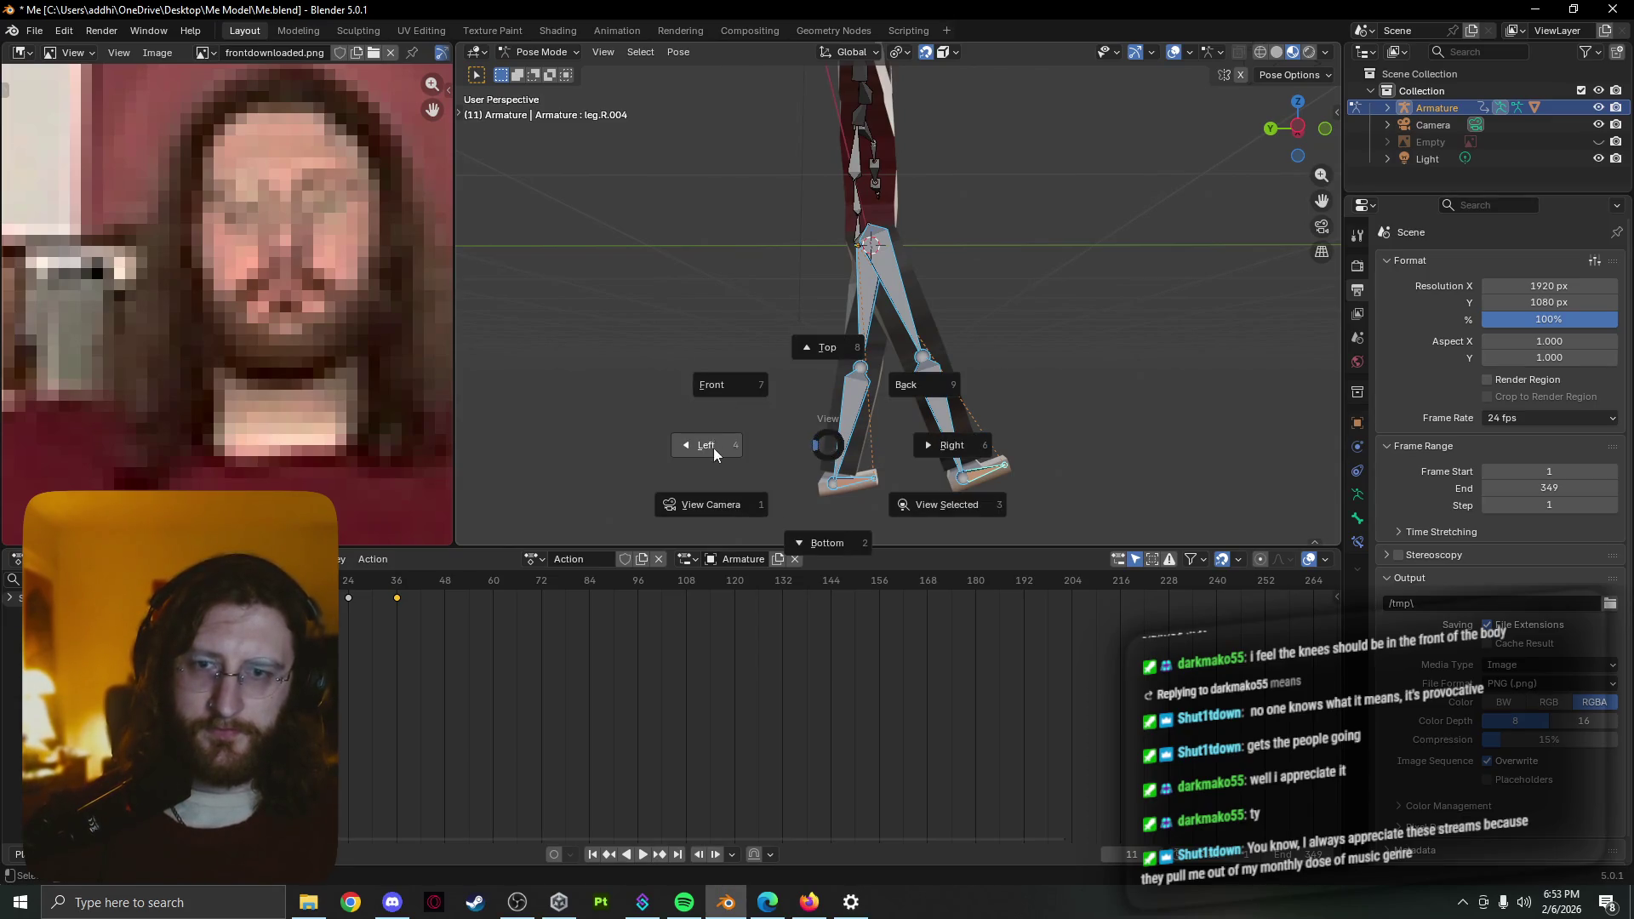
Switch to Left orthographic view, replay the stride and rest the playhead at frame 24
click(714, 449)
scroll(769, 472, up, 1)
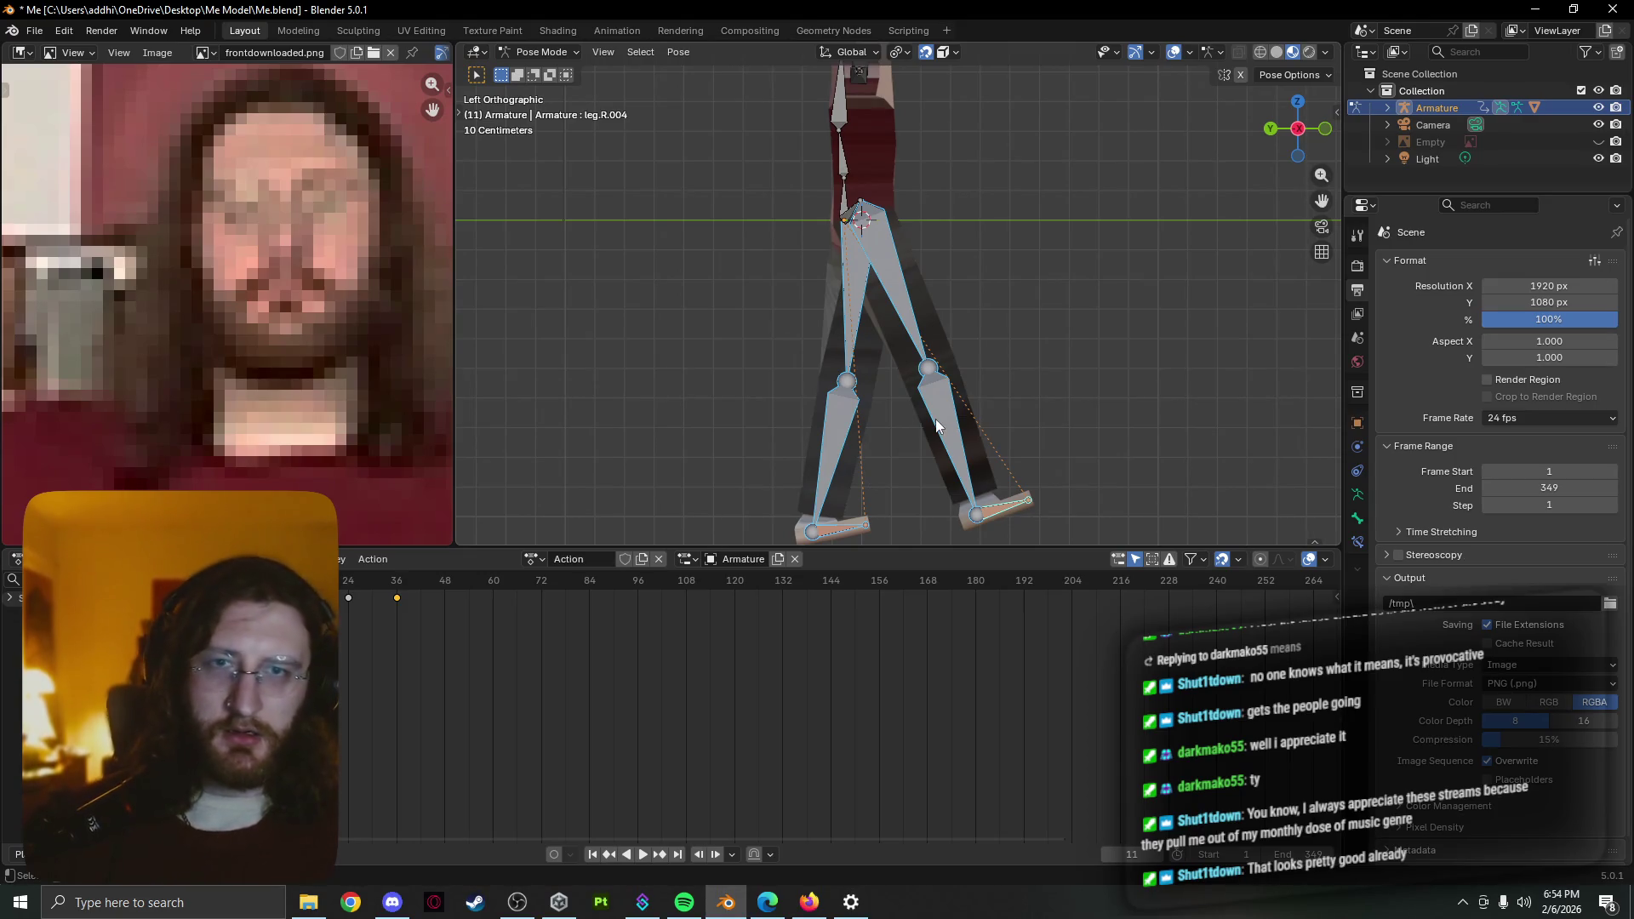
scroll(933, 421, up, 1)
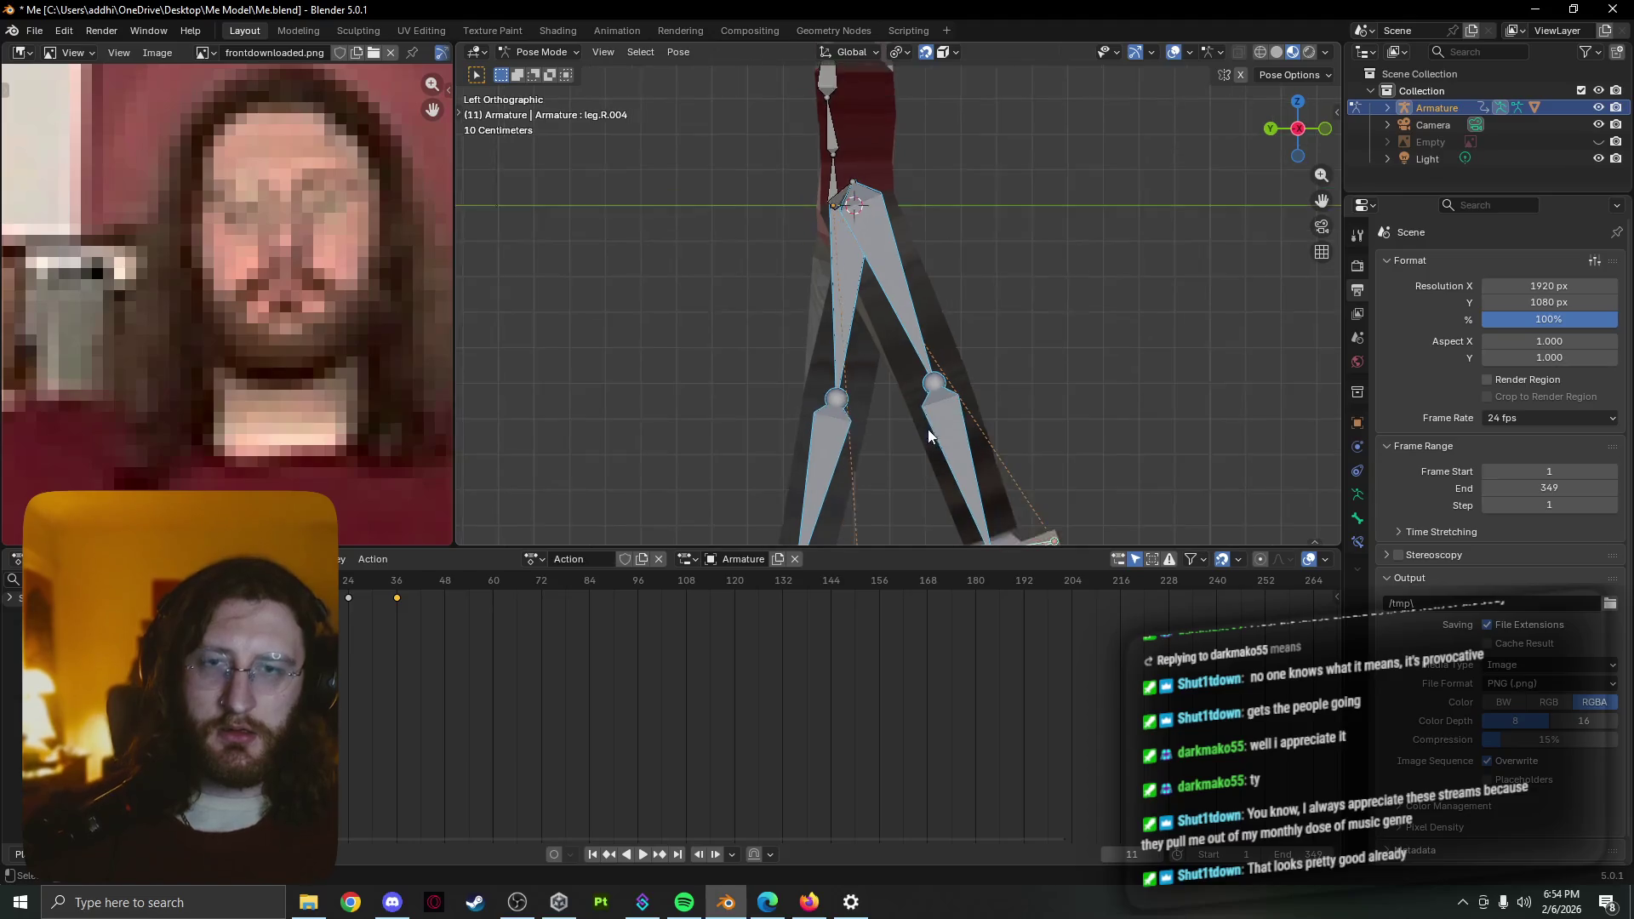
scroll(929, 429, down, 1)
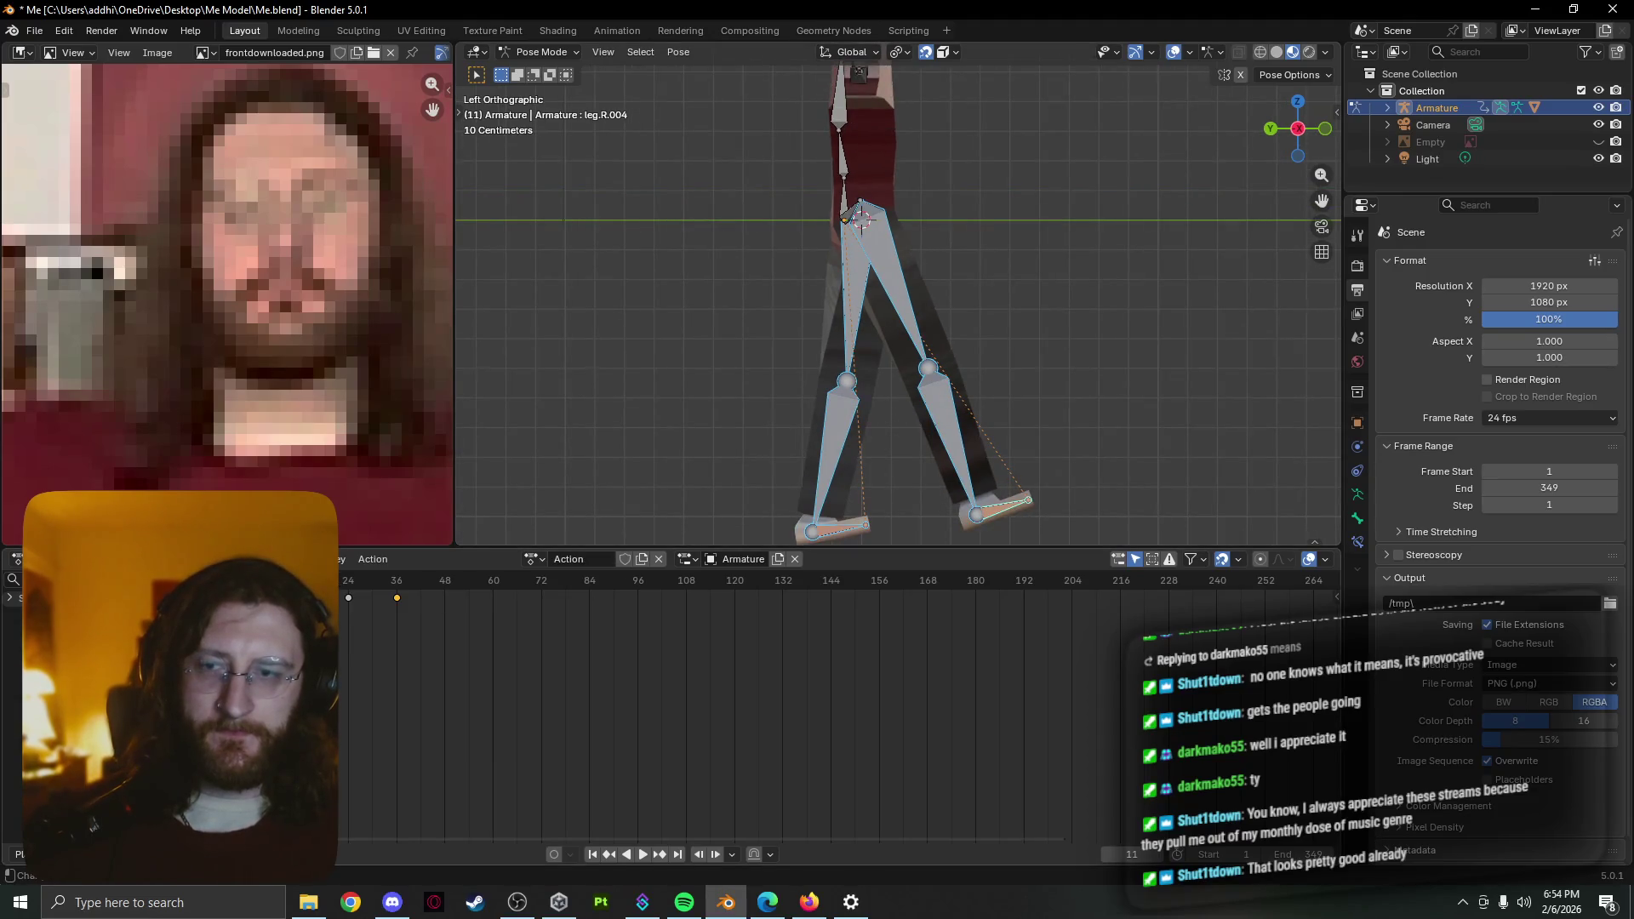
key(space)
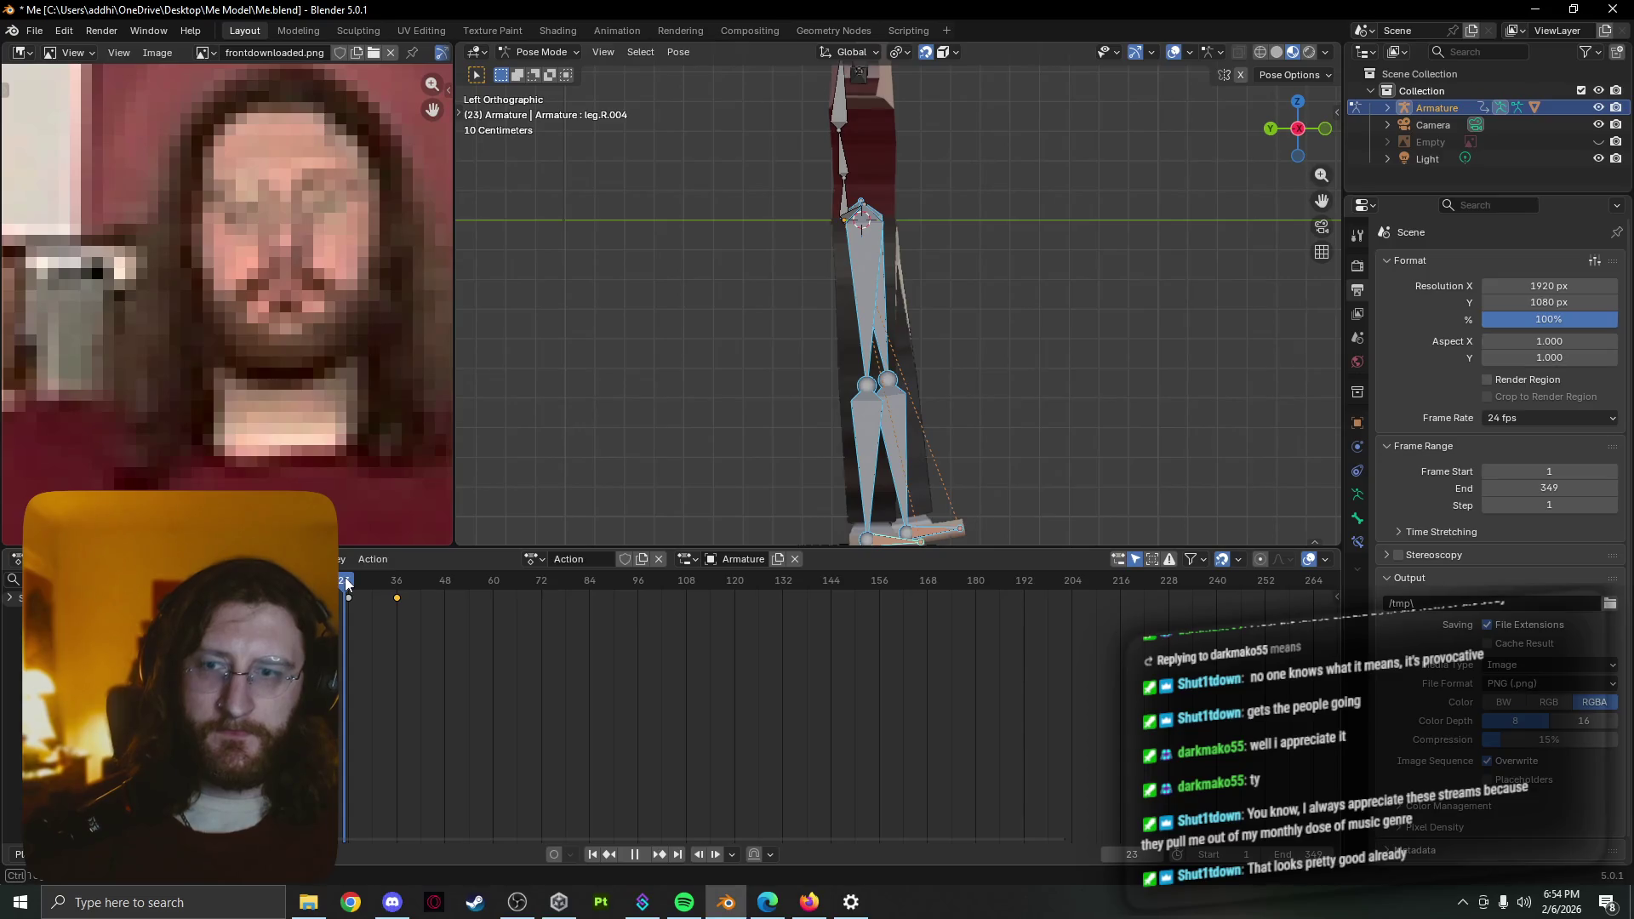
drag(346, 584, 286, 583)
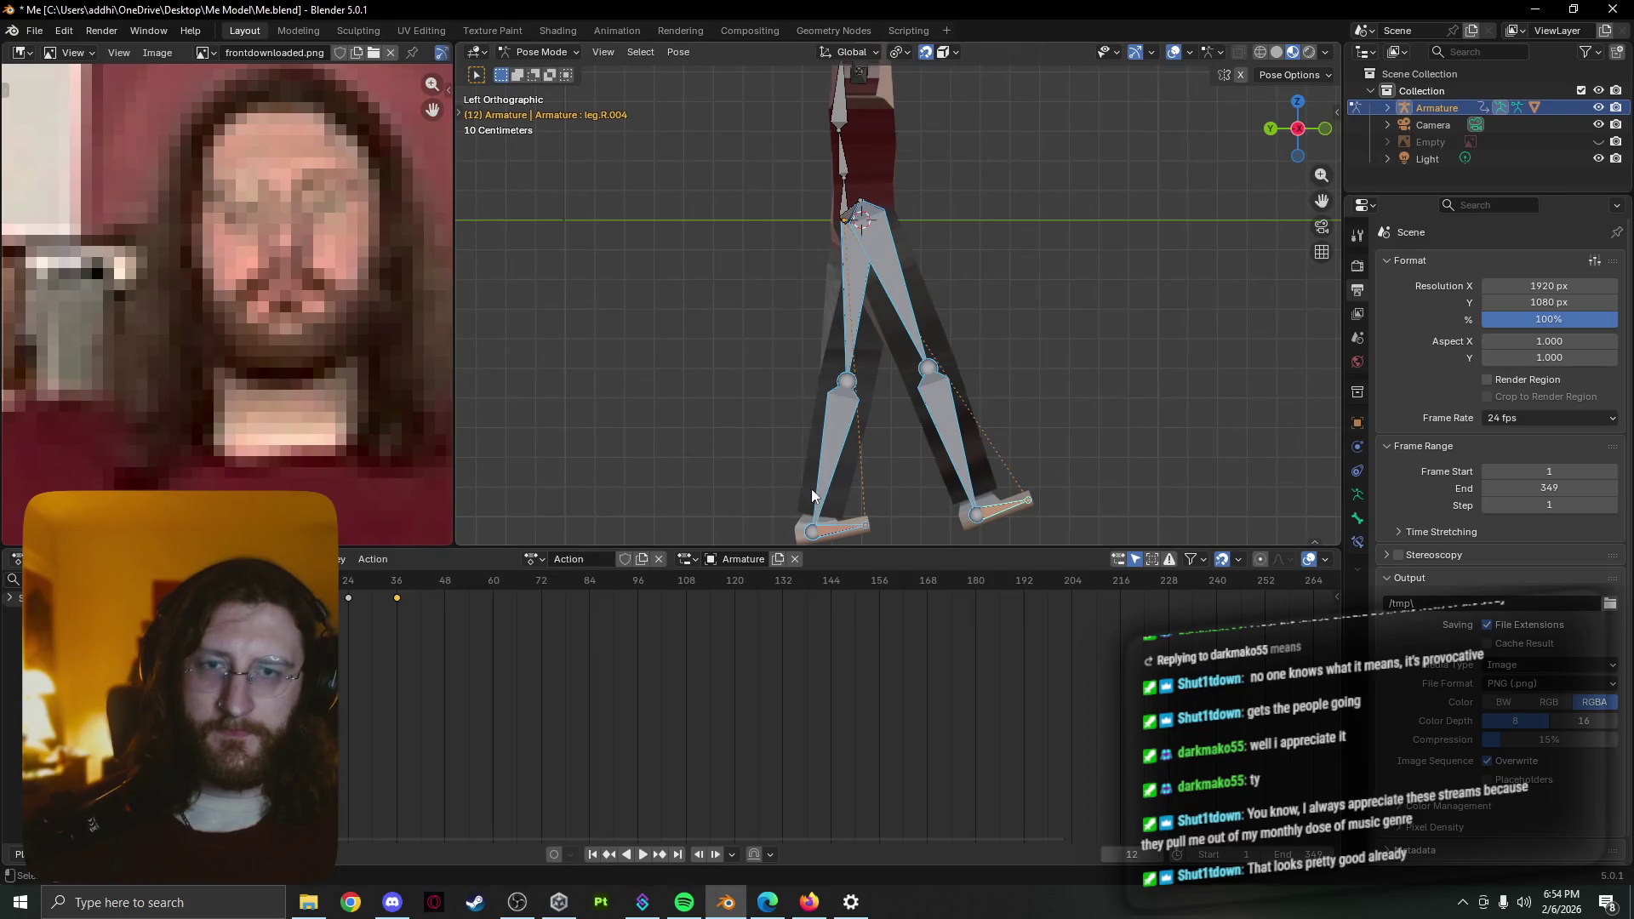
Shift the foot bone along X at frame 12, then enter armature Edit Mode to see the rest layout
key(g)
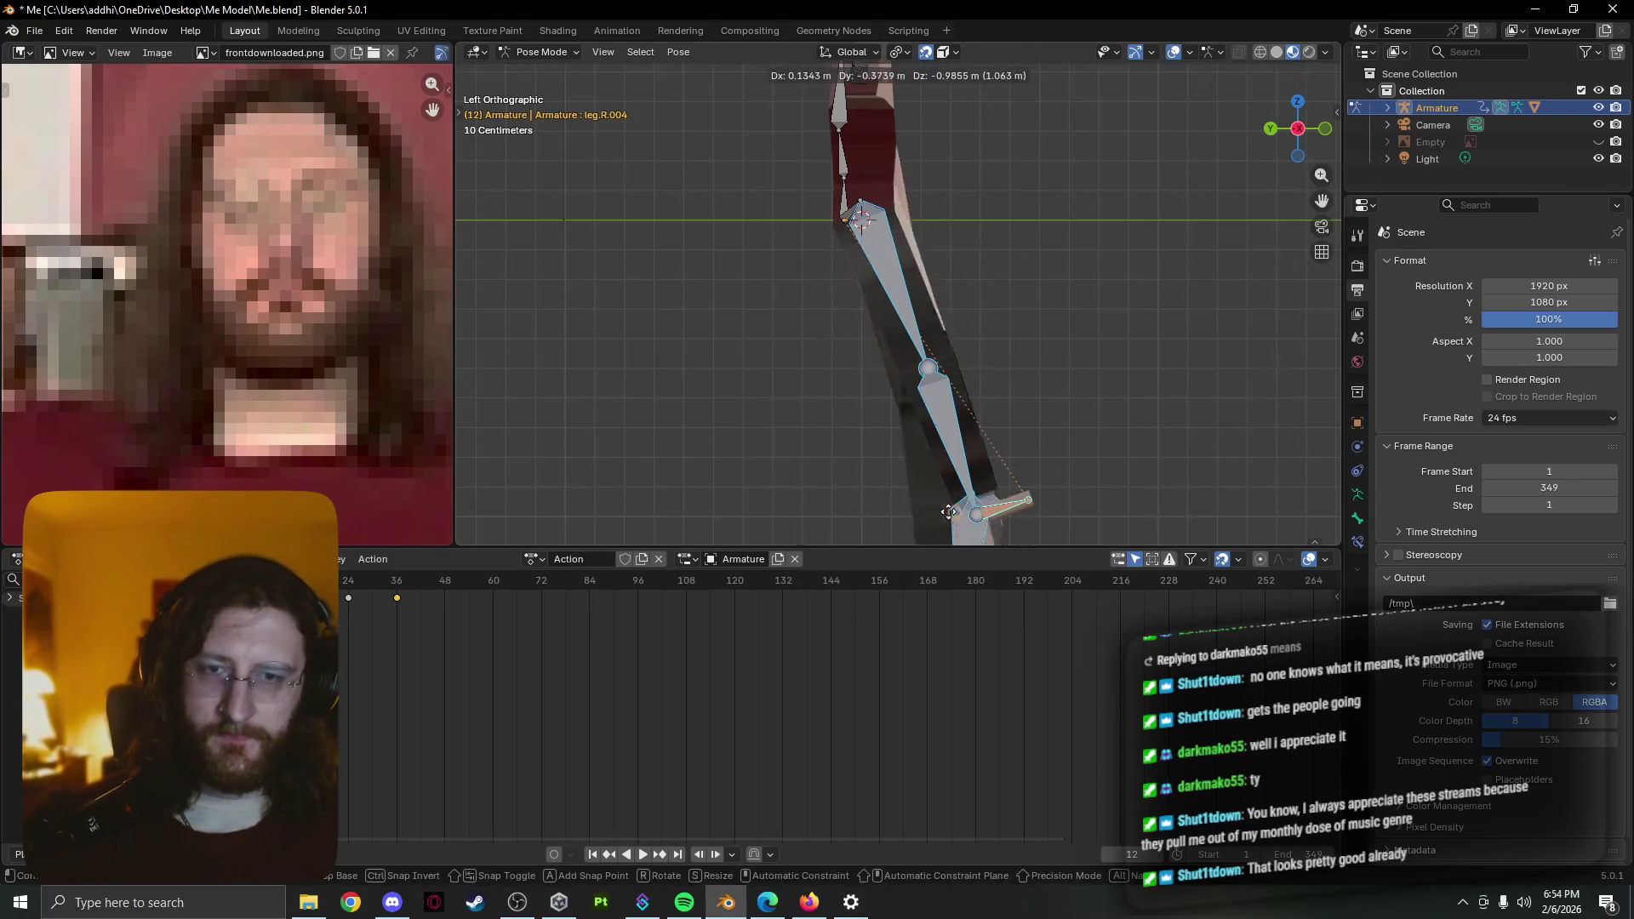
key(x)
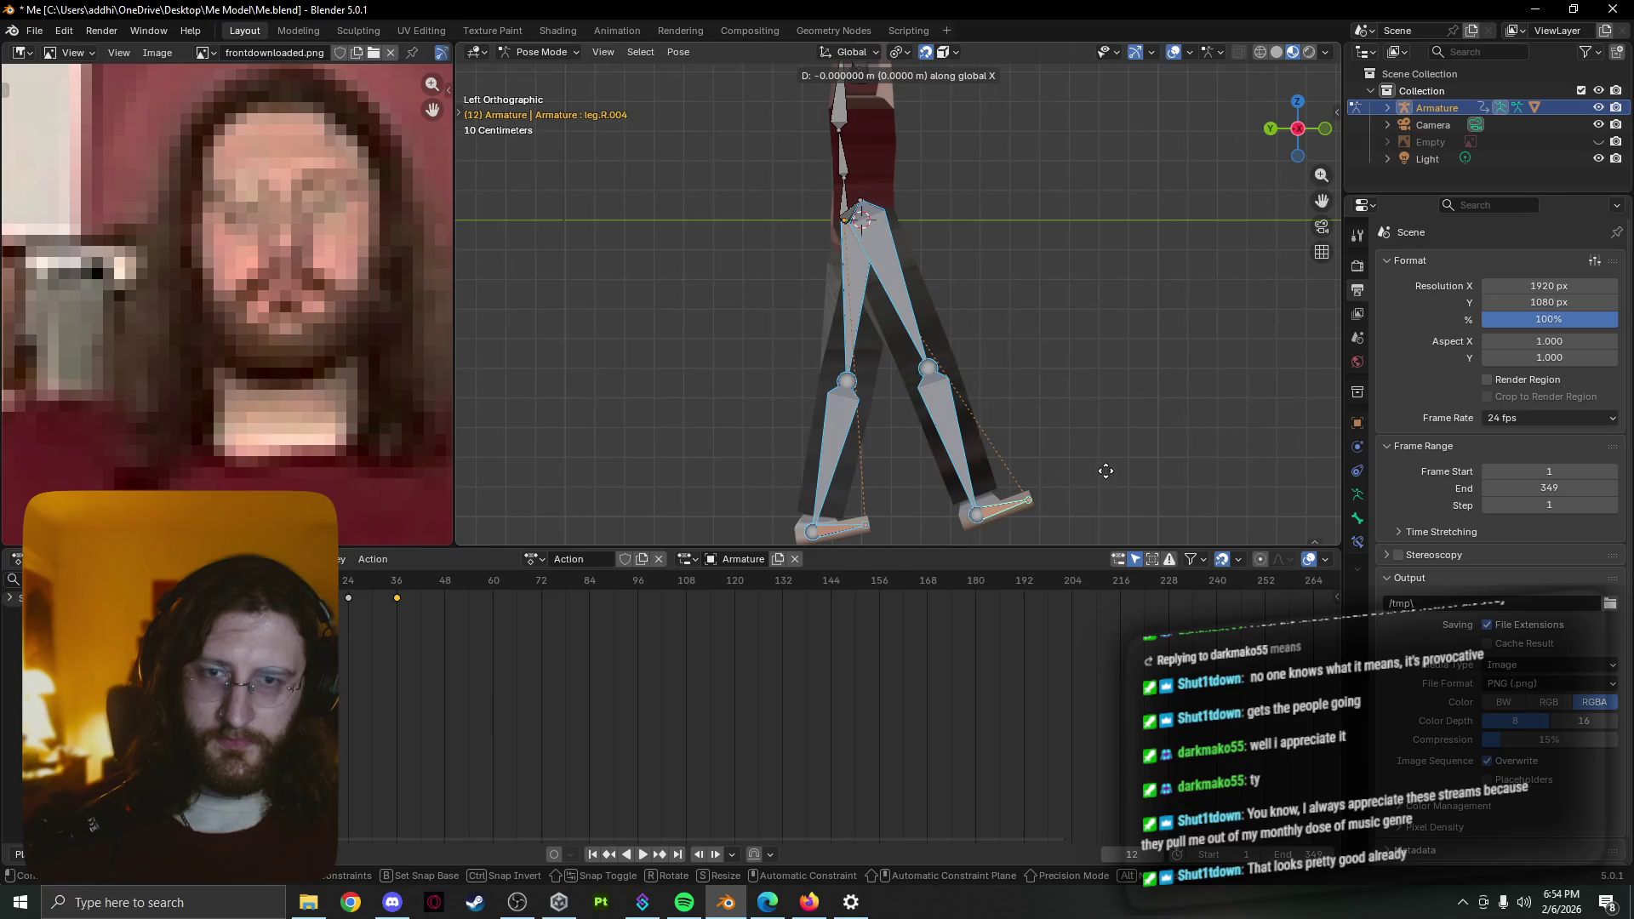
click(872, 526)
right_click(910, 498)
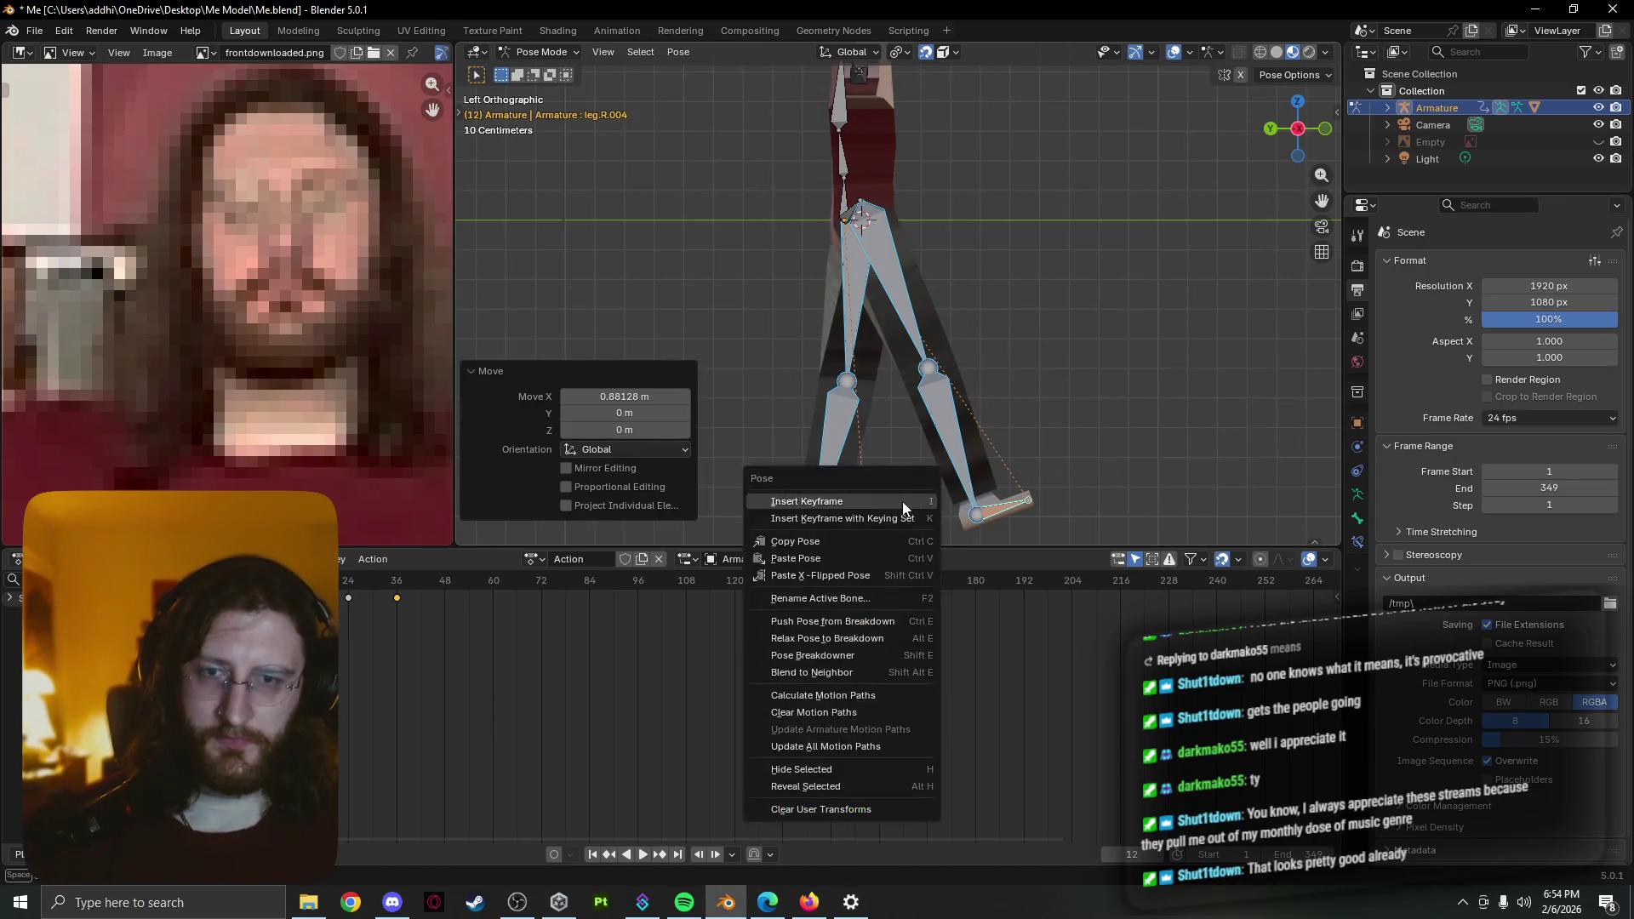
key(Escape)
key(Tab)
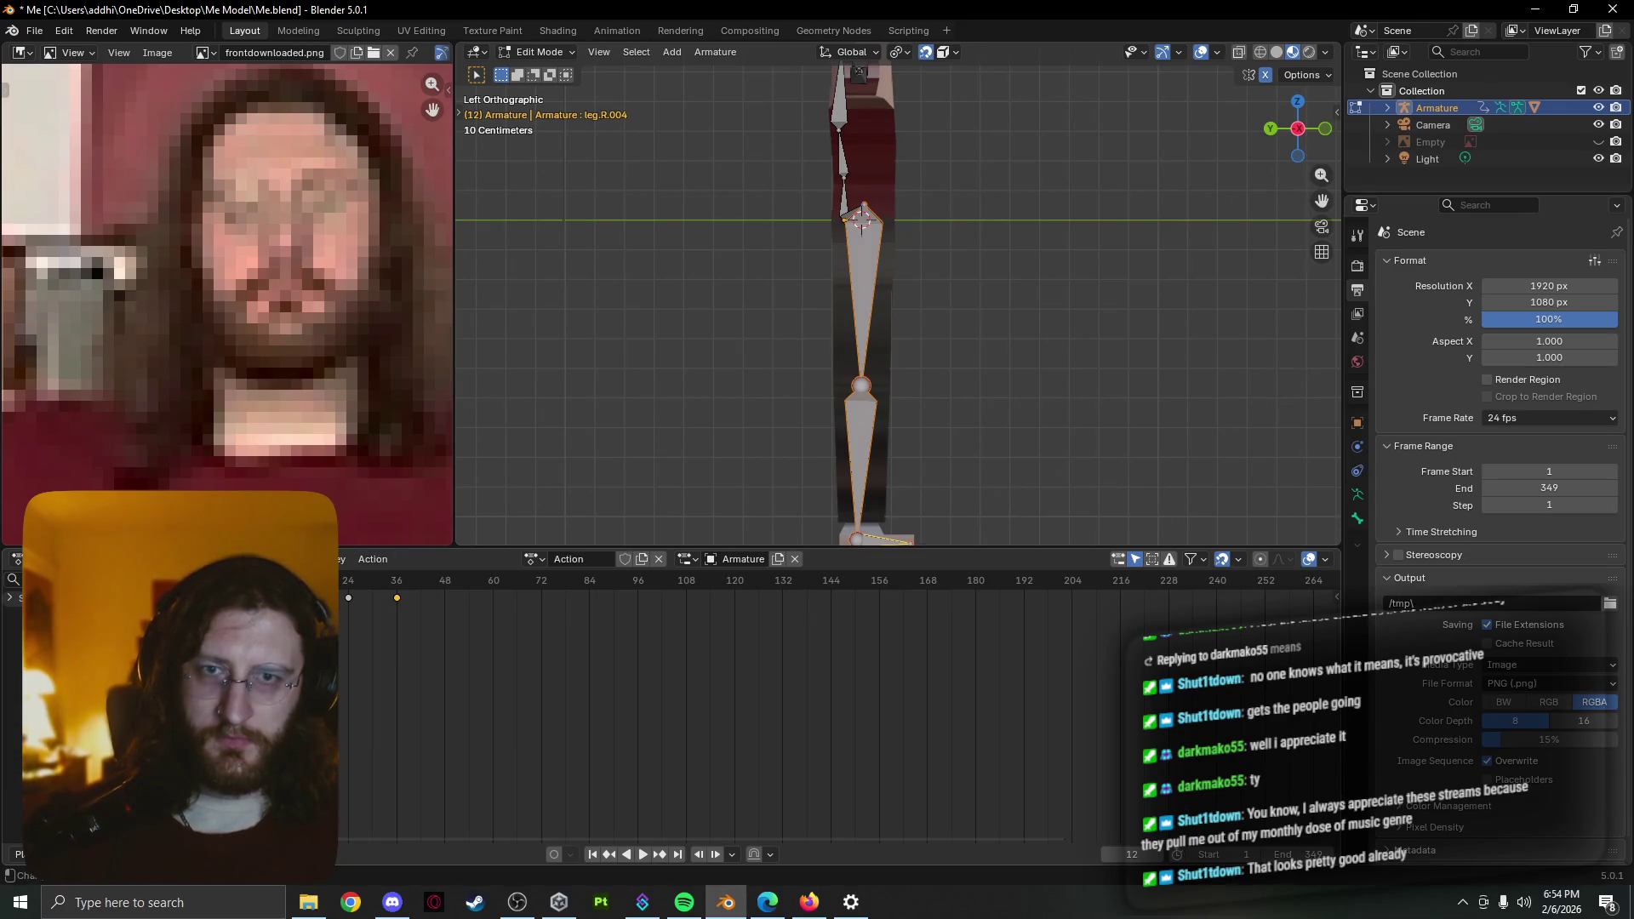
Back in Pose Mode, rotate the left thigh bone about 15.3°
key(Tab)
click(832, 441)
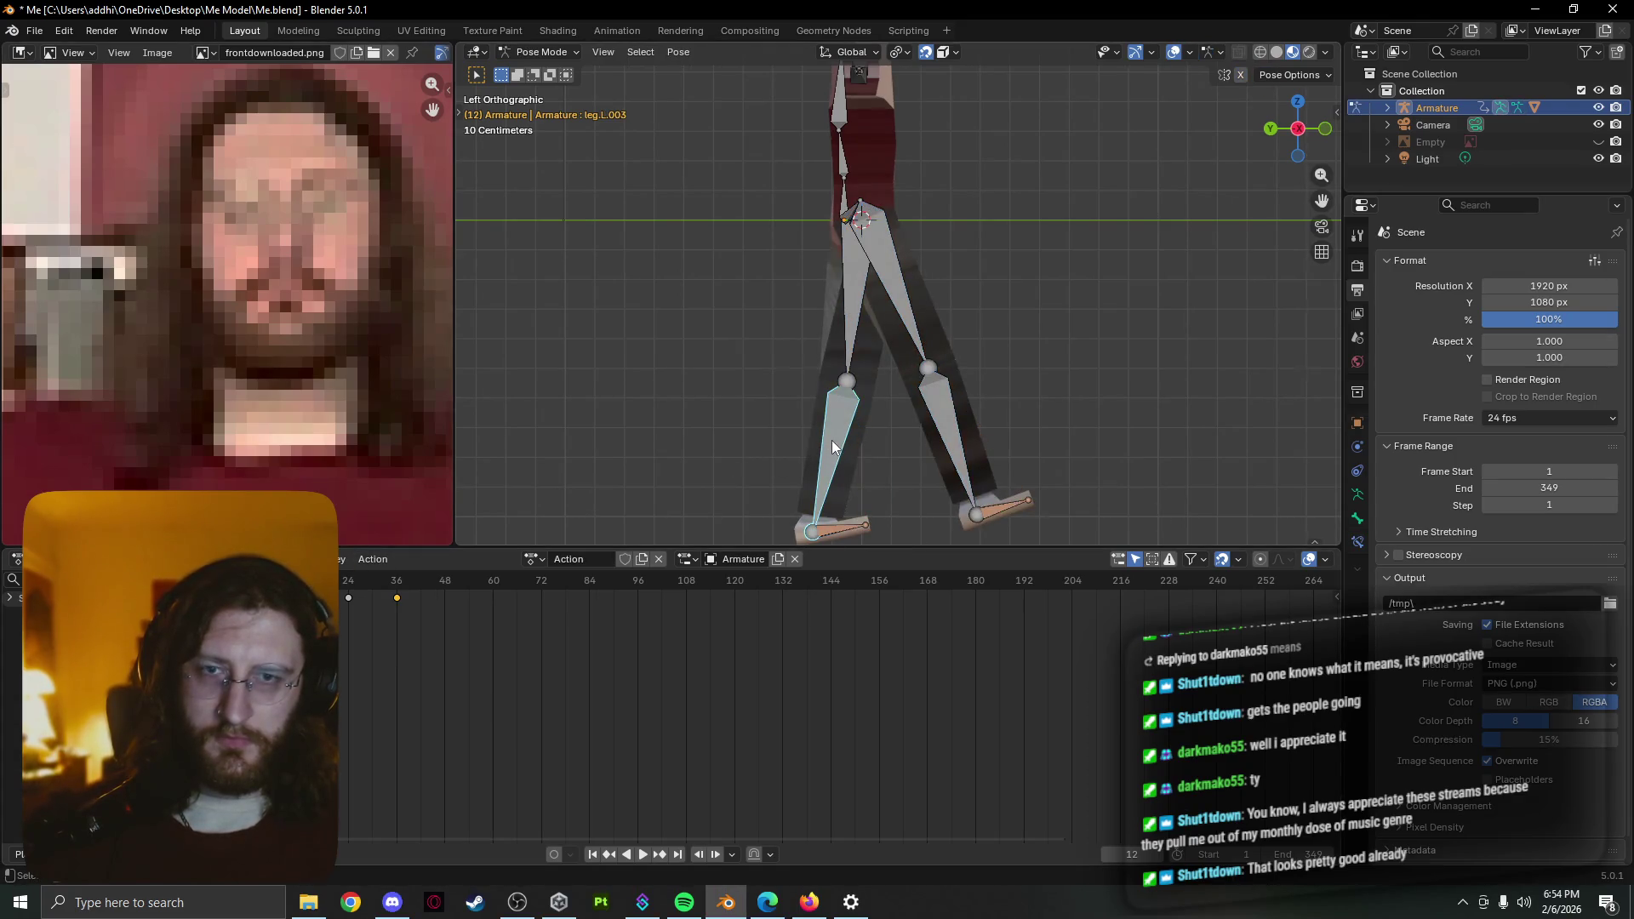
key(r)
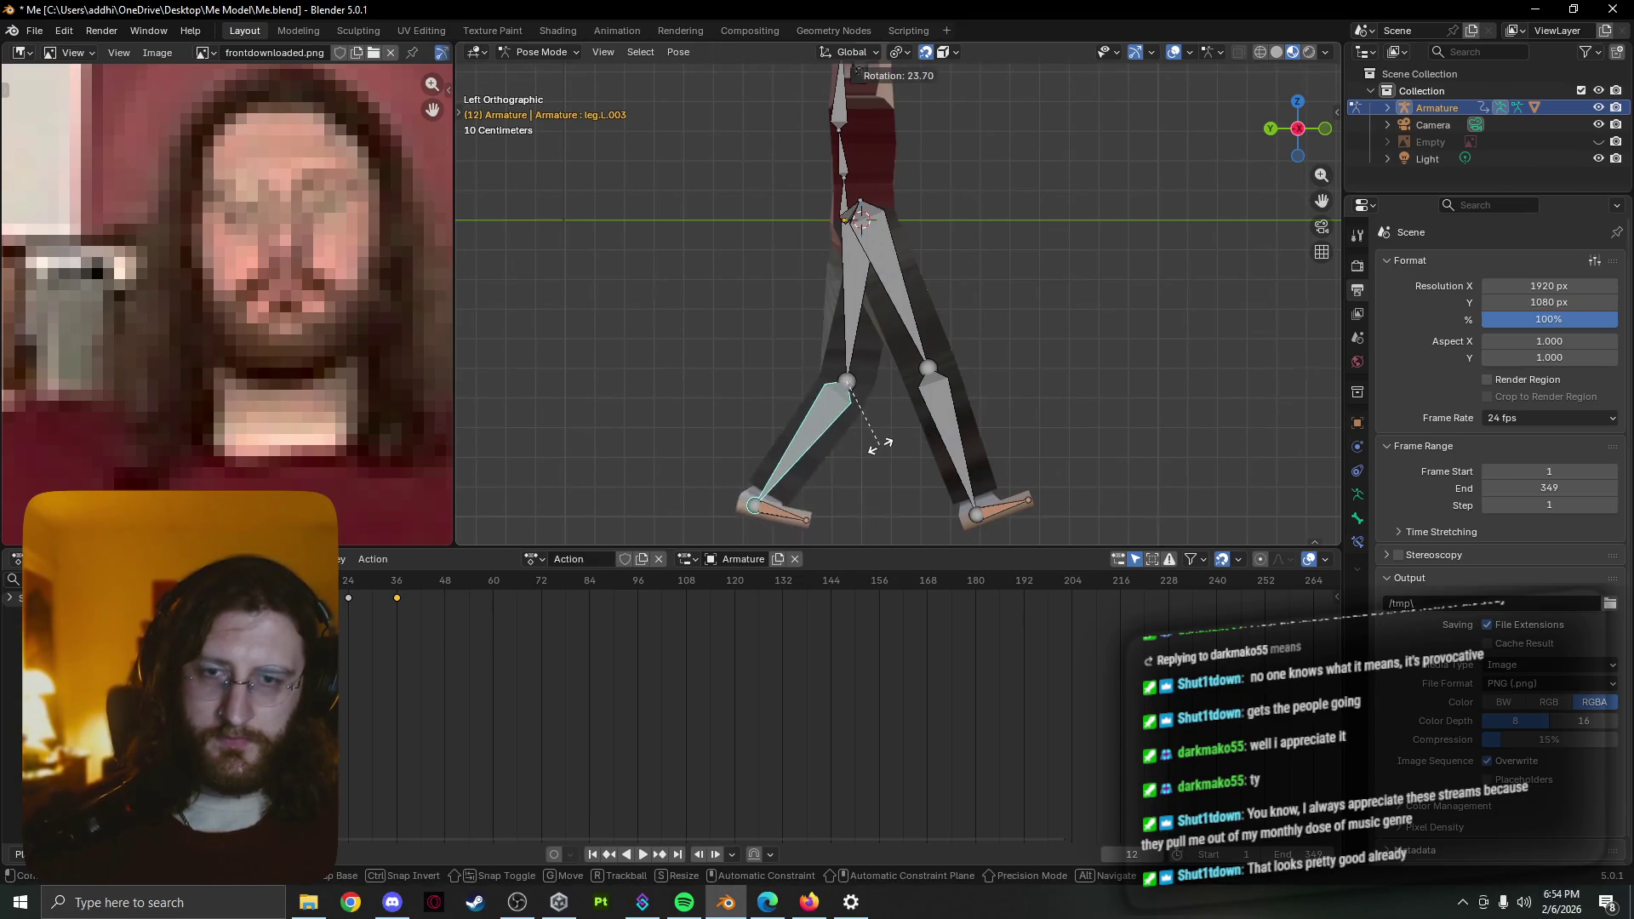
key(Escape)
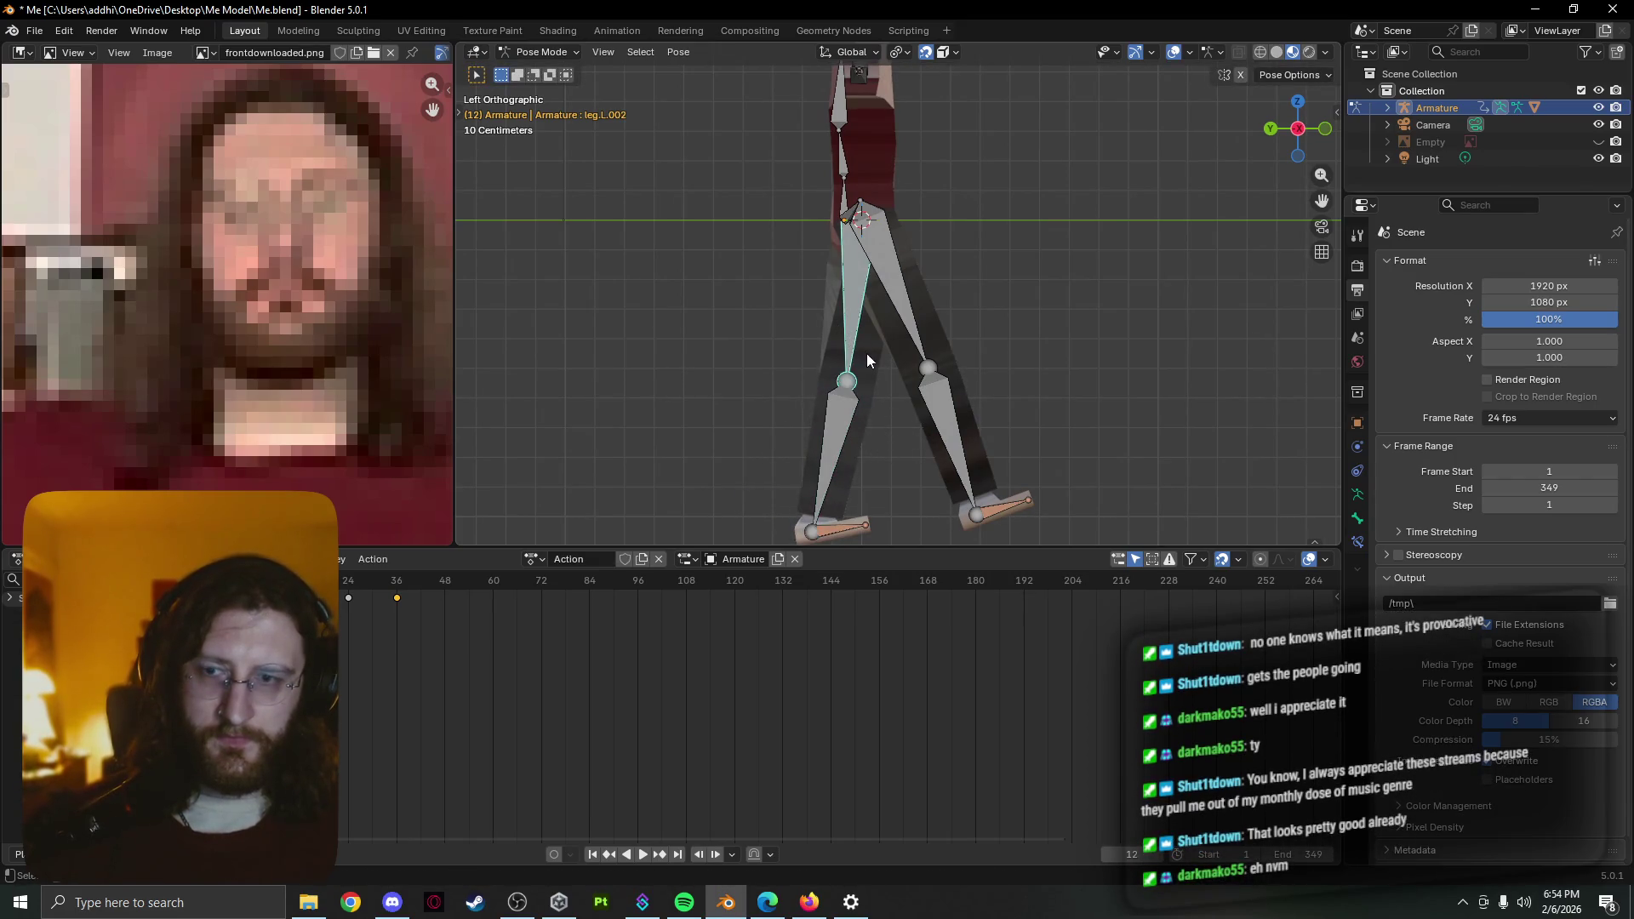
key(r)
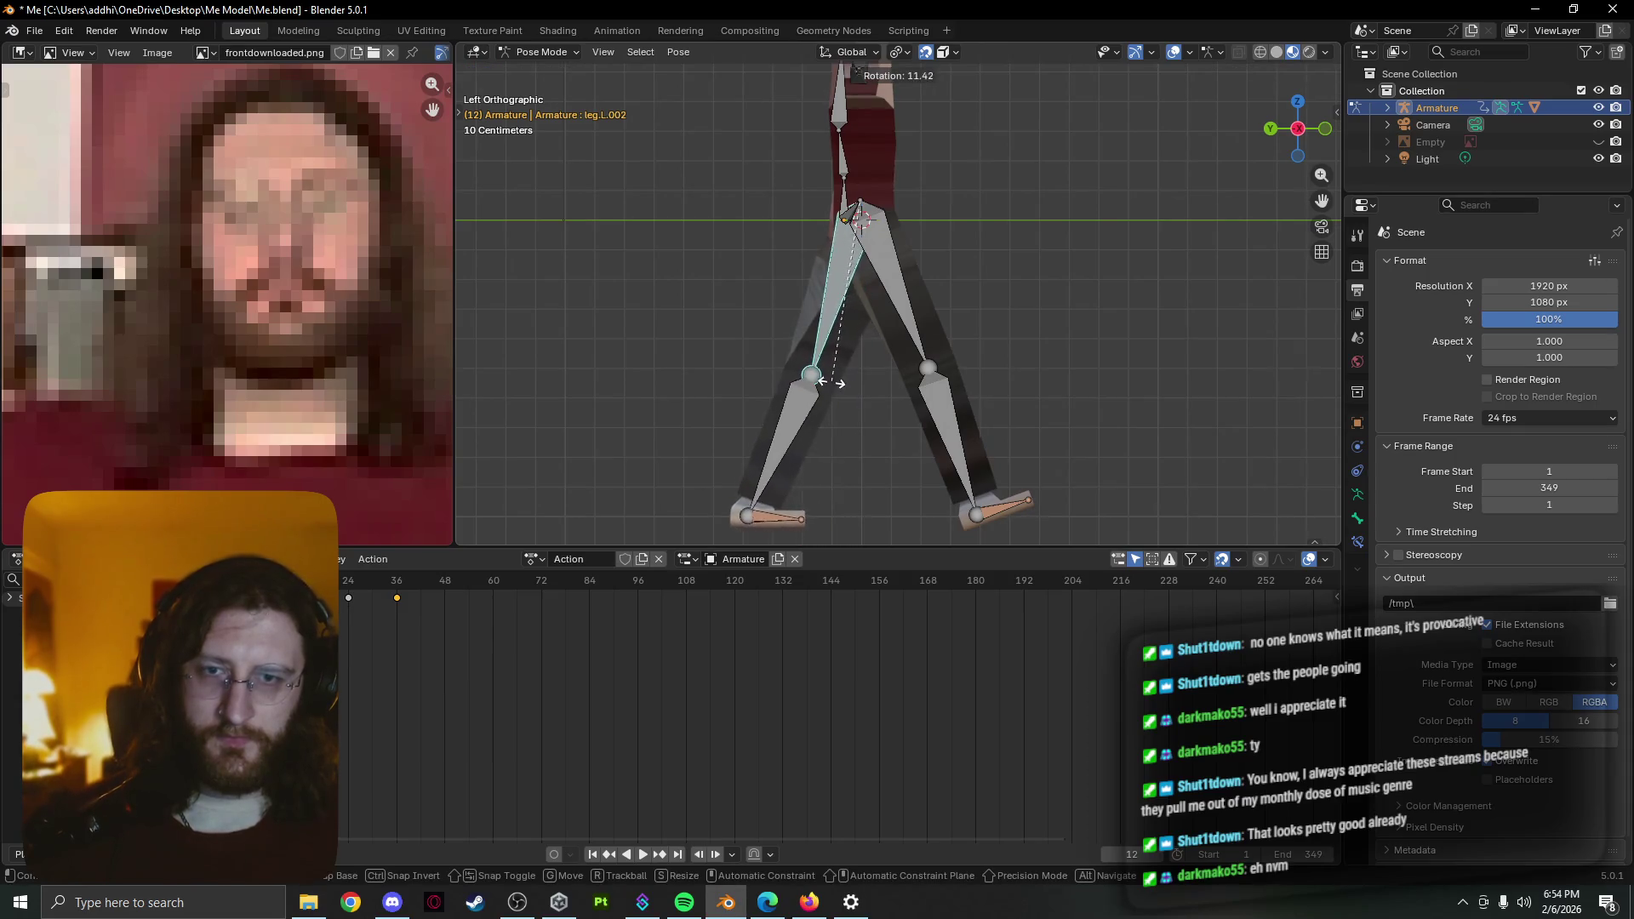
click(821, 383)
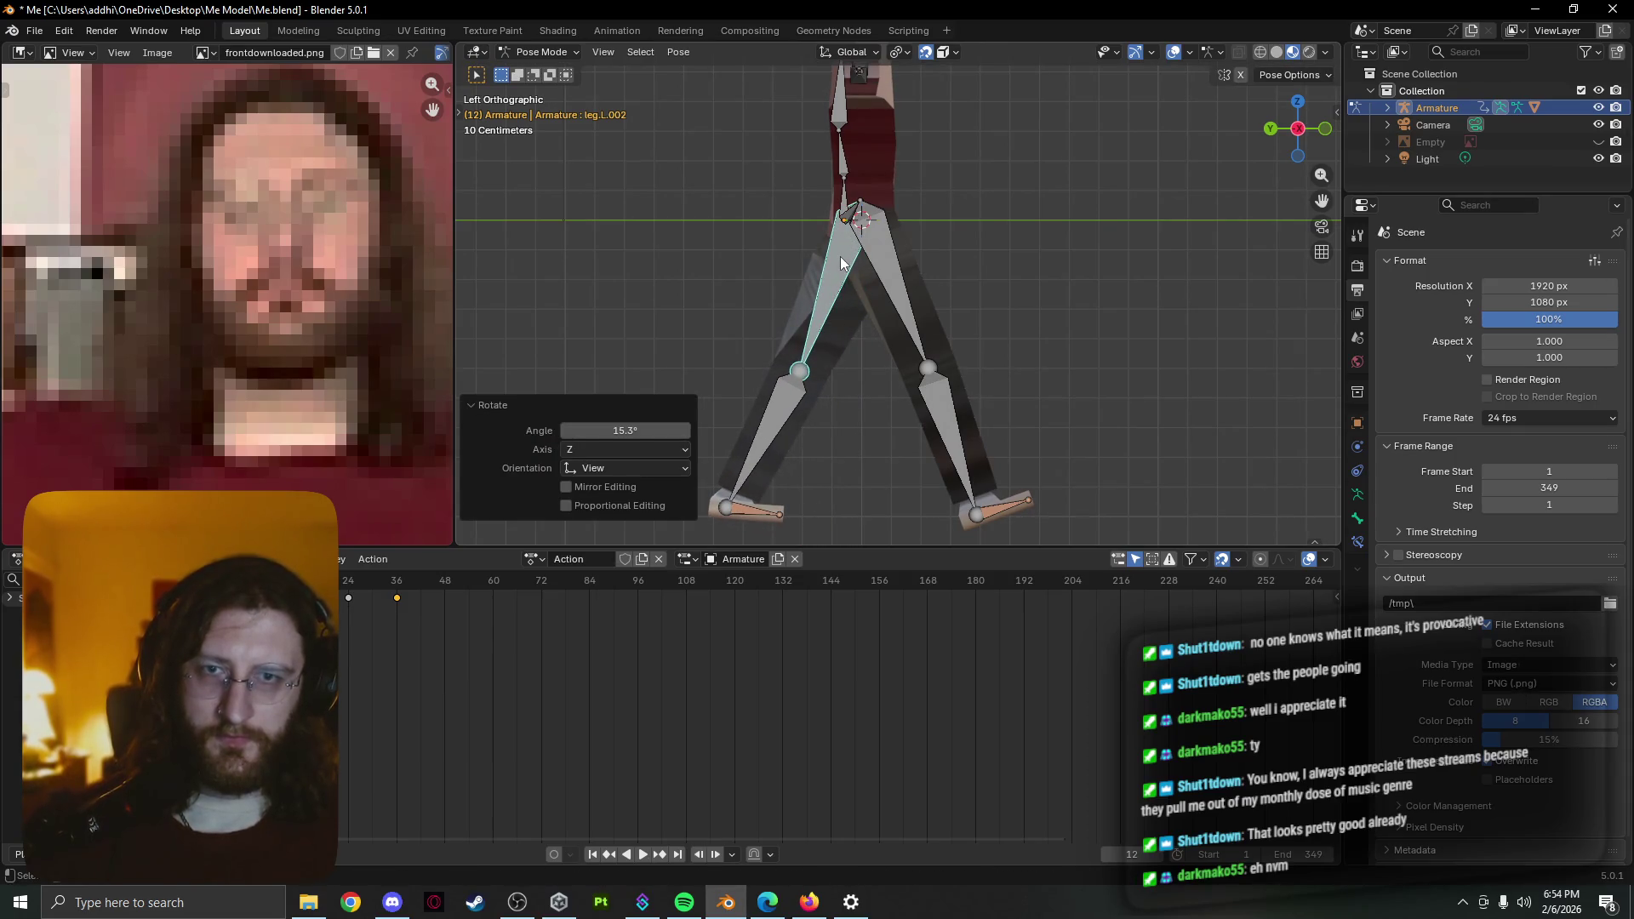
Keyframe the rotation of the selected left-leg bones at frame 12 and replay the walk
mouse_move(858, 256)
middle_down()
mouse_move(907, 224)
mouse_move(823, 412)
middle_up()
click(958, 188)
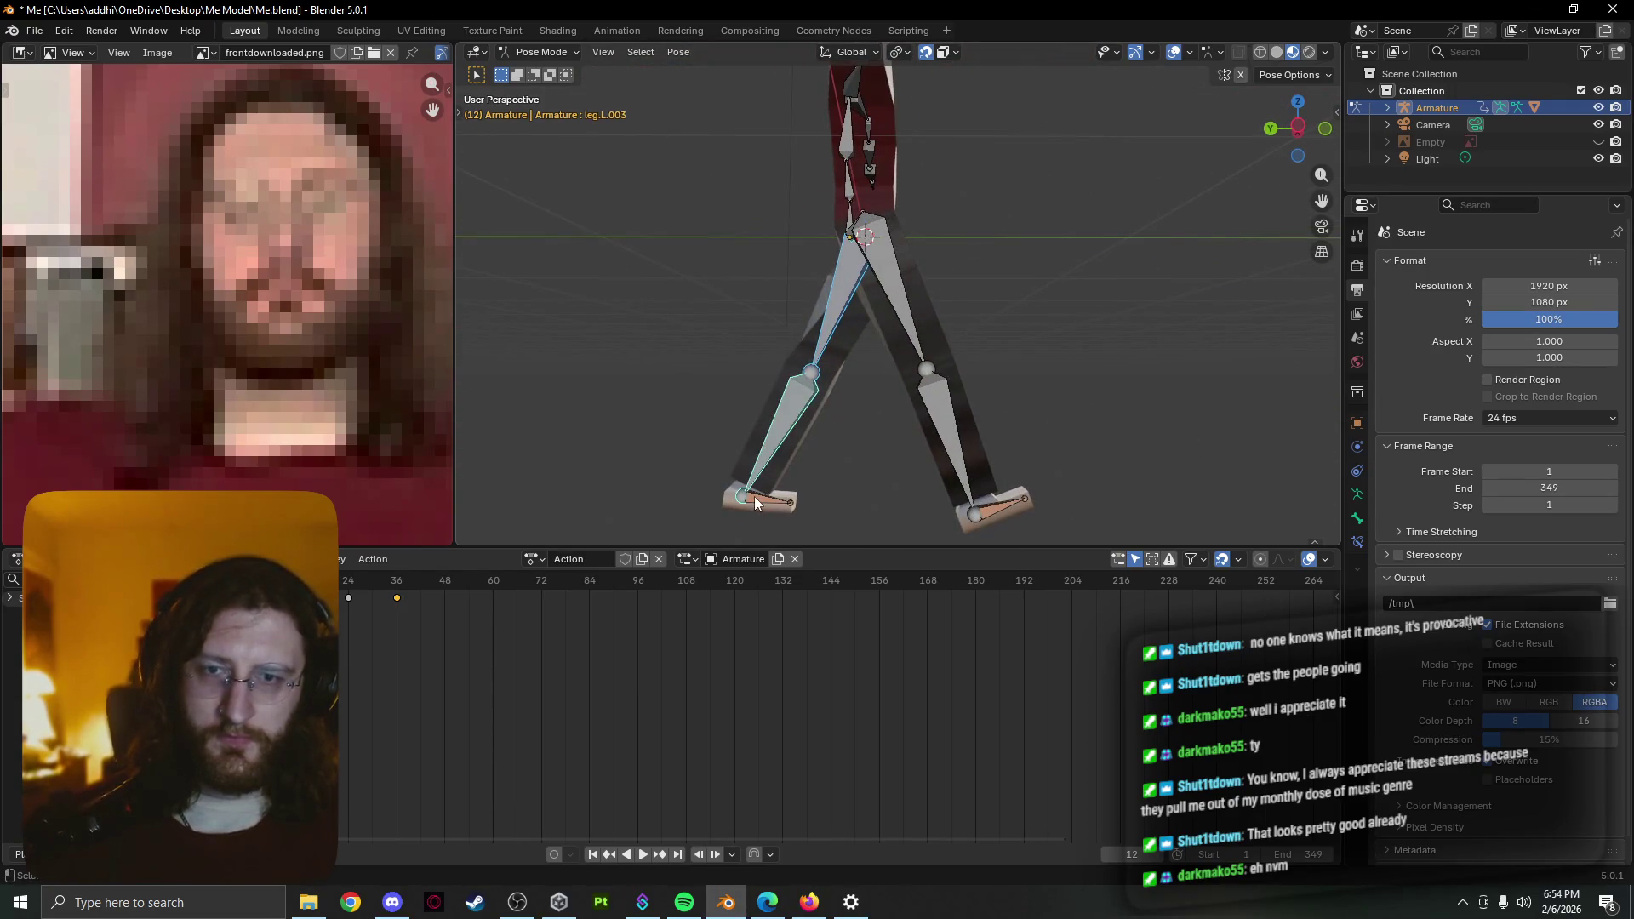
shift+click(755, 497)
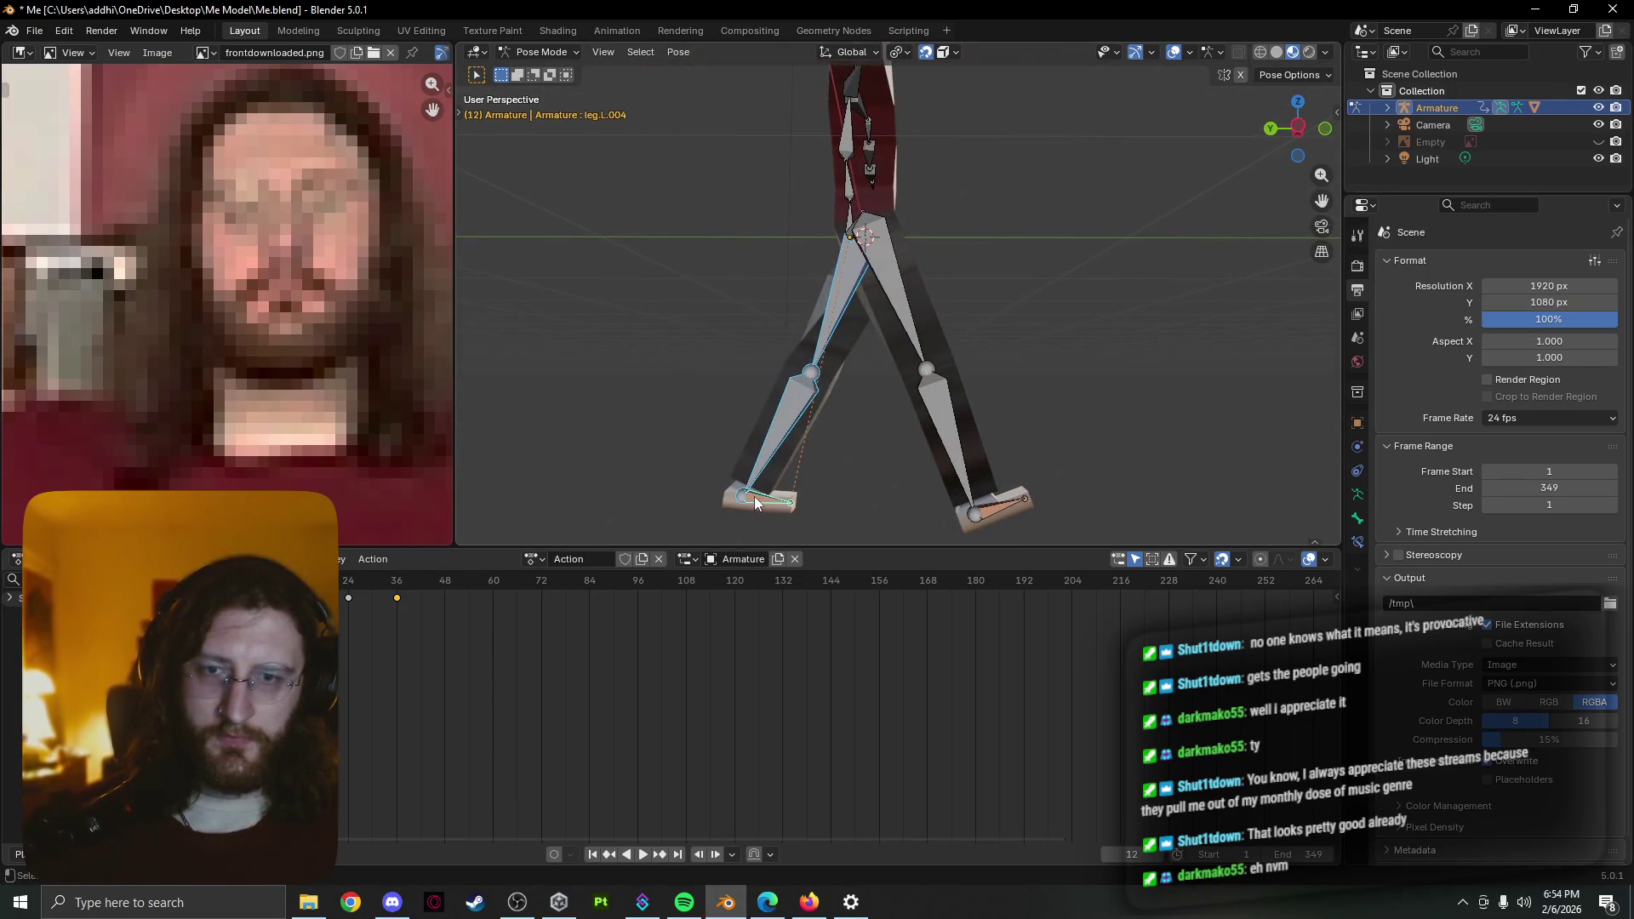
key(k)
click(880, 441)
key(k)
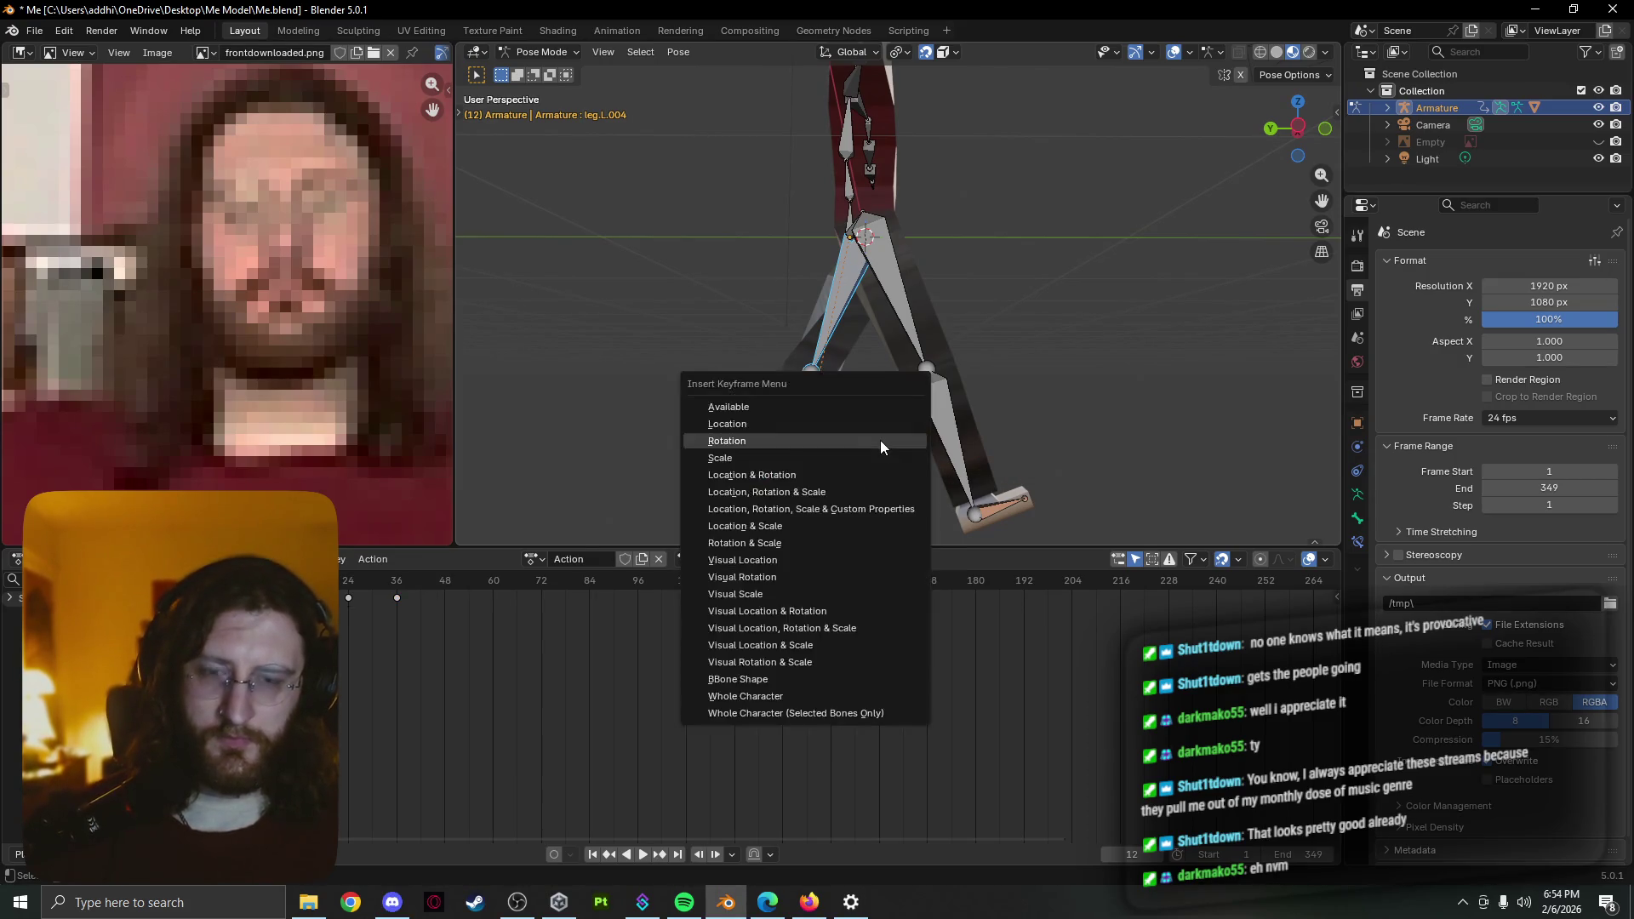
click(876, 427)
key(space)
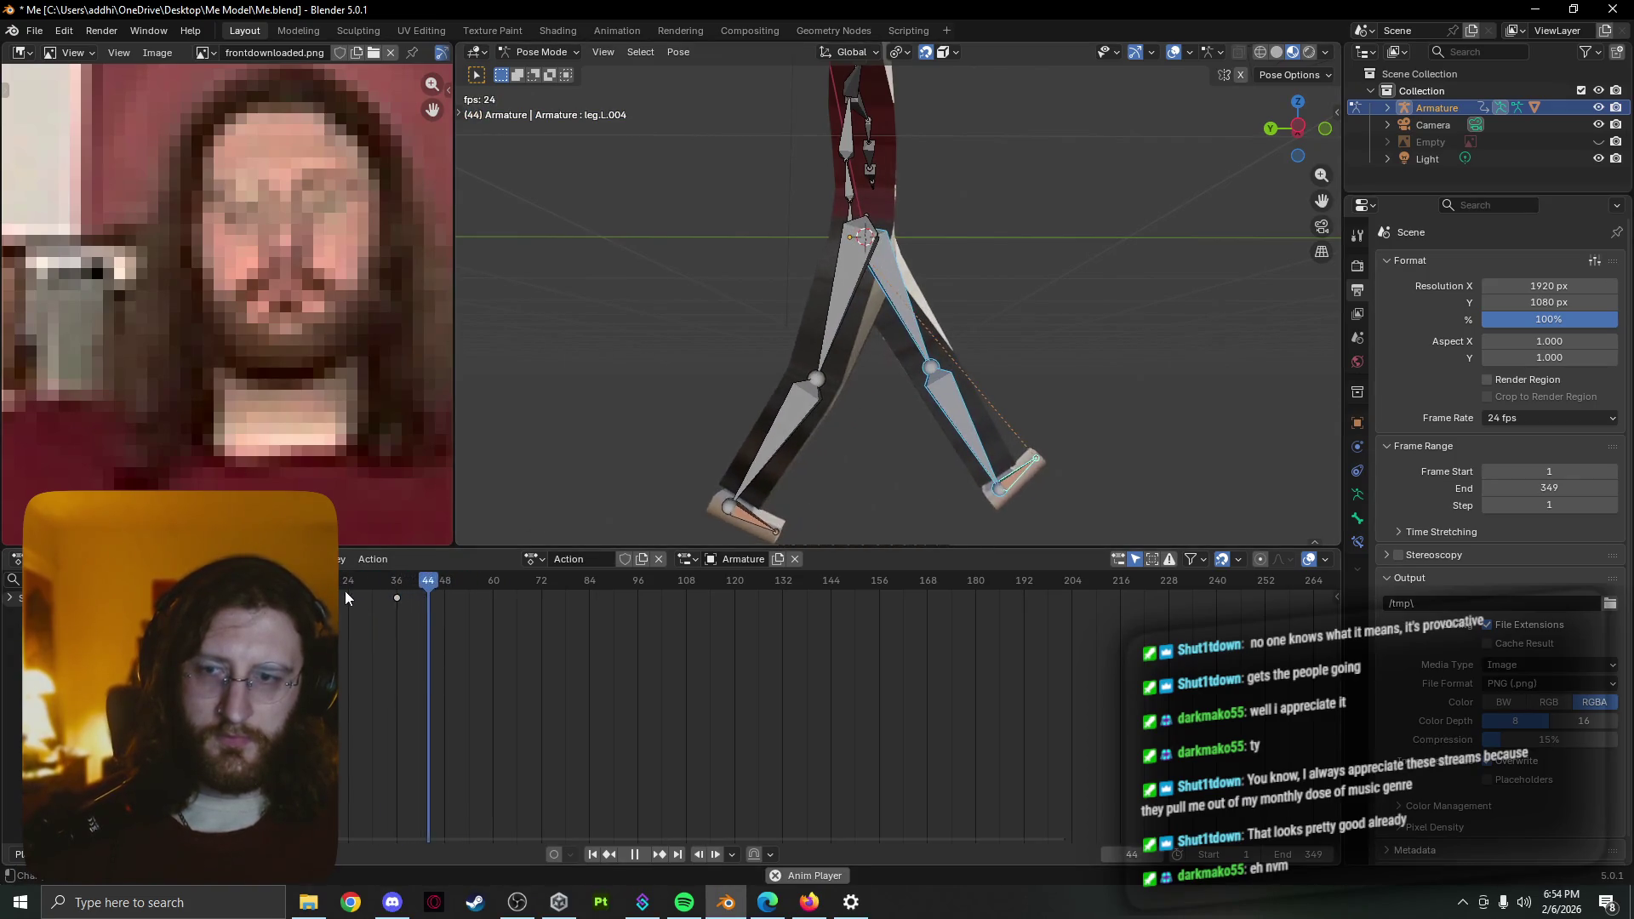
At frame 24, reset the leg bones to their straight rest pose via the Pose menu
drag(353, 582, 349, 584)
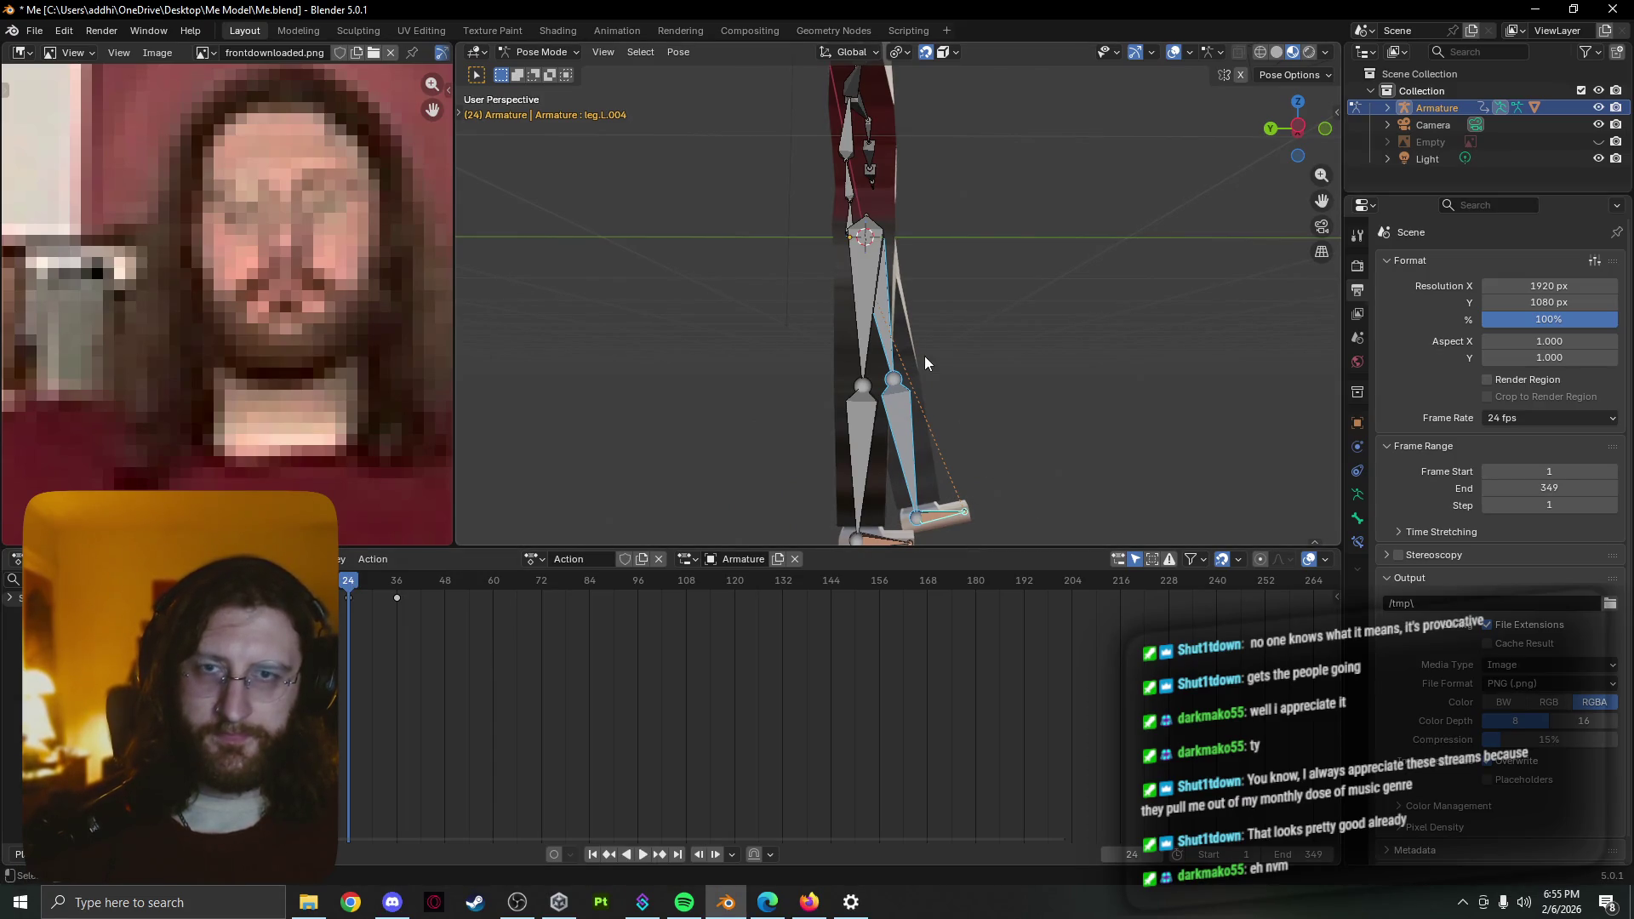
click(677, 52)
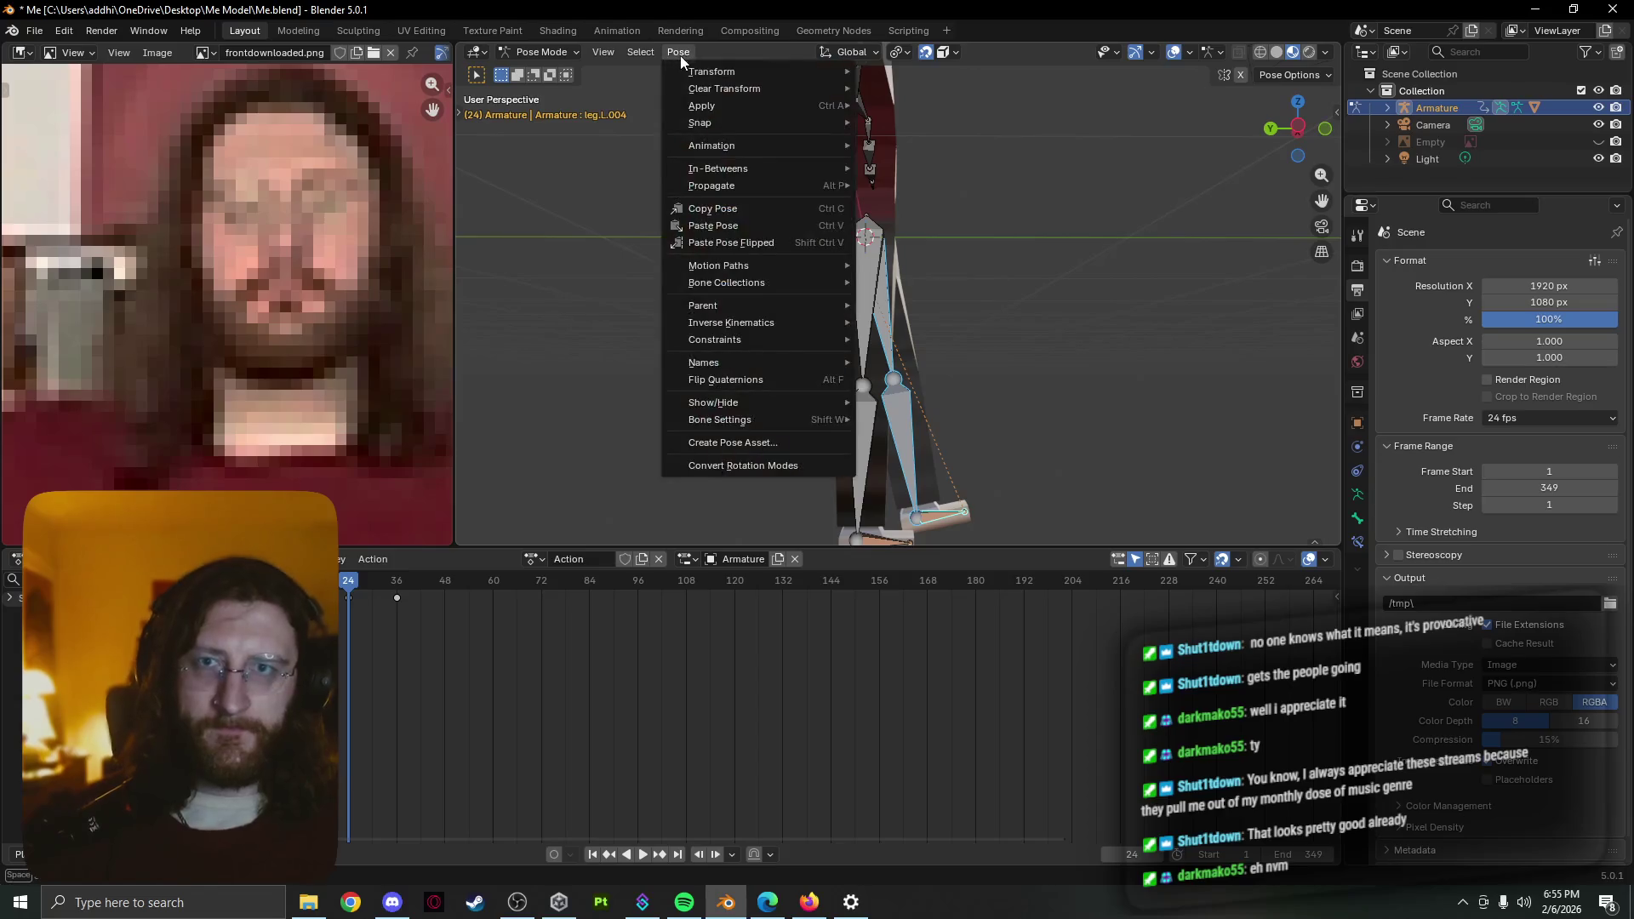
mouse_move(753, 88)
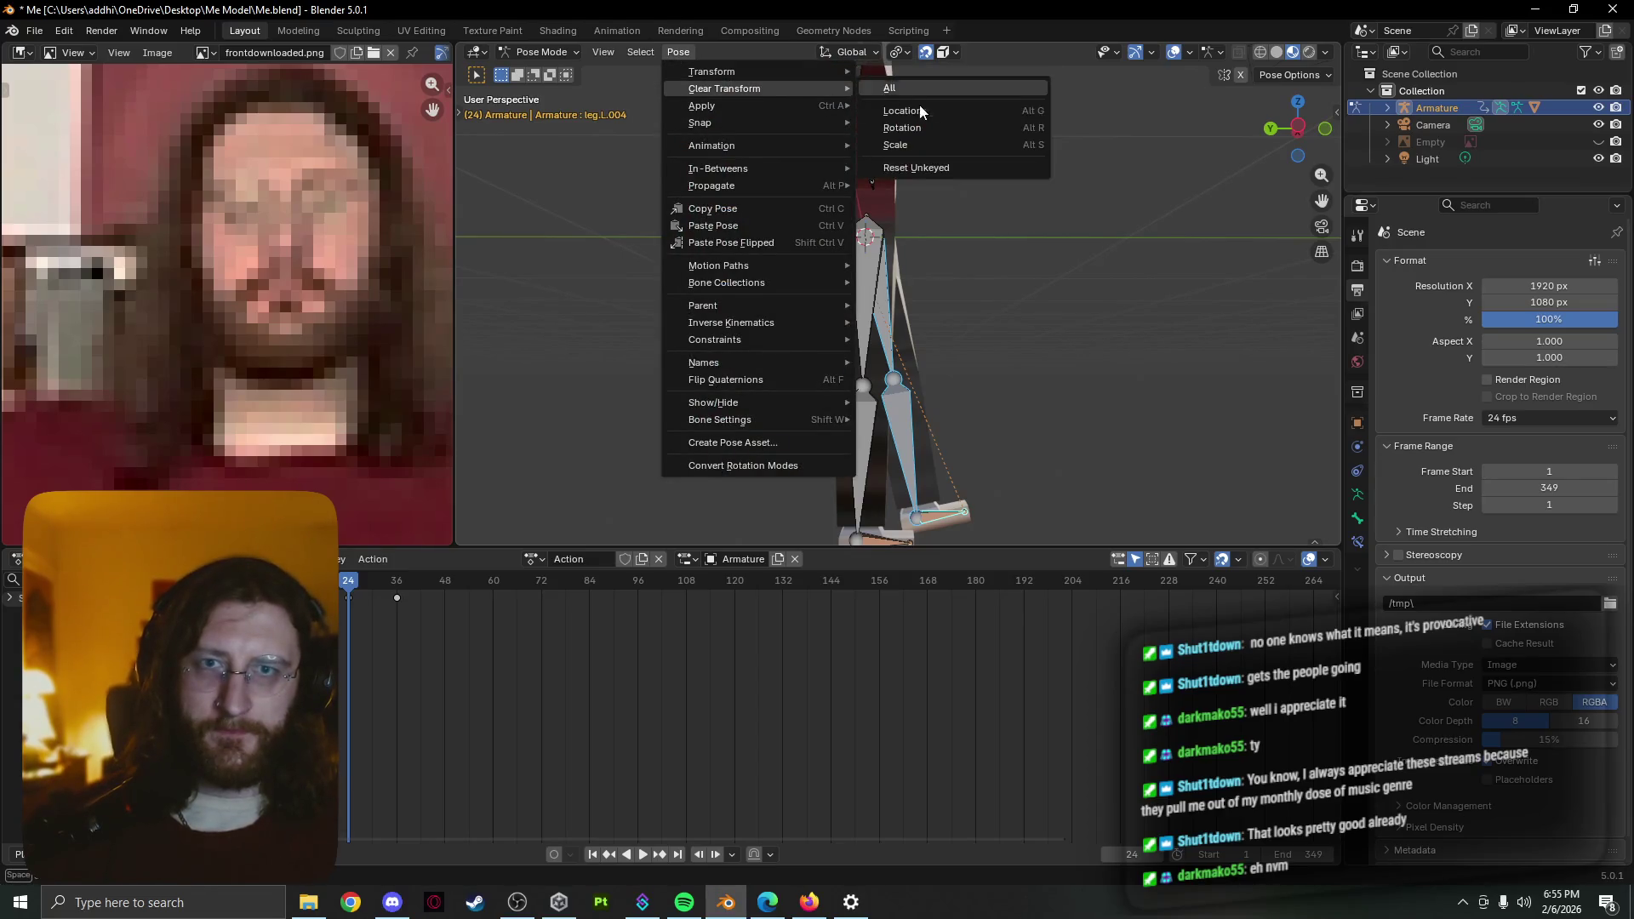
click(927, 88)
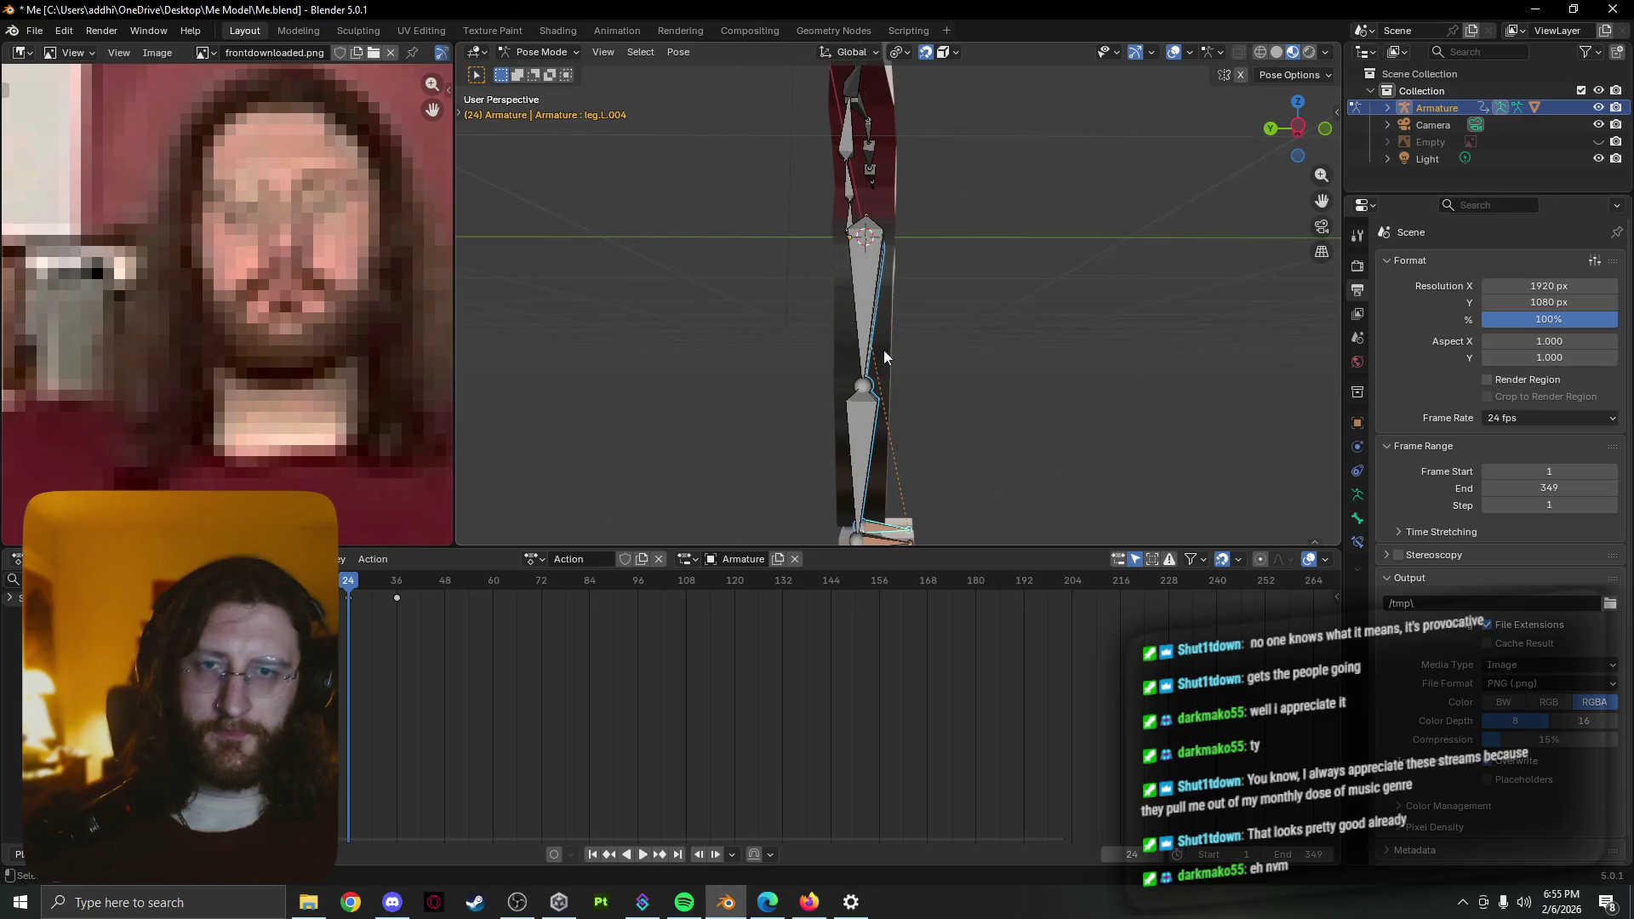
middle_drag(884, 351, 725, 400)
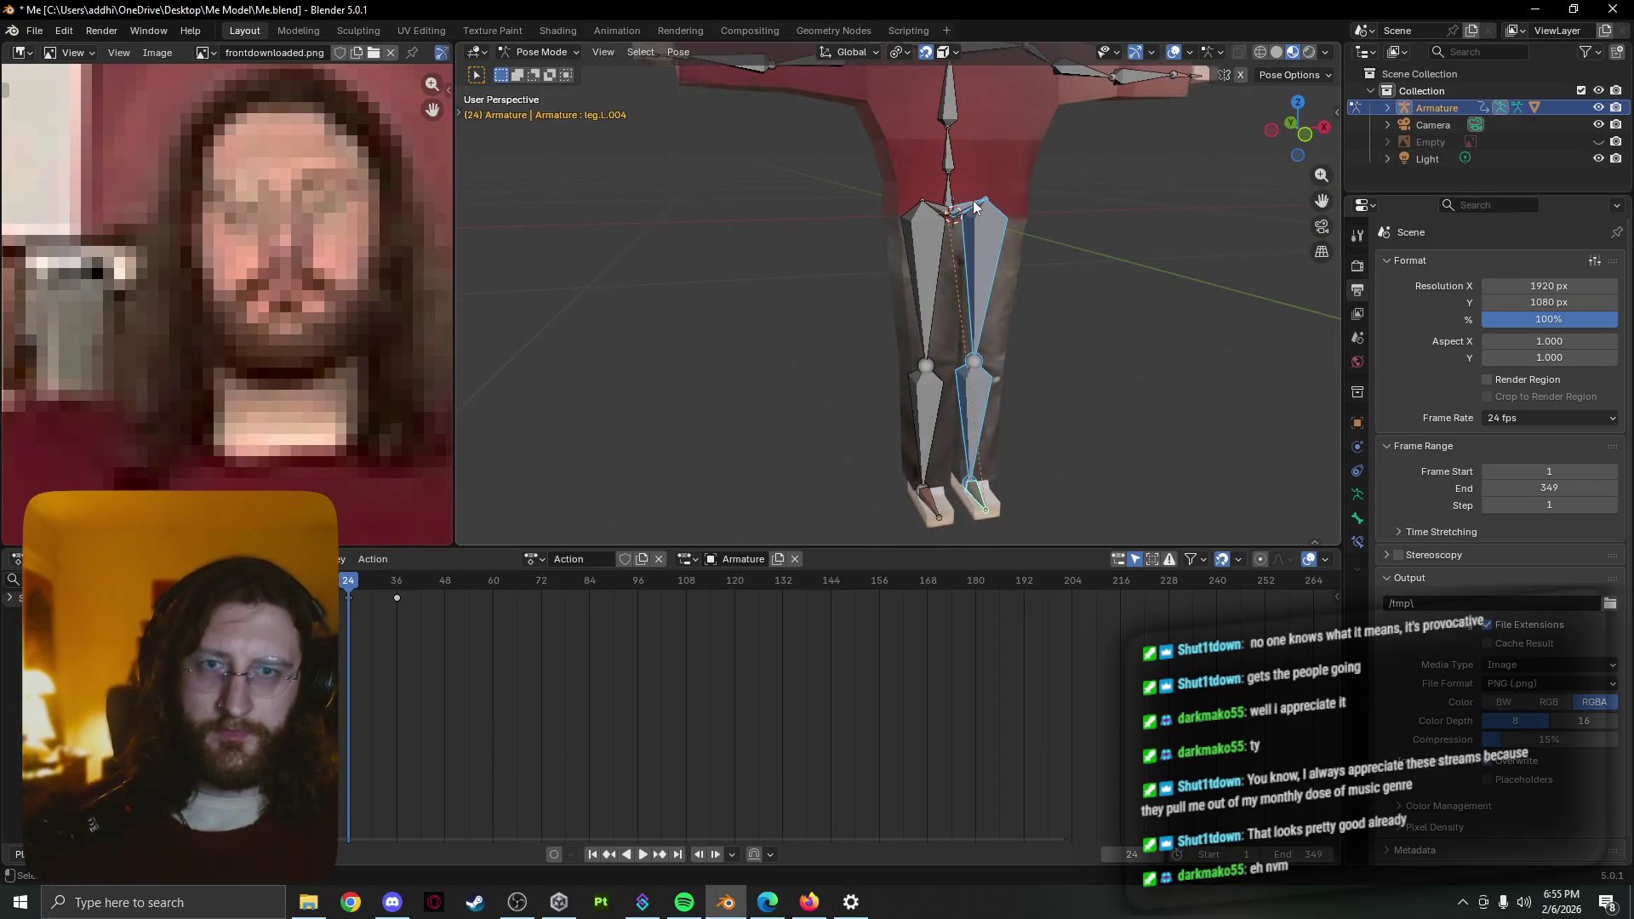
Select both upper-leg bones and keyframe the straight leg pose at frame 24
click(928, 228)
shift+click(933, 214)
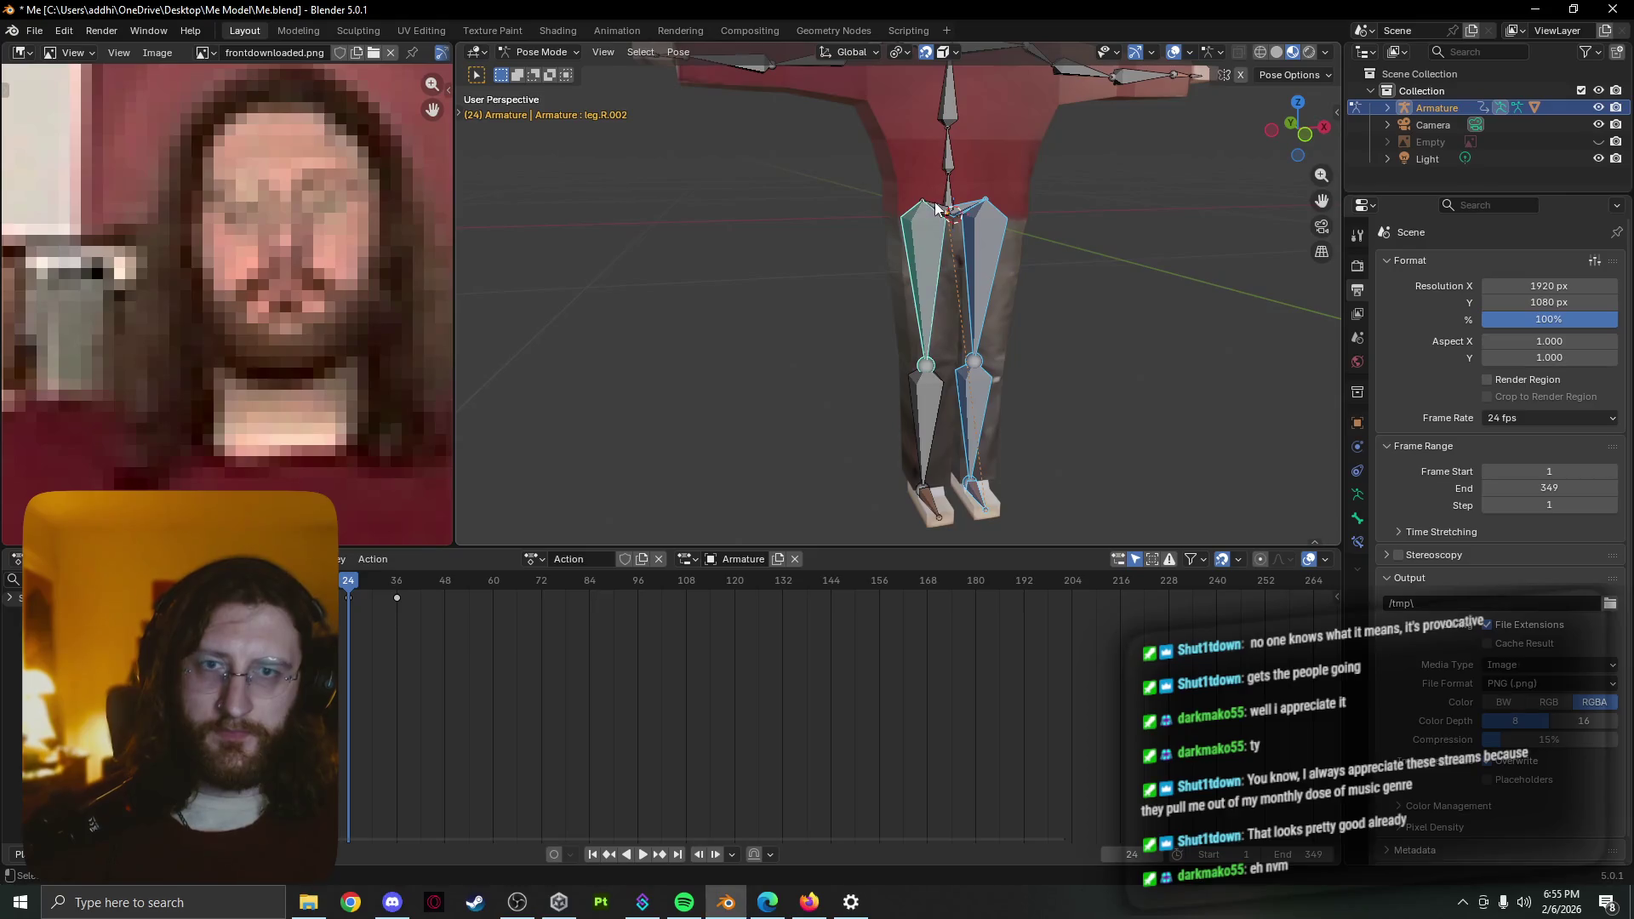
mouse_move(932, 512)
middle_down()
mouse_move(851, 472)
mouse_move(981, 443)
middle_up()
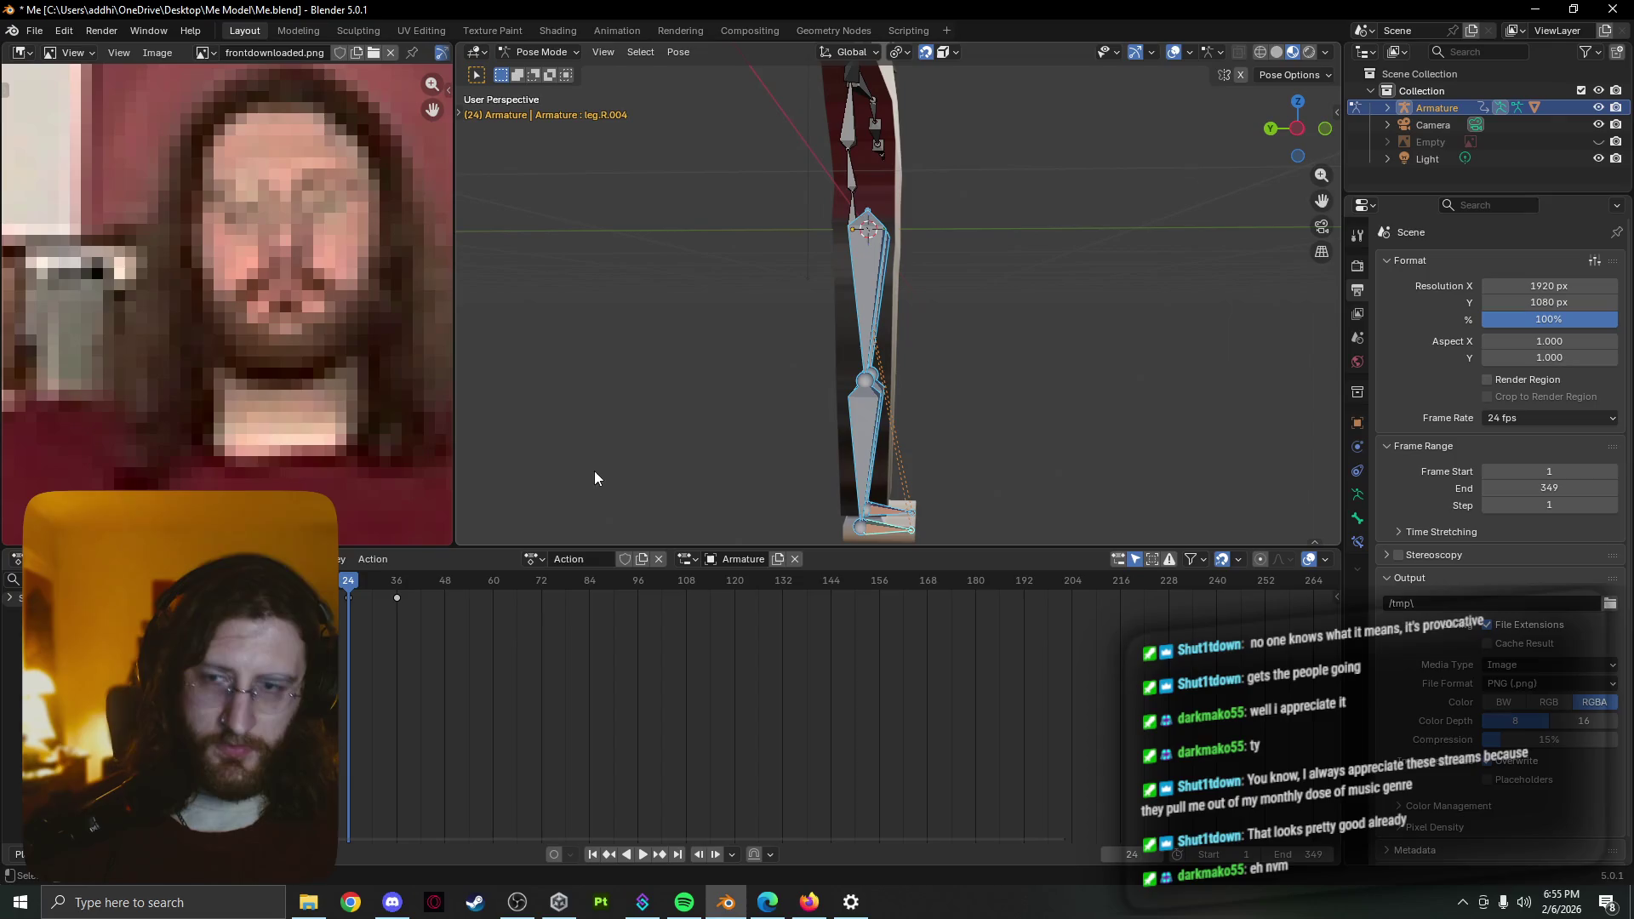
key(k)
click(732, 437)
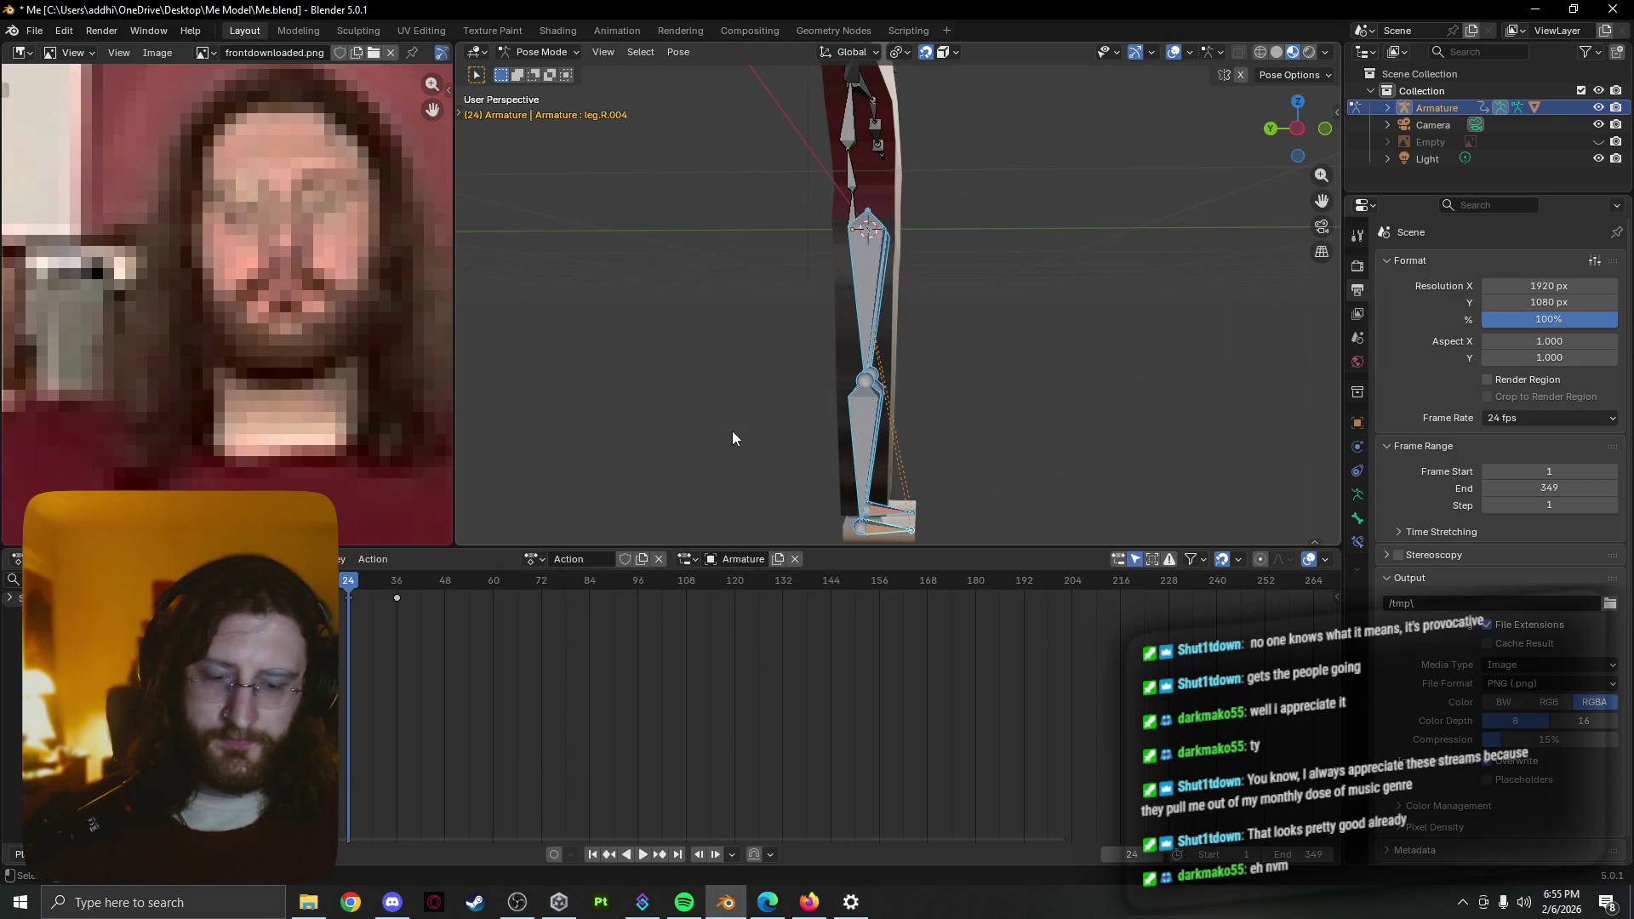
key(k)
click(730, 441)
Replay the leg swing from the start and from frame 24 to inspect the pose
key(space)
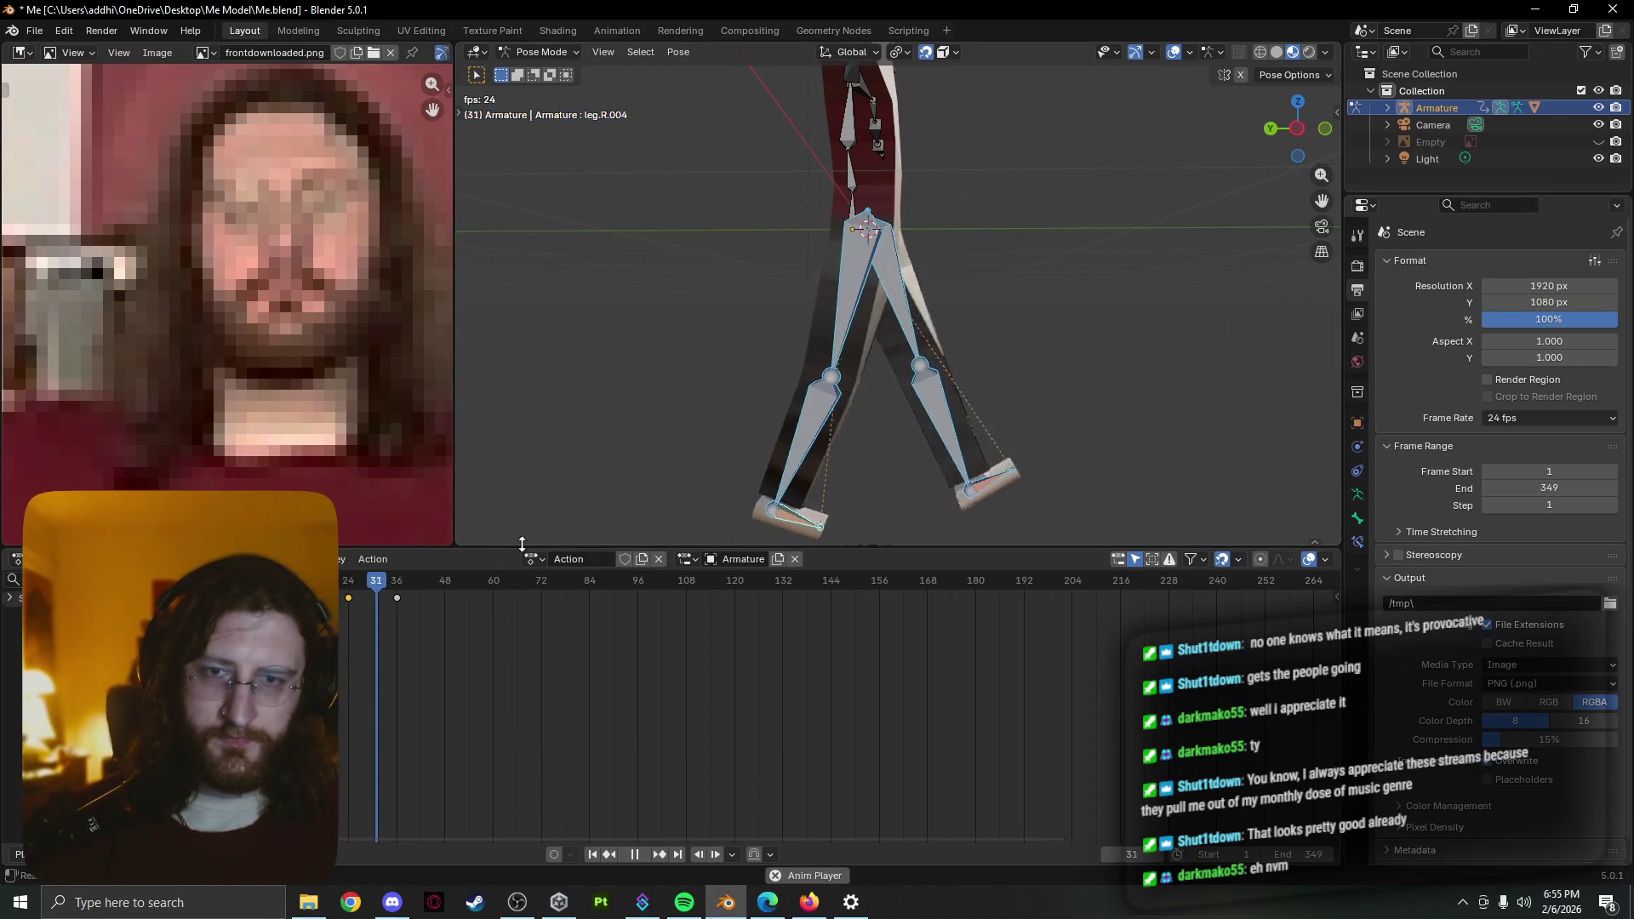
key(shift+Left)
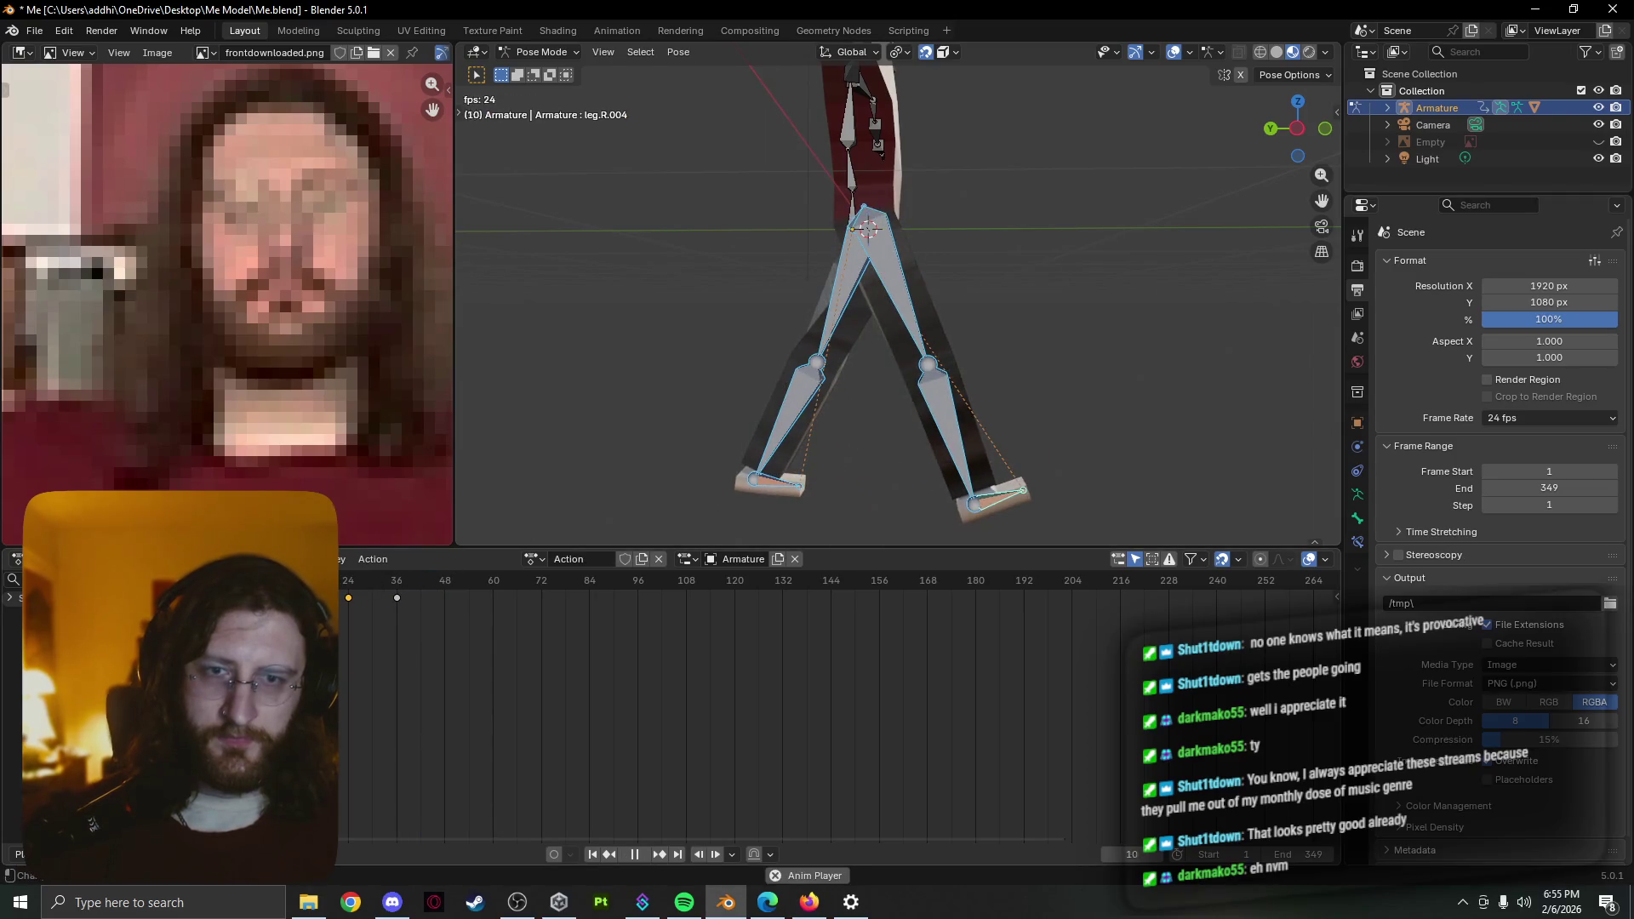
key(space)
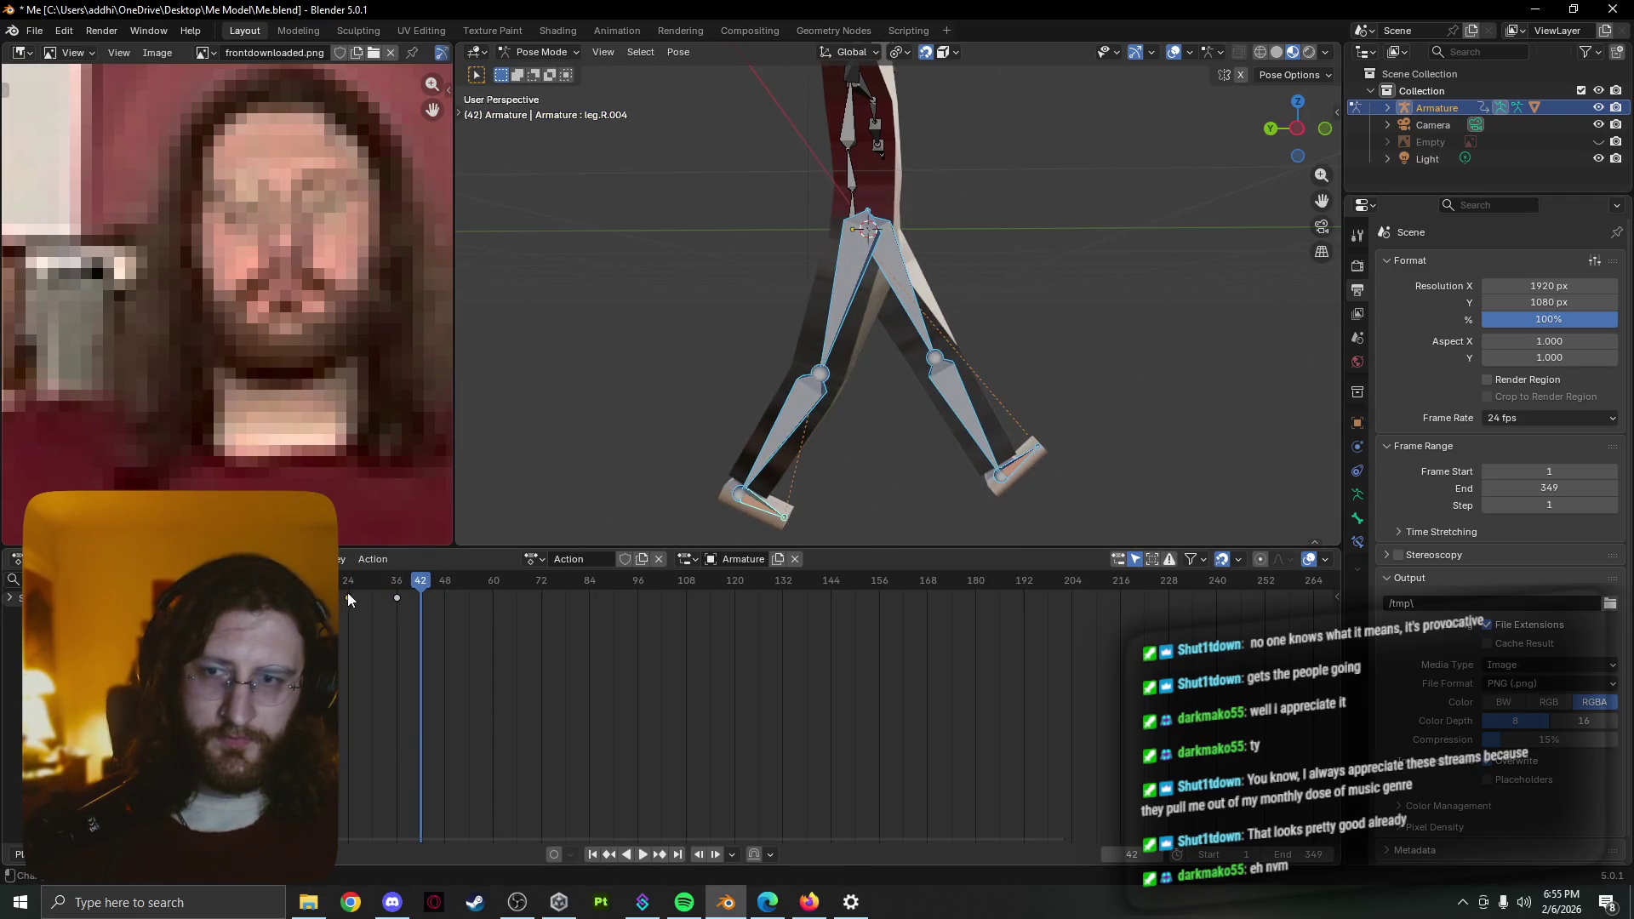
click(350, 583)
key(space)
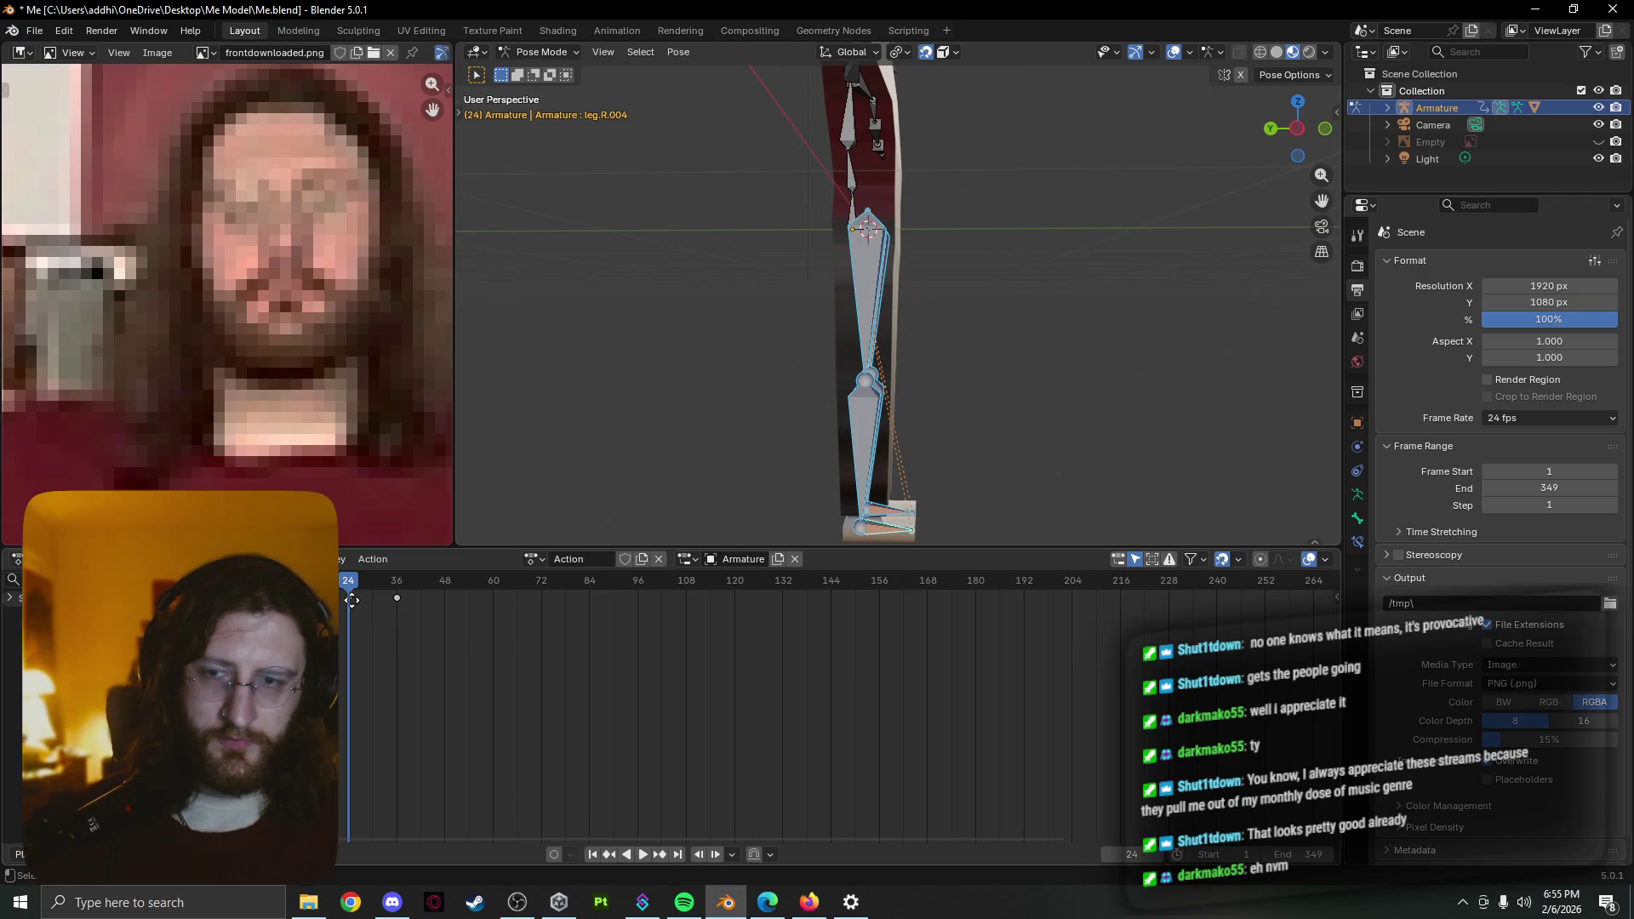
Shift the leg keyframes to frames 24, 36 and 48 in the timeline and replay the stride
drag(352, 600, 445, 597)
key(shift+ctrl+space)
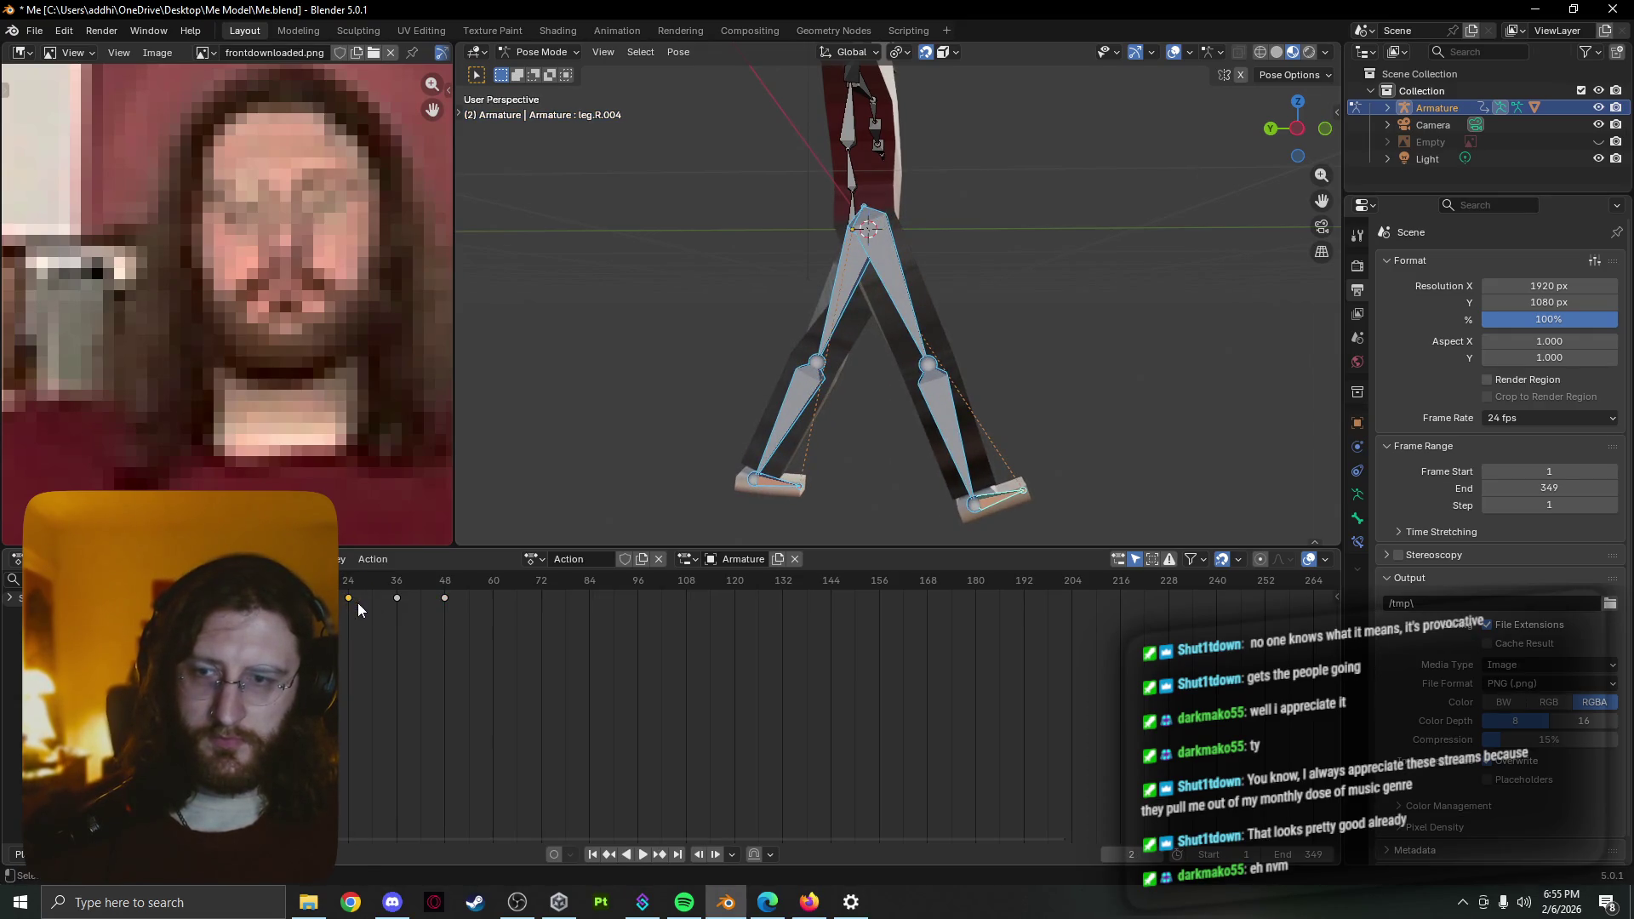
drag(357, 604, 320, 602)
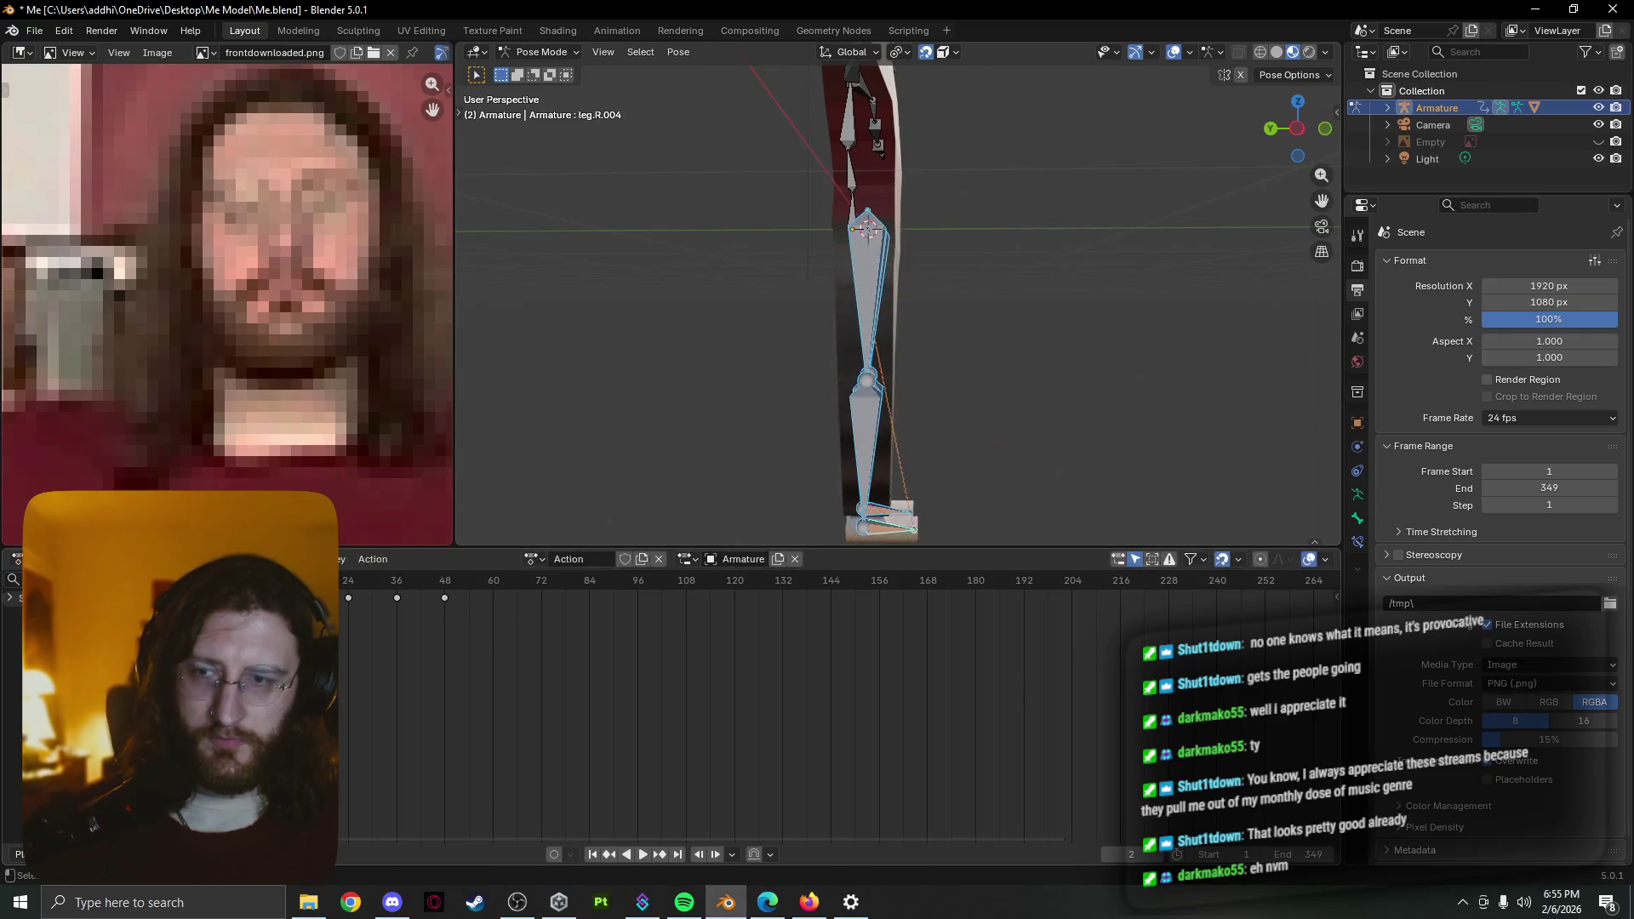
key(shift+ctrl+space)
key(space)
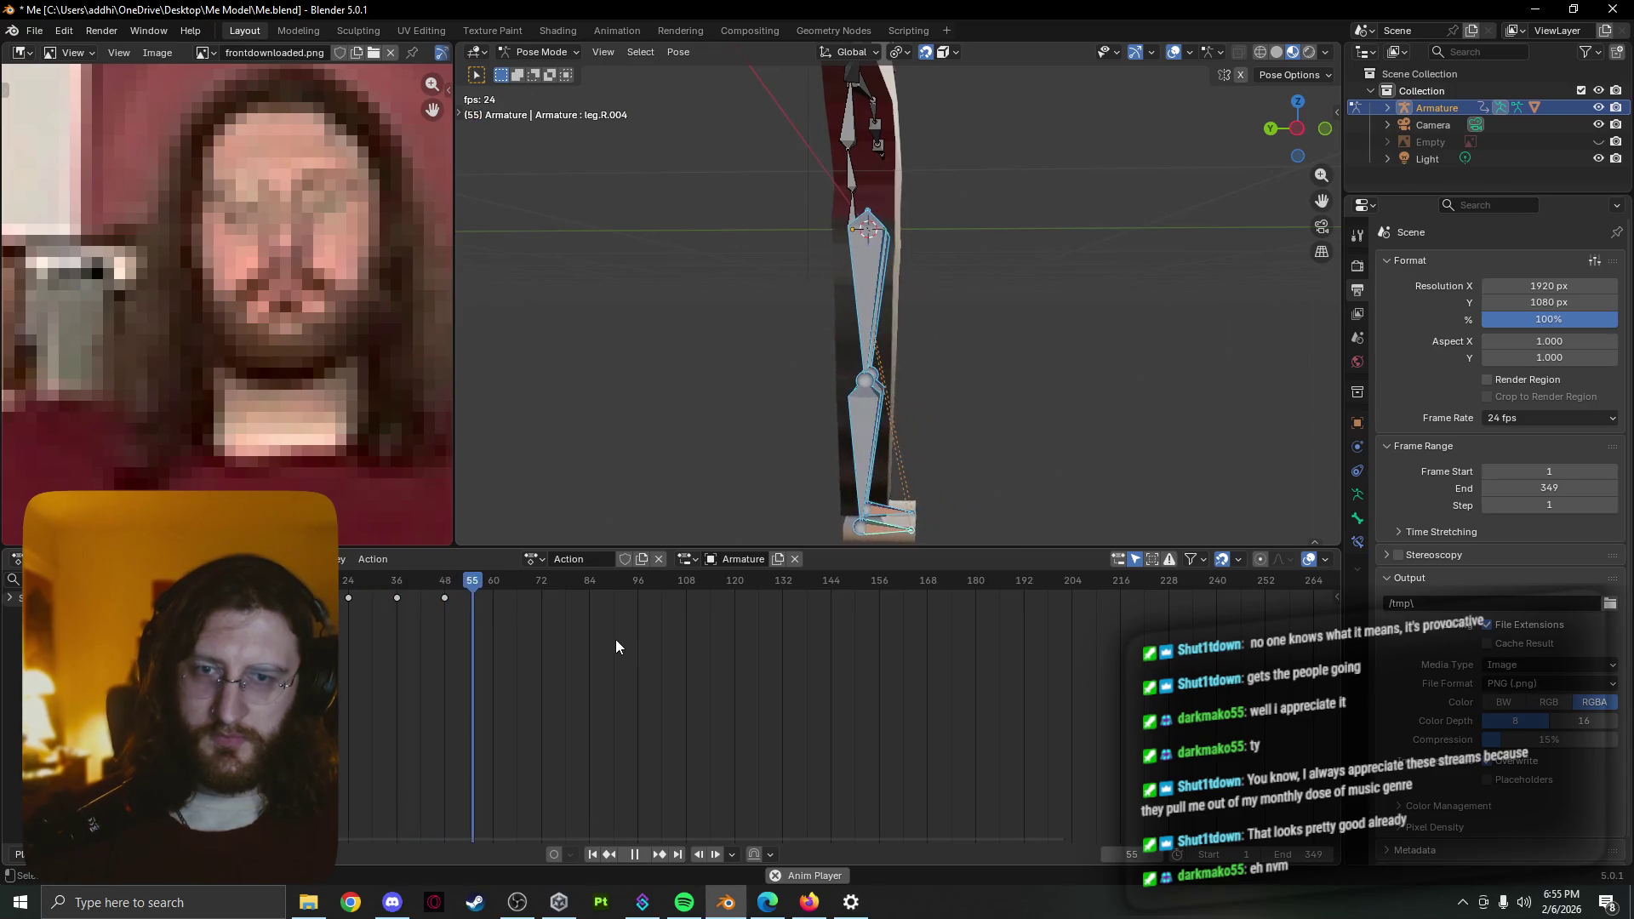
Review the lengthened walk cycle from frame 0 several times, scrubbing to frame 14 and stopping
key(space)
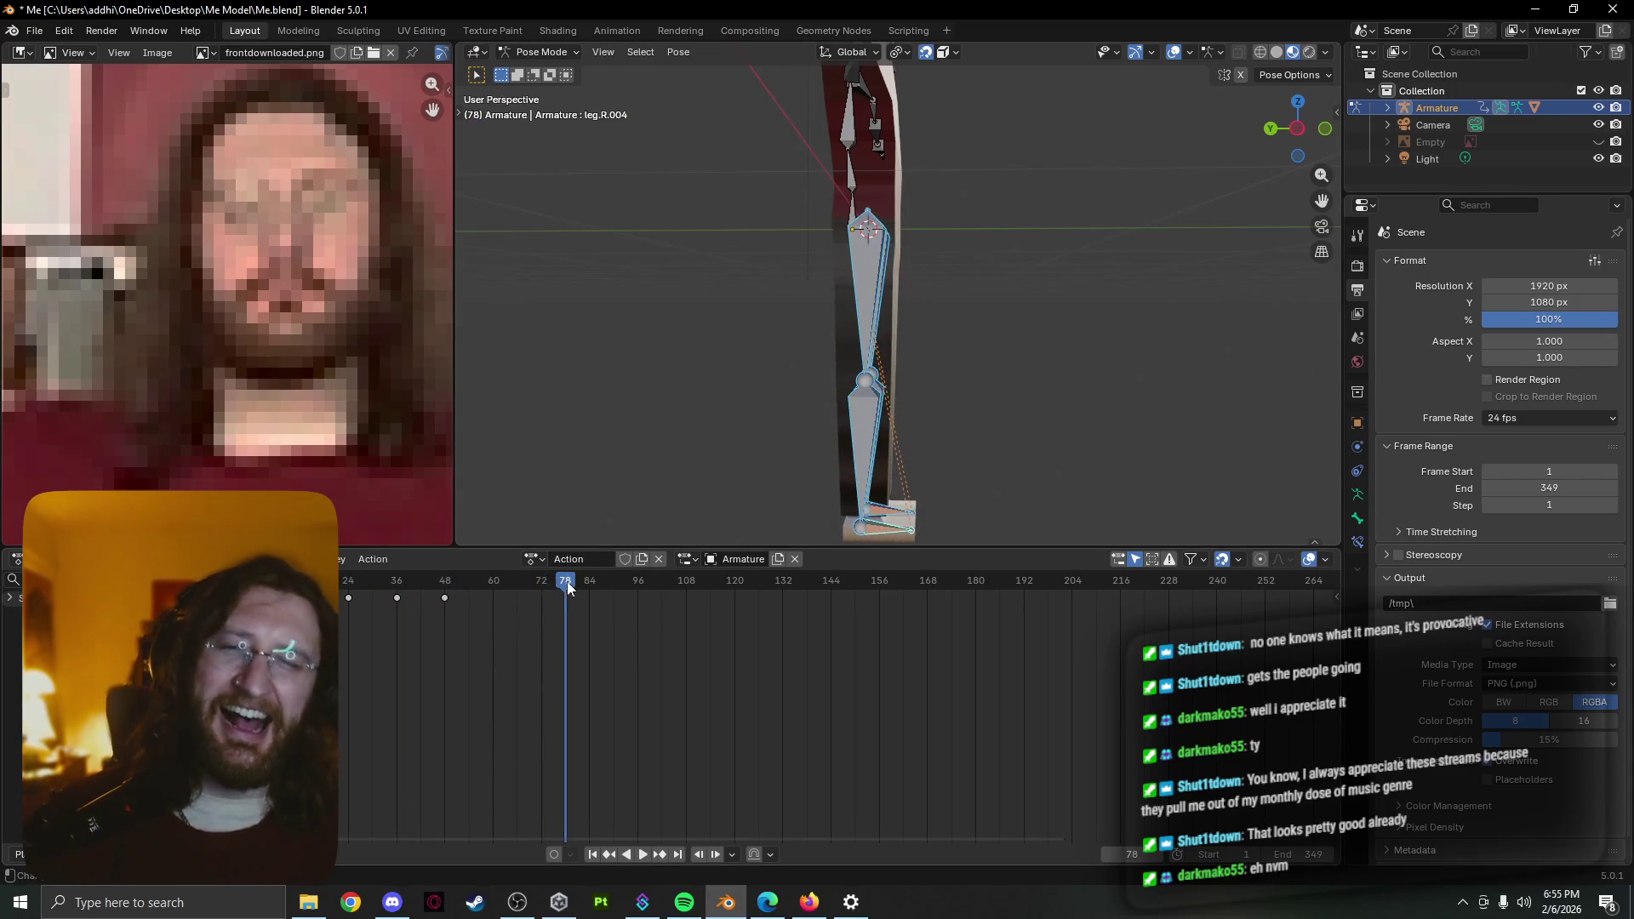
click(251, 582)
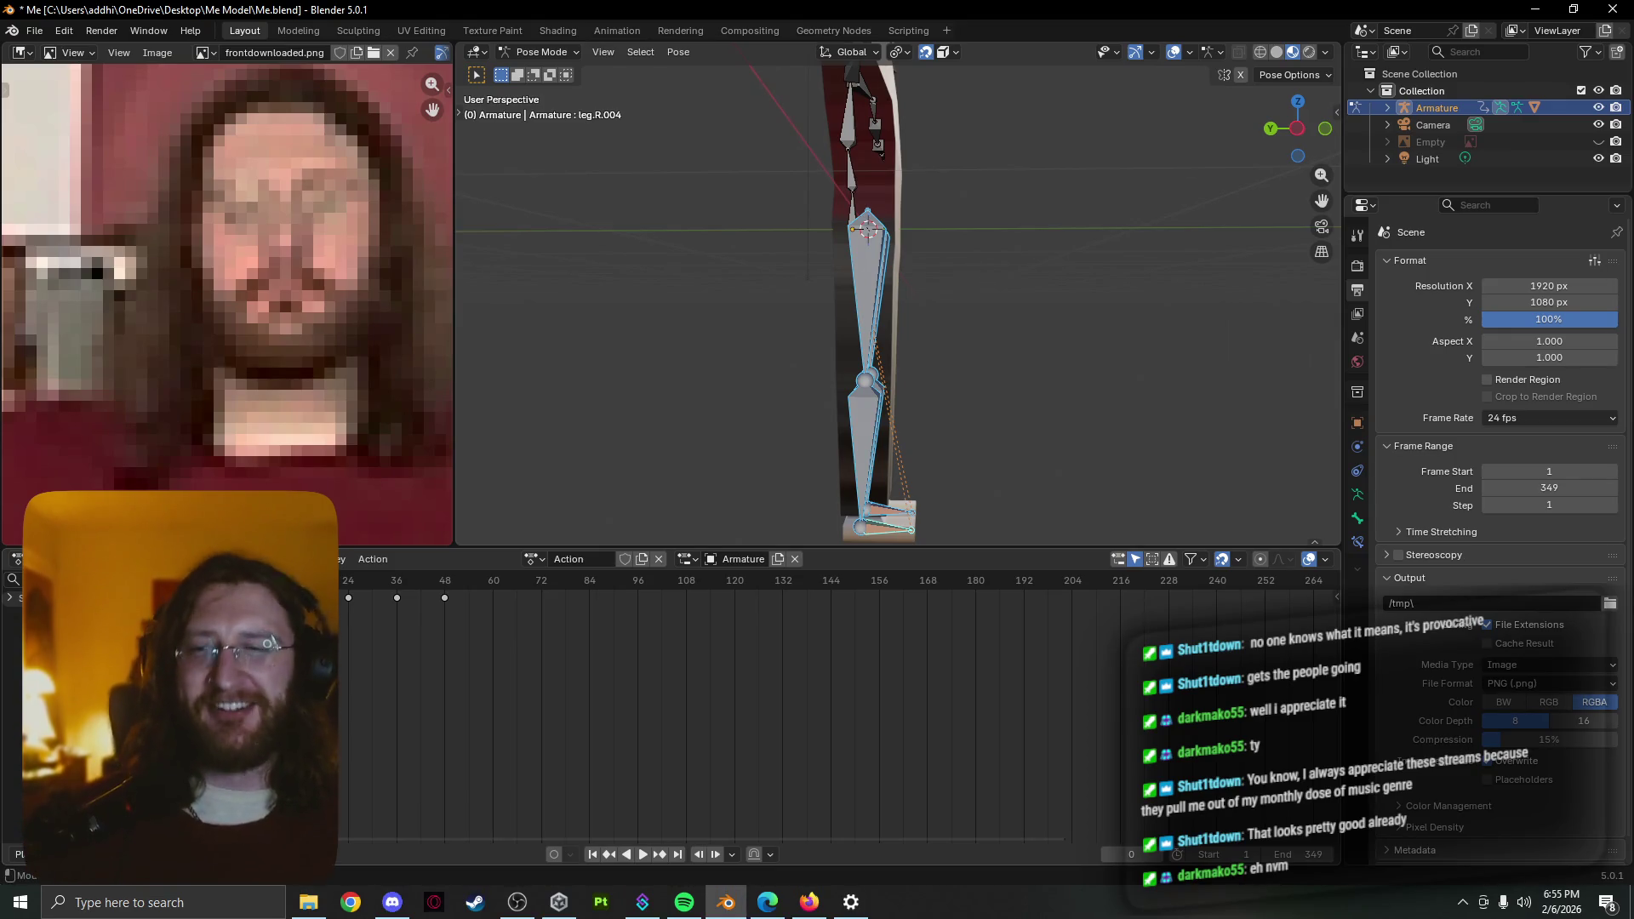
key(space)
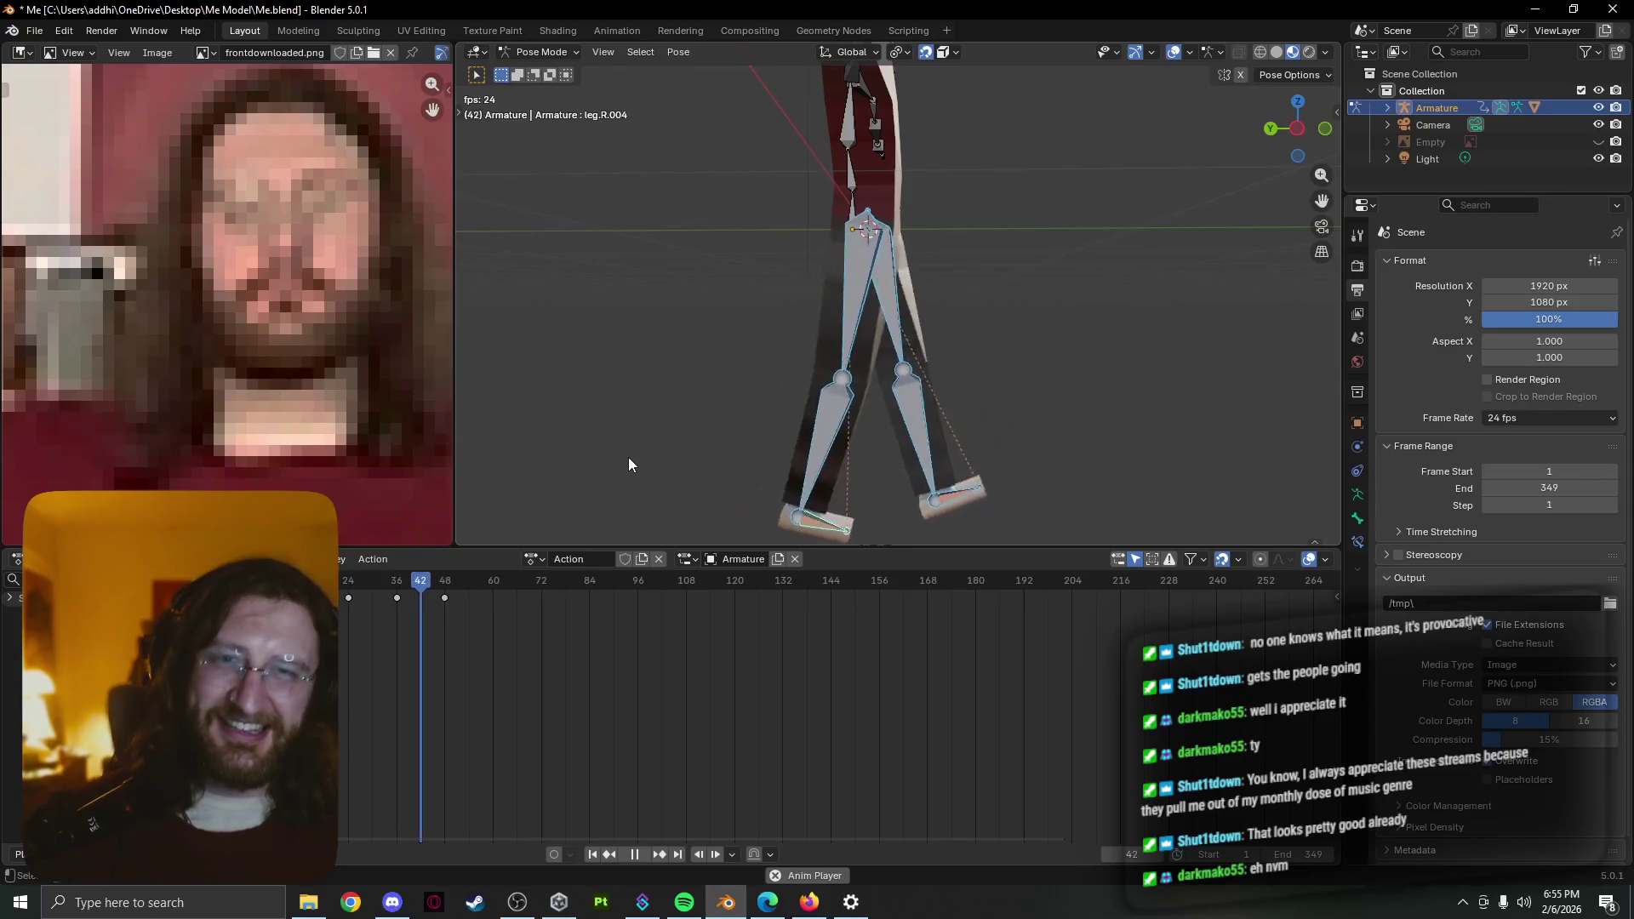
key(space)
drag(515, 586, 306, 586)
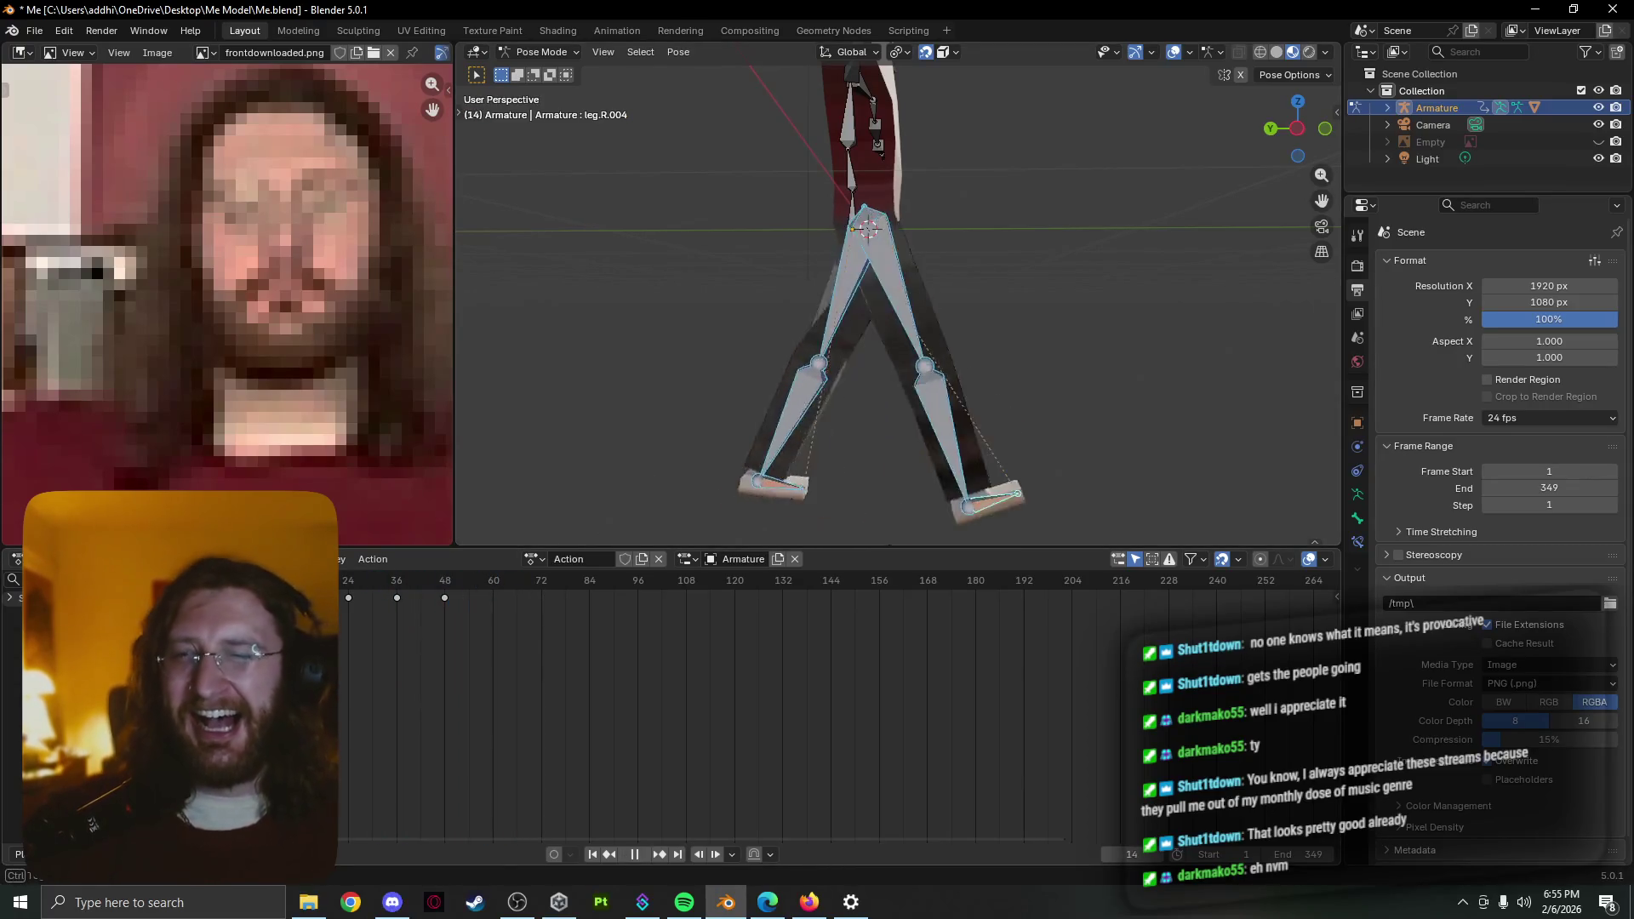
key(space)
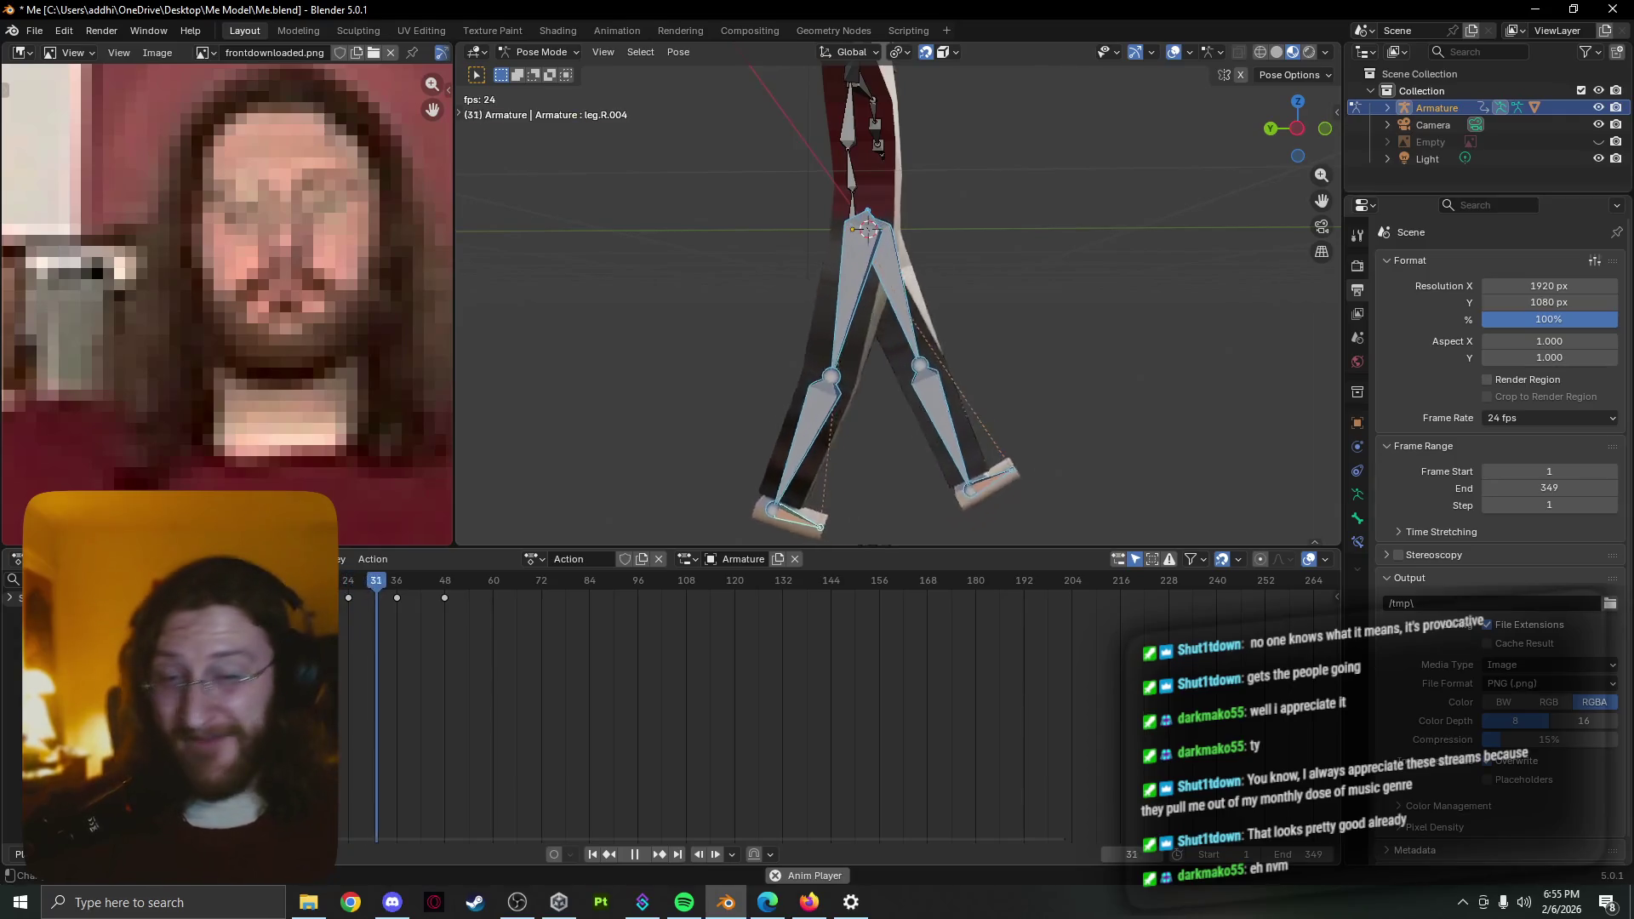
key(space)
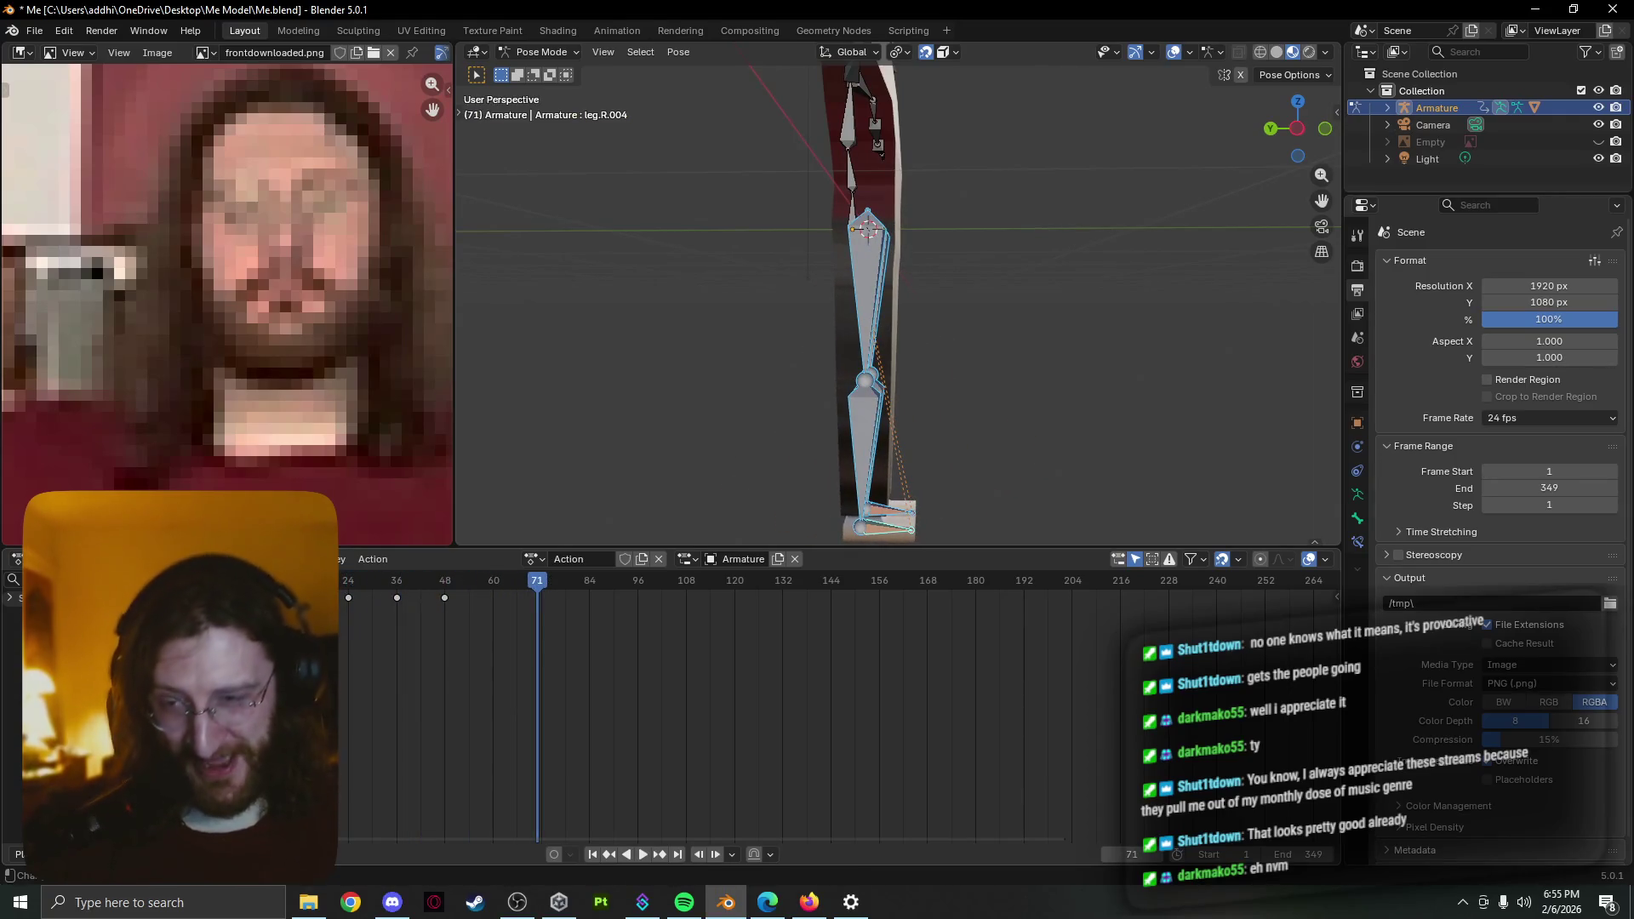
key(shift+Left)
key(space)
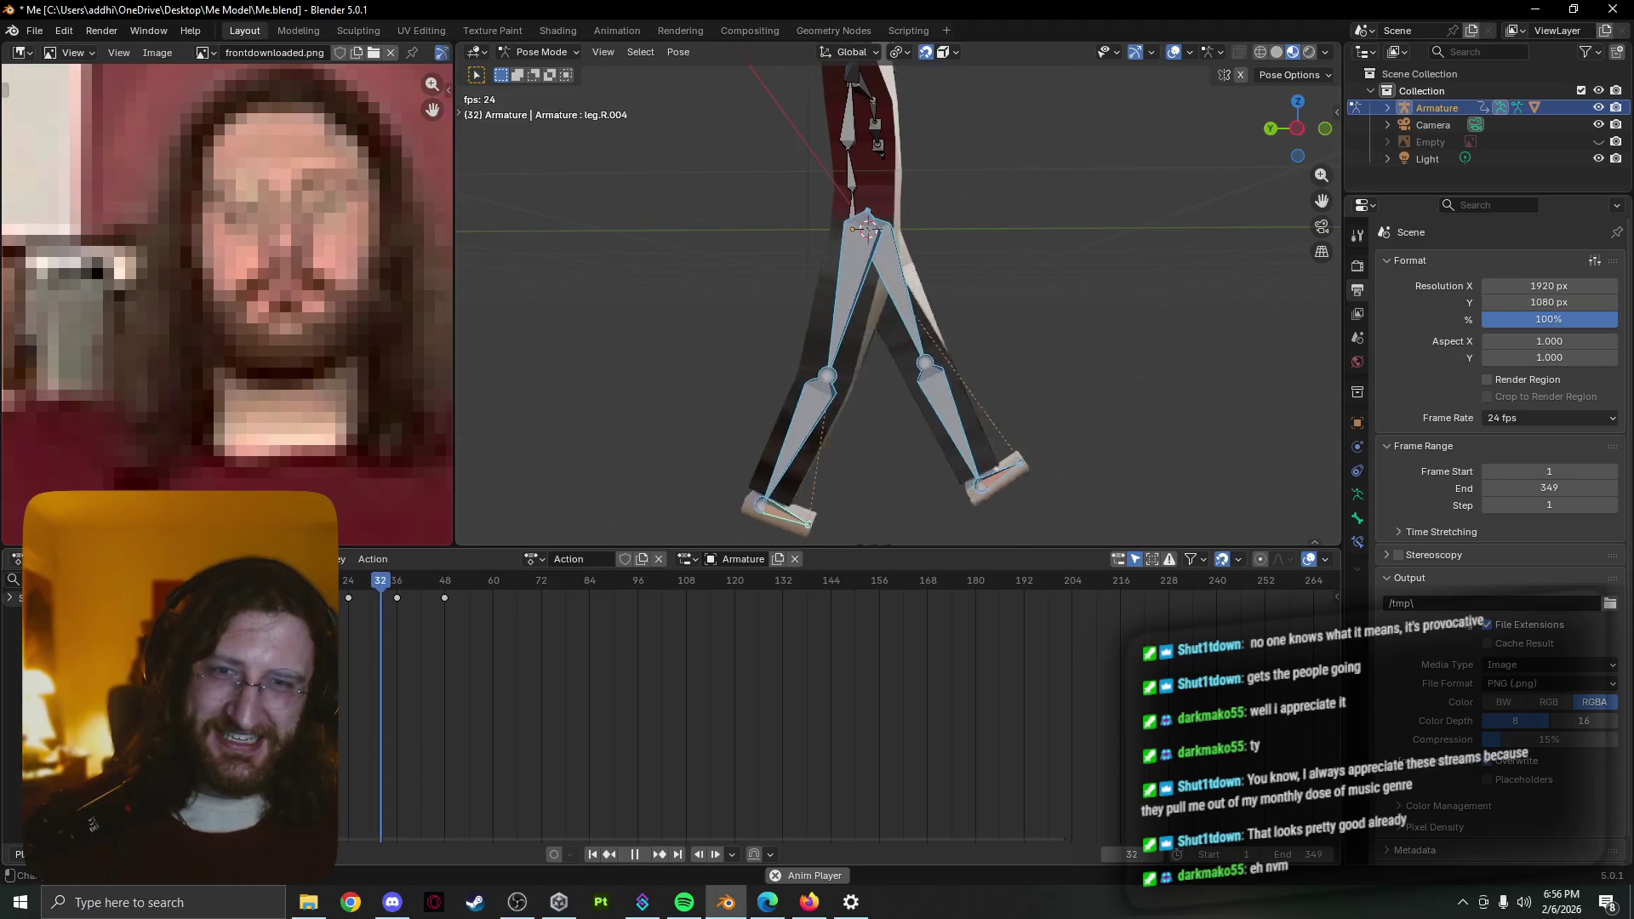
key(Escape)
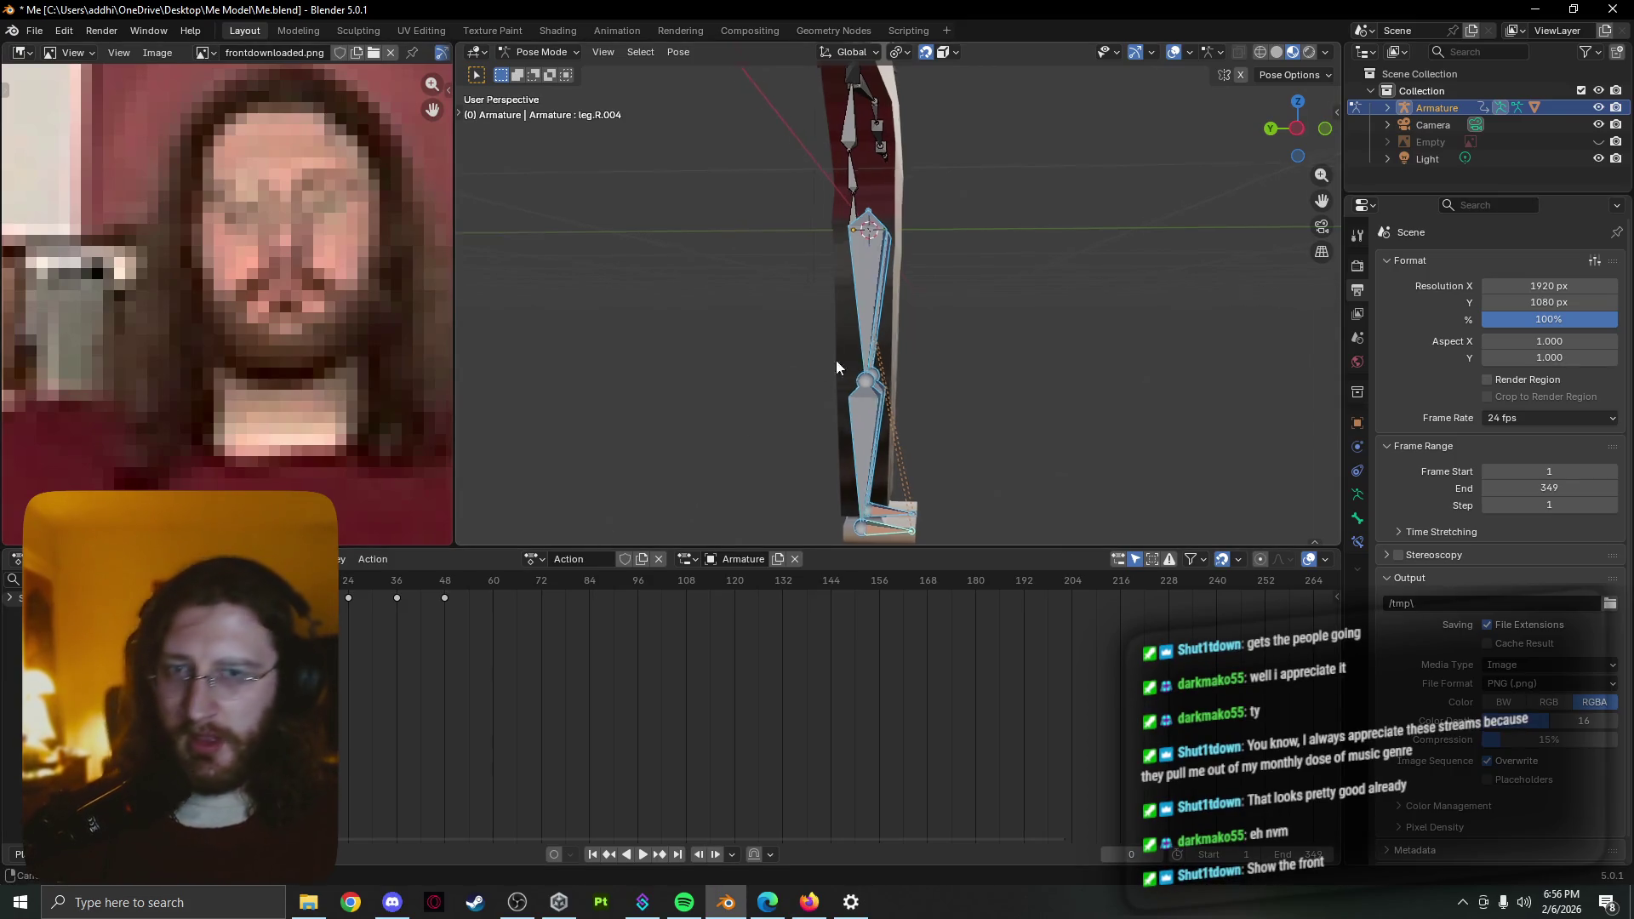
Watch the walk from the front, stop at frame 92, and bring the T-posed character into an angled front view
middle_drag(836, 361, 567, 414)
scroll(567, 414, down, 5)
middle_drag(918, 331, 991, 292)
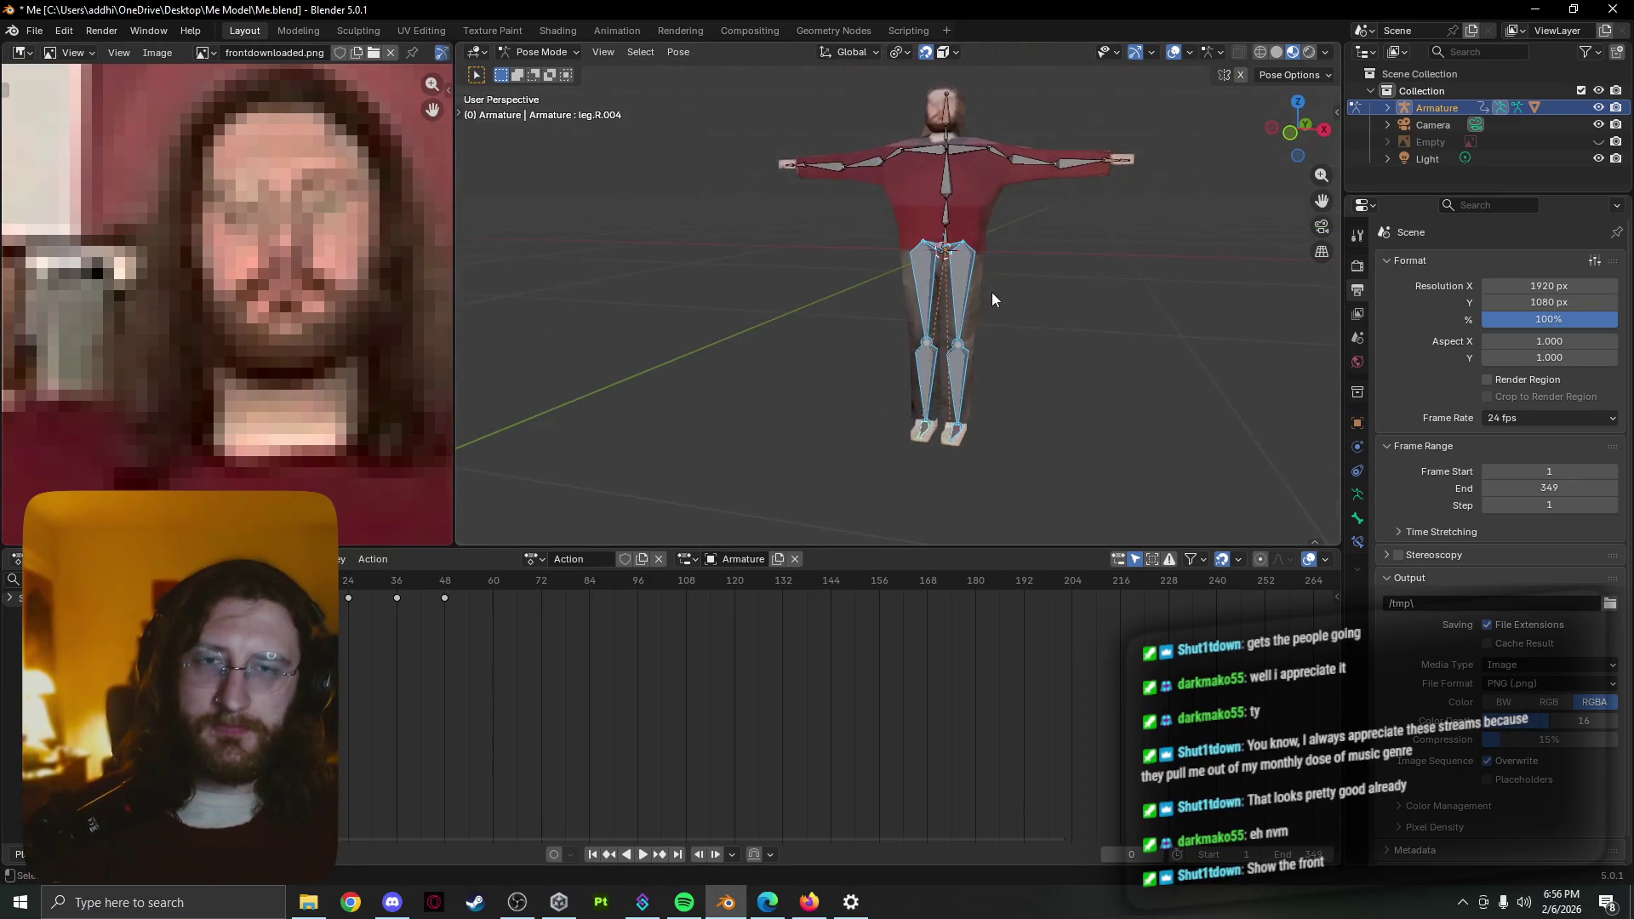
key(space)
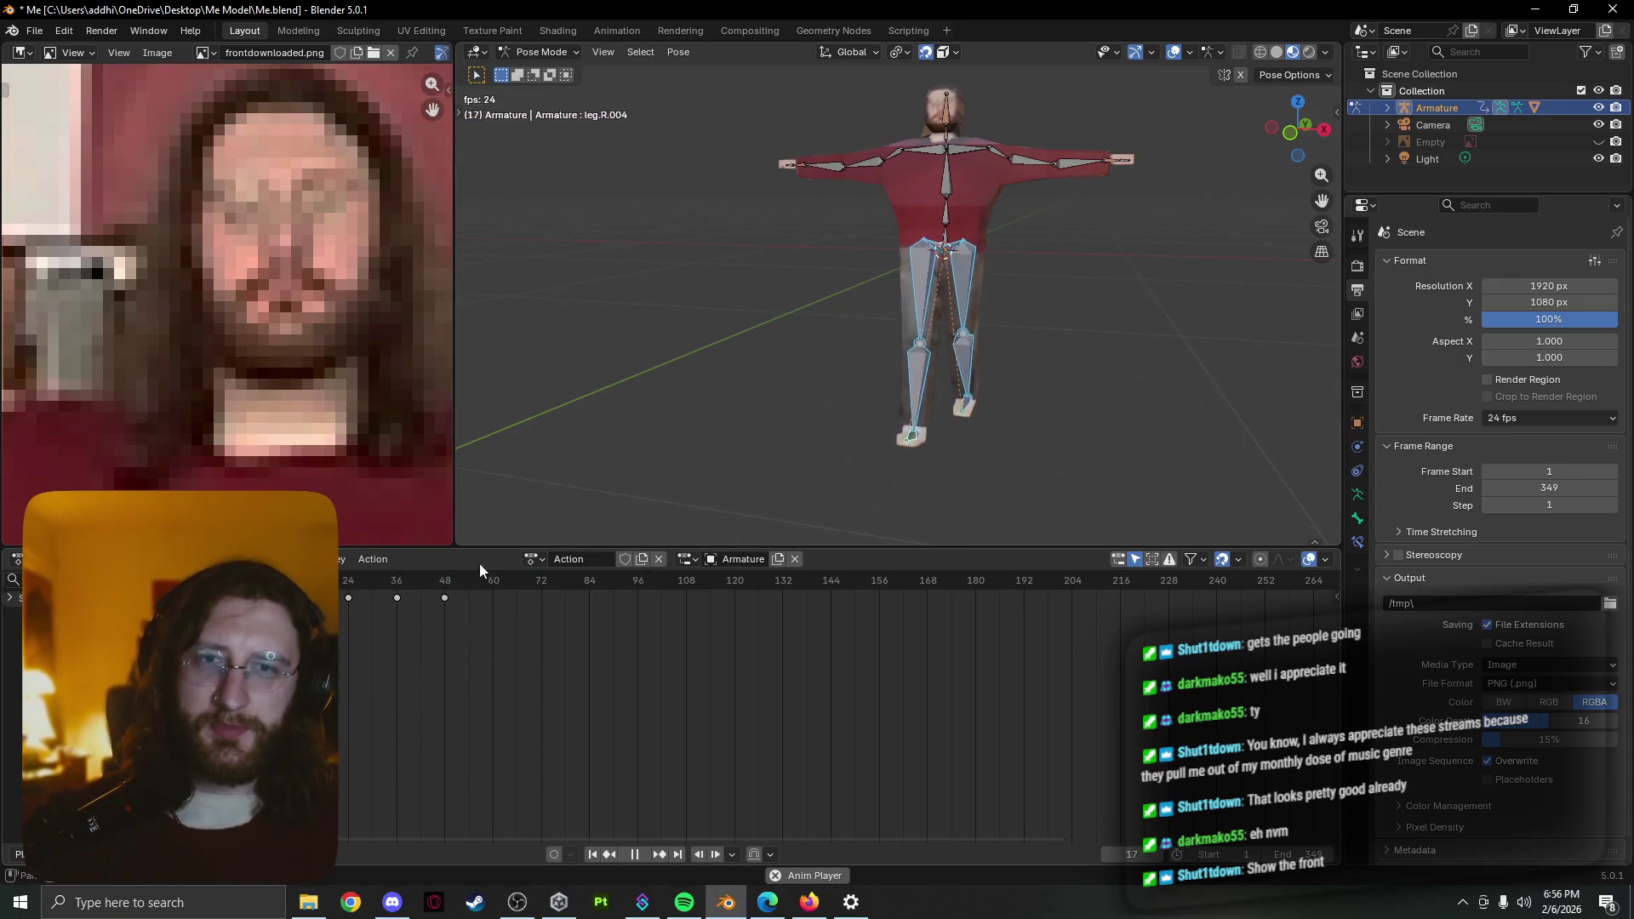
mouse_move(856, 380)
middle_down()
mouse_move(1051, 369)
mouse_move(969, 377)
mouse_move(1018, 378)
mouse_move(989, 422)
mouse_move(1011, 351)
middle_up()
key(space)
scroll(981, 372, up, 3)
scroll(1017, 380, down, 3)
key(grave)
click(931, 348)
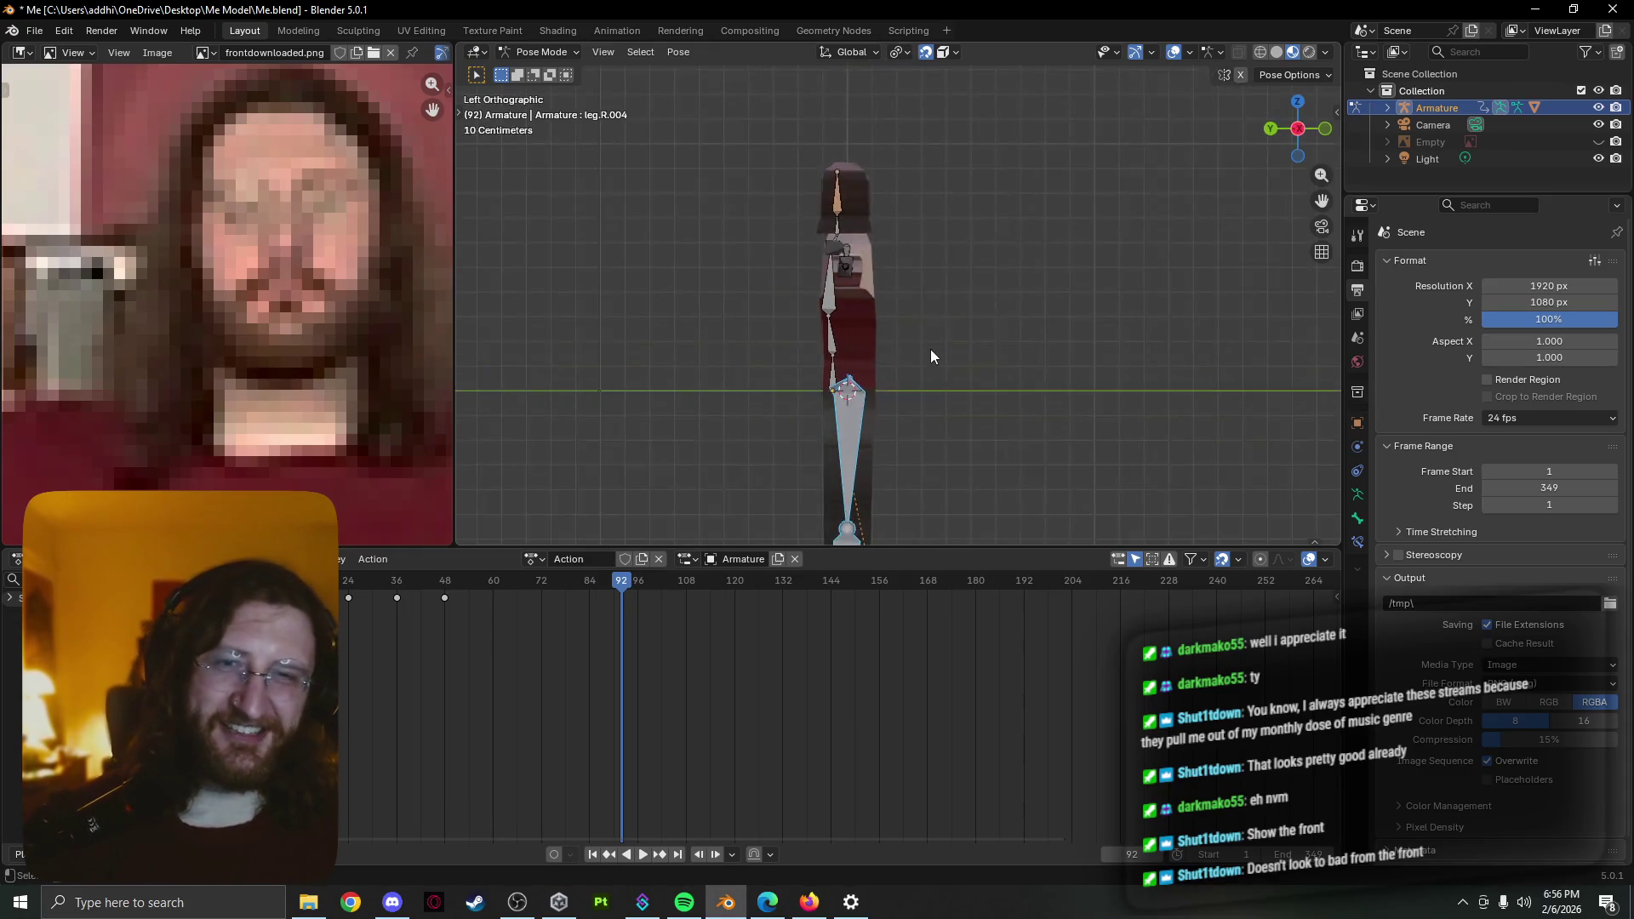
mouse_move(903, 342)
middle_down()
mouse_move(875, 307)
mouse_move(787, 322)
middle_up()
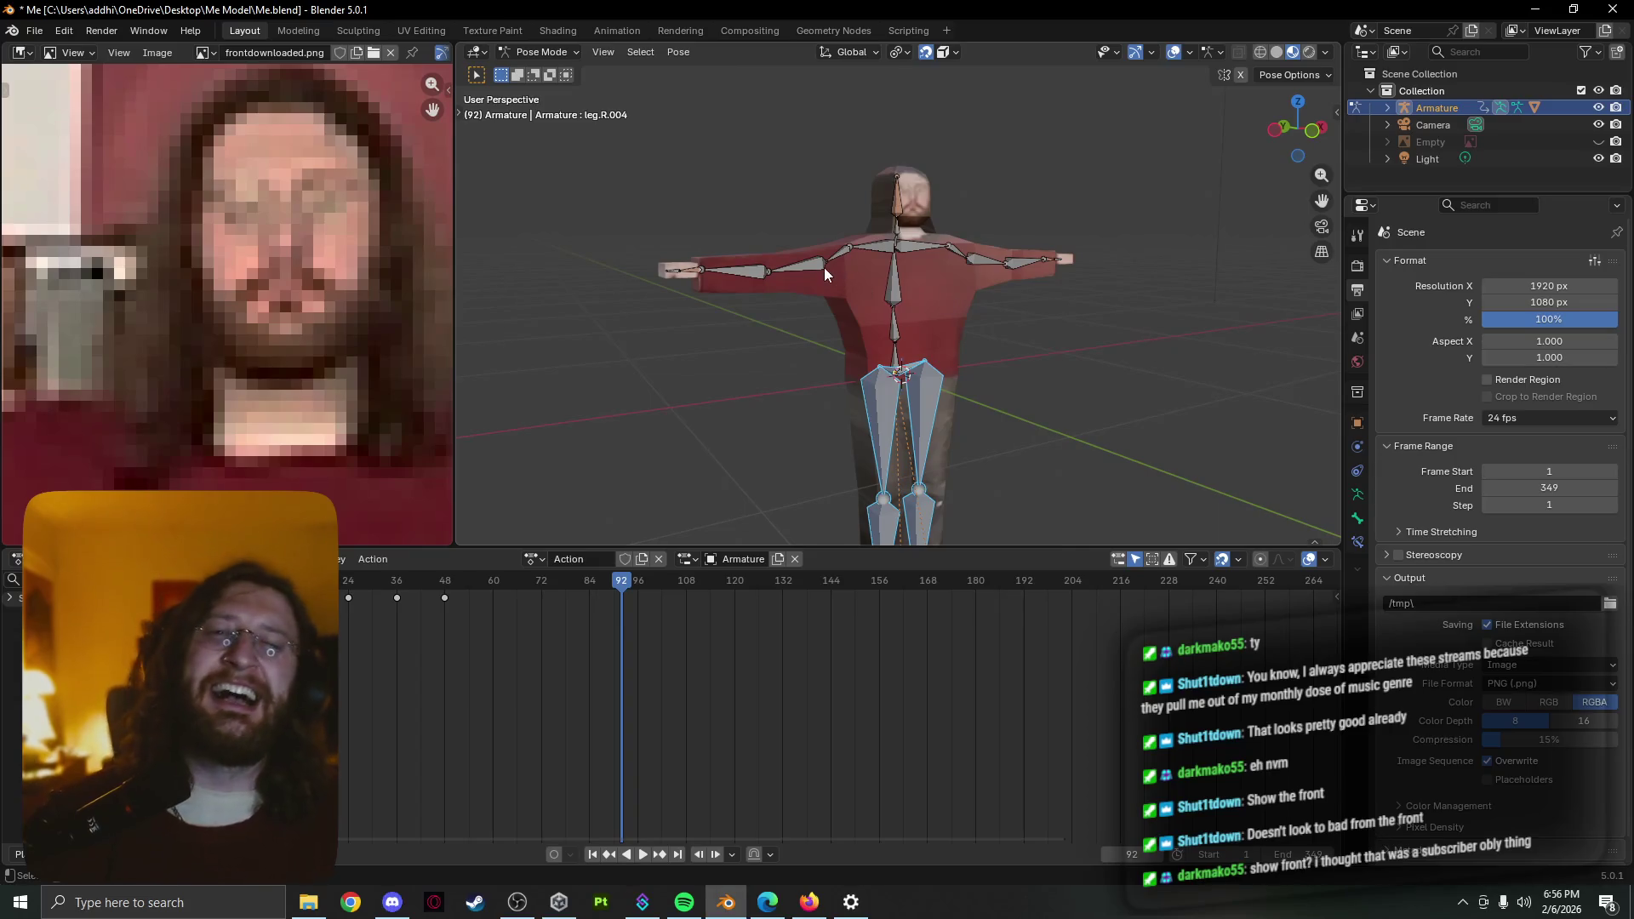
Lower the right upper arm with a rotation about the global Y axis
click(824, 267)
shift+click(989, 261)
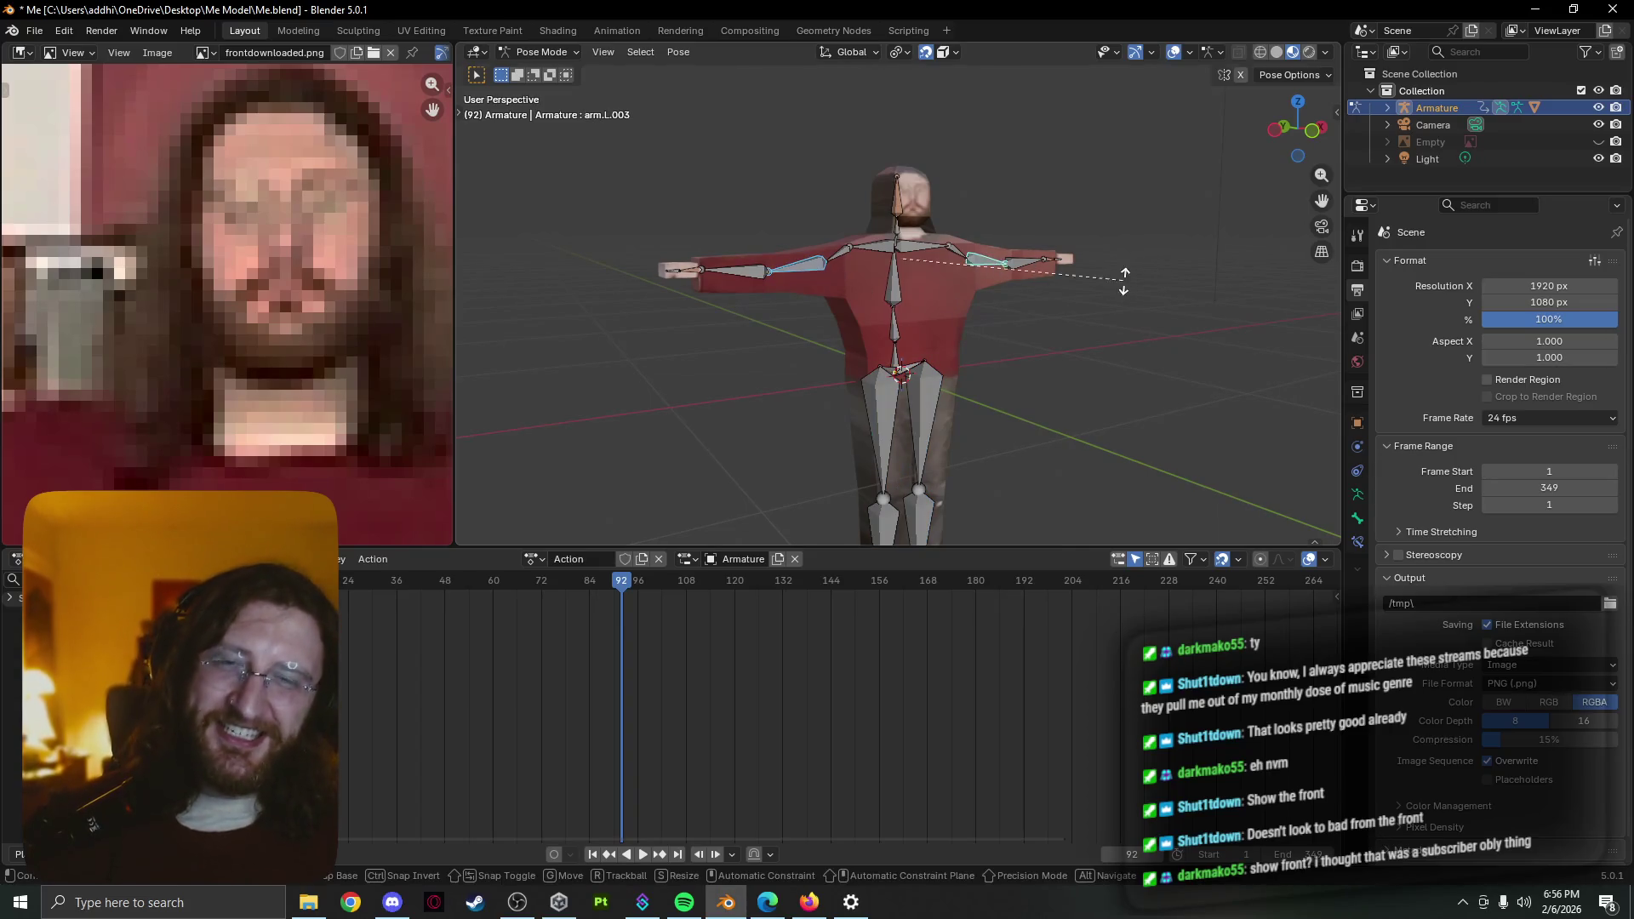
key(r)
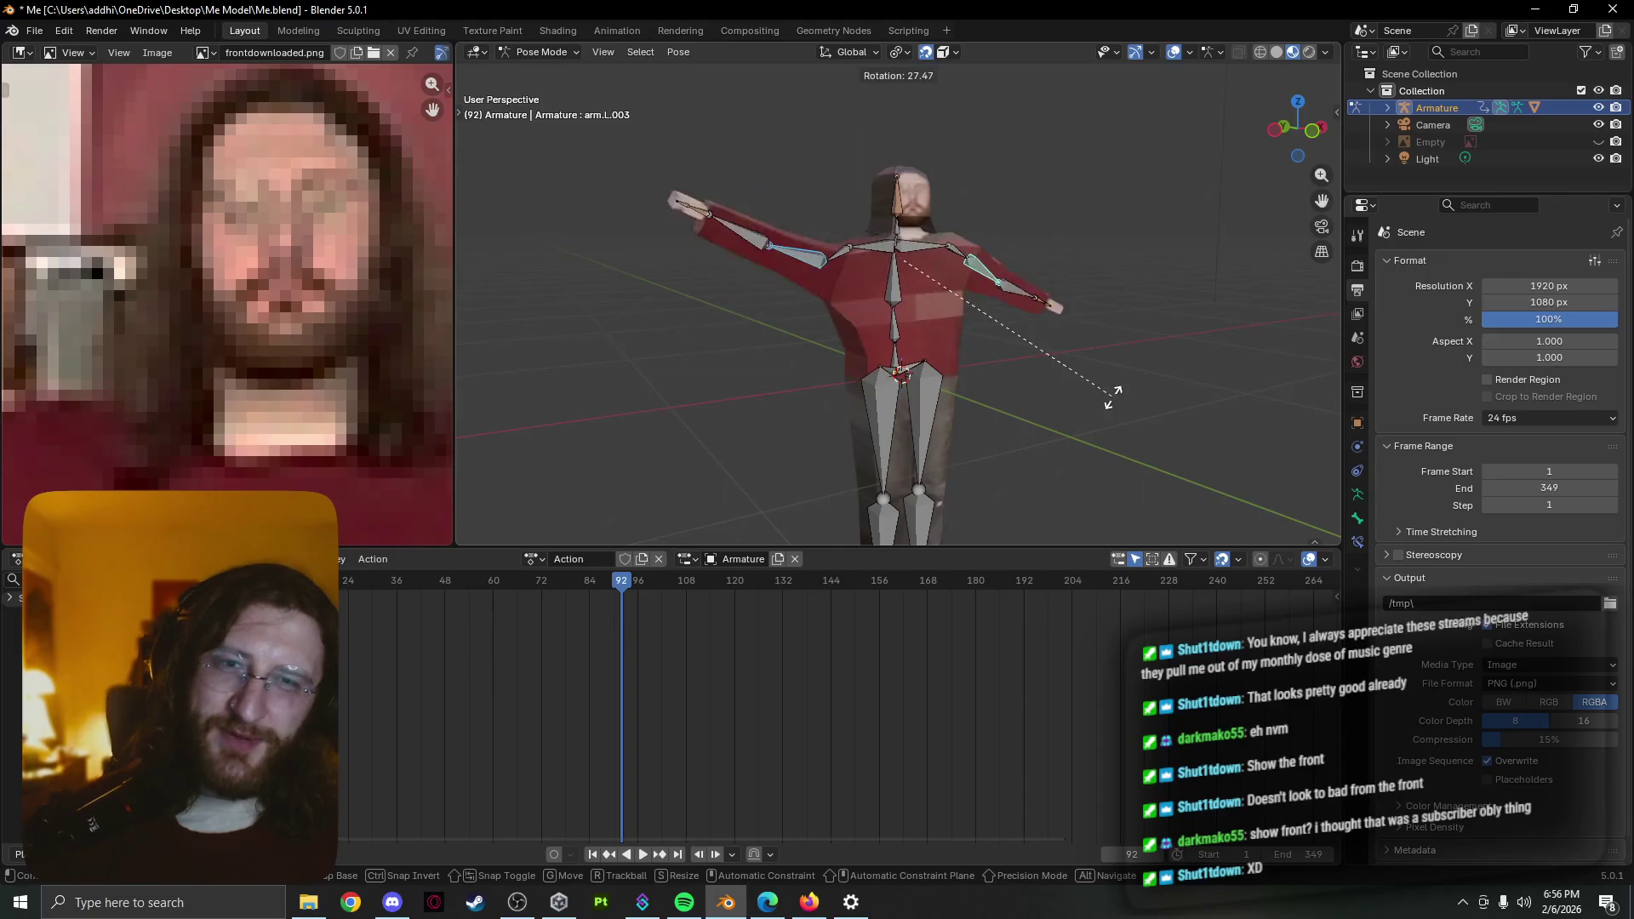
right_click(792, 304)
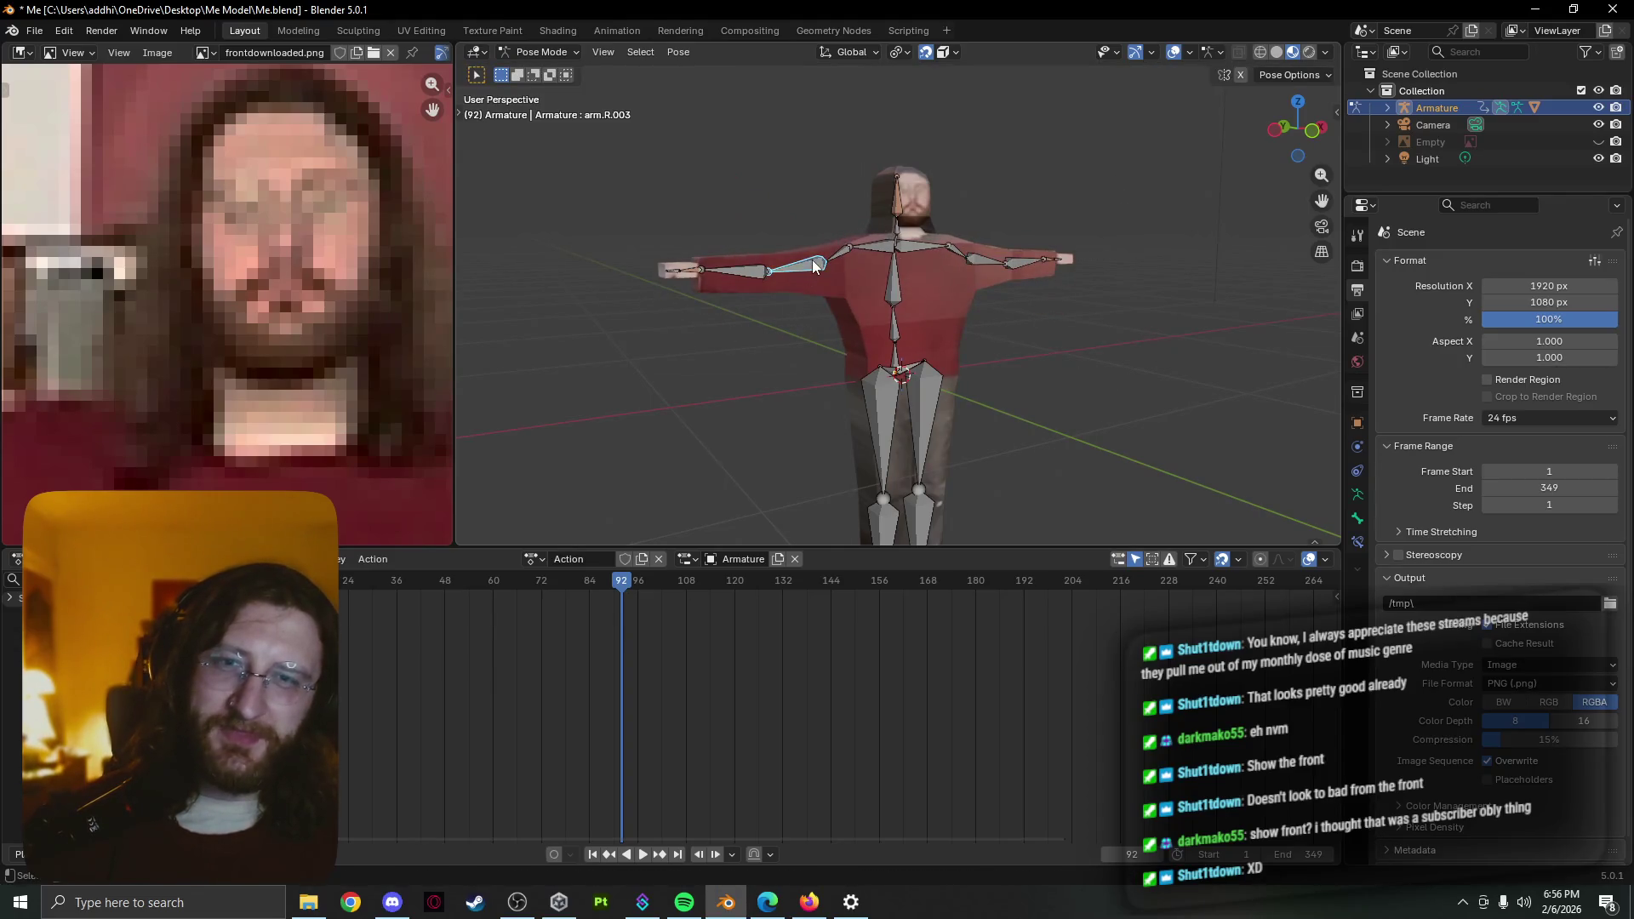
key(r)
right_click(830, 324)
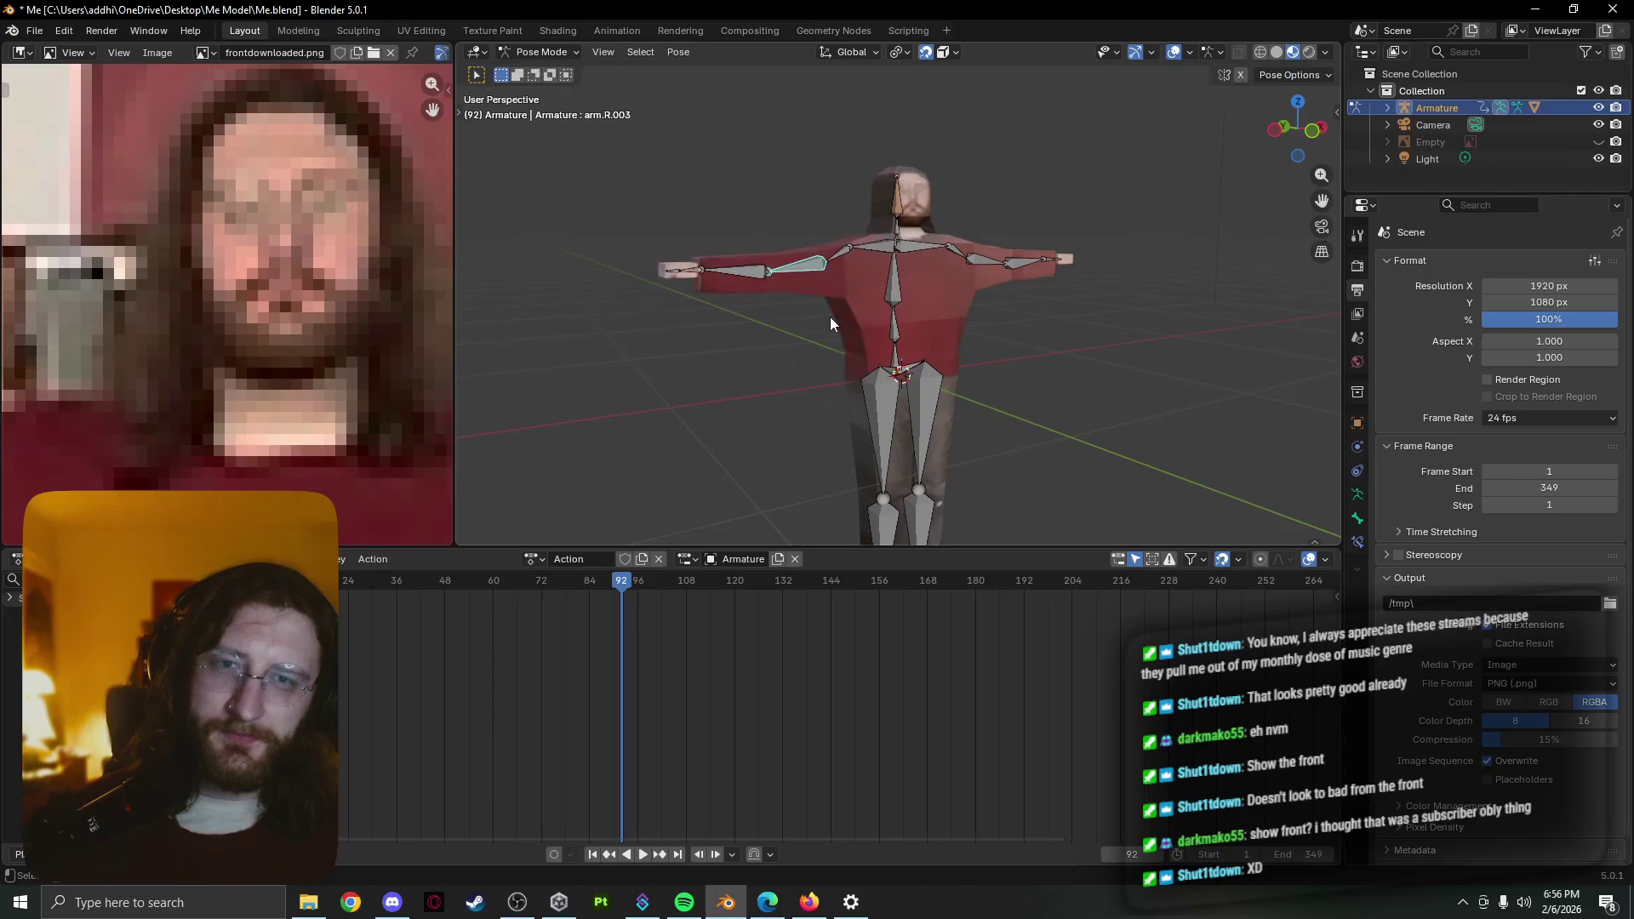
key(r)
key(y)
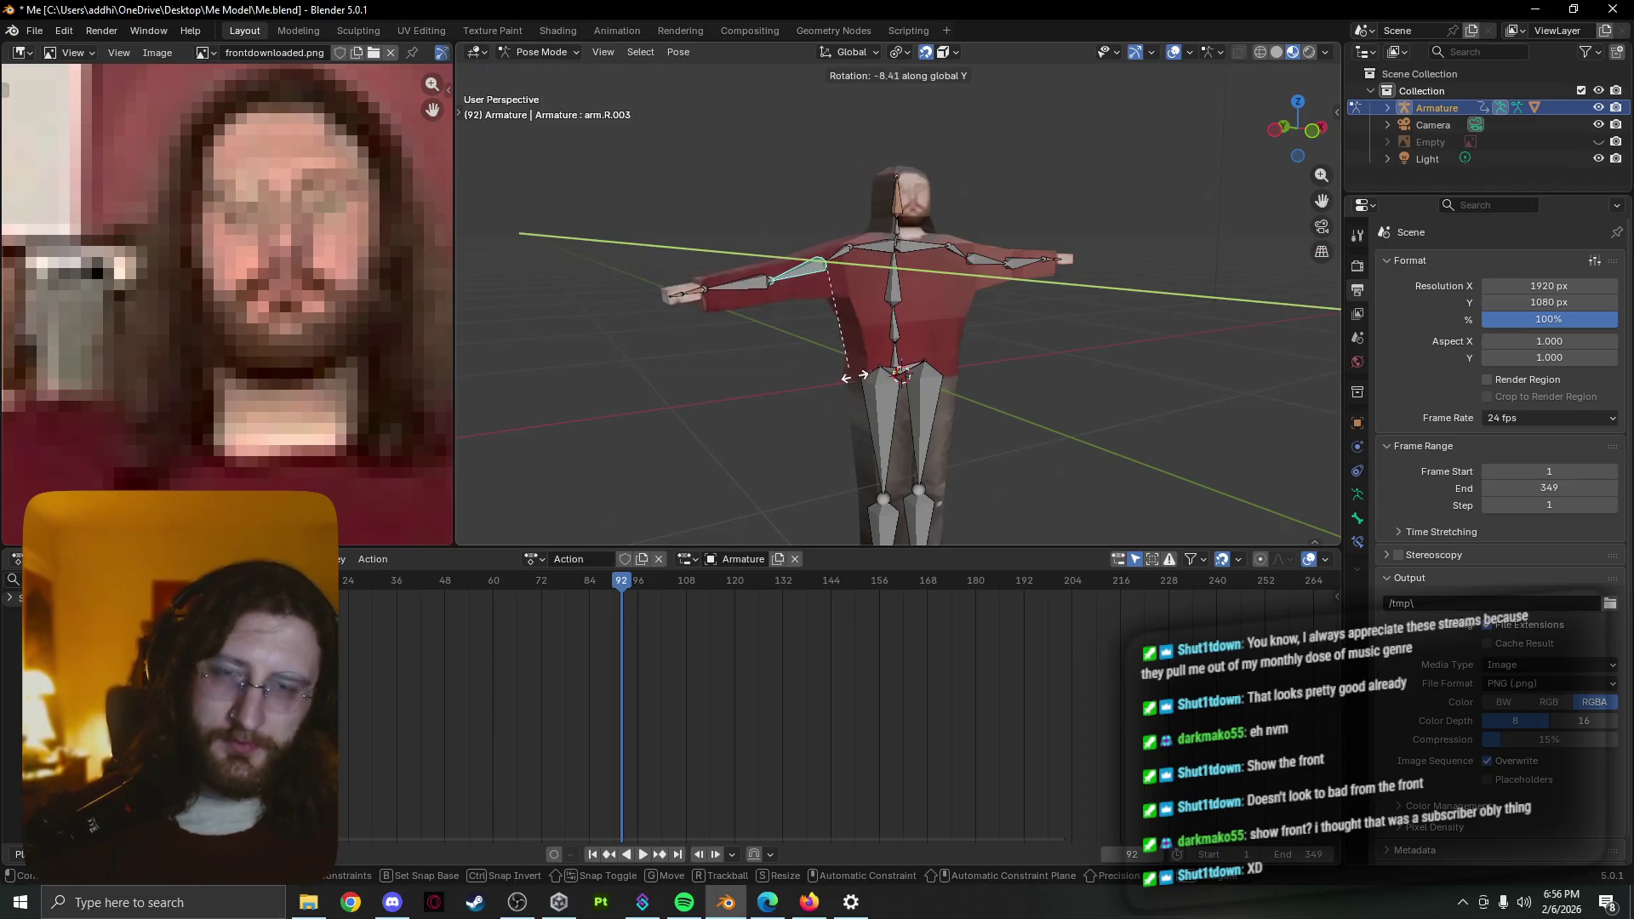
click(1142, 285)
Rotate the other upper-arm and the forearm bones about Y so both arms hang at the sides
middle_drag(1136, 284, 1008, 304)
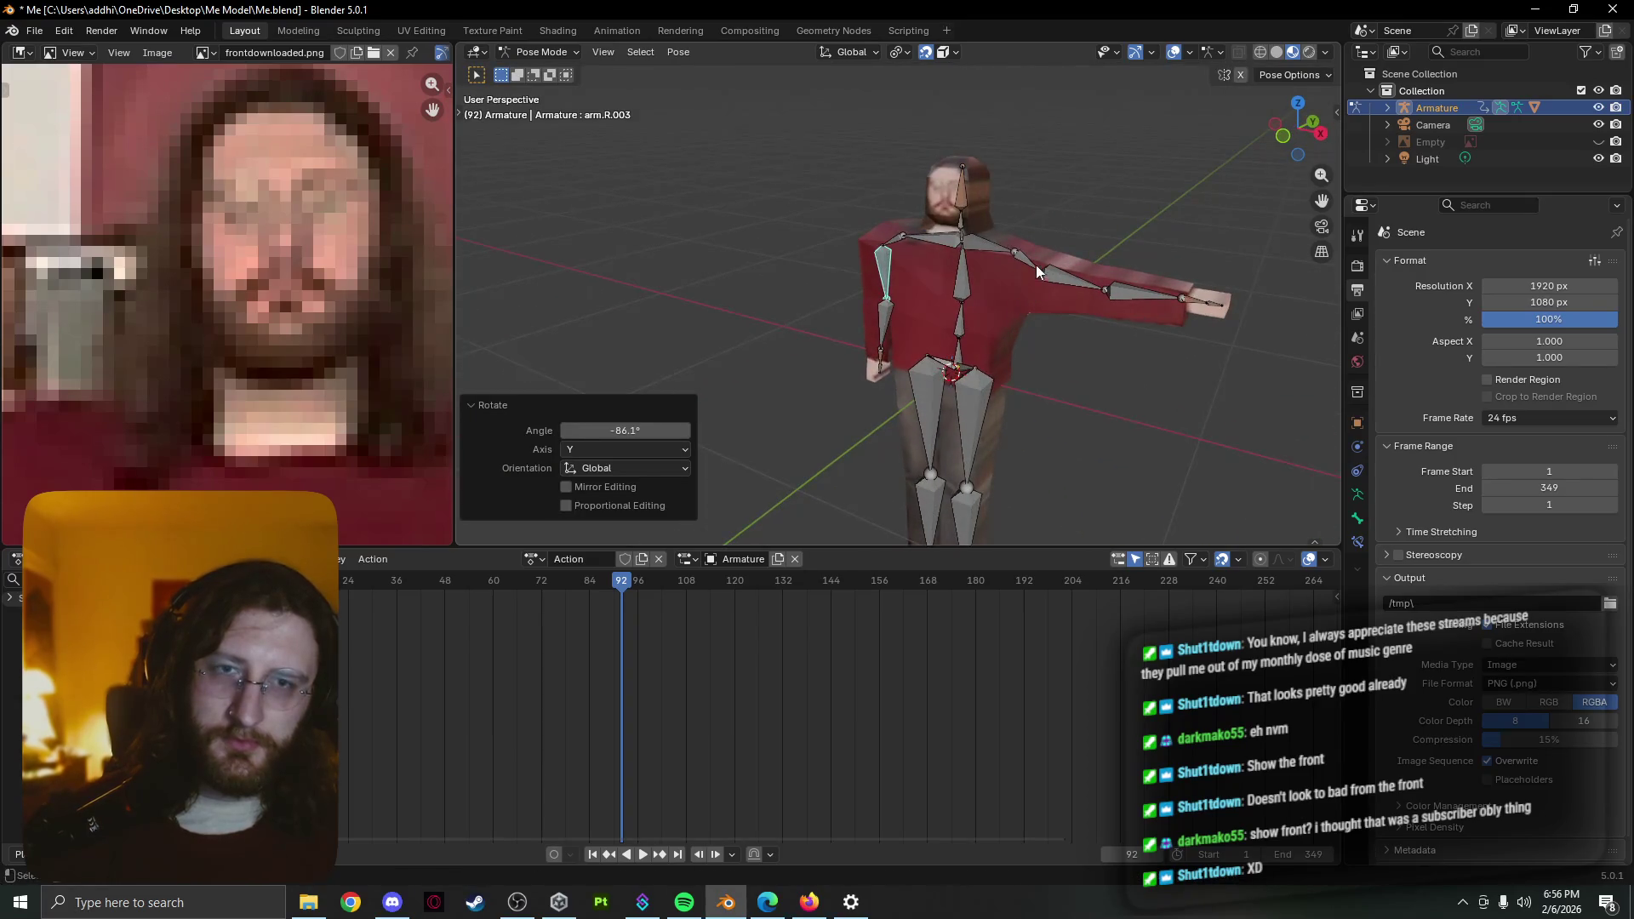
click(1064, 280)
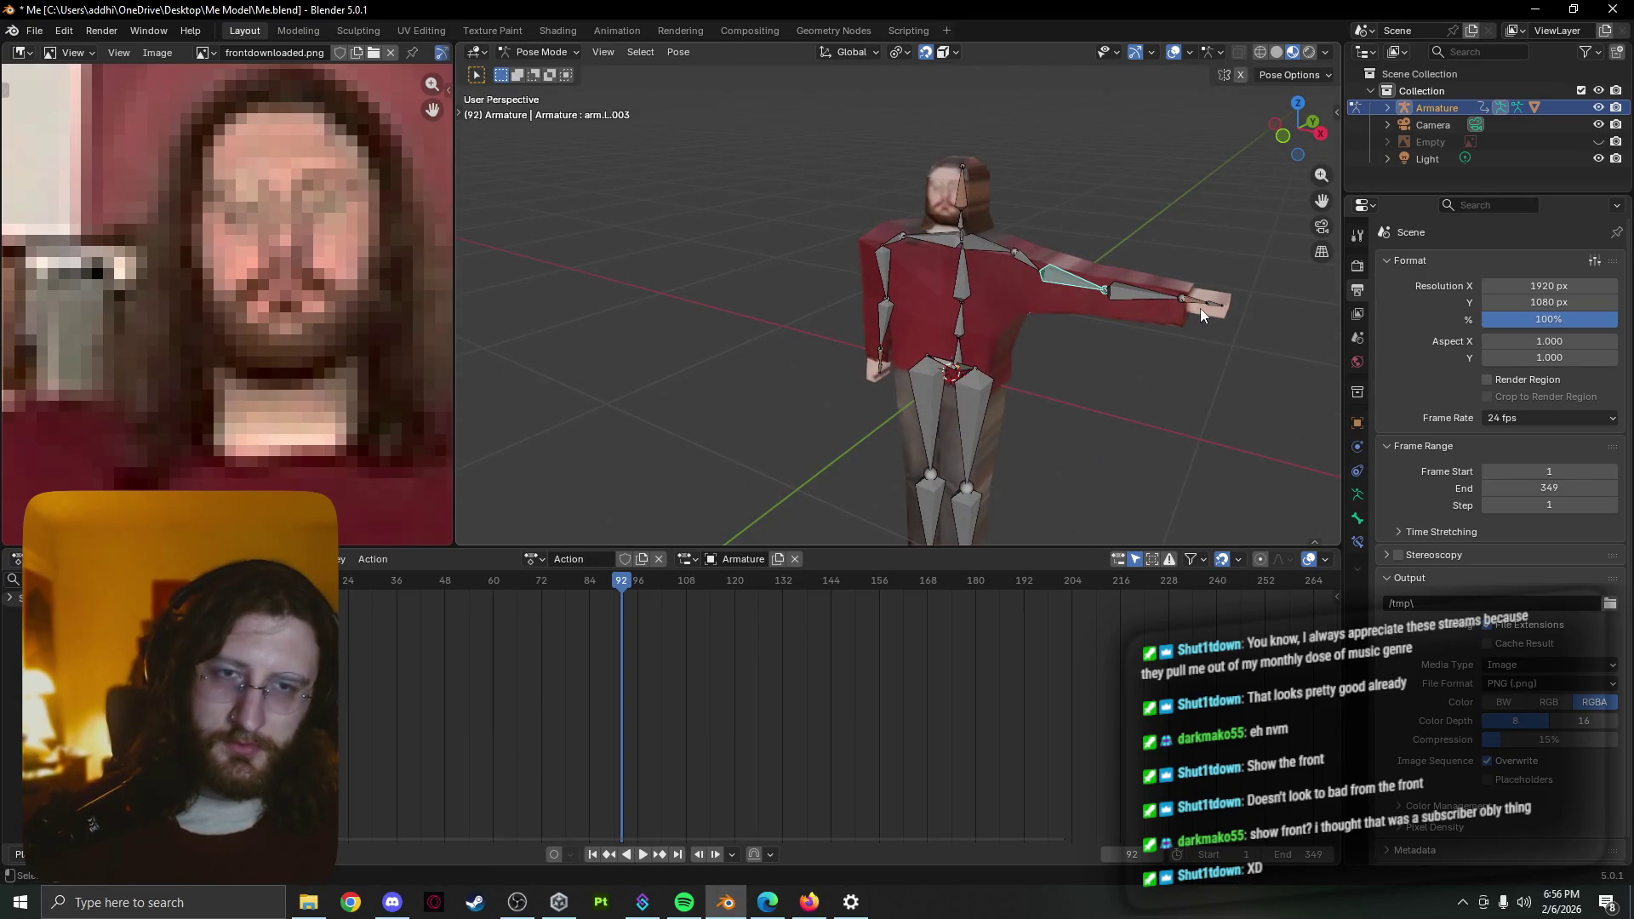
key(r)
key(y)
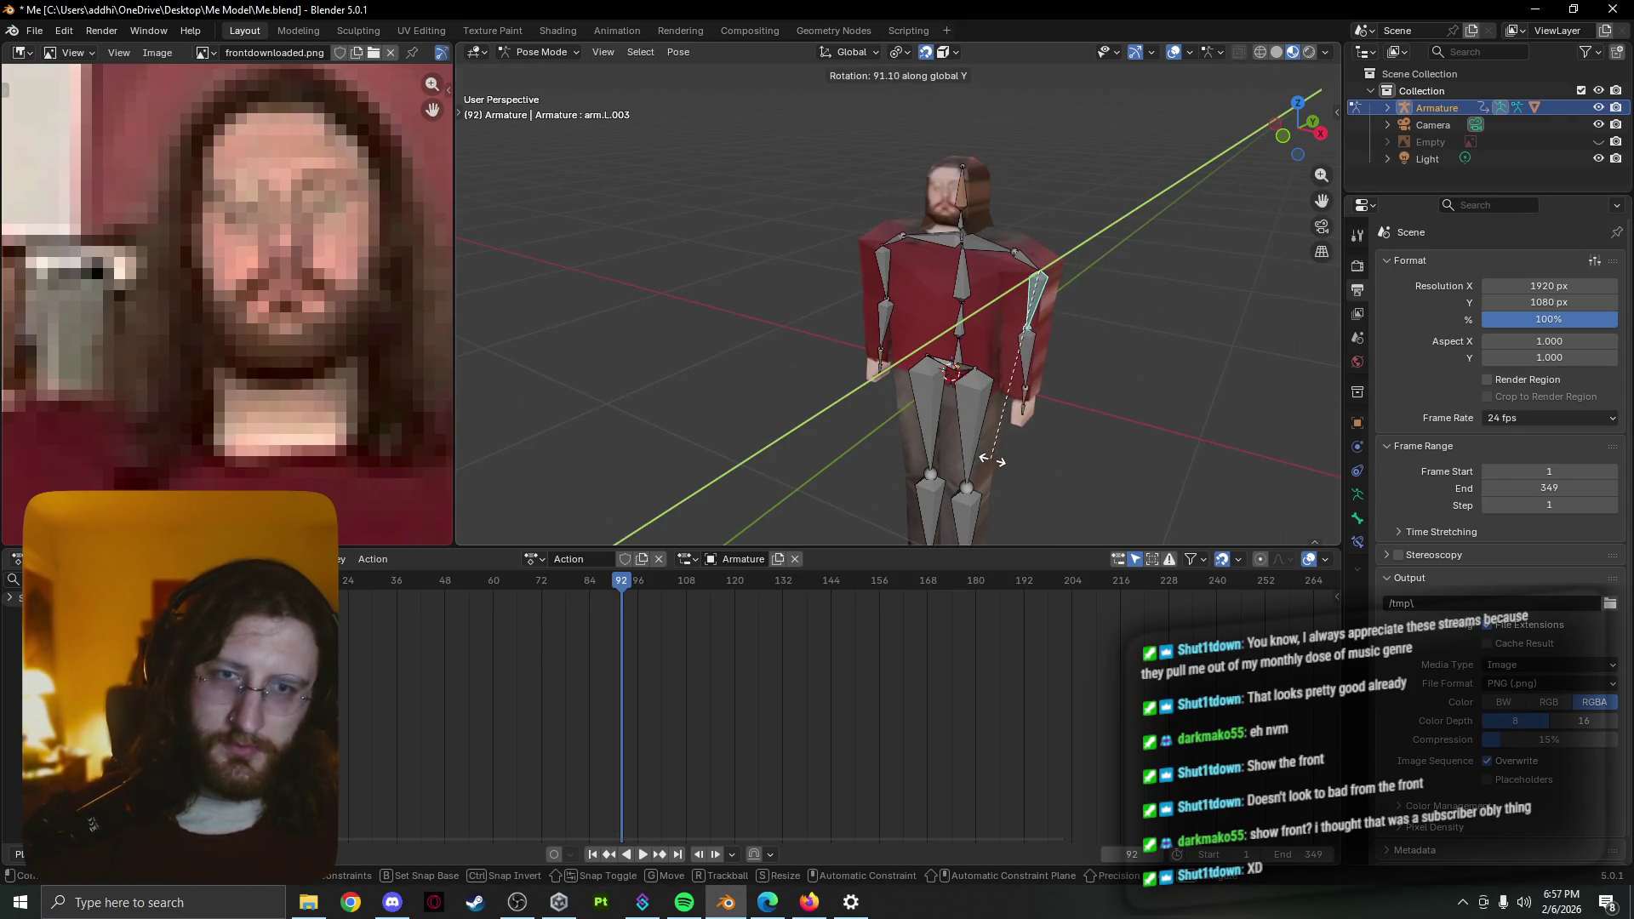
click(992, 461)
mouse_move(993, 460)
middle_down()
mouse_move(1059, 421)
mouse_move(1000, 414)
middle_up()
click(854, 330)
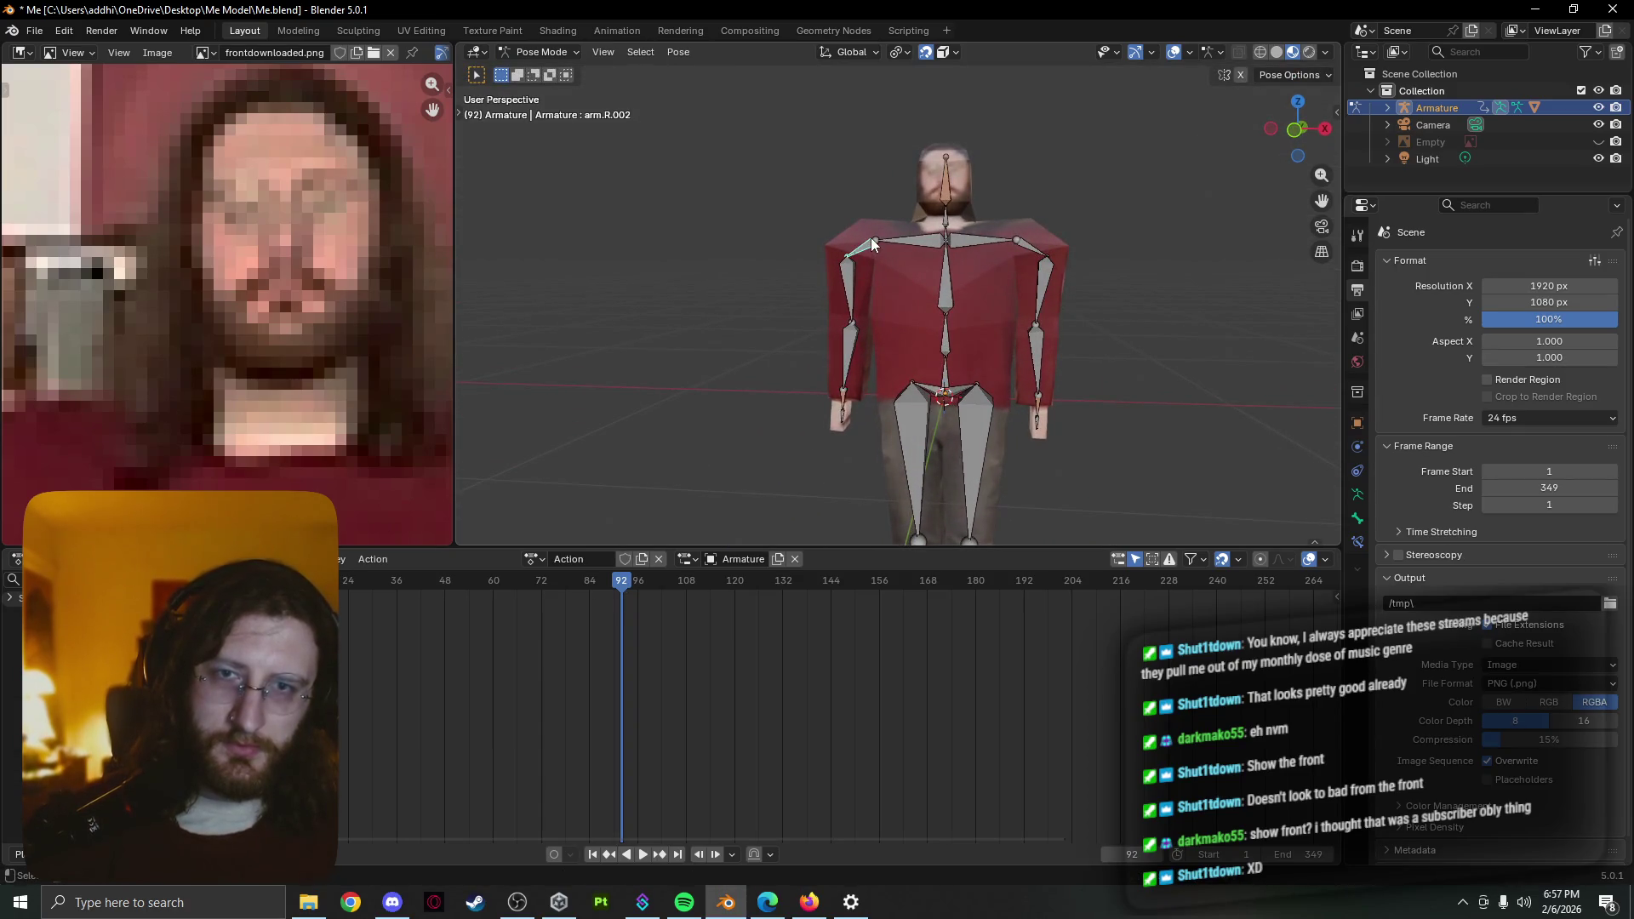
key(r)
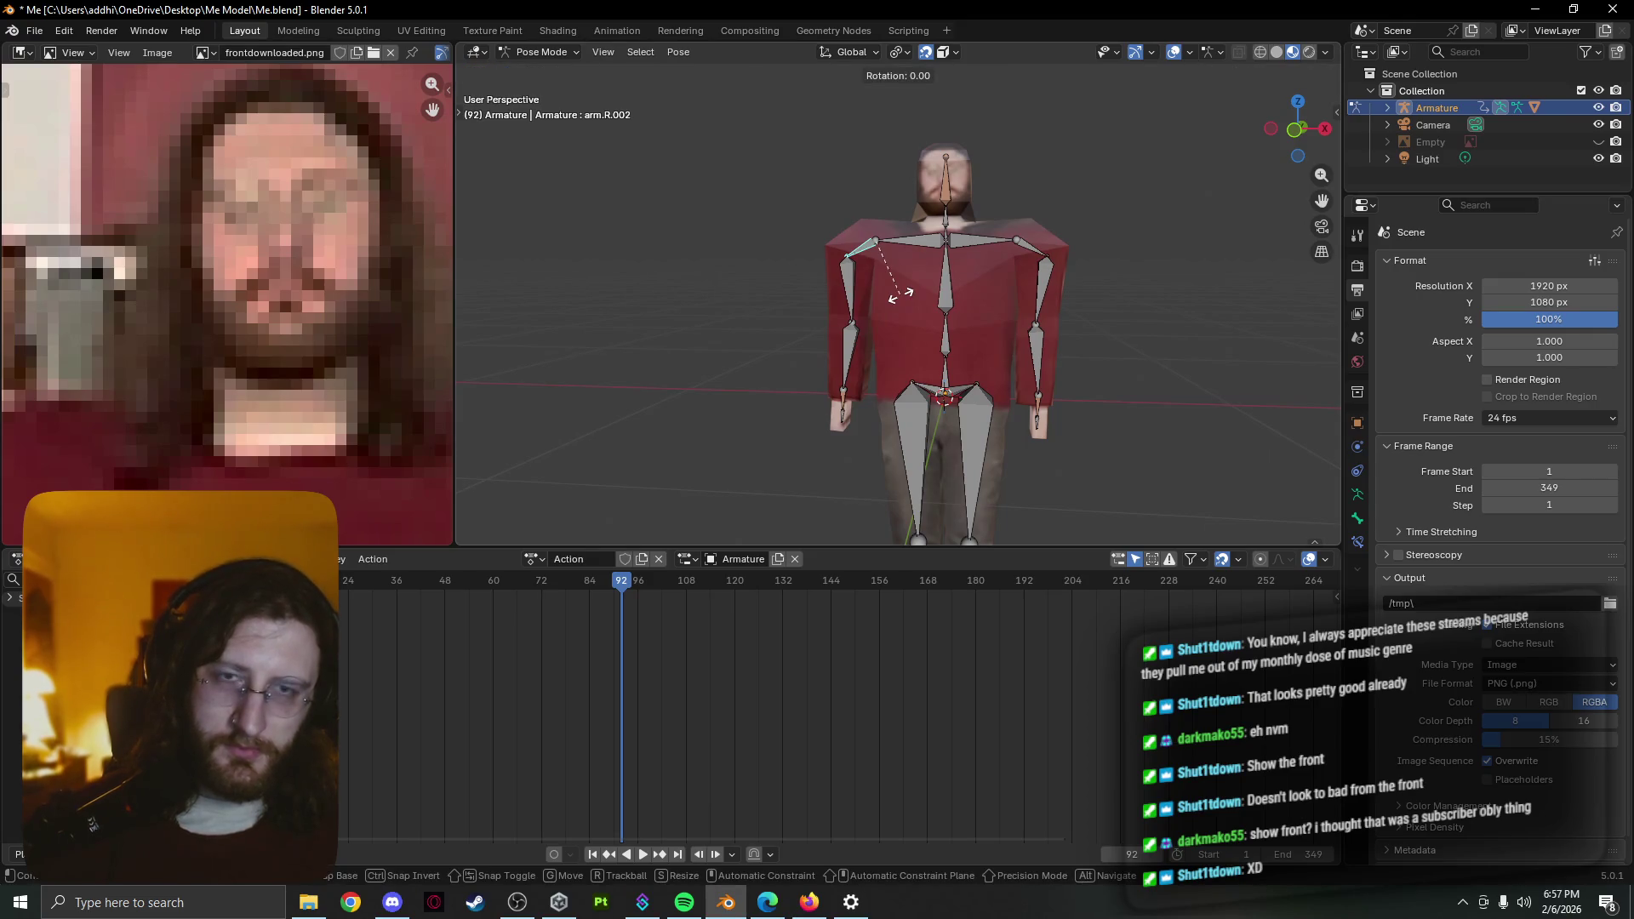
key(y)
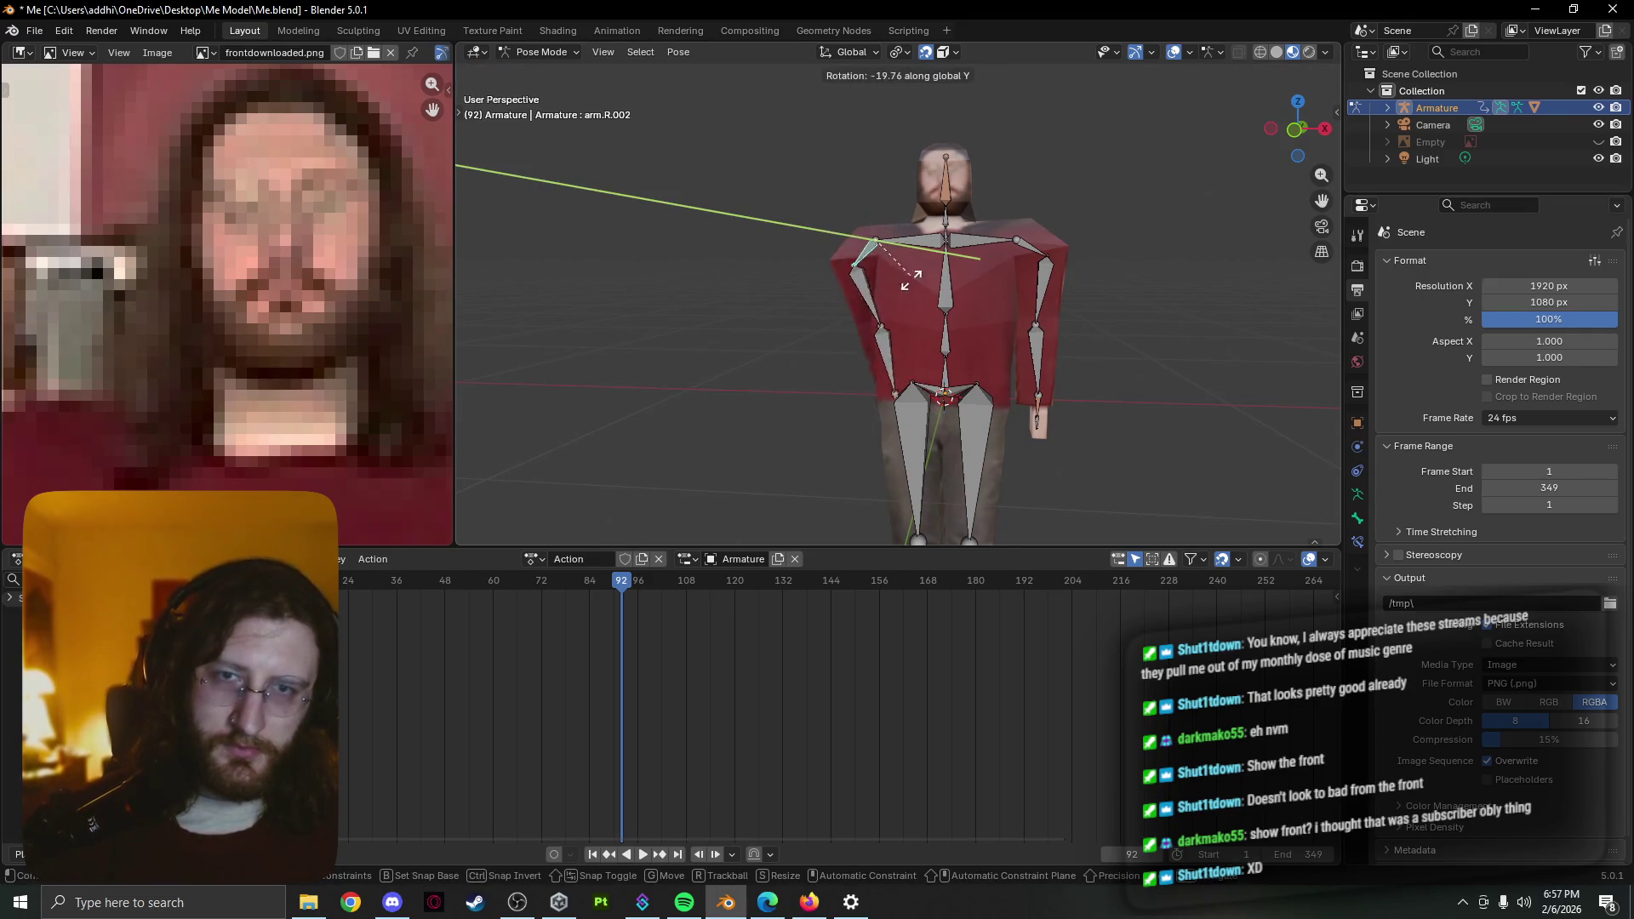
click(911, 302)
scroll(933, 302, up, 1)
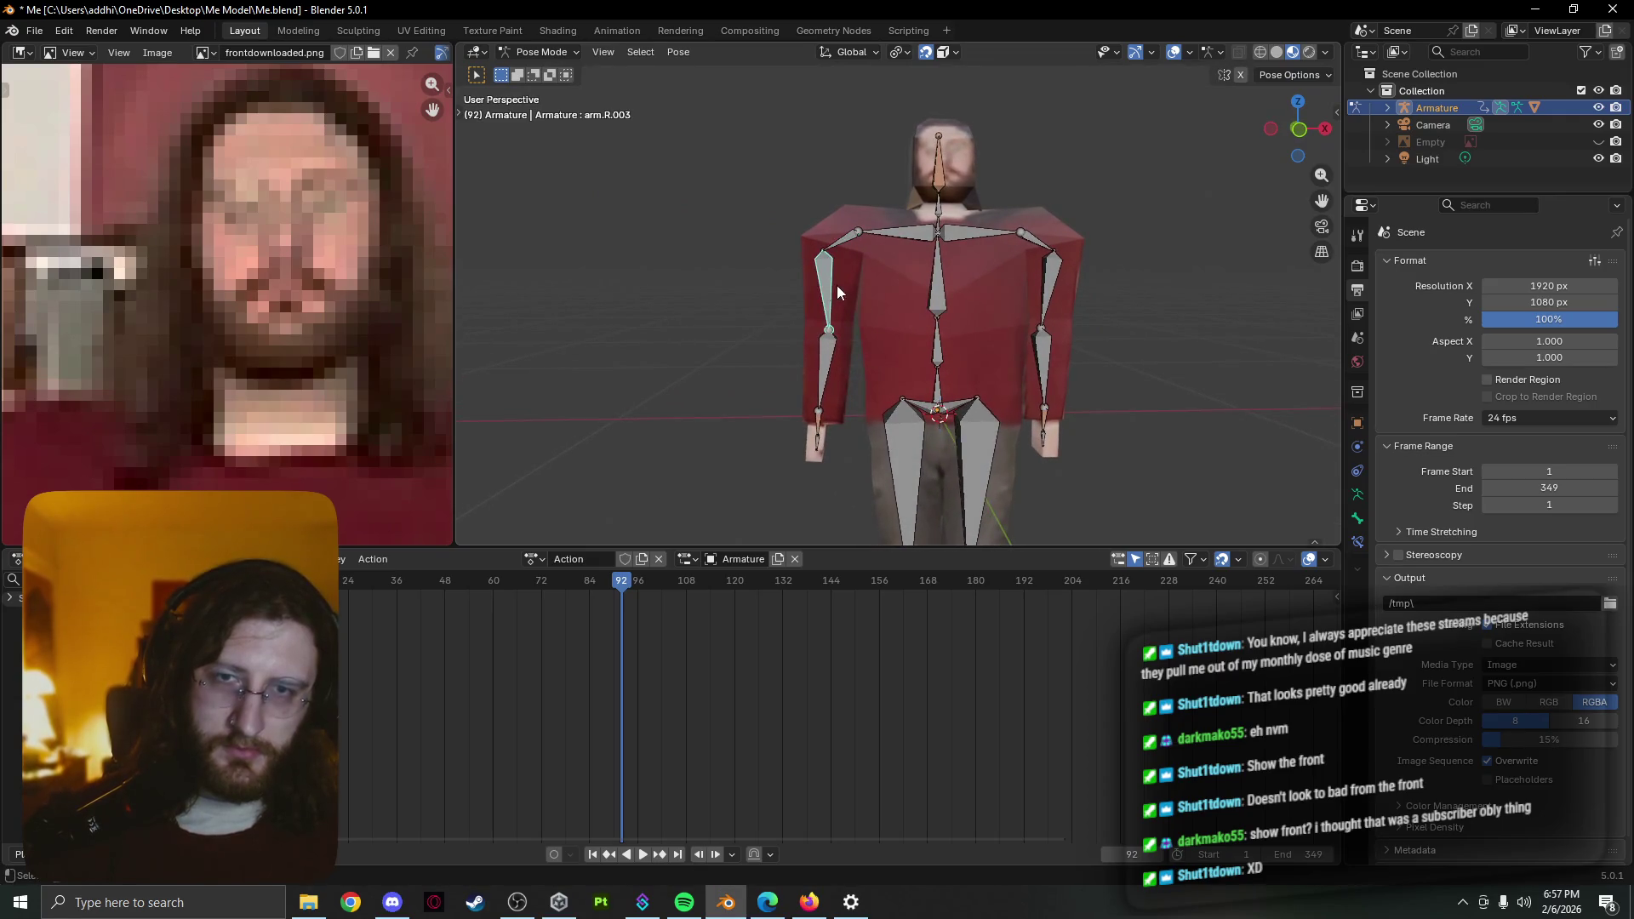
Select the right shoulder bone arm.R.002 and enter armature Edit Mode
click(838, 243)
scroll(847, 252, up, 1)
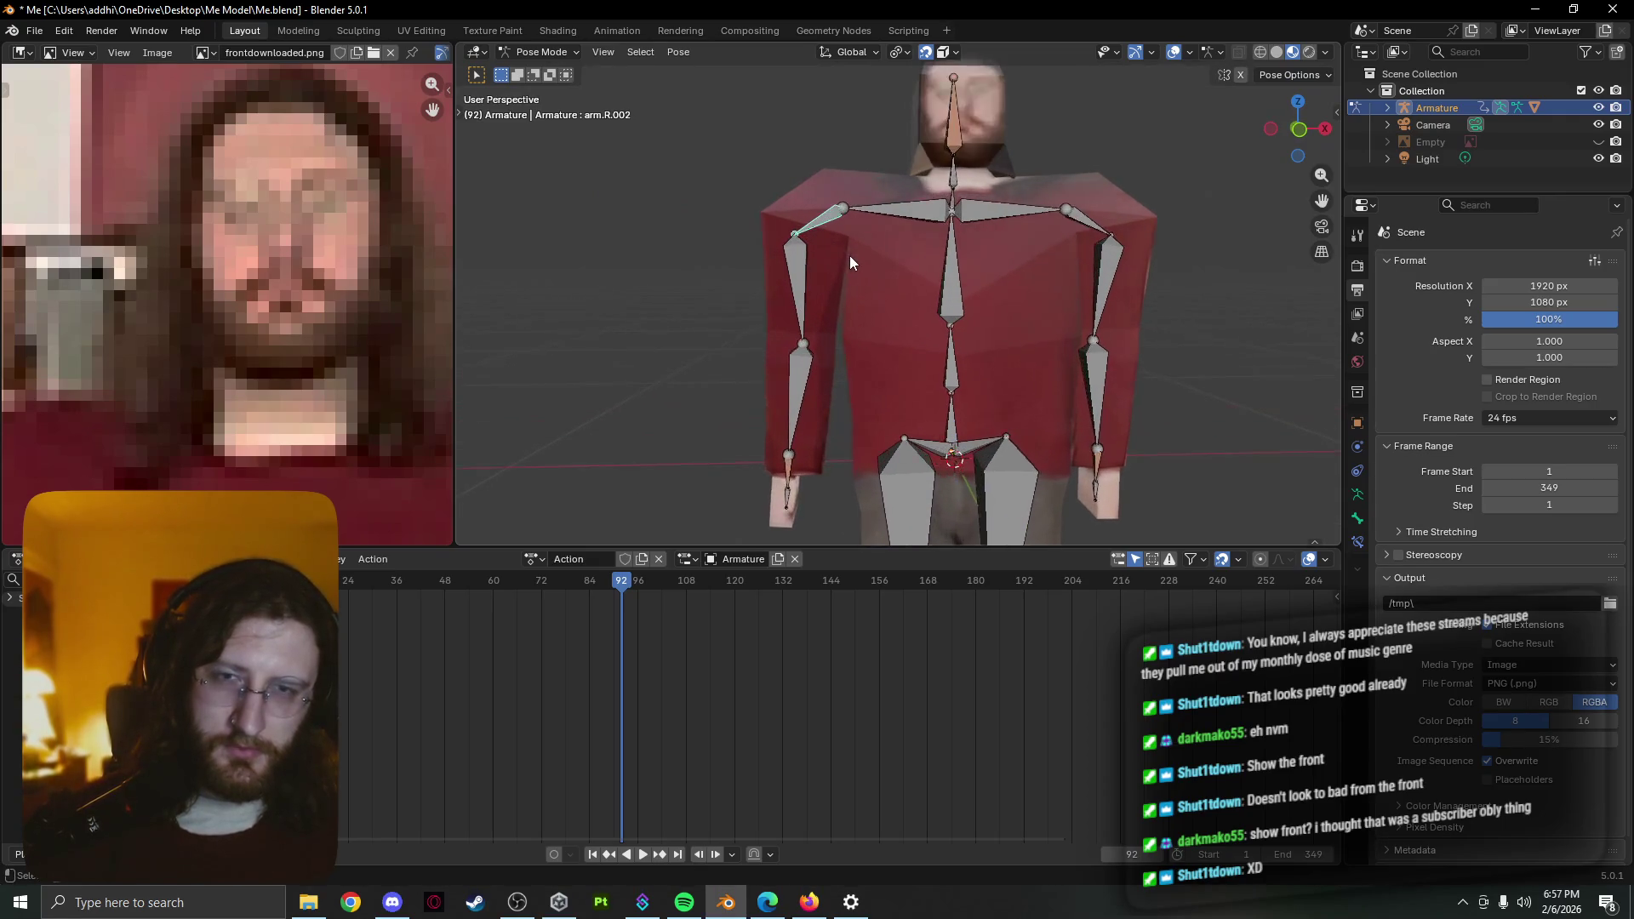
scroll(849, 256, up, 1)
key(Tab)
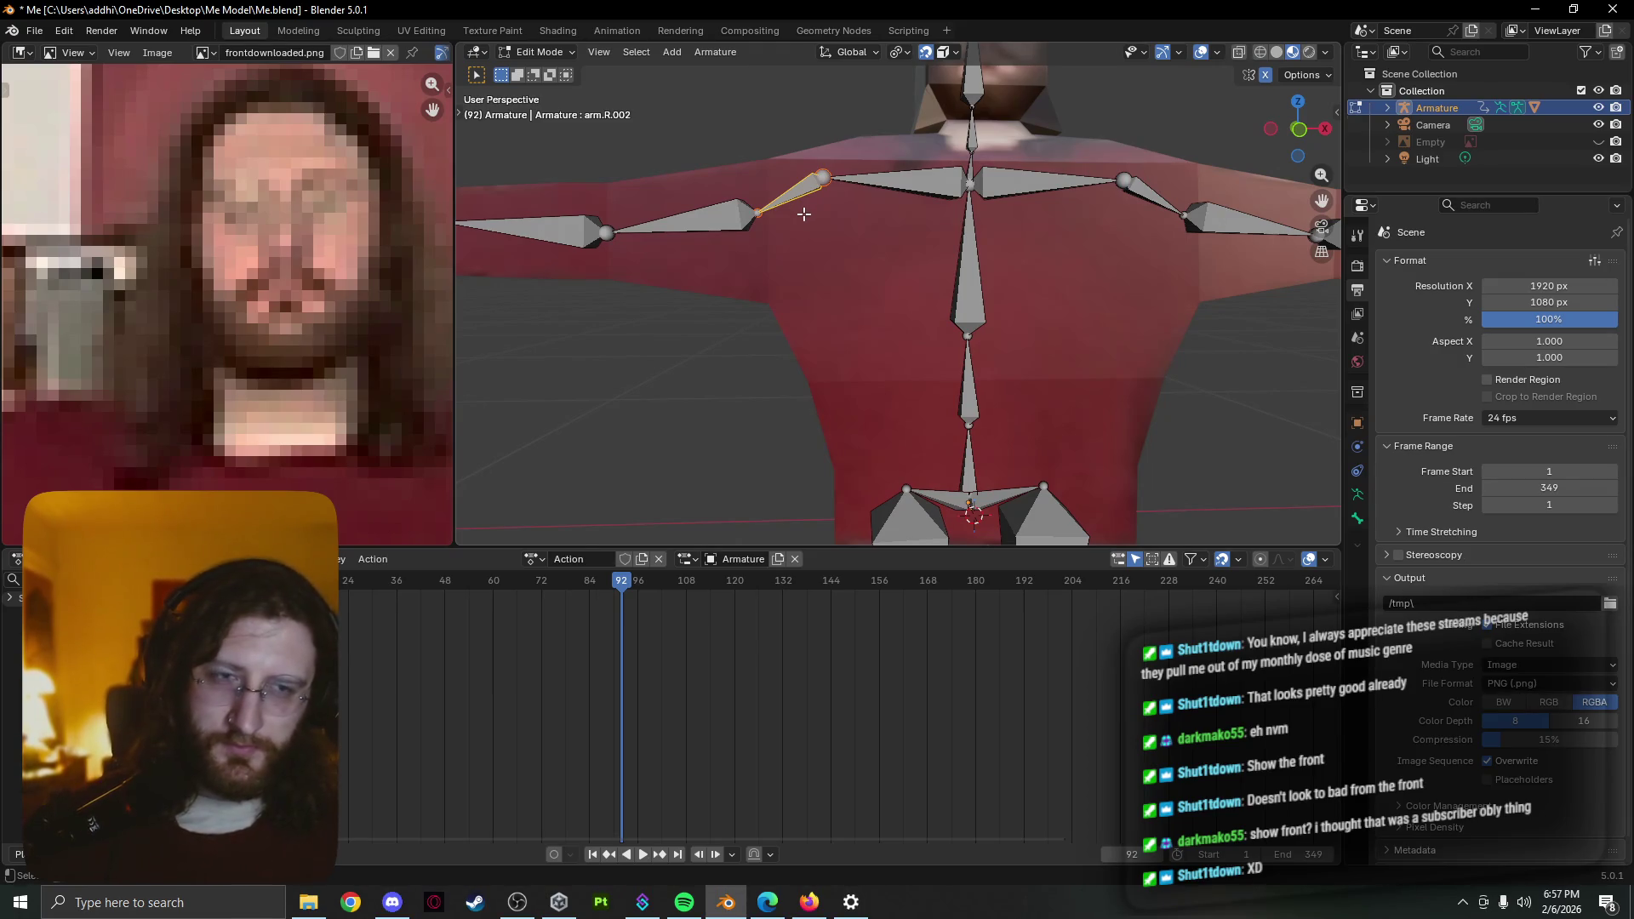
In Pose Mode, tilt the right upper arm arm.R.003 about -7.16° around global Y
key(ctrl+Tab)
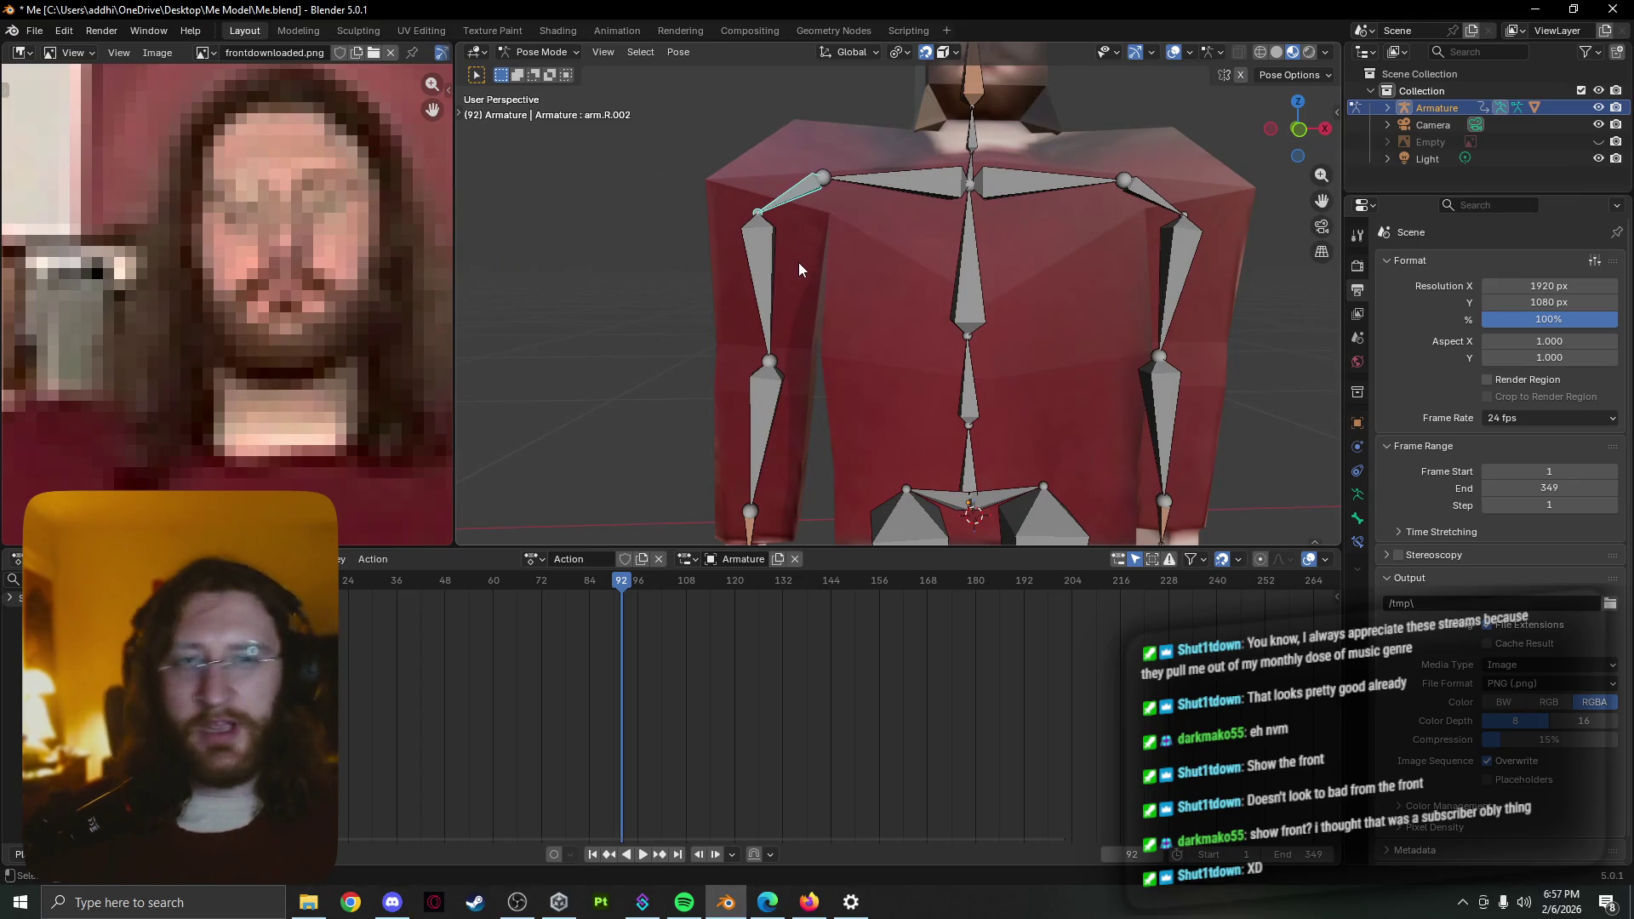
click(768, 301)
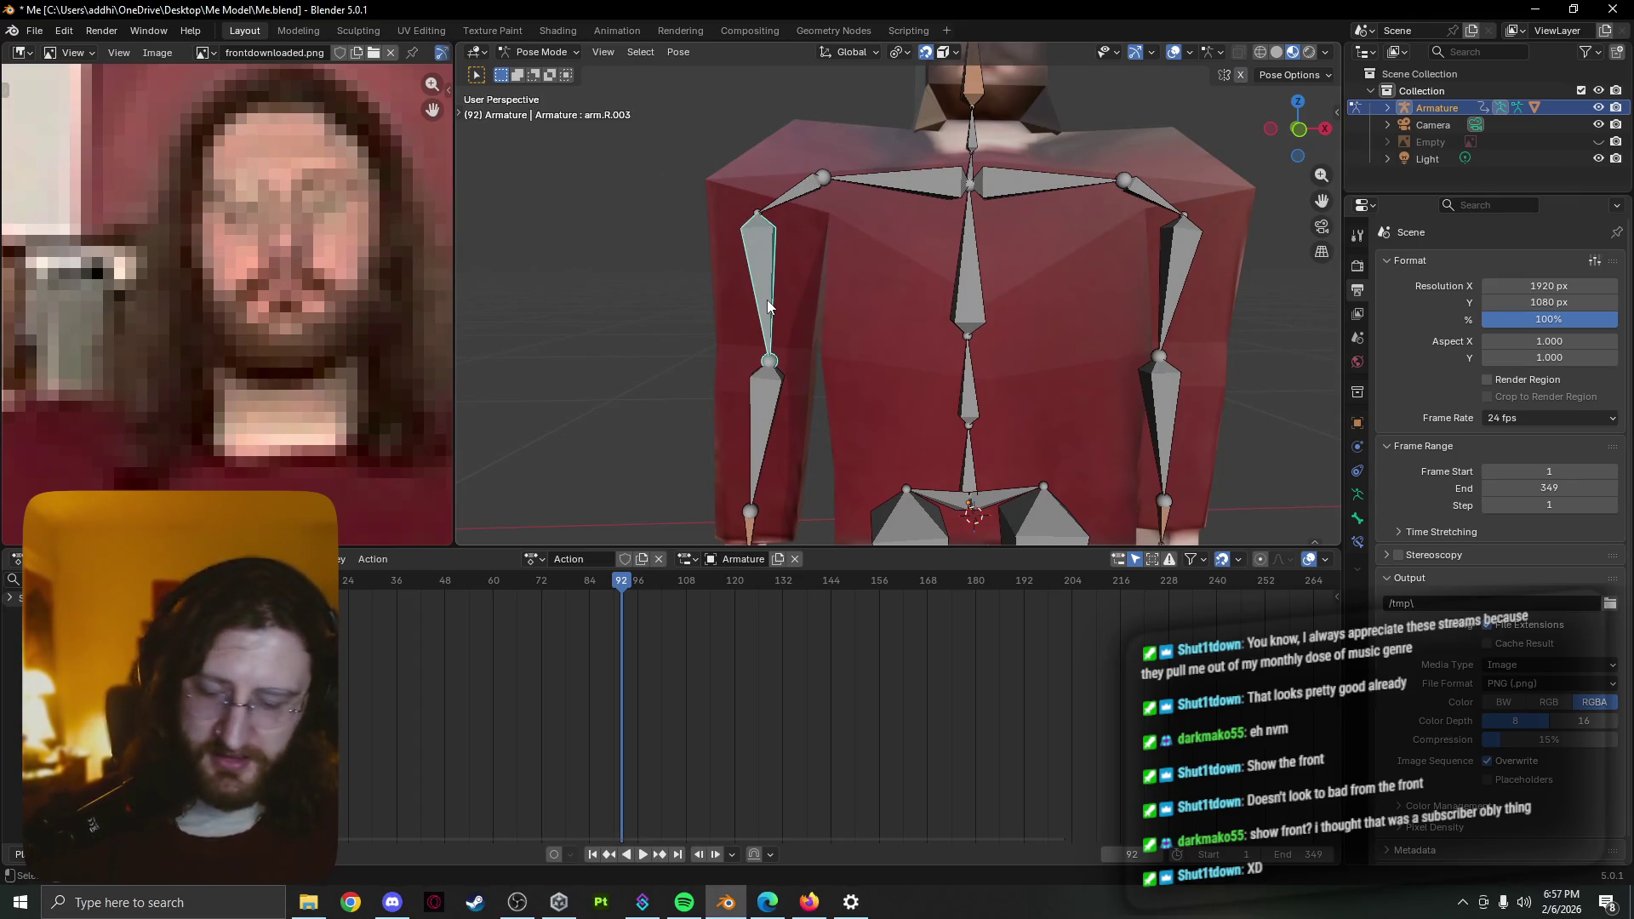
key(r)
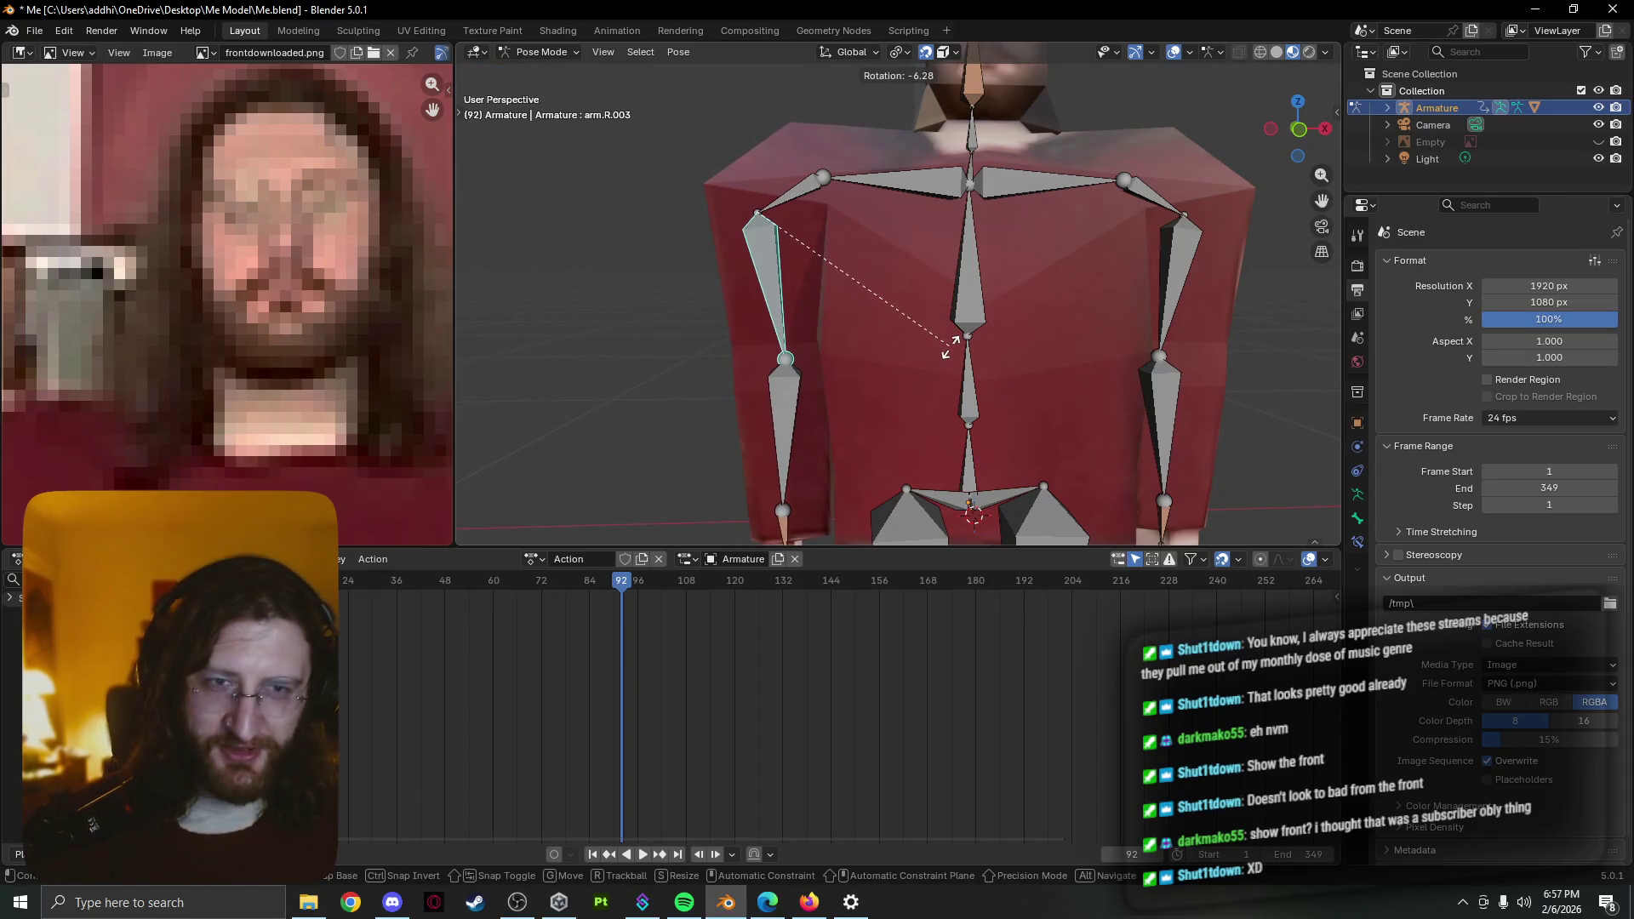
key(y)
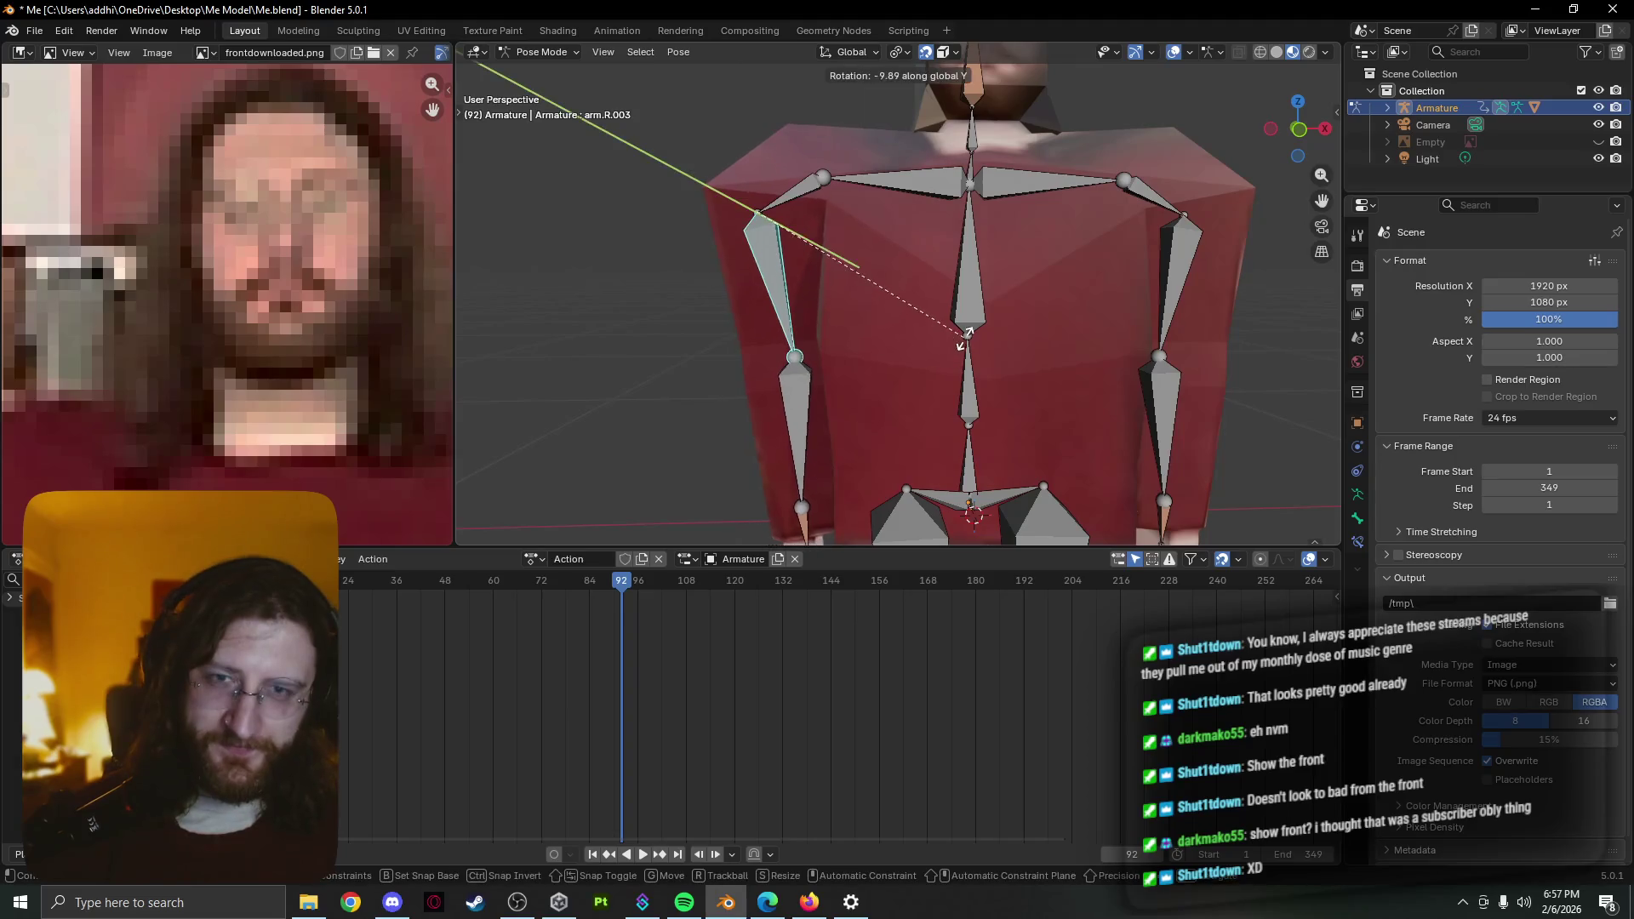
click(959, 348)
Select every bone of the rig and bring up the Pose menu
mouse_move(959, 348)
middle_down()
mouse_move(1071, 396)
mouse_move(1184, 383)
mouse_move(1131, 361)
mouse_move(1068, 397)
mouse_move(951, 367)
mouse_move(1099, 278)
middle_up()
scroll(969, 384, down, 2)
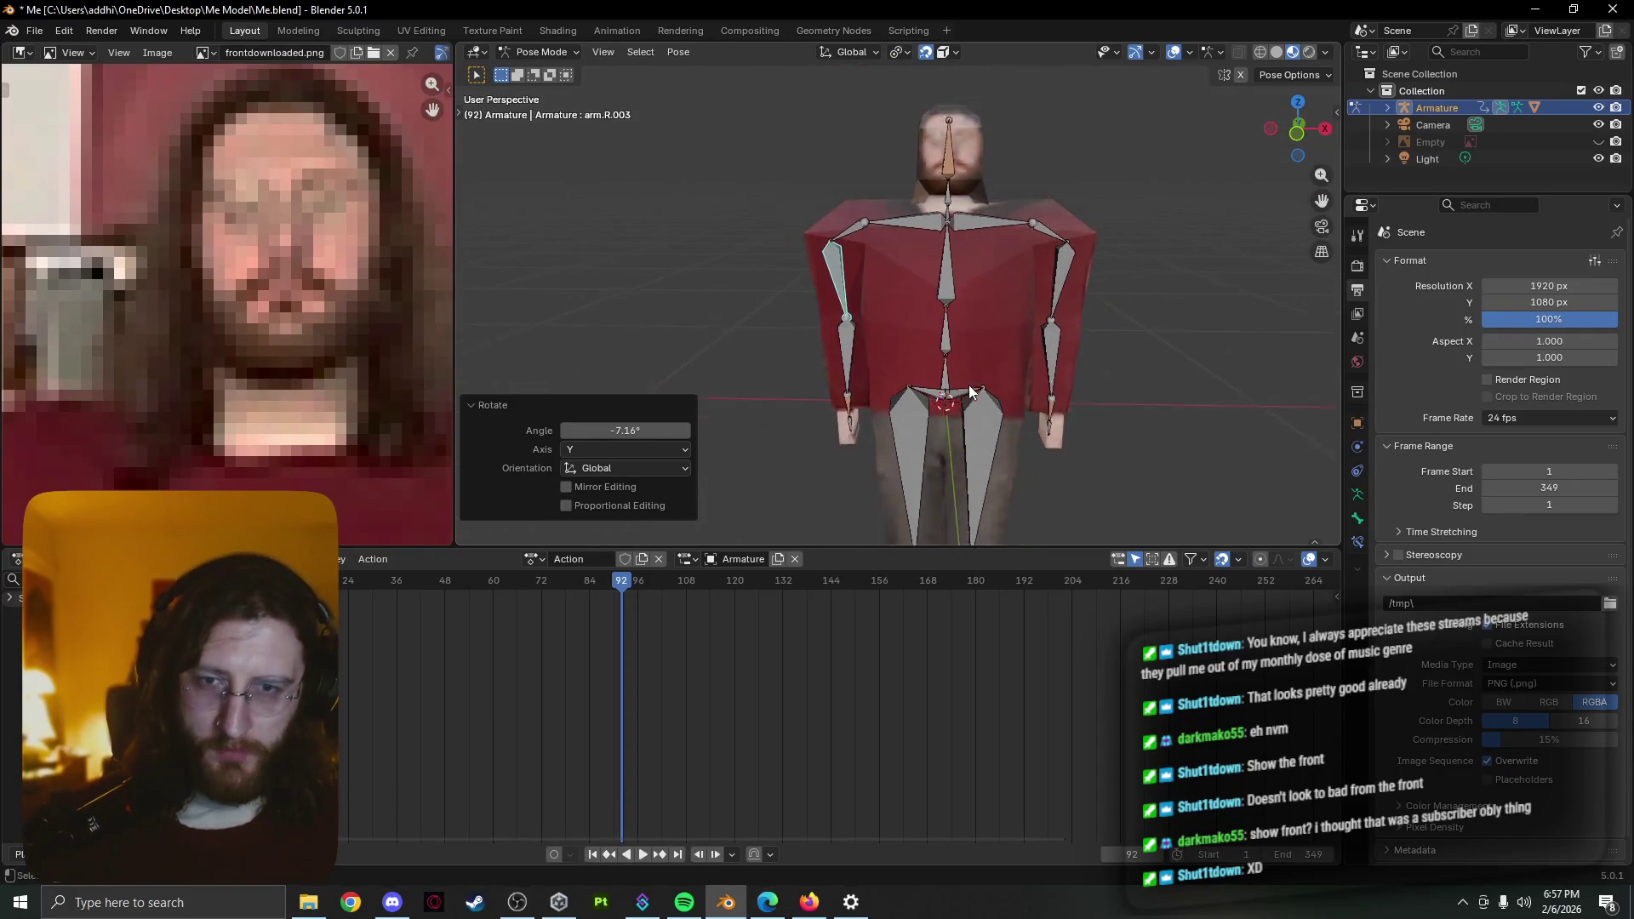
scroll(969, 385, down, 3)
key(a)
mouse_move(975, 393)
middle_down()
mouse_move(1032, 432)
mouse_move(990, 361)
middle_up()
click(679, 53)
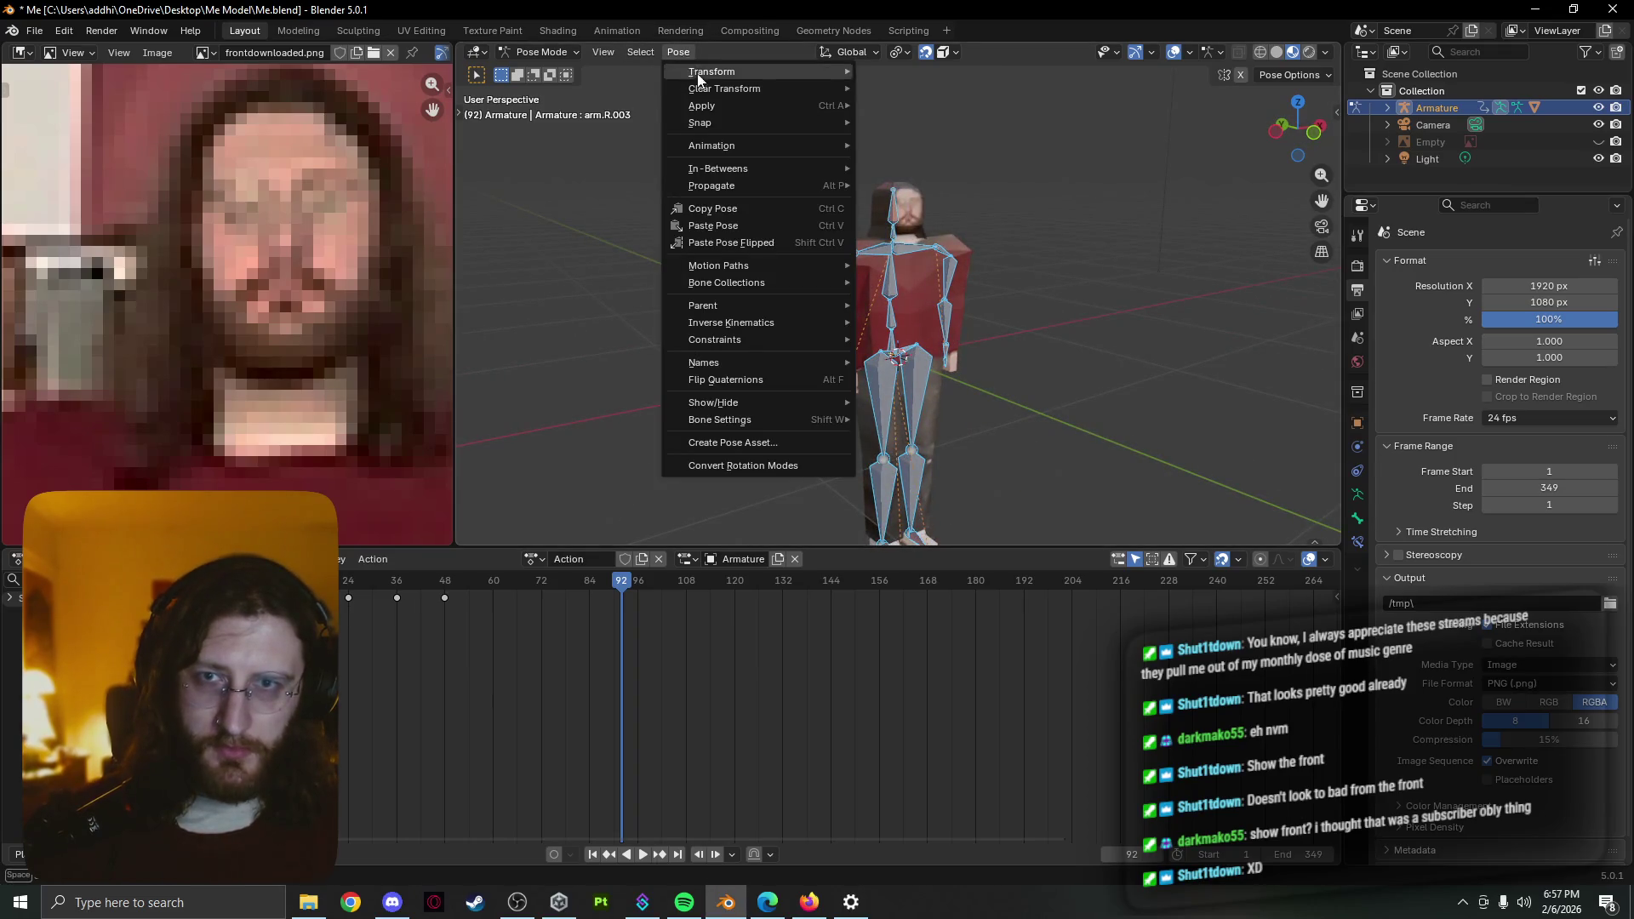
mouse_move(761, 106)
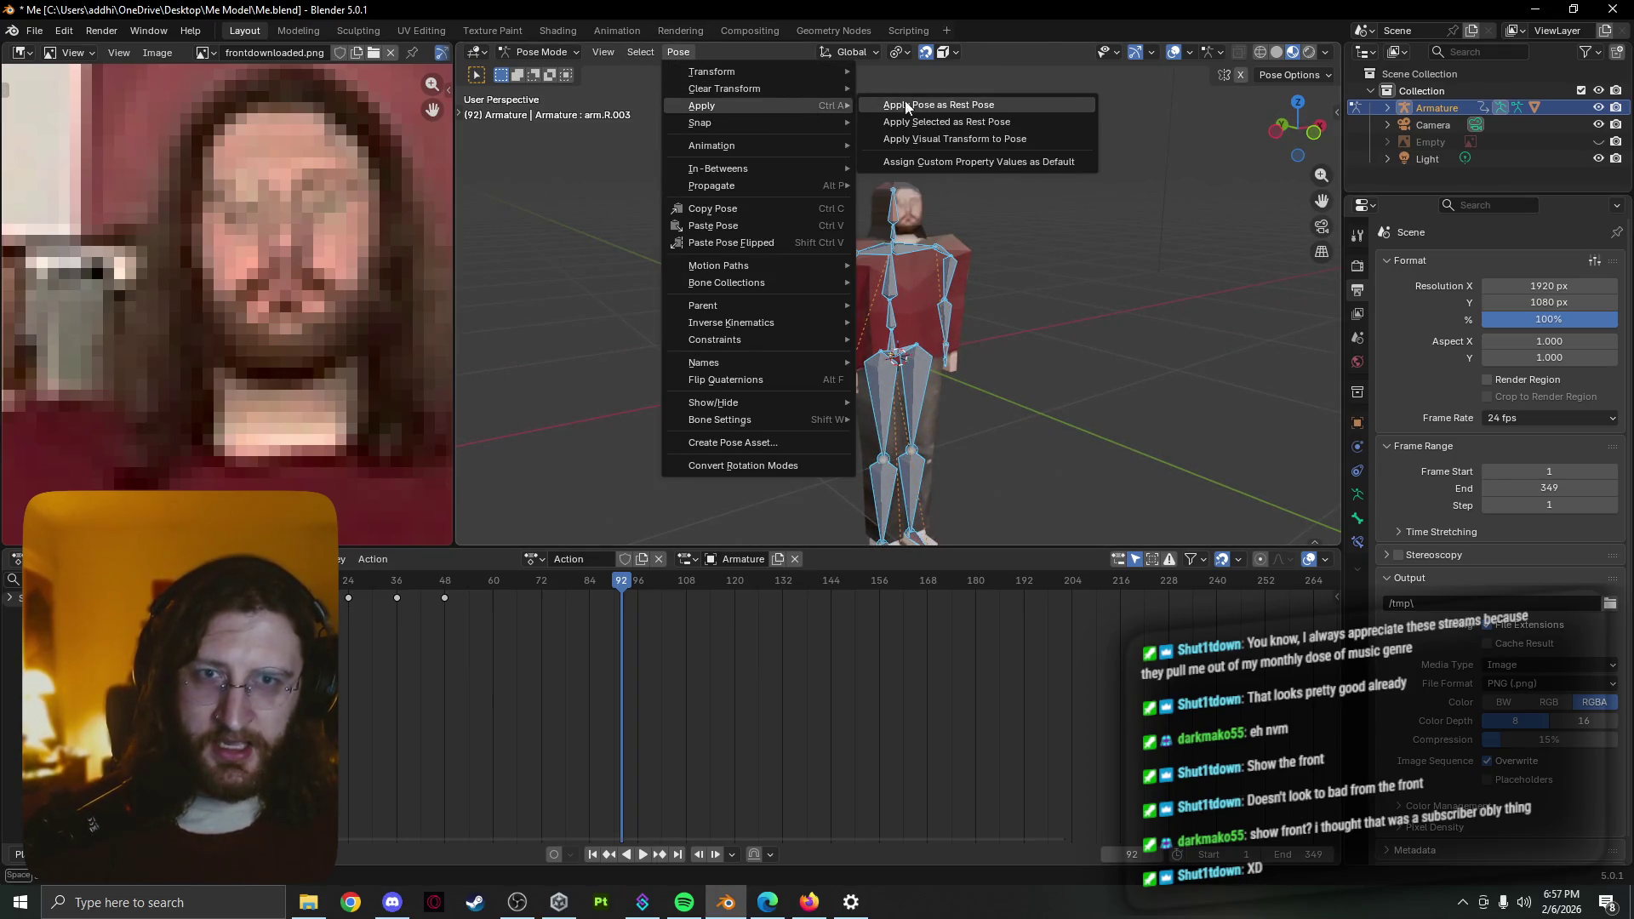
Apply the pose as rest pose, undo it, and bring the timeline back to frame 1
click(945, 103)
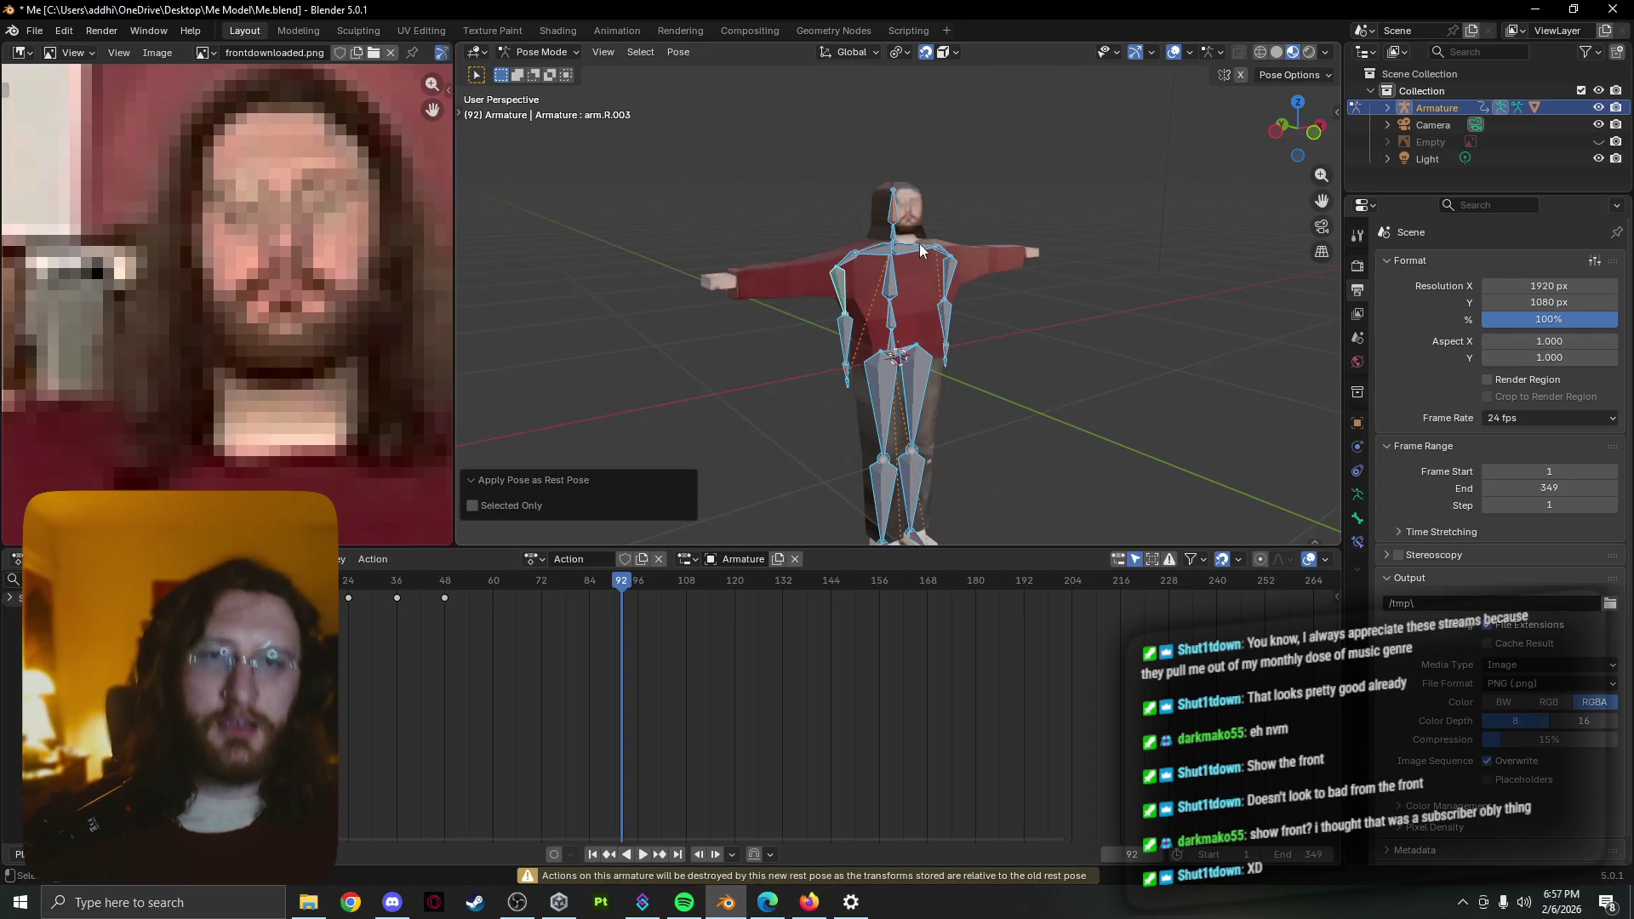
key(ctrl+z)
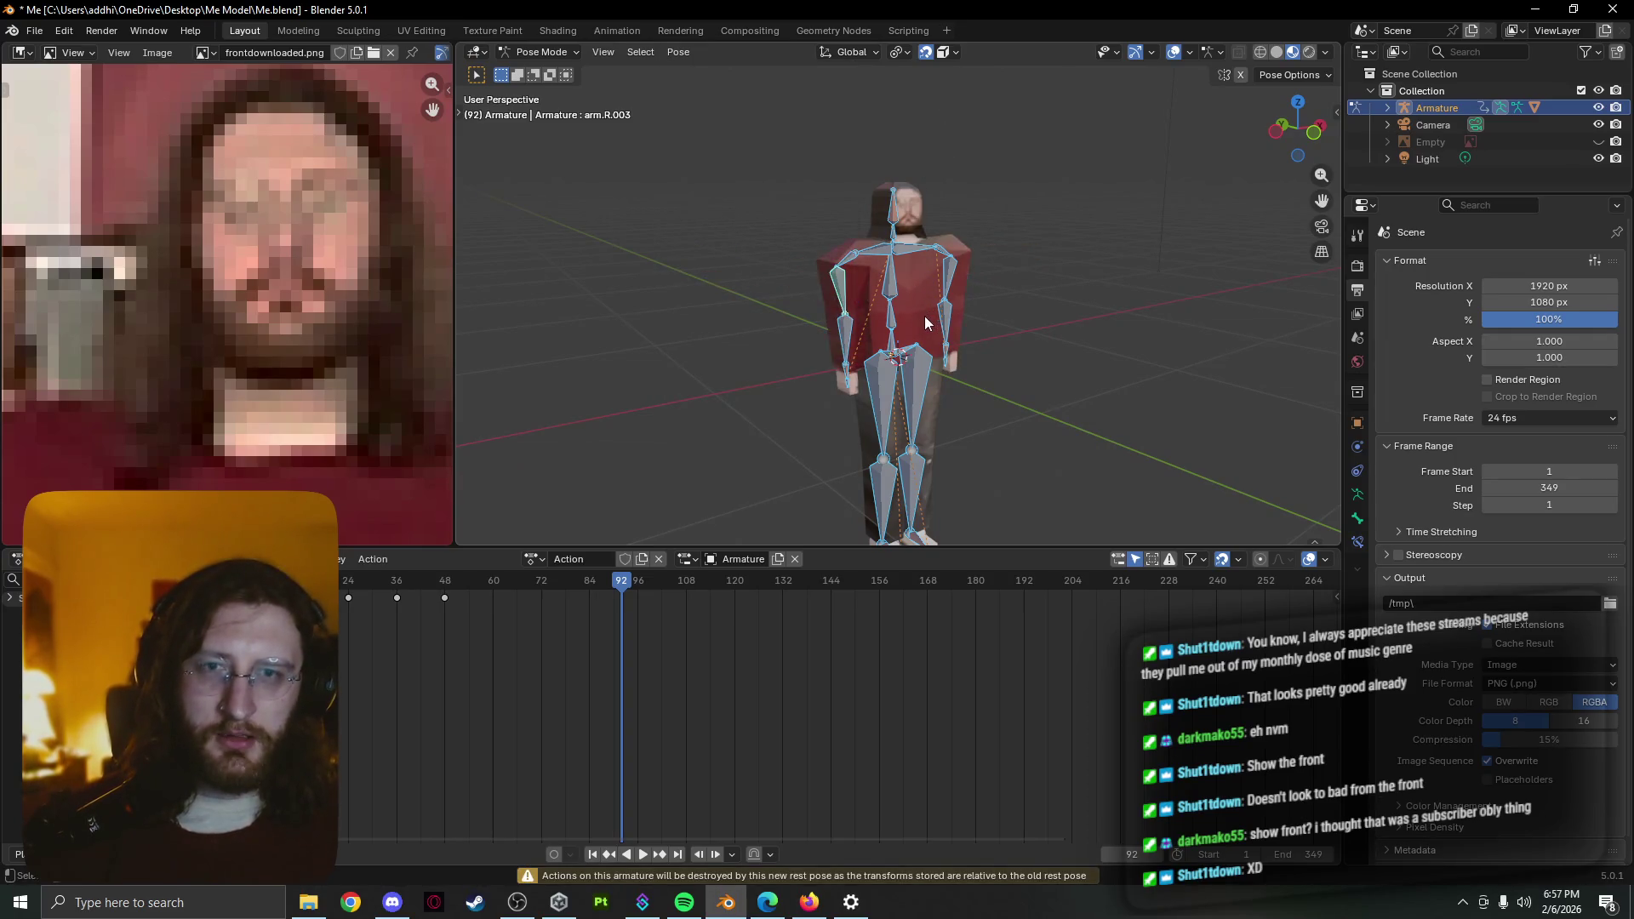
scroll(755, 272, up, 2)
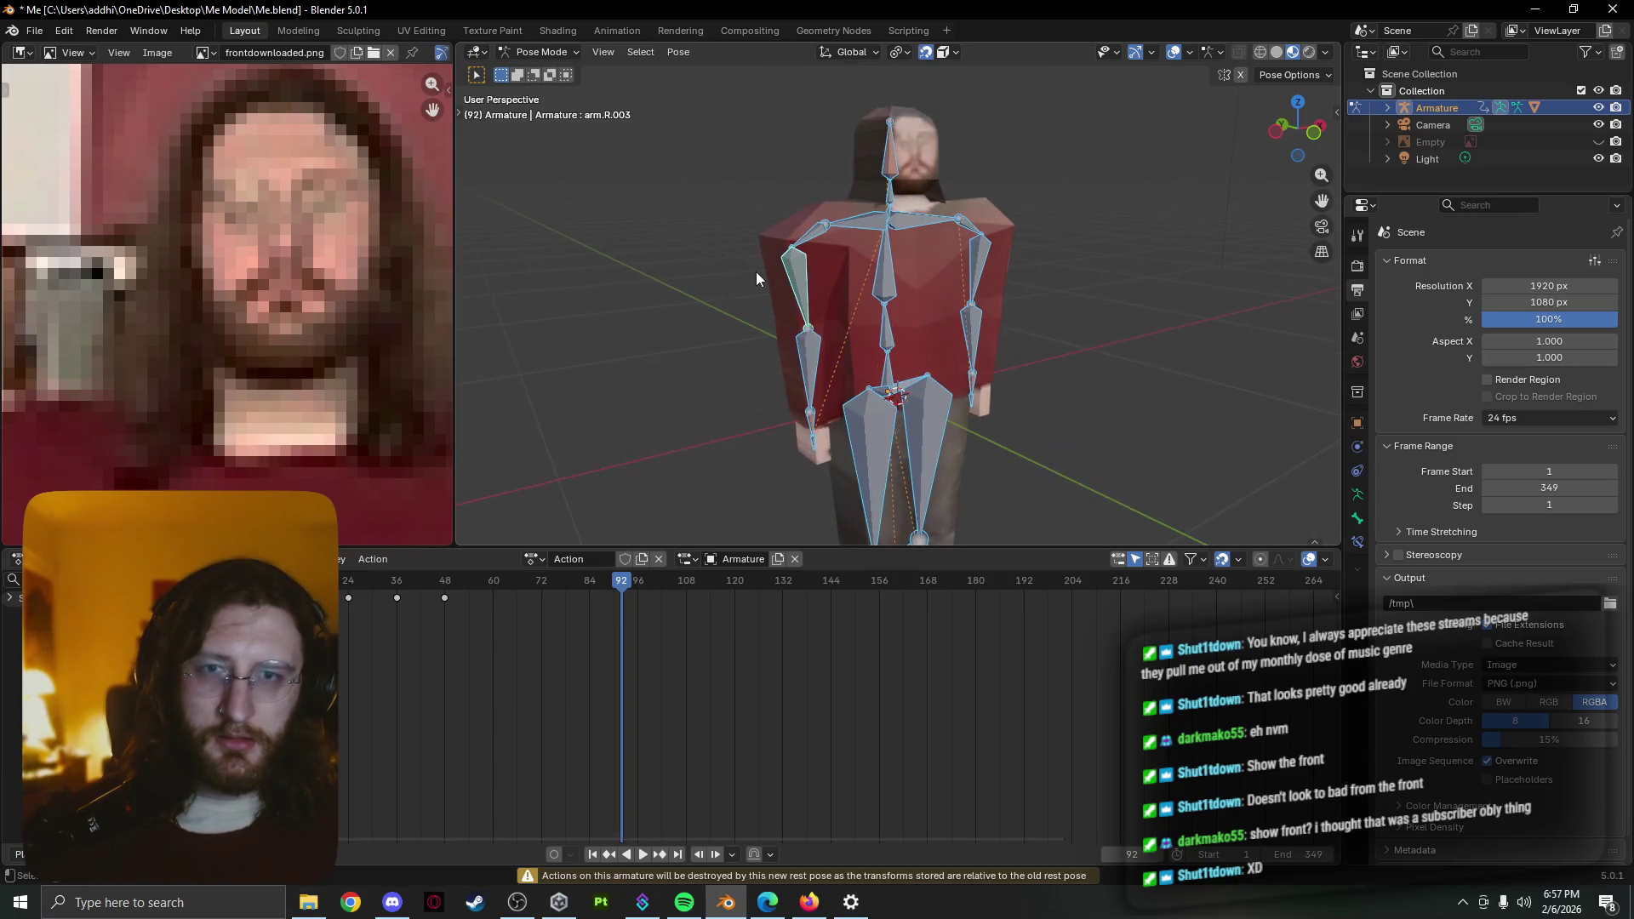
click(676, 53)
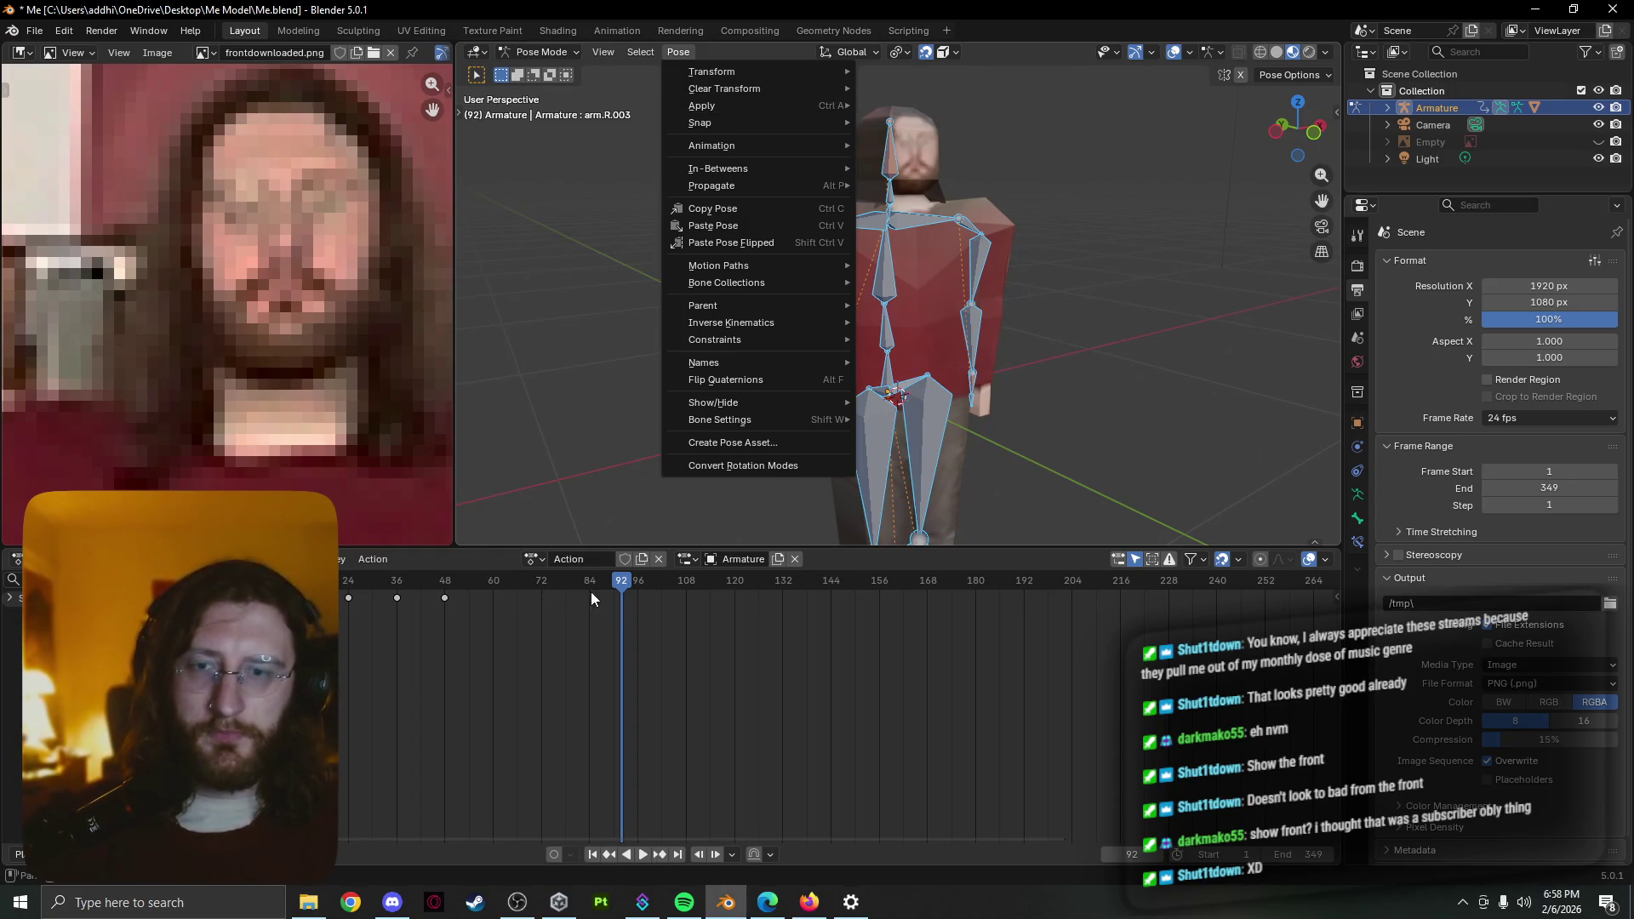
drag(617, 583, 262, 585)
key(space)
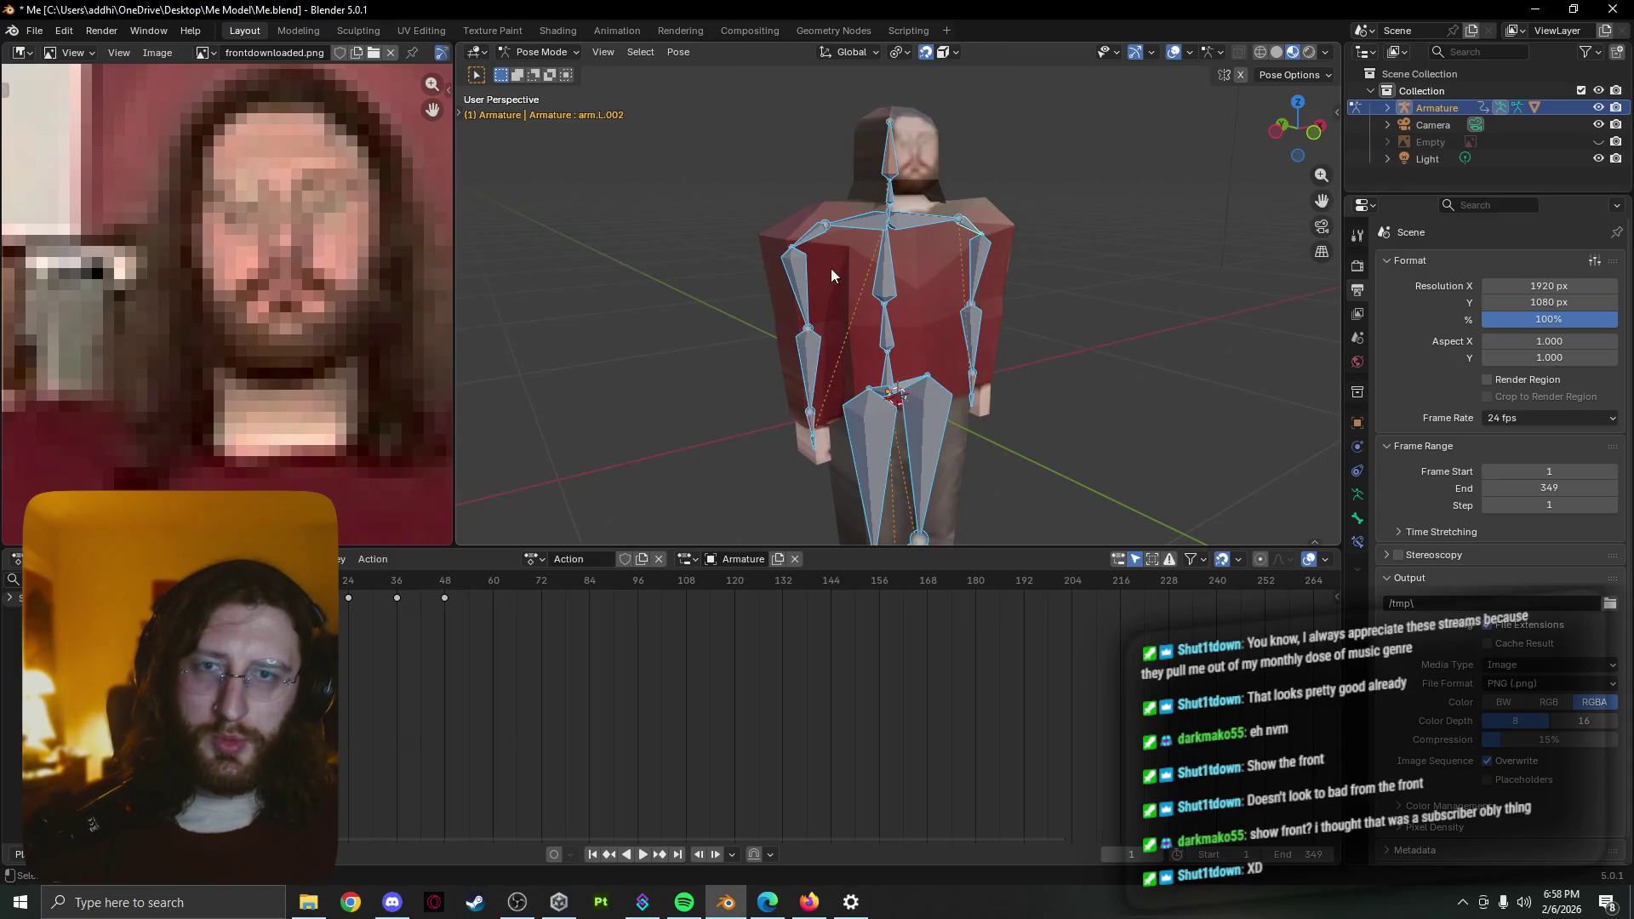
Select both arm bone chains via the hand bones with Ctrl+L, left shoulder active
click(831, 268)
click(813, 438)
key(ctrl+l)
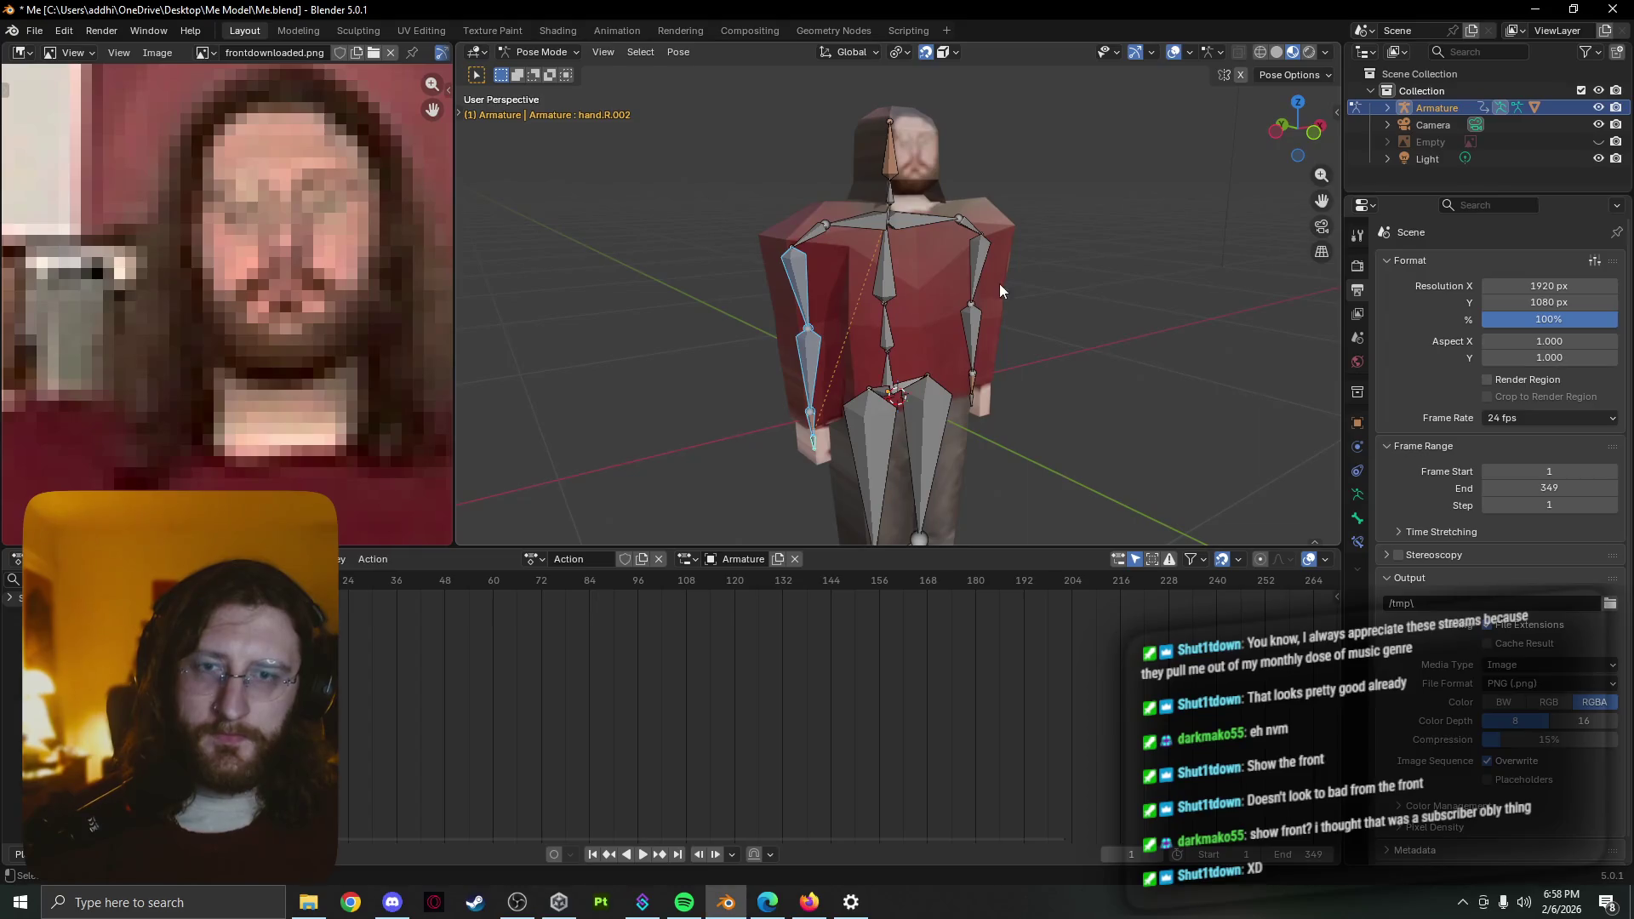
shift+click(981, 336)
key(ctrl+l)
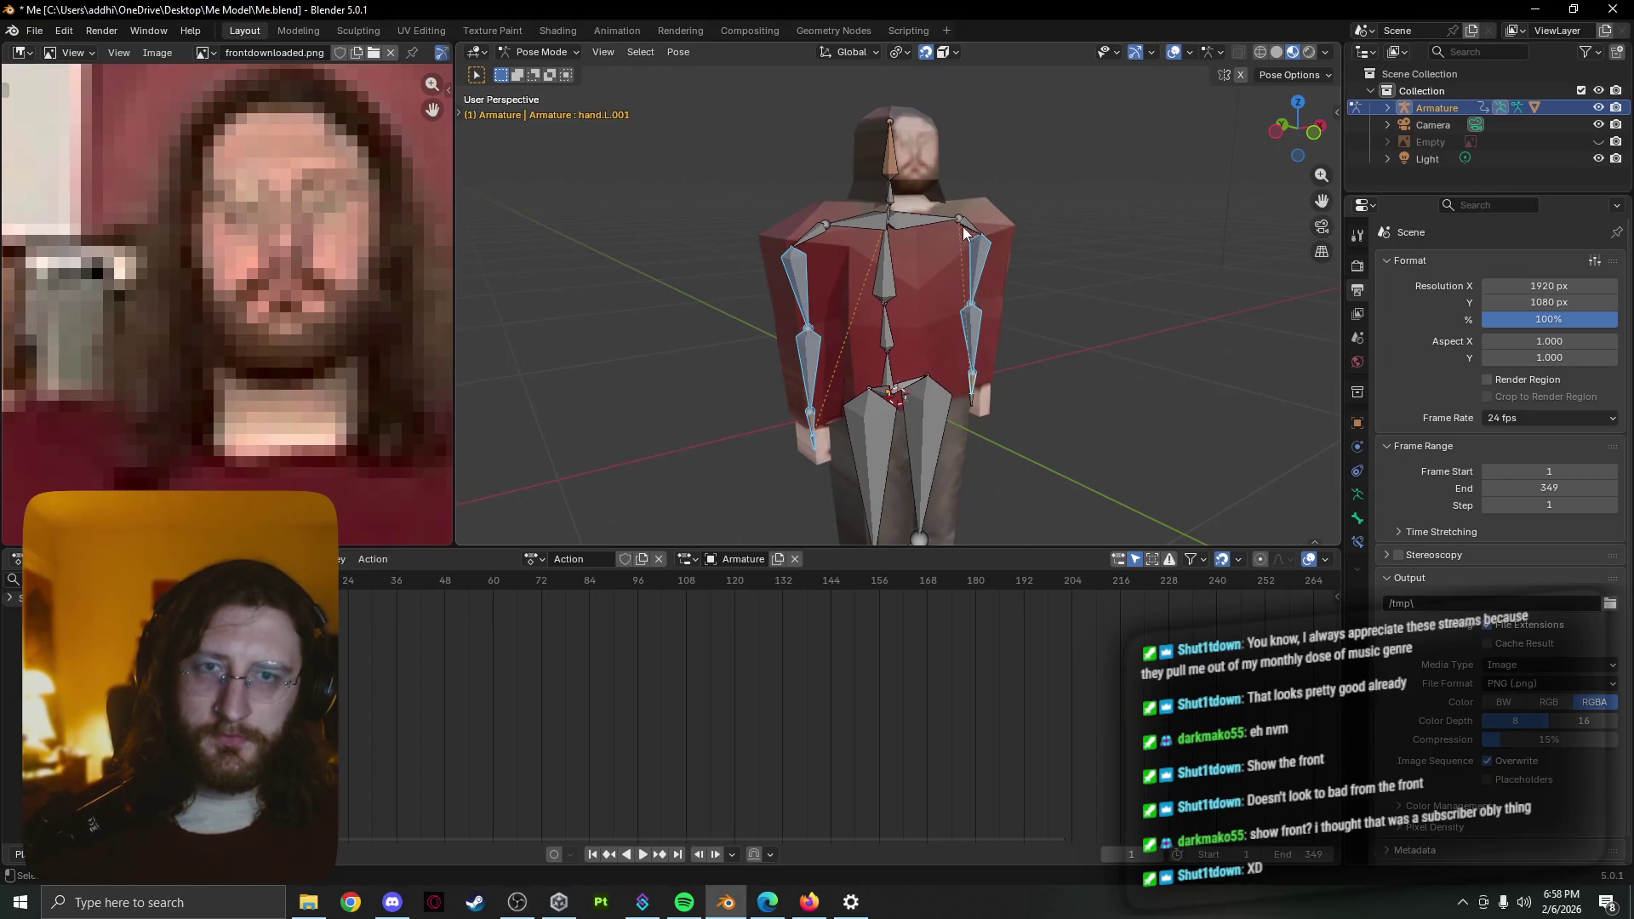
shift+click(966, 231)
middle_drag(943, 239, 774, 252)
scroll(832, 258, up, 3)
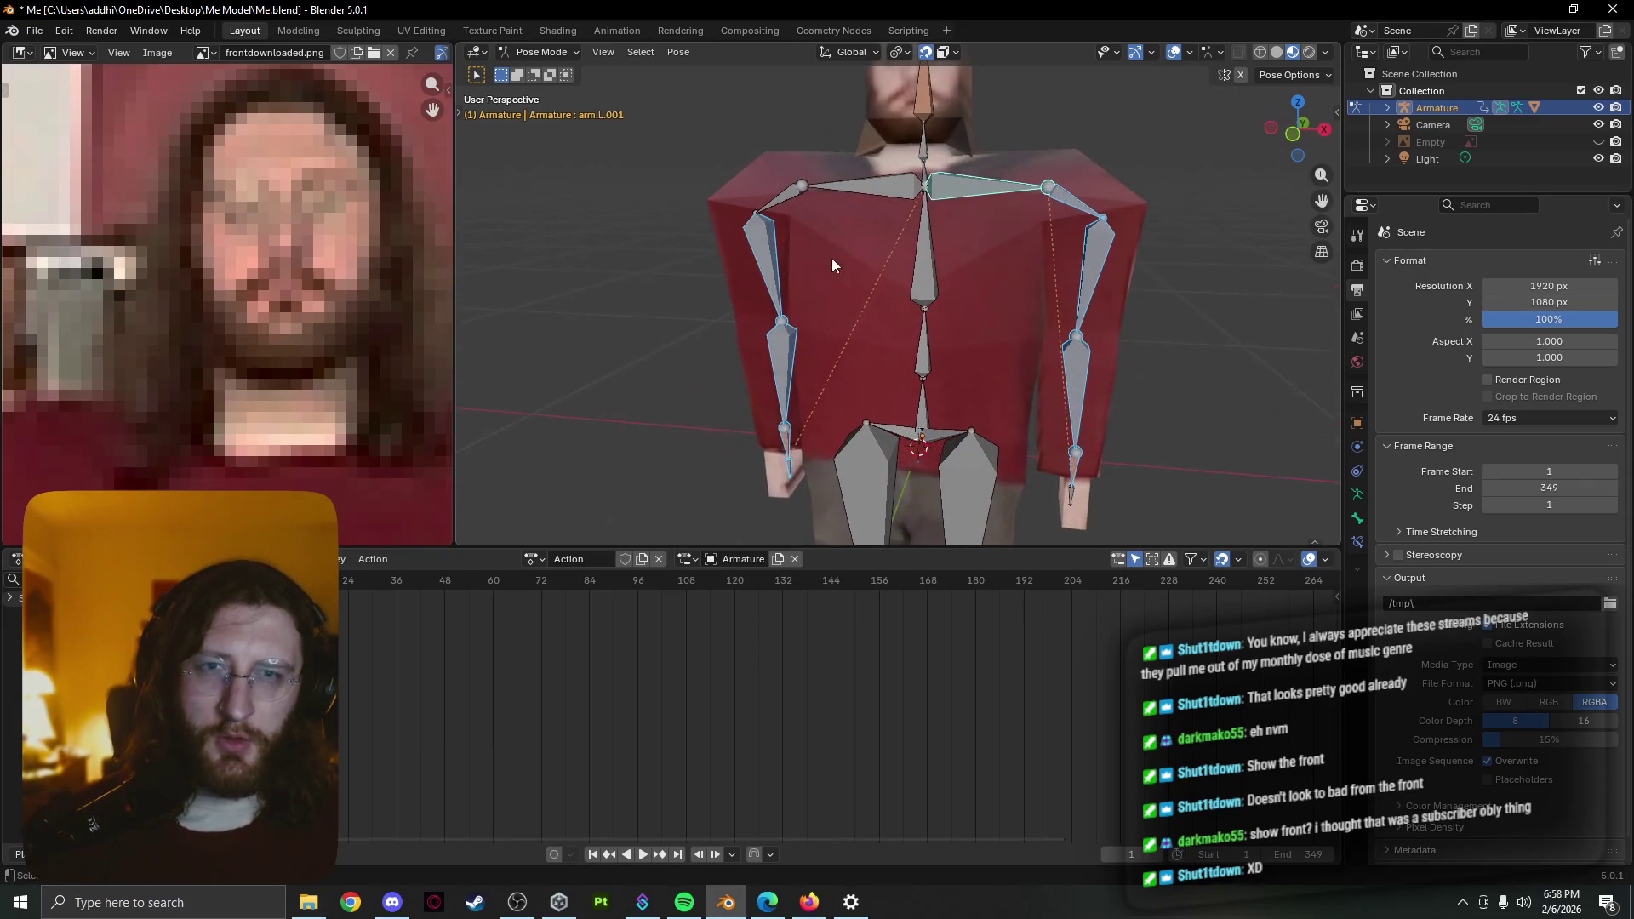
Inspect the hand bones' IK constraints (chain length 4) in Bone Constraints, then select arm.L.002
click(788, 465)
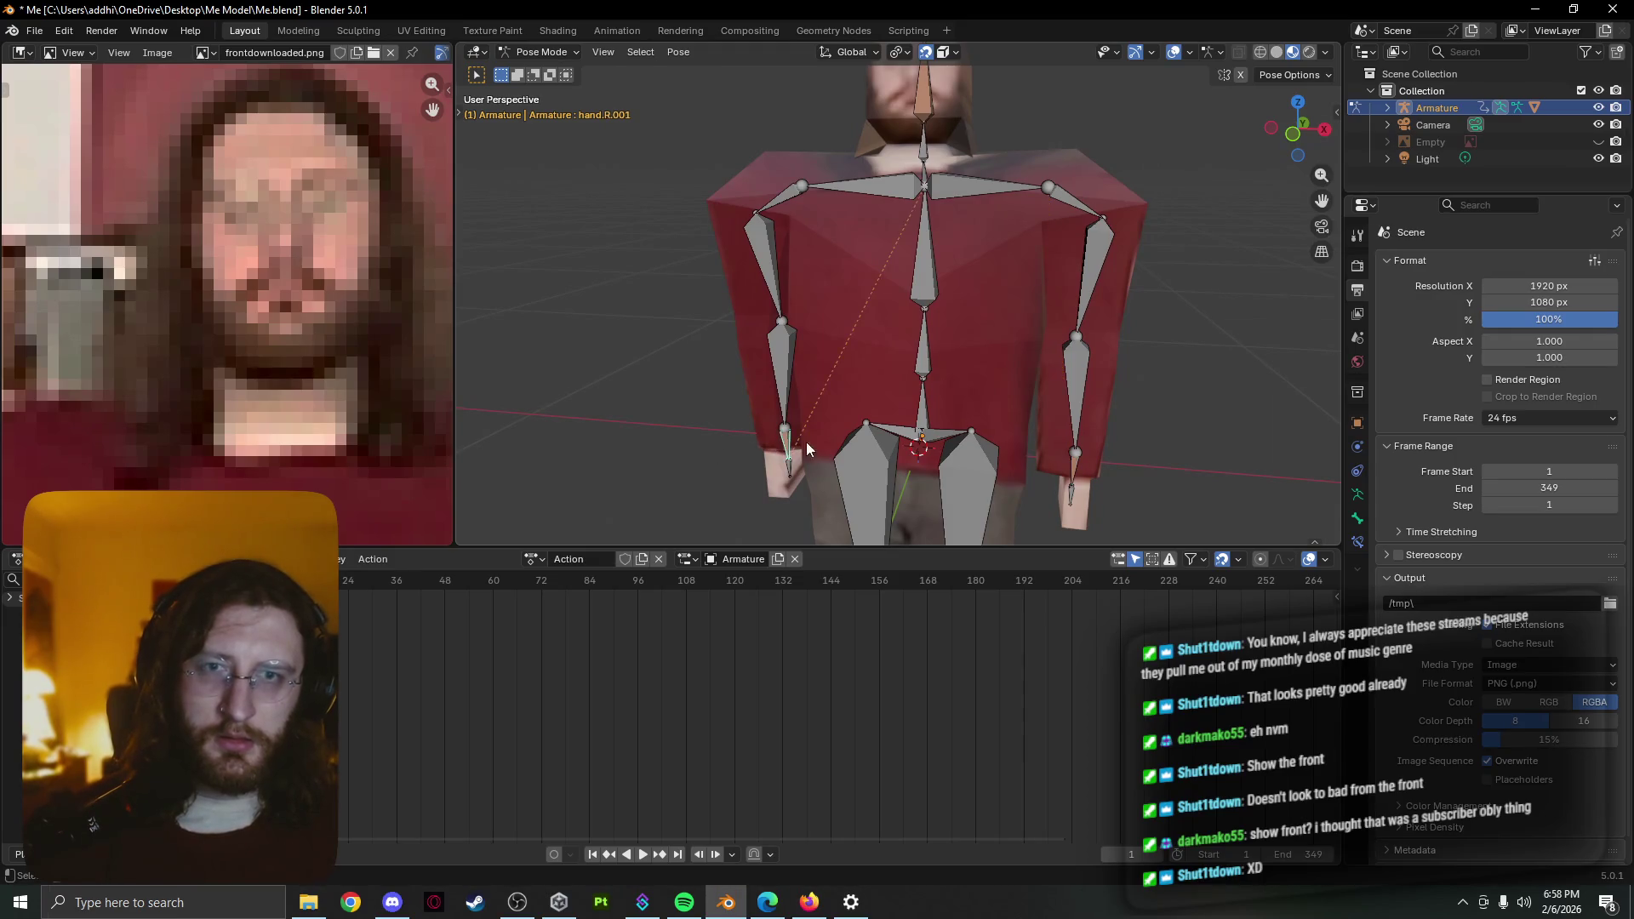
click(1357, 541)
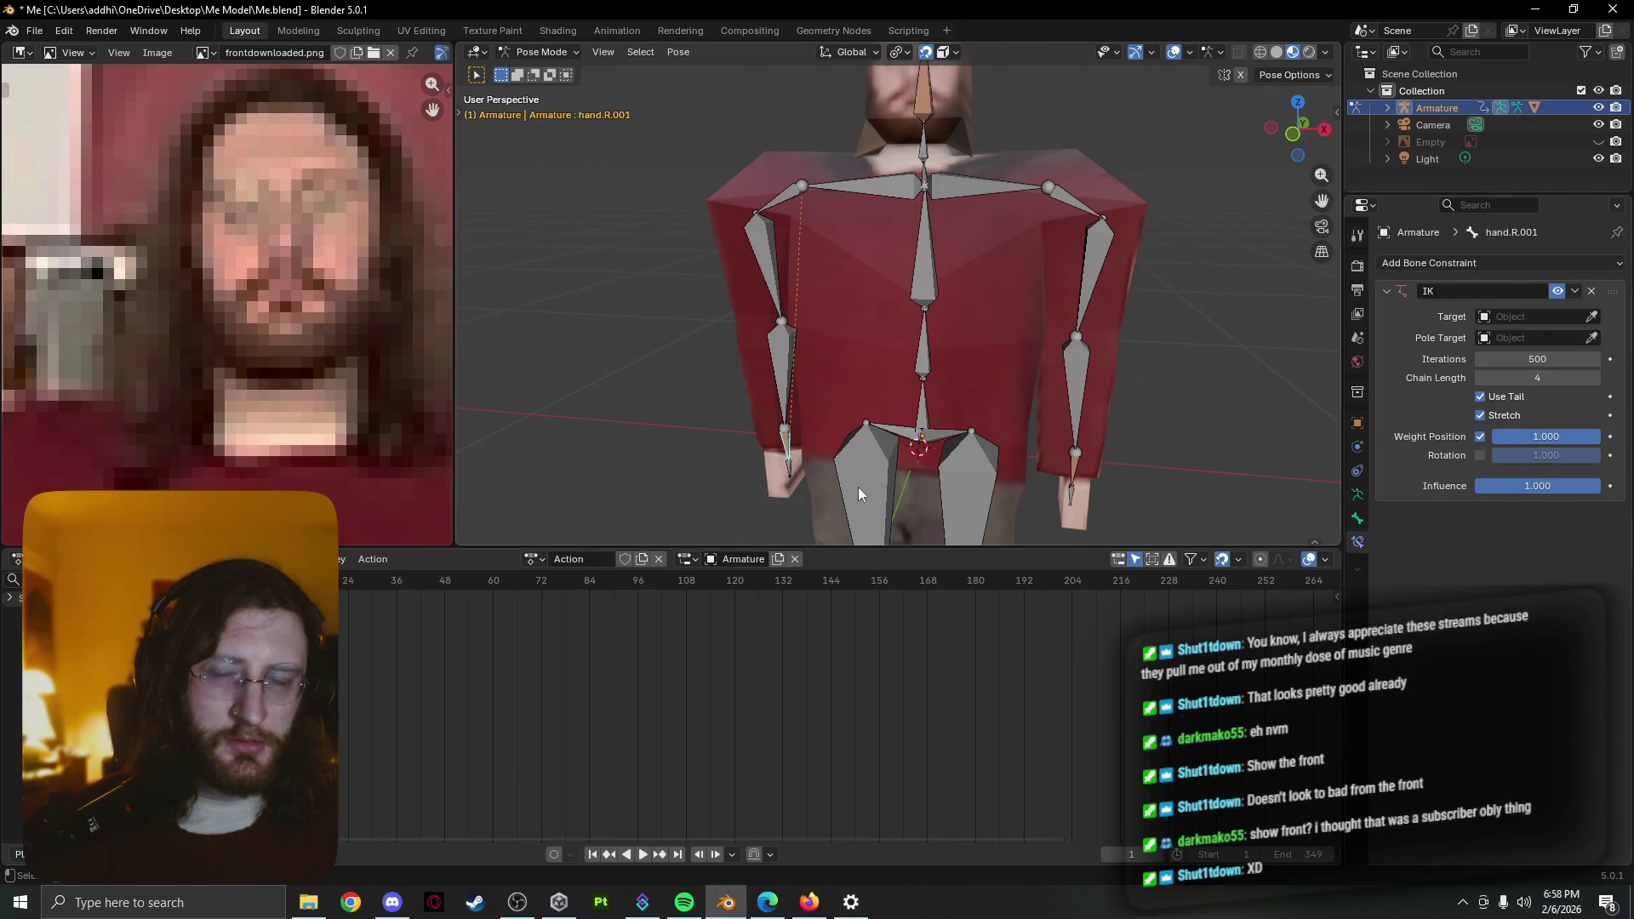
click(781, 285)
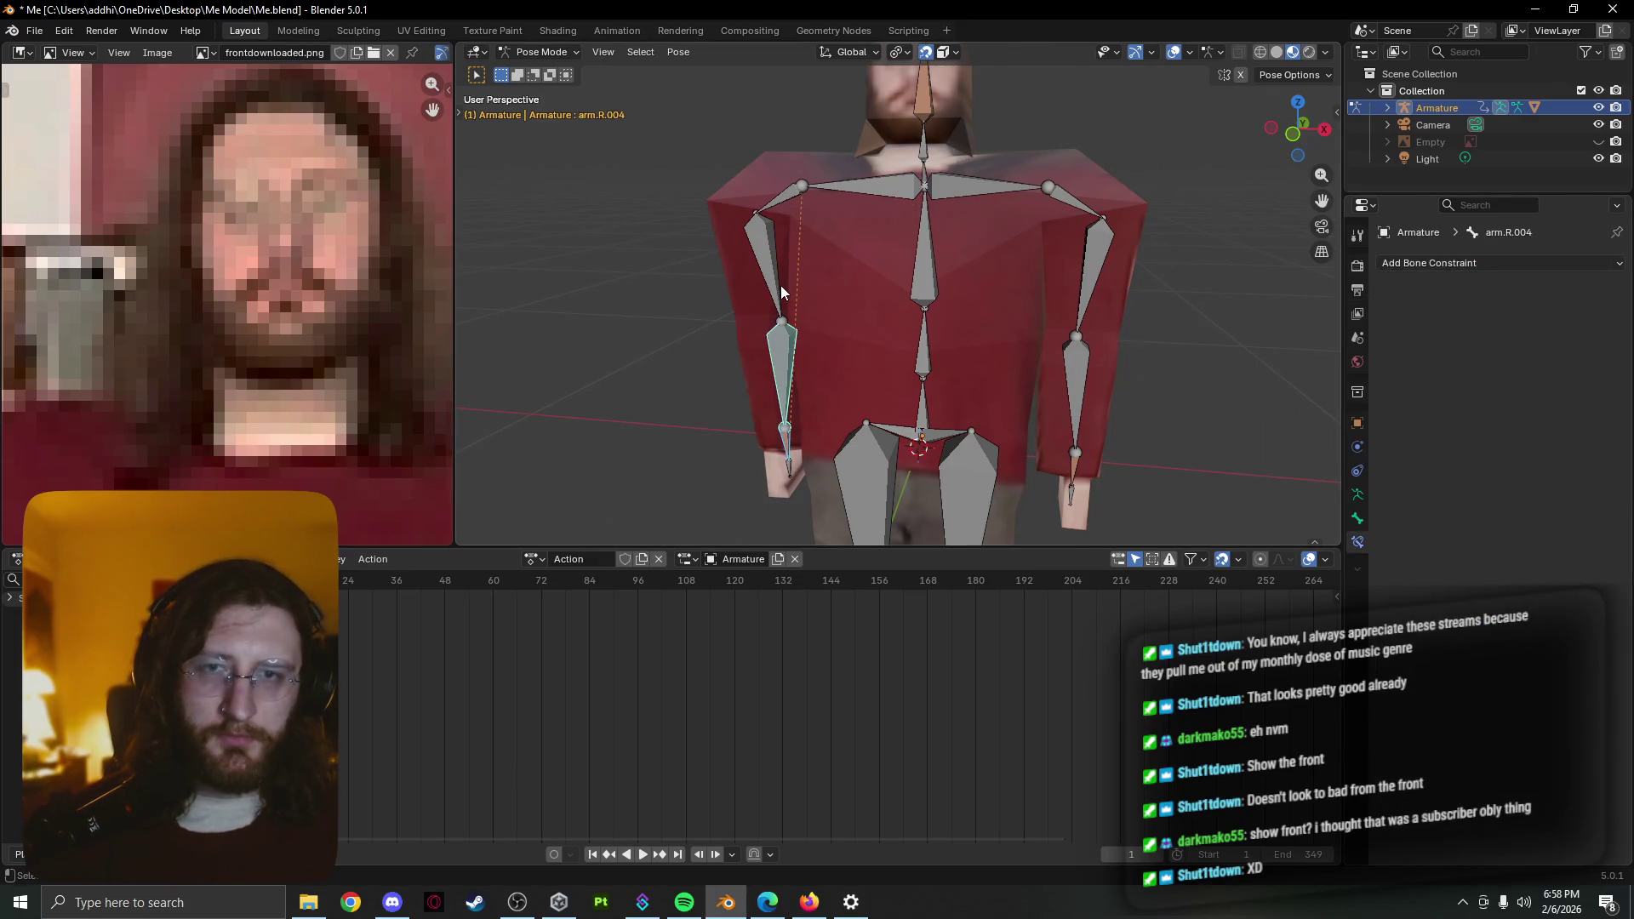
click(771, 200)
click(1076, 464)
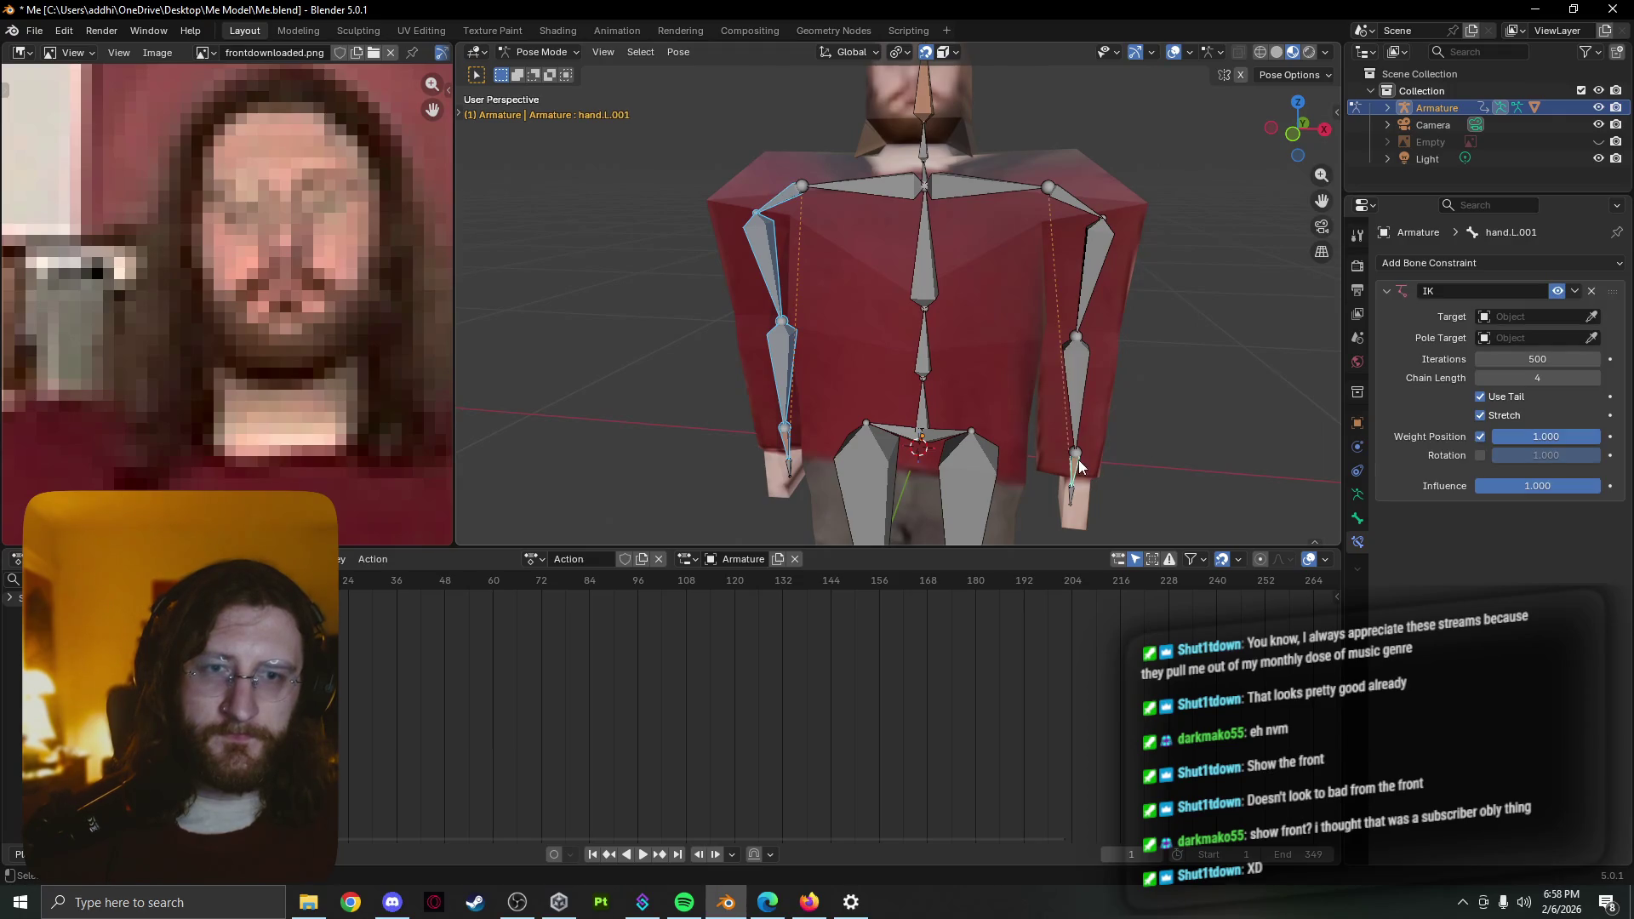
click(791, 470)
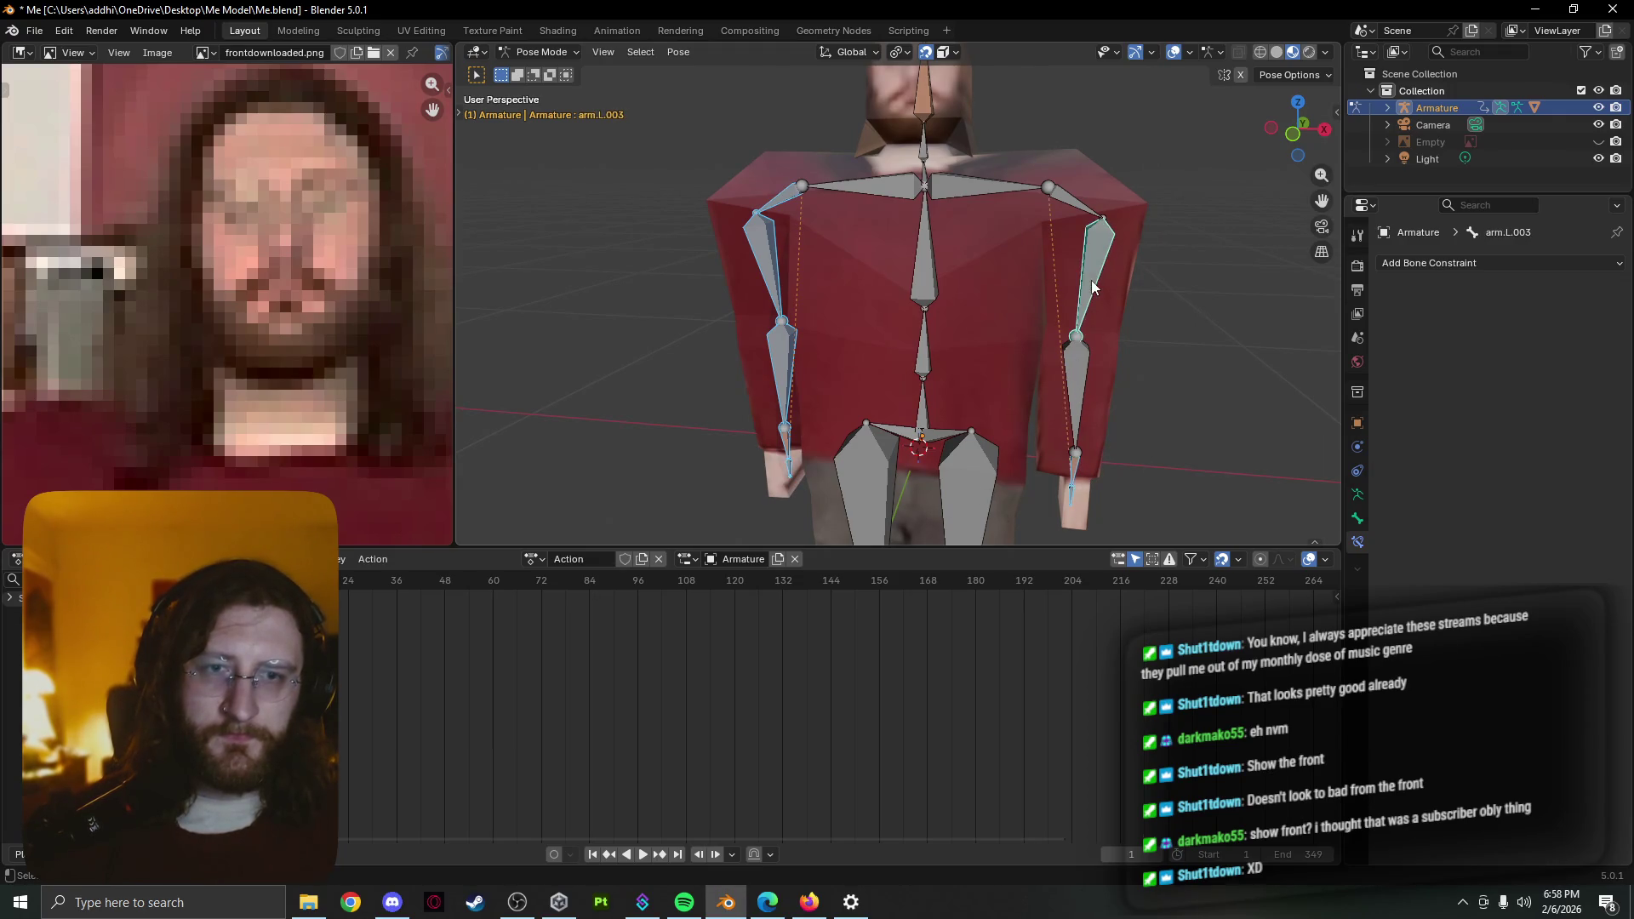
click(1076, 334)
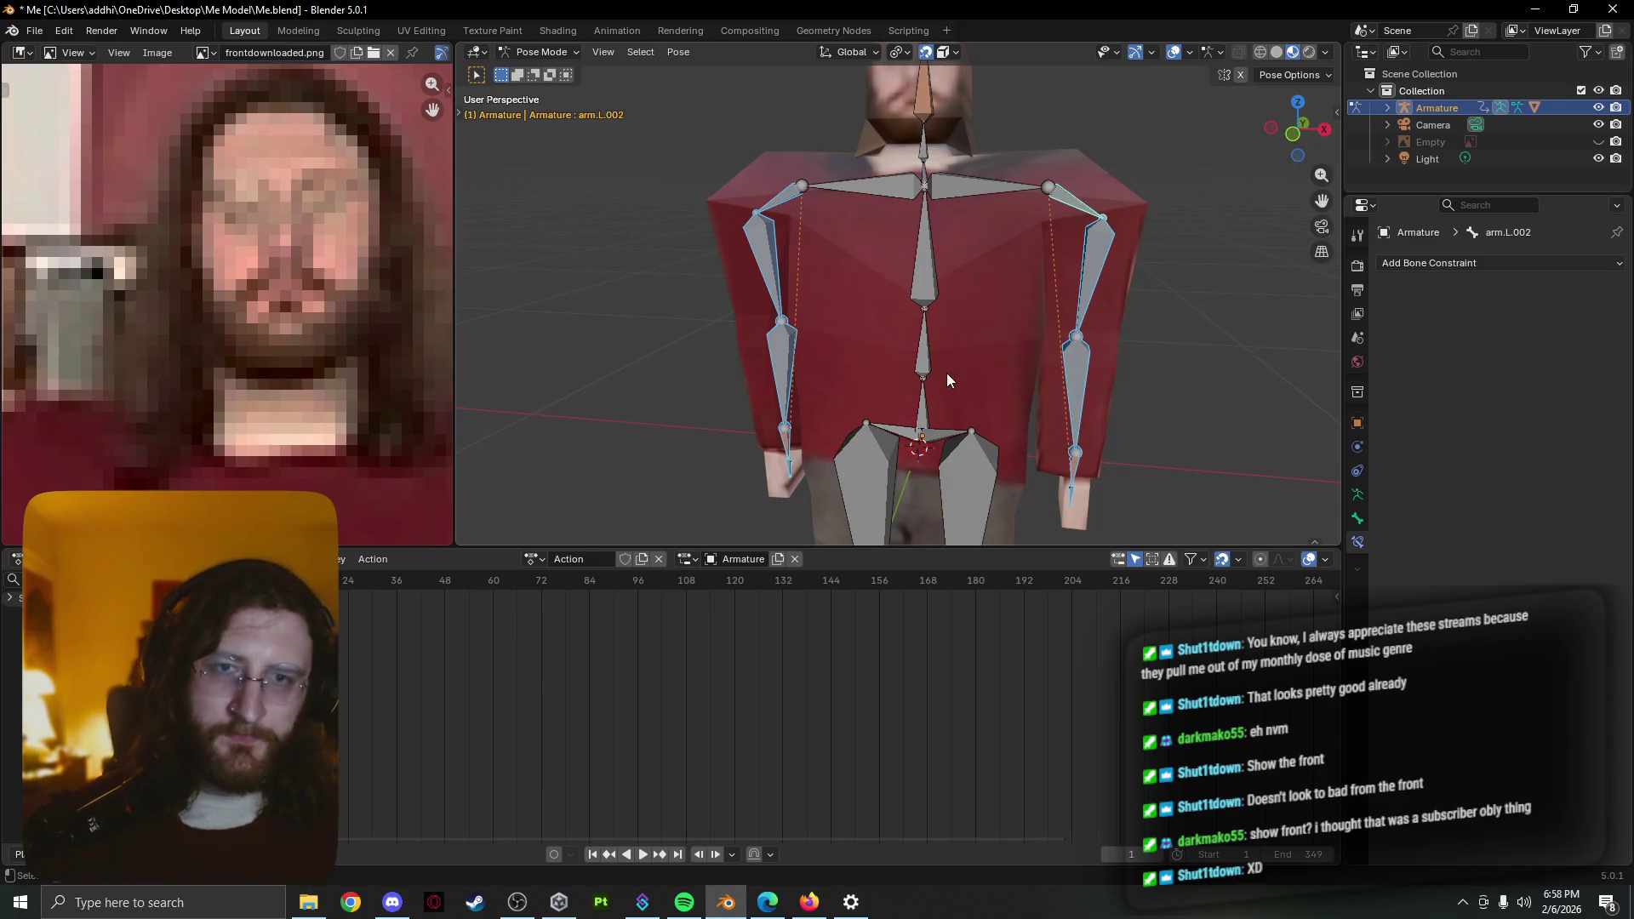
Insert location and rotation keyframes for the selected left arm bone
key(k)
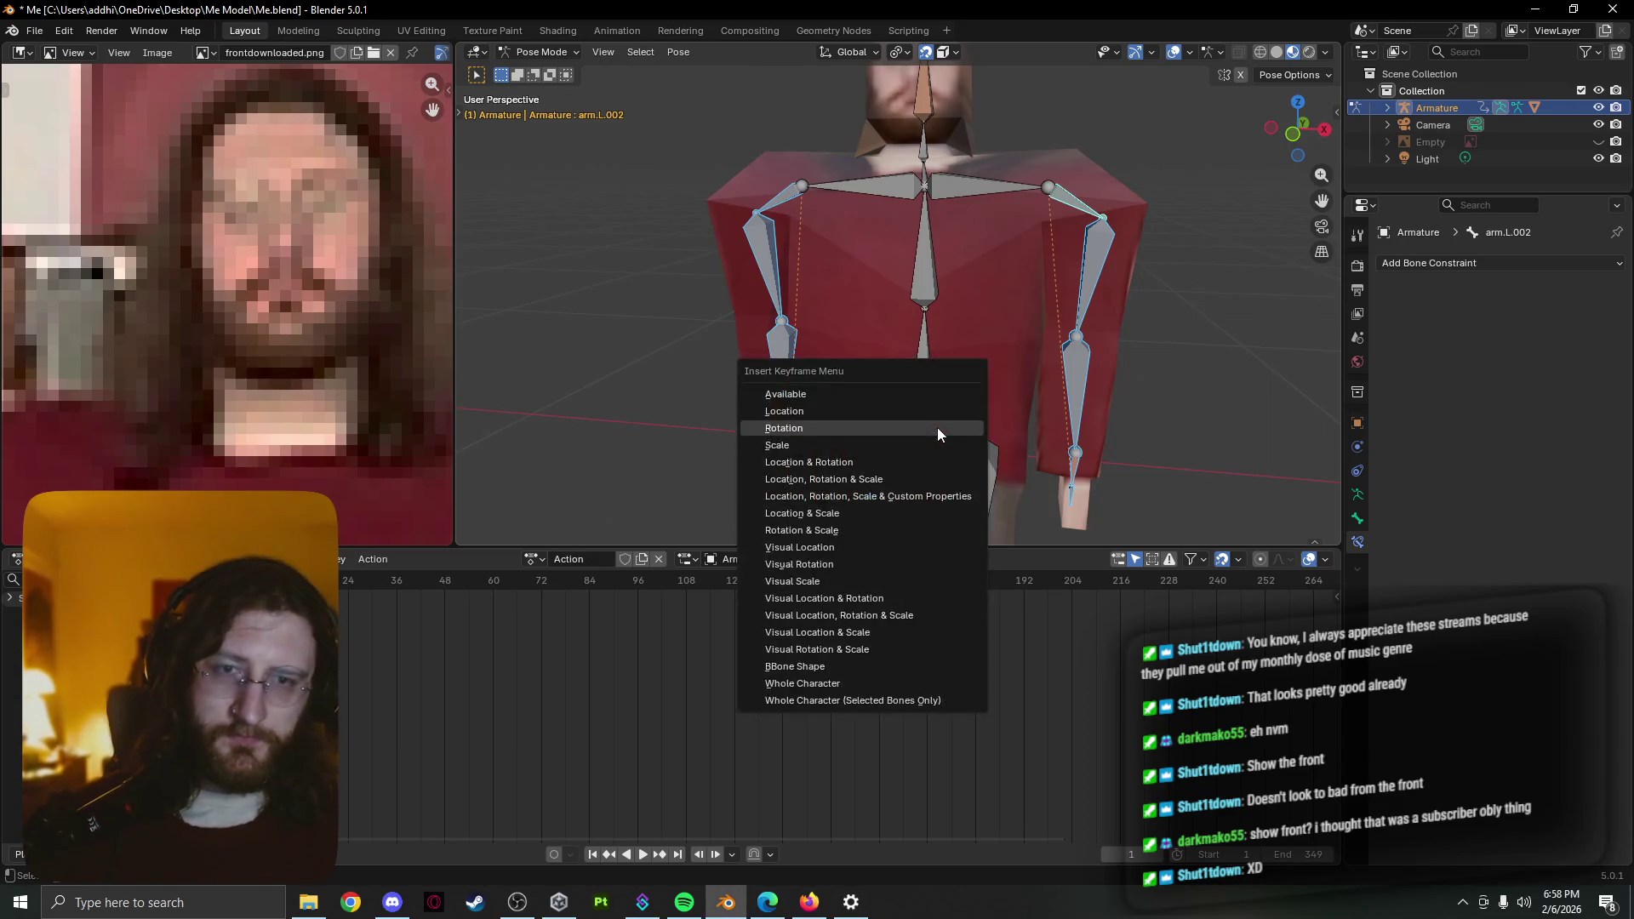
click(935, 411)
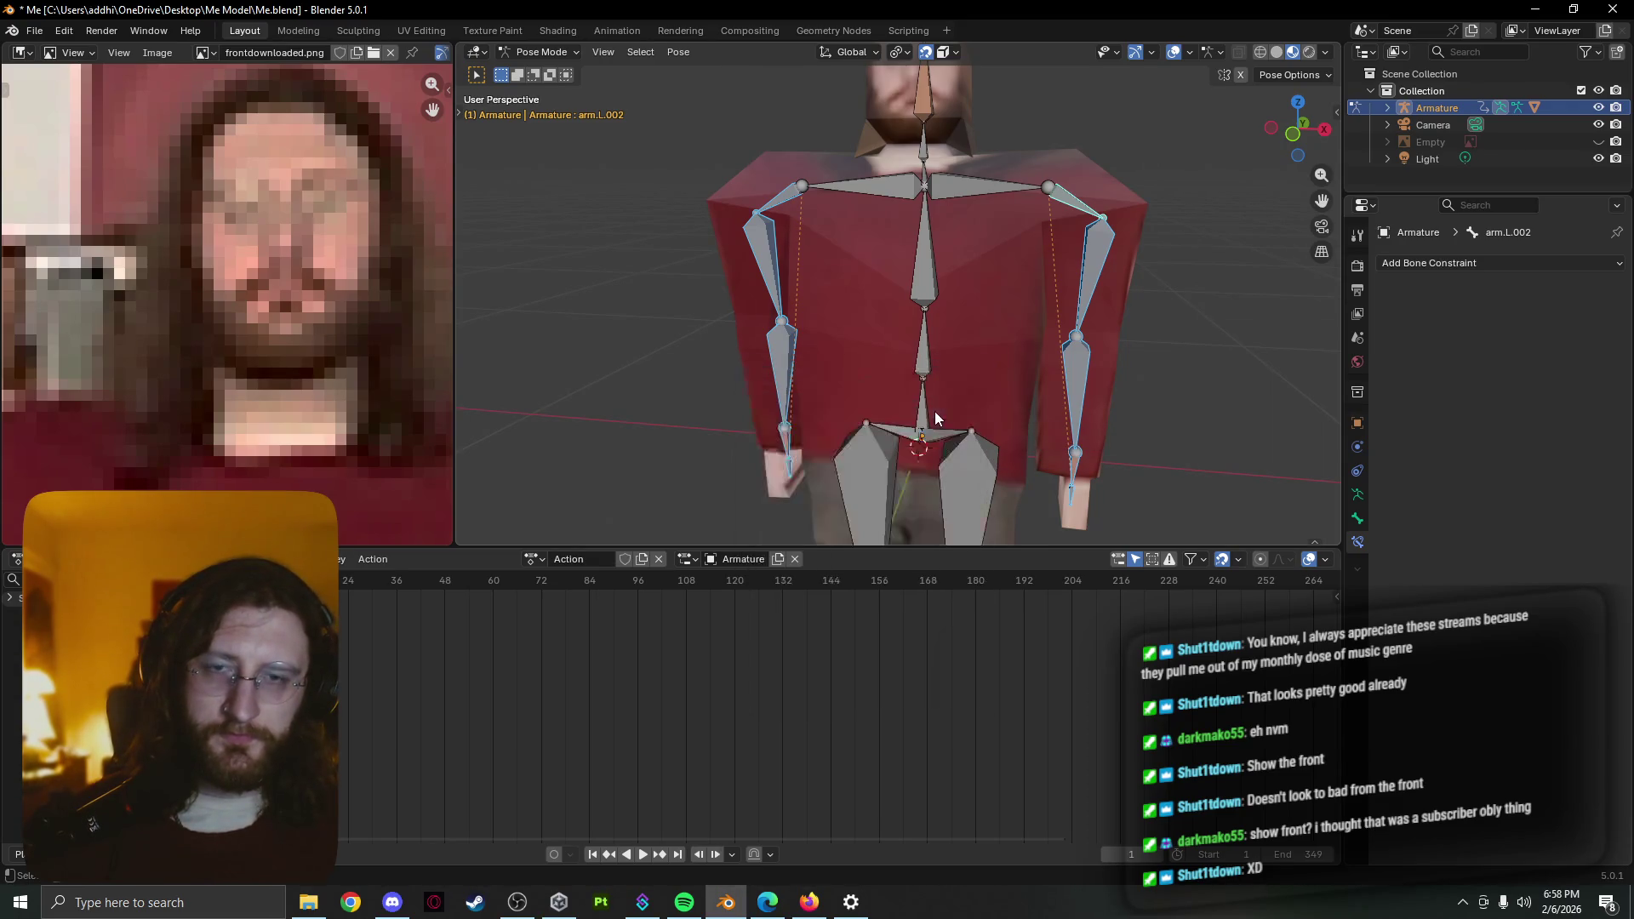
key(k)
click(934, 432)
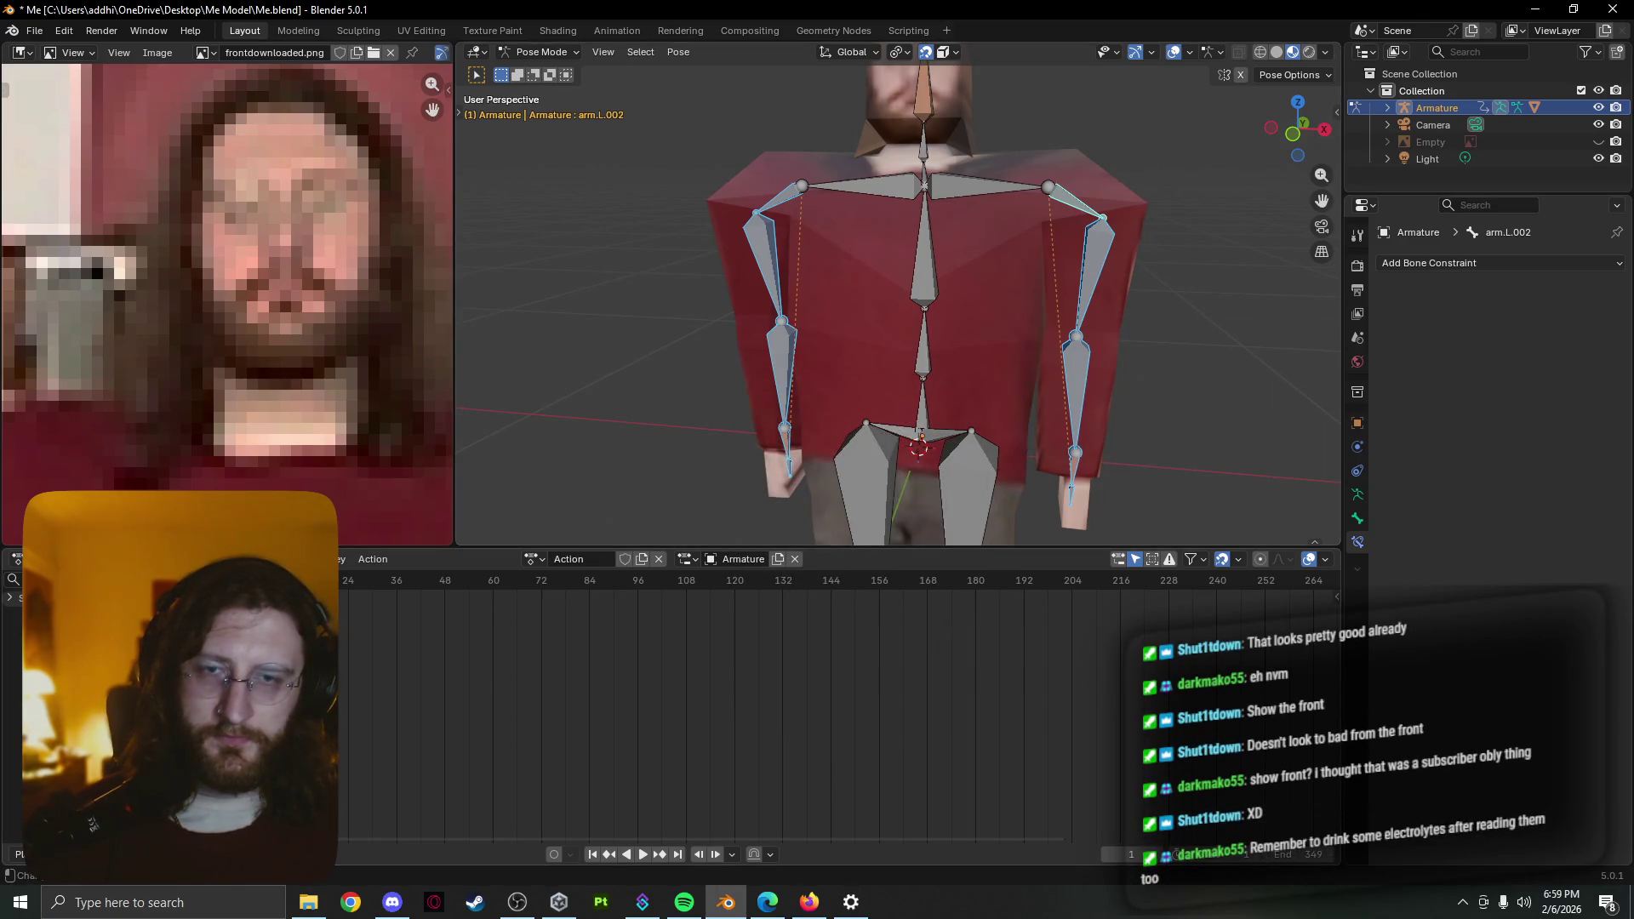
scroll(759, 461, down, 3)
Check the rig from the Left view by playing the animation, then key rotation at frame 24
middle_drag(759, 461, 901, 470)
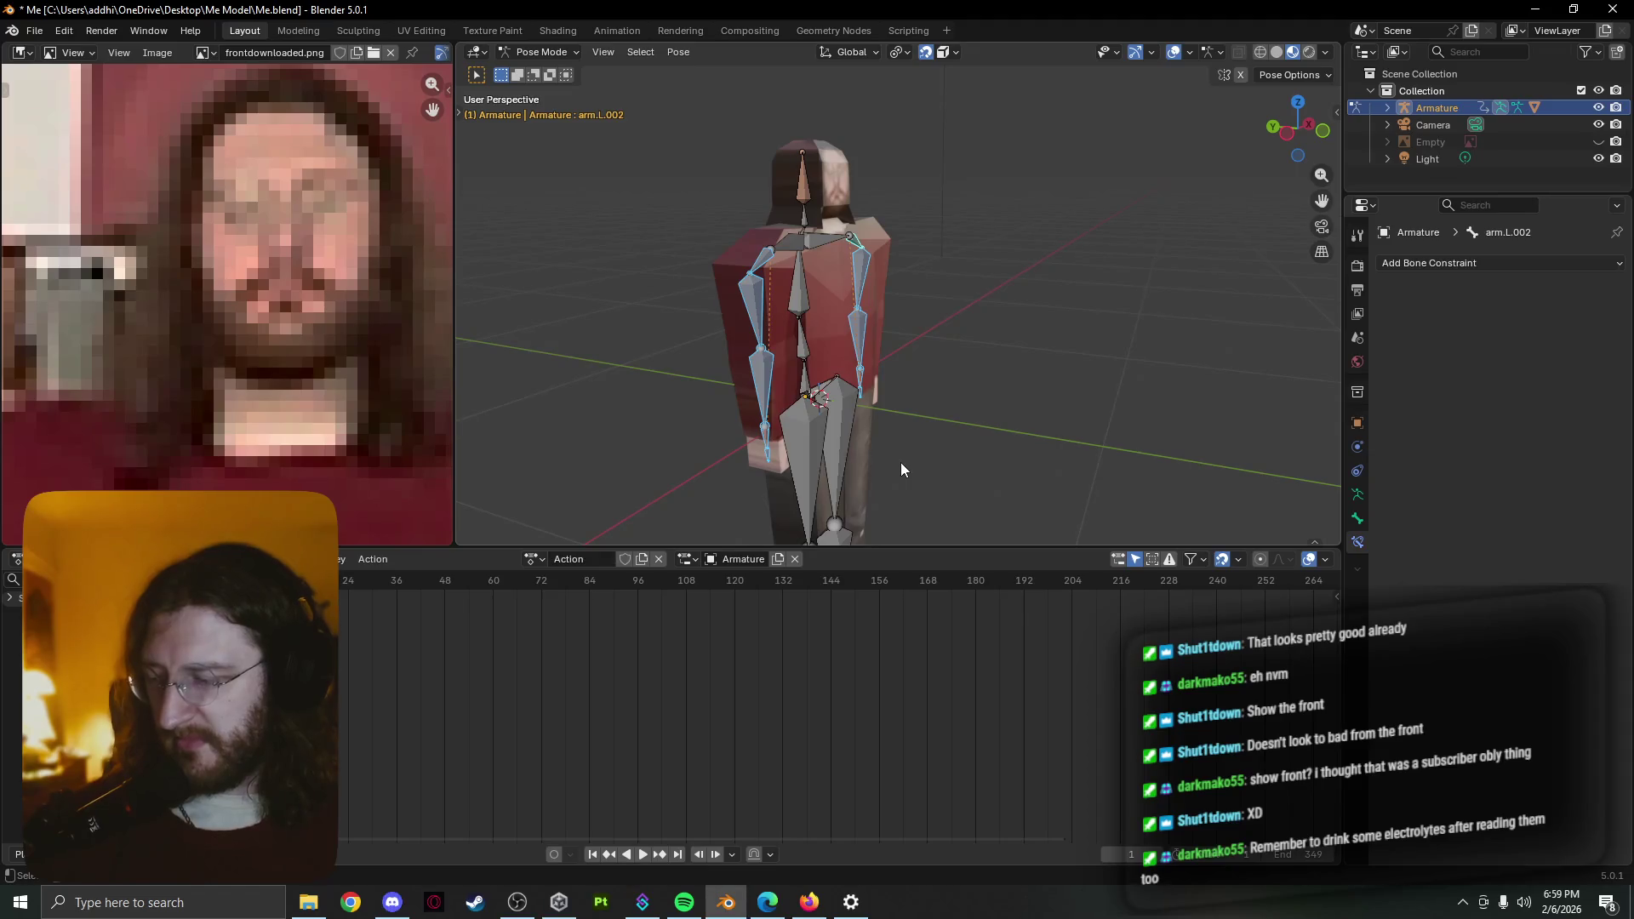
key(grave)
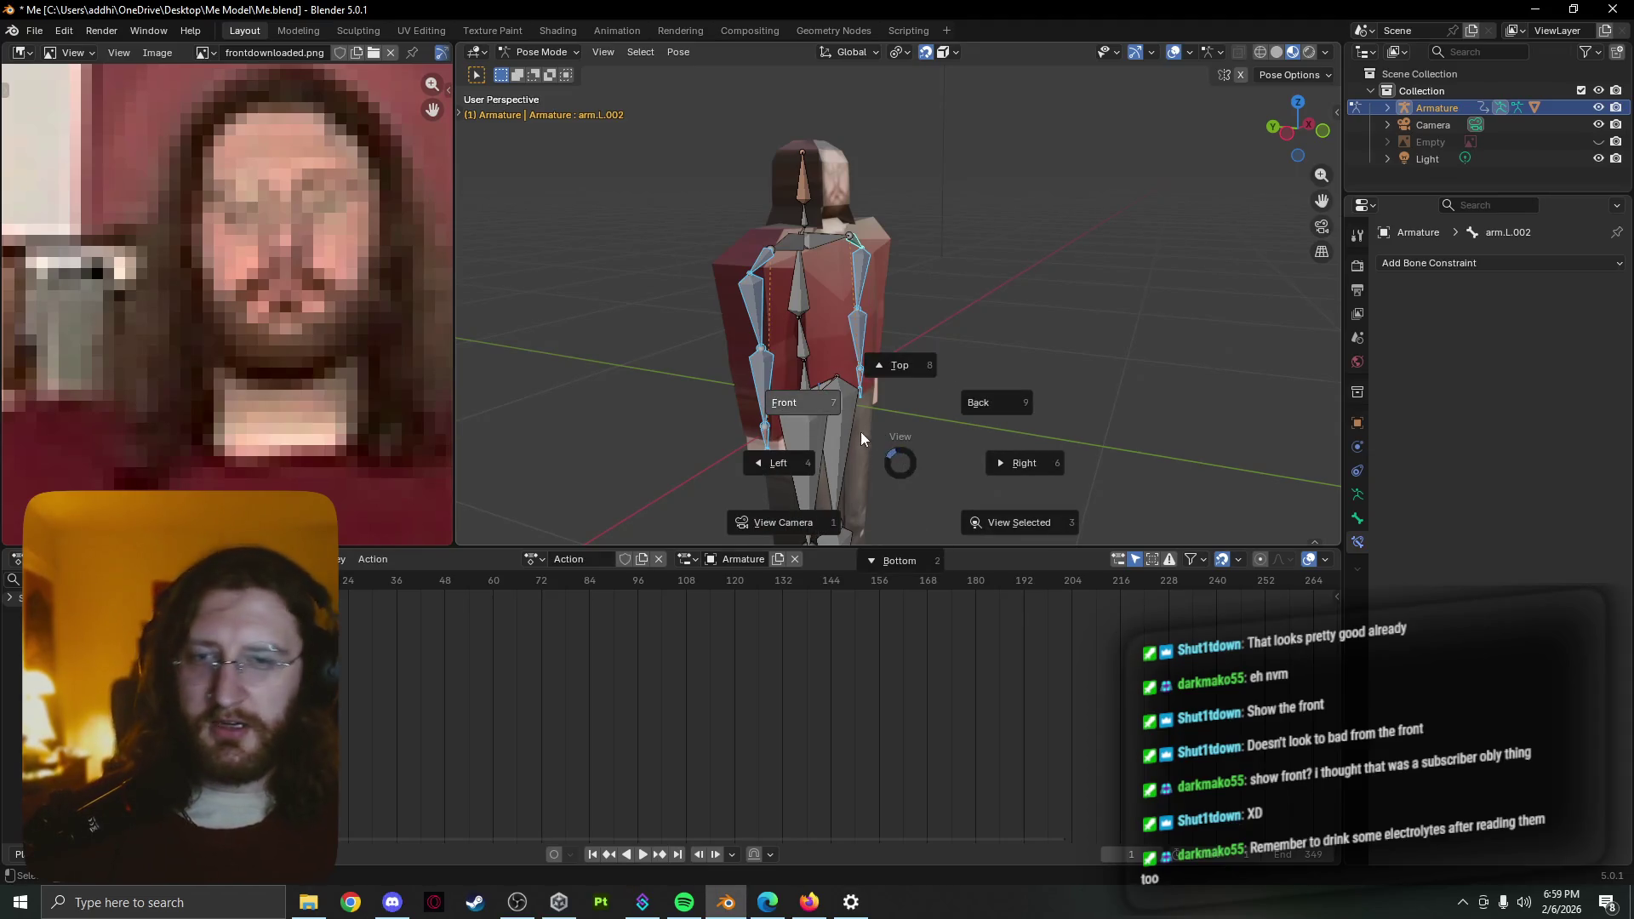
click(838, 447)
scroll(844, 441, up, 2)
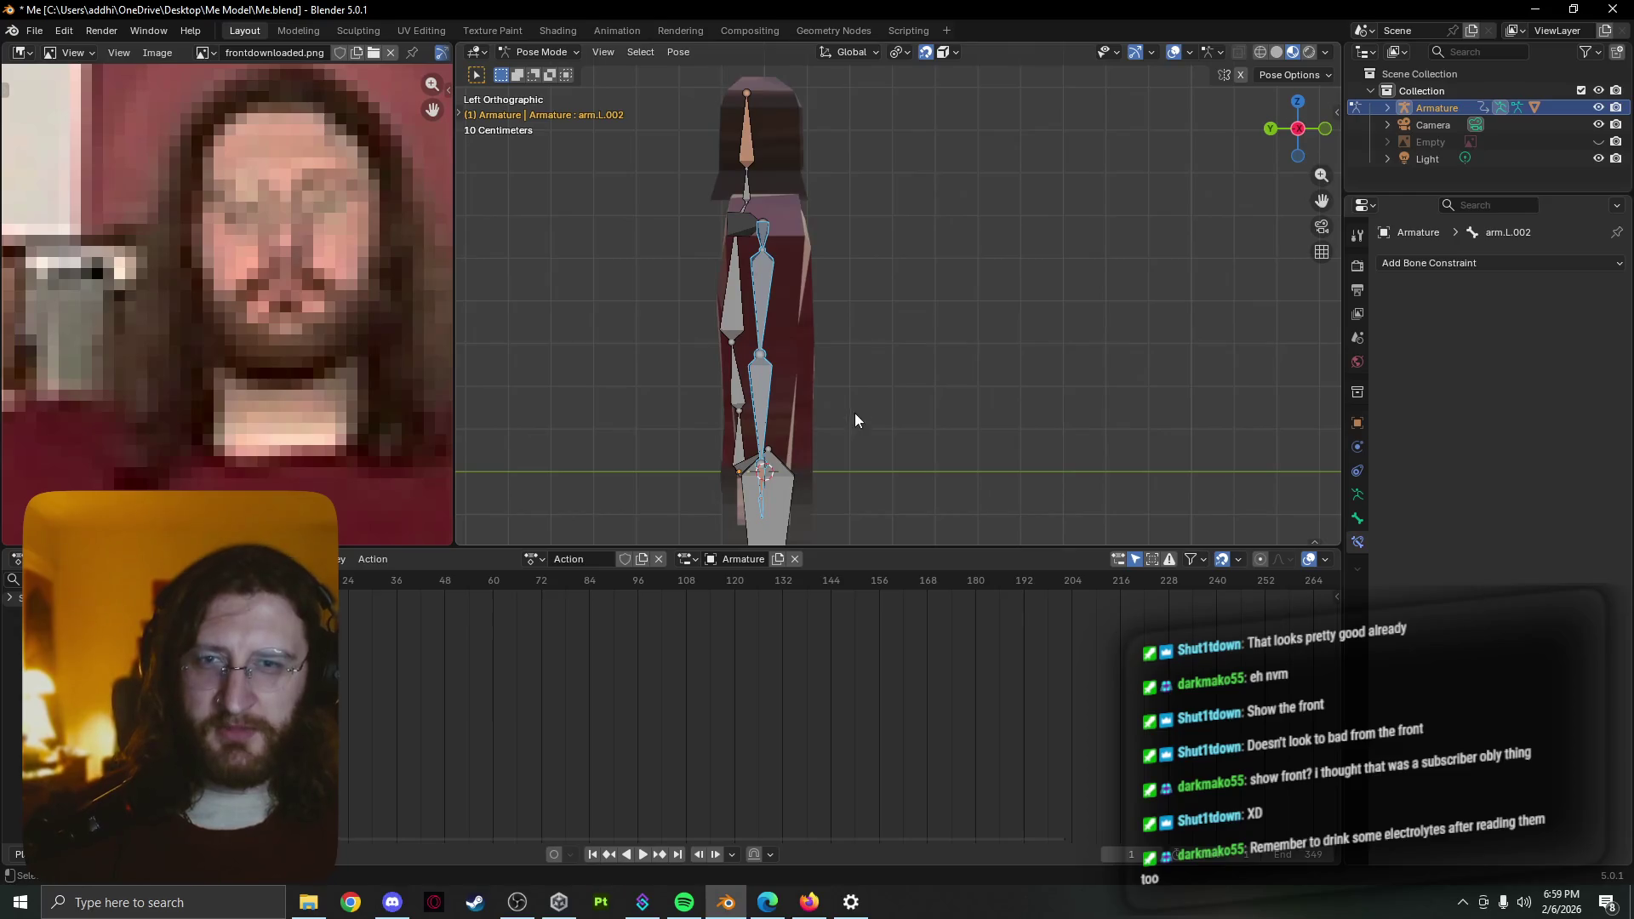
scroll(831, 345, up, 3)
shift+middle_drag(819, 324, 847, 344)
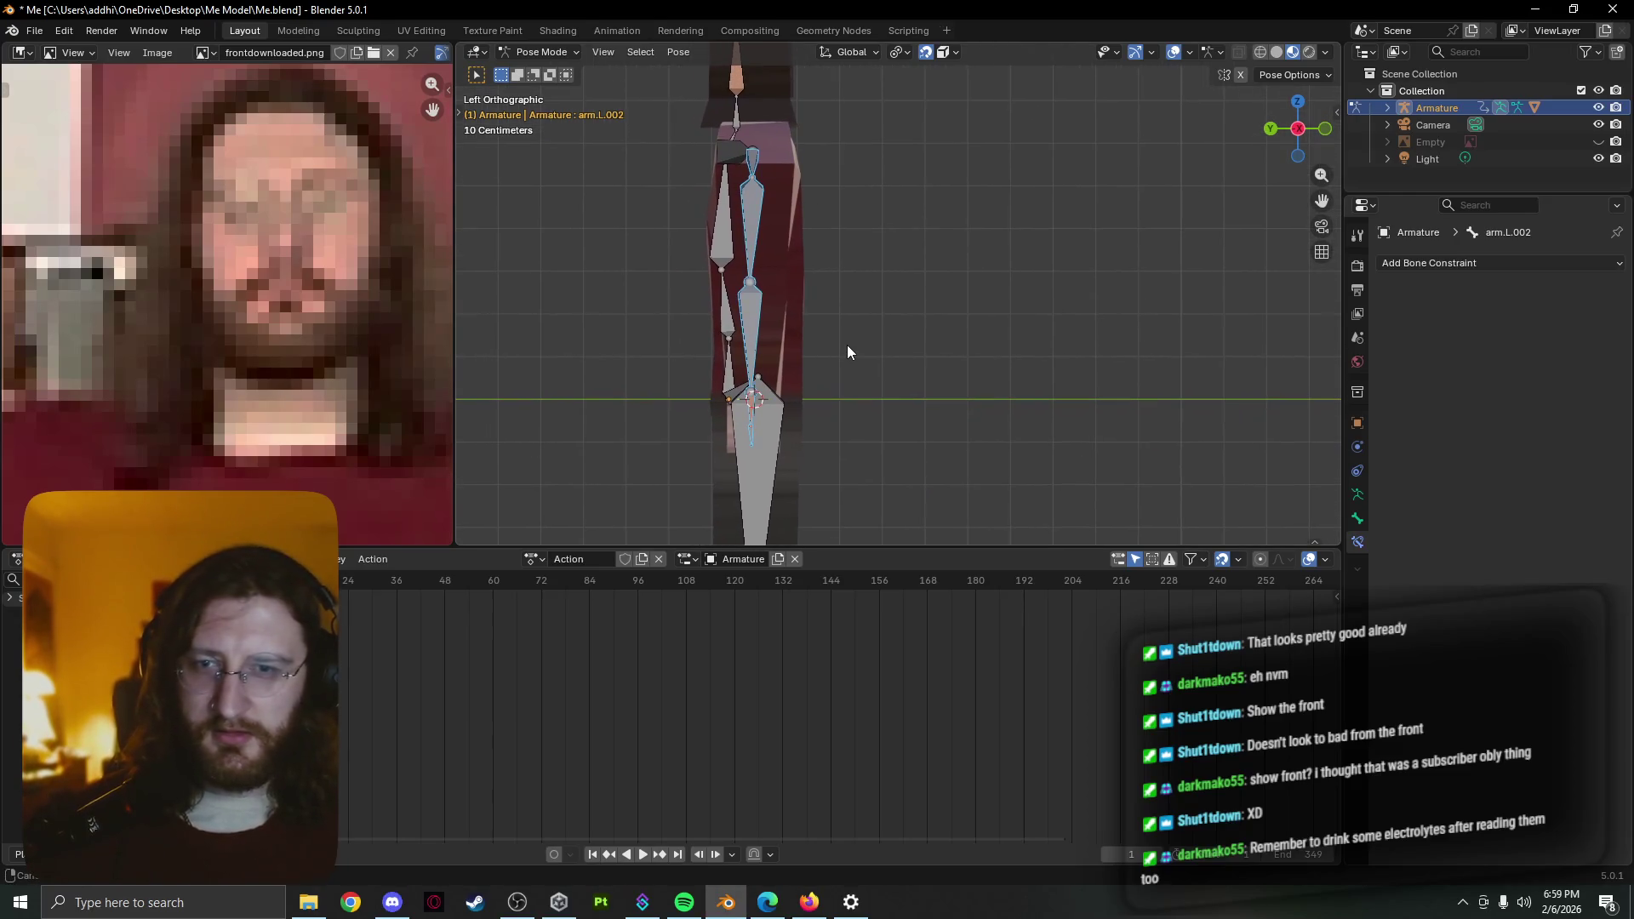
scroll(842, 356, up, 2)
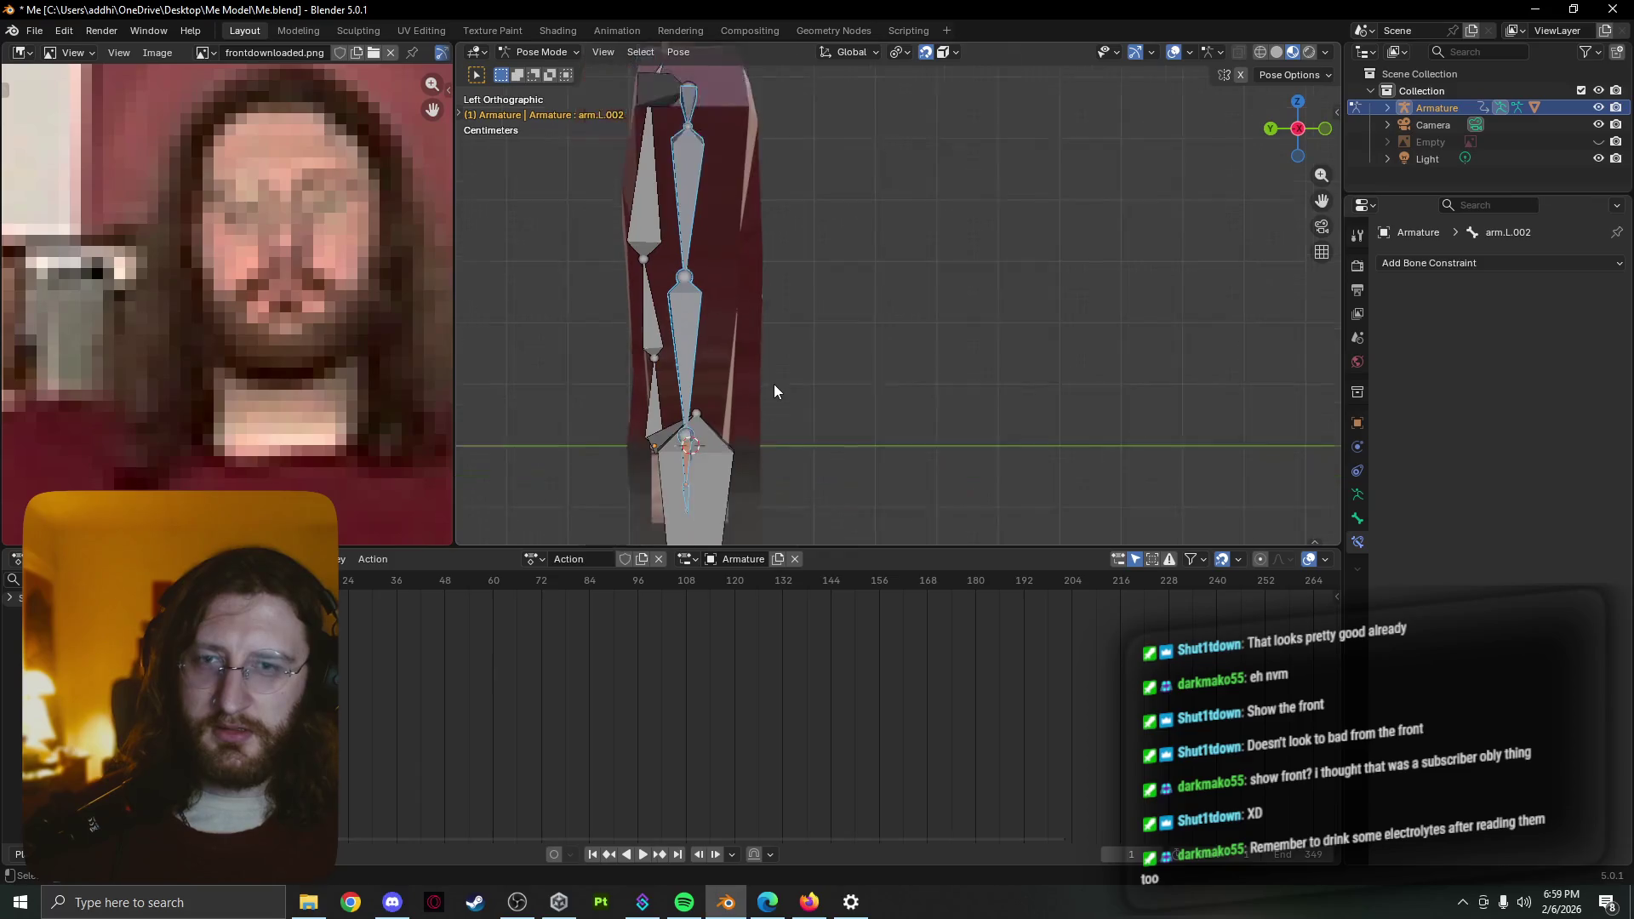
scroll(774, 385, down, 1)
key(space)
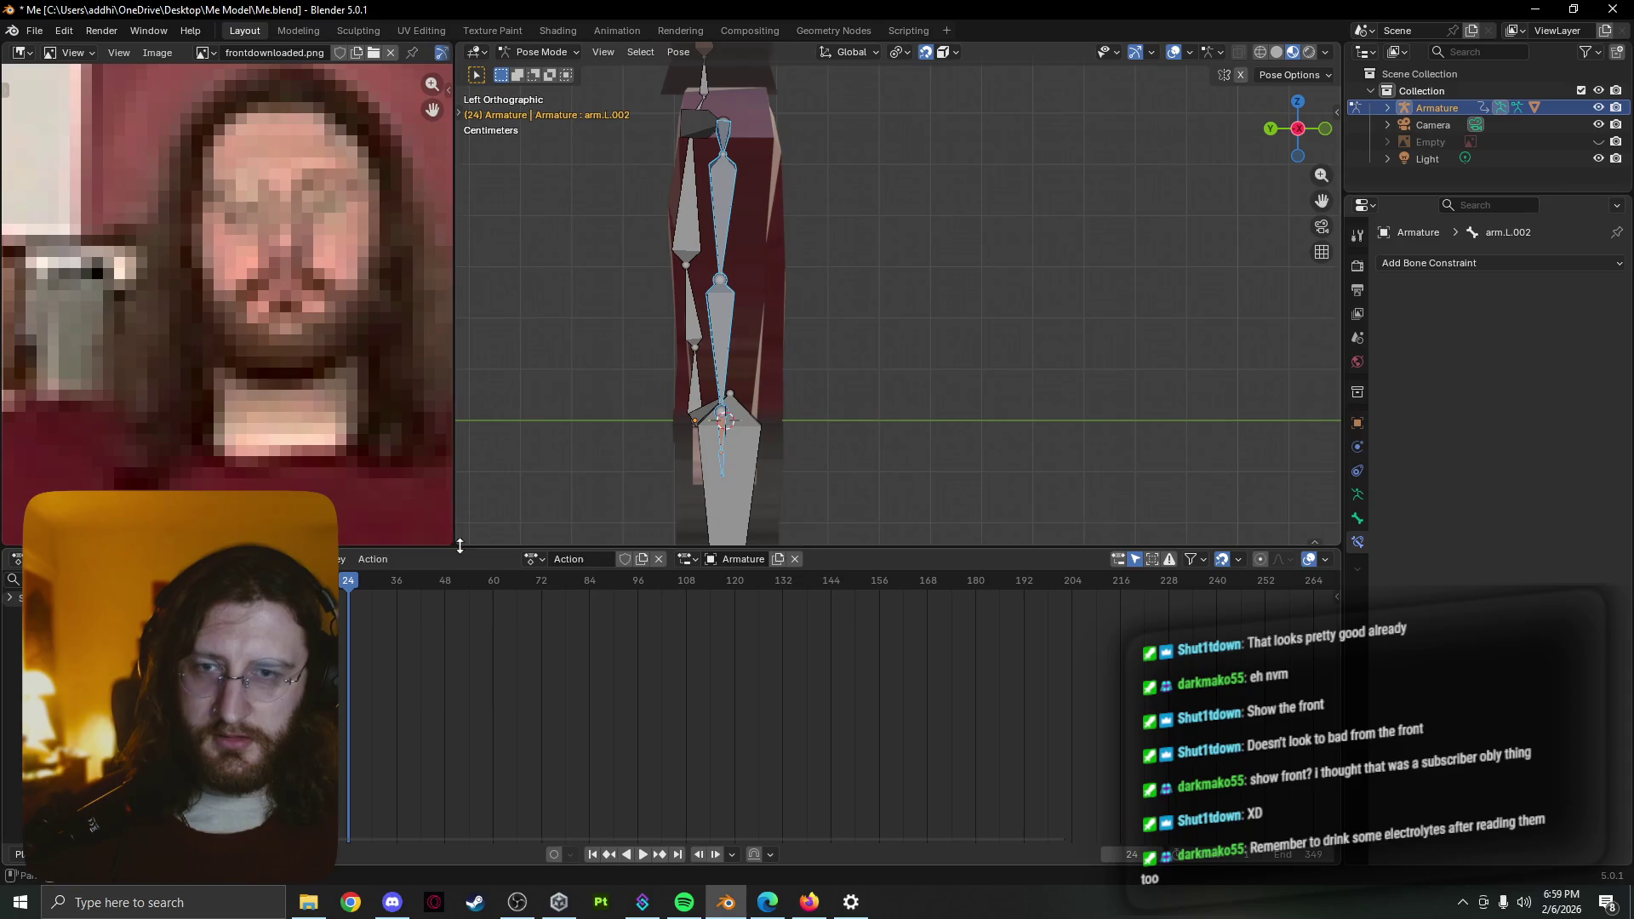
key(space)
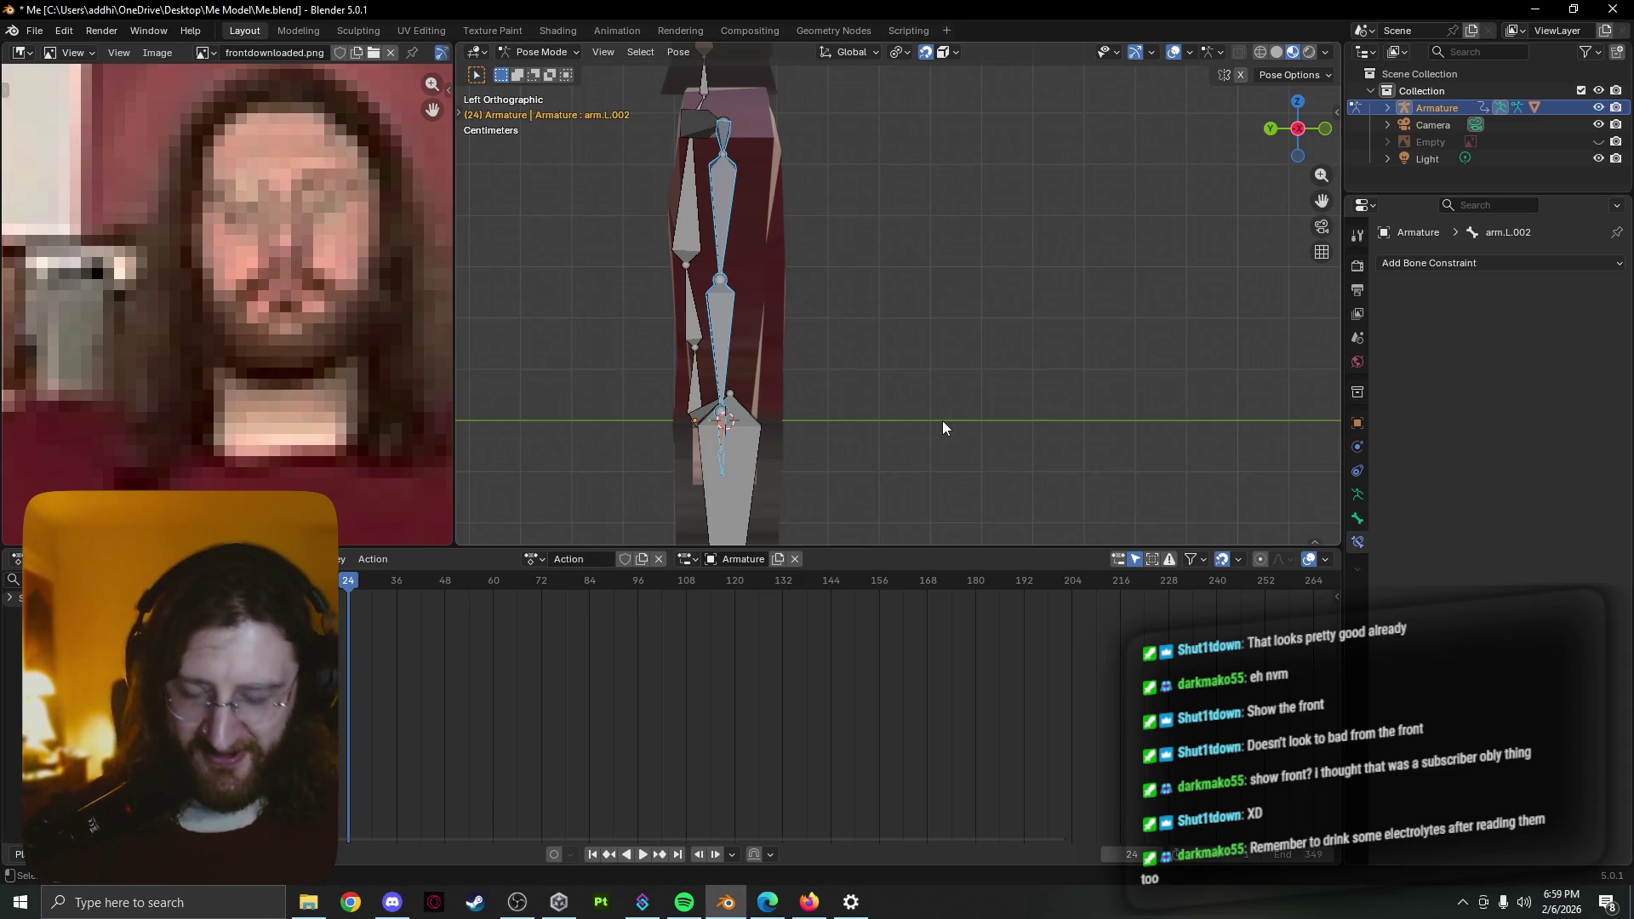
key(k)
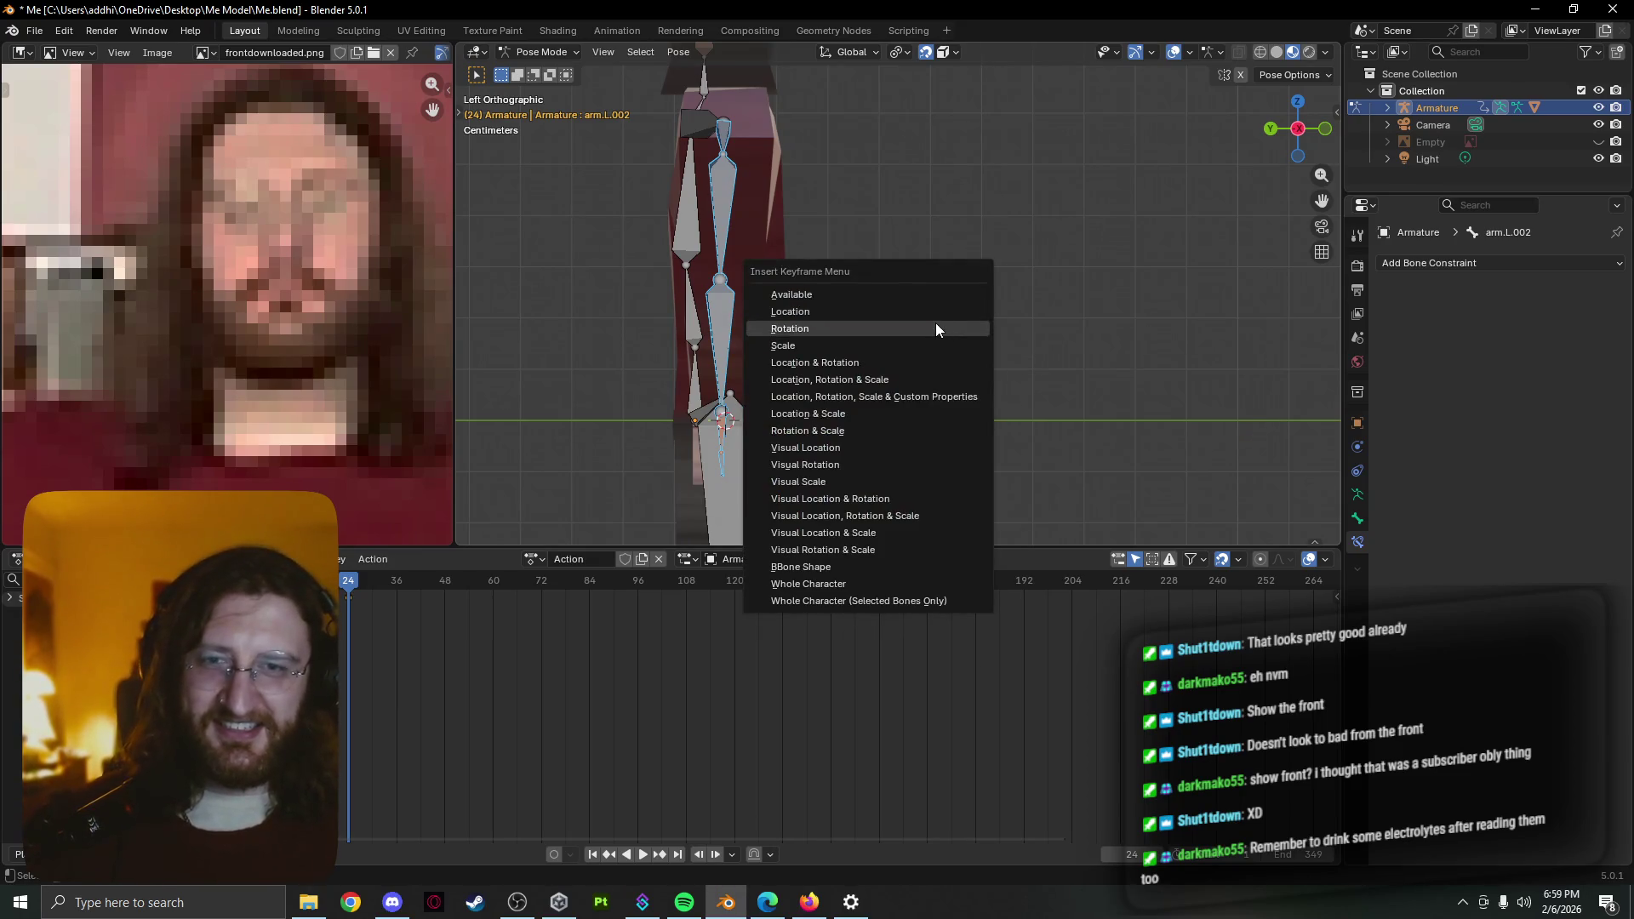
click(936, 323)
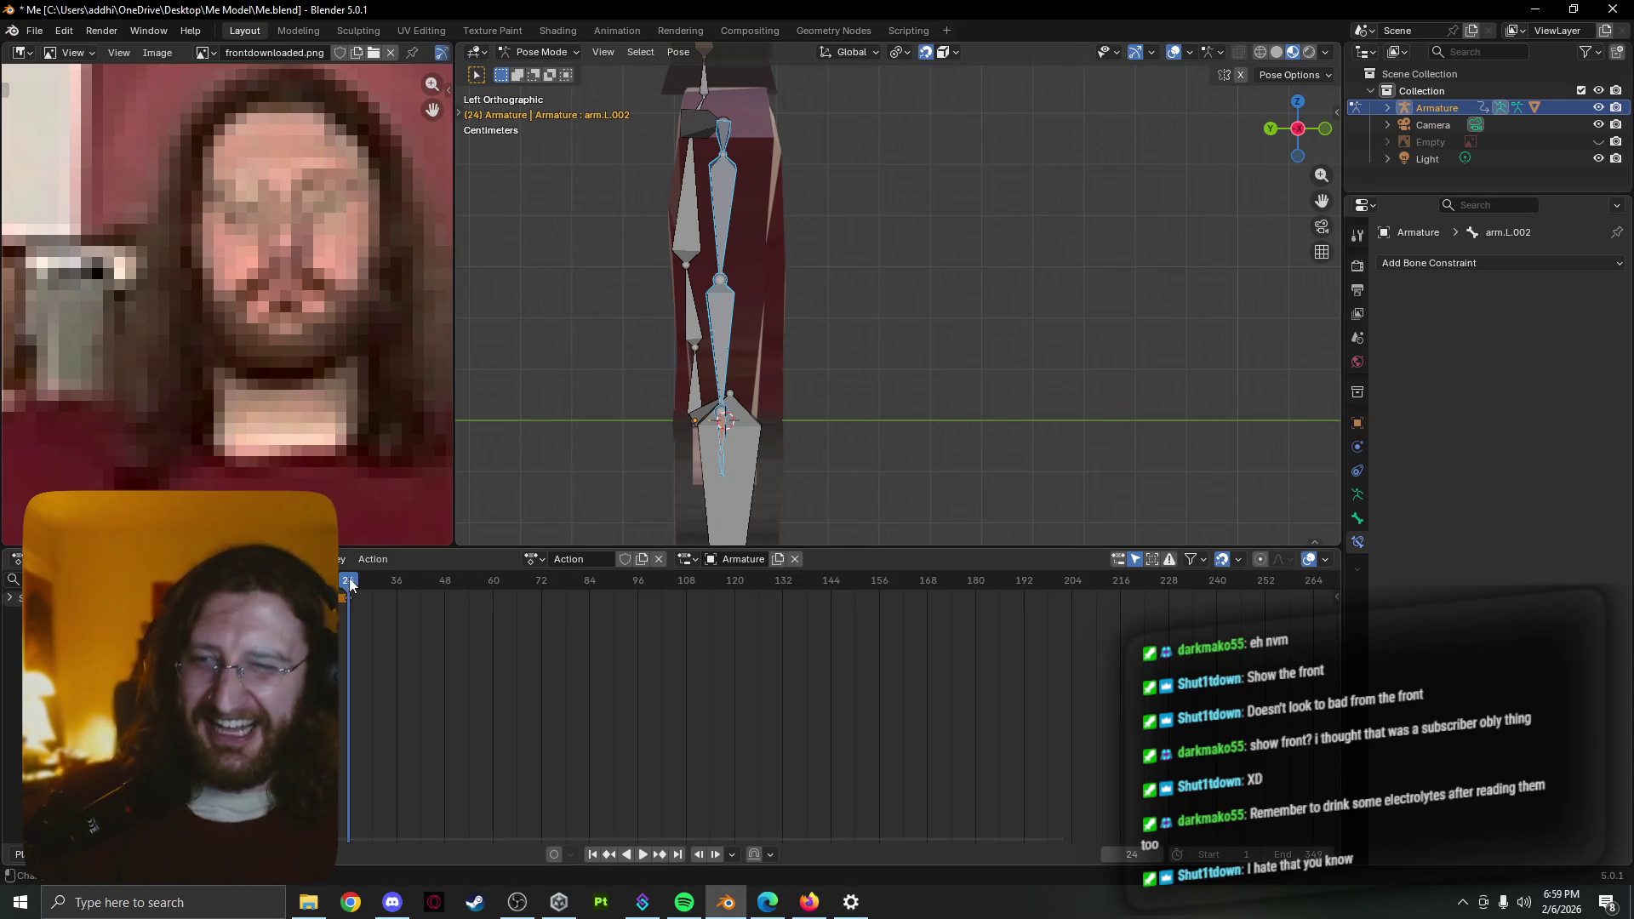
Replay the animation, view the frame 12 leg pose from behind and pick the right shoulder bone
key(shift+ctrl+space)
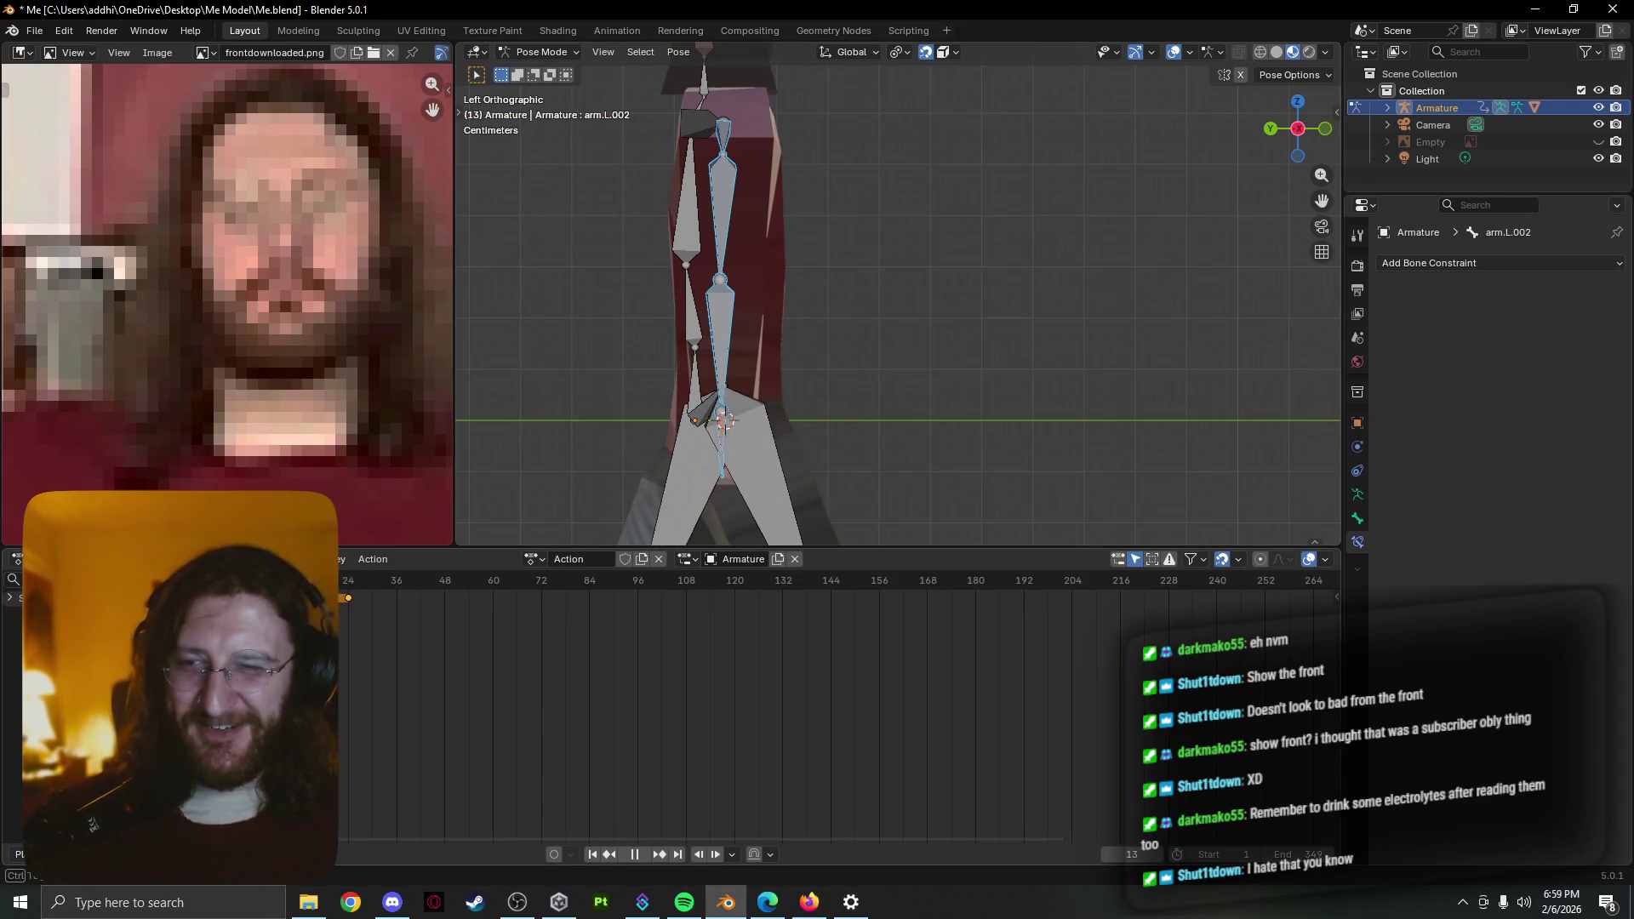
mouse_move(721, 324)
middle_down()
mouse_move(887, 388)
mouse_move(772, 413)
mouse_move(889, 401)
middle_up()
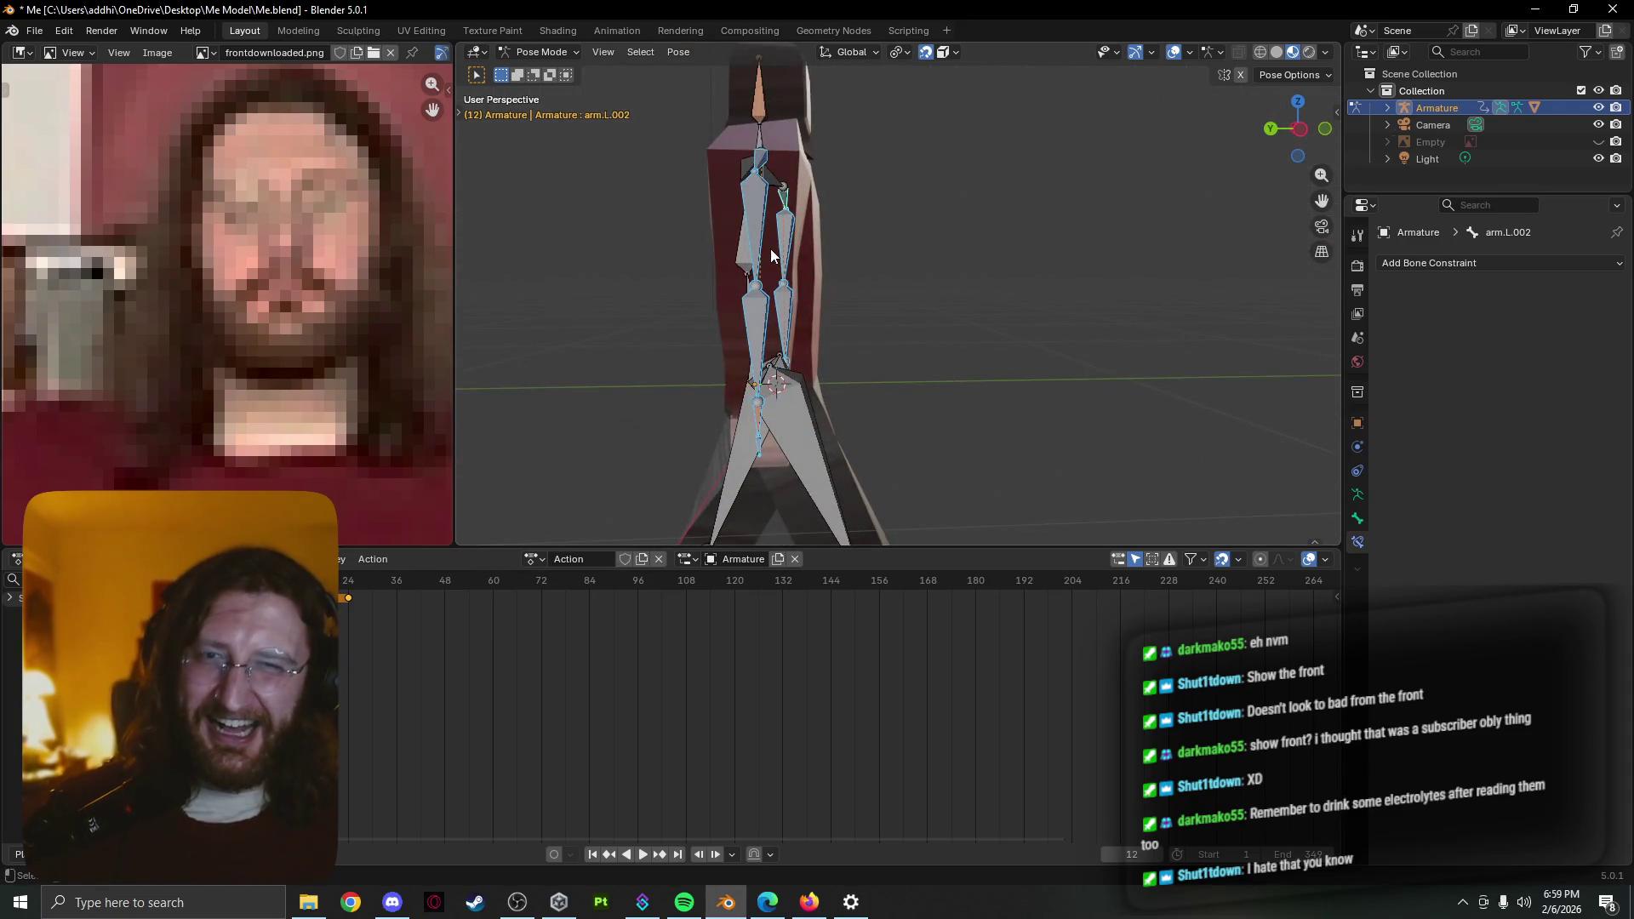
click(766, 163)
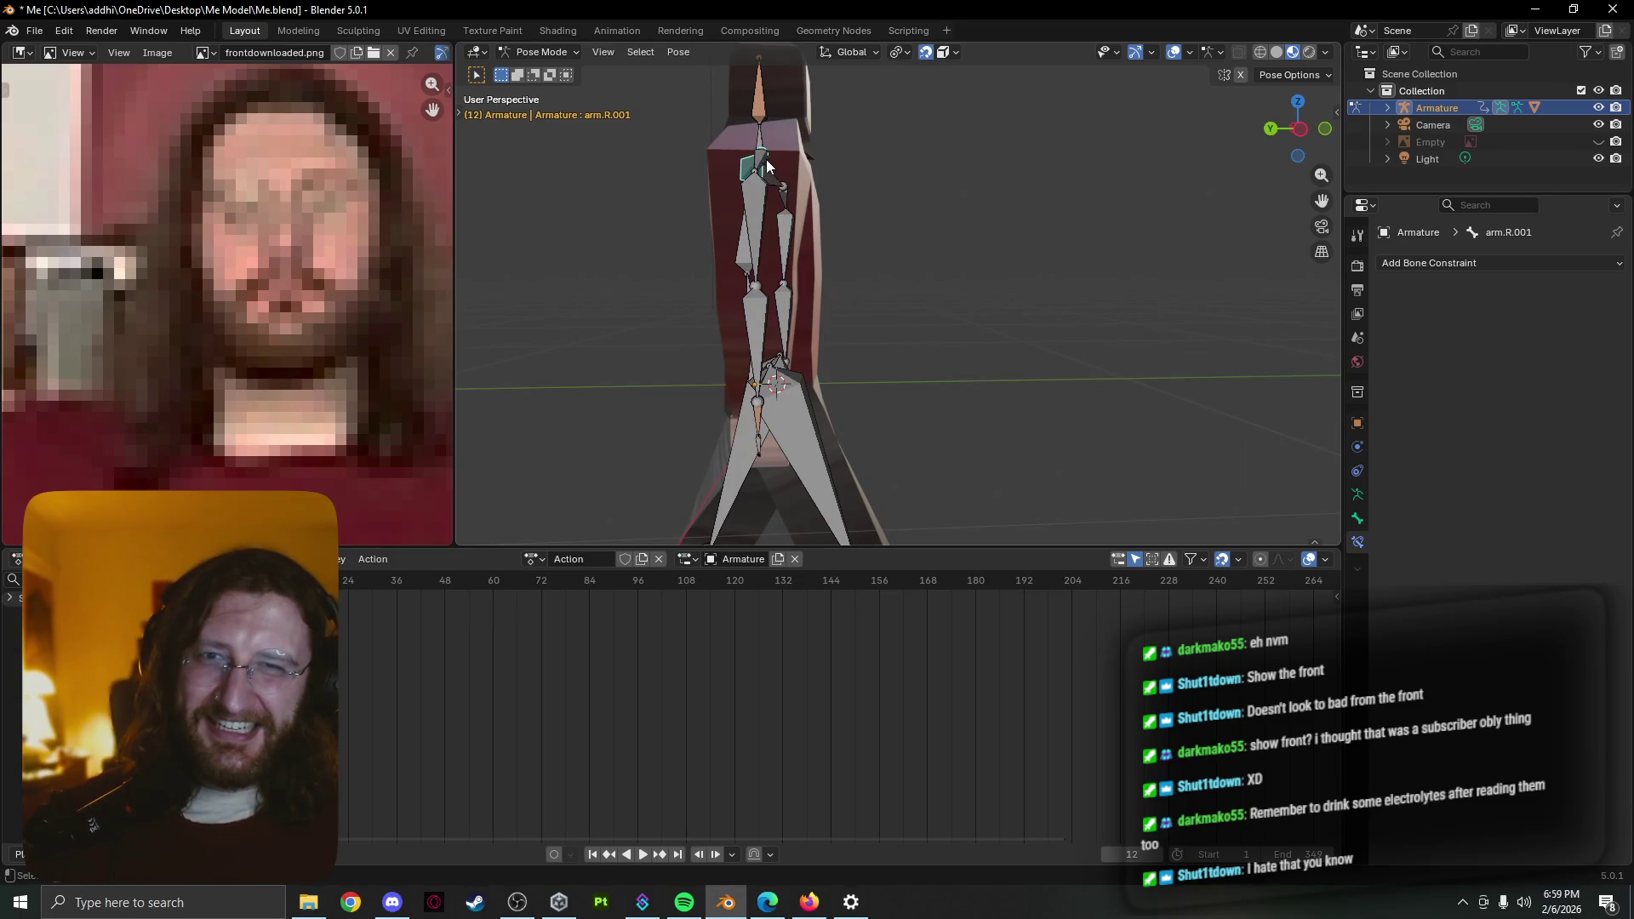
Rotate the right arm and forearm bones into a swing, checking from the front
key(r)
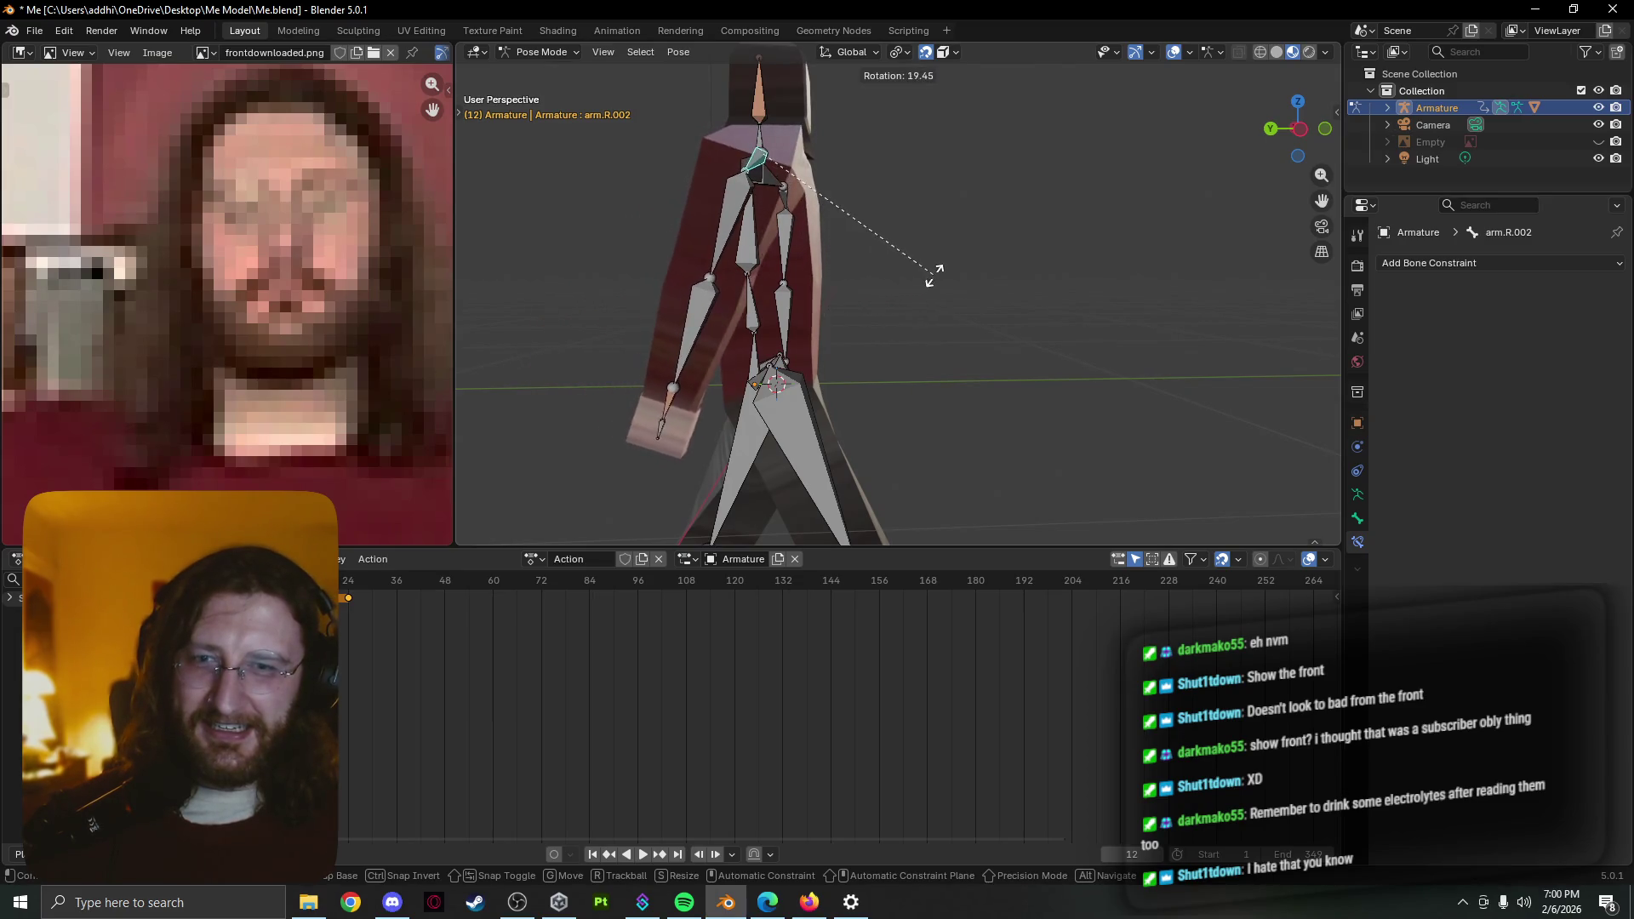
click(909, 286)
key(r)
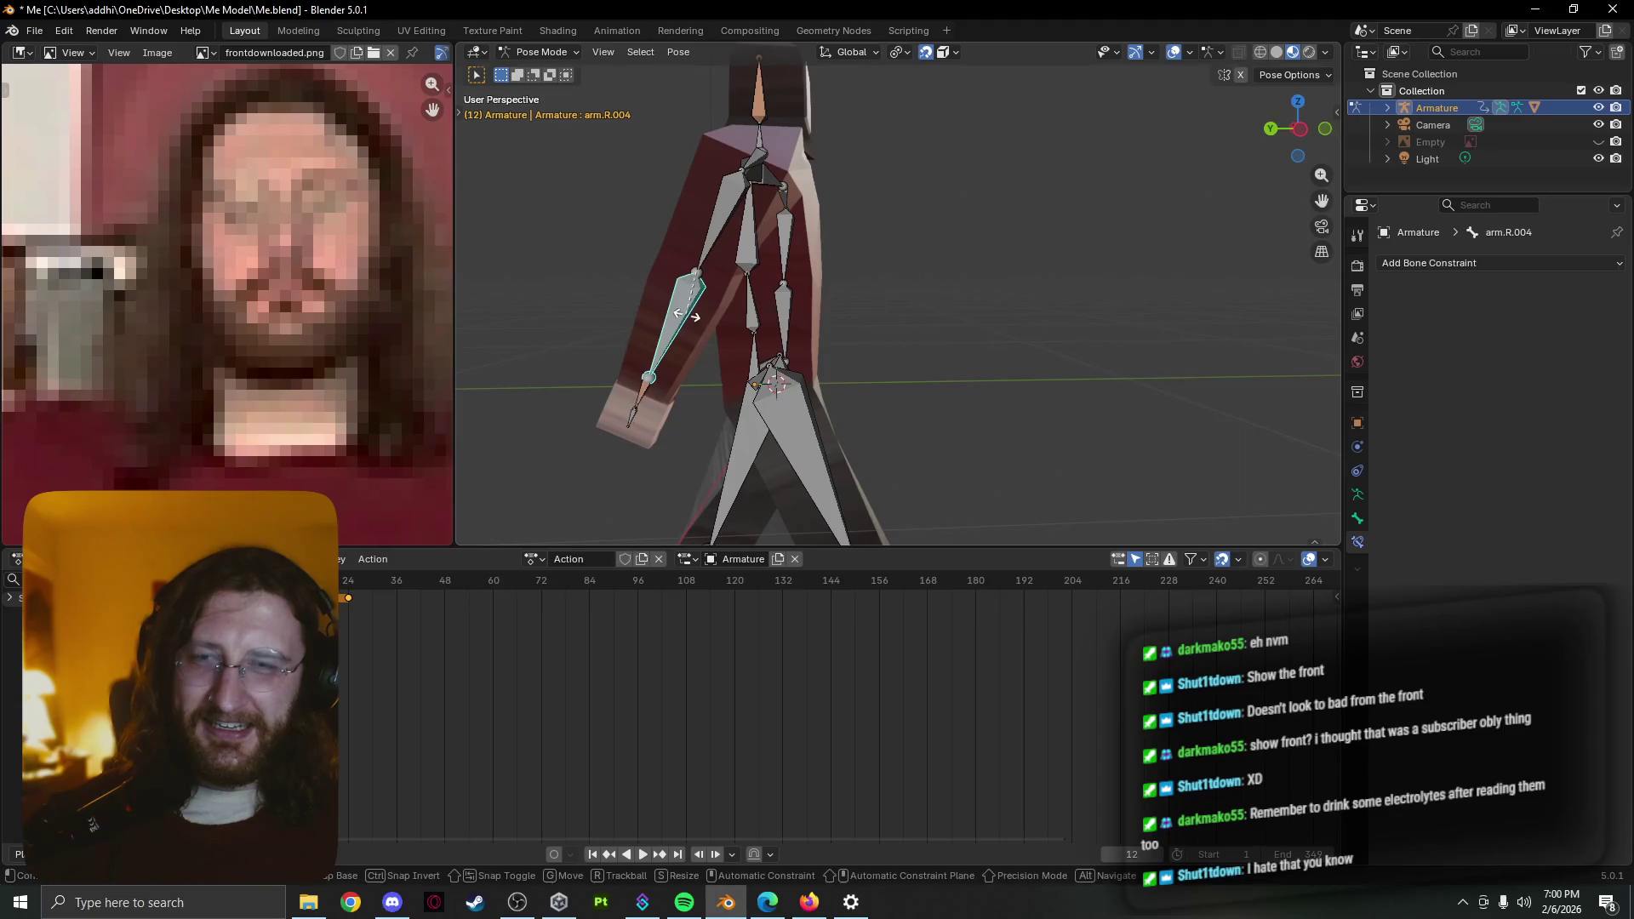
click(697, 317)
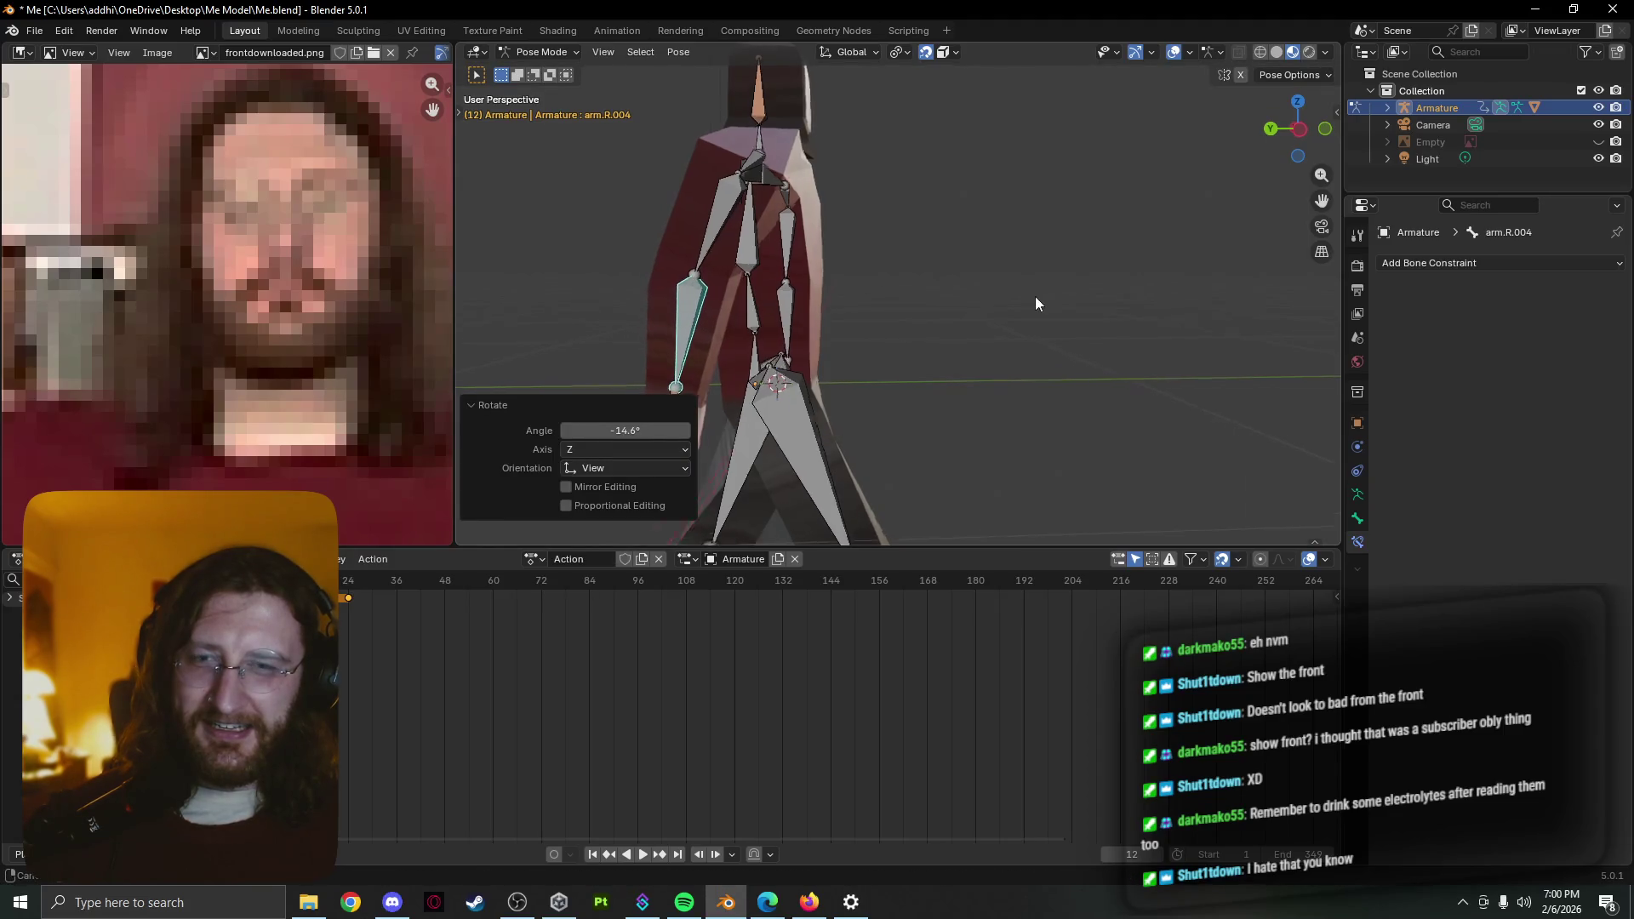
mouse_move(1036, 296)
middle_down()
mouse_move(802, 317)
mouse_move(984, 311)
middle_up()
key(r)
key(Escape)
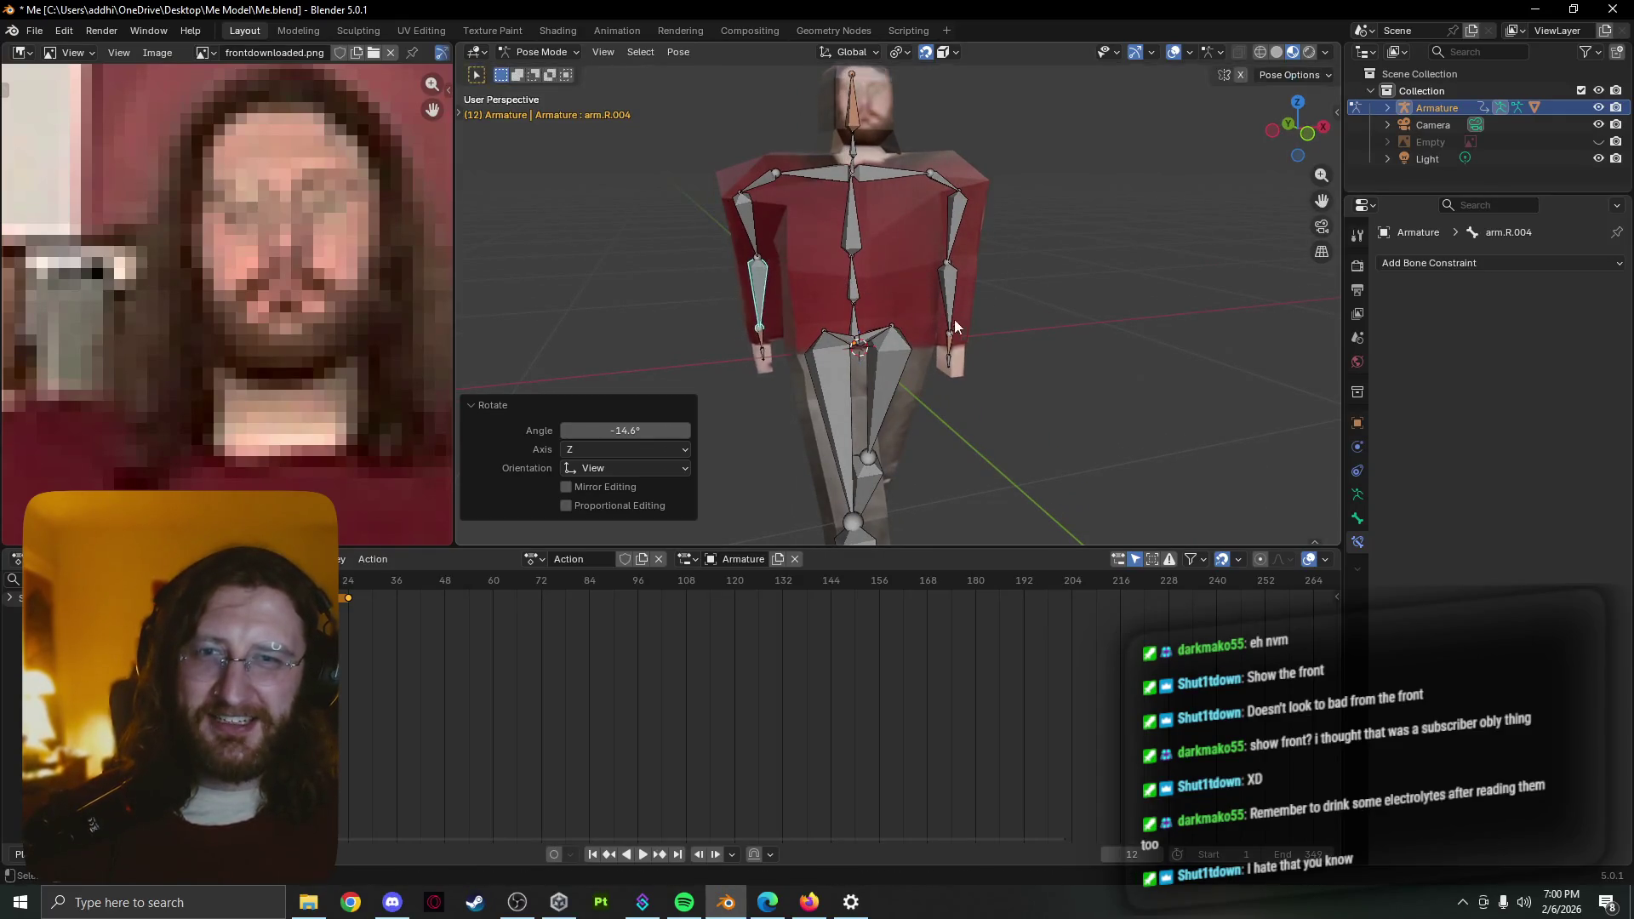
Rotate the right upper arm arm.R.003 and nudge it along X by about -0.2 m
click(748, 228)
key(r)
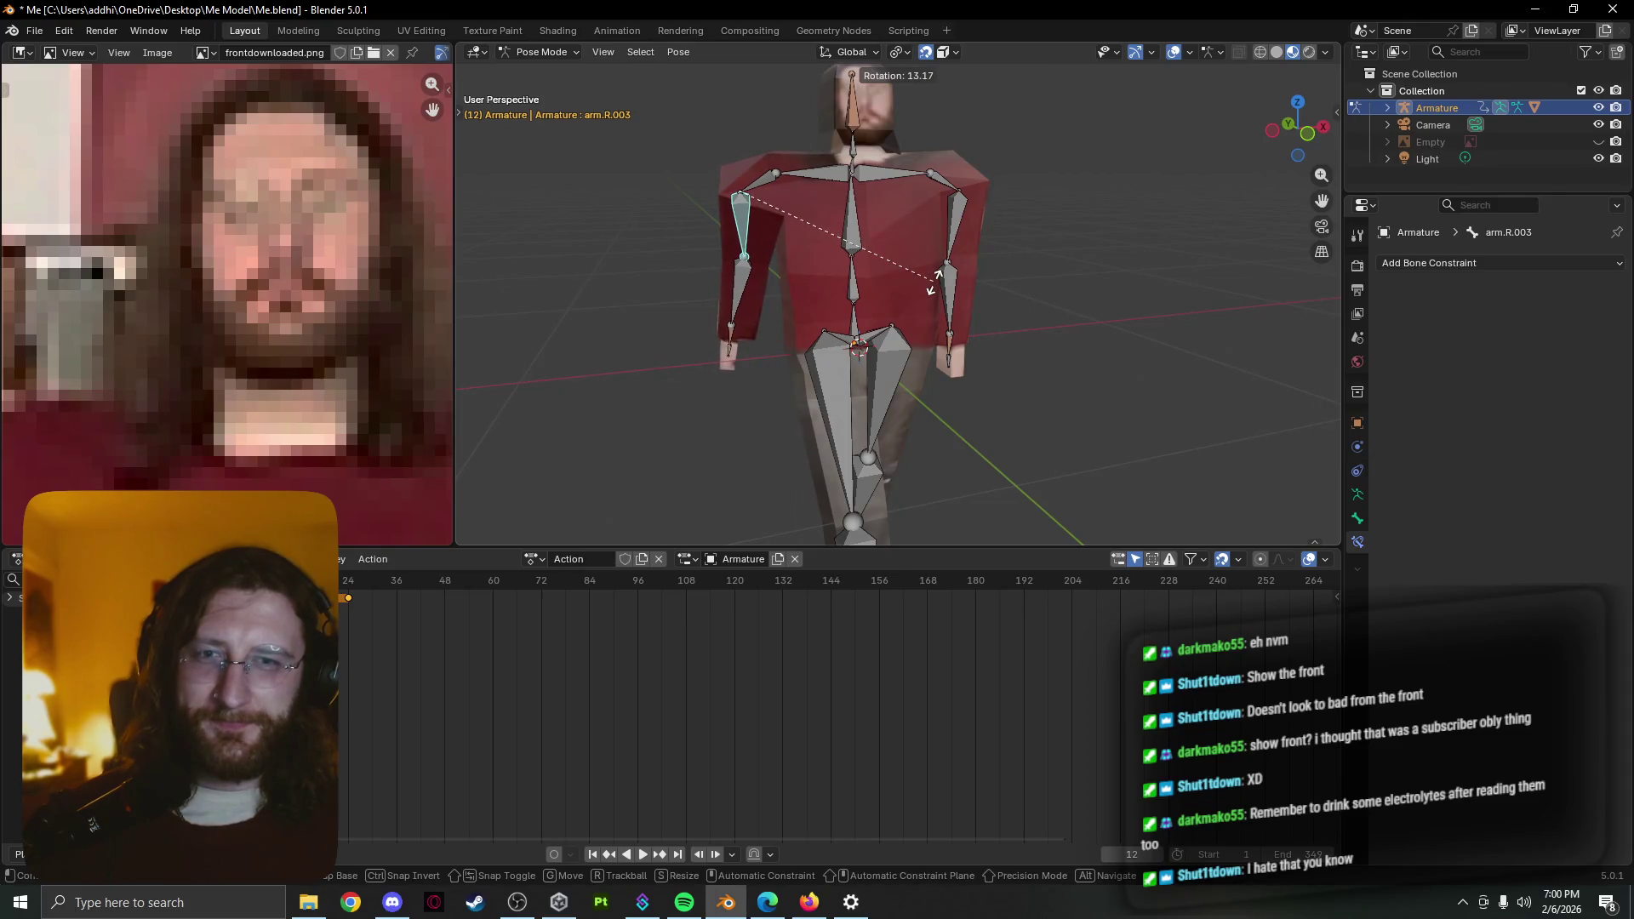
click(936, 283)
mouse_move(926, 287)
middle_down()
mouse_move(913, 292)
mouse_move(1082, 275)
mouse_move(1048, 292)
middle_up()
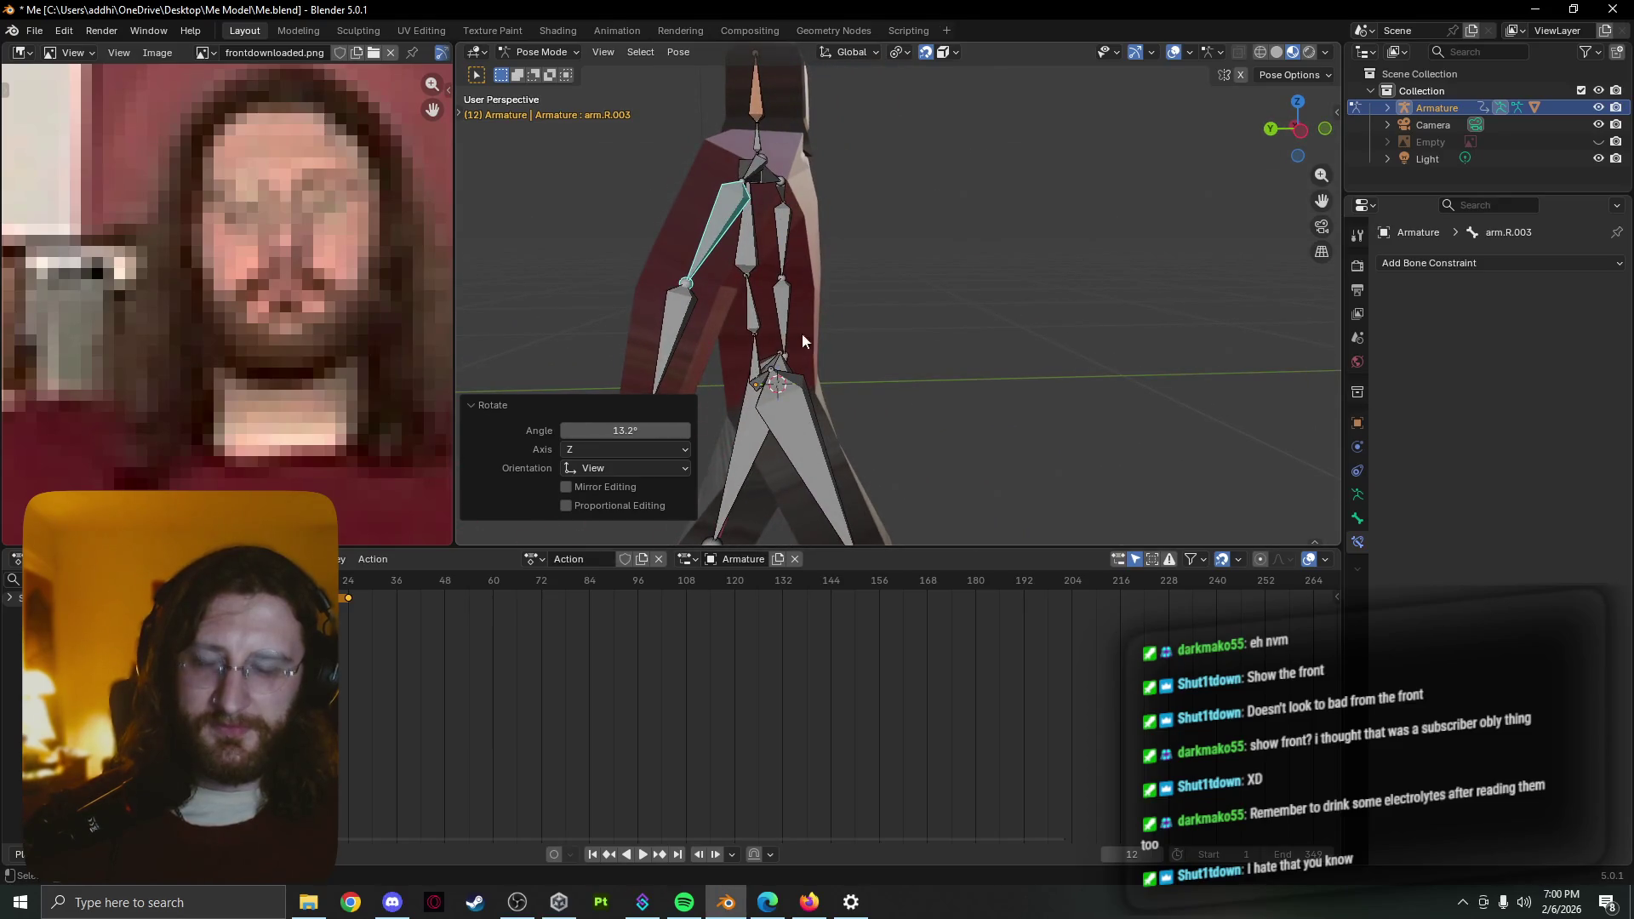
key(r)
click(1018, 286)
mouse_move(1018, 287)
middle_down()
mouse_move(973, 309)
mouse_move(799, 327)
middle_up()
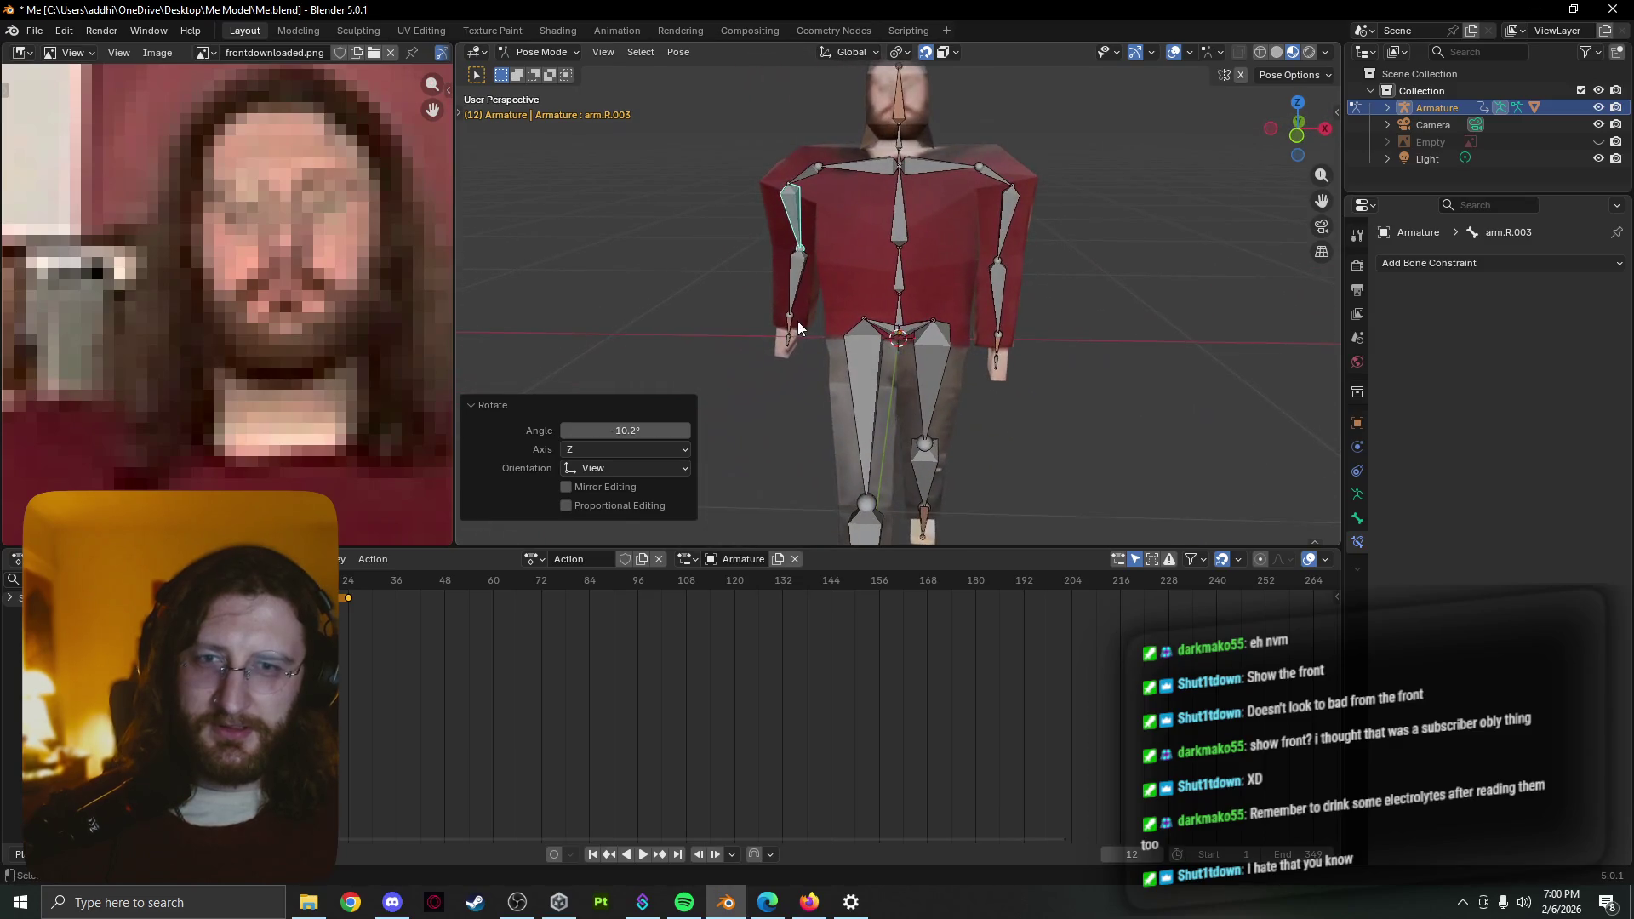
key(g)
key(x)
click(907, 360)
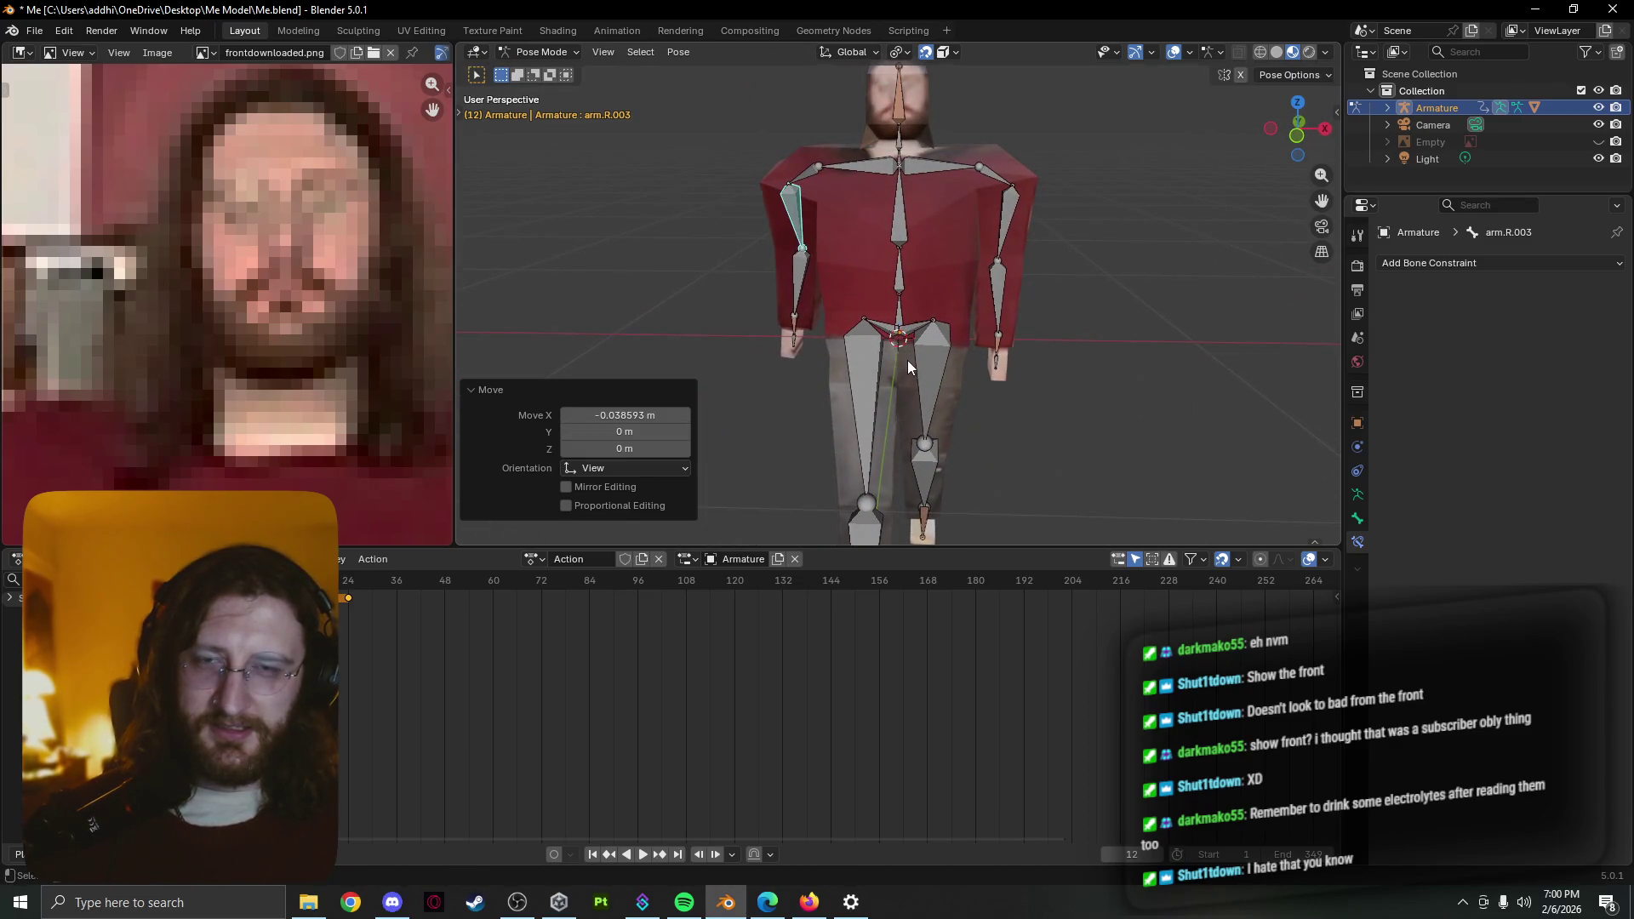
Try a rotation on forearm arm.R.004, cancel it and review the pose from the side
click(801, 311)
middle_drag(814, 308, 840, 321)
key(r)
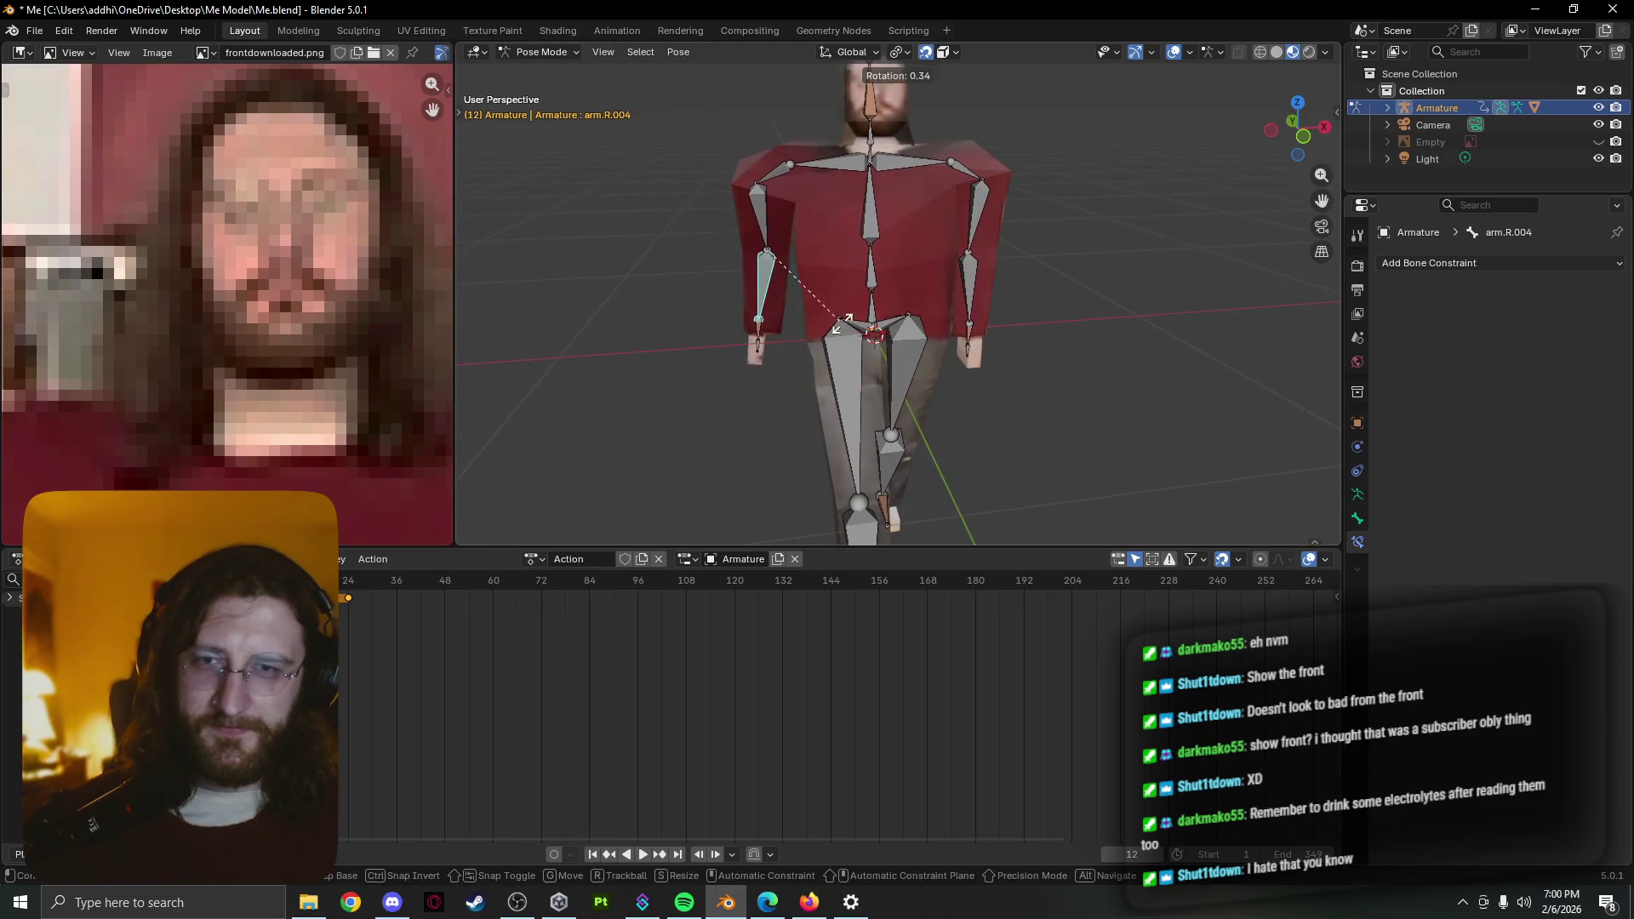
right_click(876, 322)
middle_drag(876, 322, 759, 329)
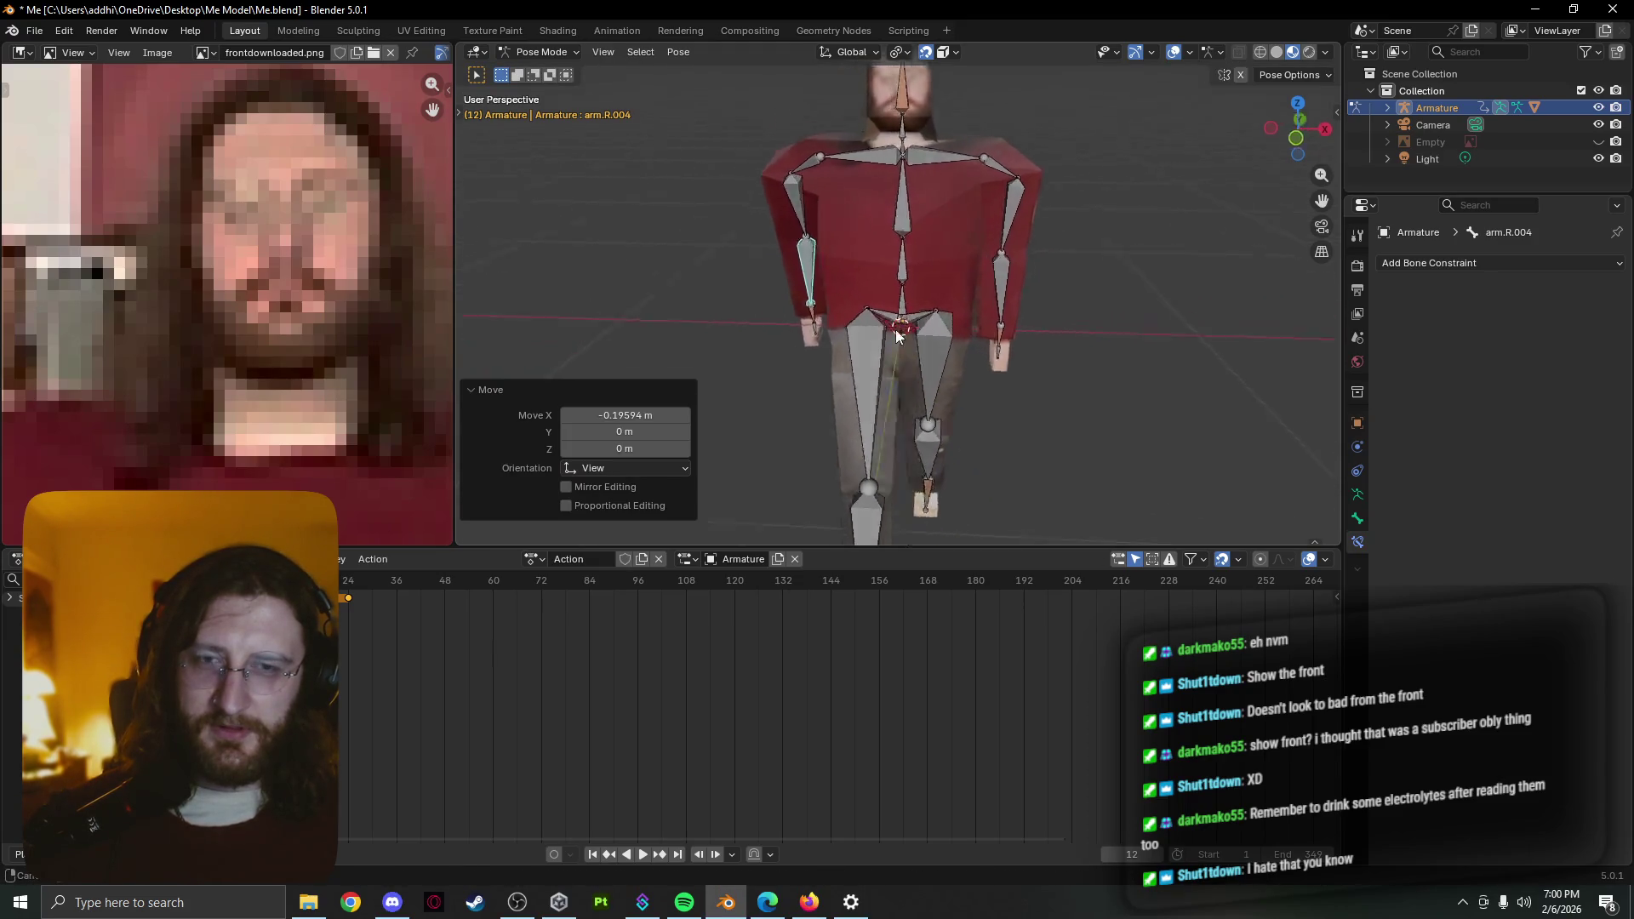
click(1074, 330)
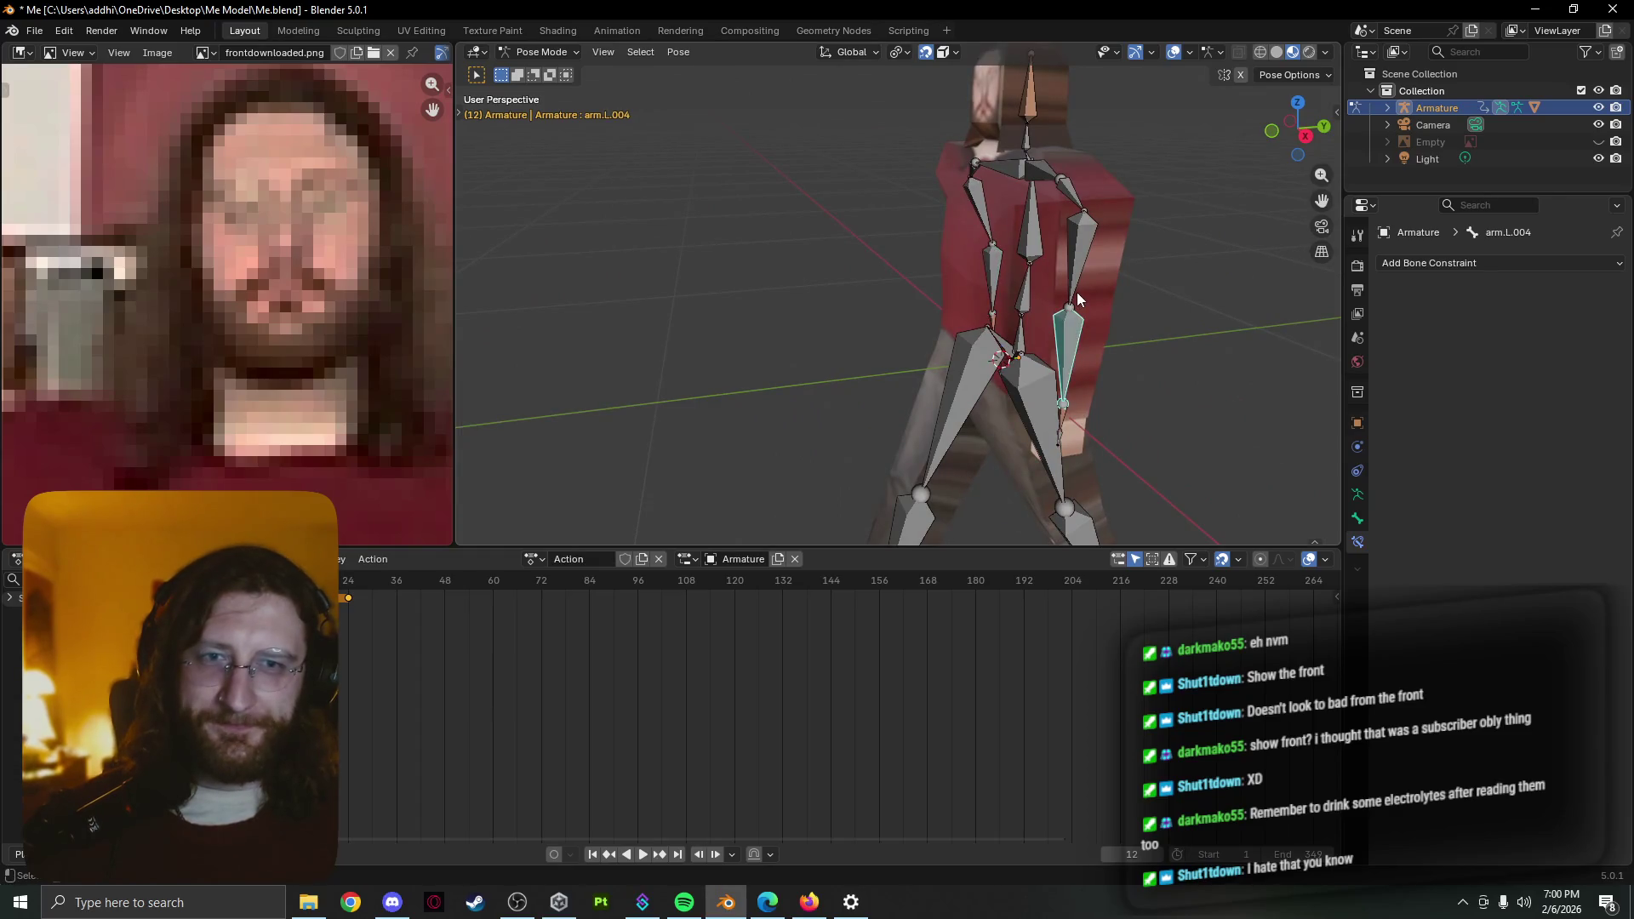
middle_drag(1130, 318, 1163, 327)
key(r)
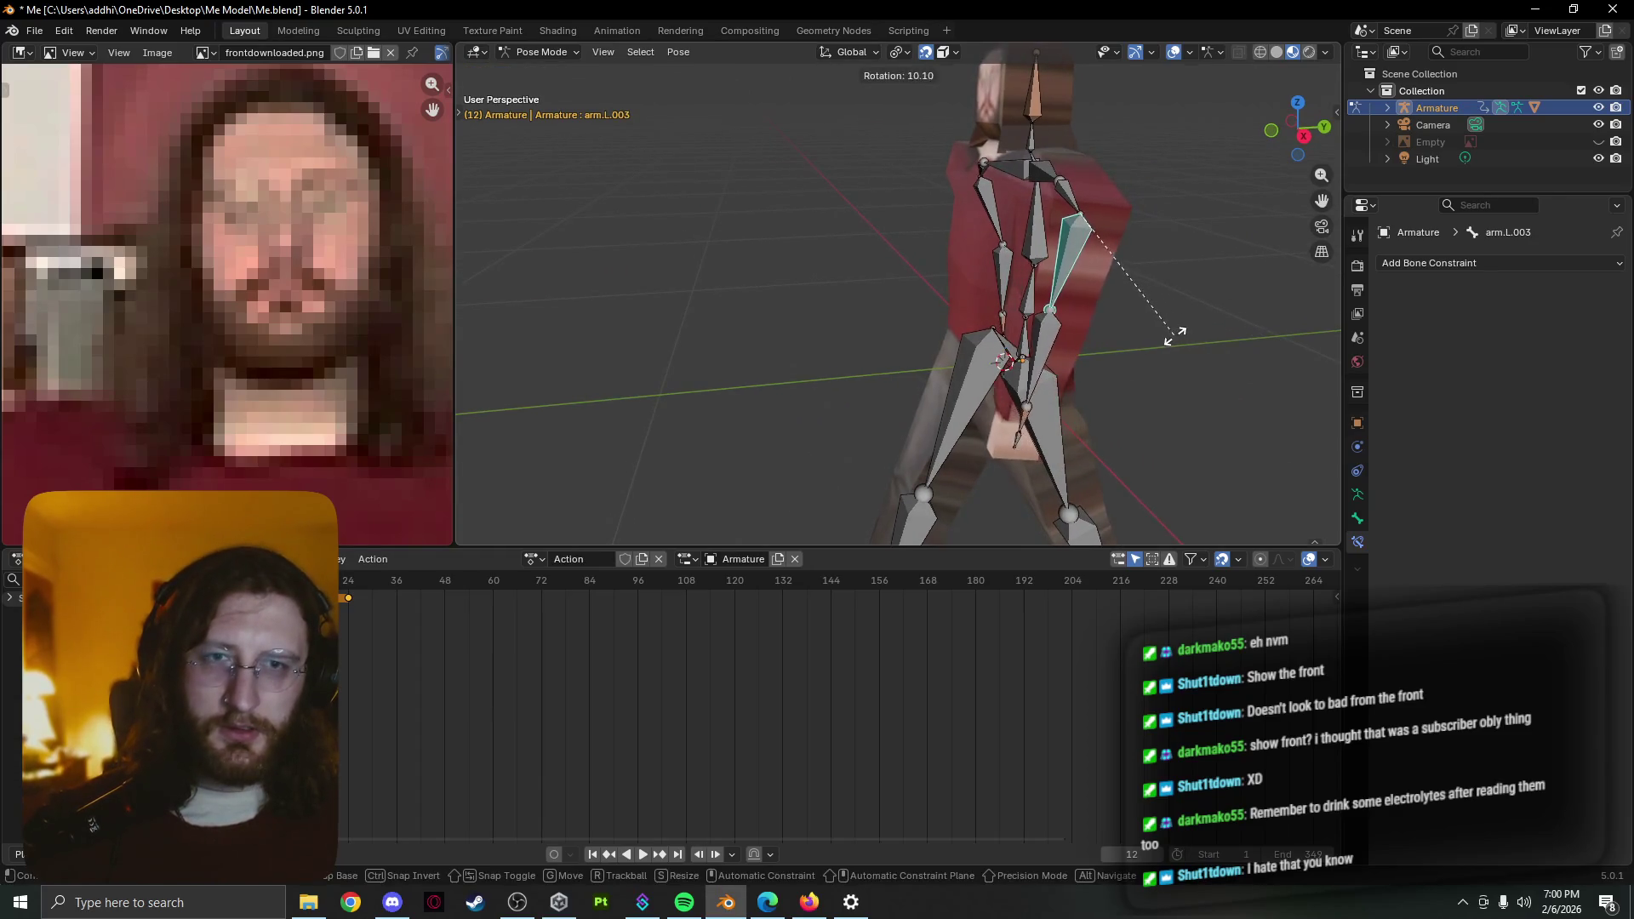
click(1153, 339)
click(1043, 348)
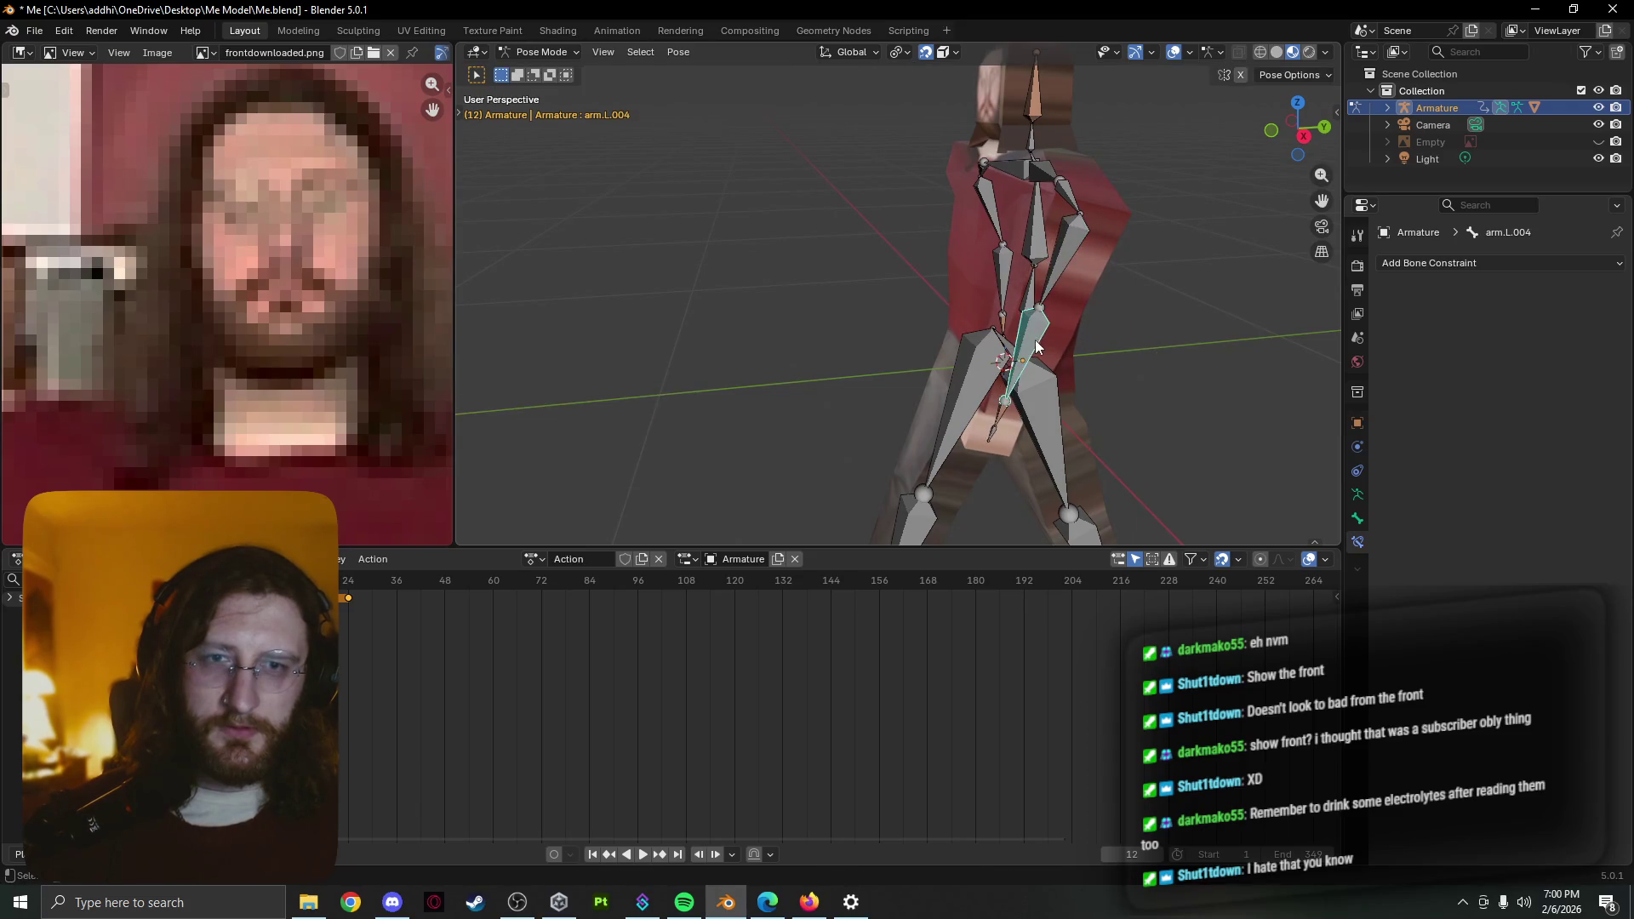
key(r)
click(1027, 348)
middle_drag(1028, 347, 1163, 343)
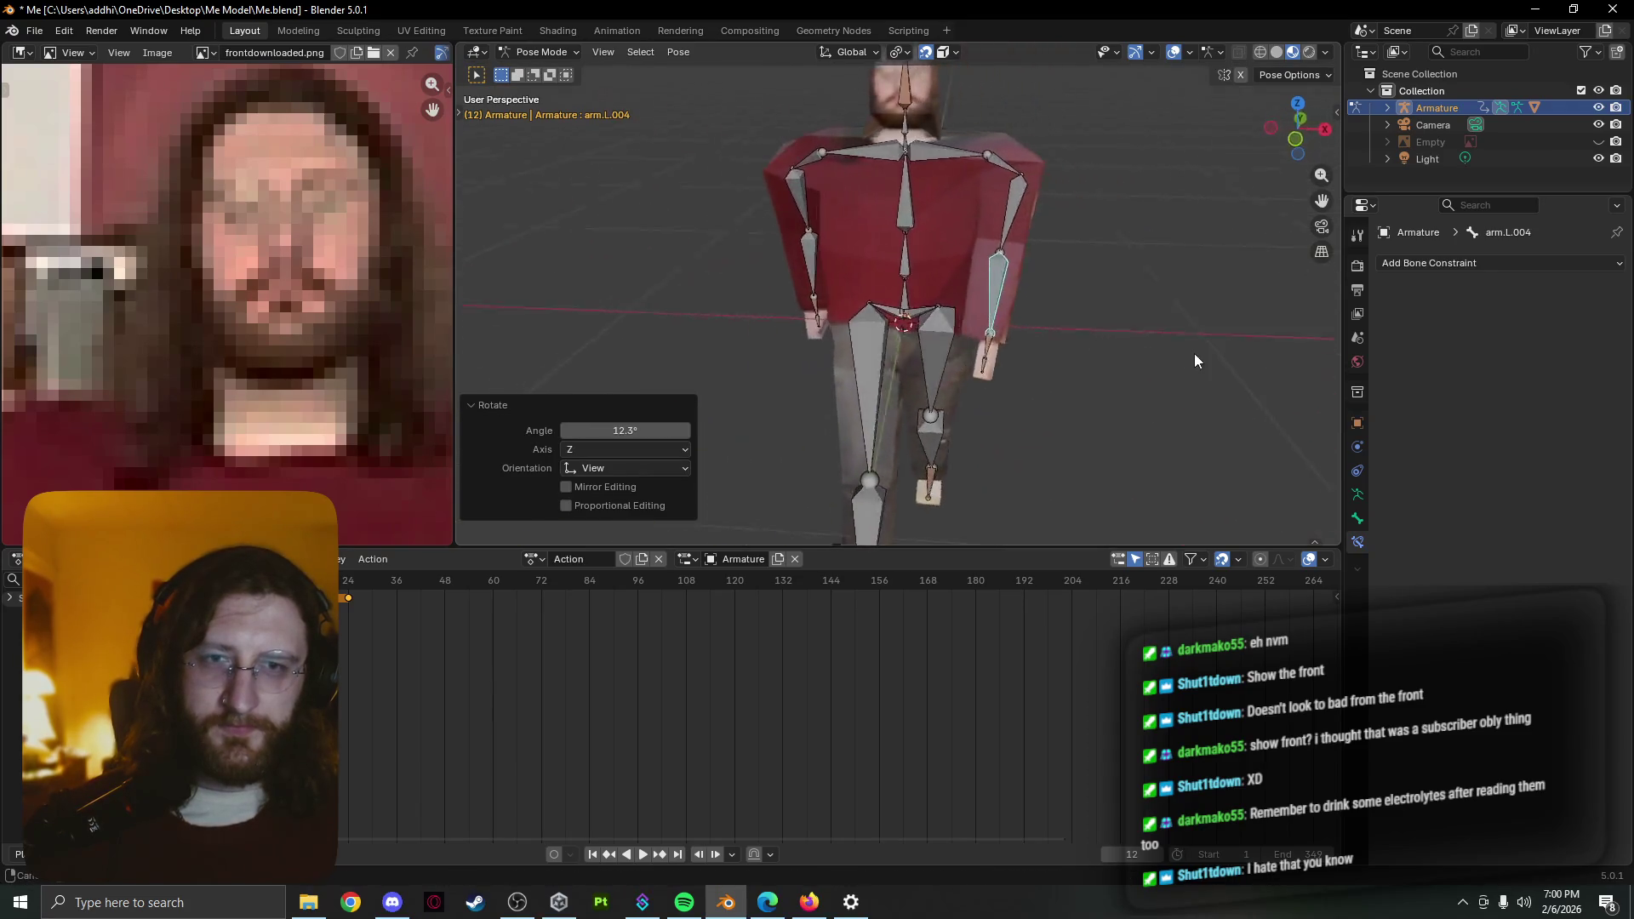
key(r)
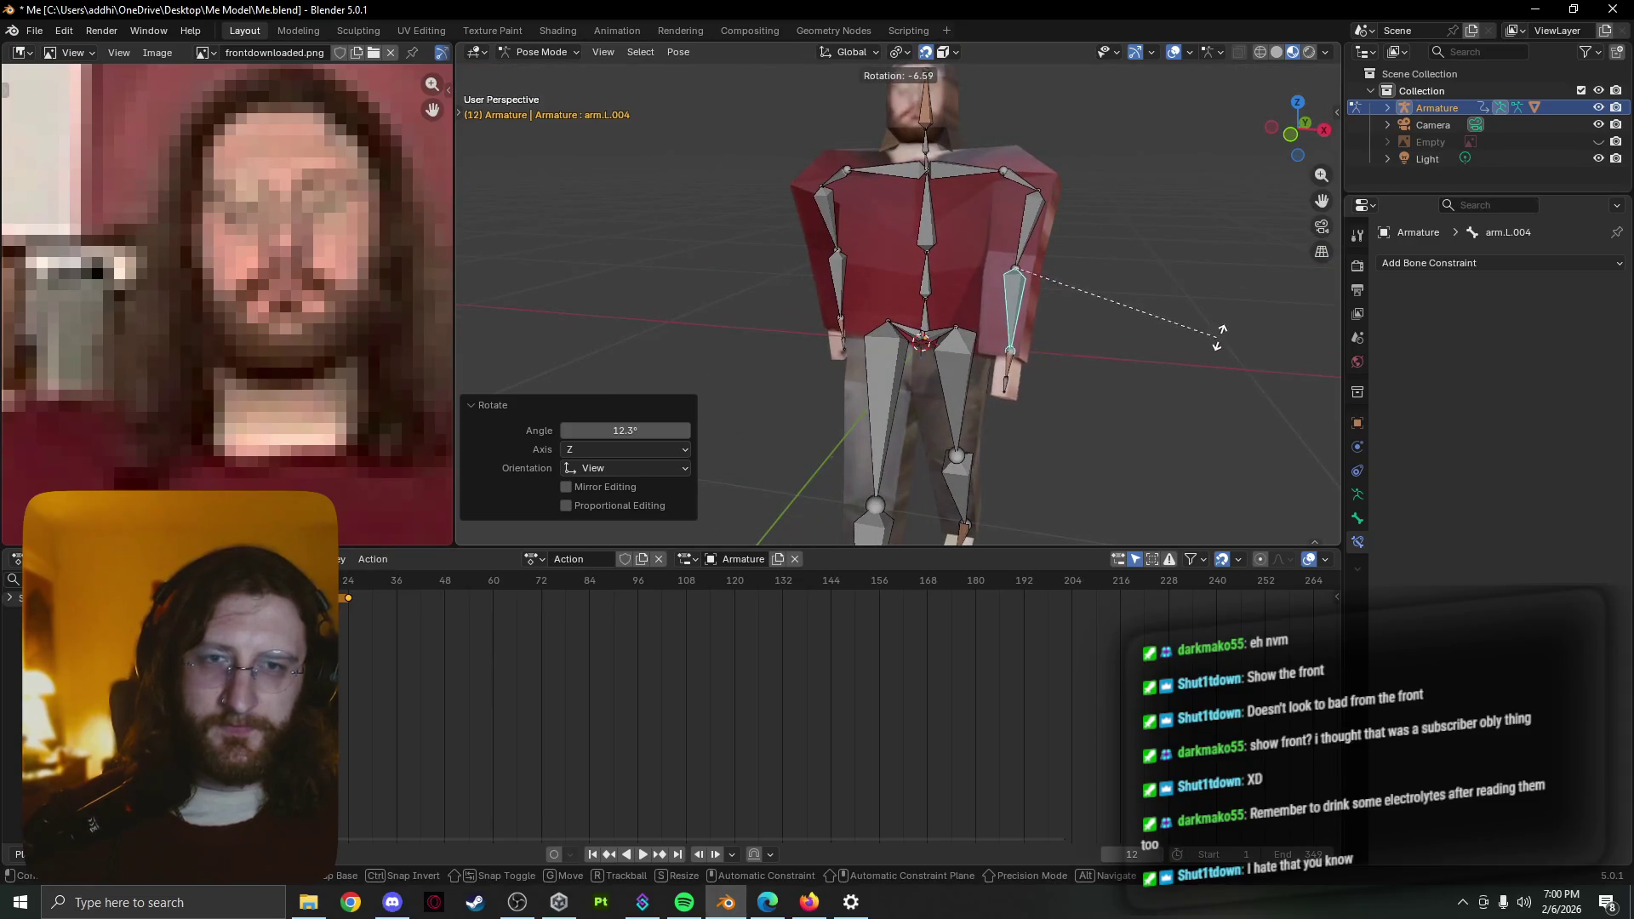
key(Escape)
click(1022, 243)
key(r)
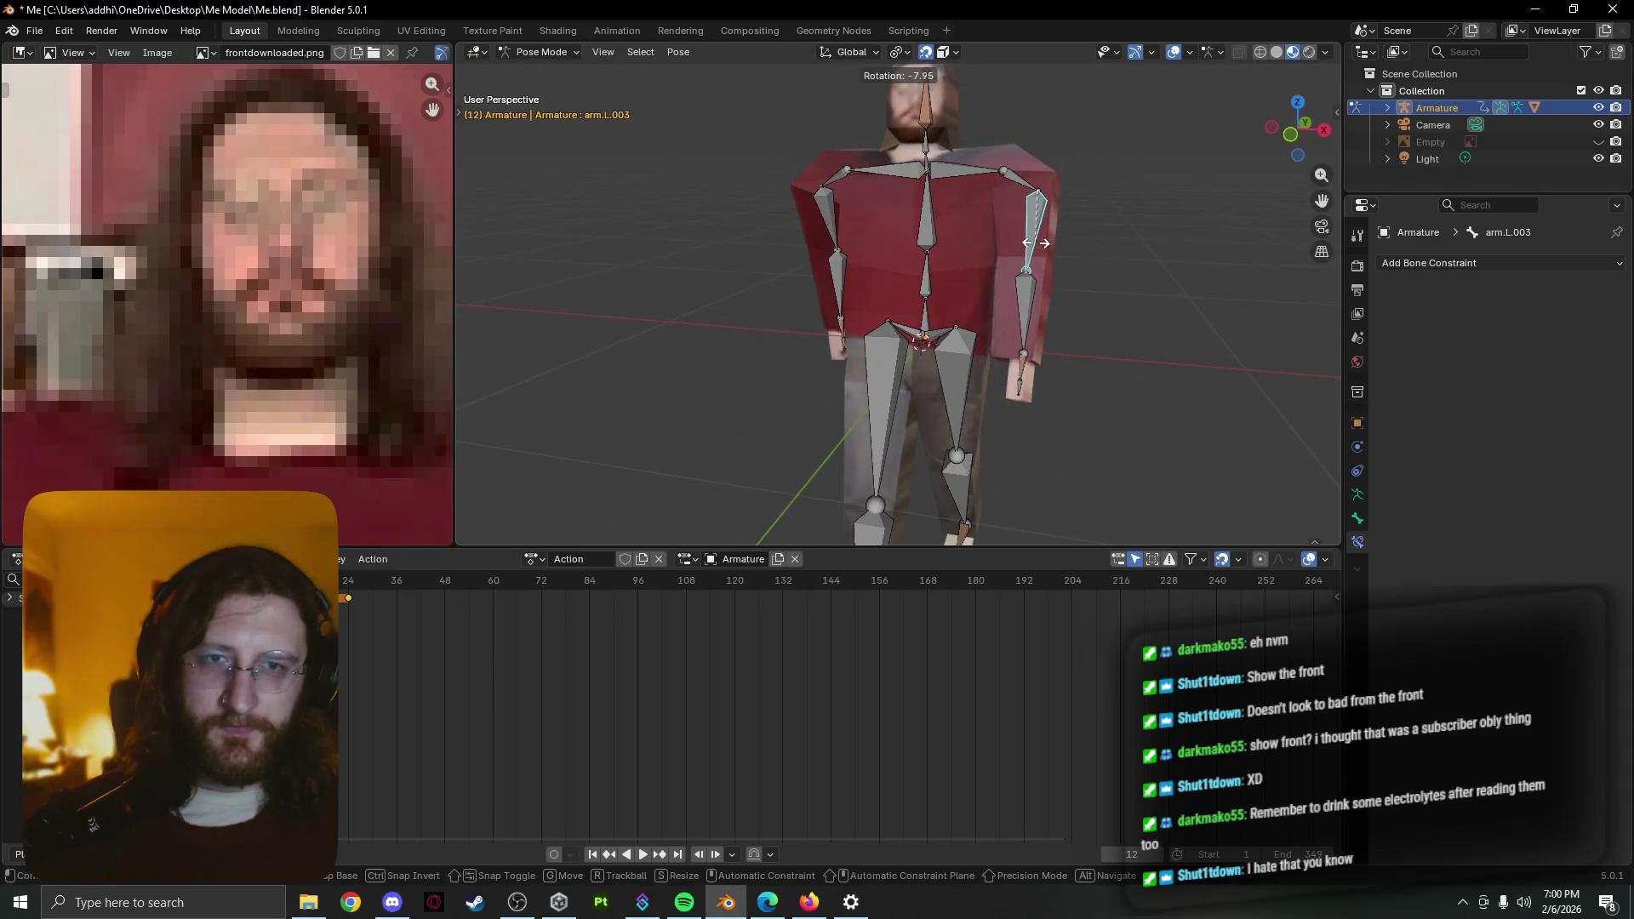
key(Escape)
key(g)
click(1061, 272)
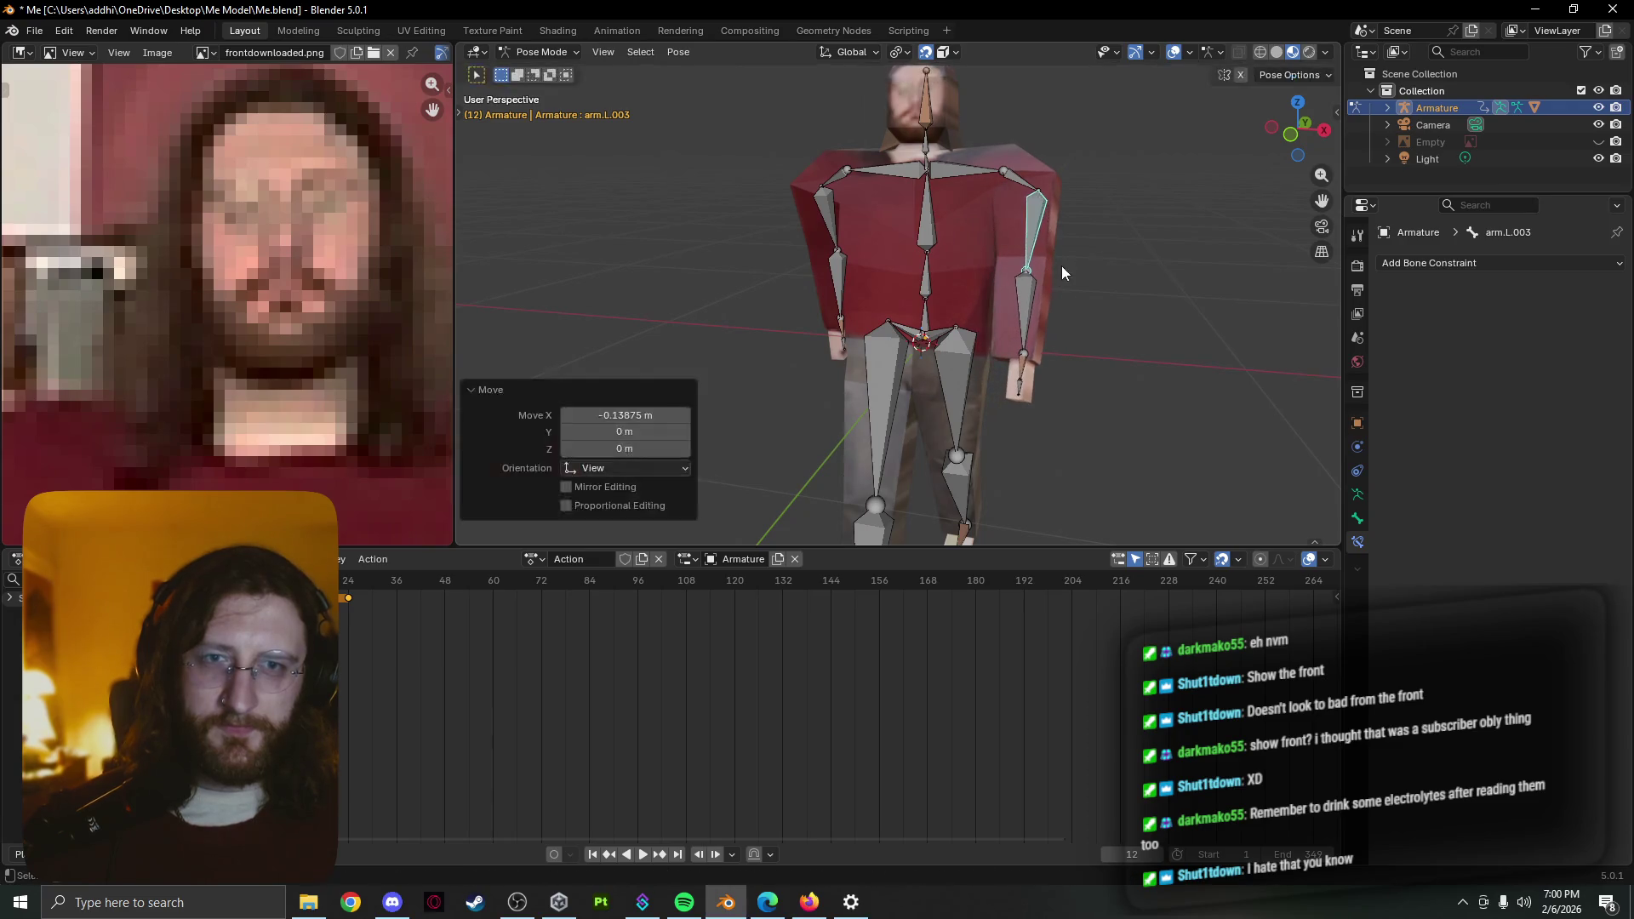
middle_drag(1027, 299, 1062, 310)
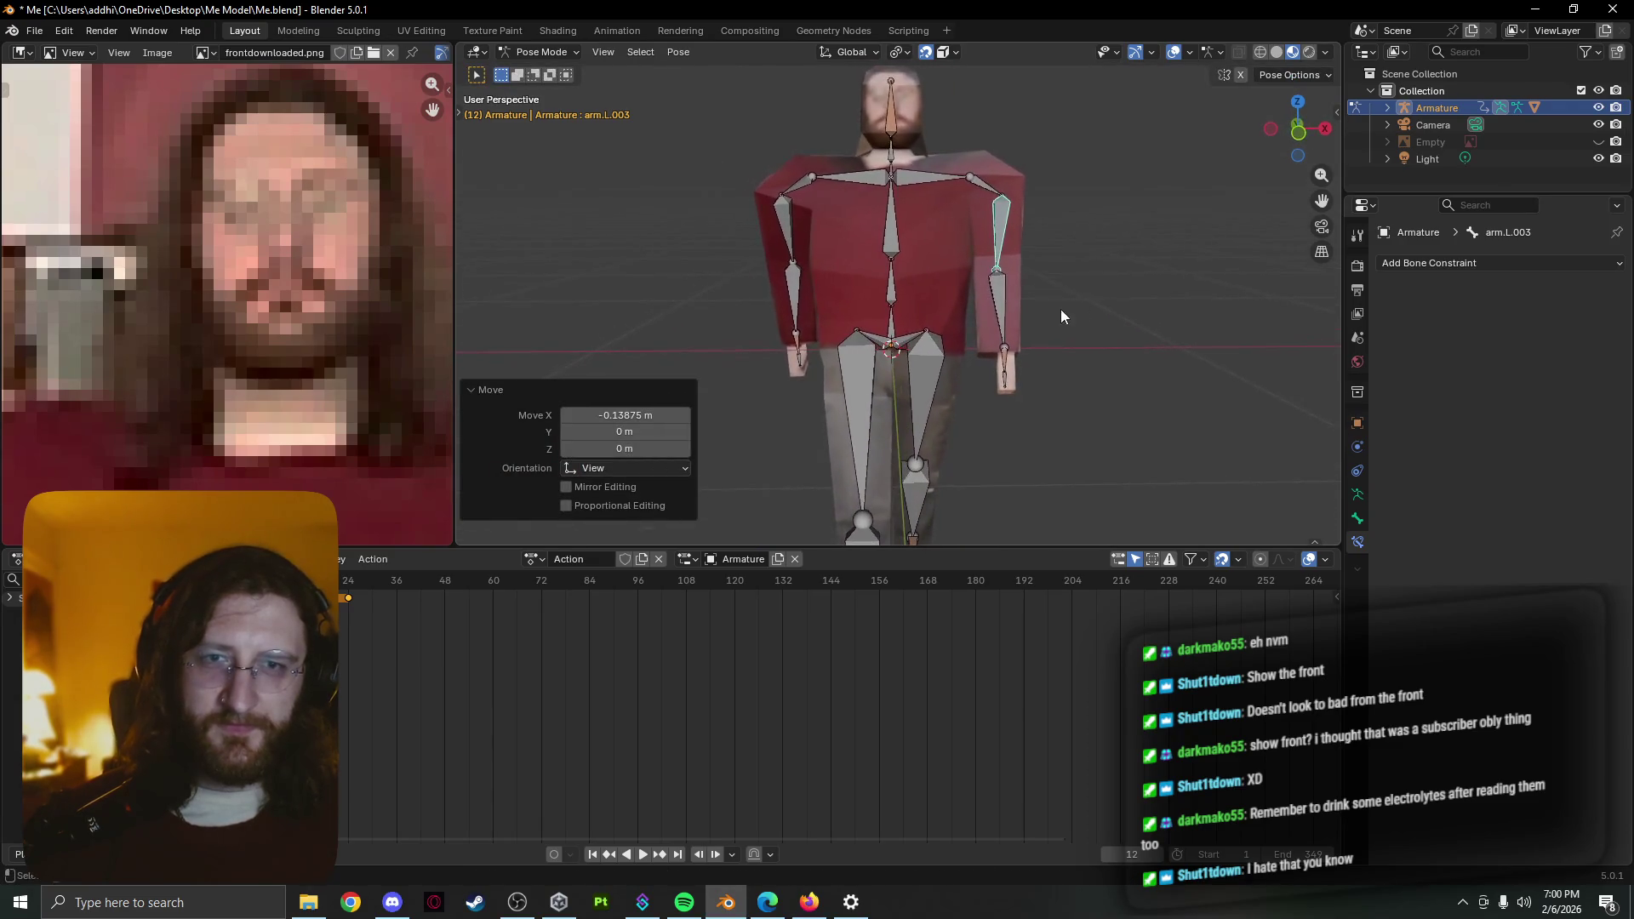
click(999, 274)
key(r)
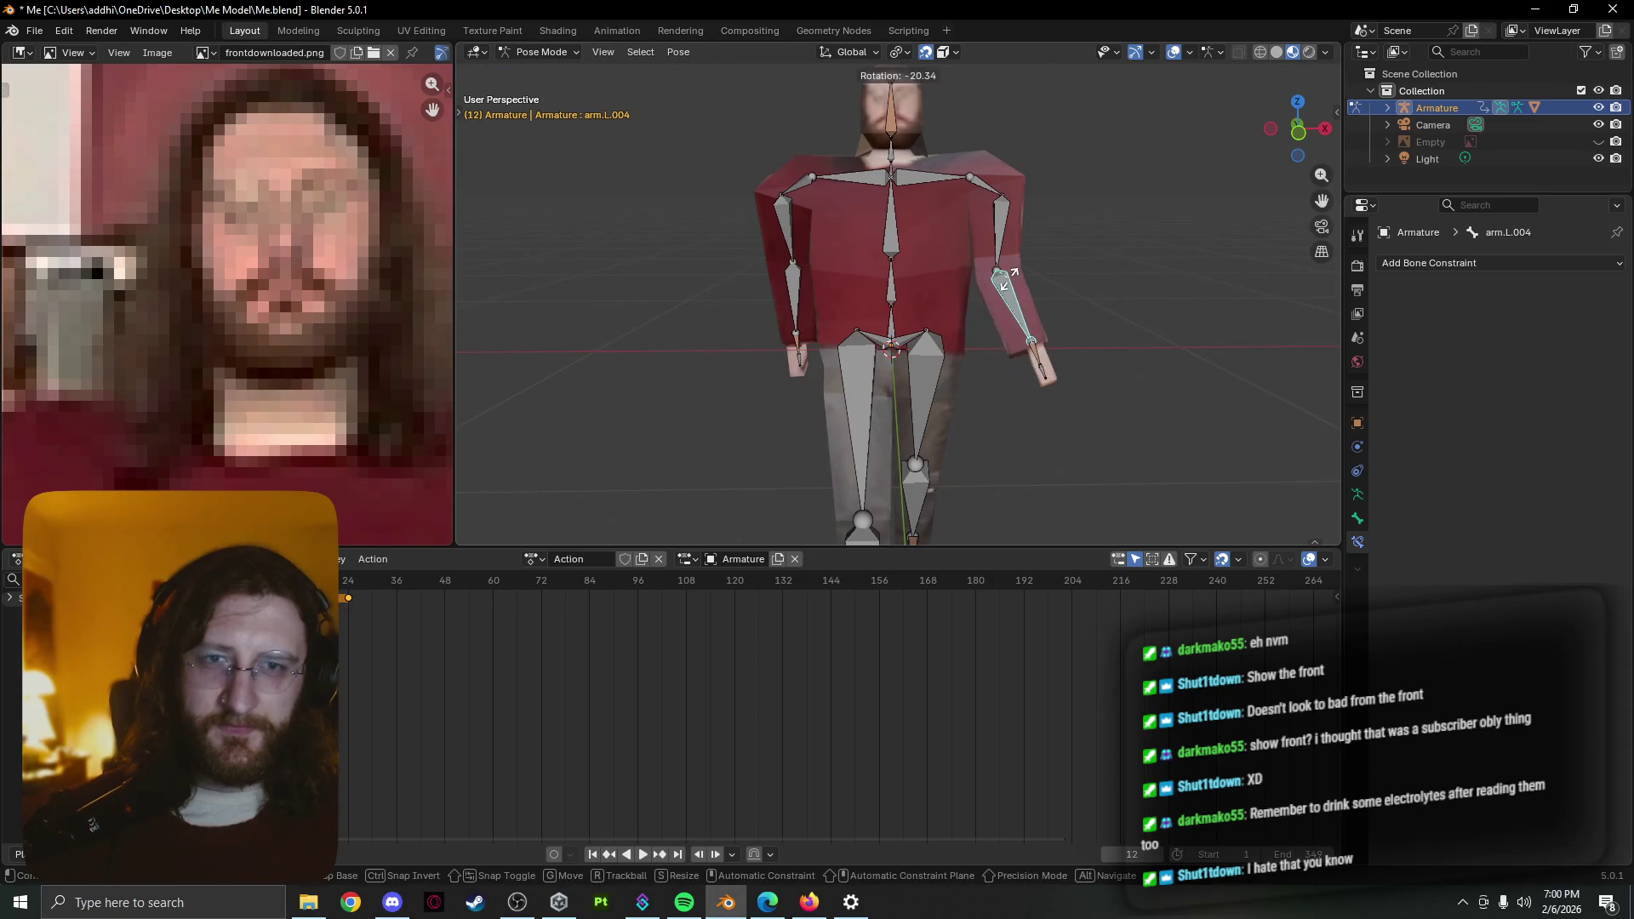
key(Escape)
mouse_move(1058, 330)
middle_down()
mouse_move(917, 365)
mouse_move(899, 354)
mouse_move(906, 333)
mouse_move(1010, 388)
middle_up()
Select the left hand, upper arm and arm.L.002 plus the right hand and forearm bones
shift+click(974, 432)
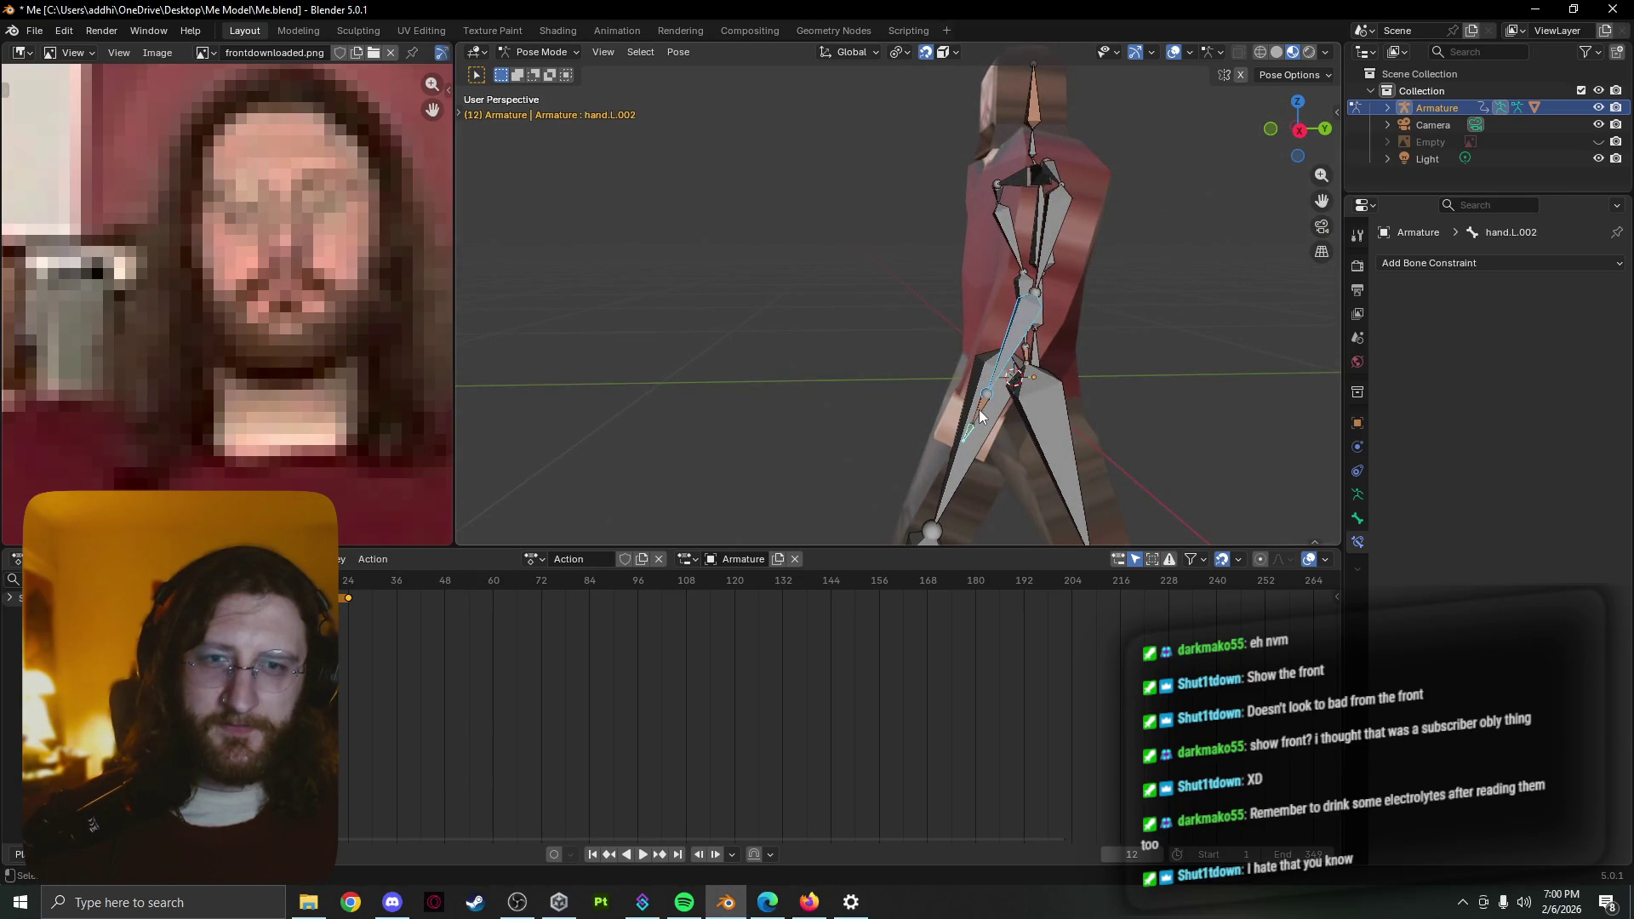
shift+click(1047, 263)
shift+click(1060, 176)
mouse_move(1060, 177)
middle_down()
mouse_move(1198, 229)
mouse_move(1142, 268)
middle_up()
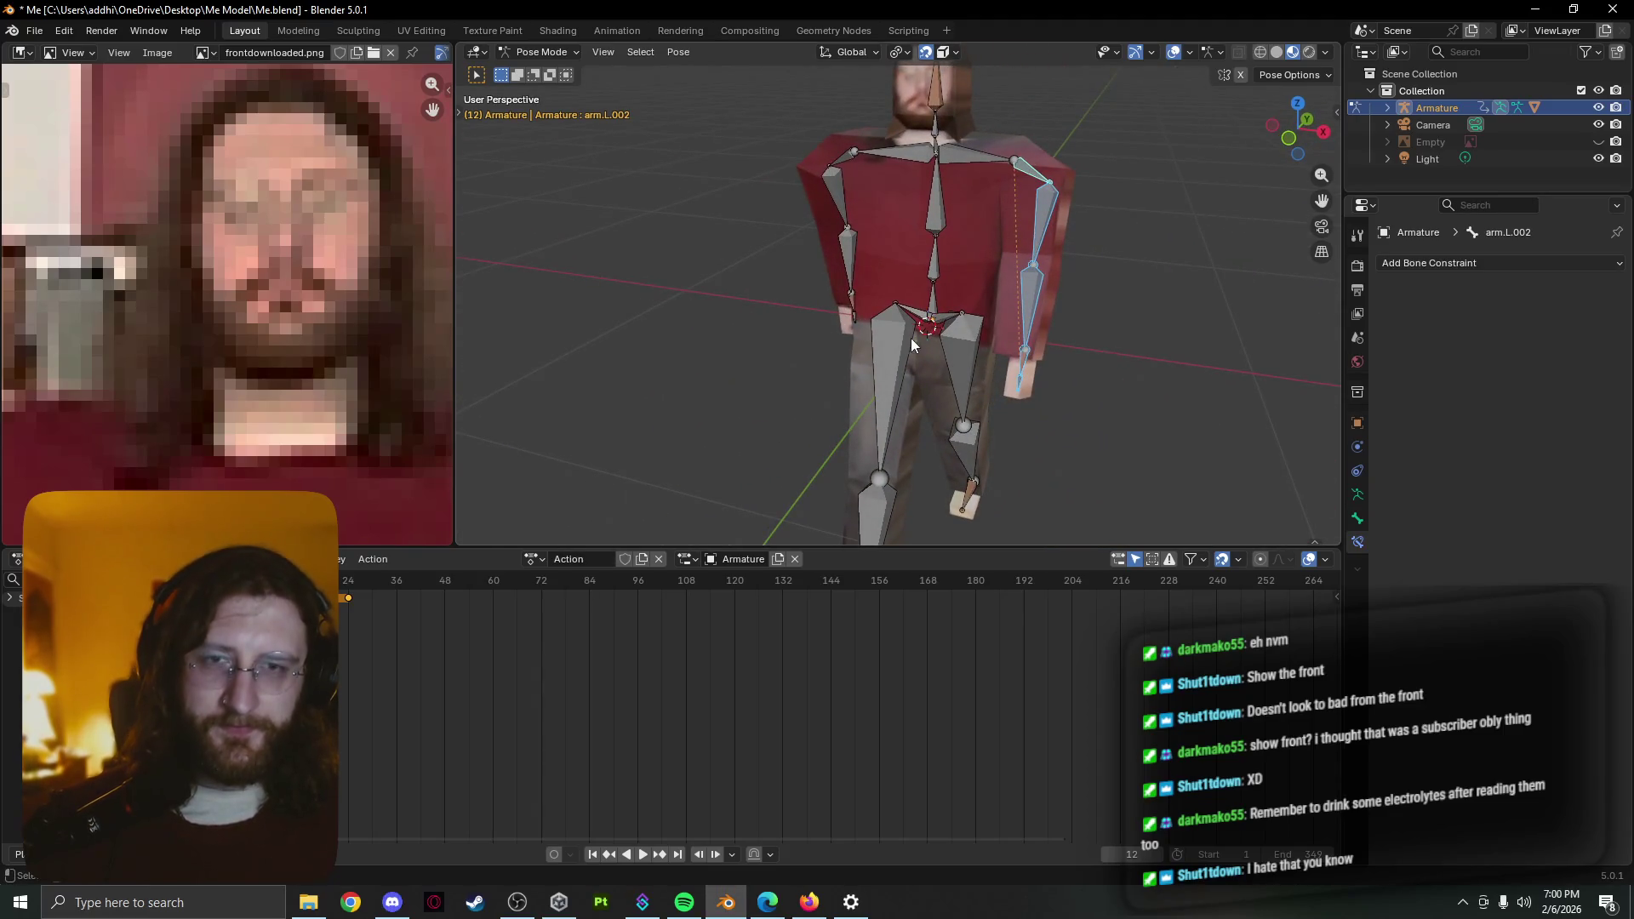
middle_drag(911, 339, 921, 328)
shift+click(810, 337)
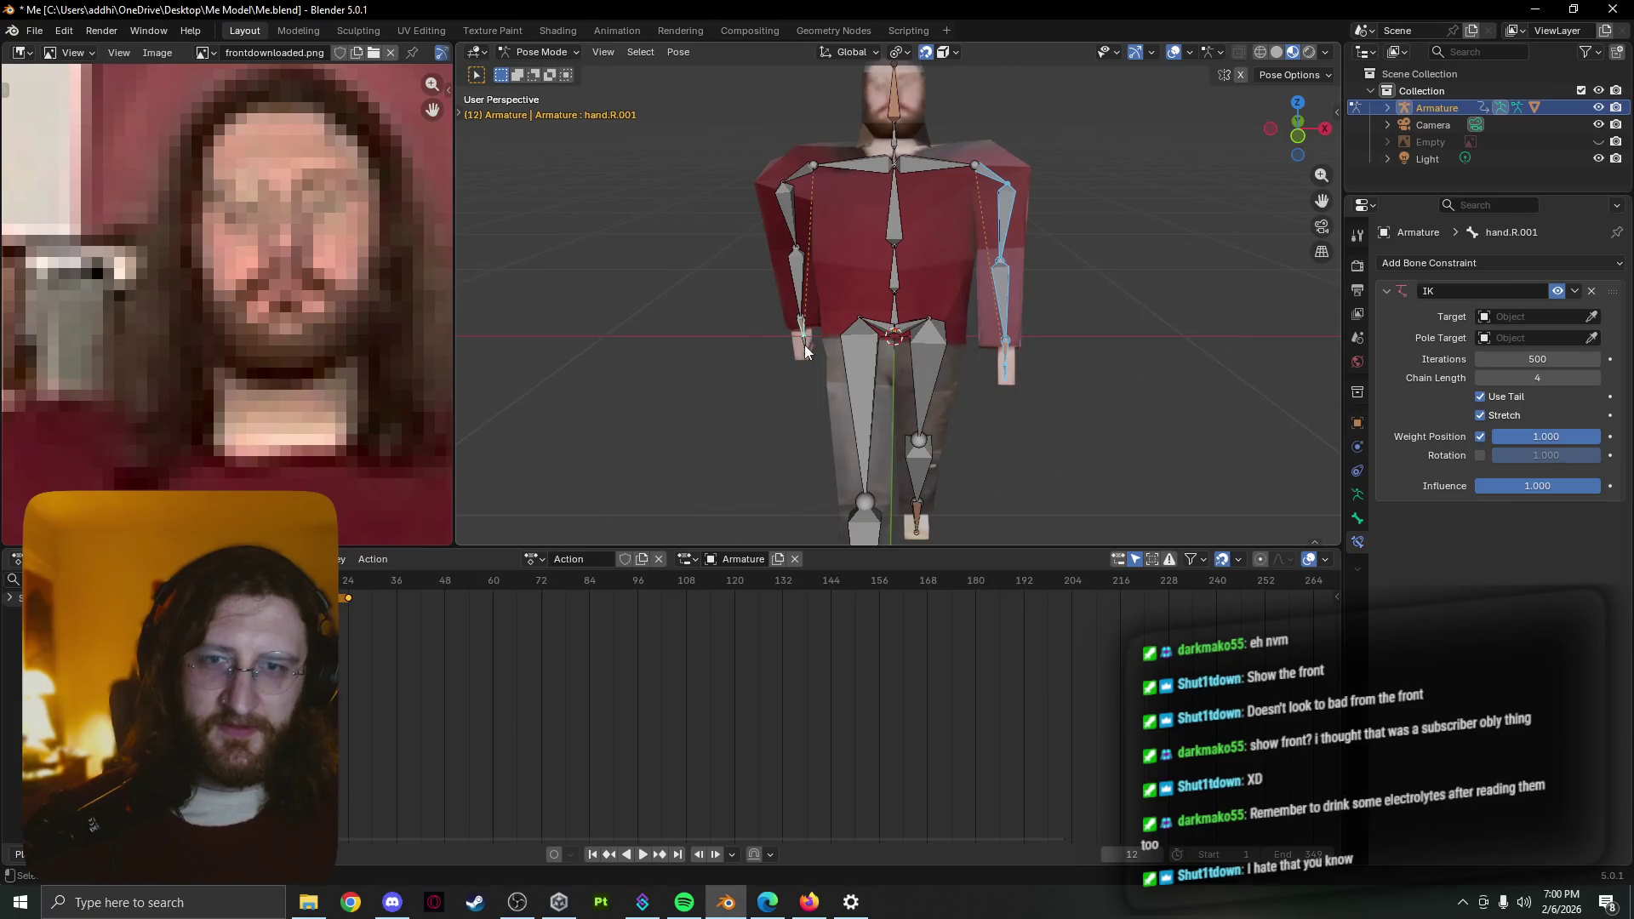
shift+click(802, 291)
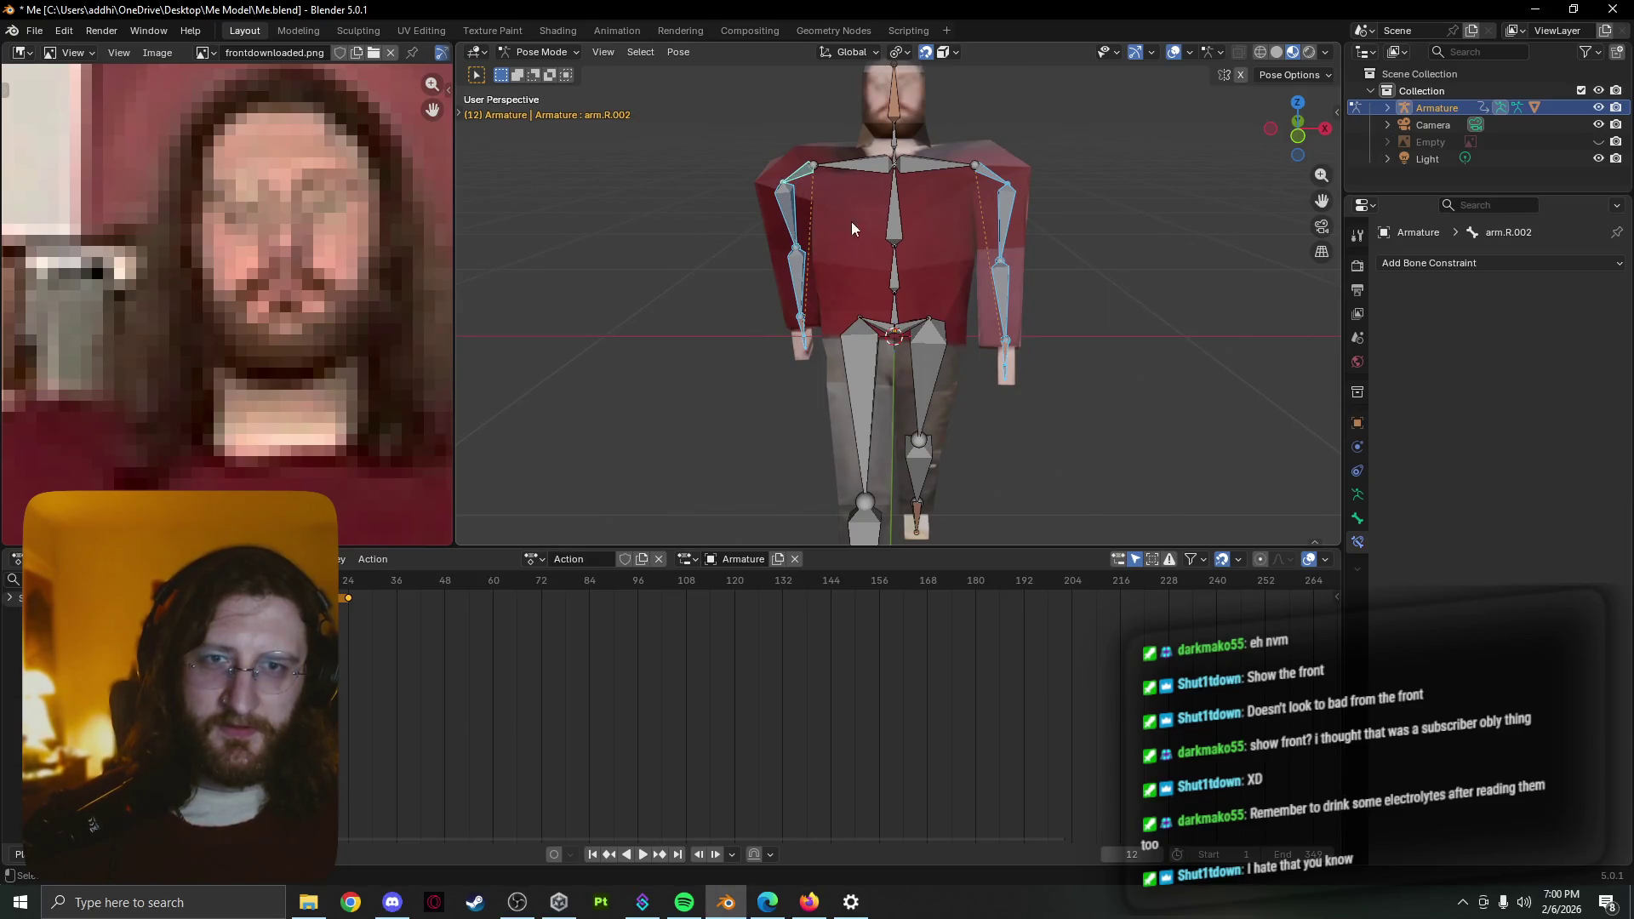
Insert a Rotation keyframe for the selected arm bones at frame 12
key(k)
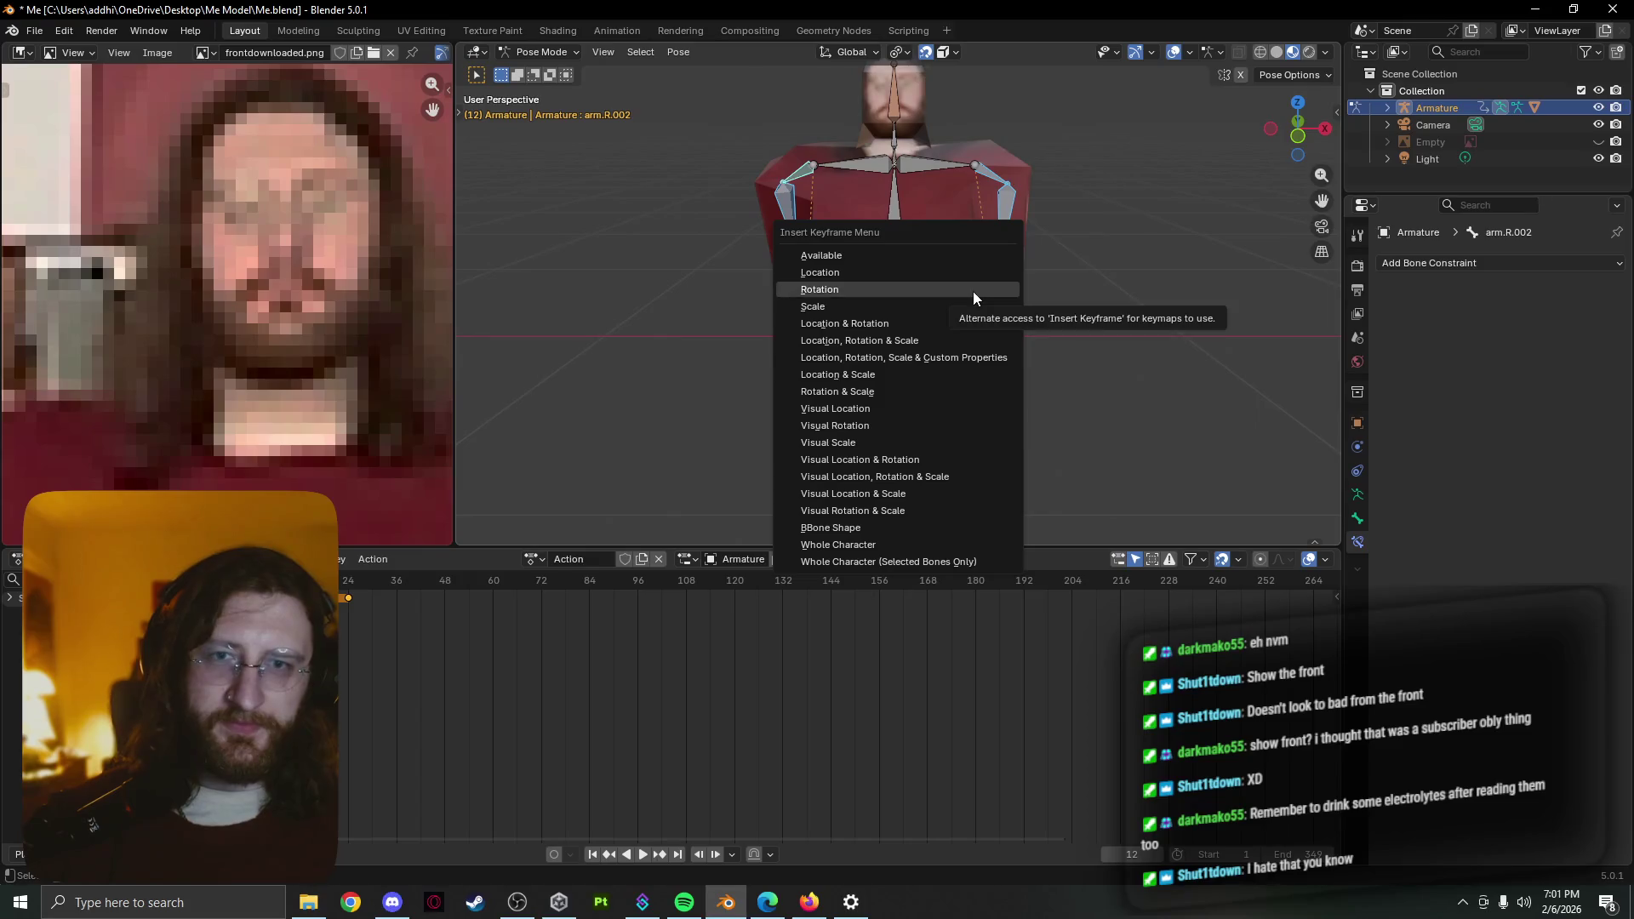
click(971, 273)
key(k)
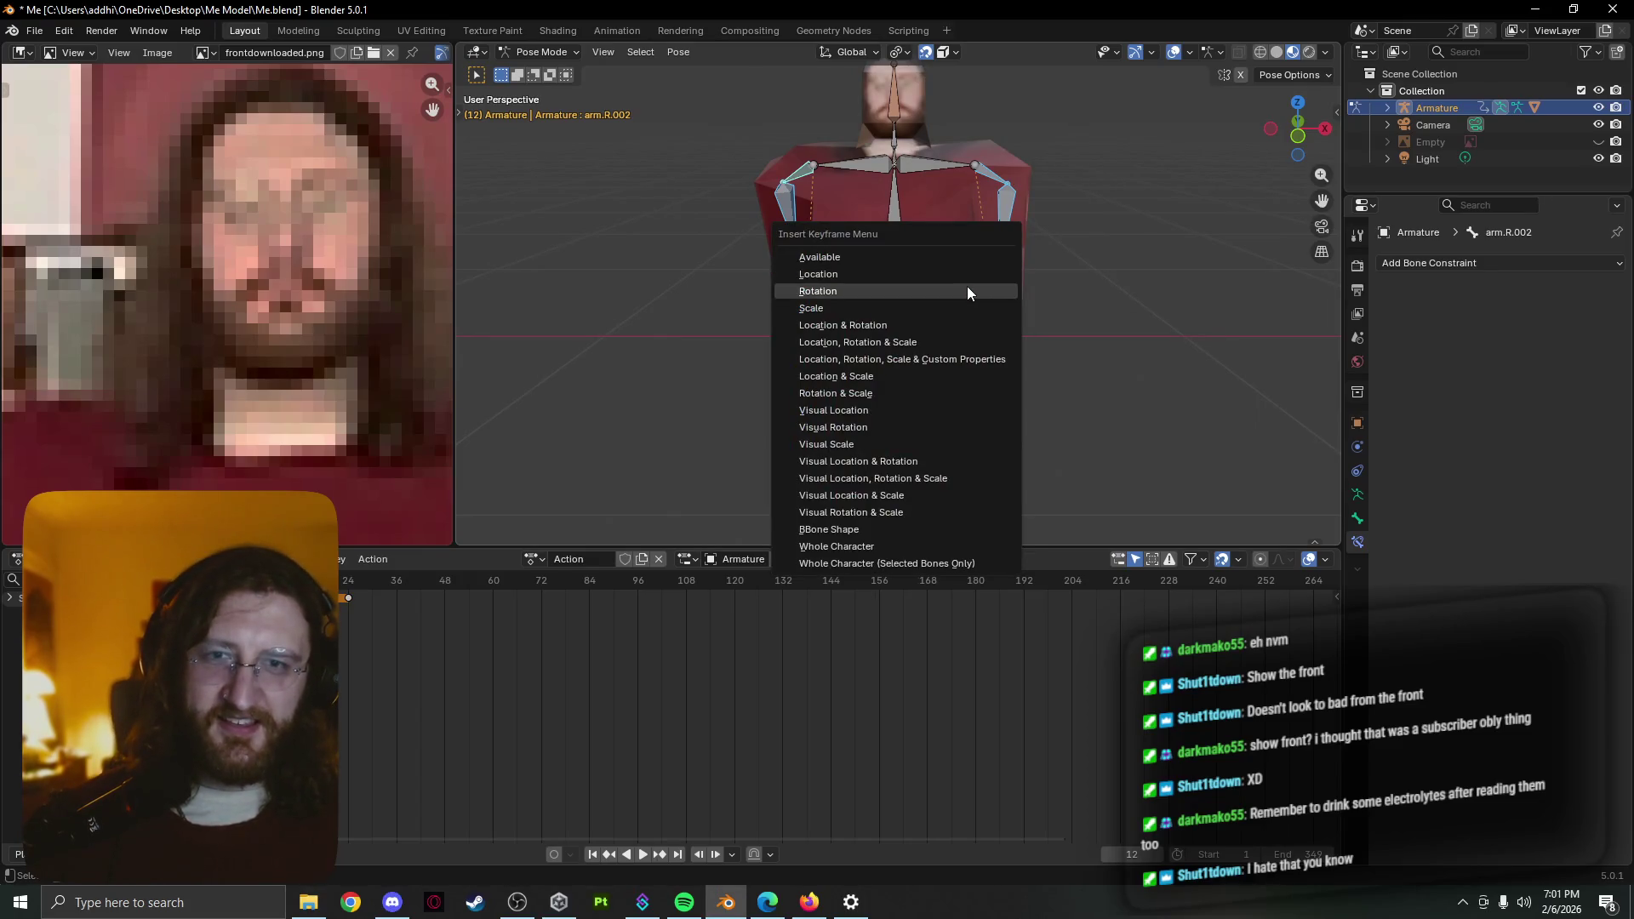
click(967, 287)
middle_drag(959, 303, 1143, 297)
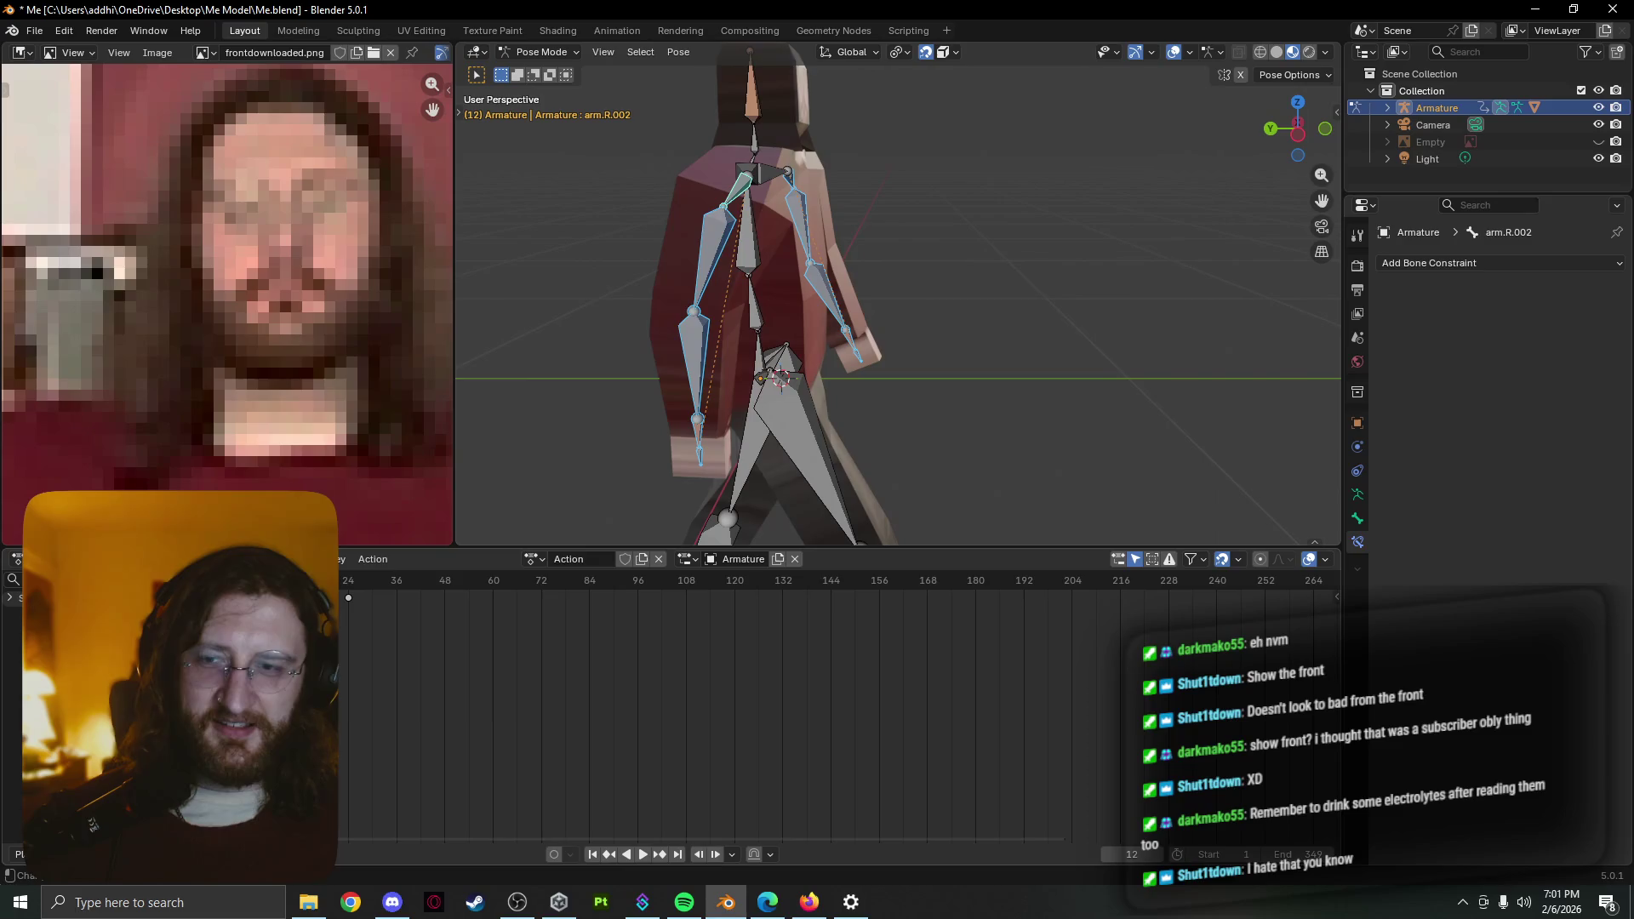
At frame 36, rotate the selected bone and the right forearm arm.R.004 about X
drag(368, 596, 398, 599)
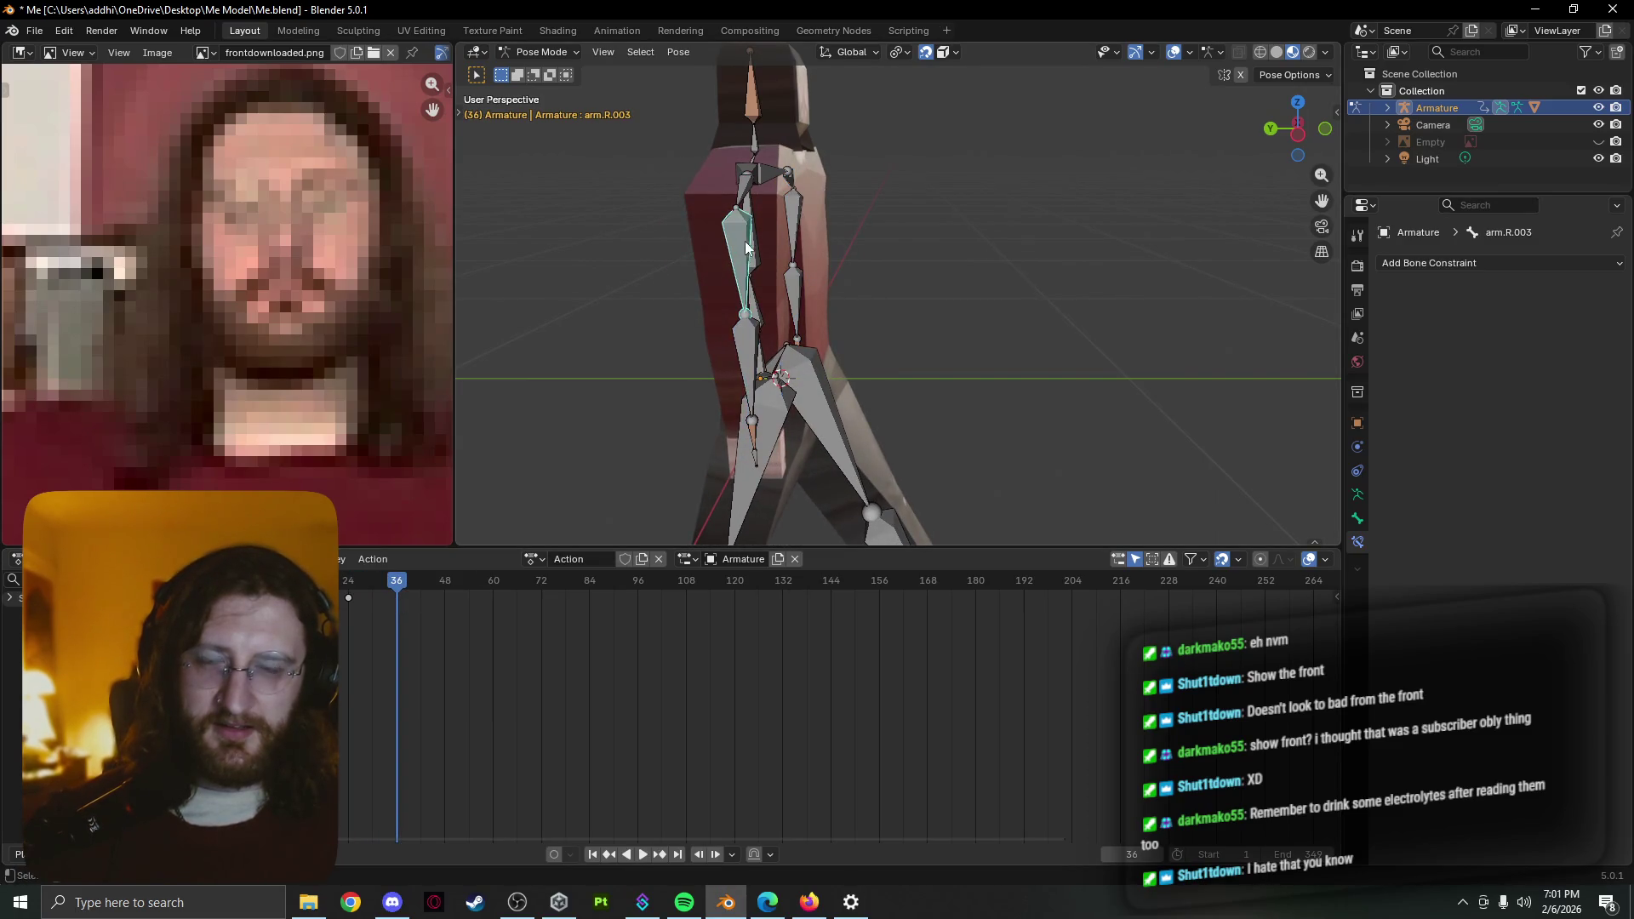
key(r)
key(Escape)
key(r)
click(972, 252)
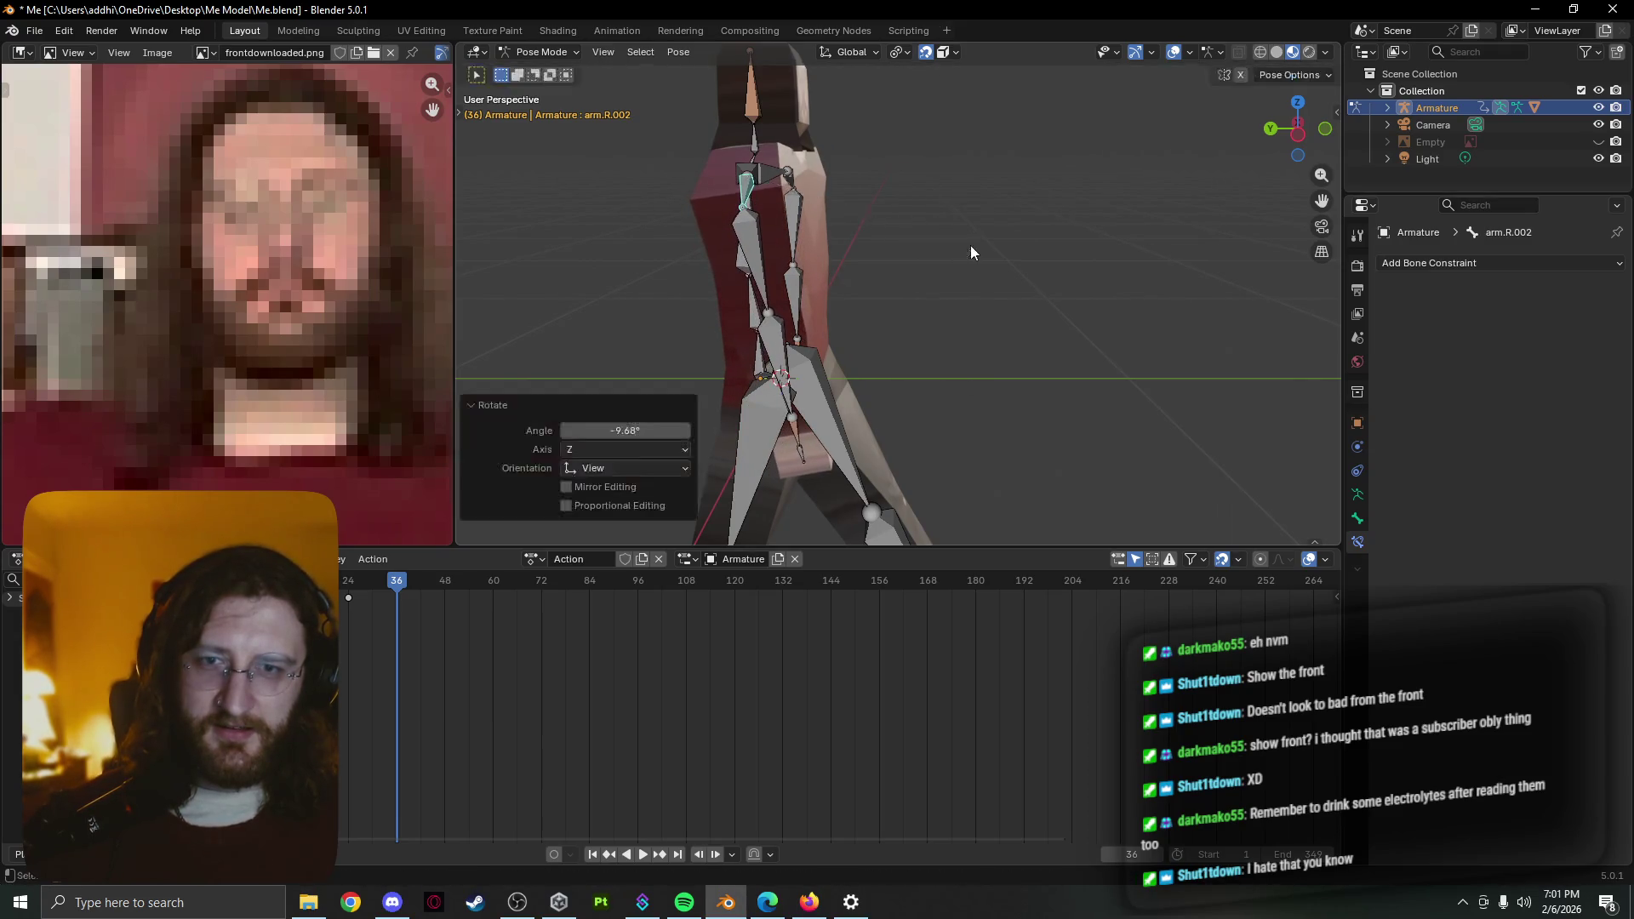
click(785, 370)
key(r)
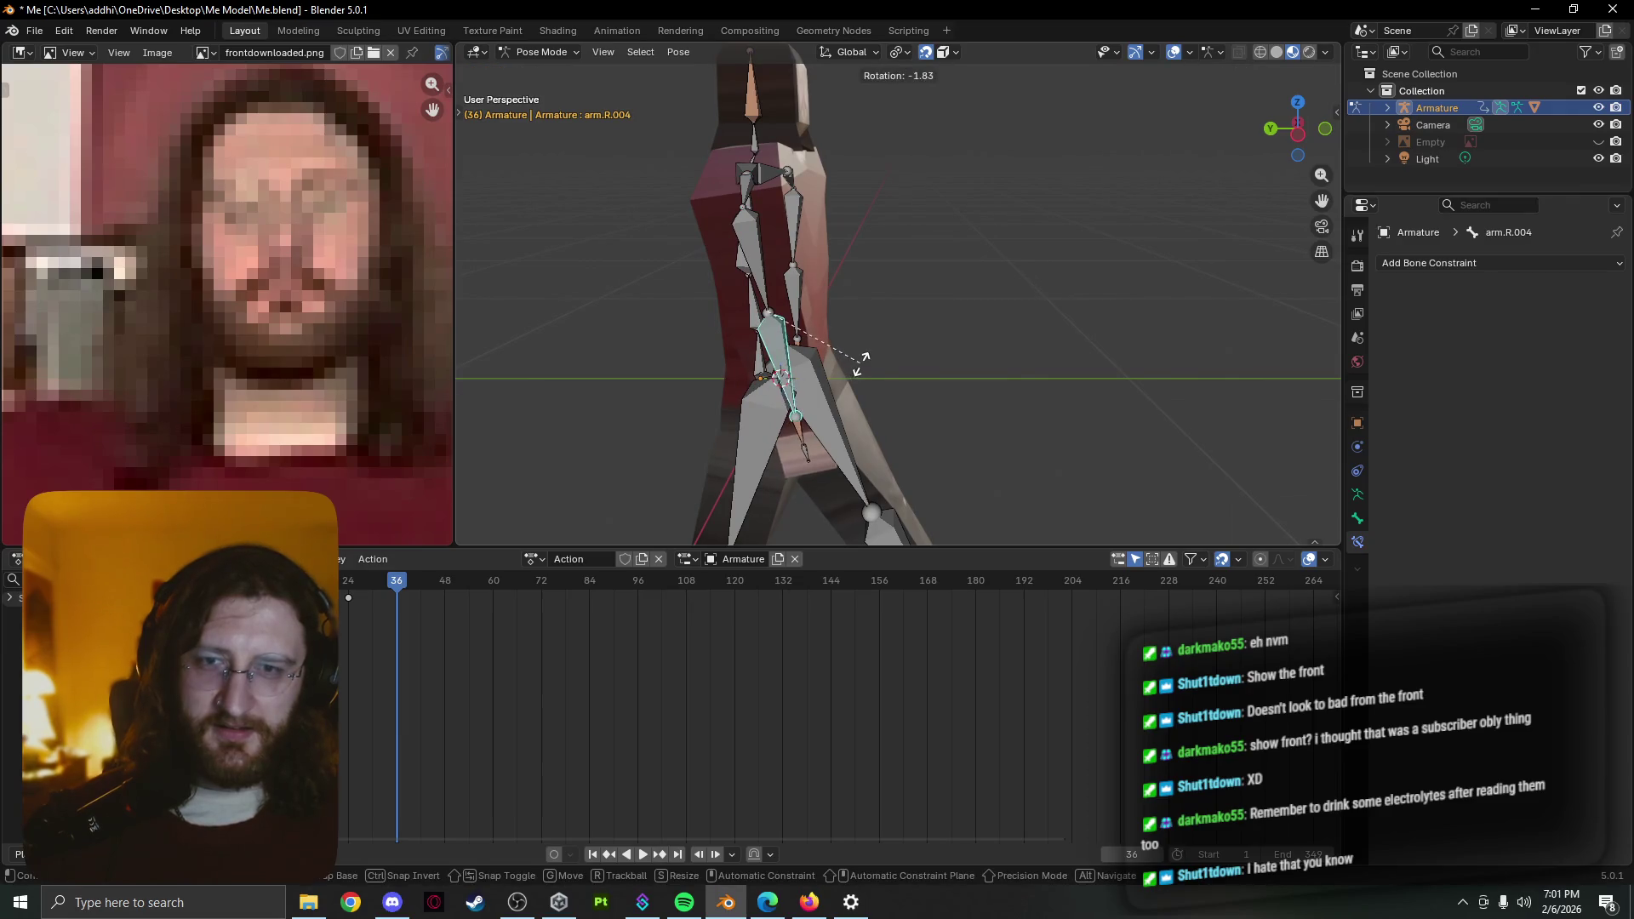
key(x)
click(882, 354)
middle_drag(874, 356, 695, 359)
Shift the right upper arm arm.R.003 sideways and rotate arm.R.002 about X
click(808, 233)
key(r)
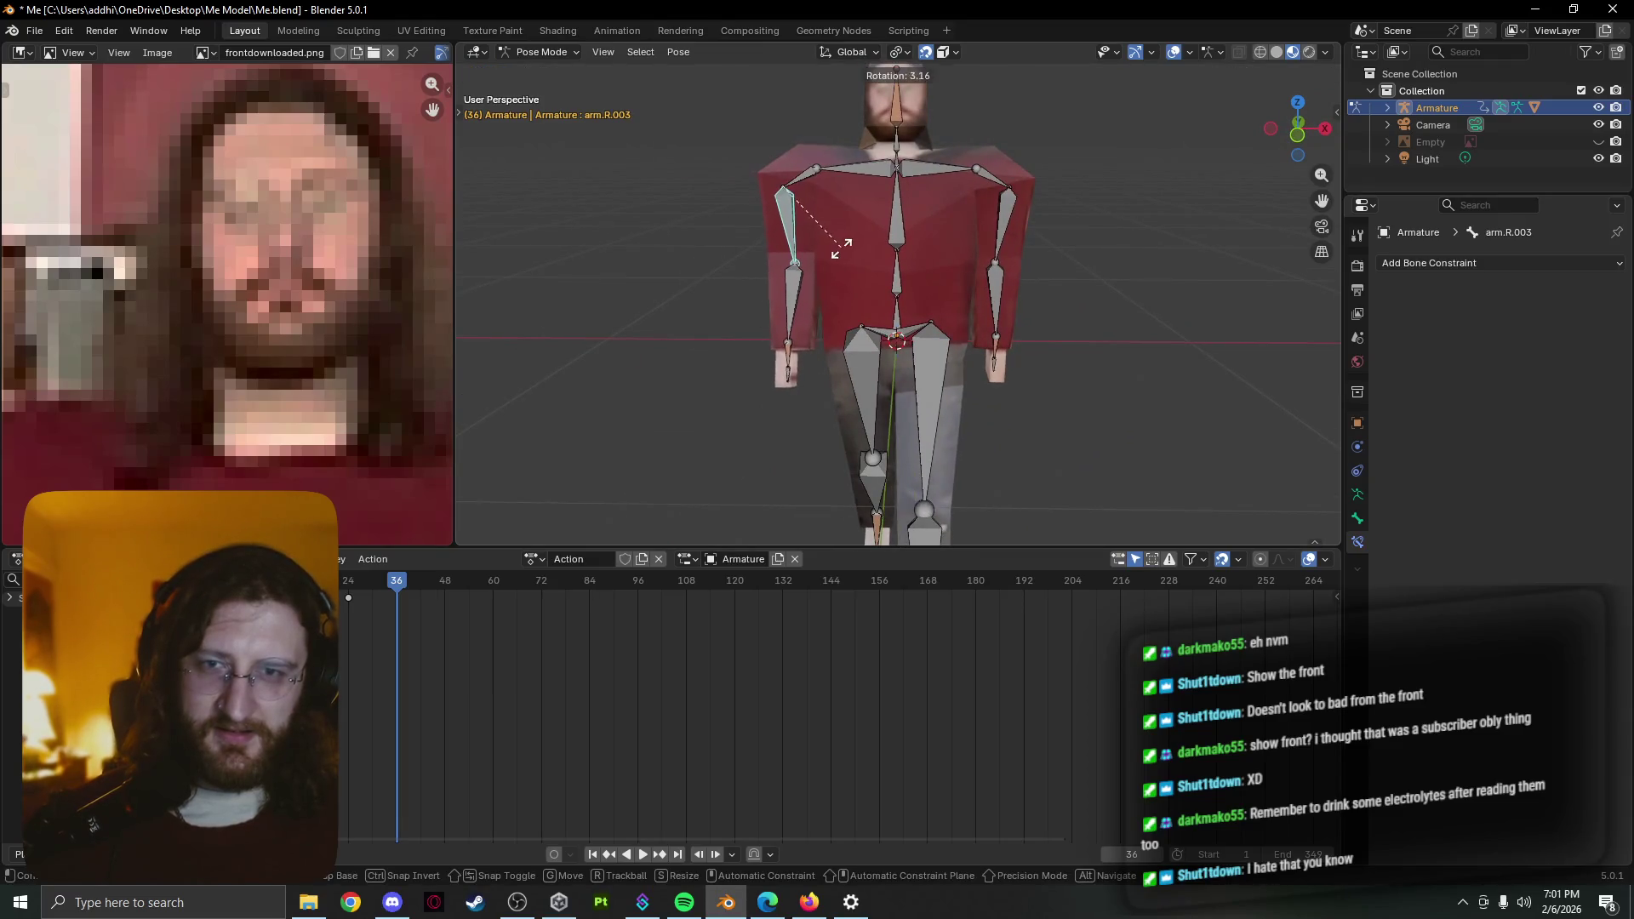
key(Escape)
key(g)
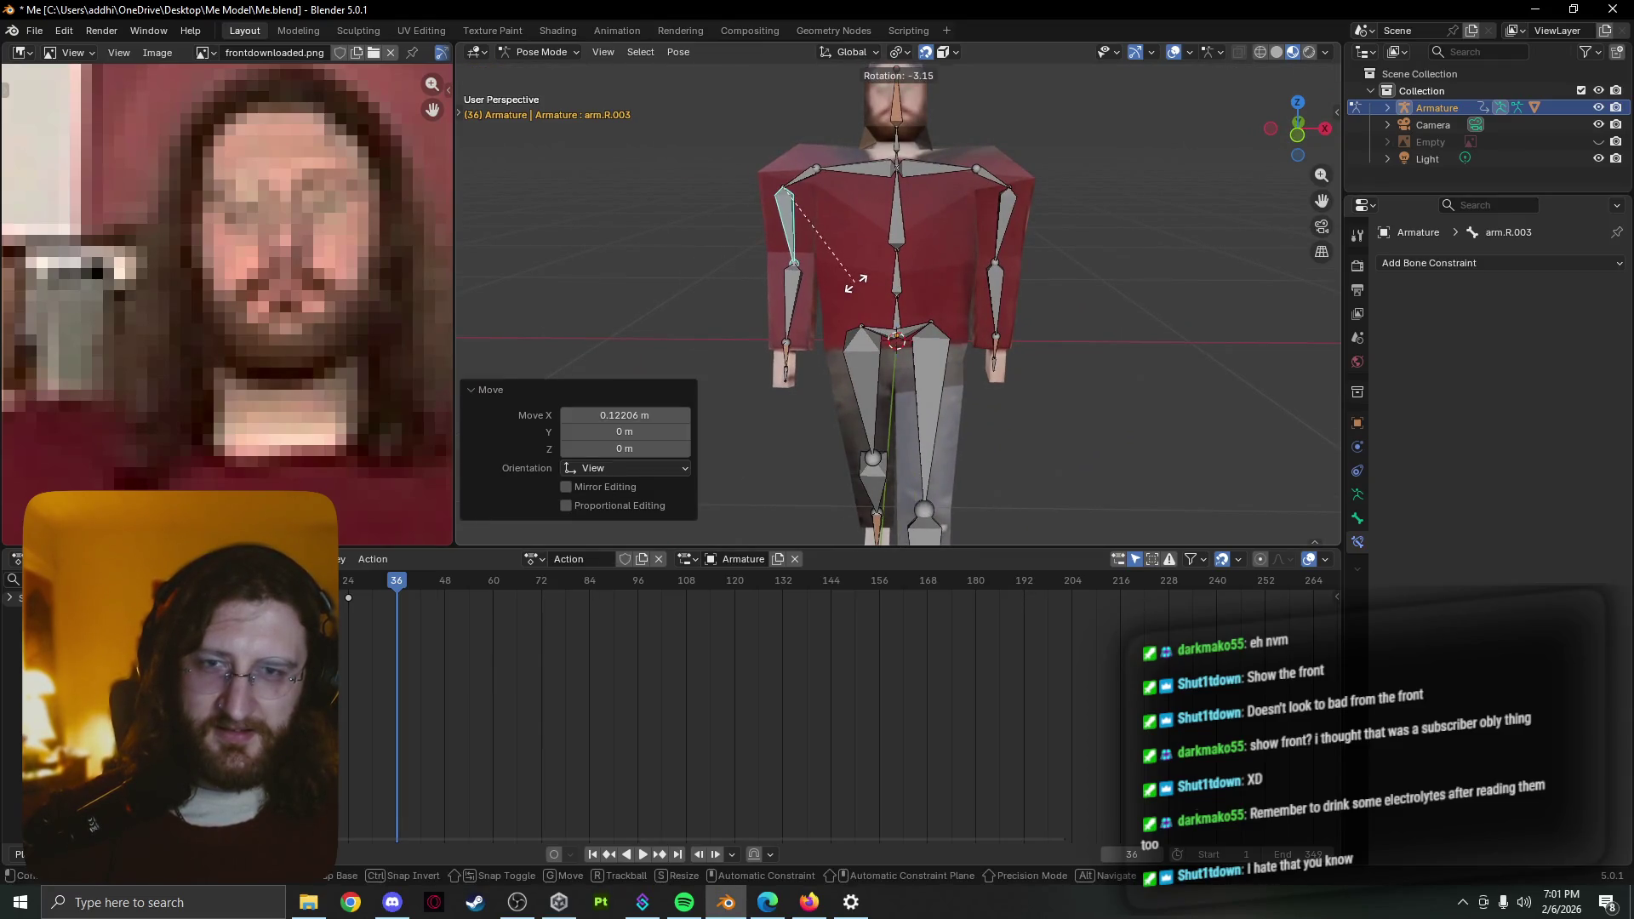
click(923, 297)
middle_drag(924, 298, 749, 312)
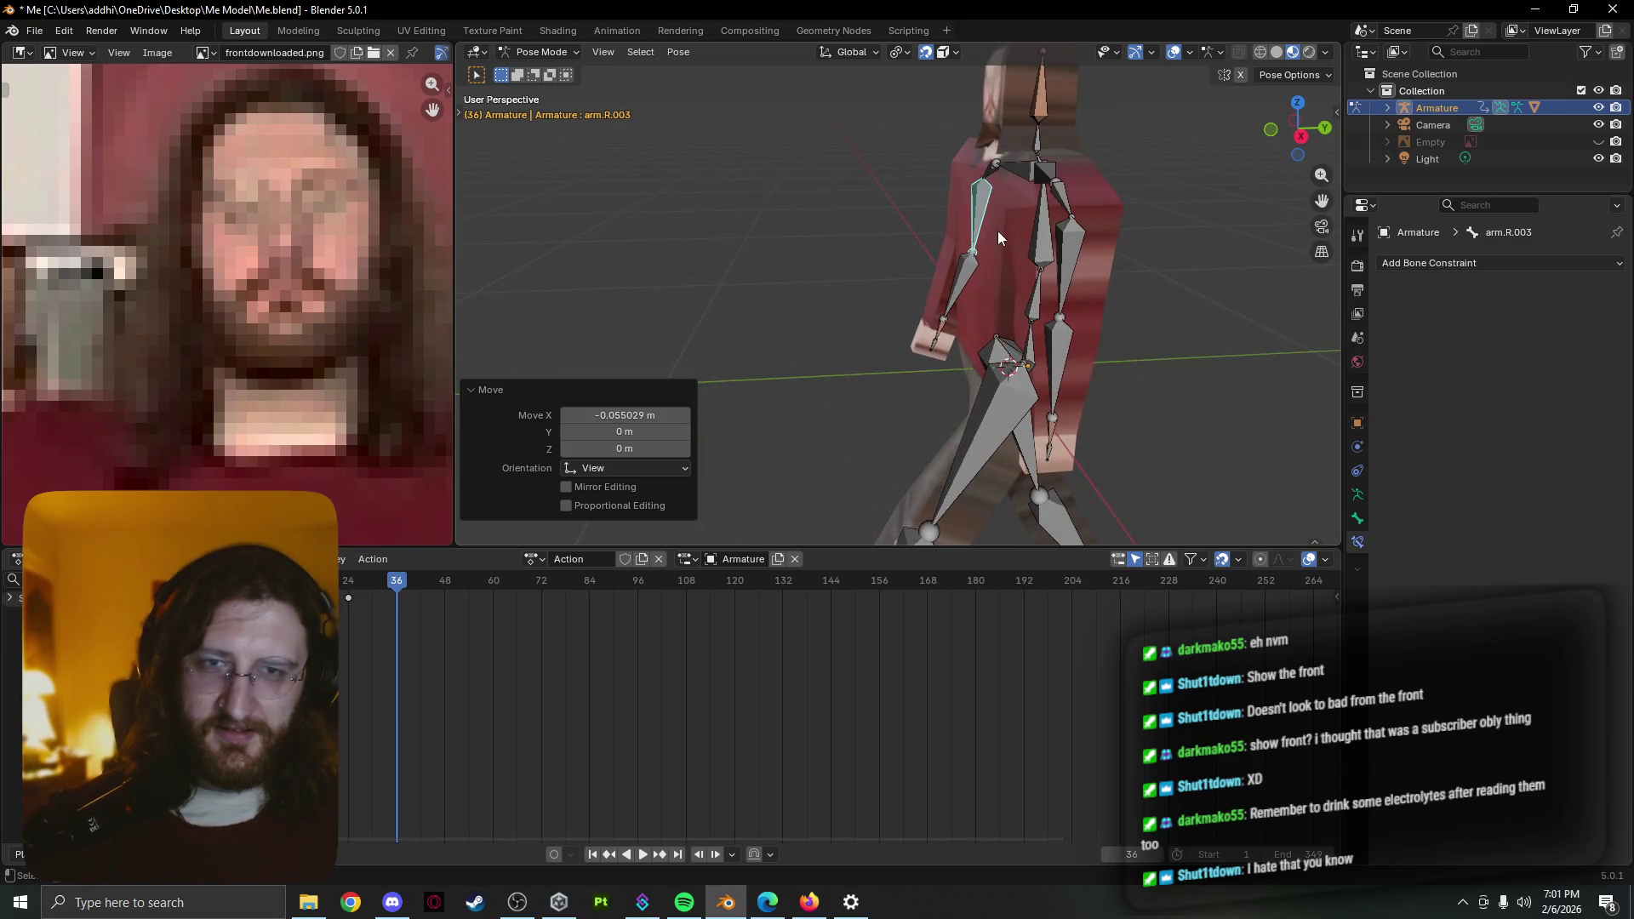
middle_drag(998, 232, 1005, 214)
click(955, 172)
key(r)
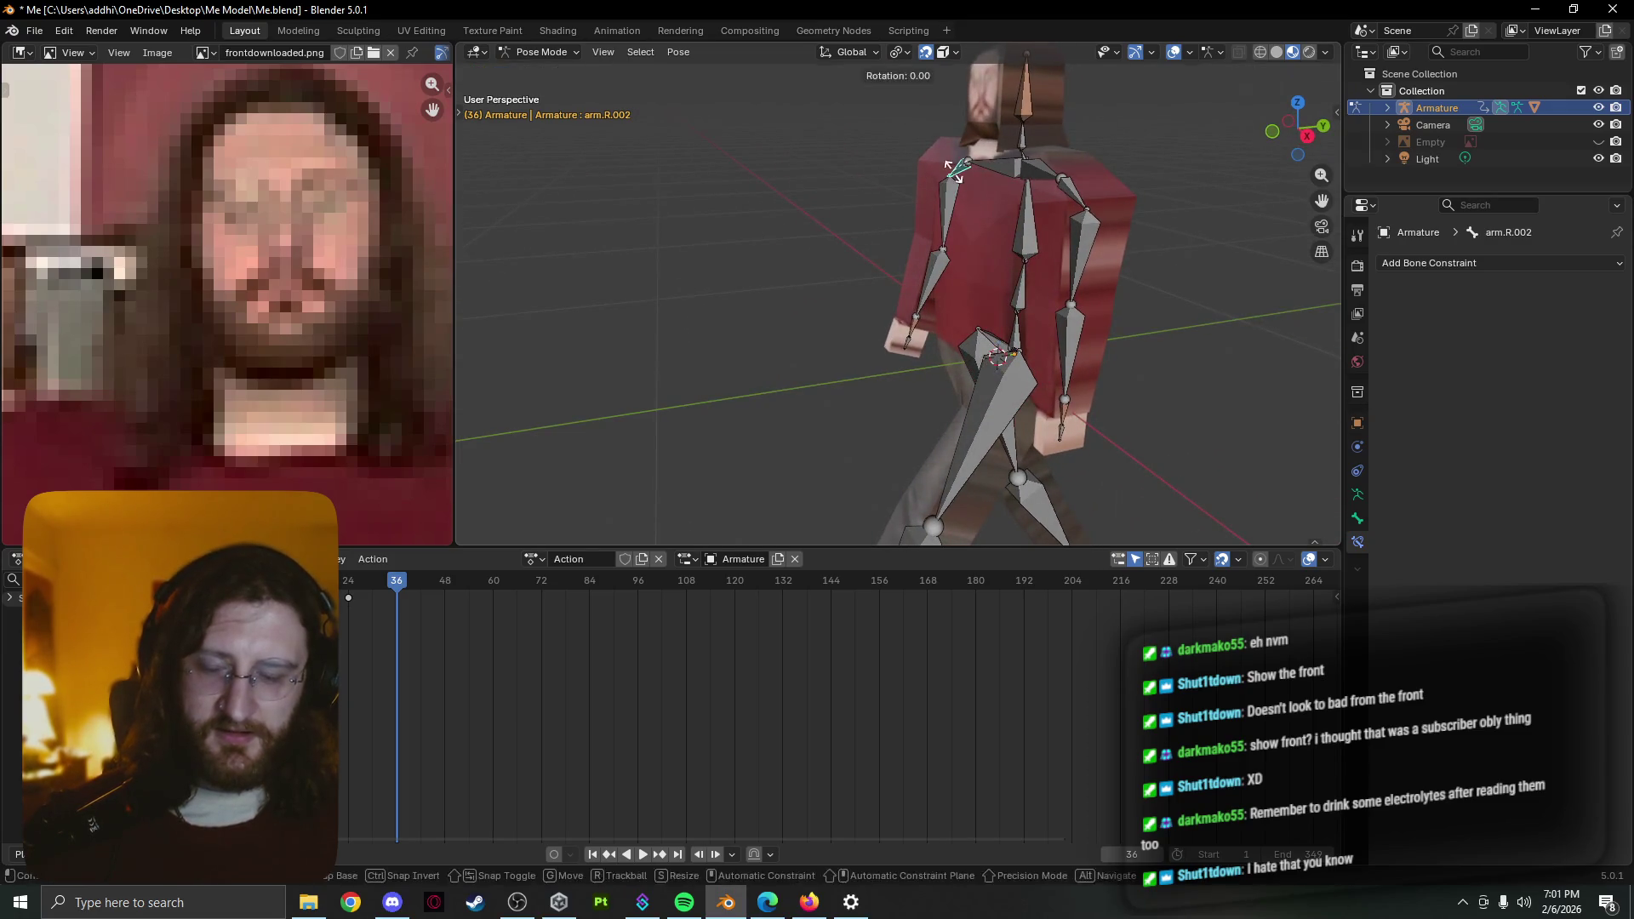
key(x)
click(951, 172)
Swing the left arm.L.002 back along X and bend forearm arm.L.004 about X
click(1060, 195)
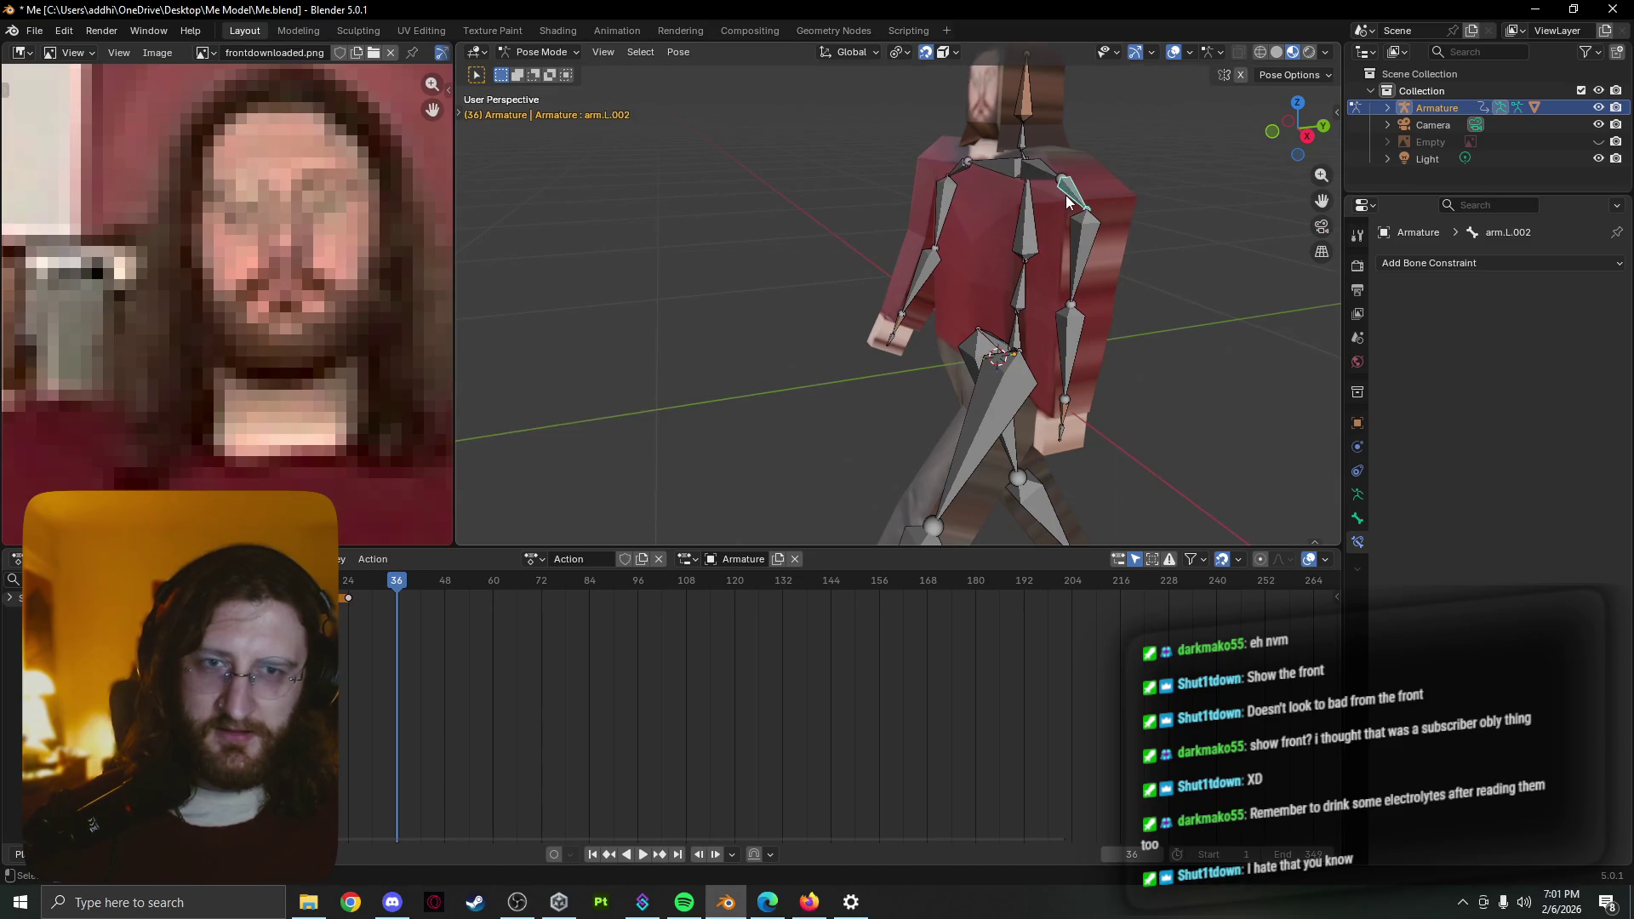
key(r)
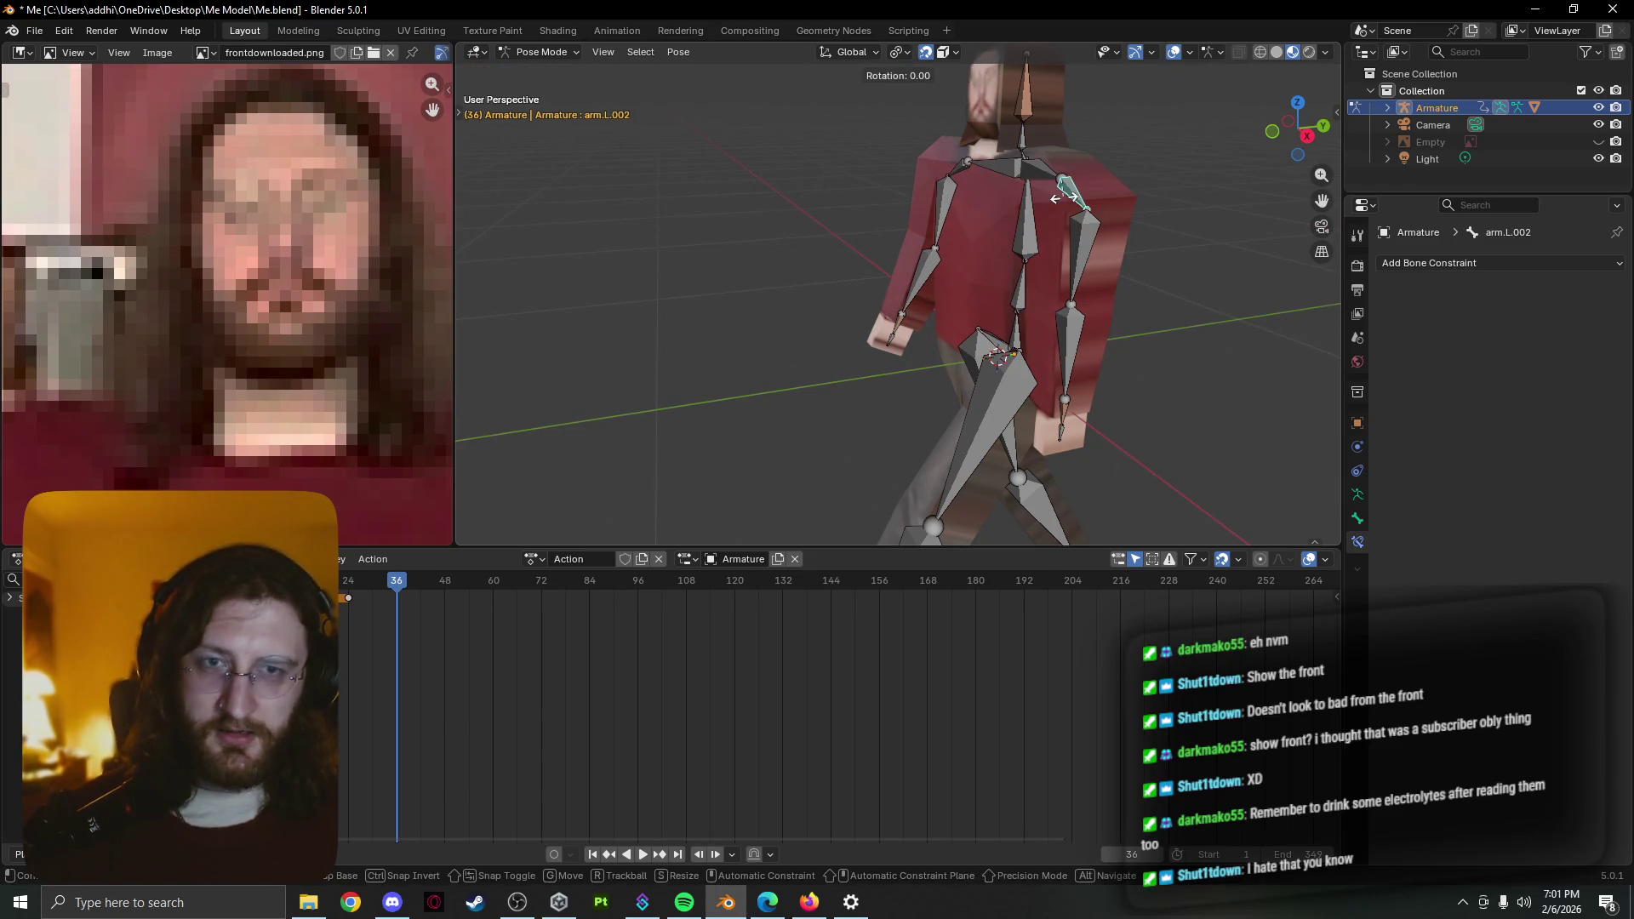
key(y)
key(x)
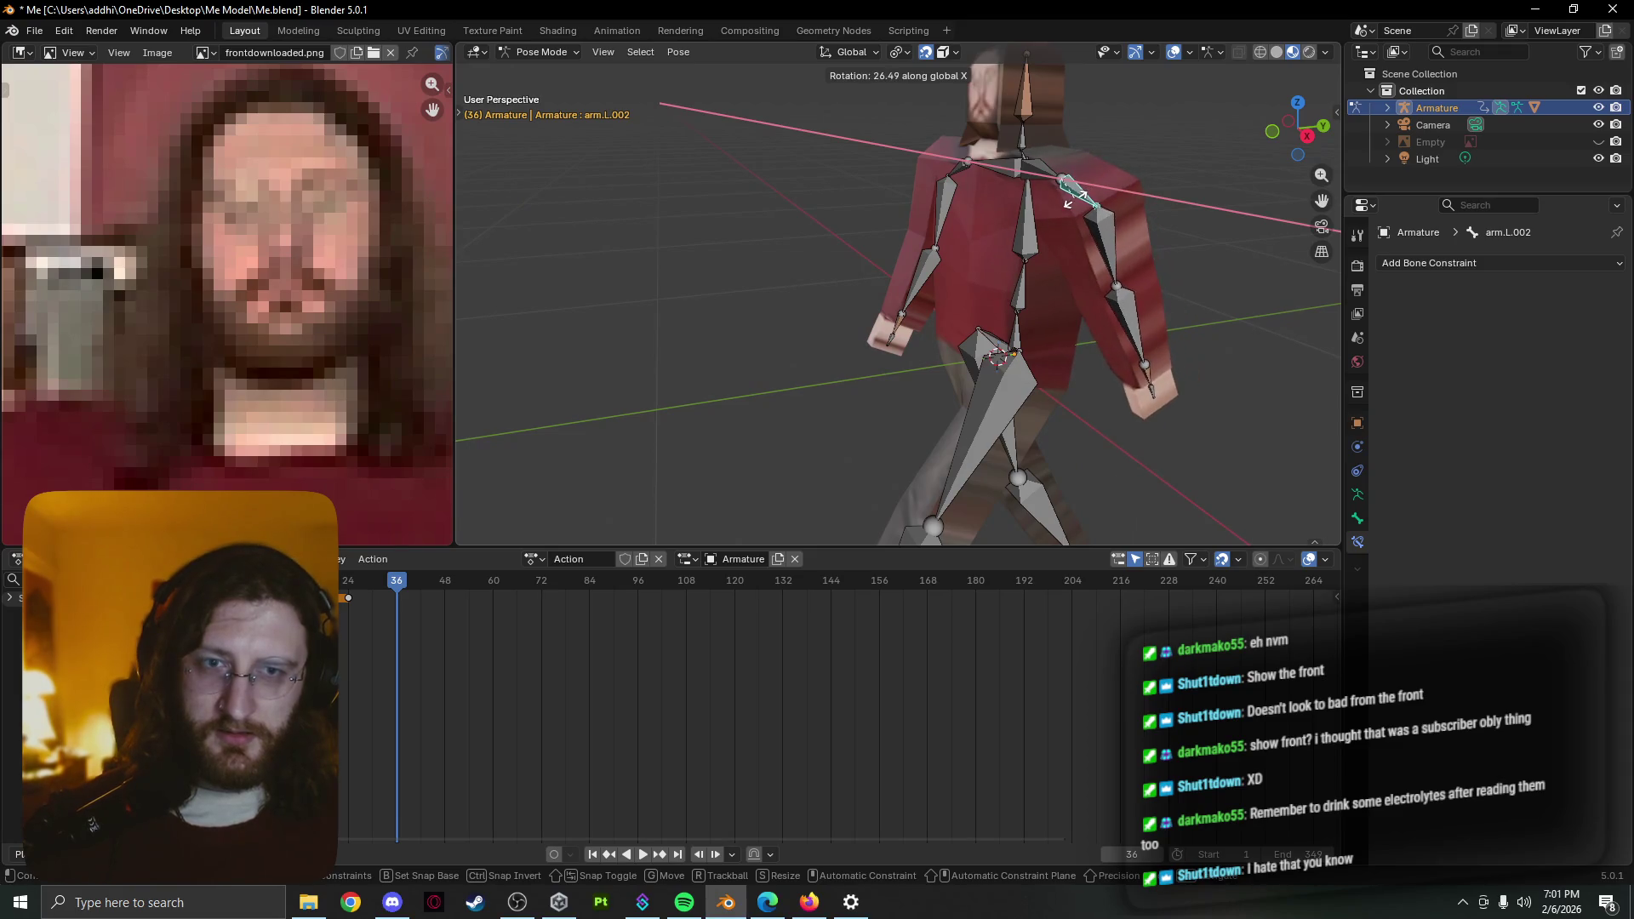
click(1077, 208)
click(1130, 312)
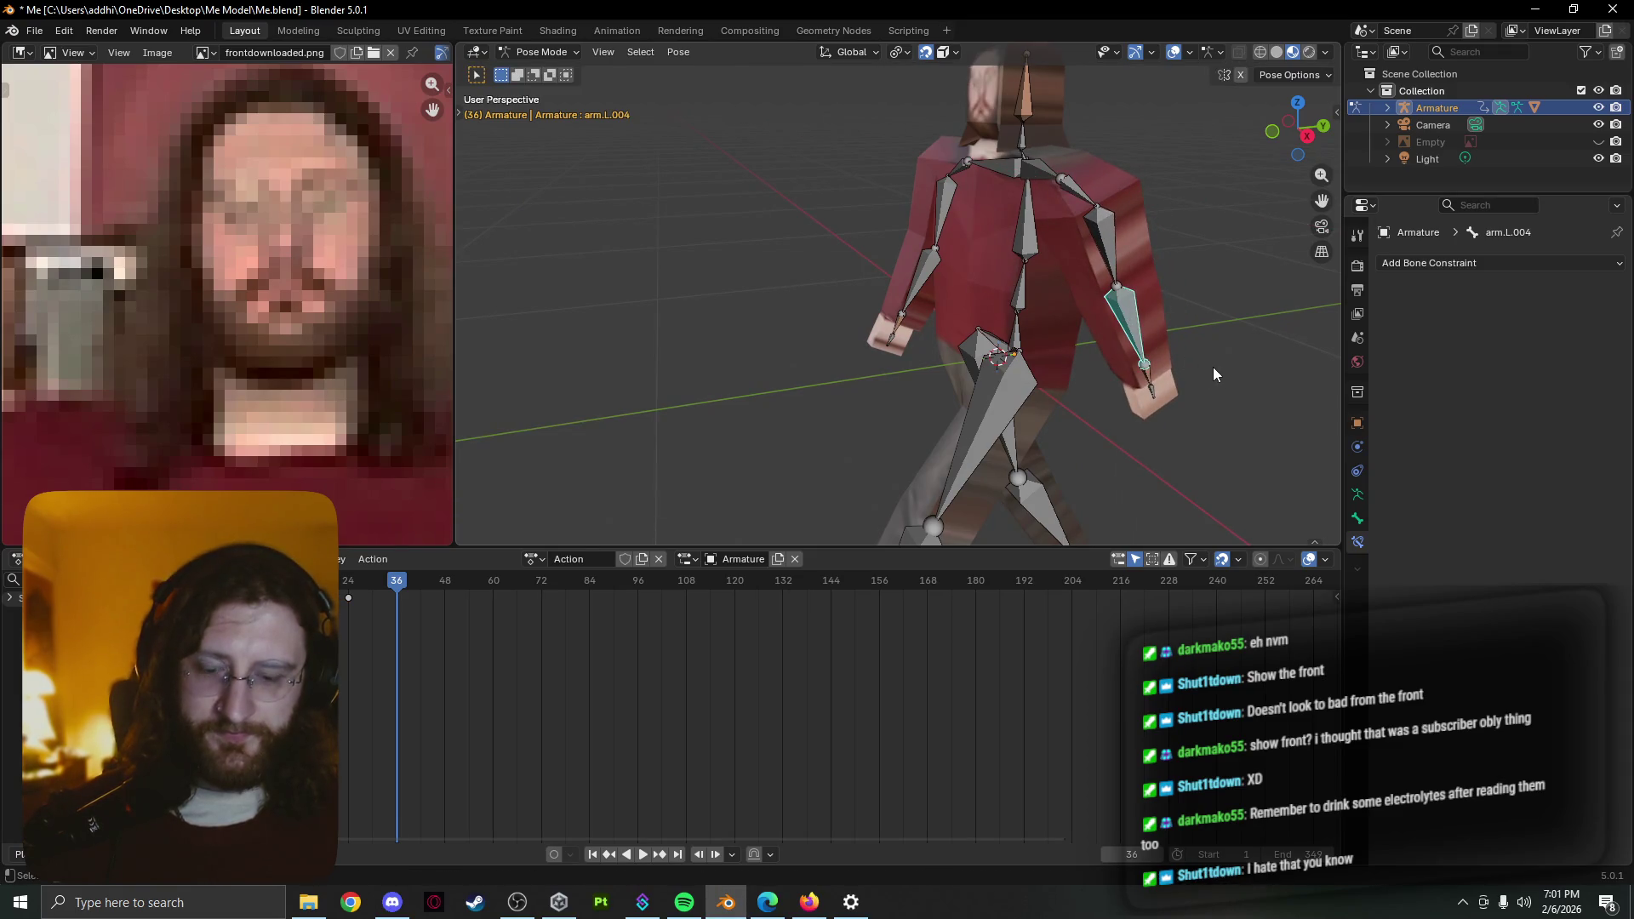
key(r)
key(x)
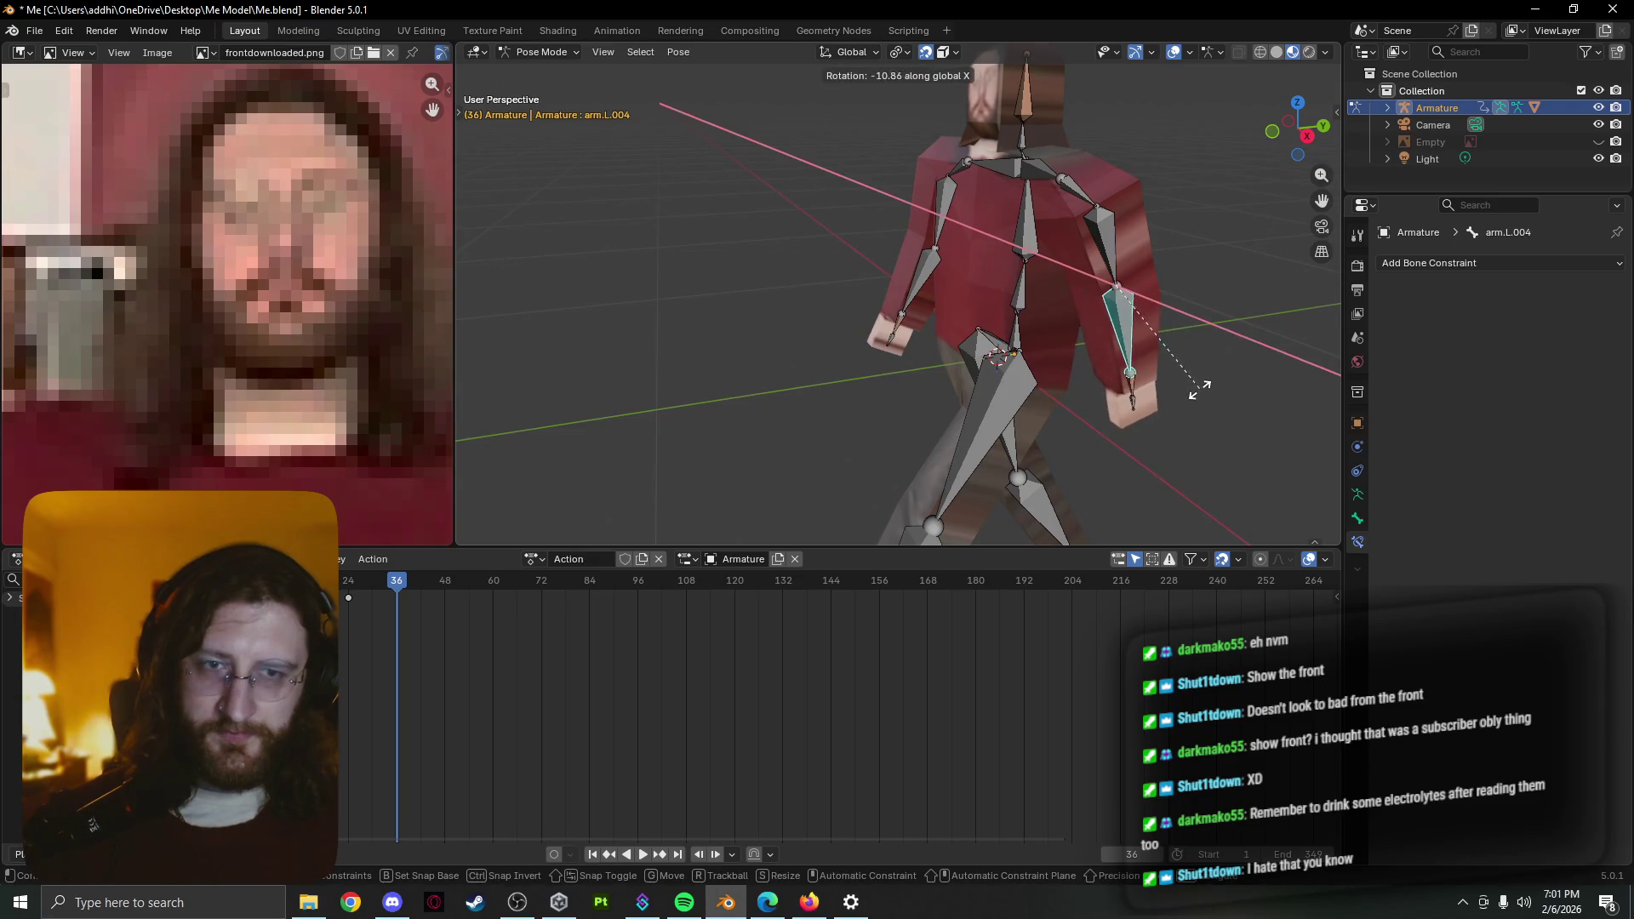
click(1195, 392)
middle_drag(1195, 392, 1136, 365)
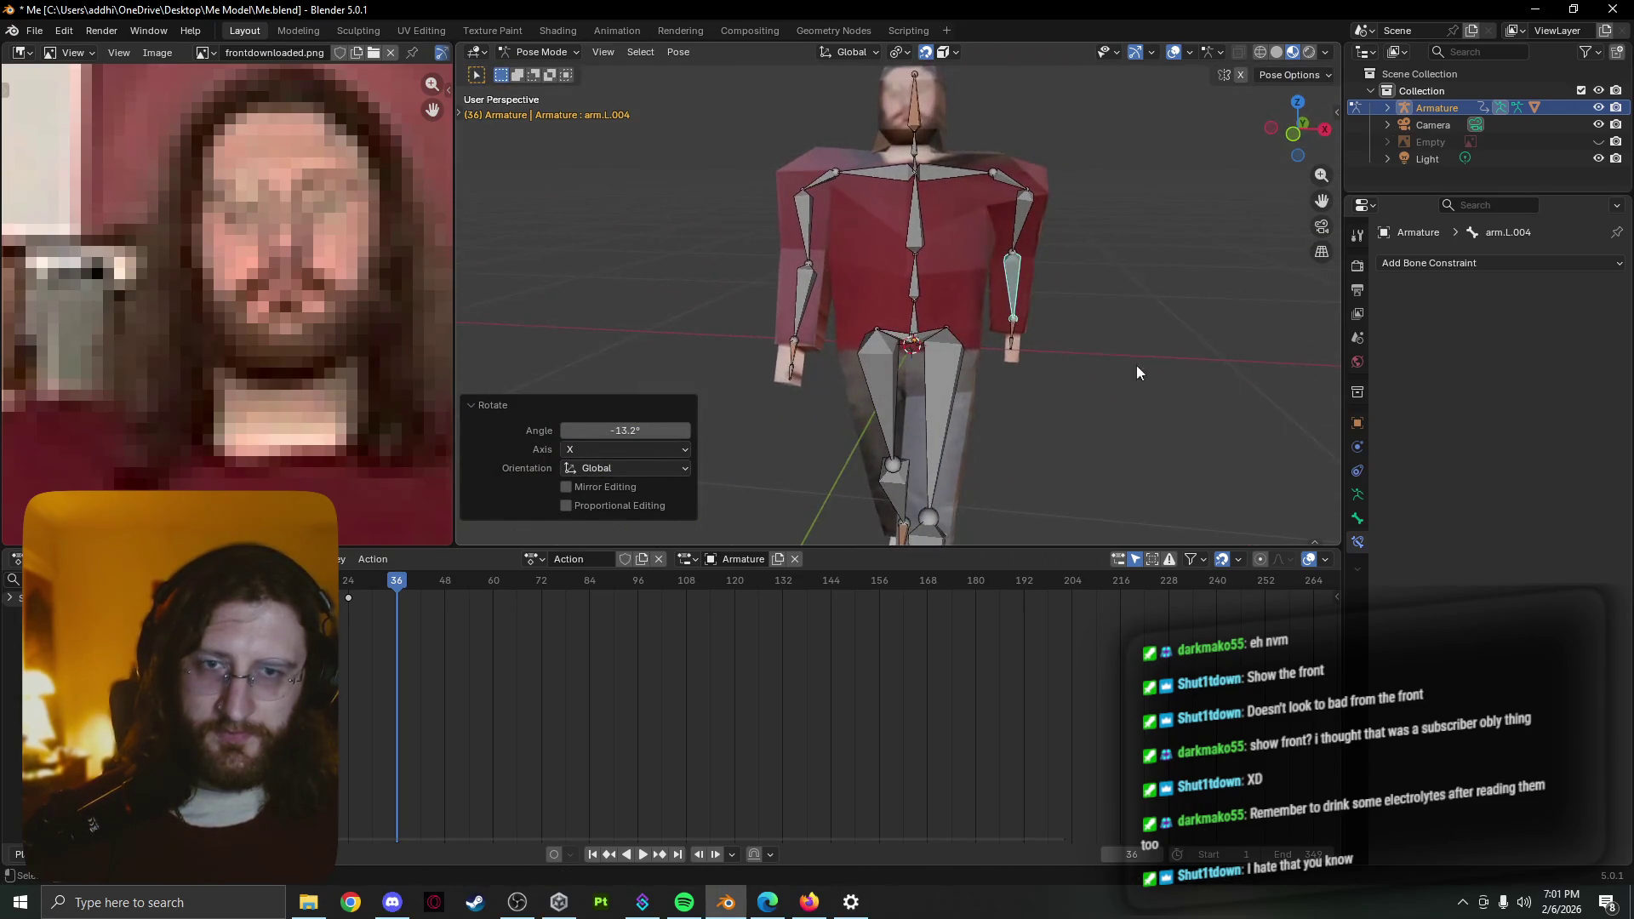
Move the left upper arm arm.L.003 and forearm arm.L.004 into place beside the body
click(1010, 235)
key(g)
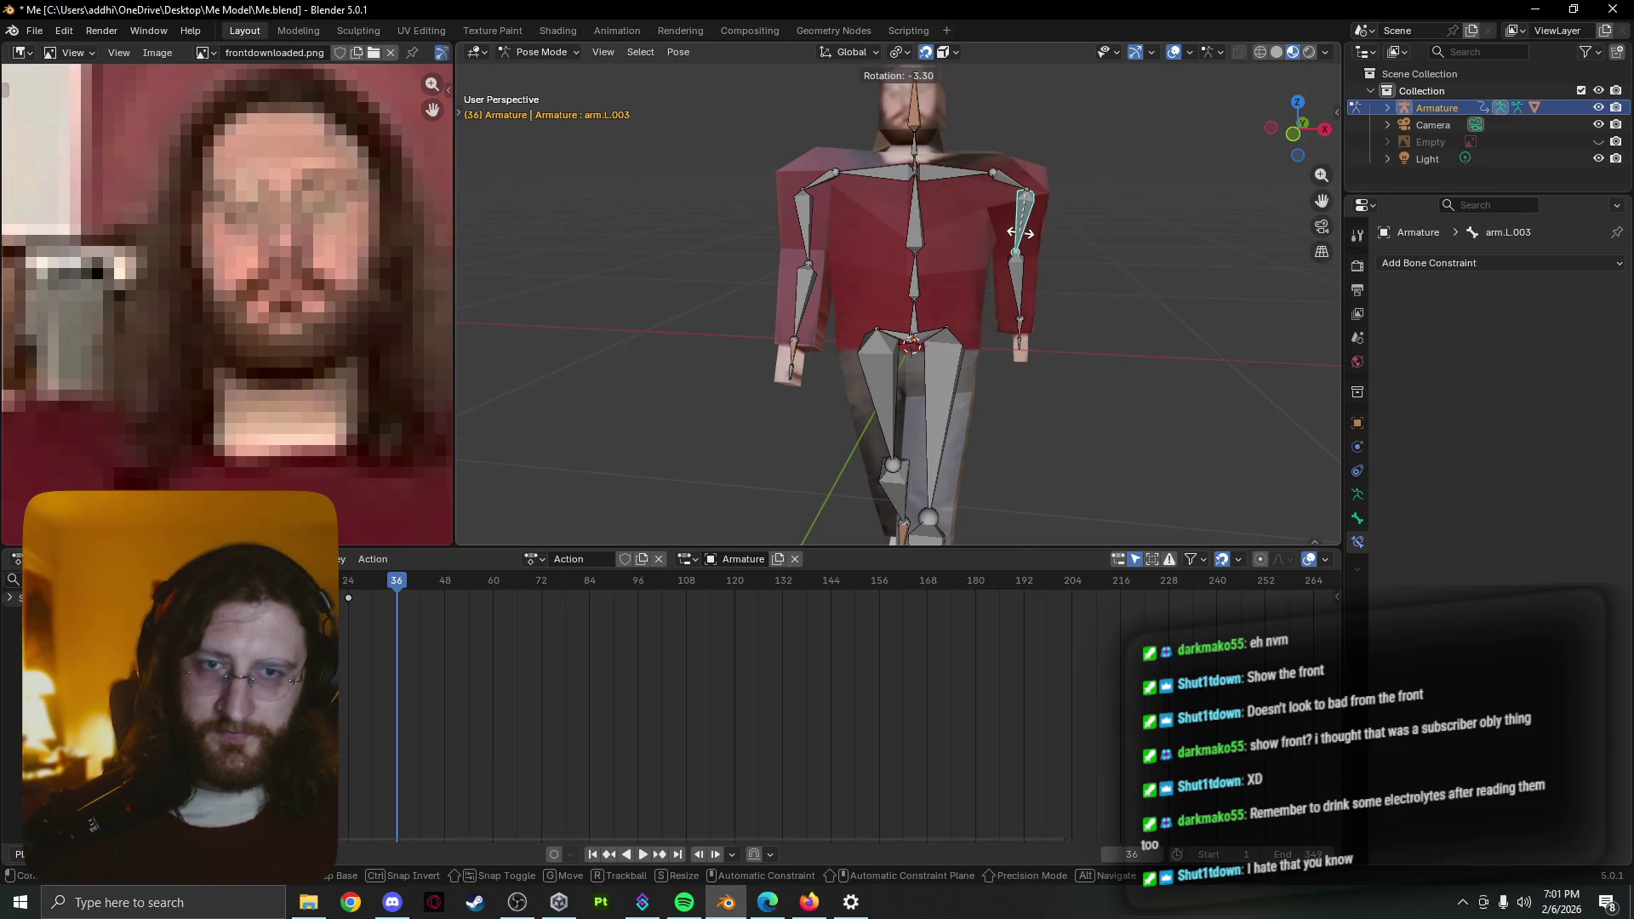
click(1023, 235)
click(1026, 331)
key(g)
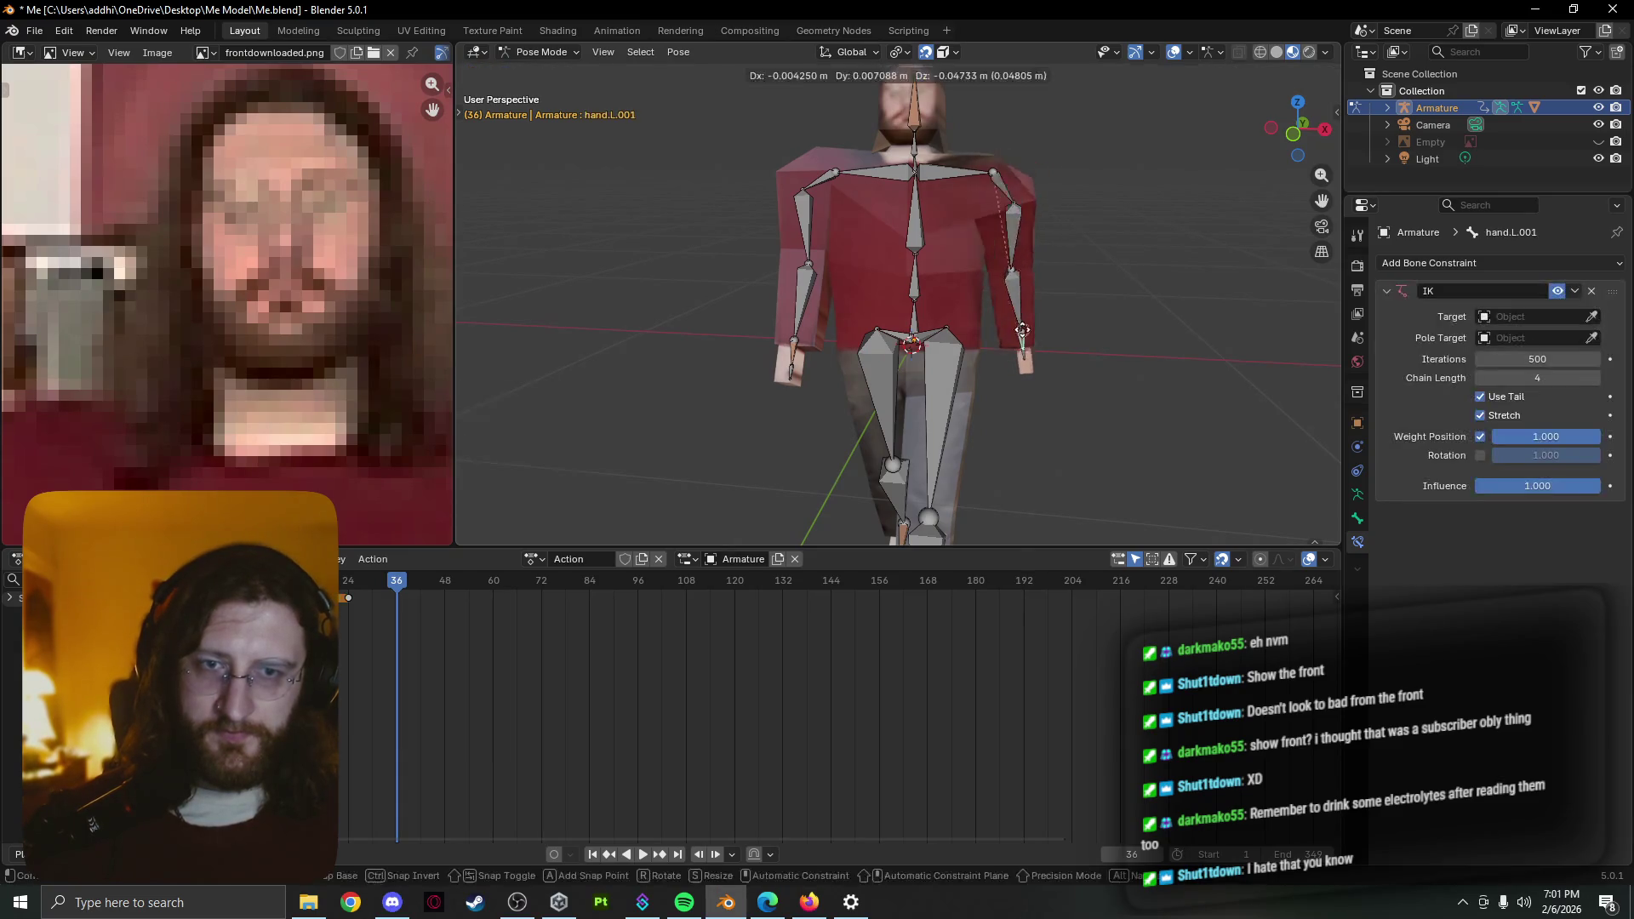
right_click(1016, 331)
click(1030, 274)
key(g)
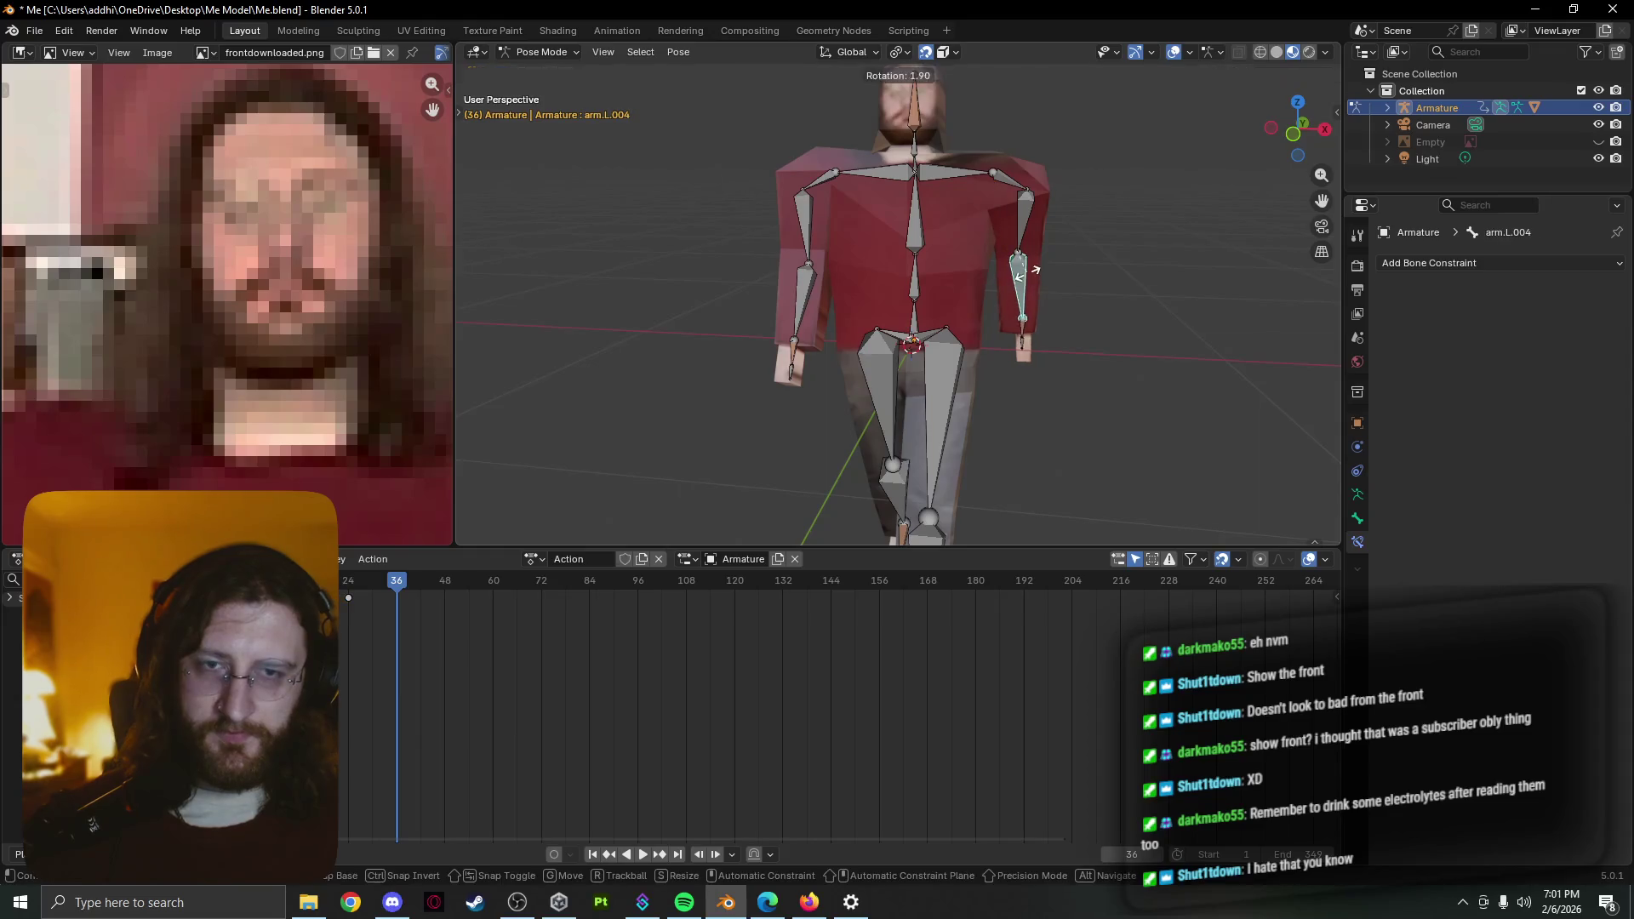
click(1026, 272)
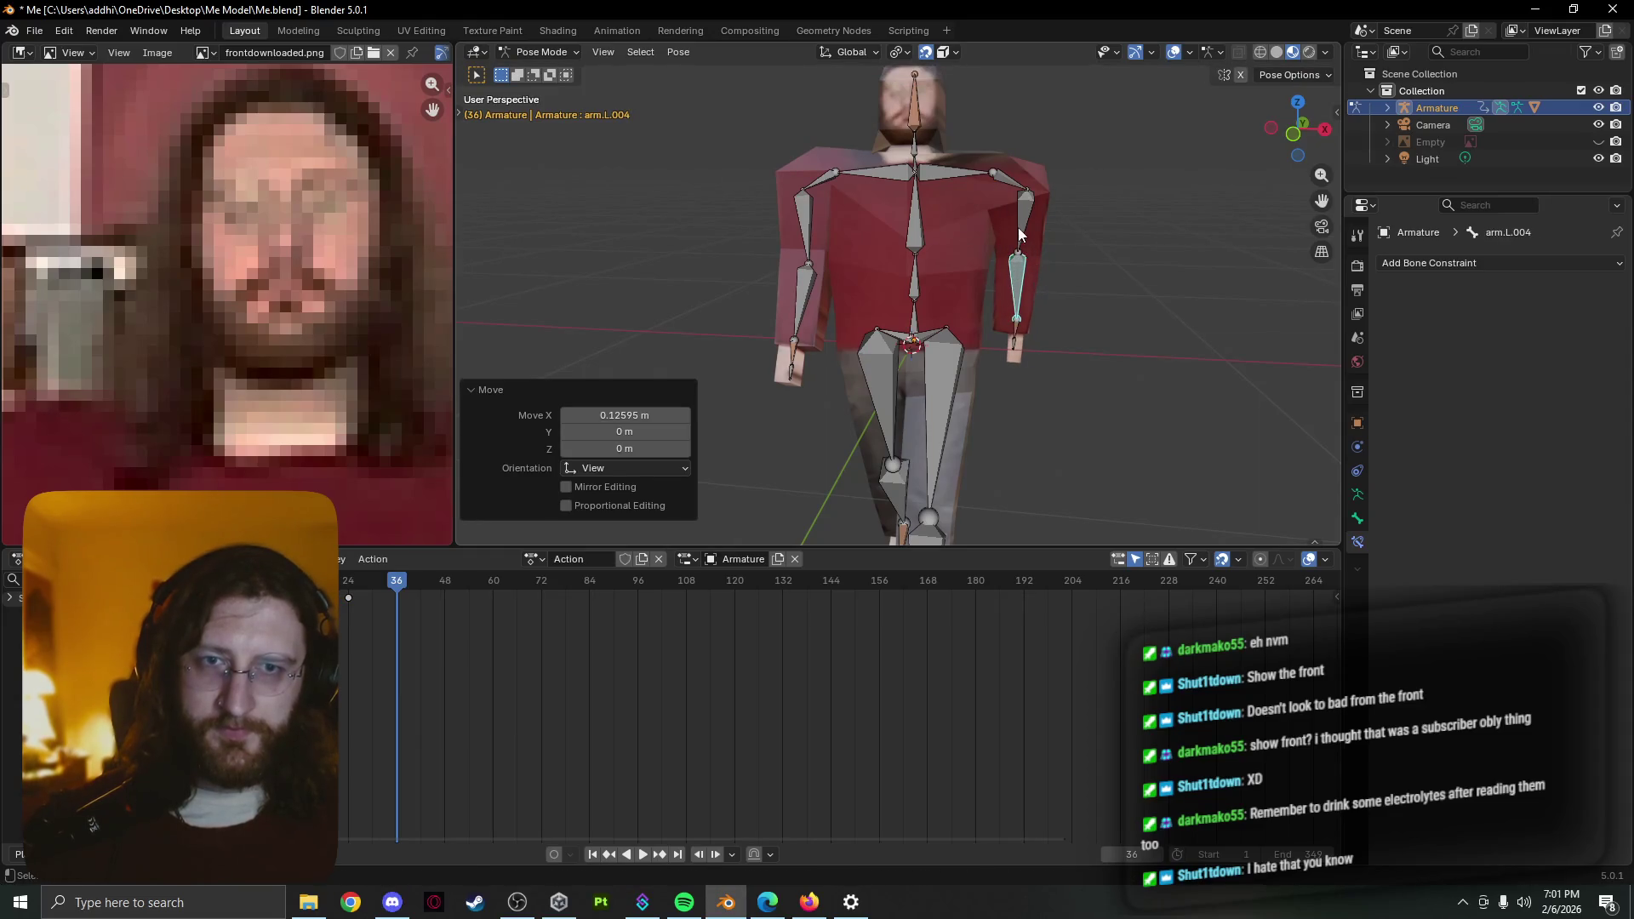
Select the arm bones and insert a Rotation keyframe at frame 36
click(1014, 183)
click(1015, 326)
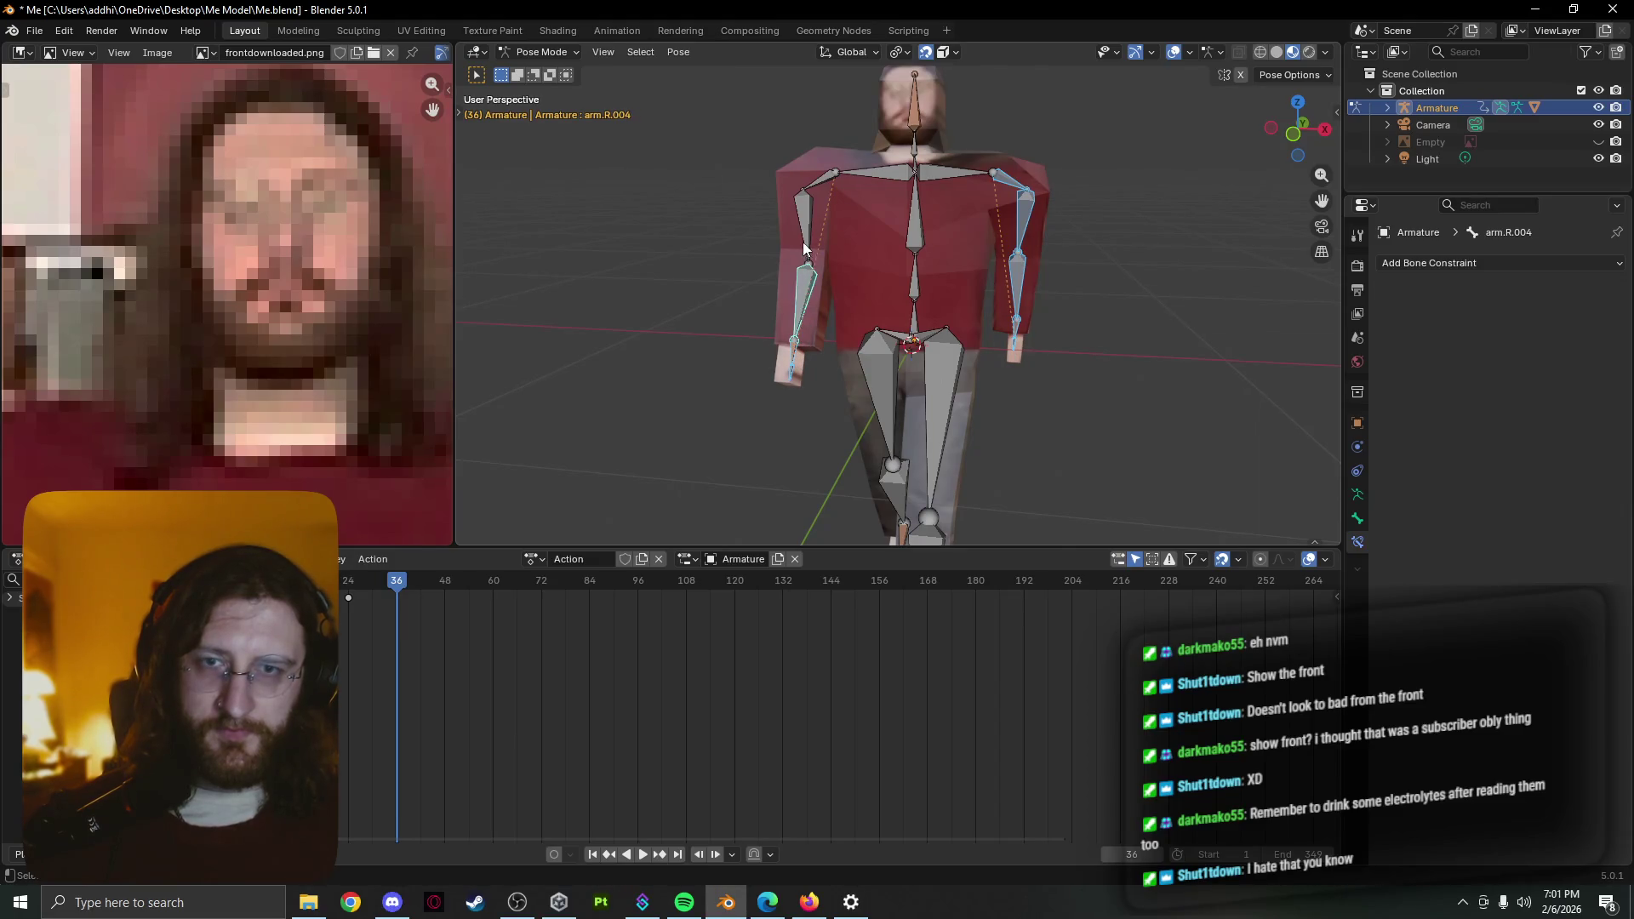
click(819, 186)
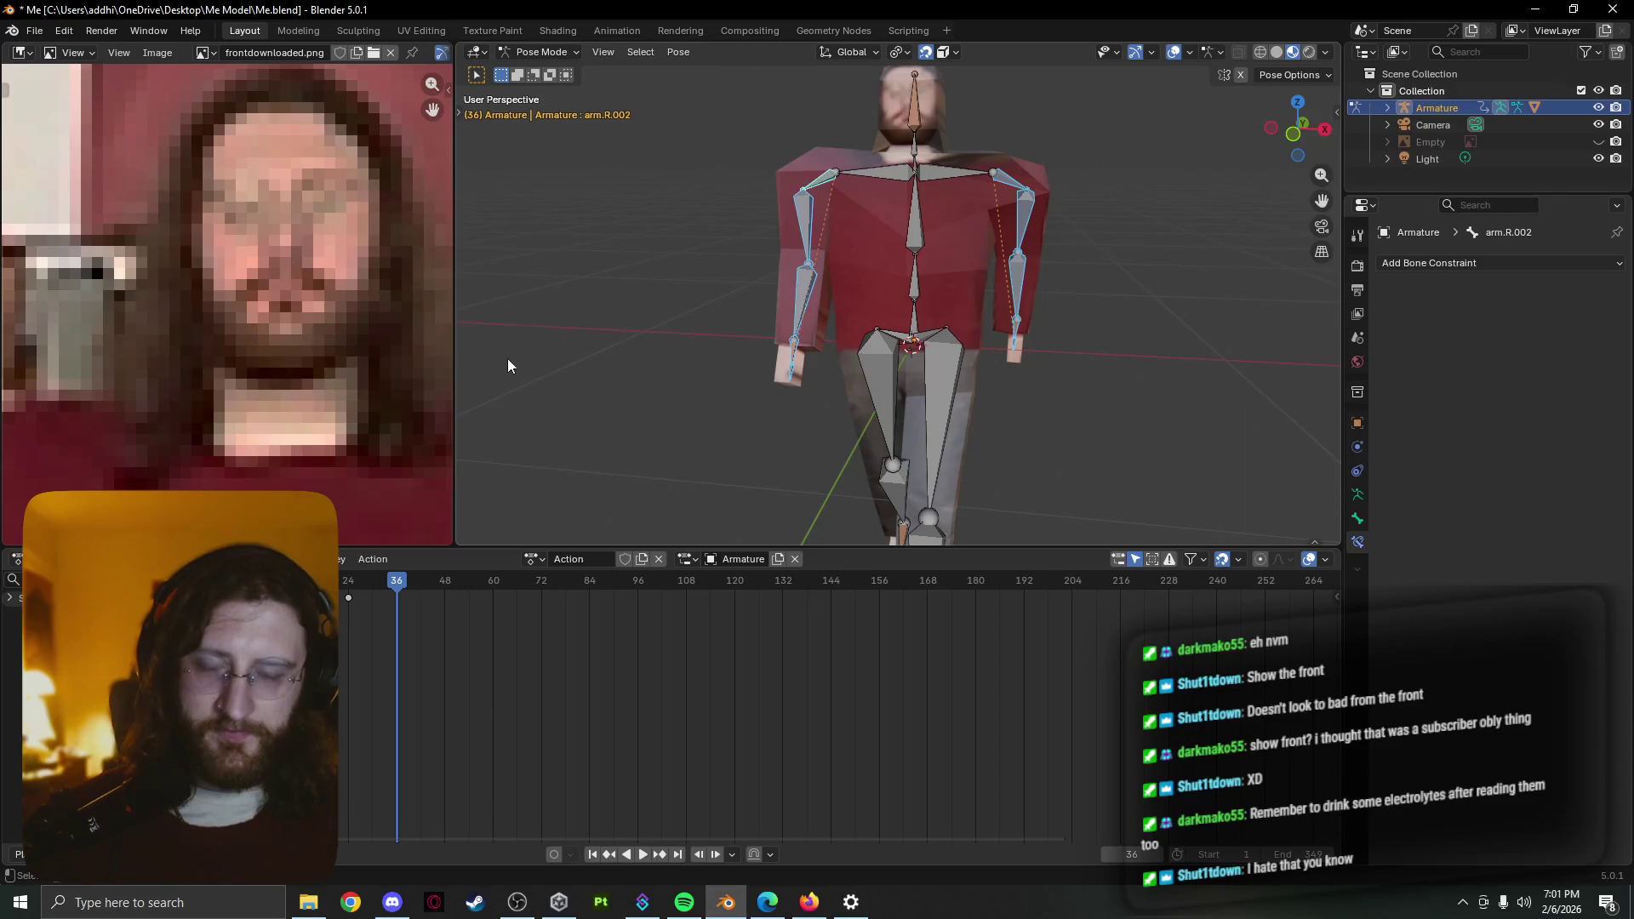
key(k)
key(Escape)
key(k)
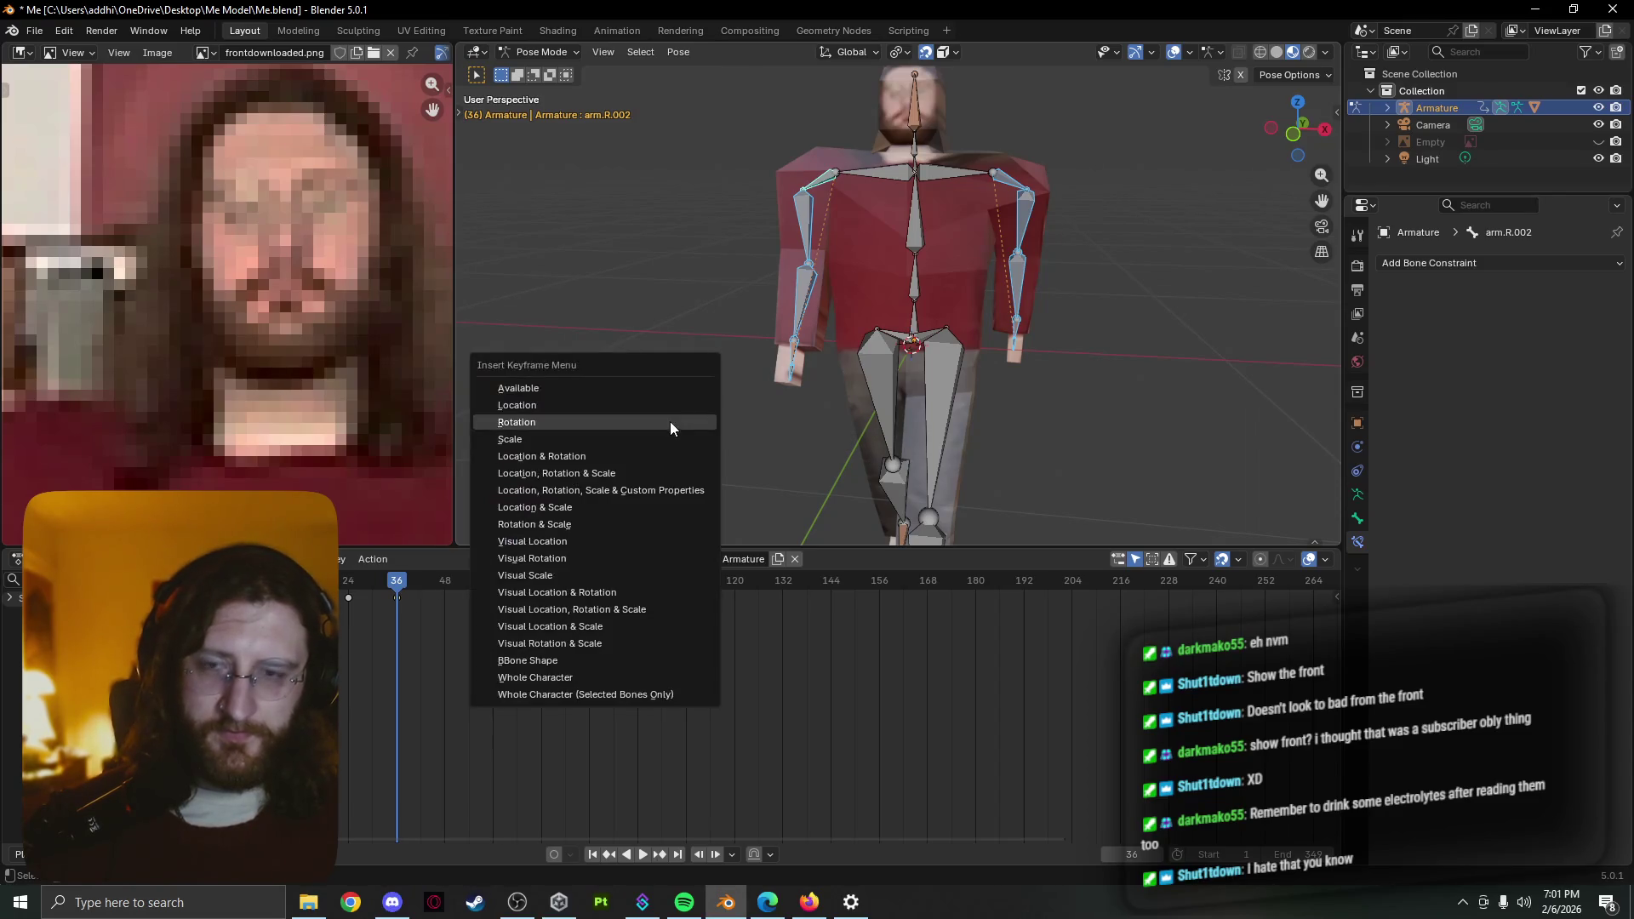
click(665, 419)
middle_drag(660, 406, 482, 567)
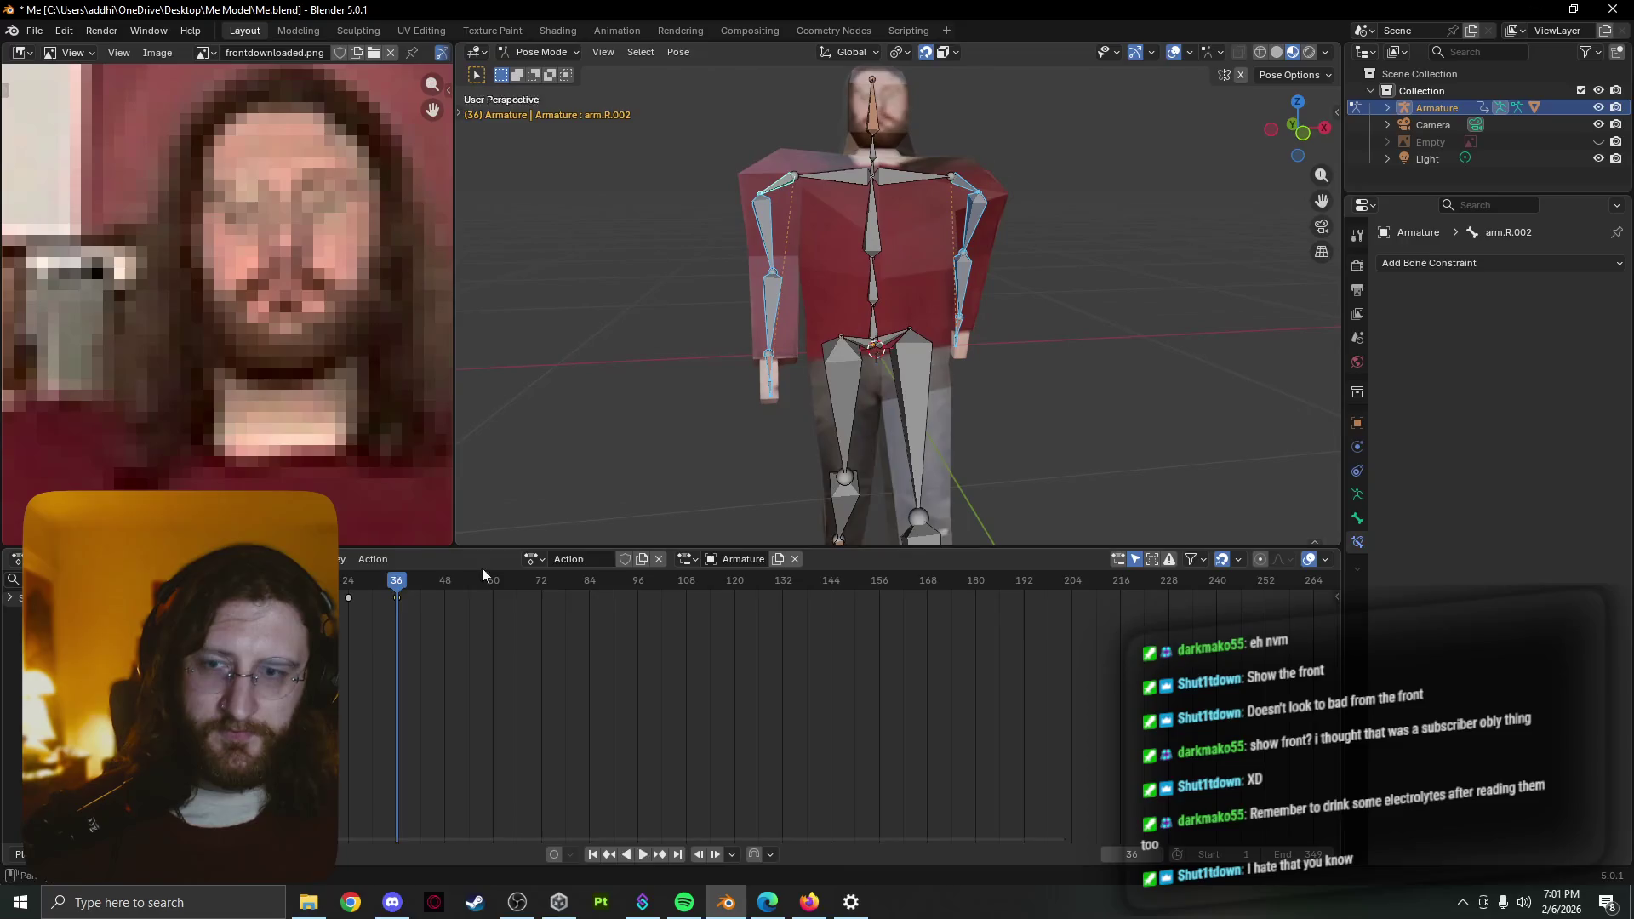
key(space)
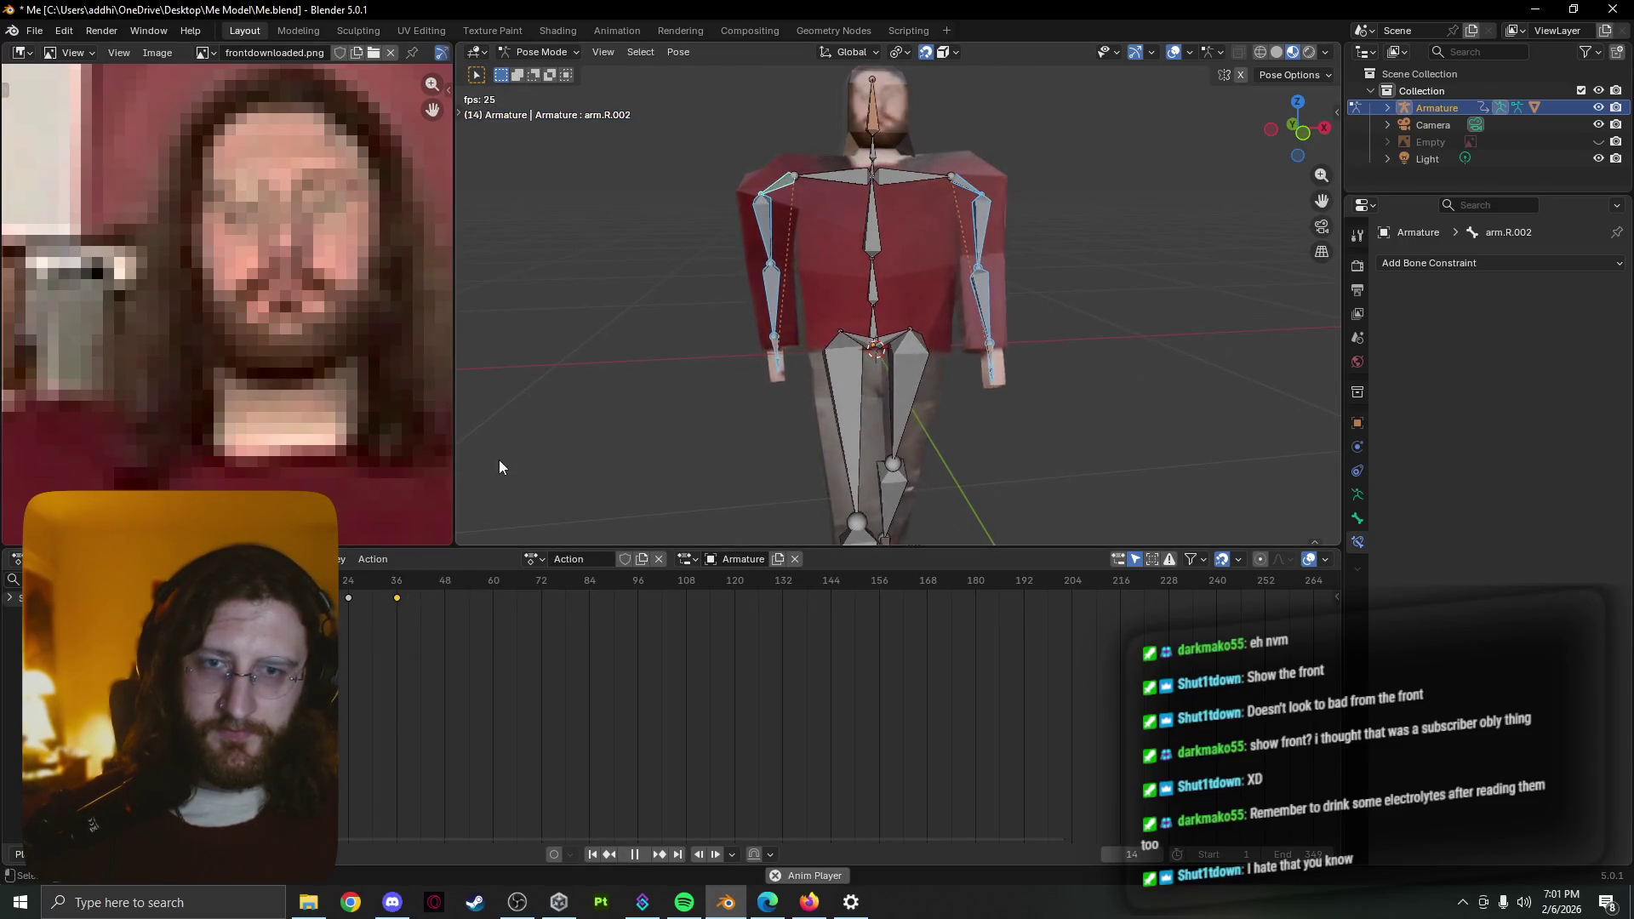
key(space)
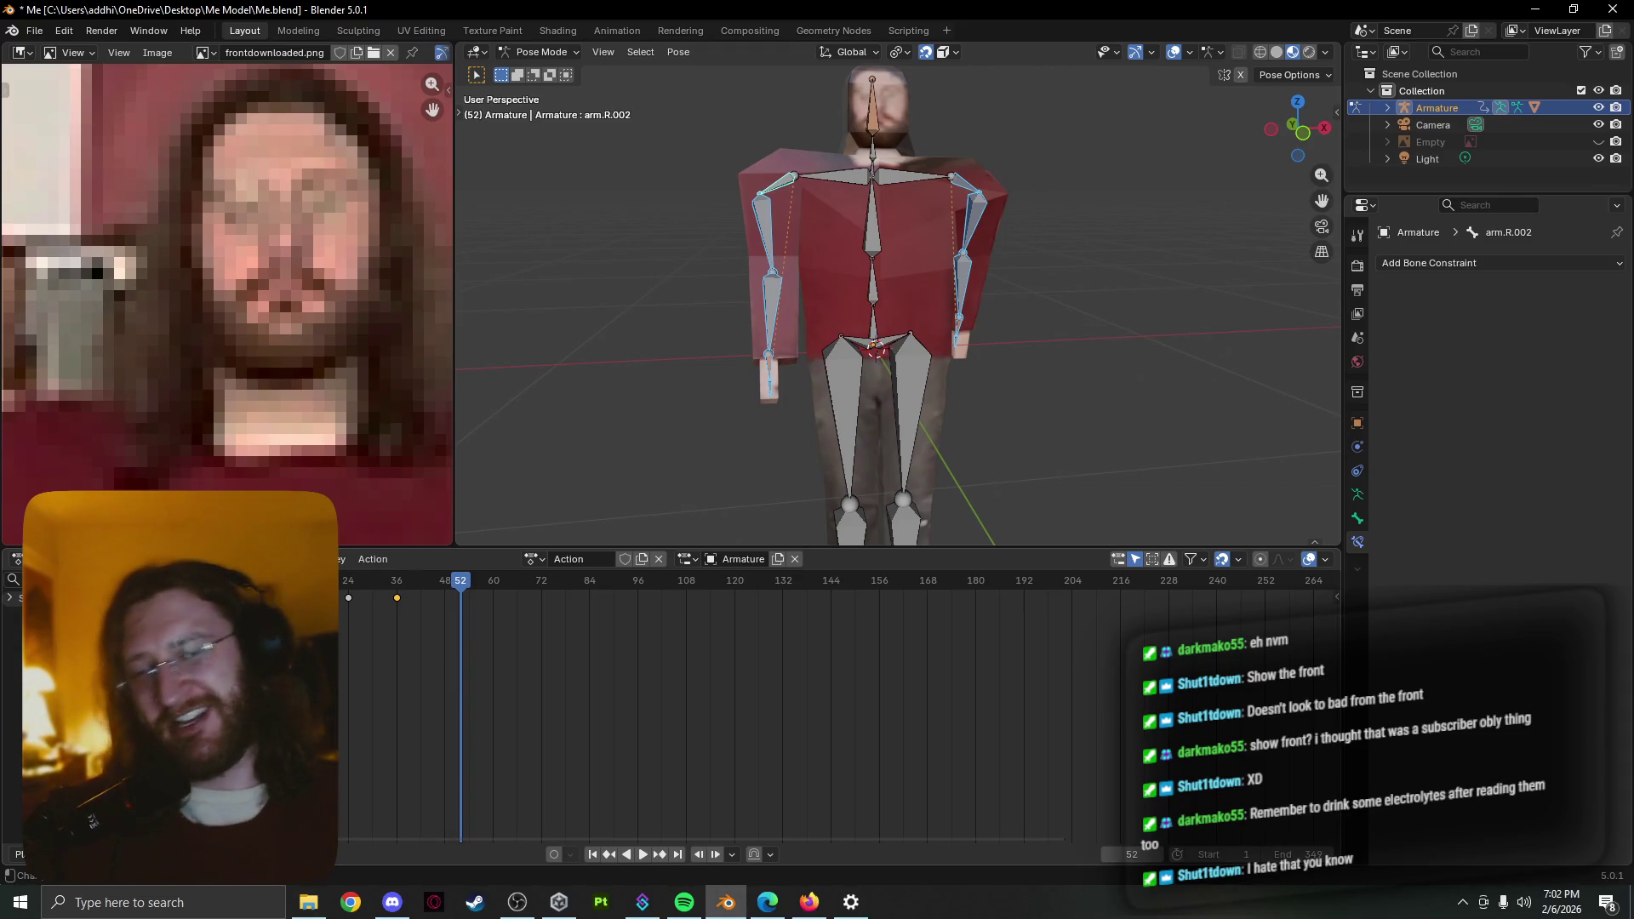
click(361, 589)
key(space)
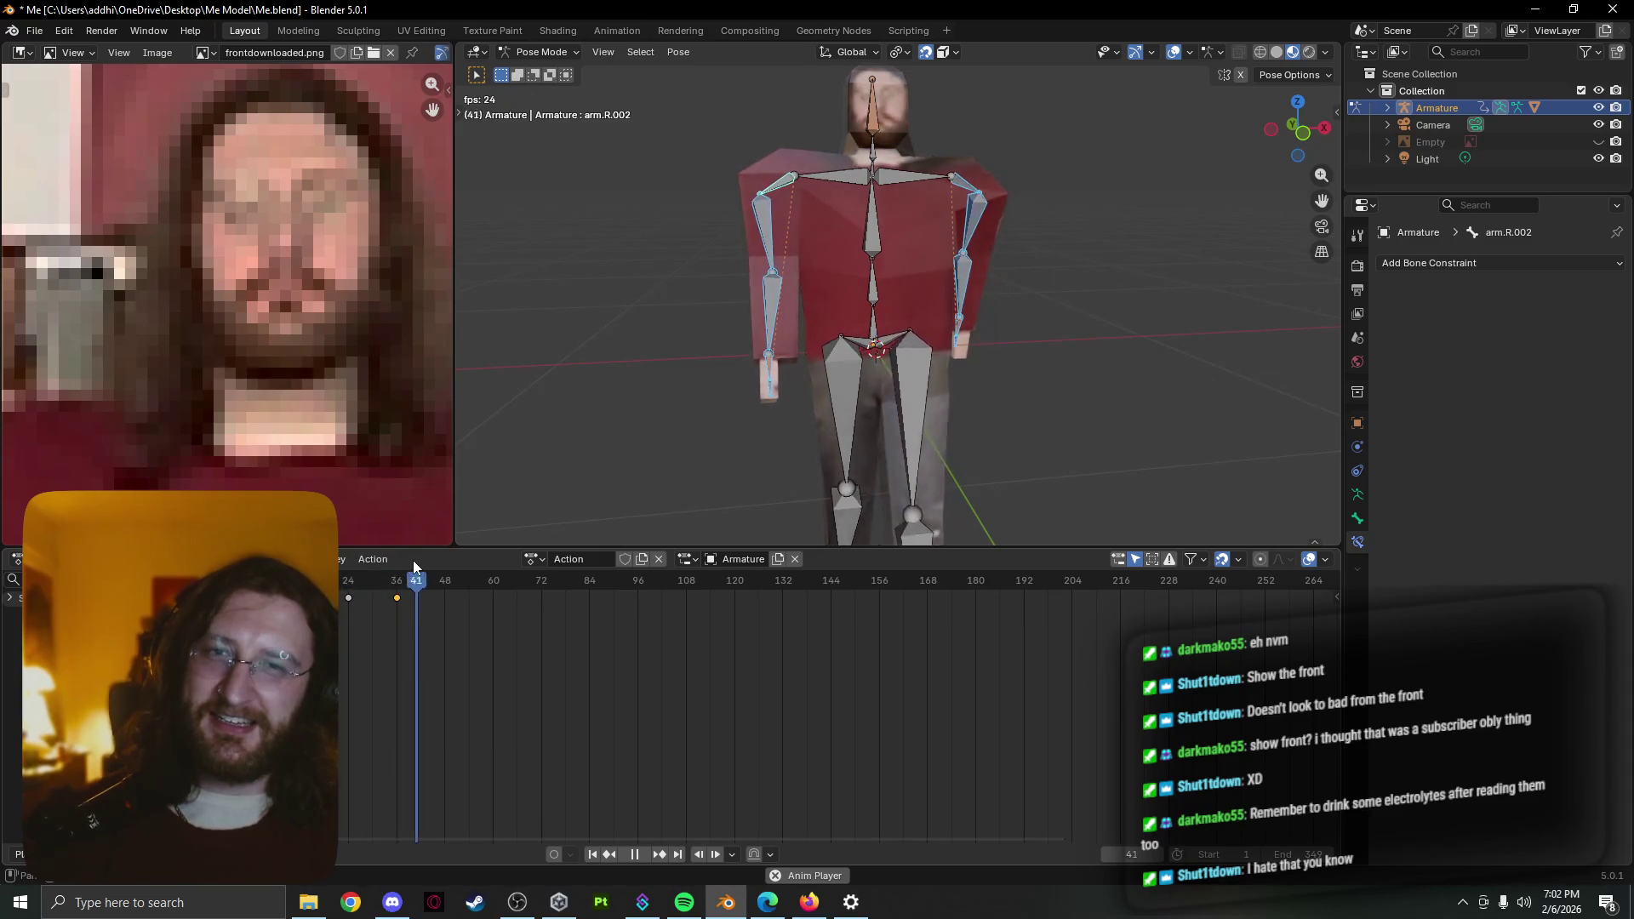
key(space)
key(space)
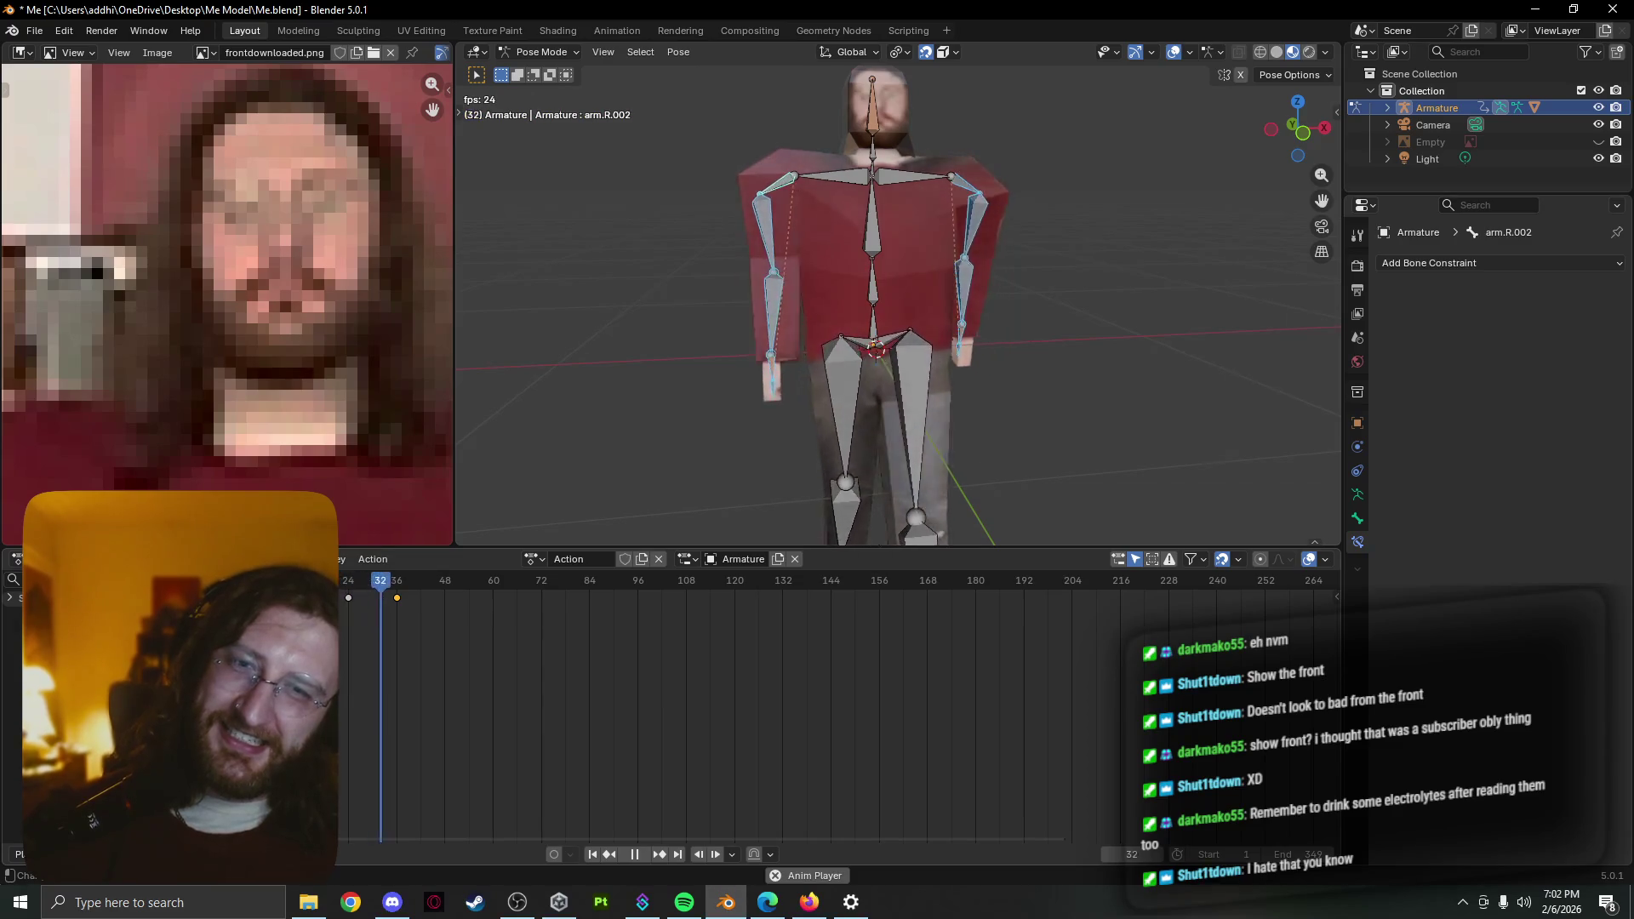
key(Escape)
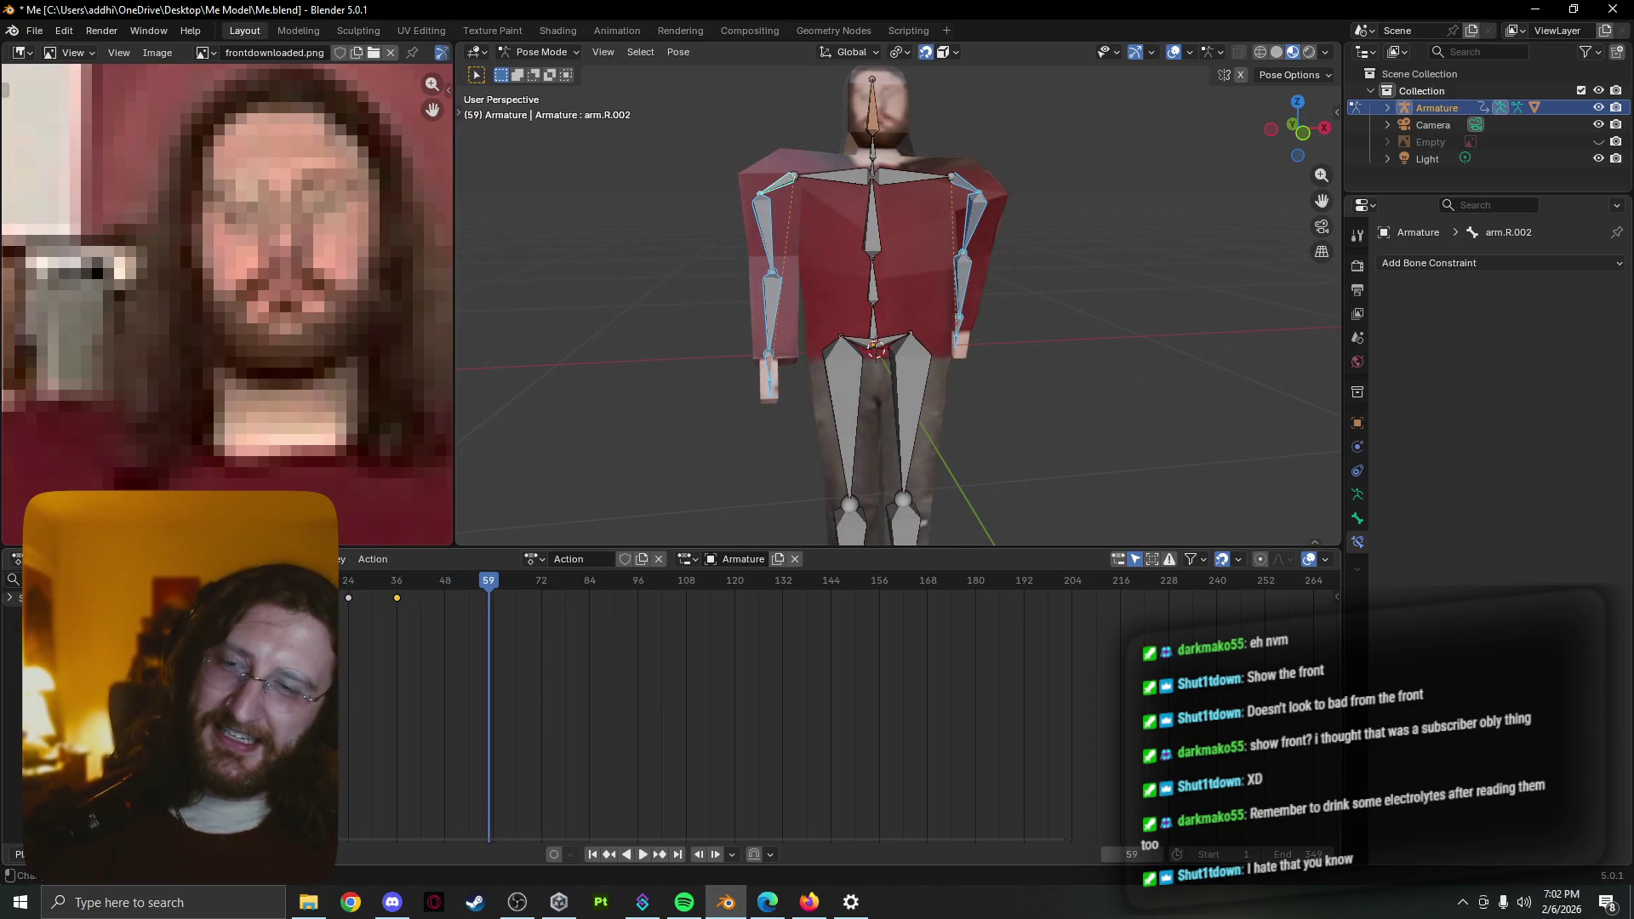
key(space)
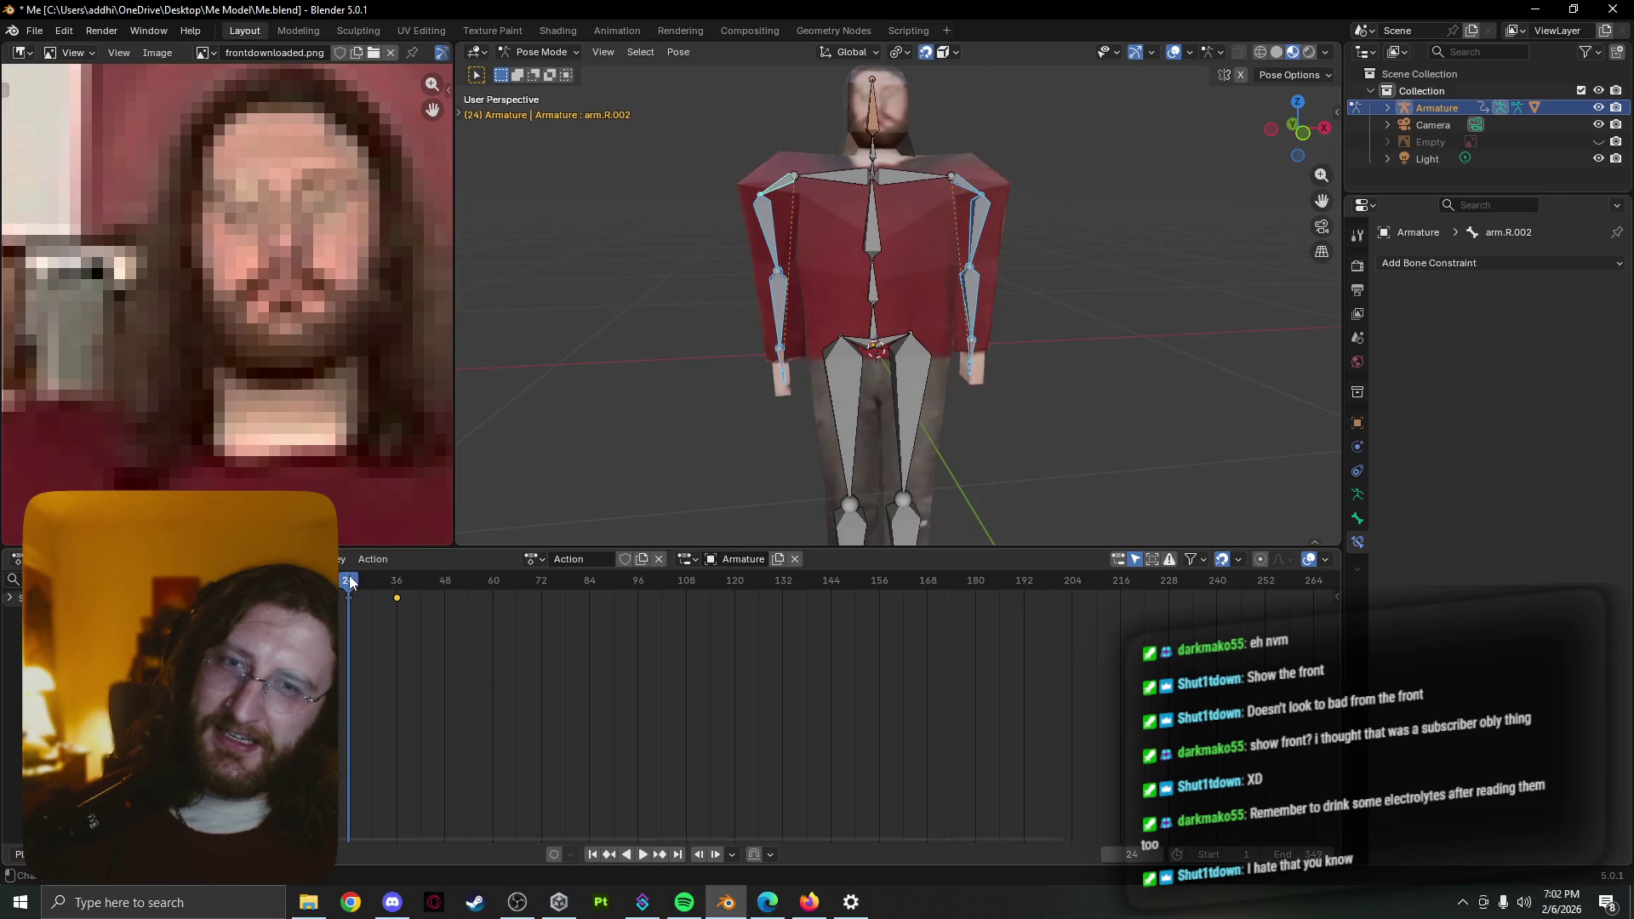
Duplicate the frame 36 keyframe to frame 48 with Shift+D and play to check it
middle_drag(572, 473, 877, 371)
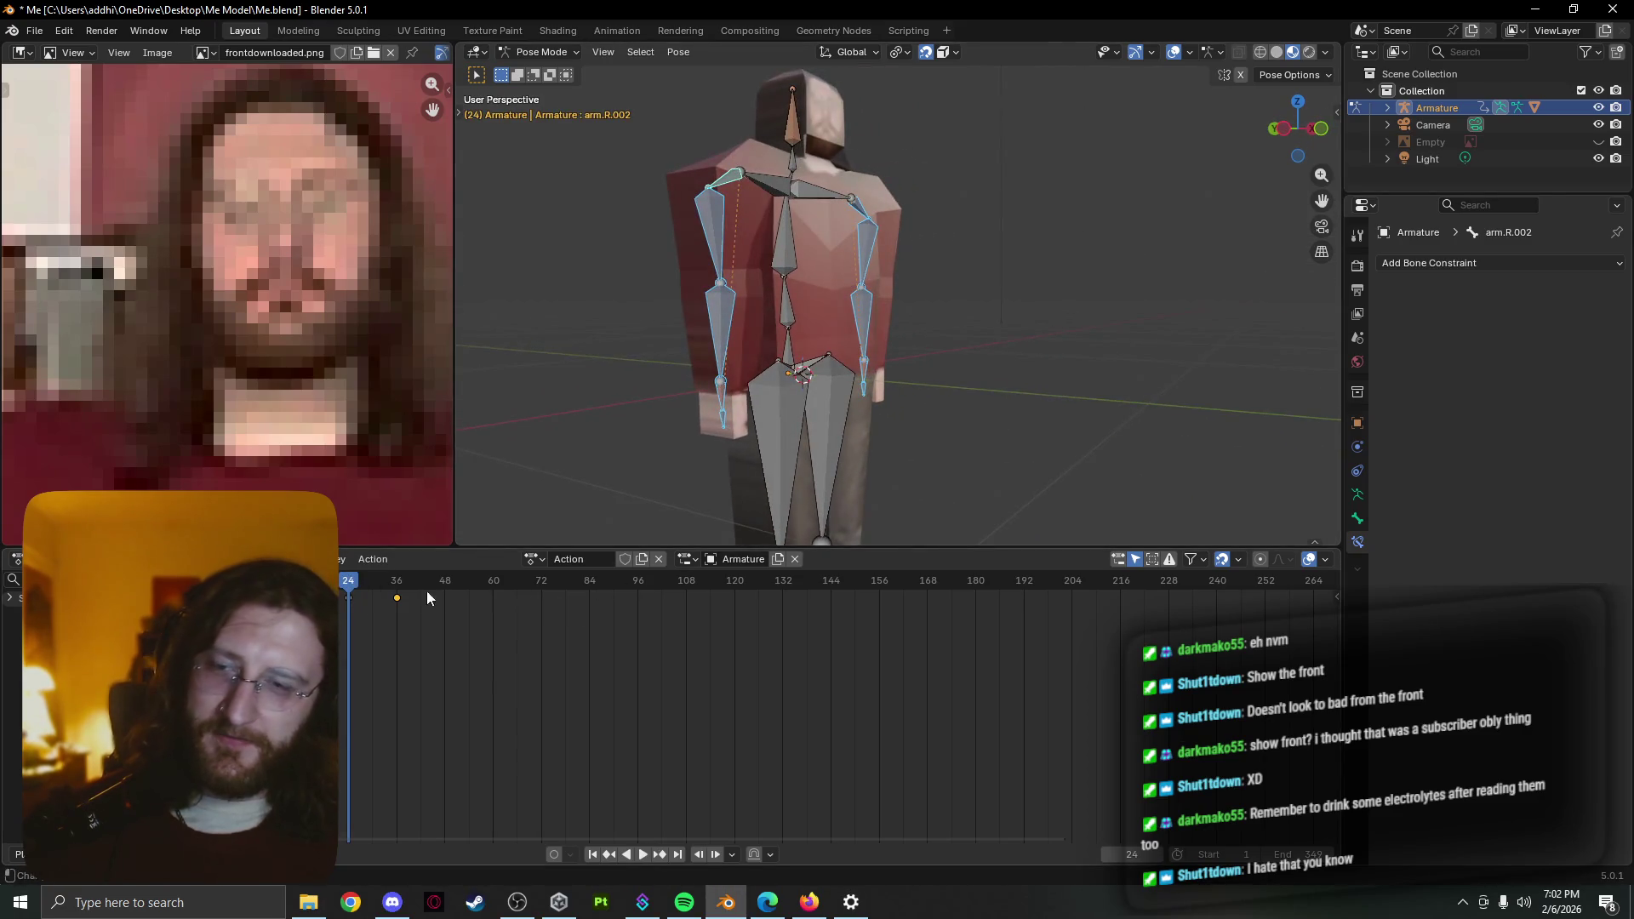
key(shift+d)
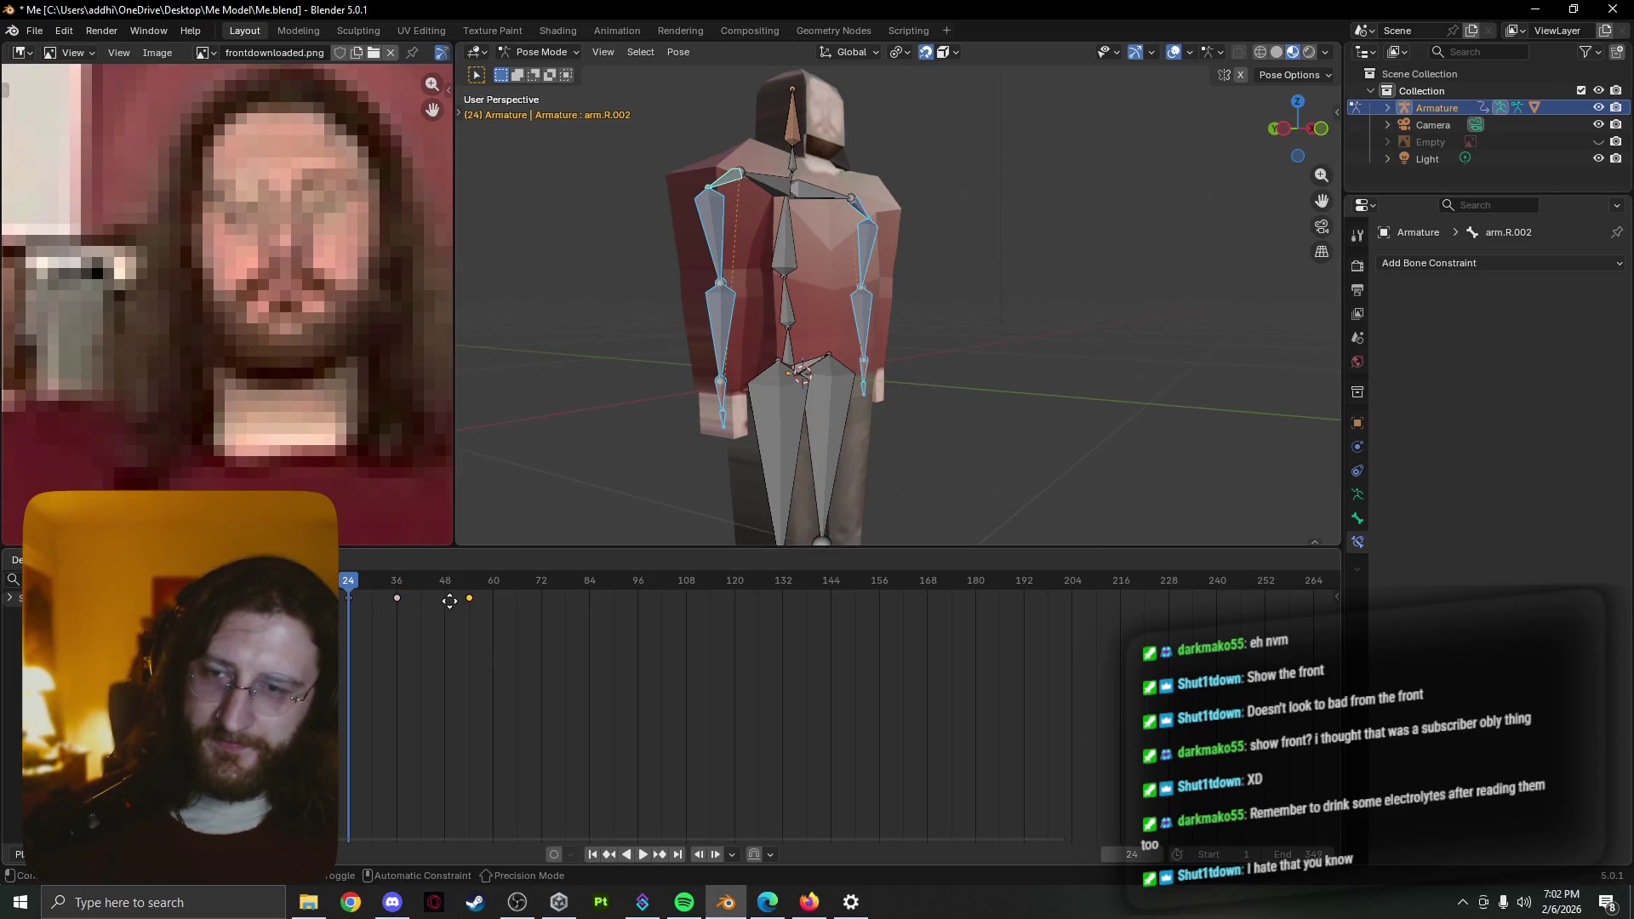
click(428, 614)
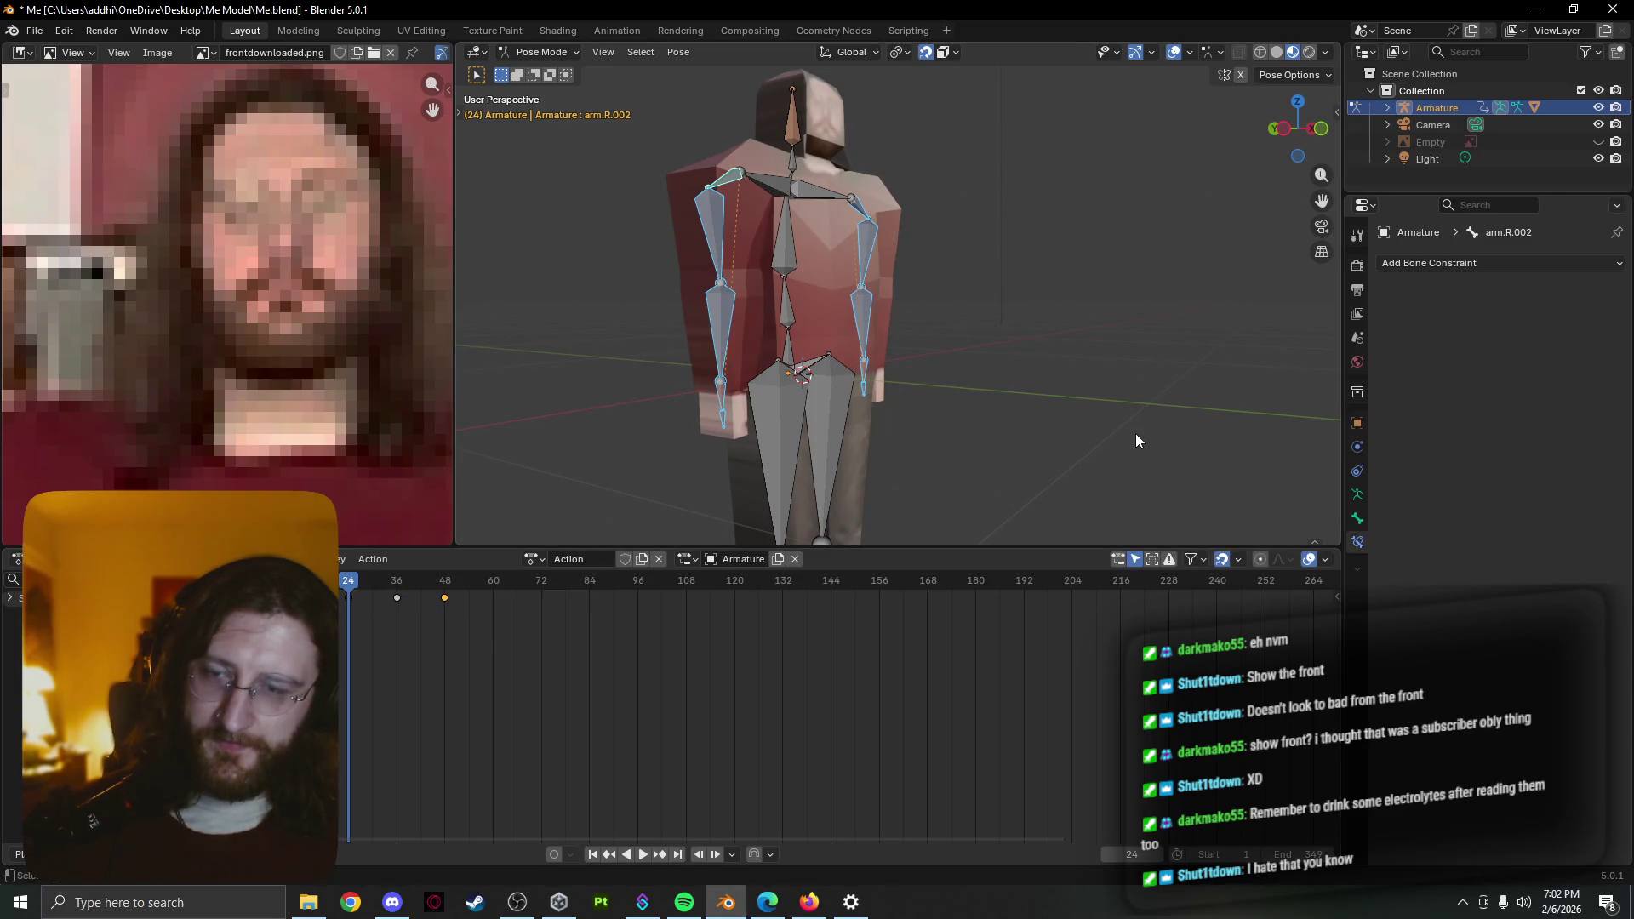
key(space)
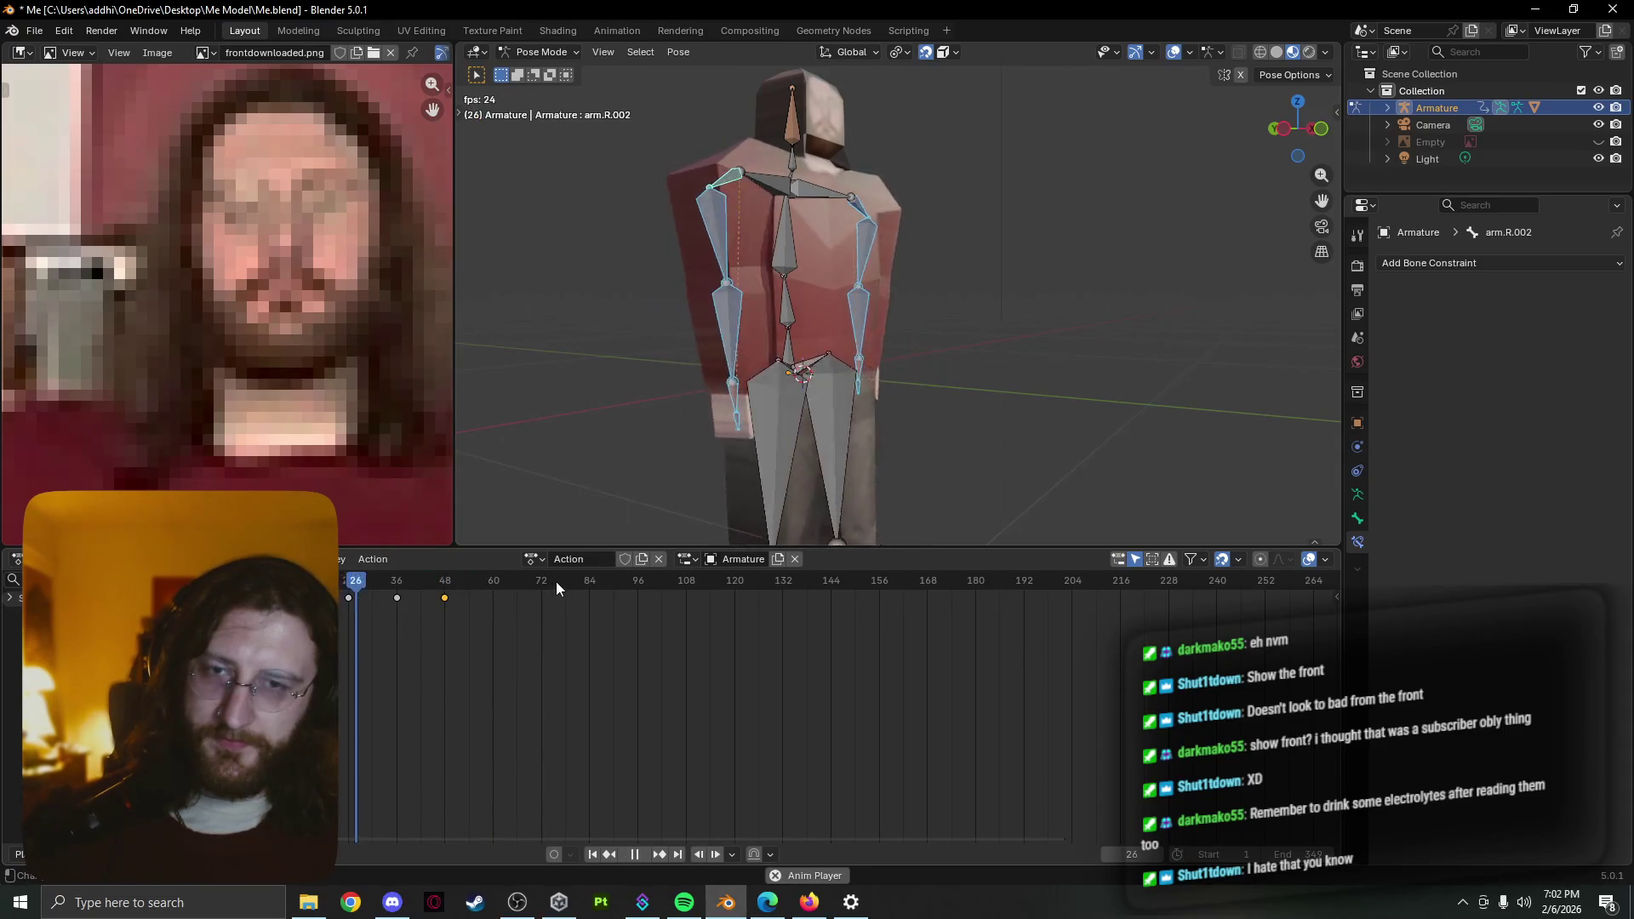
key(space)
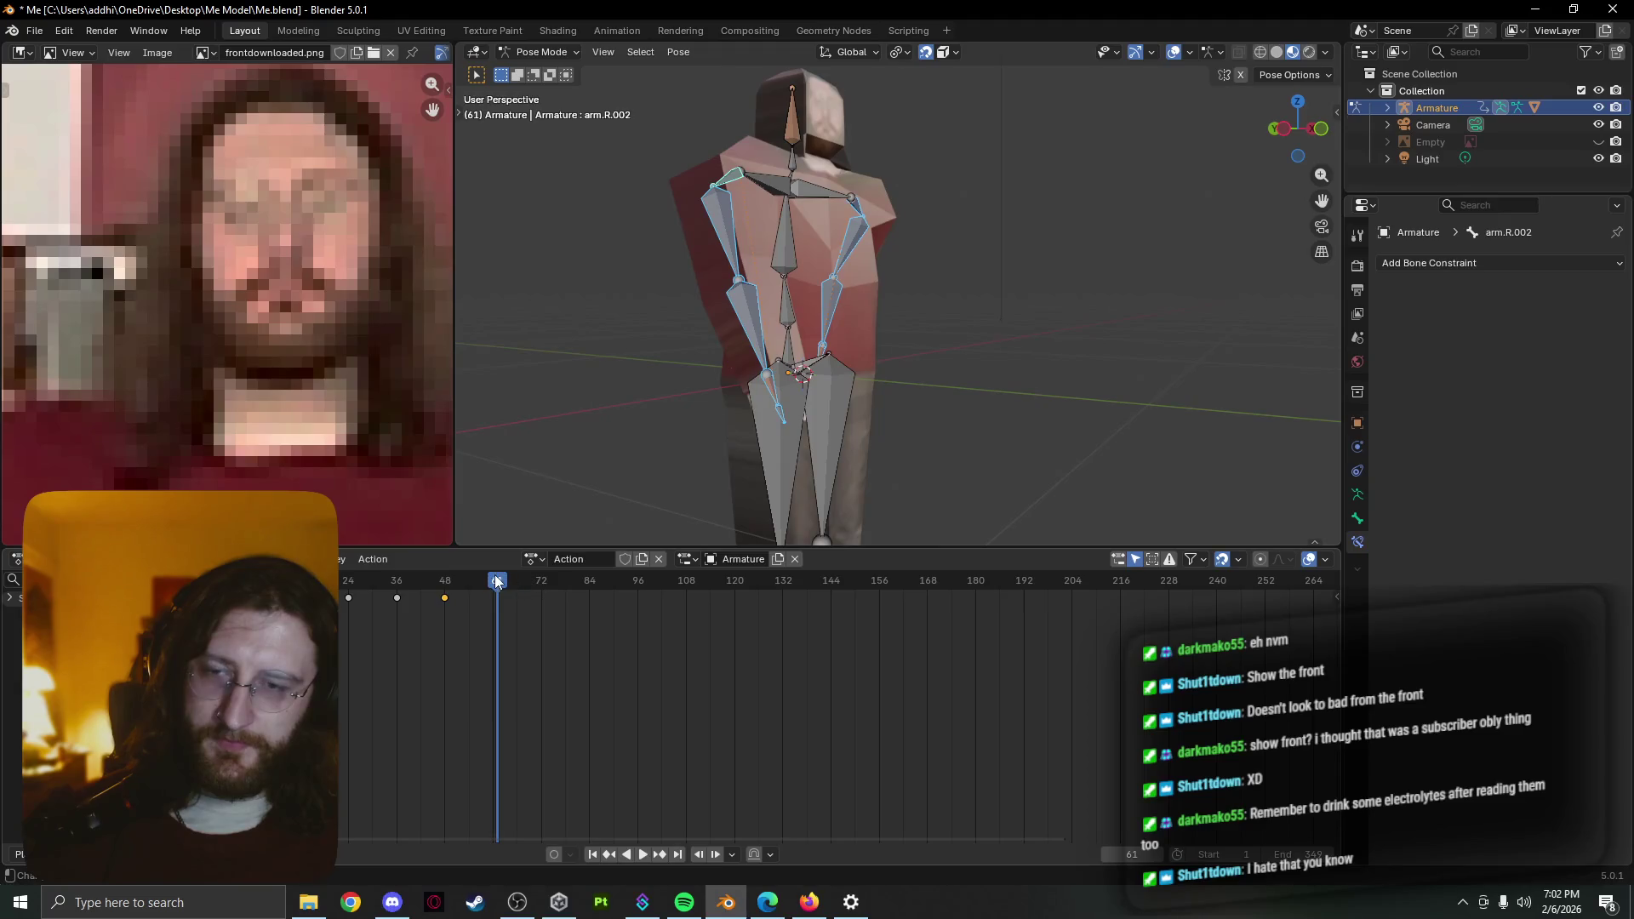
key(space)
drag(497, 582, 347, 600)
key(space)
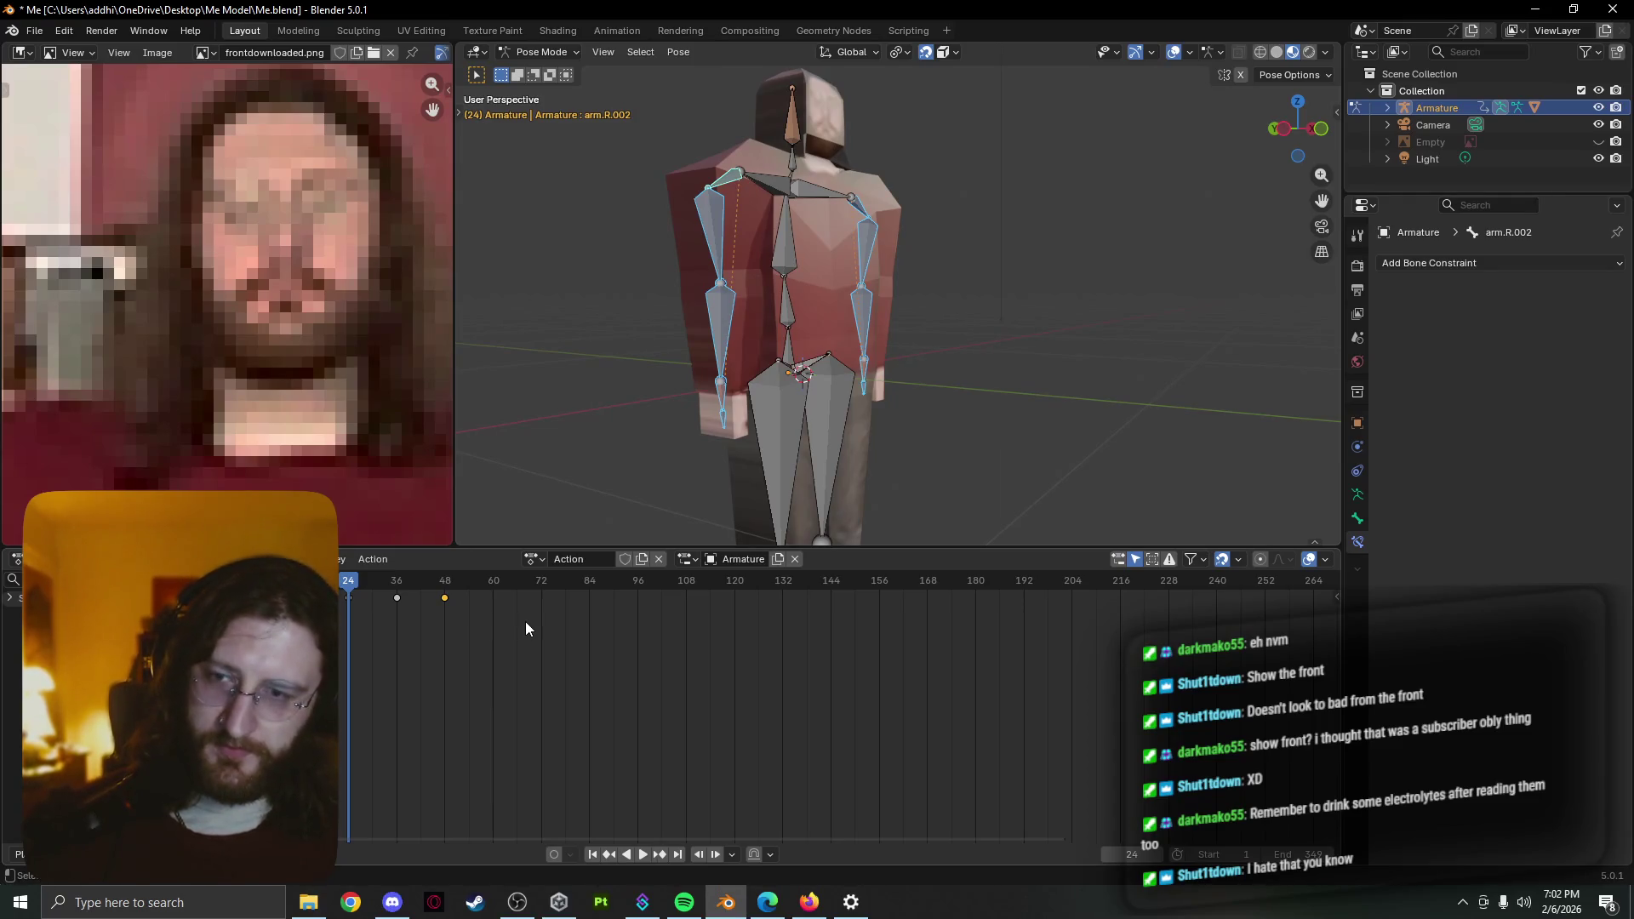
Delete that copy, duplicate the frame 26 keyframe to frame 48 instead, and replay
key(Delete)
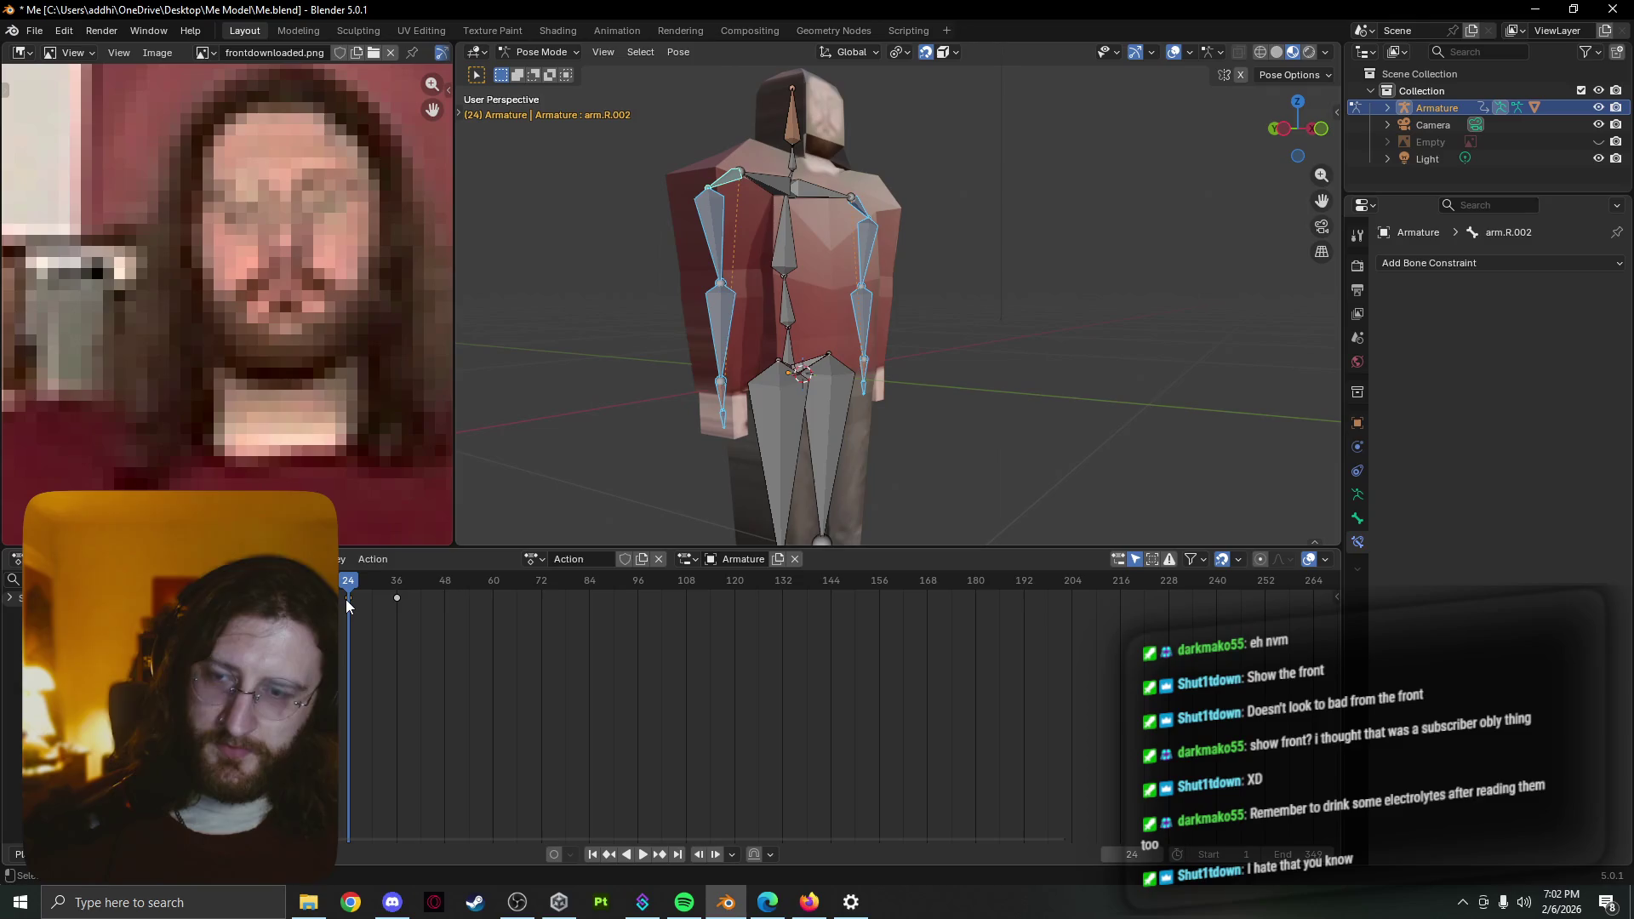
click(346, 600)
key(shift+d)
click(444, 603)
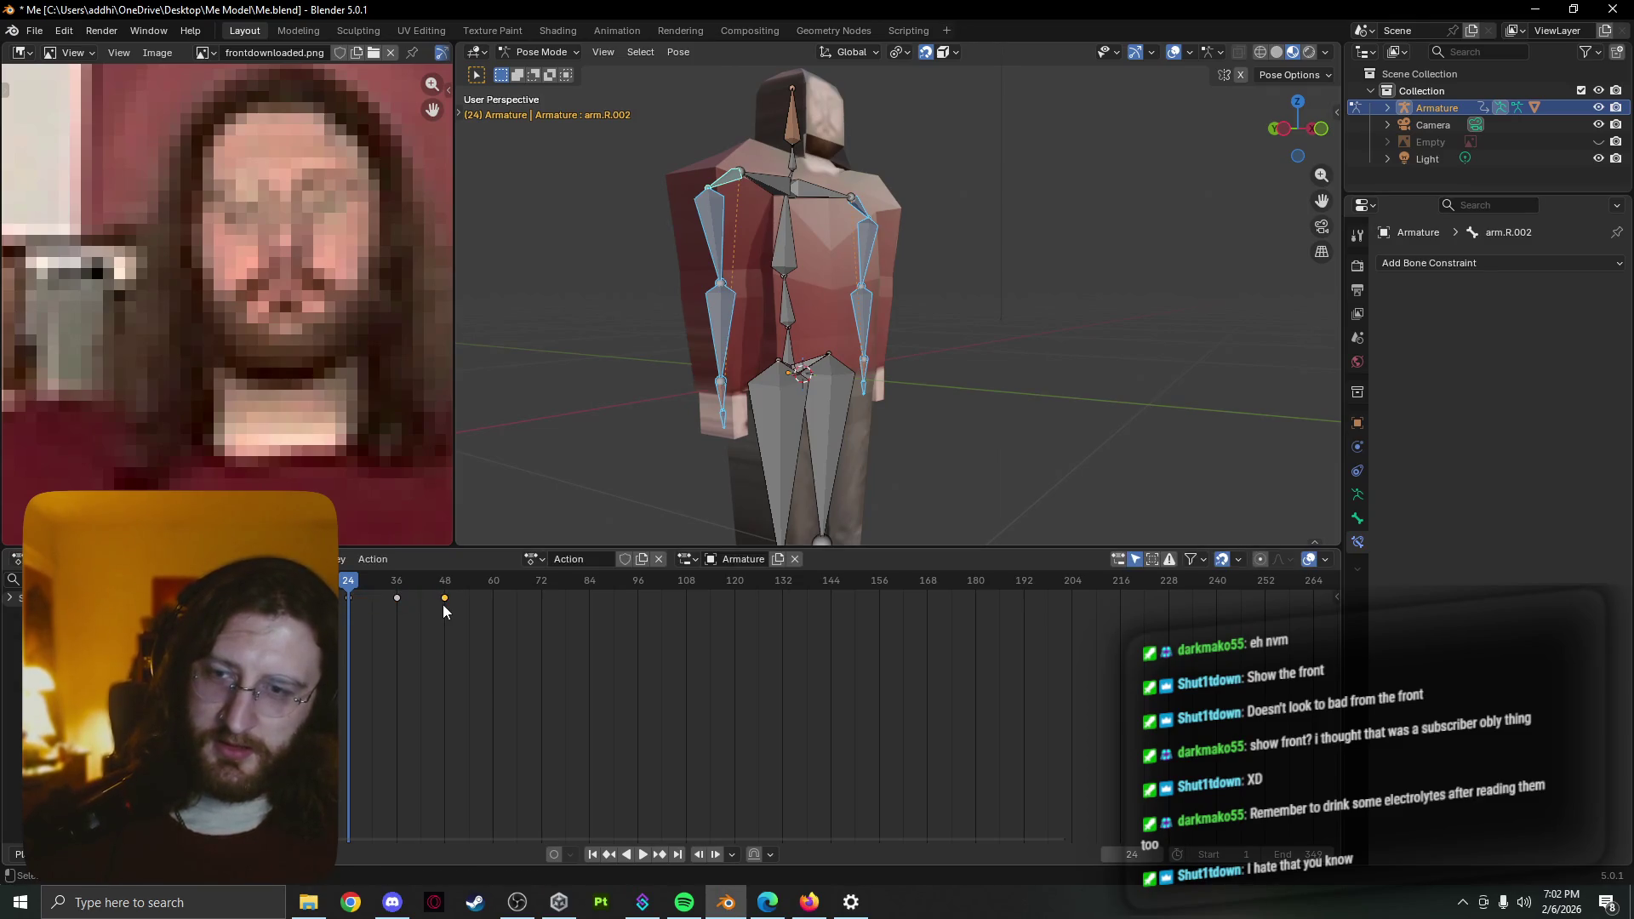
key(space)
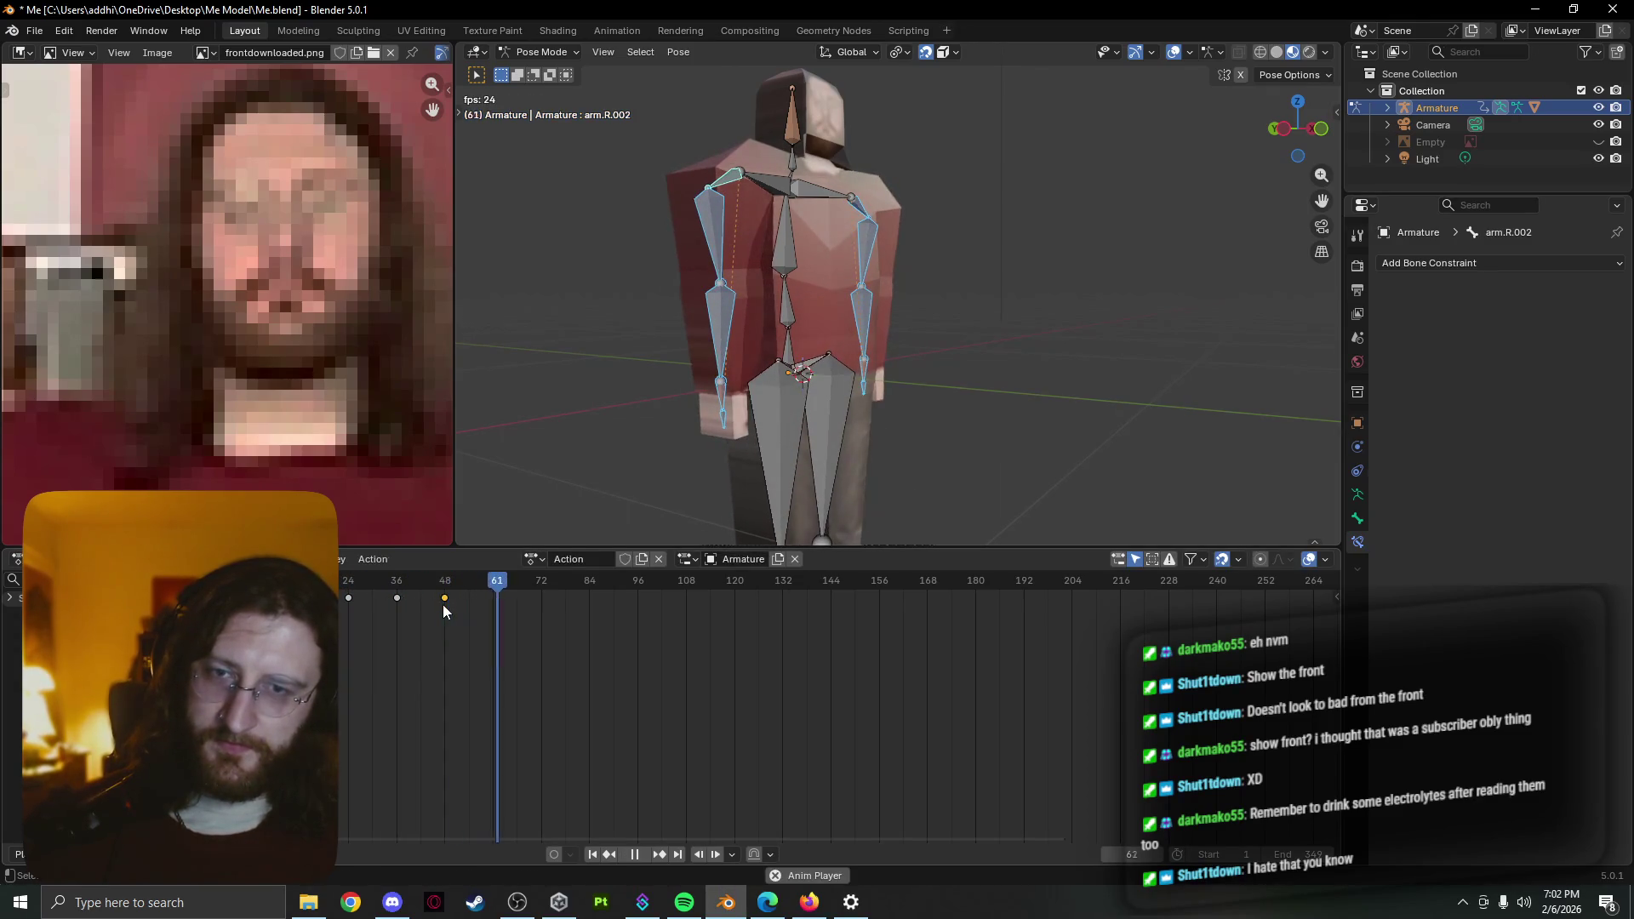
Stop playback in profile view and lower the End frame to about 45
key(shift+Left)
middle_drag(691, 453, 732, 464)
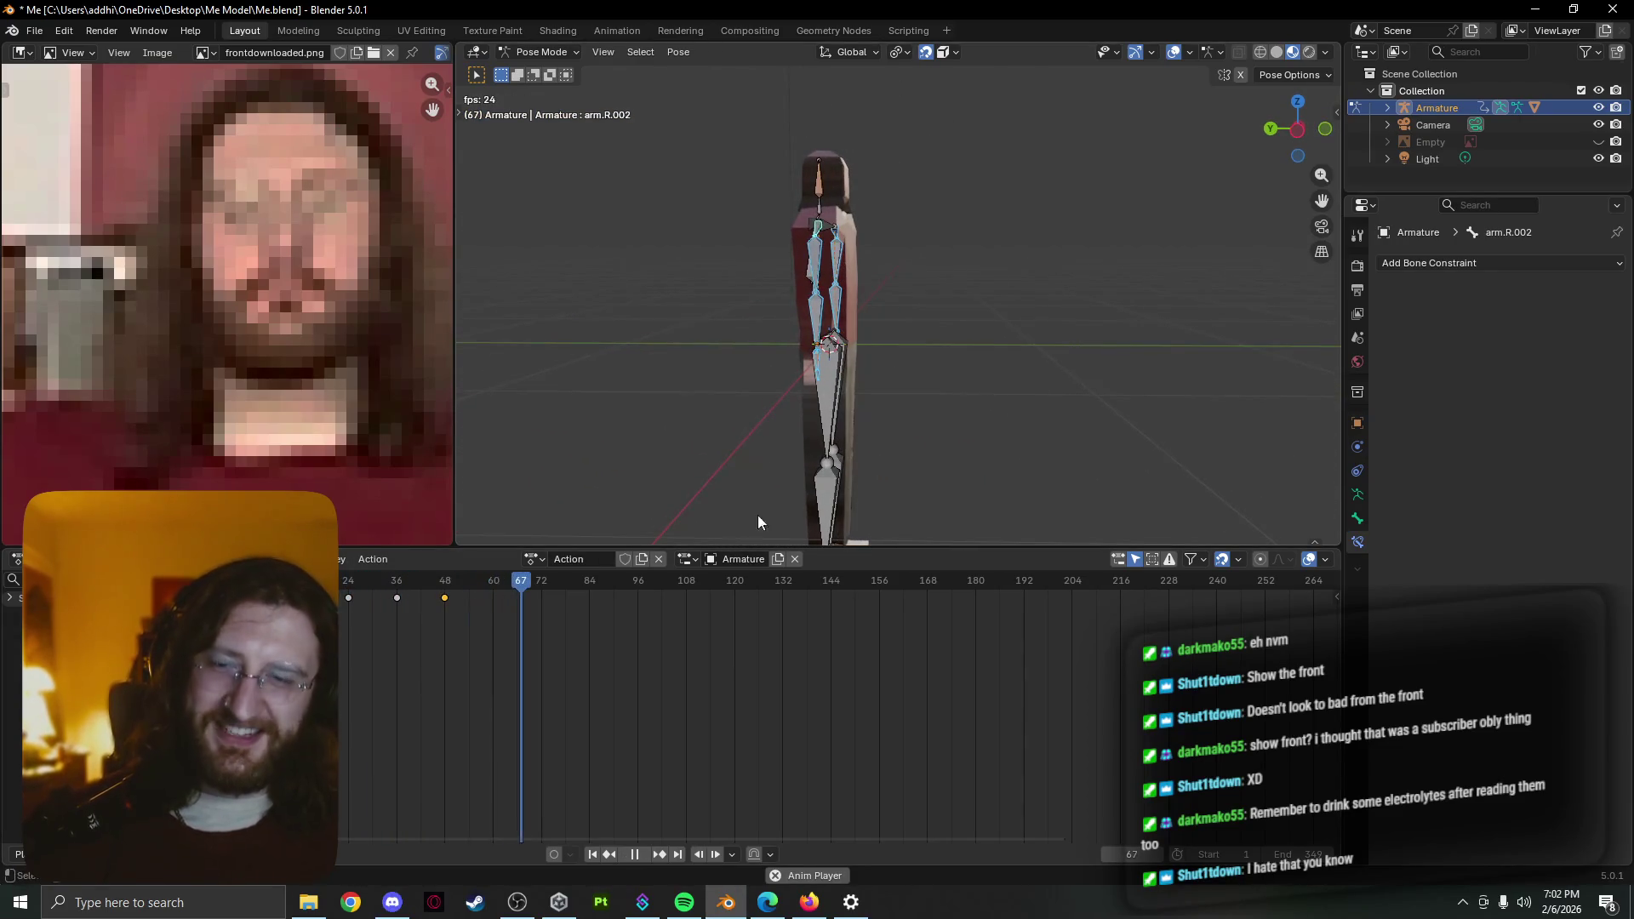
key(space)
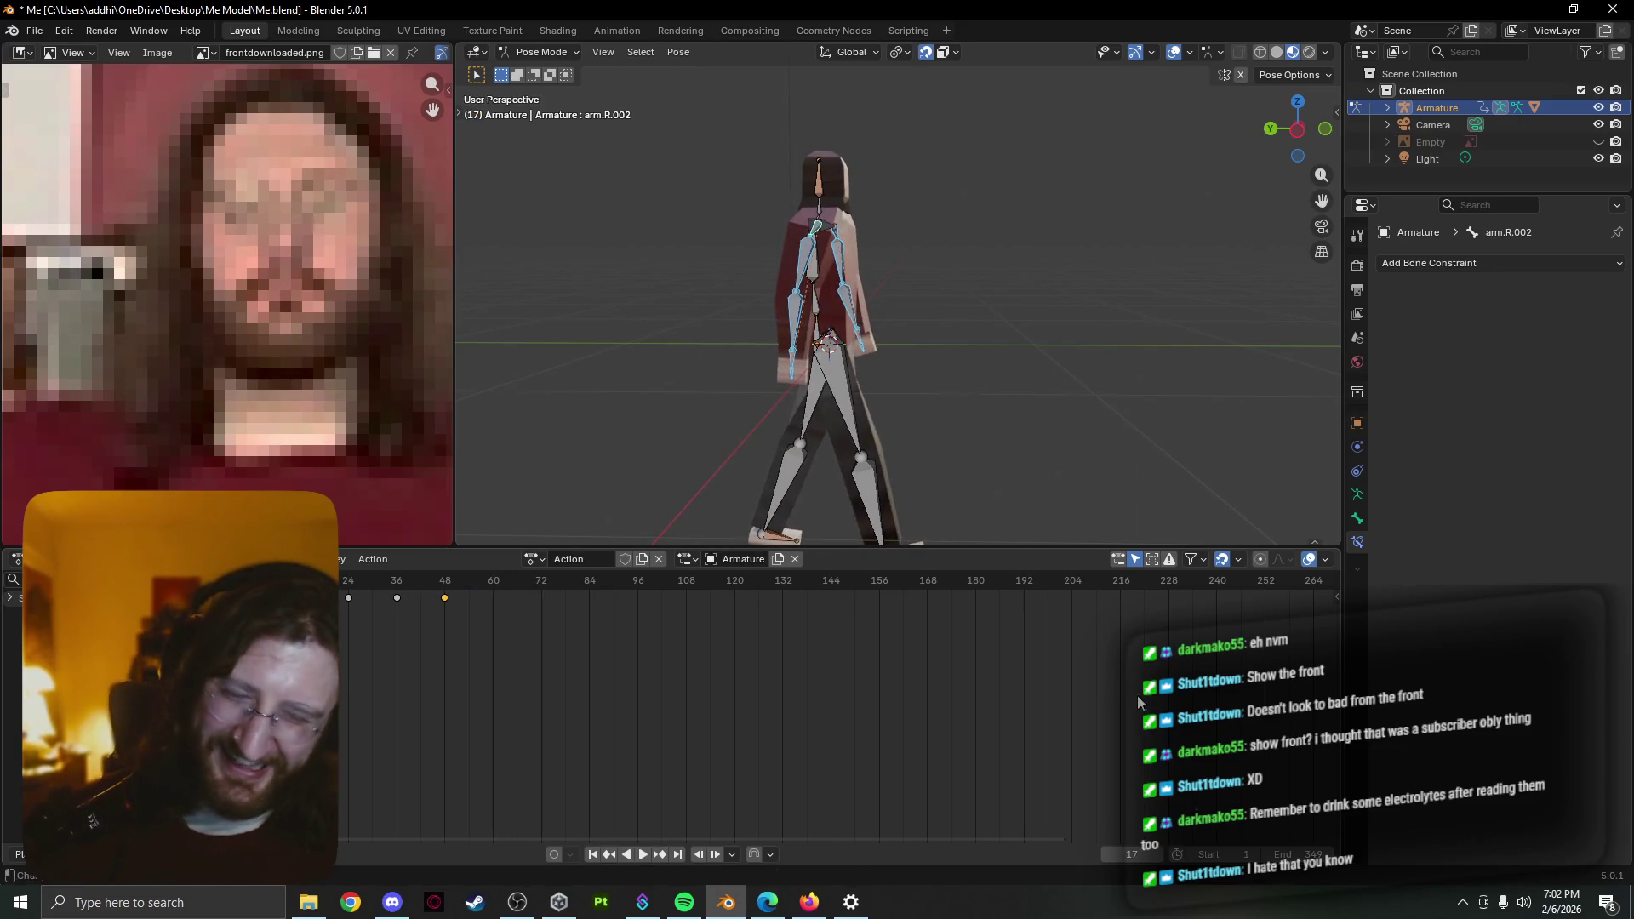
click(1316, 854)
text(190)
key(Return)
drag(1316, 854, 1264, 854)
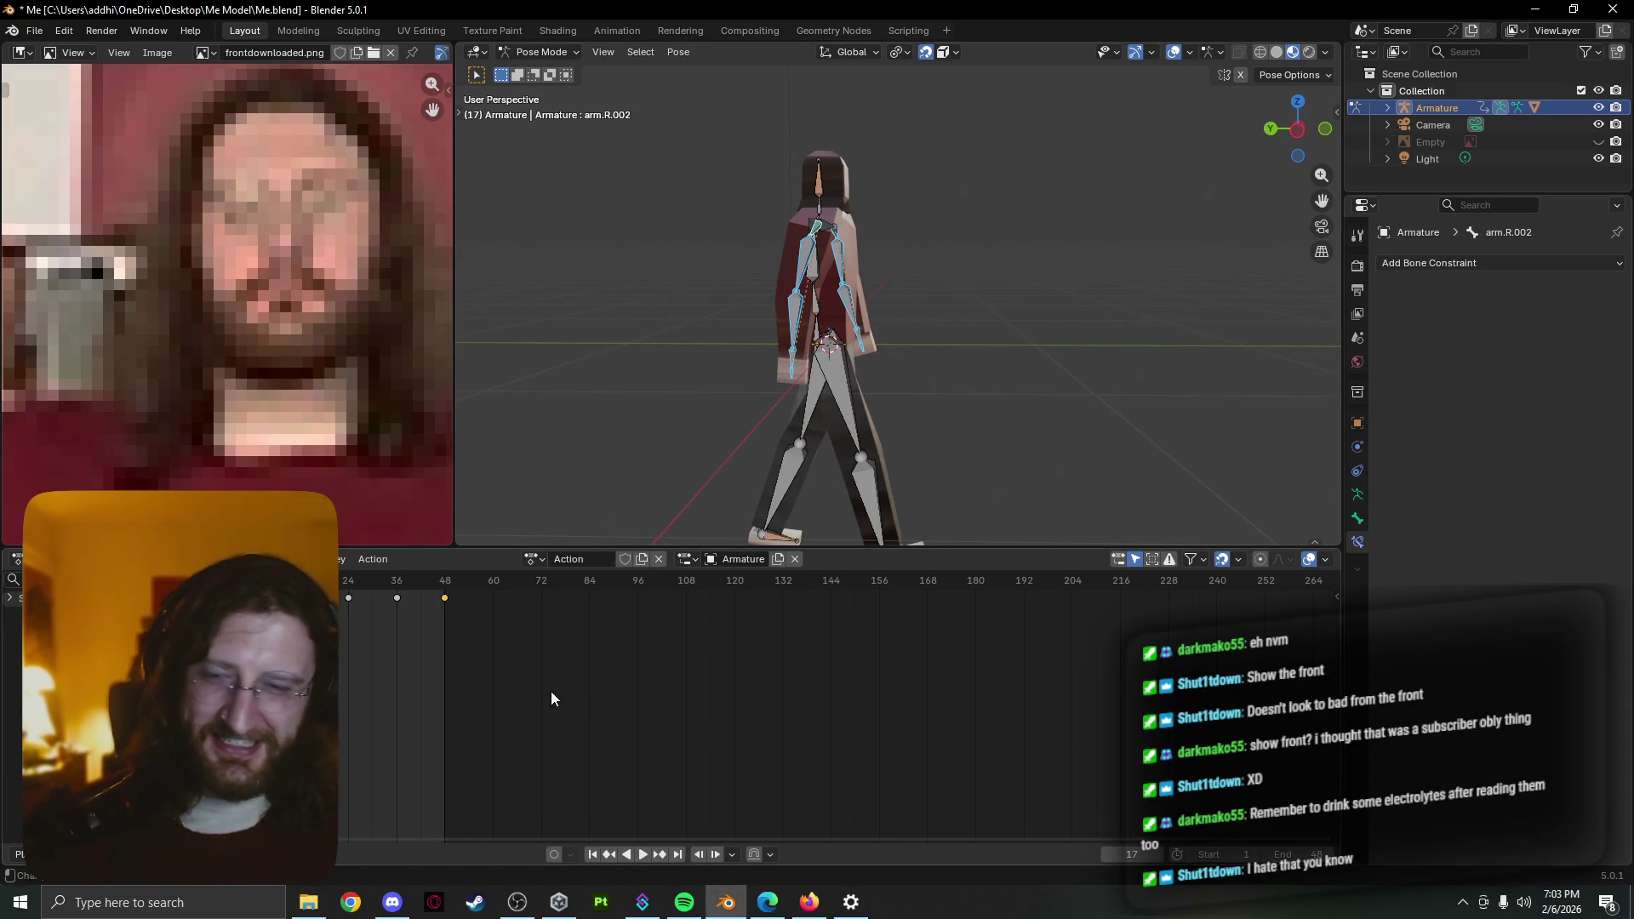
Play the shortened walk loop, then stop it back at frame 12
key(space)
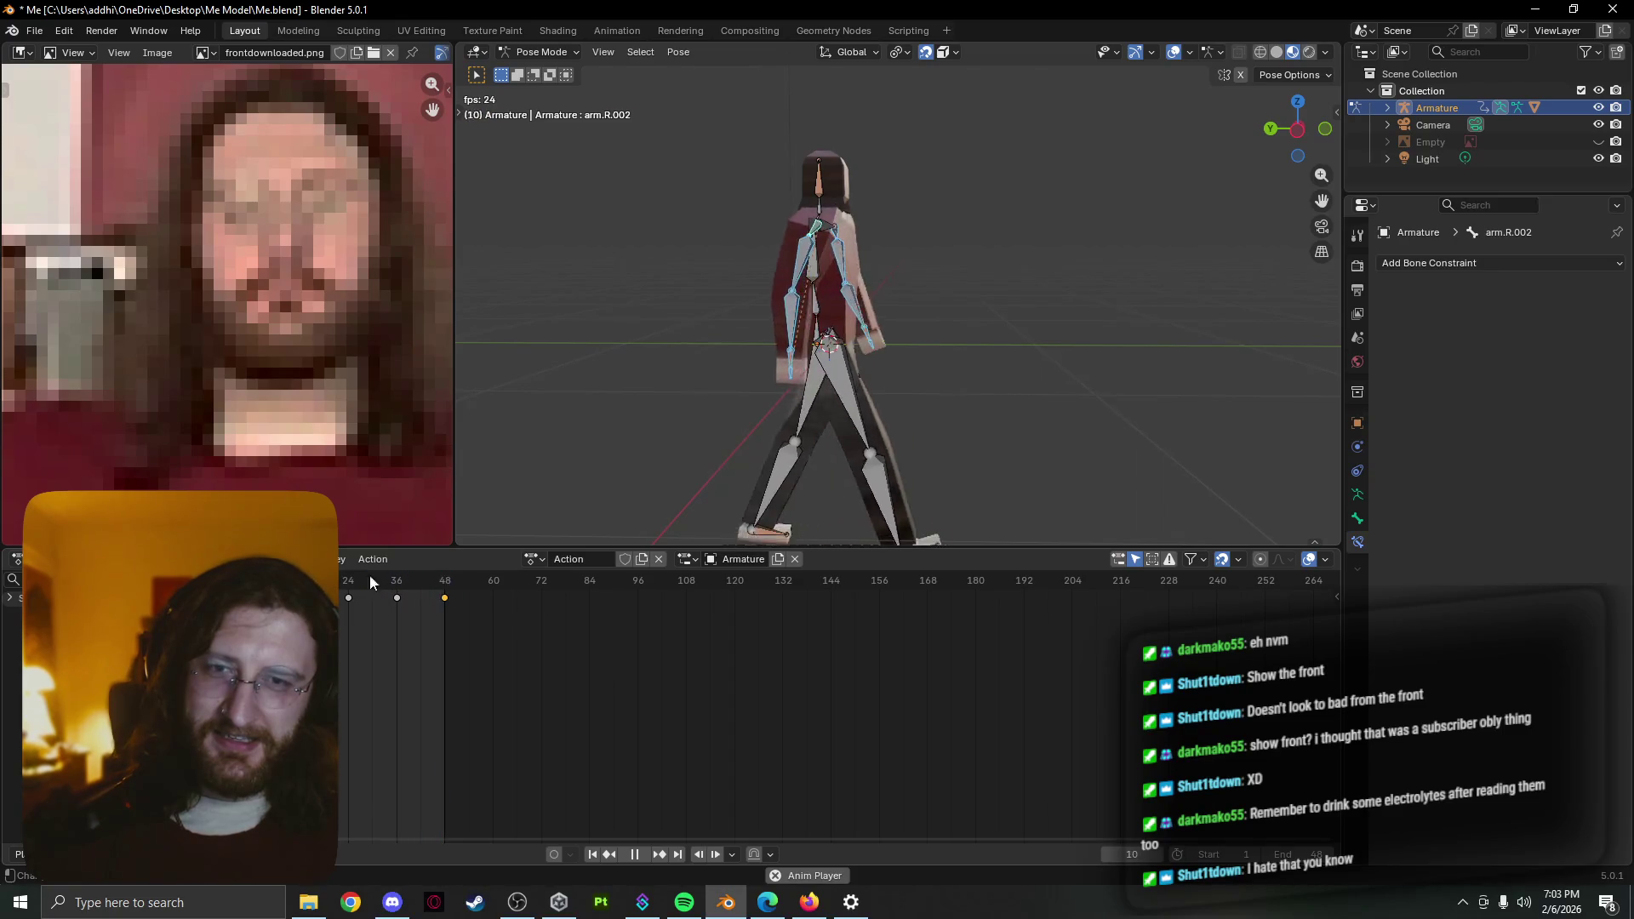
middle_drag(620, 473, 748, 626)
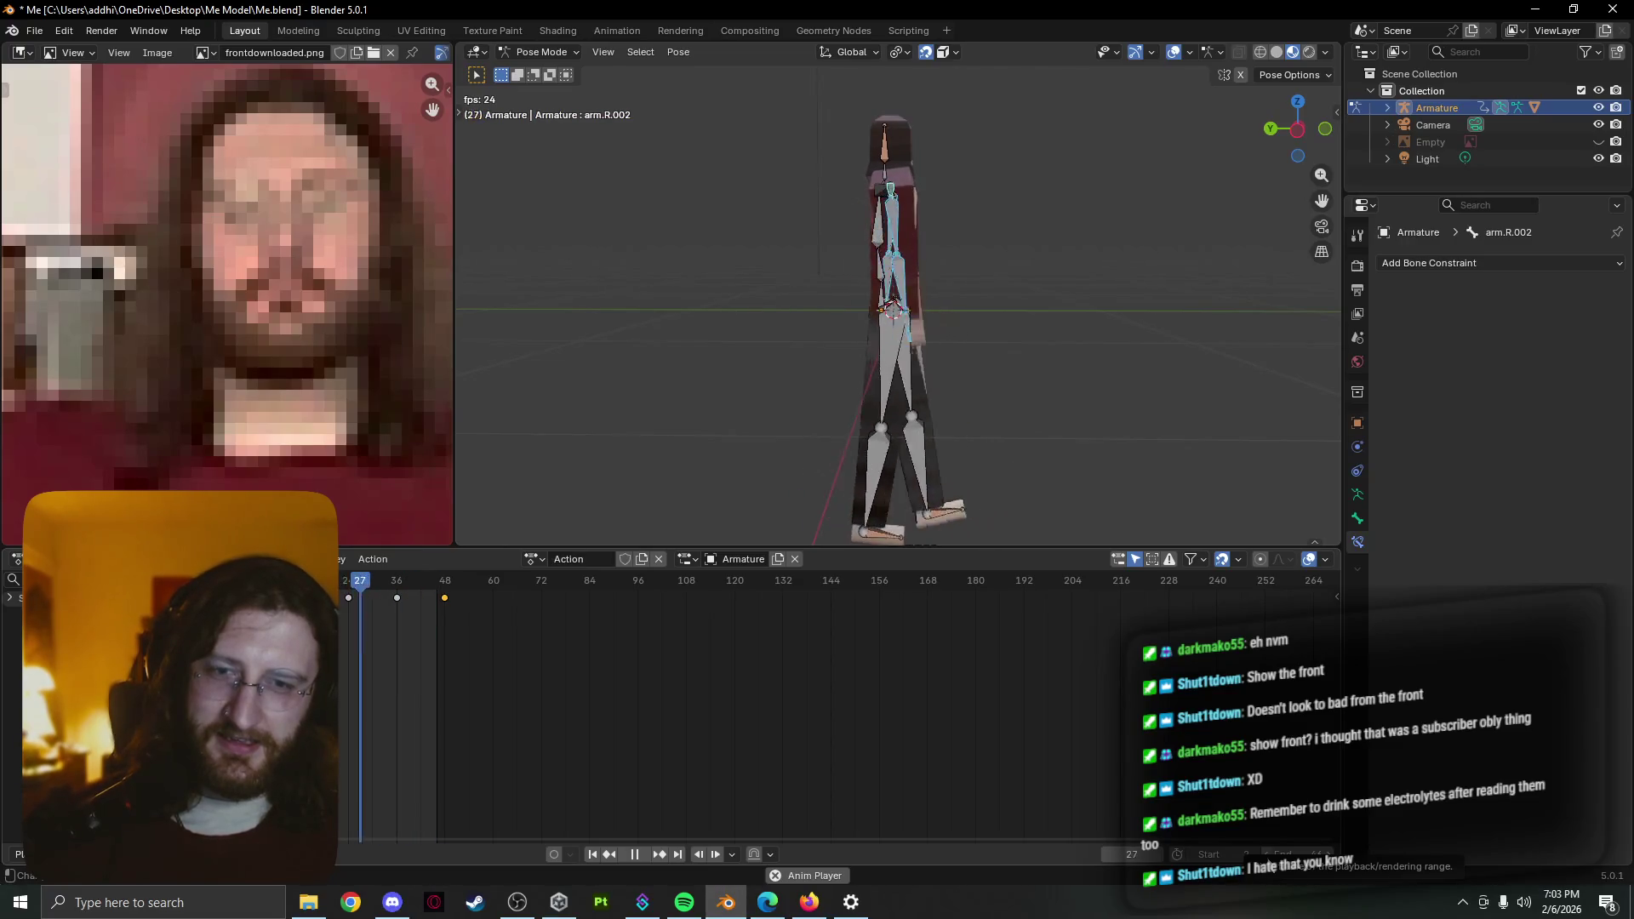
key(Escape)
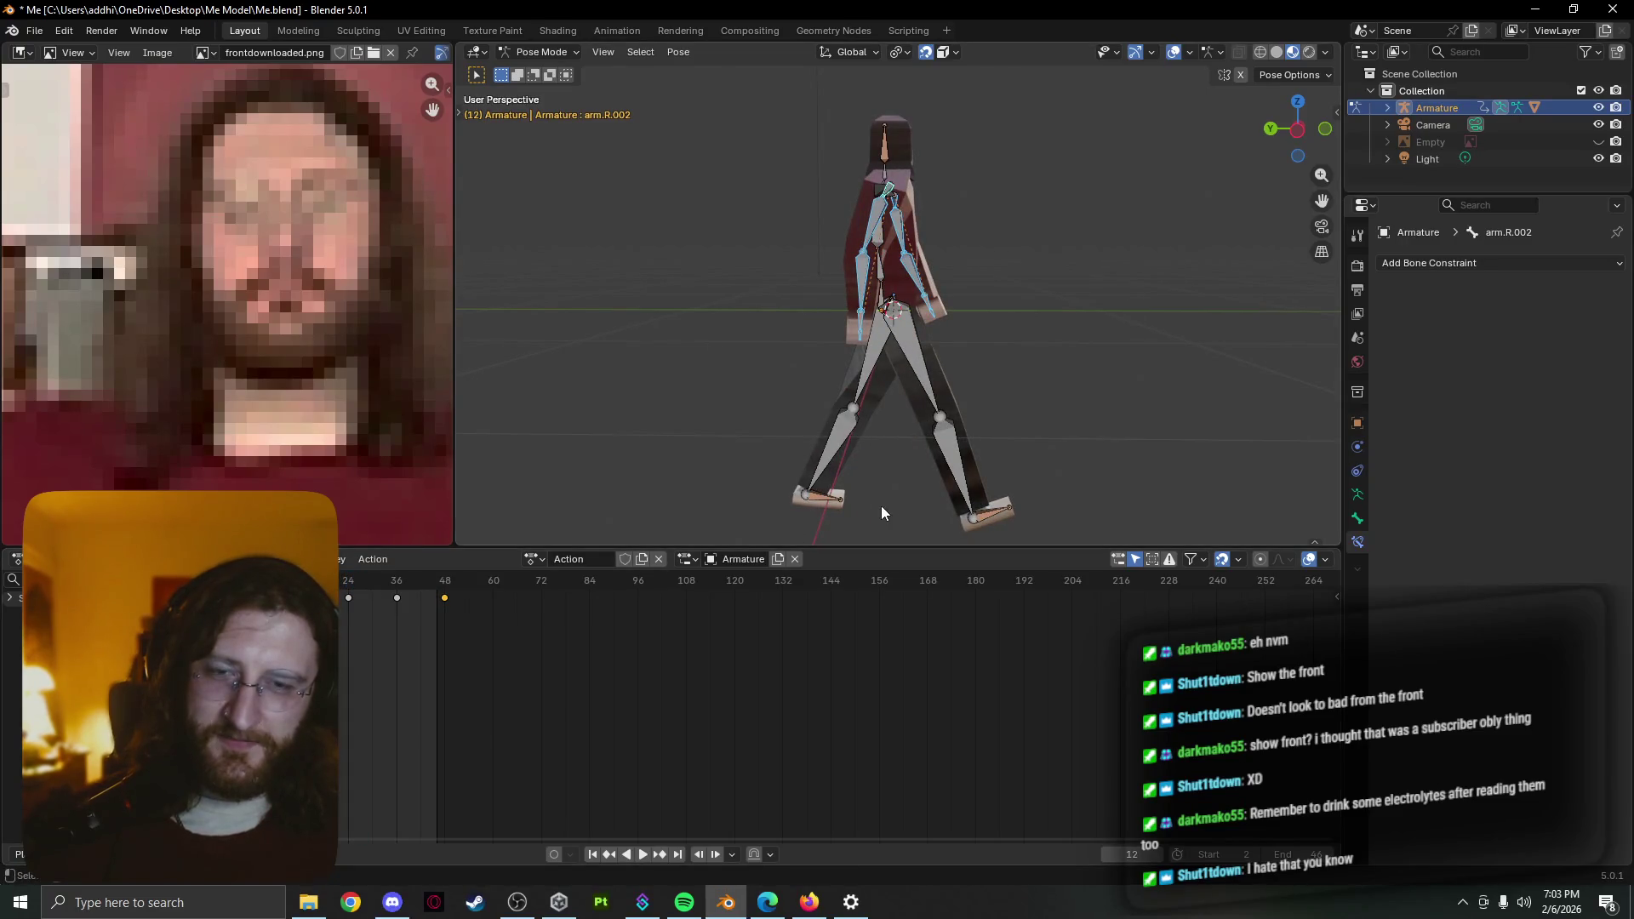
Rotate the left foot bone leg.L.004 about 9° and keyframe its rotation at frame 12
click(832, 508)
key(r)
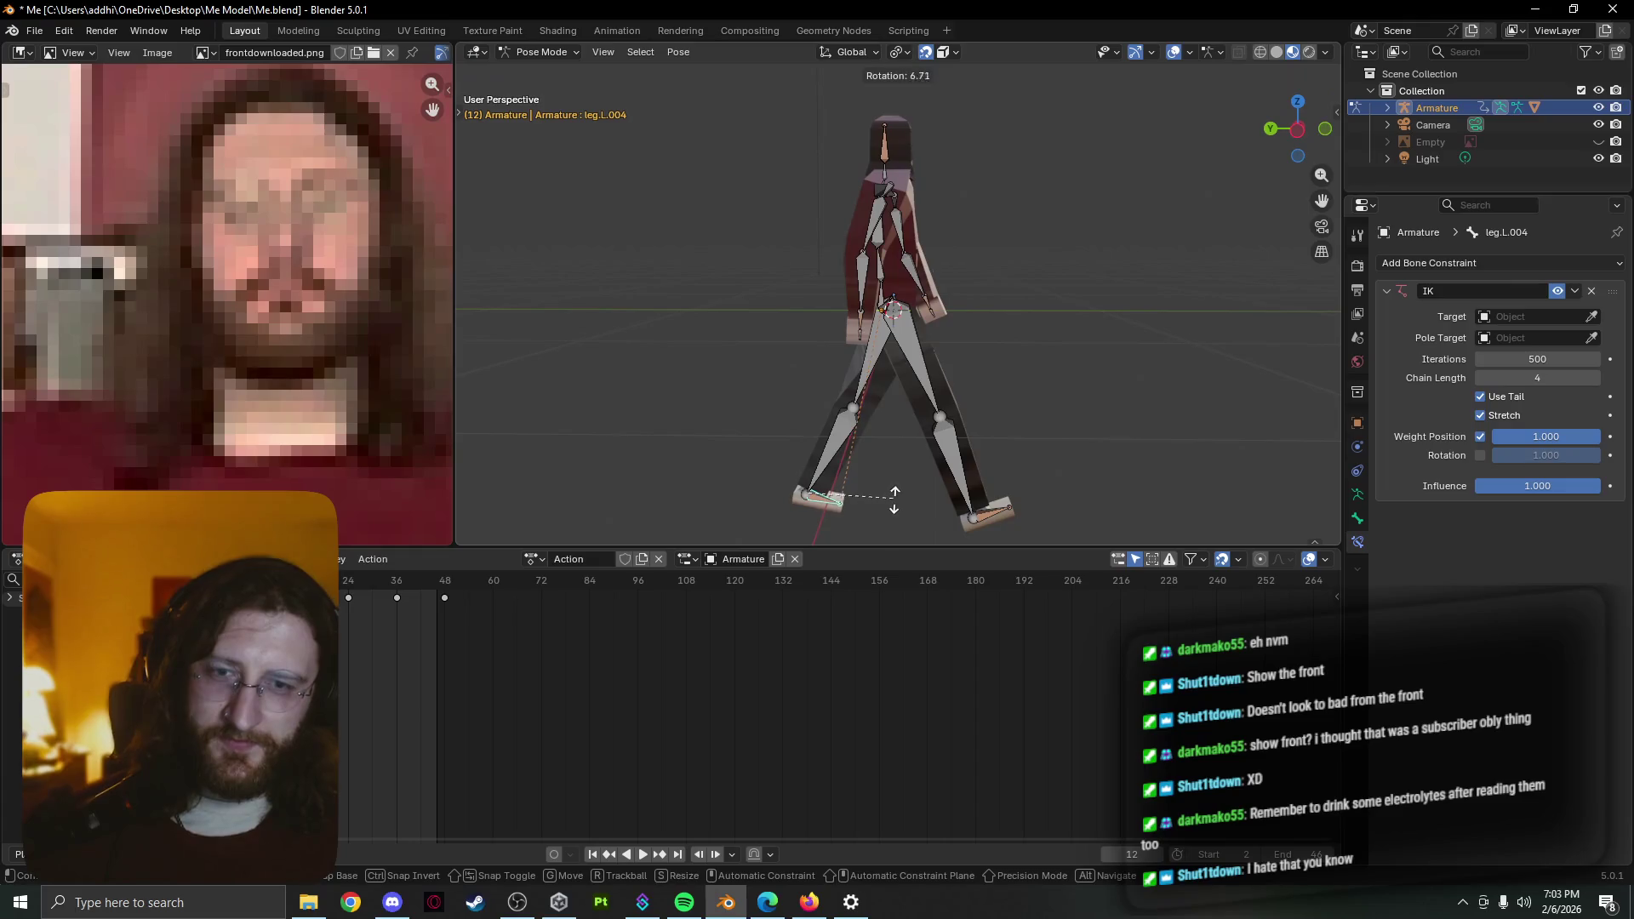
click(893, 502)
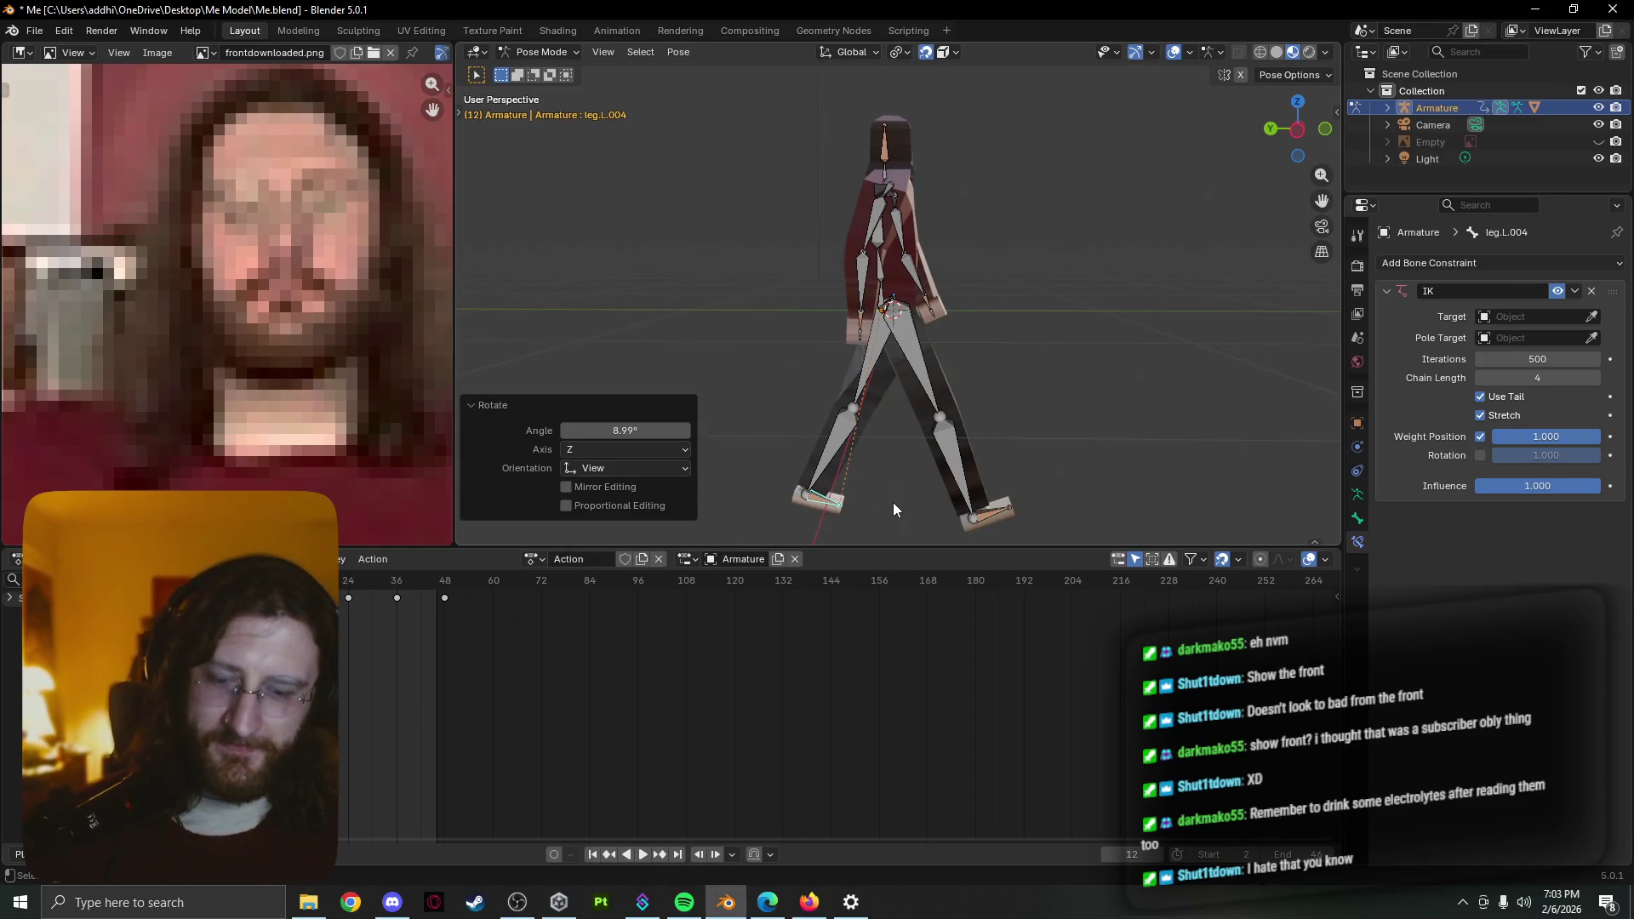
key(k)
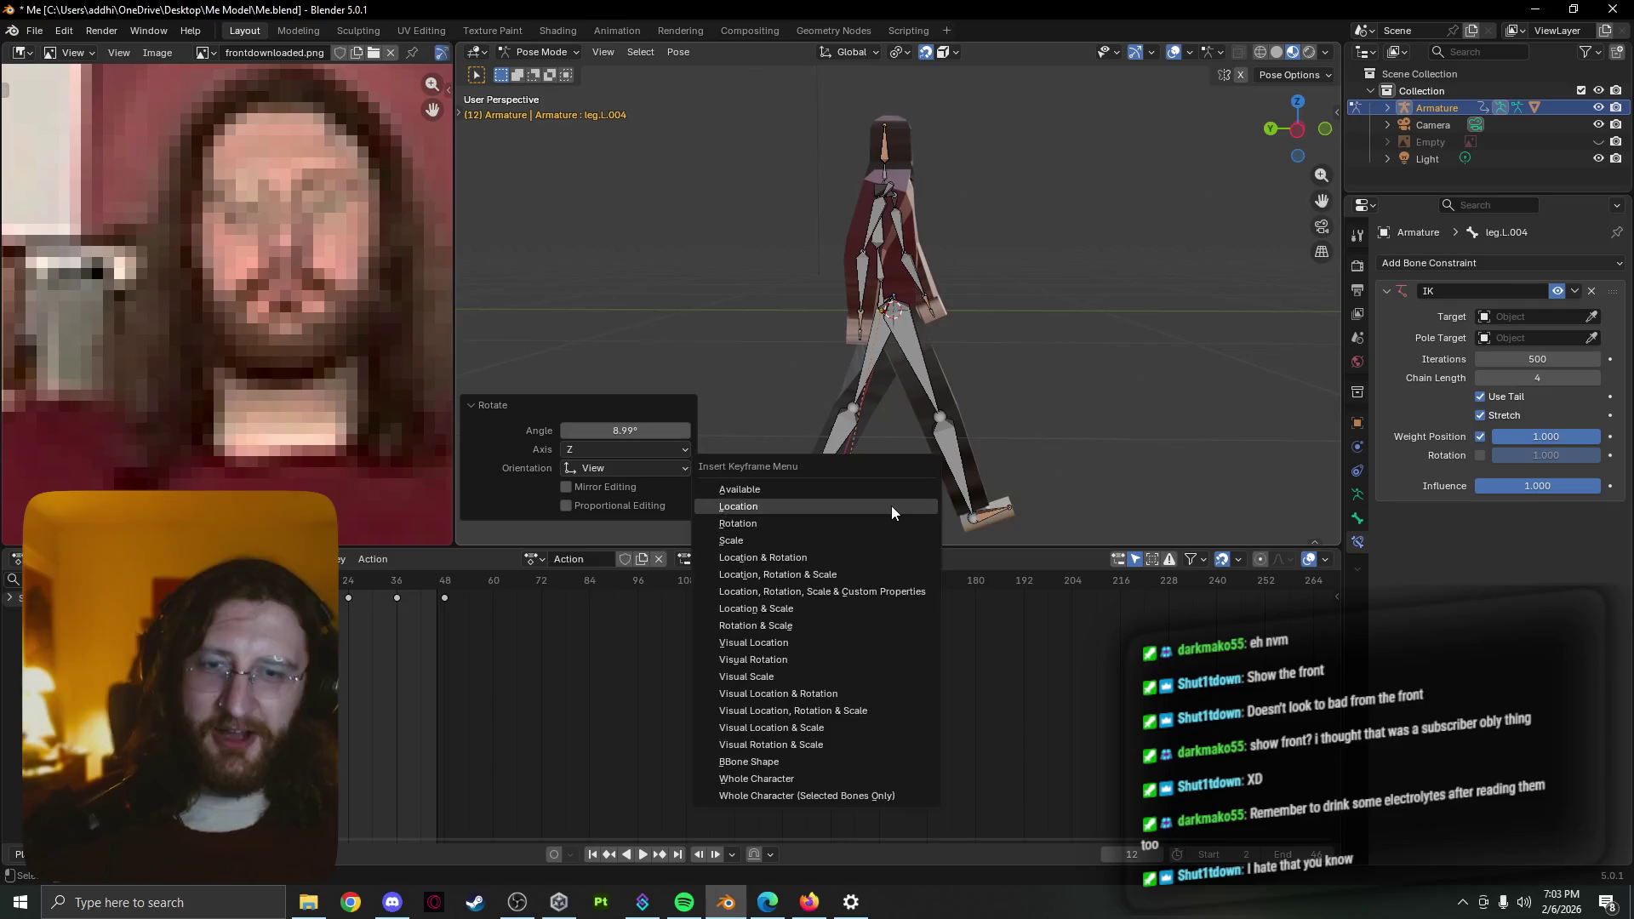
key(Escape)
key(k)
click(895, 524)
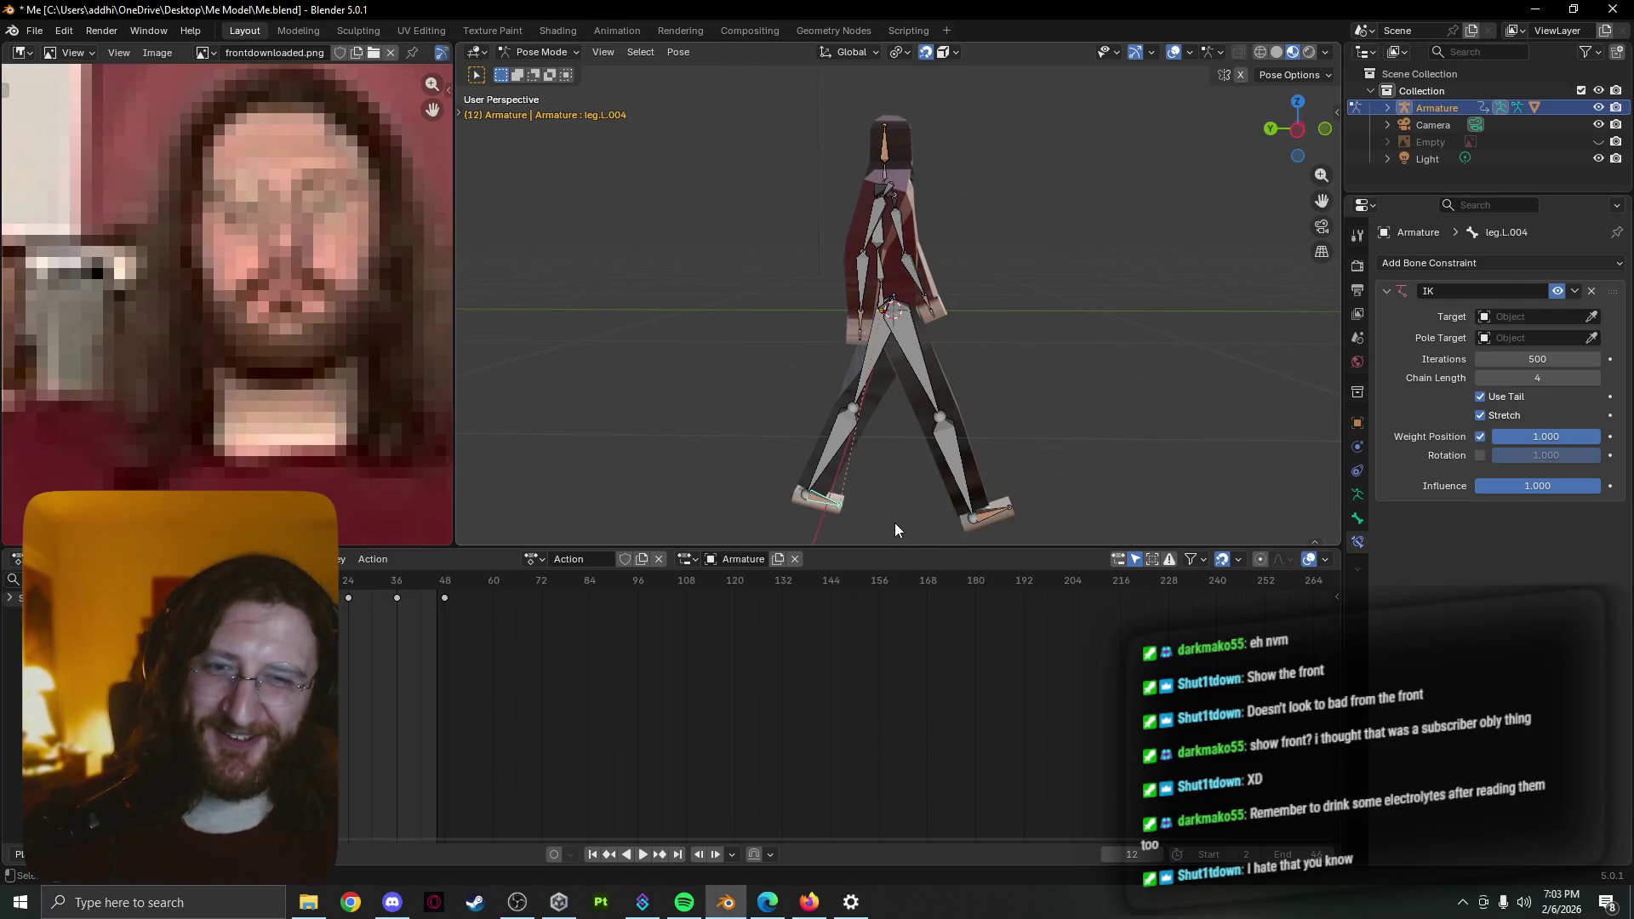
Play the walk animation to preview the new foot key, then stop it
key(space)
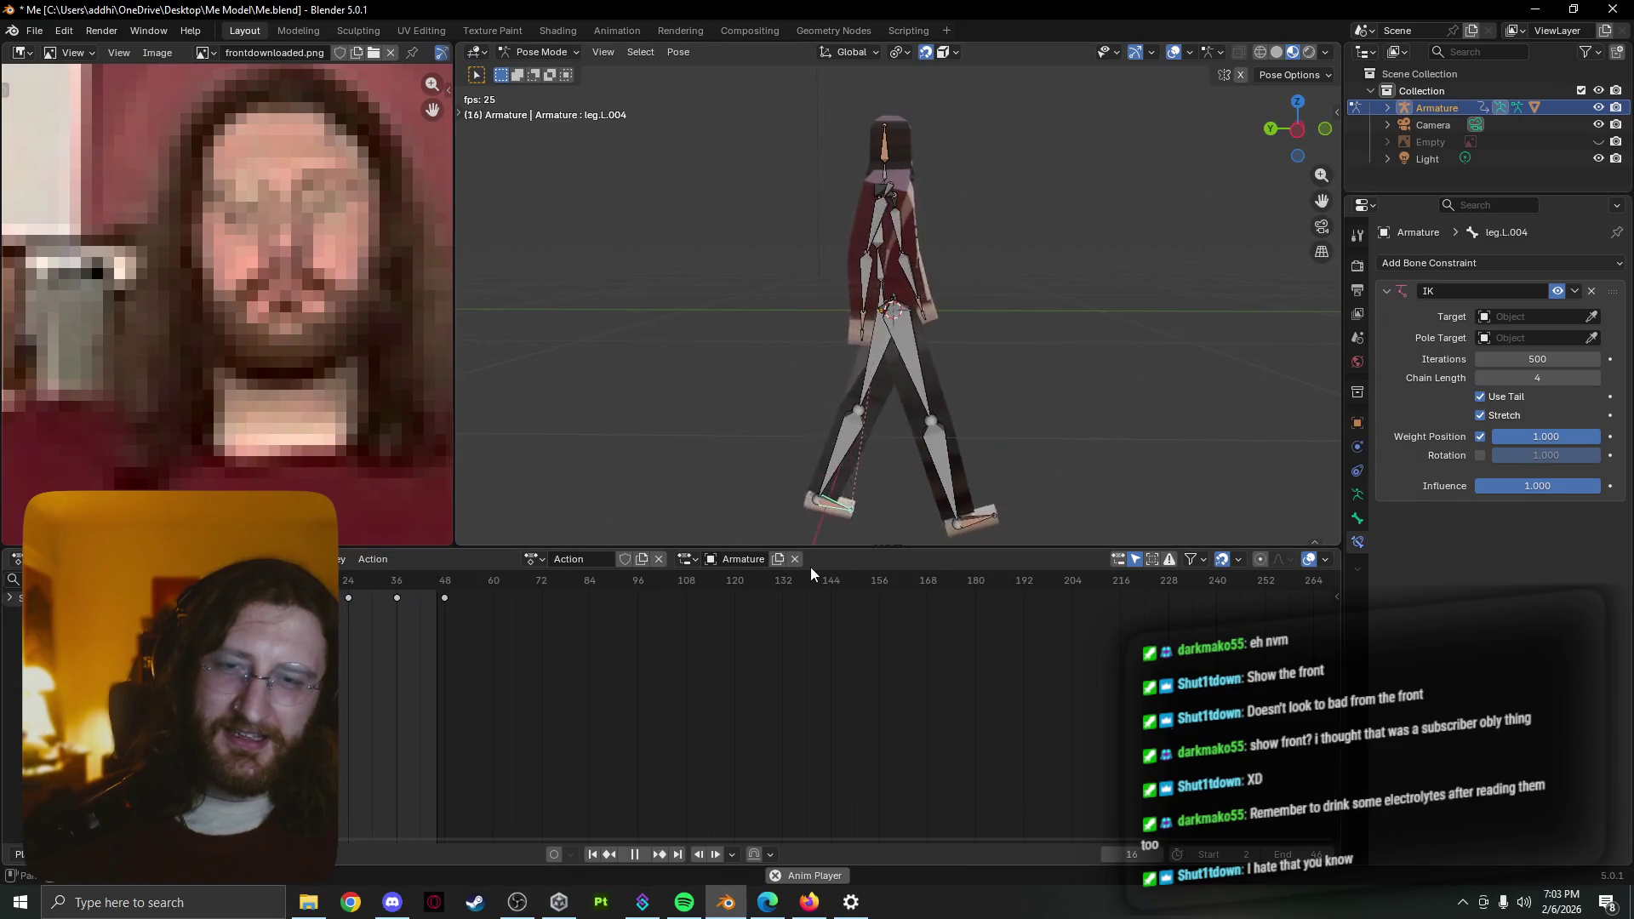
key(space)
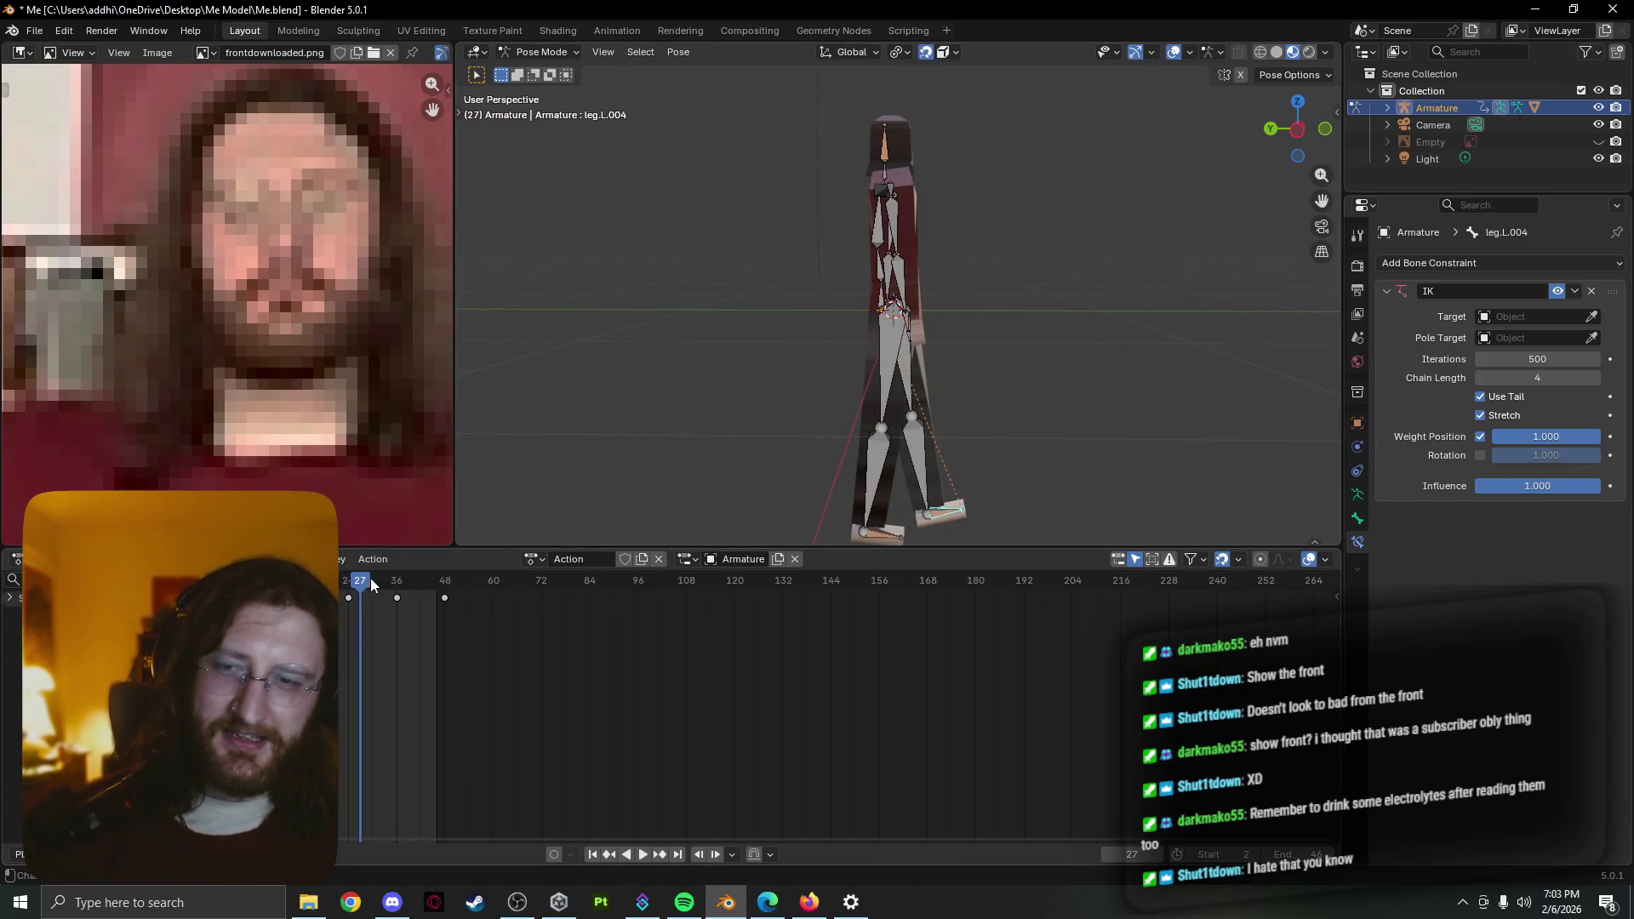
Scrub back to frame 25, confirm the right foot bone's rotation and keyframe it
mouse_move(371, 579)
mouse_down()
mouse_move(354, 584)
mouse_move(398, 584)
mouse_move(316, 583)
mouse_up()
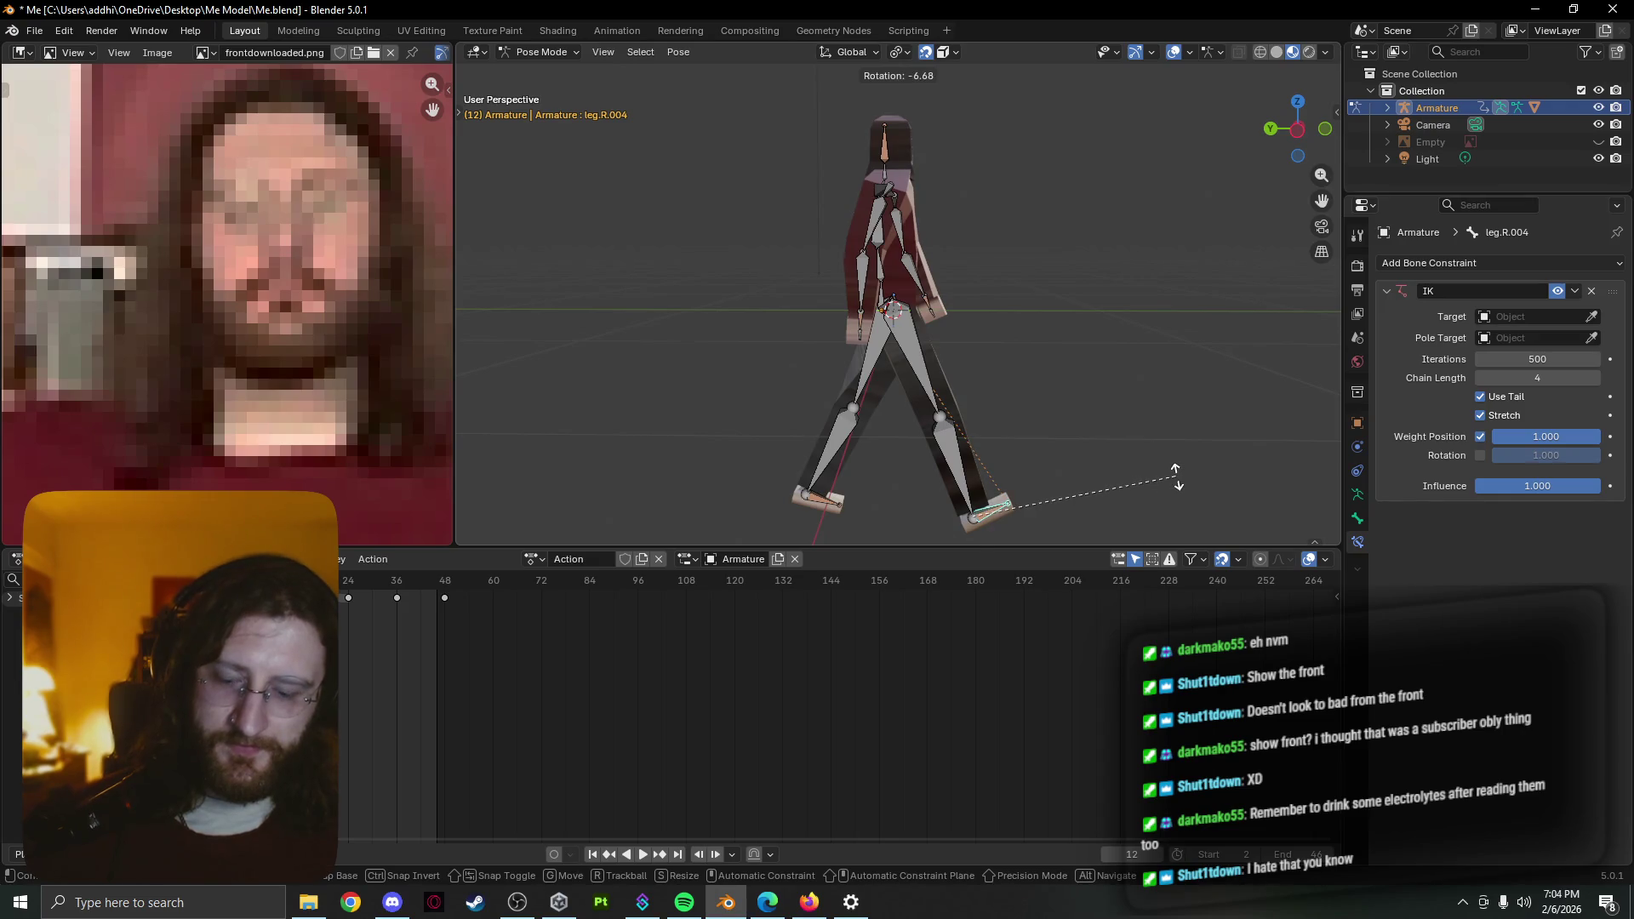
click(1170, 456)
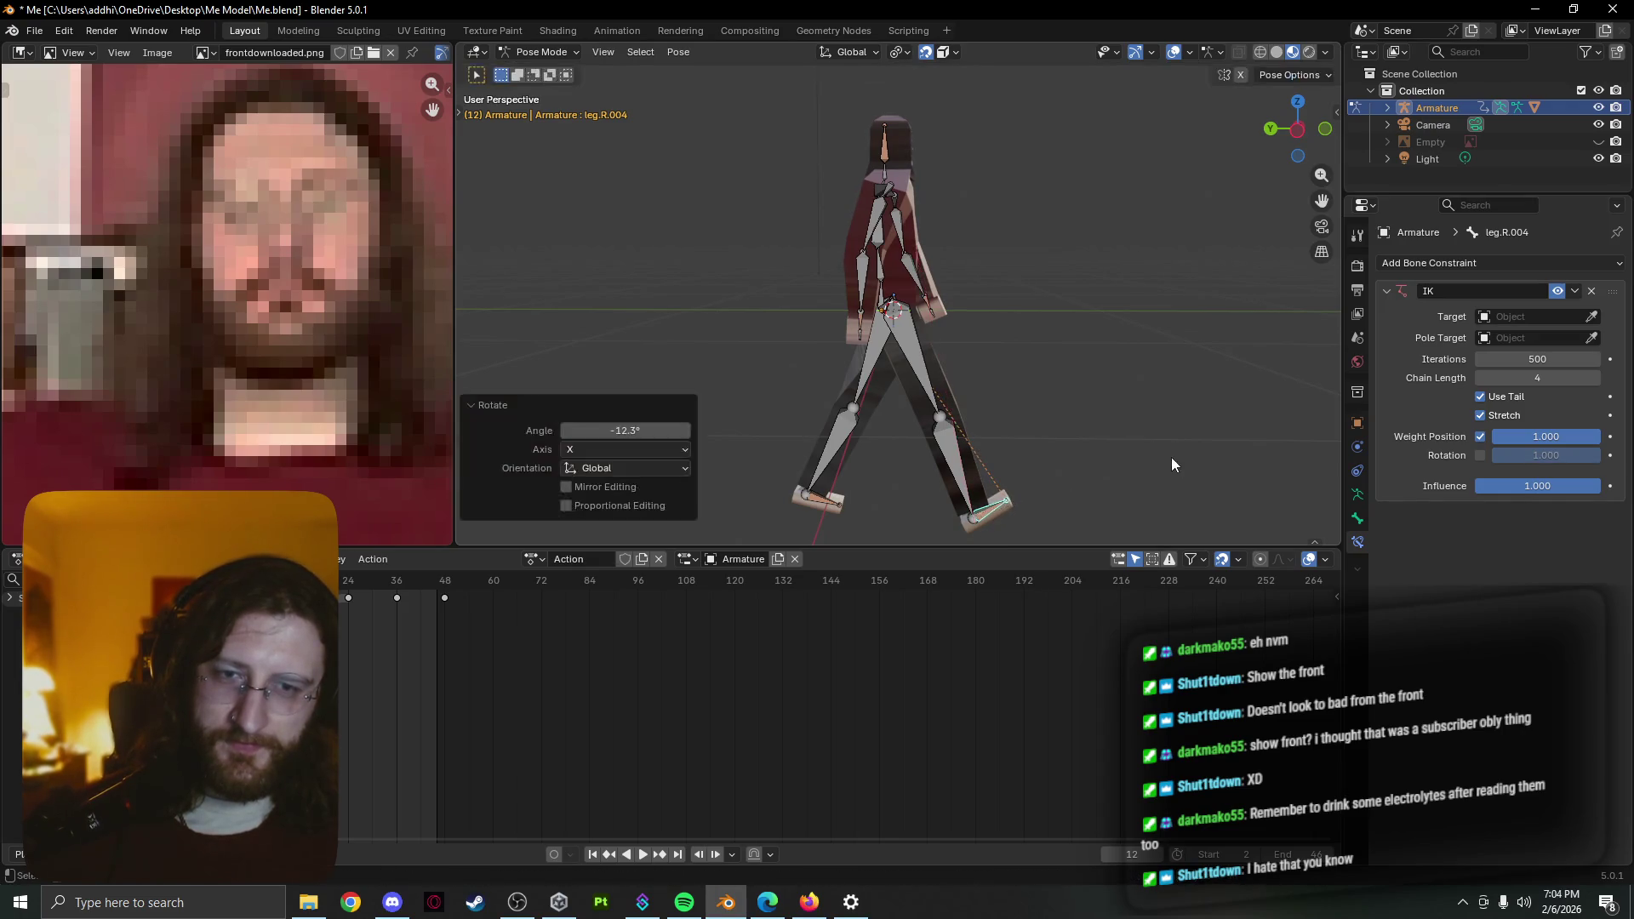
key(i)
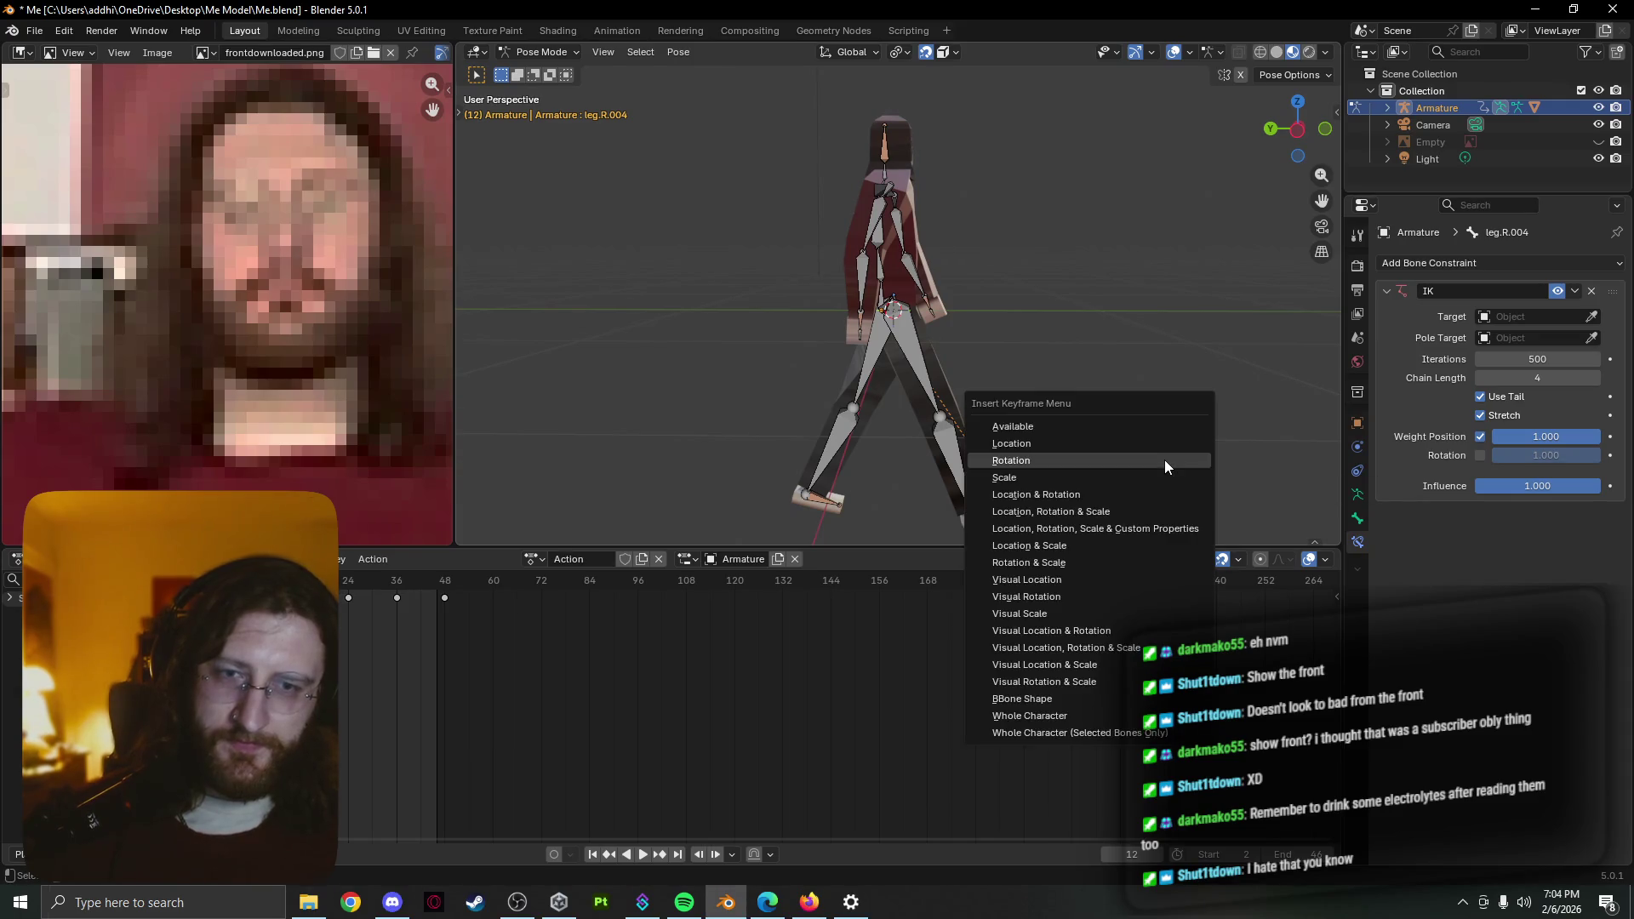
click(1164, 459)
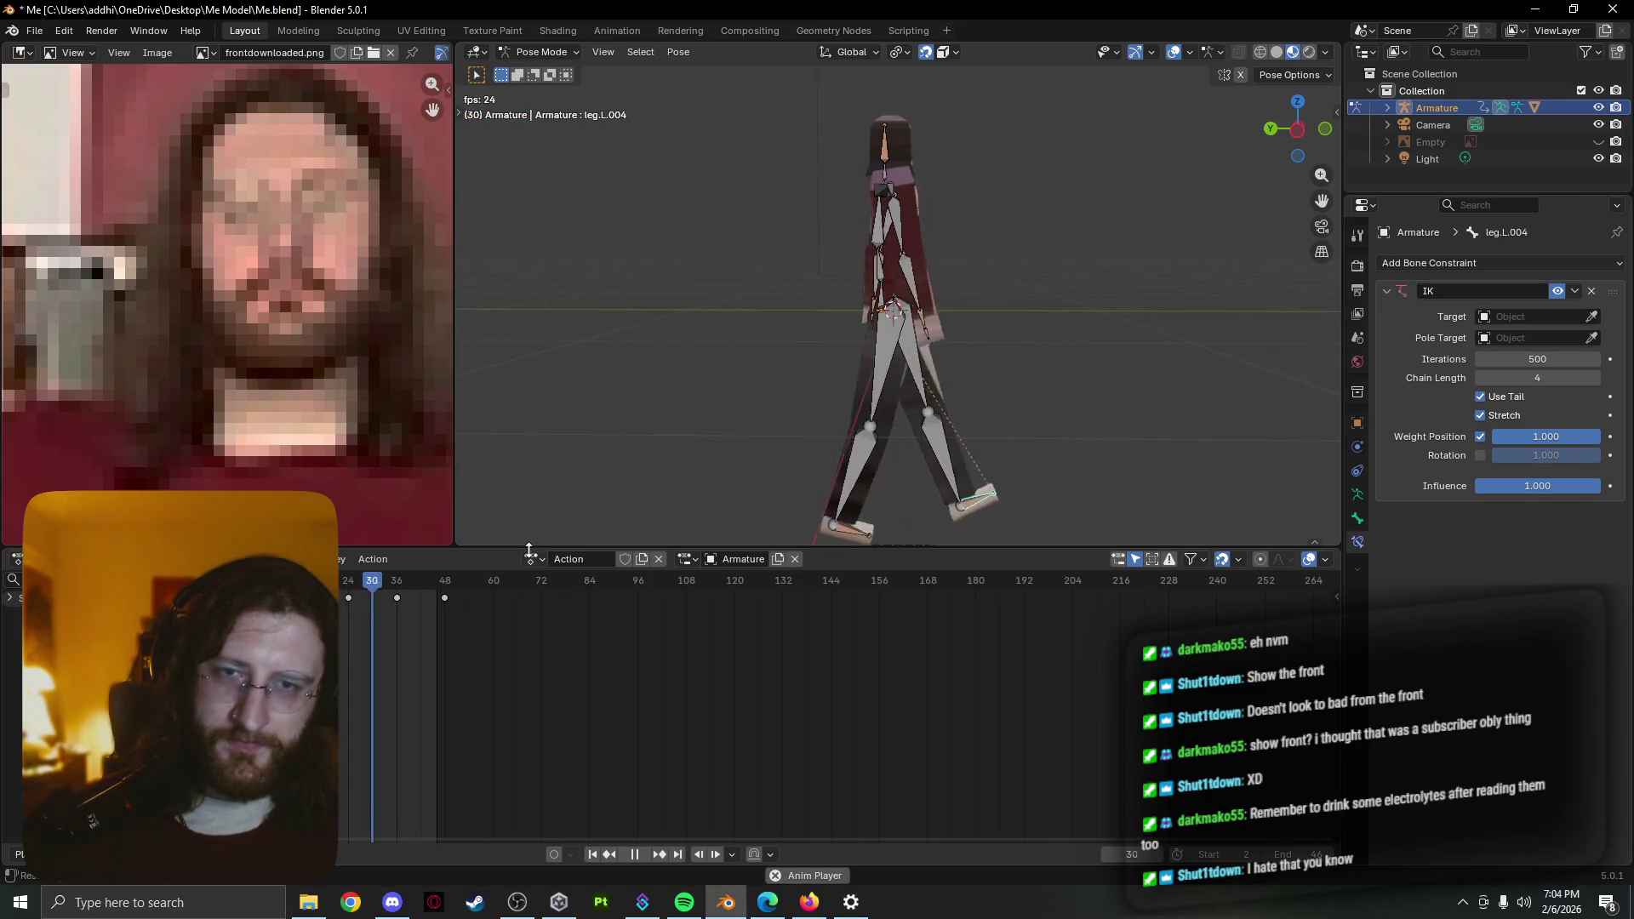
Orbit to the front and start twisting the spine bone Bone.002
mouse_move(1009, 448)
middle_down()
mouse_move(863, 472)
mouse_move(910, 499)
mouse_move(963, 464)
mouse_move(936, 484)
middle_up()
scroll(863, 474, up, 3)
scroll(963, 464, down, 3)
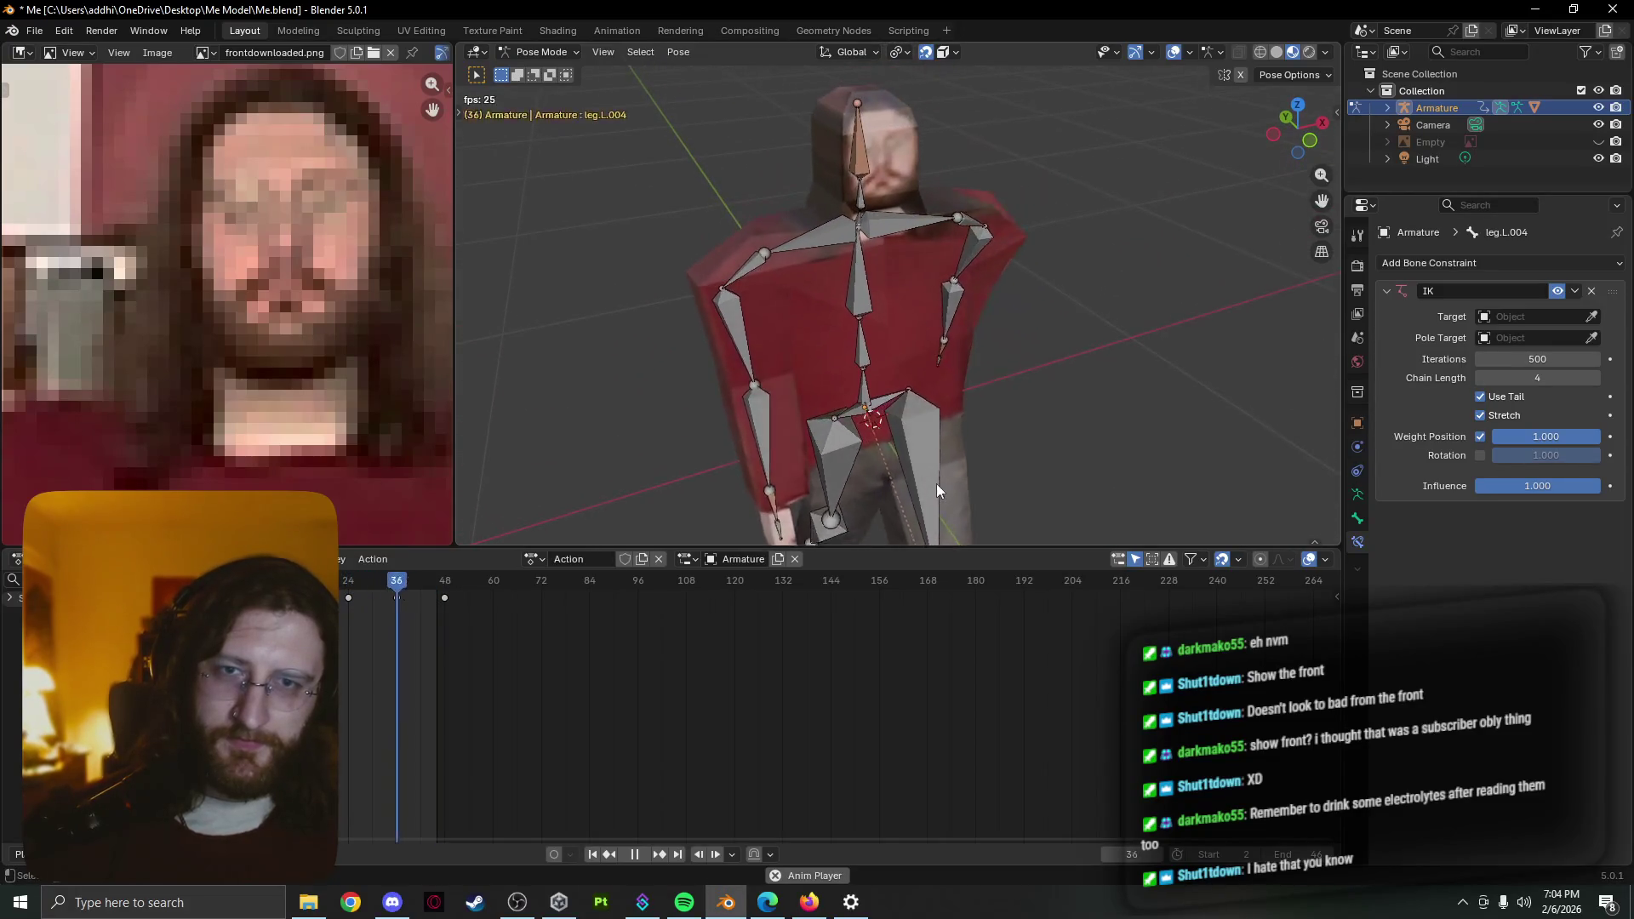
click(874, 297)
key(r)
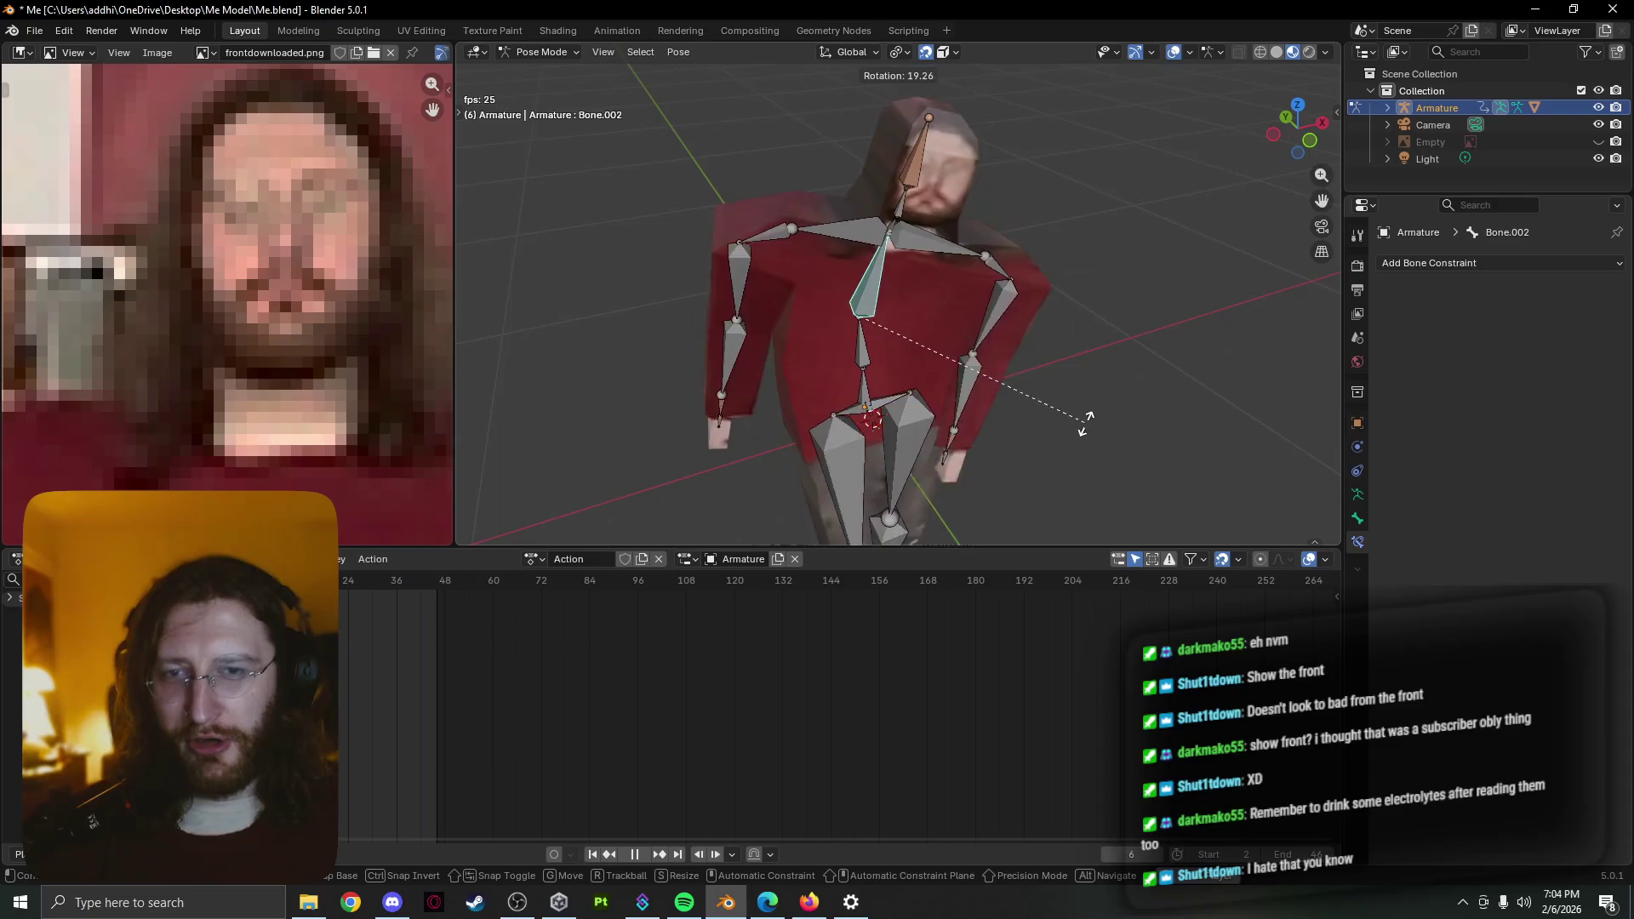
Finish the Bone.002 twist, then attempt a global-Z rotation of Bone.001 and abandon it
click(959, 374)
click(870, 350)
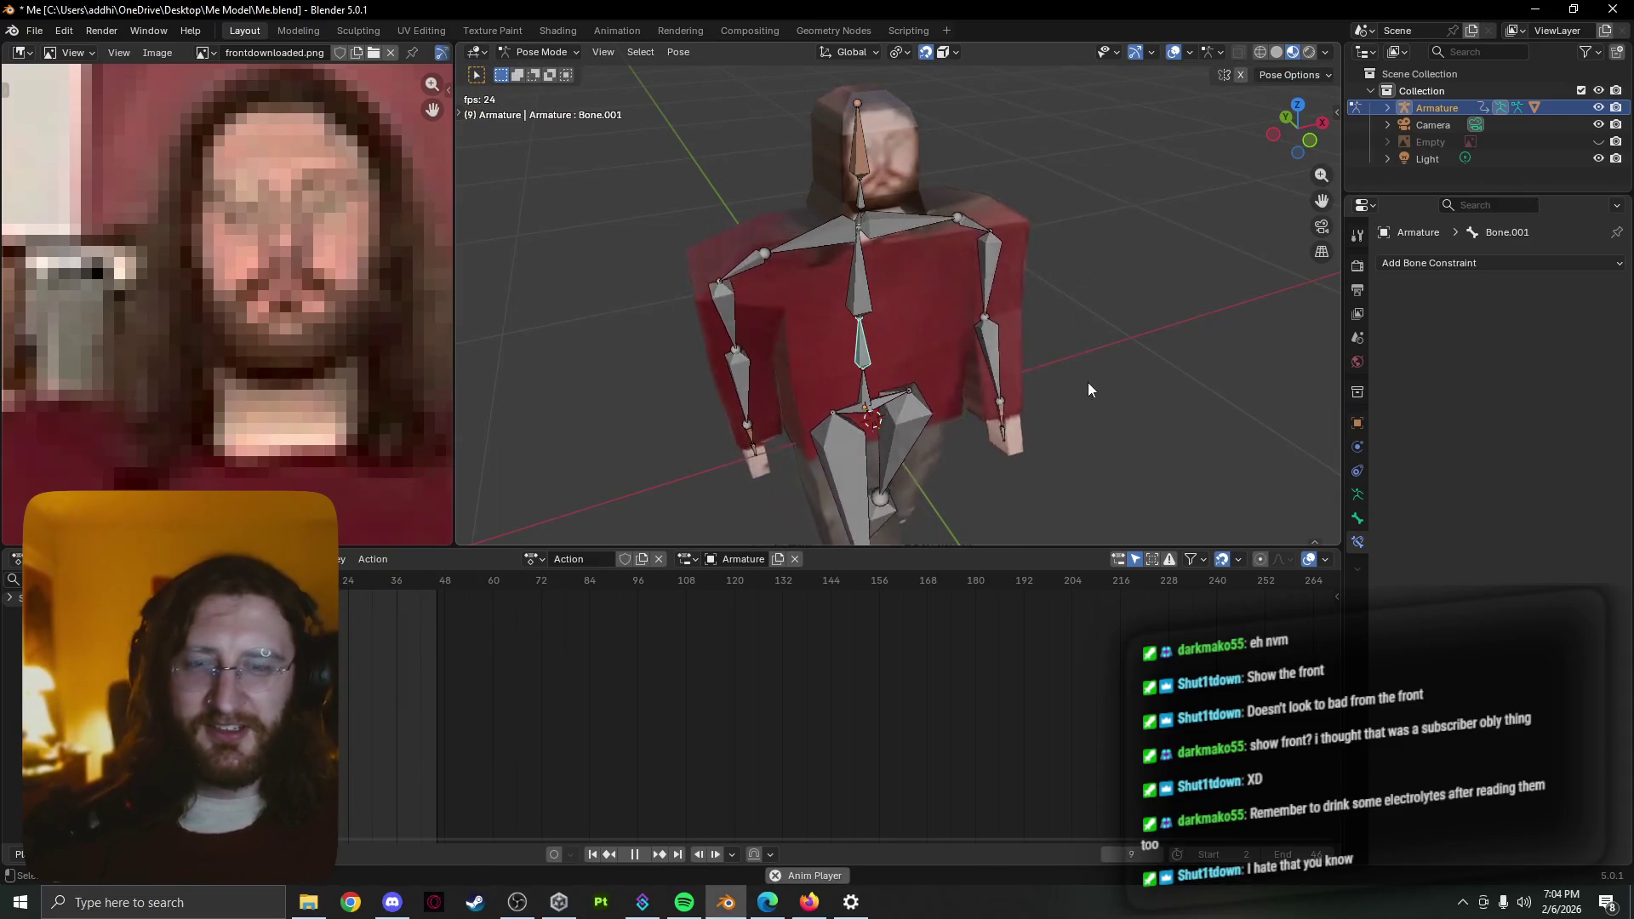
key(r)
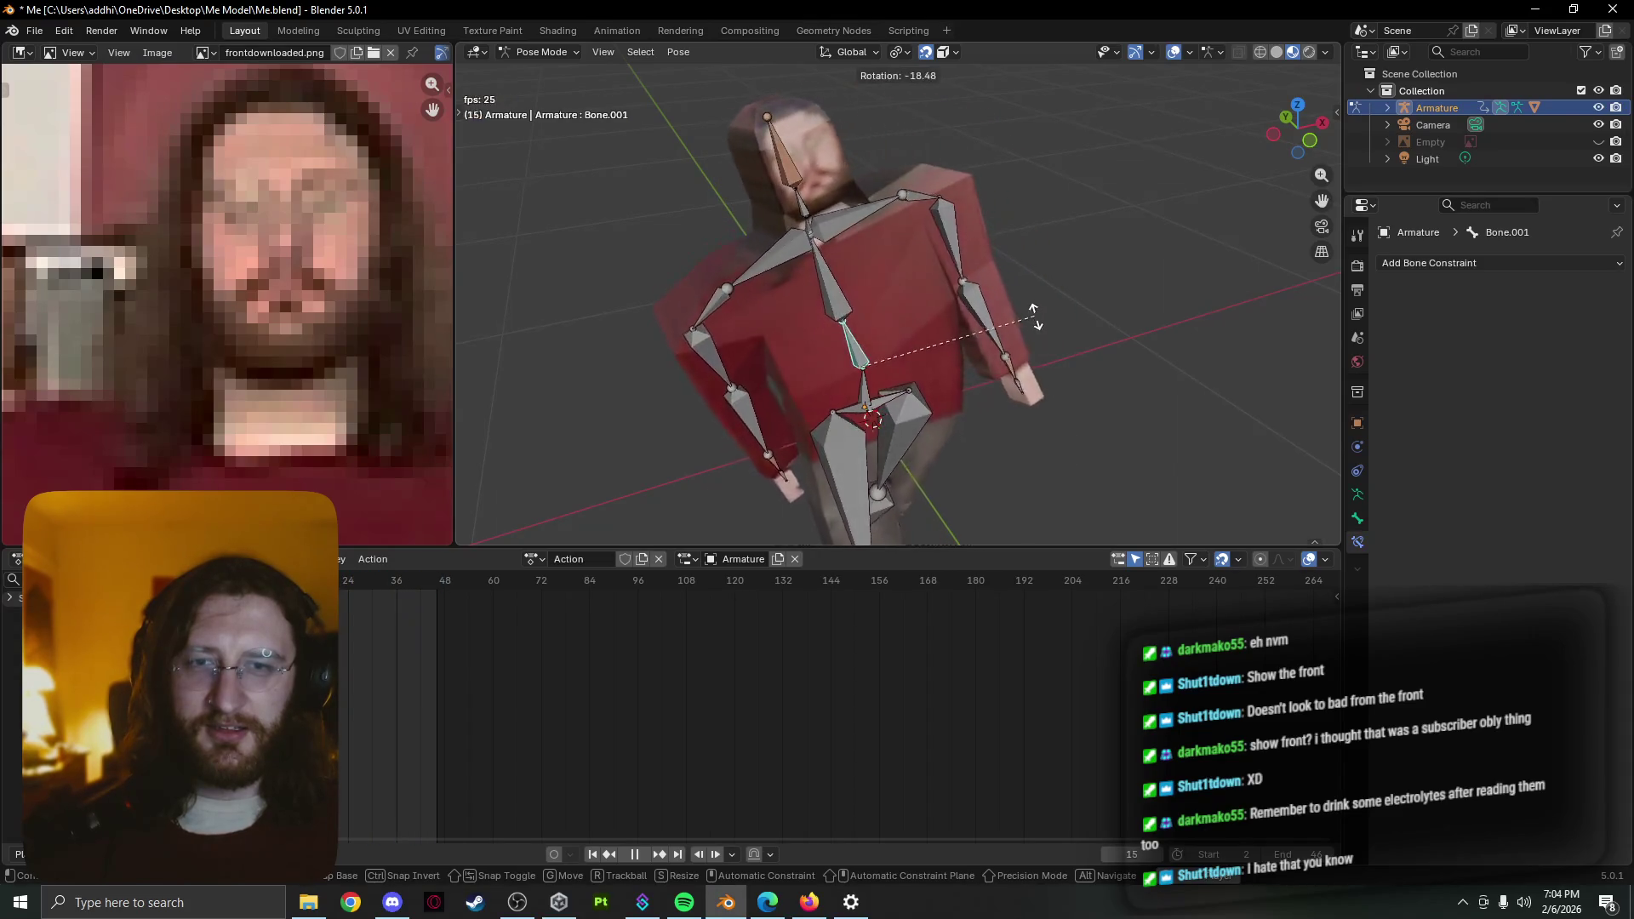
key(z)
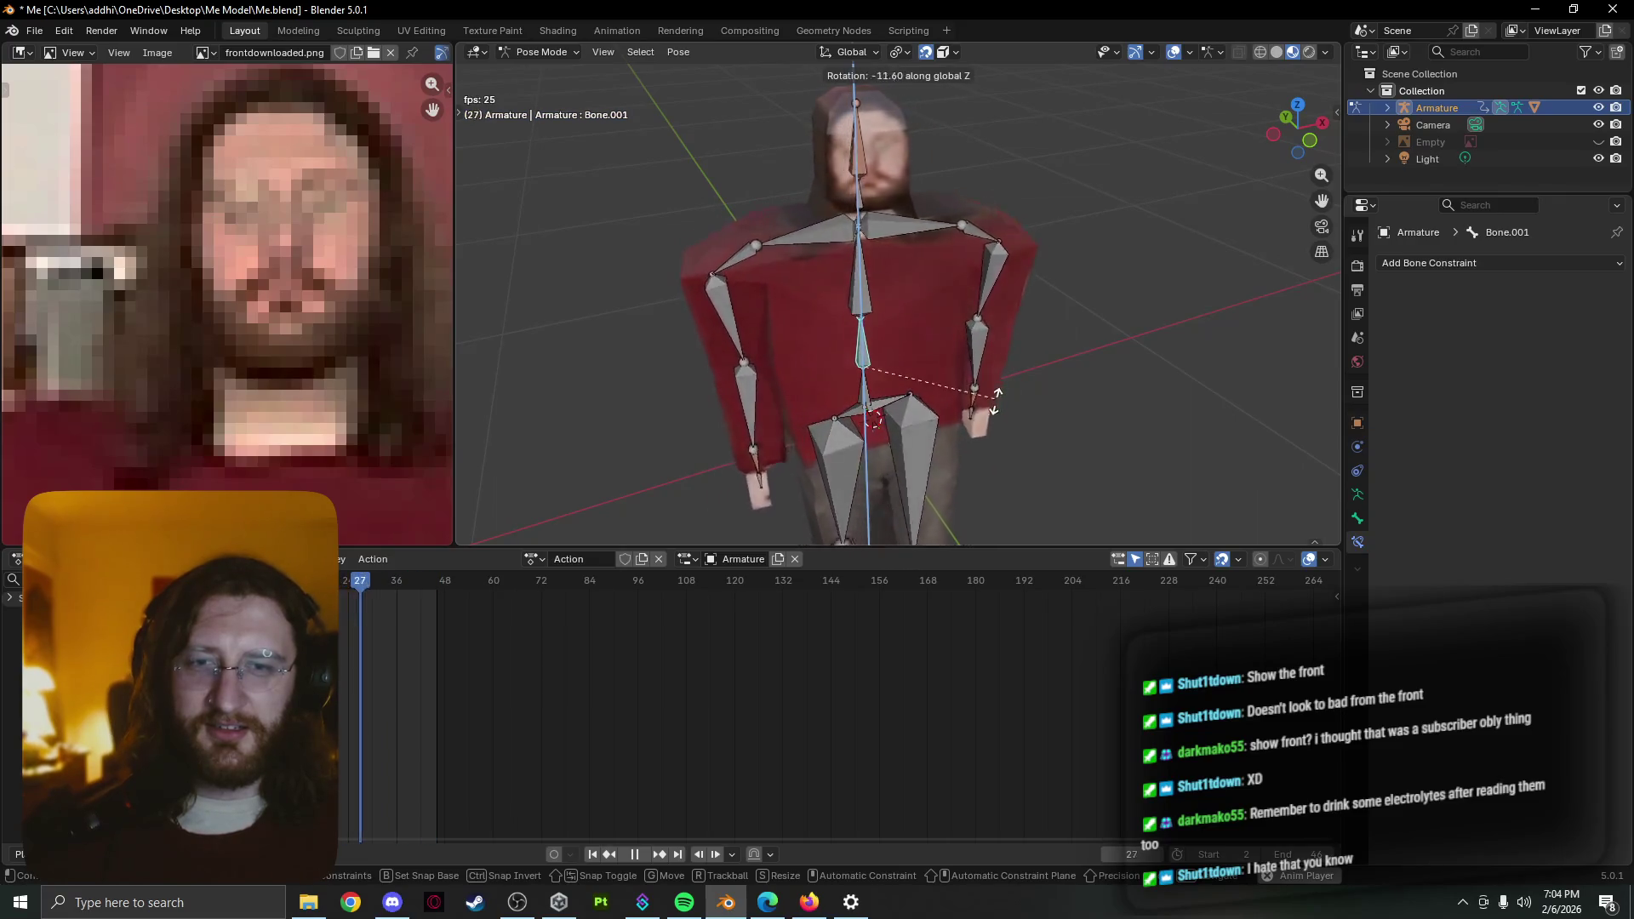
key(Escape)
key(Escape)
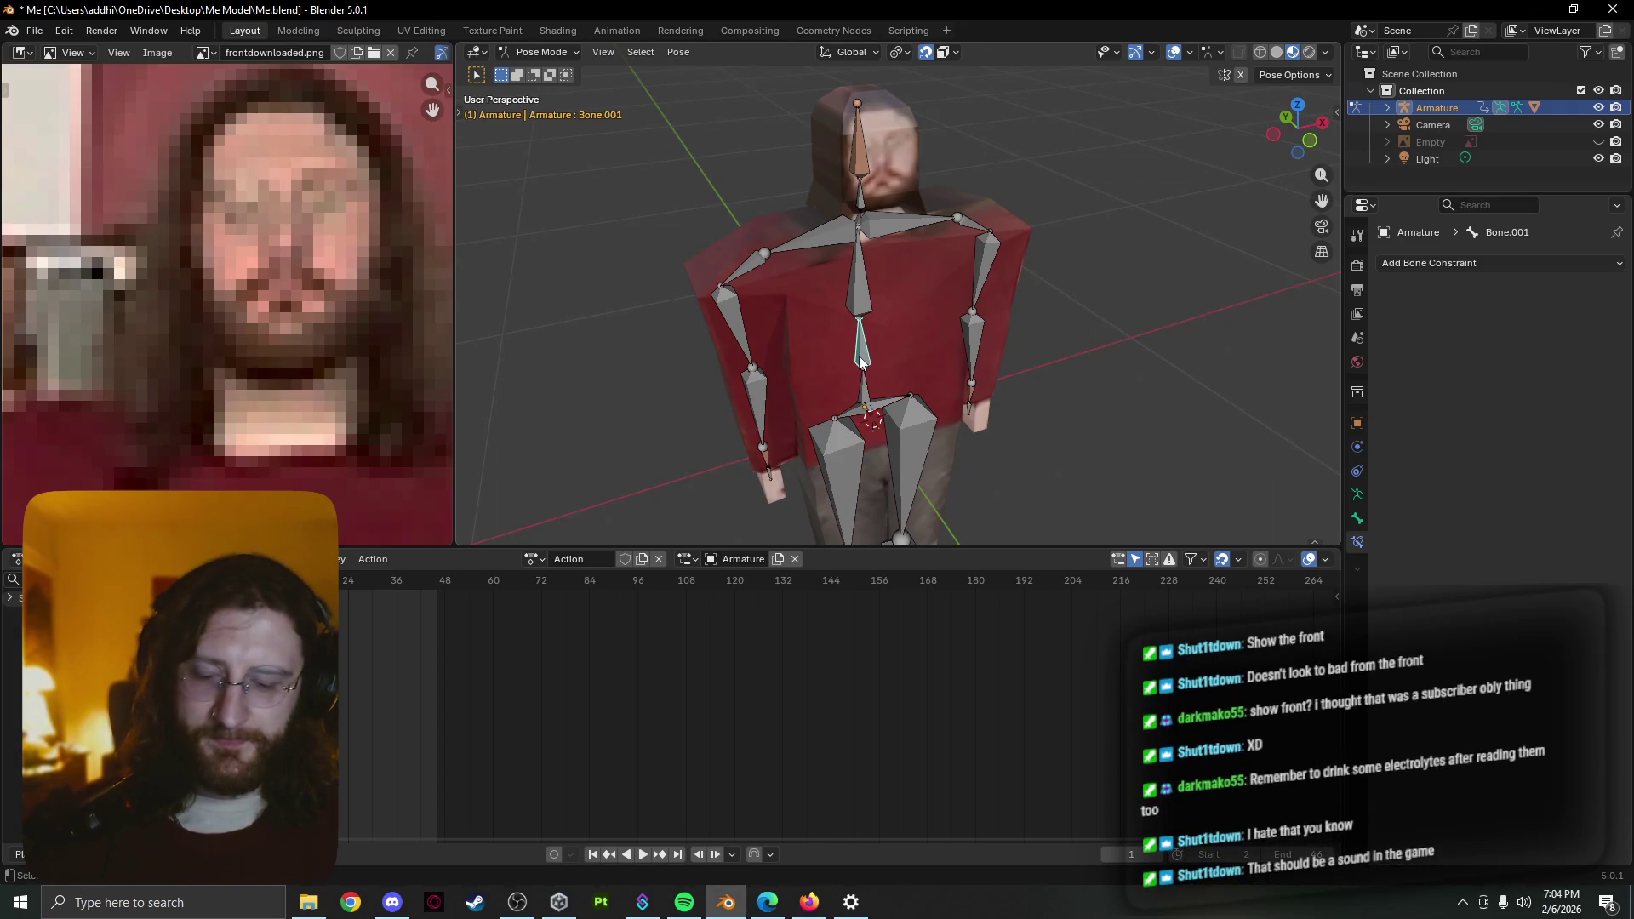
key(k)
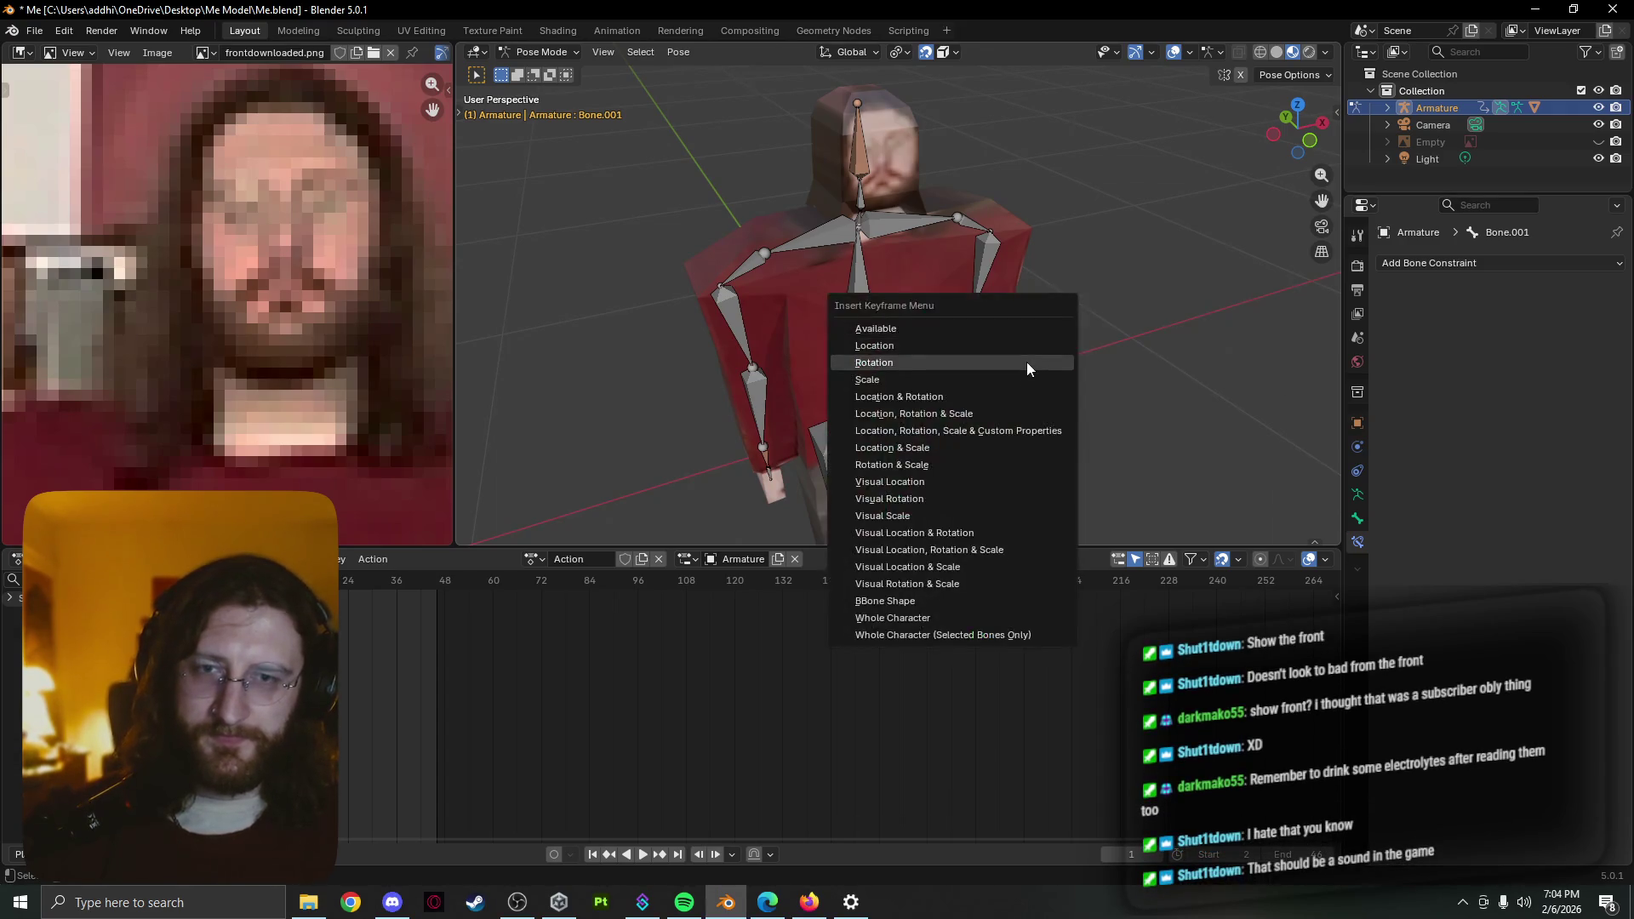
click(1028, 364)
key(space)
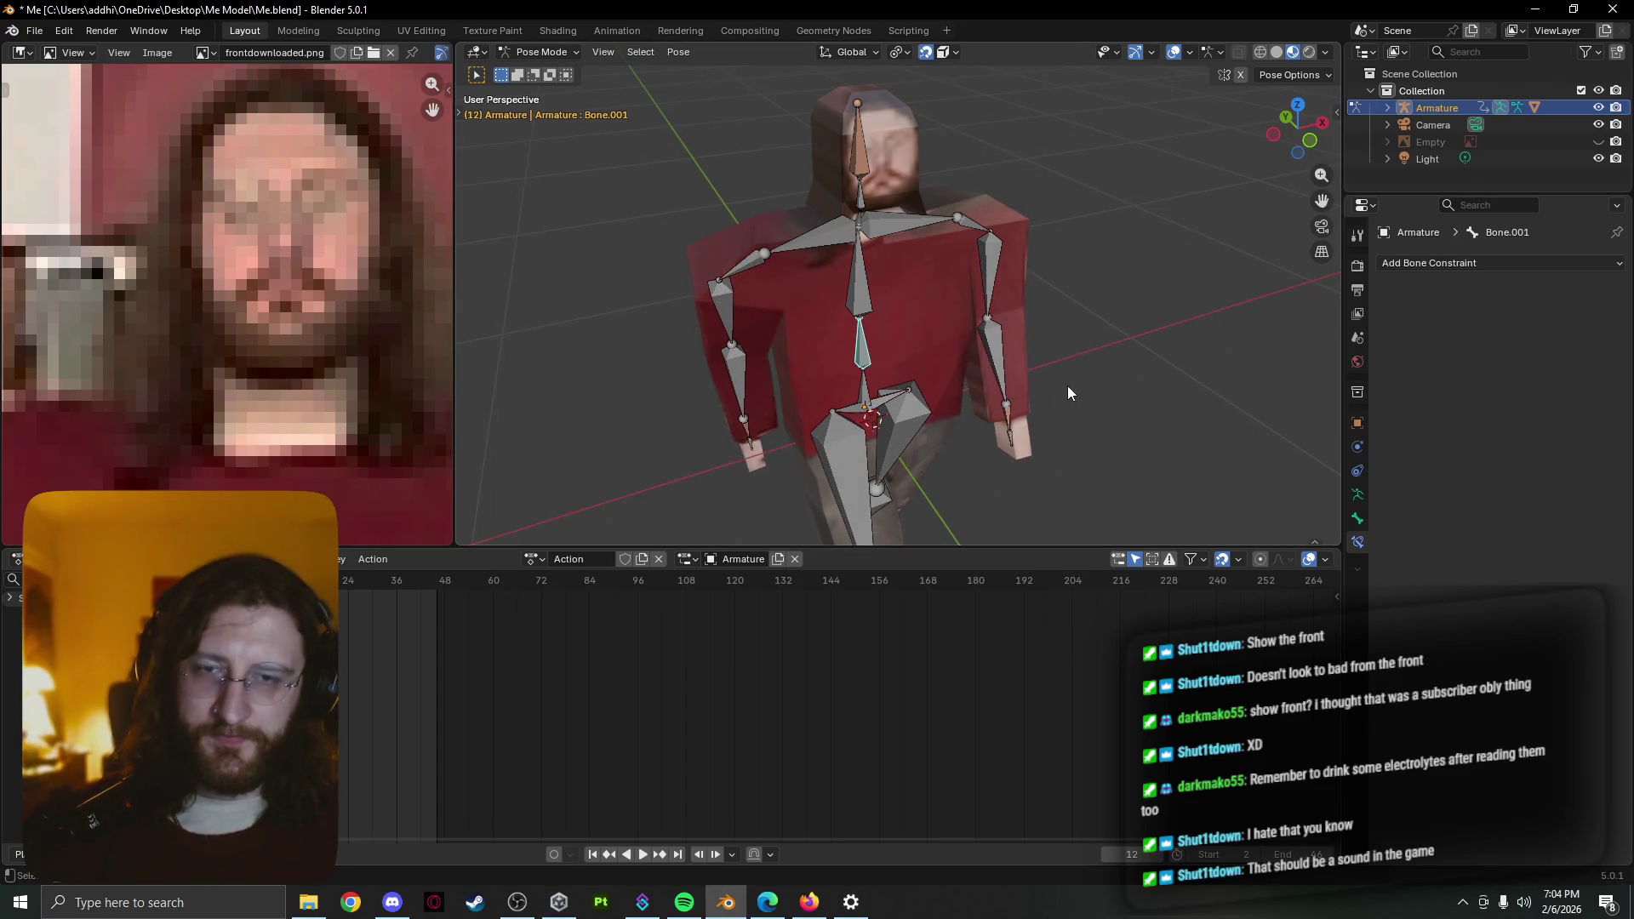
Twist Bone.001 −6.32° around global Z at frame 12, keyframe its rotation, and move the playhead ahead
key(r)
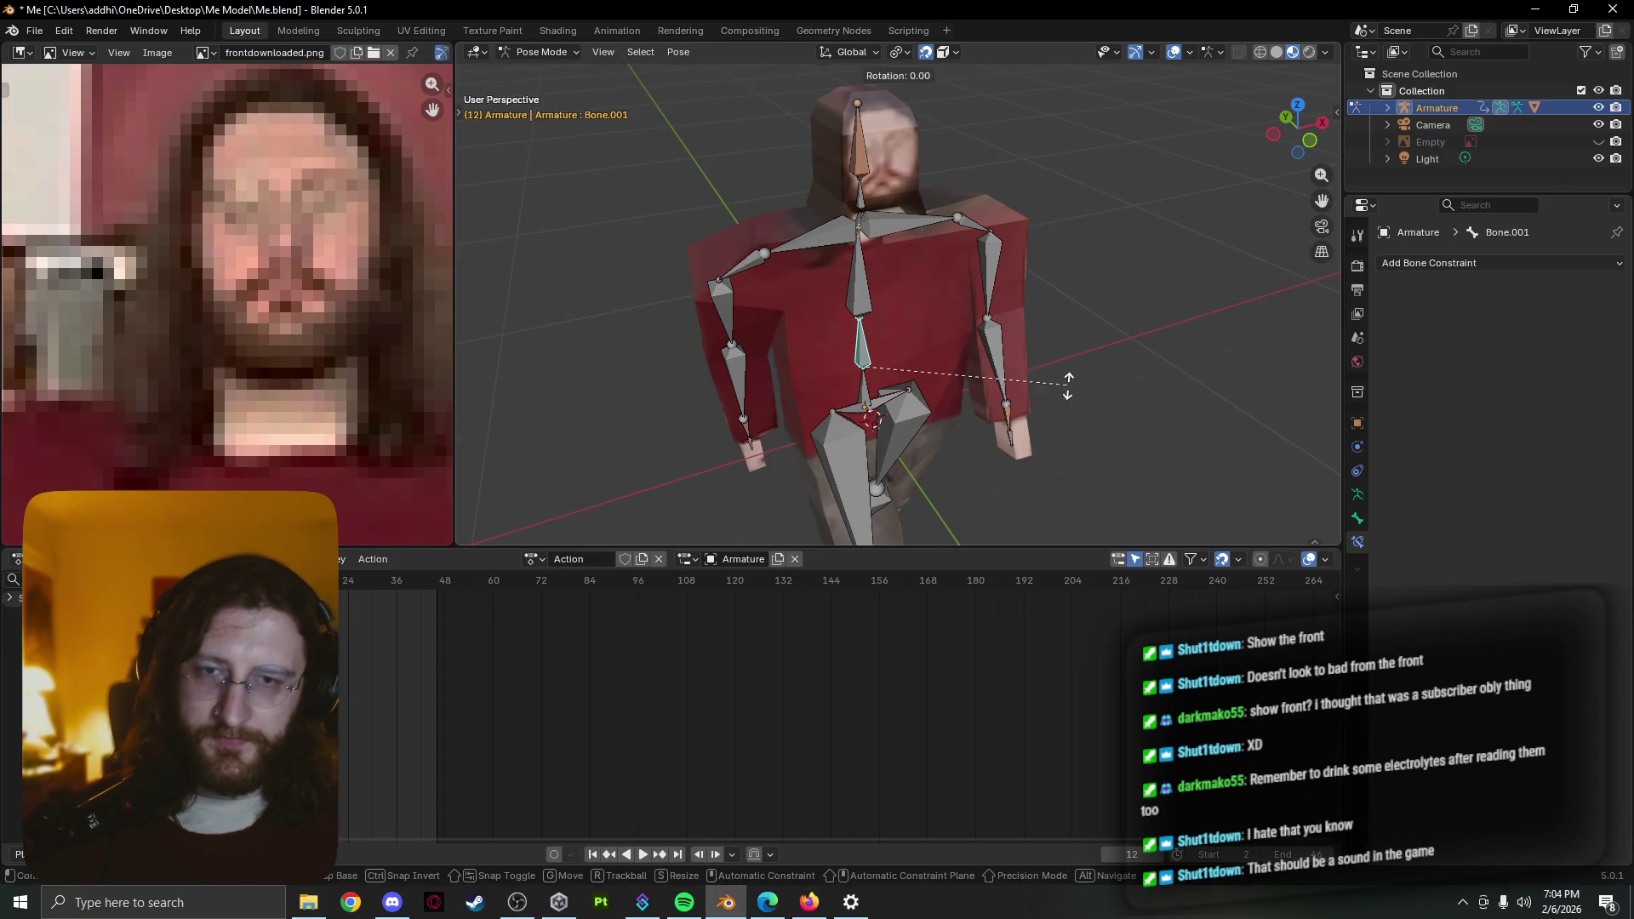
key(z)
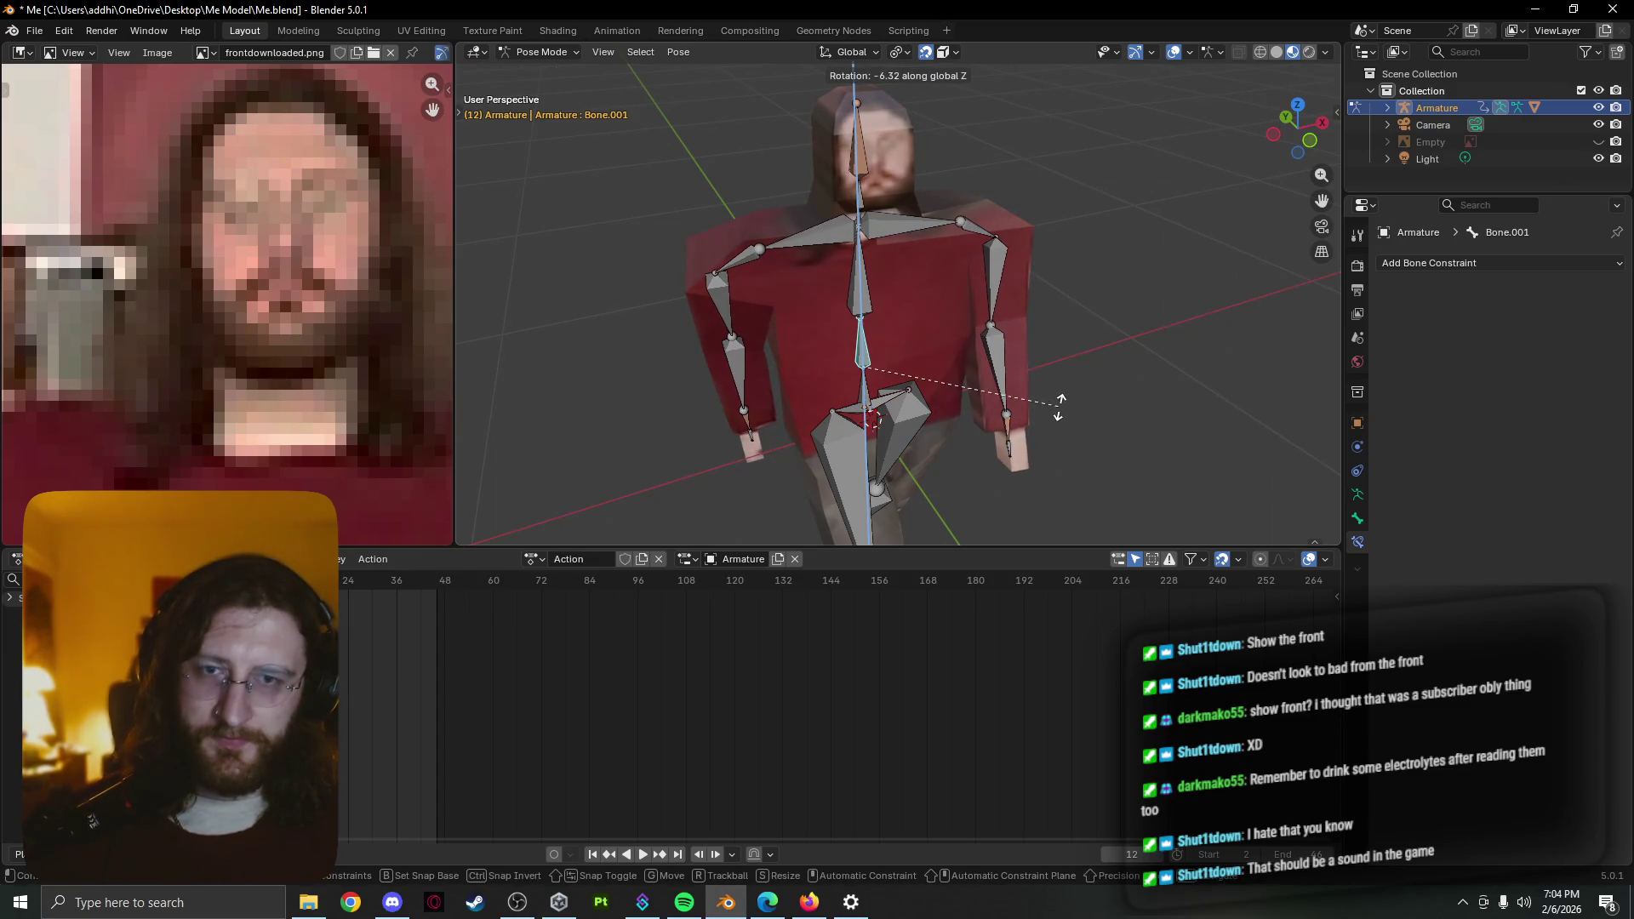
click(1059, 406)
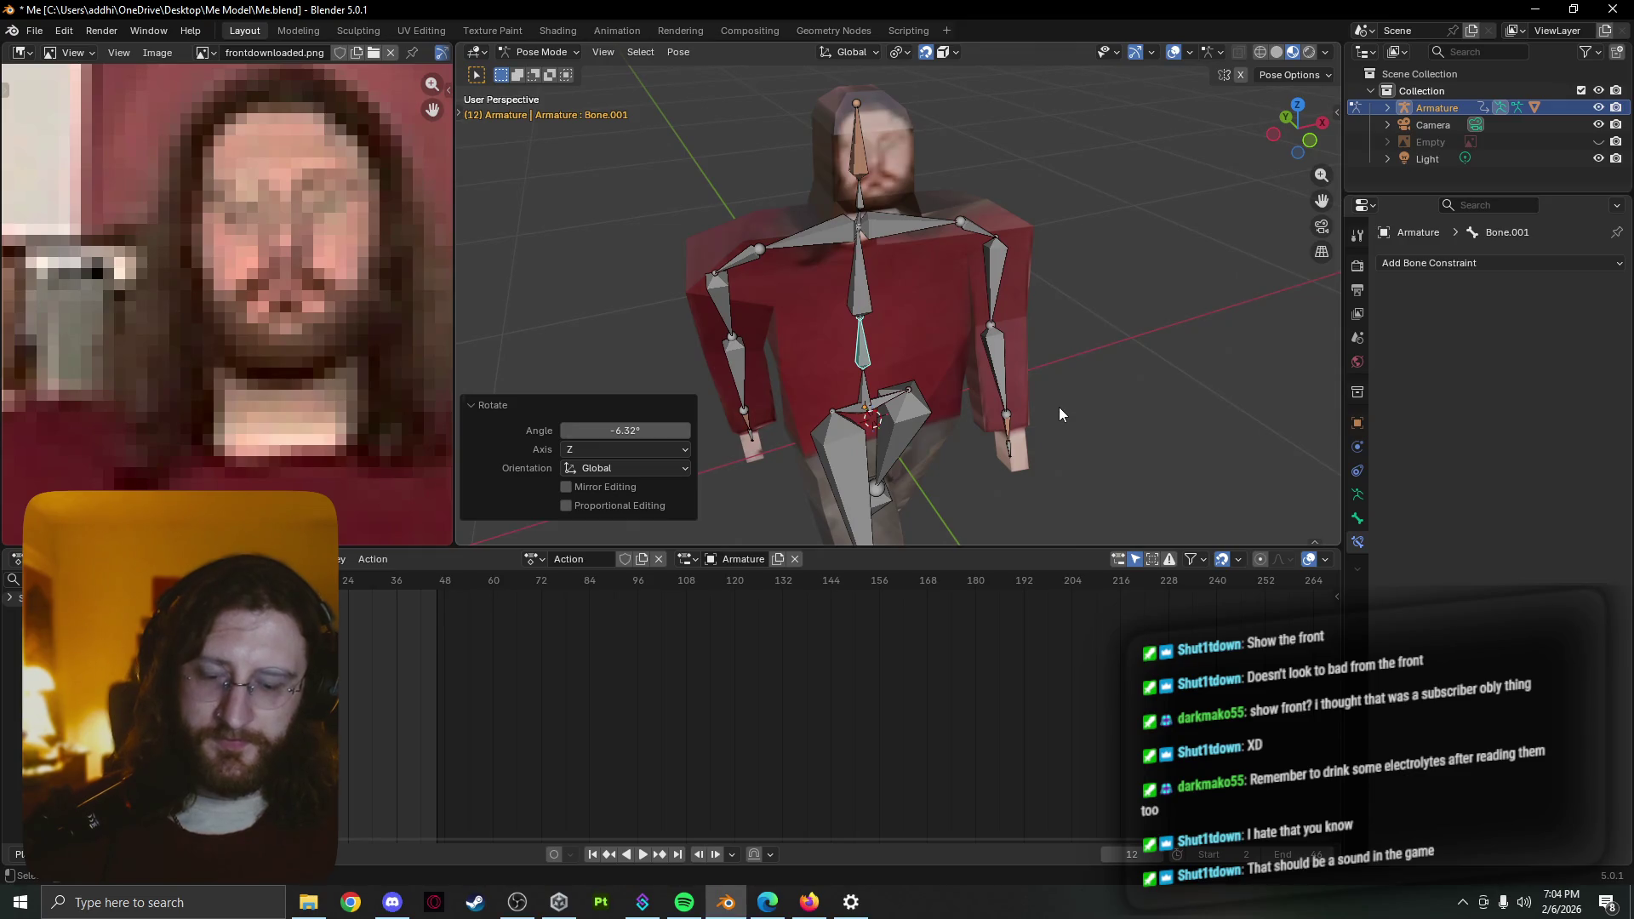
key(k)
click(1059, 407)
key(k)
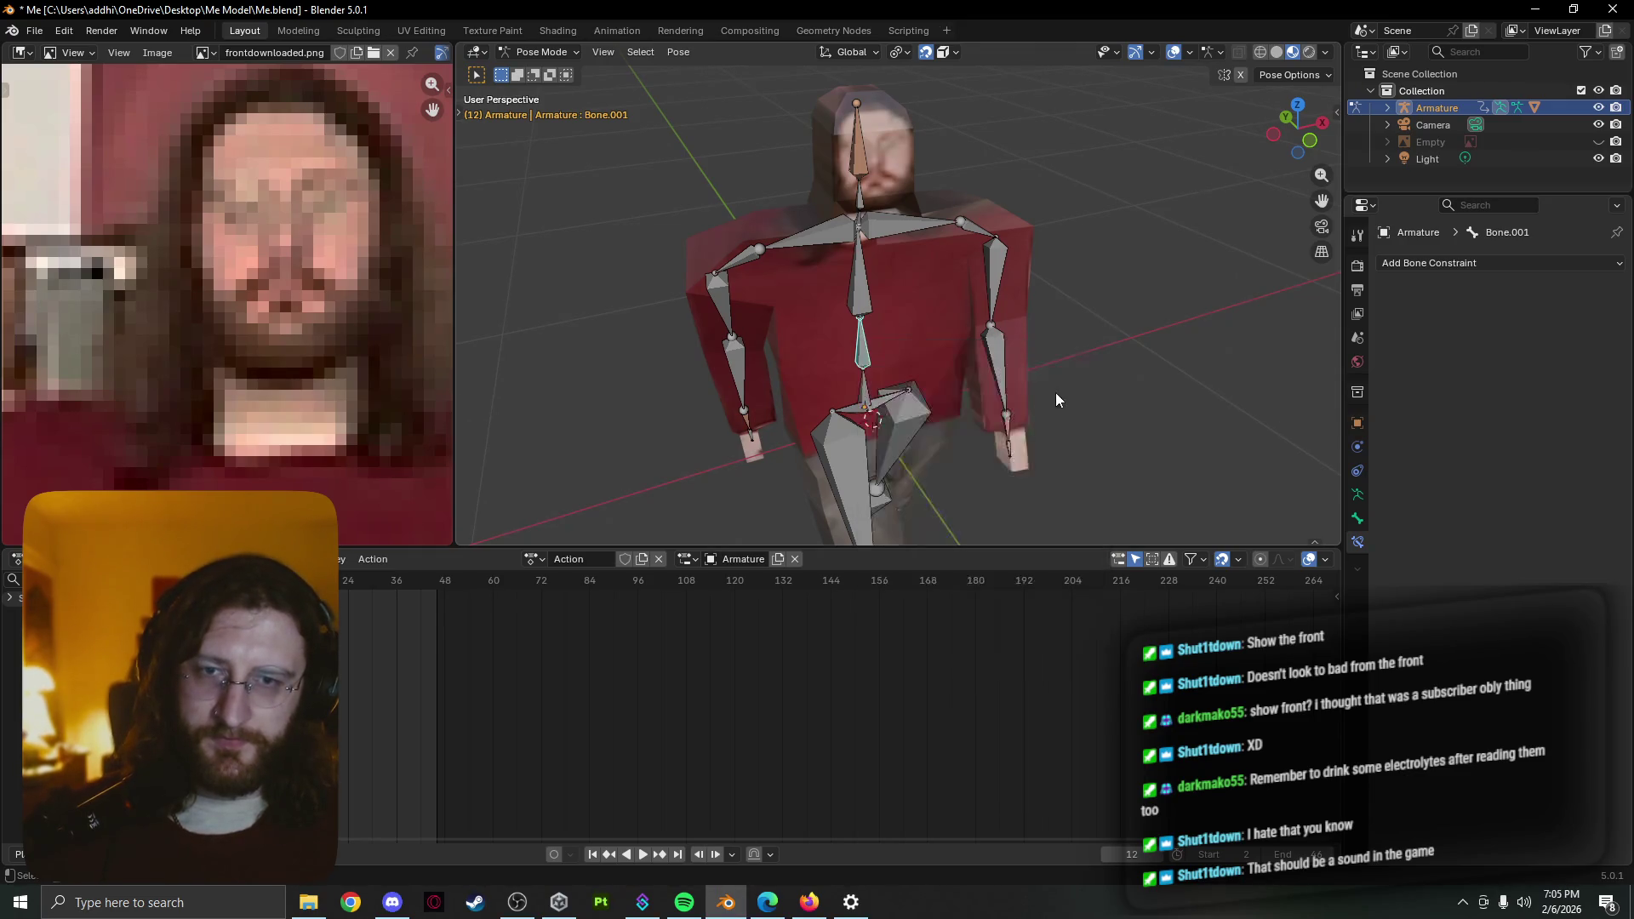
click(385, 590)
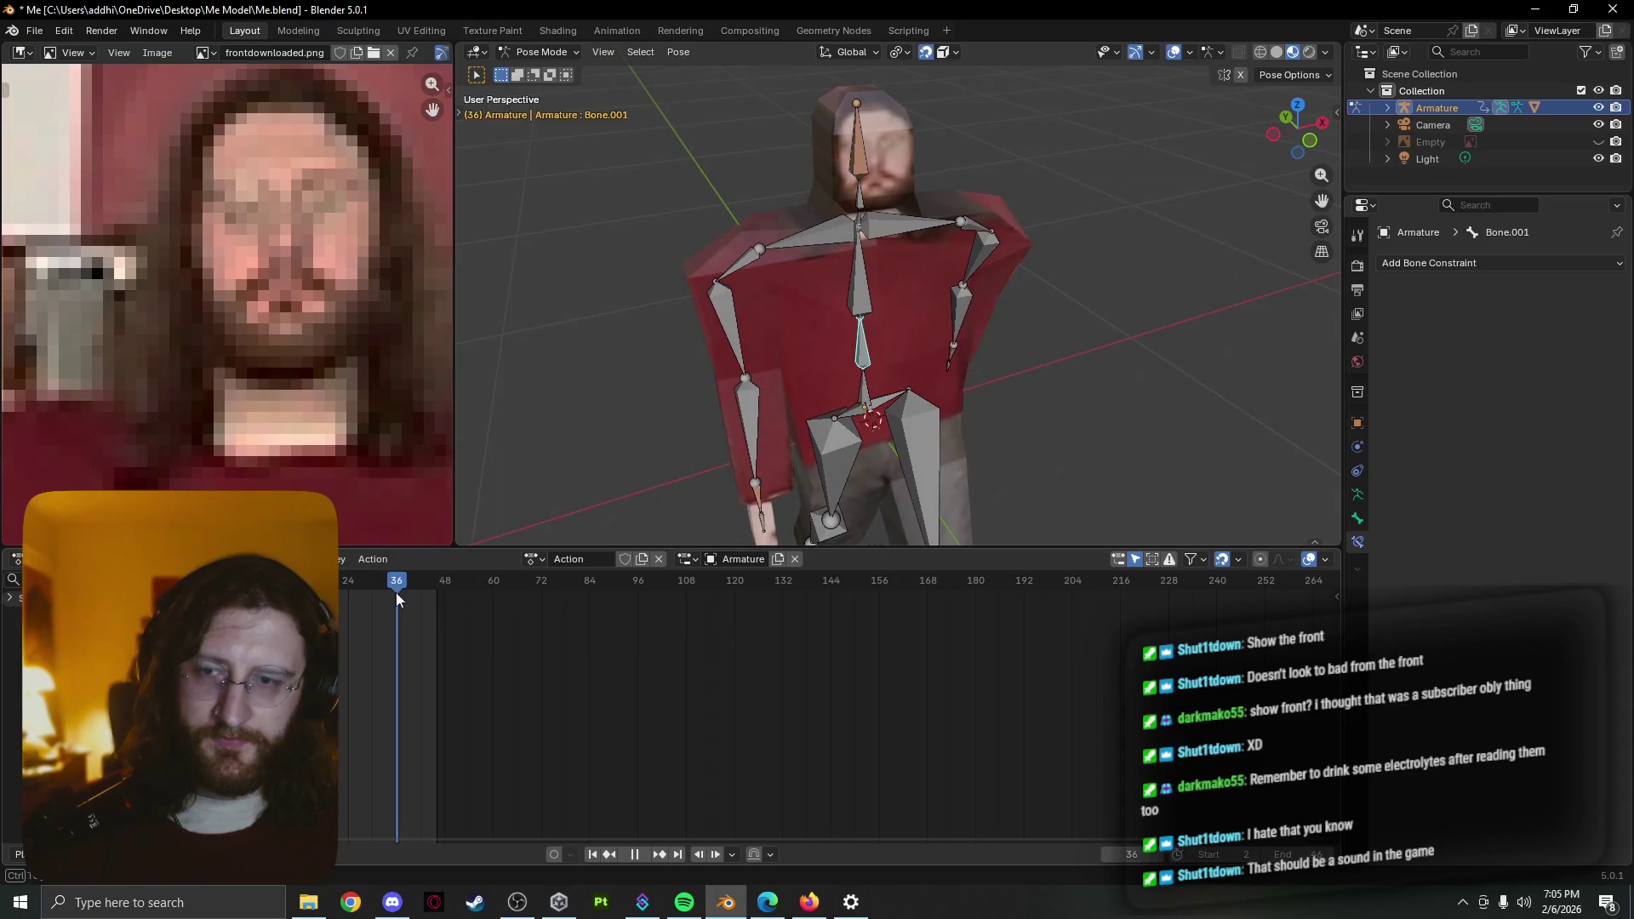
Twist Bone.001 6.42° around global Z at frame 36, keyframe its rotation, and play the walk
key(Escape)
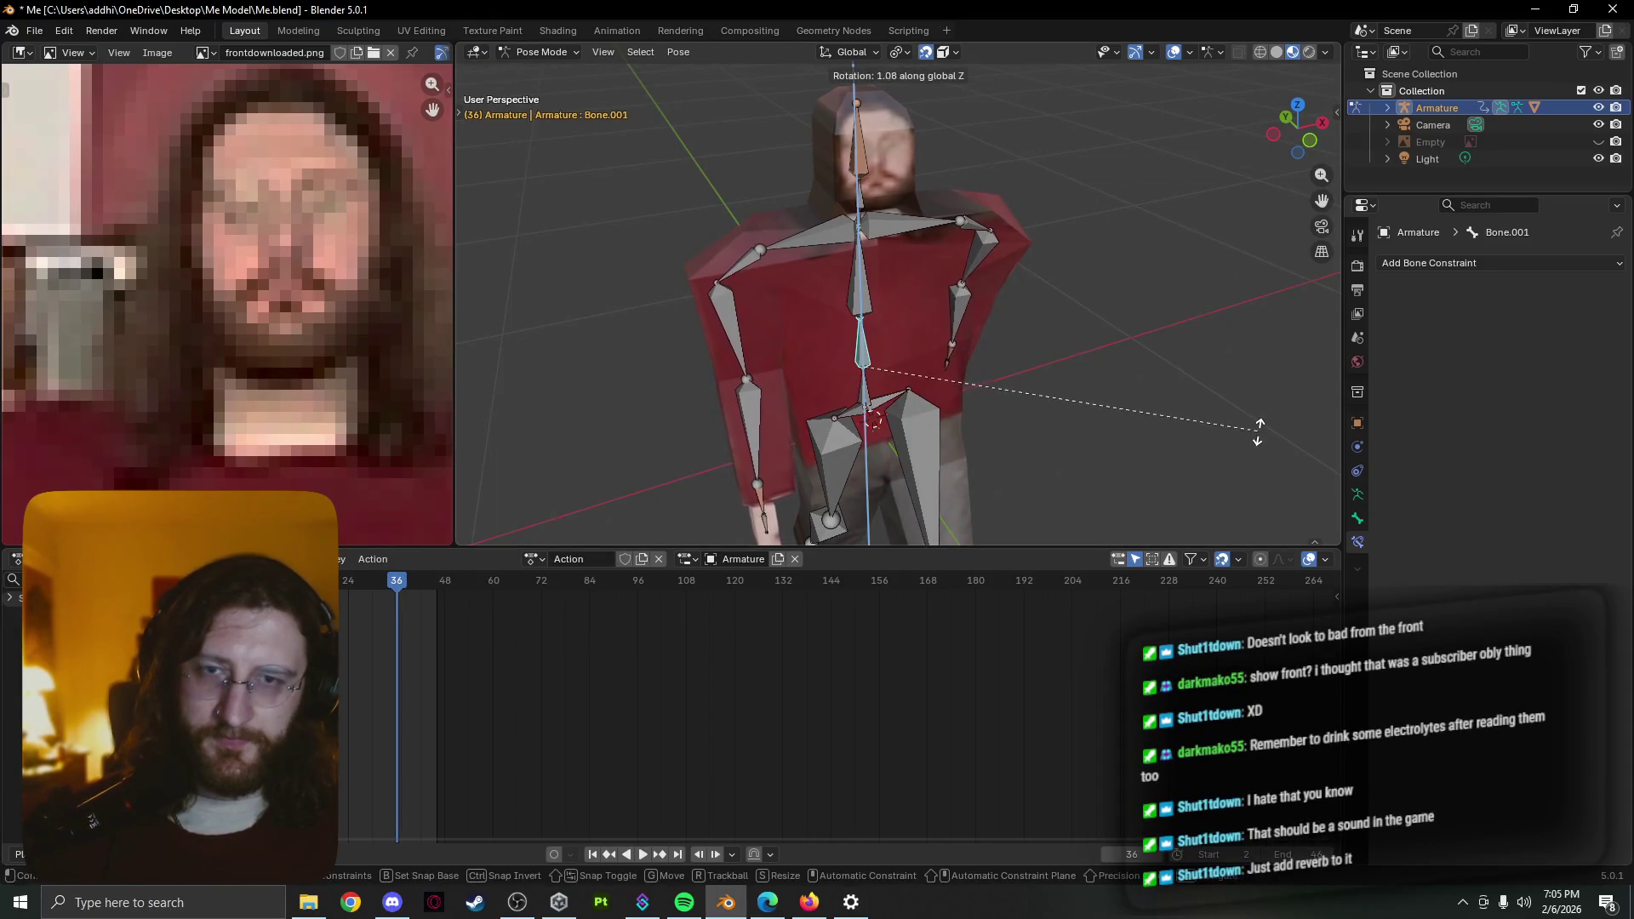
click(1244, 400)
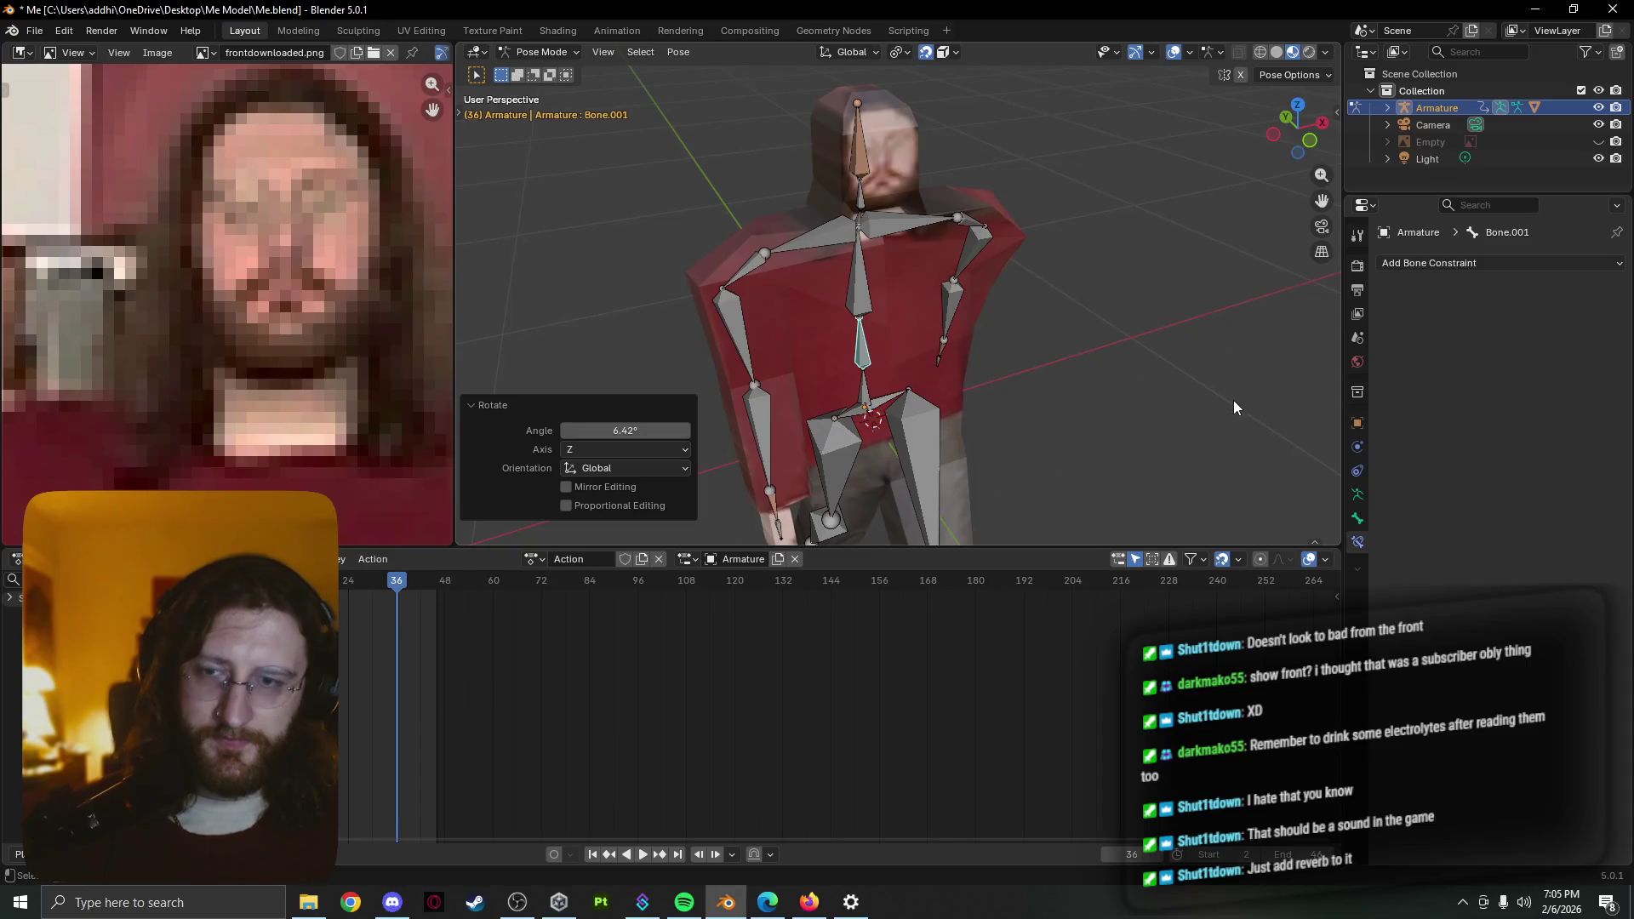
key(k)
click(1231, 402)
key(k)
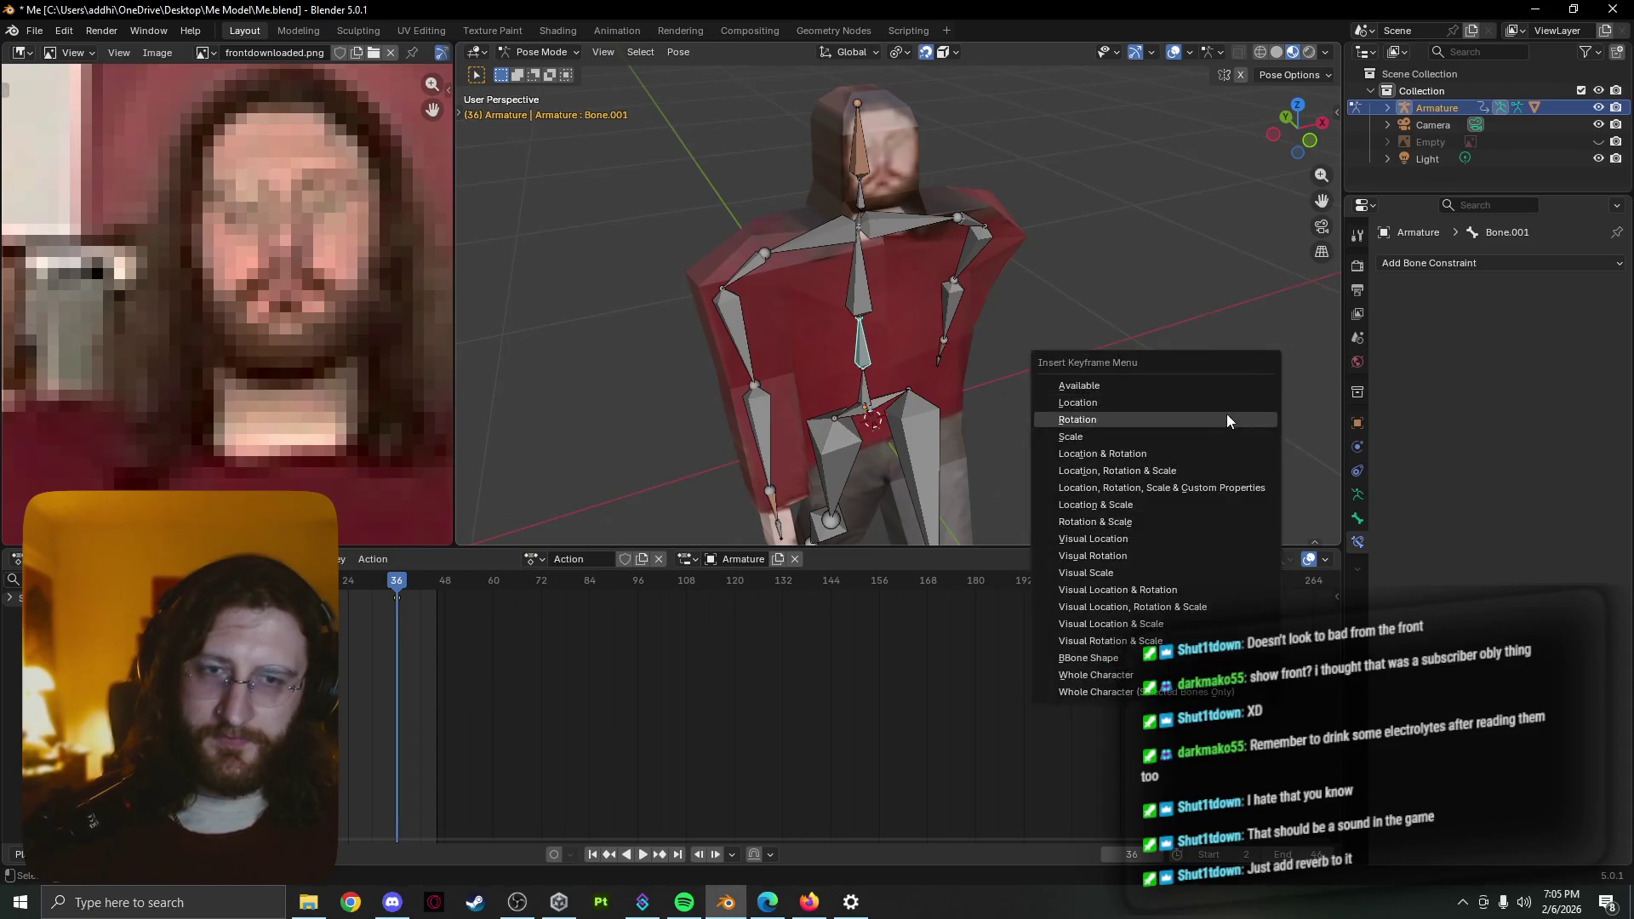
click(1226, 413)
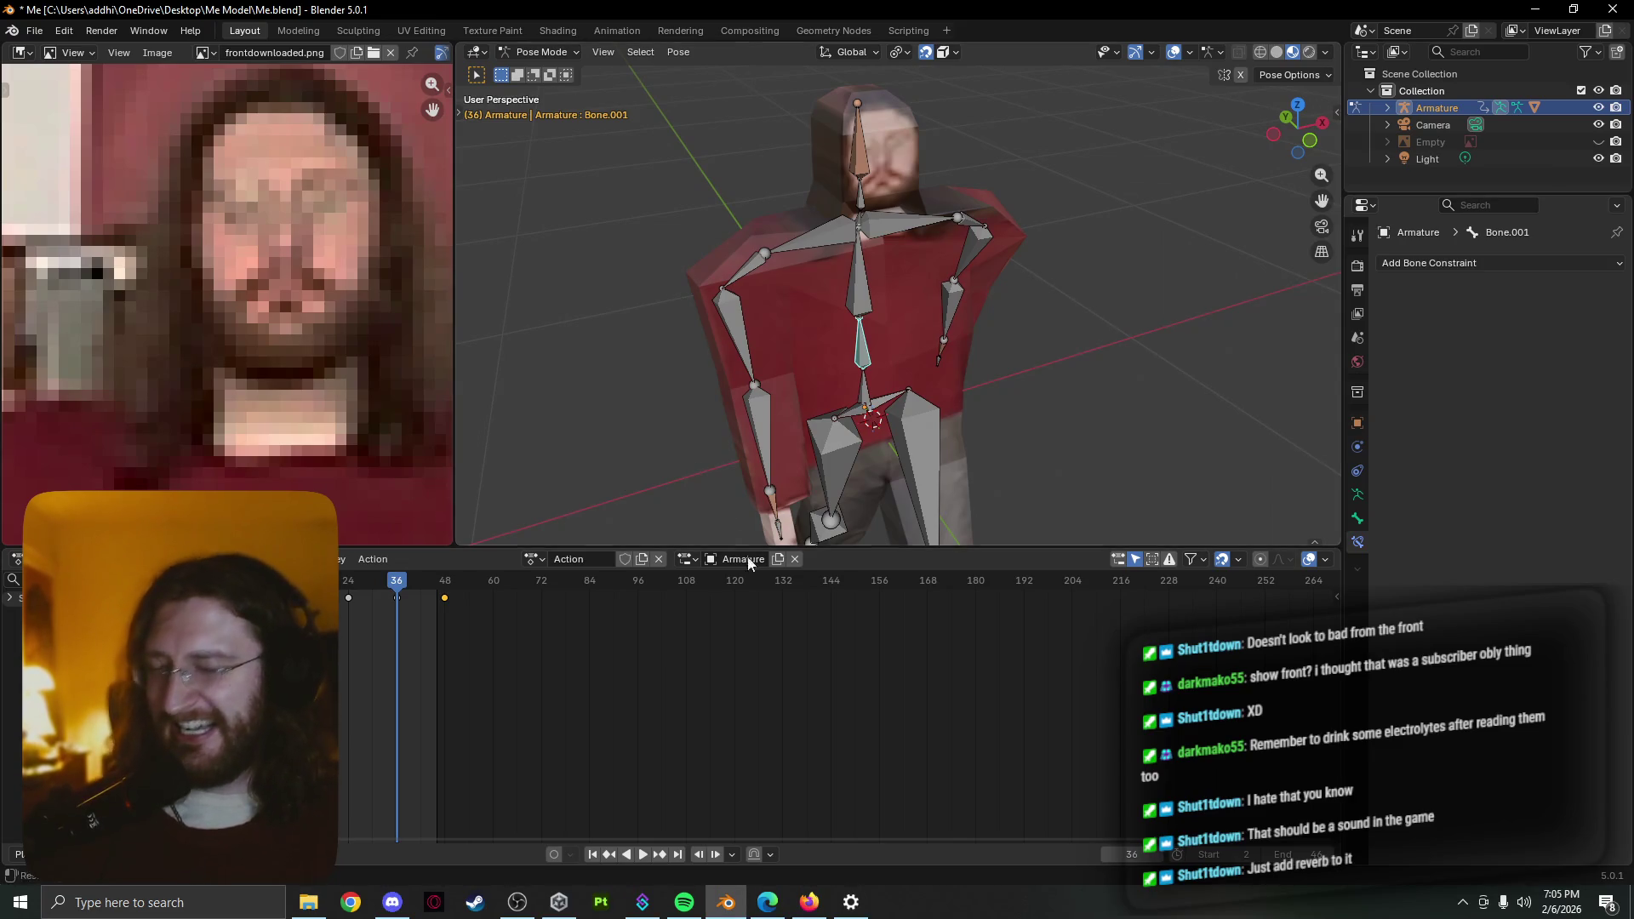
key(space)
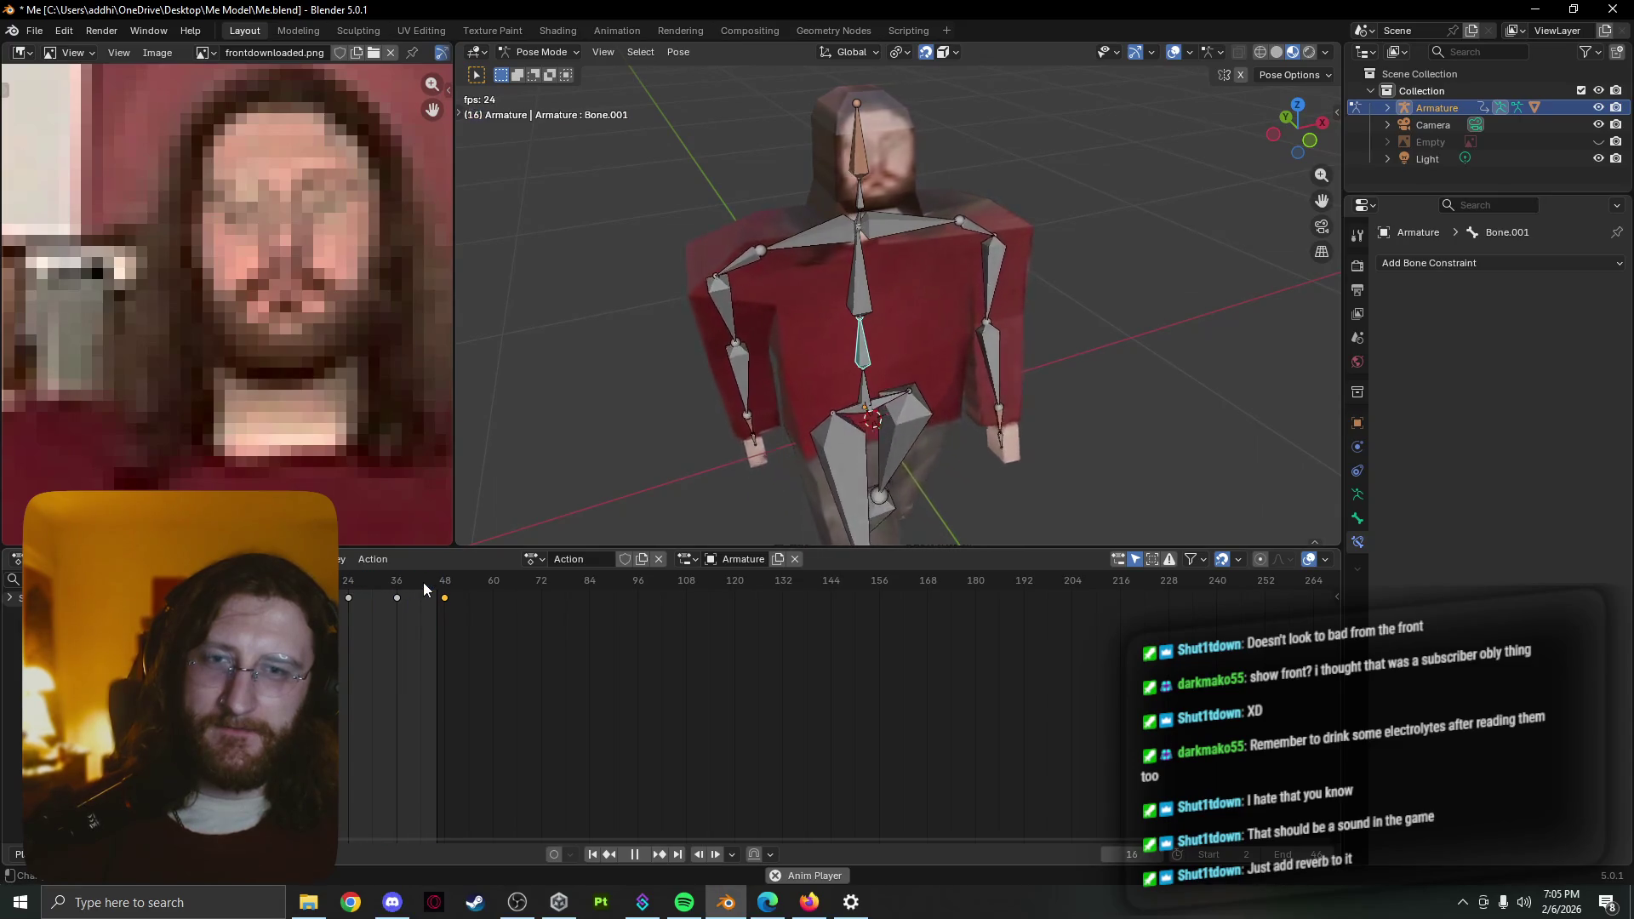
At frame 36 redo Bone.001's 6.45° global-Z twist, key its rotation and pose, and play the walk
key(space)
click(389, 583)
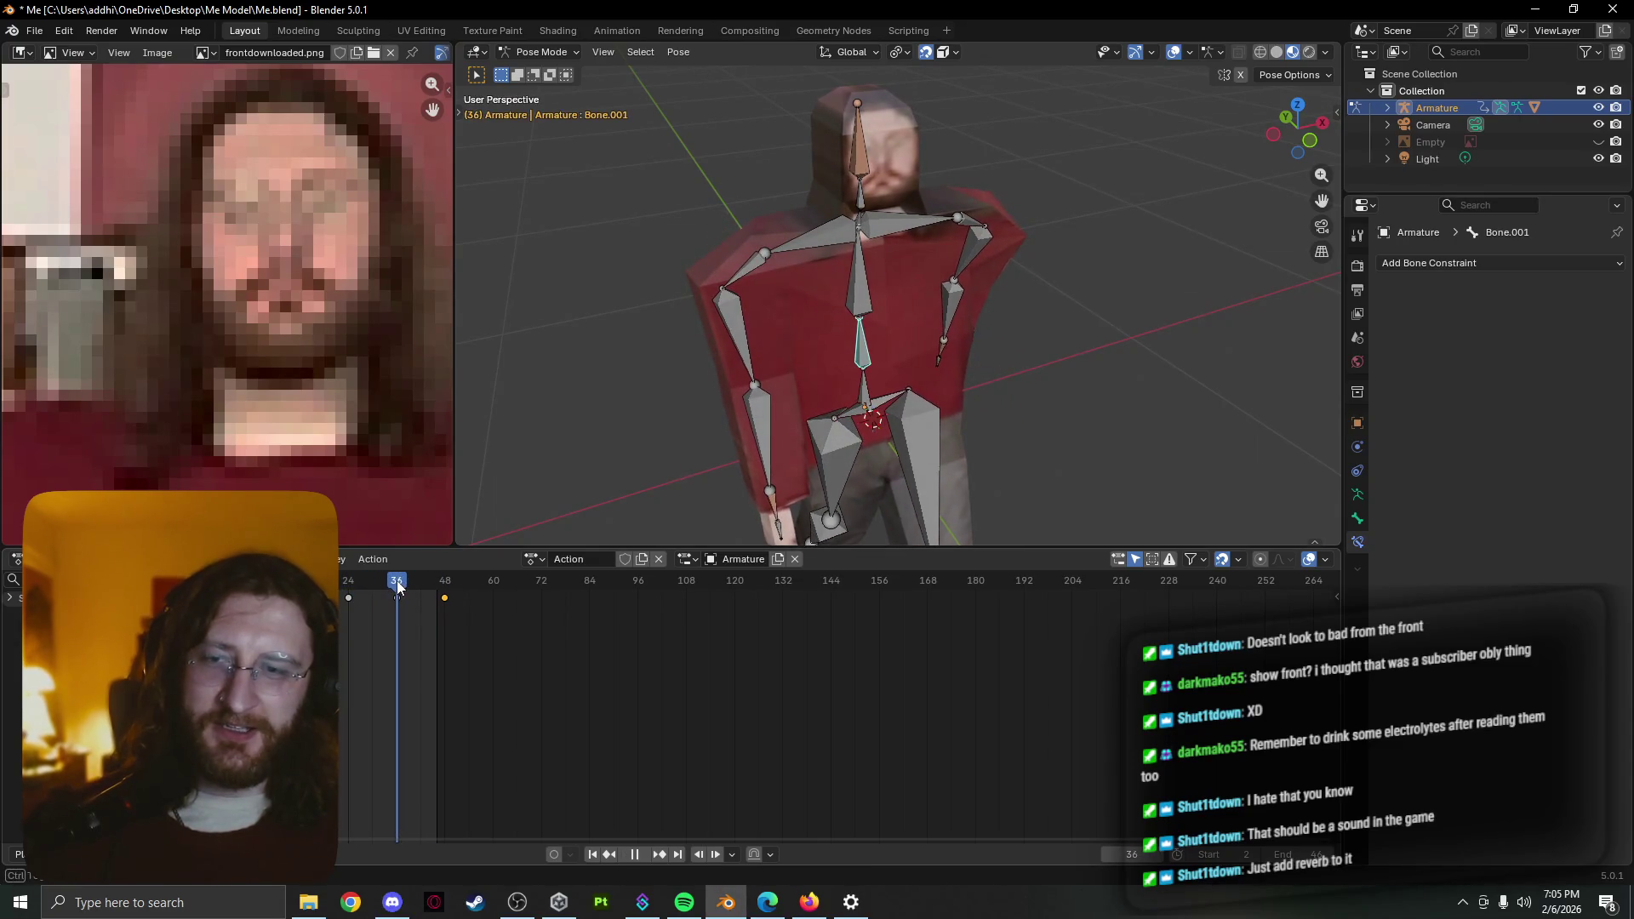
key(z)
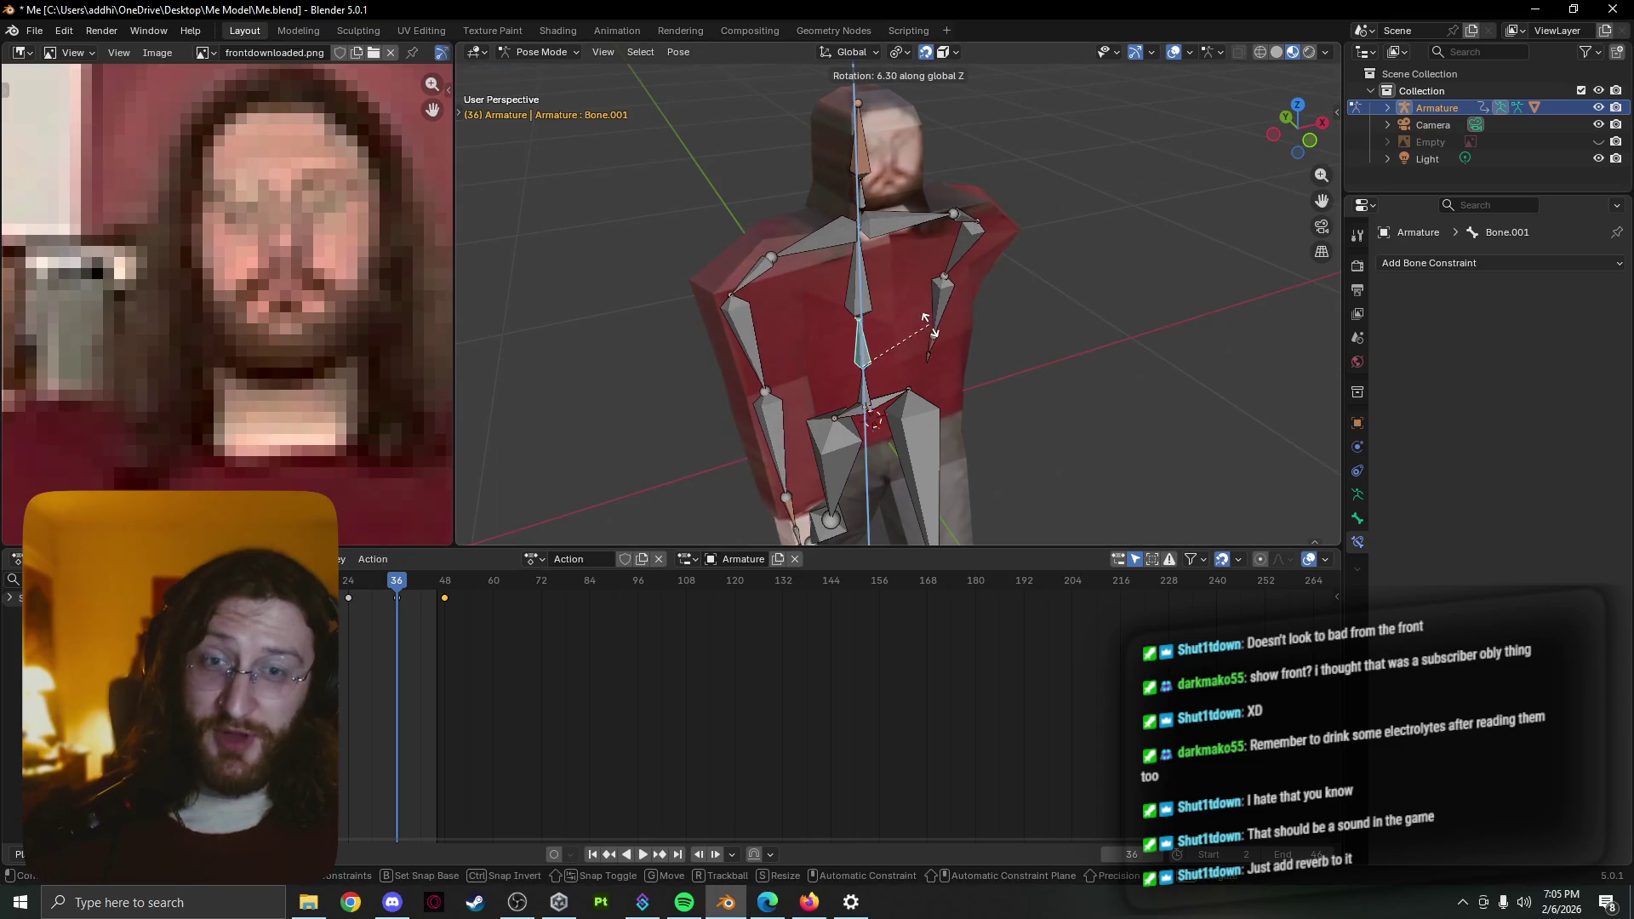
click(928, 329)
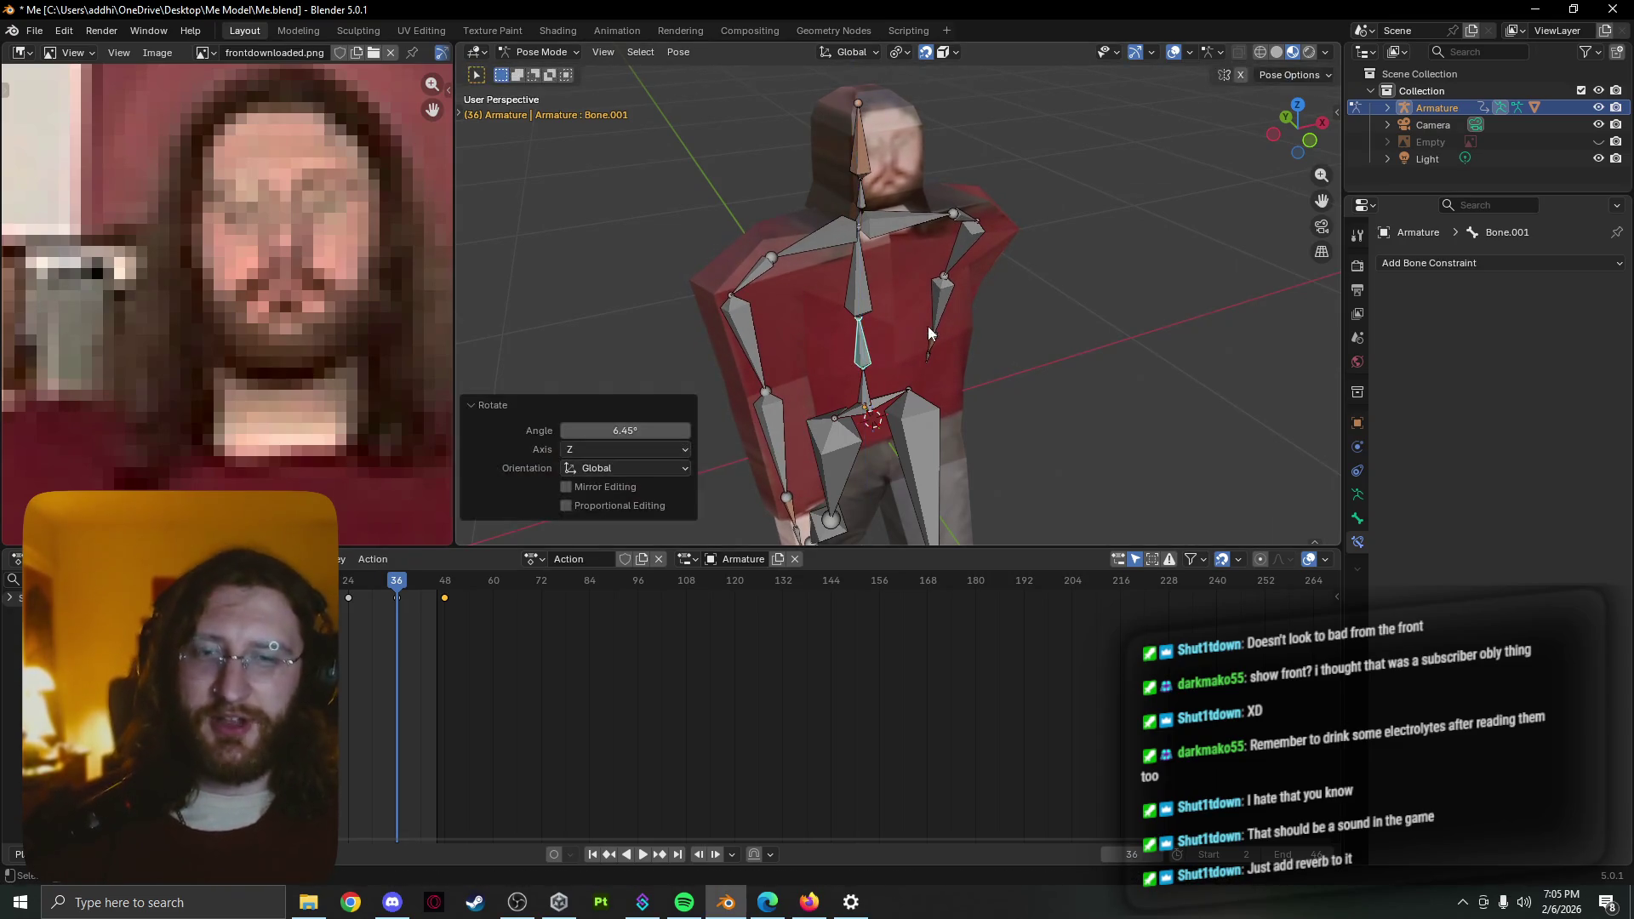
key(k)
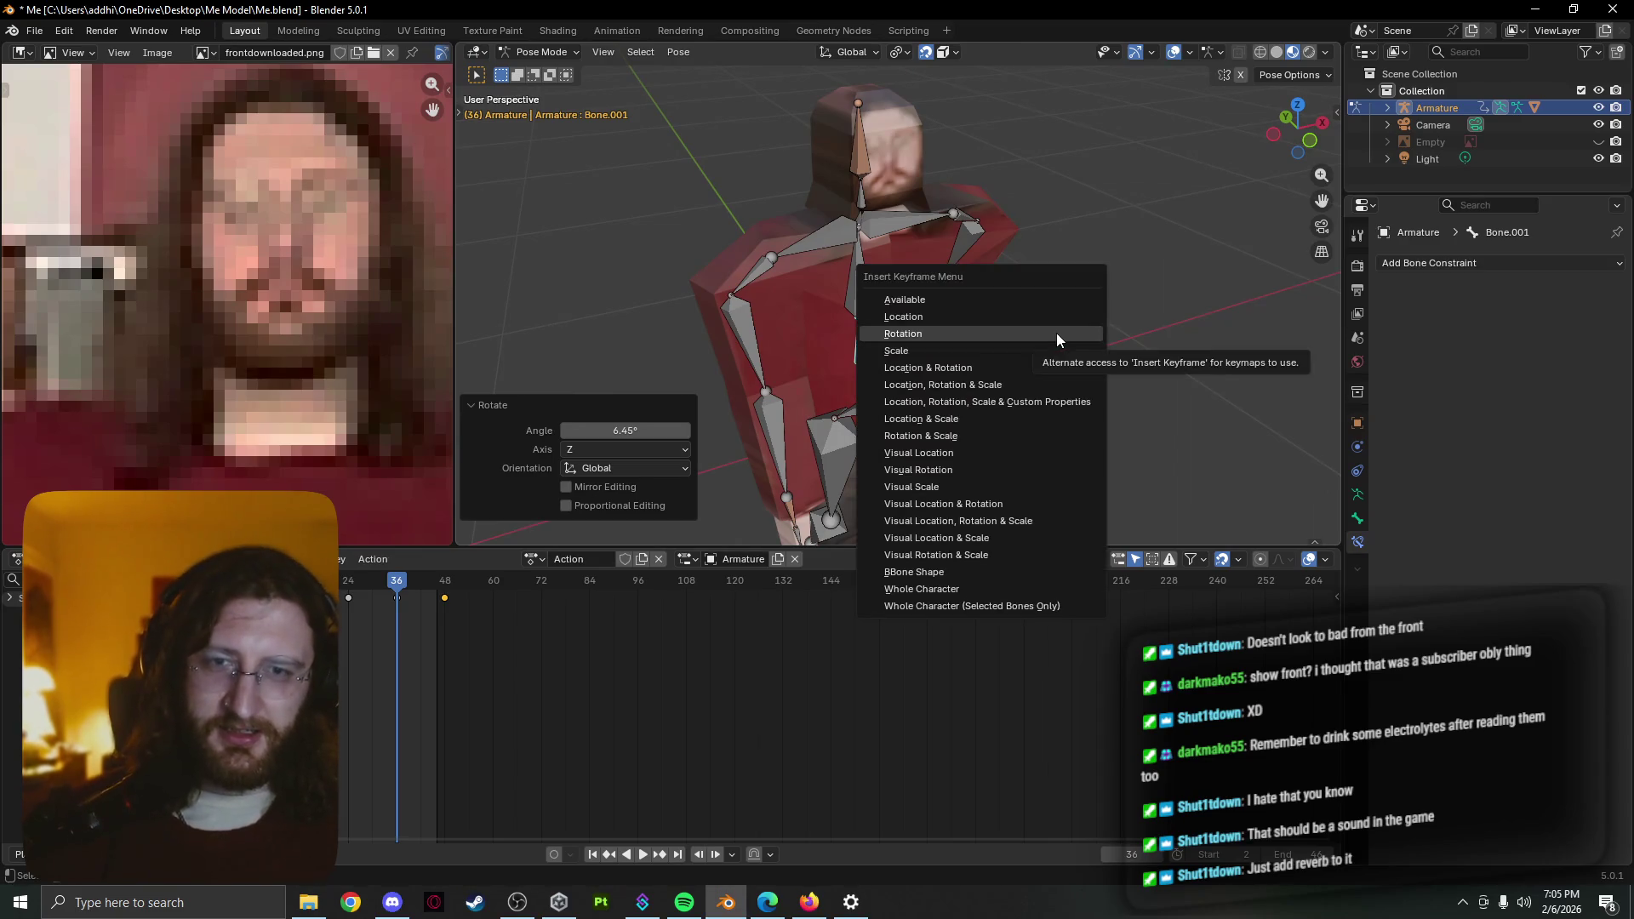
click(1056, 332)
key(k)
click(1051, 315)
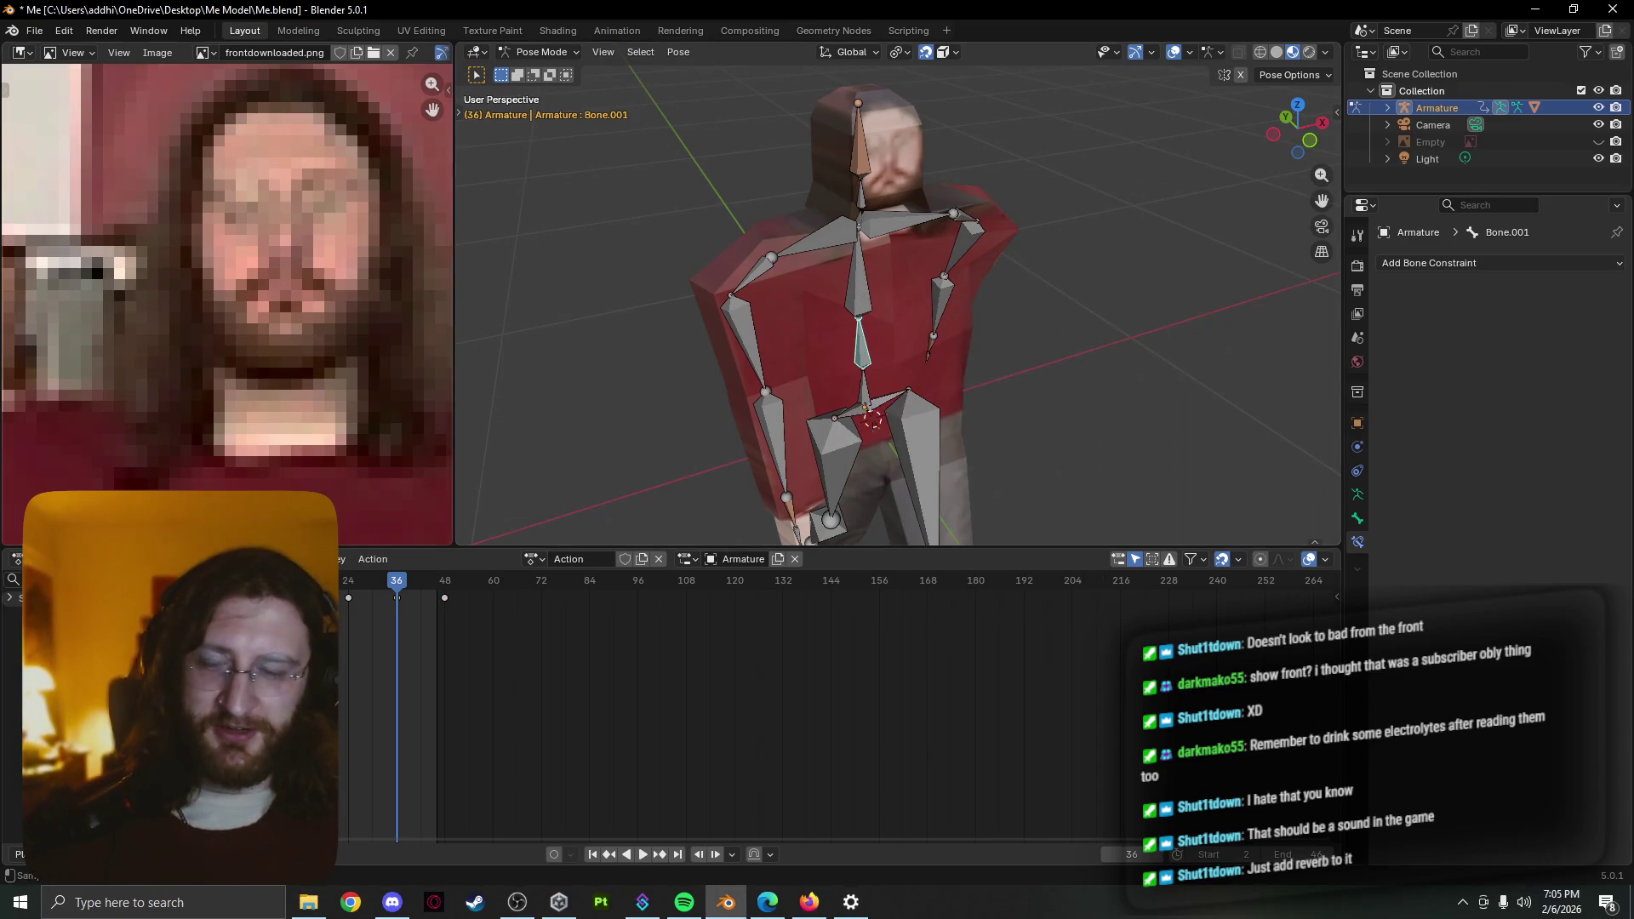
key(space)
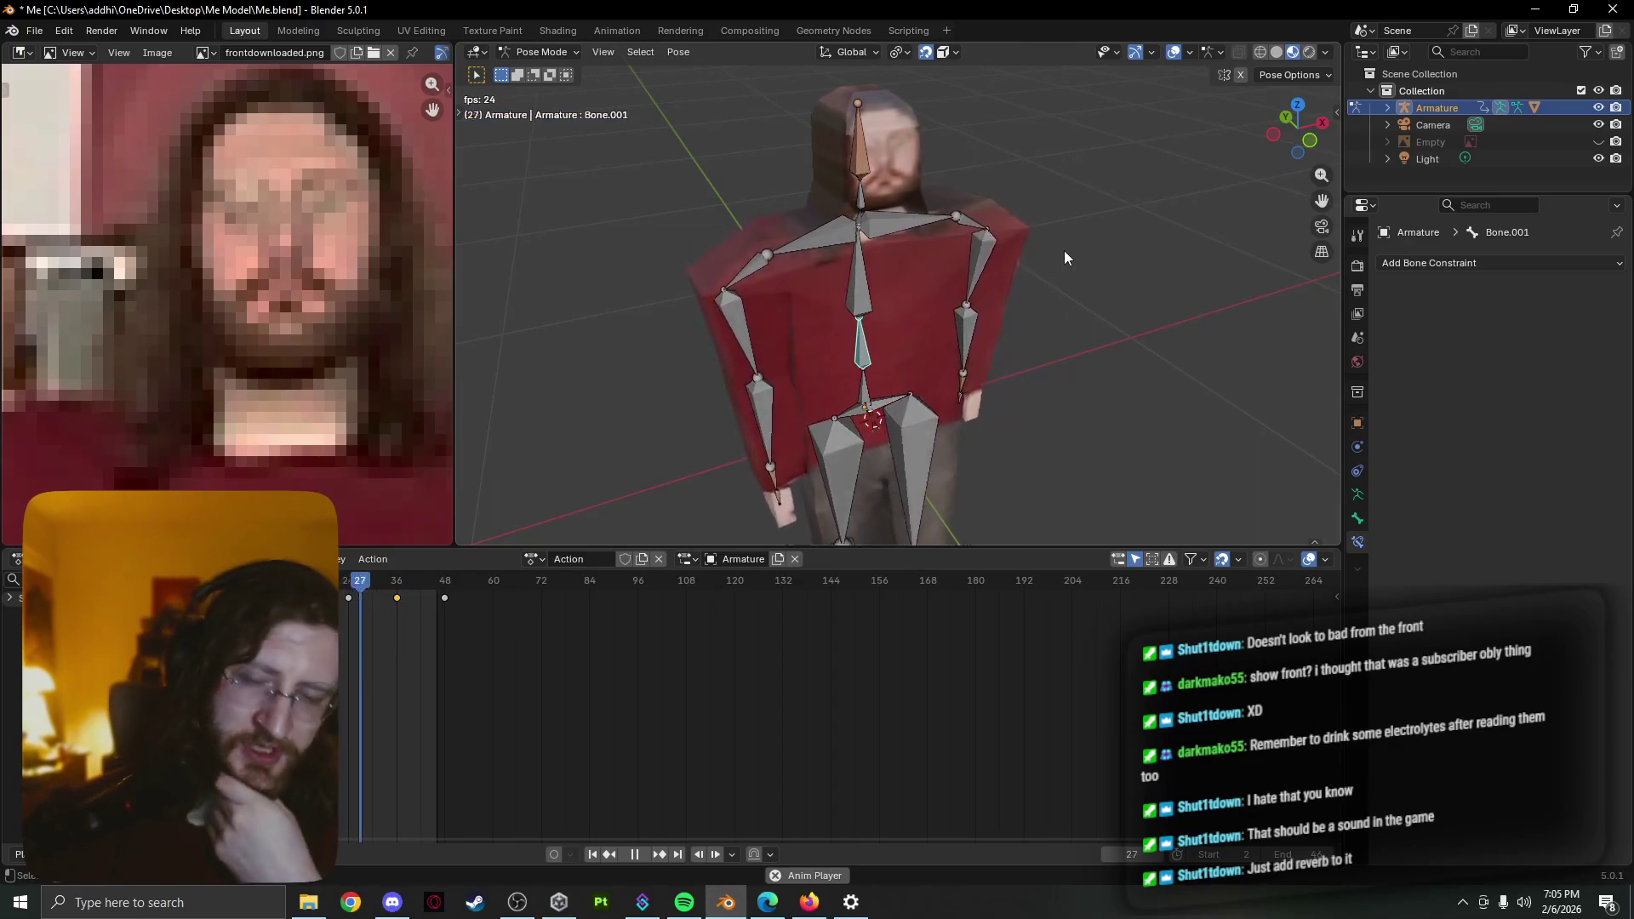
mouse_move(1064, 251)
middle_down()
mouse_move(768, 264)
mouse_move(536, 303)
mouse_move(575, 354)
mouse_move(994, 395)
mouse_move(998, 340)
mouse_move(1036, 431)
mouse_move(938, 368)
middle_up()
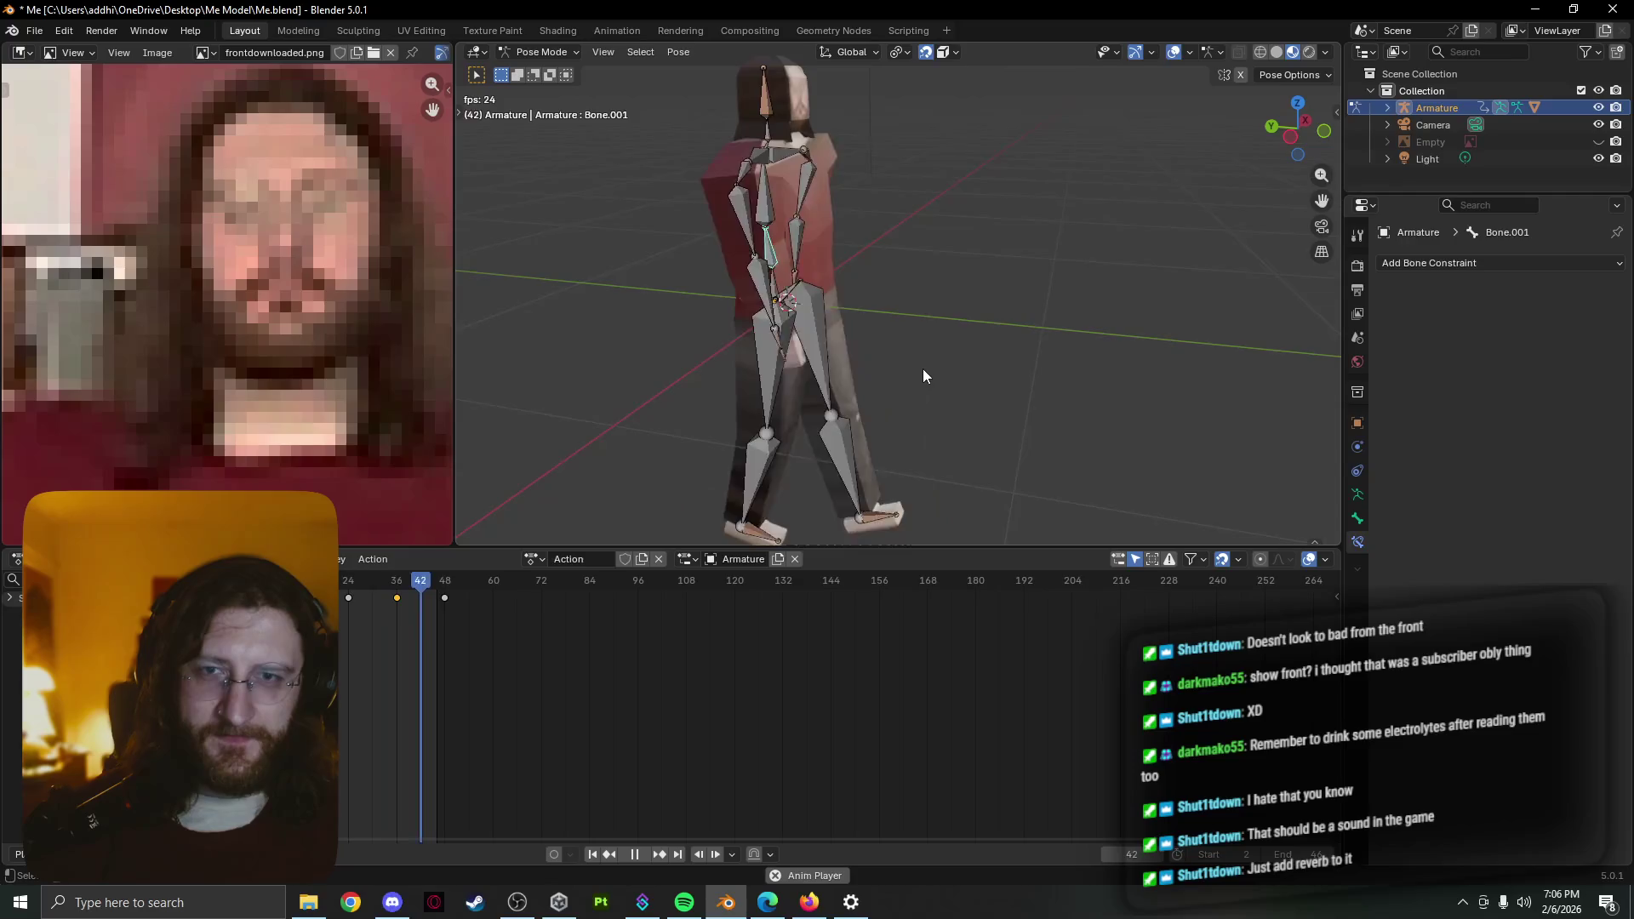
middle_drag(923, 368, 818, 358)
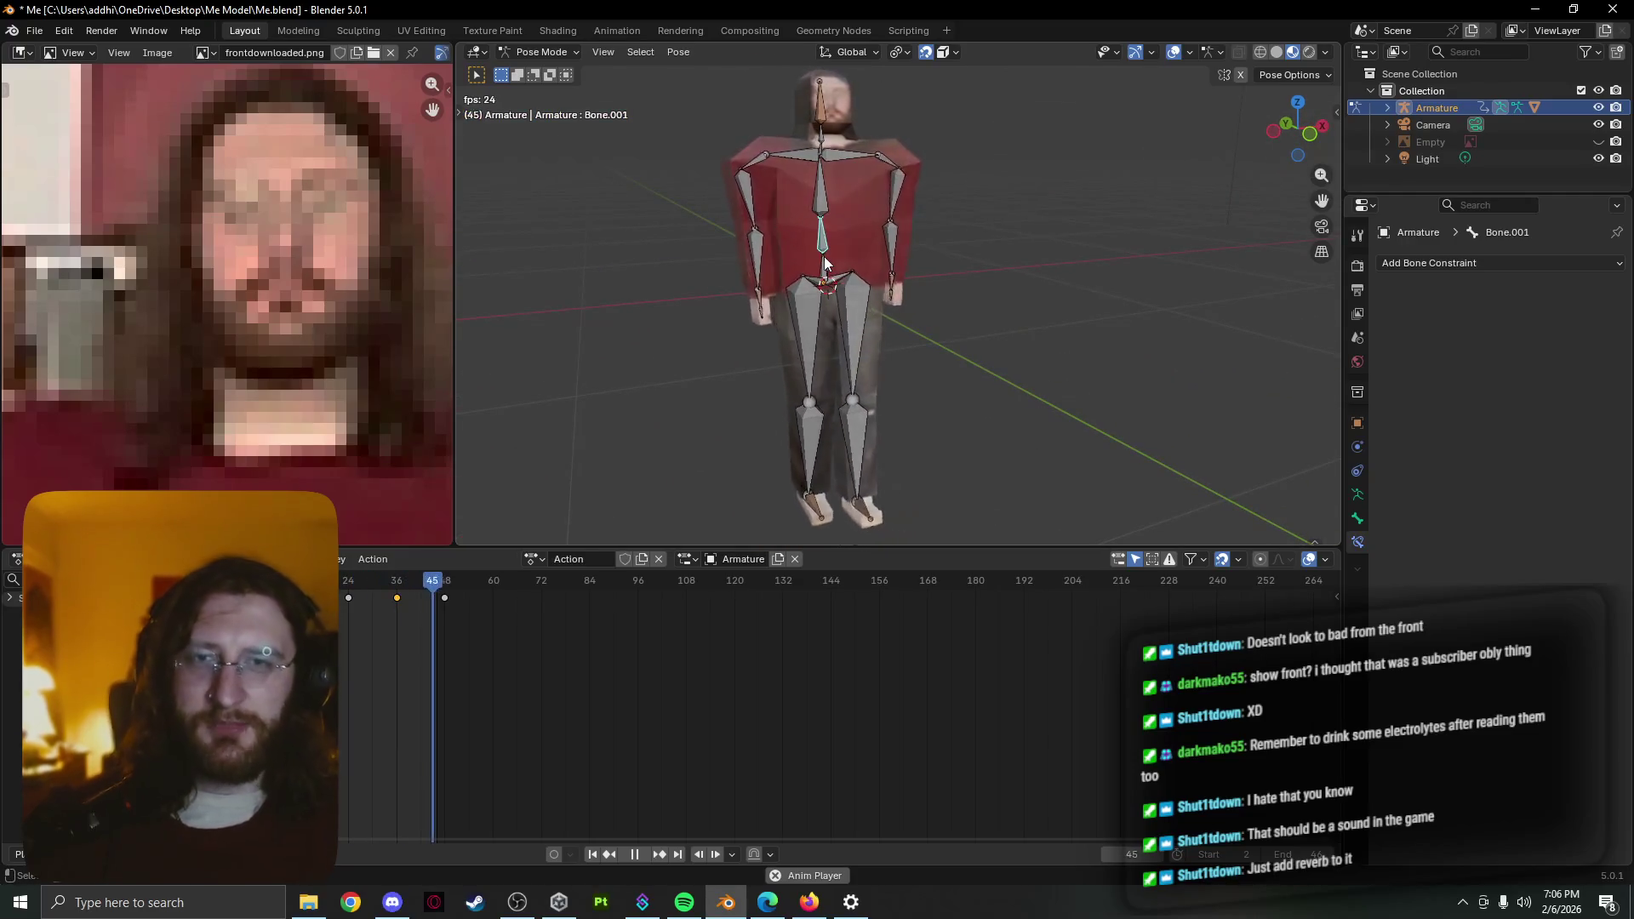
key(Tab)
key(Tab)
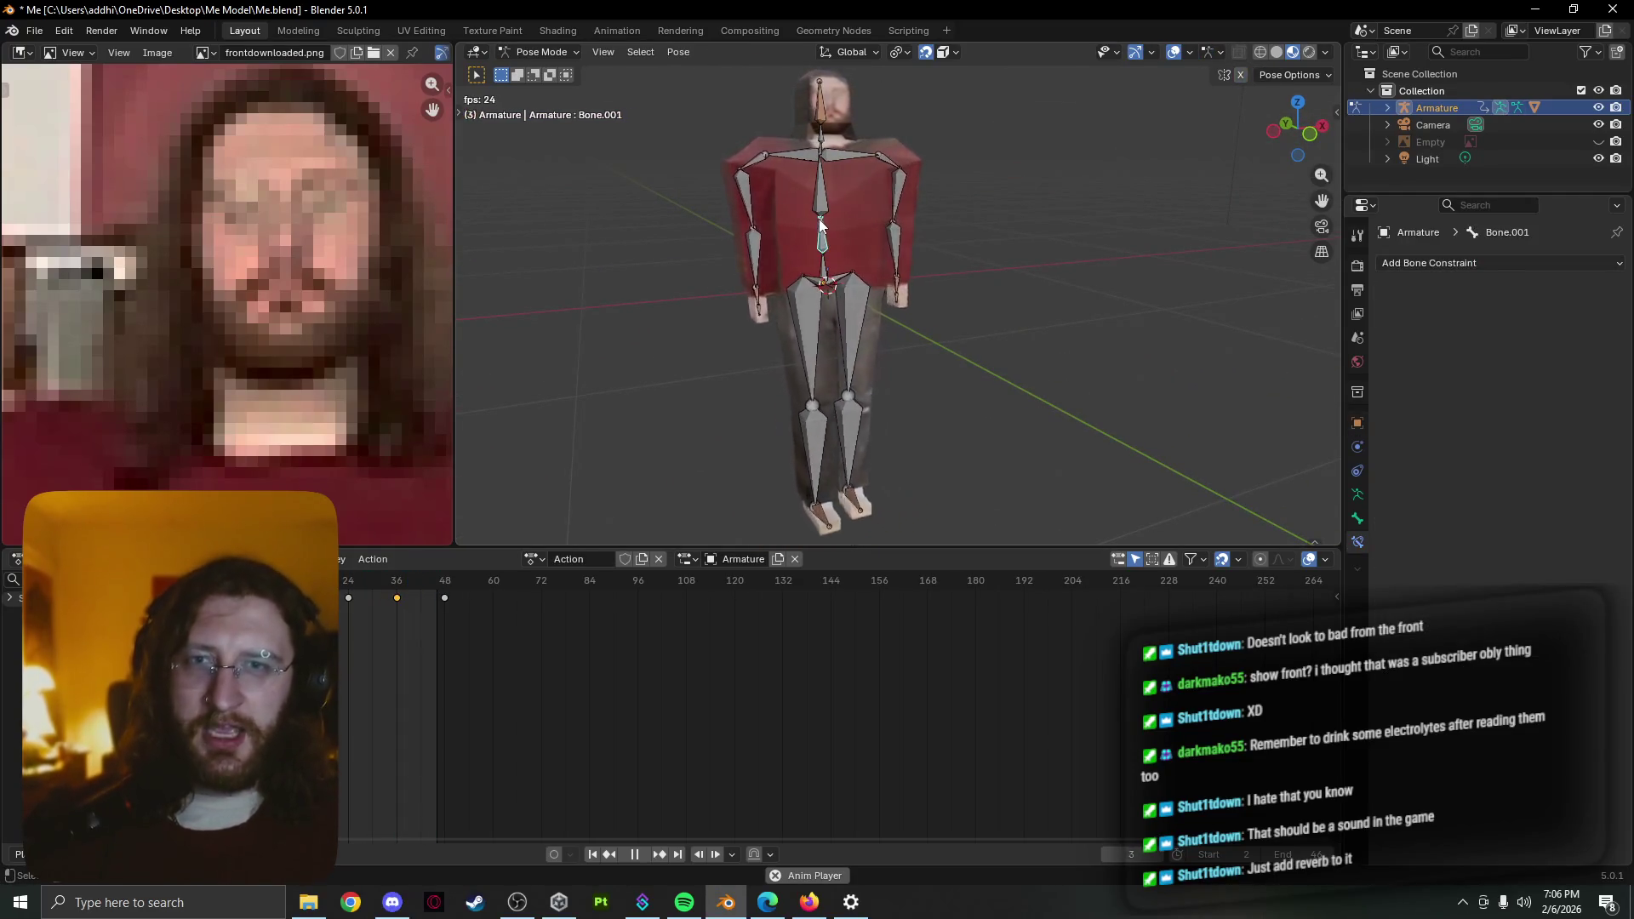
middle_drag(788, 233, 834, 312)
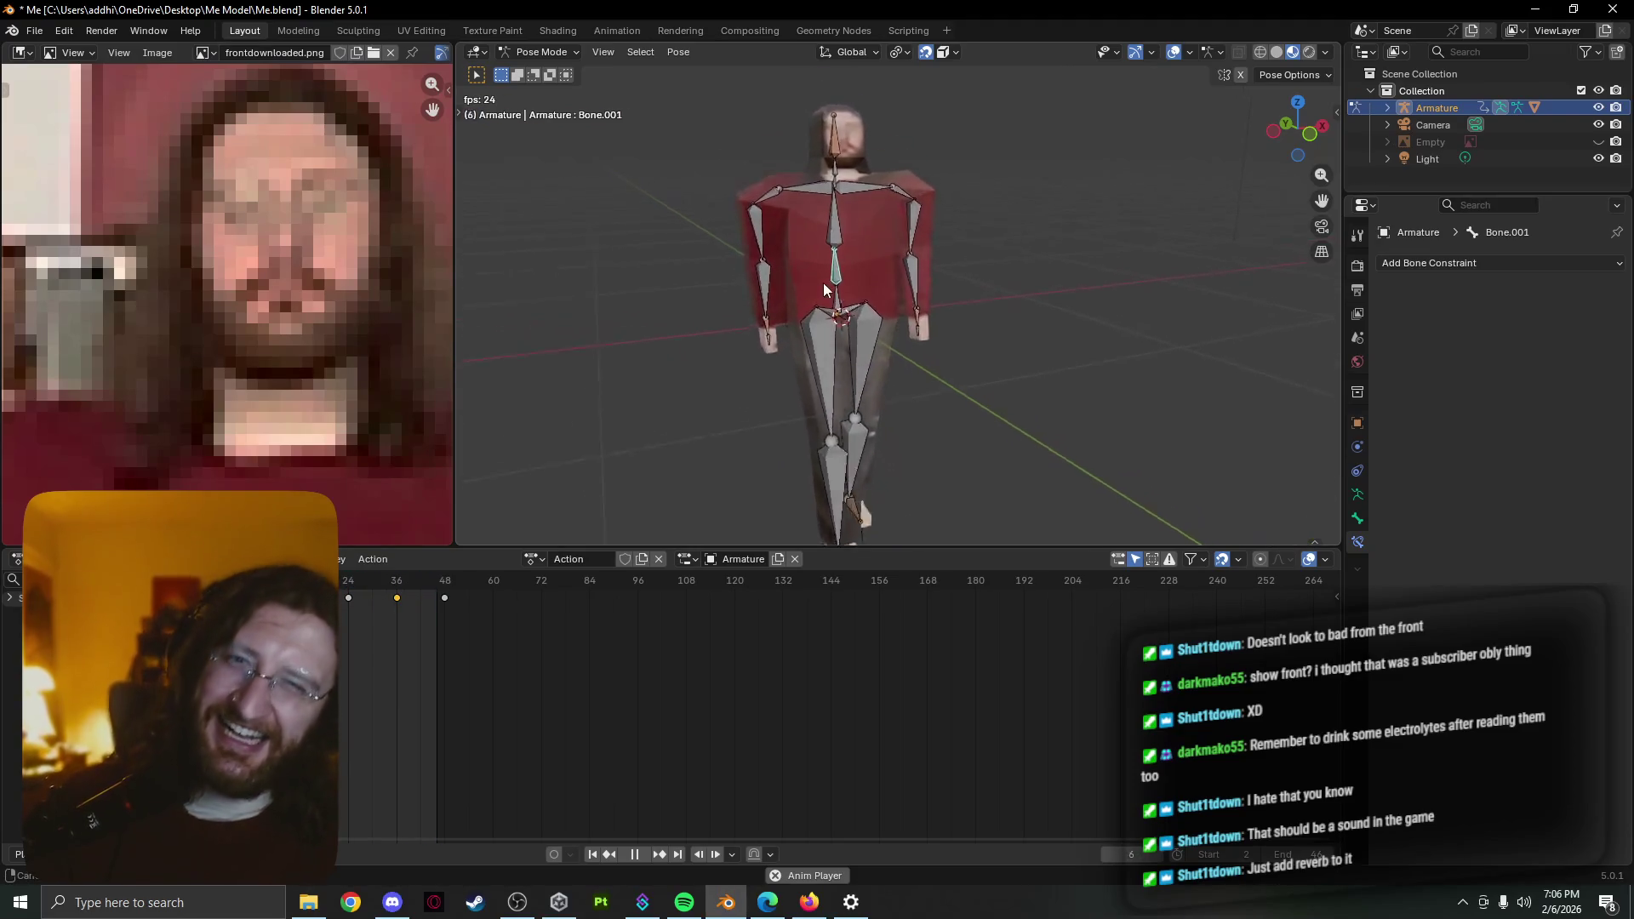
scroll(844, 297, up, 3)
scroll(853, 287, up, 2)
Leave the armature, select the body mesh Plane.001 and enter vertex edit mode
click(851, 287)
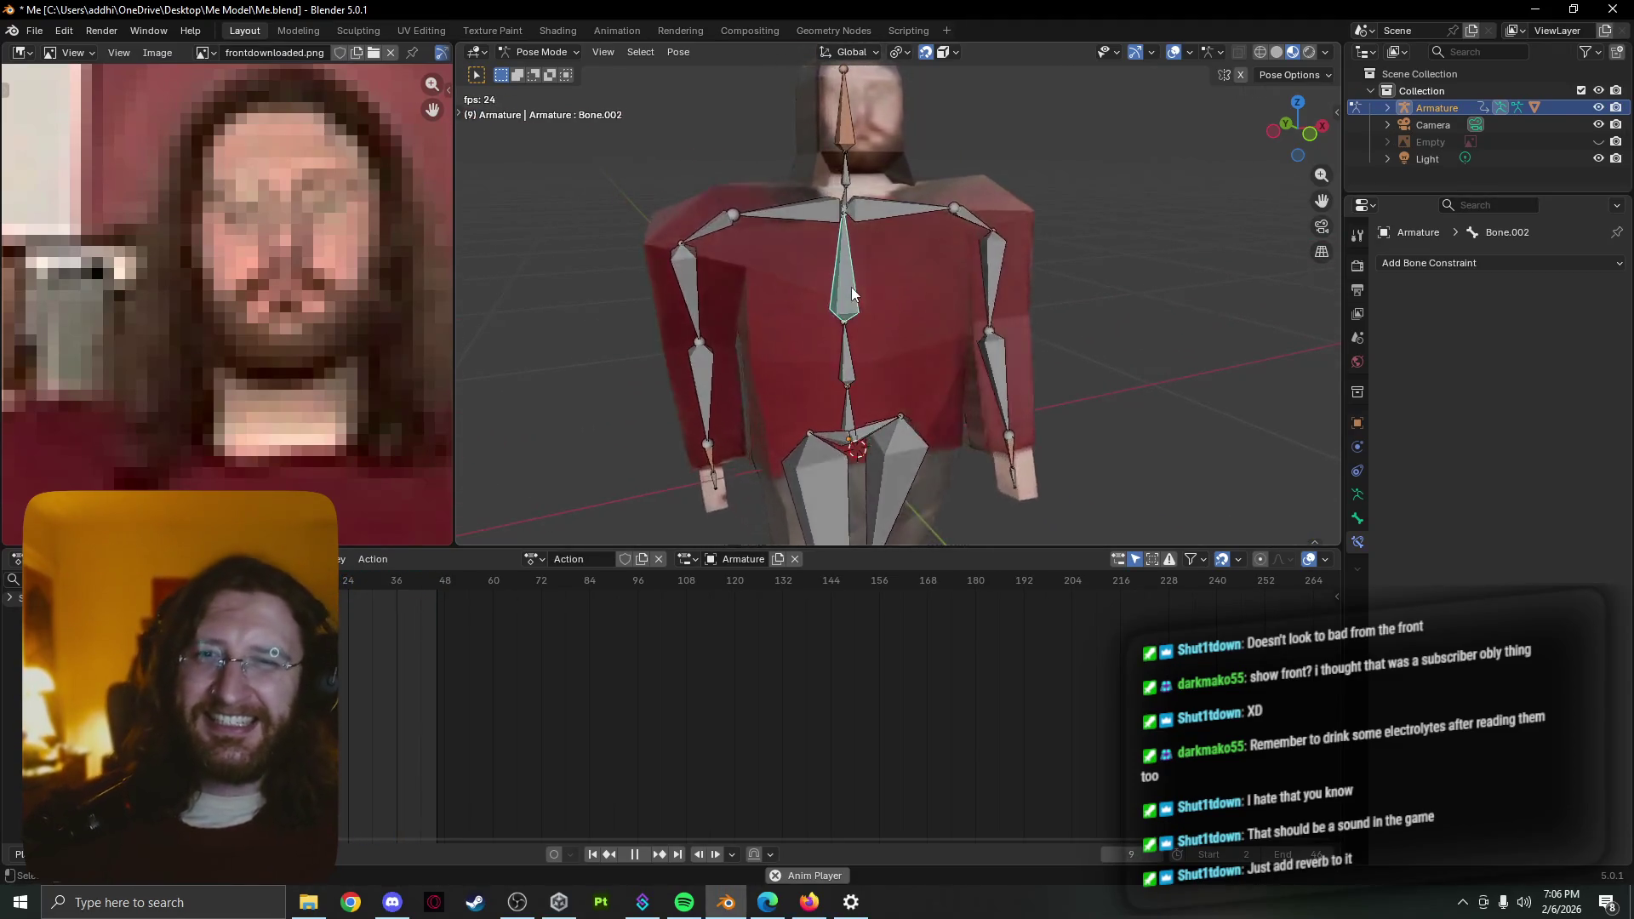
key(Tab)
key(Tab)
key(Tab)
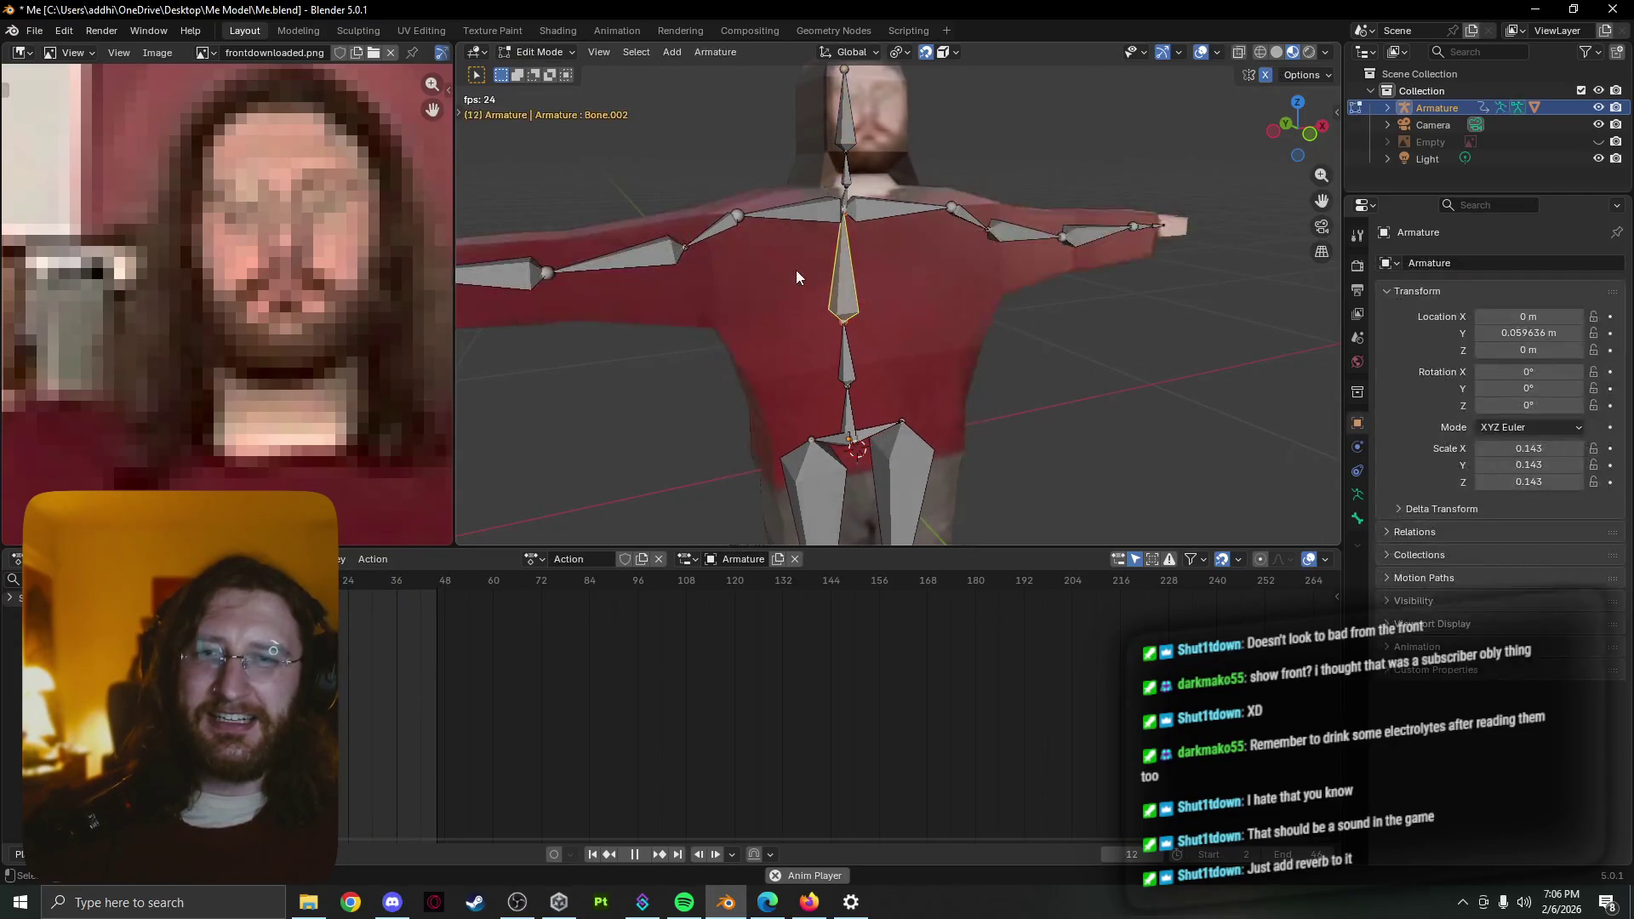
key(Tab)
key(Tab)
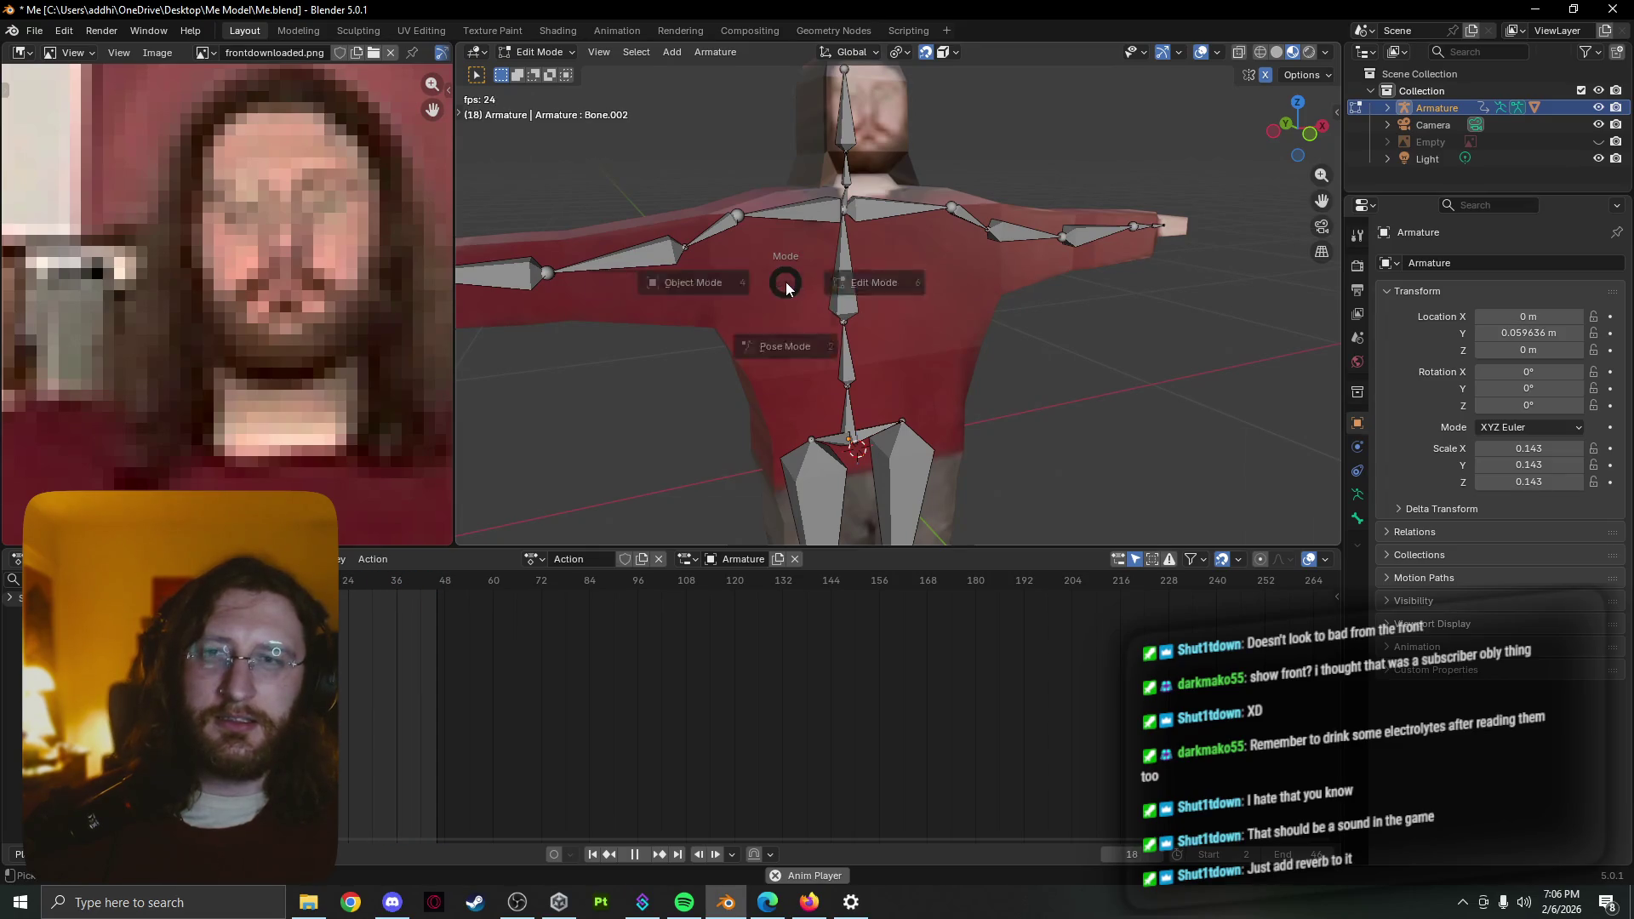
click(732, 287)
click(794, 289)
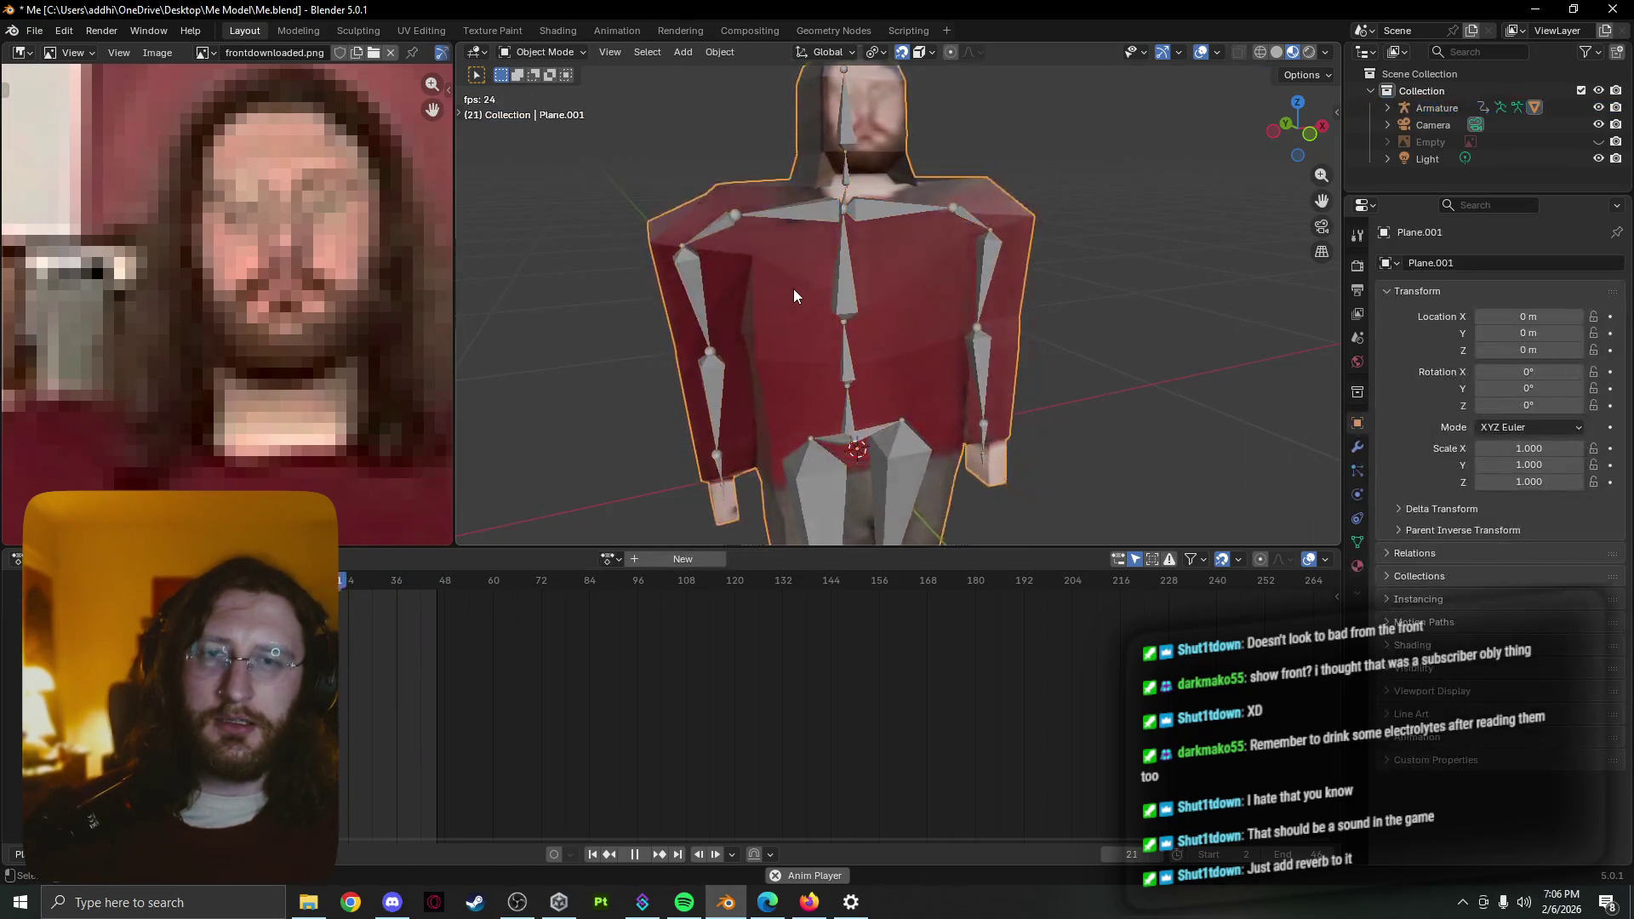
key(Tab)
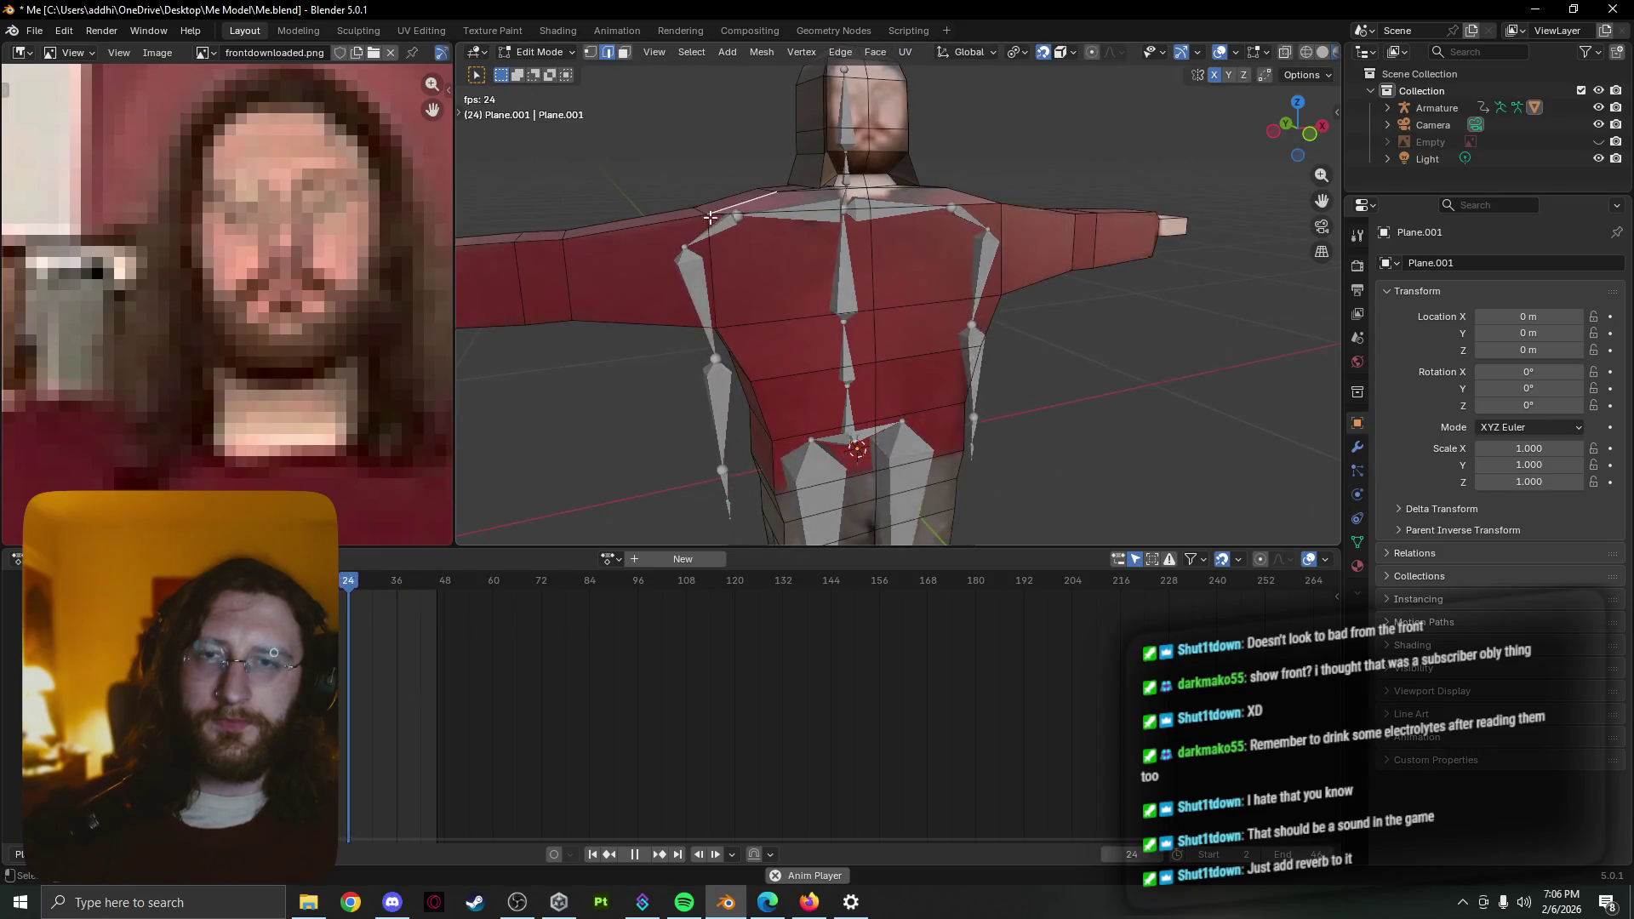
key(1)
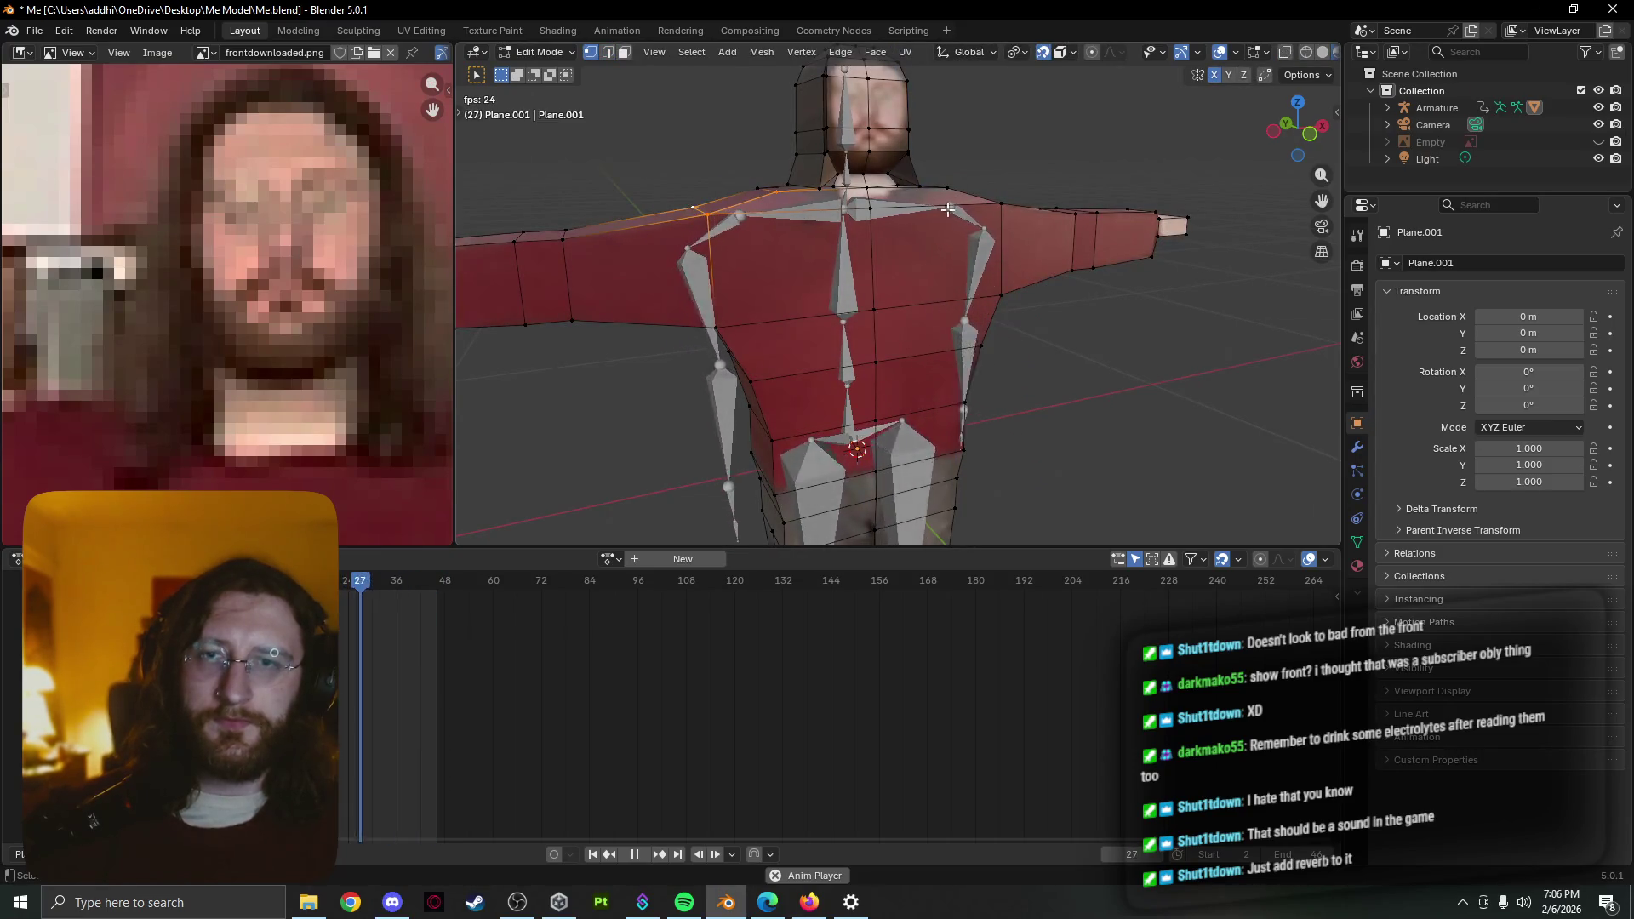
Lower the shoulder vertices about 0.029 m along Z, then check the result from the front in object mode
middle_drag(1052, 214, 1099, 224)
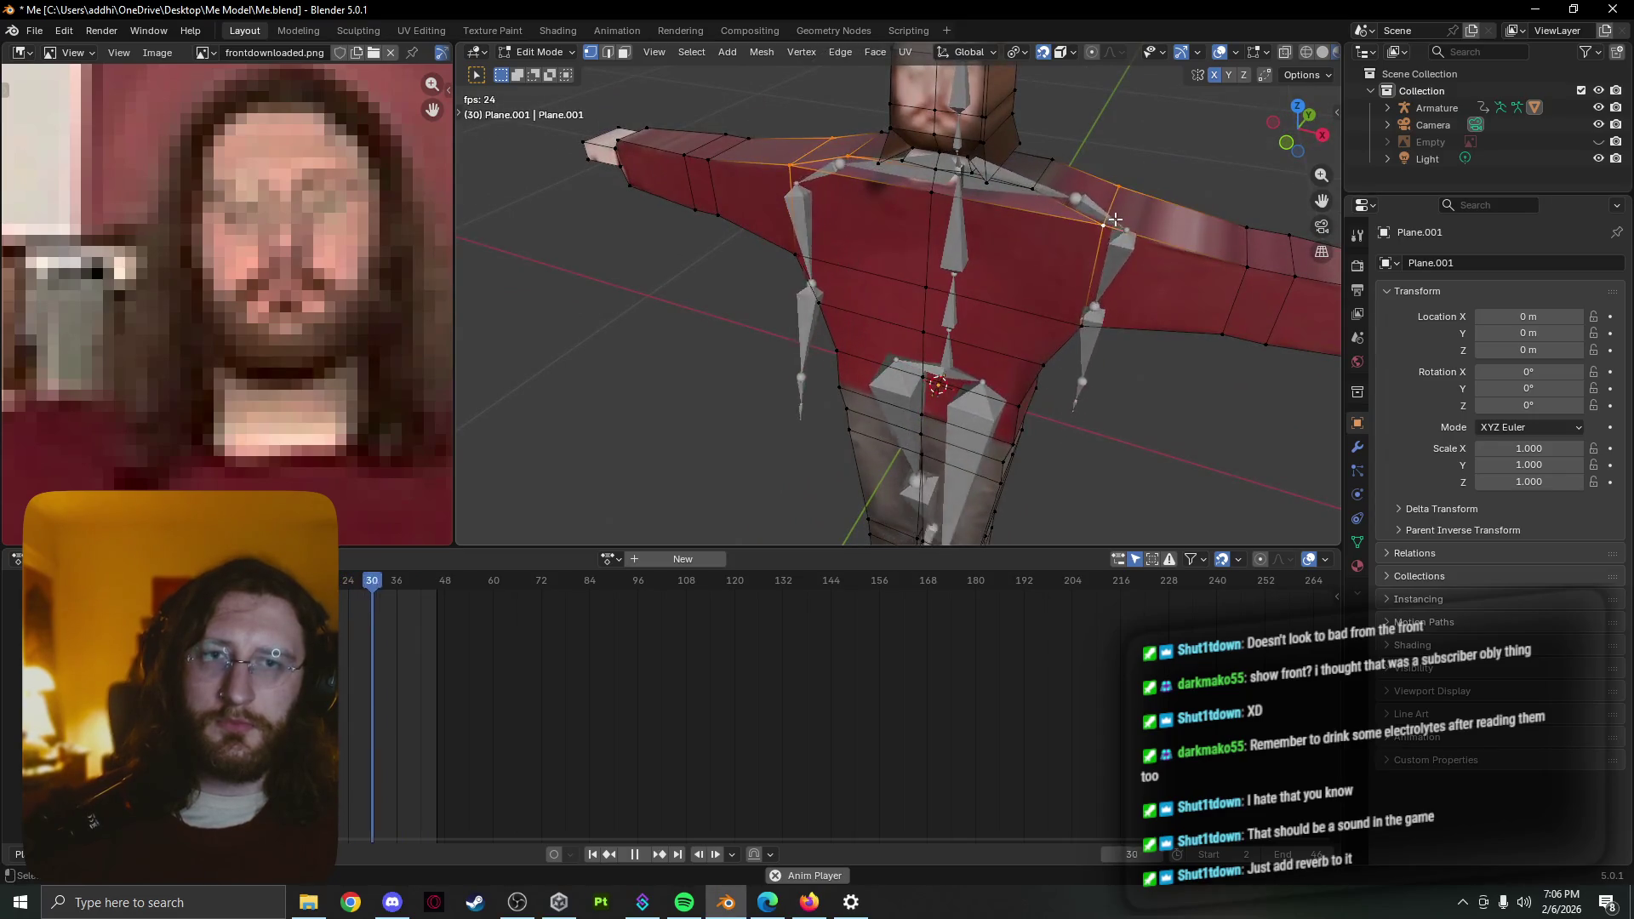
key(g)
key(z)
click(818, 331)
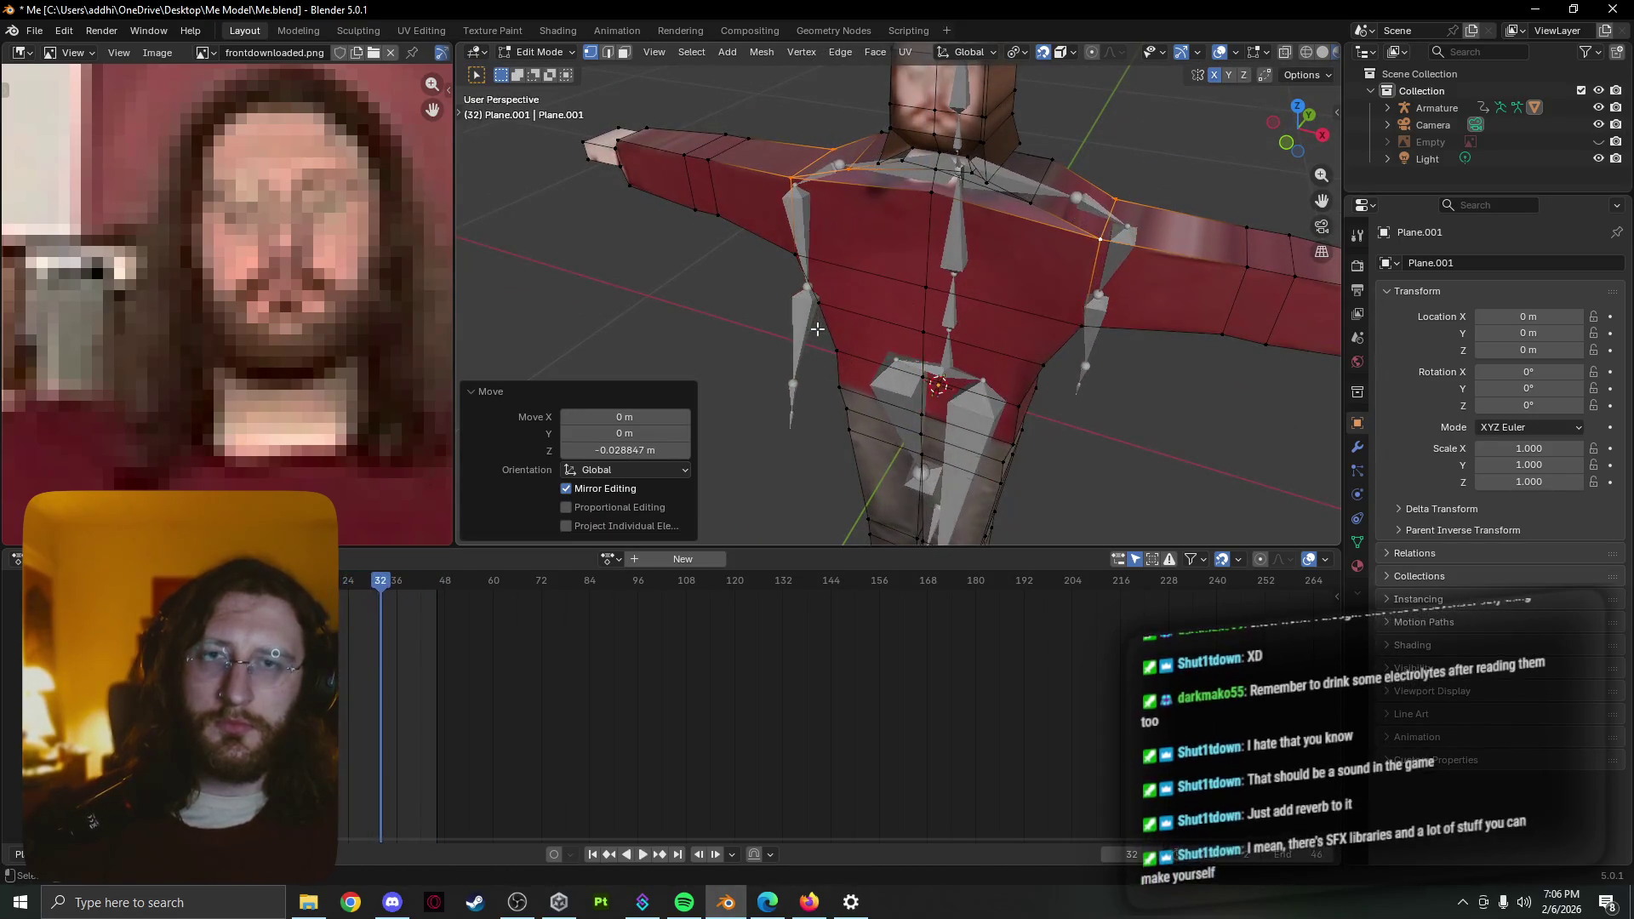
key(KP_1)
key(Tab)
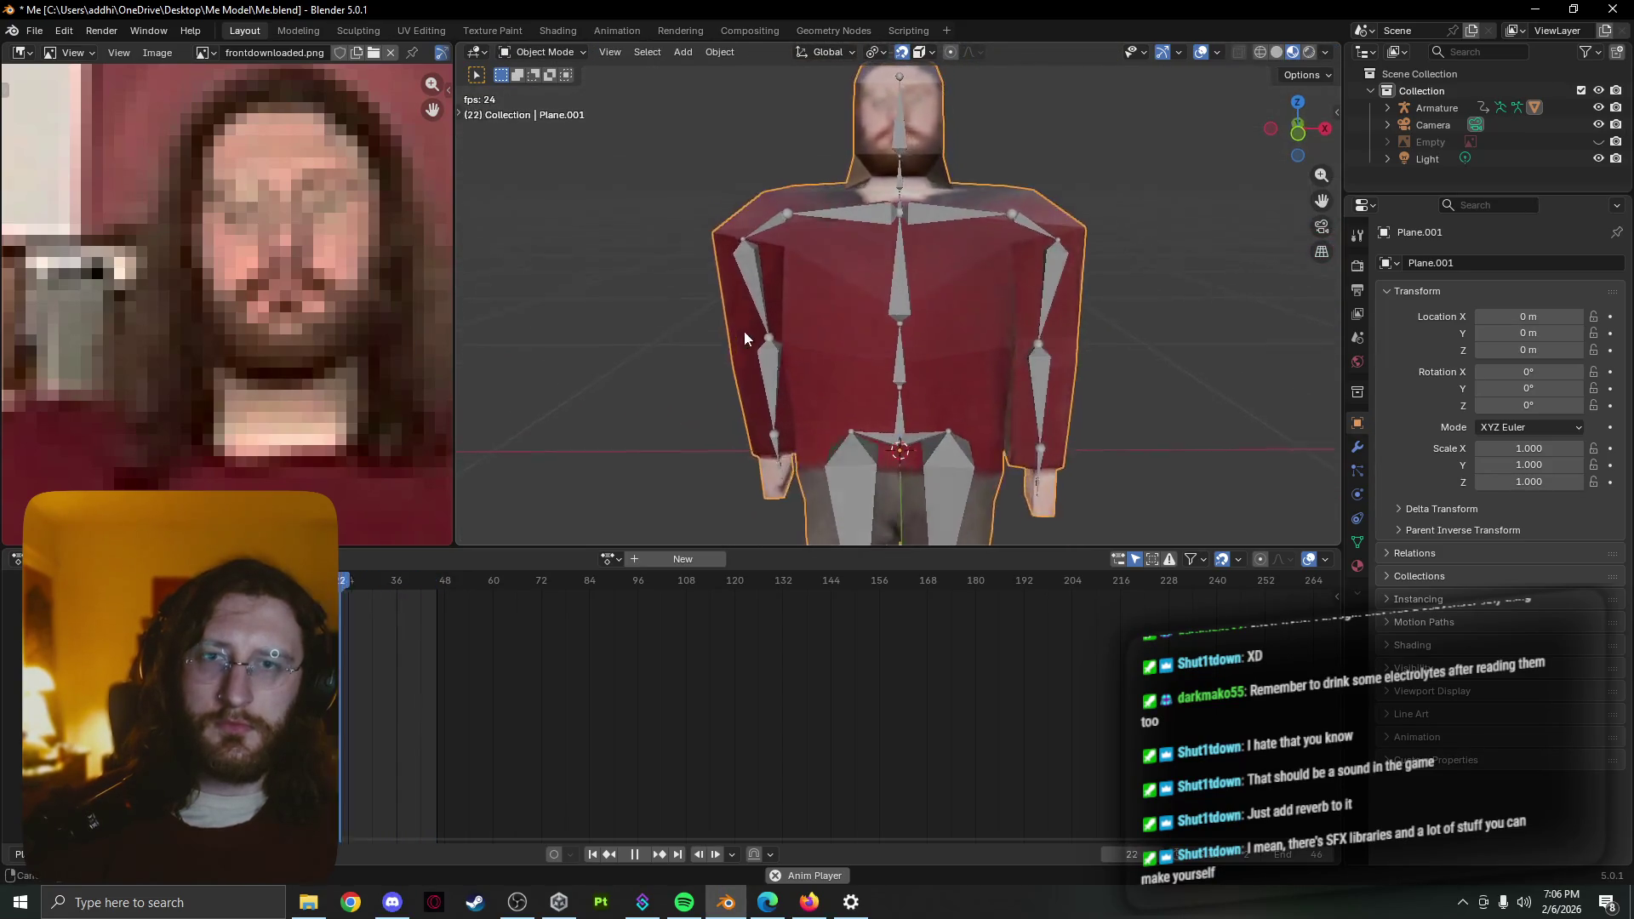
Check the torso against the bones from the side, scale the side faces, and return to editing the body mesh
middle_drag(745, 330, 754, 343)
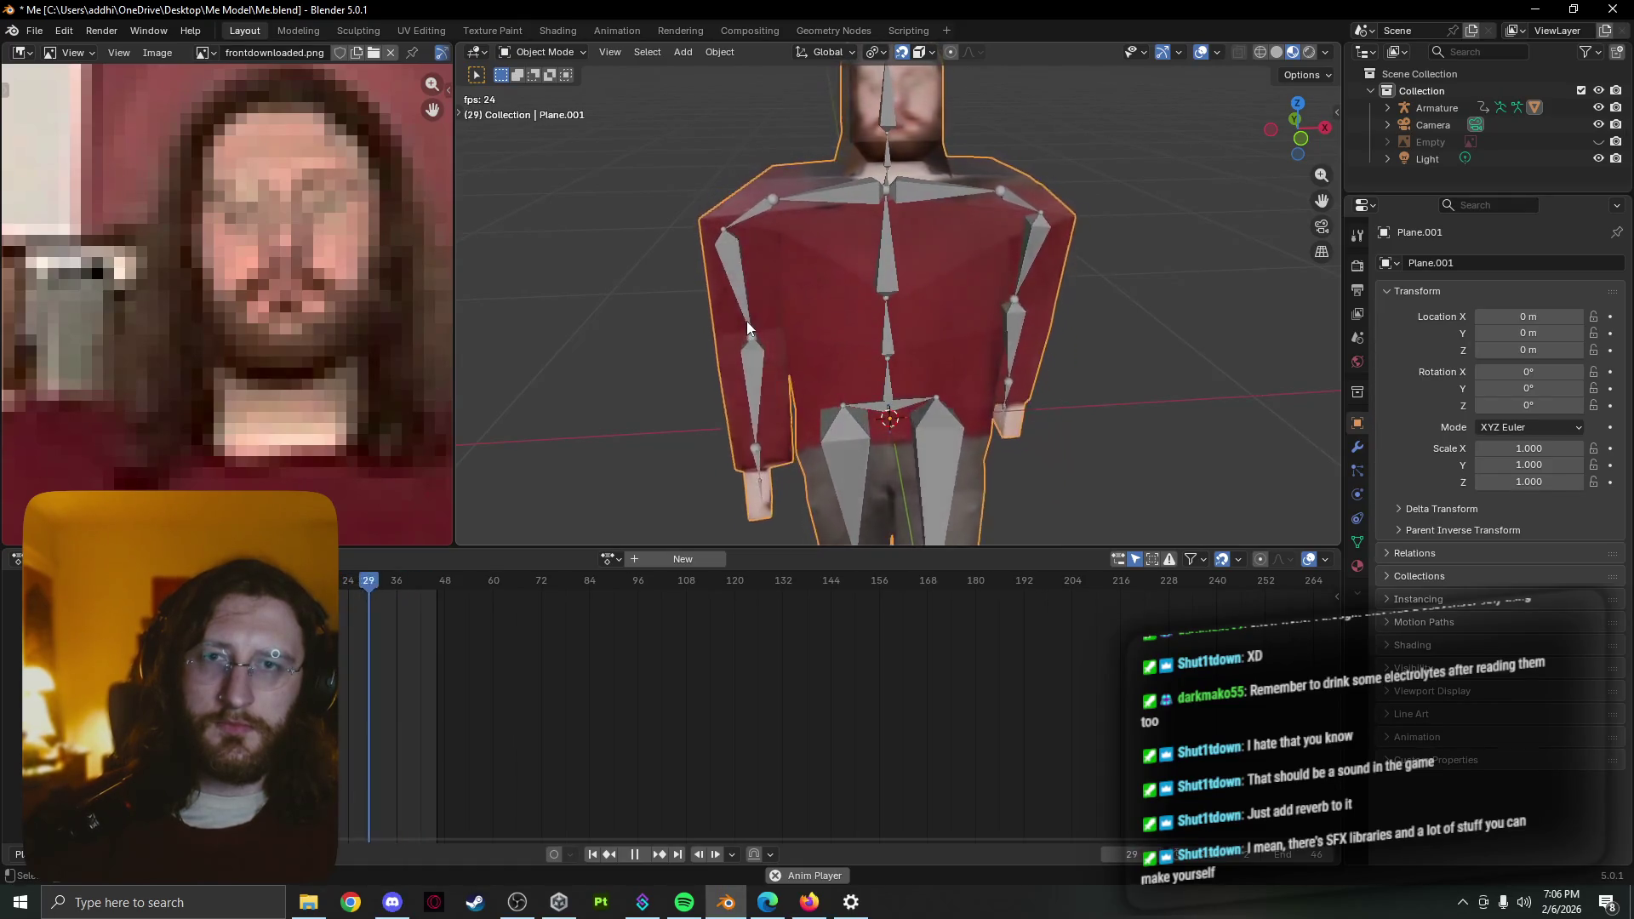
mouse_move(747, 321)
middle_down()
mouse_move(804, 349)
mouse_move(904, 349)
middle_up()
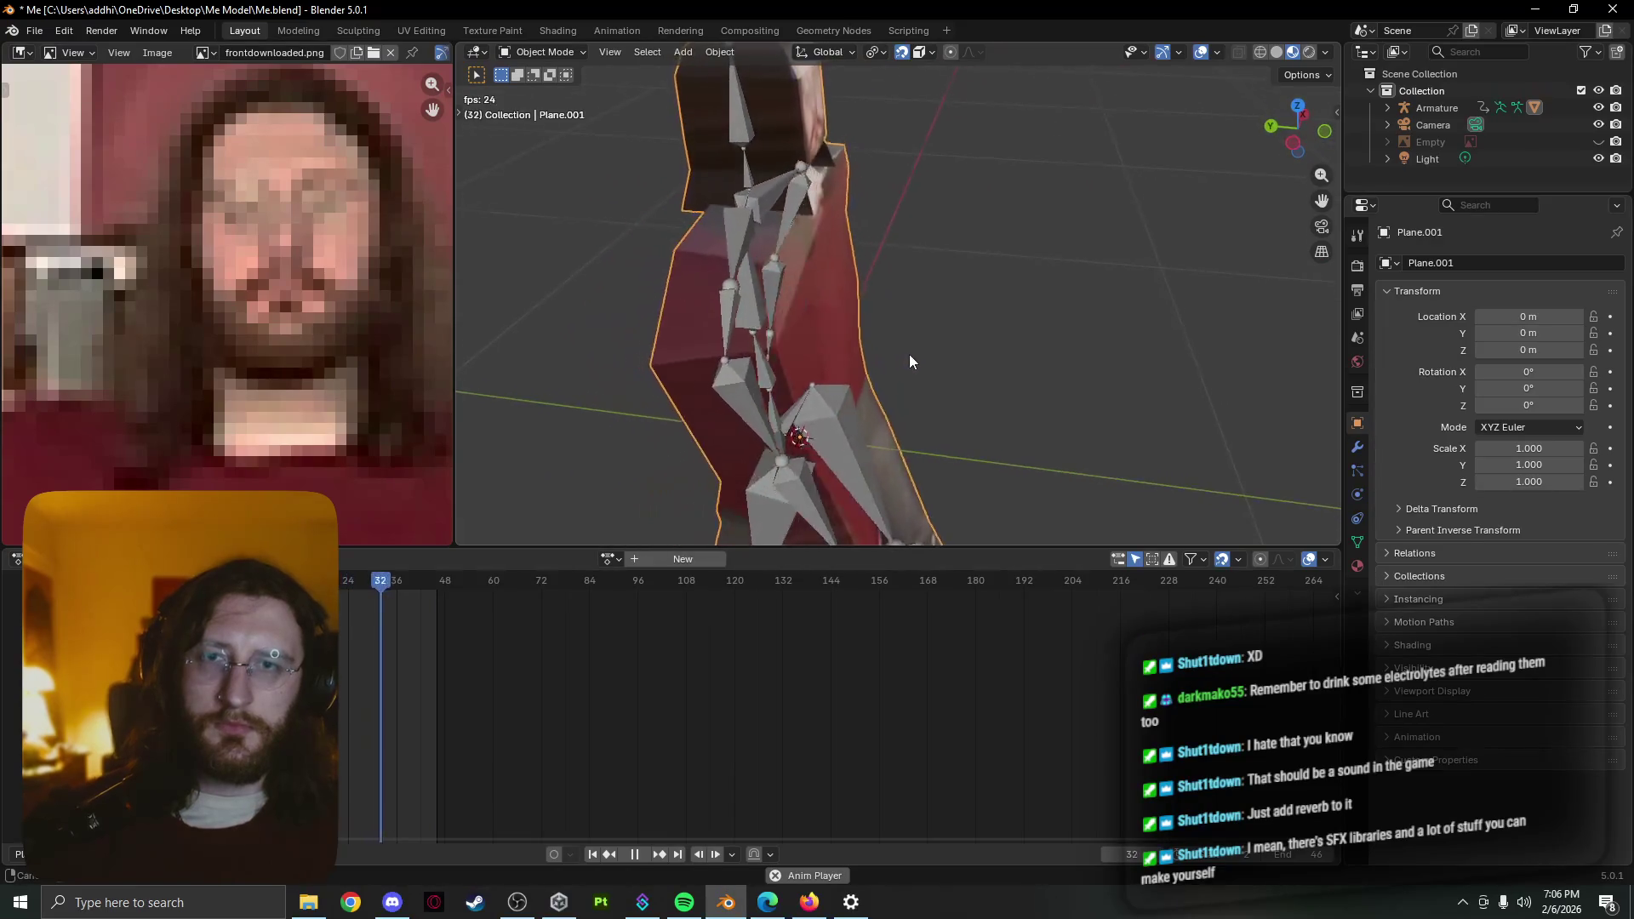
key(Tab)
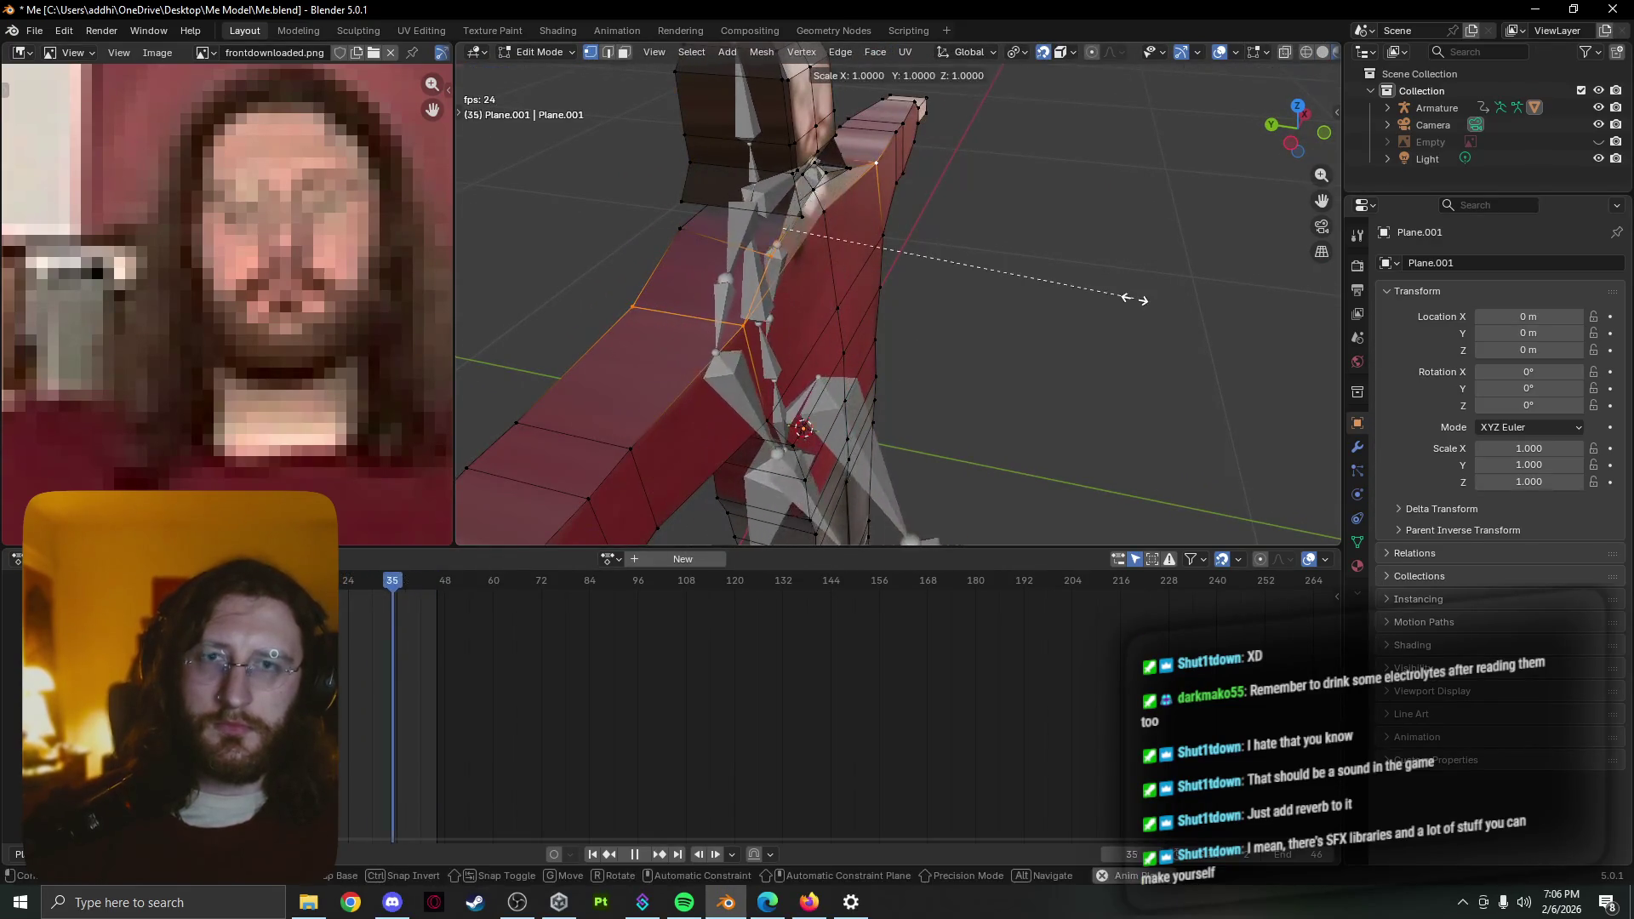
key(s)
key(Tab)
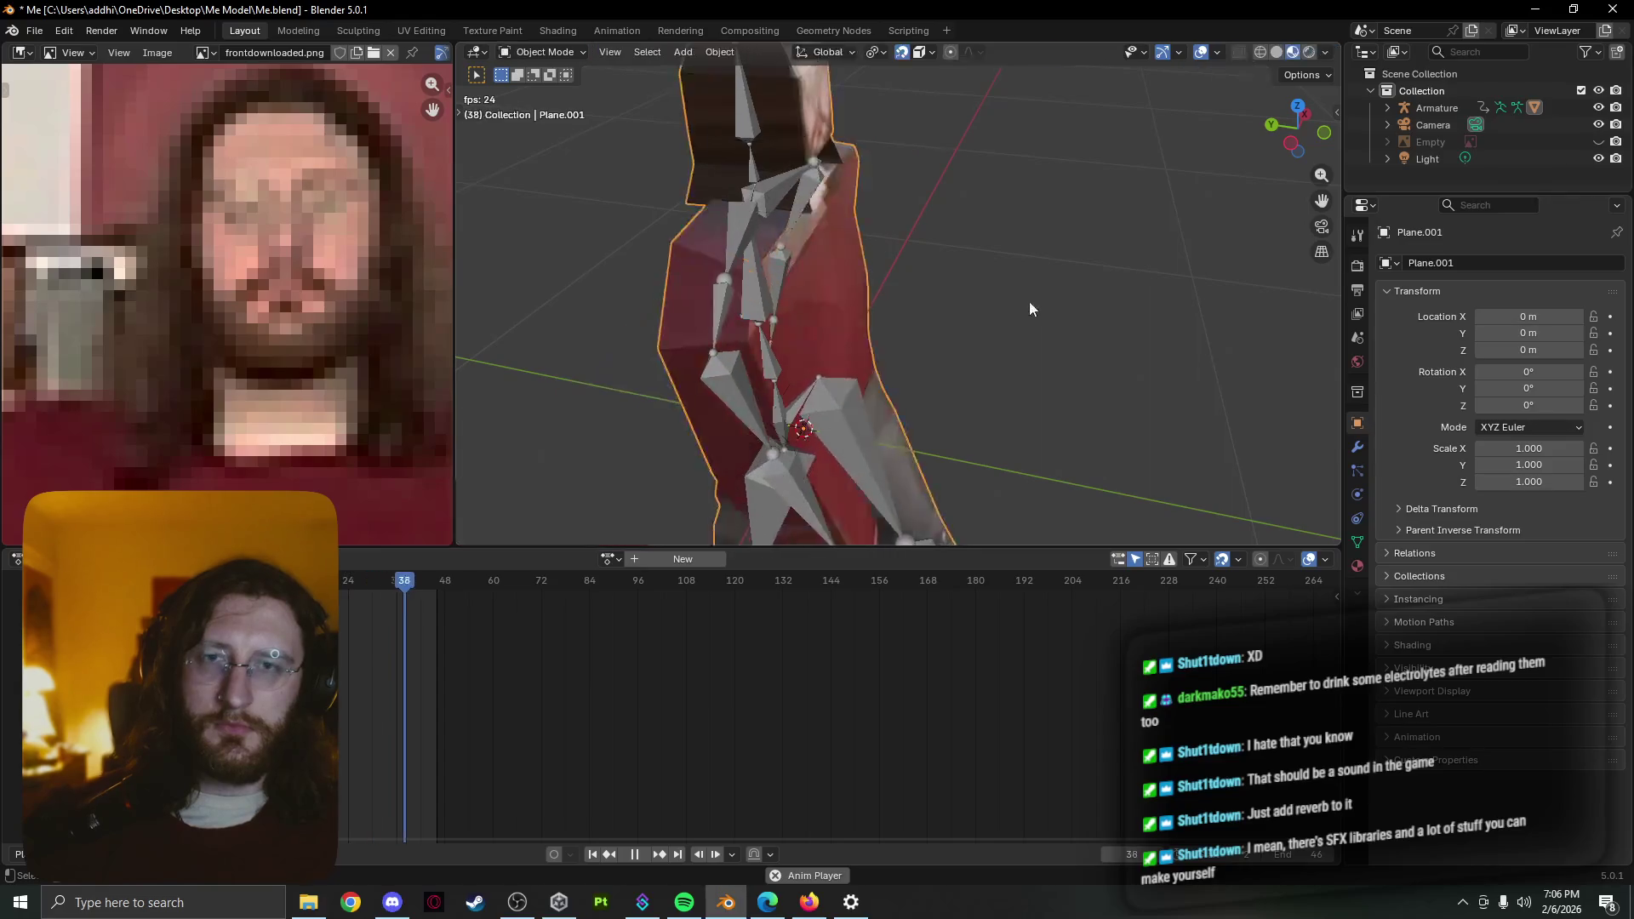
mouse_move(1029, 301)
middle_down()
mouse_move(892, 256)
mouse_move(988, 274)
mouse_move(766, 289)
middle_up()
key(Tab)
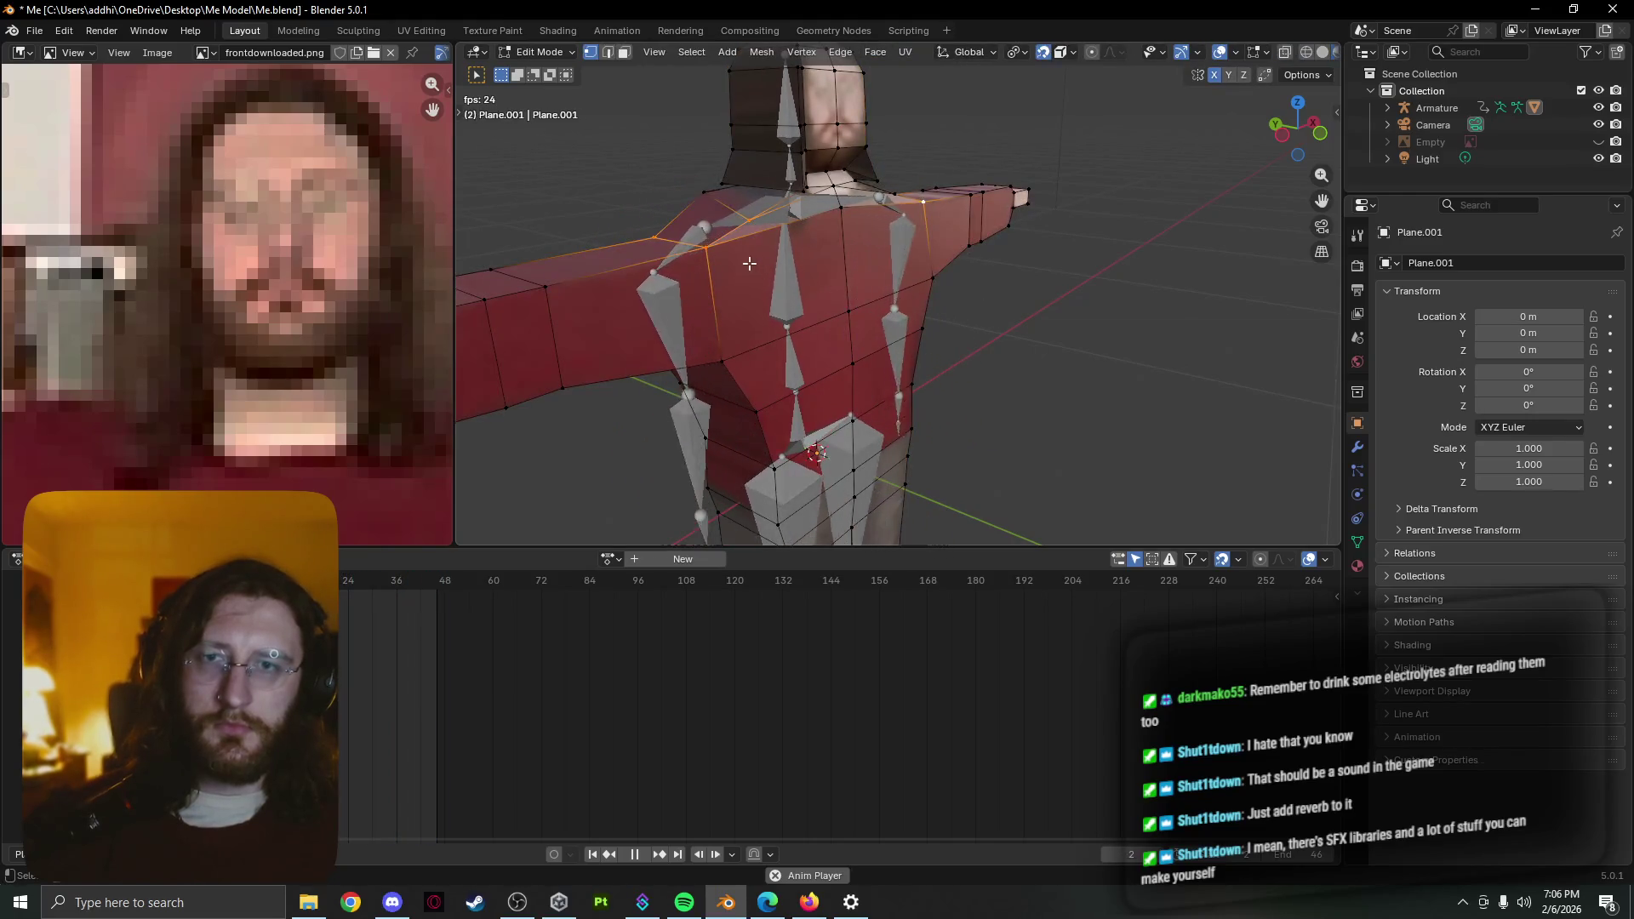
Edit the armature and shrink the arm.R.002 shoulder bone to about 0.769
key(Tab)
click(688, 238)
key(Tab)
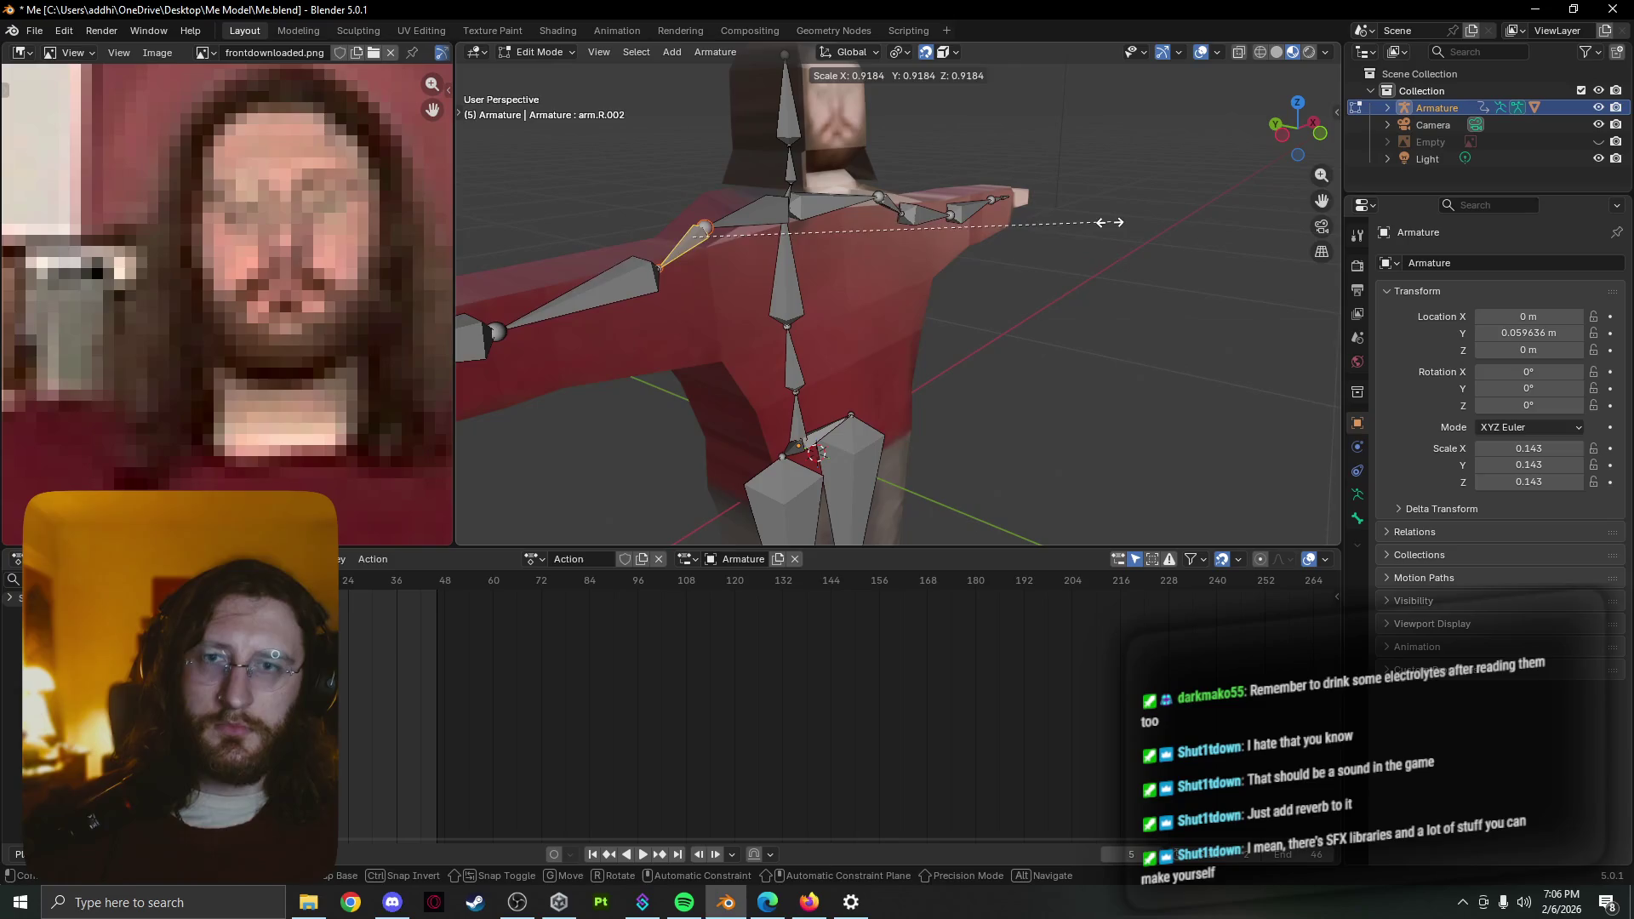
click(1043, 227)
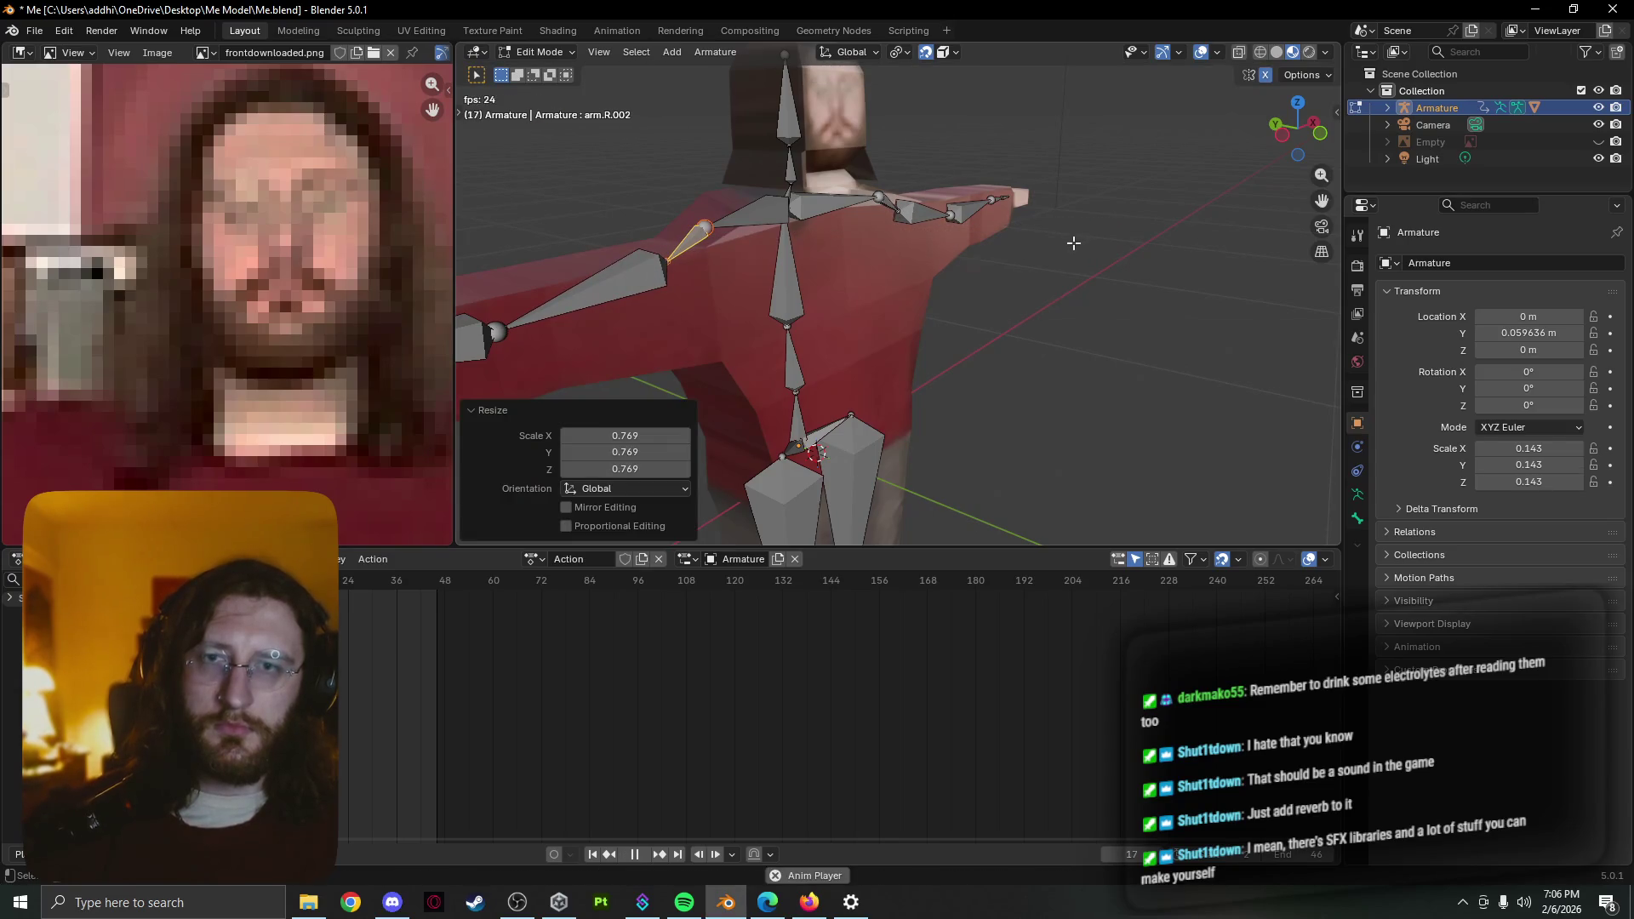
key(Tab)
key(KP_1)
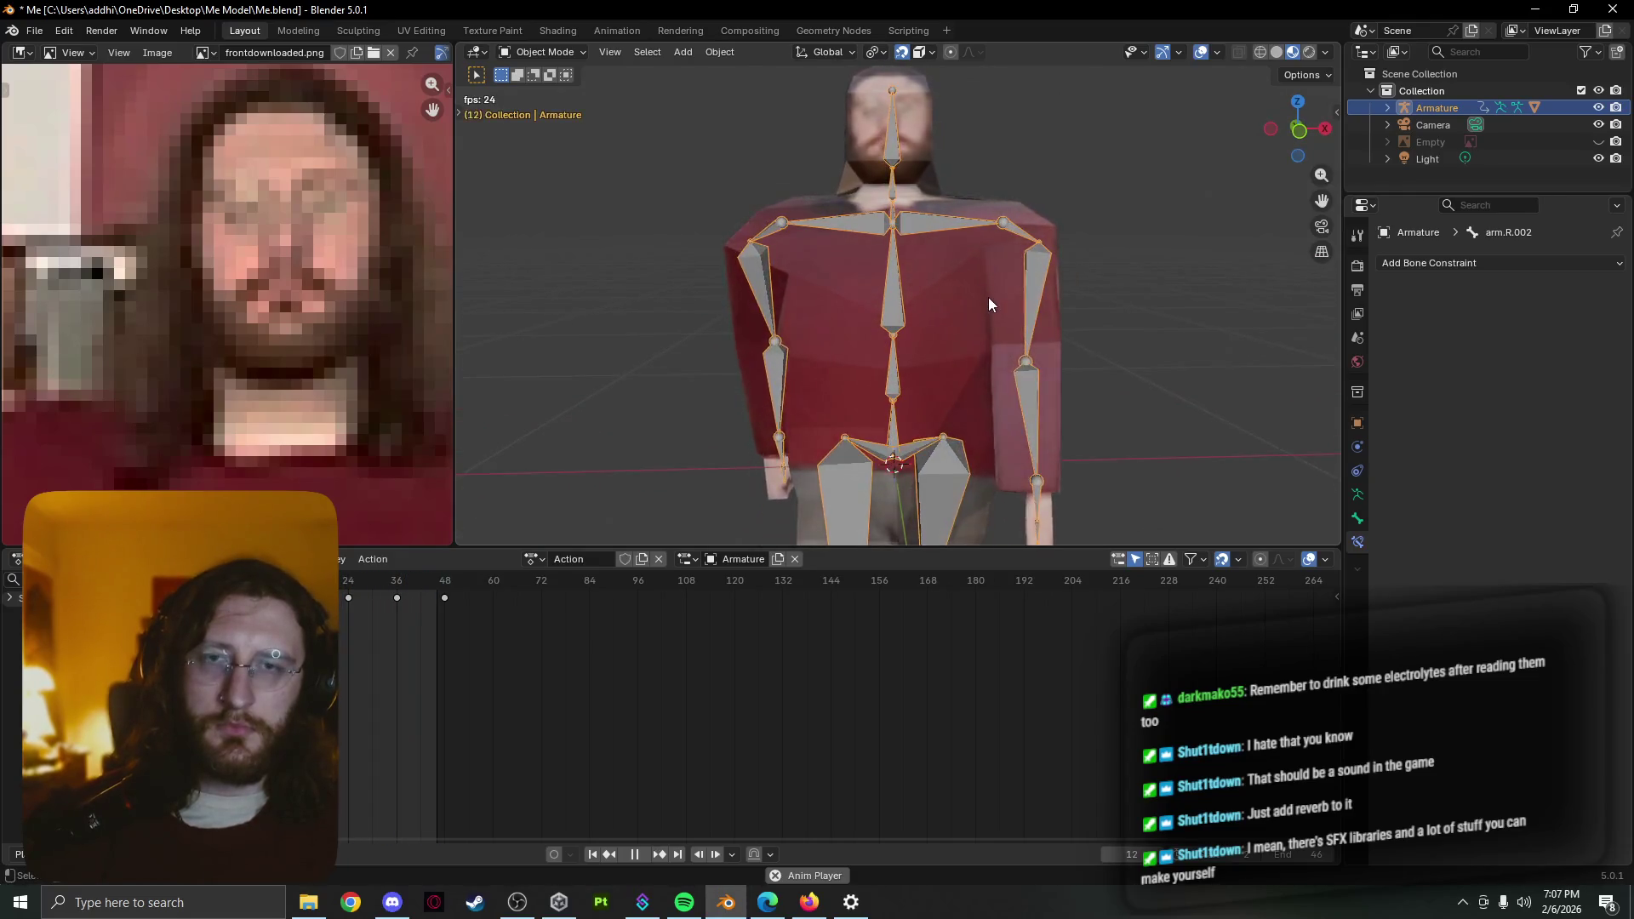
Compare the posed rig with its rest pose, then reselect the body mesh Plane.001
key(Tab)
middle_drag(1022, 329, 876, 288)
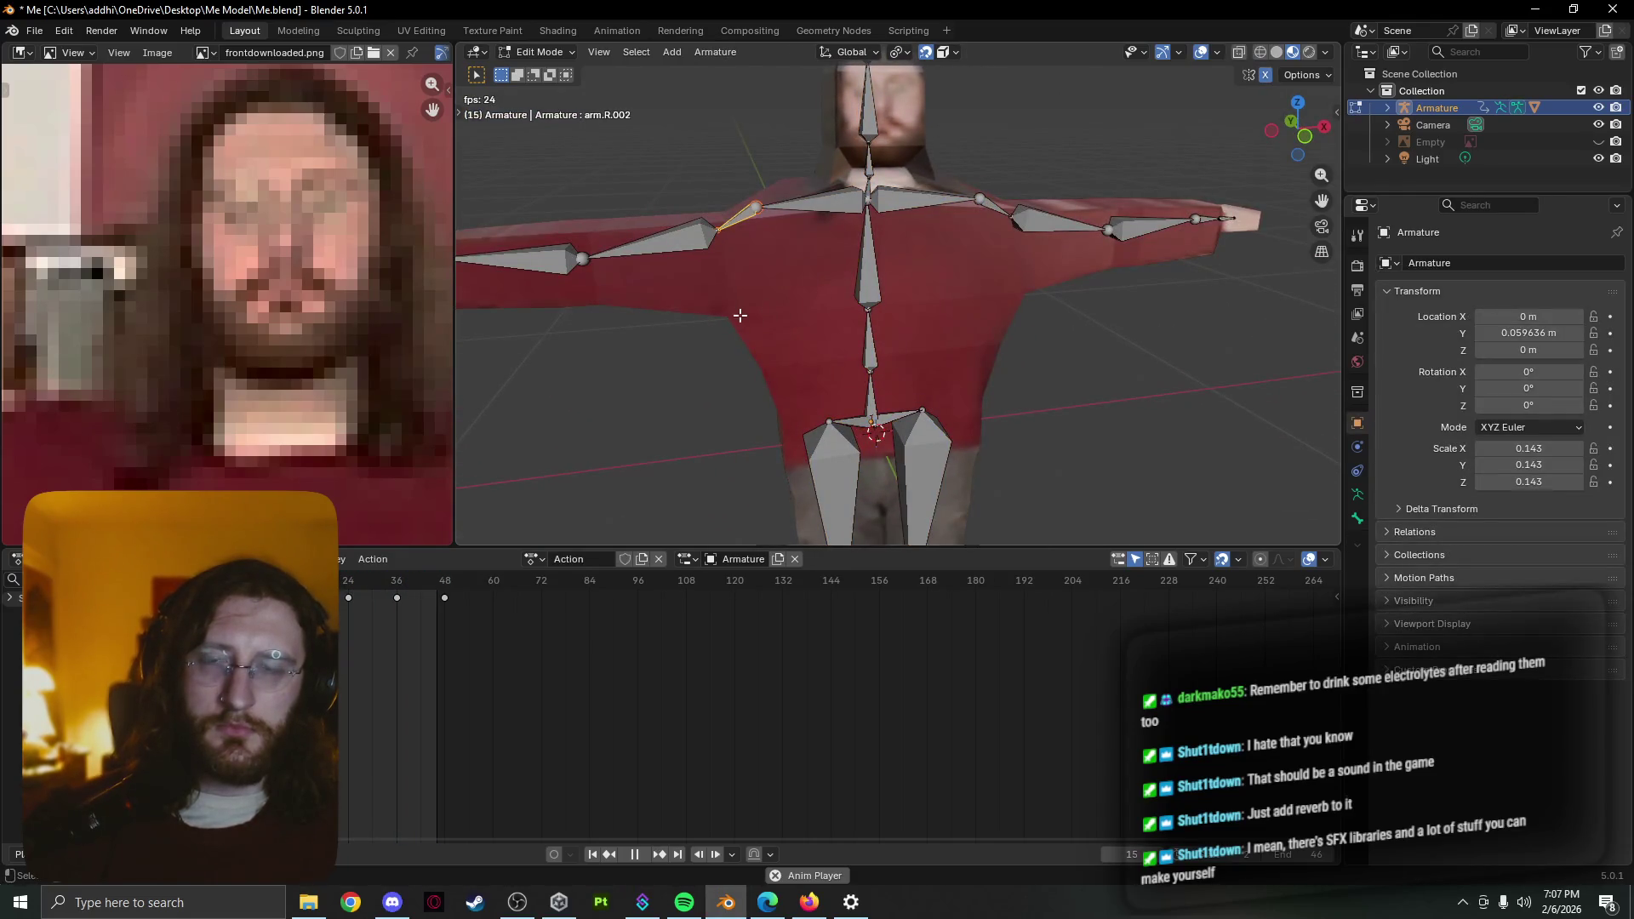
key(Tab)
key(Tab)
key(Tab)
click(785, 279)
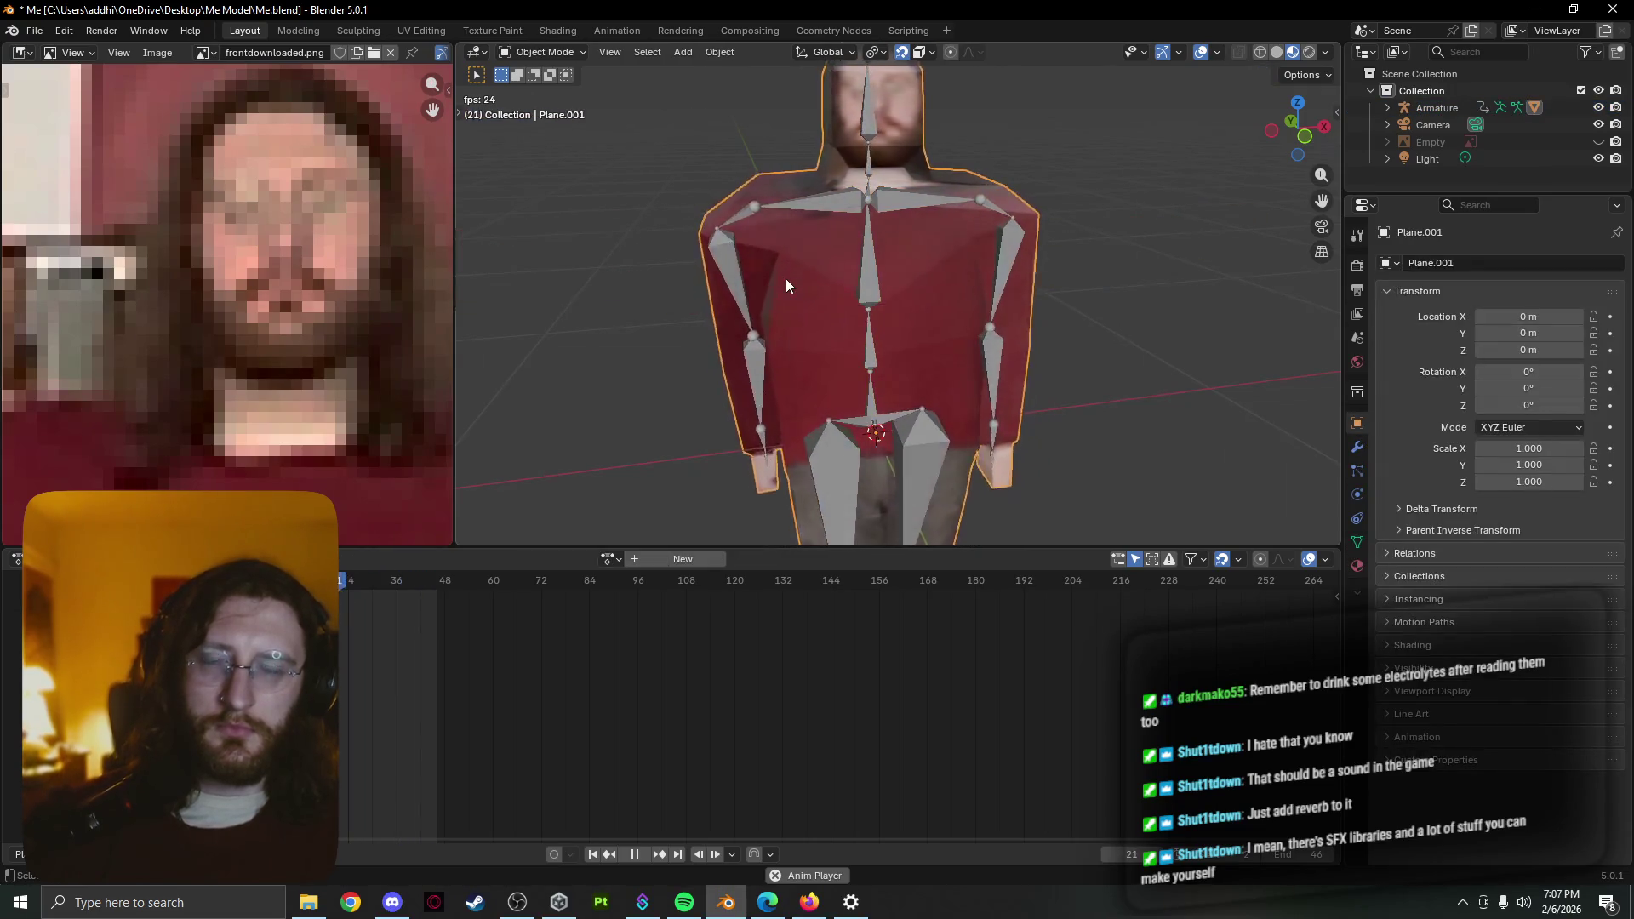
key(Tab)
Shrink the selected torso edge loop to about 0.685, then play the walk to watch the deformation
middle_drag(747, 289, 701, 302)
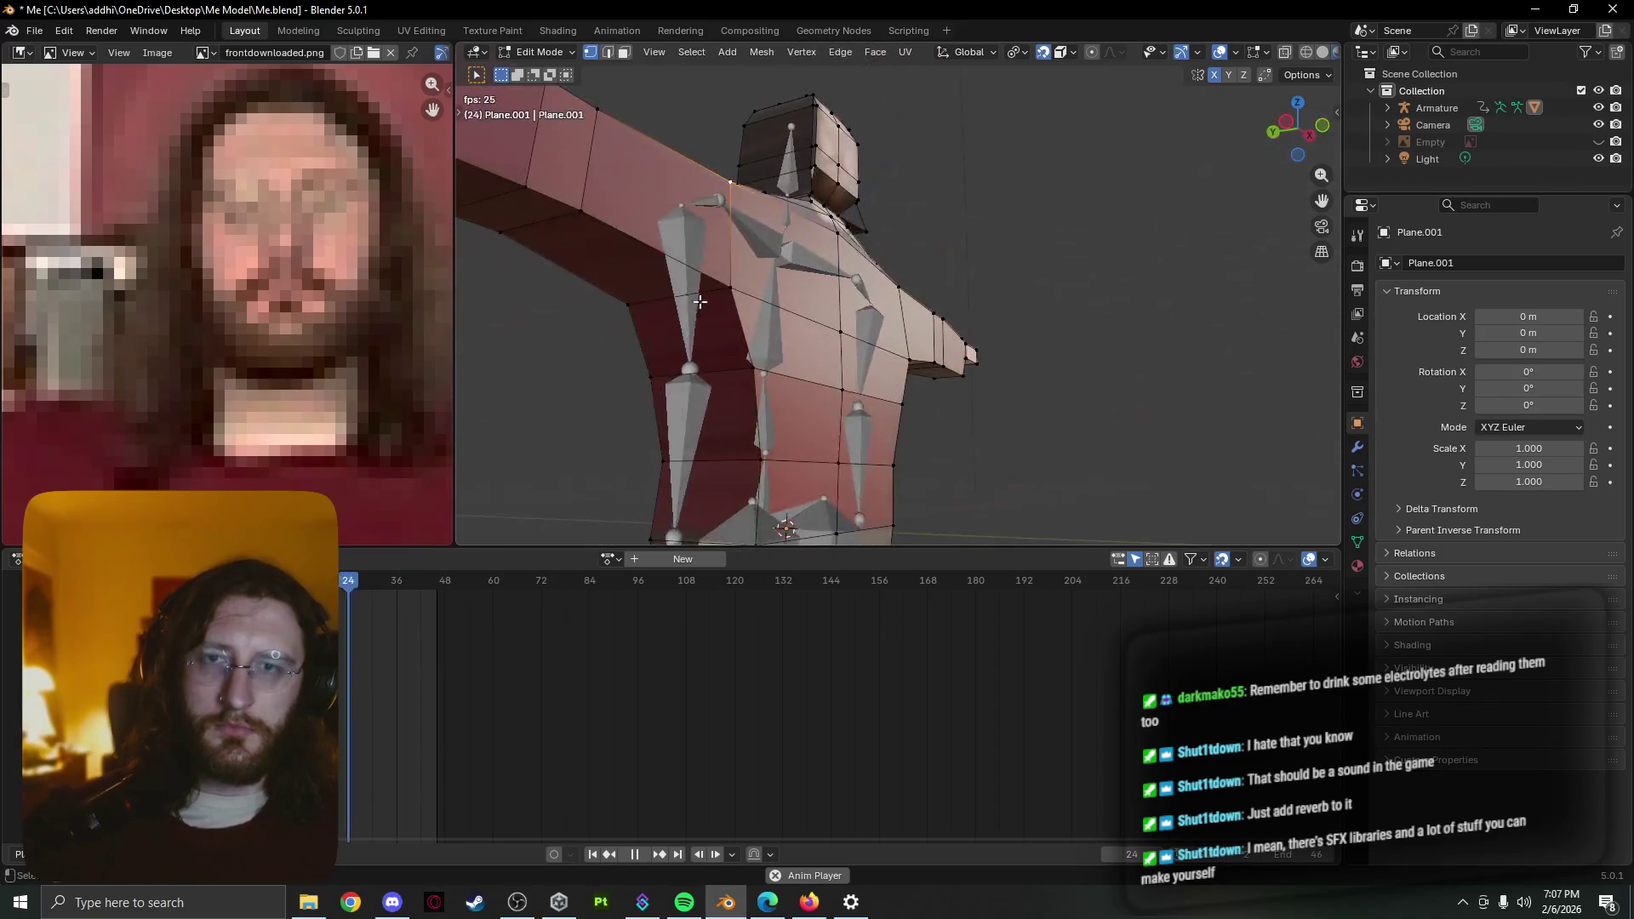
middle_drag(968, 327, 735, 344)
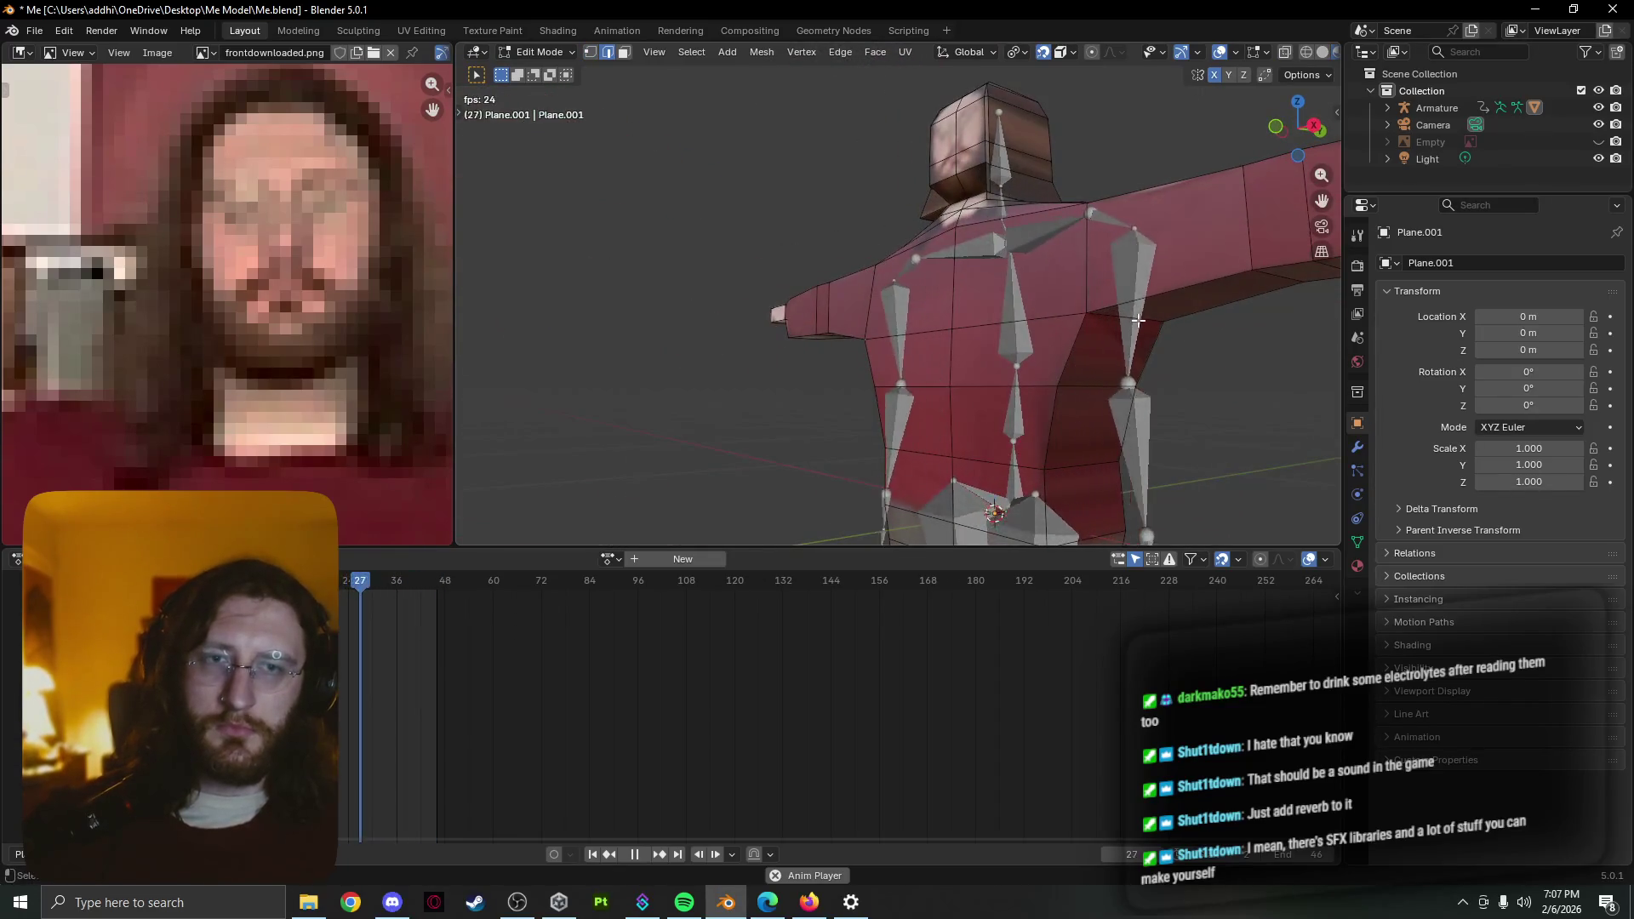
key(s)
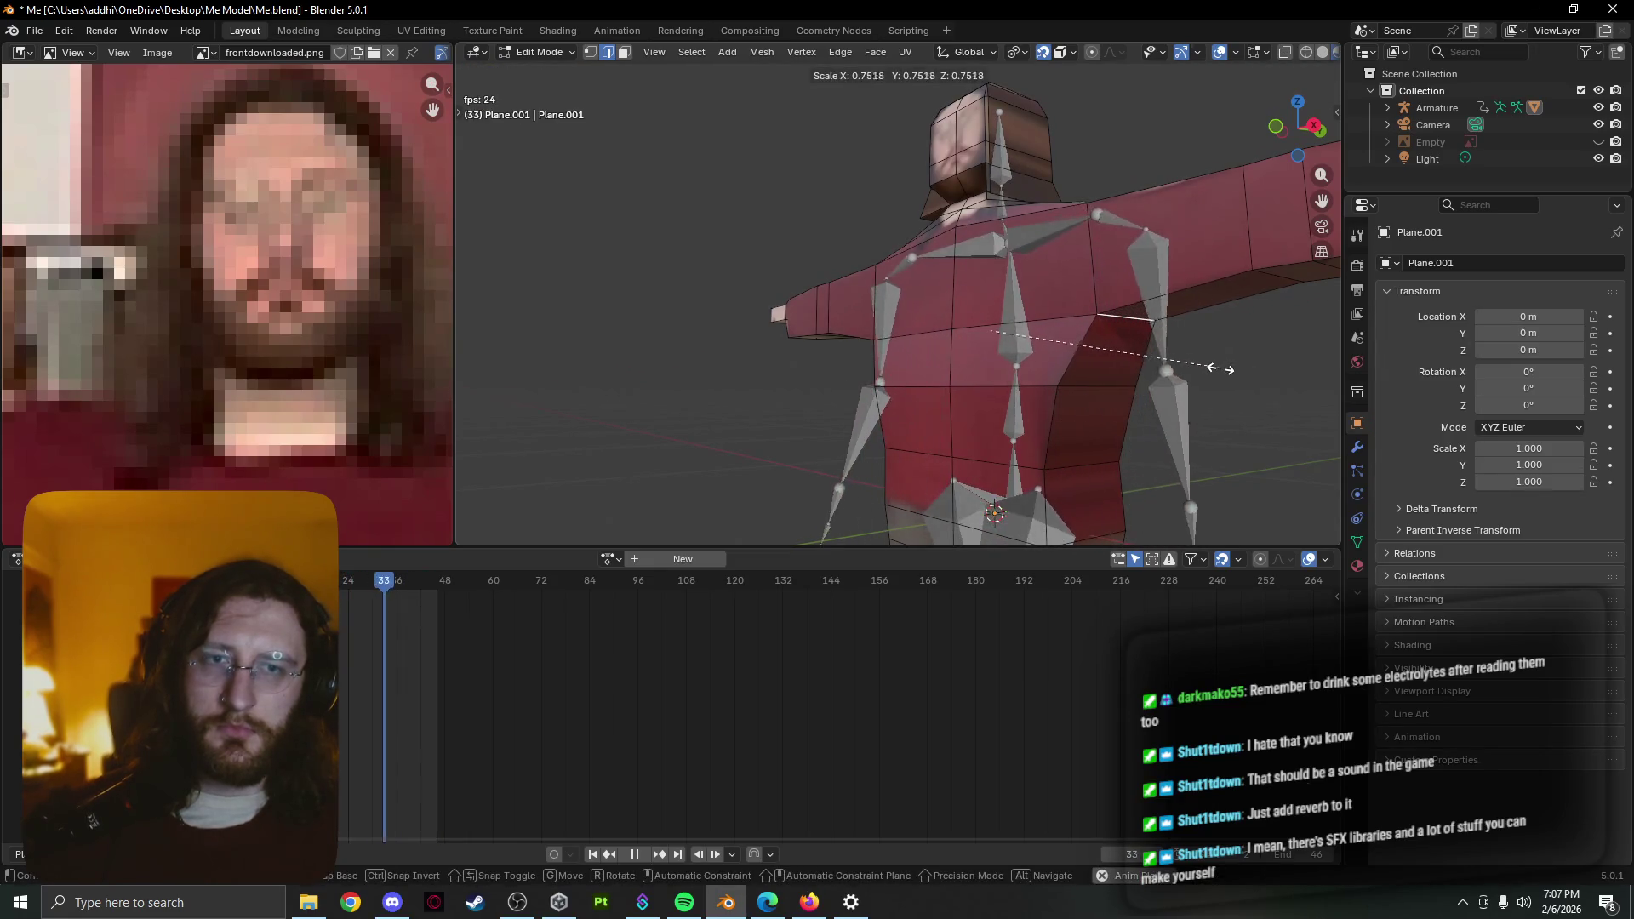
click(1203, 366)
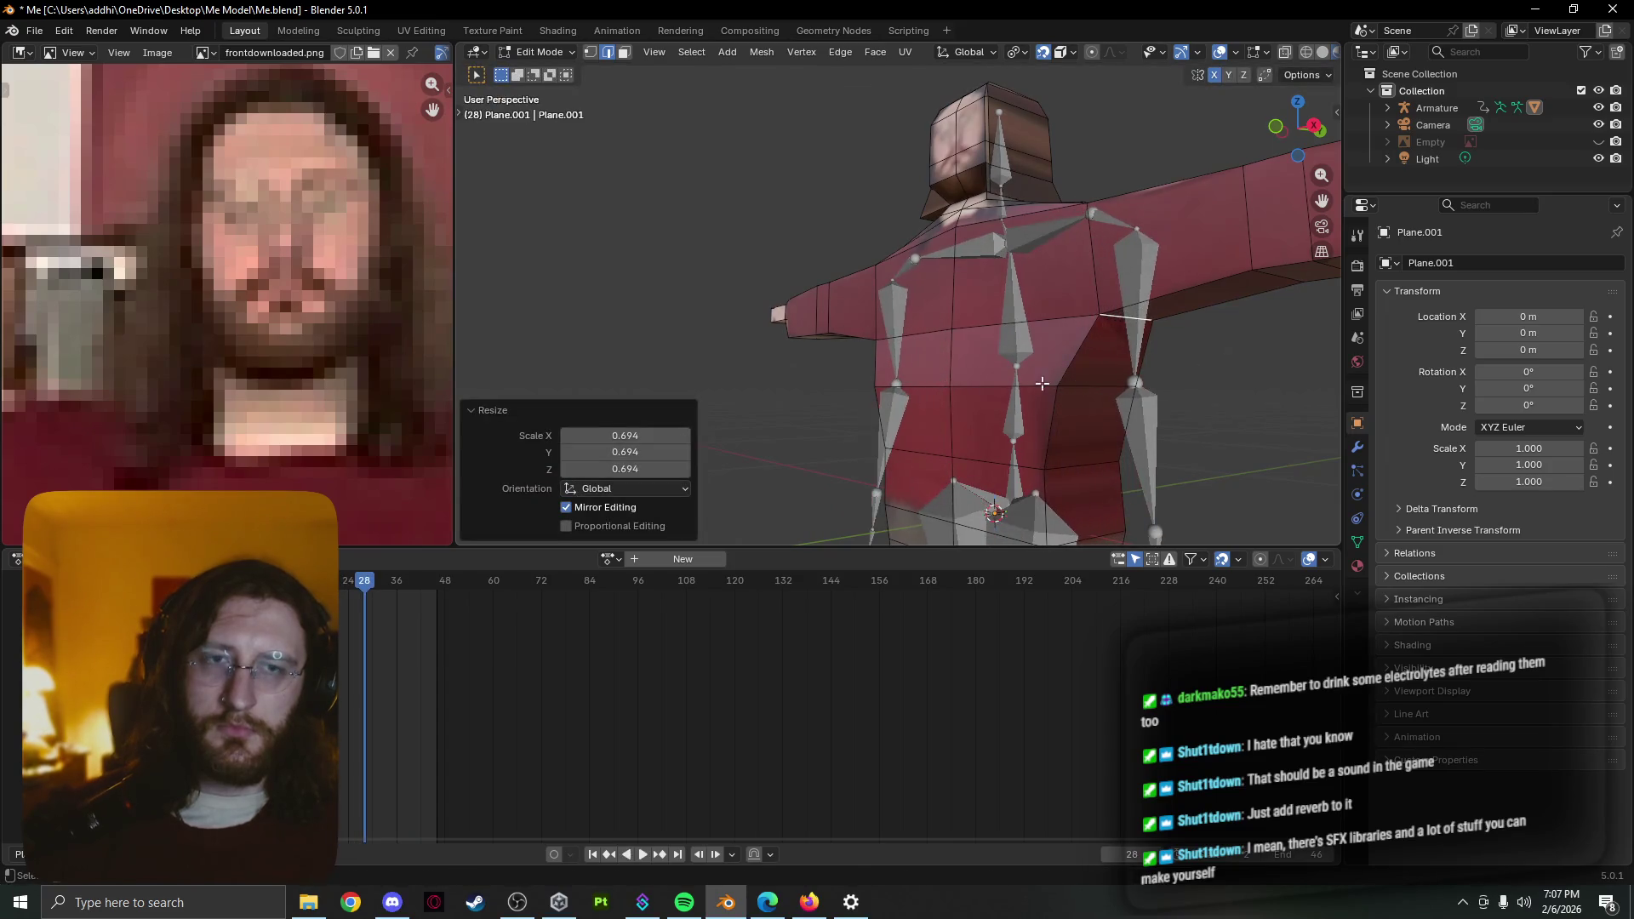
middle_drag(1042, 383, 978, 406)
key(Tab)
key(space)
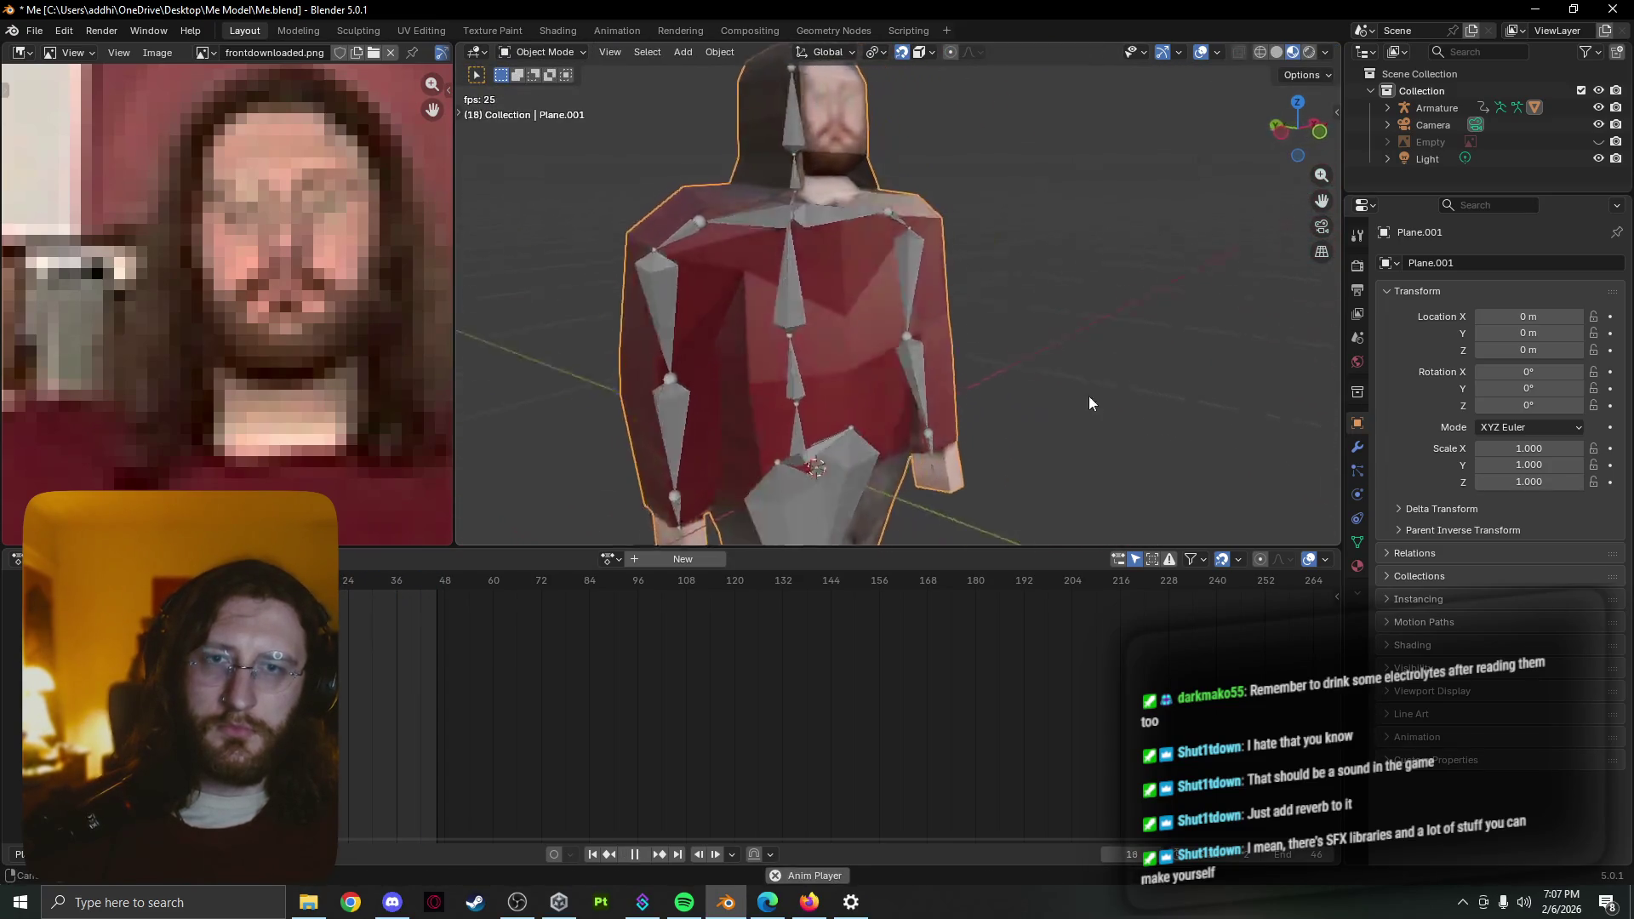
mouse_move(1089, 403)
middle_down()
mouse_move(1161, 379)
mouse_move(1138, 416)
mouse_move(1061, 409)
mouse_move(1139, 372)
middle_up()
Add a waist edge loop to the selection, scale the loops inward, and check the deformation from the front
key(Tab)
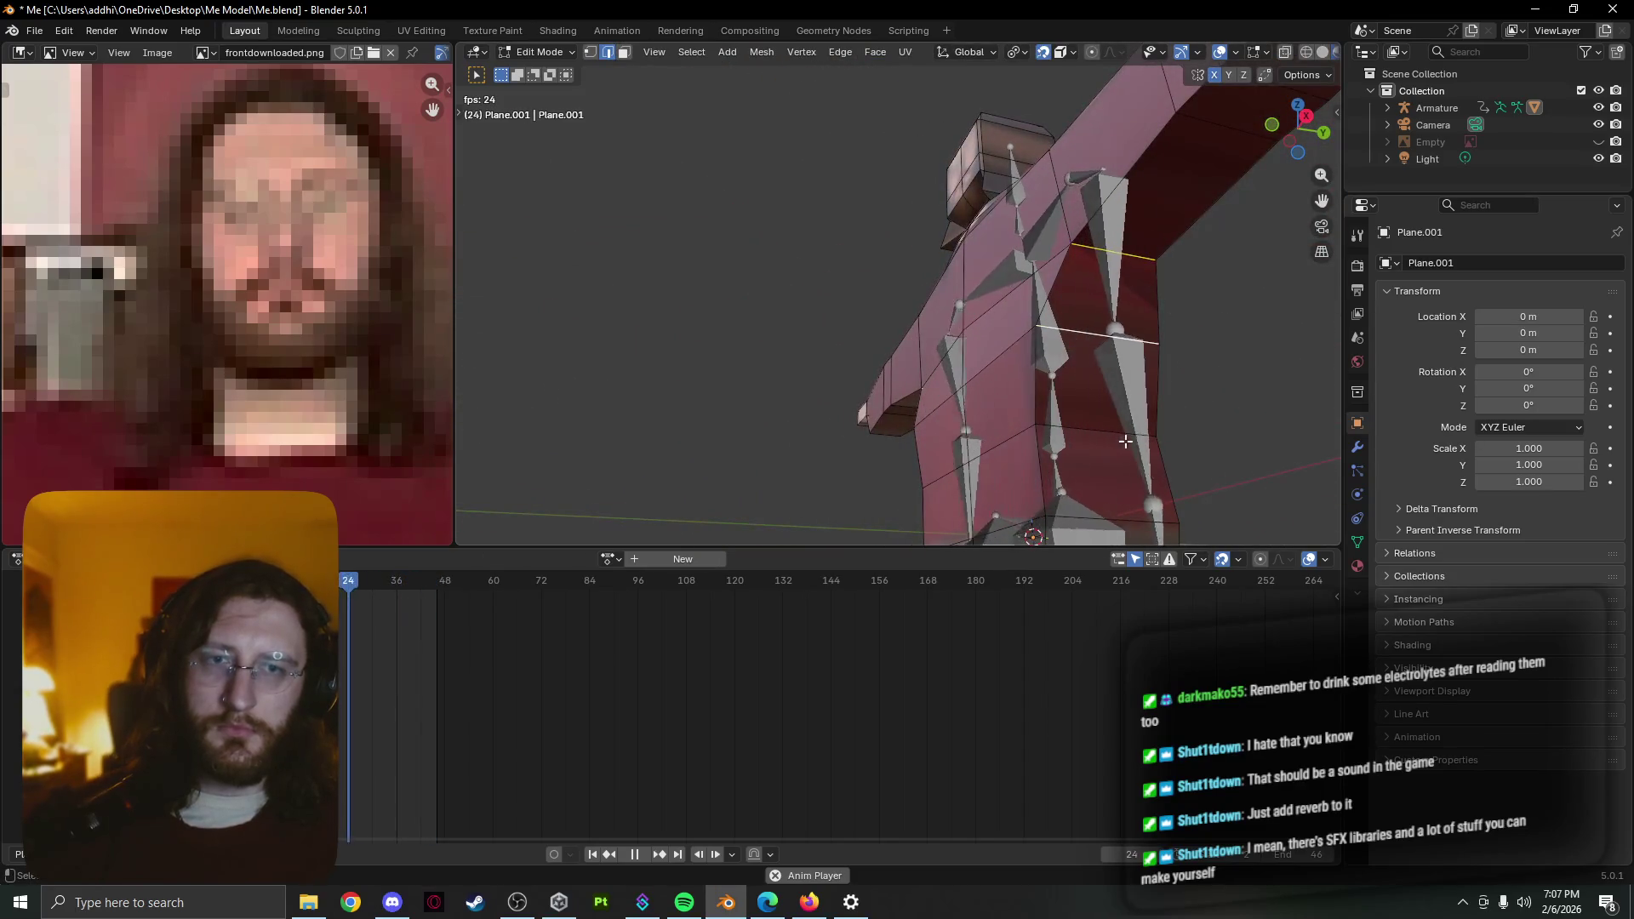
alt+shift+click(1124, 441)
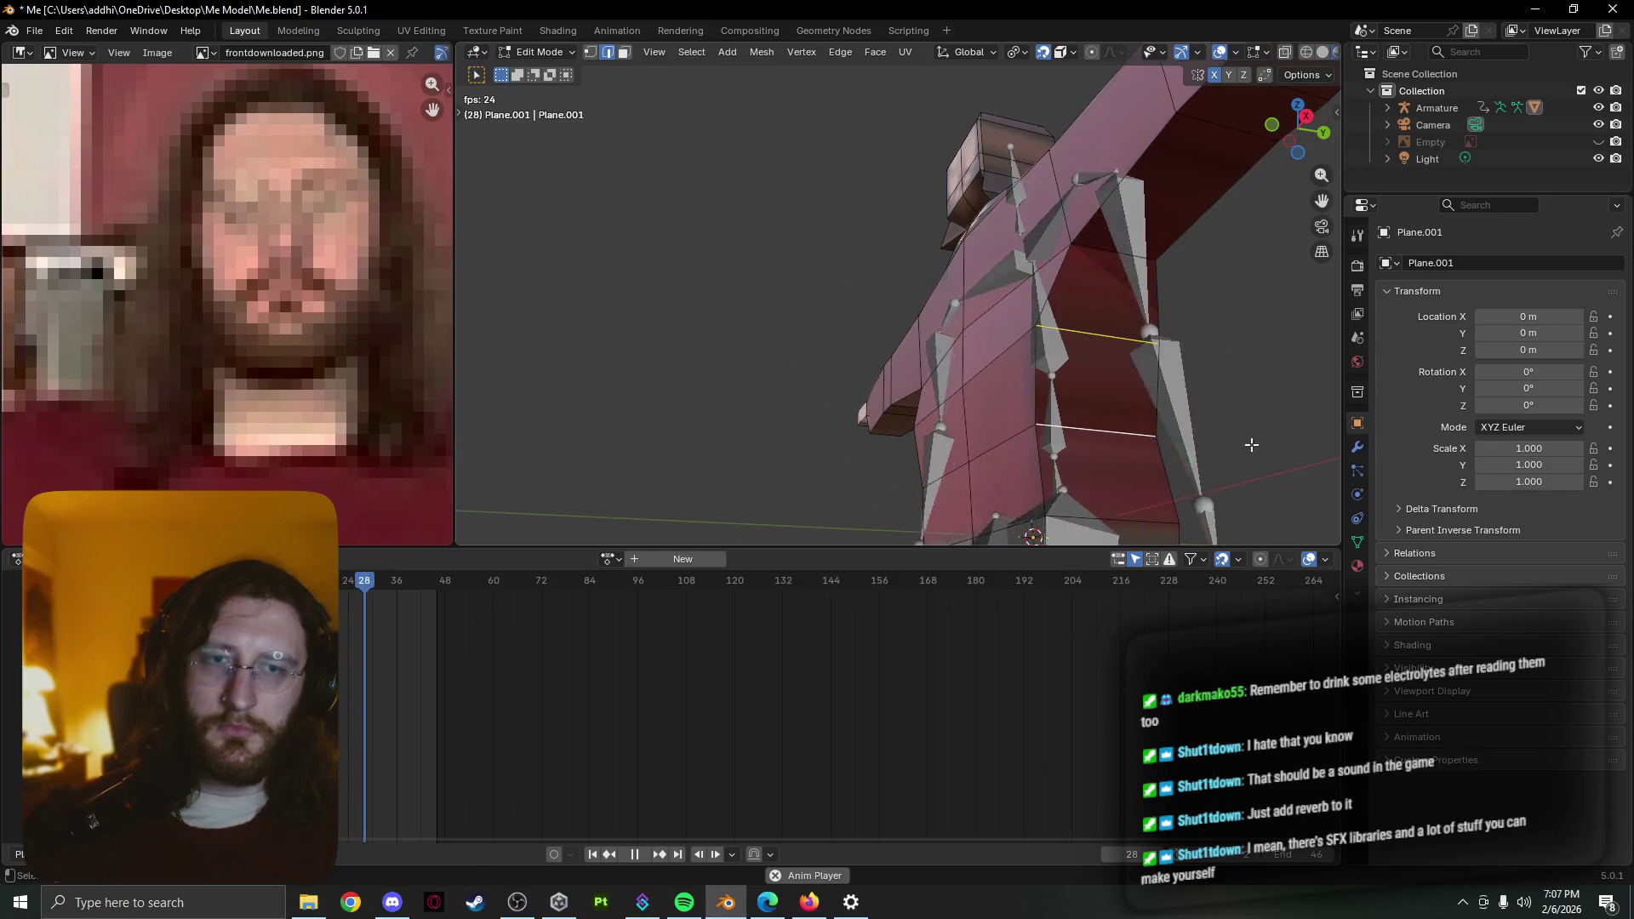
key(s)
click(1196, 439)
mouse_move(1197, 438)
middle_down()
mouse_move(1087, 439)
mouse_move(1220, 432)
mouse_move(1125, 429)
mouse_move(1035, 463)
mouse_move(1013, 405)
mouse_move(945, 353)
middle_up()
key(Tab)
key(Tab)
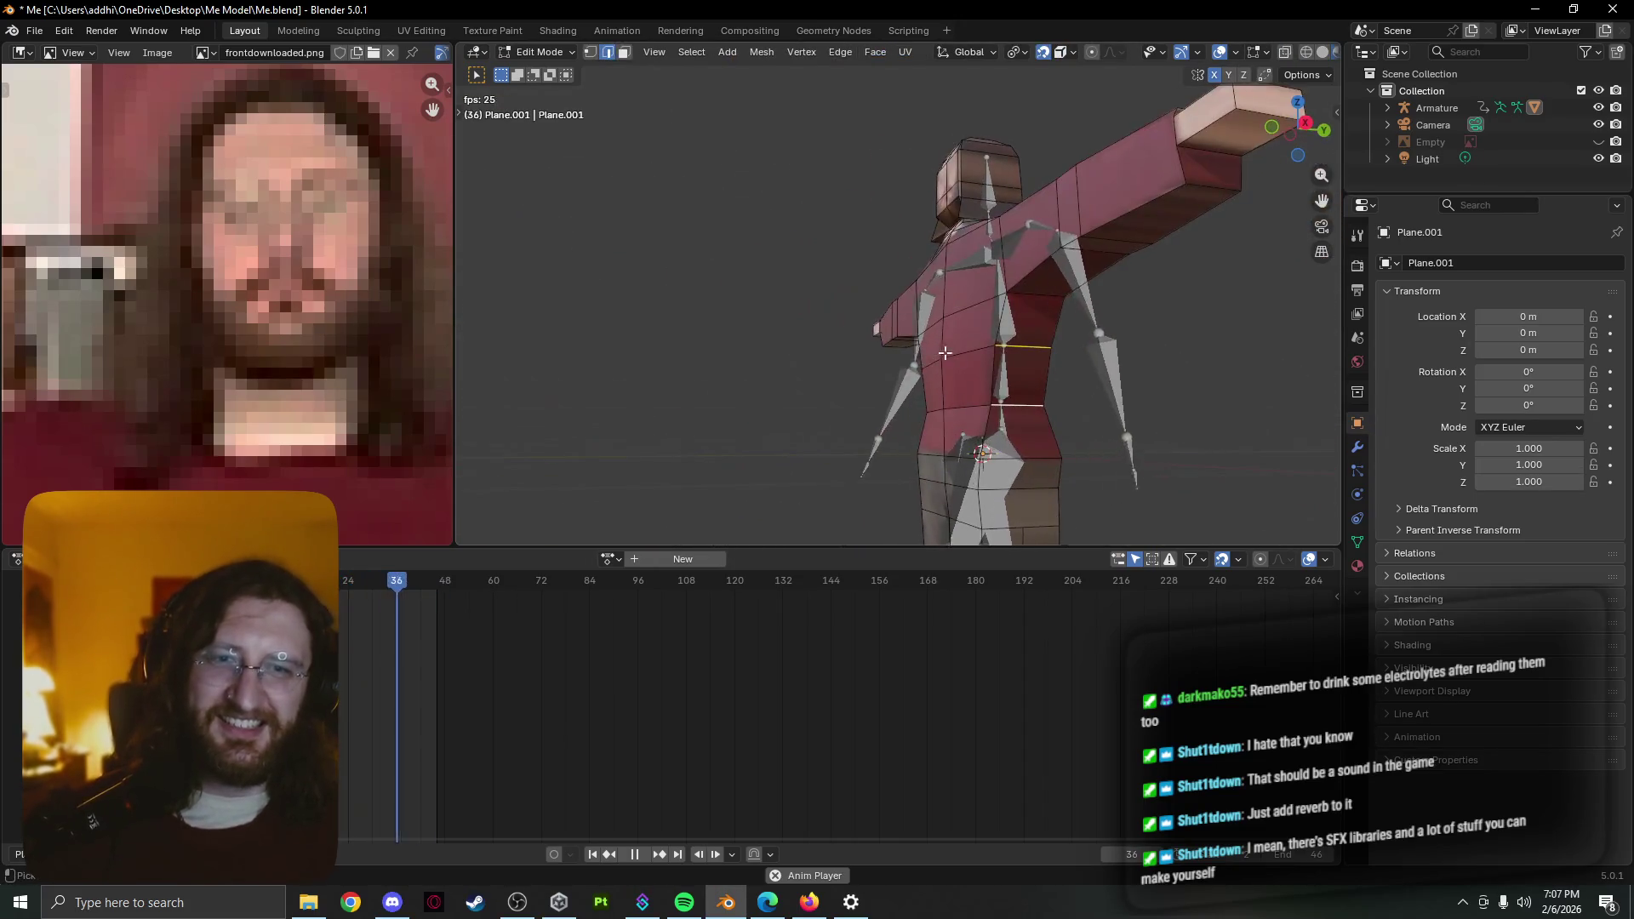
key(Tab)
key(Tab)
key(Escape)
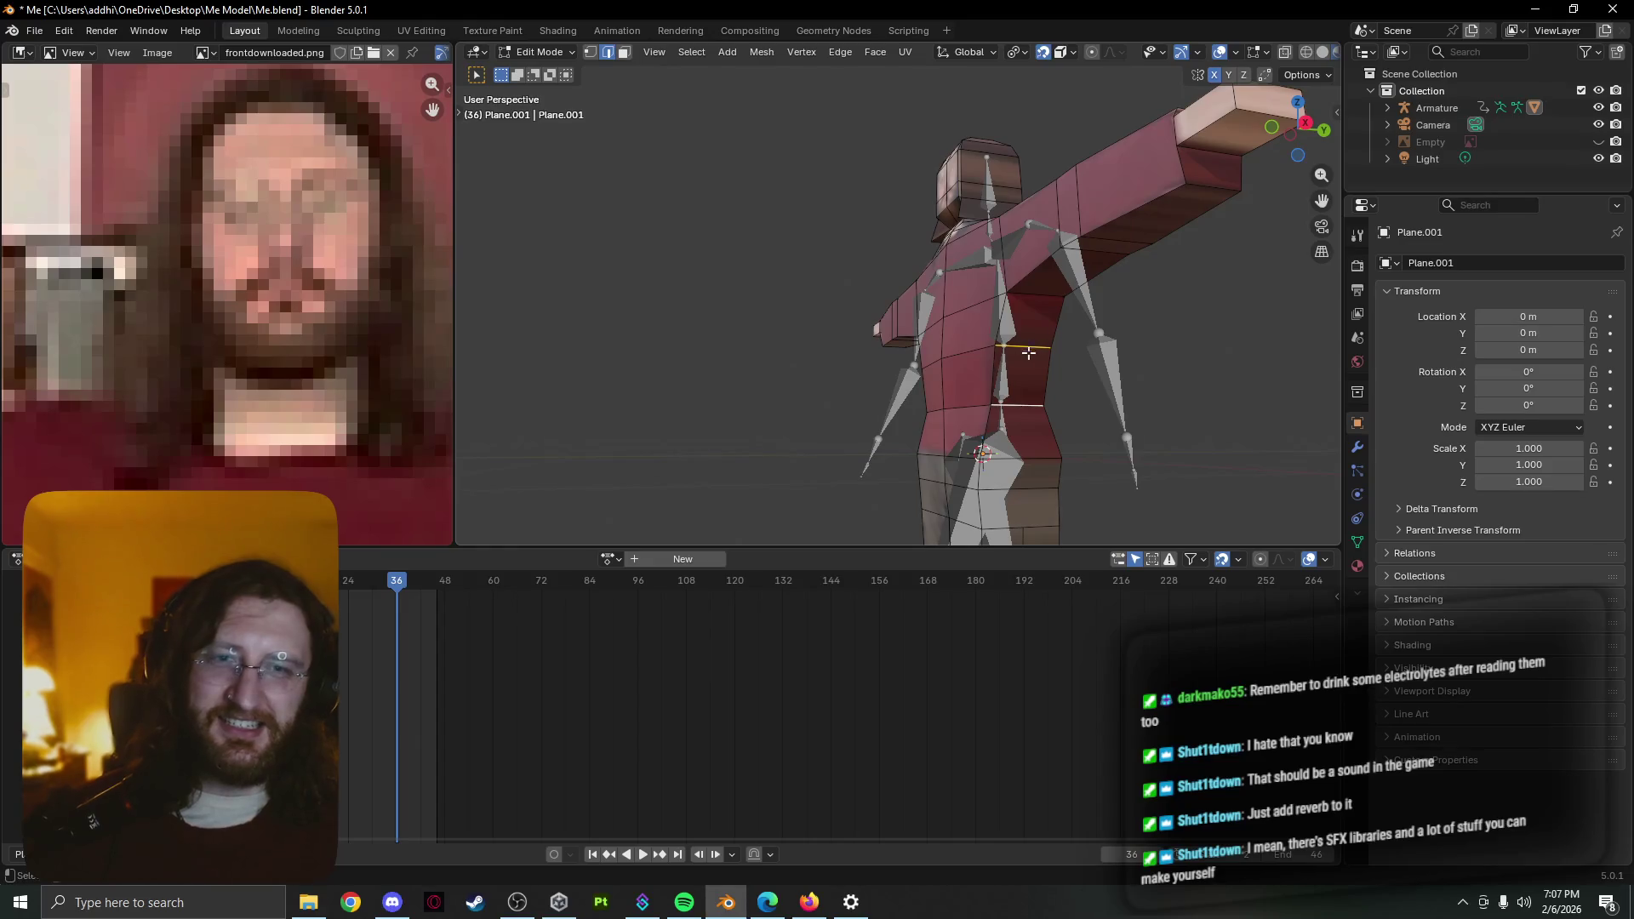
Enlarge the chest edge loop and return to object mode to see the posed character
middle_drag(988, 367, 986, 377)
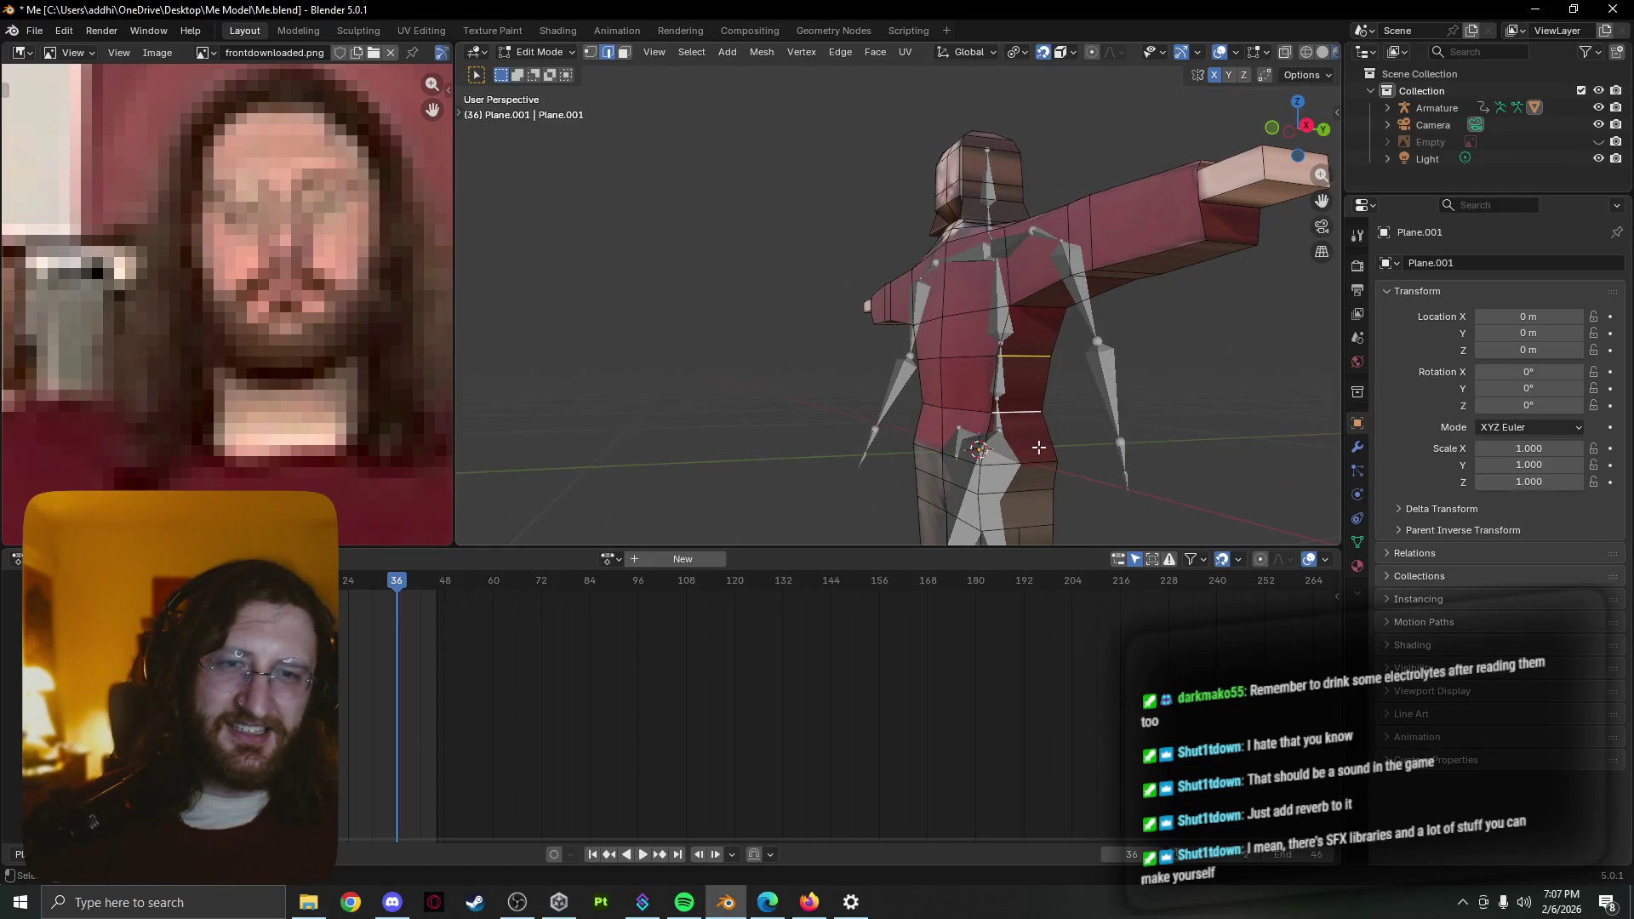
key(shift+ctrl+space)
mouse_move(1112, 461)
alt+middle_down()
mouse_move(1230, 408)
mouse_move(1199, 410)
alt+middle_up()
click(1188, 397)
key(Tab)
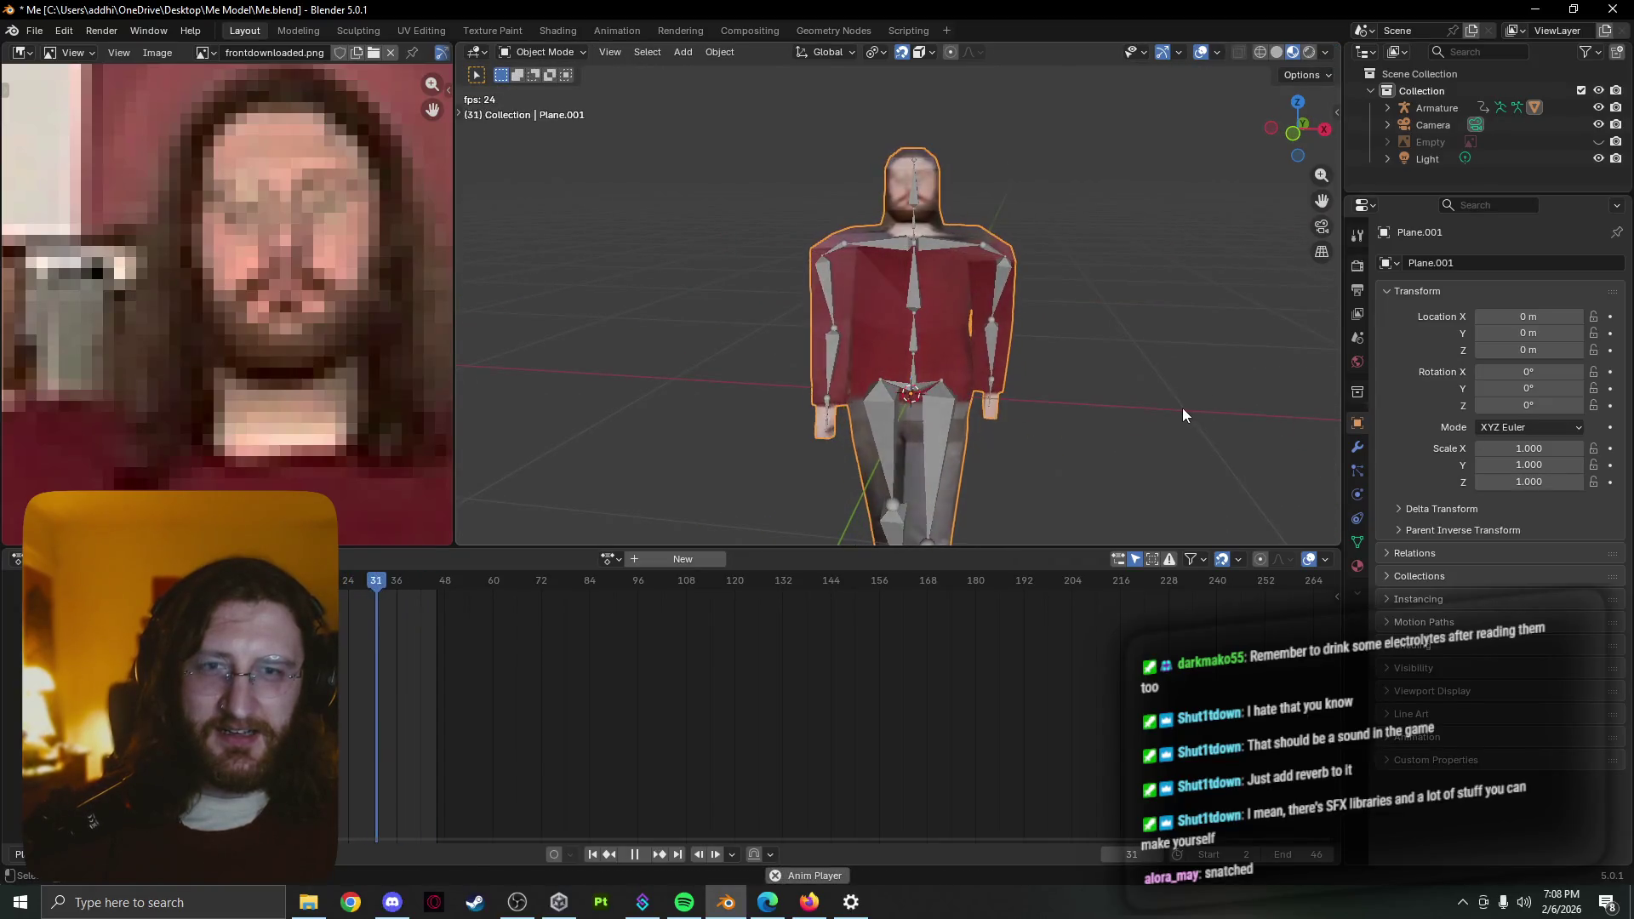
scroll(1151, 419, up, 1)
scroll(1136, 437, up, 2)
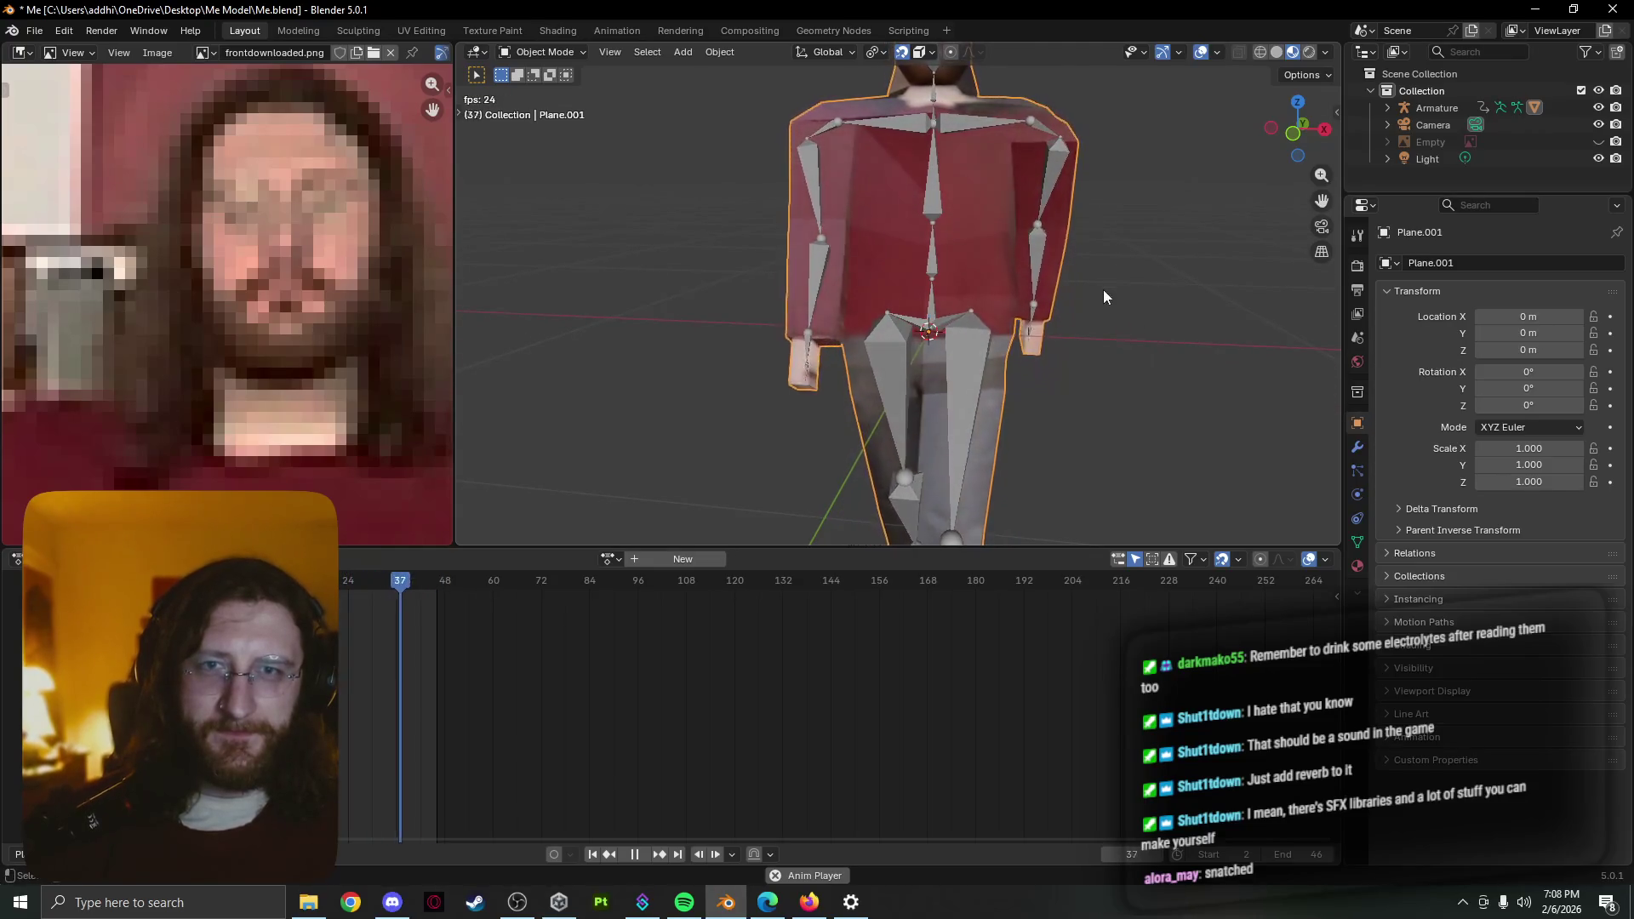
scroll(894, 185, up, 2)
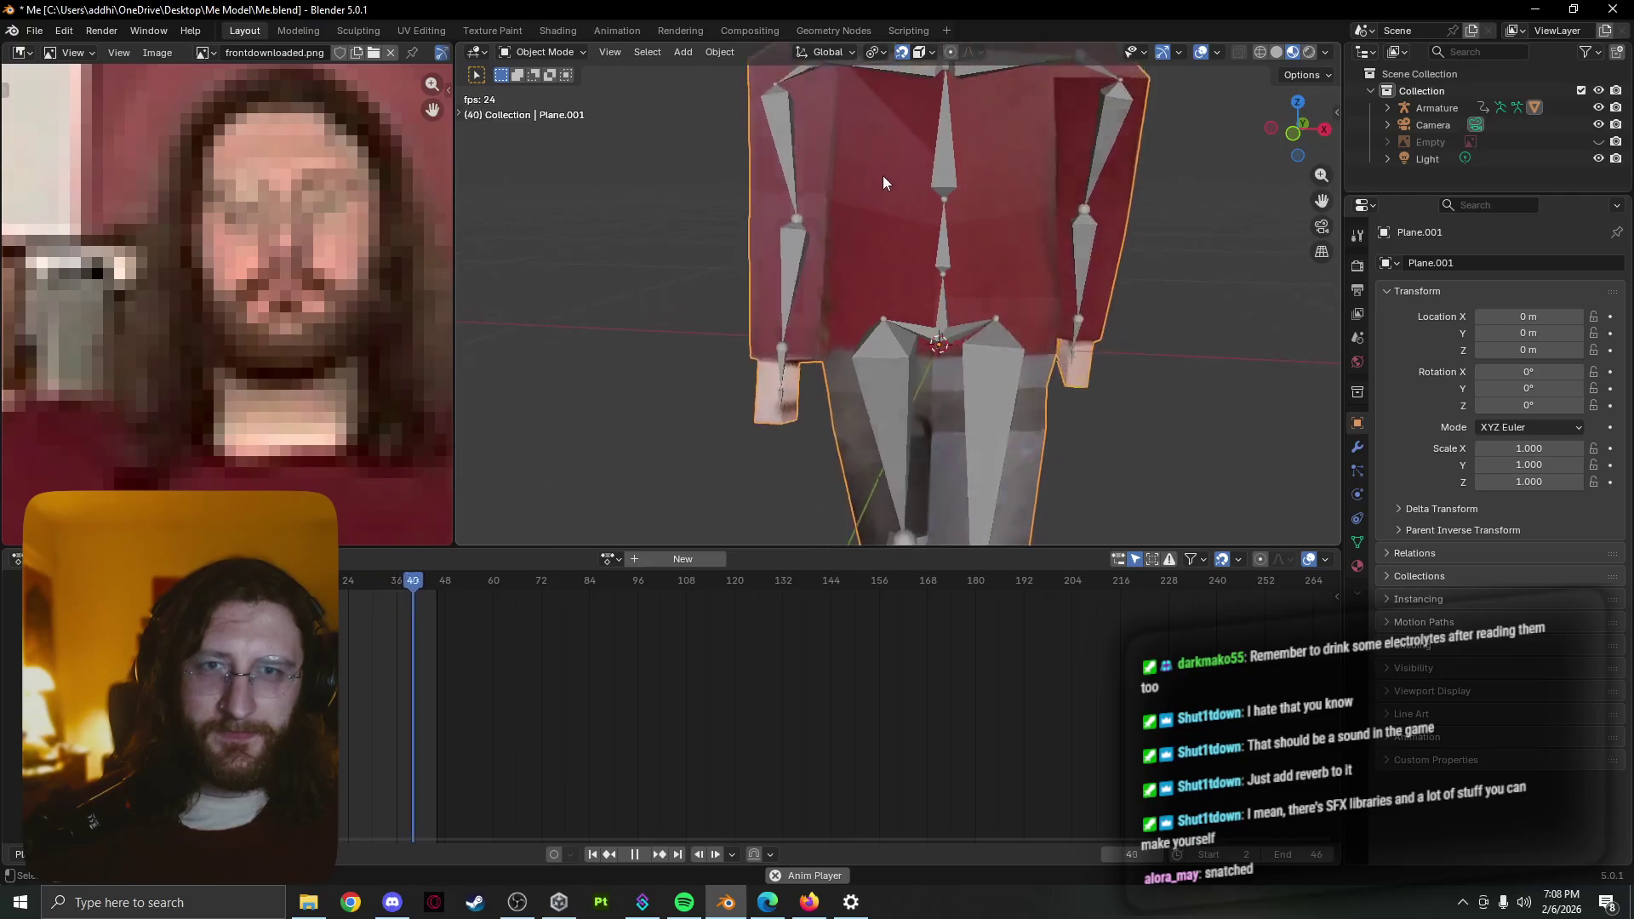
scroll(875, 306, up, 2)
scroll(851, 255, up, 2)
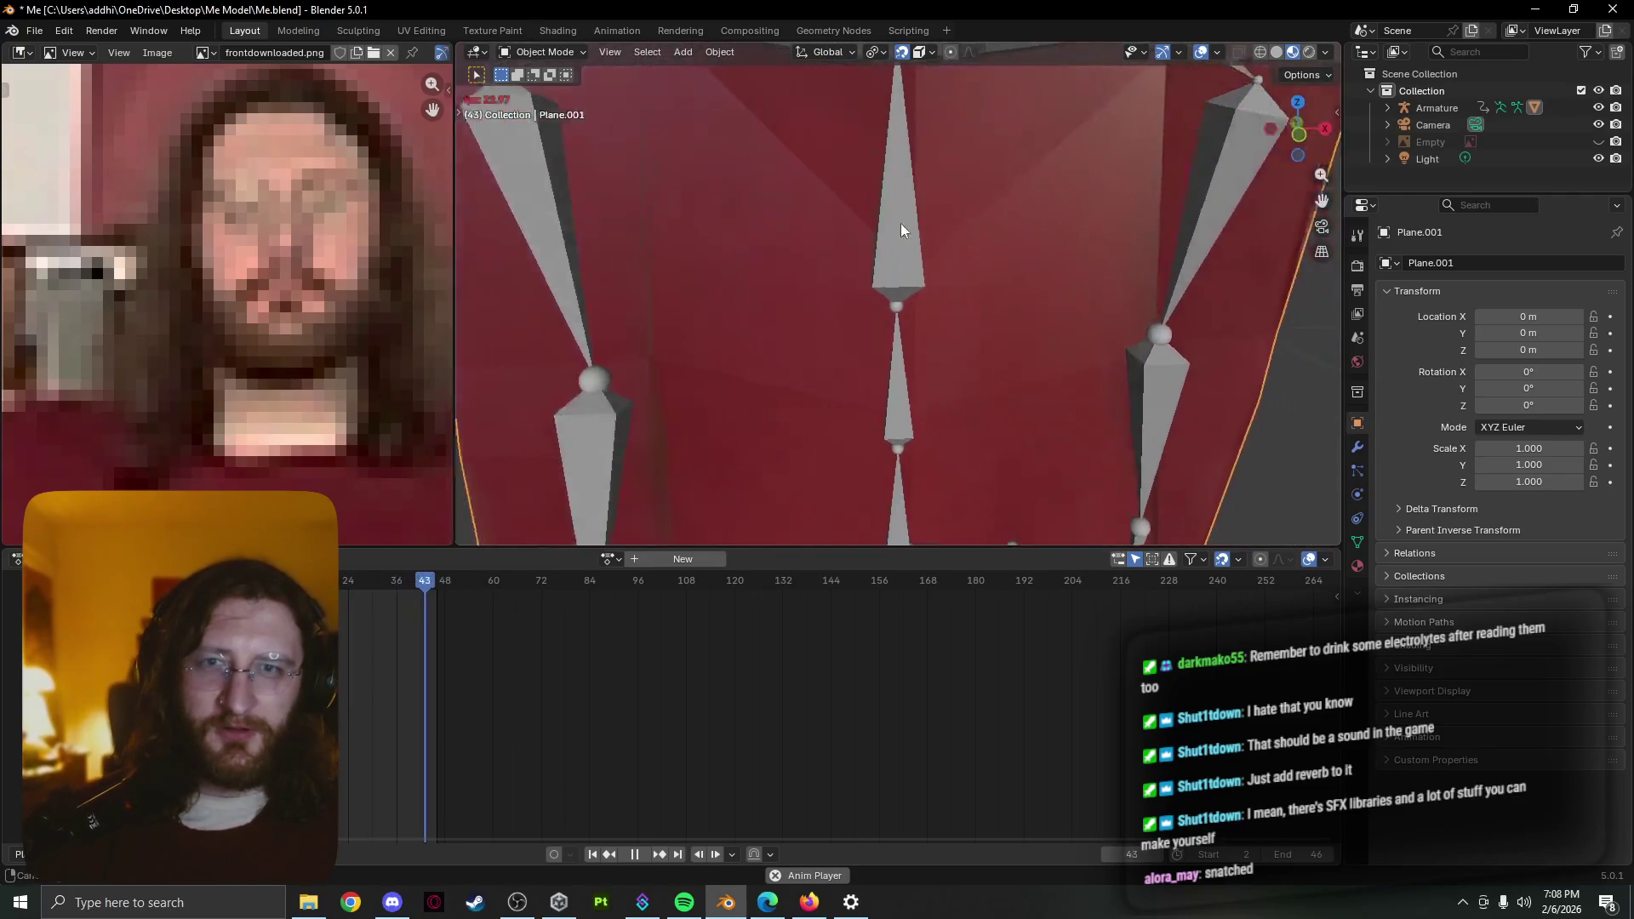
key(Tab)
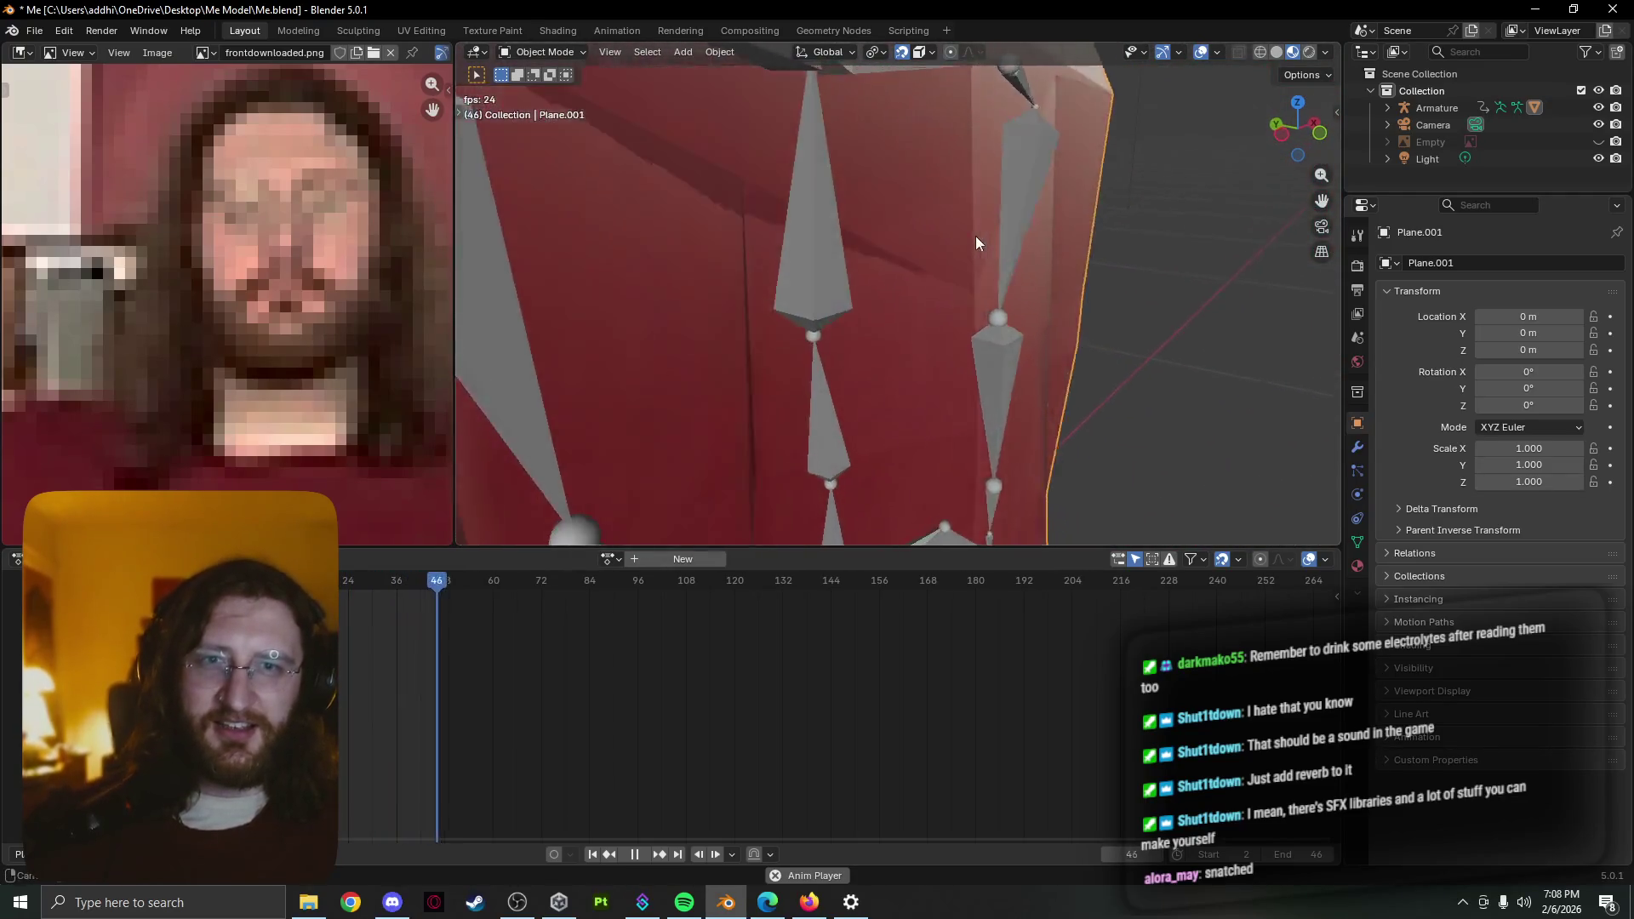
key(Tab)
middle_drag(880, 225, 962, 253)
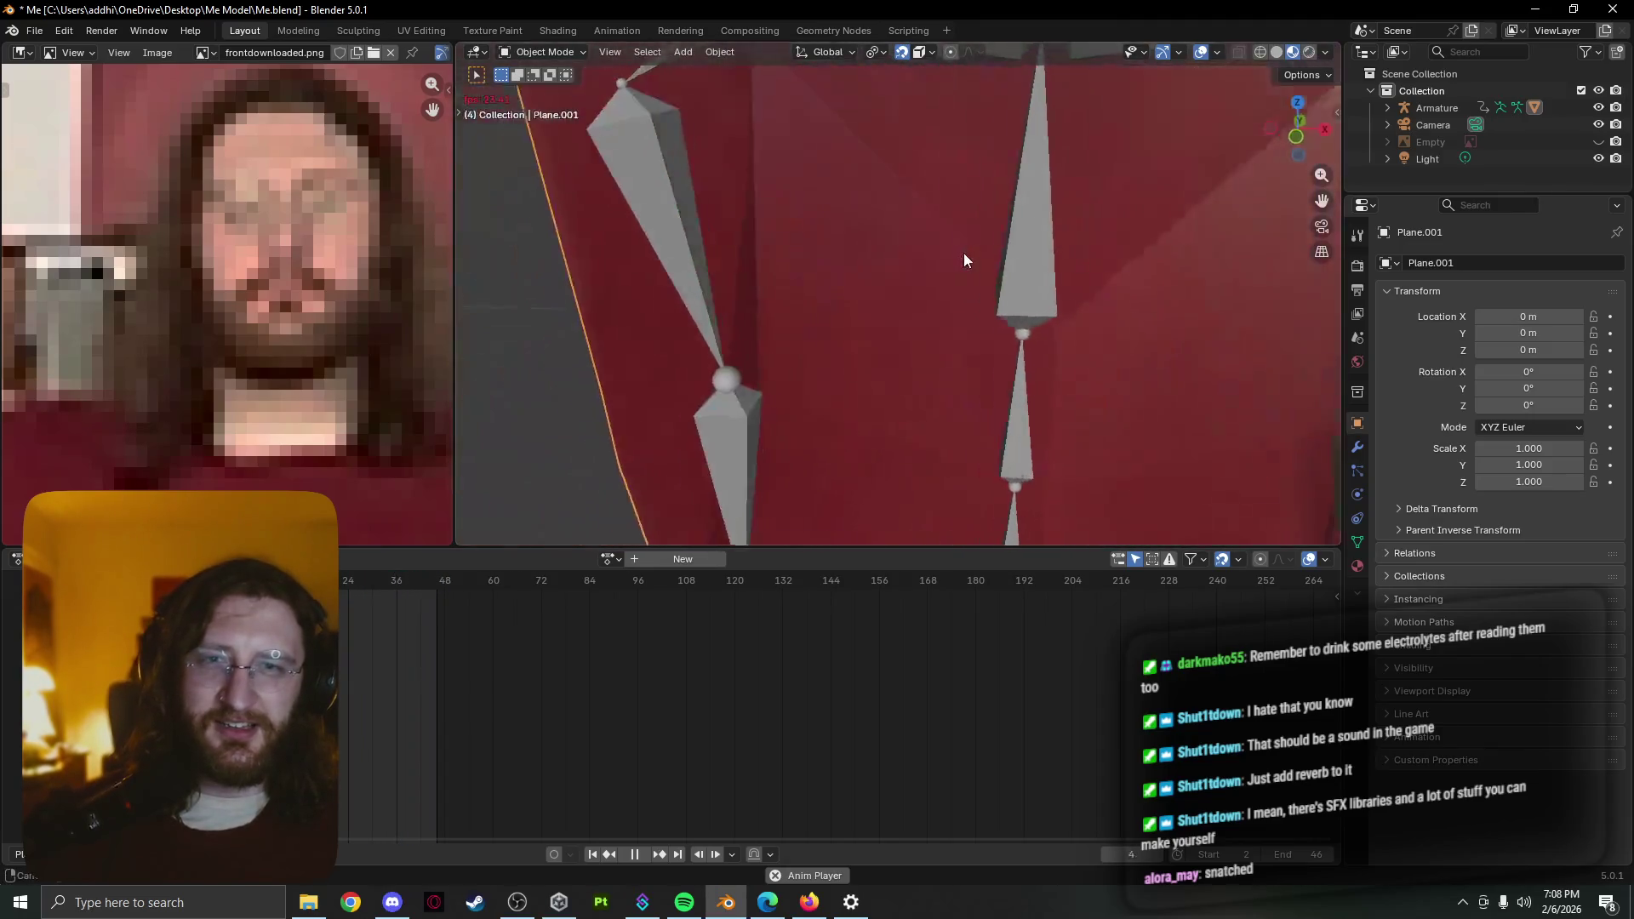
scroll(961, 255, down, 2)
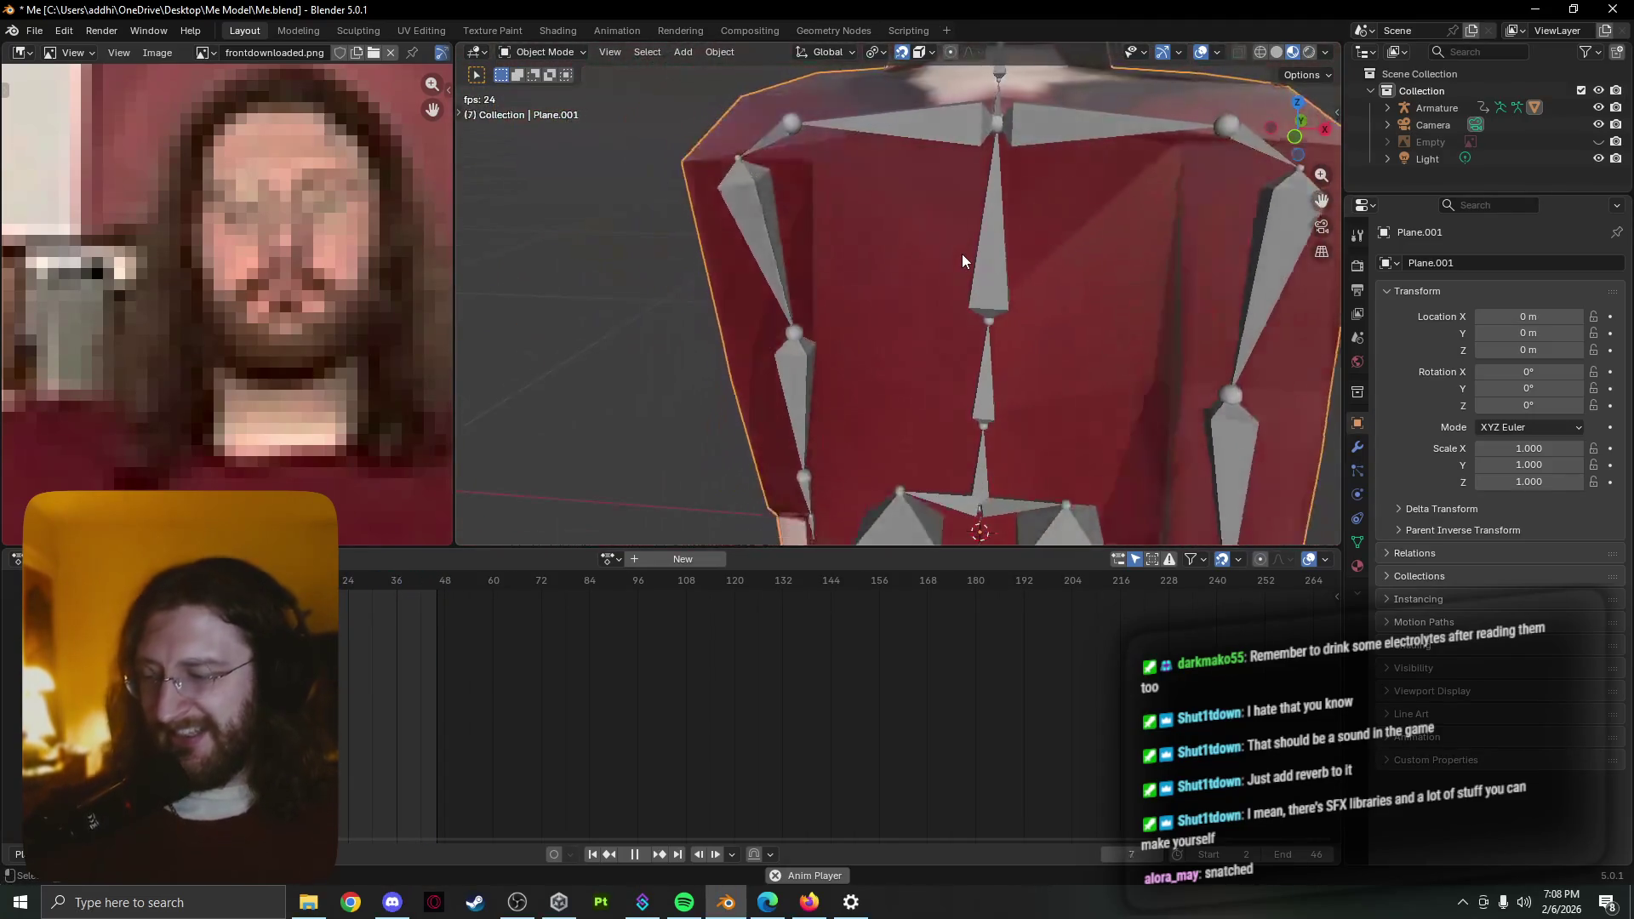
scroll(962, 254, down, 1)
scroll(962, 255, up, 2)
scroll(961, 254, up, 1)
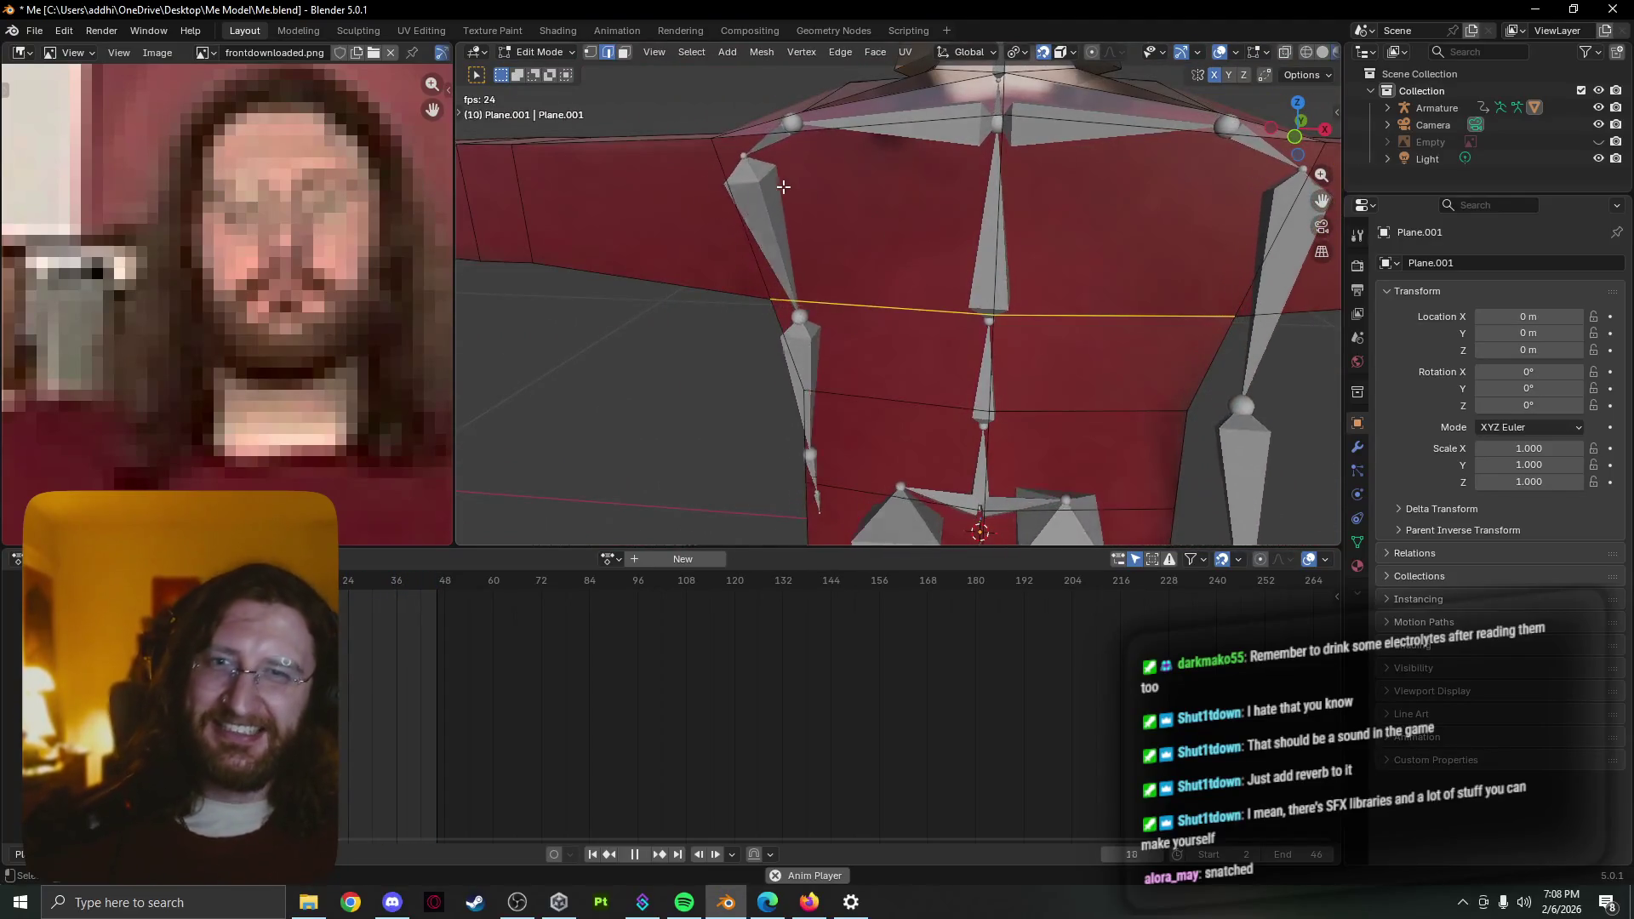
scroll(1010, 231, down, 2)
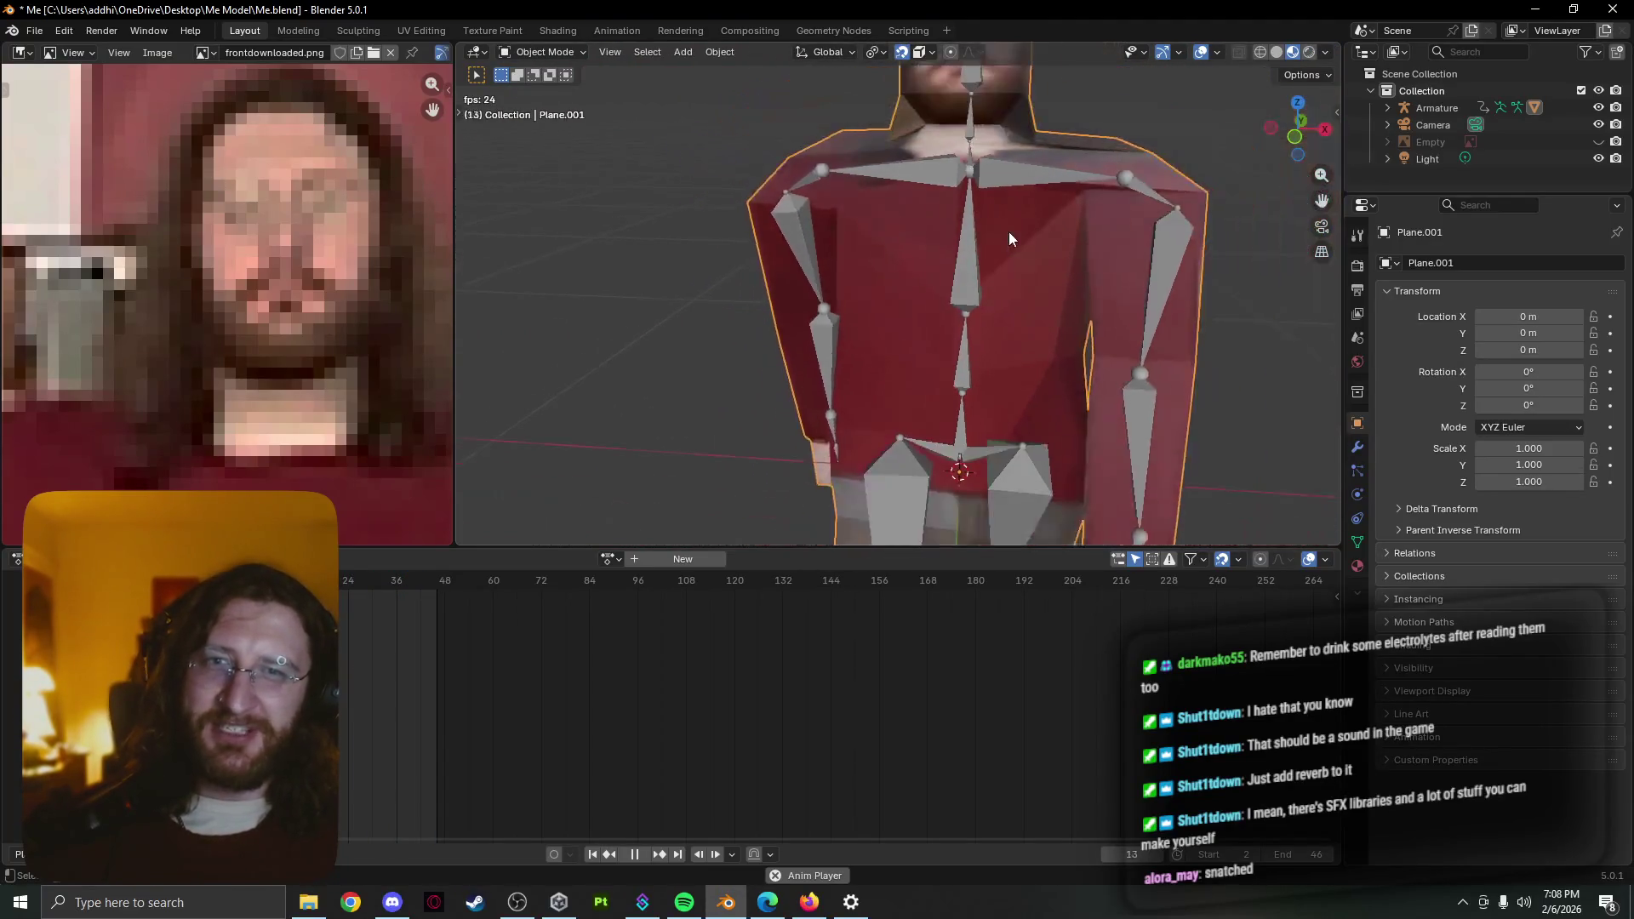
Scale the upper chest loop down twice to about 0.84, then orbit down to check the legs in object mode
key(Tab)
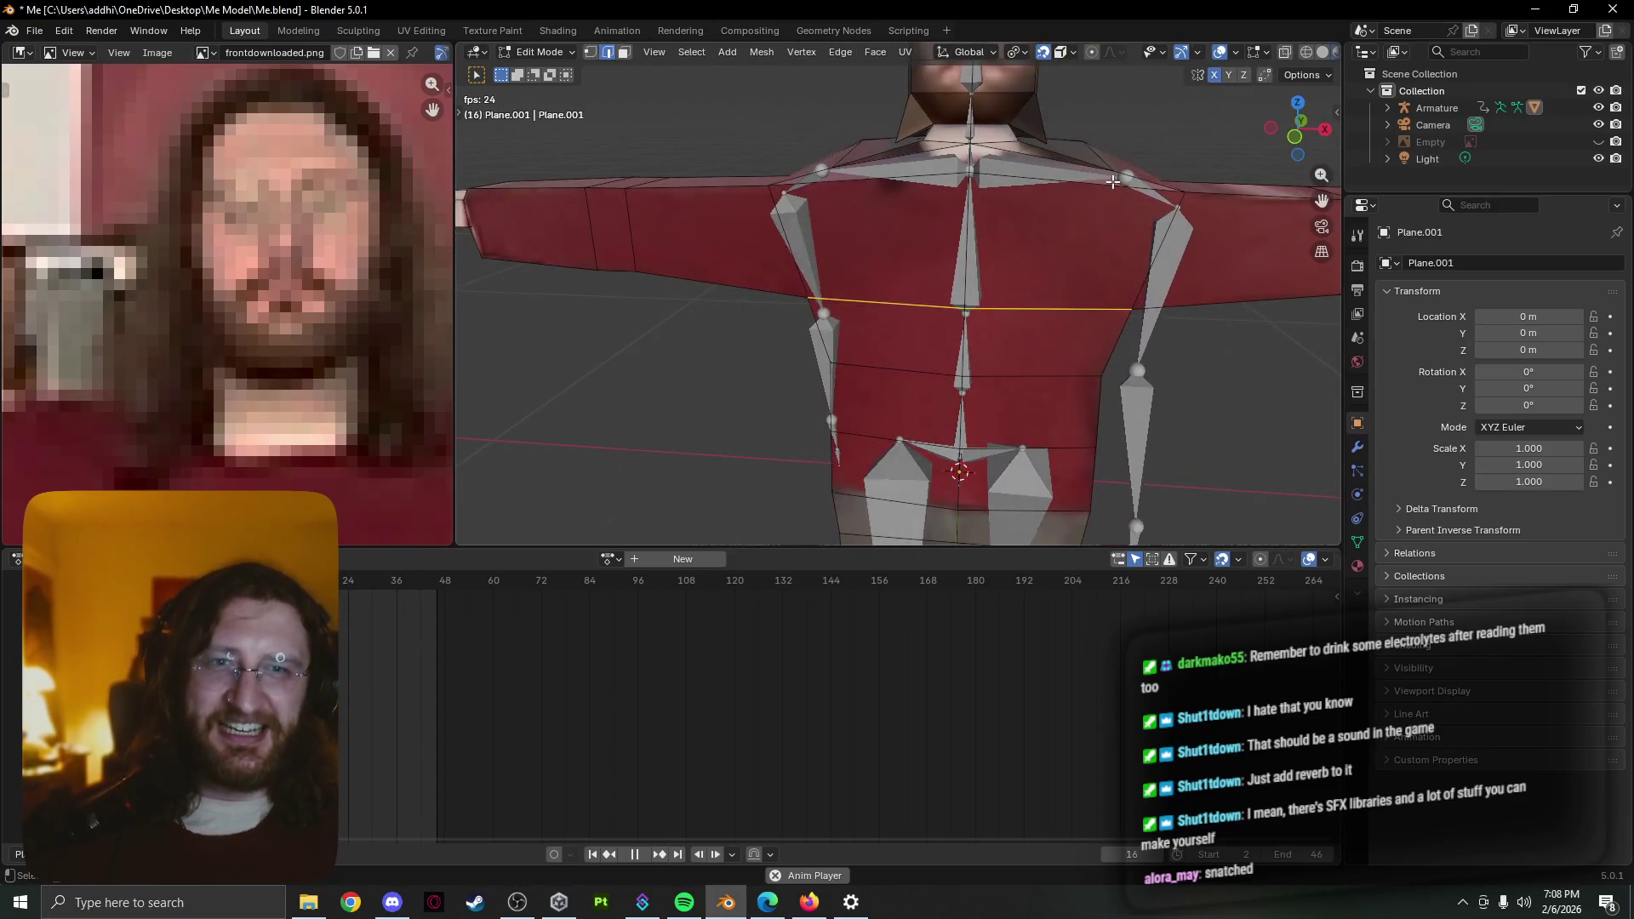
key(s)
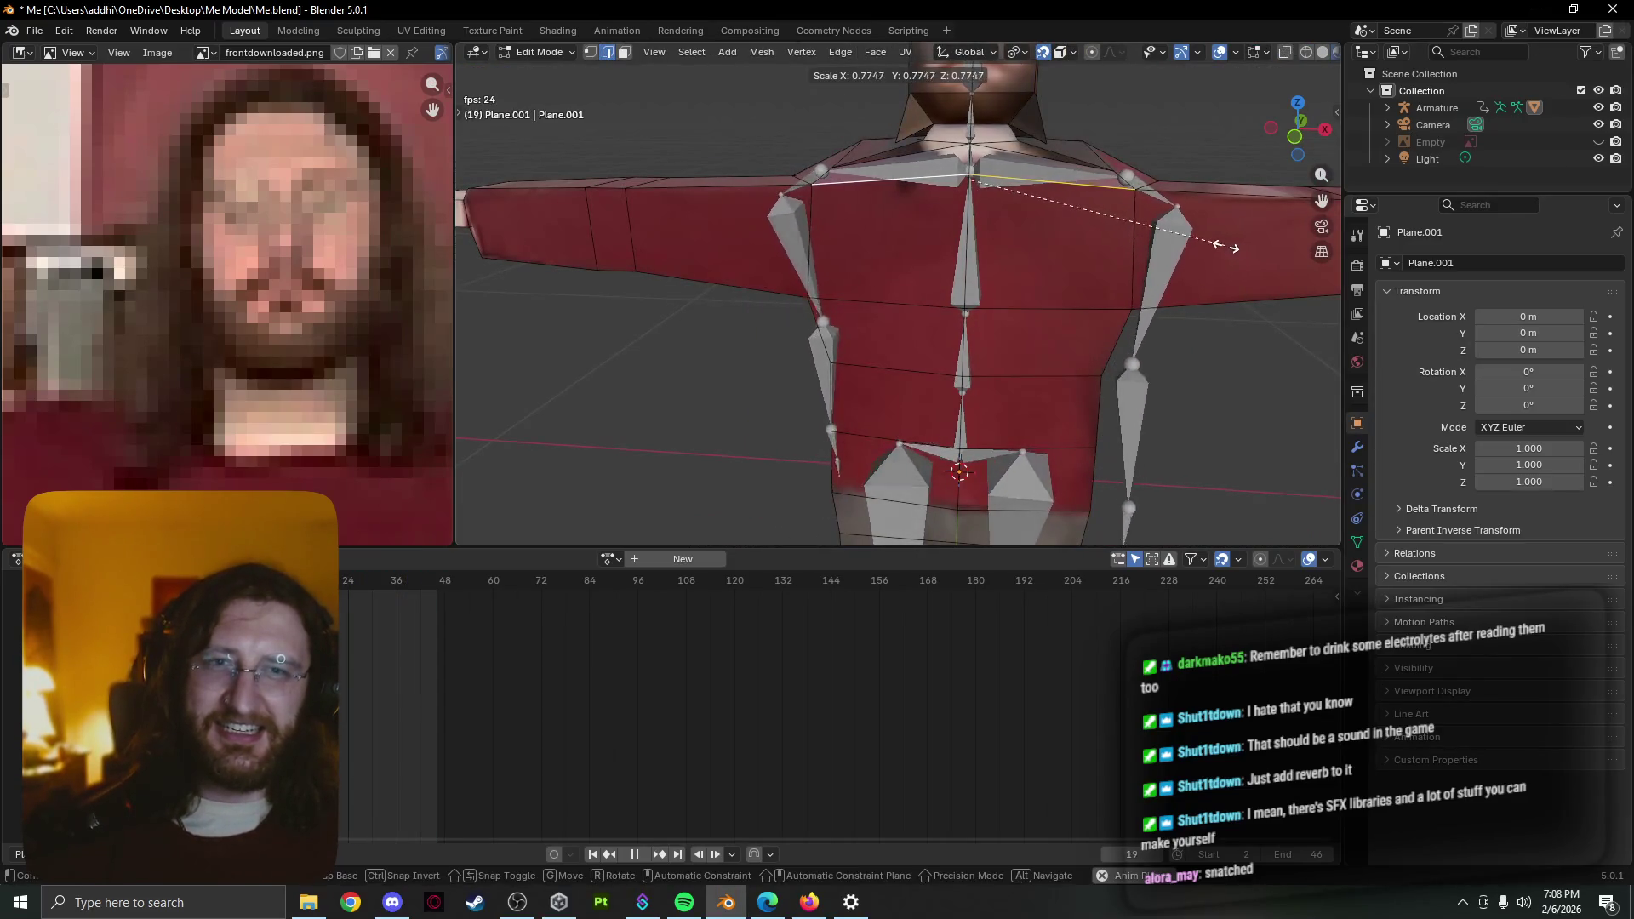
click(1229, 246)
mouse_move(1229, 247)
middle_down()
mouse_move(842, 271)
mouse_move(1229, 326)
mouse_move(1189, 333)
mouse_move(1230, 346)
mouse_move(1144, 241)
middle_up()
key(s)
click(1228, 328)
key(Tab)
scroll(1210, 294, down, 4)
scroll(1195, 308, up, 2)
scroll(1209, 327, up, 2)
scroll(980, 391, up, 2)
mouse_move(979, 393)
middle_down()
mouse_move(1067, 381)
mouse_move(881, 394)
mouse_move(1101, 452)
mouse_move(926, 395)
mouse_move(983, 477)
mouse_move(810, 468)
mouse_move(831, 475)
middle_up()
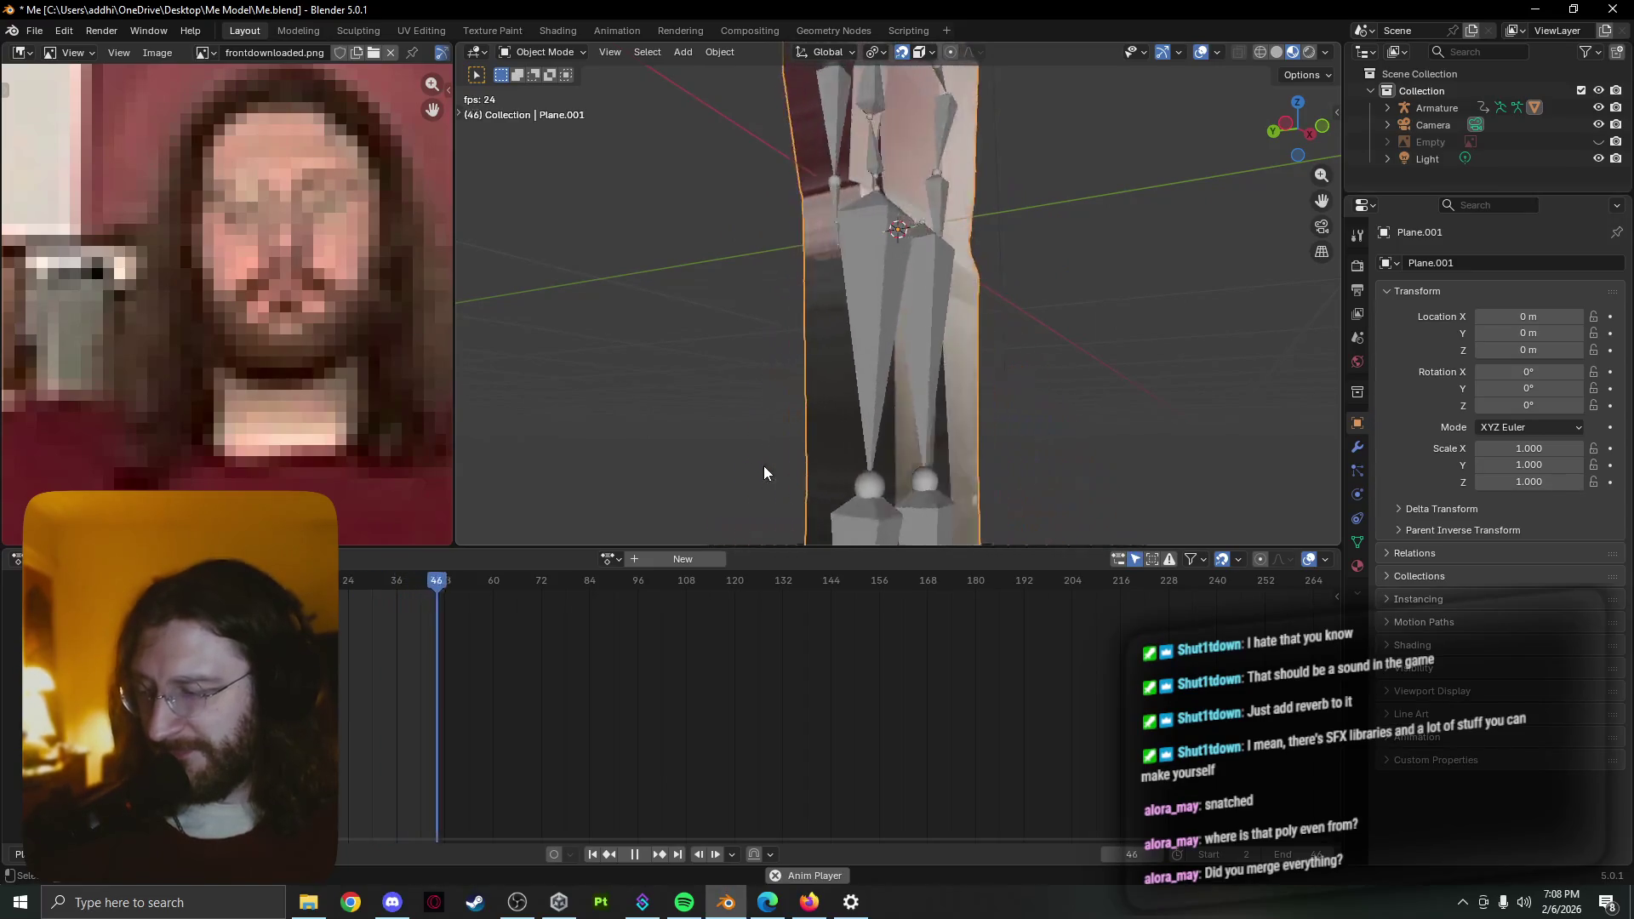
Compare the chest mesh against the posed bones from the front, then enter Edit Mode on Plane.001
middle_drag(976, 410, 931, 430)
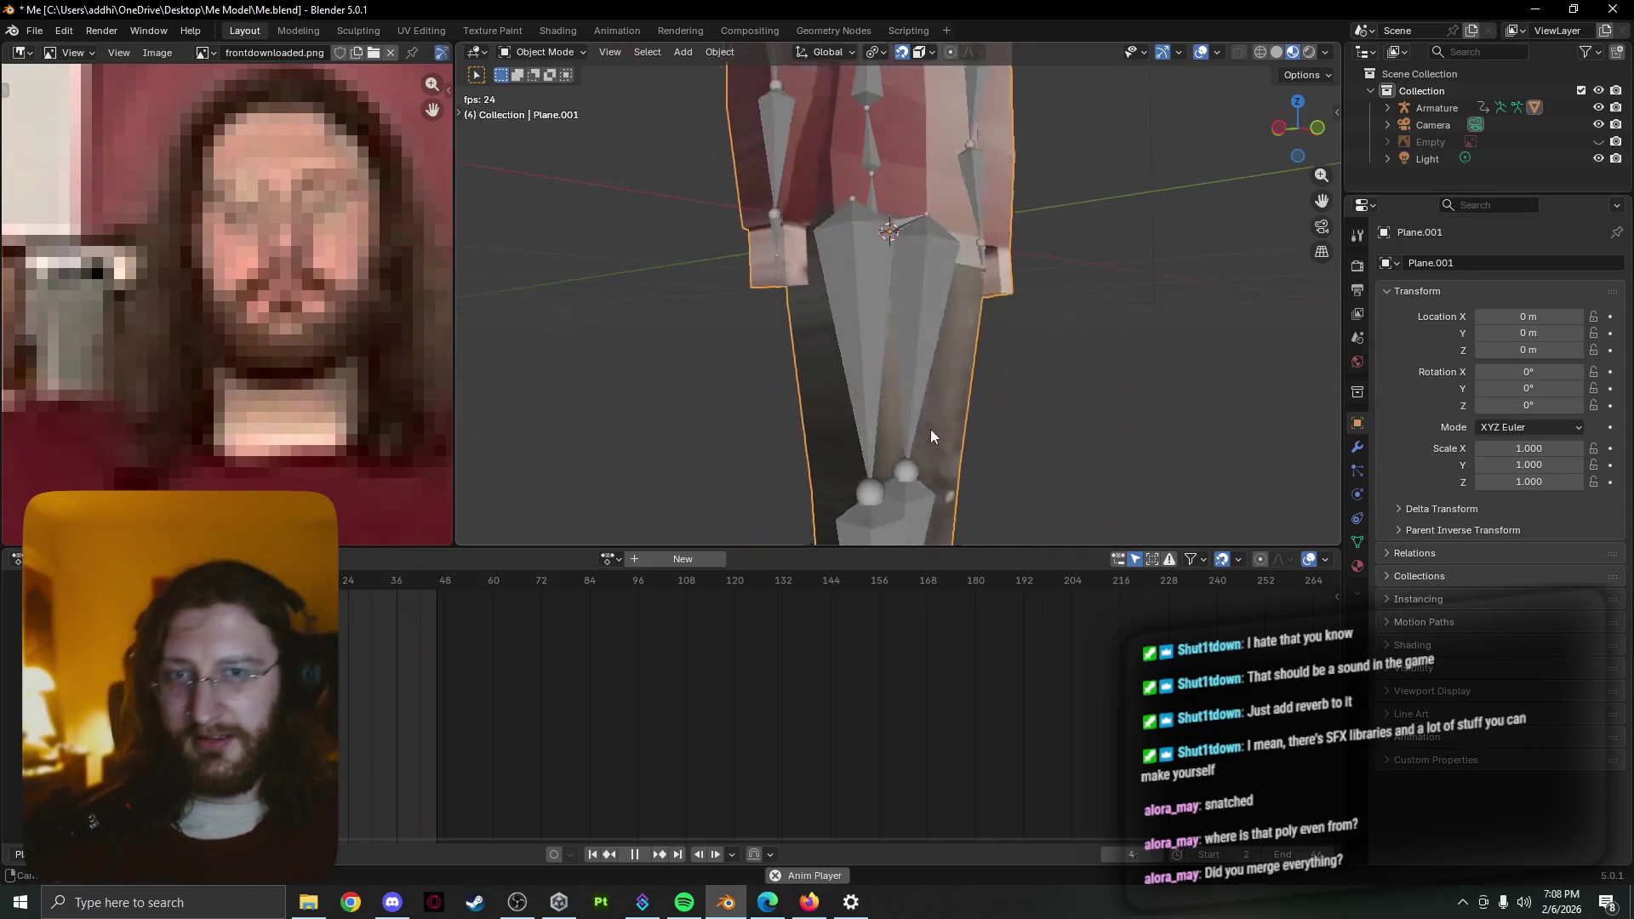
scroll(931, 430, down, 3)
scroll(898, 86, down, 2)
scroll(862, 194, up, 4)
scroll(868, 191, up, 2)
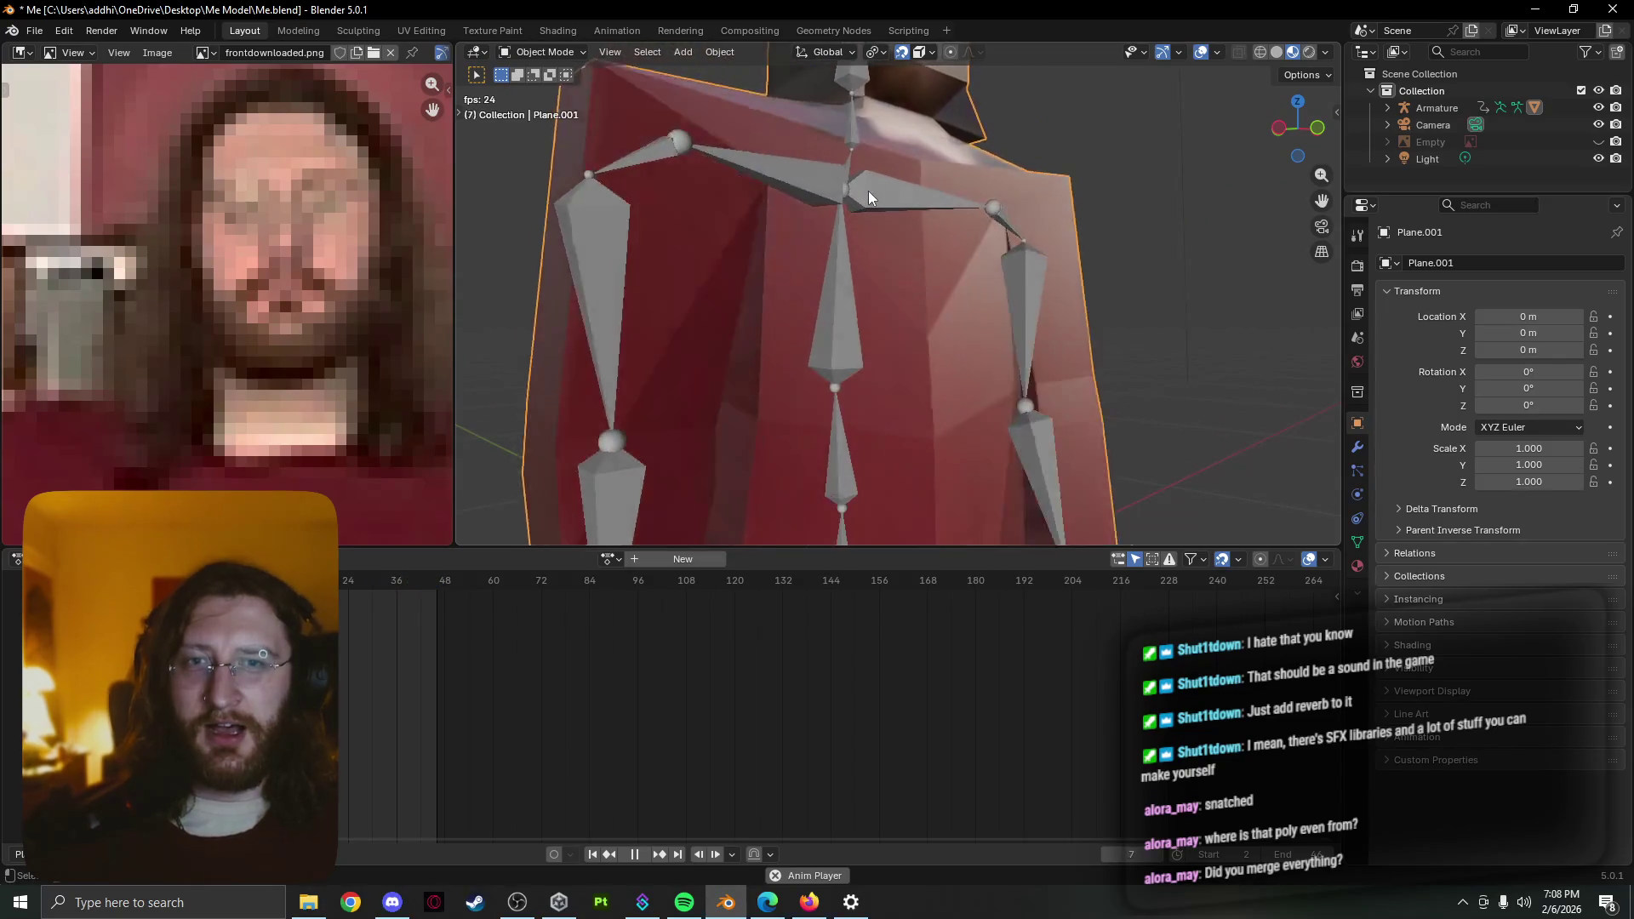
key(Tab)
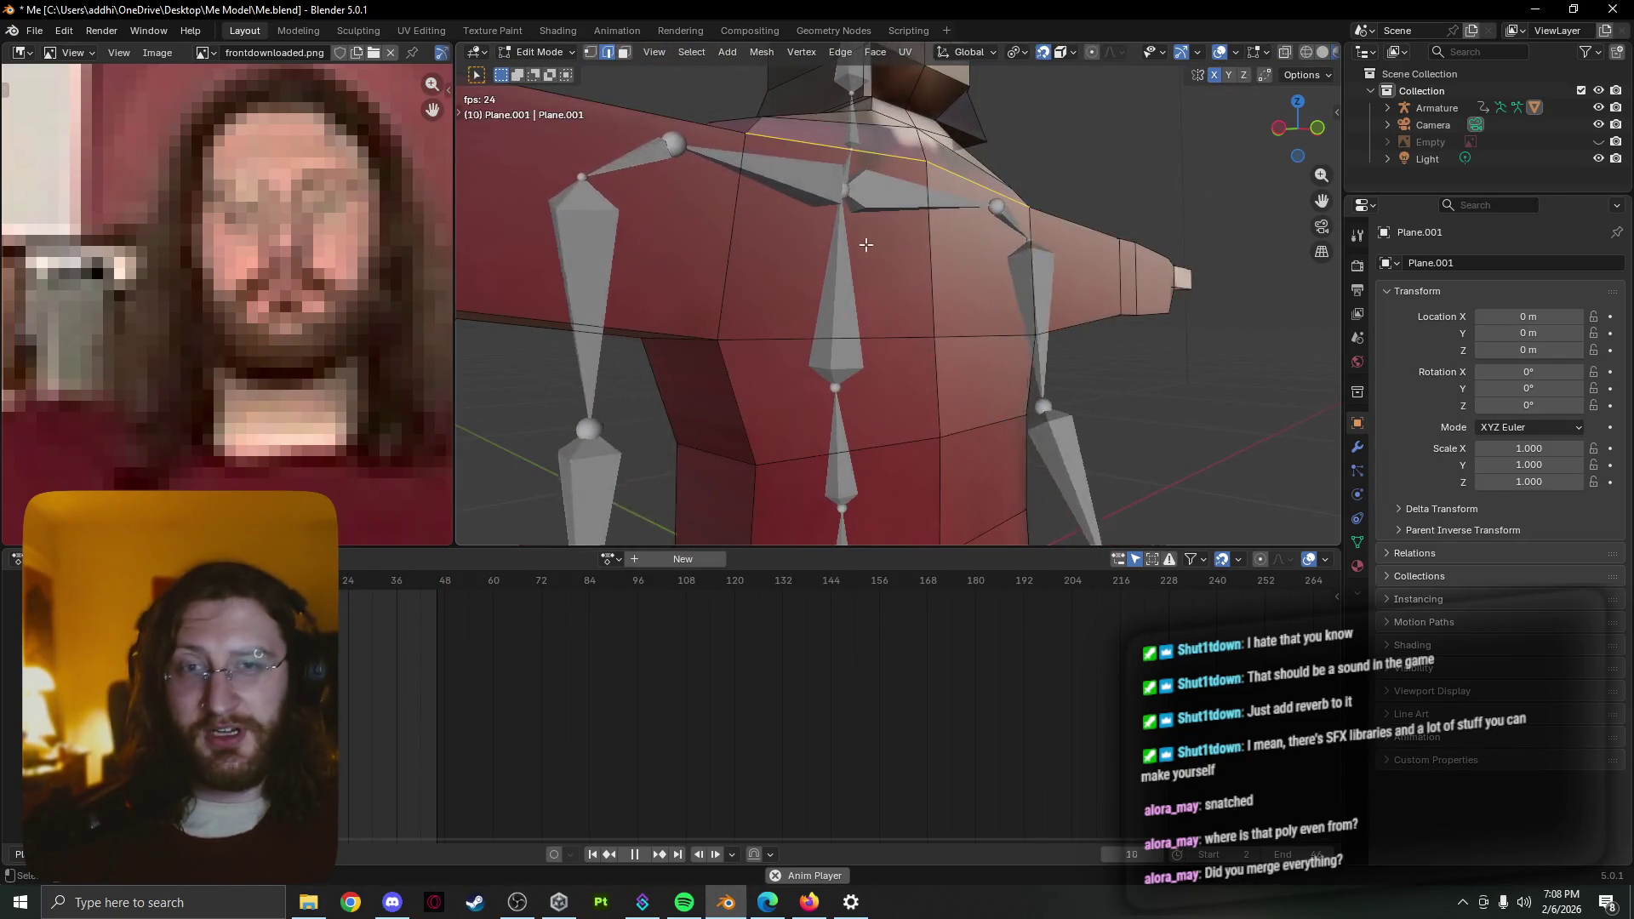
key(Tab)
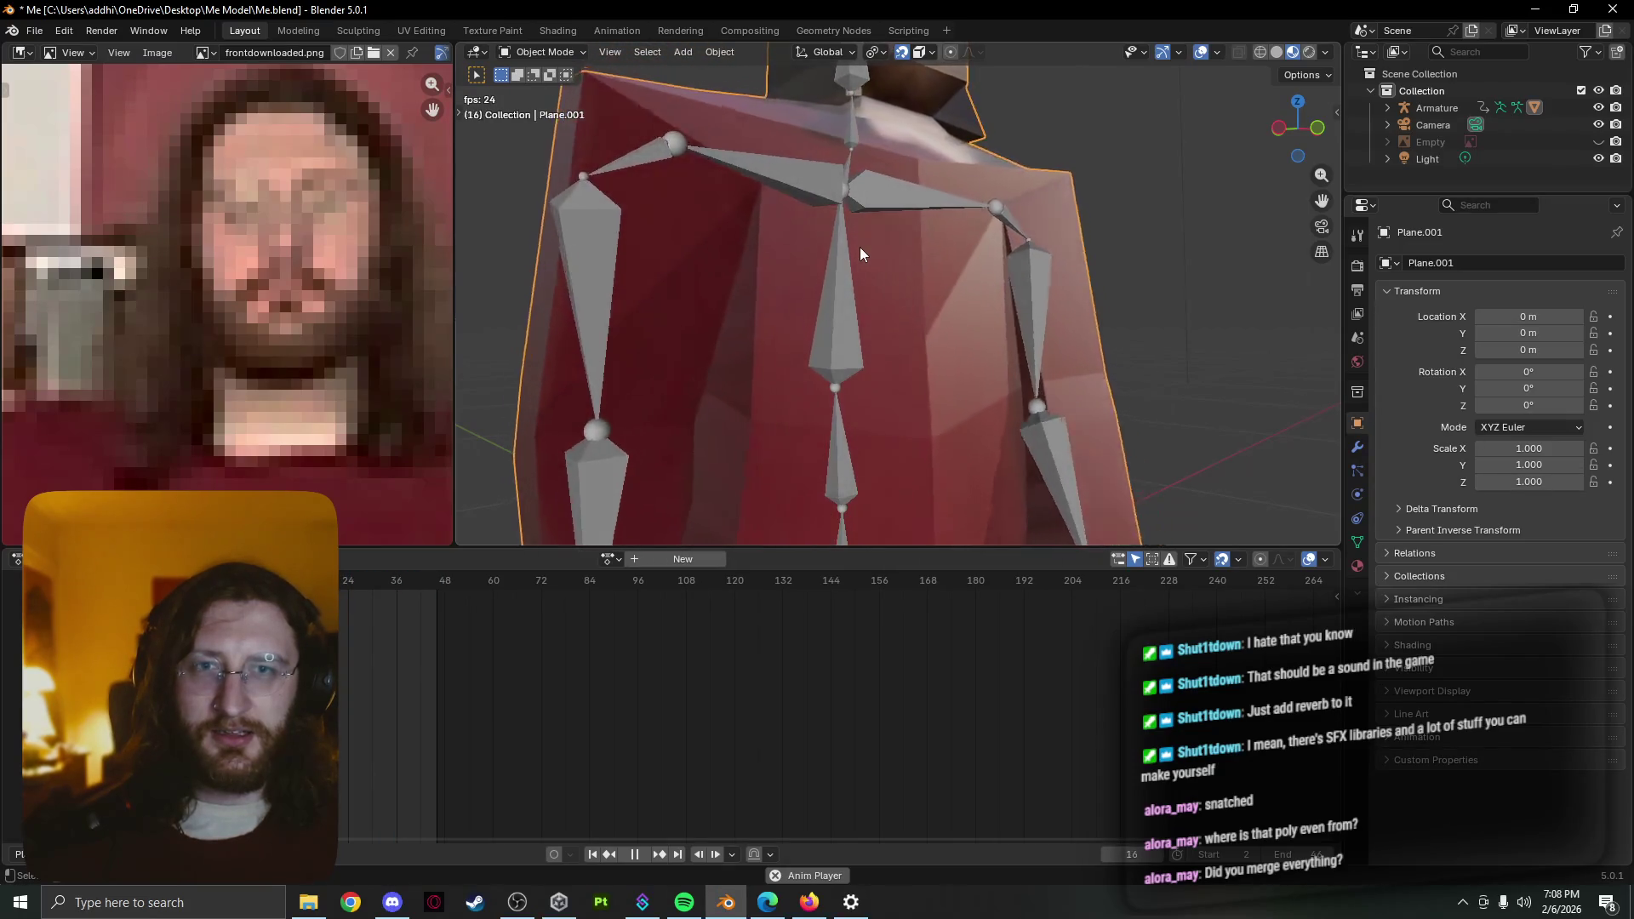
middle_drag(858, 247, 894, 241)
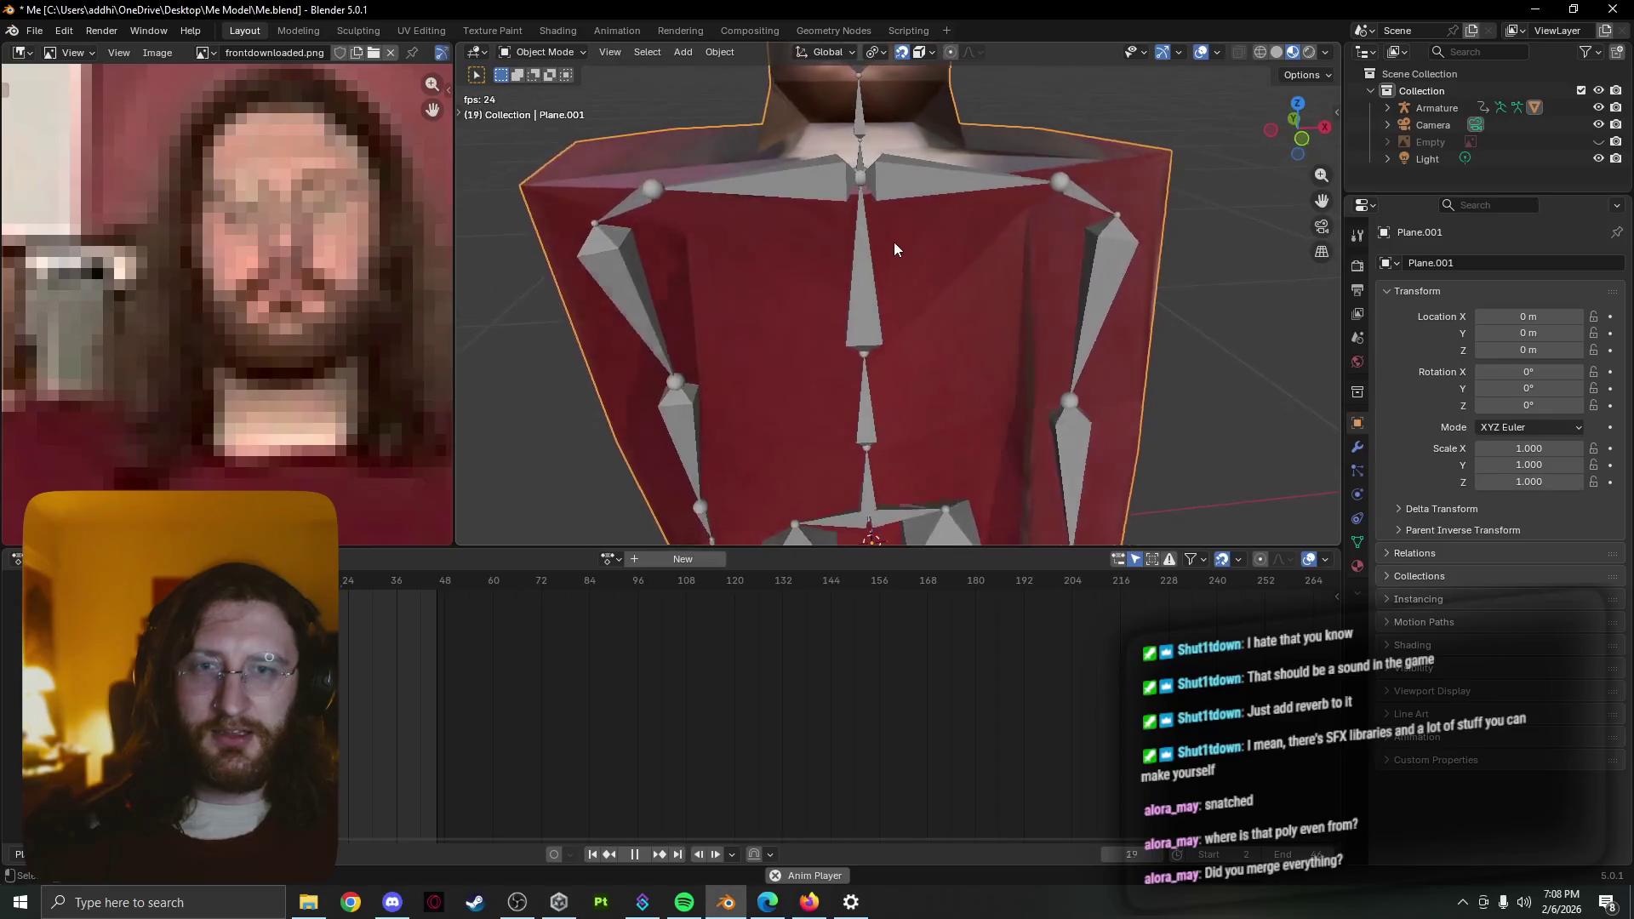
key(Tab)
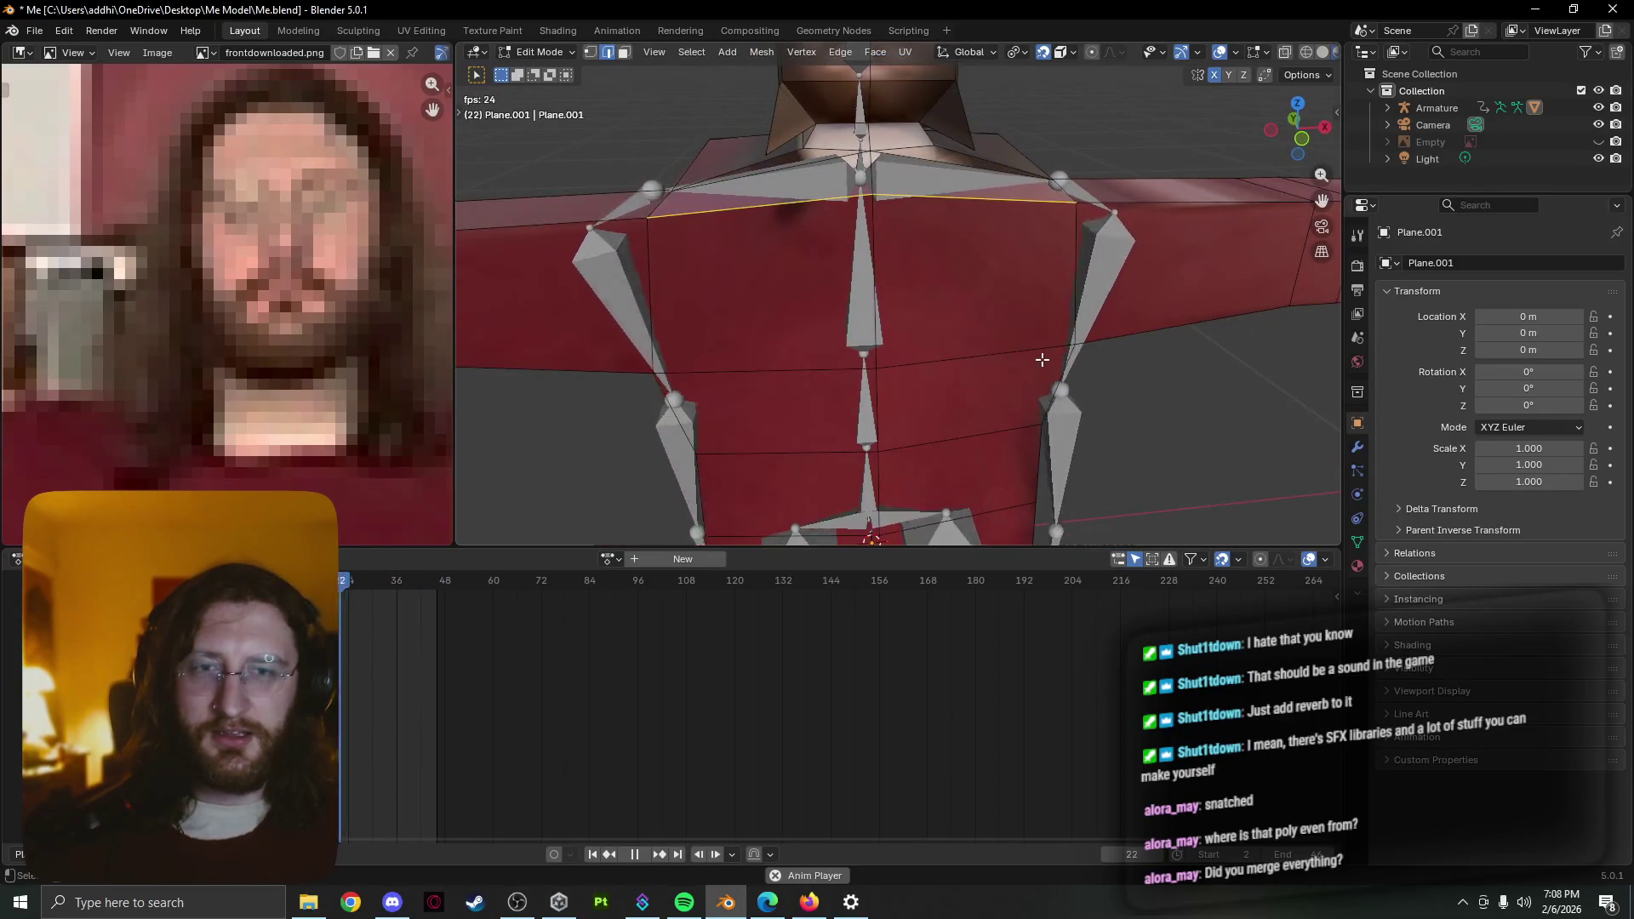
scroll(1019, 310, down, 4)
Select the whole mesh and subdivide it three times, checking the pose deformation after each pass
key(a)
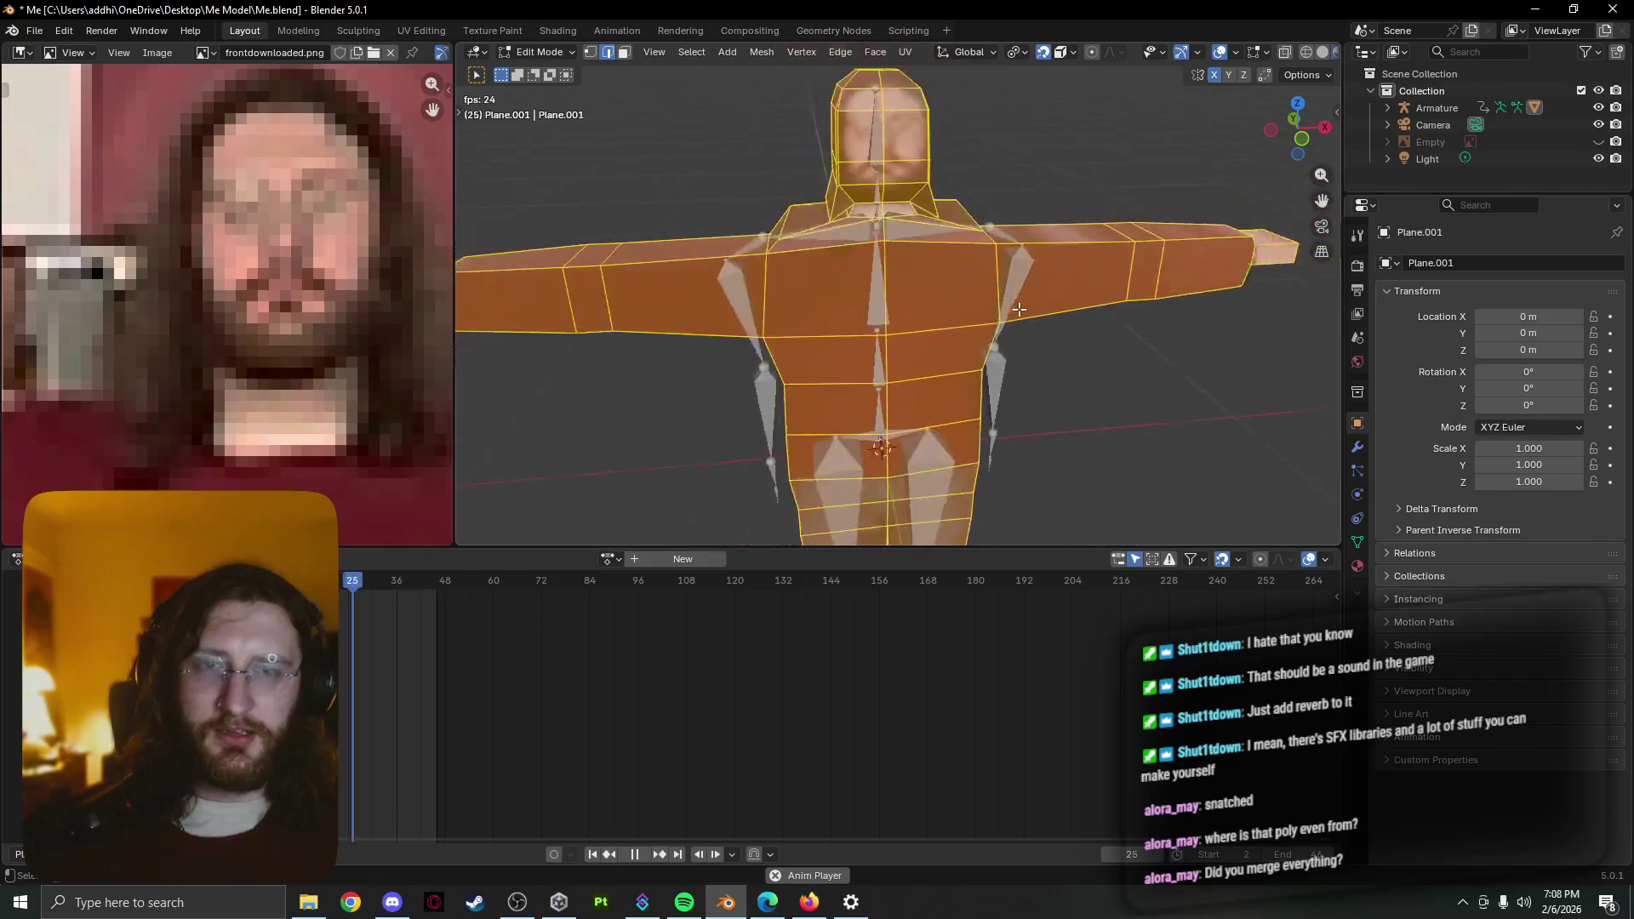
right_click(890, 312)
click(884, 334)
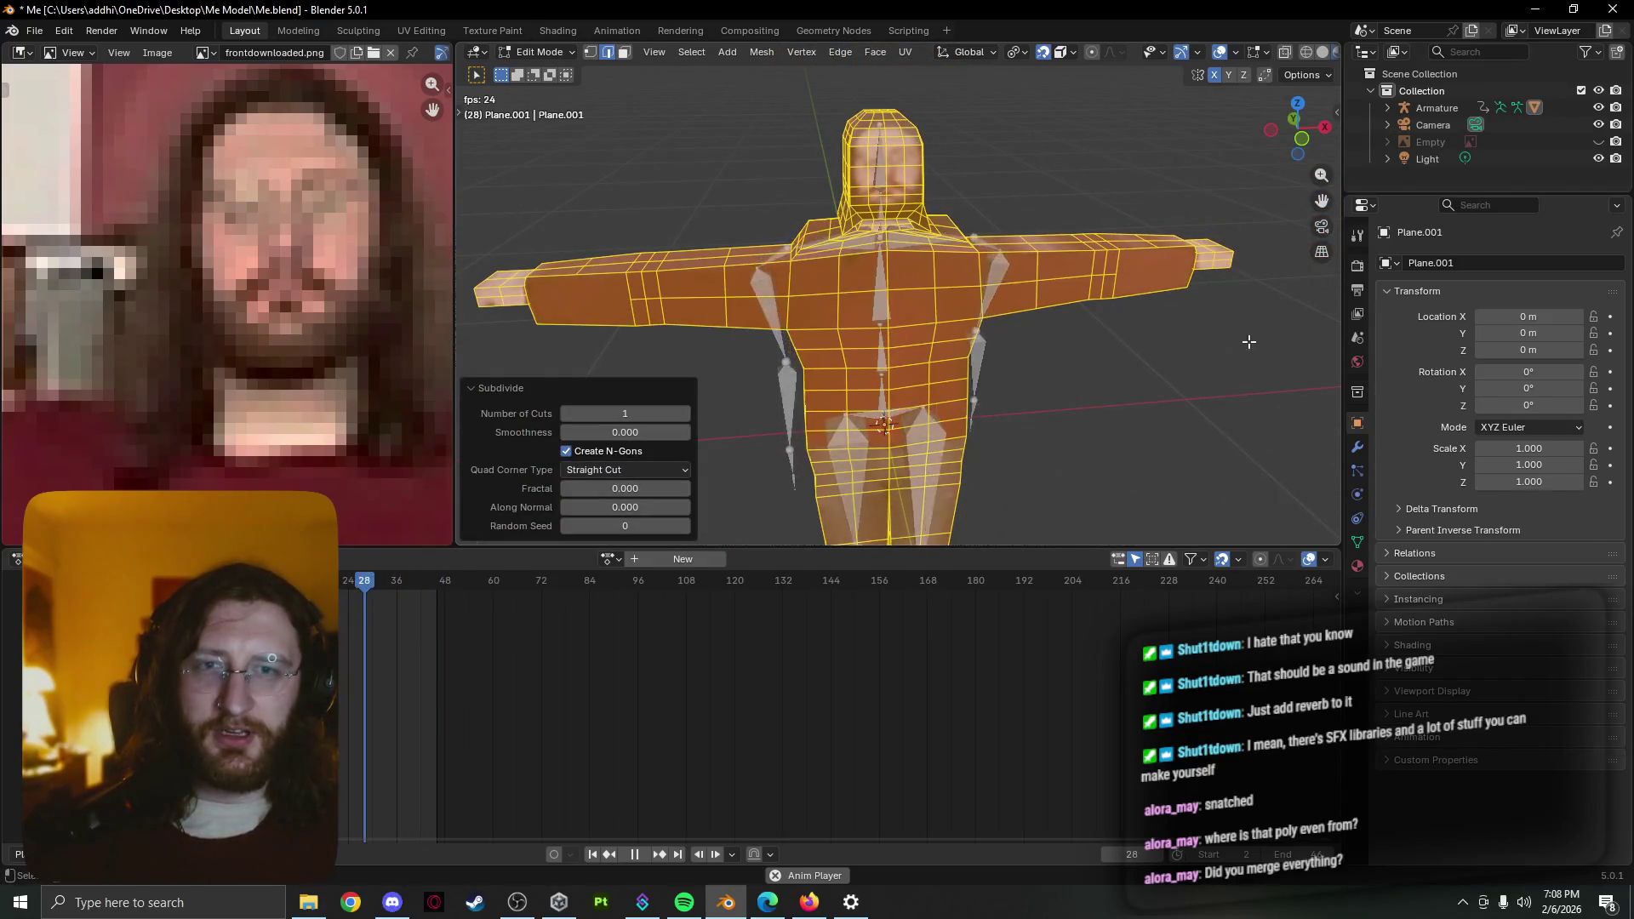
key(Tab)
scroll(1009, 359, up, 2)
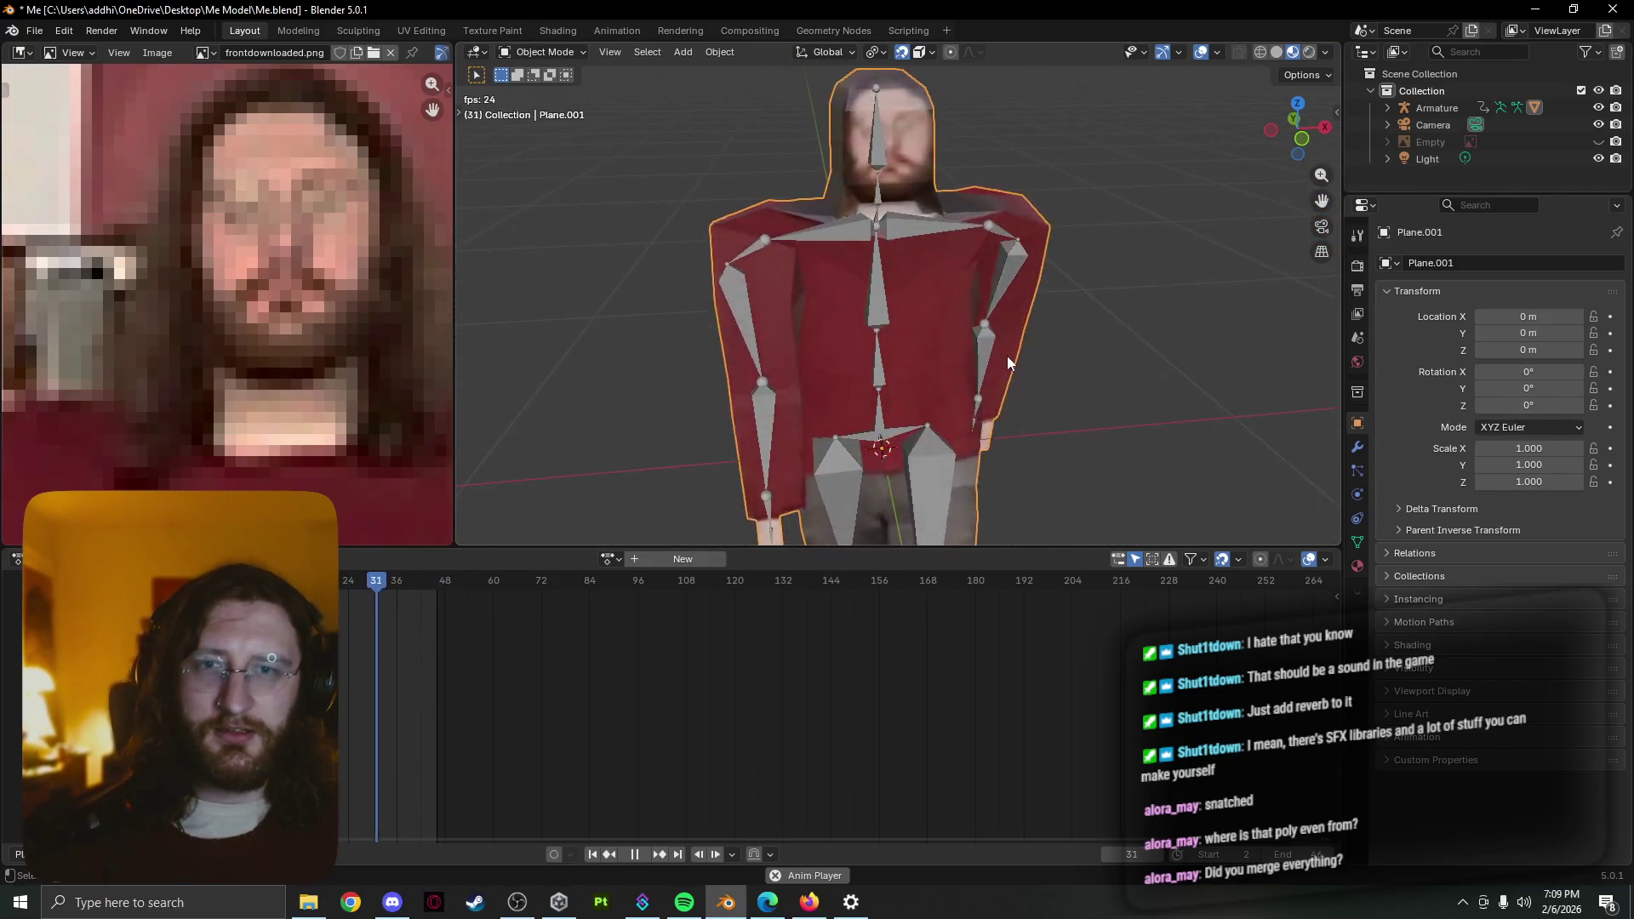
scroll(1007, 361, down, 2)
key(Tab)
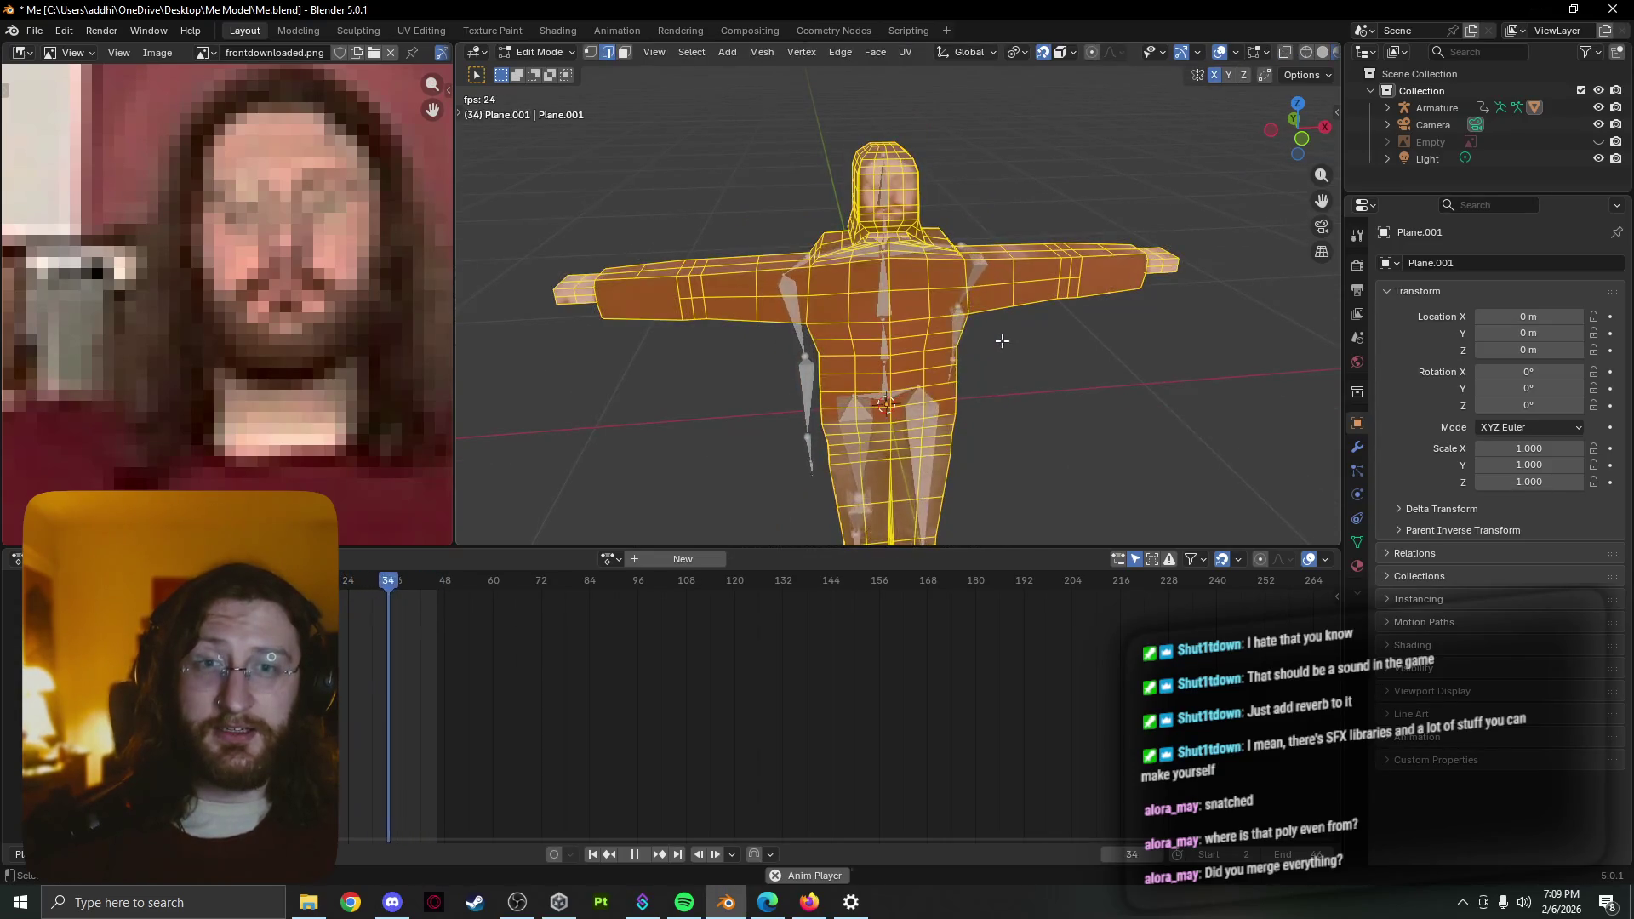
right_click(1002, 341)
click(1001, 341)
key(Tab)
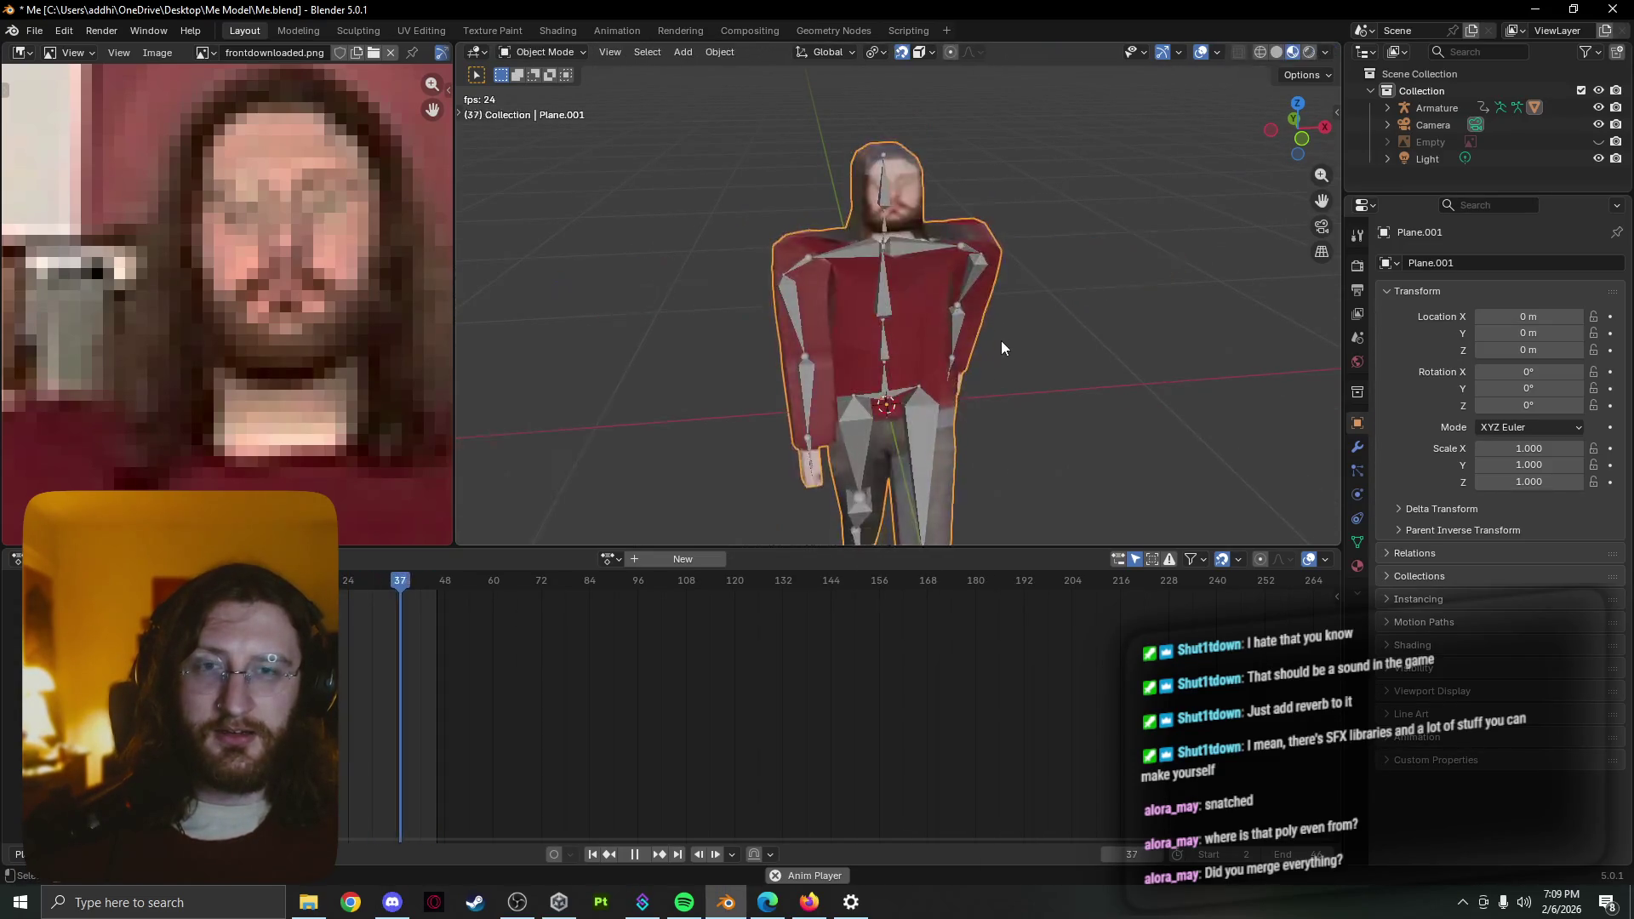
key(Tab)
right_click(999, 341)
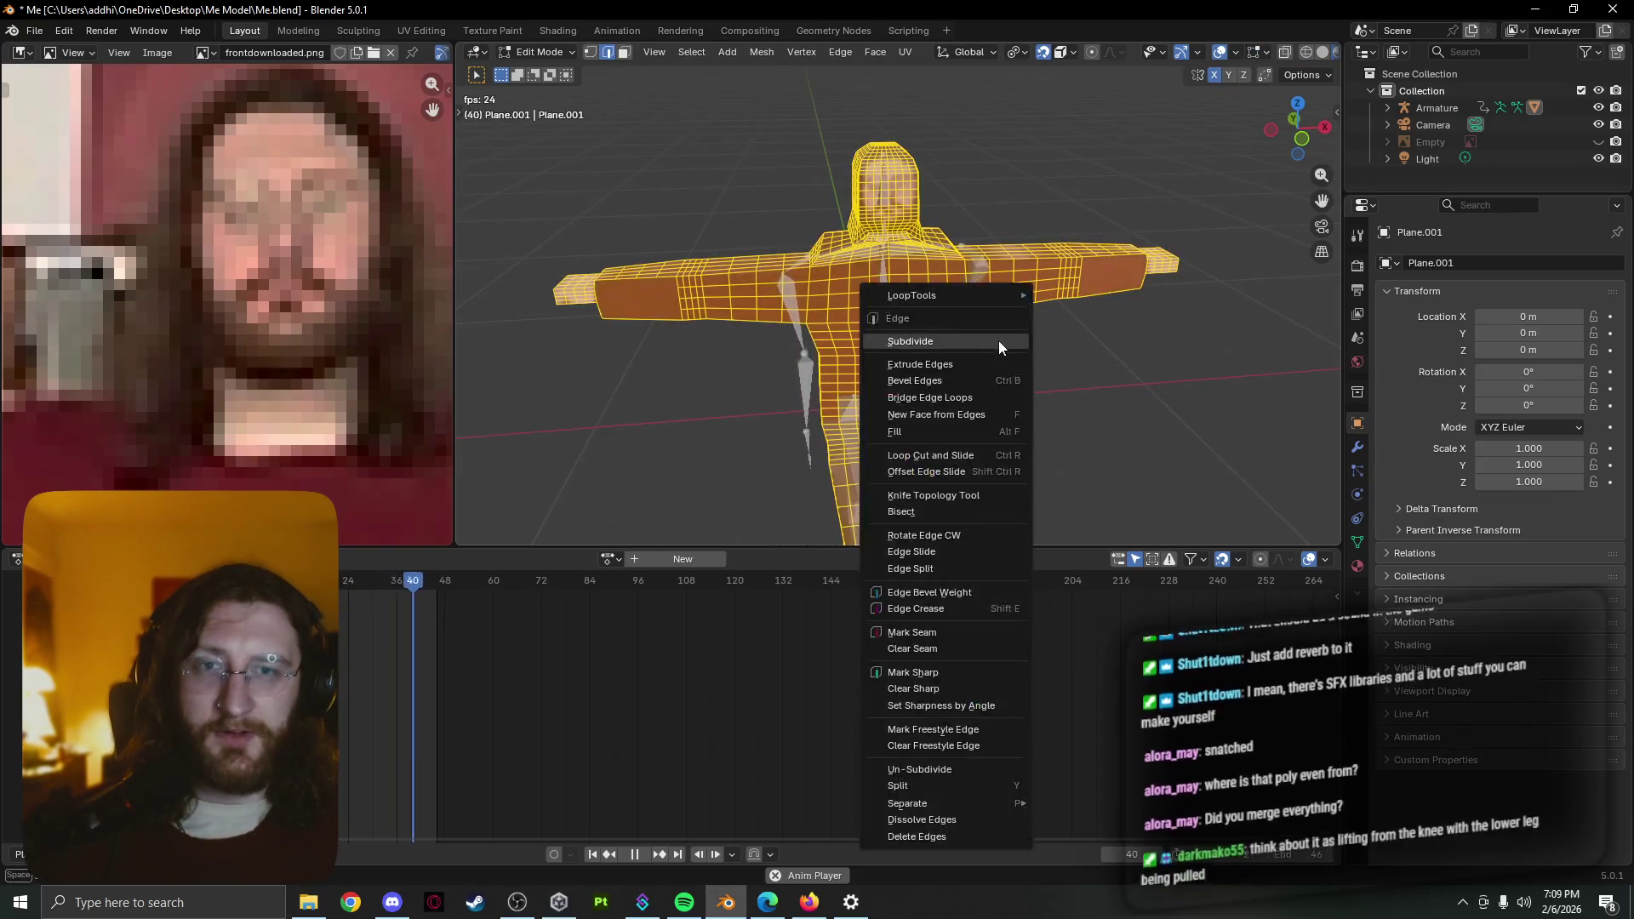
click(999, 341)
key(Tab)
scroll(998, 341, up, 3)
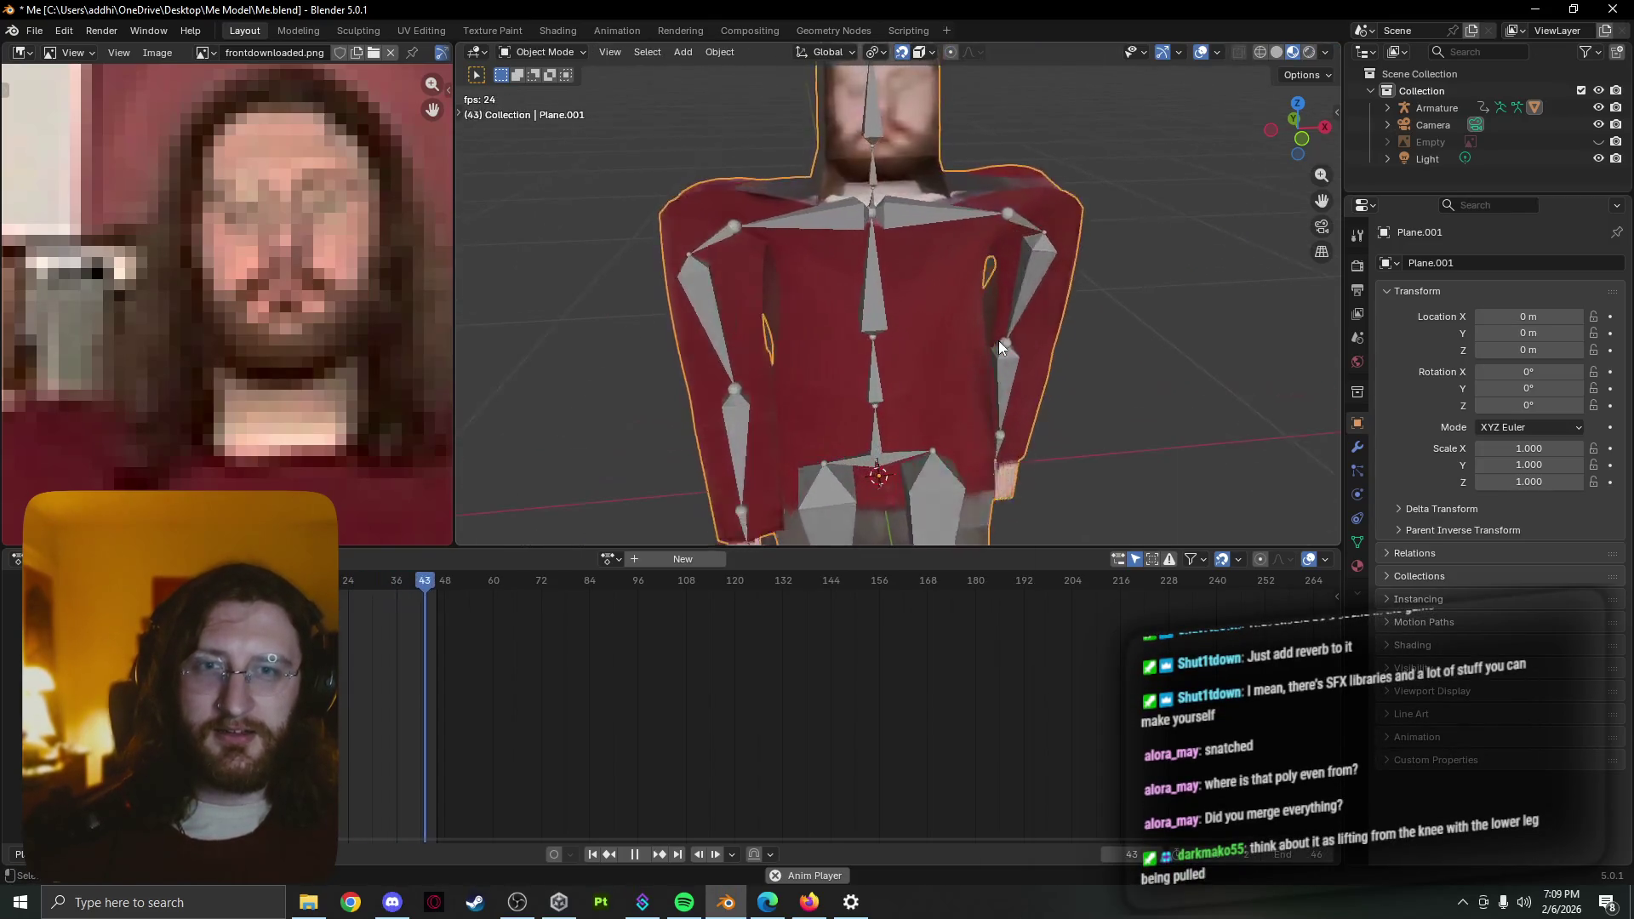
Inspect the character's back, compare rest and posed mesh, then resume the walk animation in Object Mode
mouse_move(999, 341)
middle_down()
mouse_move(1296, 321)
mouse_move(1256, 354)
mouse_move(822, 361)
middle_up()
key(space)
key(Tab)
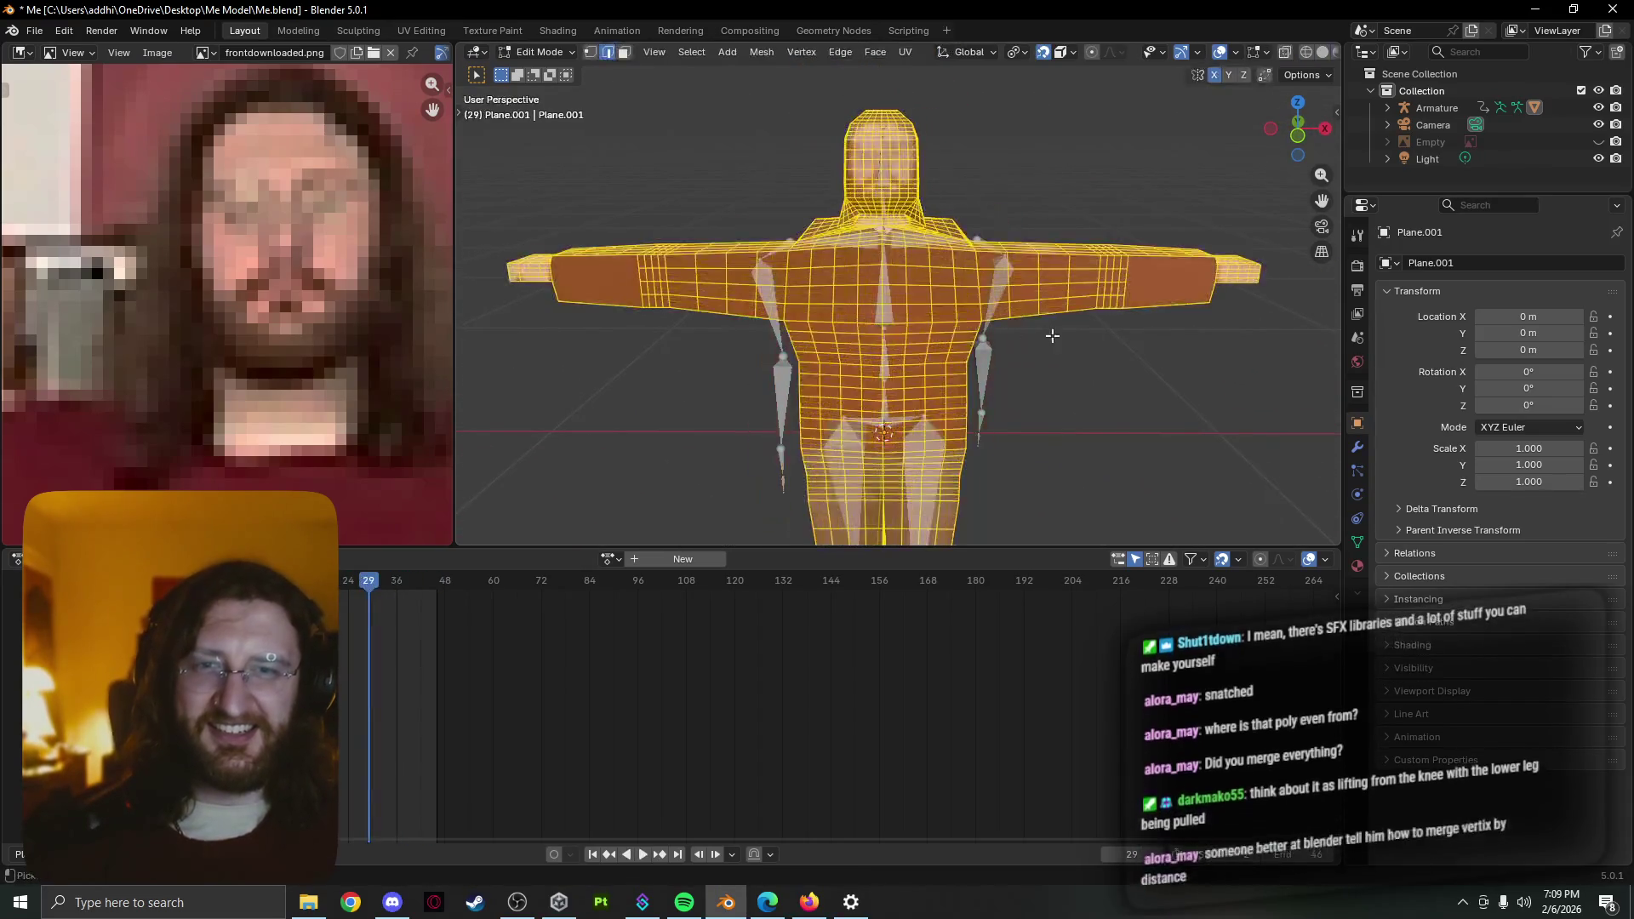
key(Tab)
key(Tab)
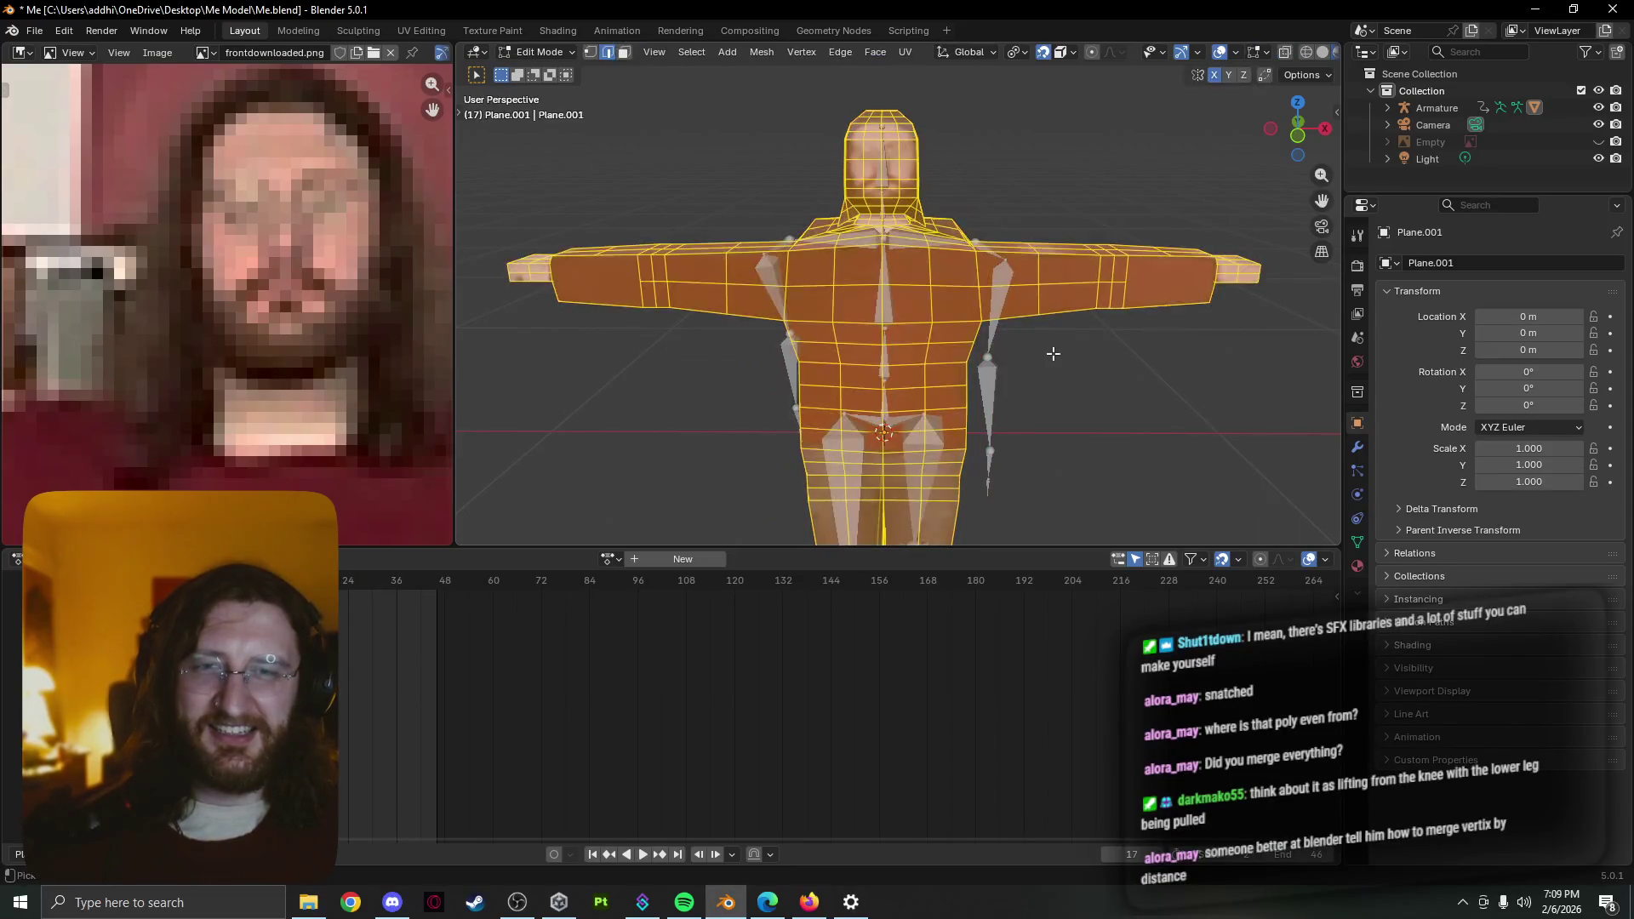
key(Tab)
key(space)
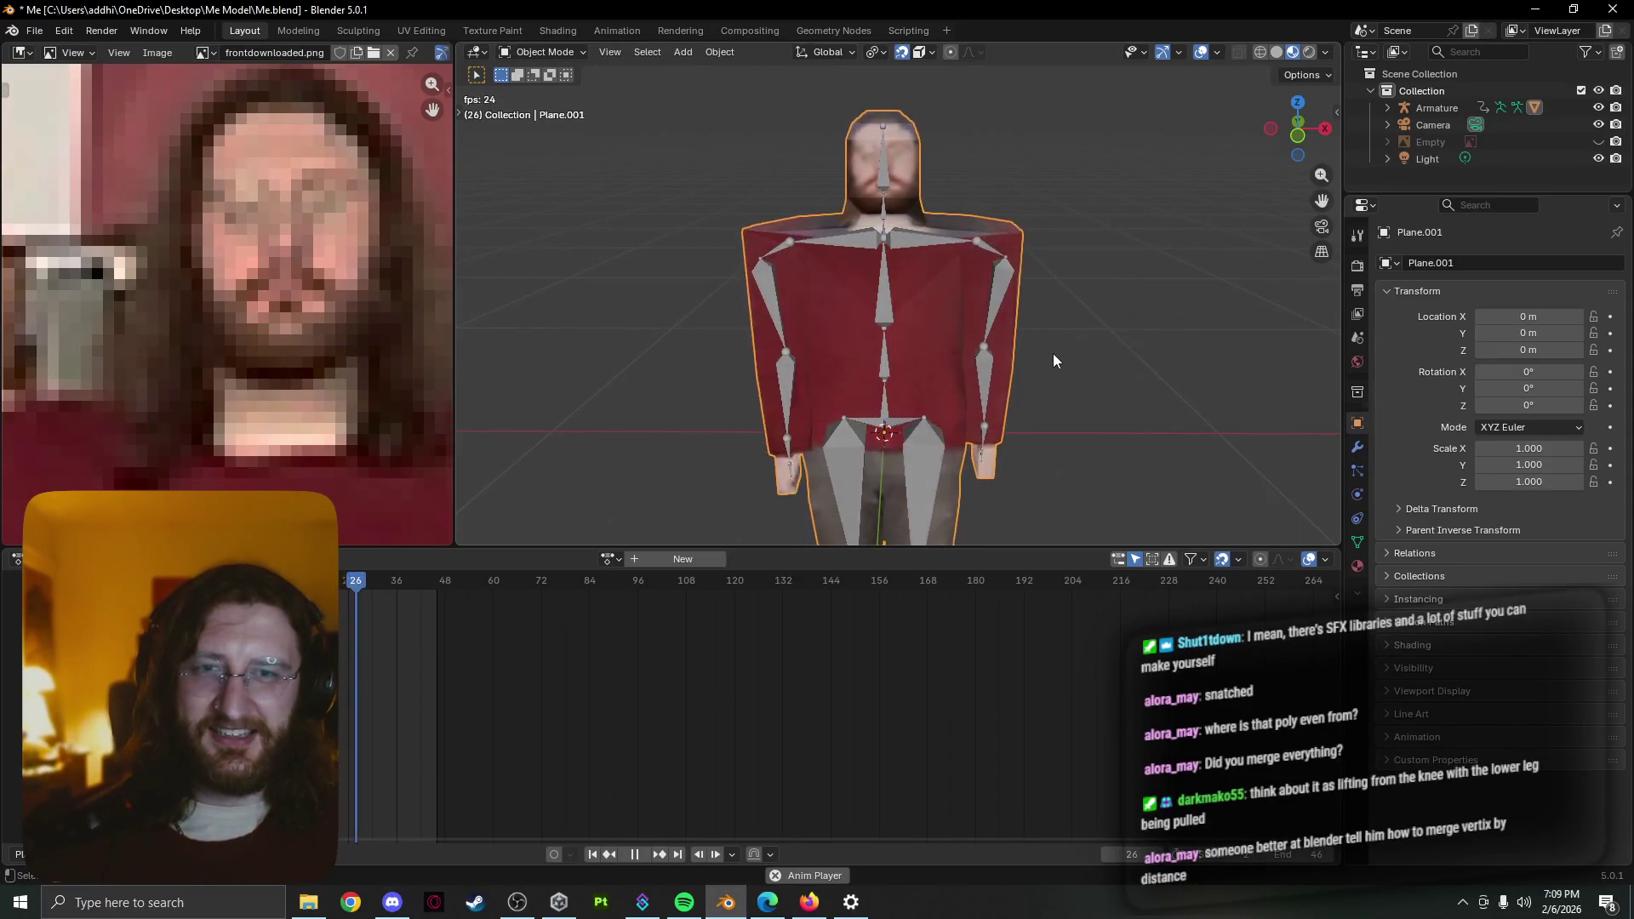
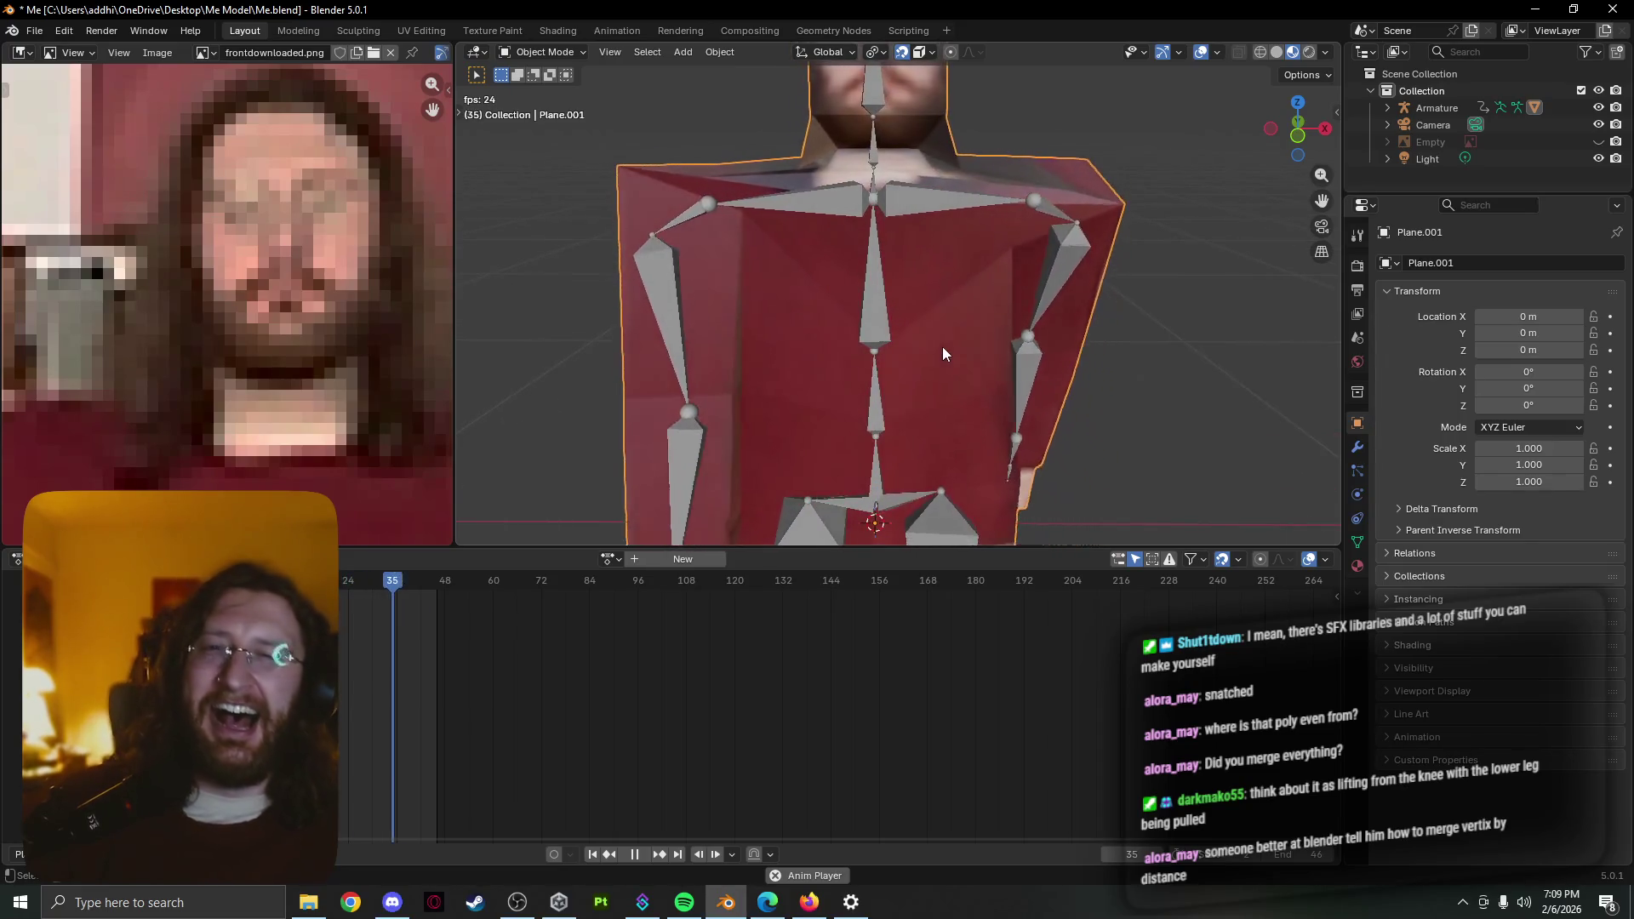
Merge the portrait mesh's vertices by distance with Centroid Merge off and a raised merge distance
key(Tab)
key(1)
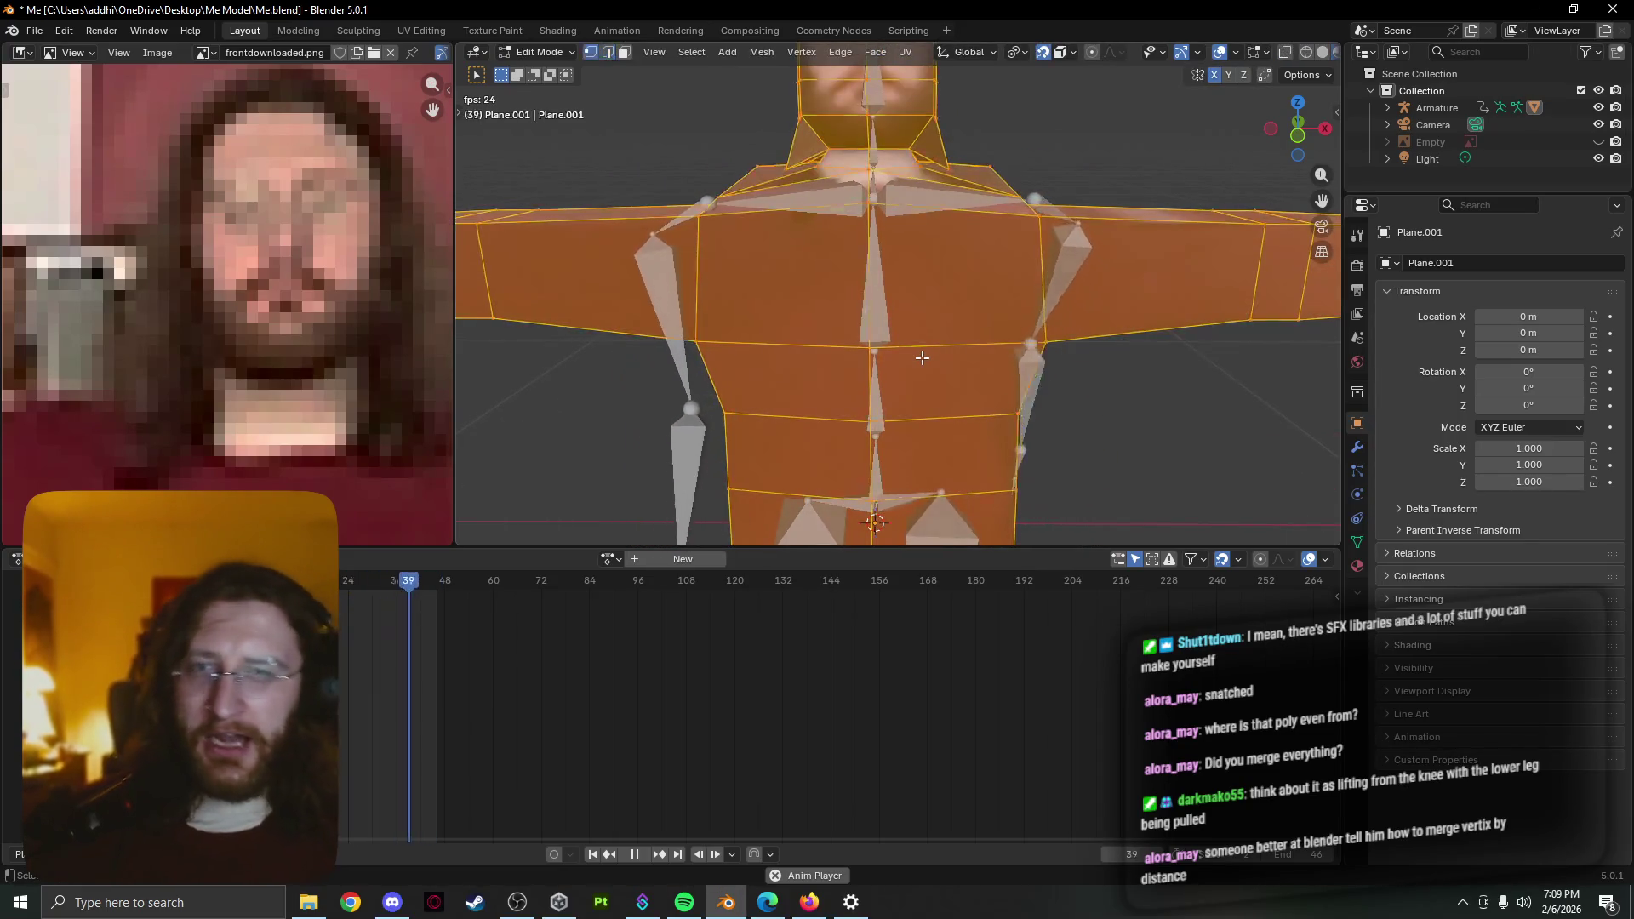
right_click(921, 357)
mouse_move(833, 666)
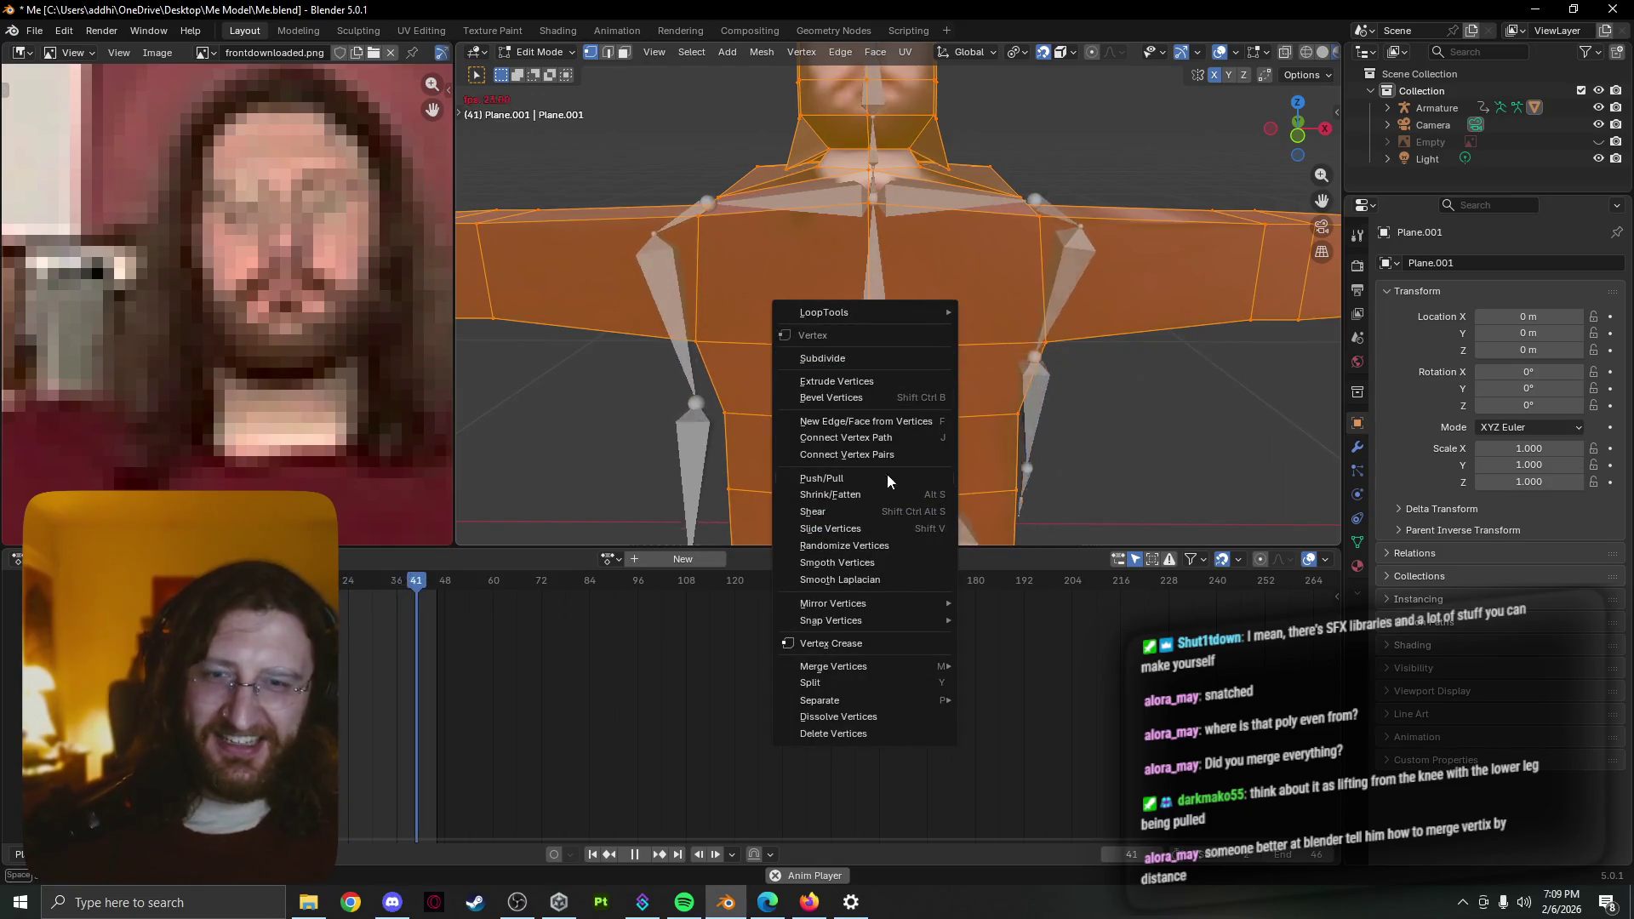
click(1080, 719)
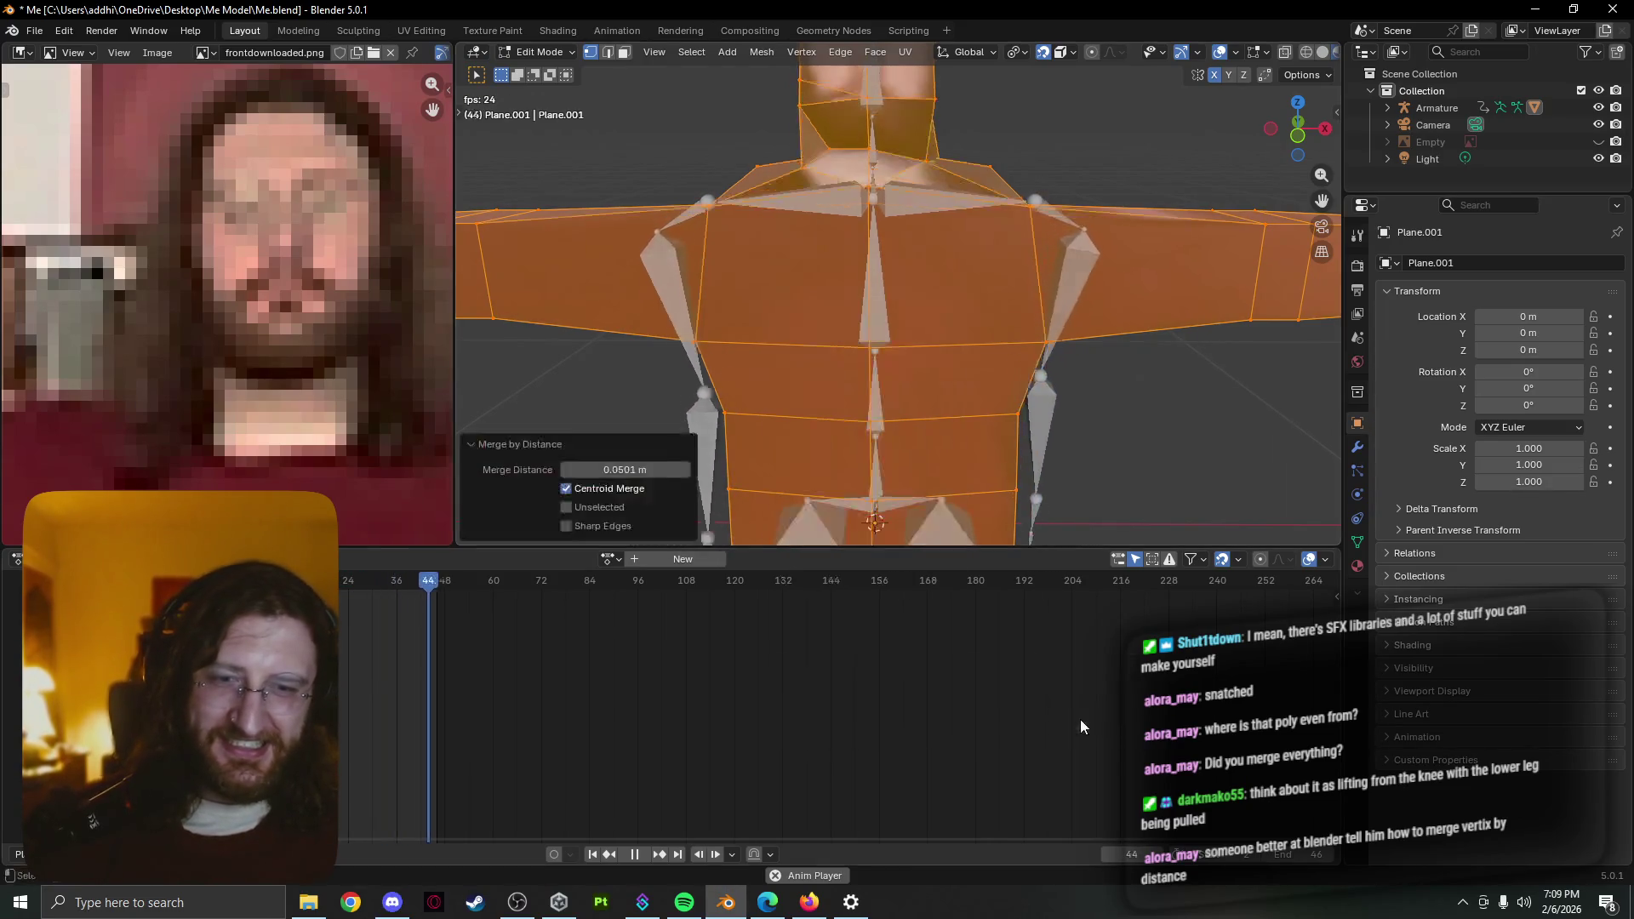
mouse_move(686, 449)
middle_down()
mouse_move(868, 261)
mouse_move(645, 502)
middle_up()
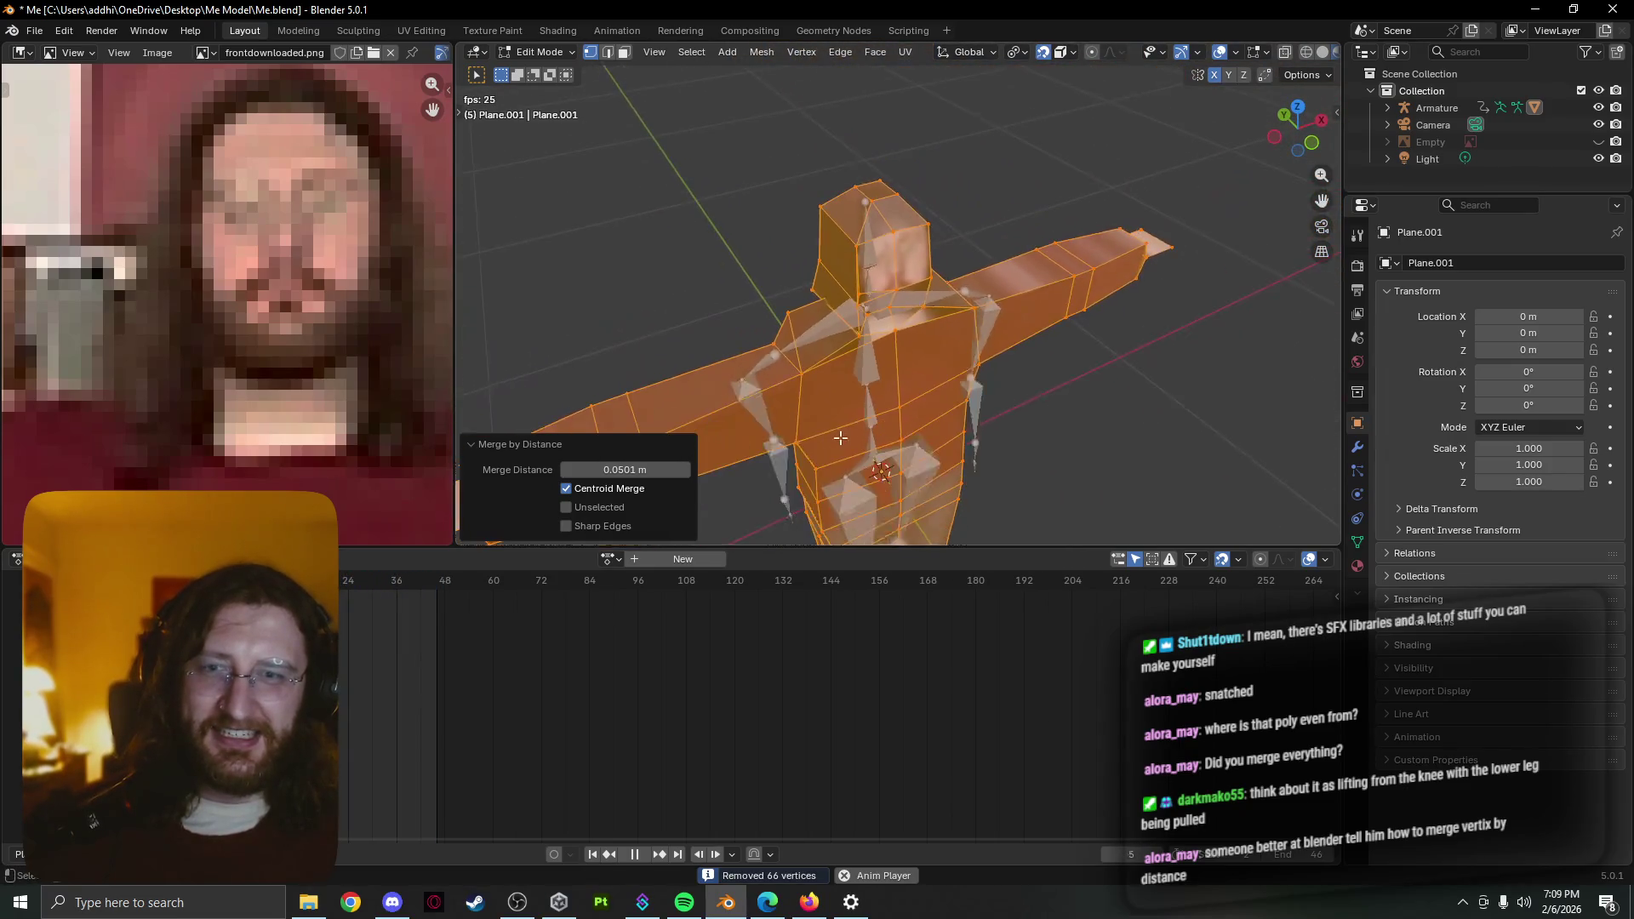
click(640, 489)
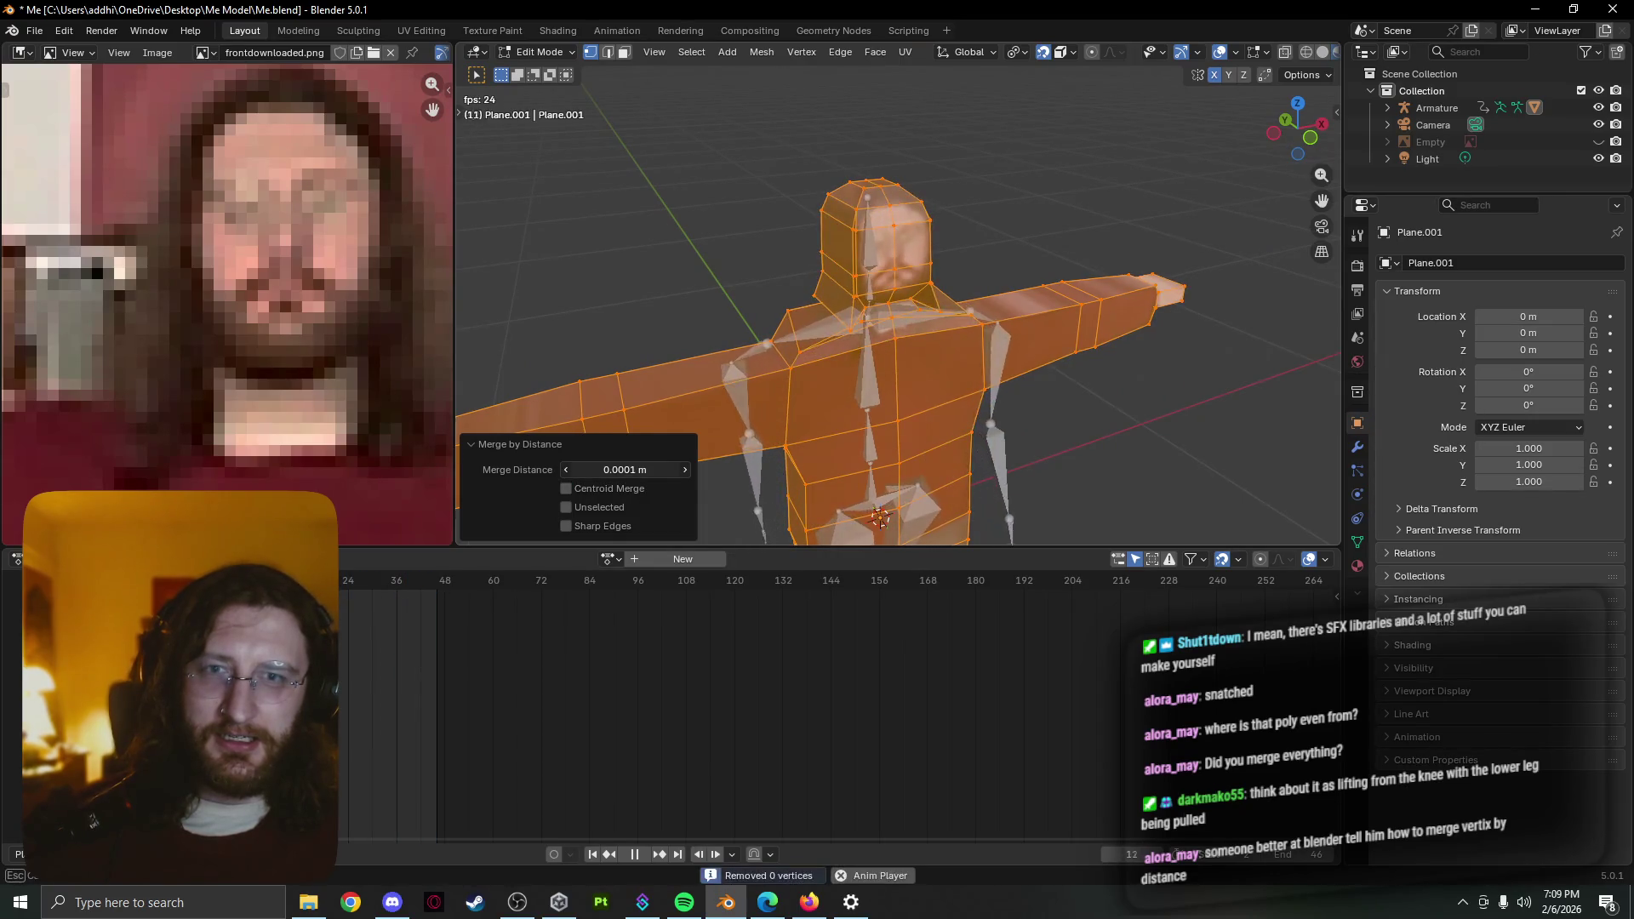
drag(626, 470, 664, 471)
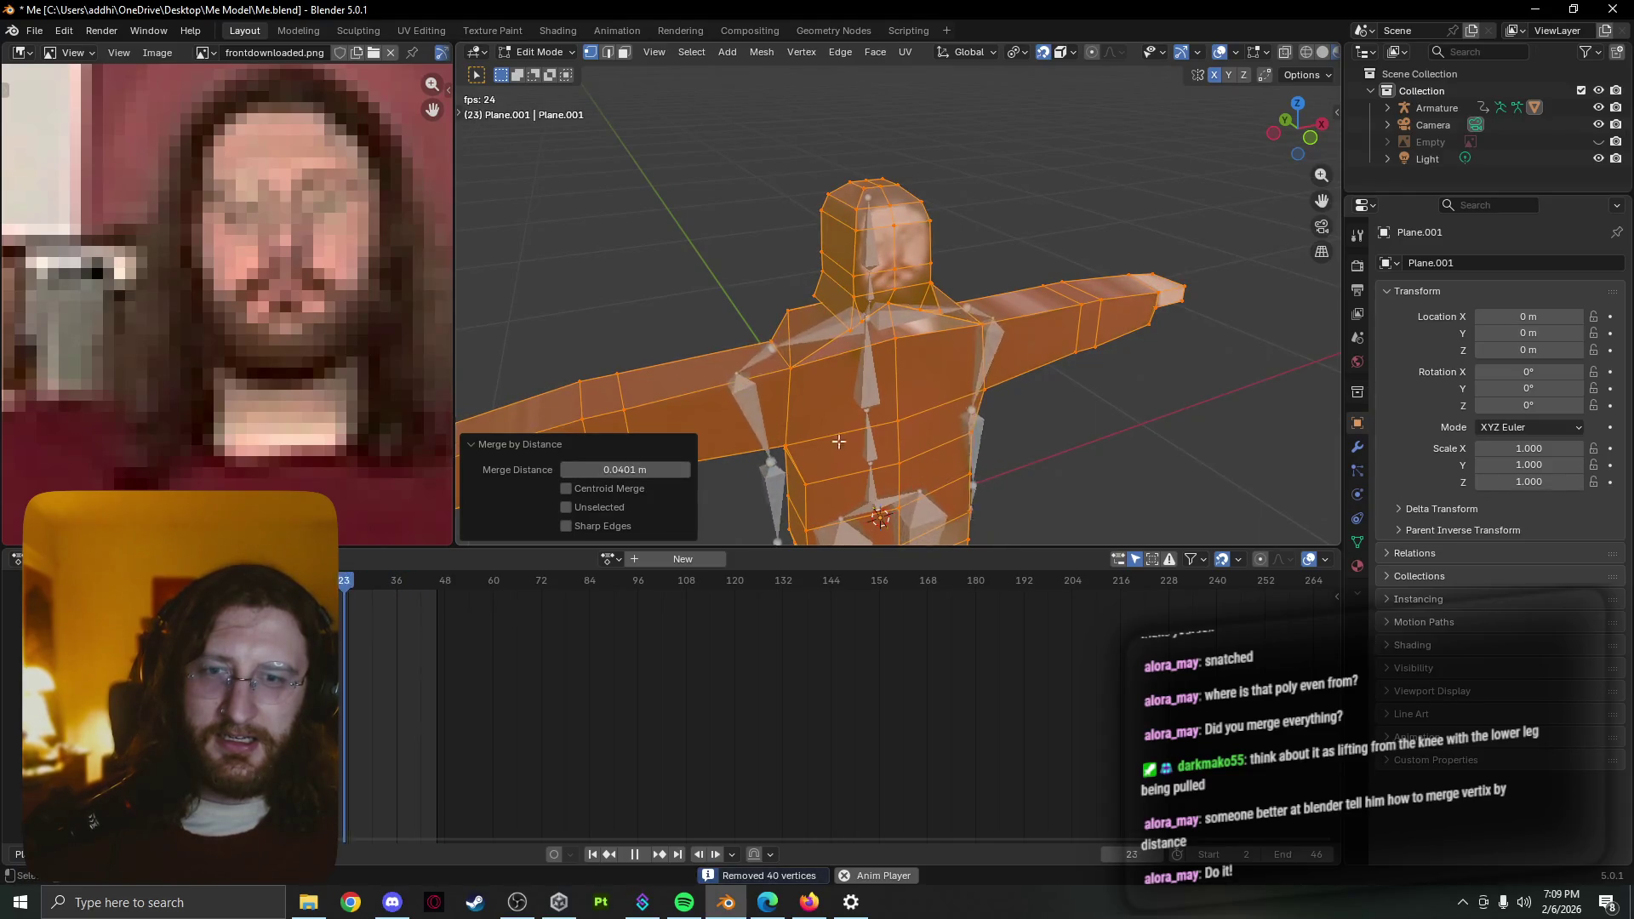
Deselect the mesh and orbit to a side view to check the merged result
middle_drag(839, 441, 787, 412)
click(722, 459)
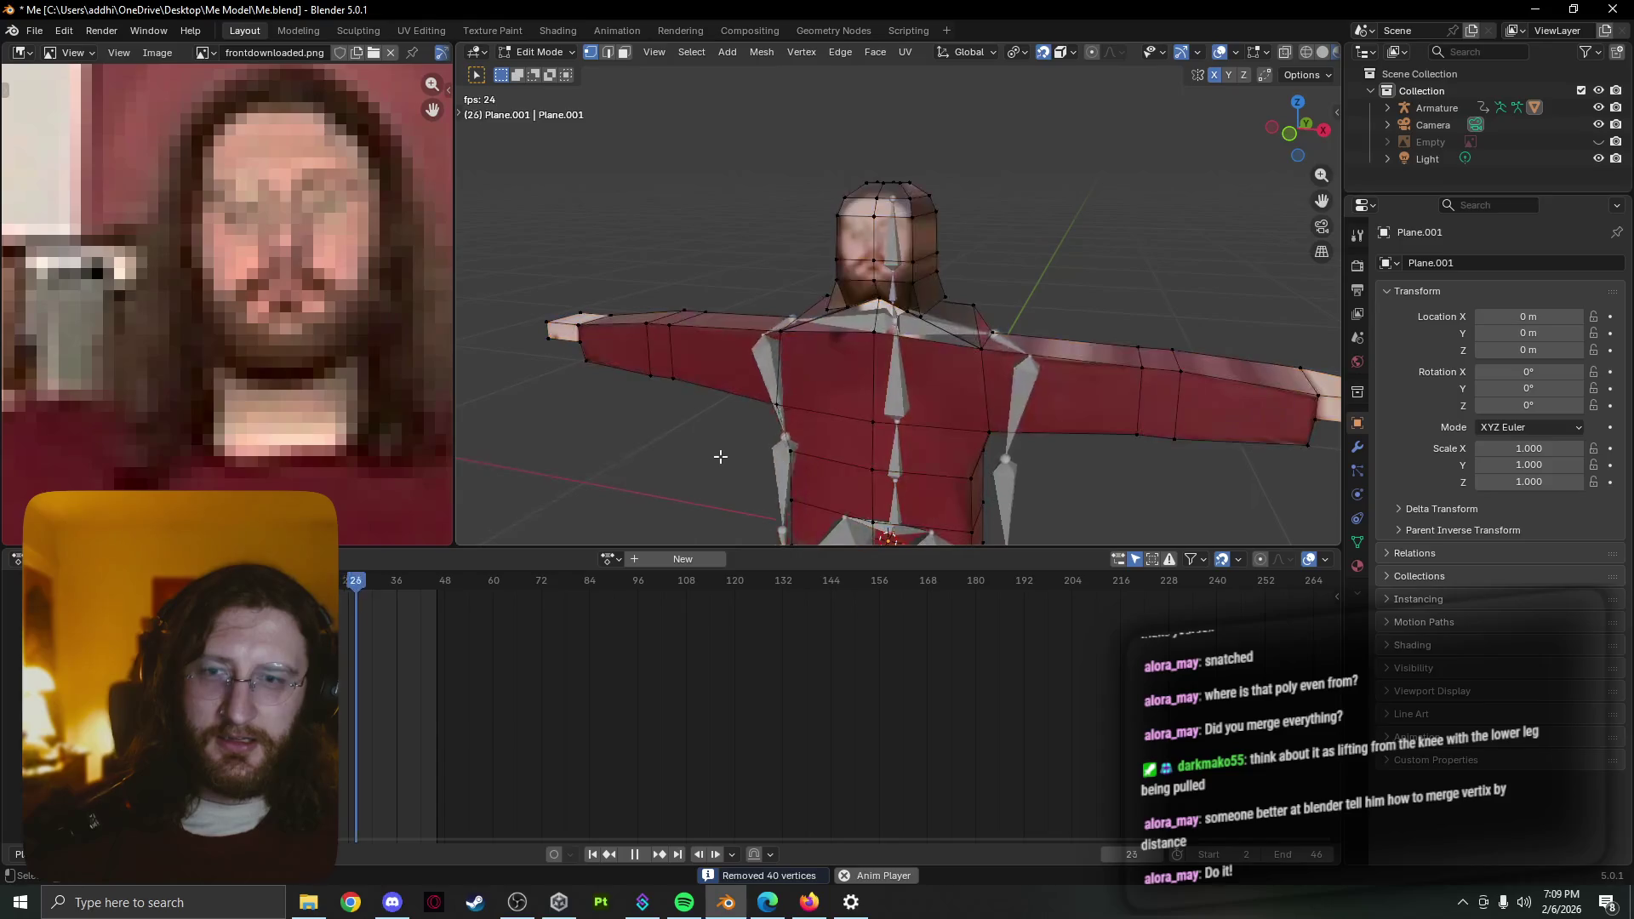
mouse_move(707, 468)
middle_down()
mouse_move(946, 478)
mouse_move(864, 446)
mouse_move(953, 475)
middle_up()
scroll(821, 405, up, 3)
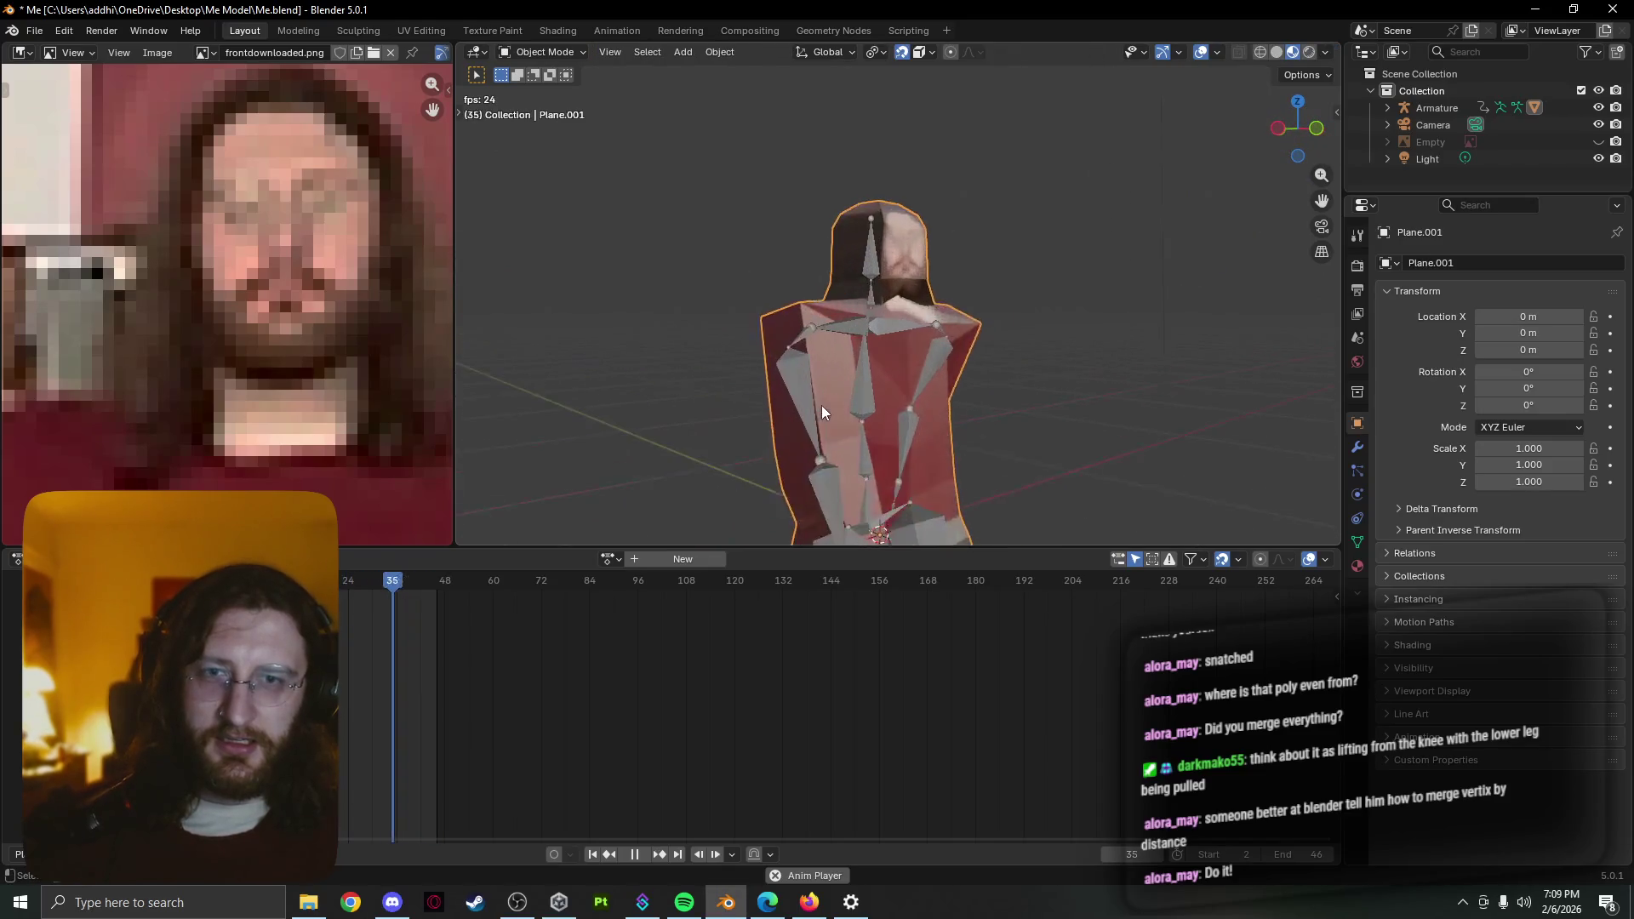
scroll(821, 405, up, 3)
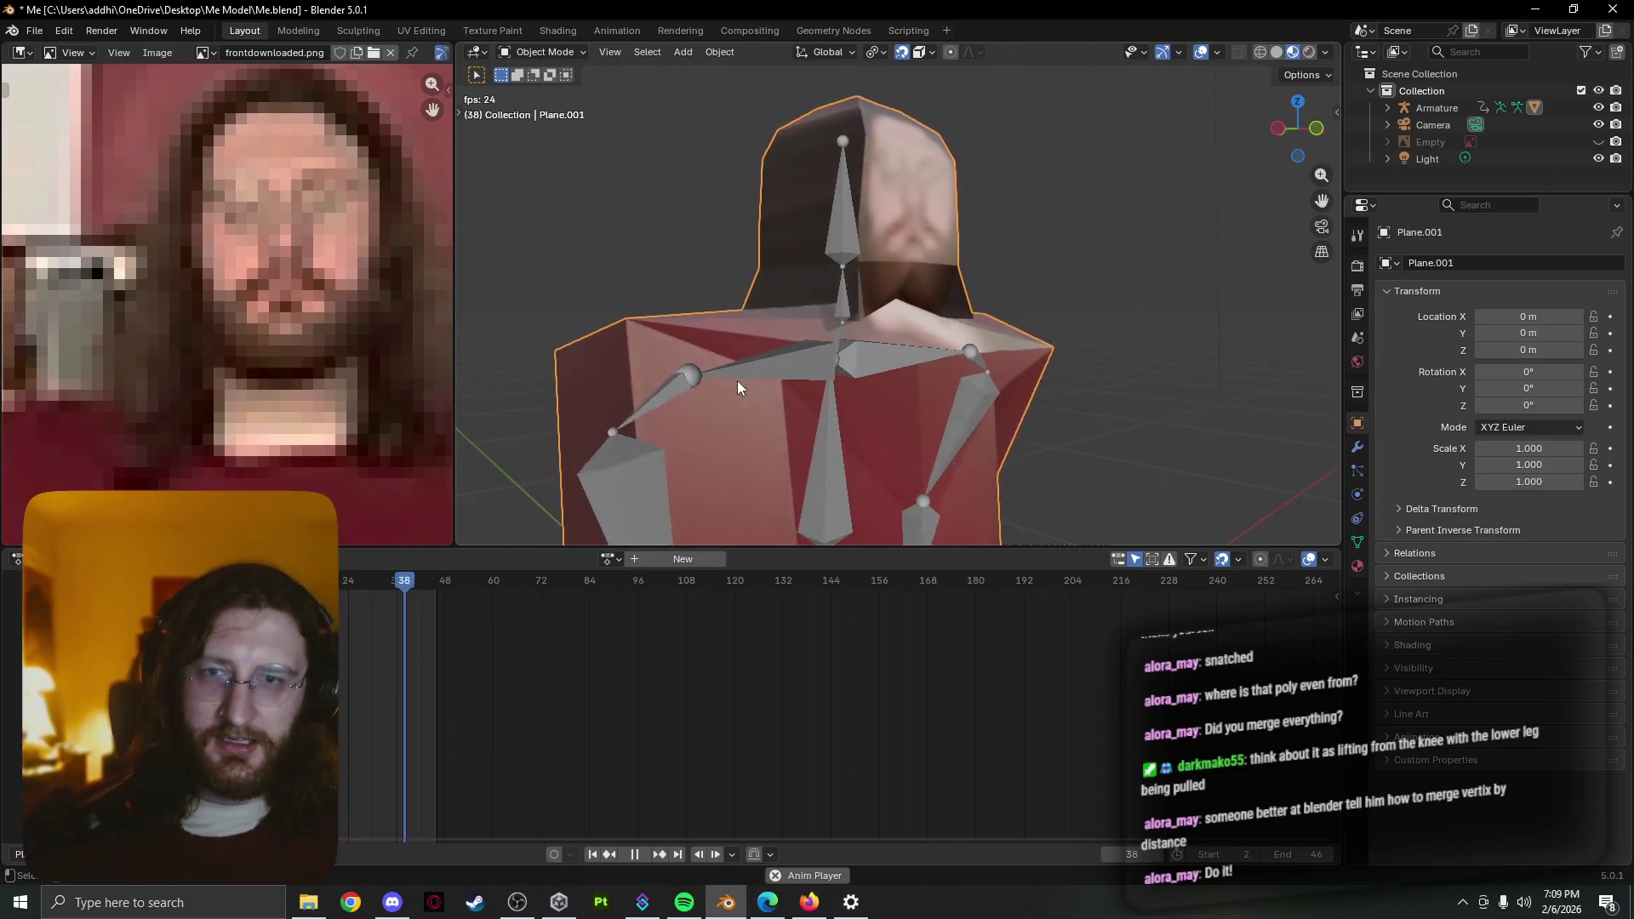
Merge the selected shoulder vertices by distance and compare the edited mesh against the pose
middle_drag(743, 378, 860, 416)
key(Tab)
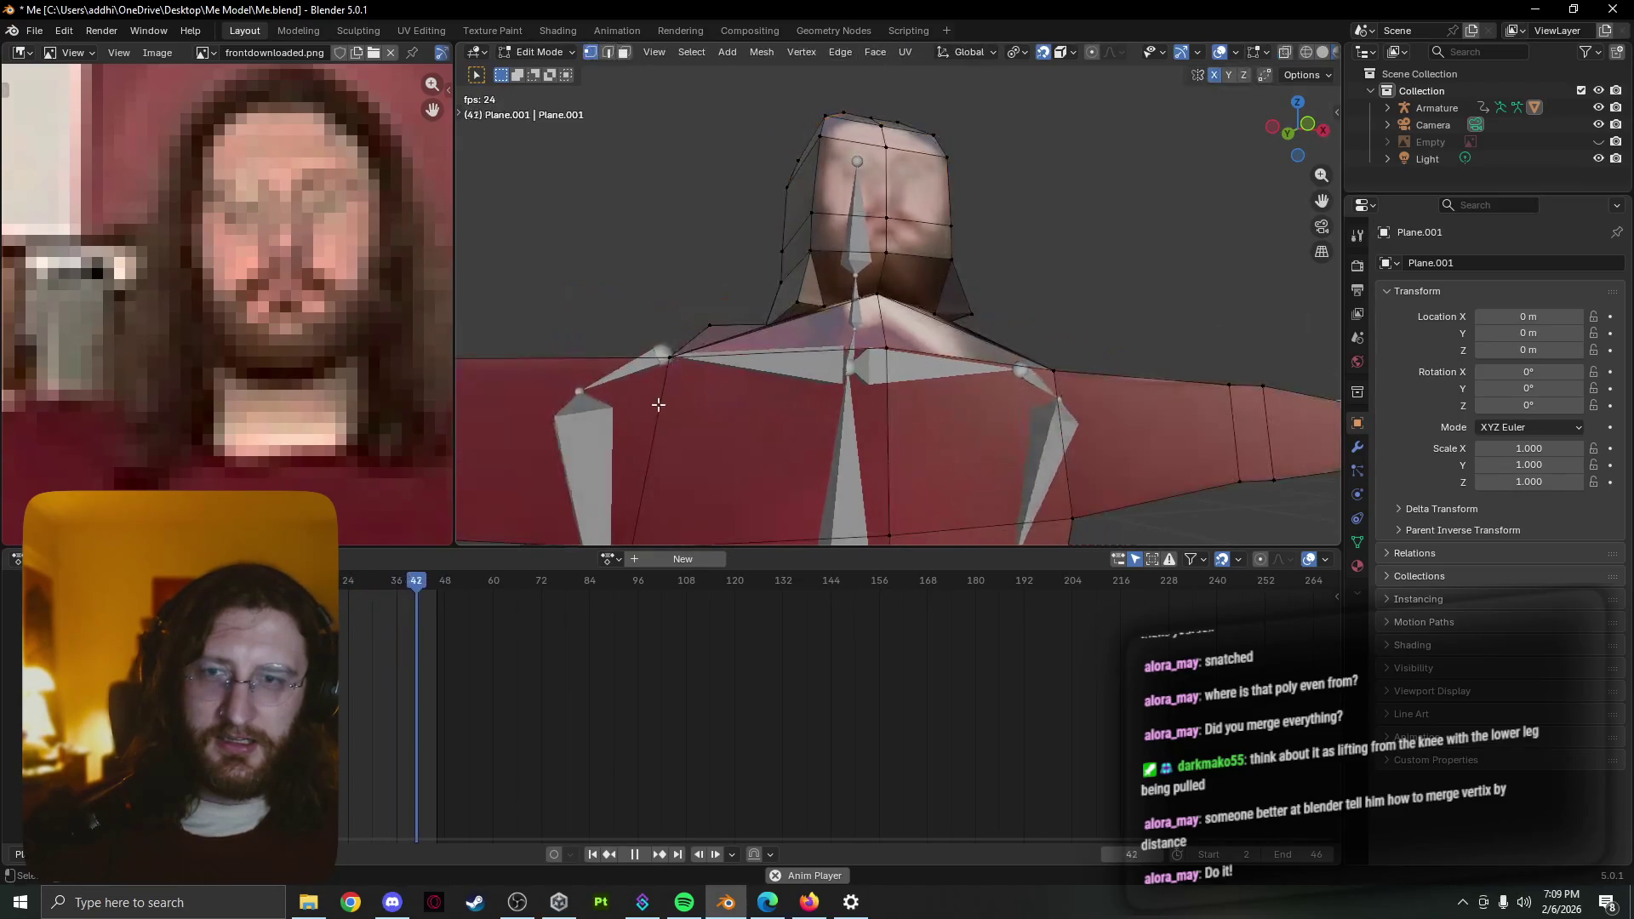
key(Tab)
key(Tab)
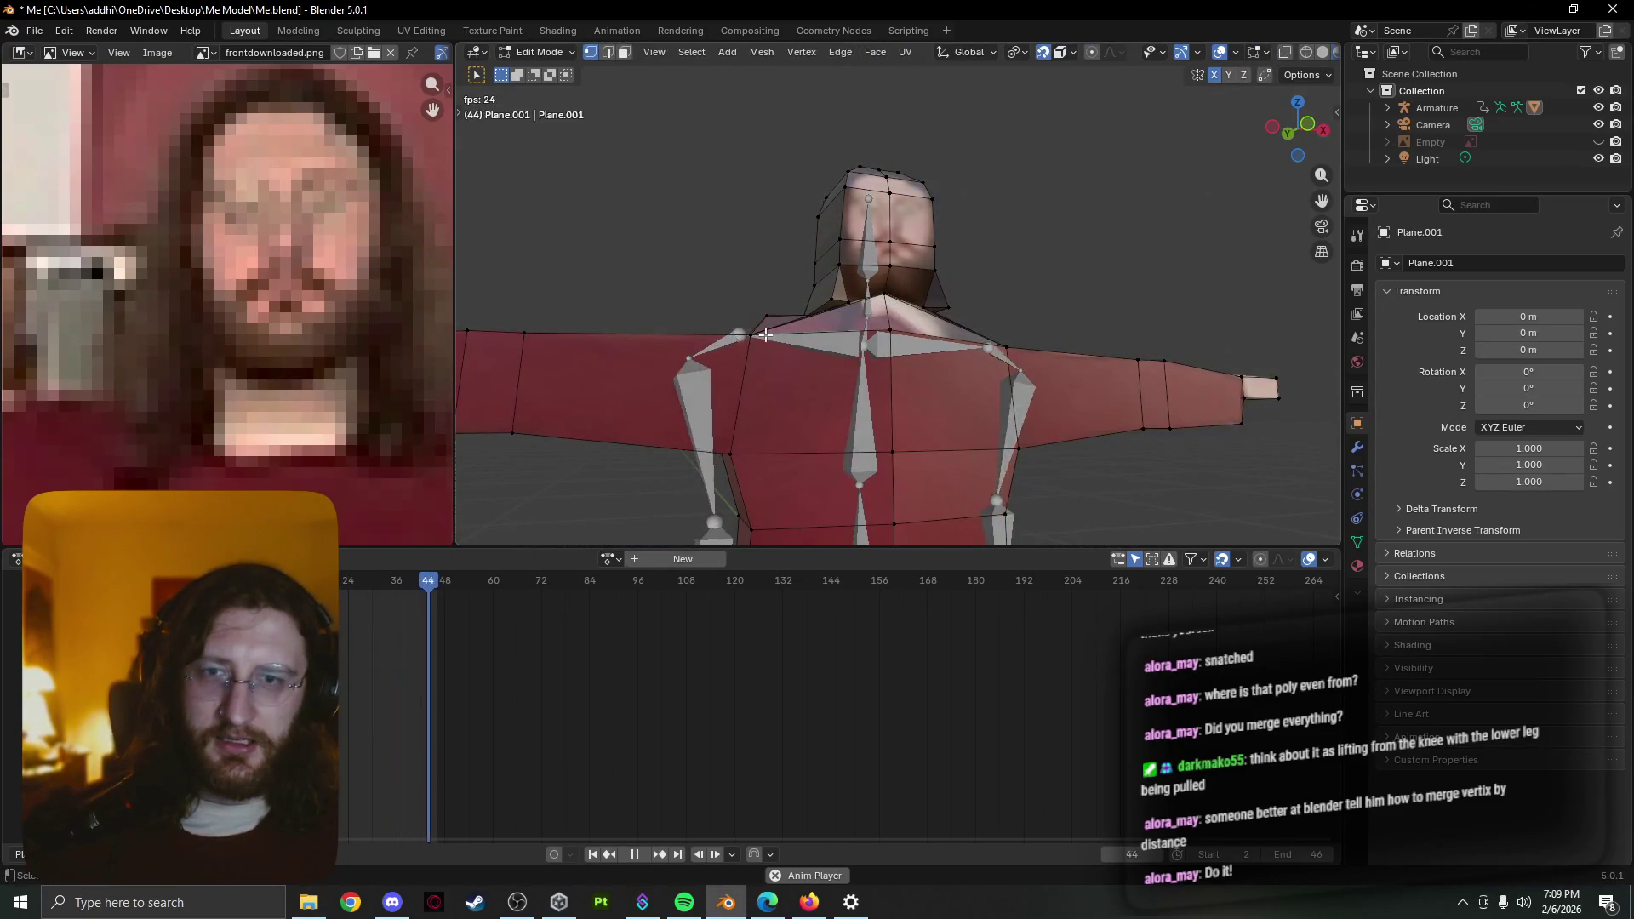
mouse_move(786, 374)
middle_down()
mouse_move(1059, 359)
mouse_move(1095, 428)
middle_up()
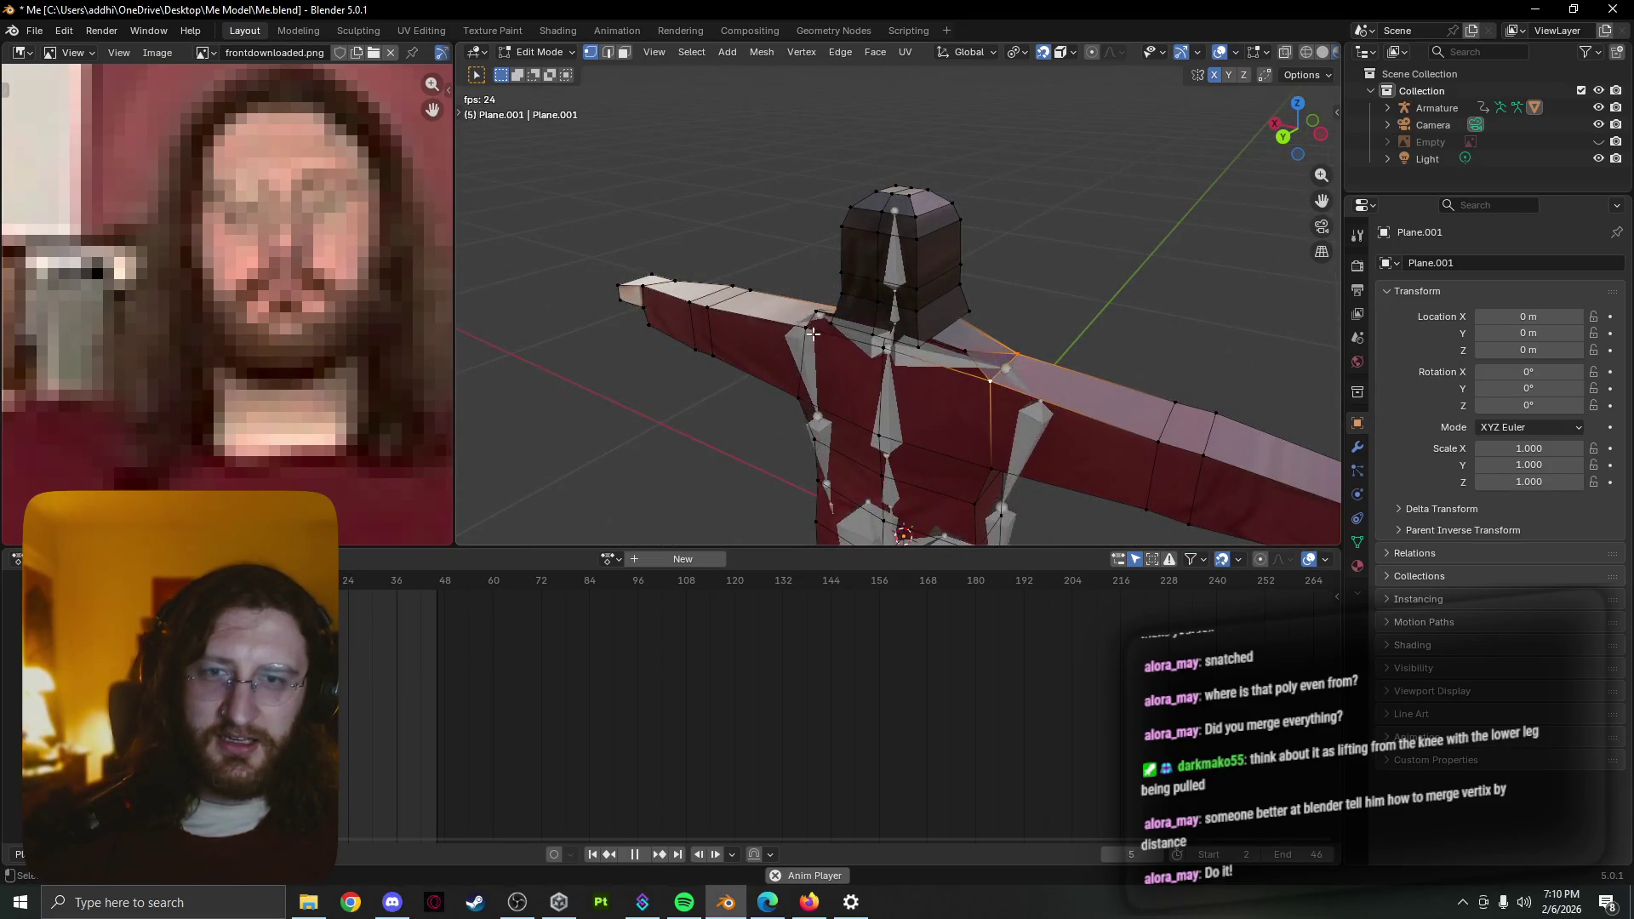
key(m)
key(b)
key(Tab)
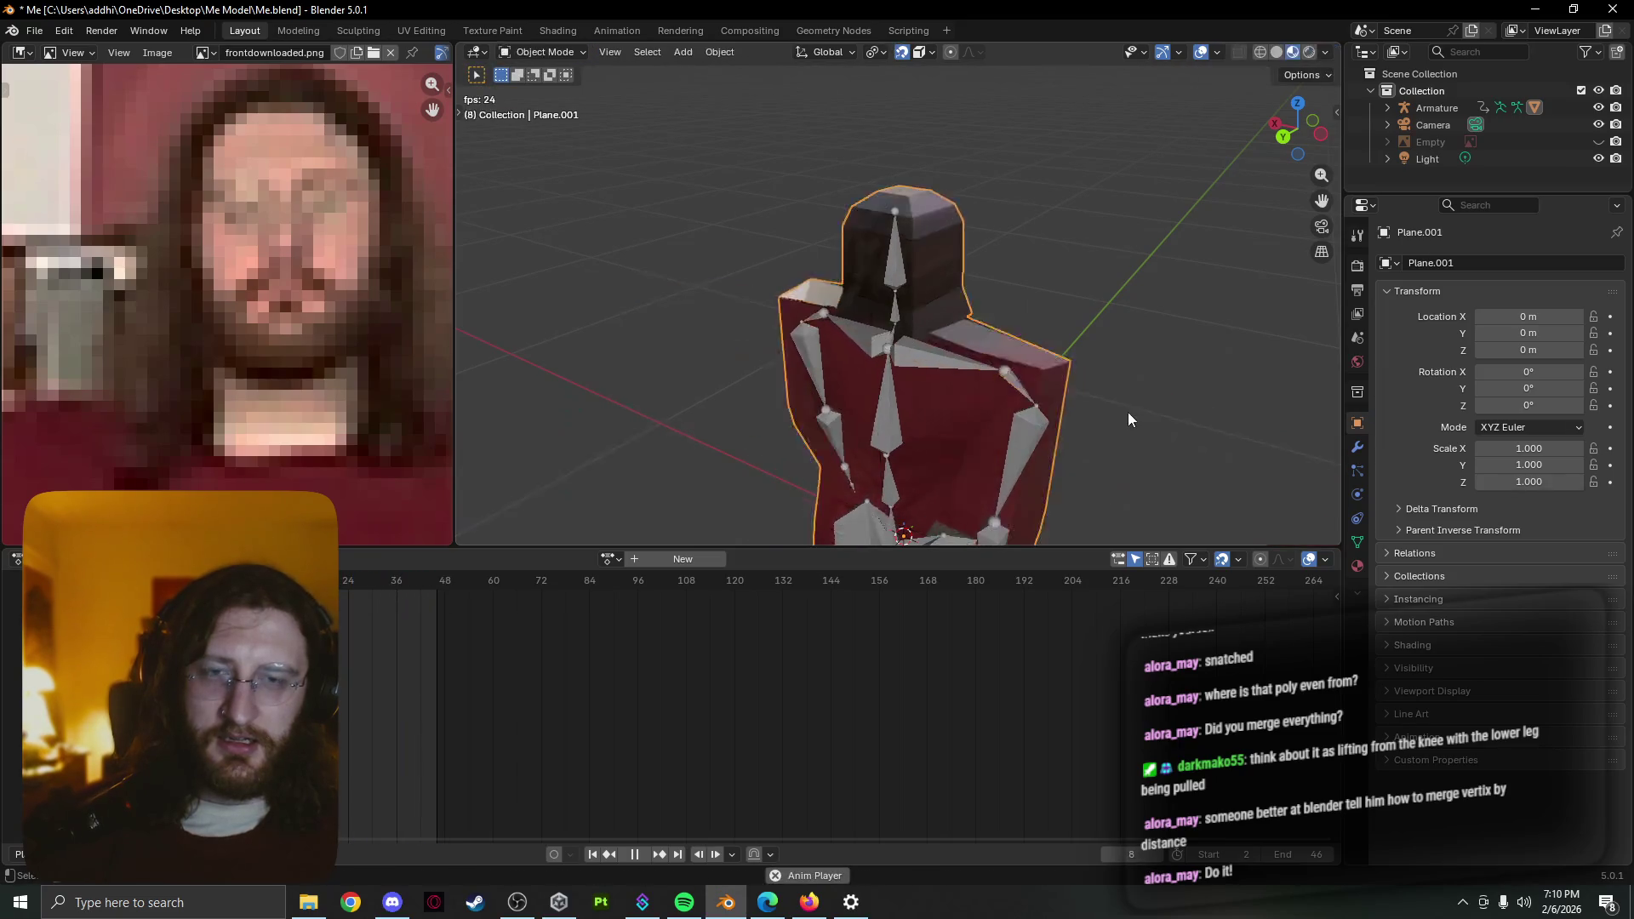
key(Tab)
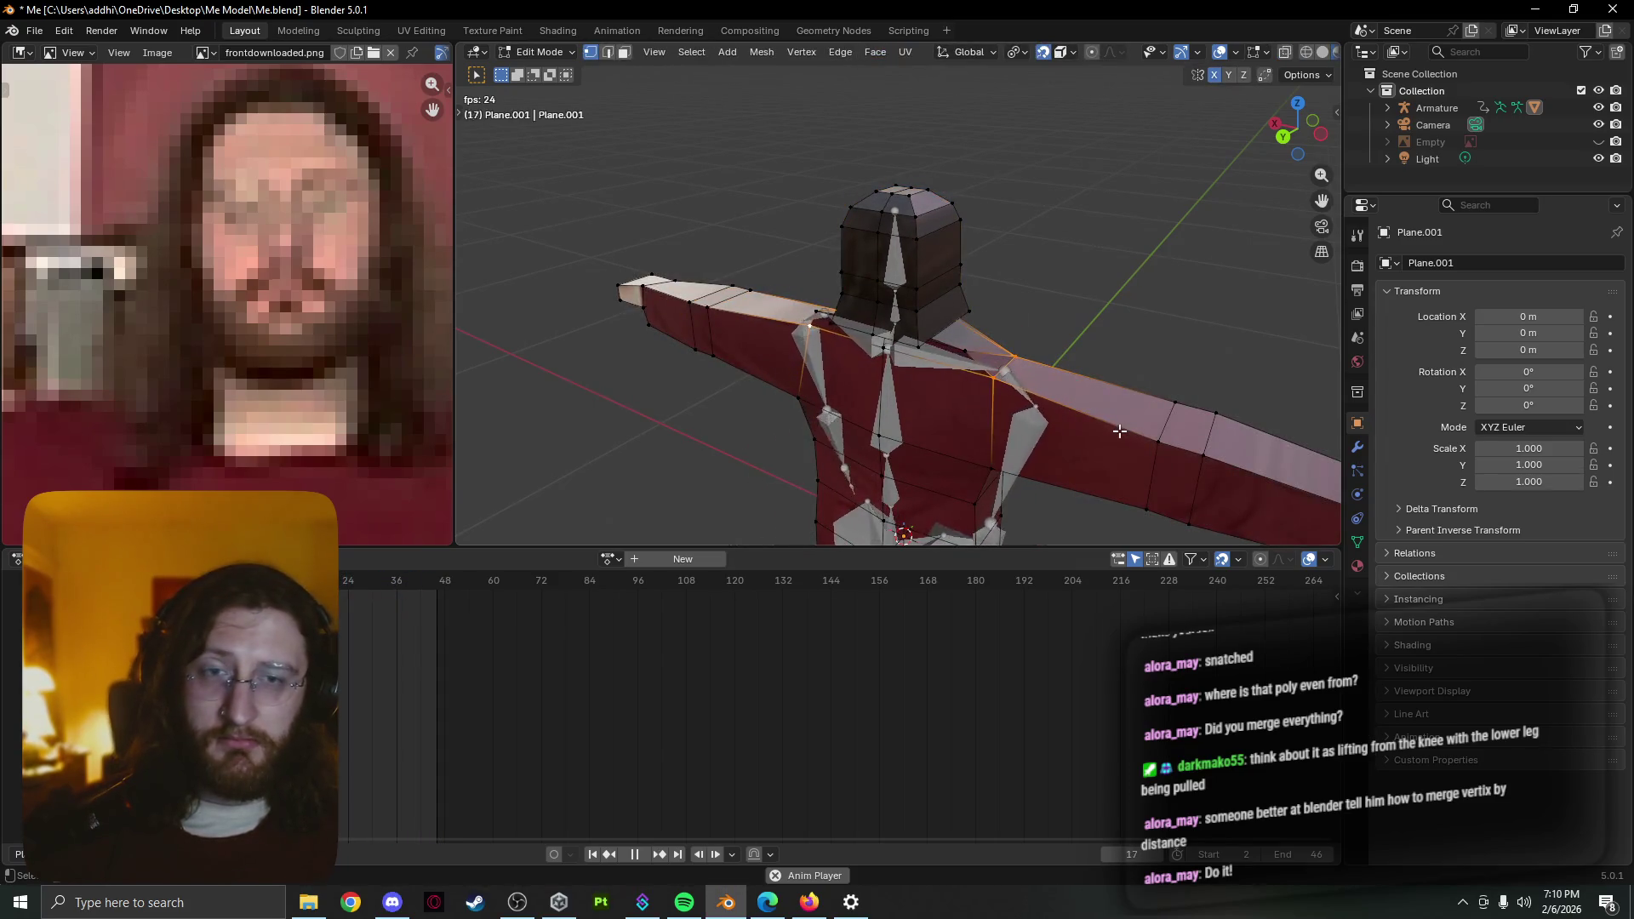
Lower the shoulder vertex along Z and toggle modes to check how the posed arms deform
key(g)
key(z)
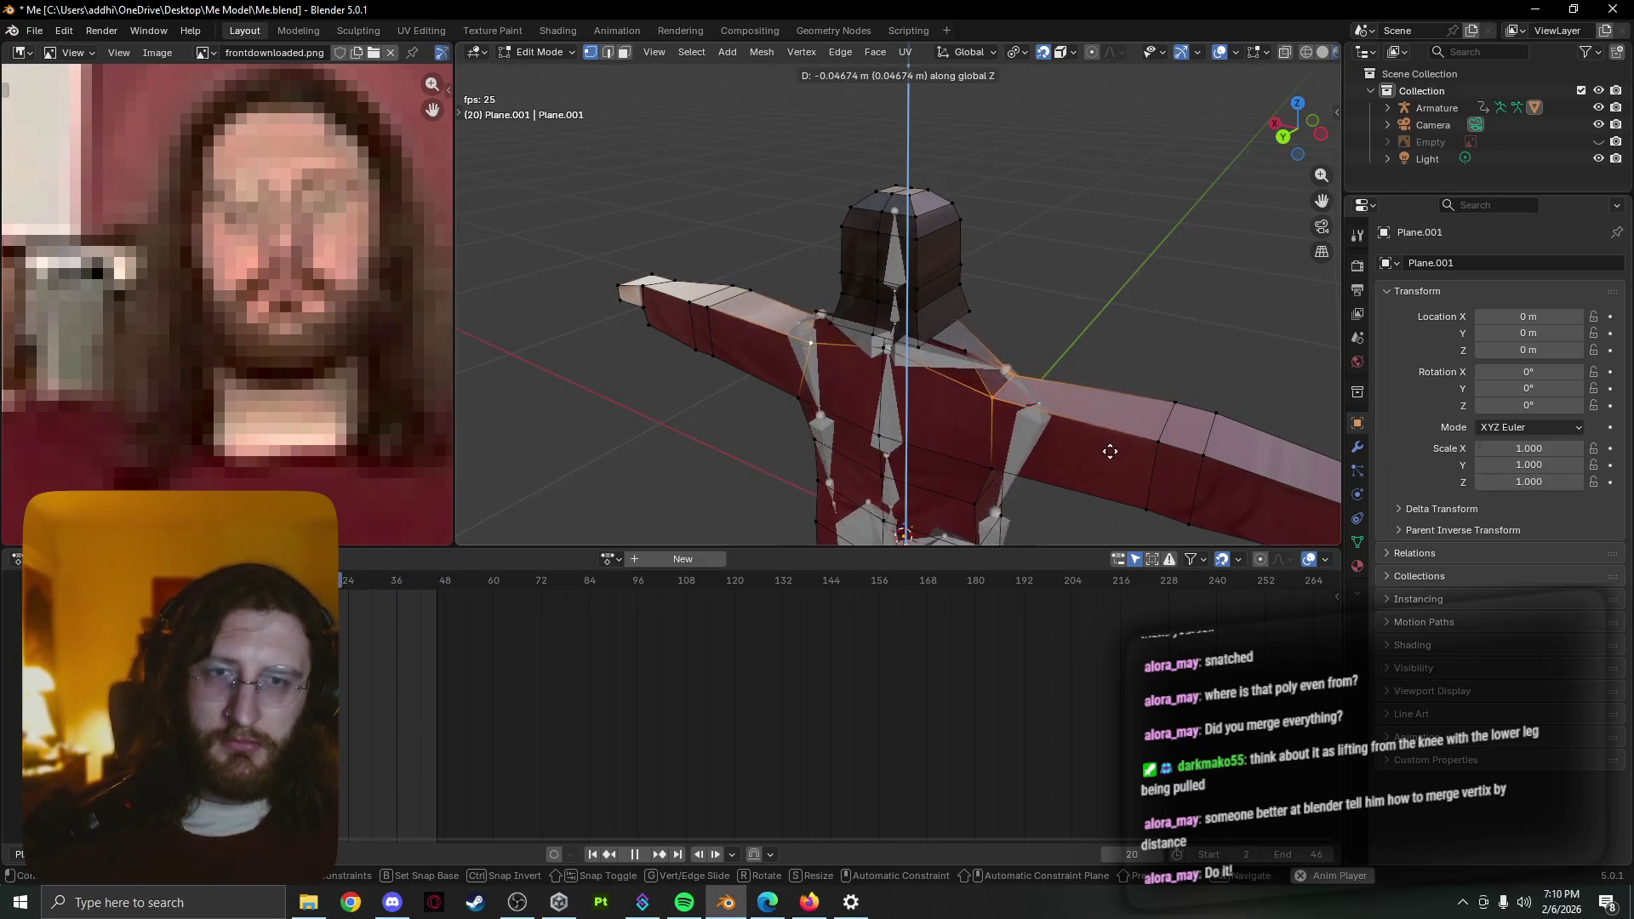
click(1110, 451)
key(Tab)
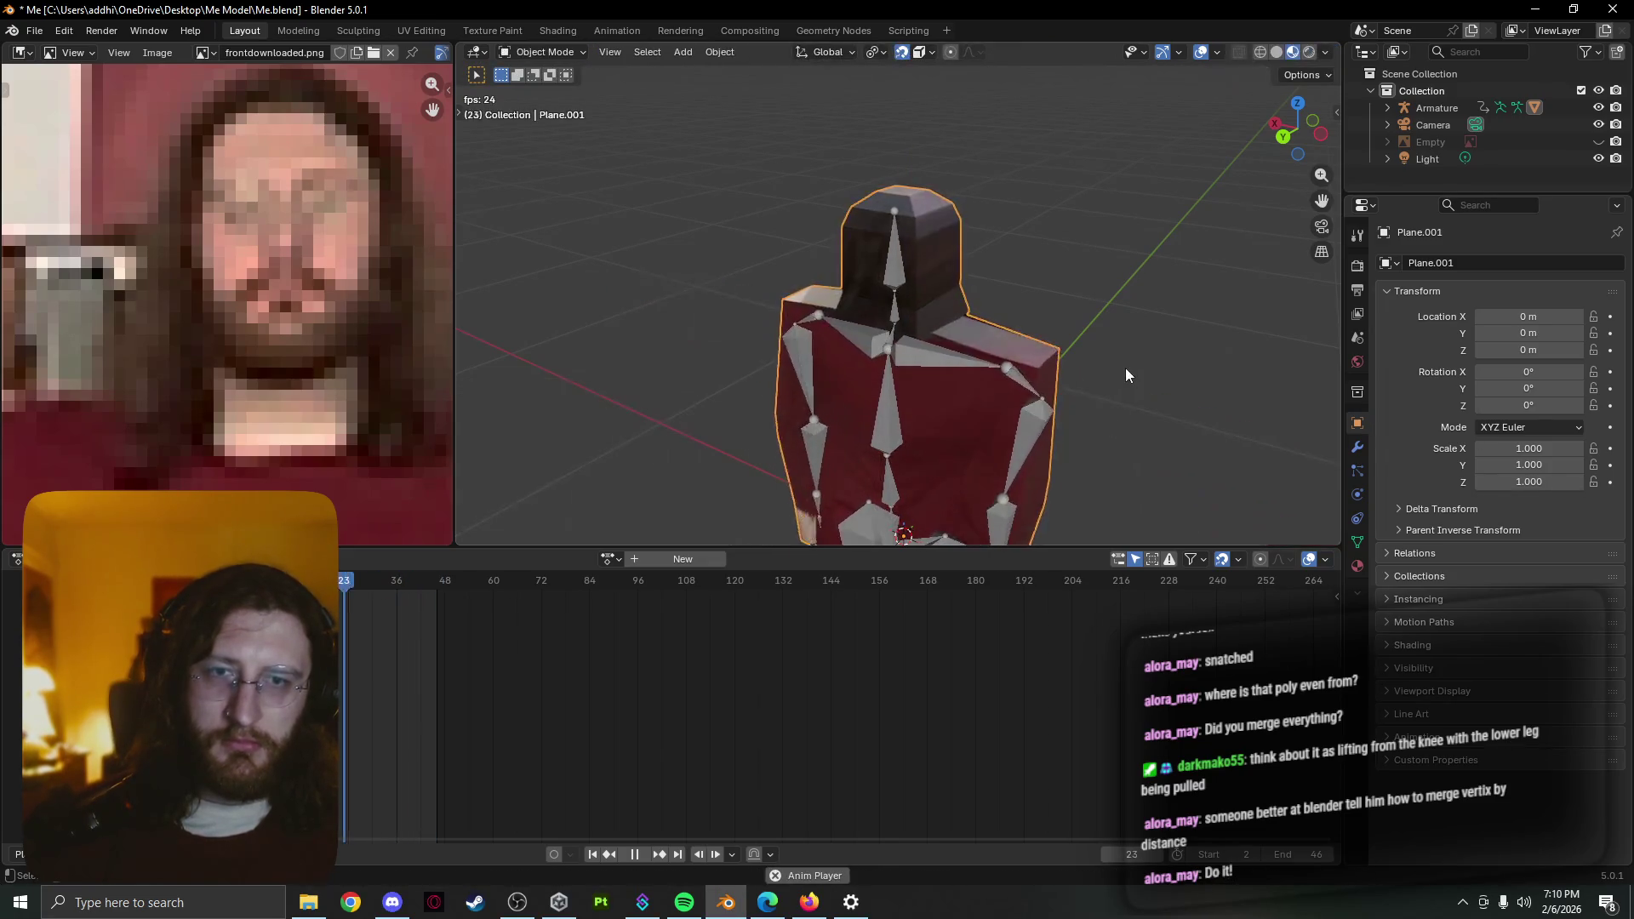
key(Escape)
key(Tab)
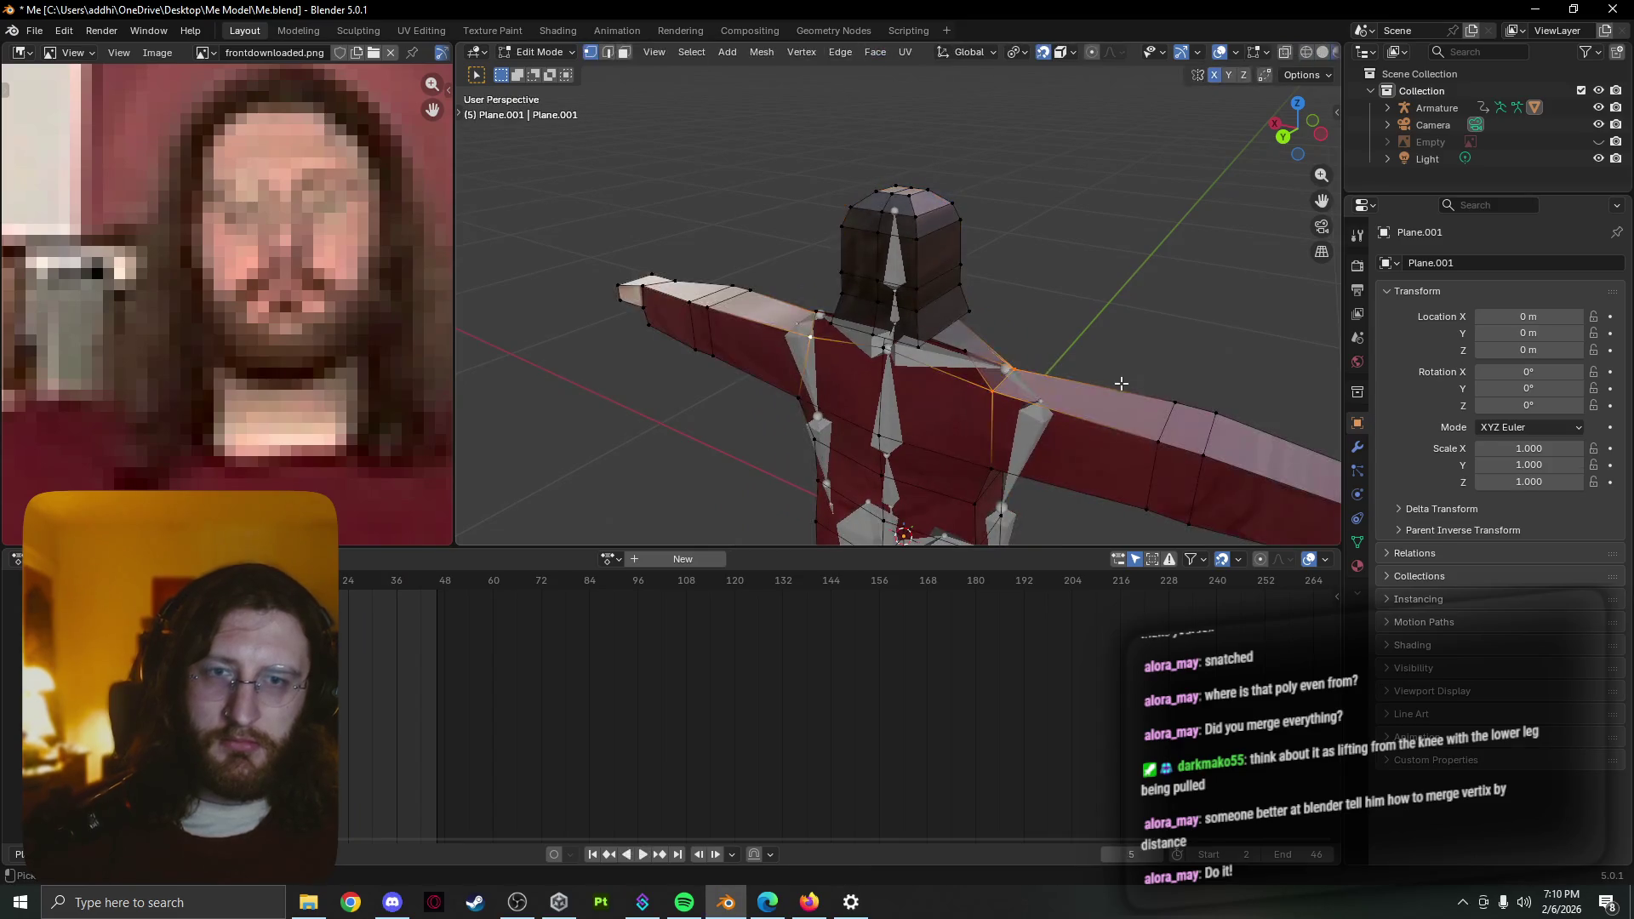
key(Tab)
middle_drag(1119, 385, 831, 365)
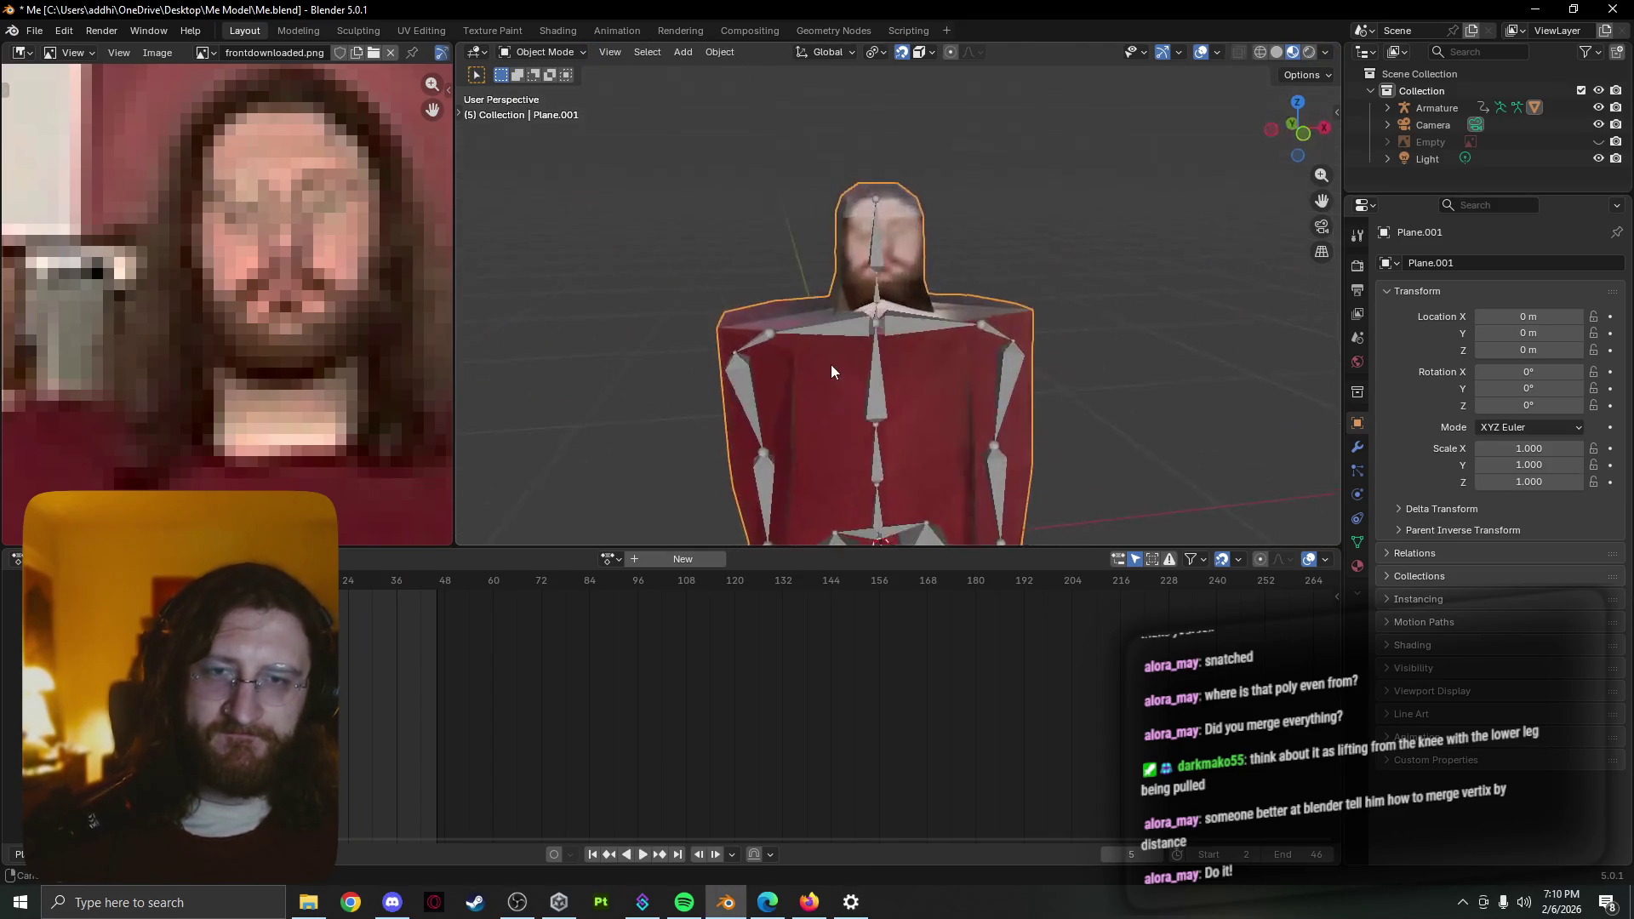
key(Tab)
key(Tab)
key(Tab)
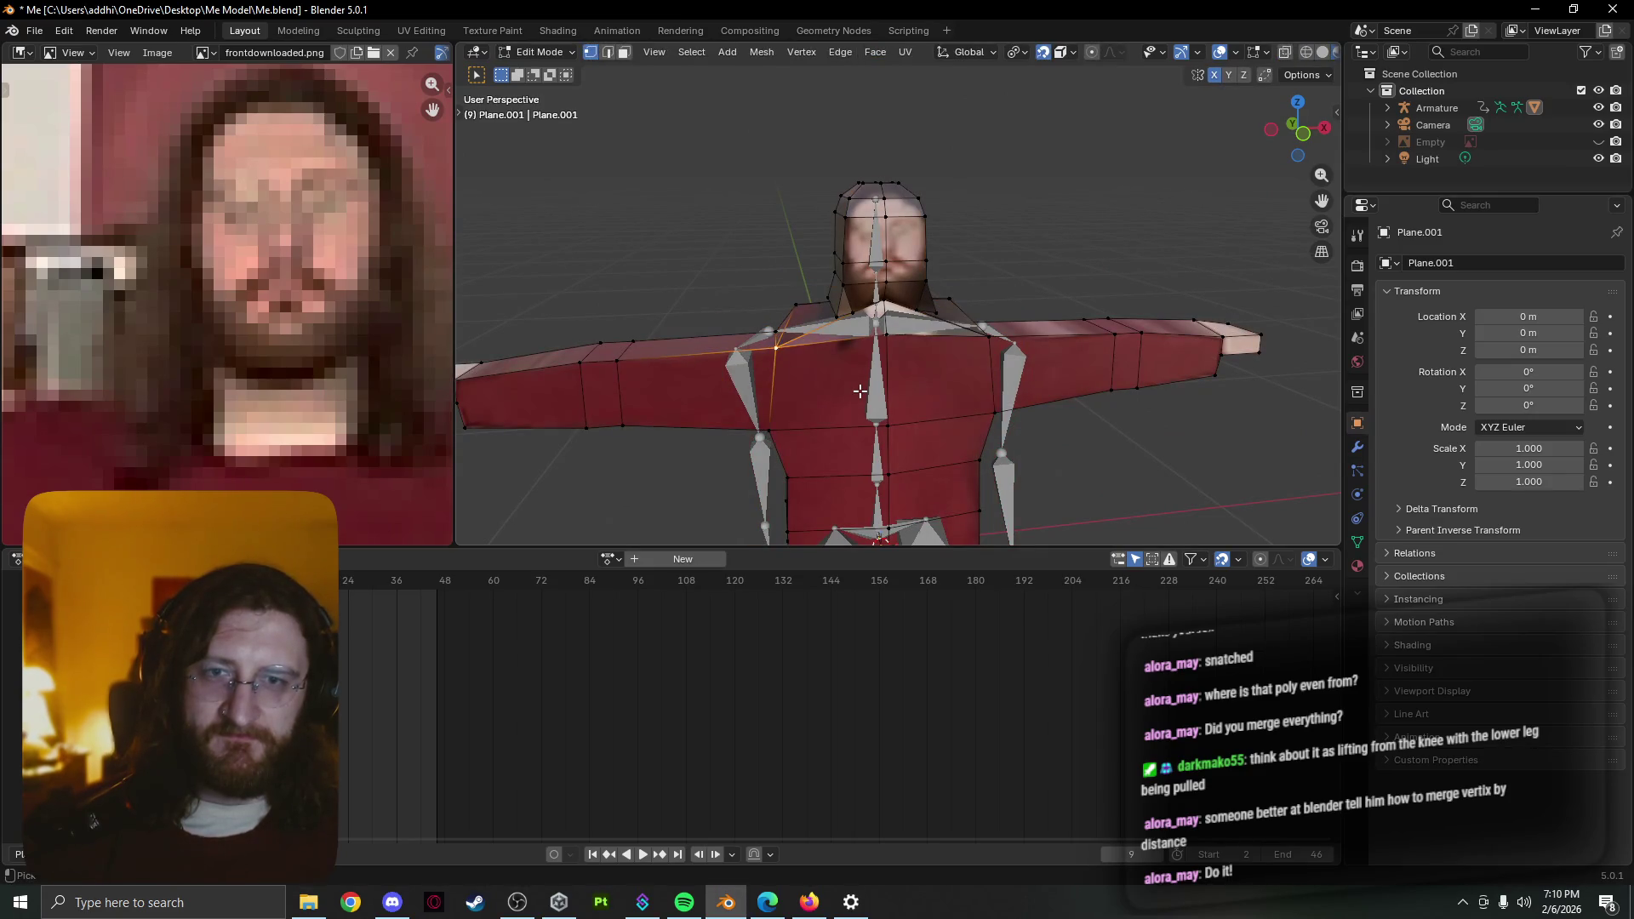
Select the whole mesh, play the animation over the shoulders, then clear the selection
middle_drag(862, 391, 839, 353)
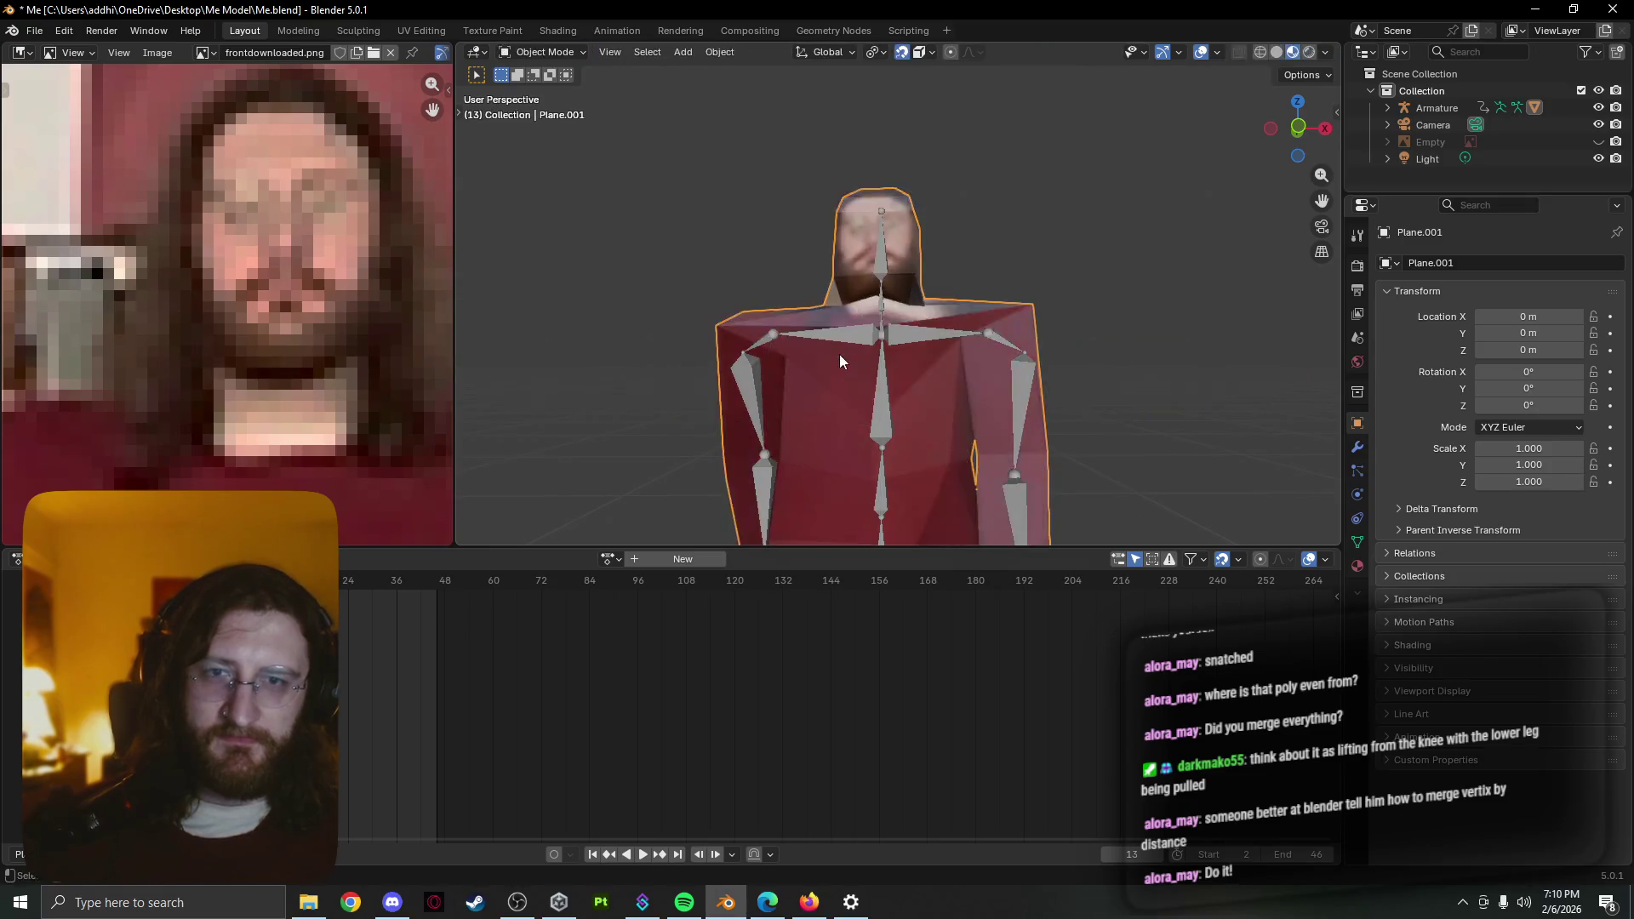
key(a)
middle_drag(836, 362, 841, 443)
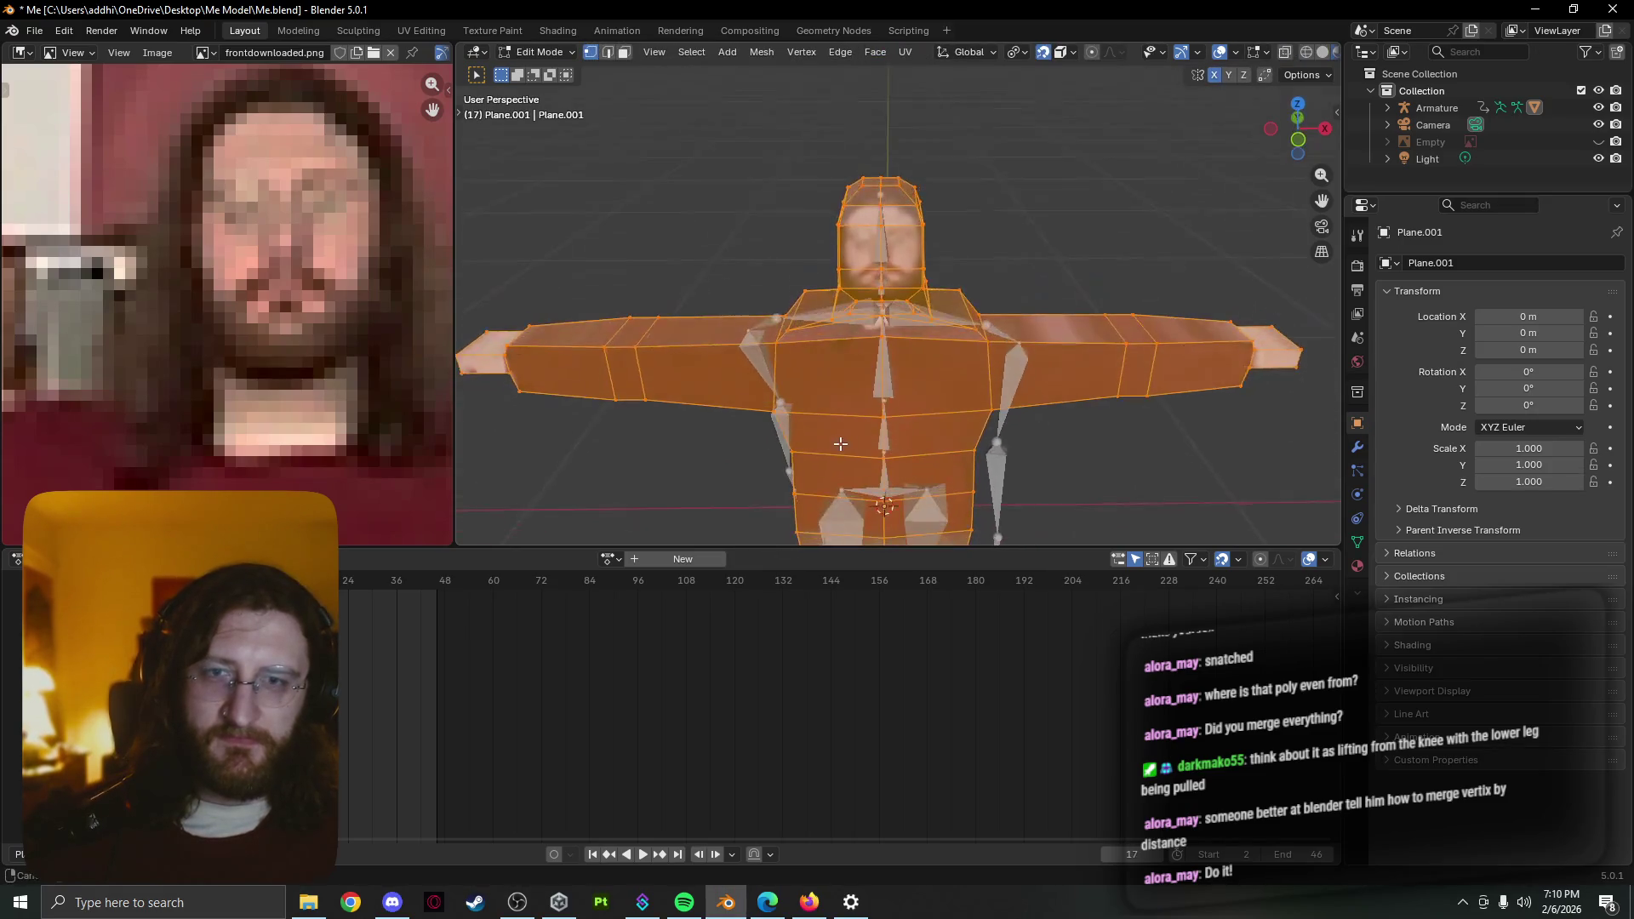
key(space)
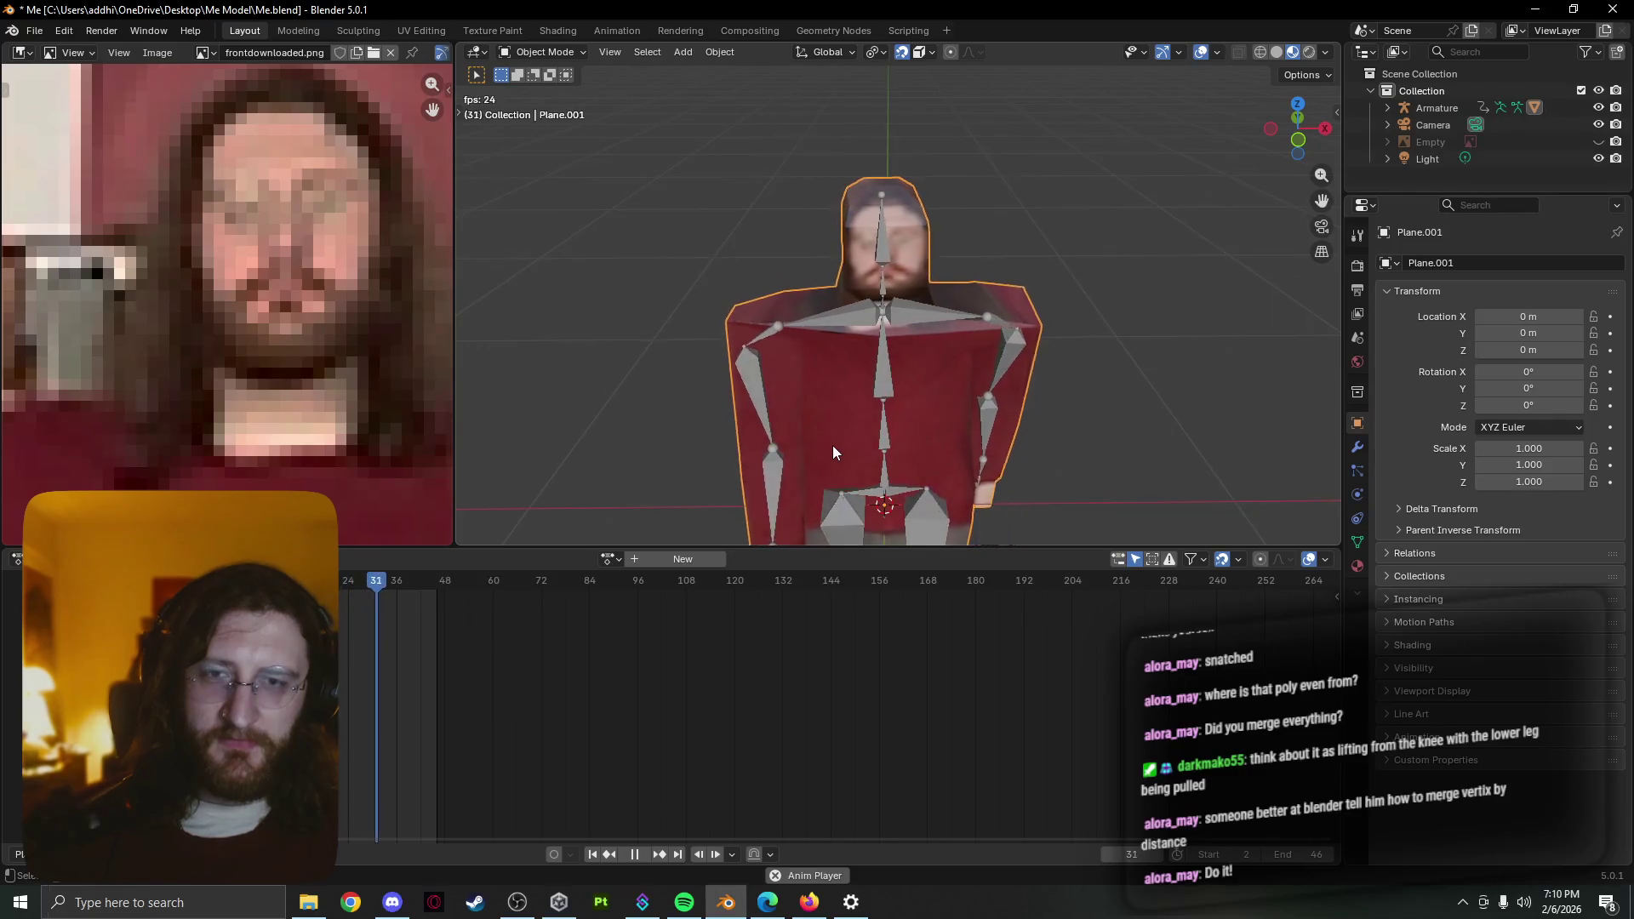
click(836, 435)
scroll(857, 406, up, 4)
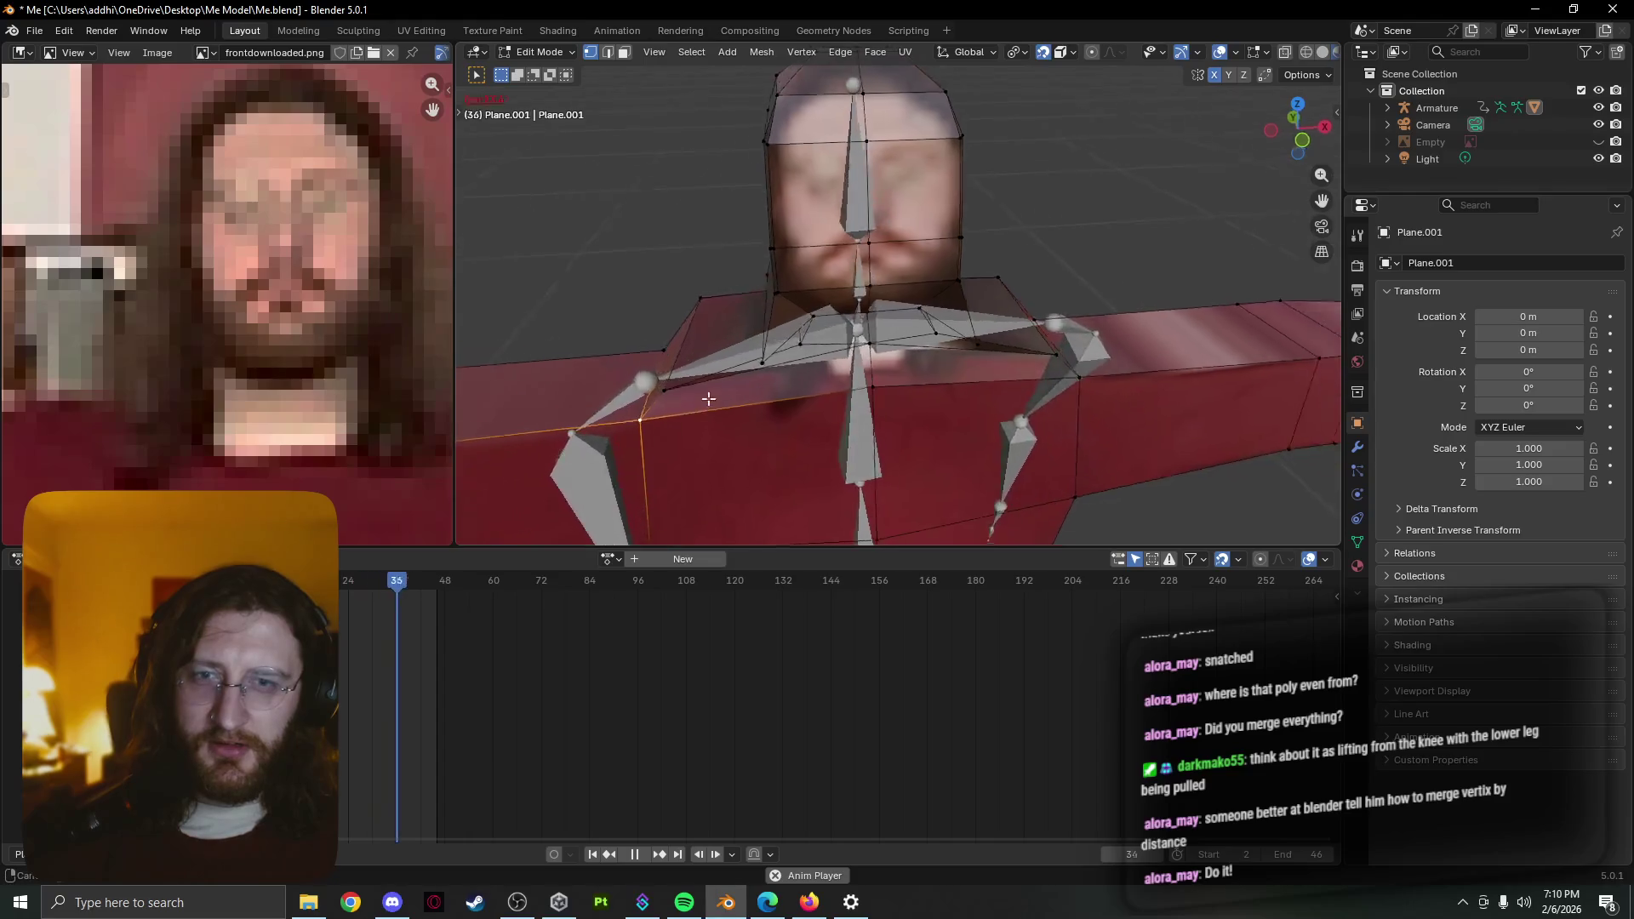
Turn on mesh vertex and face statistics in the viewport overlays
mouse_move(669, 394)
middle_down()
mouse_move(756, 400)
mouse_move(784, 478)
mouse_move(777, 376)
mouse_move(903, 364)
middle_up()
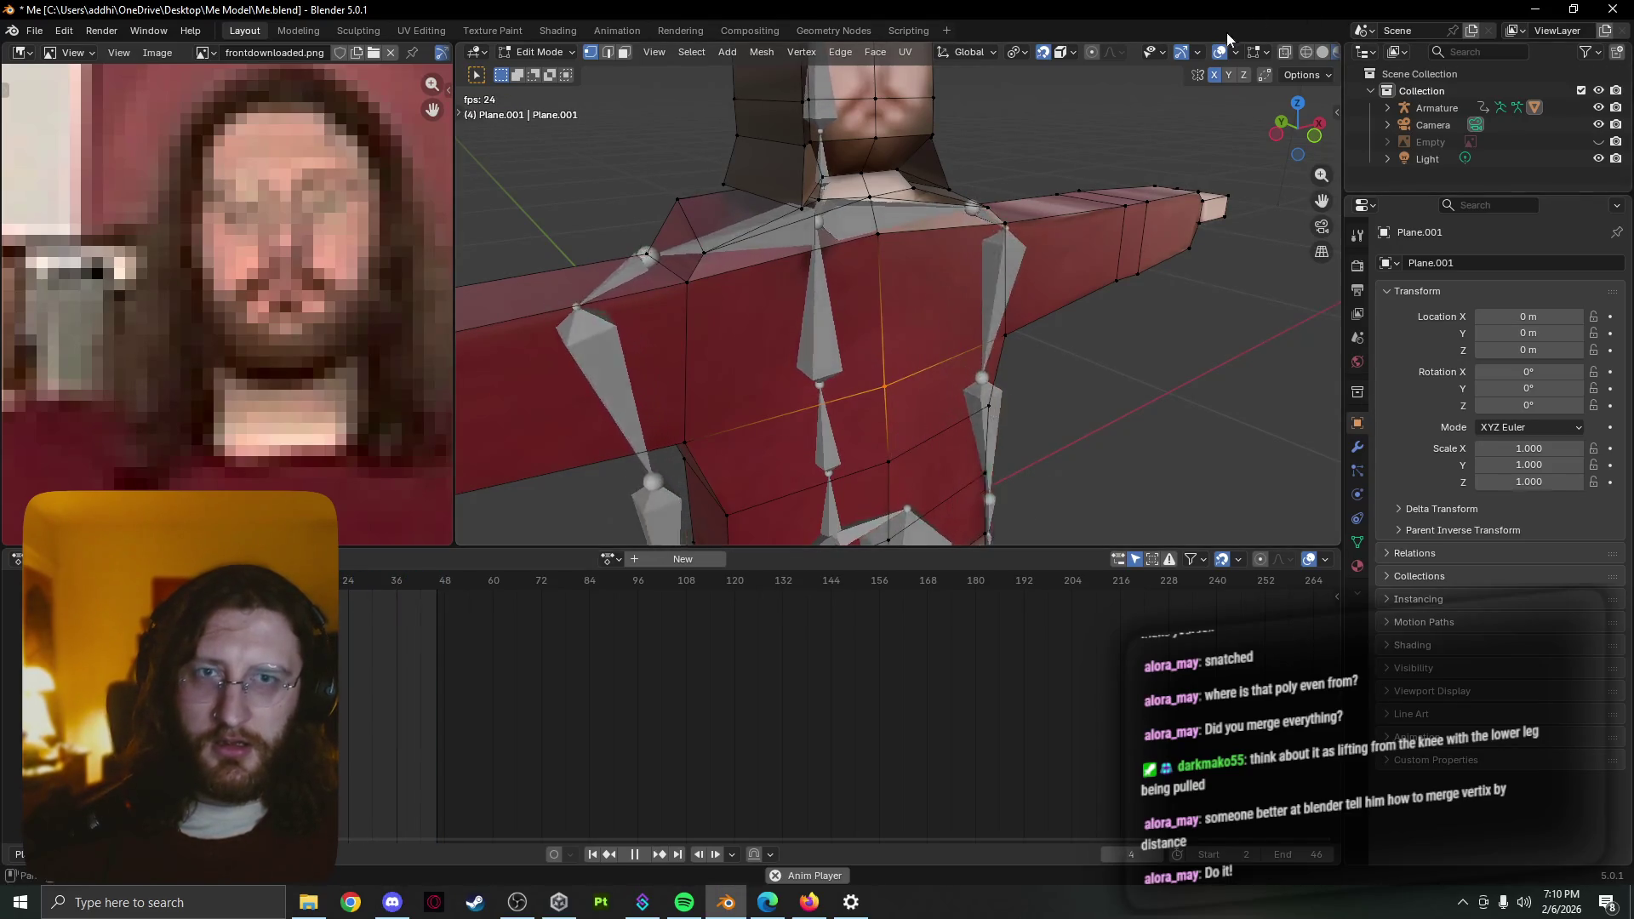
click(1191, 49)
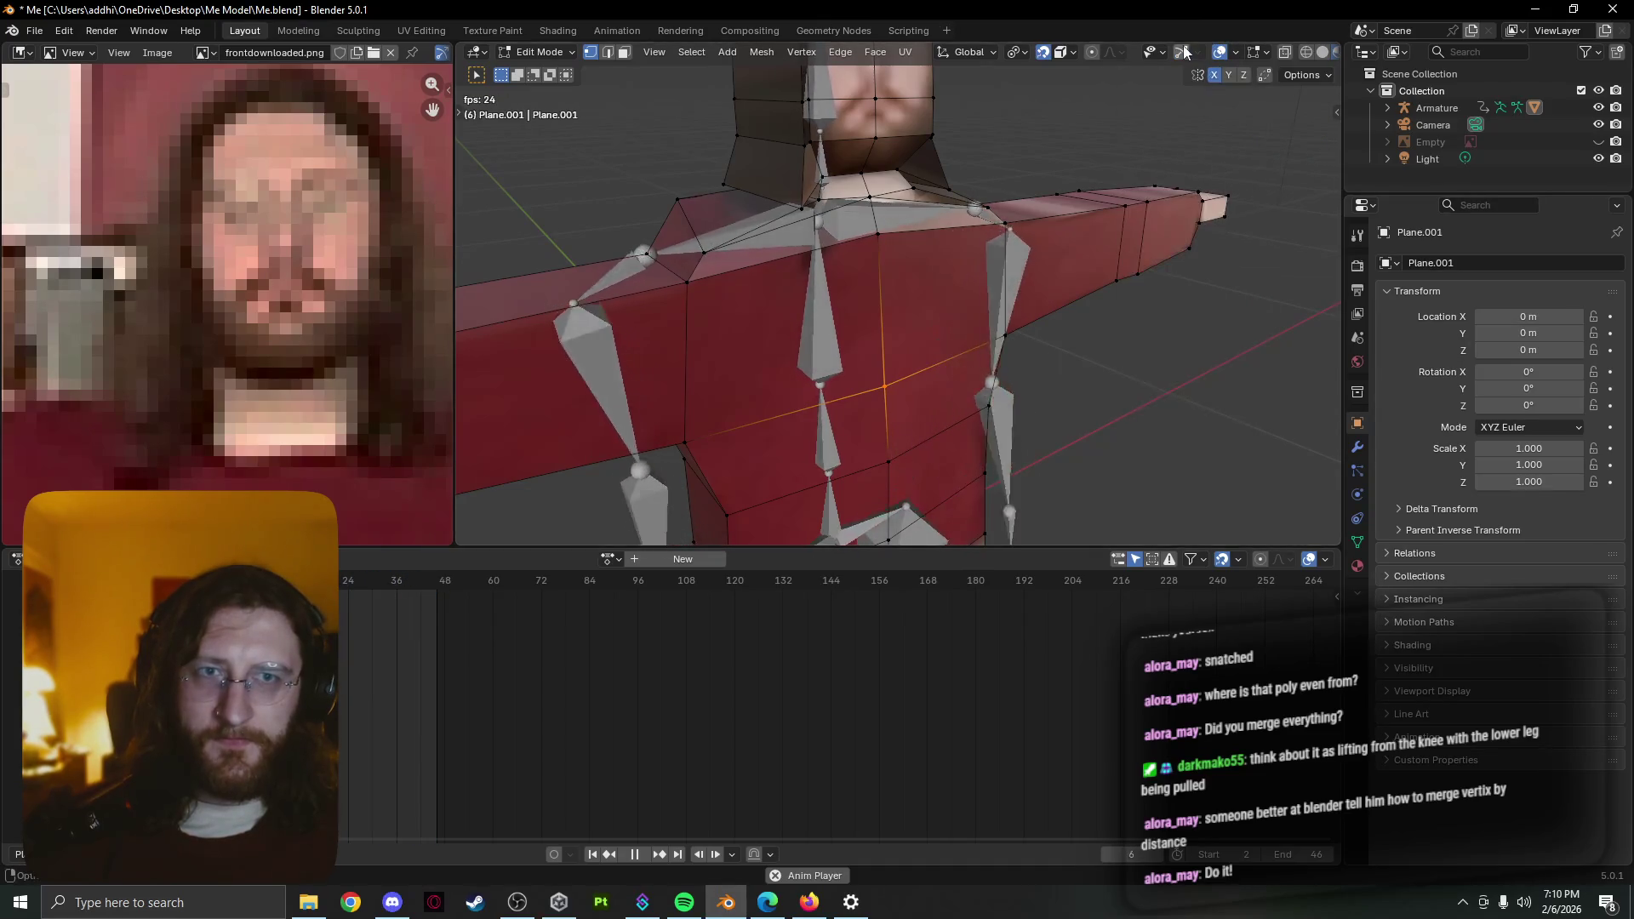
click(1193, 53)
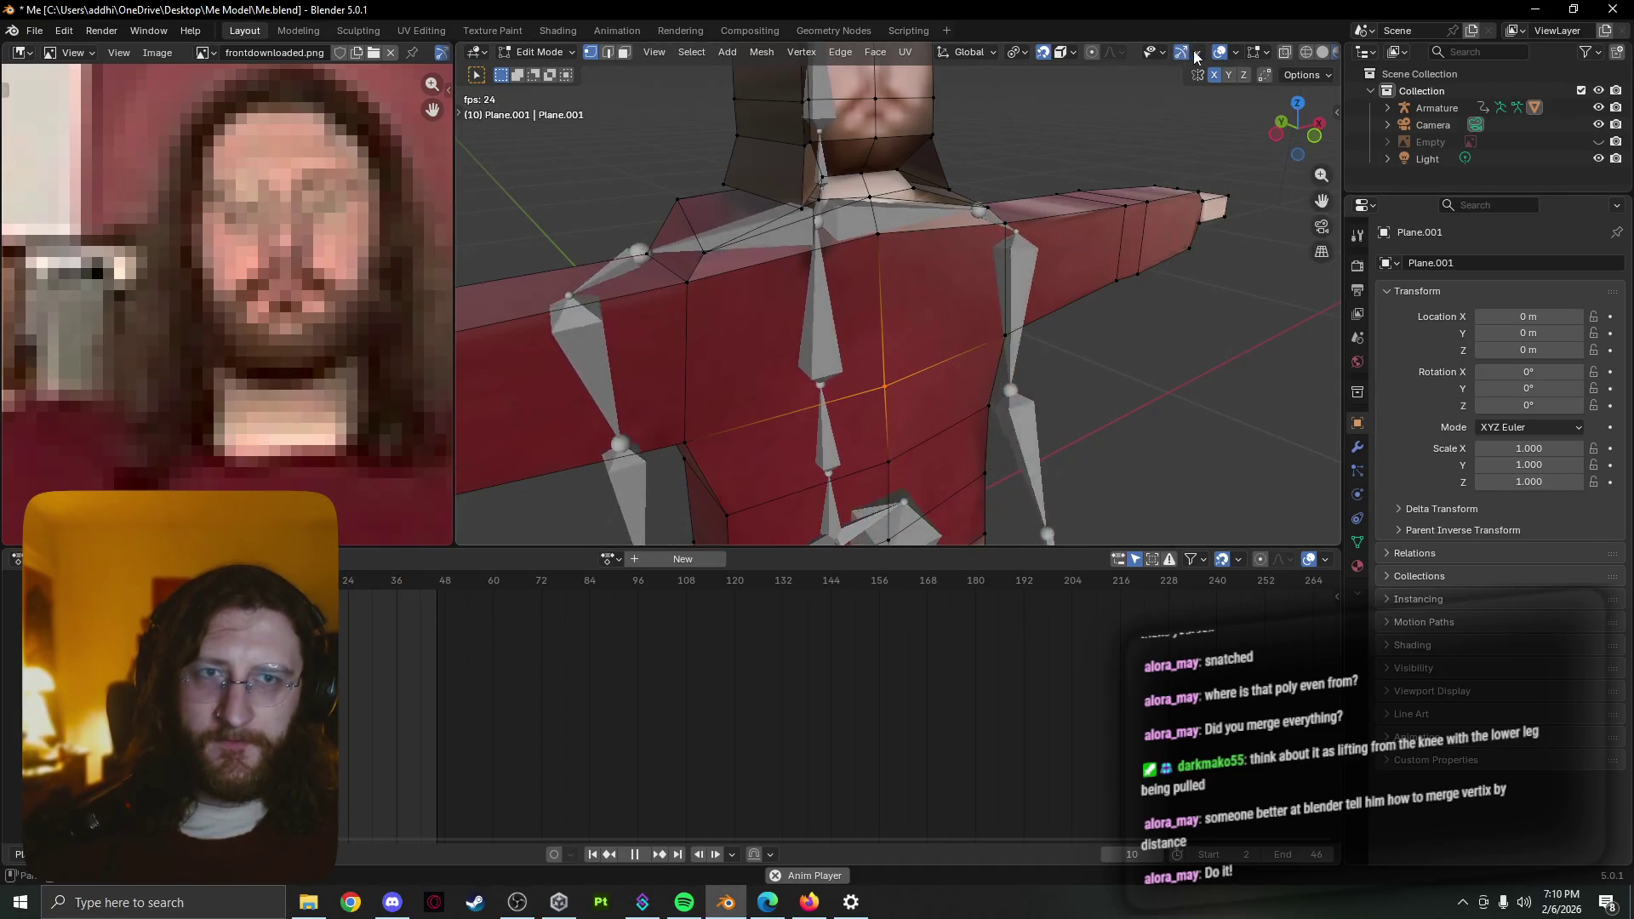
click(1235, 53)
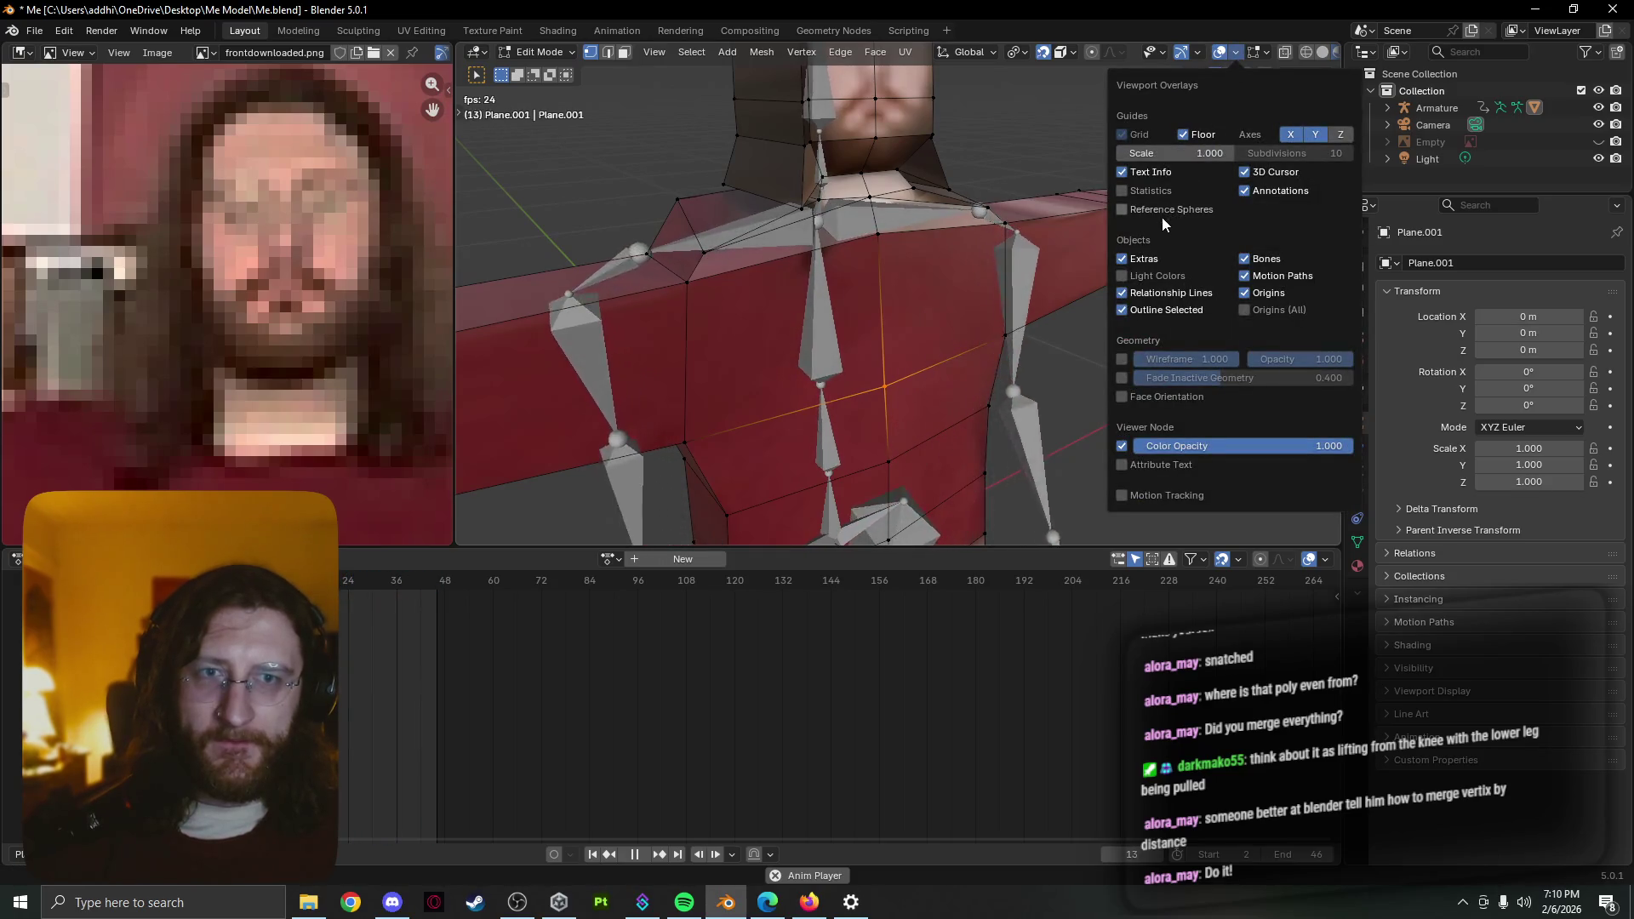
click(1122, 190)
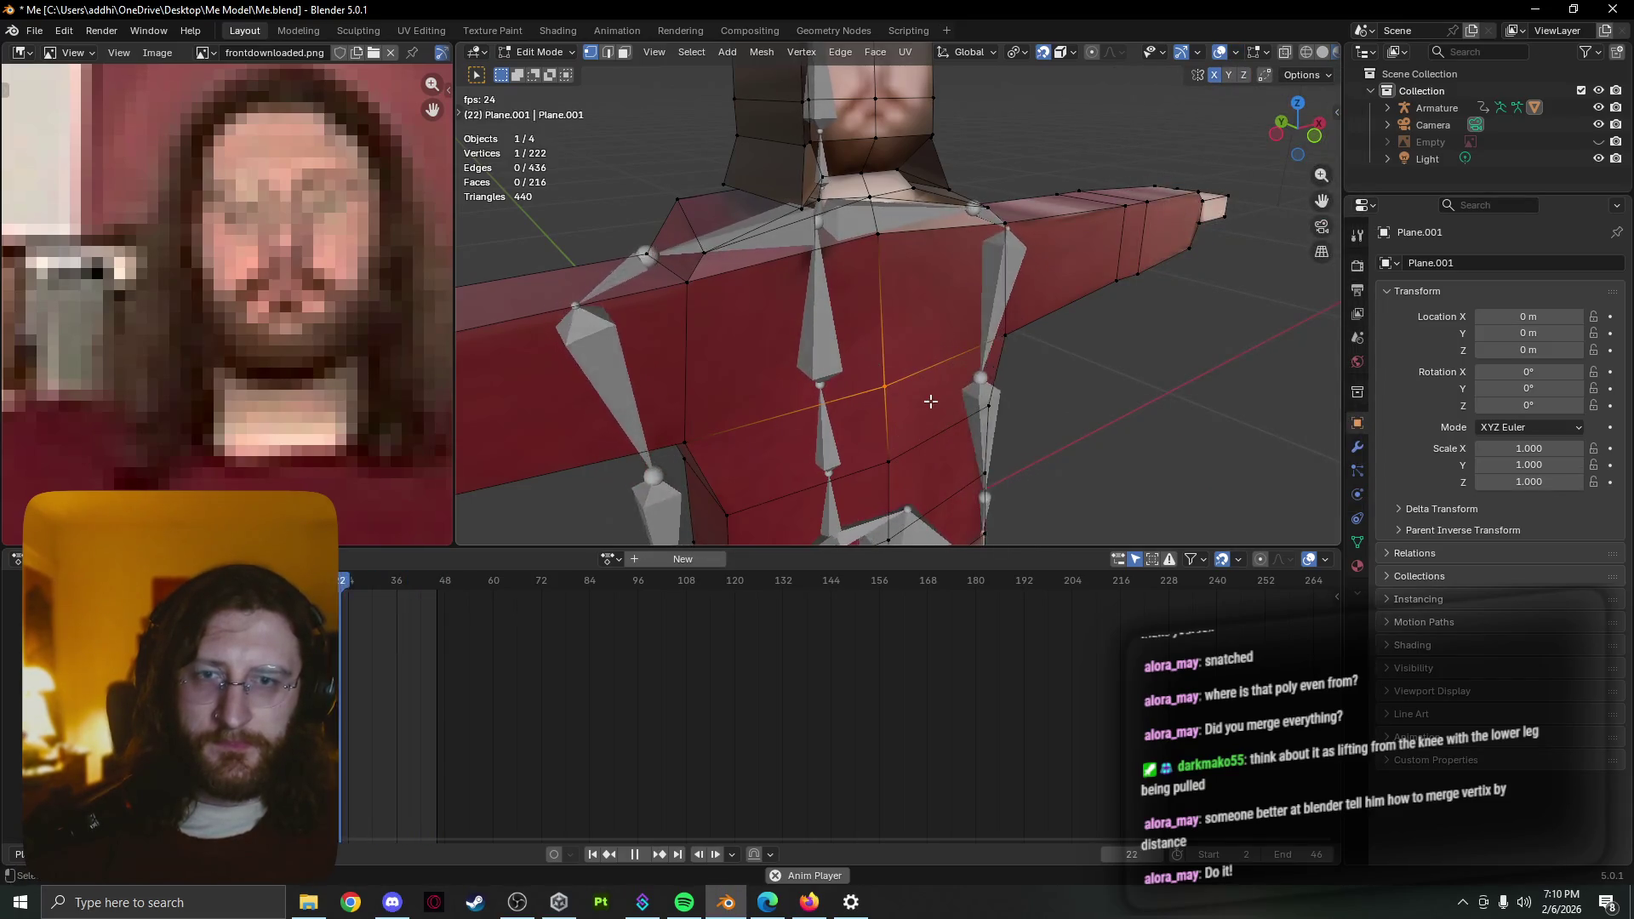
Add a second shoulder vertex, then select the entire body mesh facing the torso
middle_drag(913, 403, 817, 435)
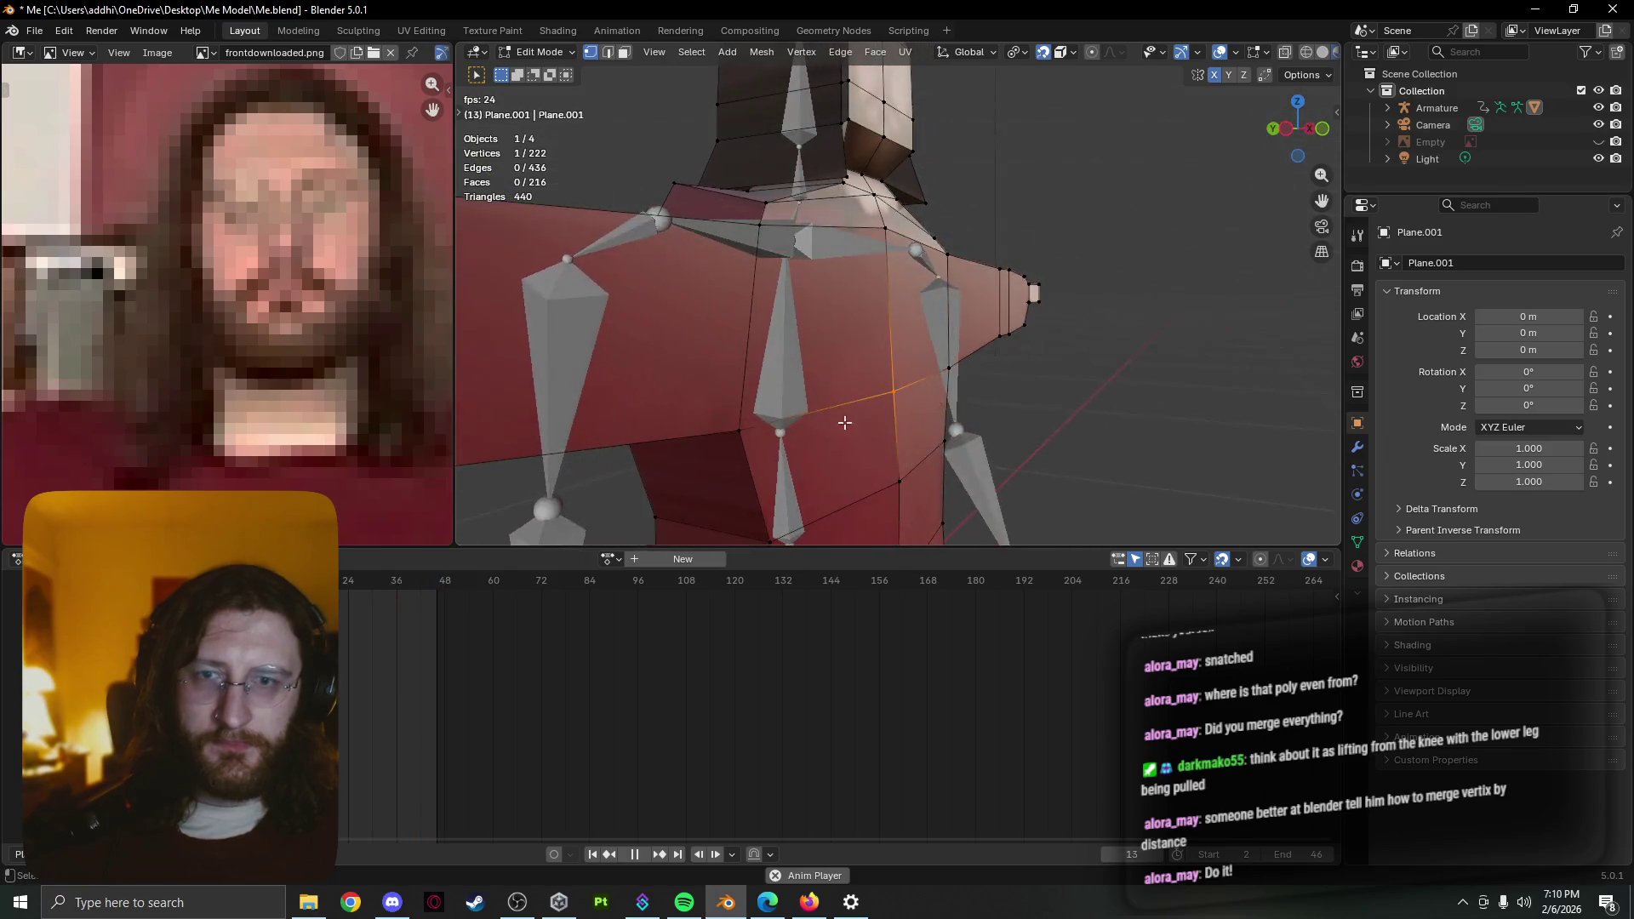
shift+click(741, 430)
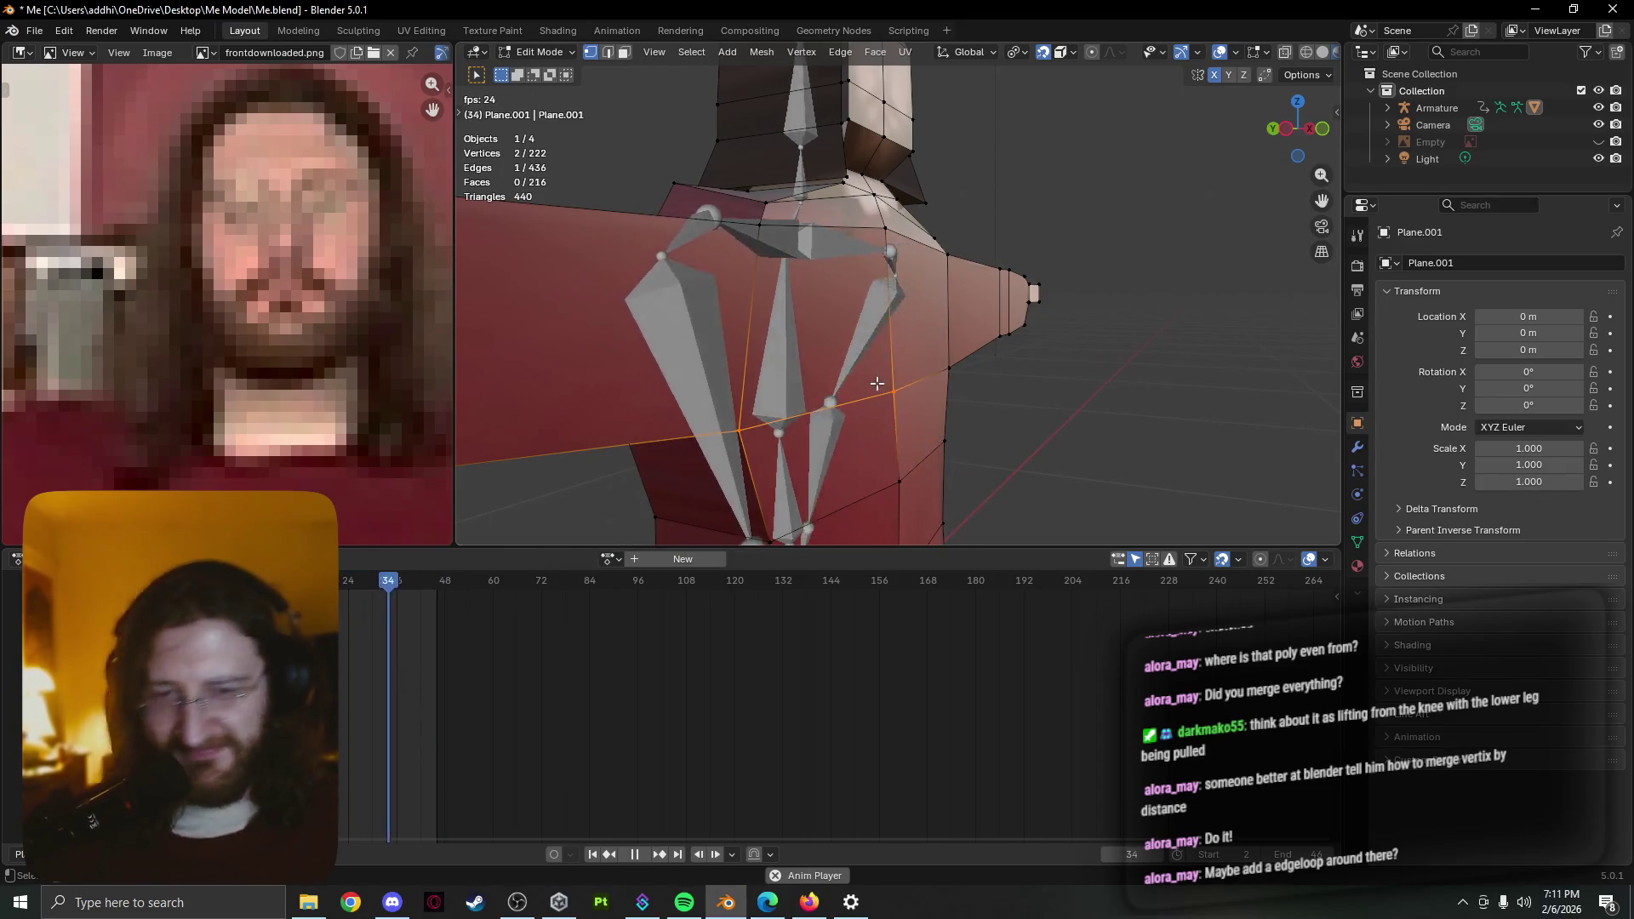
key(a)
middle_drag(1043, 397, 515, 485)
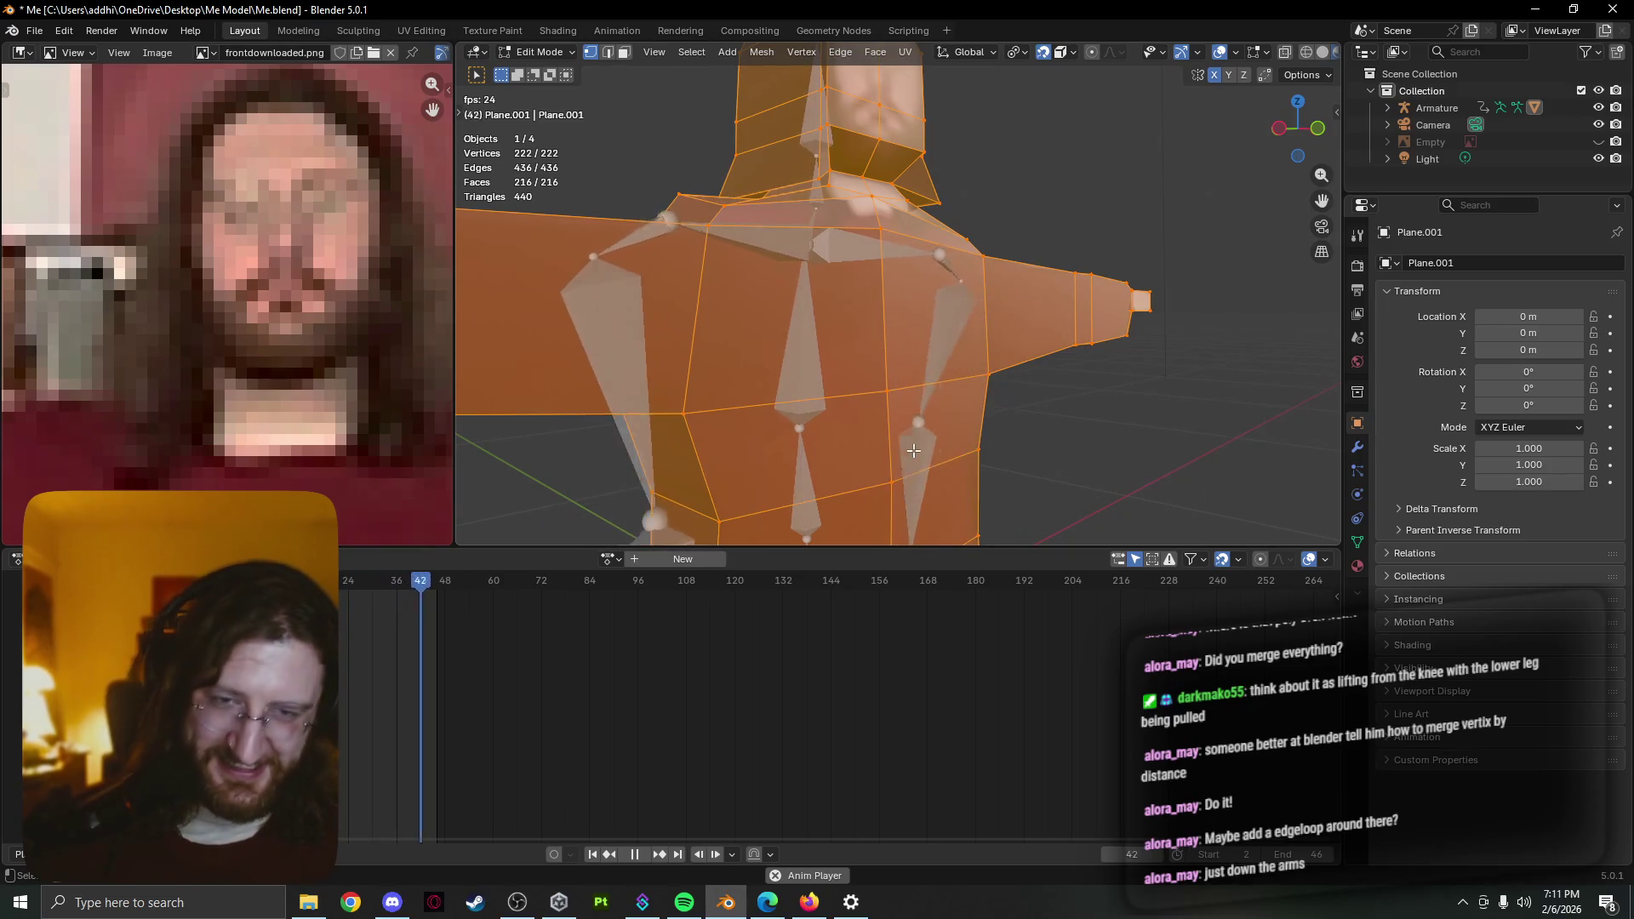
Merge the body mesh by distance including unselected vertices, trying 0.011 m and settling on 0.001 m
key(m)
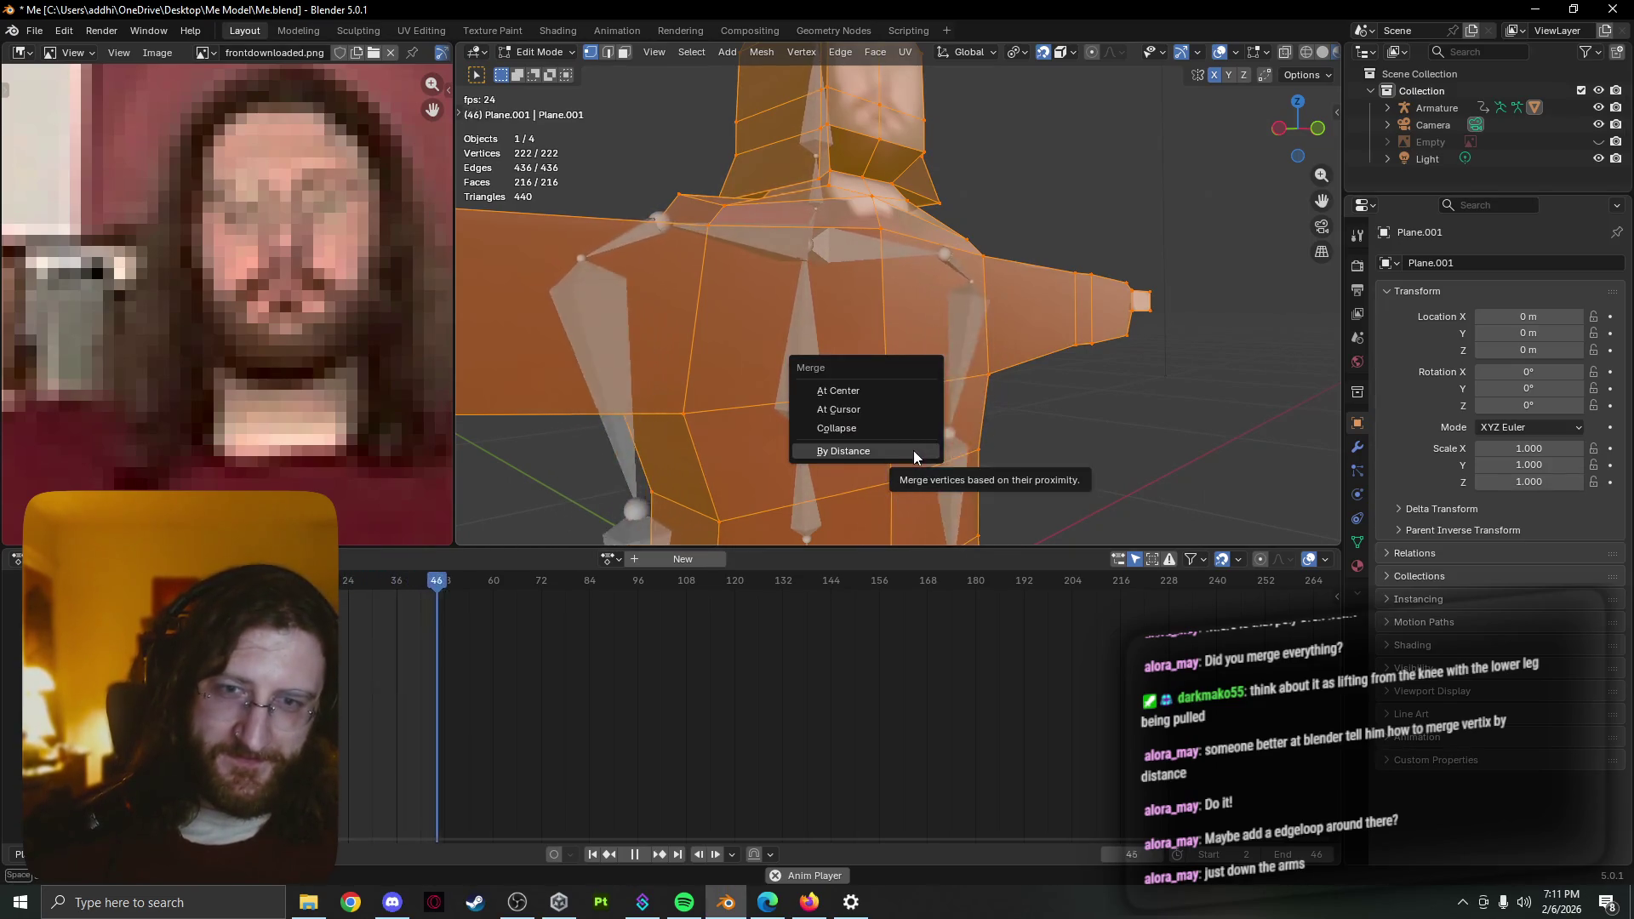
click(913, 451)
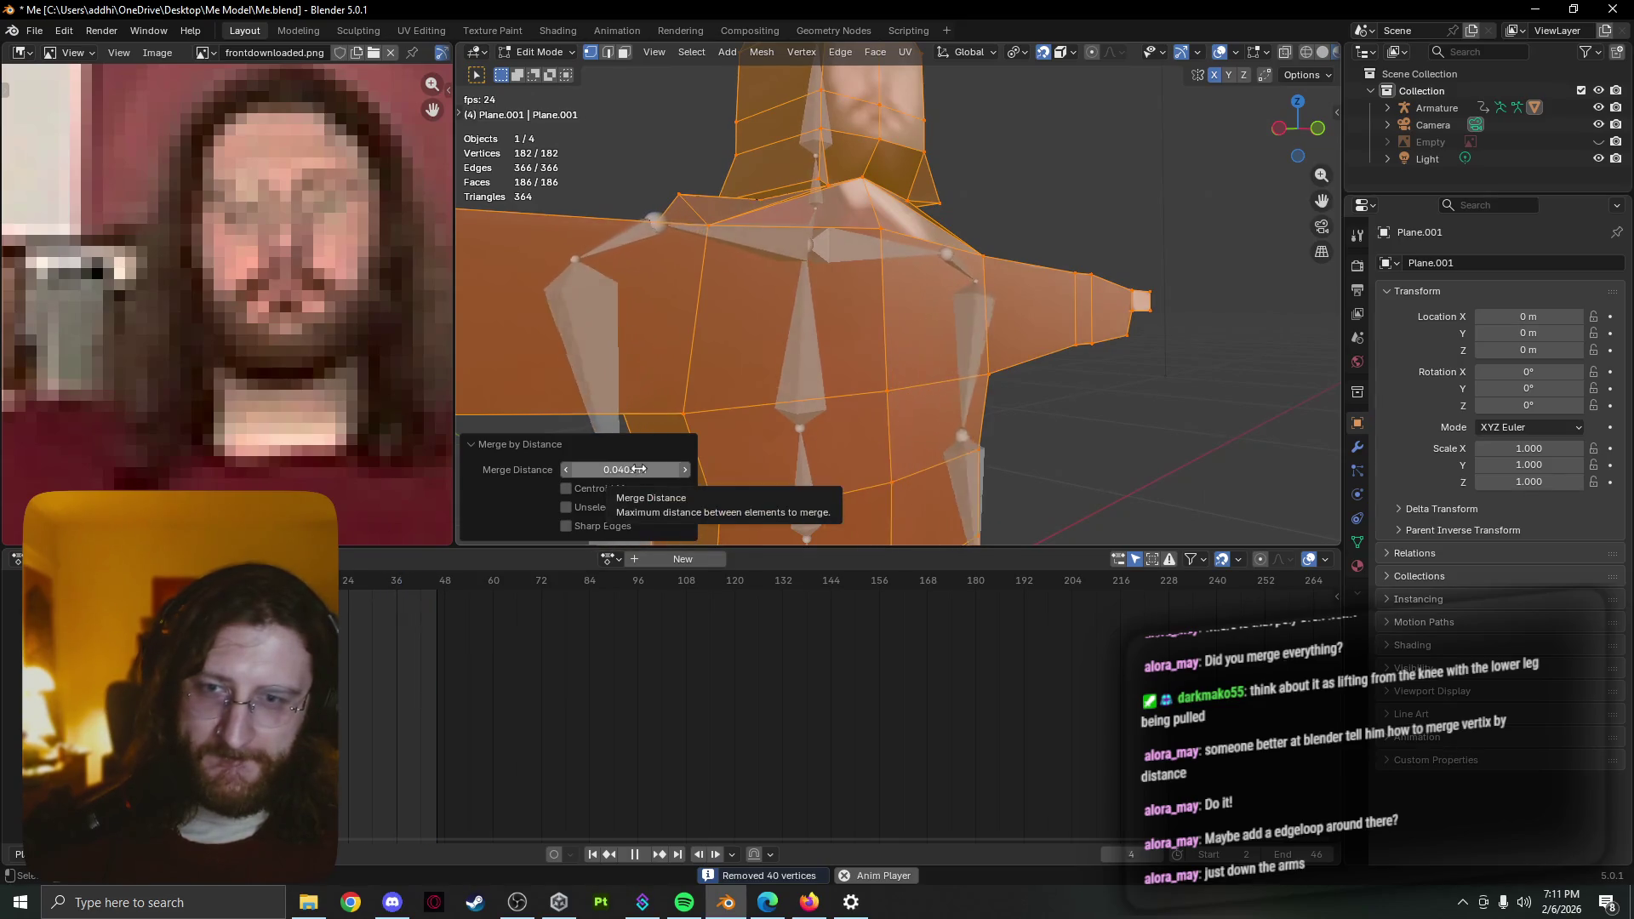
click(624, 507)
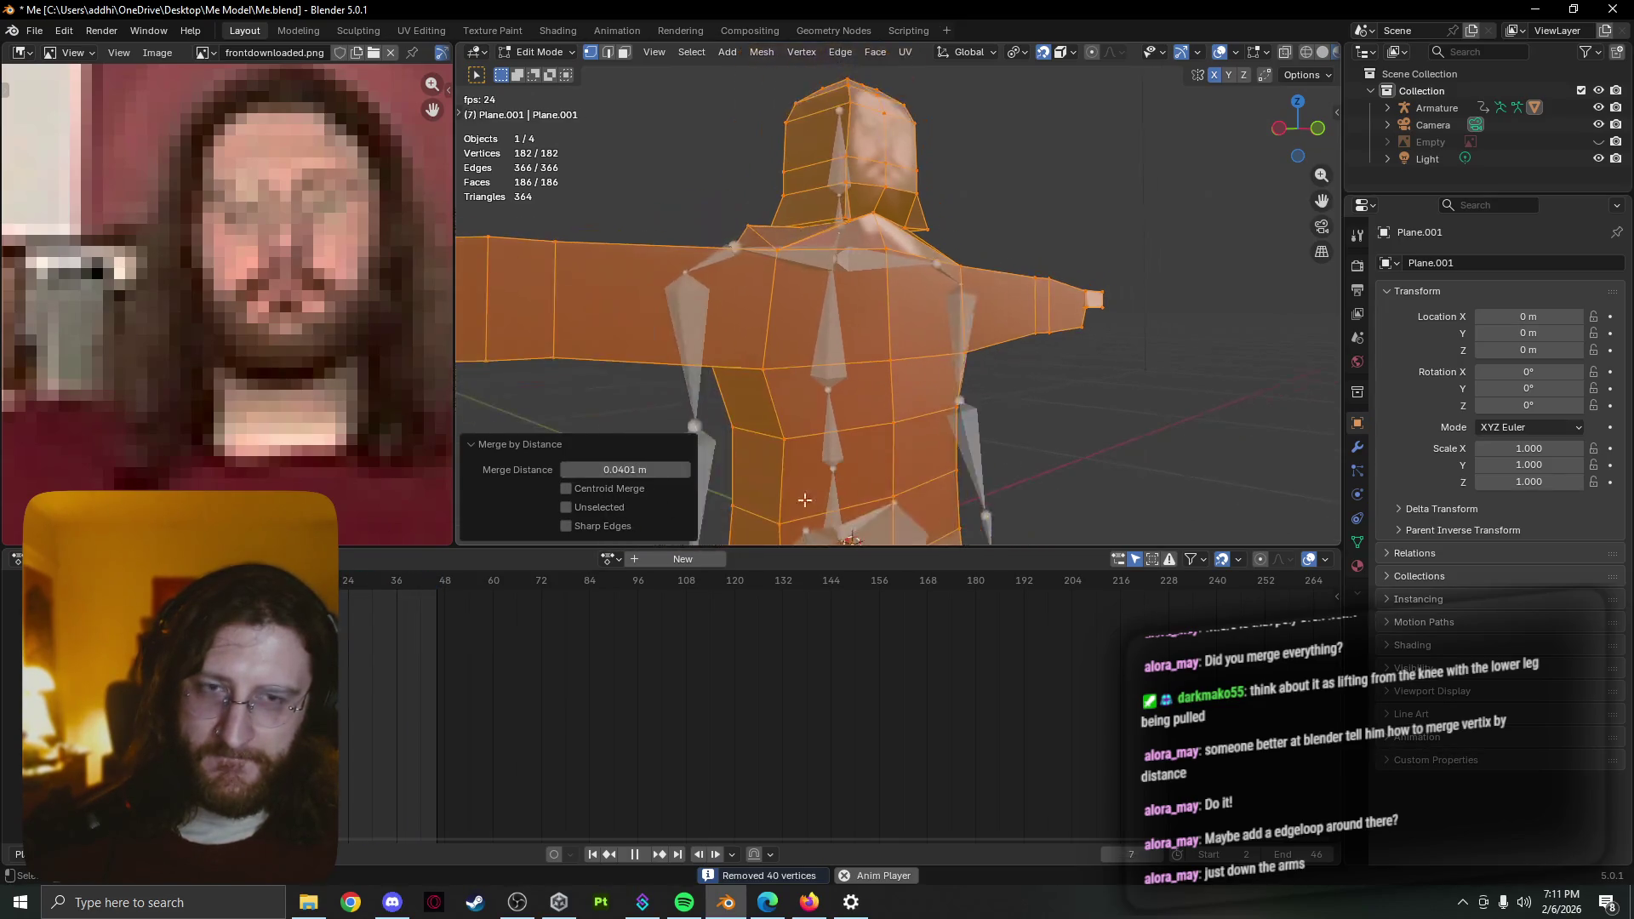
click(567, 473)
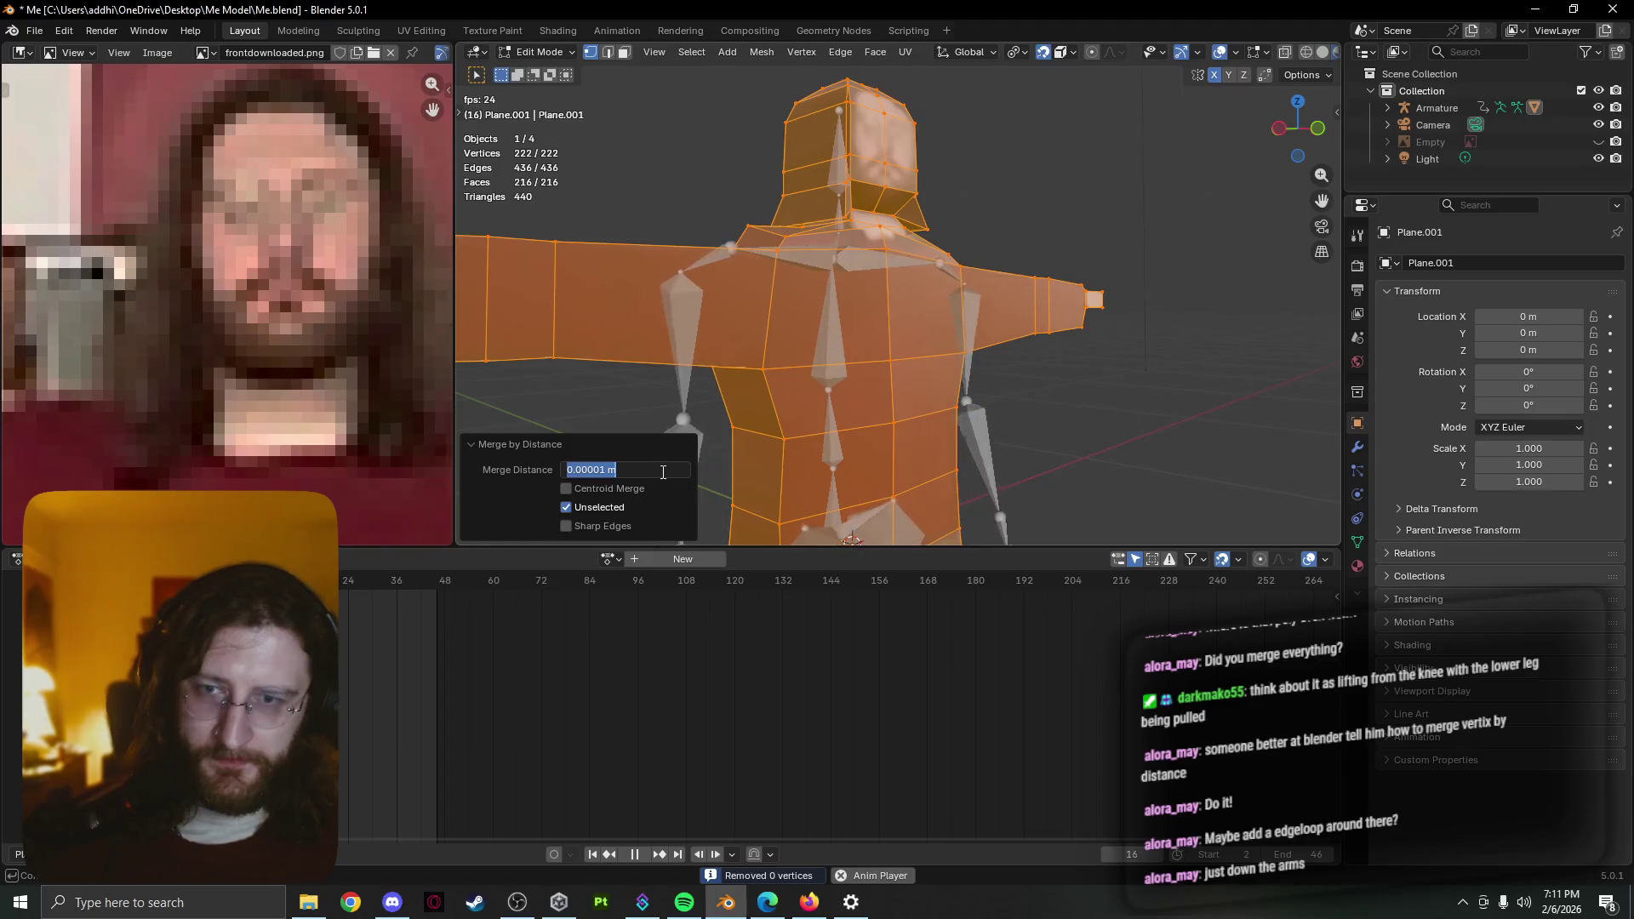
text(.001)
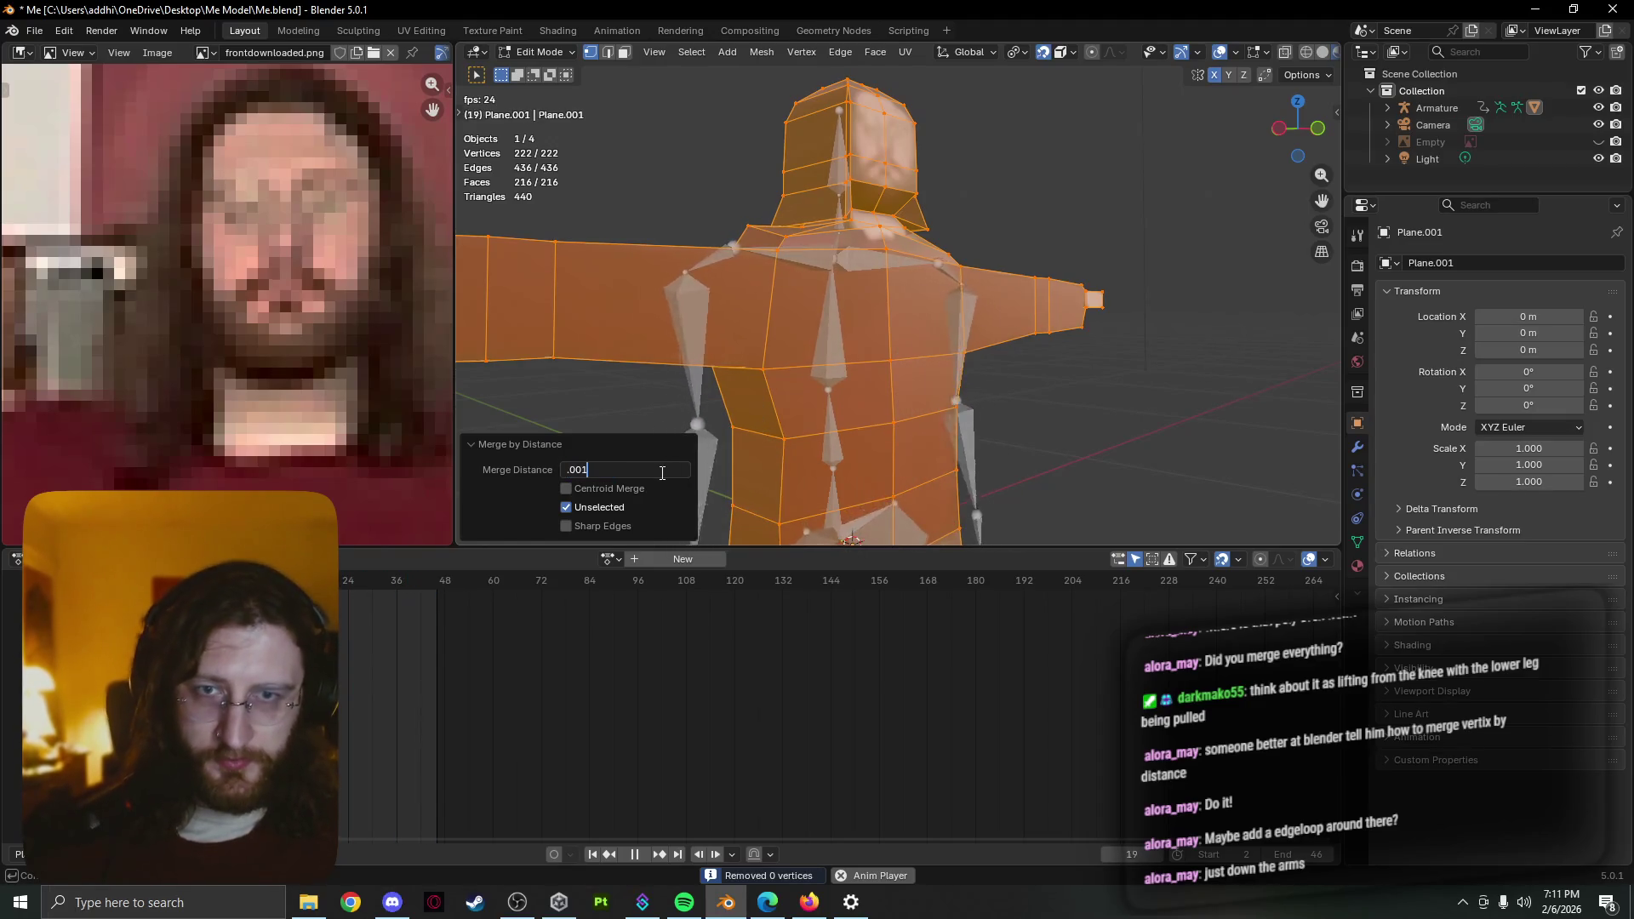
key(Return)
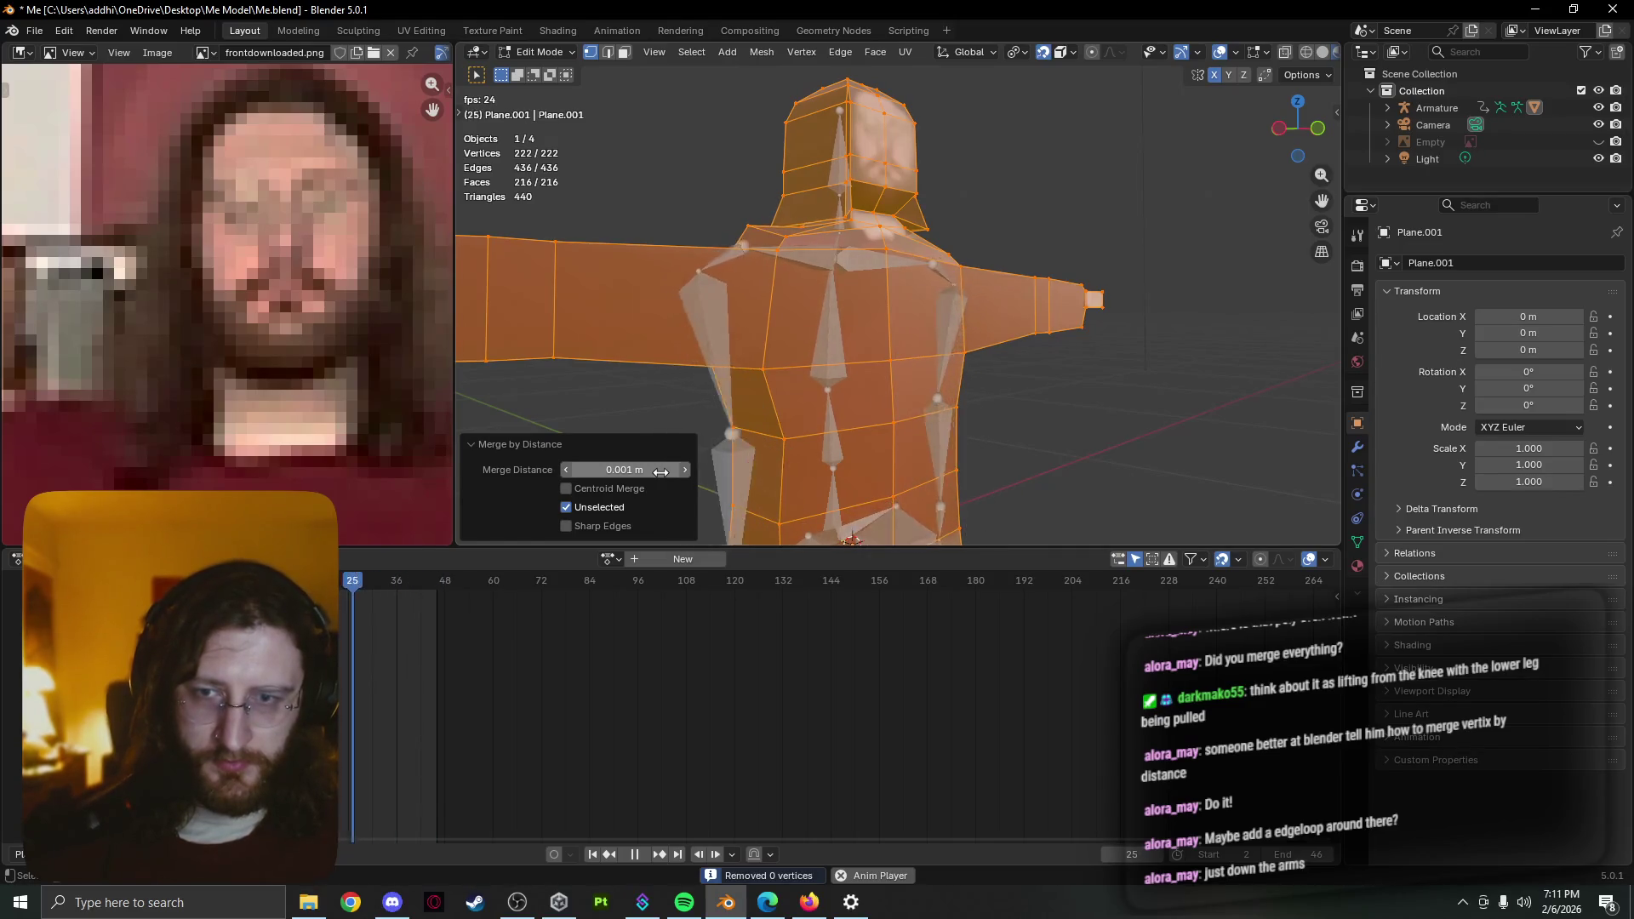
click(686, 472)
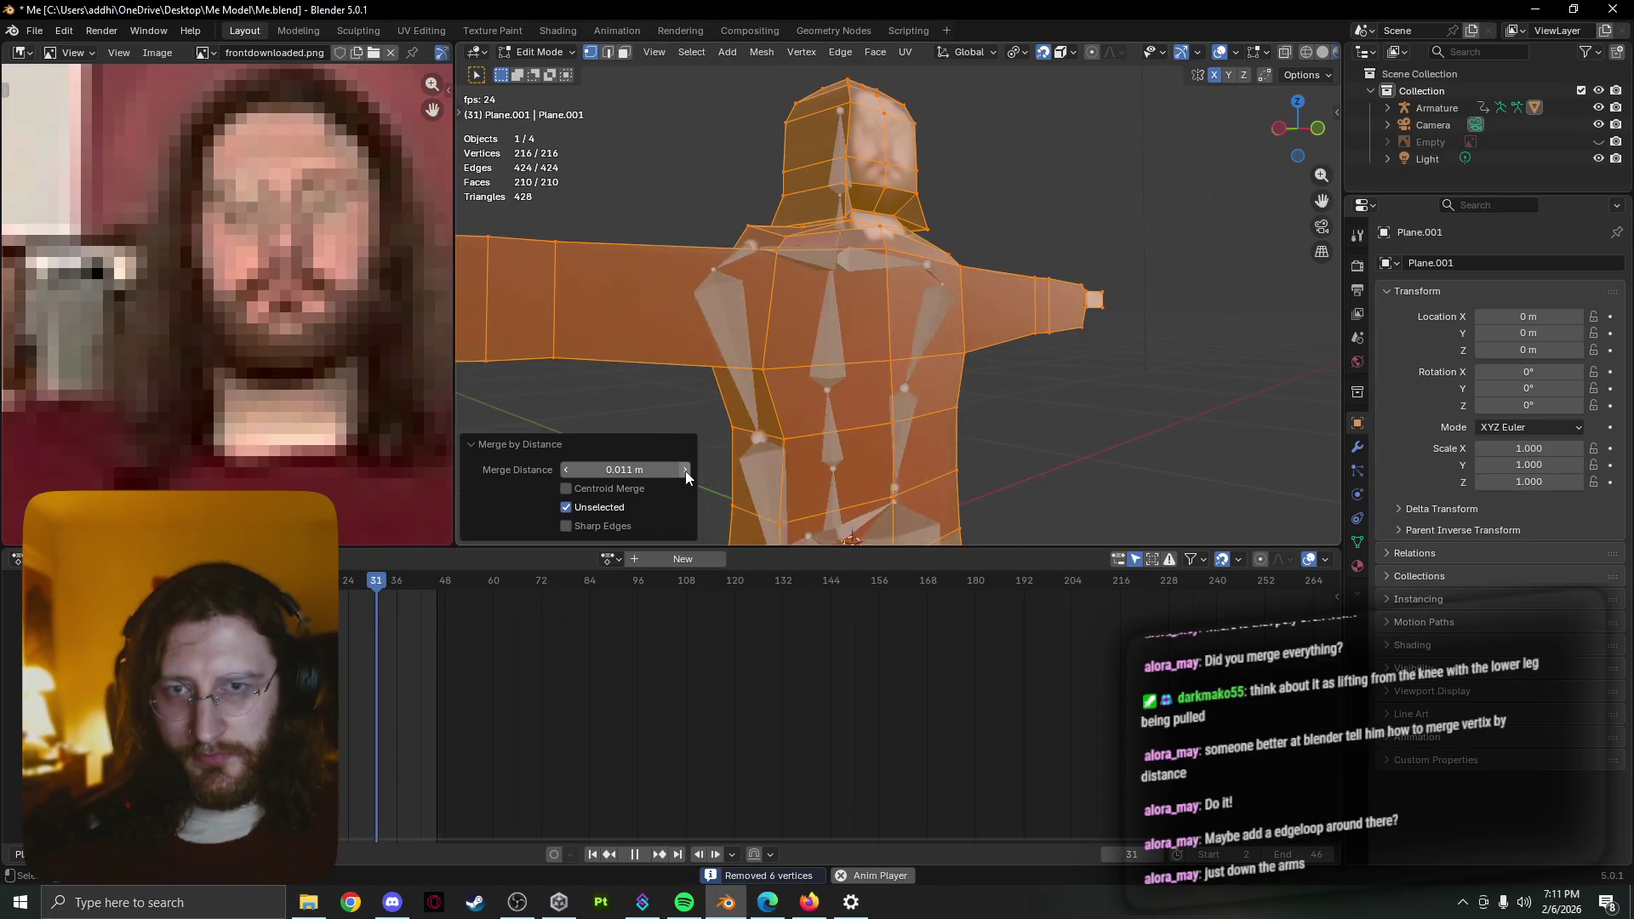
click(565, 471)
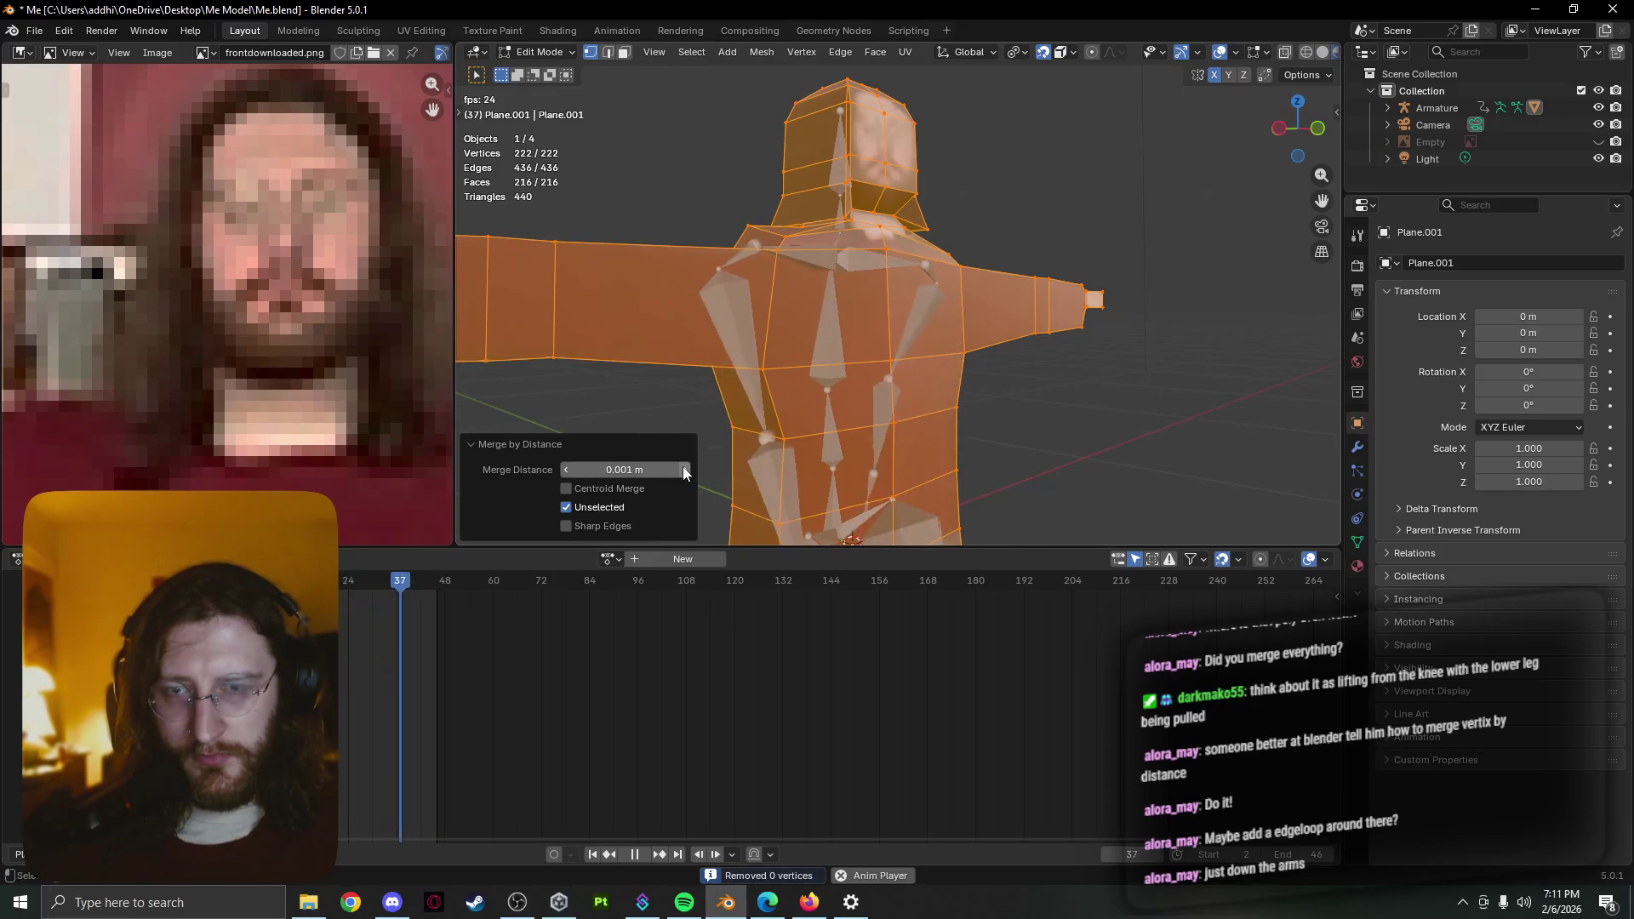
Move a single upper-chest vertex to a new position and recheck the posed torso
middle_drag(729, 450, 745, 243)
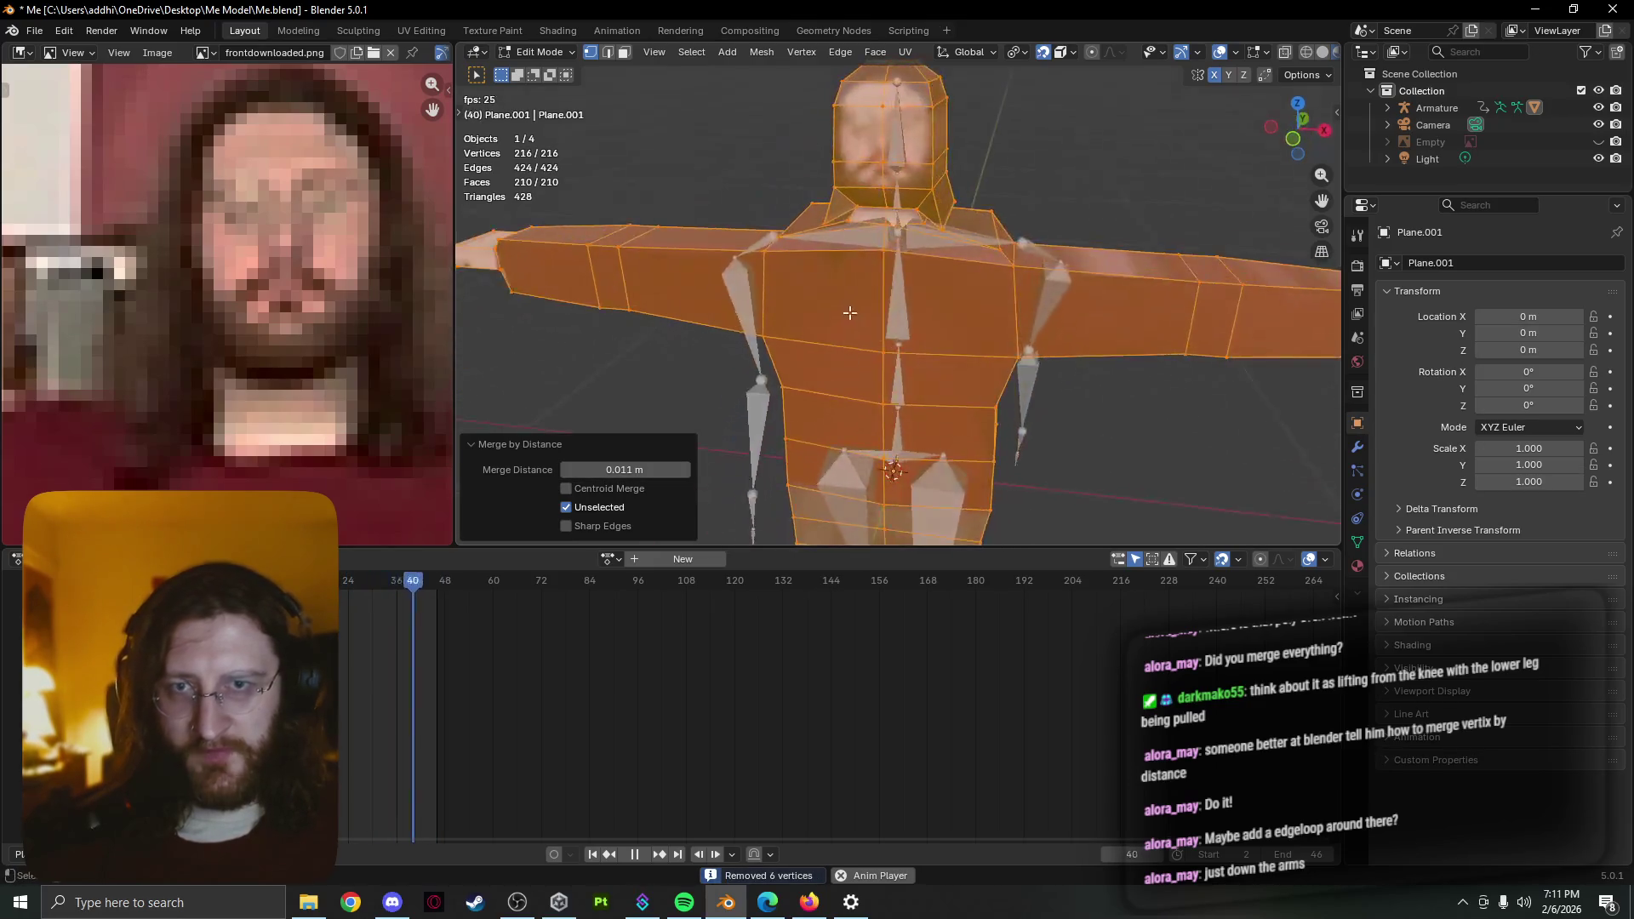
key(Tab)
scroll(744, 244, down, 2)
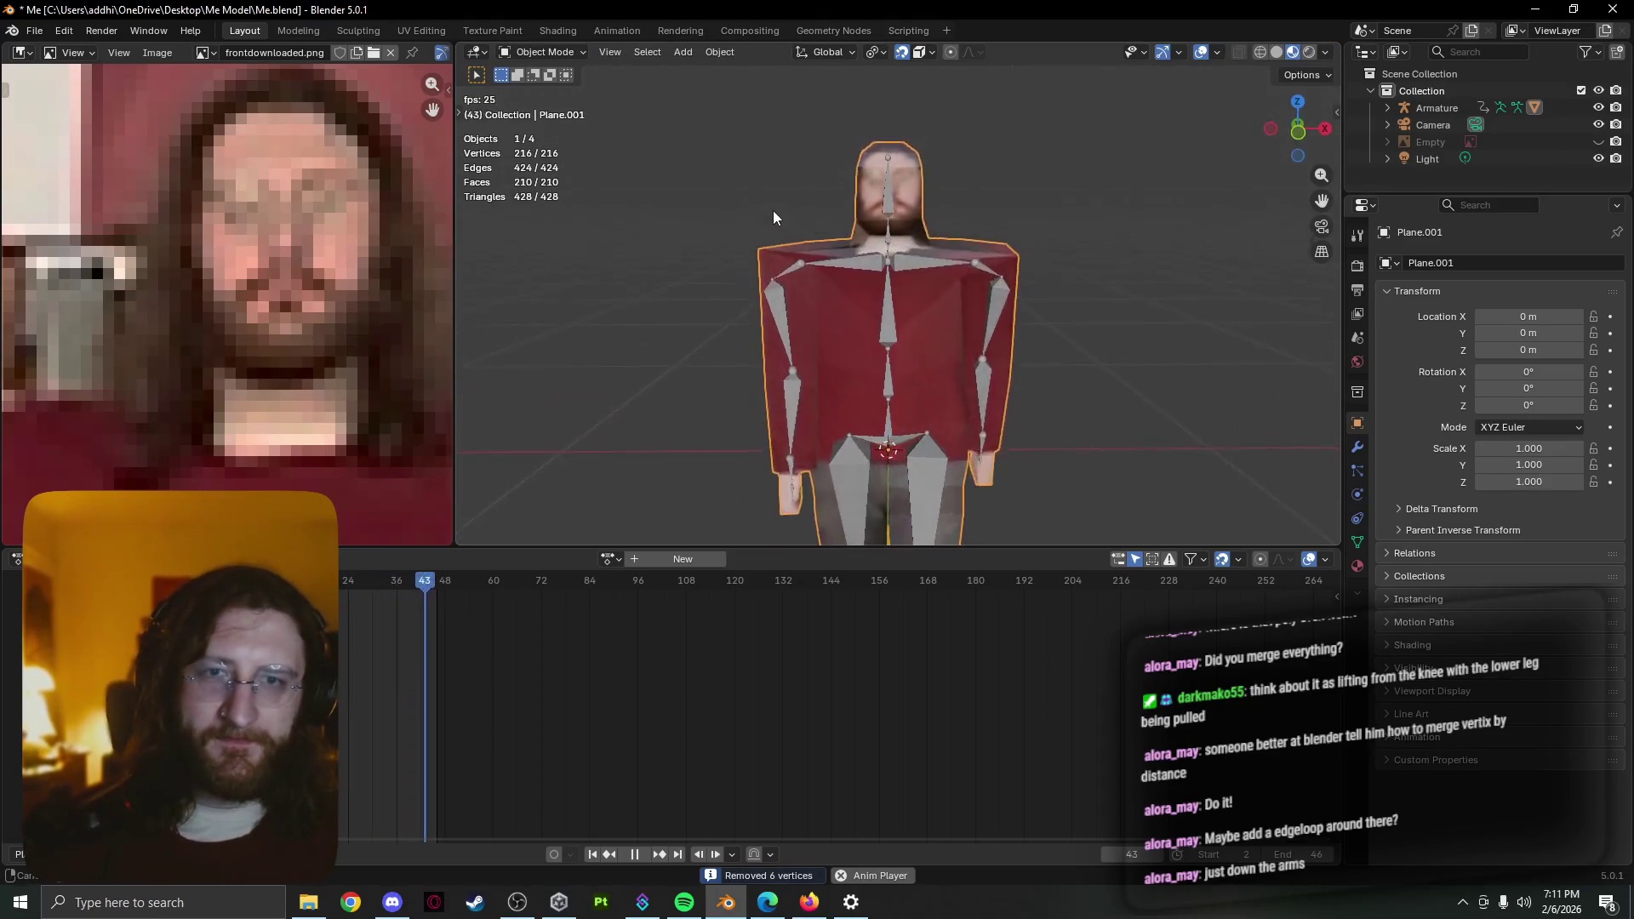
scroll(773, 212, up, 3)
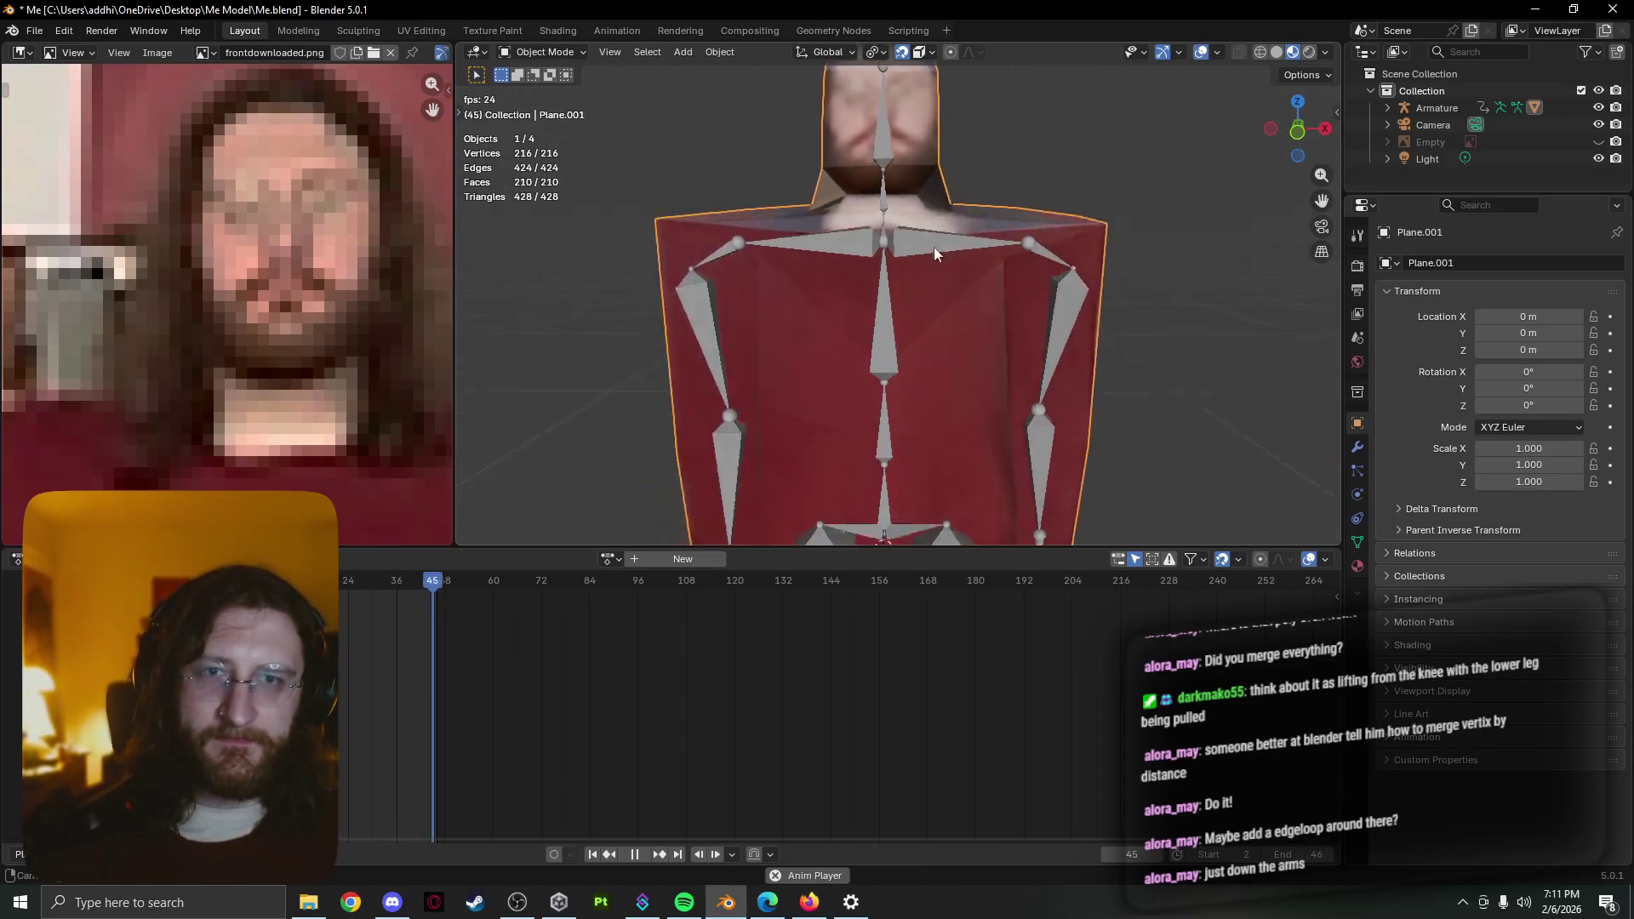
mouse_move(933, 247)
middle_down()
mouse_move(885, 275)
mouse_move(997, 277)
mouse_move(929, 303)
mouse_move(783, 275)
middle_up()
key(Tab)
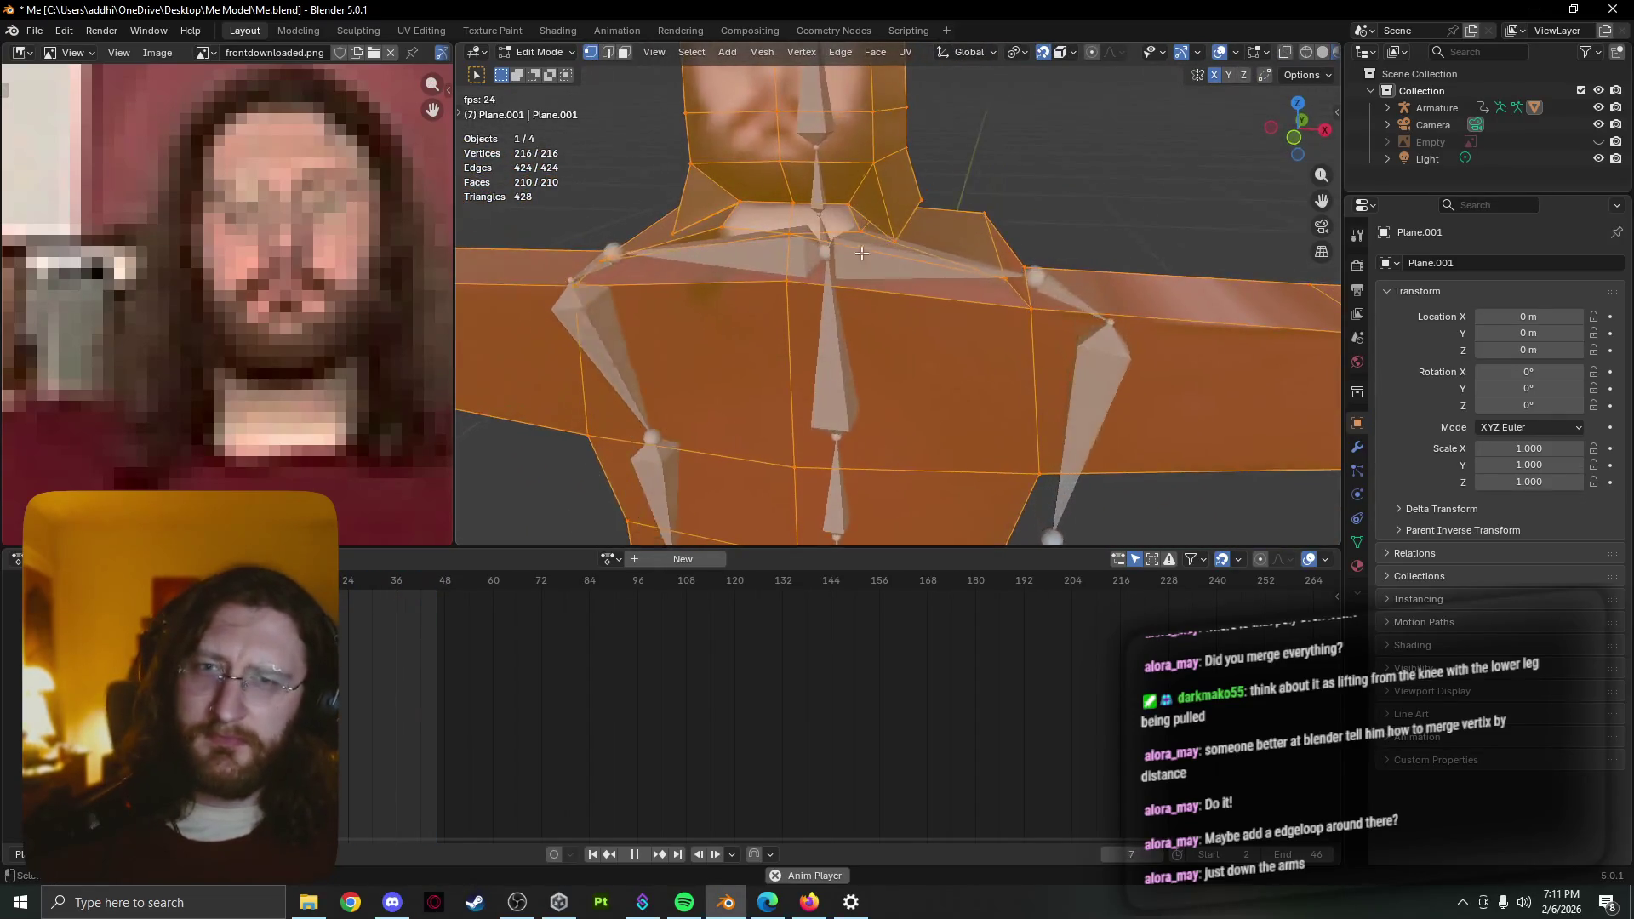
click(782, 274)
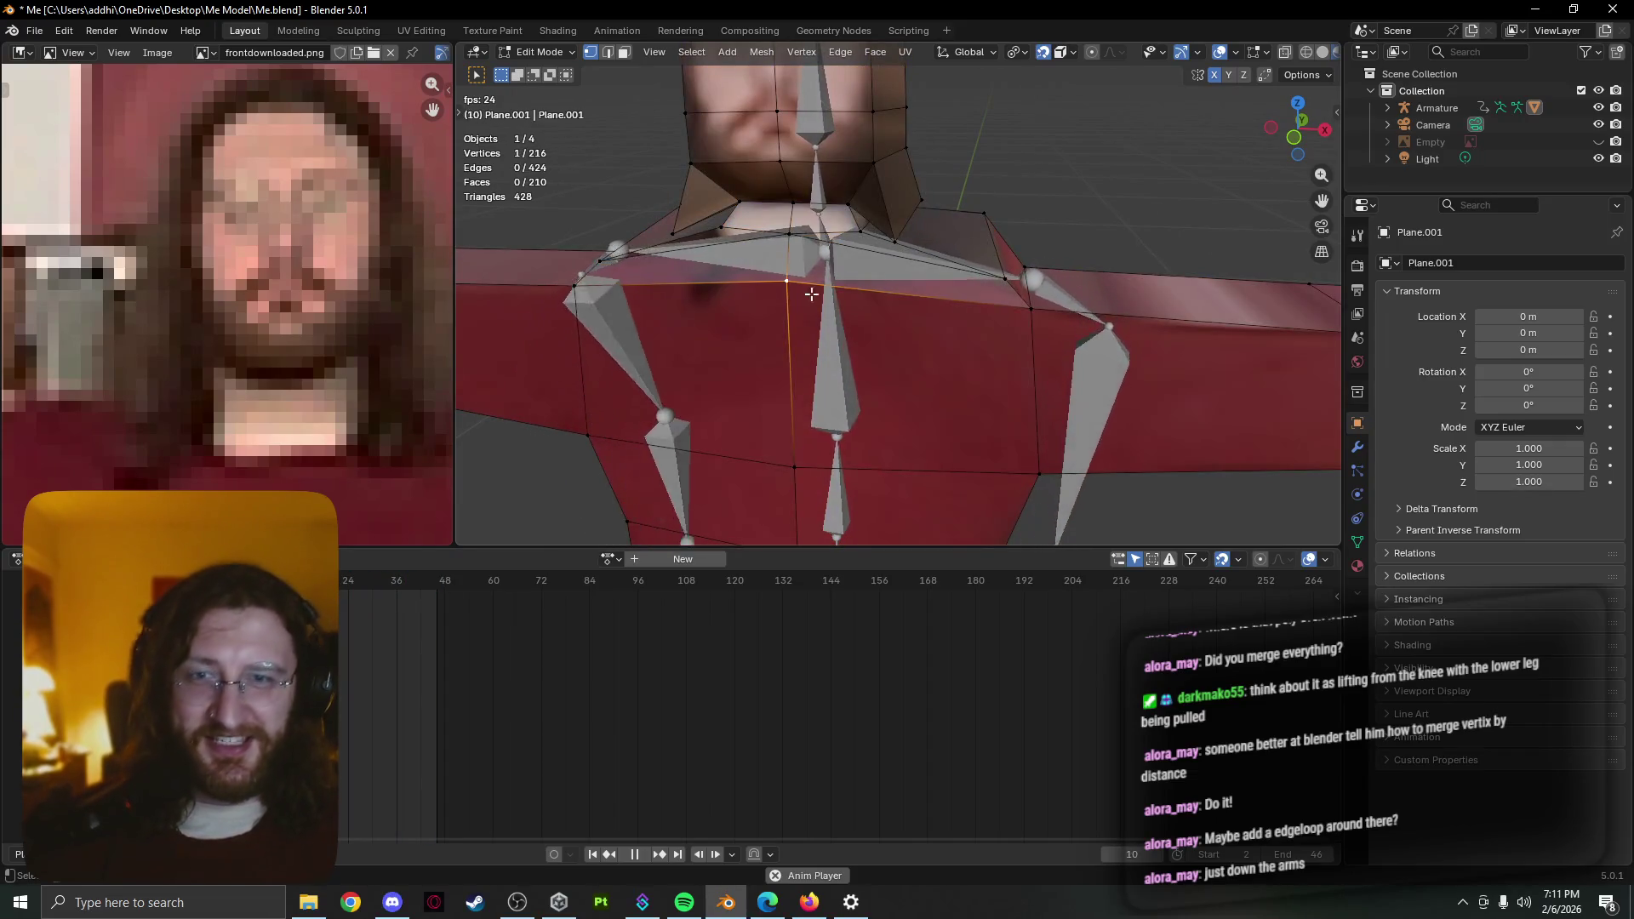
mouse_move(783, 275)
middle_down()
mouse_move(932, 276)
mouse_move(794, 278)
middle_up()
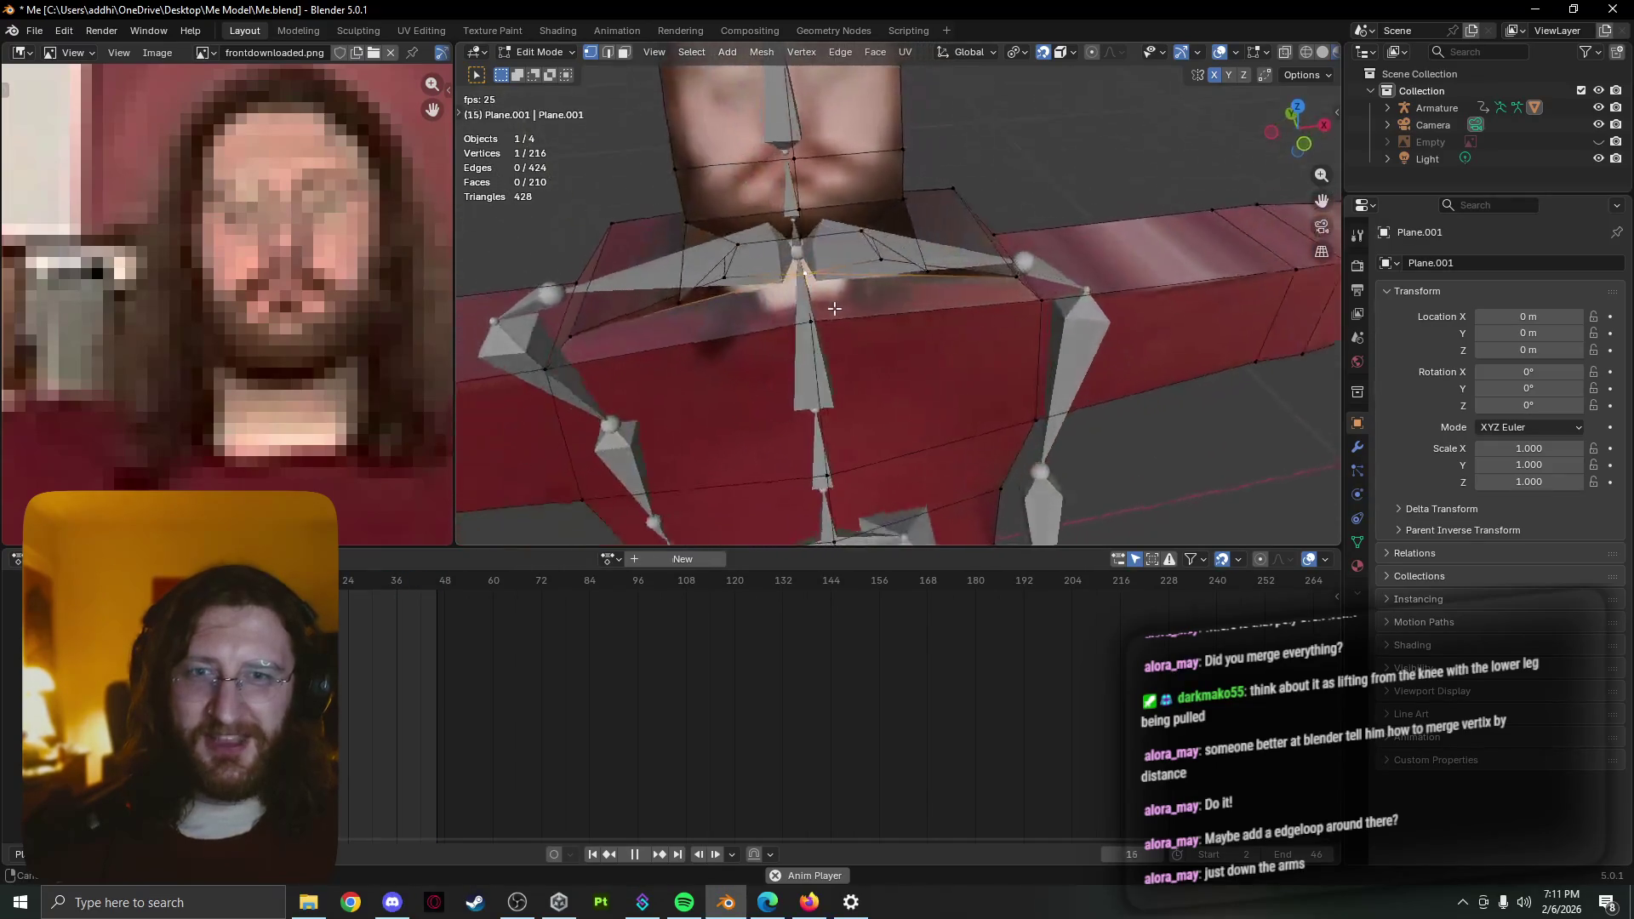
key(g)
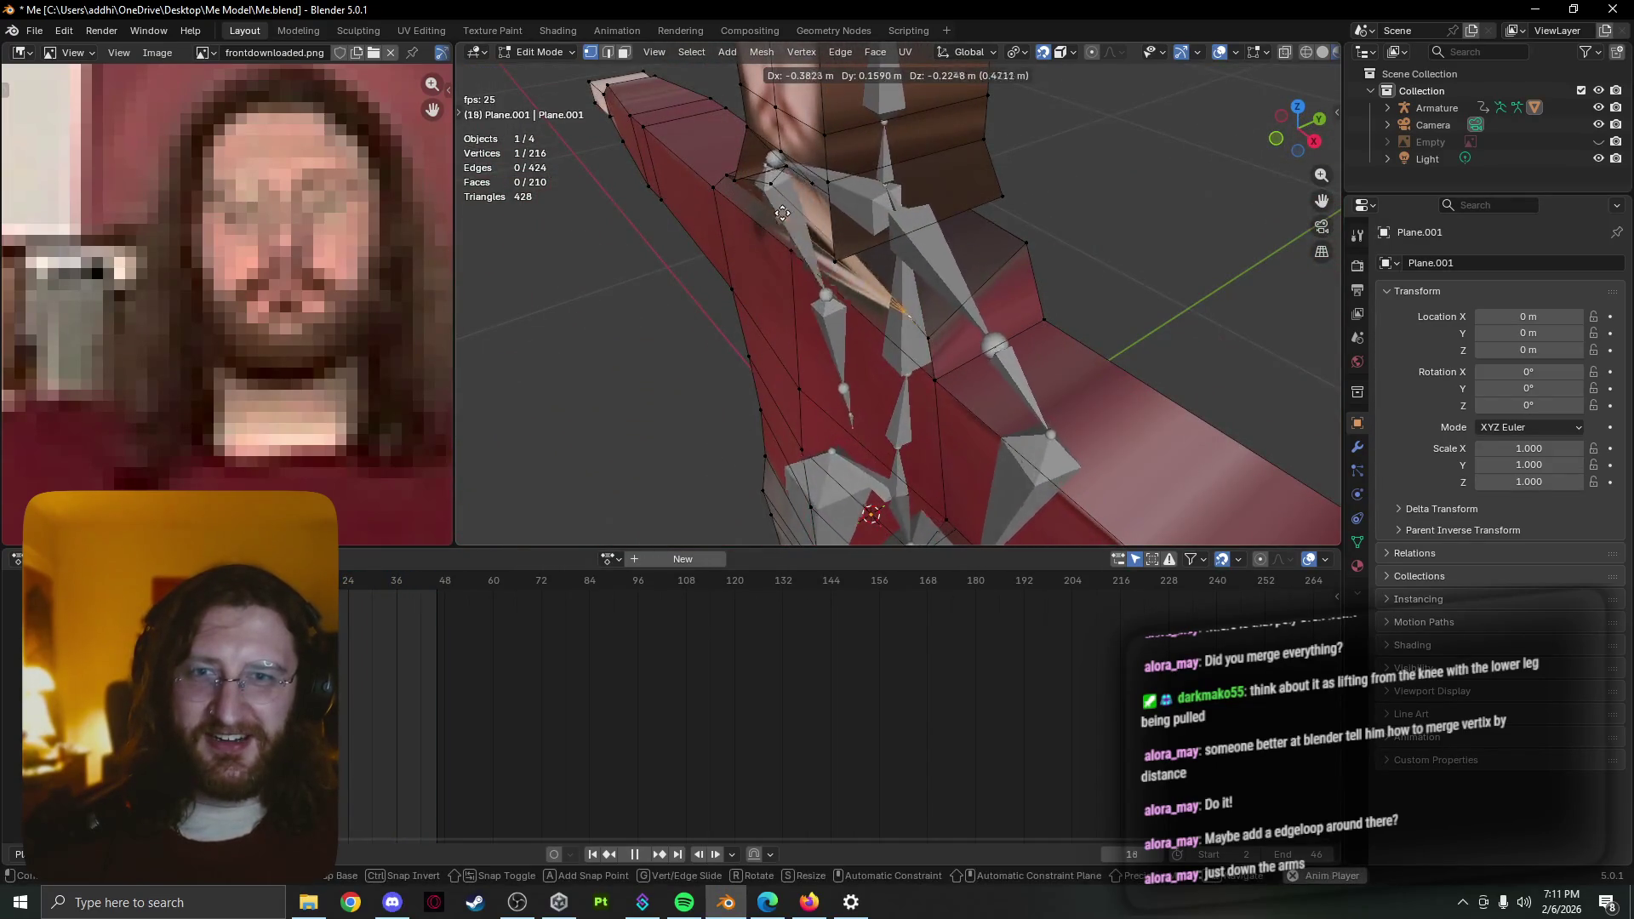
click(783, 214)
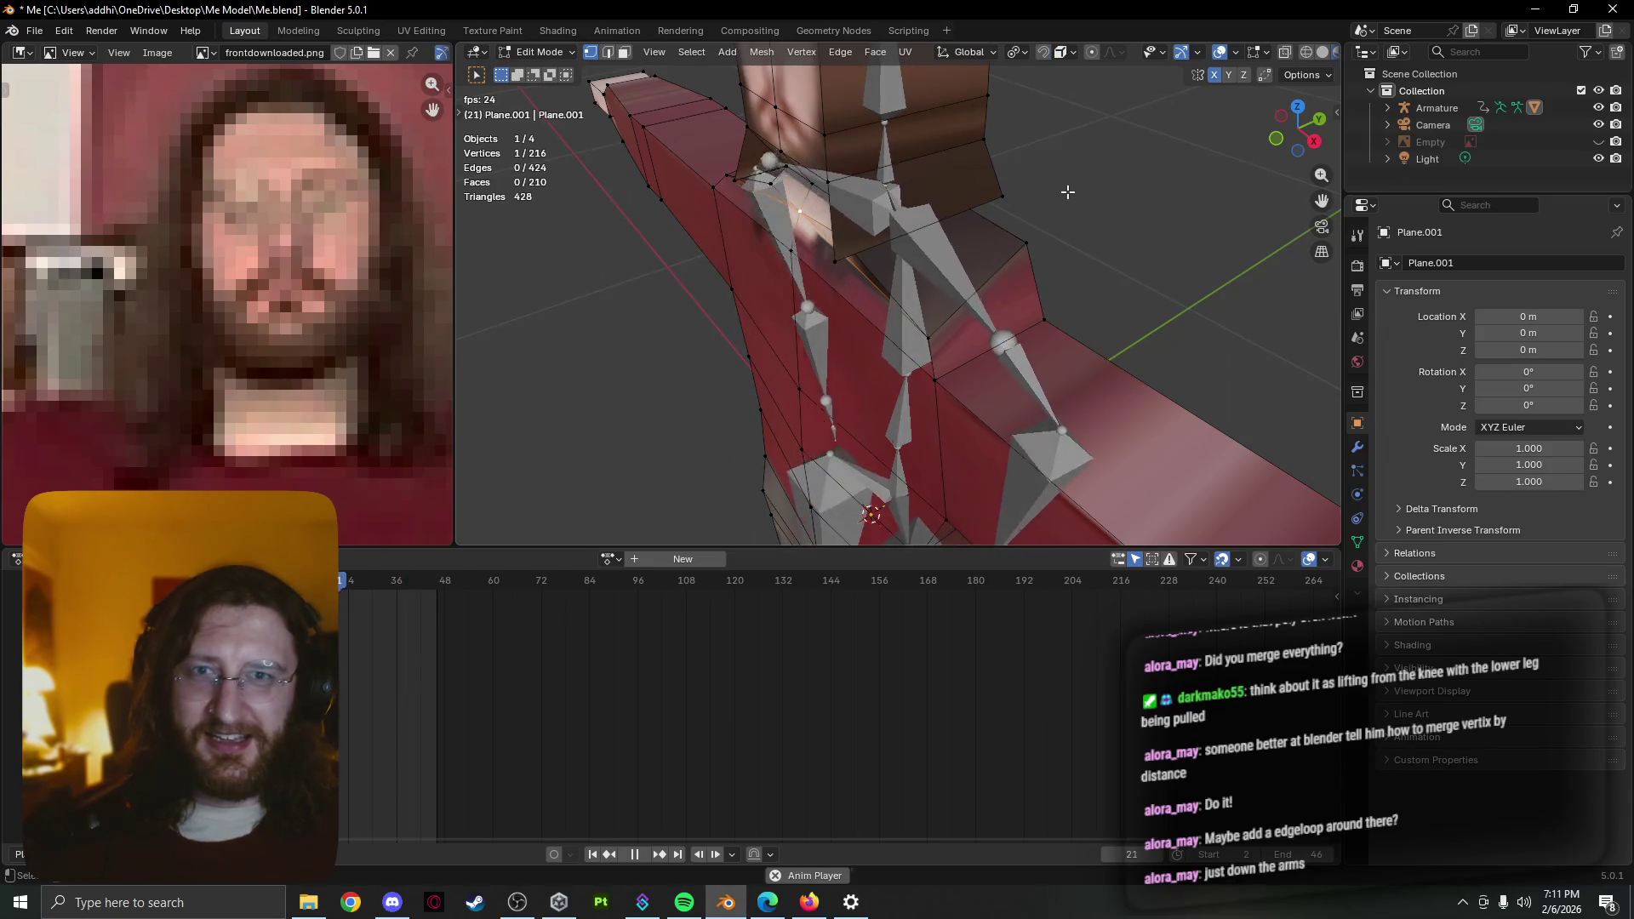
key(Tab)
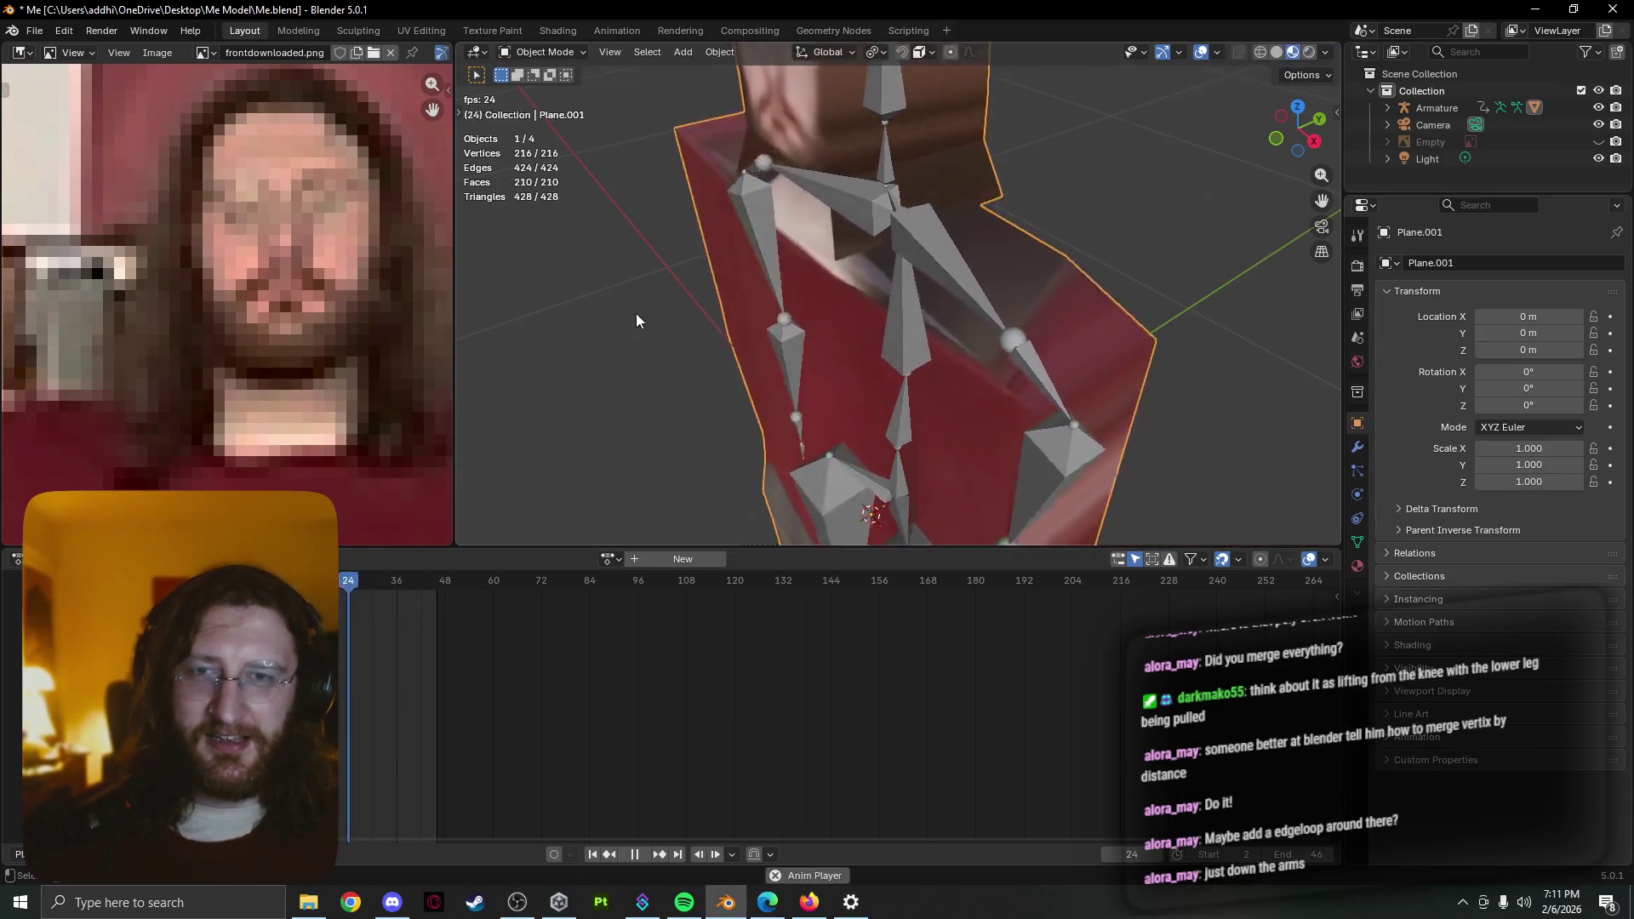
middle_drag(636, 312, 683, 293)
key(Tab)
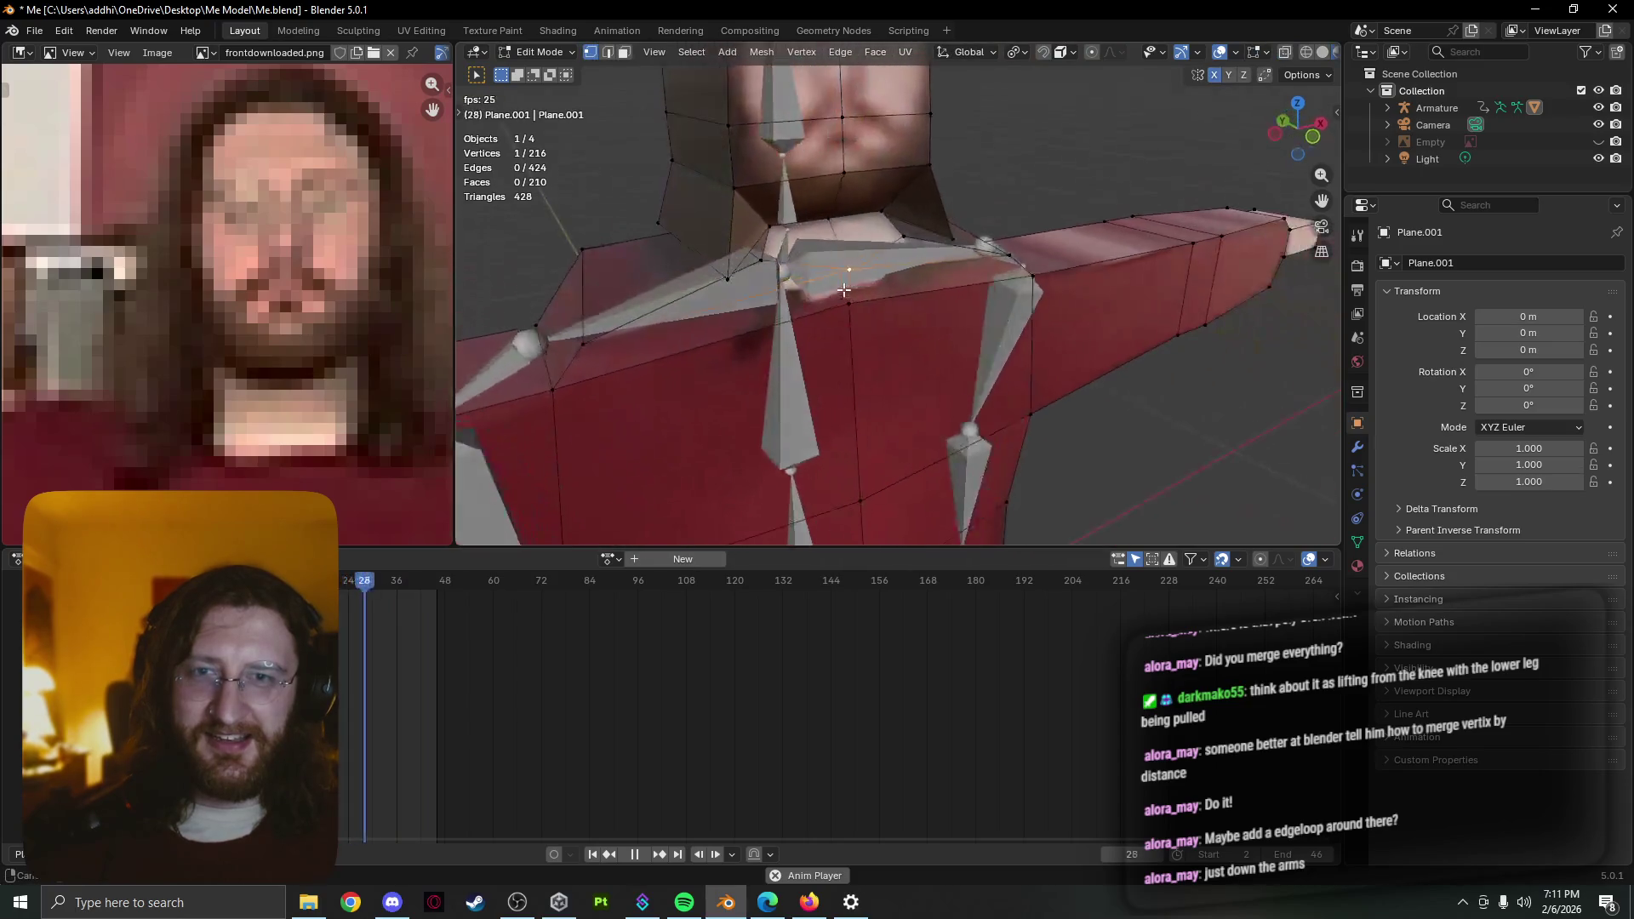
Delete the chosen vertex and fill a face between four shoulder vertices
key(x)
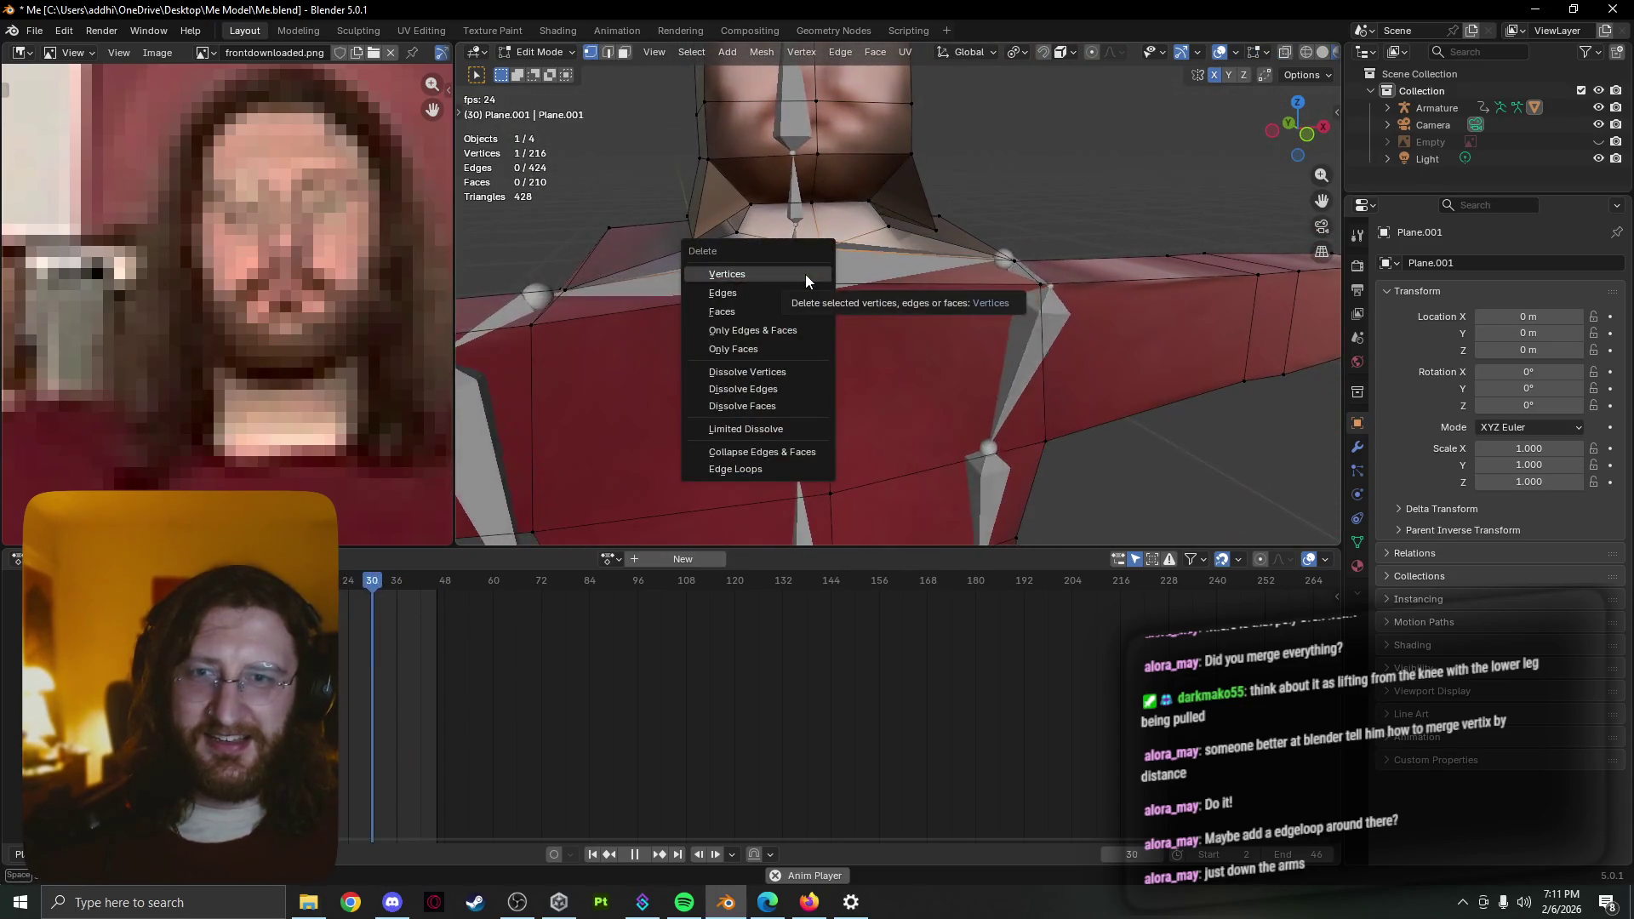
click(805, 274)
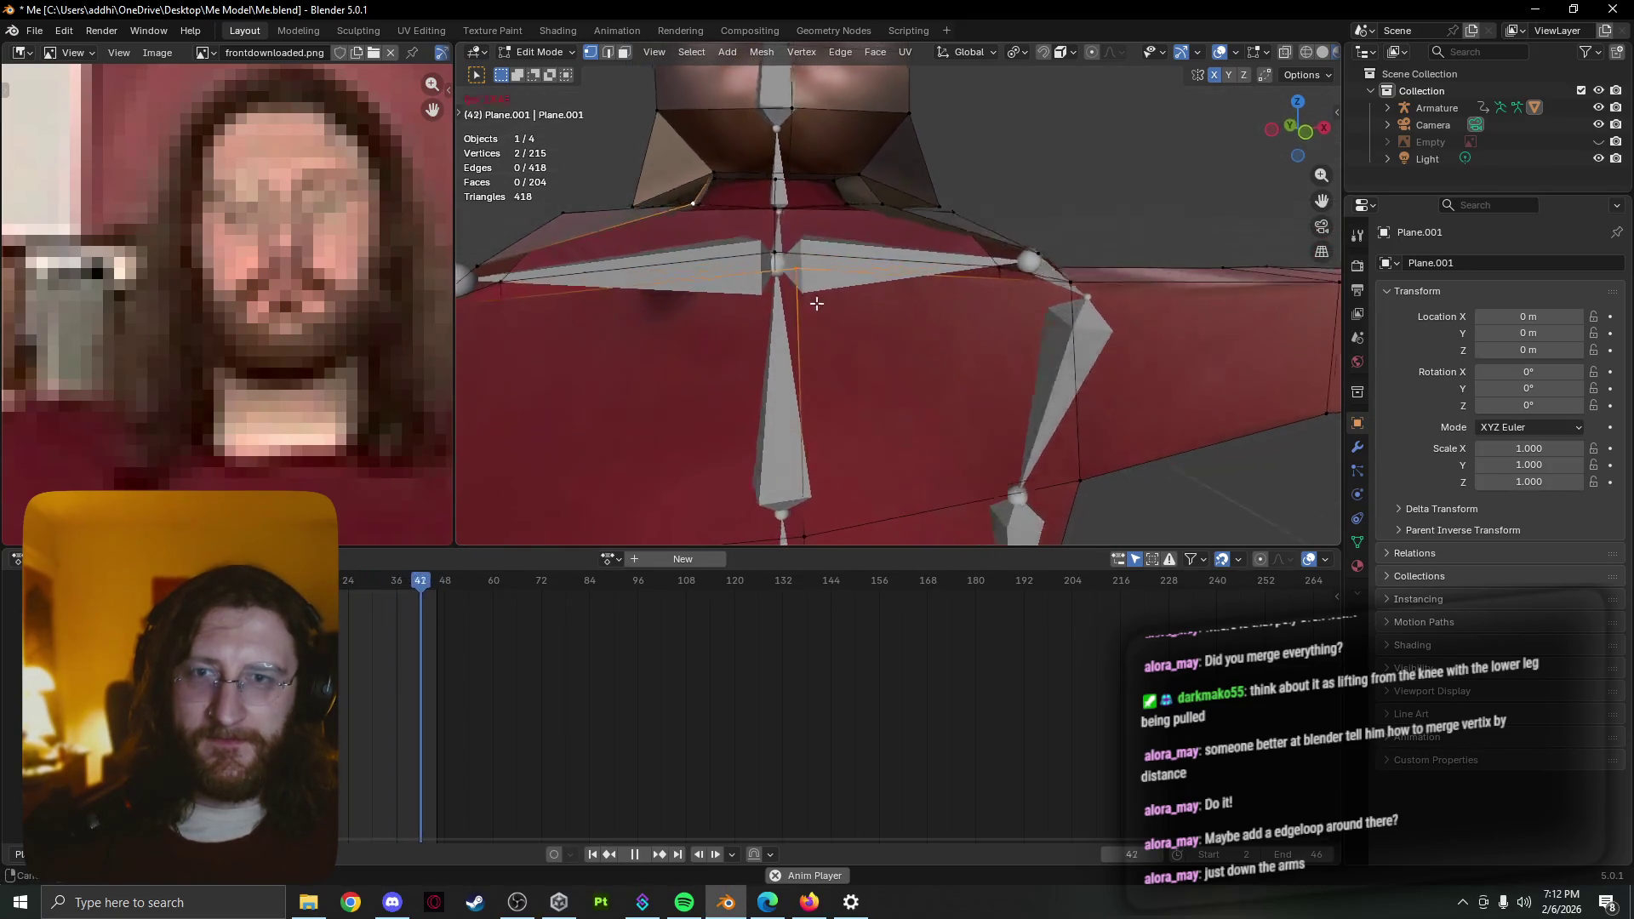
shift+click(595, 271)
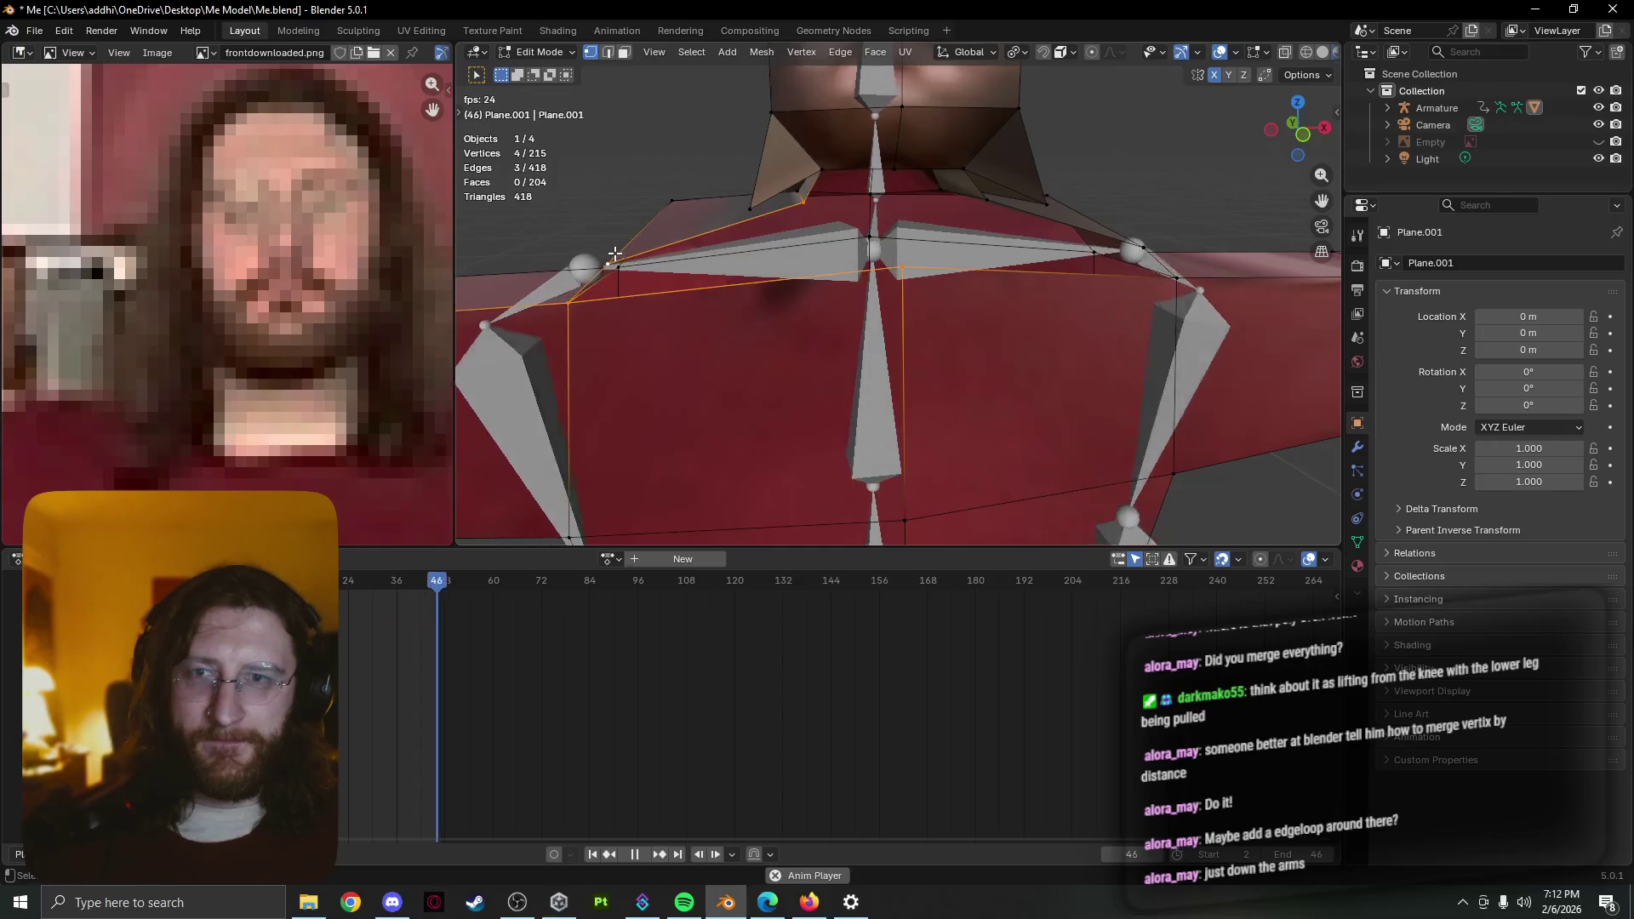
key(f)
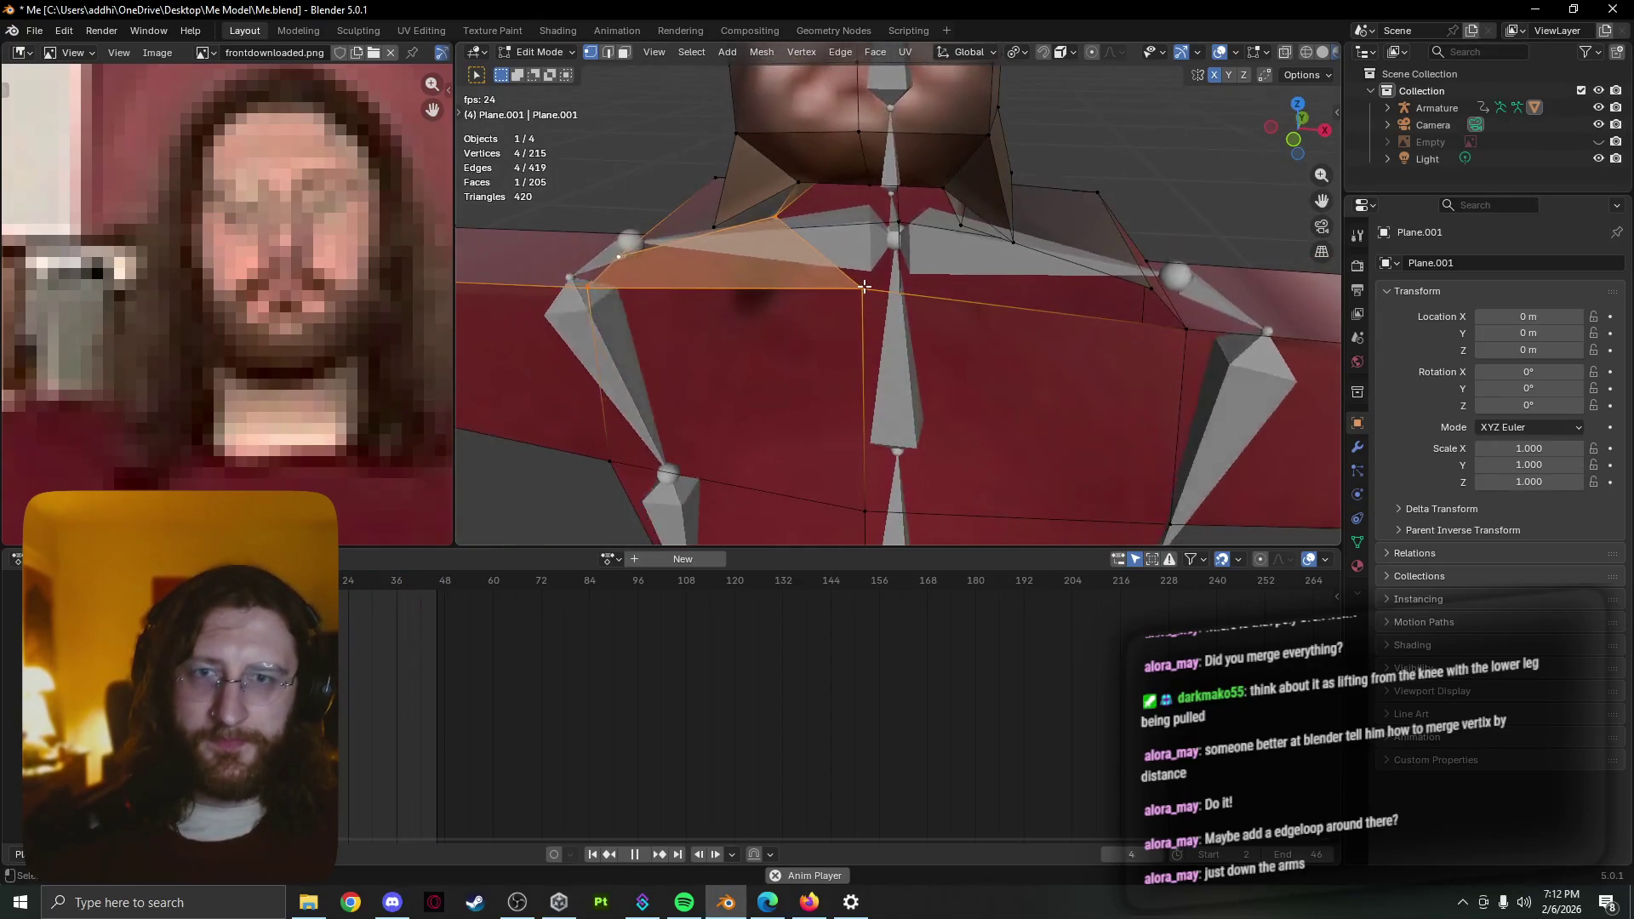
Fill a second face closing the collar gap below the neck, then watch the animated pose
click(864, 286)
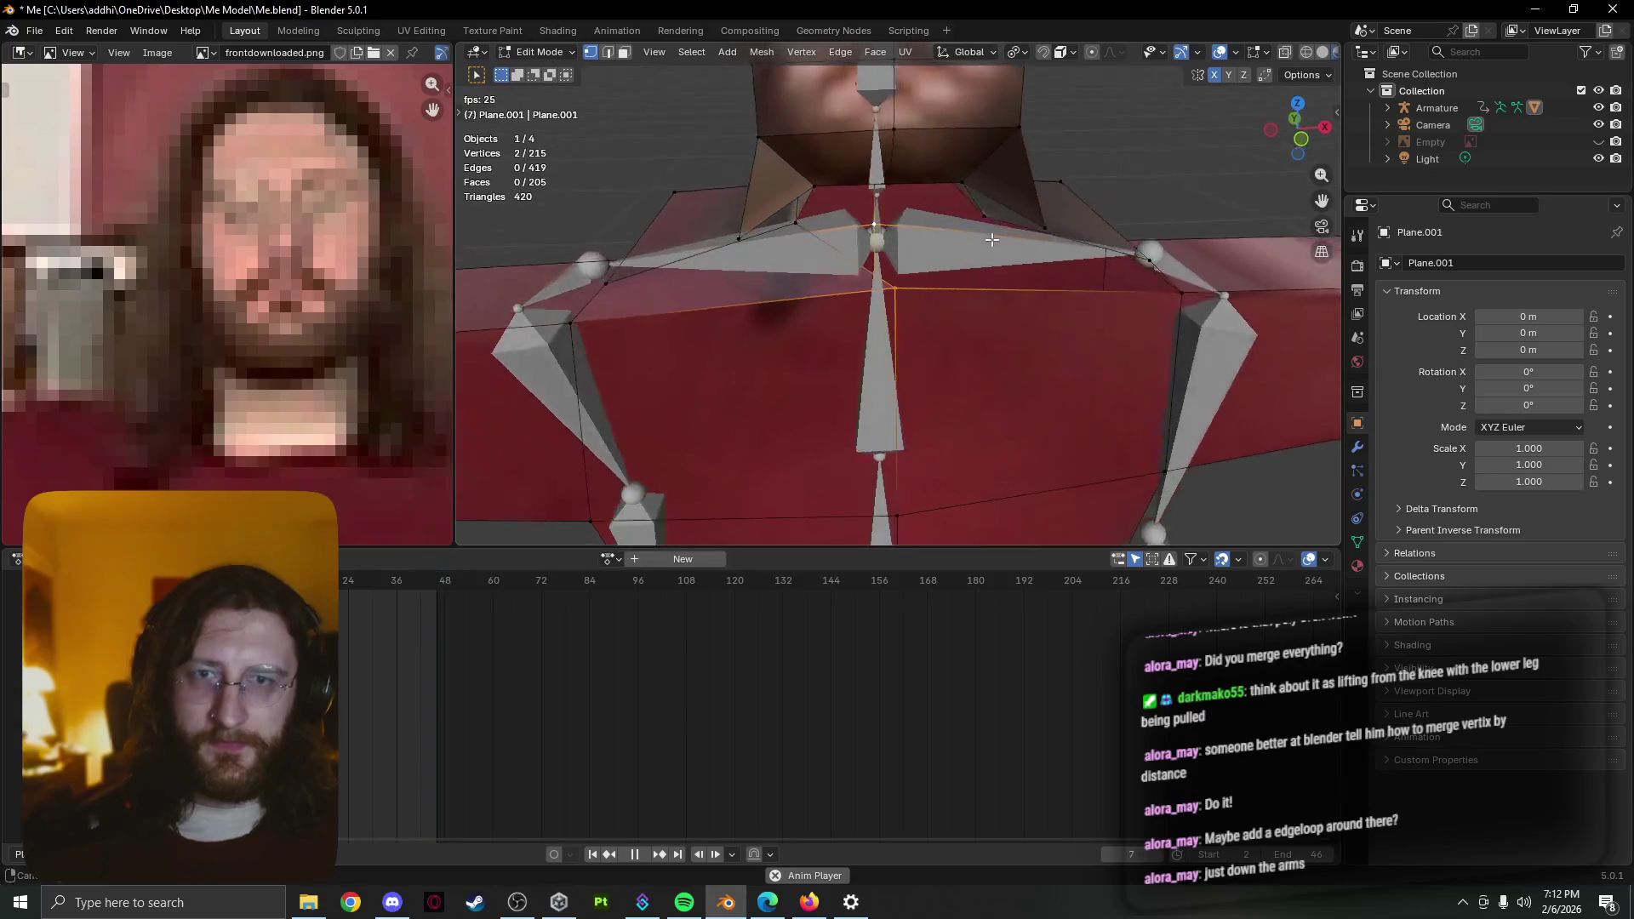
click(982, 220)
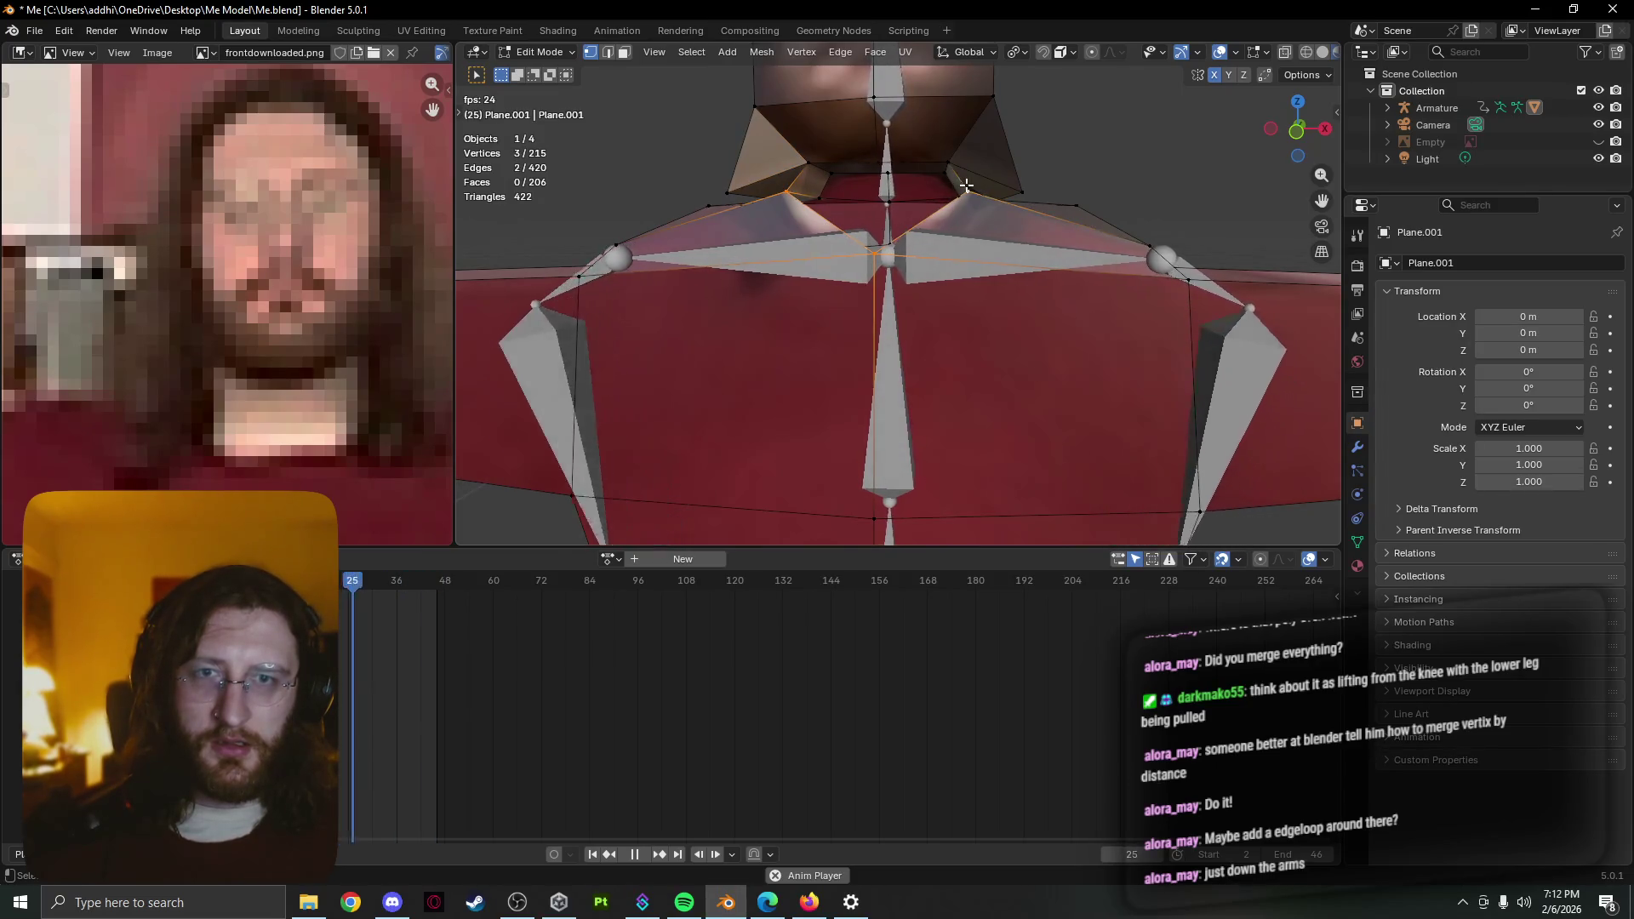
key(f)
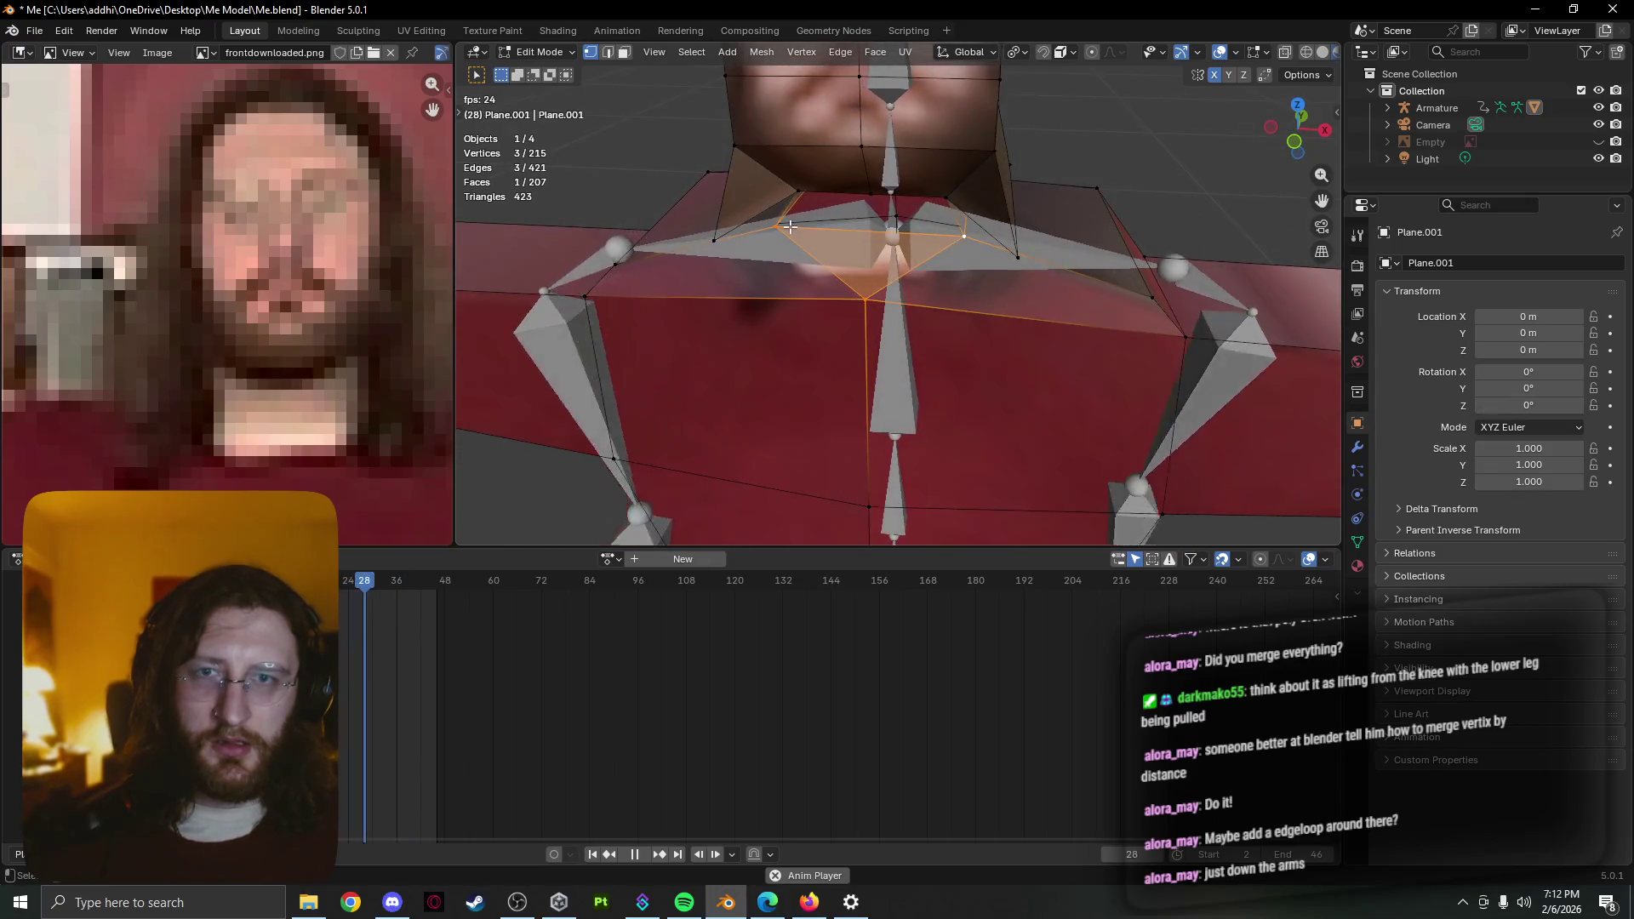
click(827, 192)
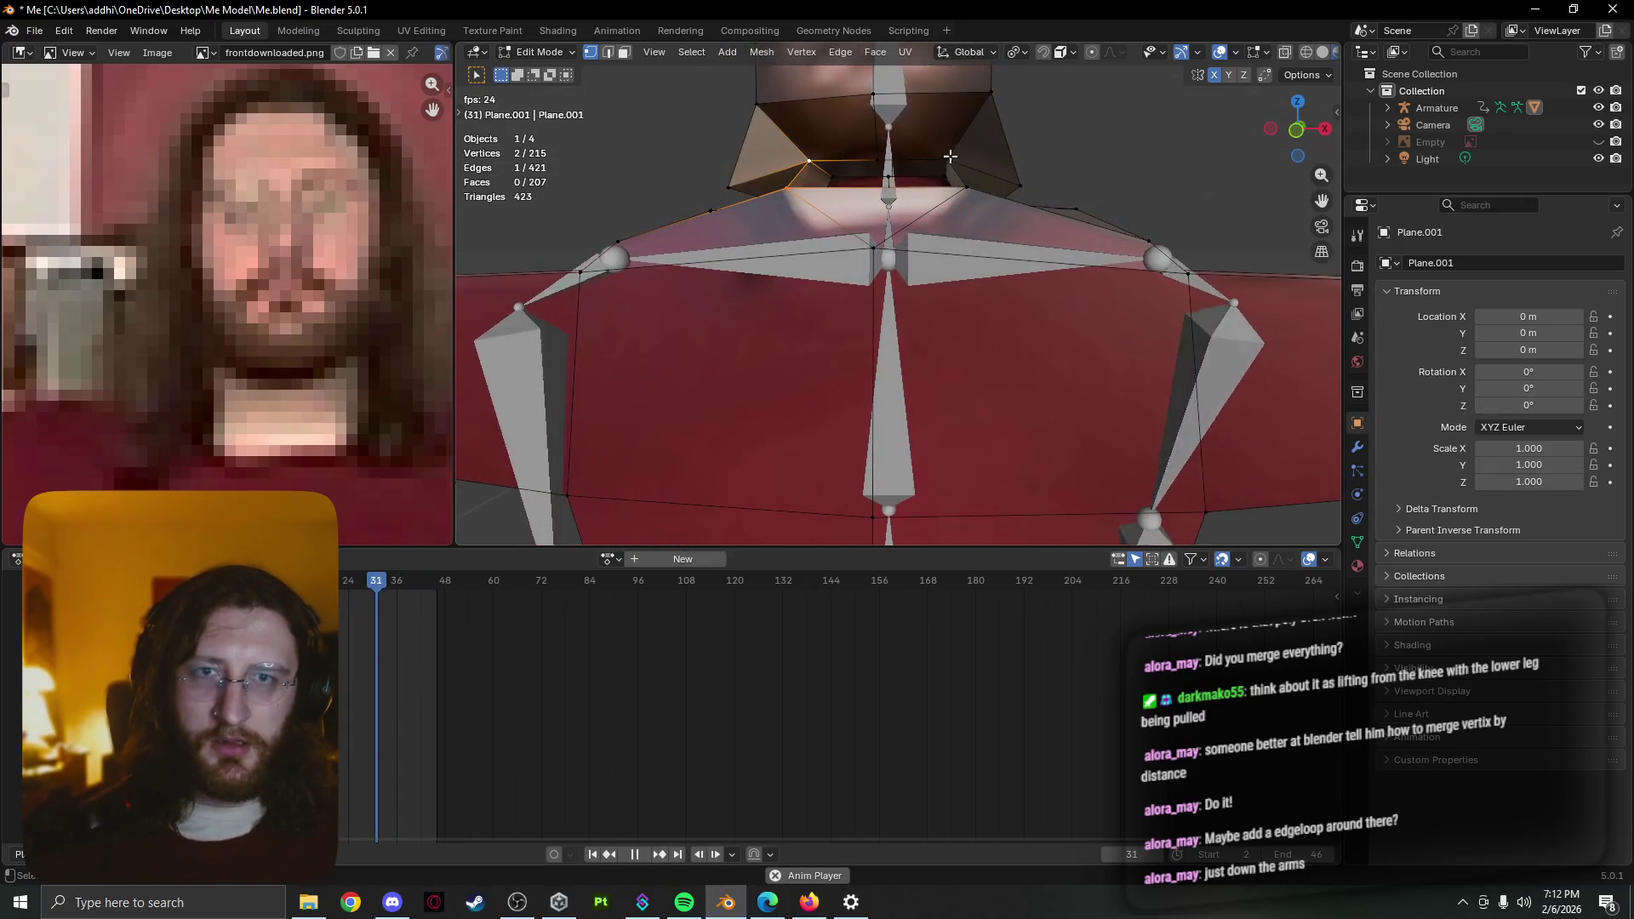
scroll(977, 193, down, 2)
scroll(996, 204, down, 2)
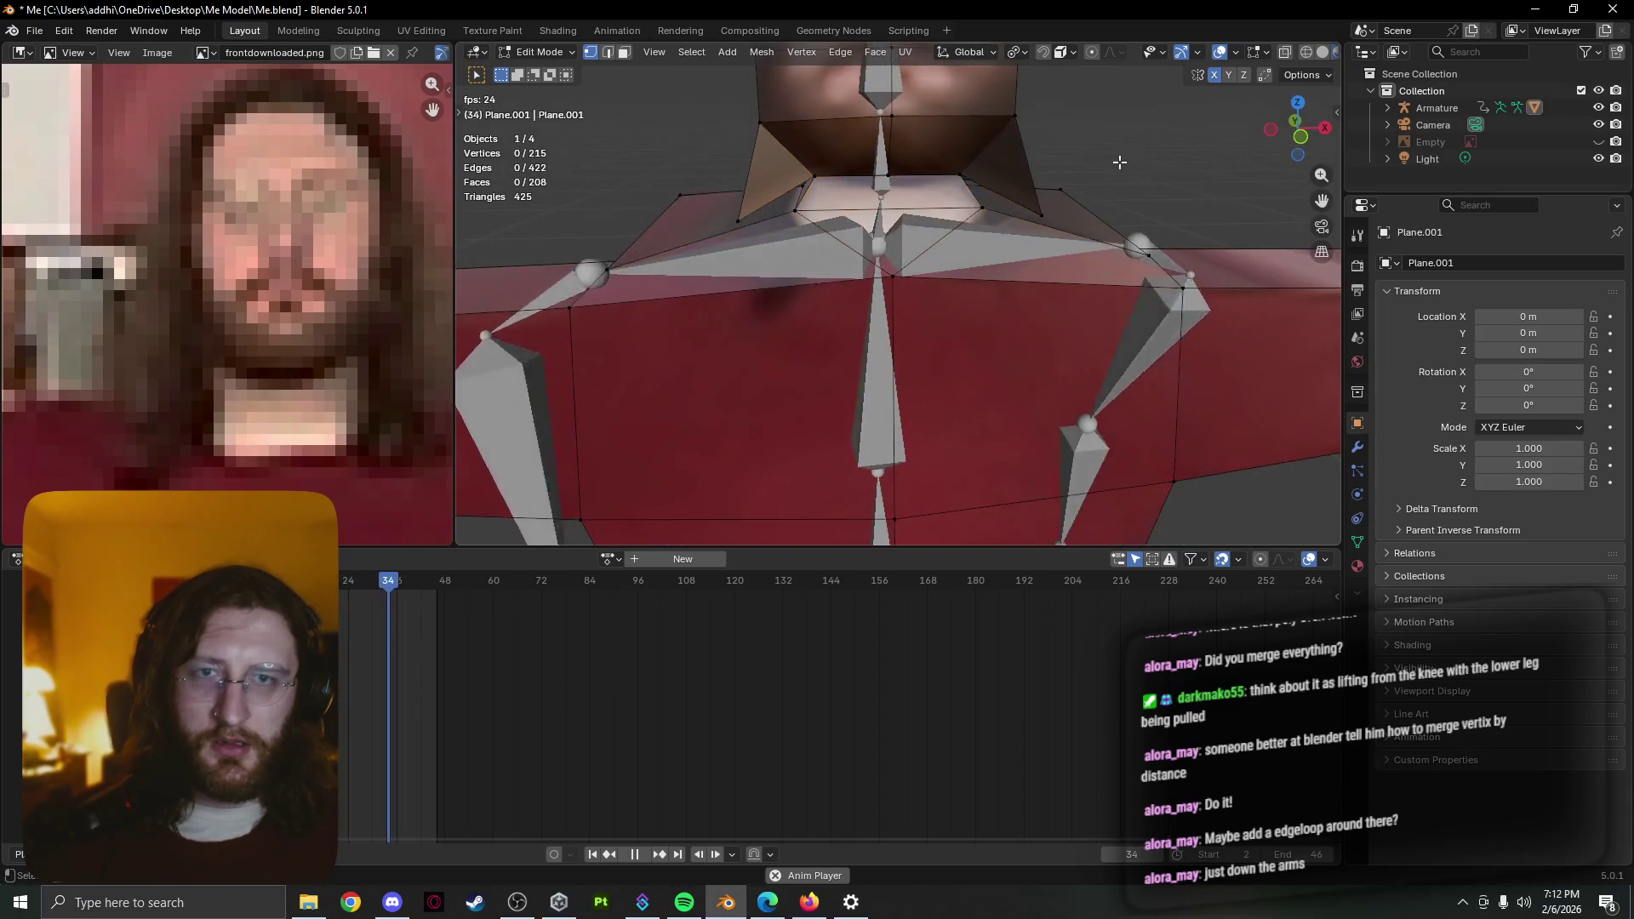
scroll(1047, 217, down, 3)
key(Tab)
scroll(1077, 244, up, 3)
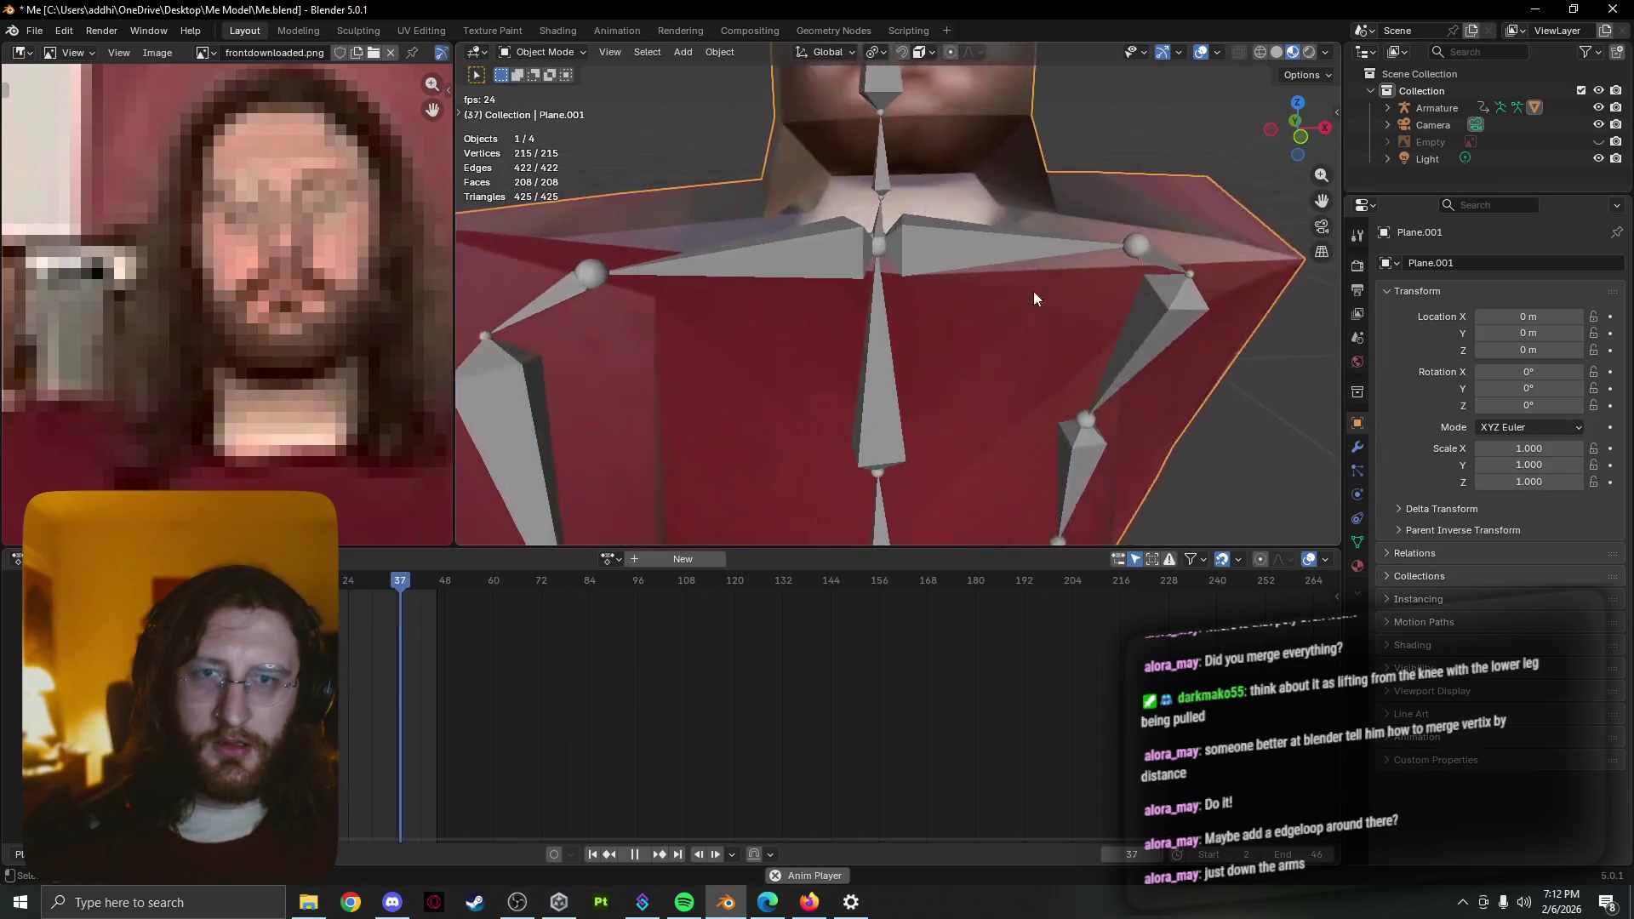
scroll(1033, 291, up, 2)
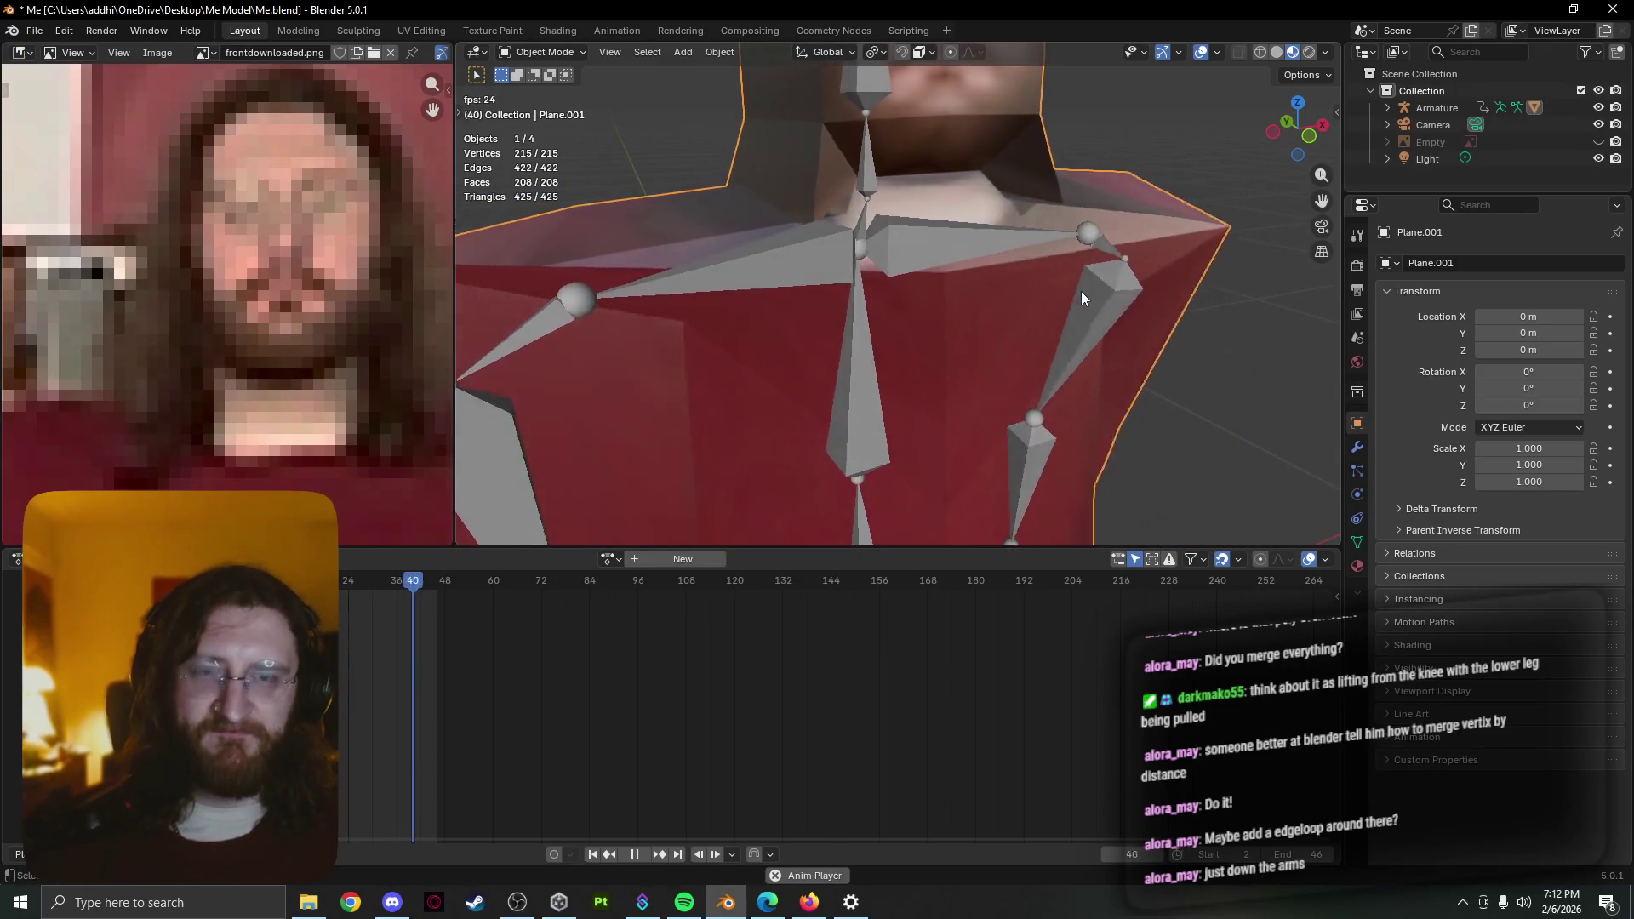
scroll(1059, 269, down, 3)
scroll(1058, 269, down, 1)
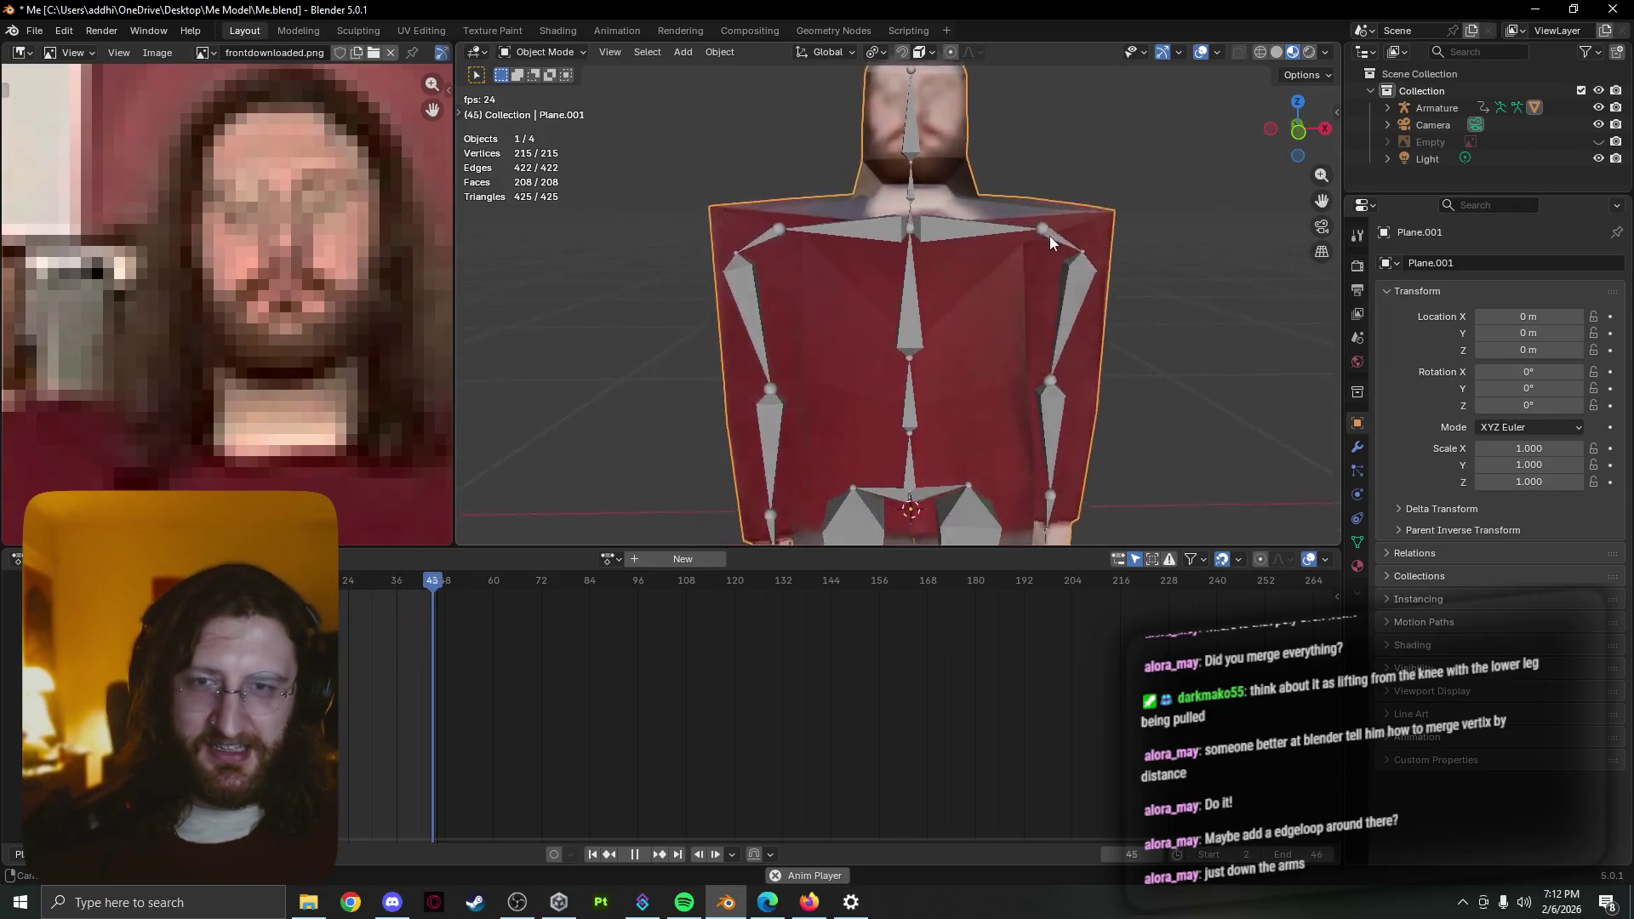
scroll(1049, 237, up, 2)
Select the armature and move a right shoulder joint in its rest pose, checking the animation
key(Tab)
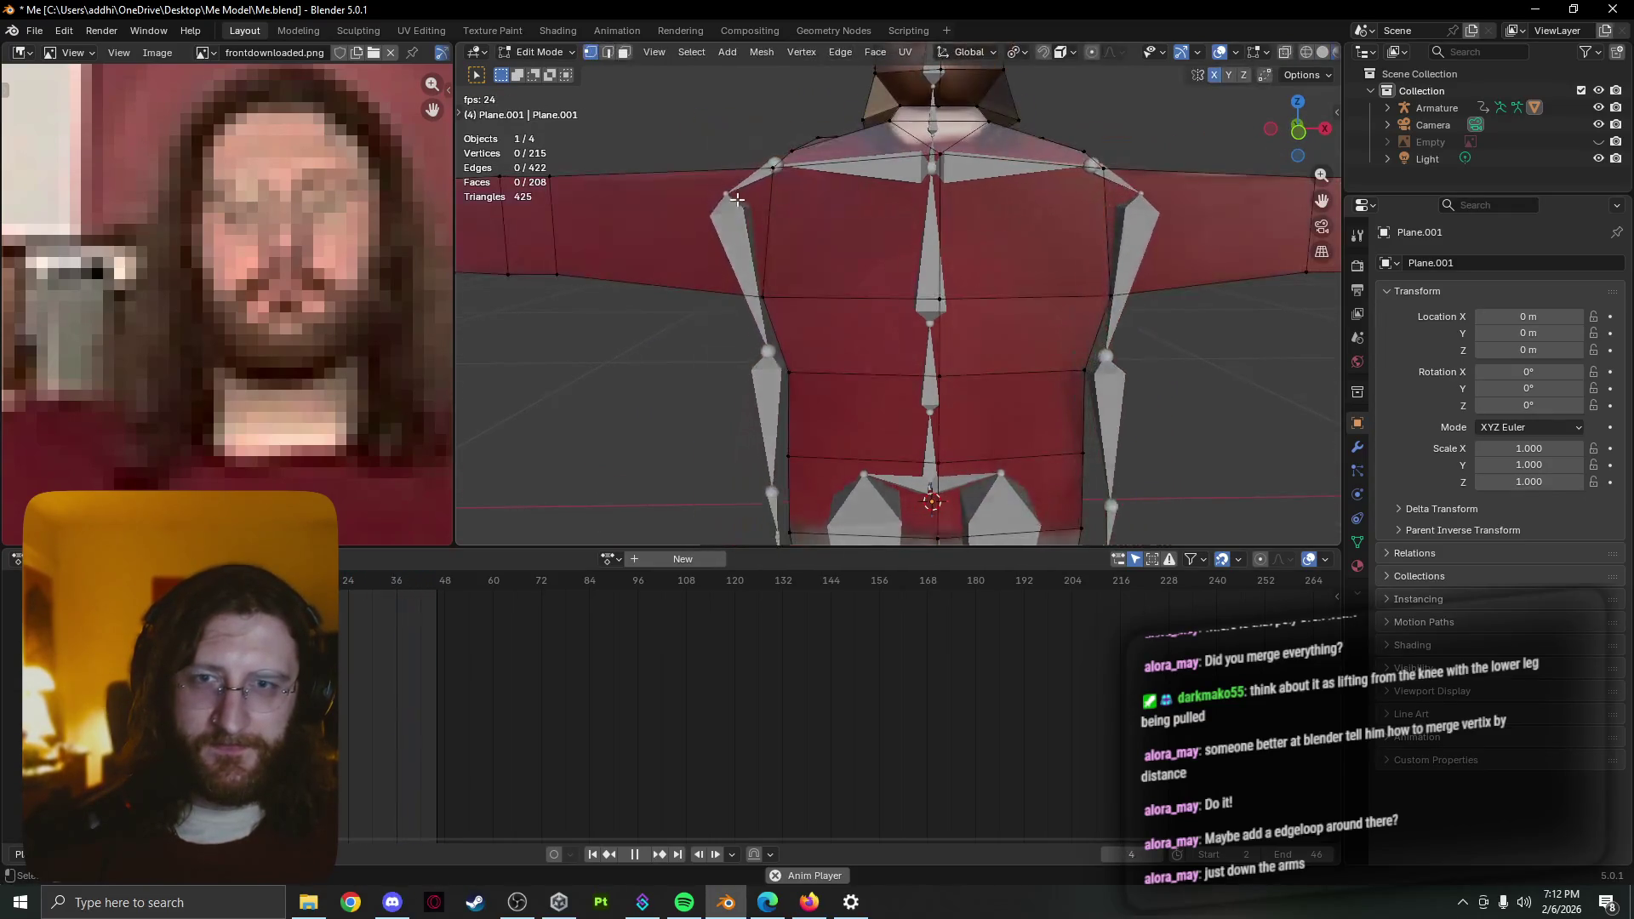
key(Tab)
click(738, 202)
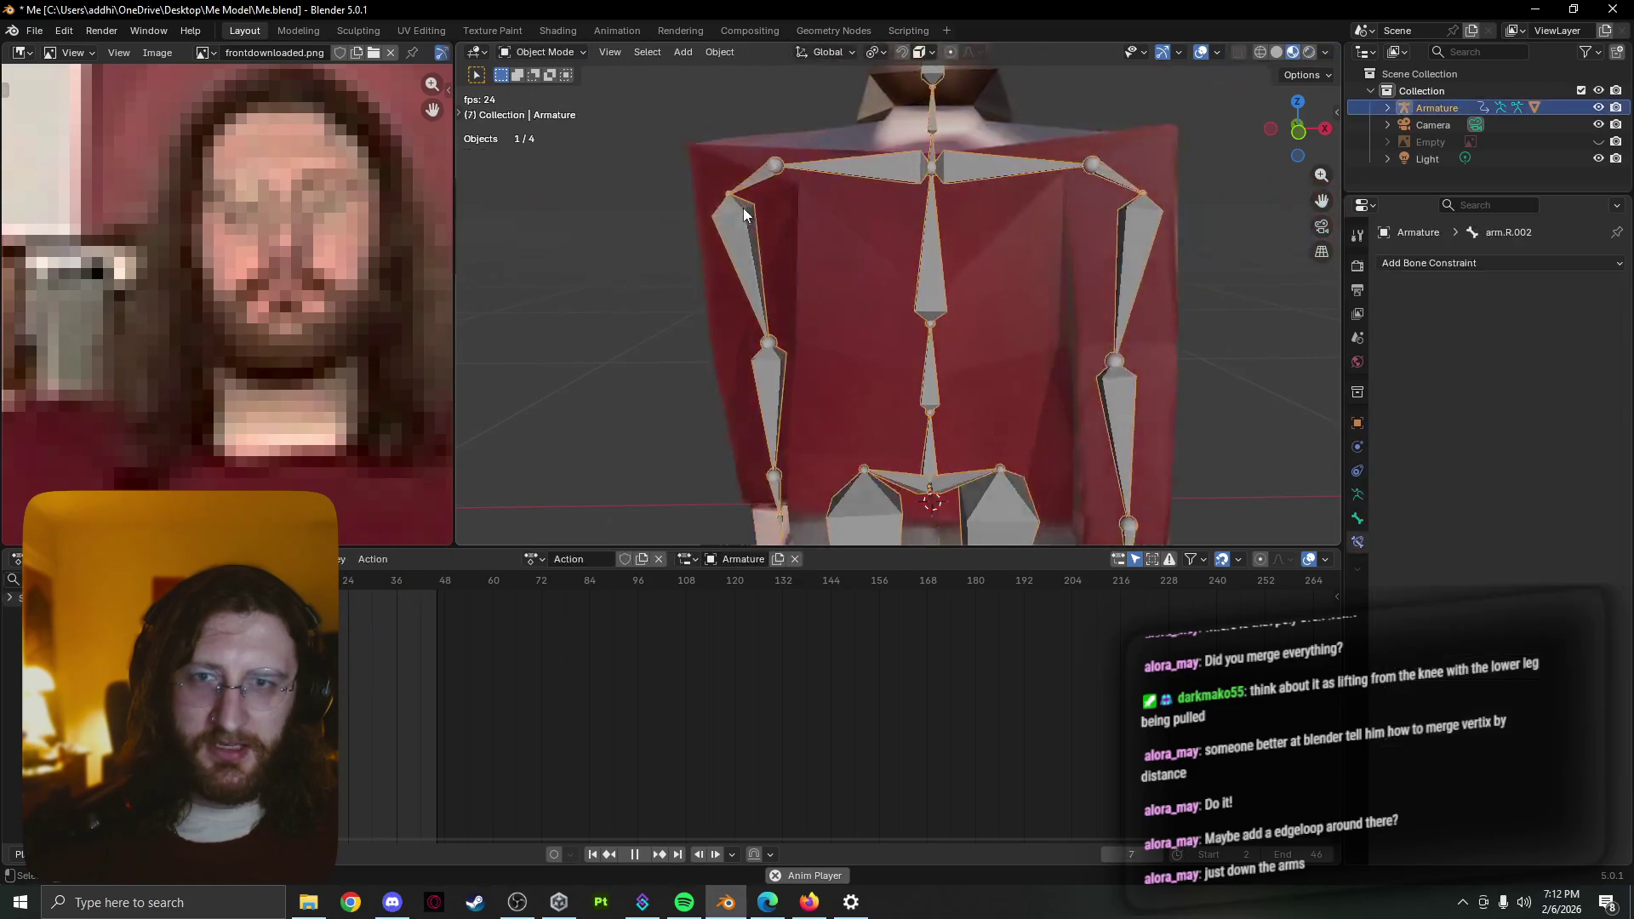
key(Tab)
click(726, 195)
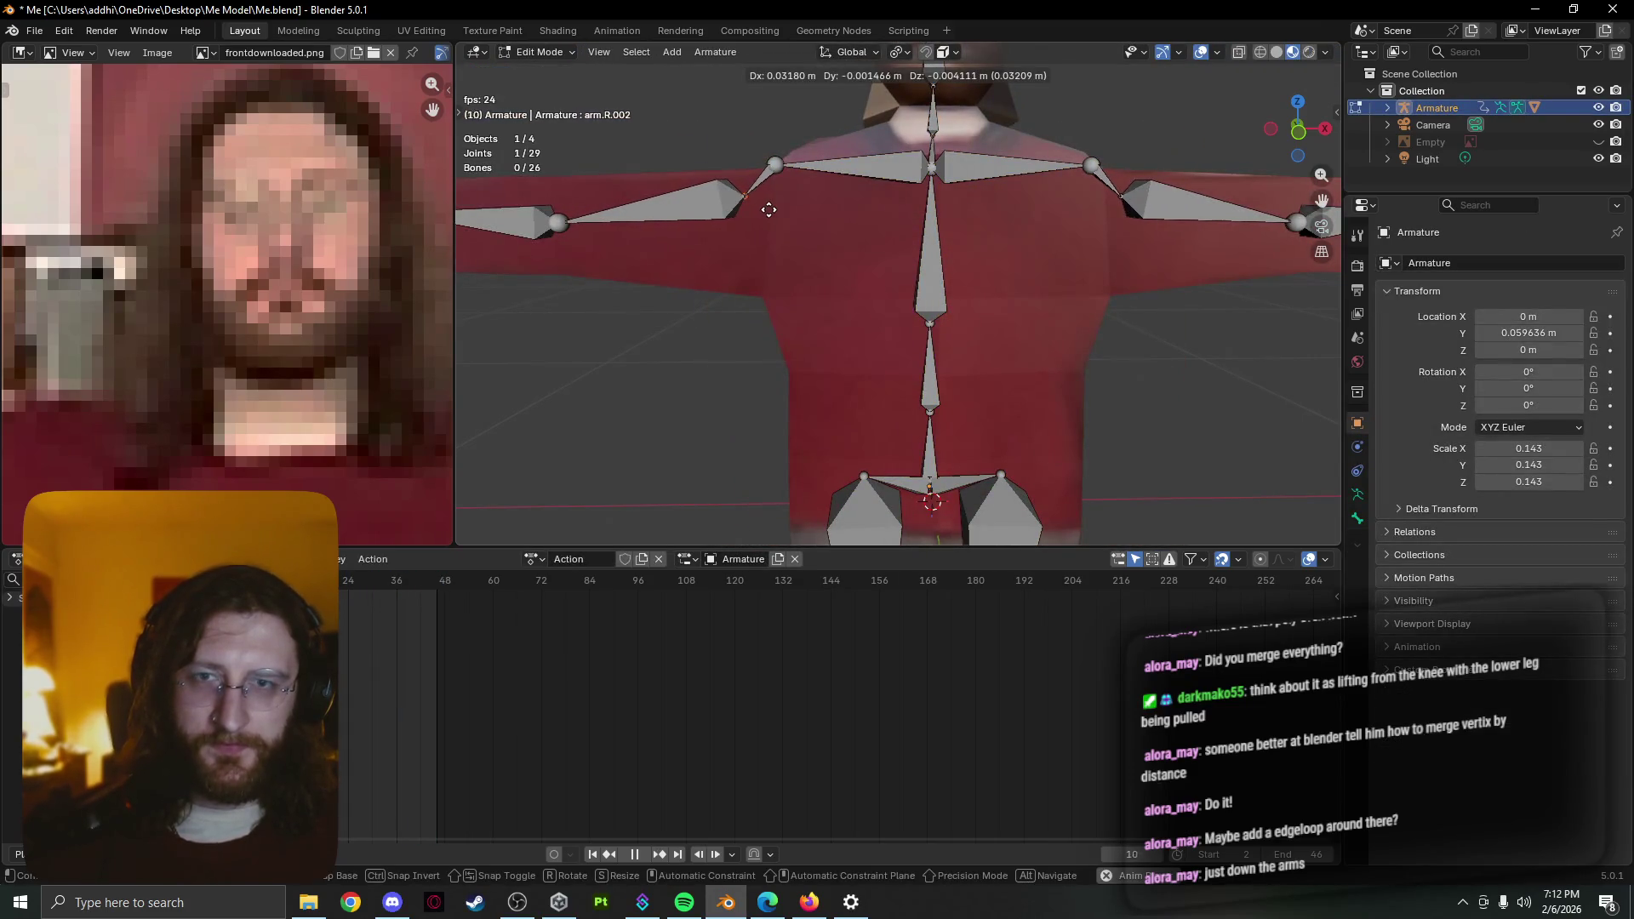
click(768, 211)
key(Tab)
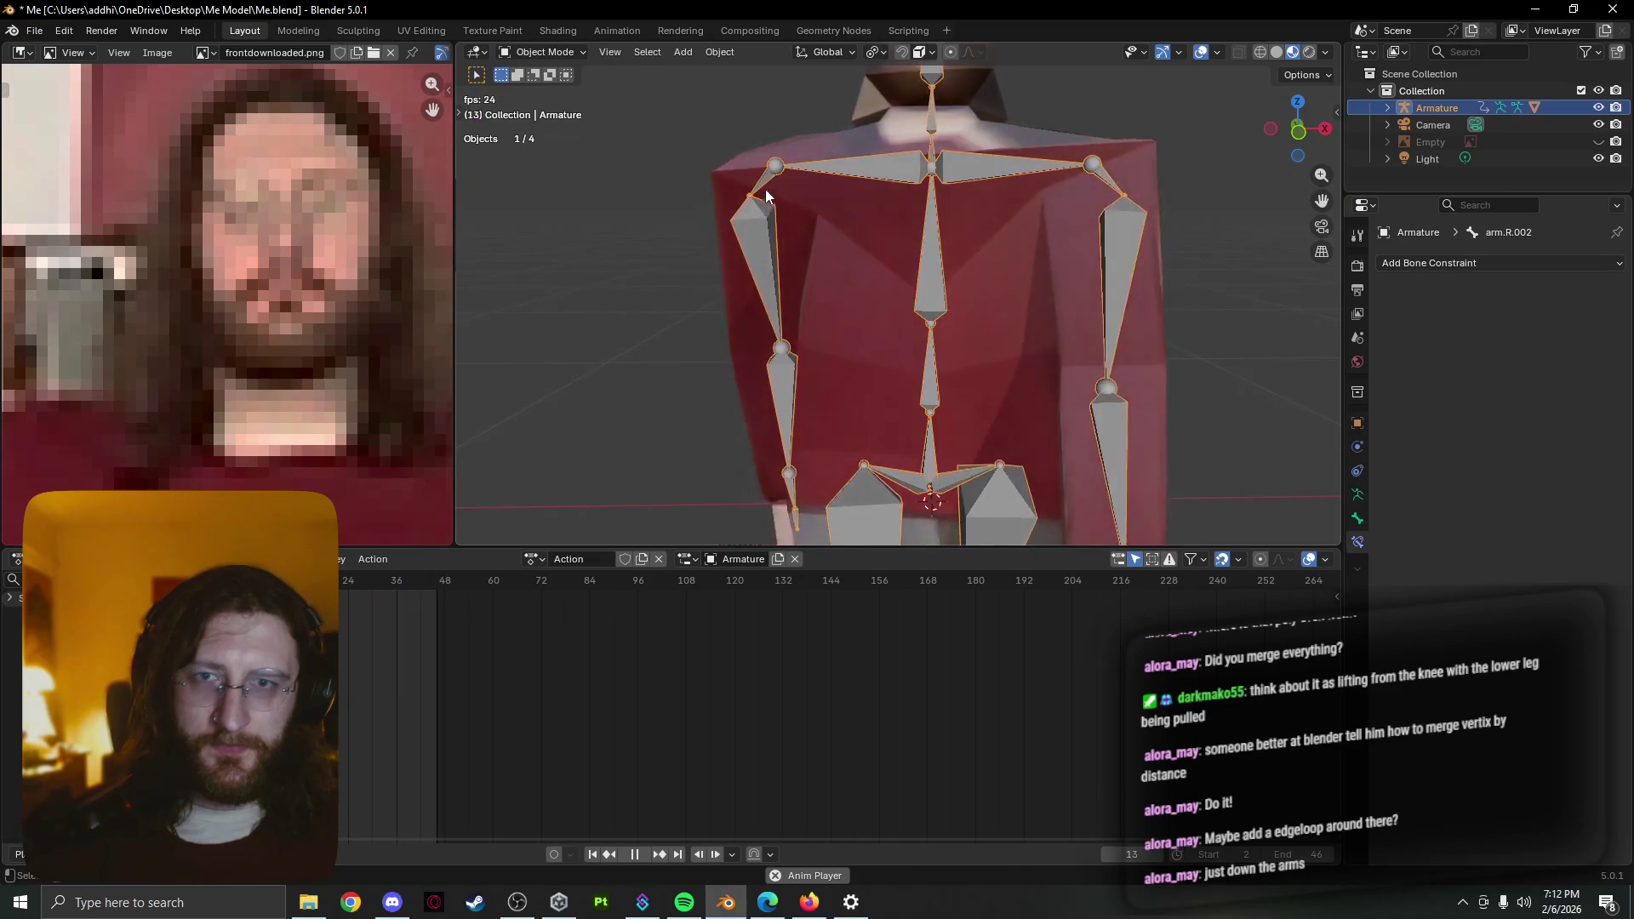
Nudge the shoulder bone again and flip between rest and animated pose to verify
key(Tab)
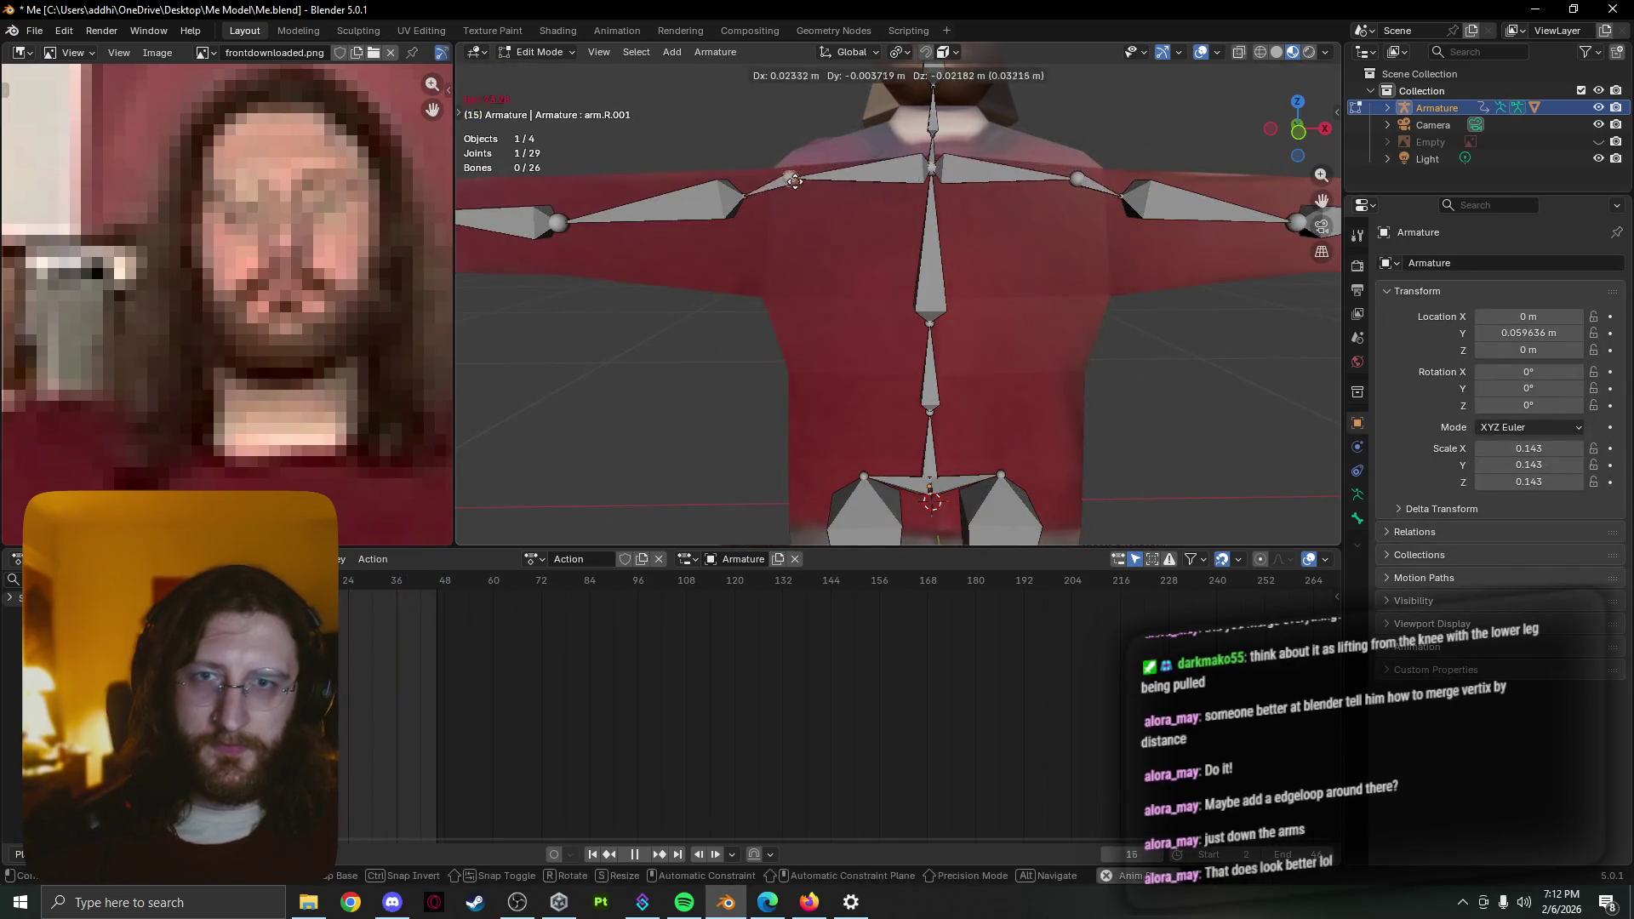
click(794, 181)
key(Tab)
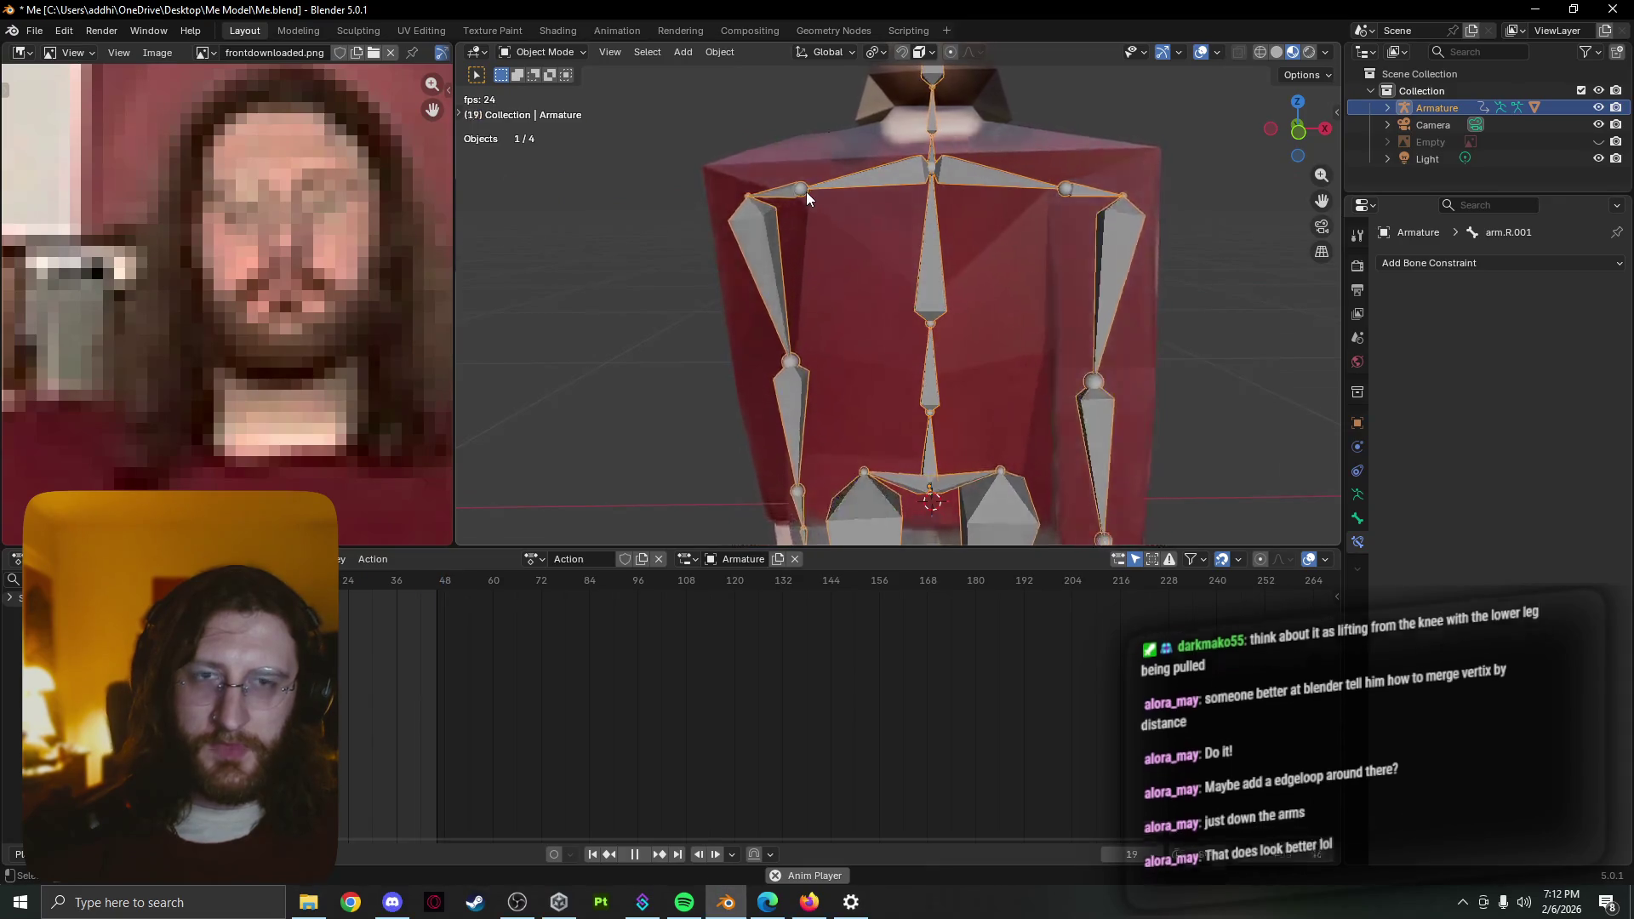
key(Tab)
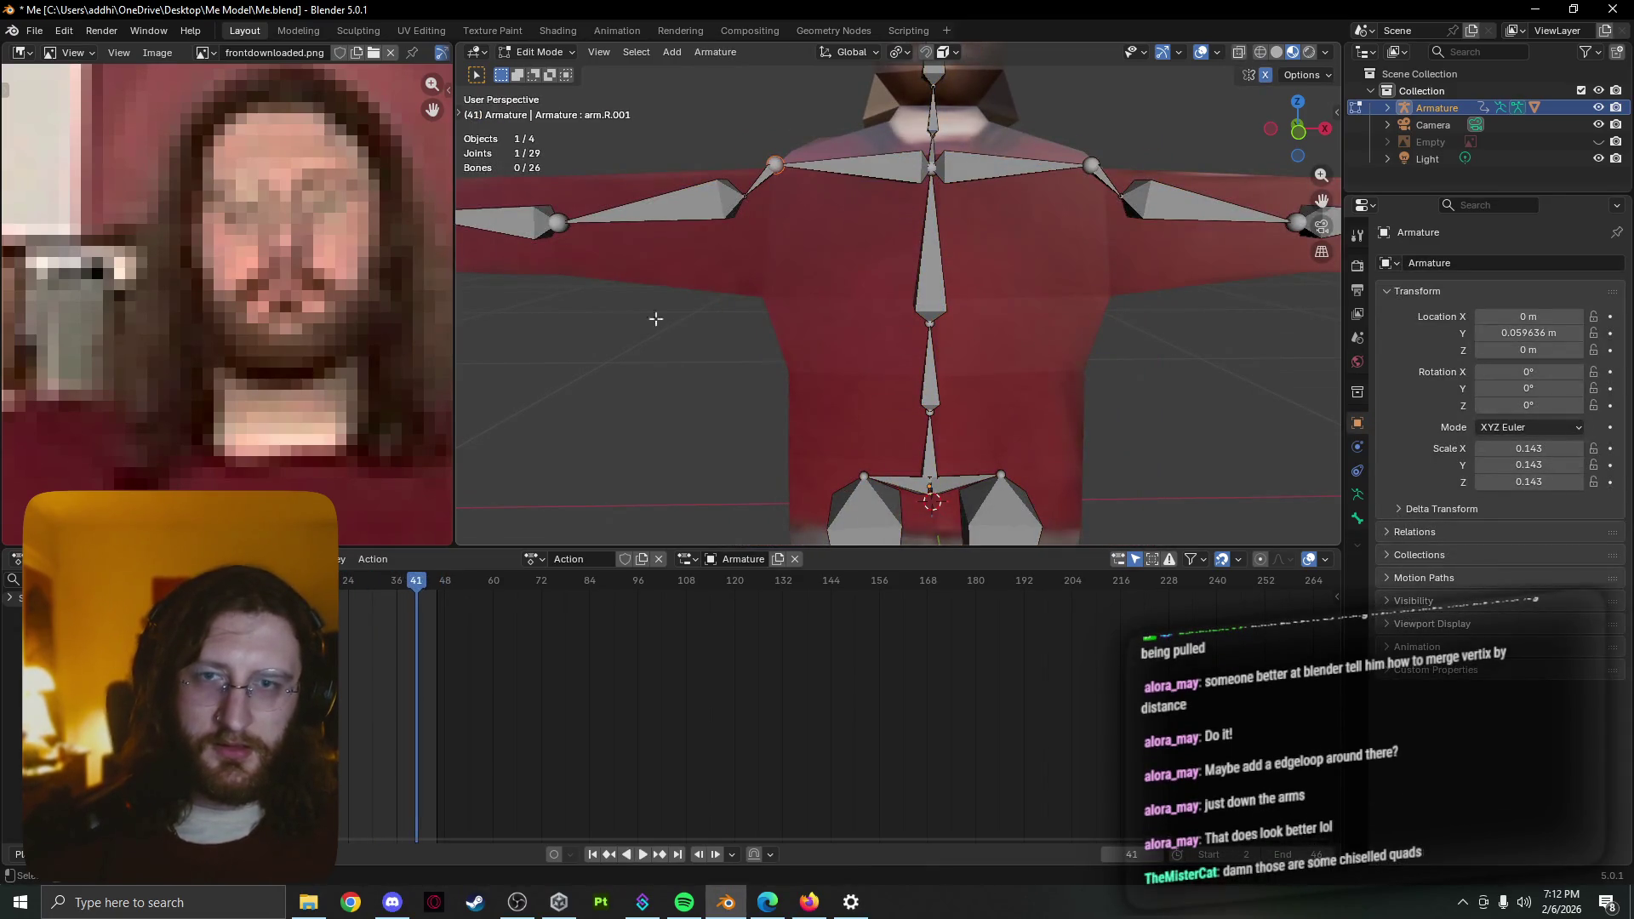
key(Tab)
scroll(653, 429, down, 3)
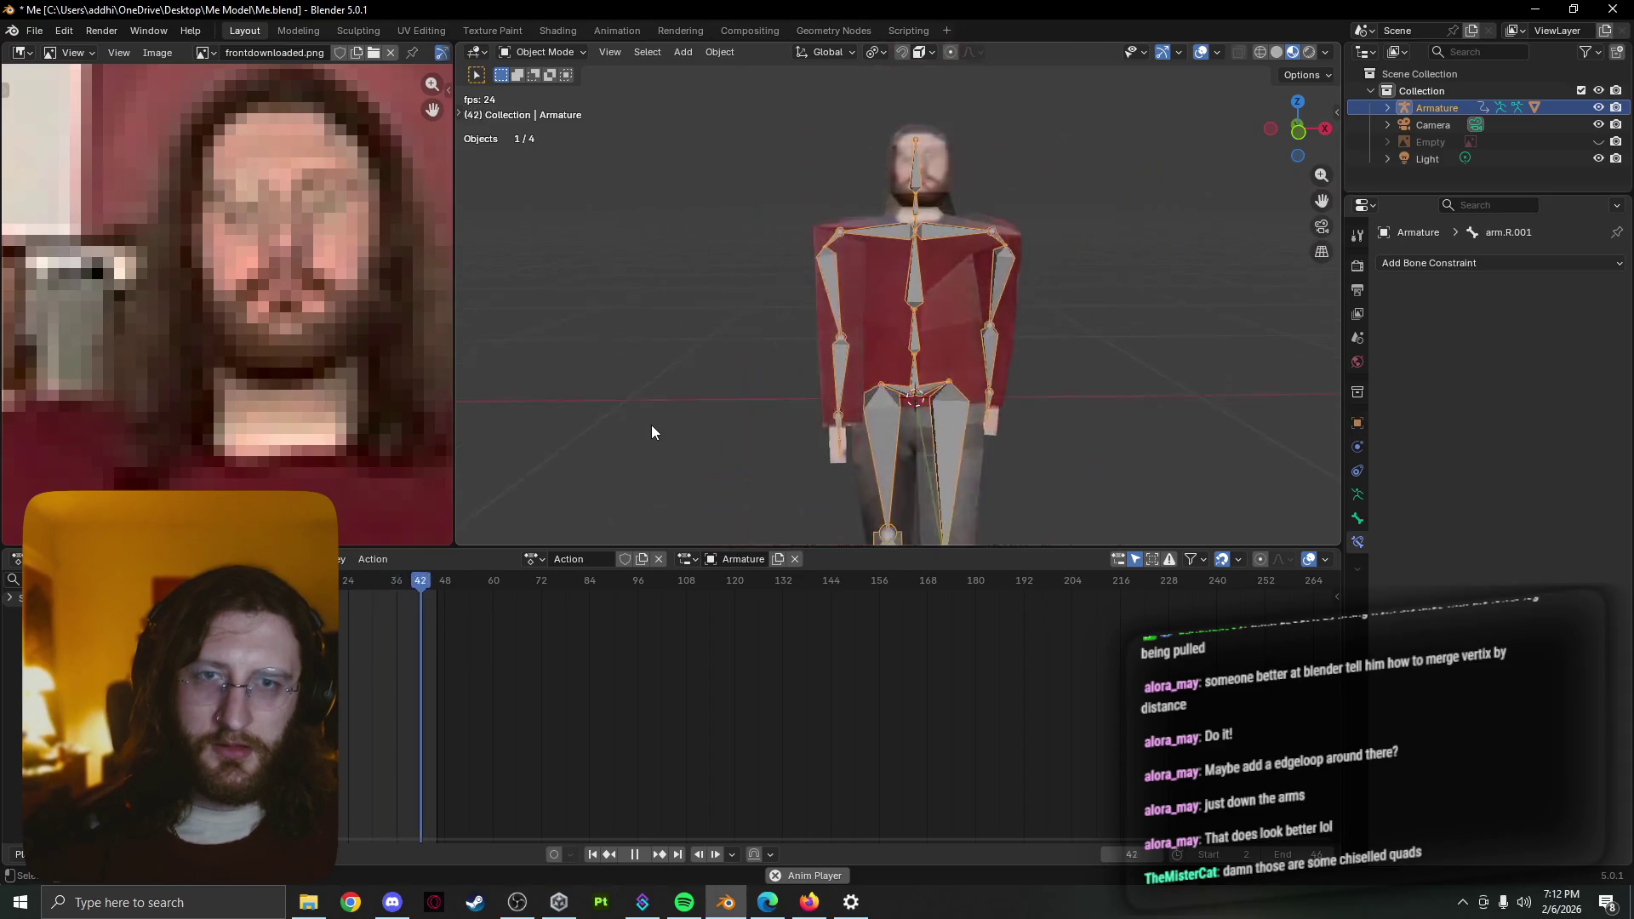
scroll(652, 426, down, 2)
Orbit the playing rig from several angles, briefly showing the armature's rest pose
mouse_move(748, 442)
middle_down()
mouse_move(831, 478)
mouse_move(711, 349)
middle_up()
scroll(721, 344, down, 1)
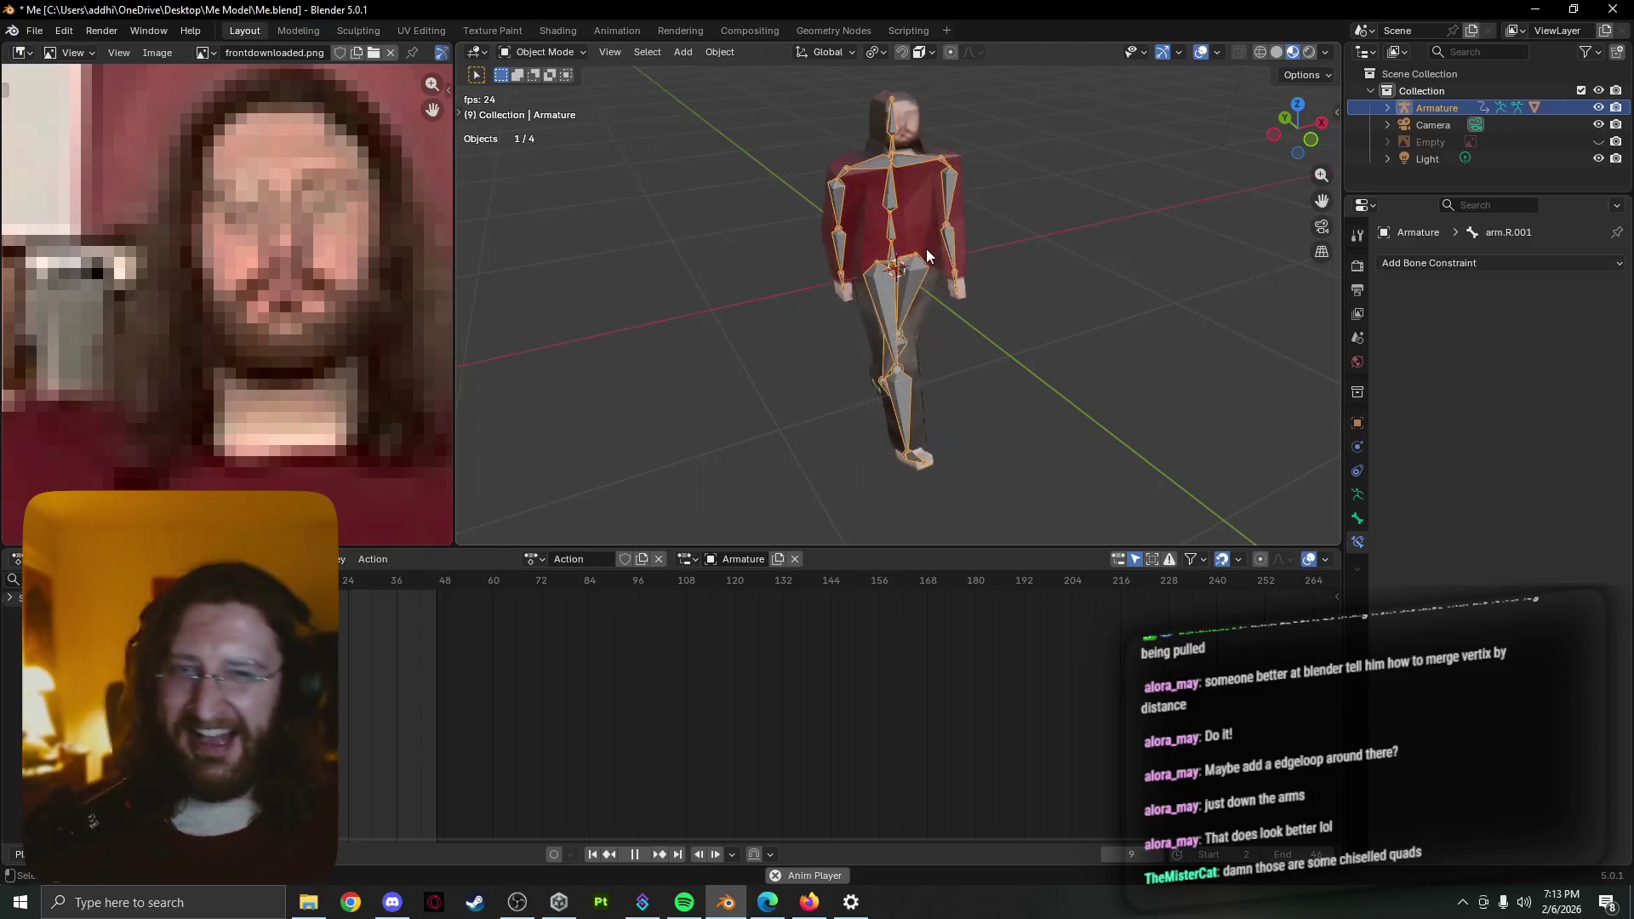
middle_drag(926, 248, 902, 312)
scroll(895, 305, up, 2)
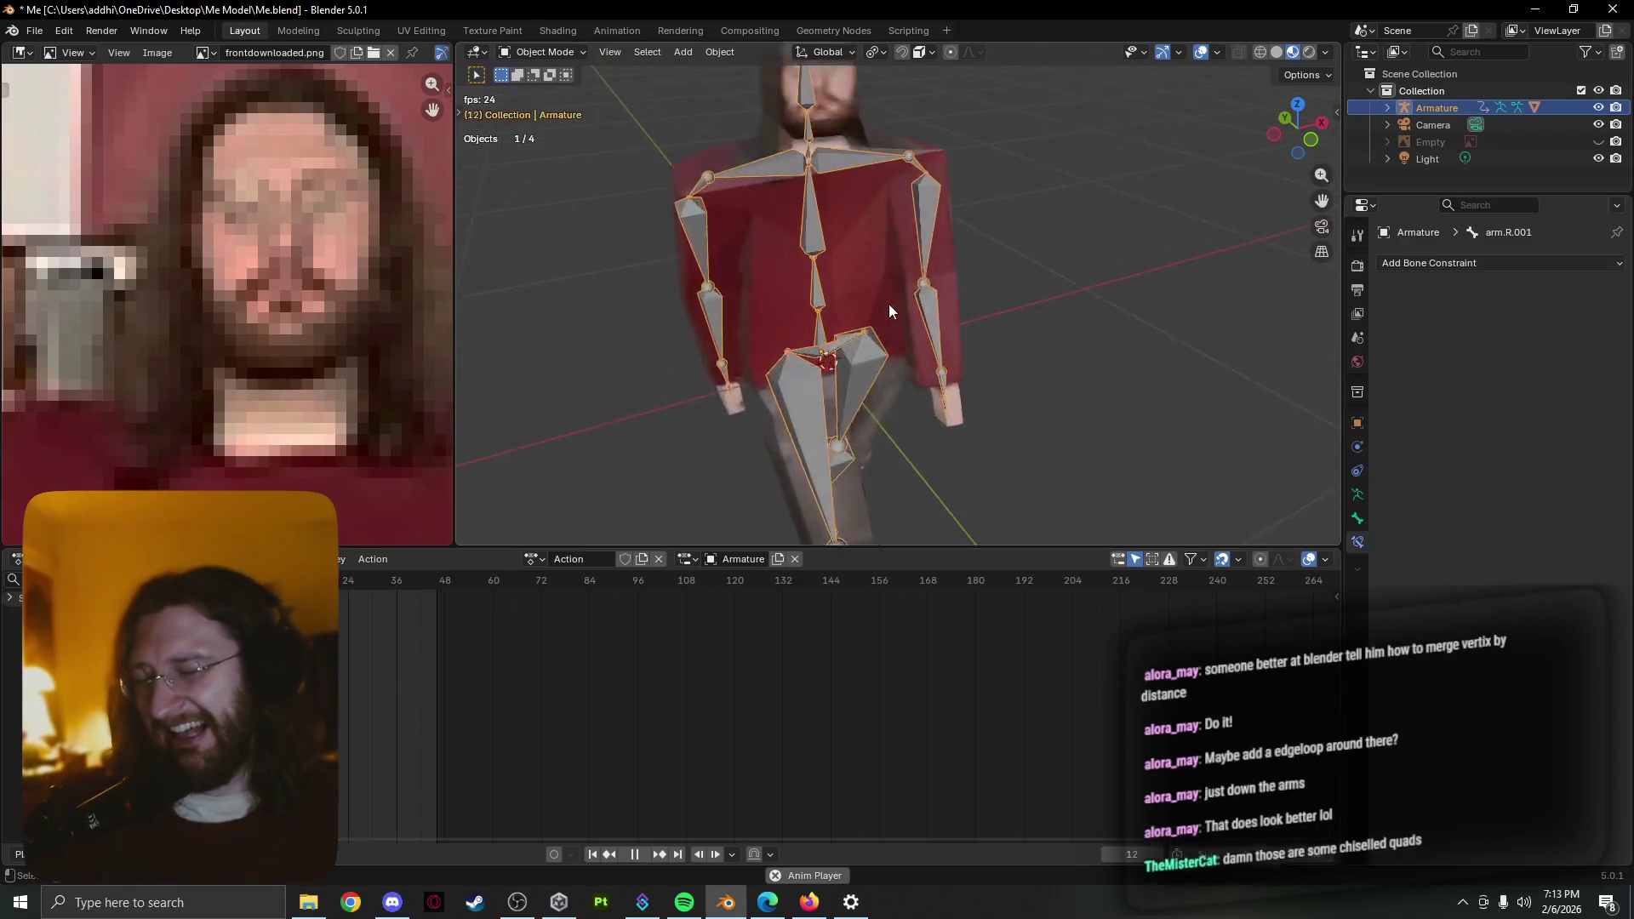
scroll(889, 304, up, 2)
scroll(887, 304, up, 1)
scroll(941, 349, down, 2)
scroll(946, 354, up, 2)
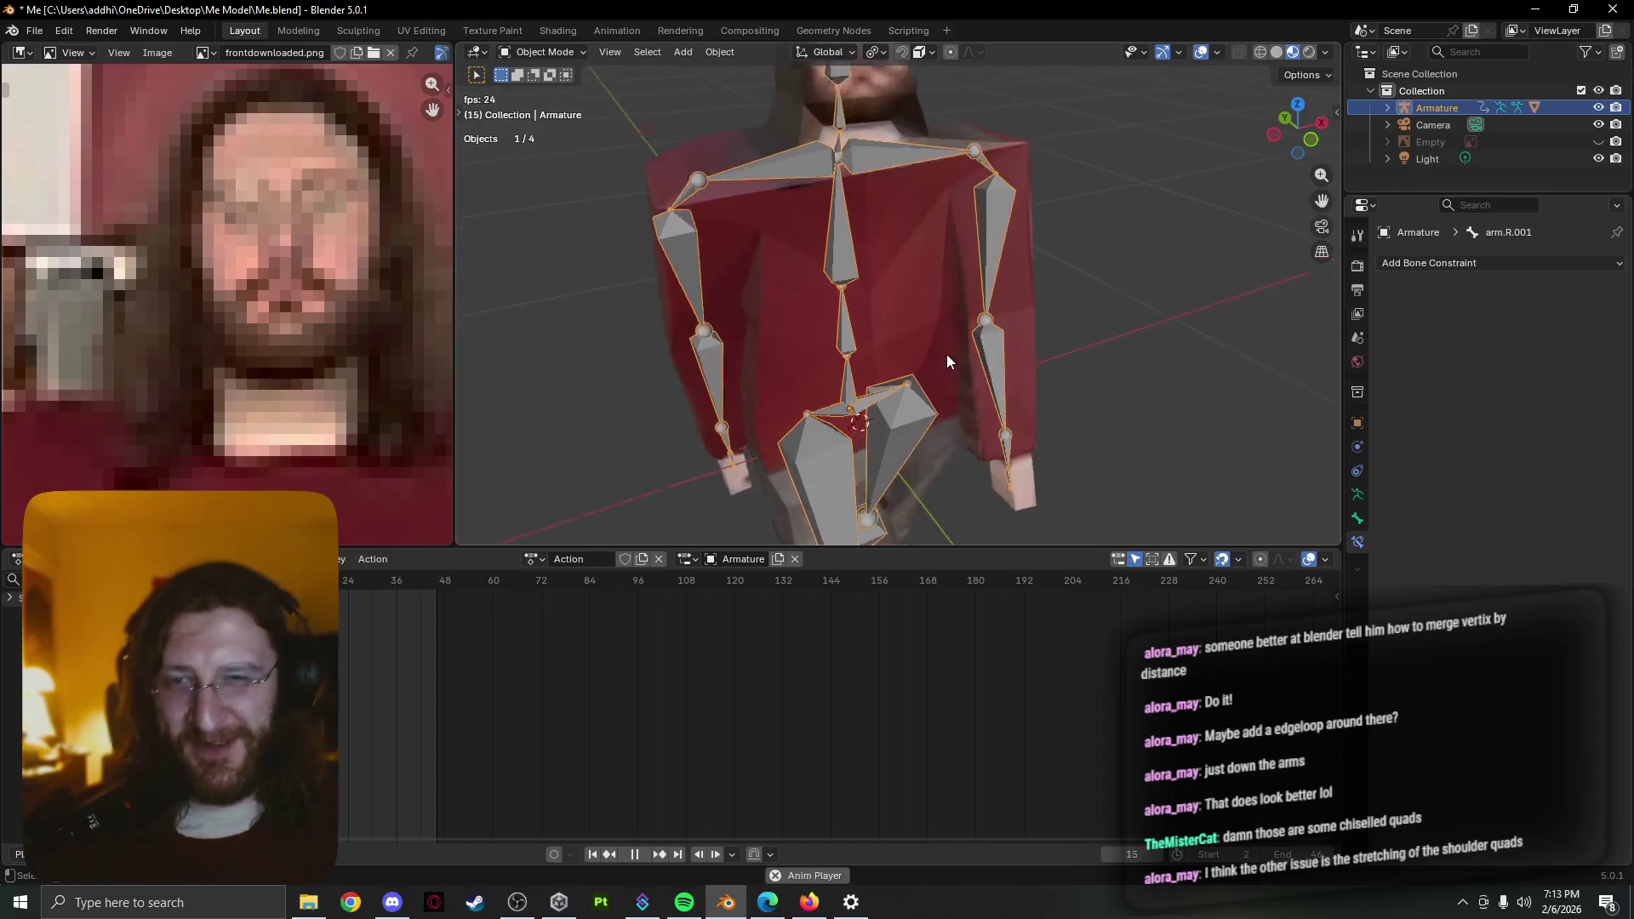
scroll(944, 353, up, 1)
scroll(906, 294, up, 1)
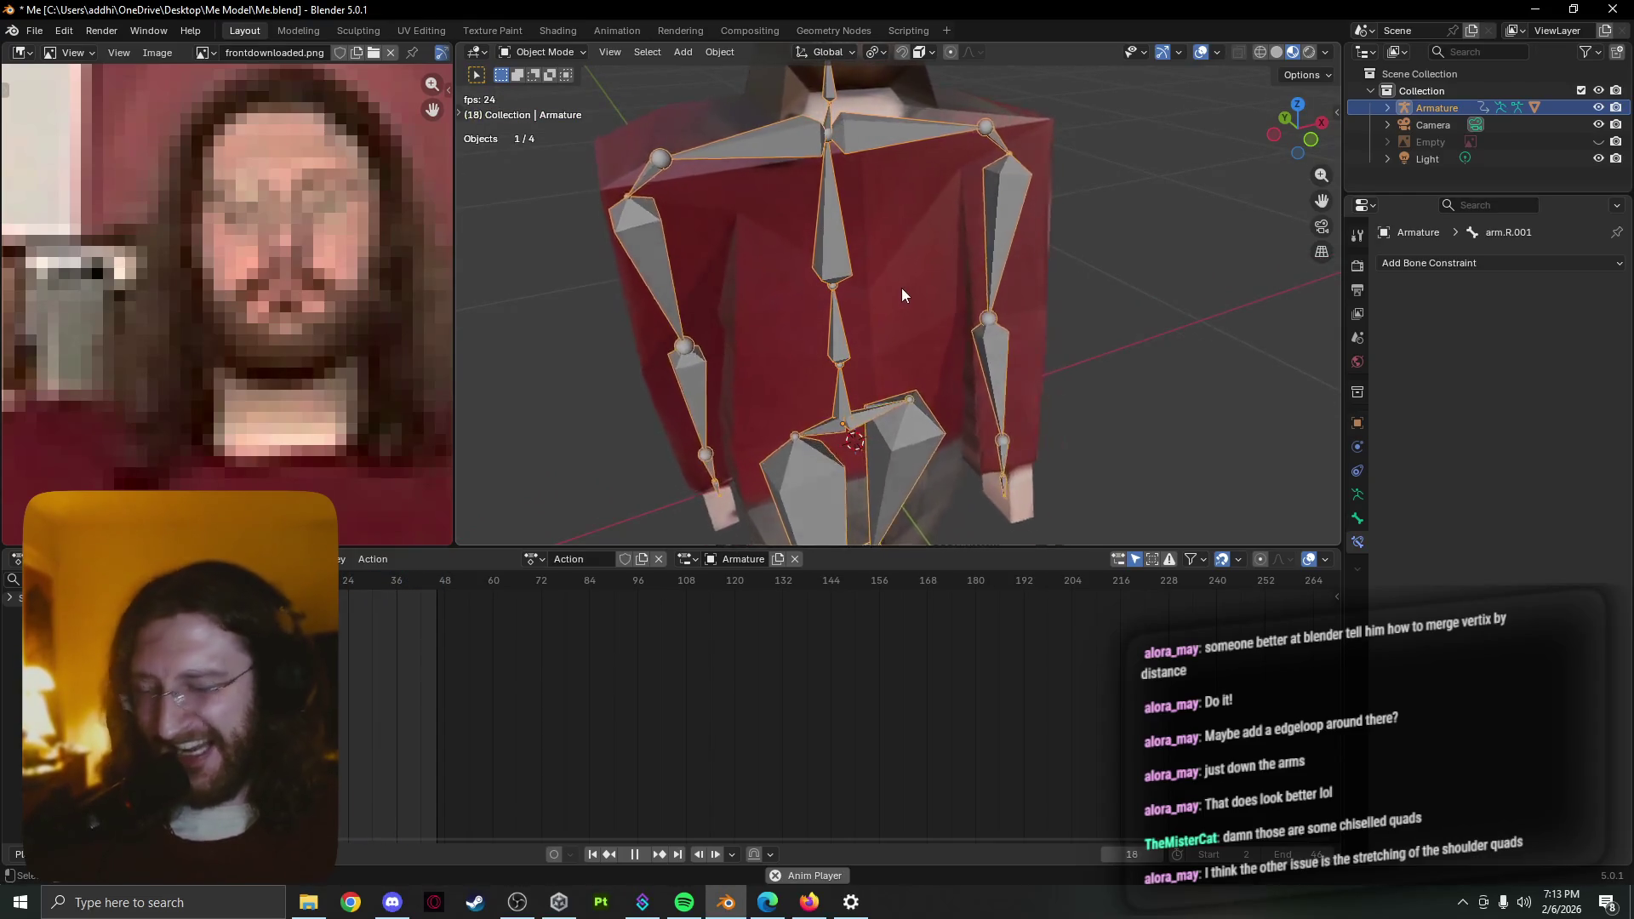
middle_drag(901, 287, 896, 246)
scroll(896, 254, down, 2)
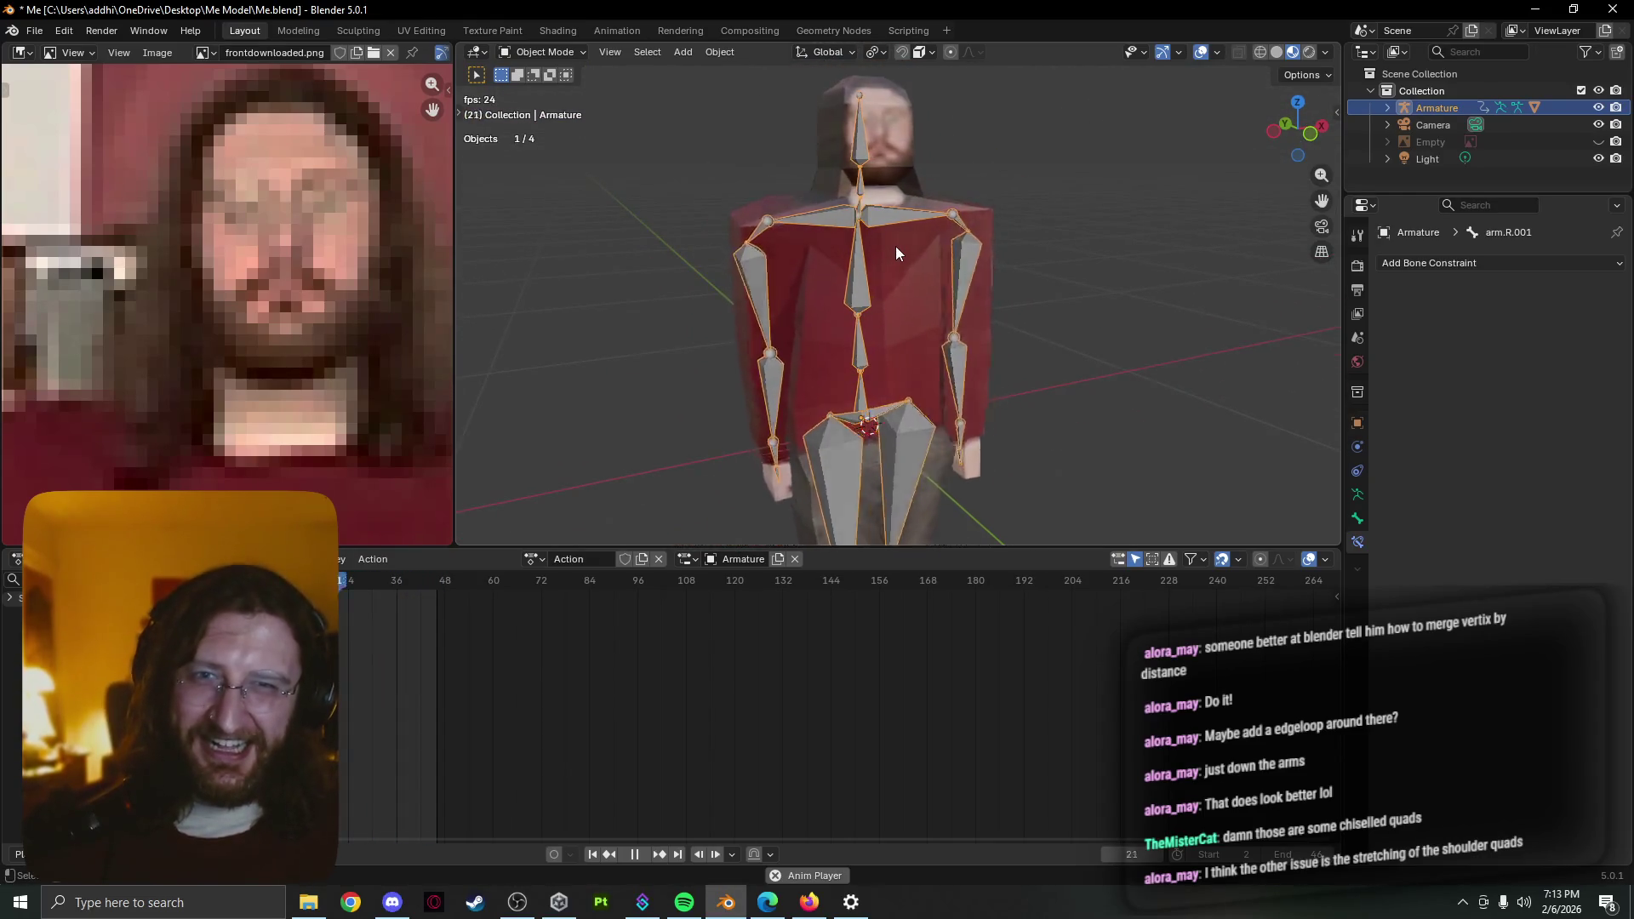
scroll(905, 282, down, 1)
scroll(916, 311, up, 1)
key(Tab)
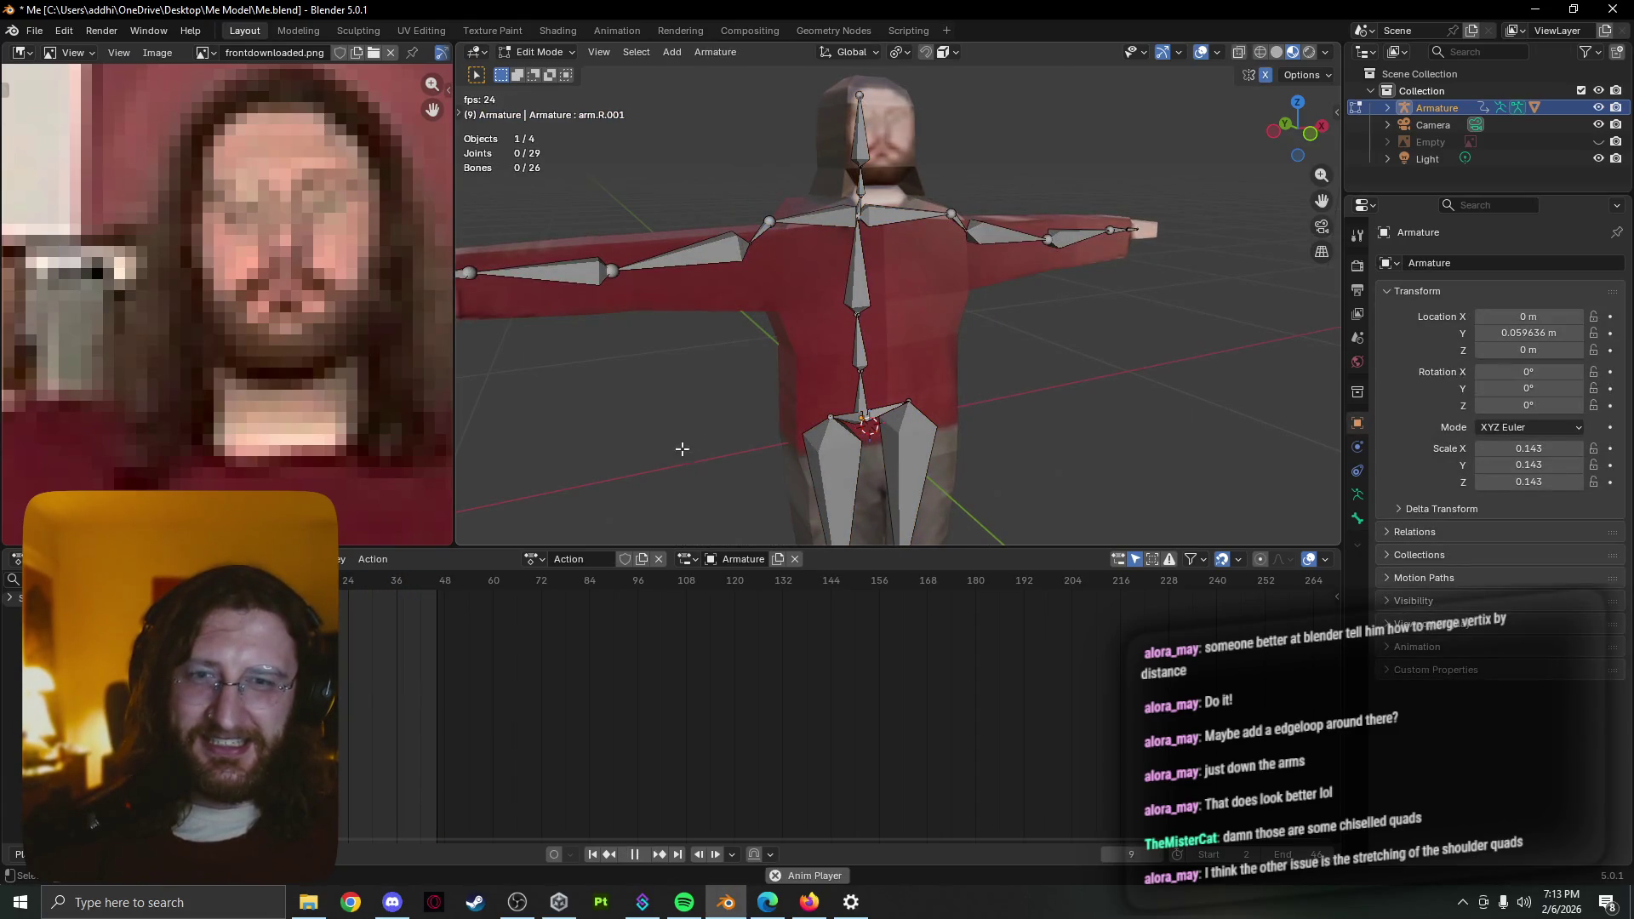
key(Tab)
scroll(753, 353, up, 3)
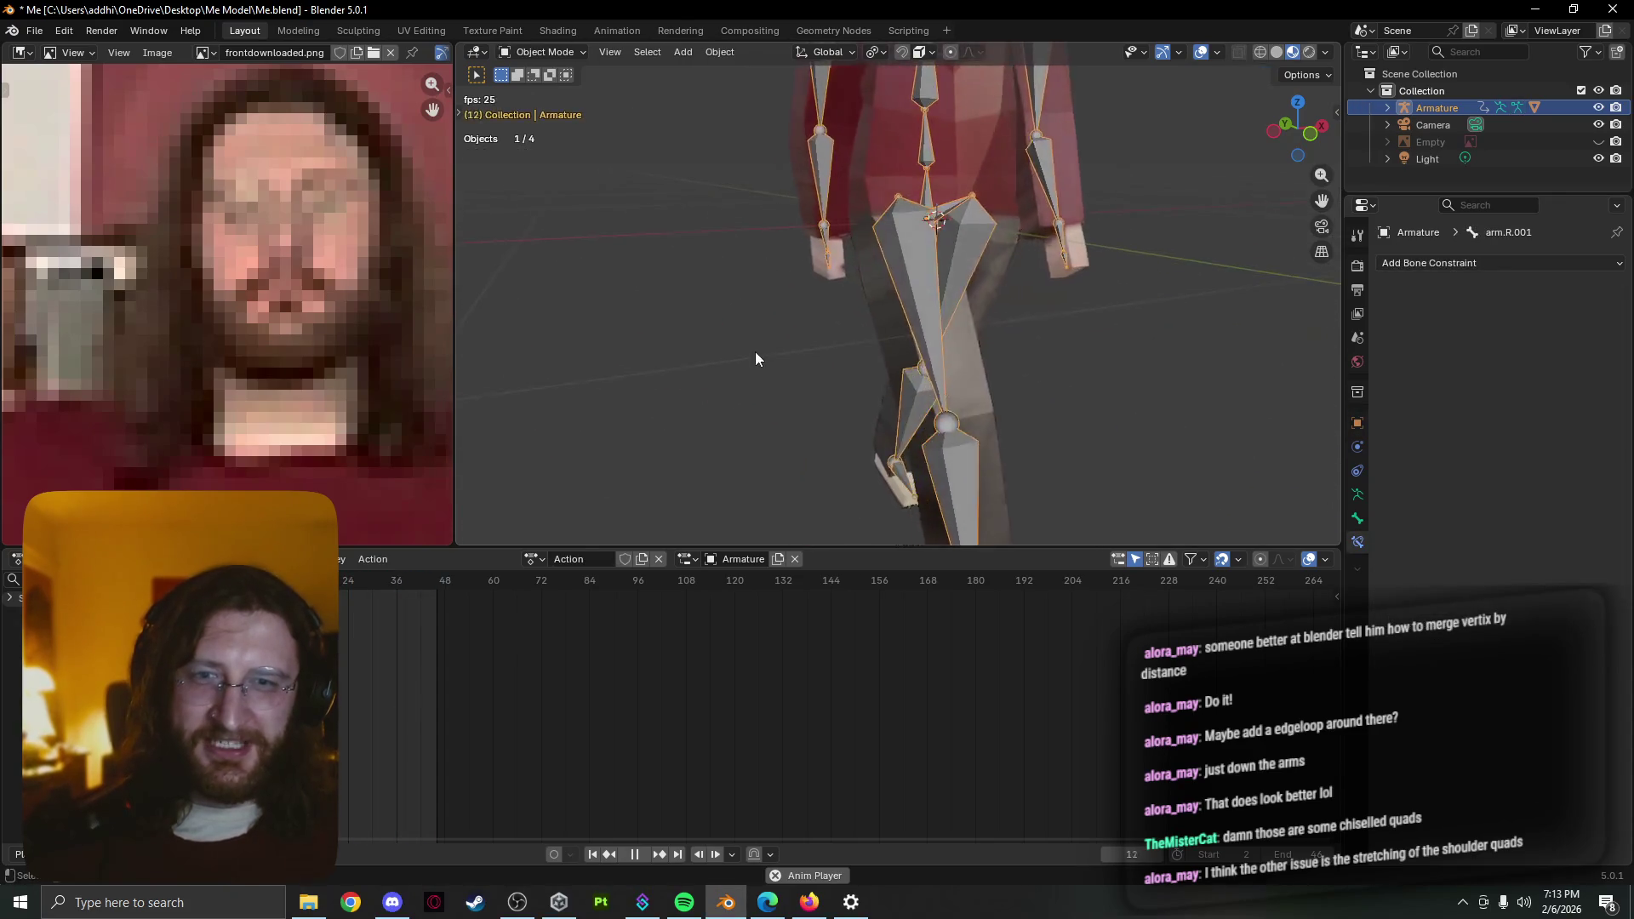
Inspect the legs and torso from side and above, then select the body mesh for editing
middle_drag(755, 352, 970, 362)
scroll(1030, 321, up, 2)
scroll(1029, 321, up, 2)
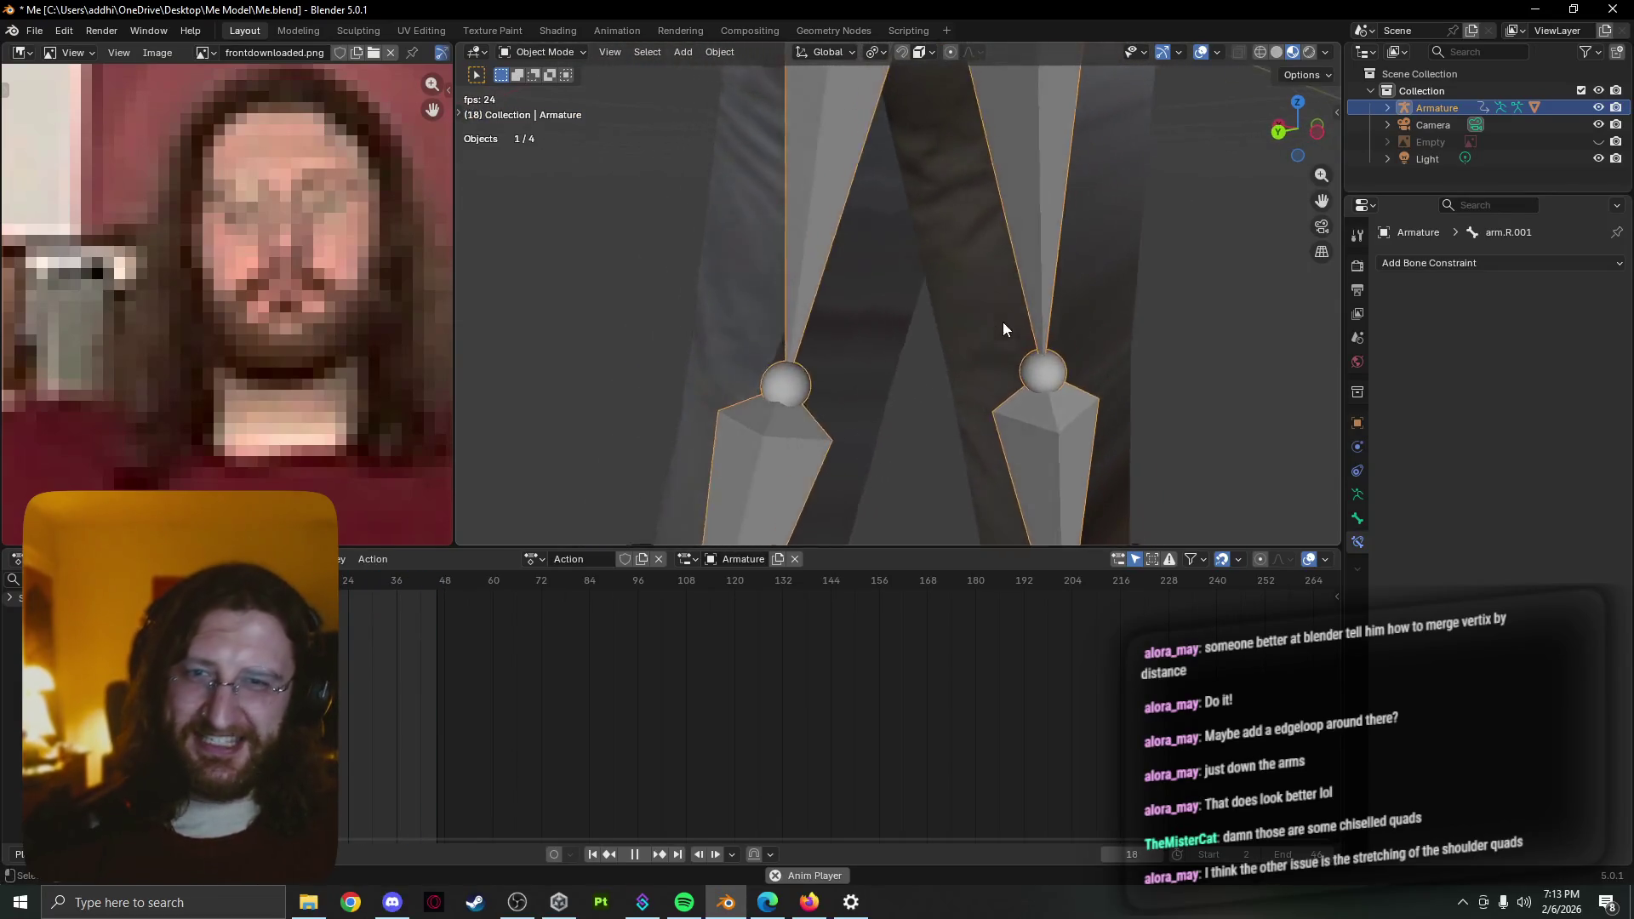
scroll(1007, 315, down, 5)
middle_drag(1010, 308, 882, 395)
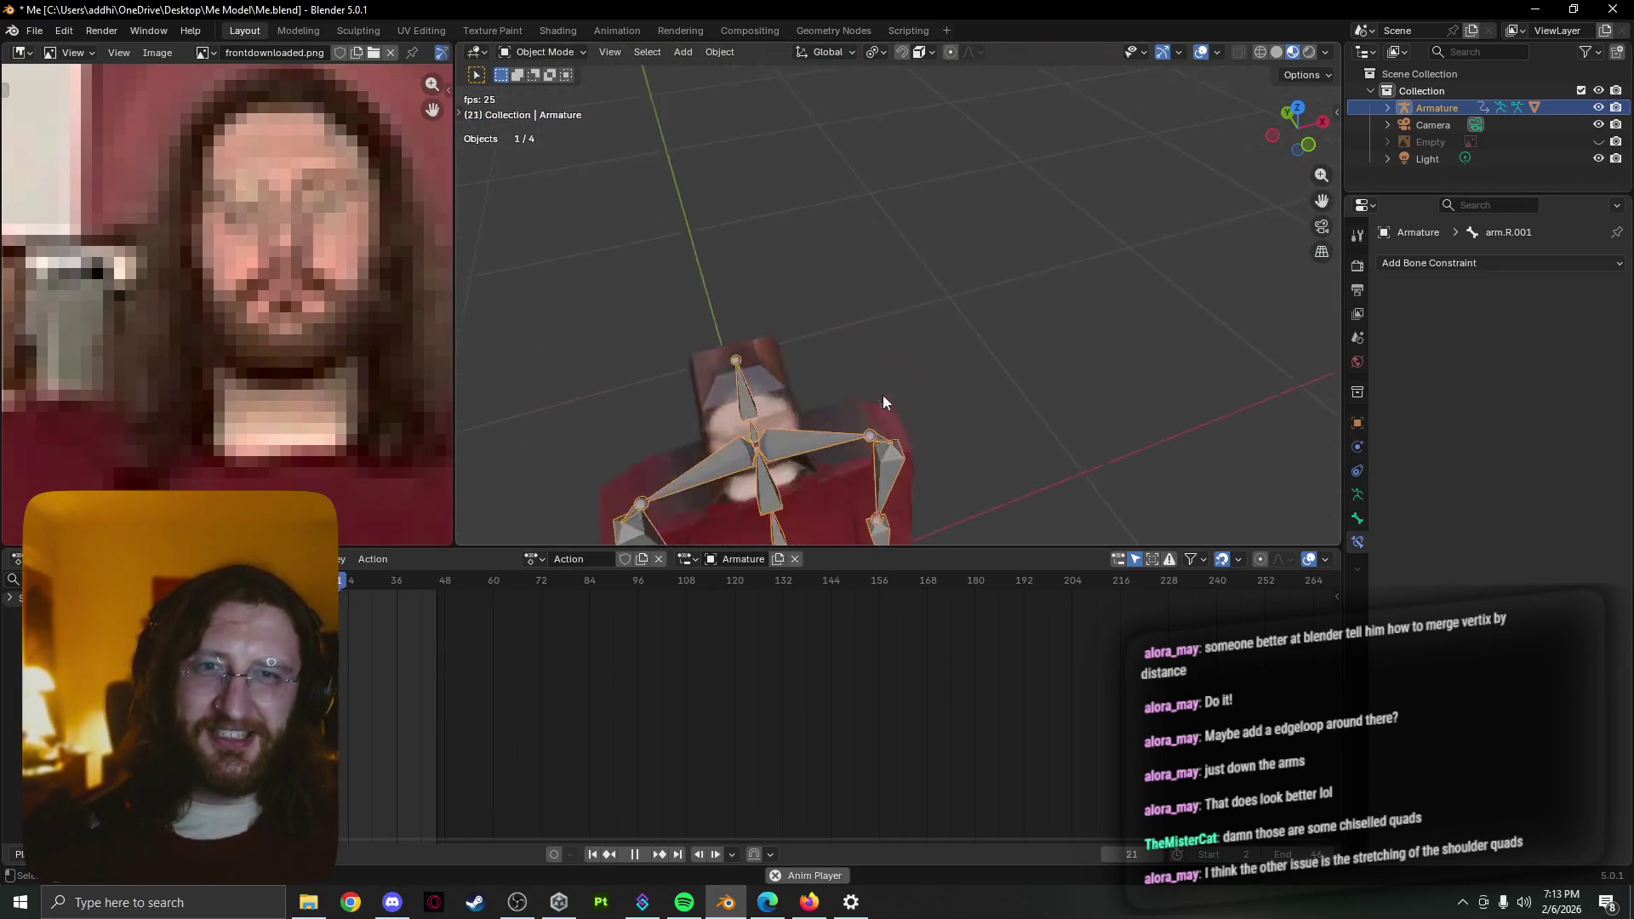
scroll(938, 326, up, 3)
scroll(938, 319, up, 3)
scroll(971, 279, down, 5)
middle_drag(970, 280, 898, 328)
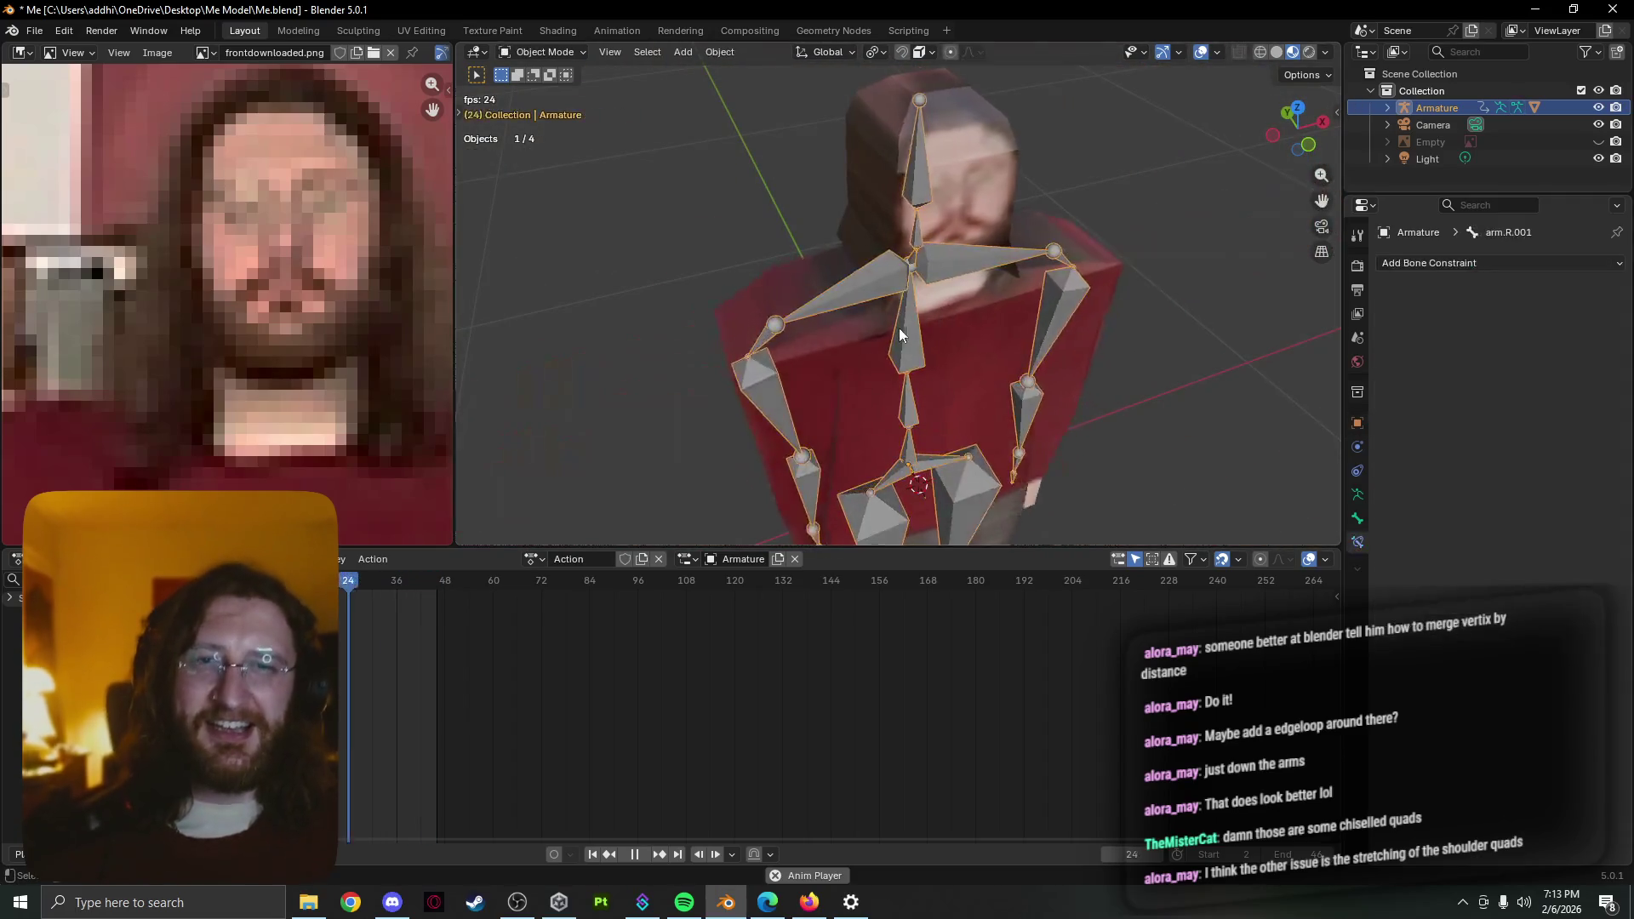
click(836, 326)
key(Tab)
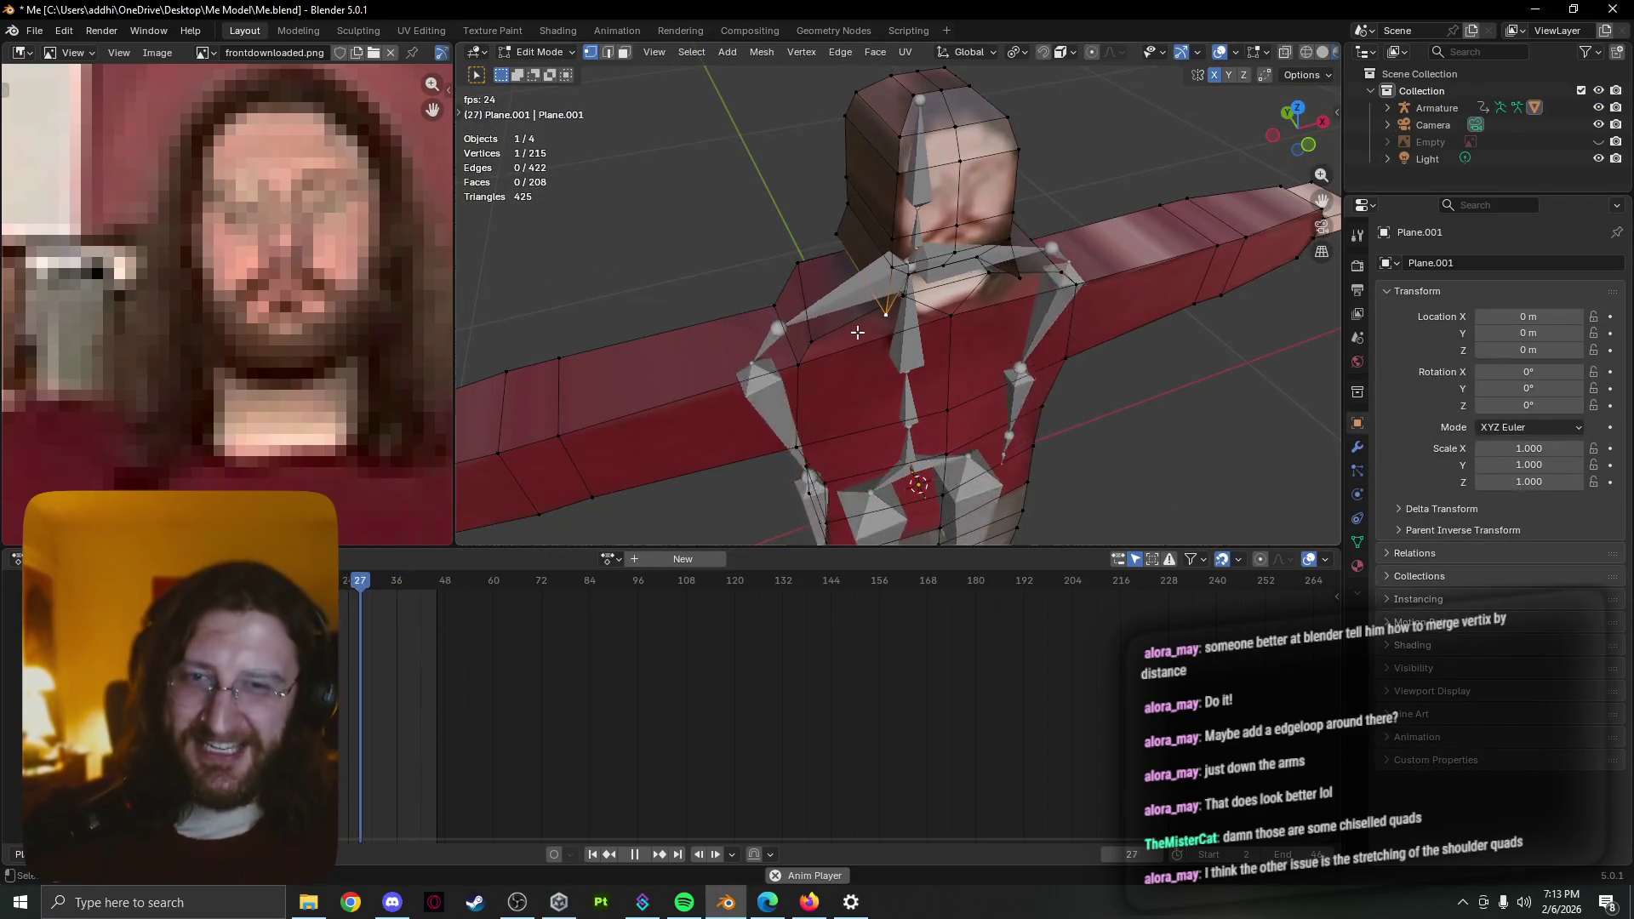
scroll(882, 345, up, 5)
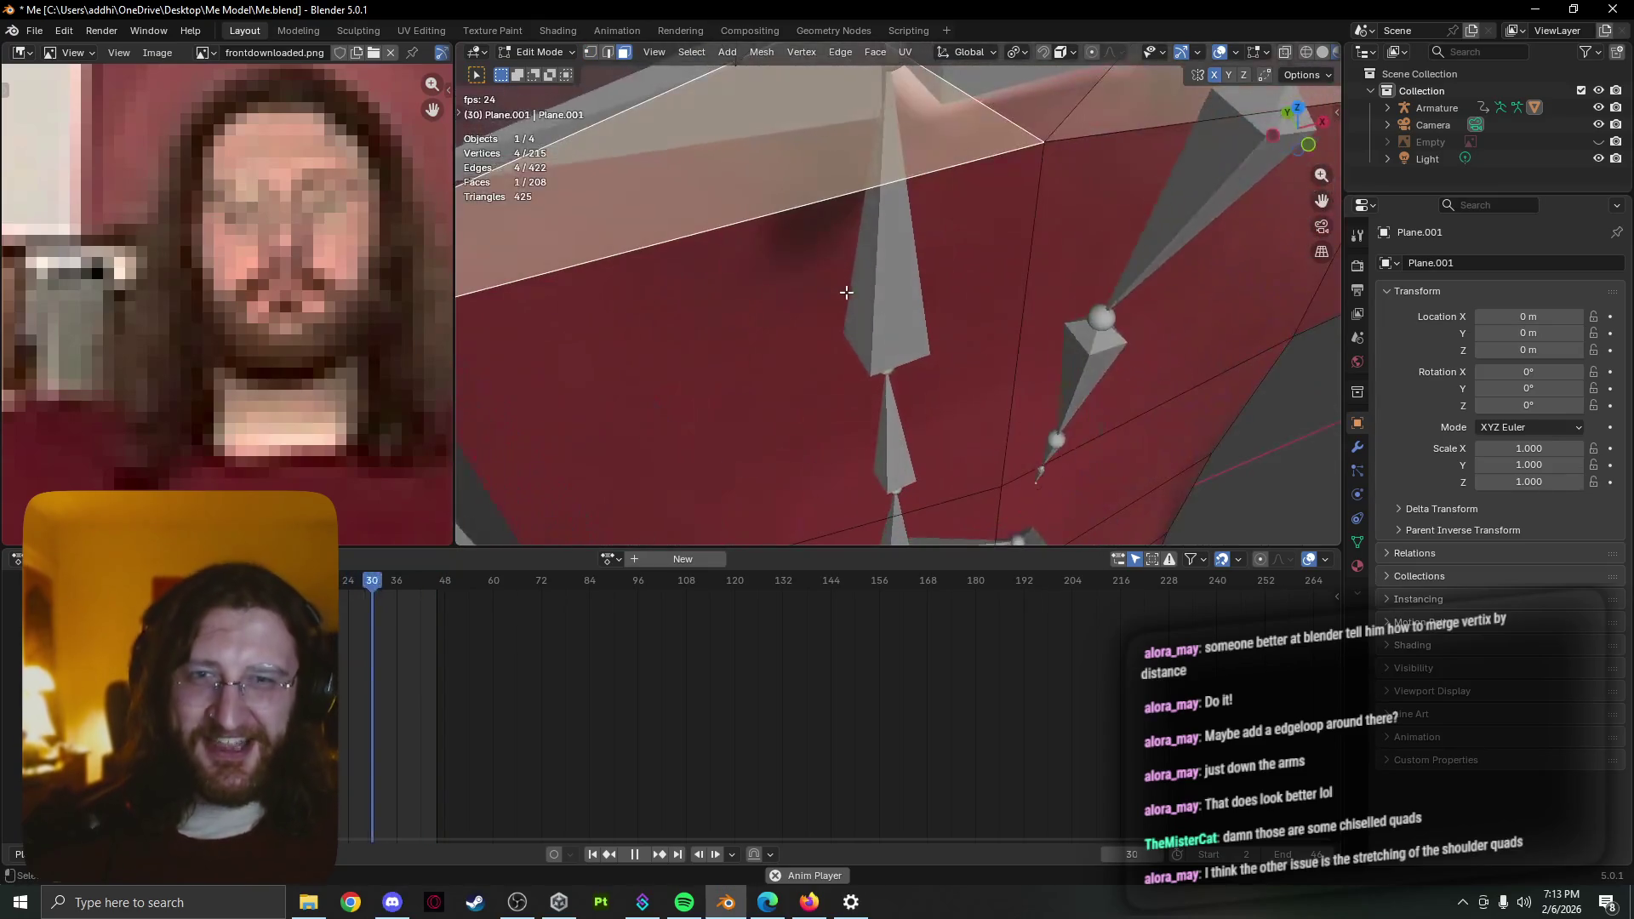
Select a stretched shoulder face, then leave editing to watch the deformed body animate
click(914, 363)
scroll(915, 363, down, 4)
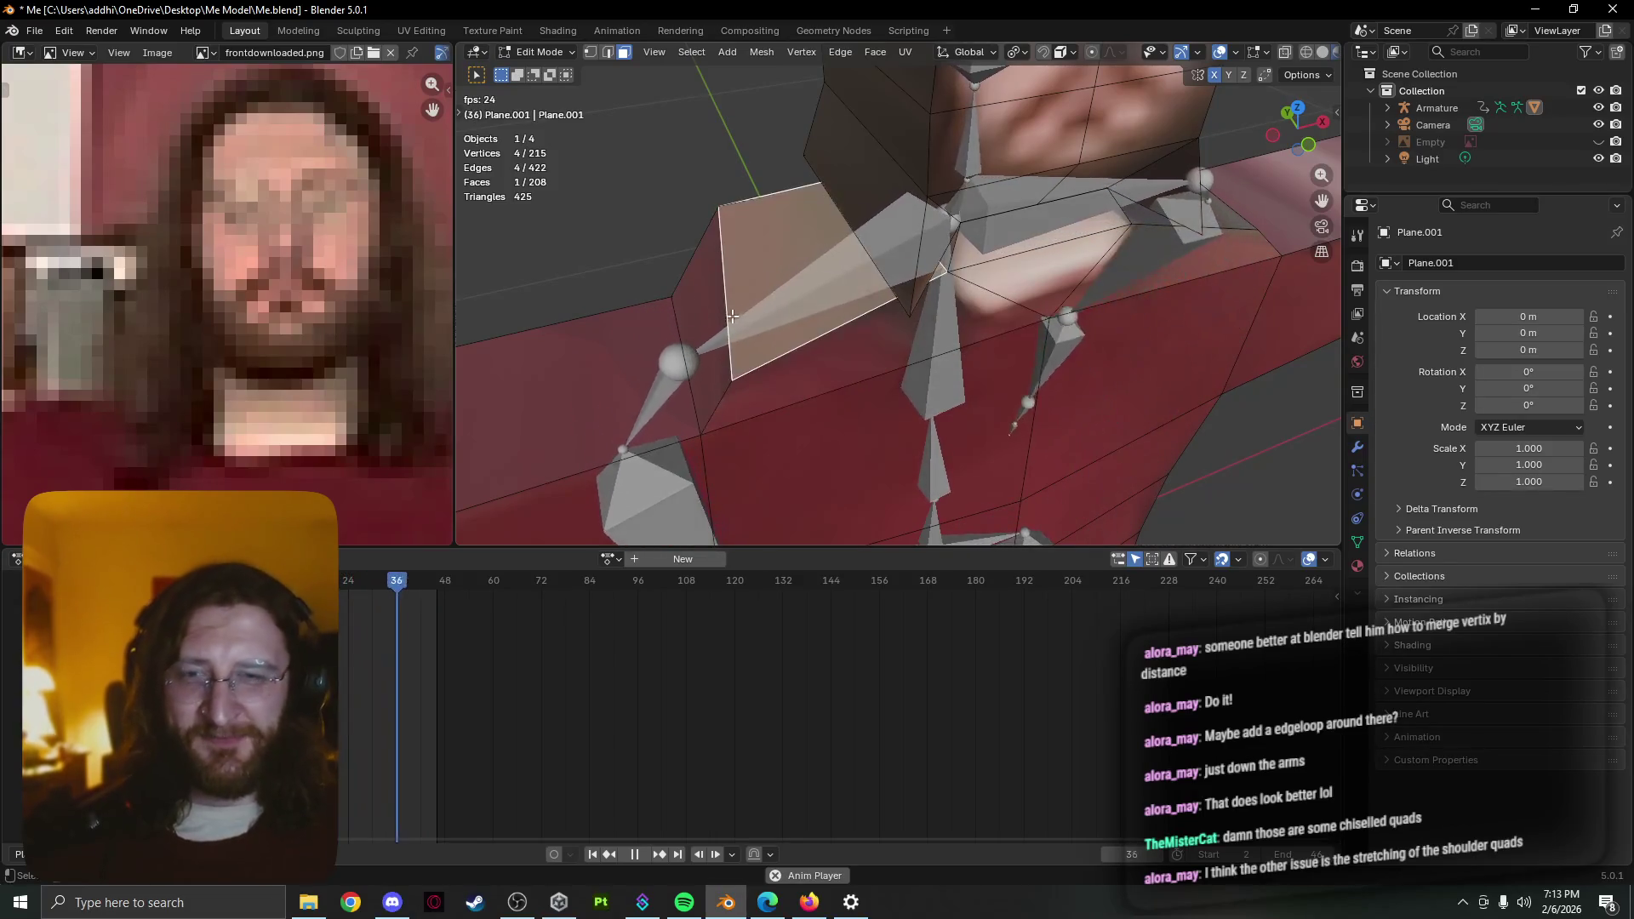
scroll(882, 333, down, 4)
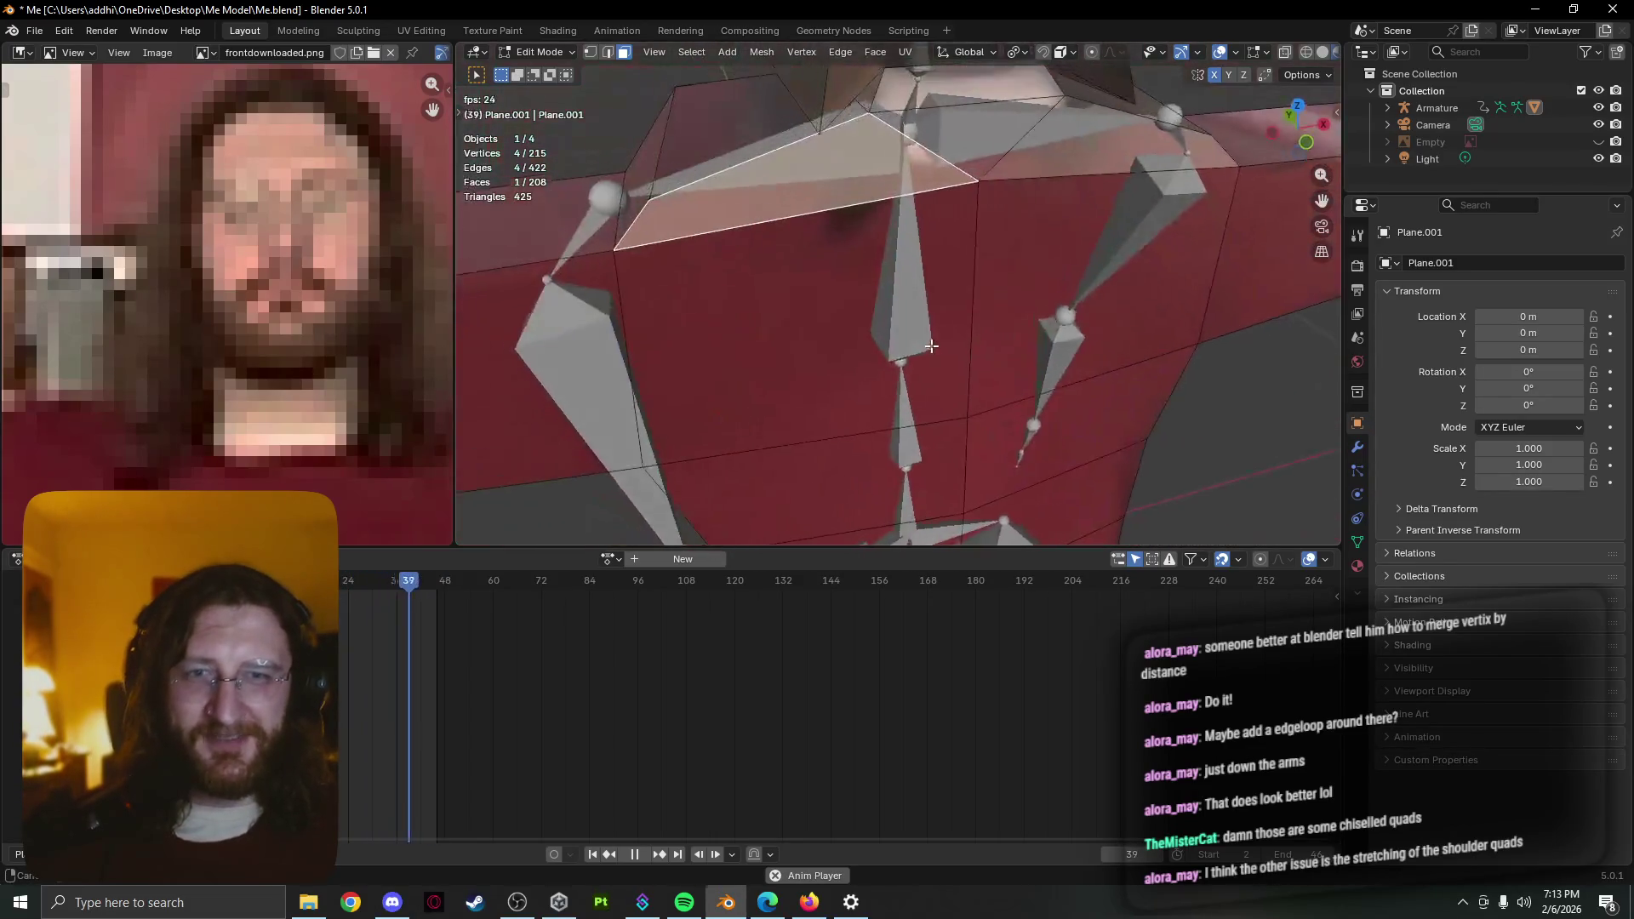
key(Tab)
scroll(951, 348, down, 3)
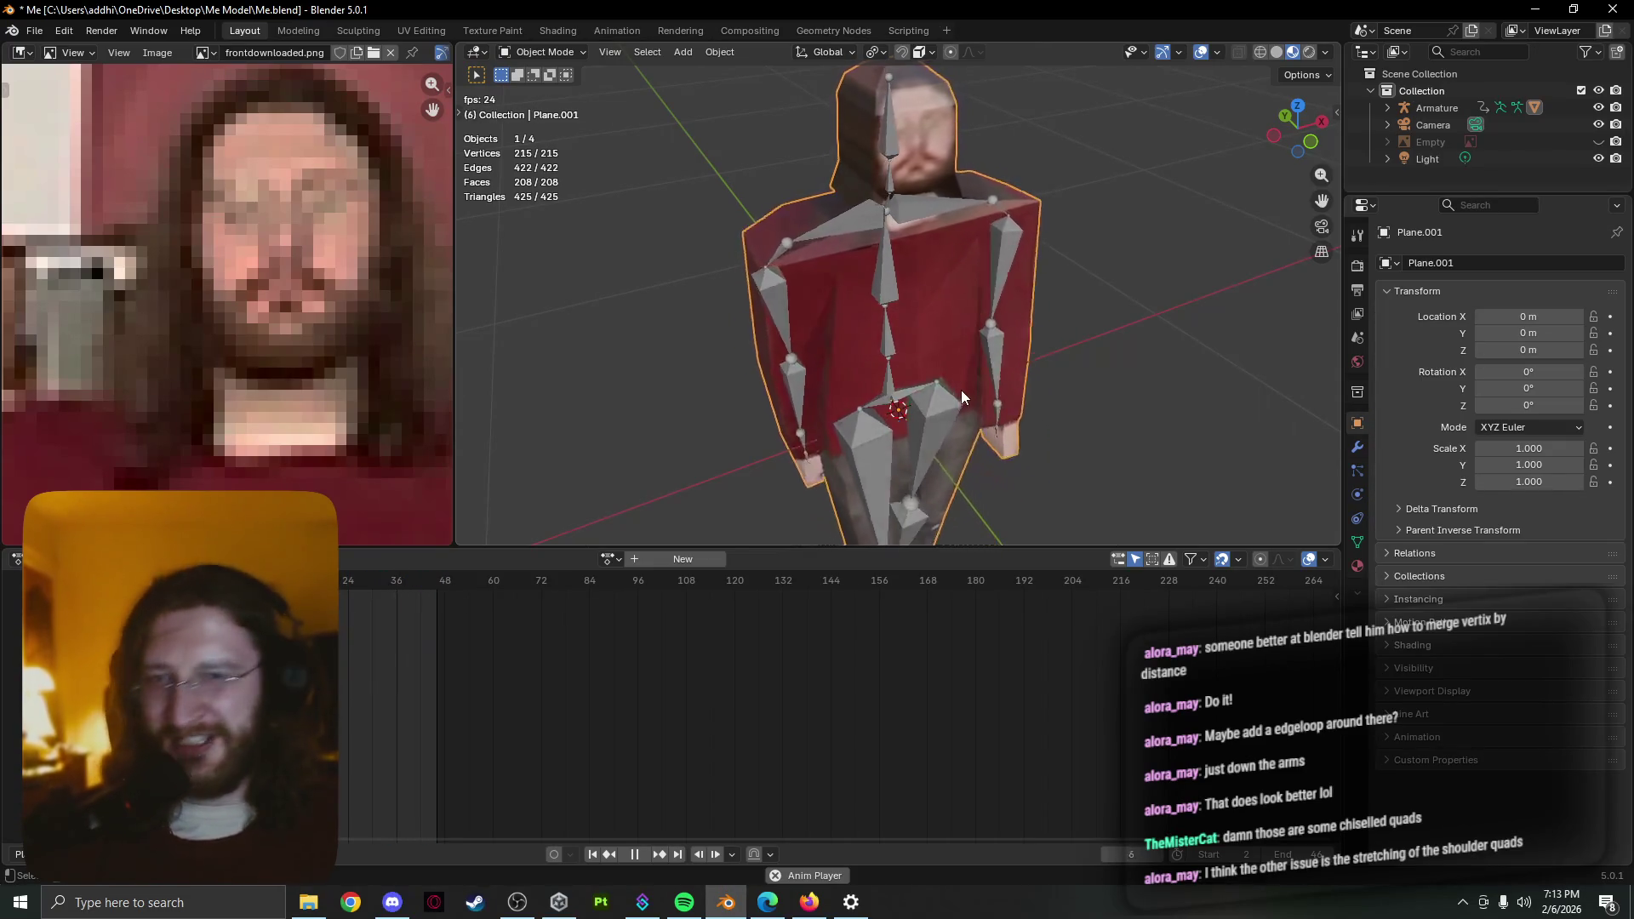
Recheck the torso shoulder face, then make the armature active and edit its rest bones
key(Tab)
key(Tab)
scroll(739, 305, up, 2)
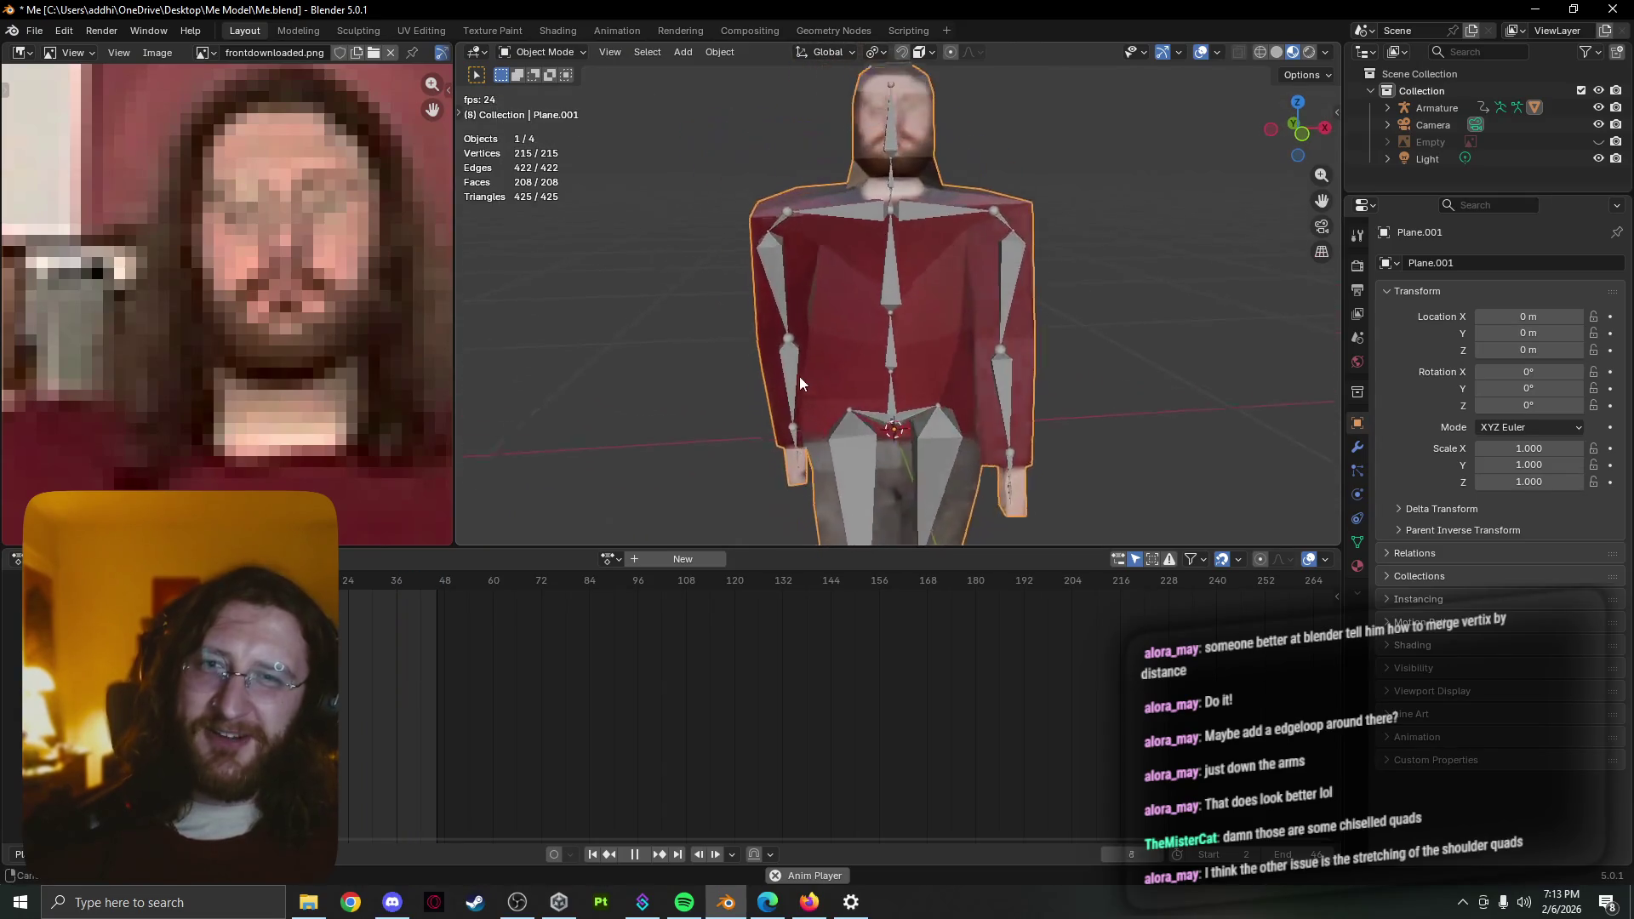
scroll(800, 376, up, 3)
scroll(762, 293, up, 2)
key(Tab)
click(787, 176)
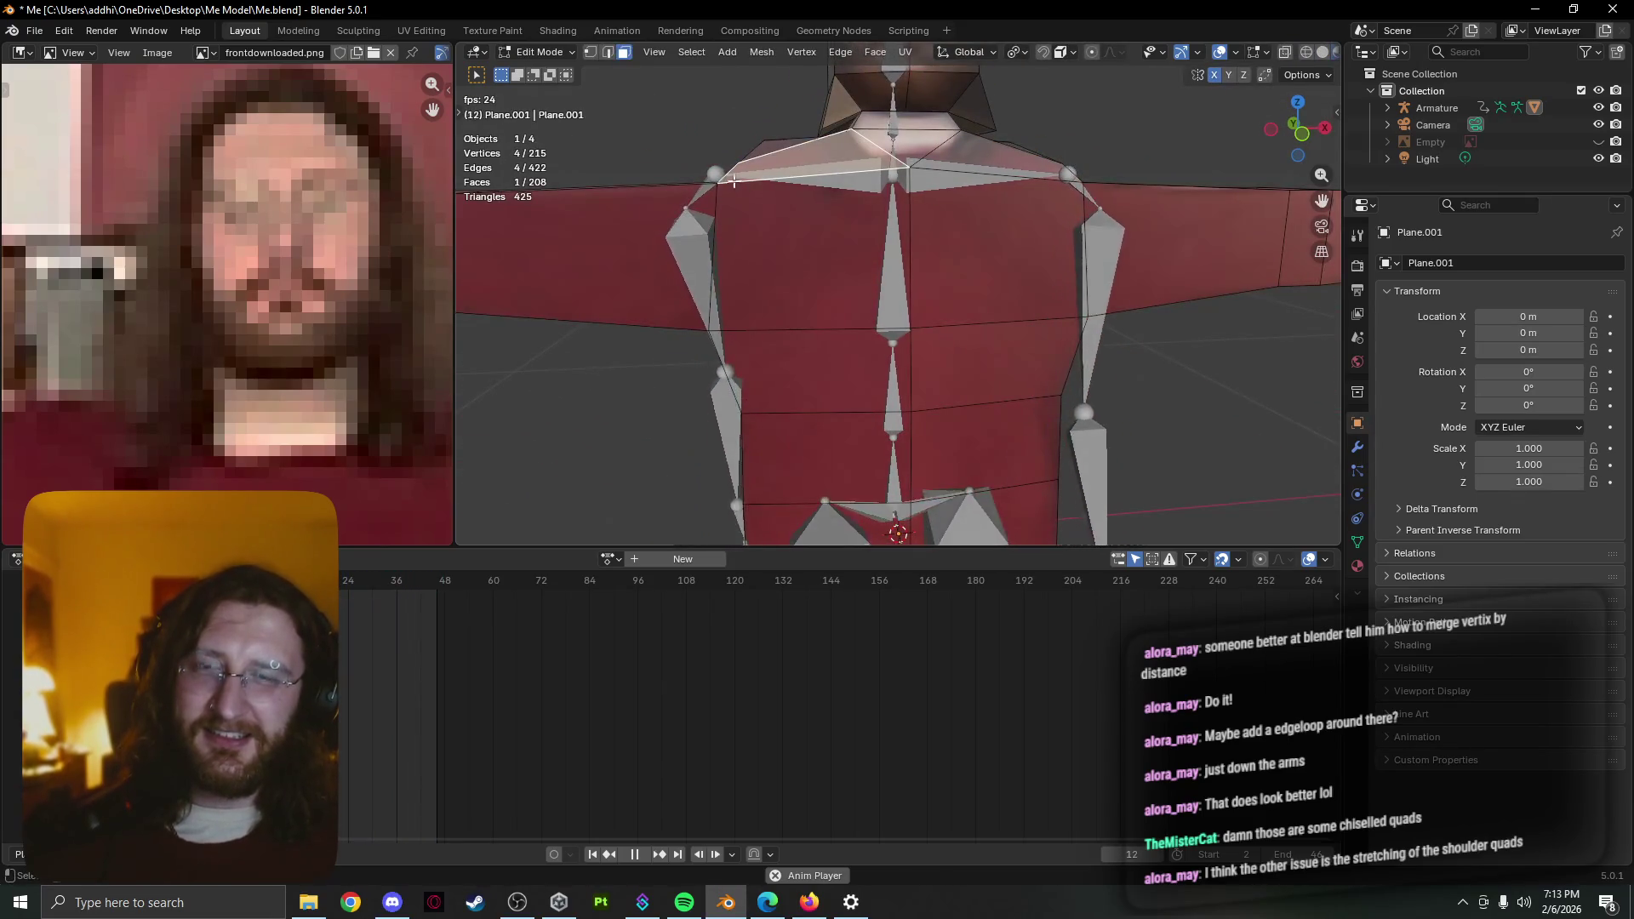
key(Tab)
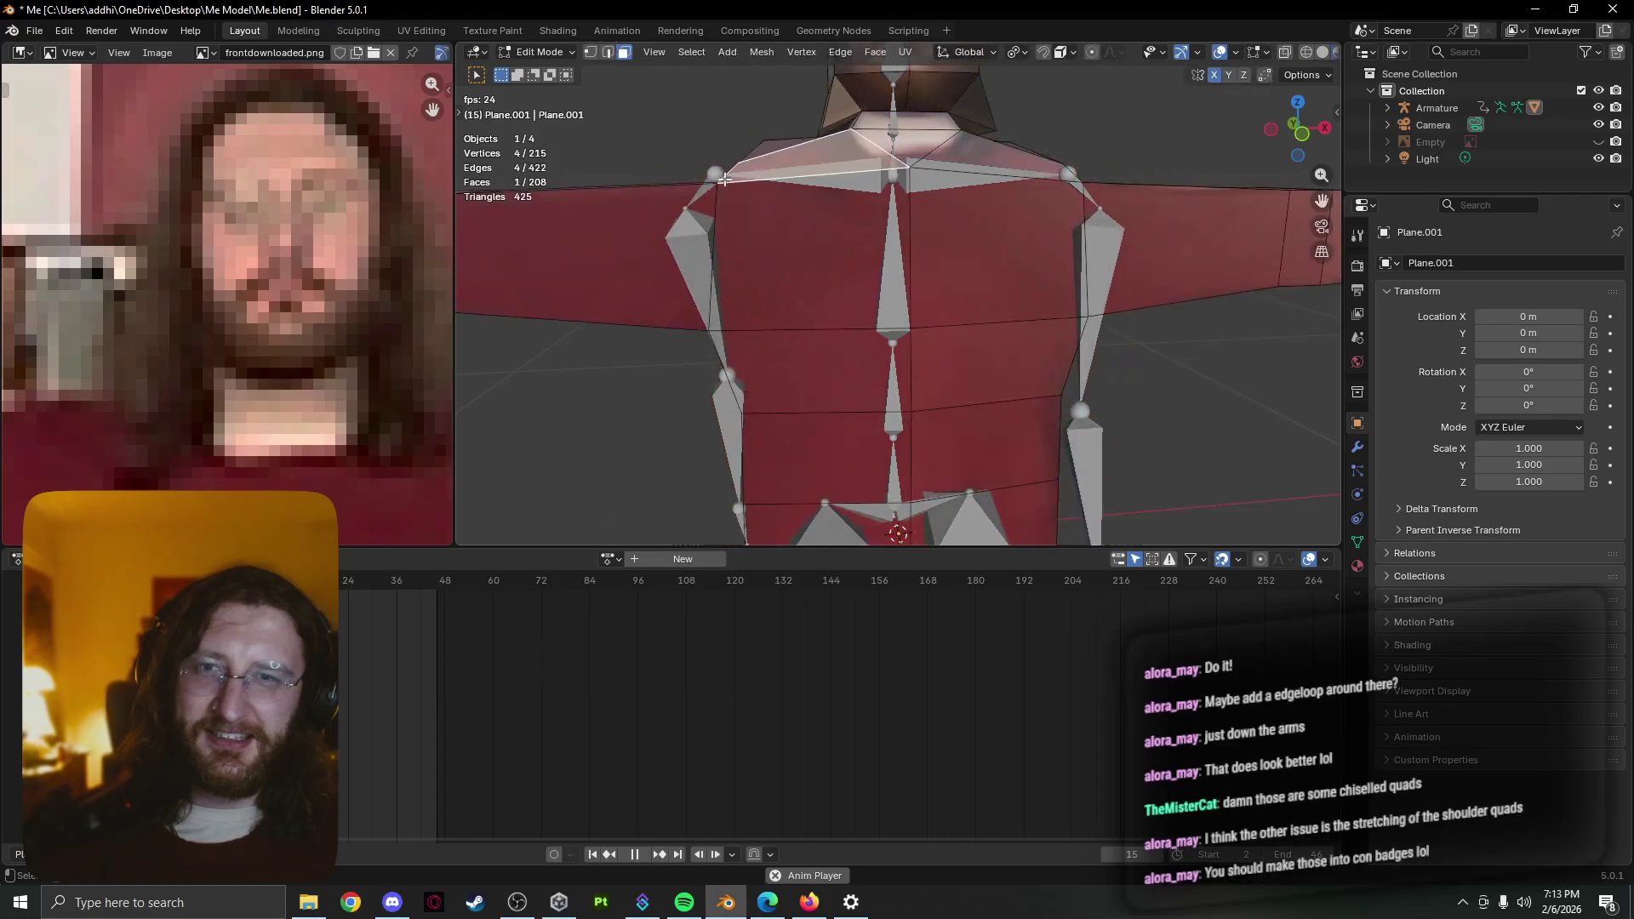
click(716, 172)
key(Tab)
Move the arm.R.001 shoulder joint and the mirrored upper-arm bone, checking the arms-down pose
key(g)
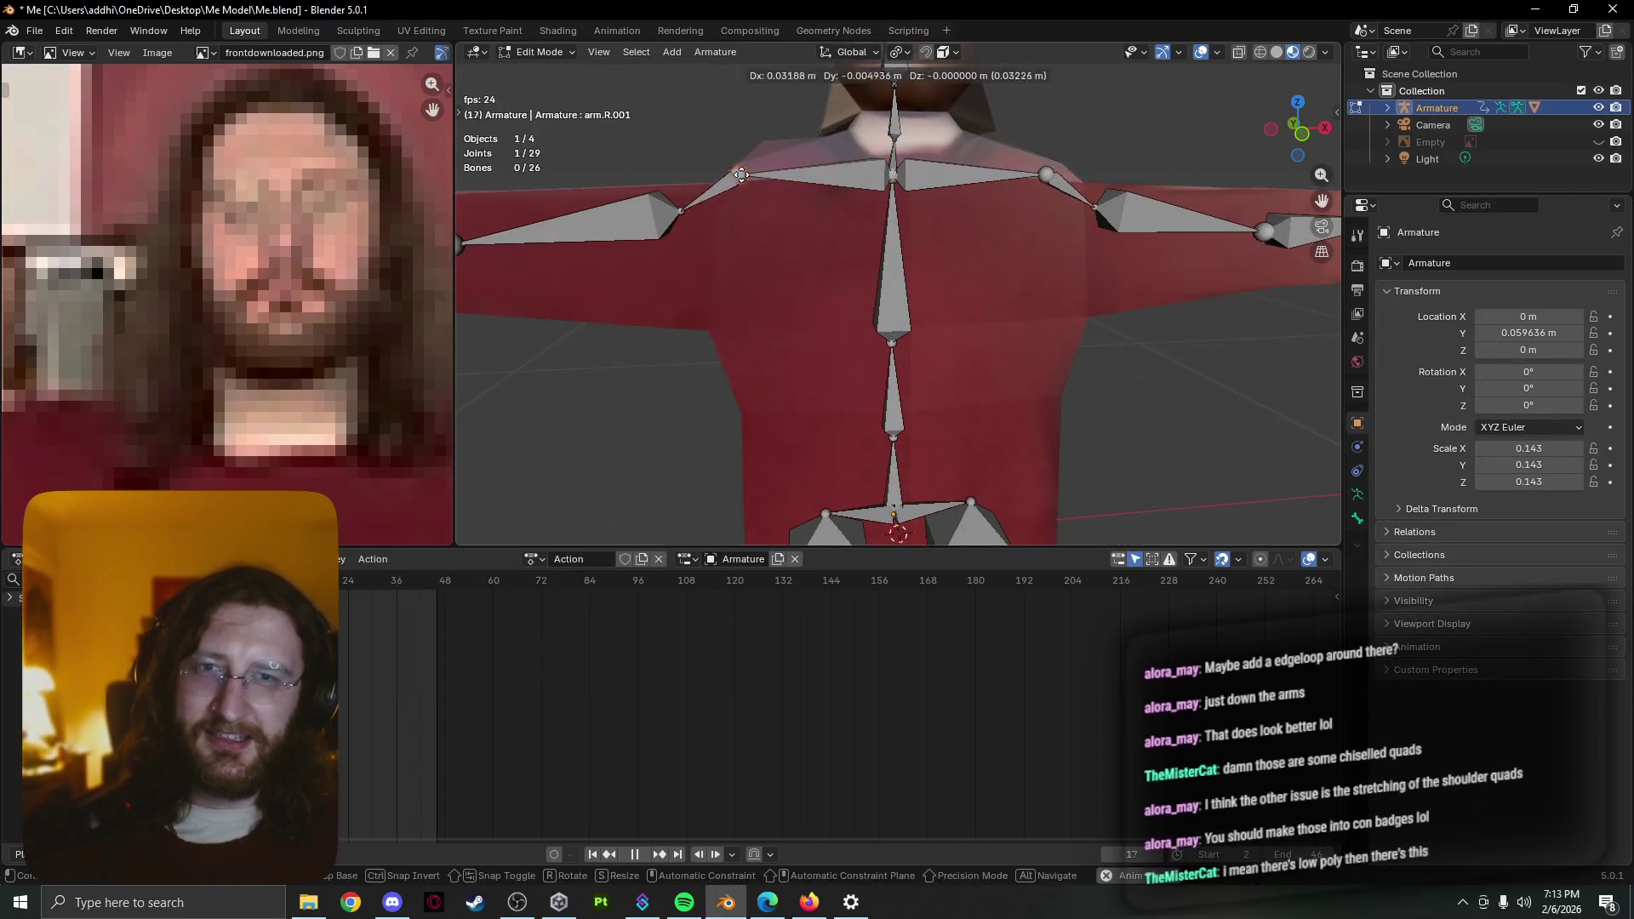
click(779, 178)
key(Tab)
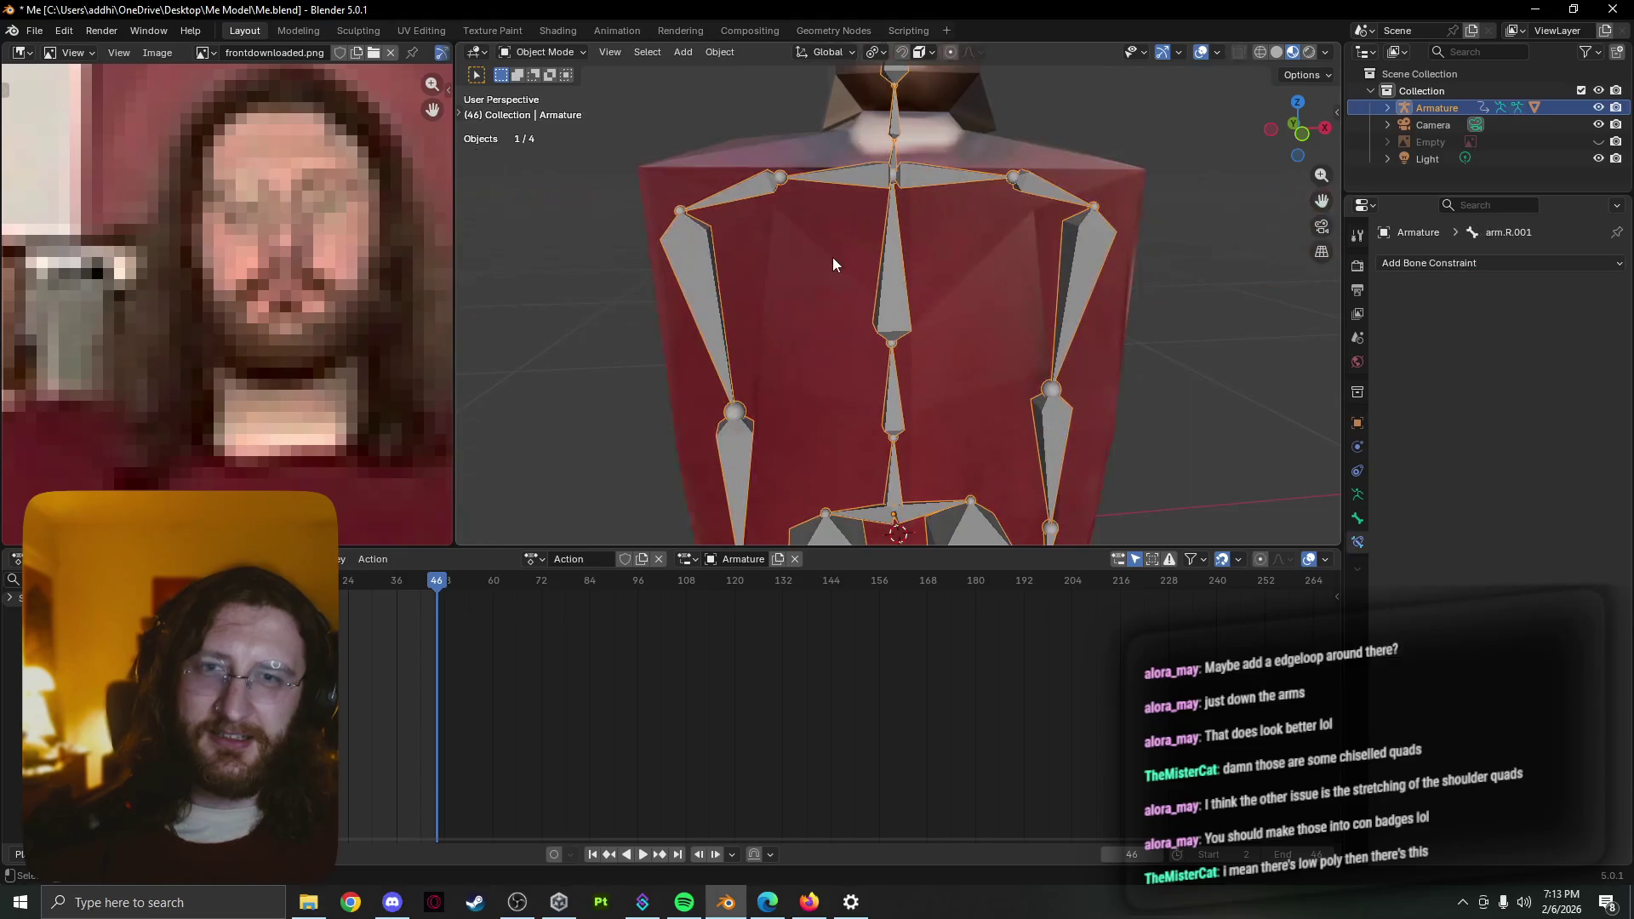
key(Tab)
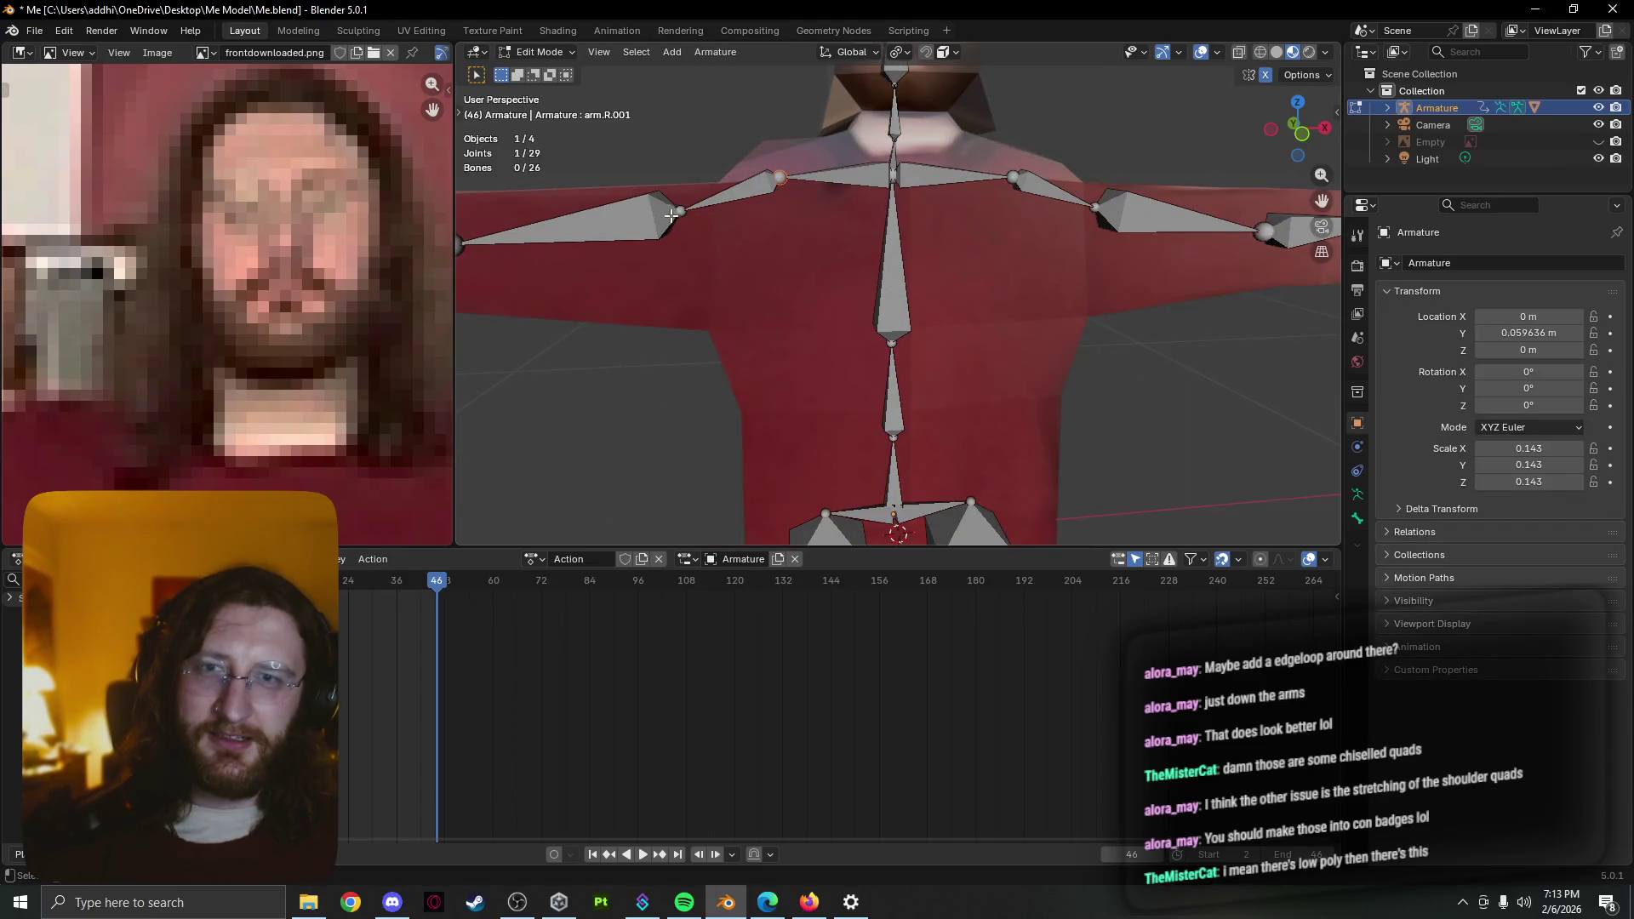
click(775, 252)
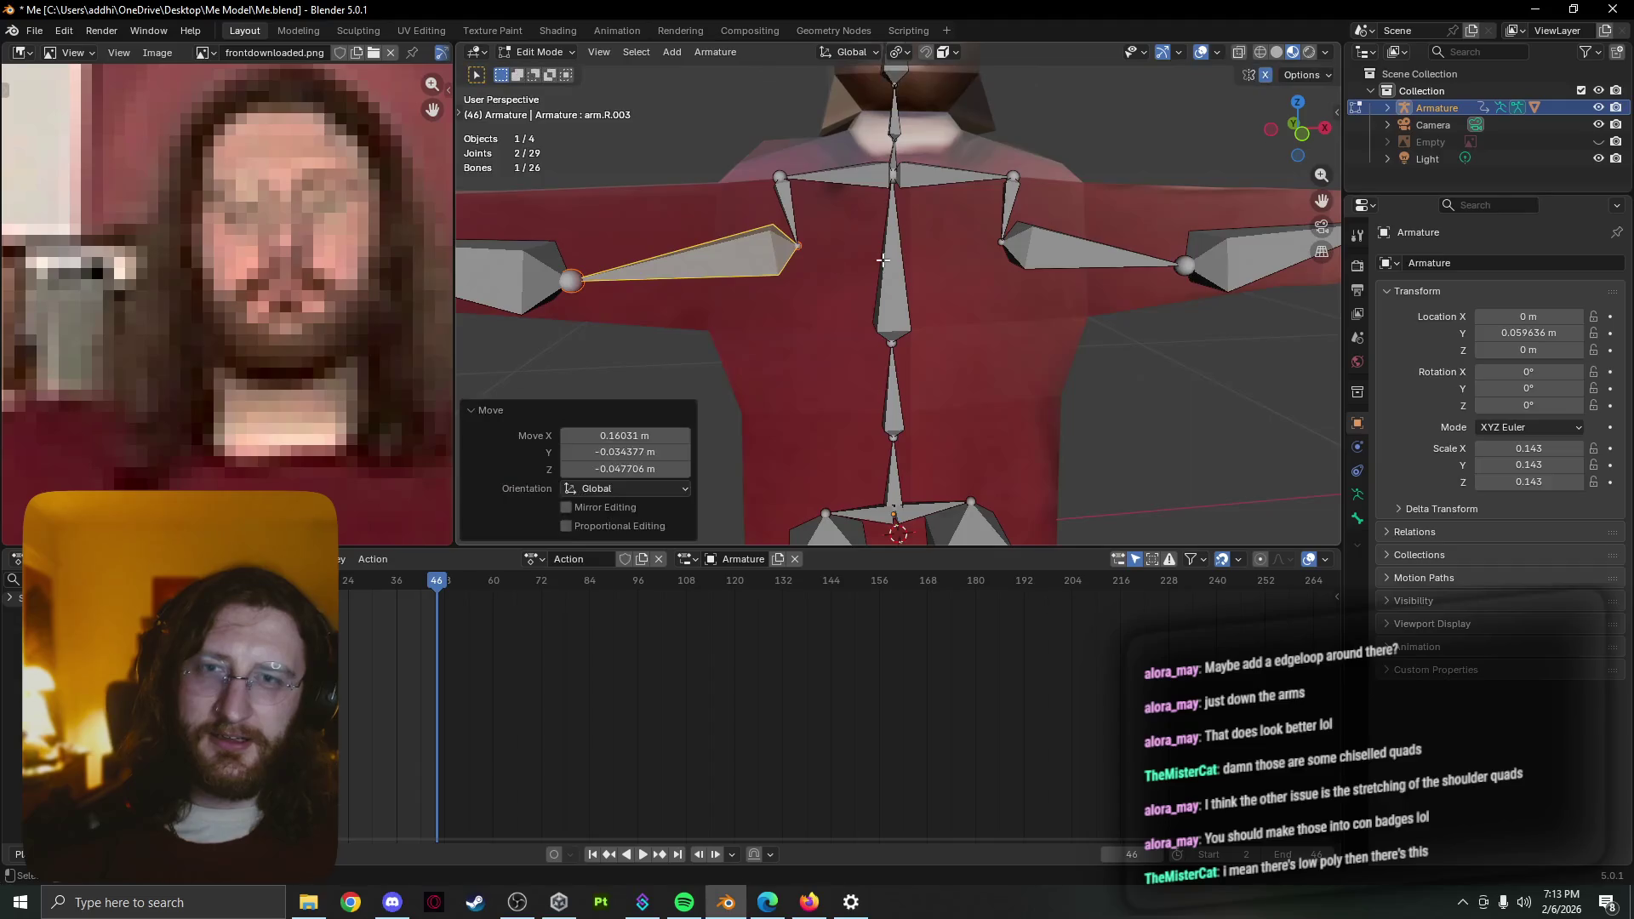
key(Tab)
key(Tab)
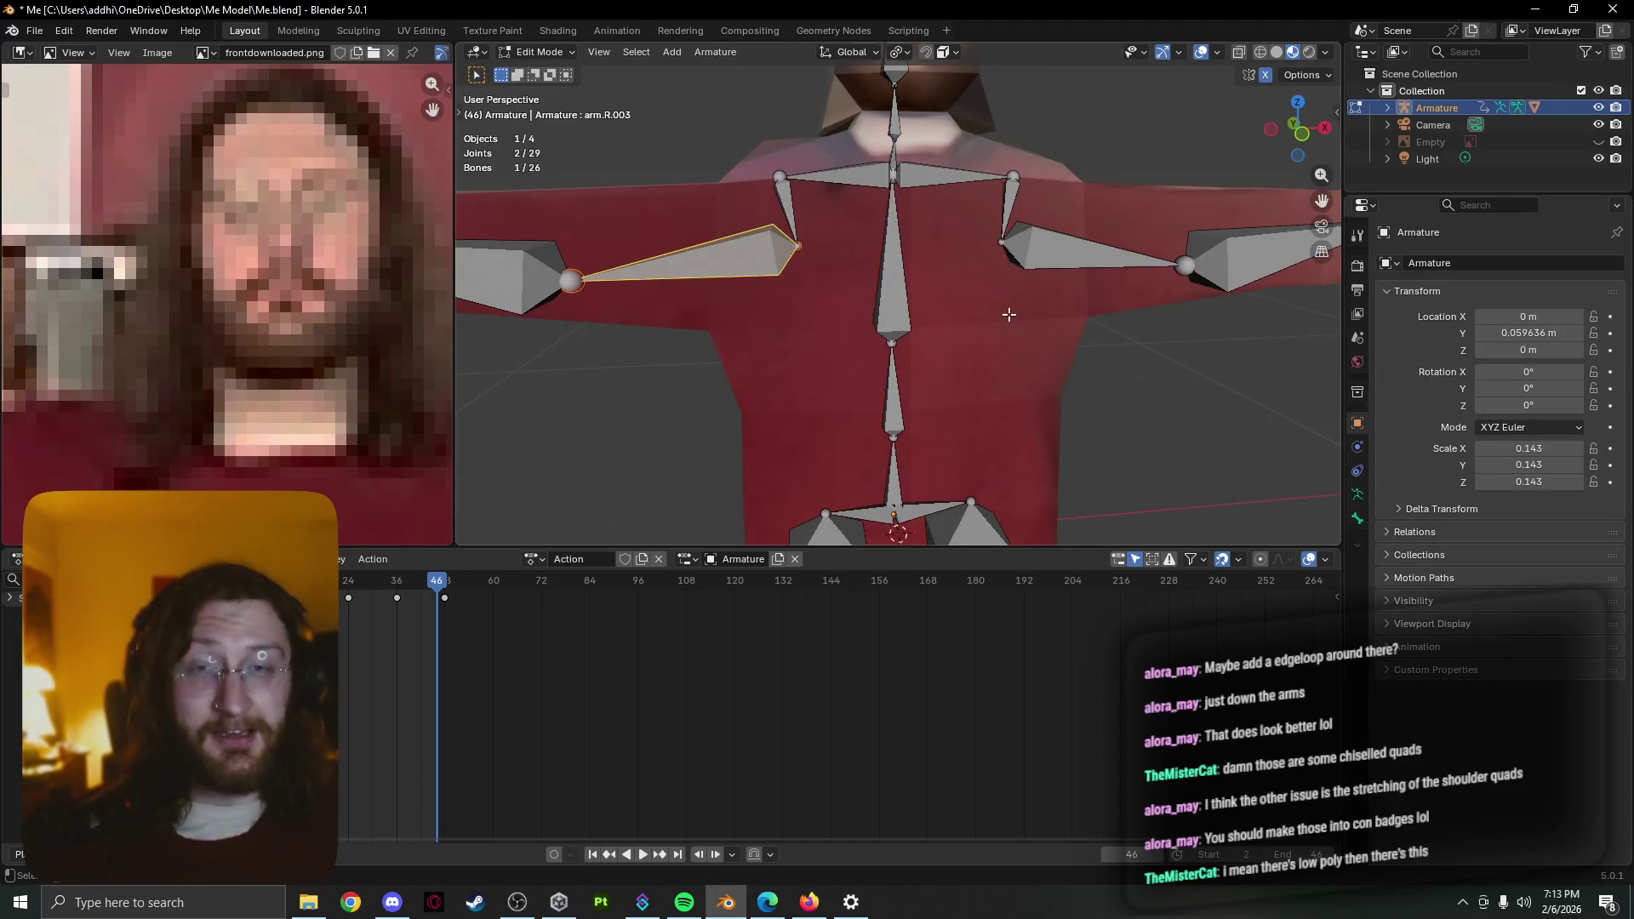
key(g)
click(911, 284)
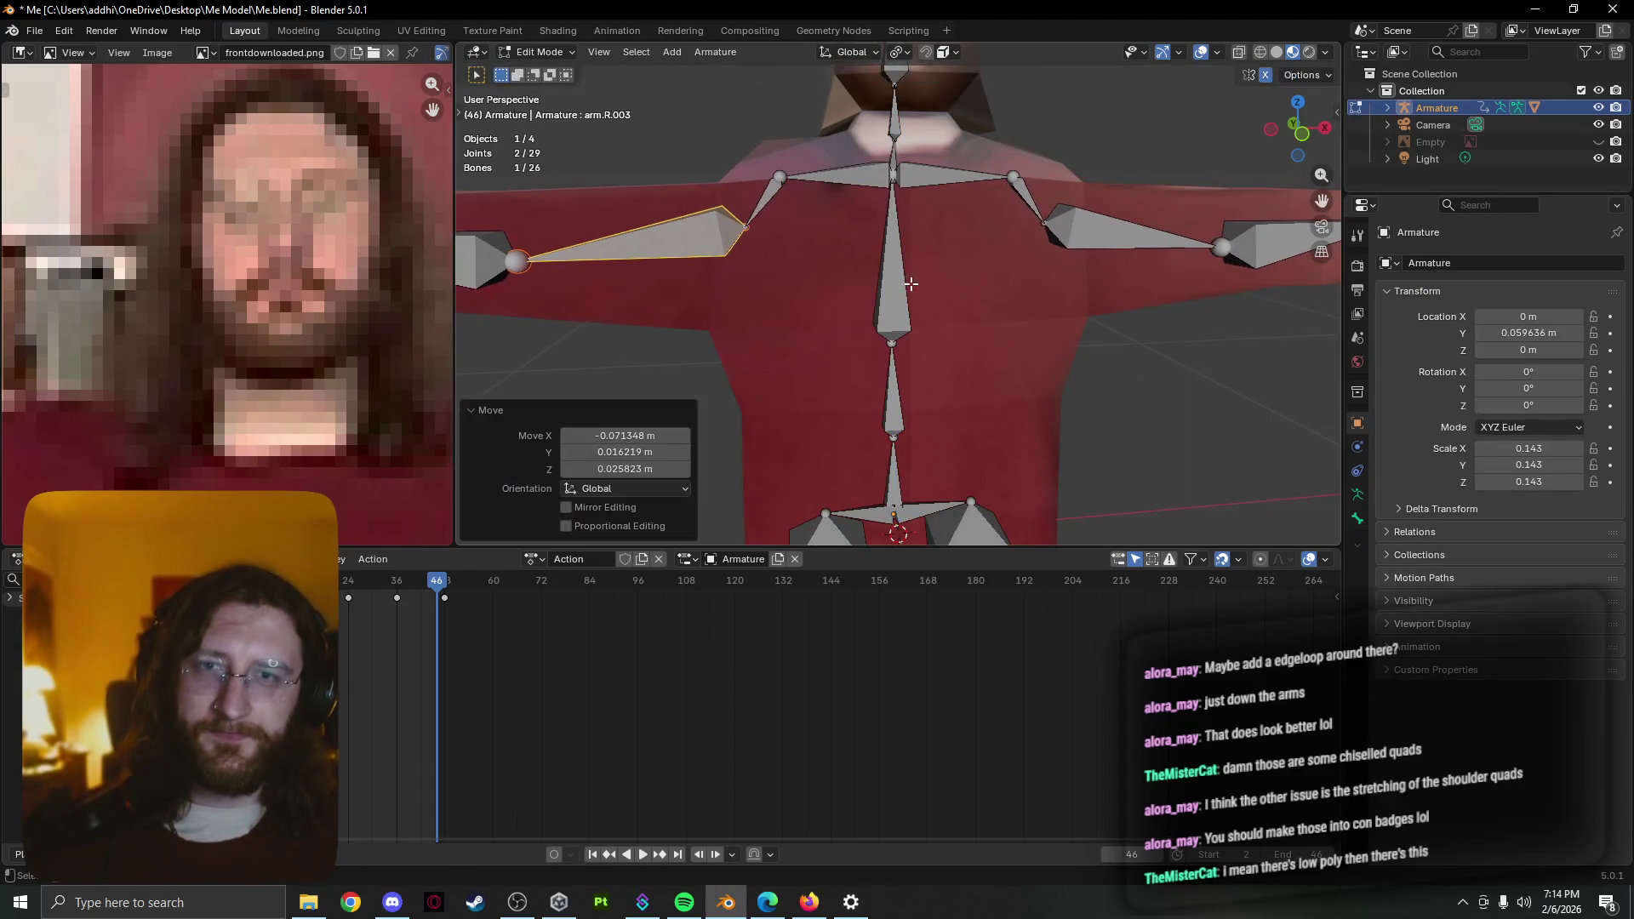
key(Tab)
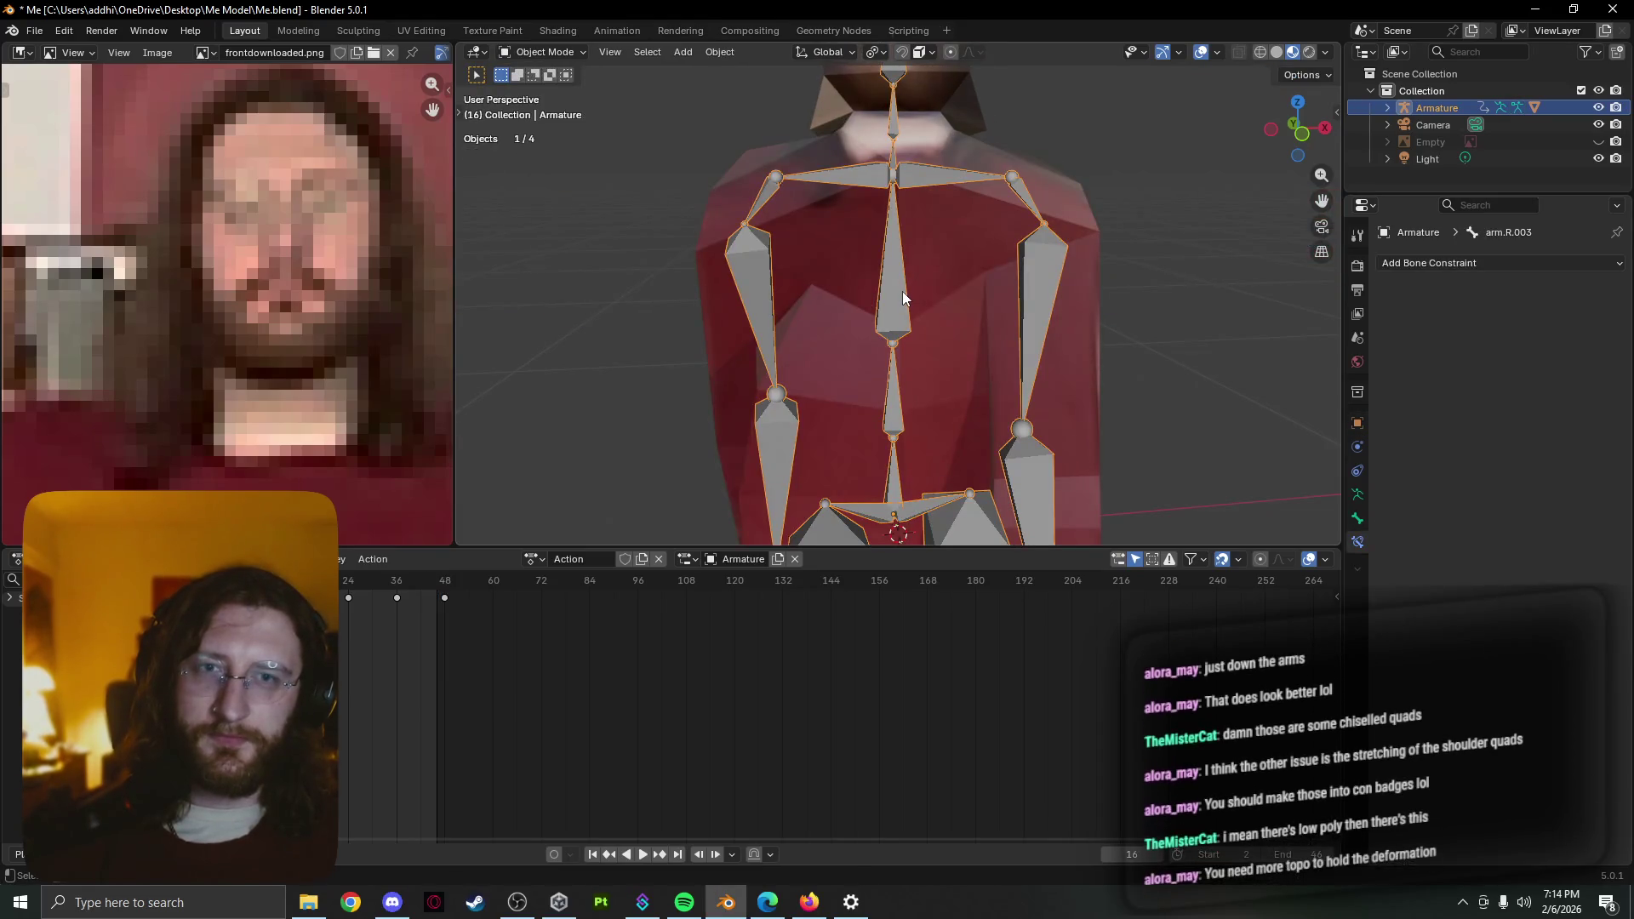
scroll(902, 292, down, 3)
Play the animation and flip between rest bones and posed arms to judge shoulder stretching
key(space)
key(space)
key(Tab)
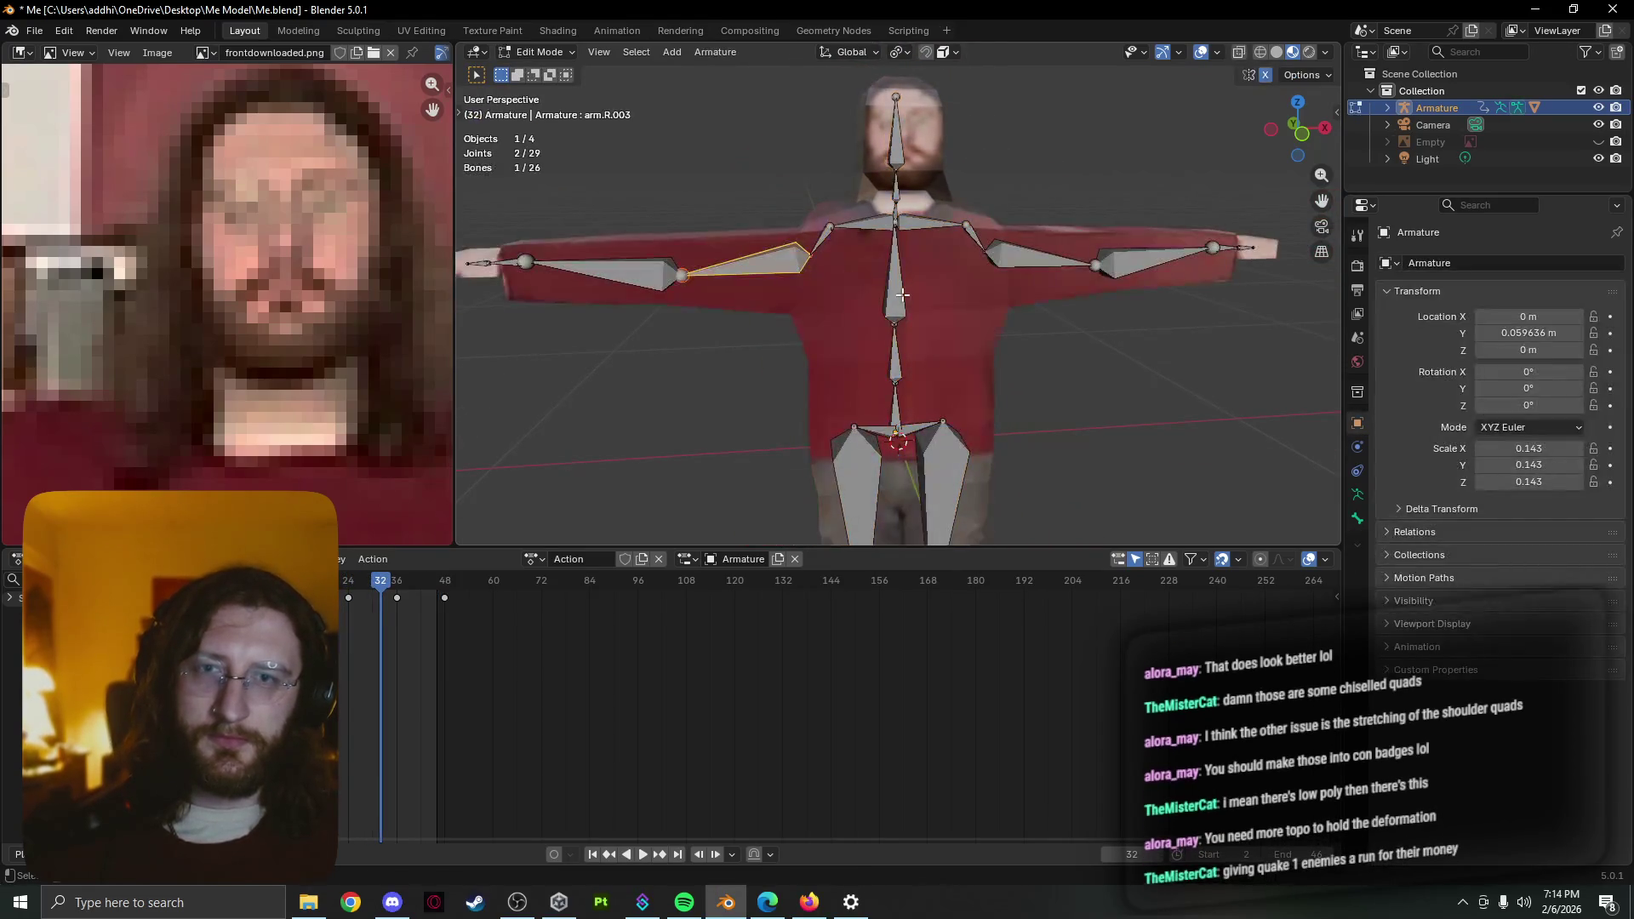
key(Tab)
key(Tab)
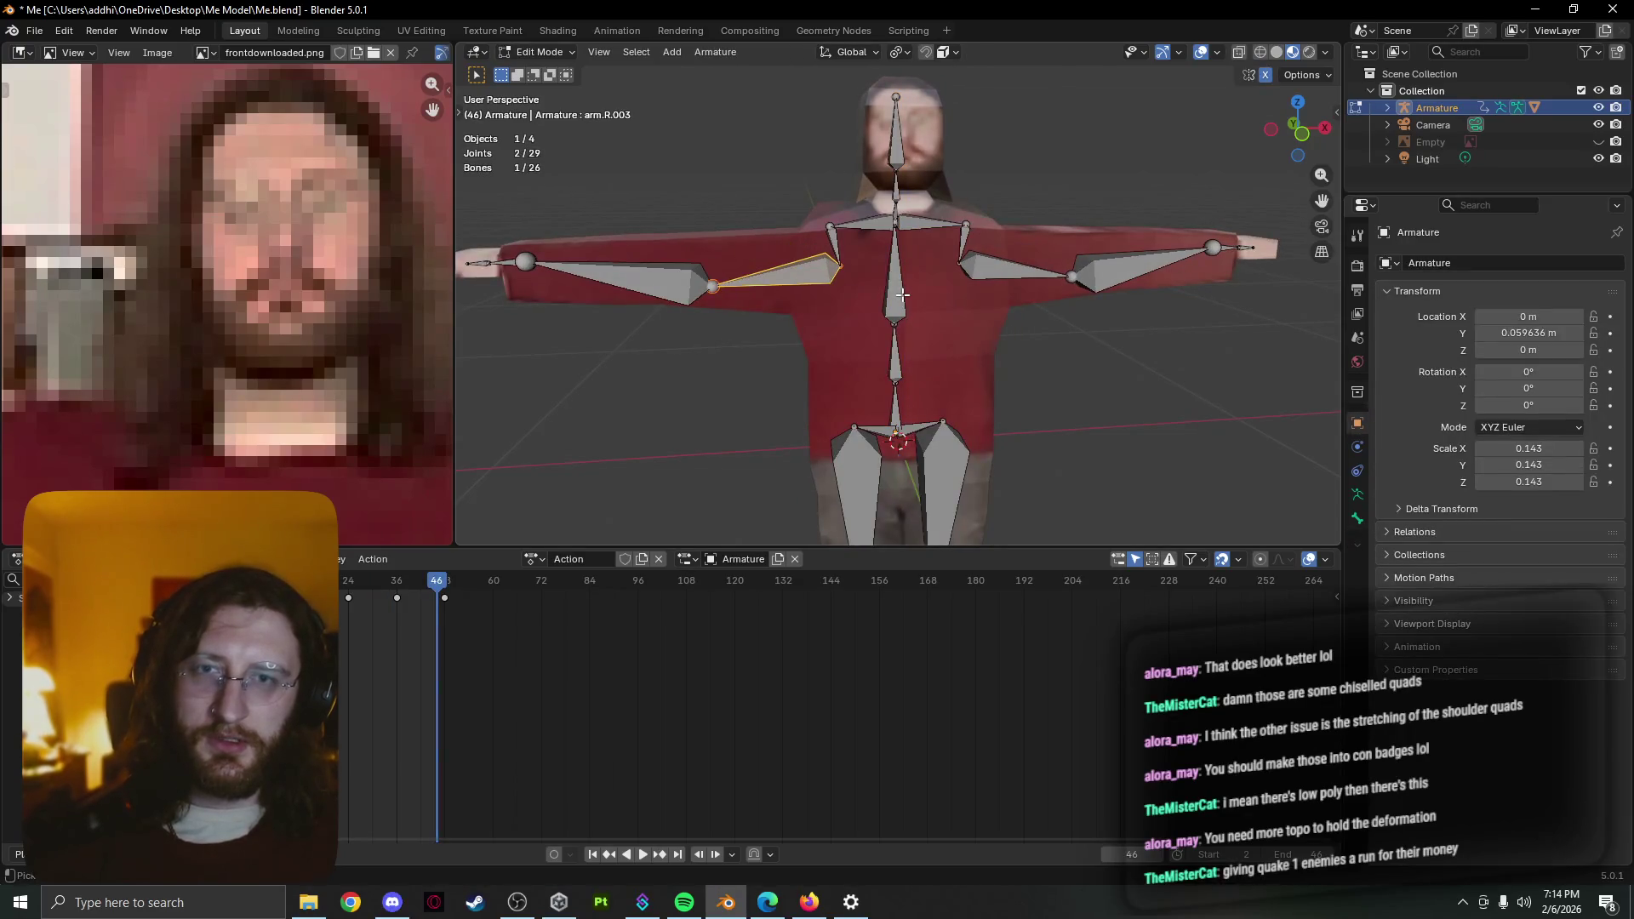
key(Tab)
key(space)
key(Tab)
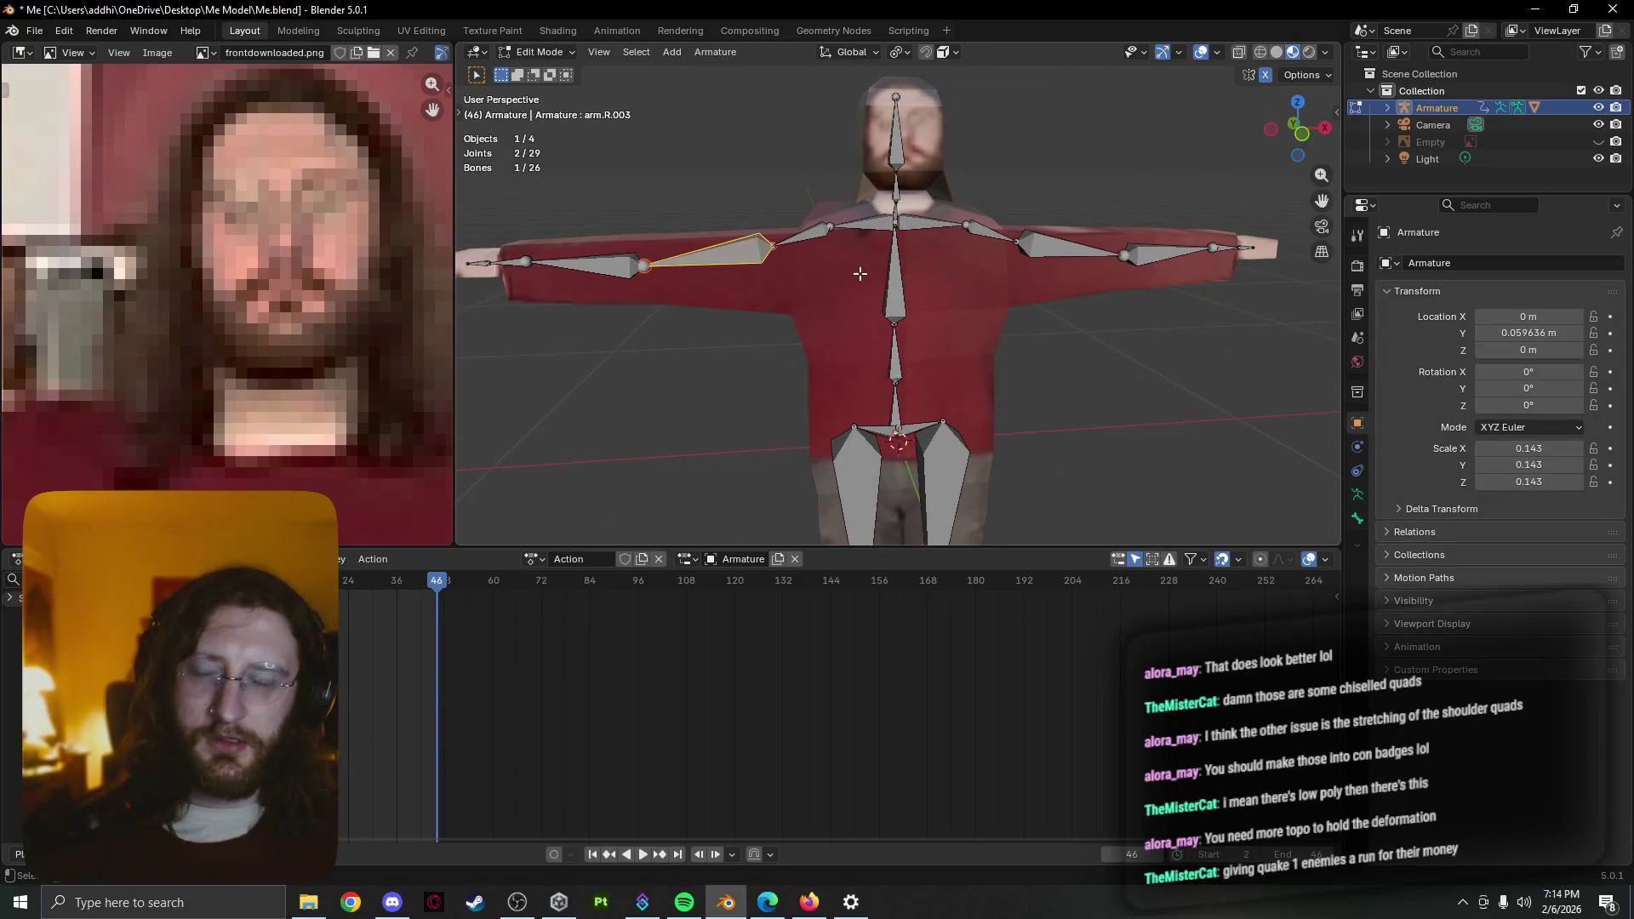
scroll(842, 264, up, 3)
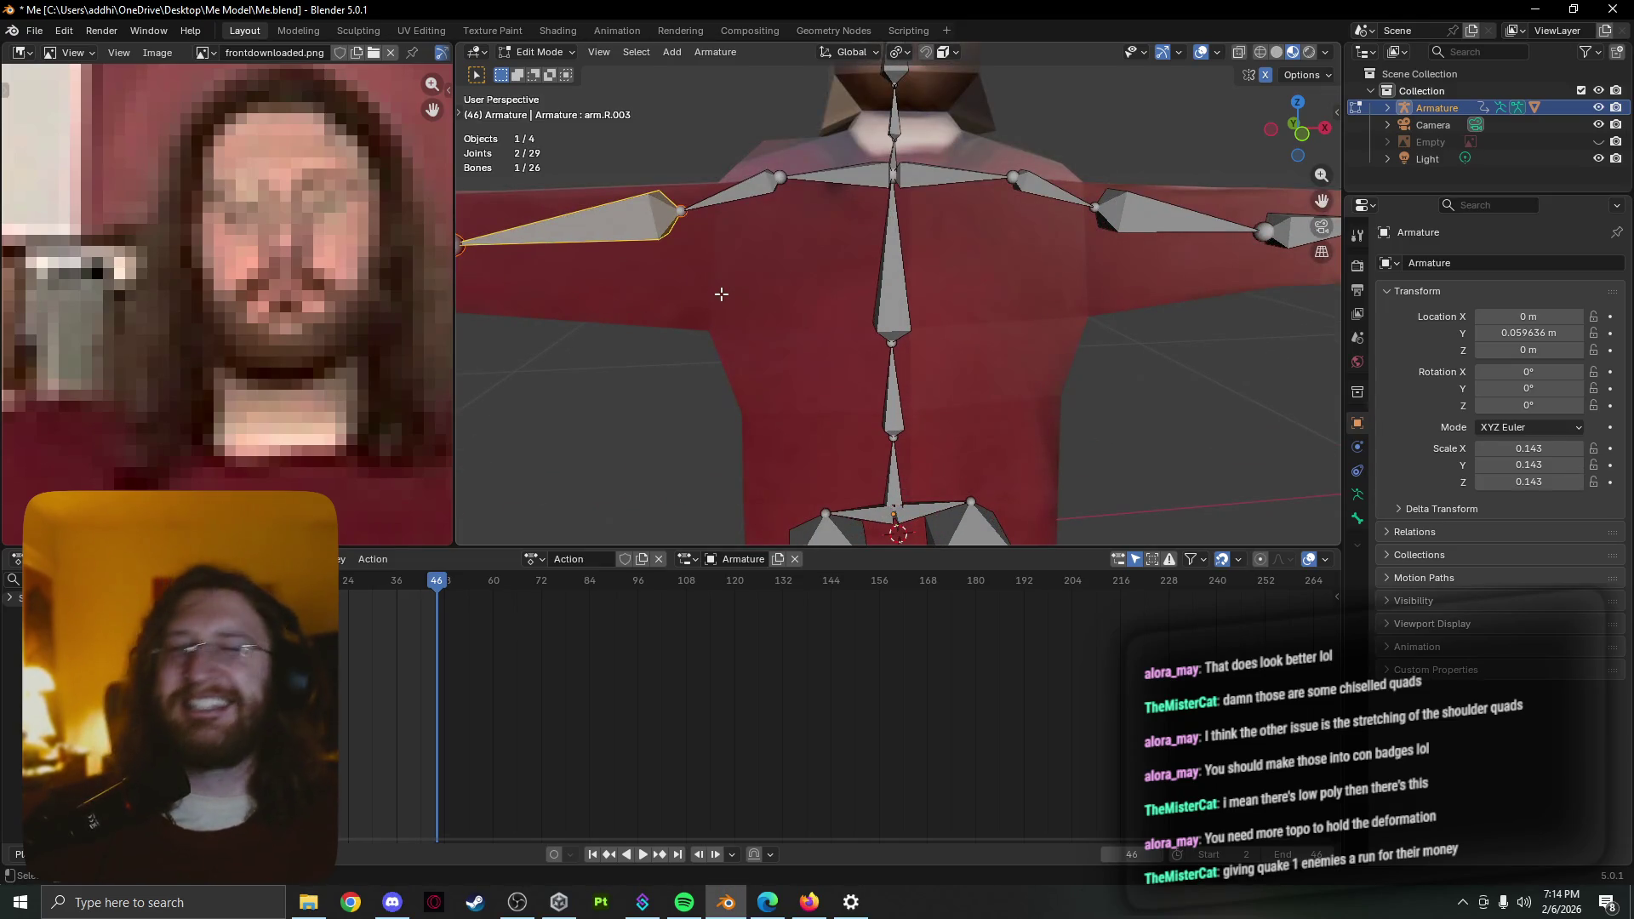
middle_drag(723, 291, 781, 247)
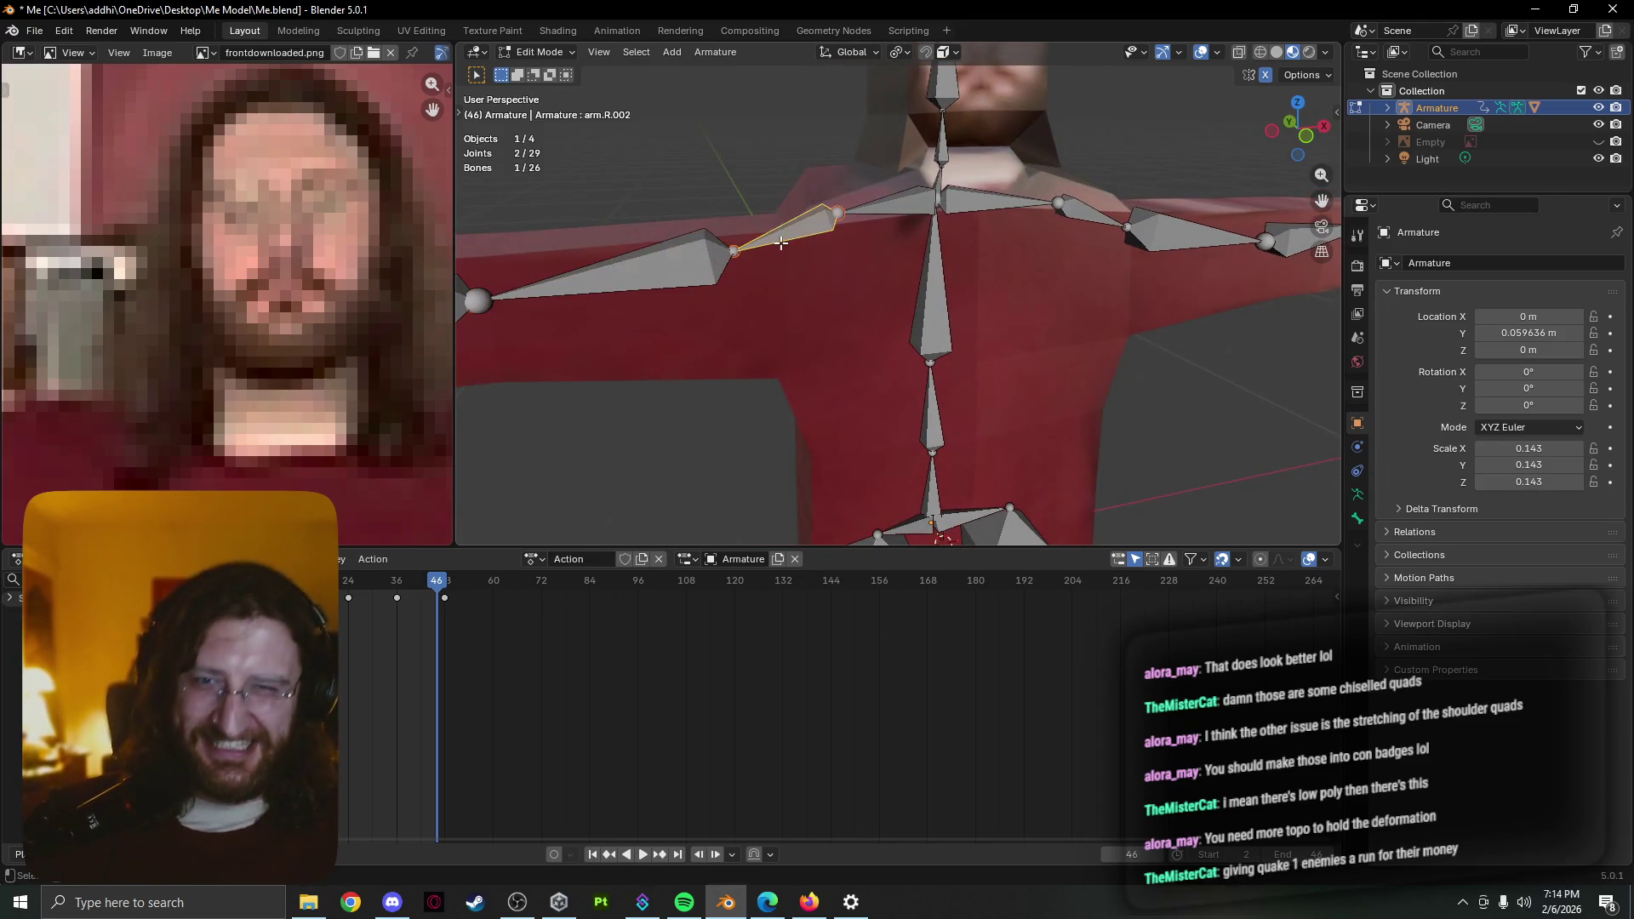
Shrink the shoulder bones and move the arm.R.003 upper-arm bone, then check the pose
key(s)
click(890, 251)
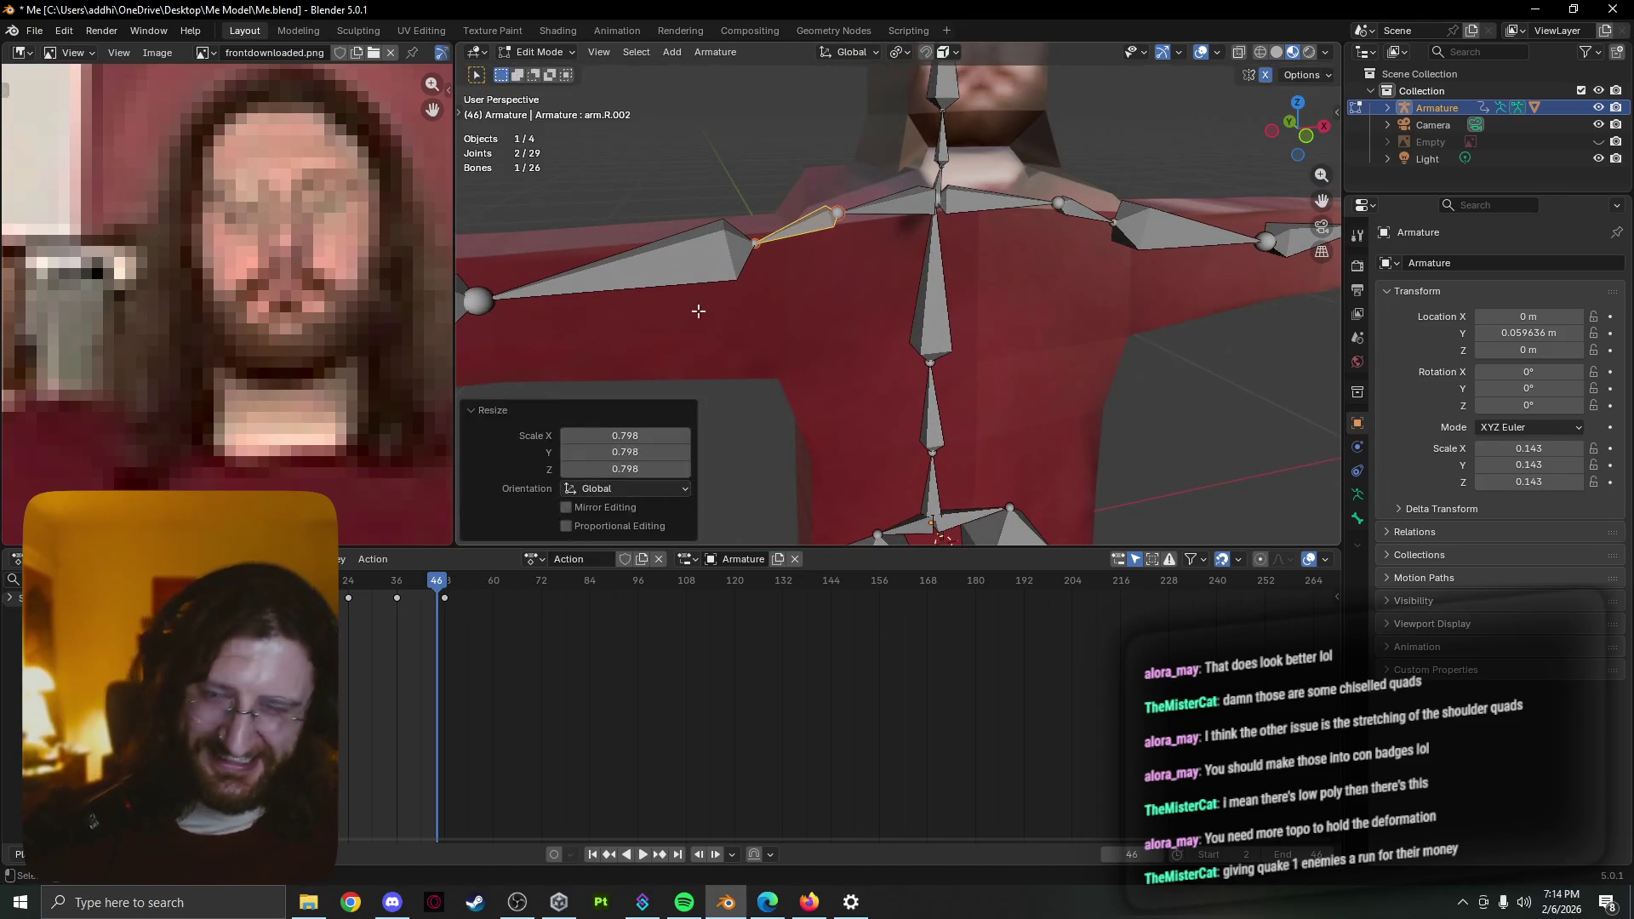
click(693, 308)
key(g)
click(697, 310)
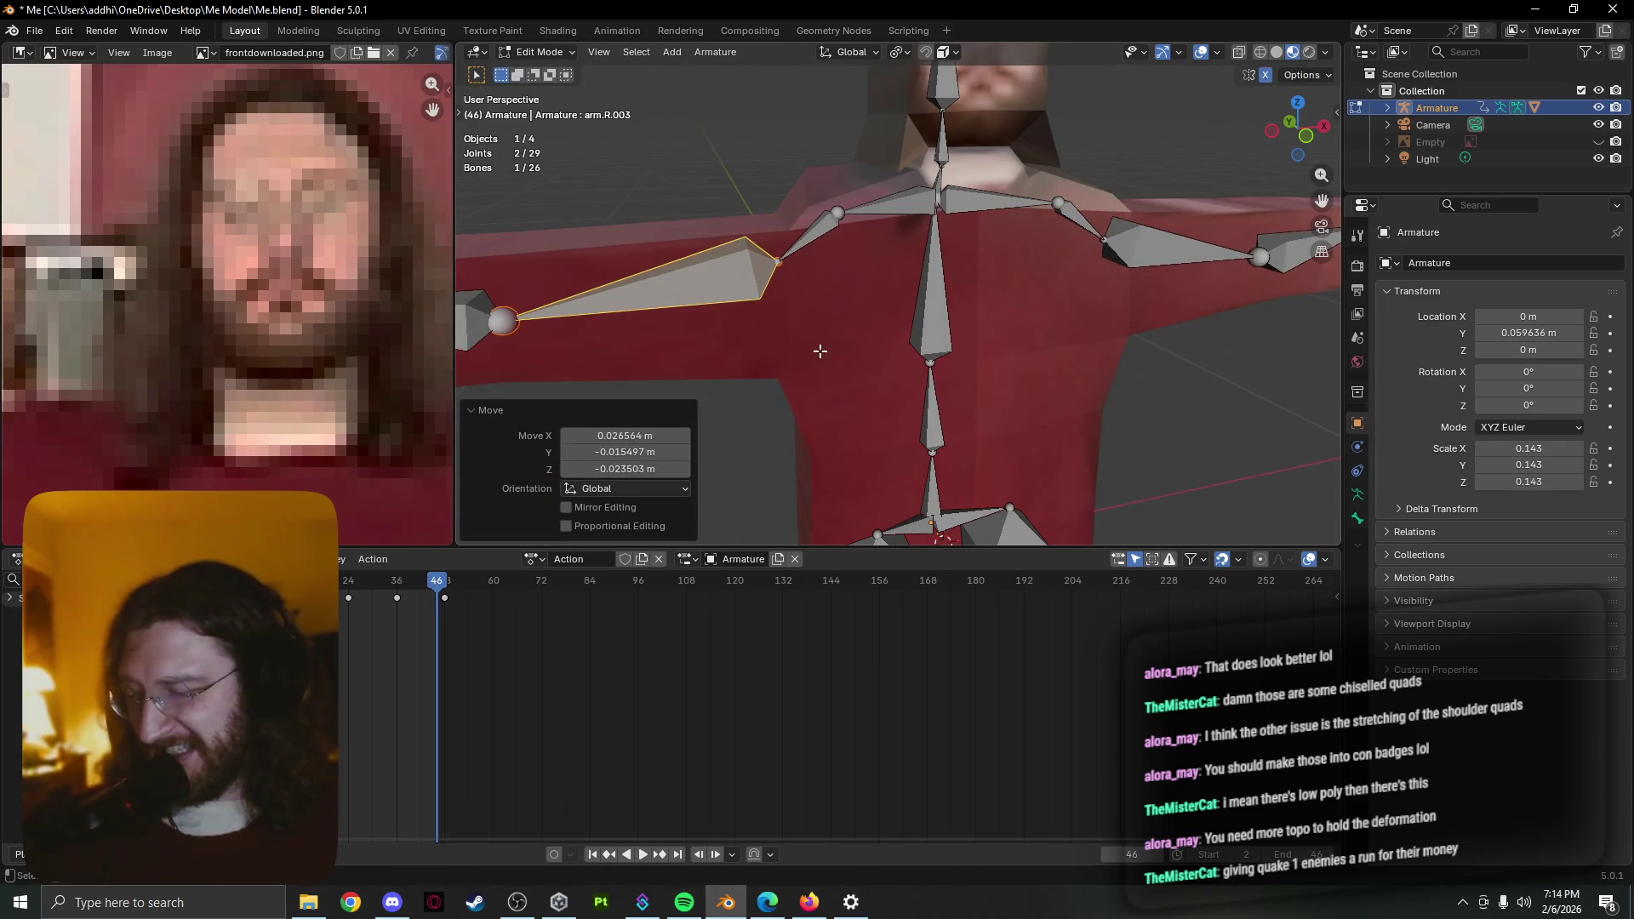
key(Tab)
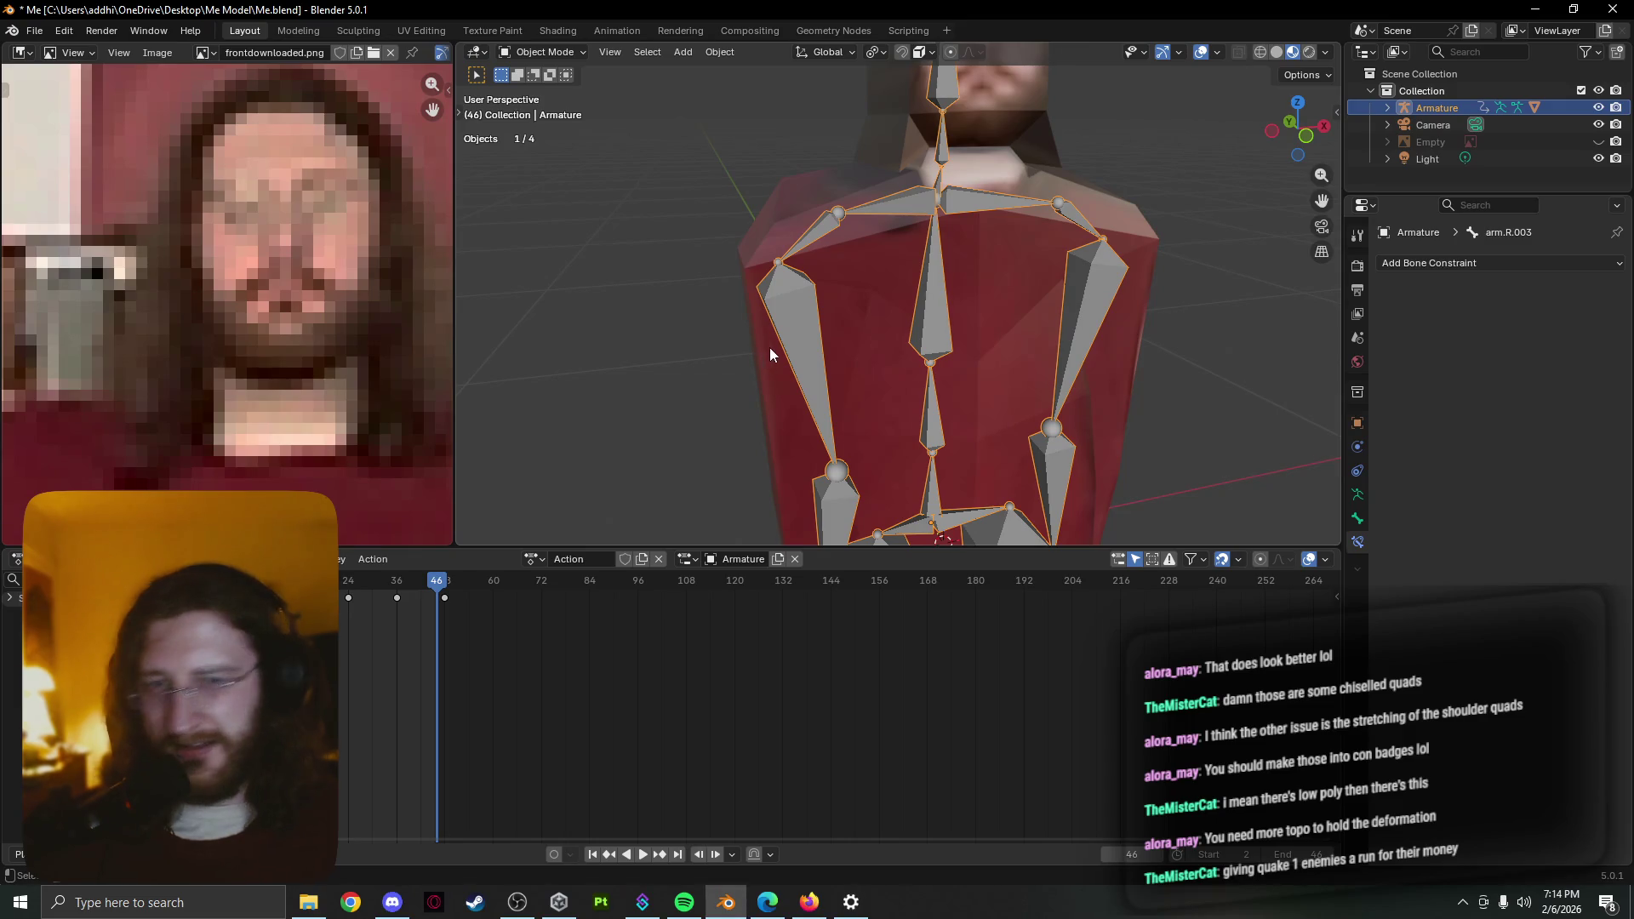
Compare the armature's rest bones against the arms-down pose from a frontal view
key(Tab)
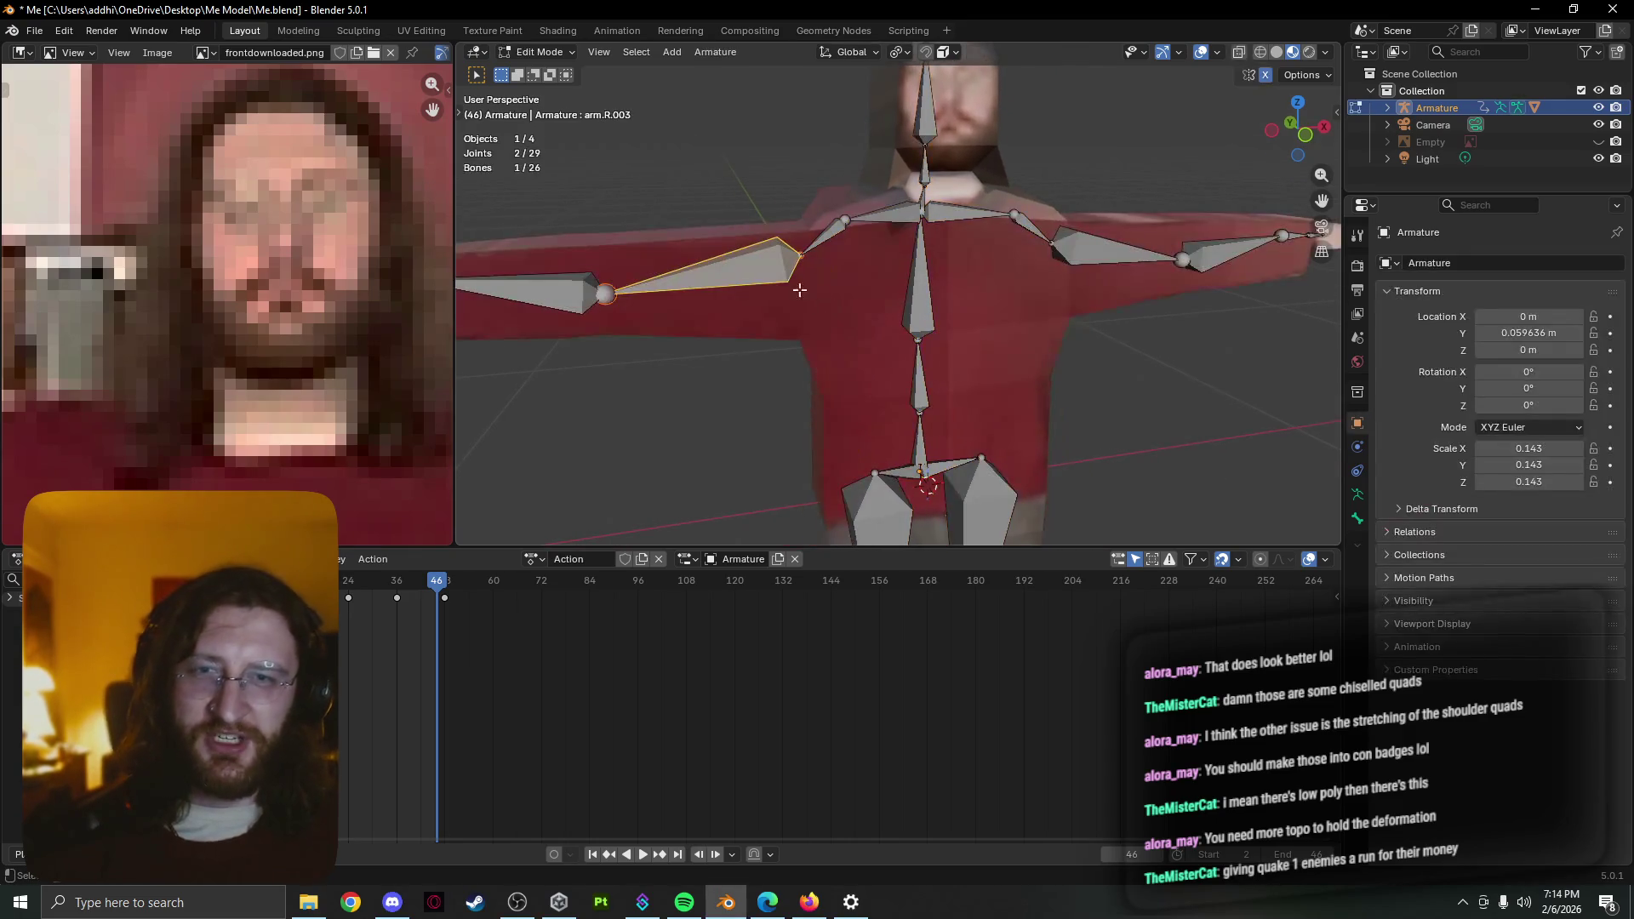
key(Tab)
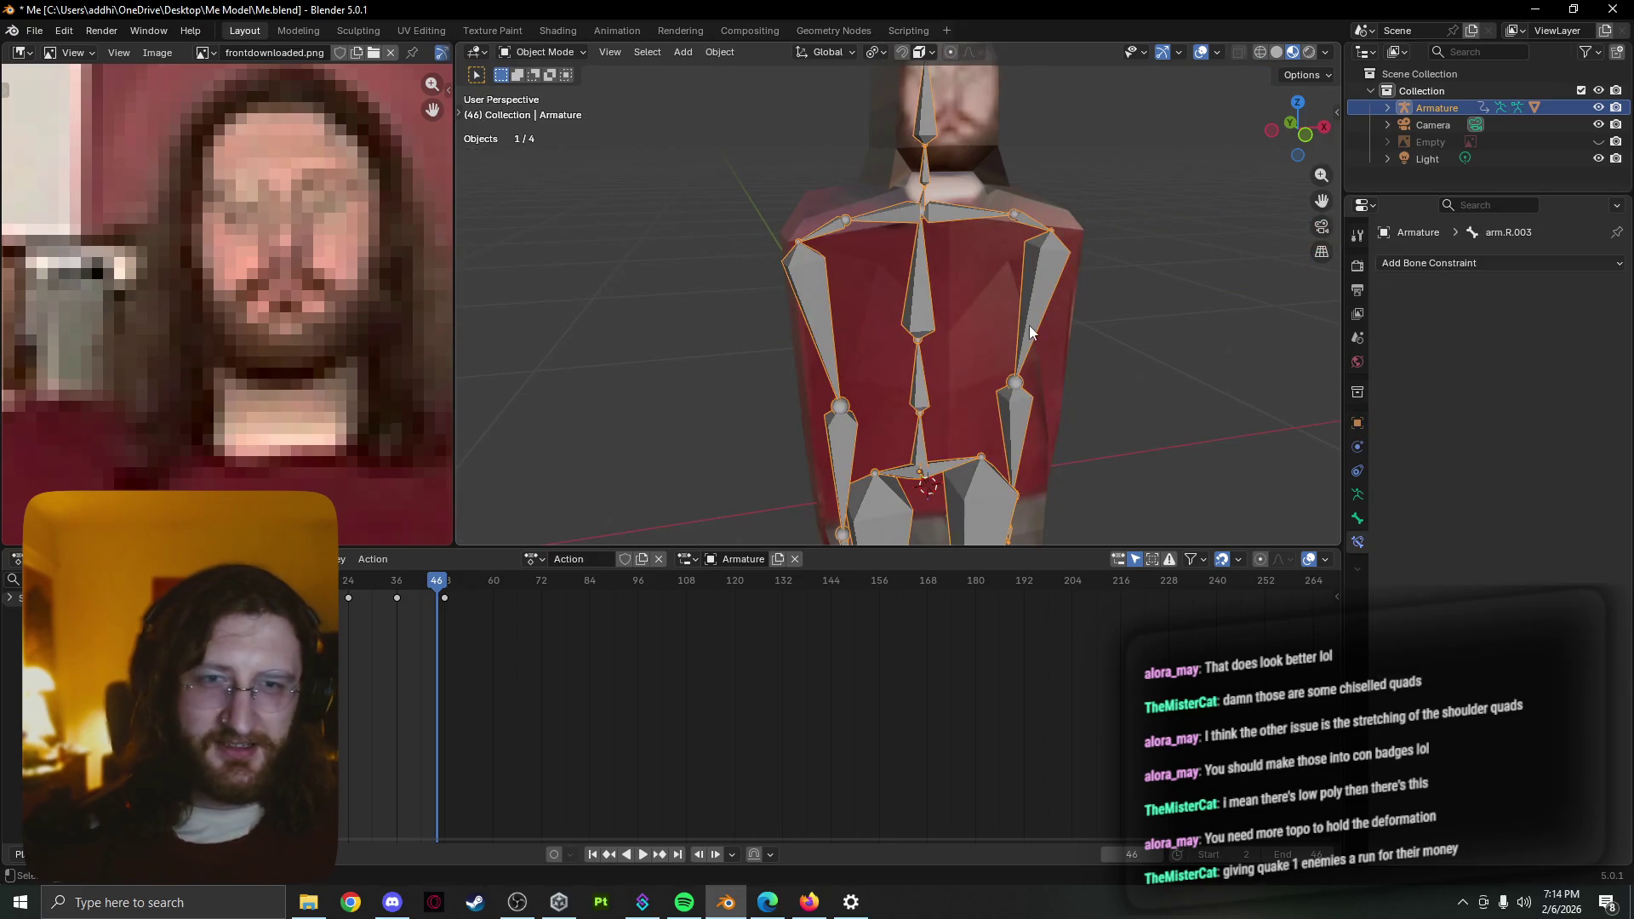
key(Tab)
key(Tab)
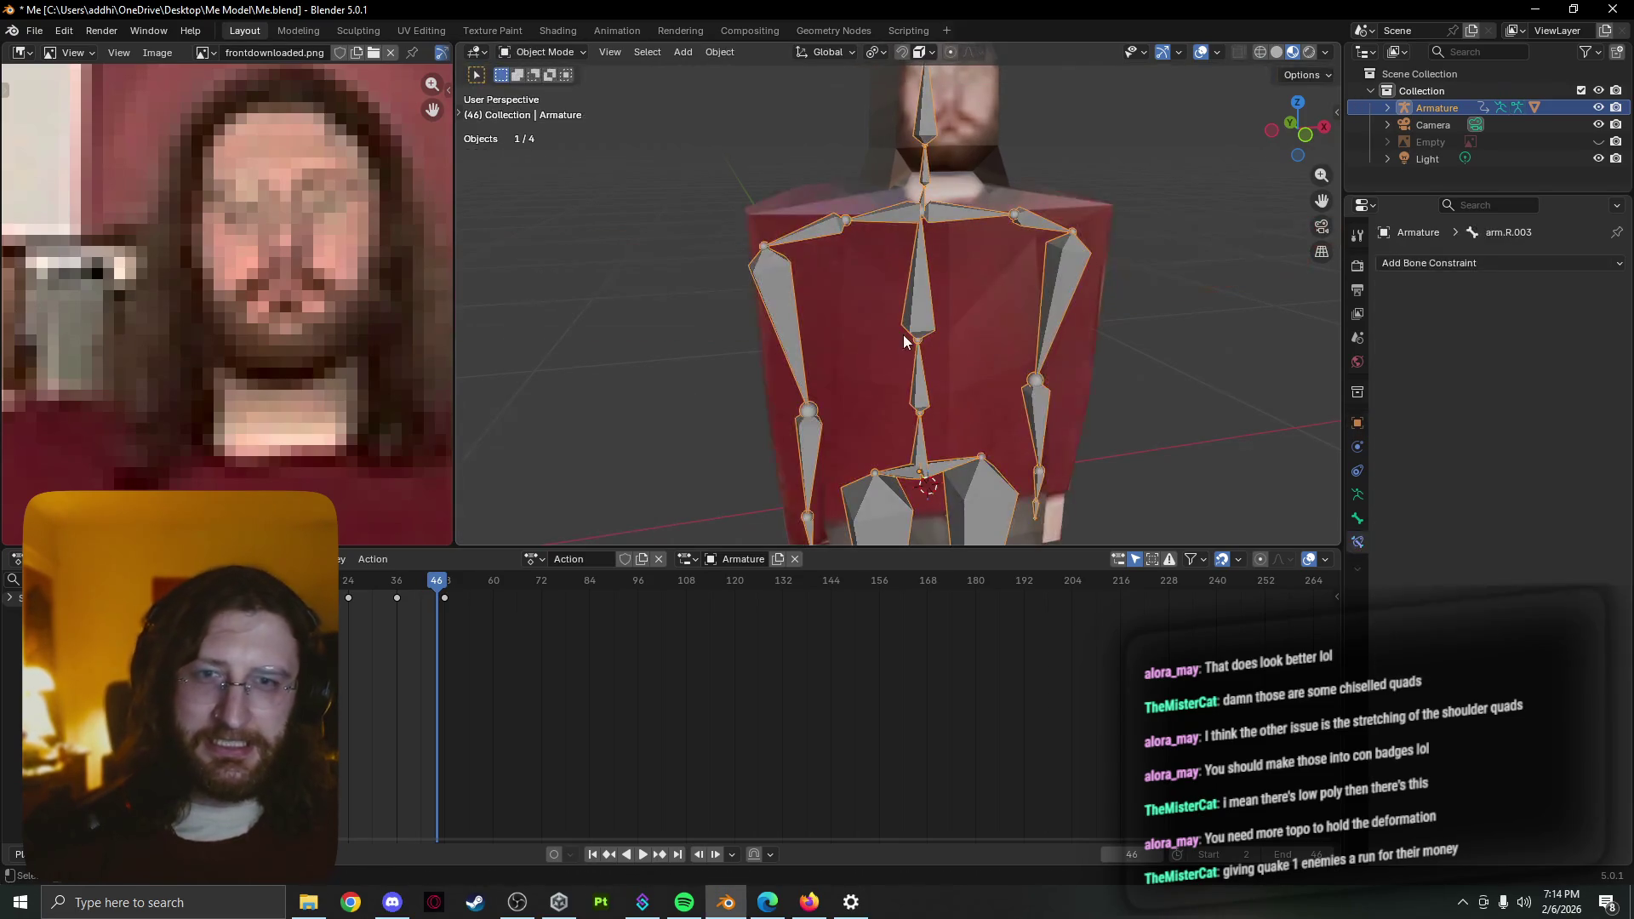
key(Tab)
key(Tab)
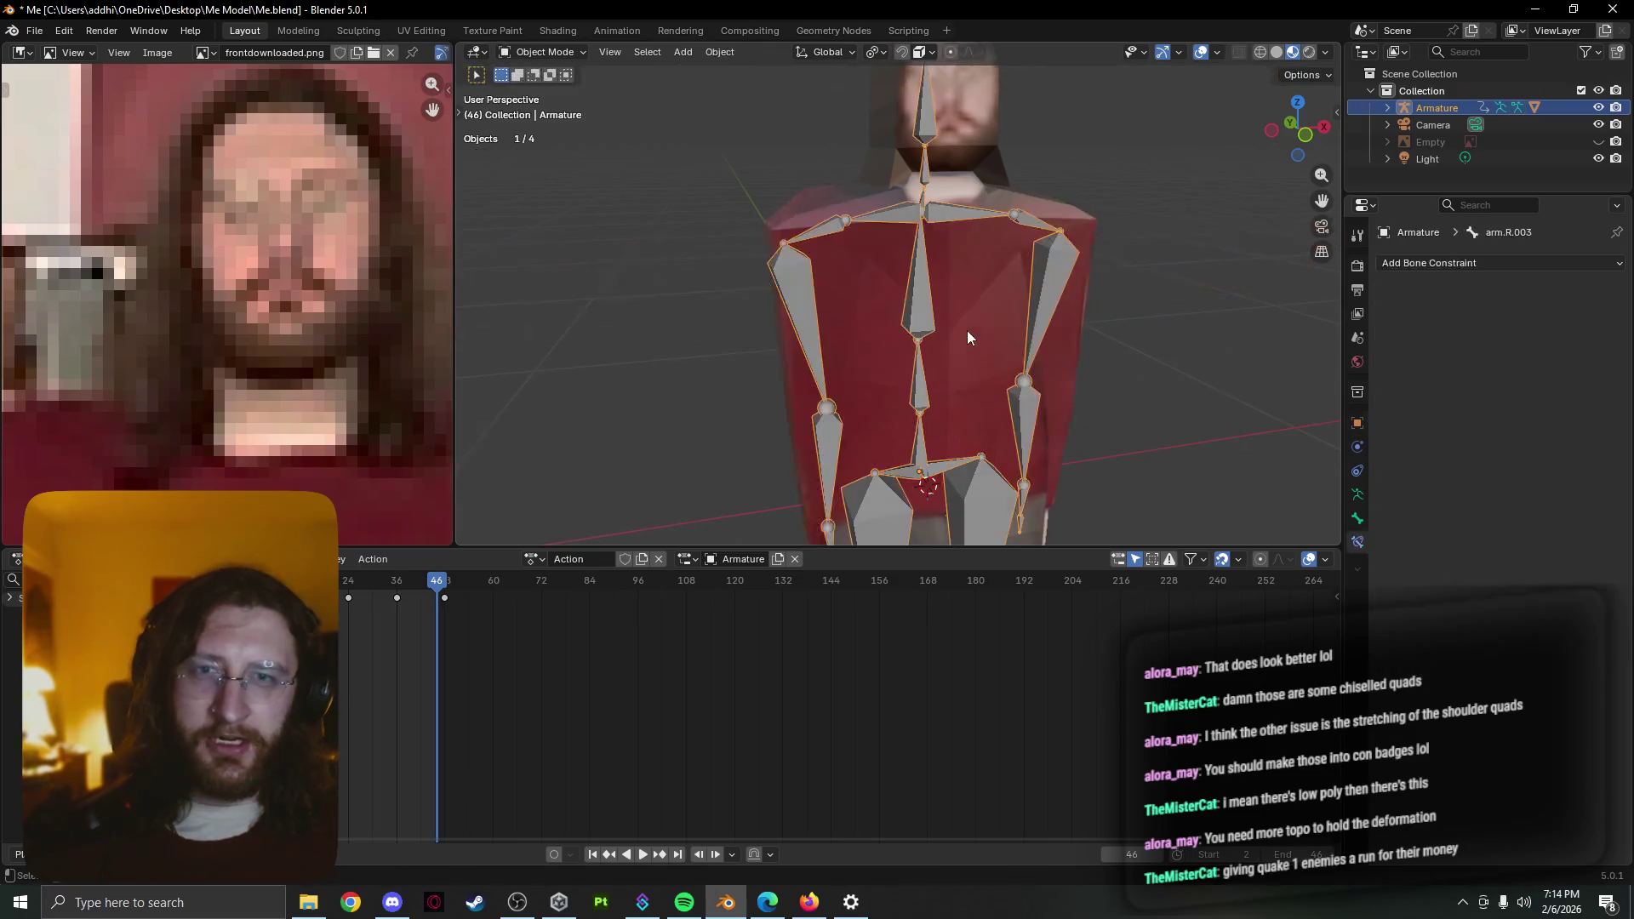
mouse_move(906, 292)
middle_down()
mouse_move(684, 291)
mouse_move(757, 319)
middle_up()
scroll(684, 292, down, 4)
key(Tab)
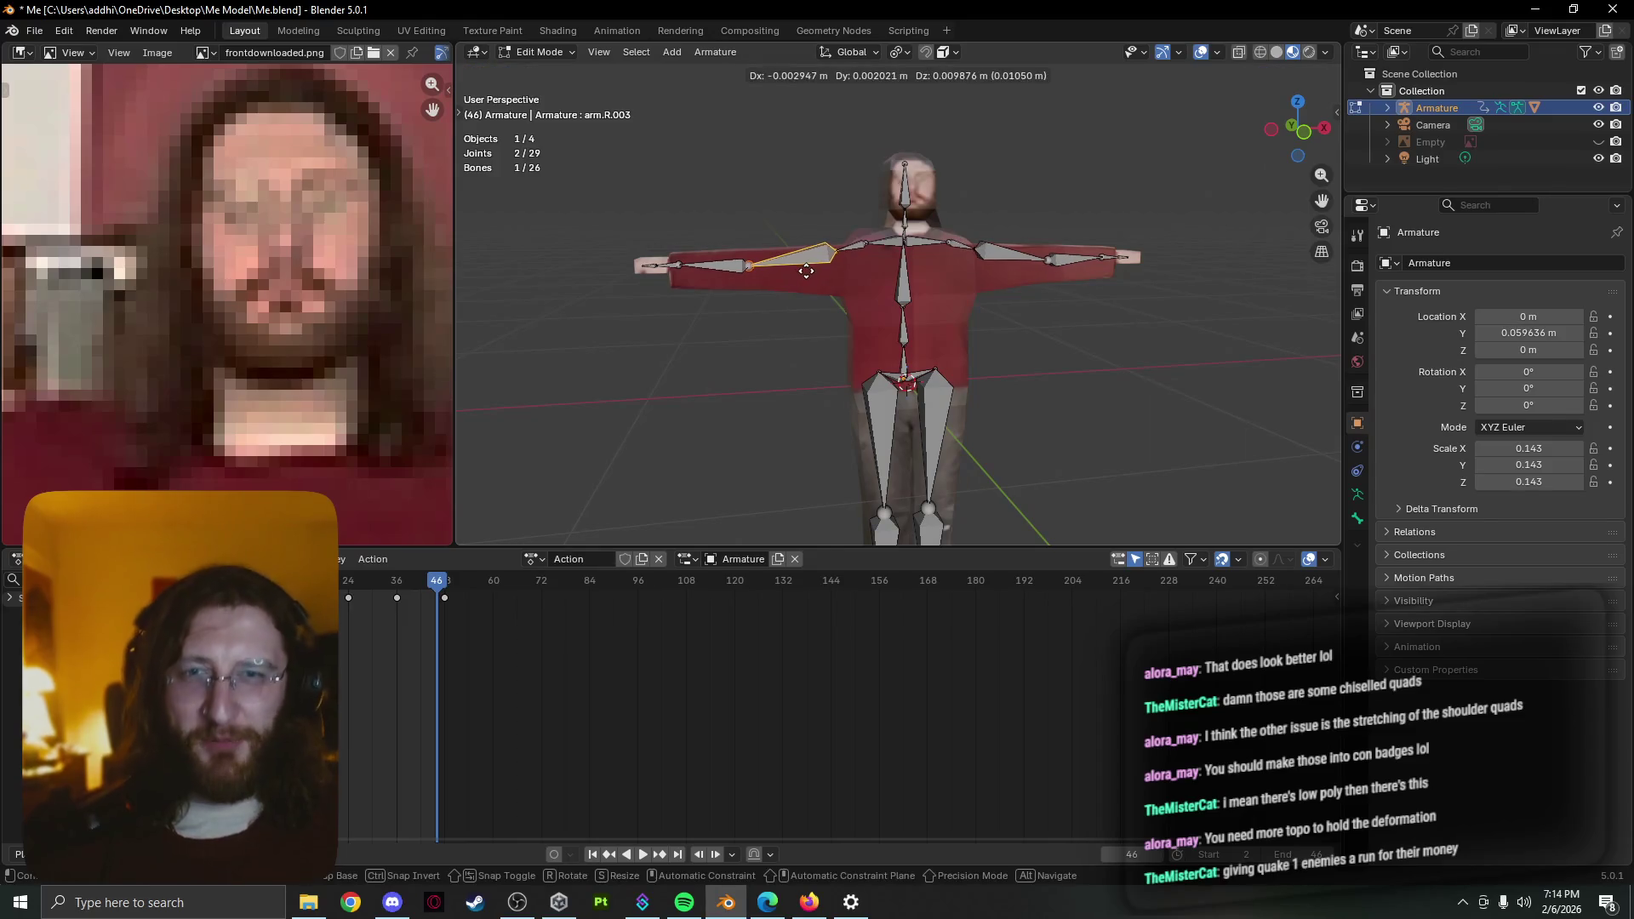
key(Tab)
scroll(874, 307, up, 2)
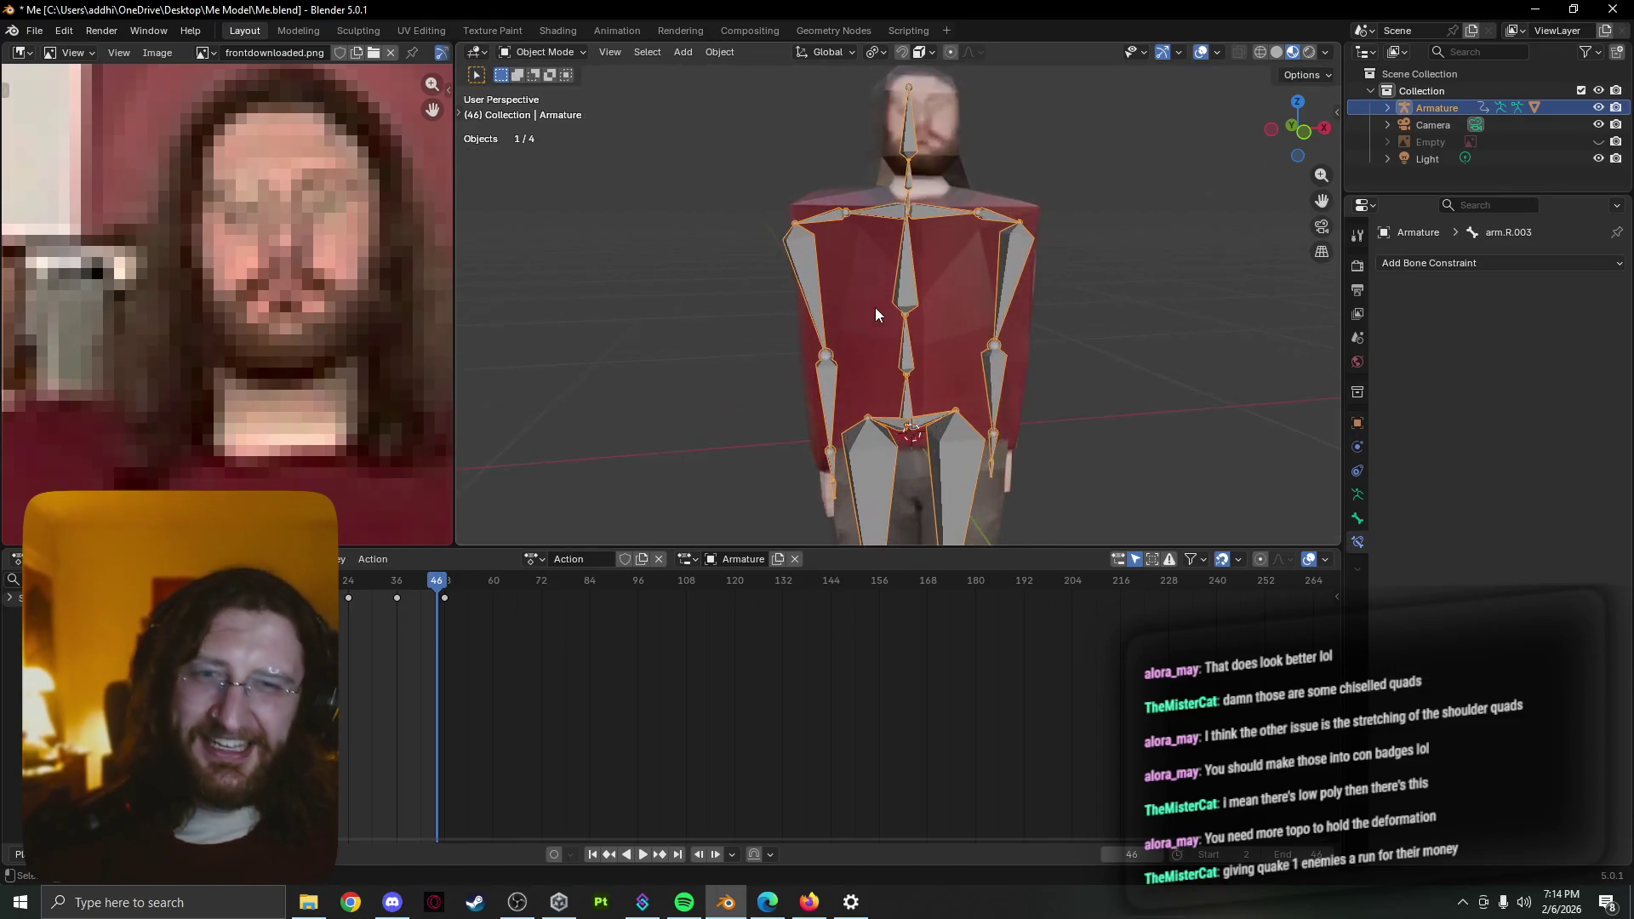
key(Tab)
key(Tab)
Play the animation and keep toggling between rest bones and the posed arms while orbiting
key(space)
scroll(807, 326, down, 2)
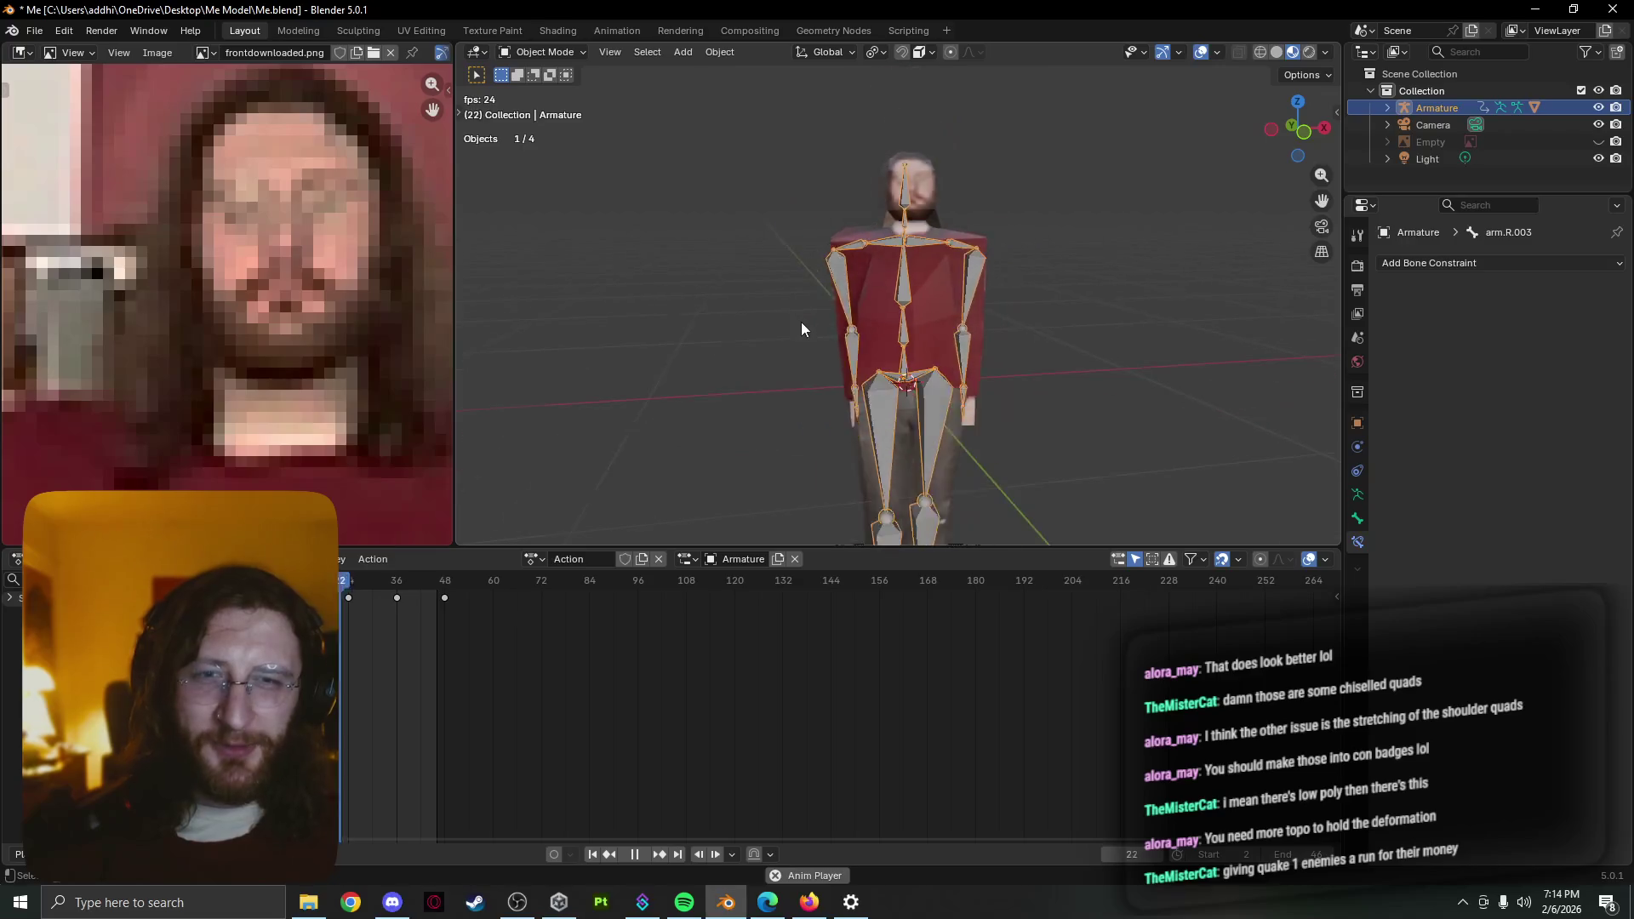
mouse_move(788, 311)
middle_down()
mouse_move(737, 308)
mouse_move(817, 309)
middle_up()
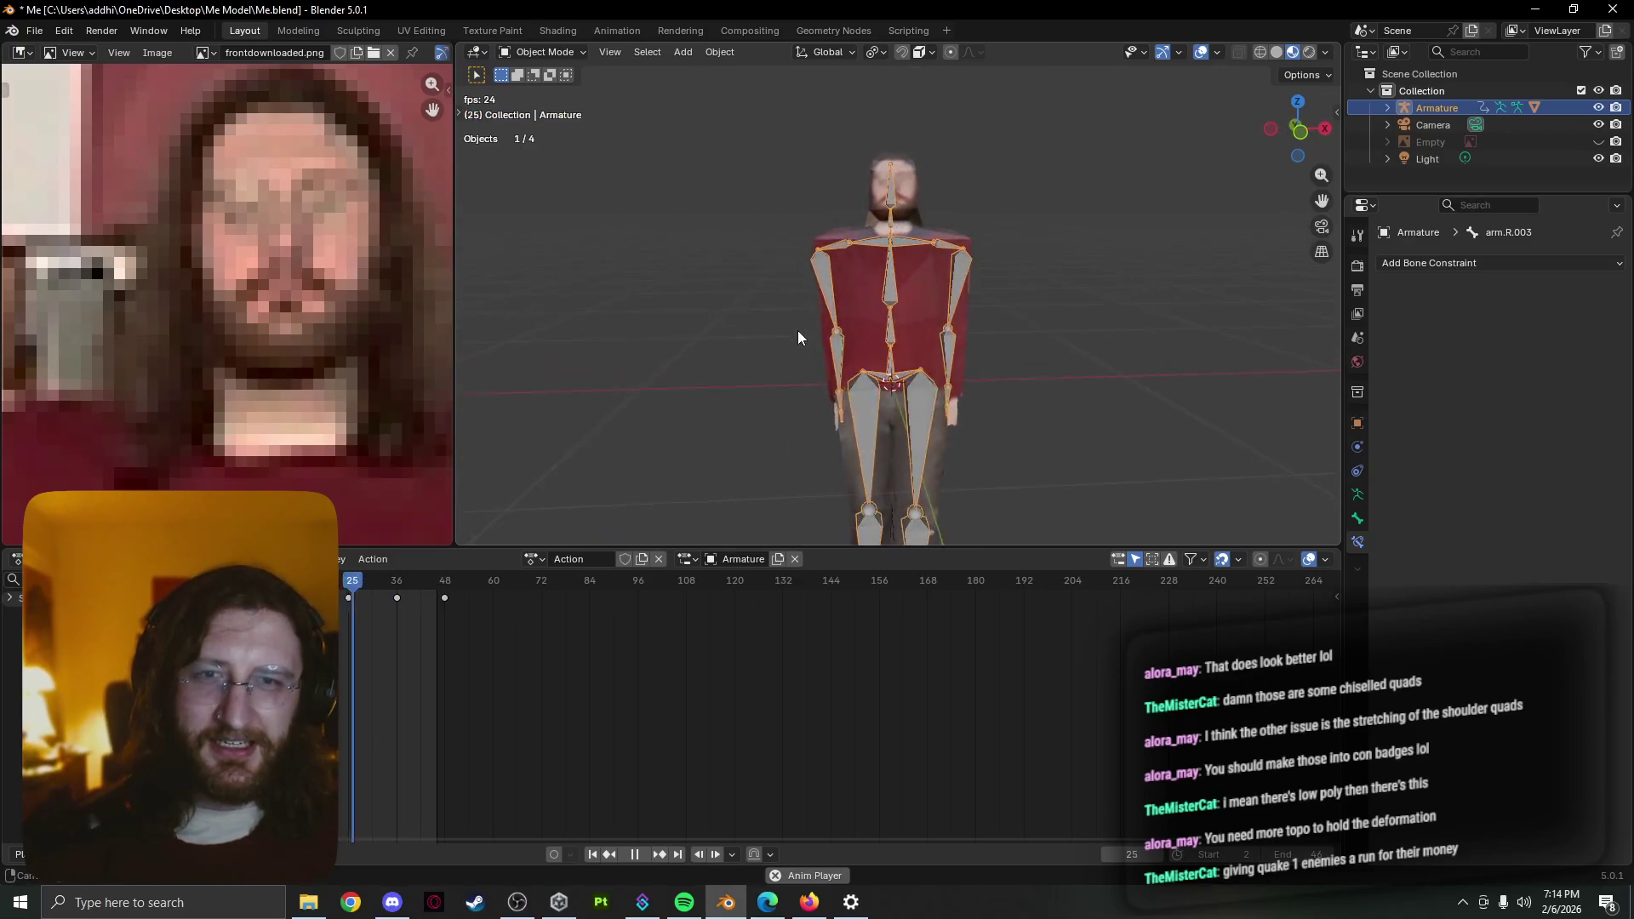
scroll(817, 308, up, 2)
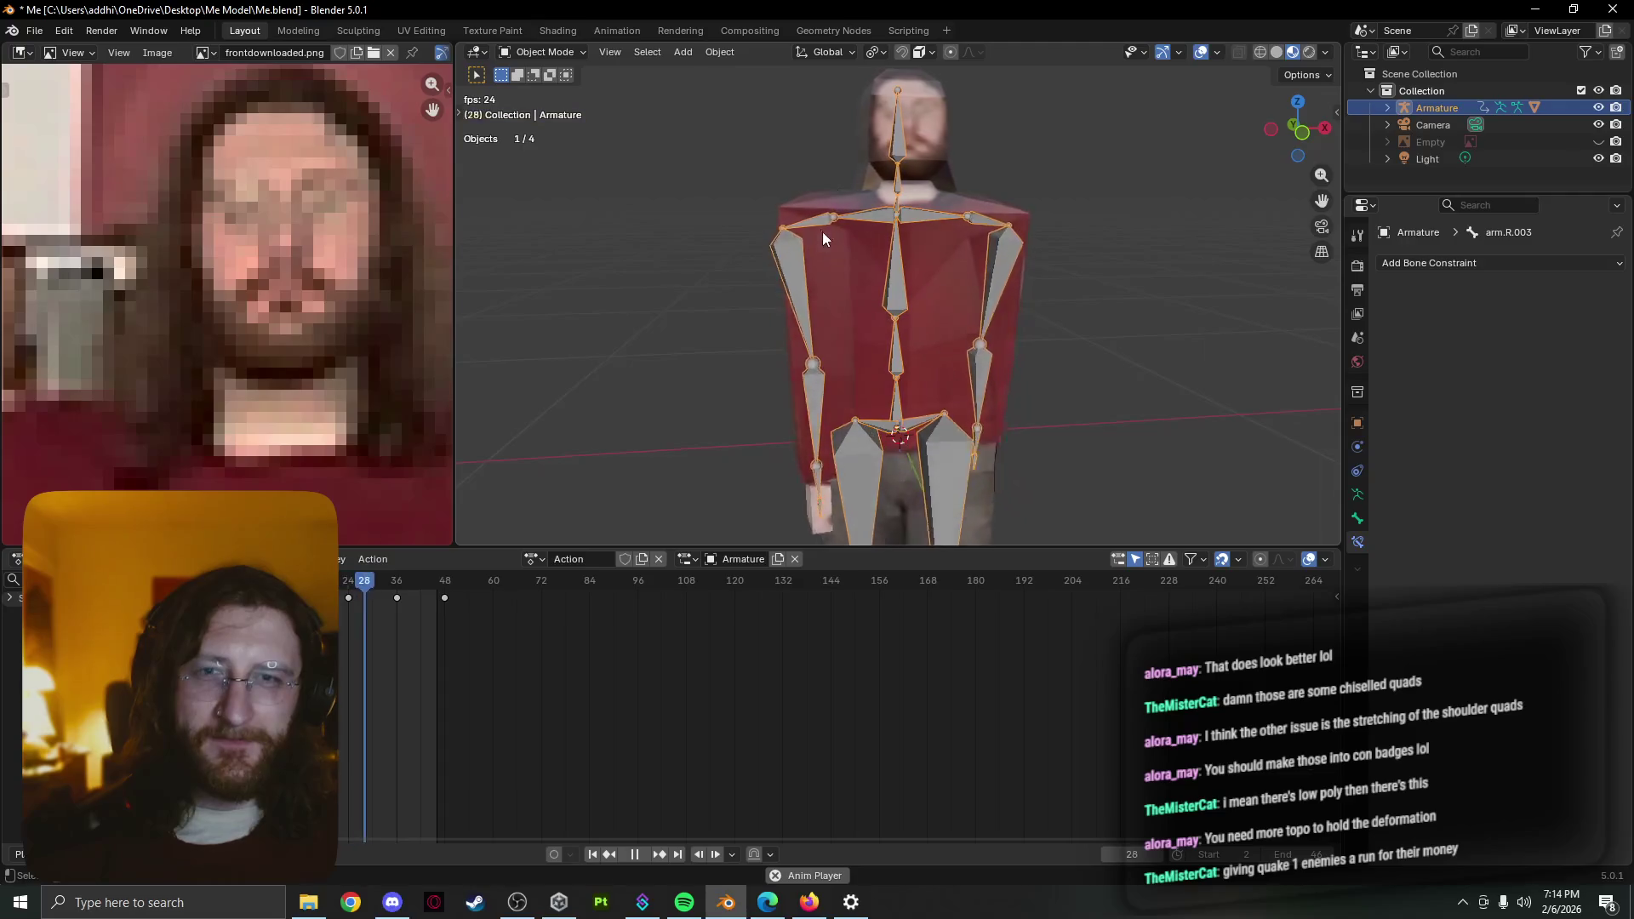
key(Tab)
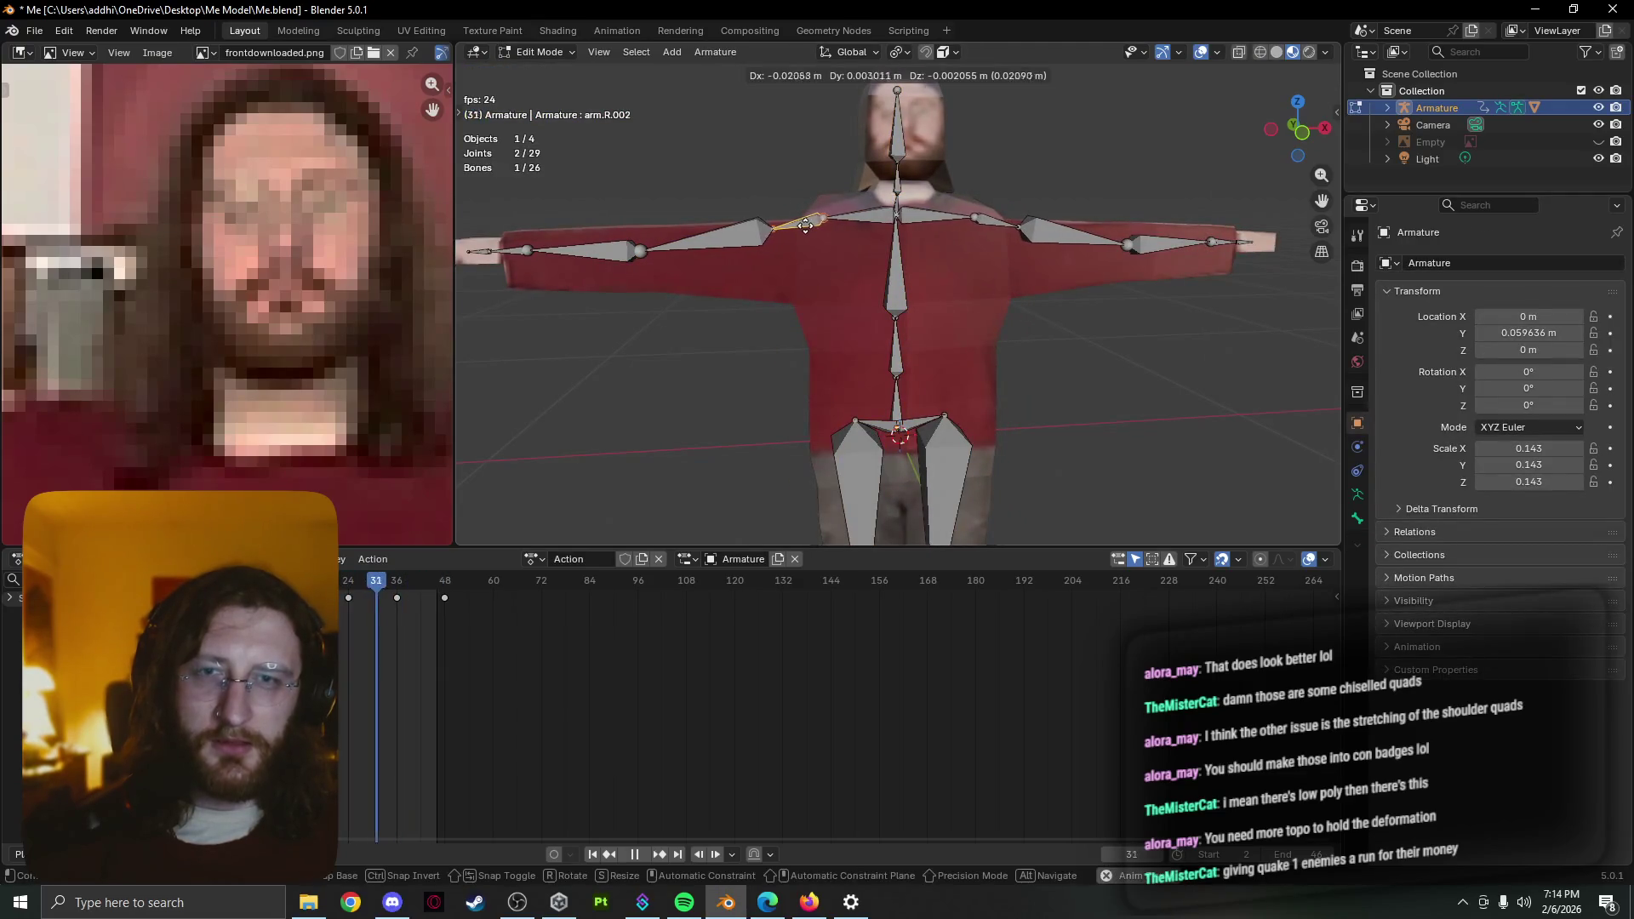
key(Tab)
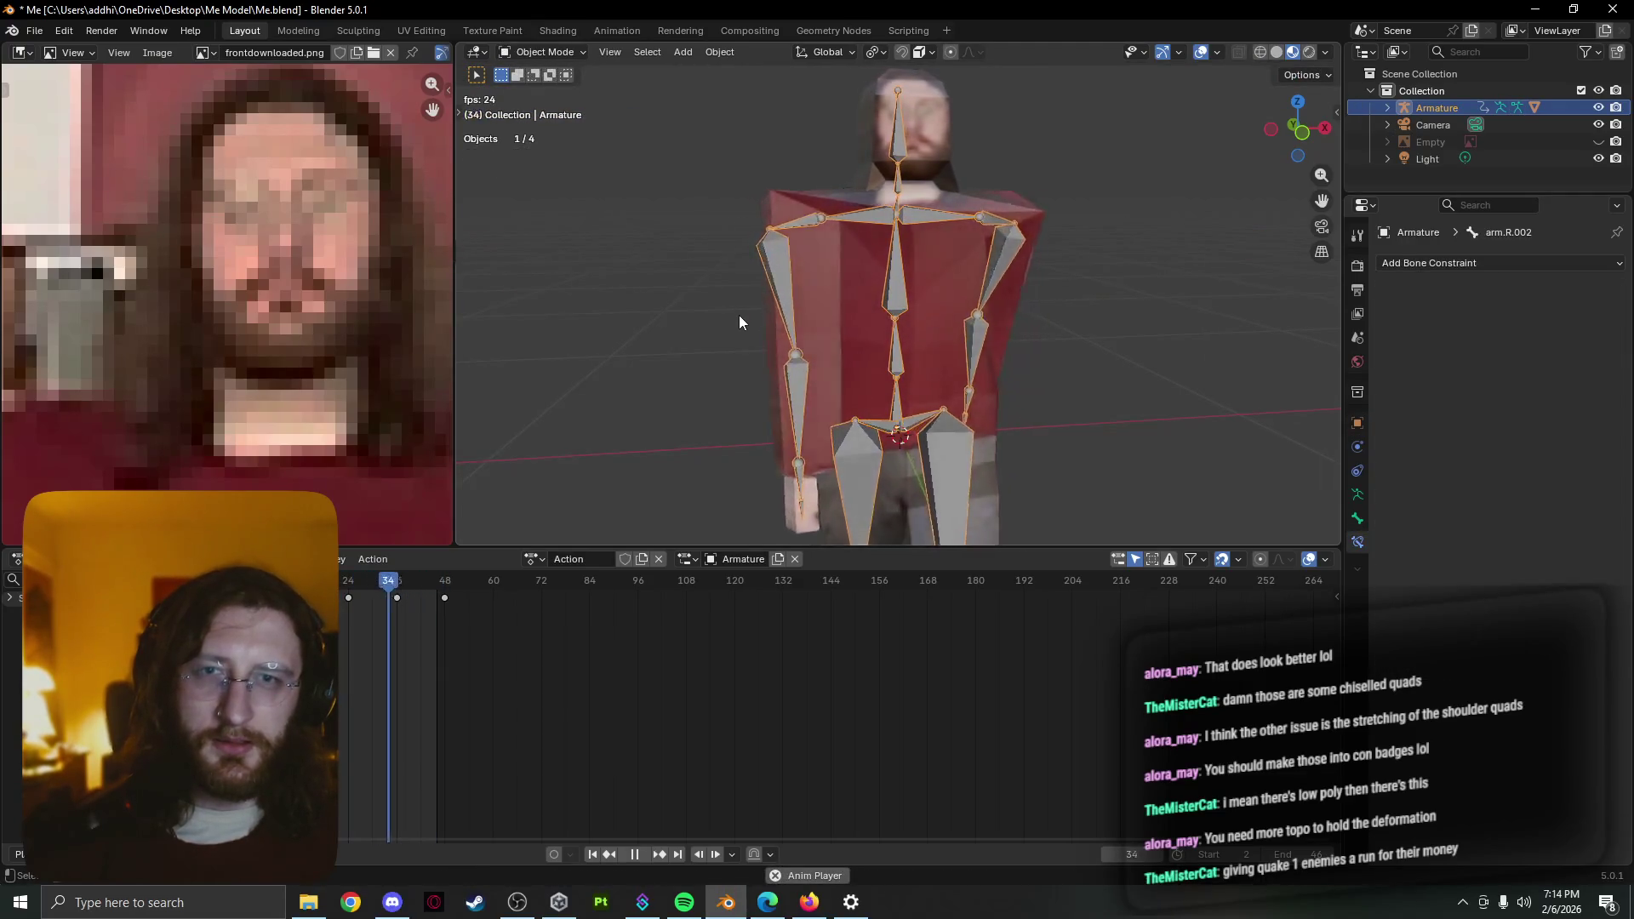
key(Tab)
key(space)
key(Tab)
key(Tab)
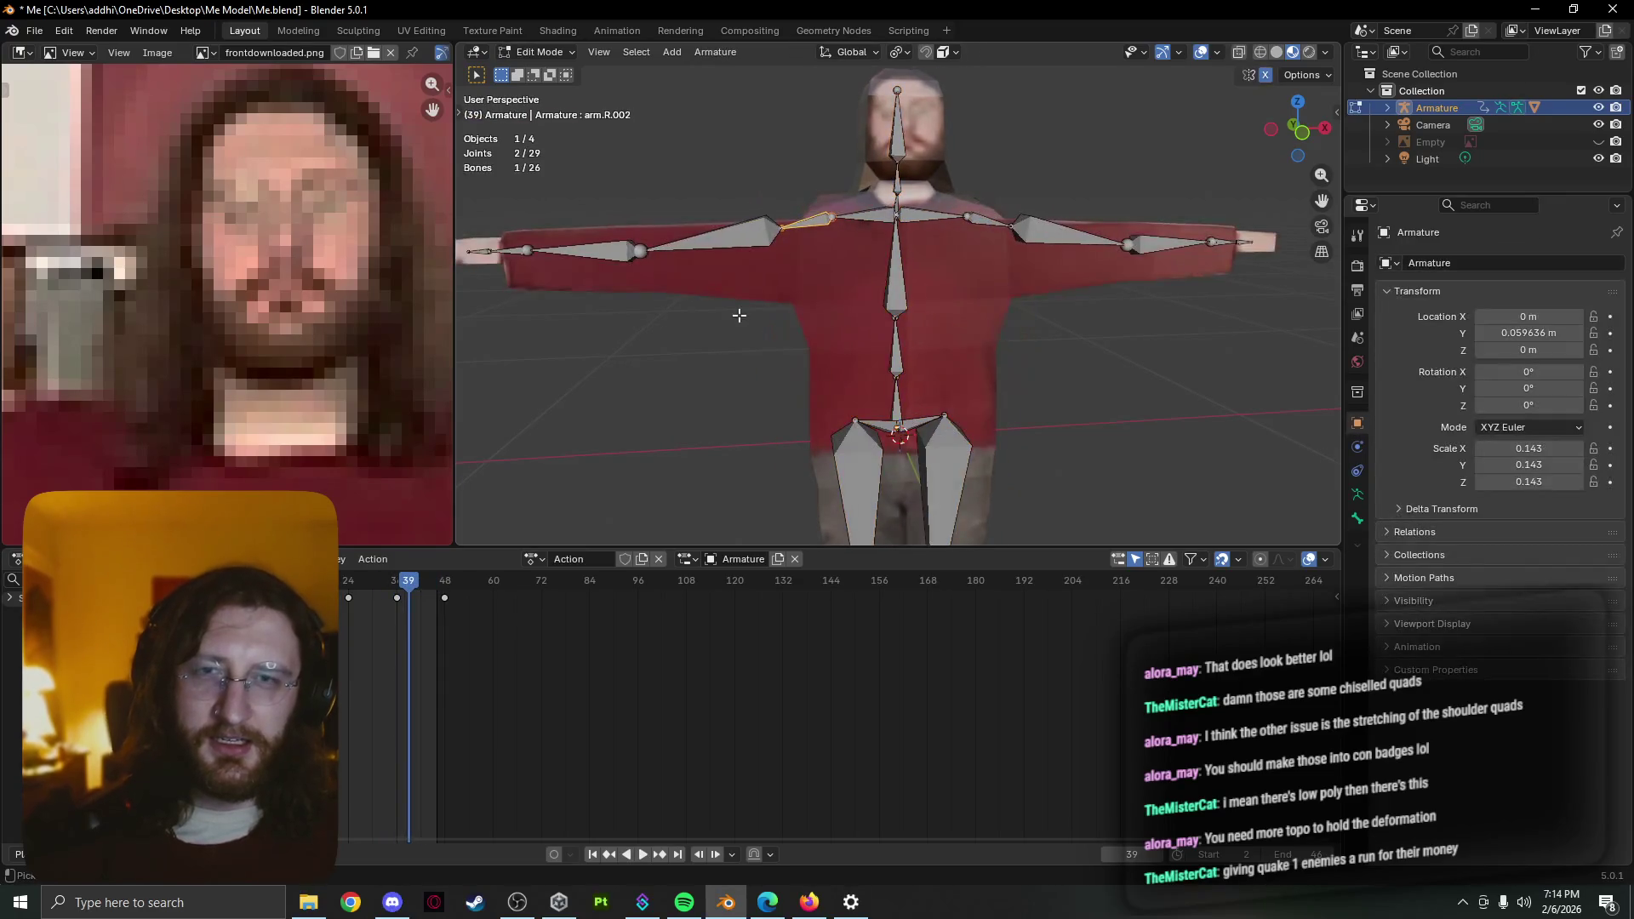
key(Tab)
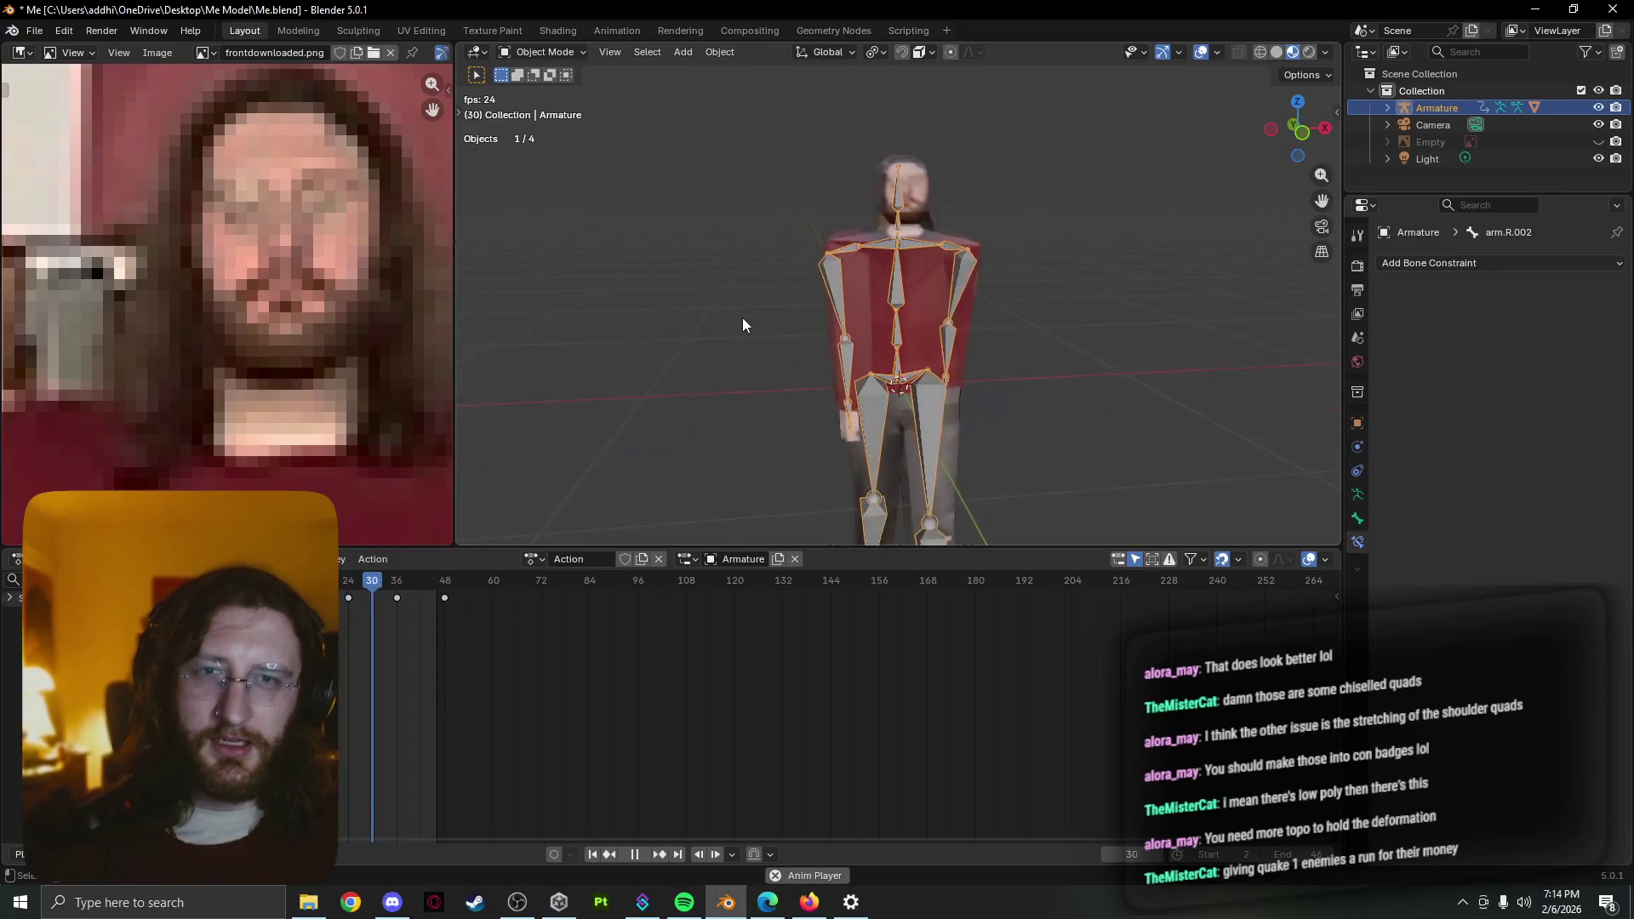
mouse_move(741, 318)
middle_down()
mouse_move(809, 316)
mouse_move(870, 269)
middle_up()
scroll(869, 270, up, 3)
scroll(886, 155, up, 4)
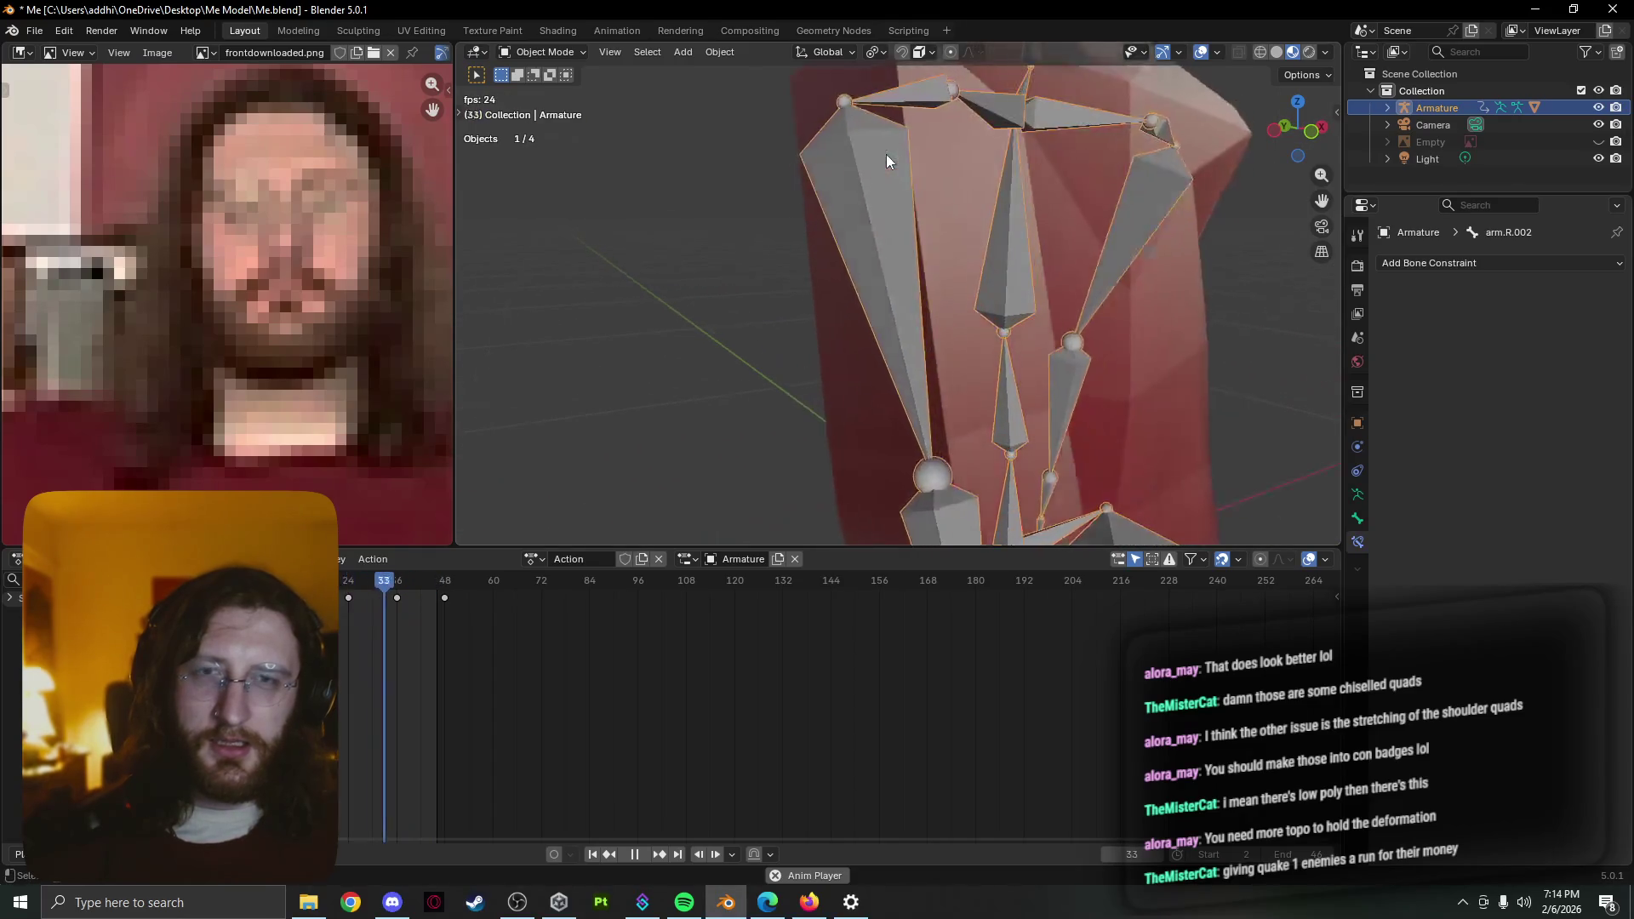
Edit the armature's bones close up around the right shoulder, then leave bone editing
key(Tab)
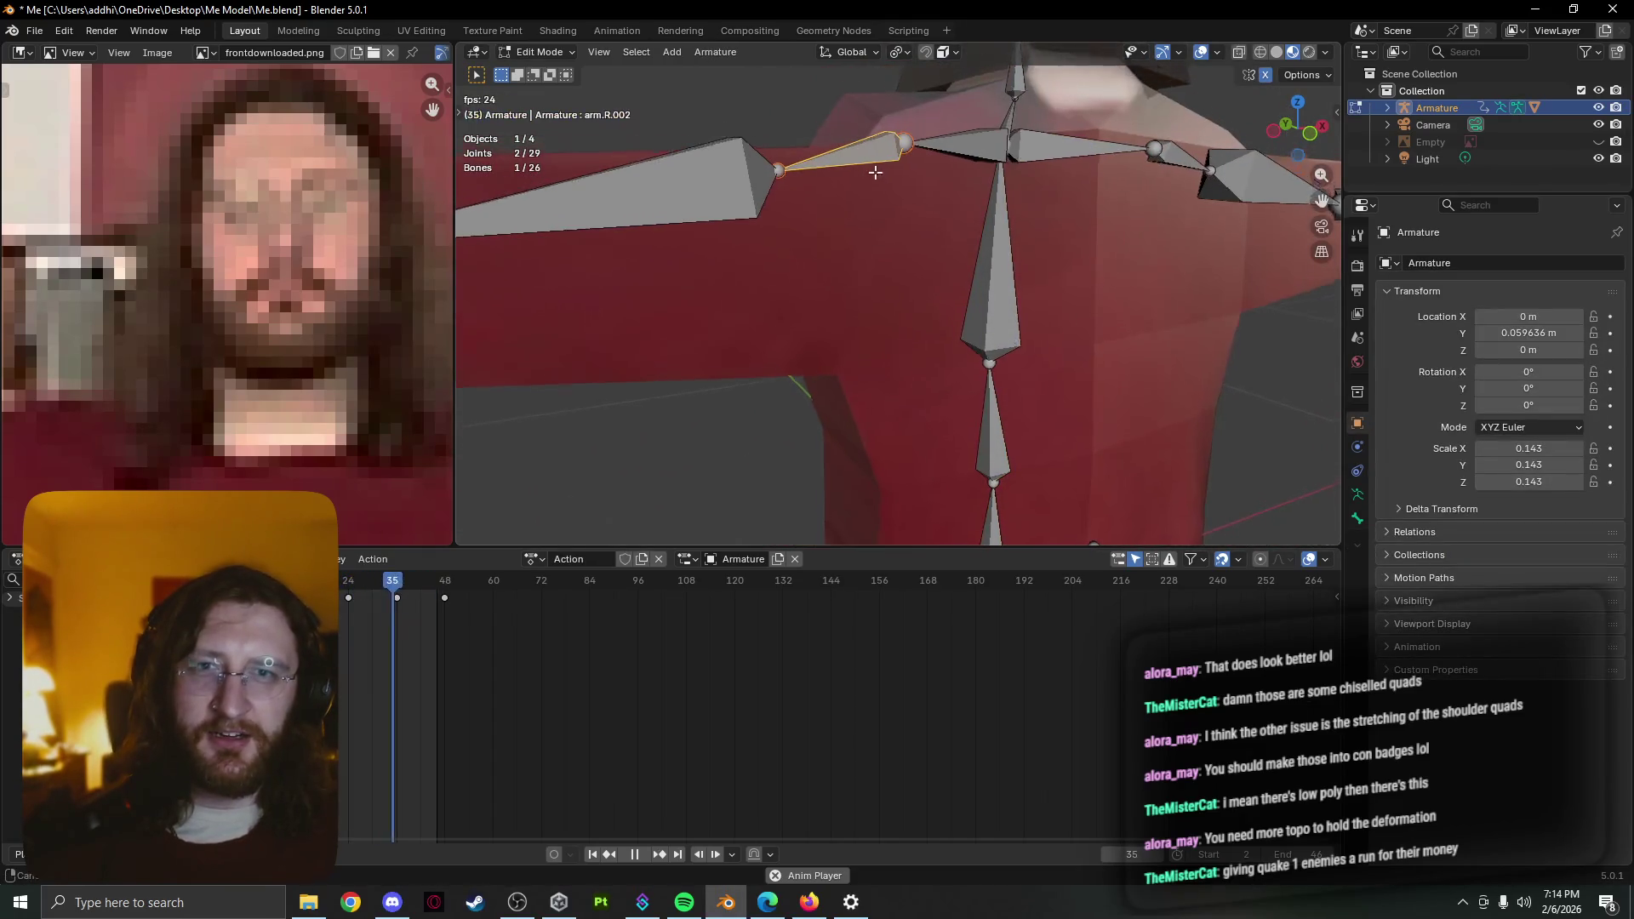
middle_drag(813, 140, 826, 453)
key(Tab)
key(Tab)
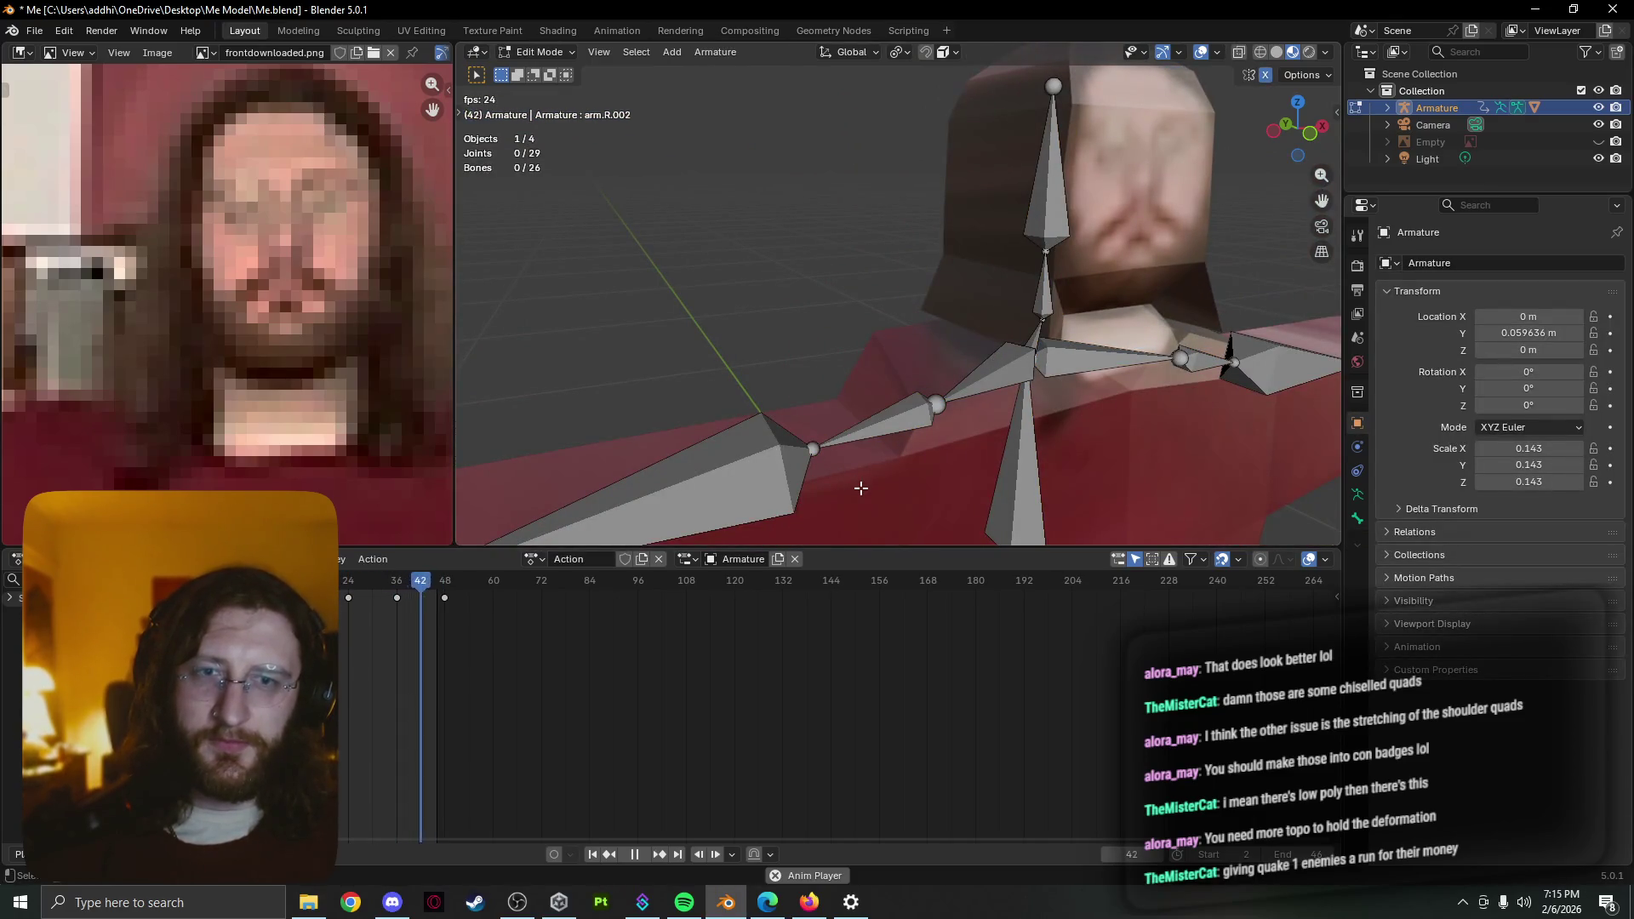
key(Tab)
Edit the Plane.001 body mesh and select the face loops around both upper arms
click(861, 487)
key(Tab)
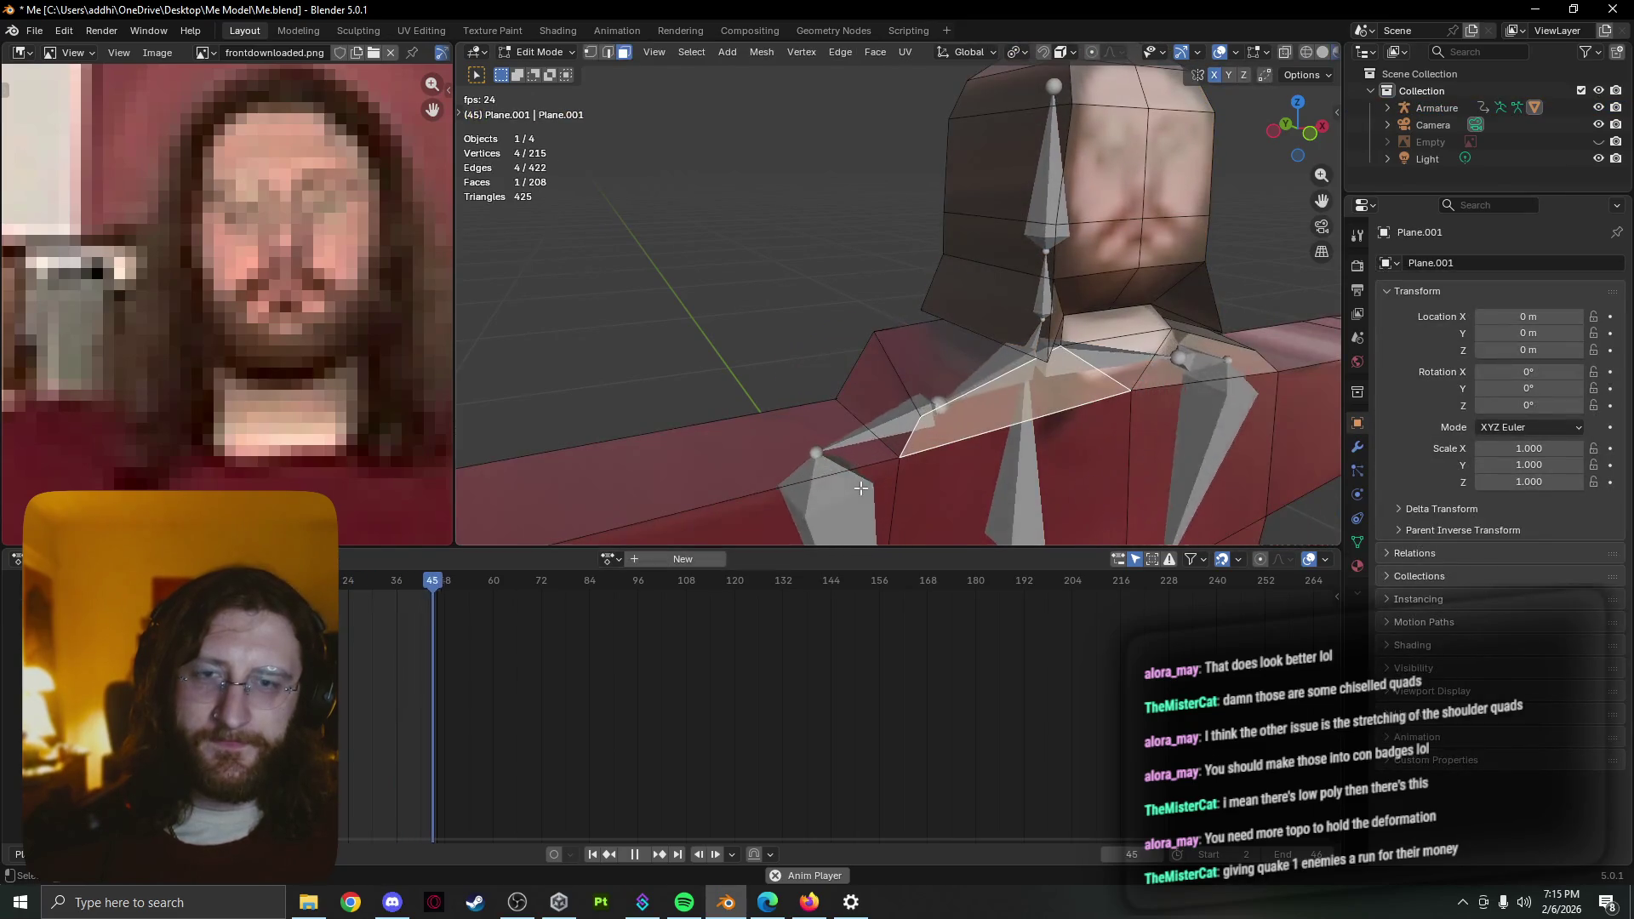
scroll(861, 487, down, 5)
shift+click(818, 363)
shift+click(831, 404)
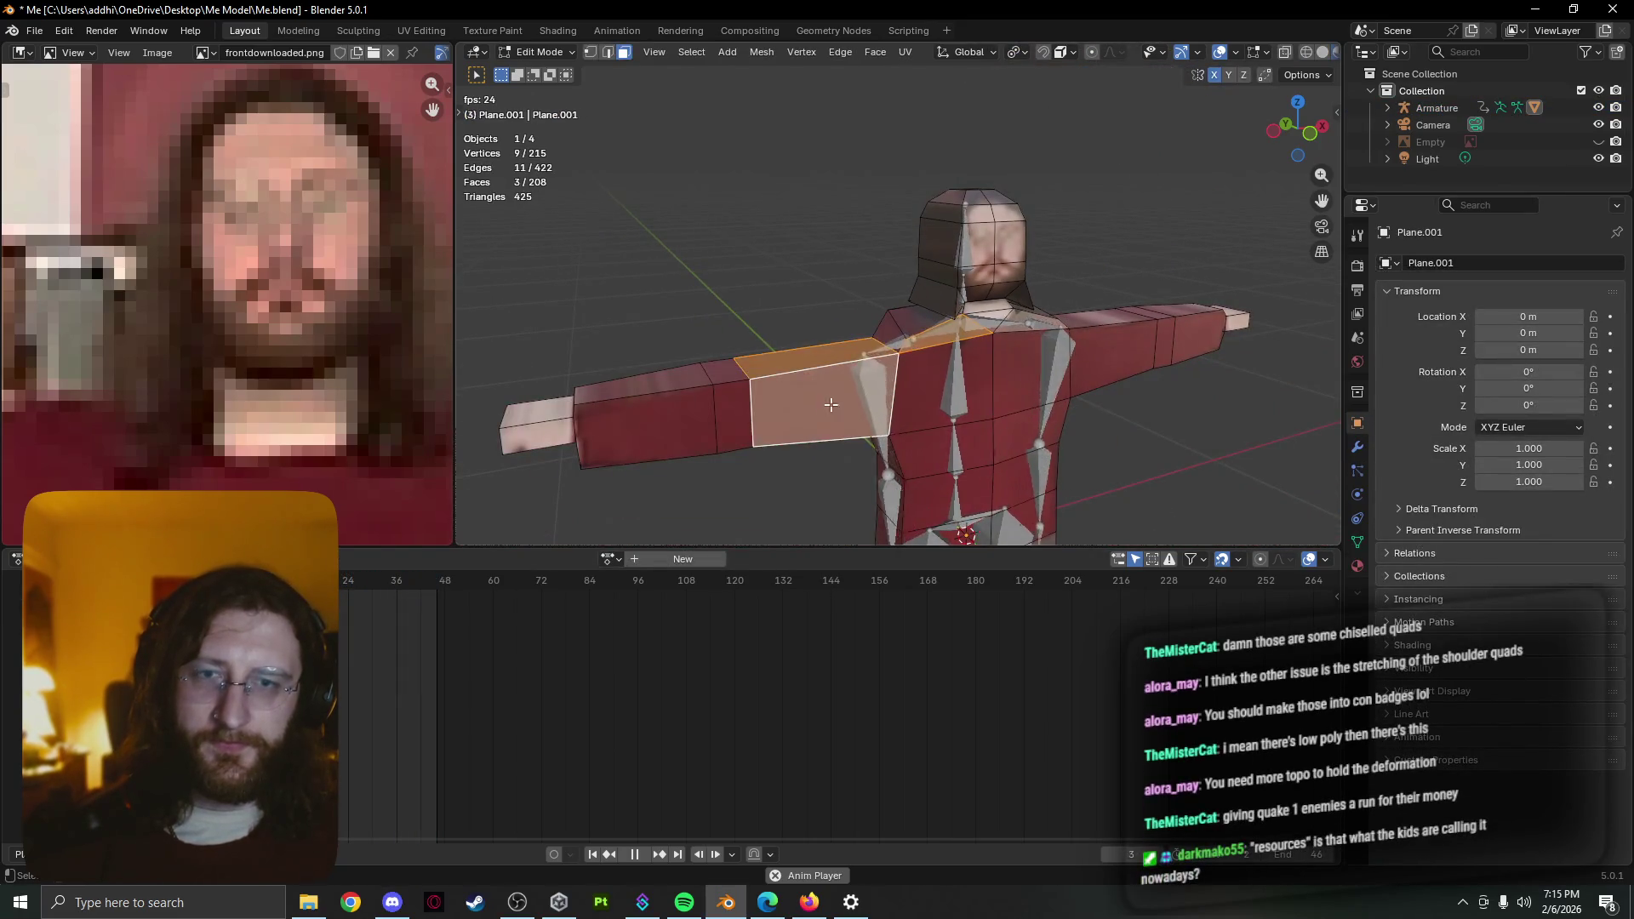
mouse_move(830, 405)
middle_down()
mouse_move(851, 318)
mouse_move(774, 411)
middle_up()
alt+shift+click(766, 409)
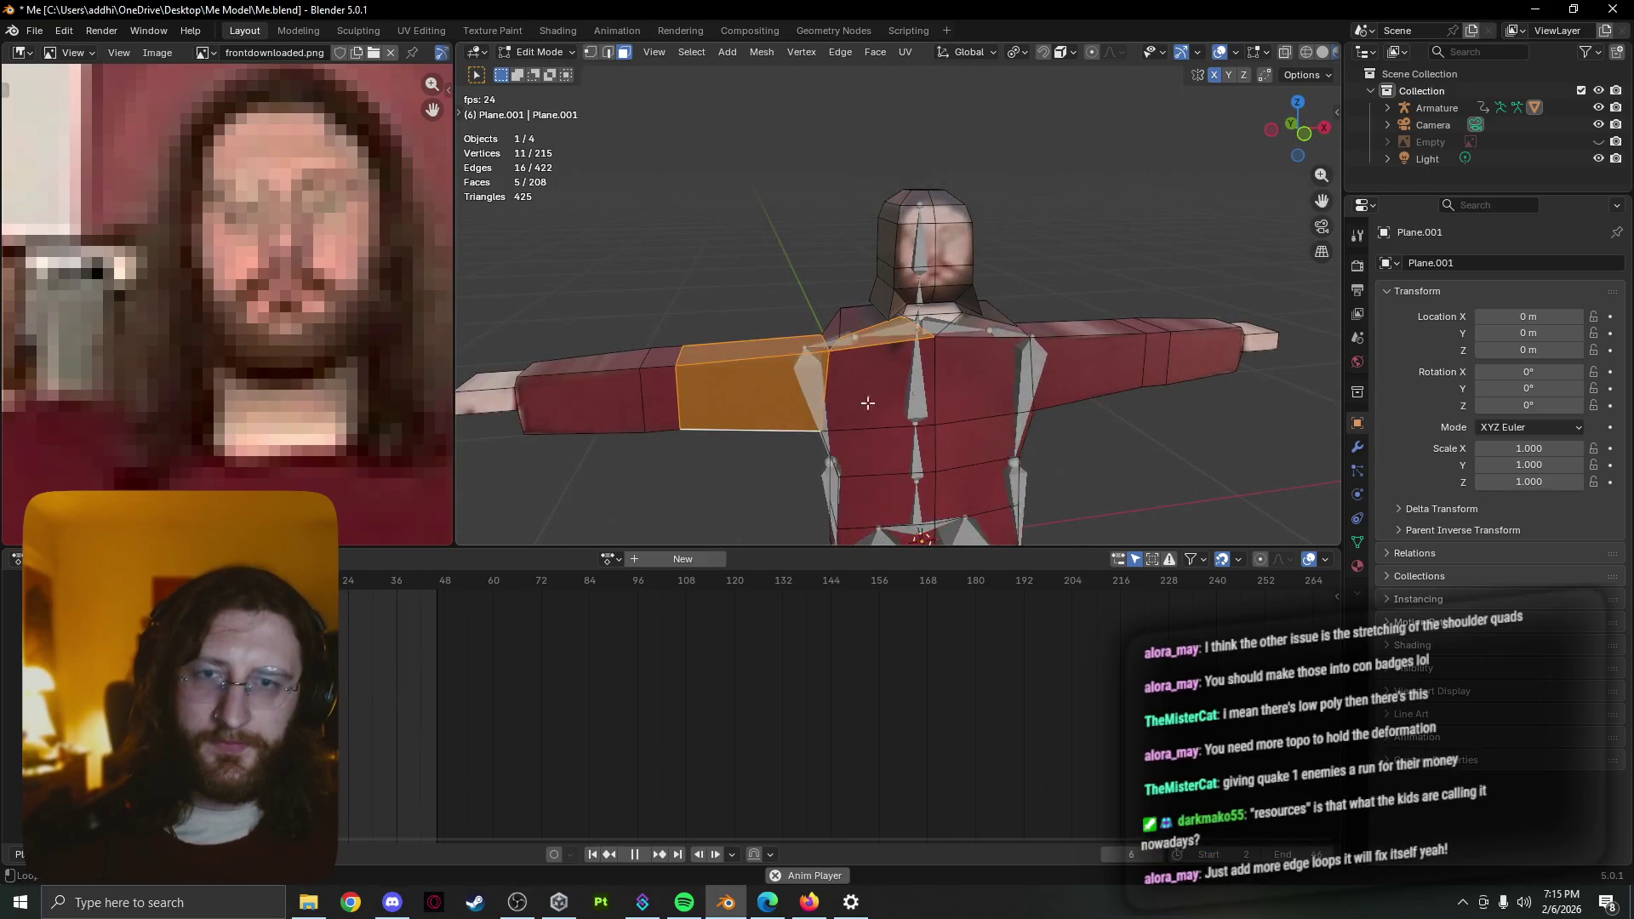
alt+shift+click(1076, 385)
Try Subdivide on the shoulder faces, undo it, and reselect the right and left upper-arm loops
right_click(878, 415)
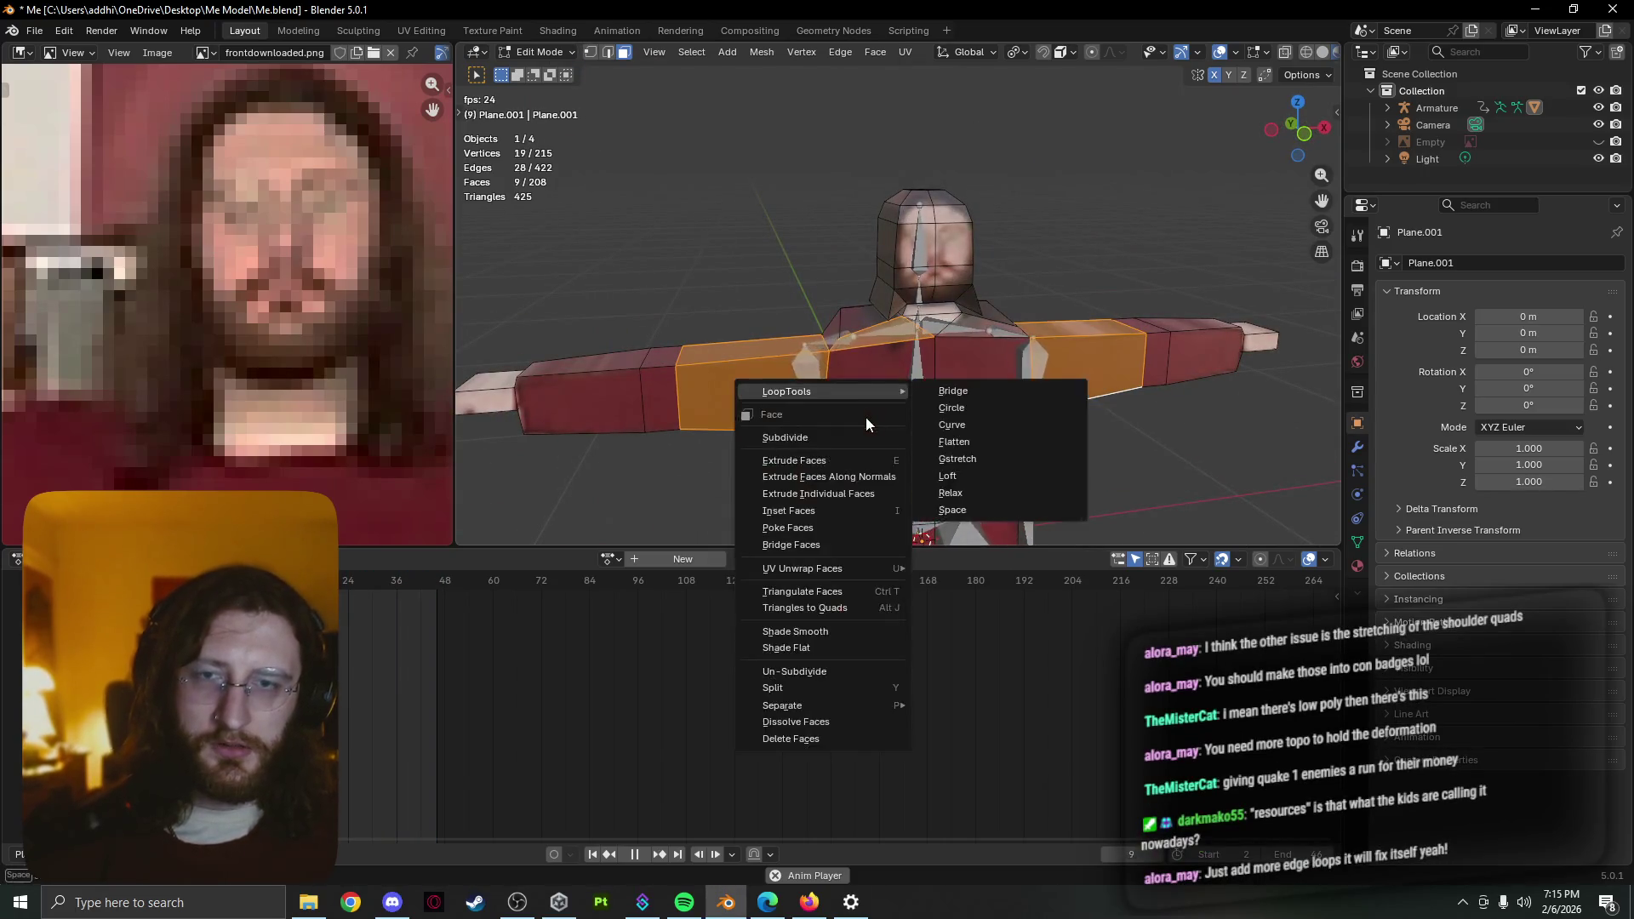
click(864, 442)
key(ctrl+z)
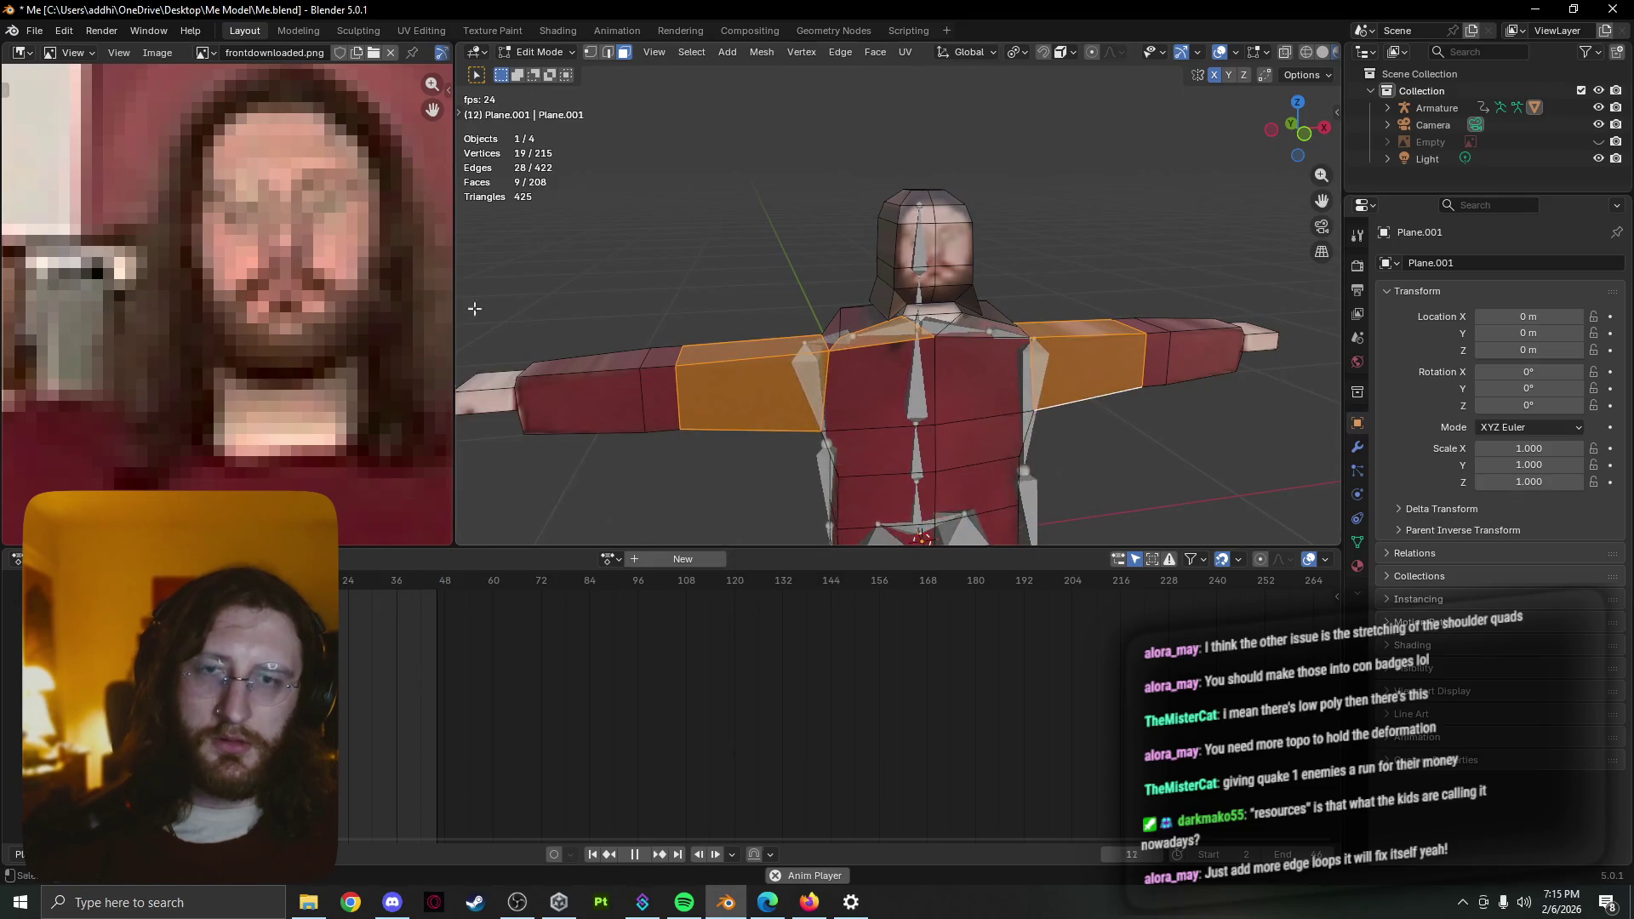
alt+shift+click(683, 371)
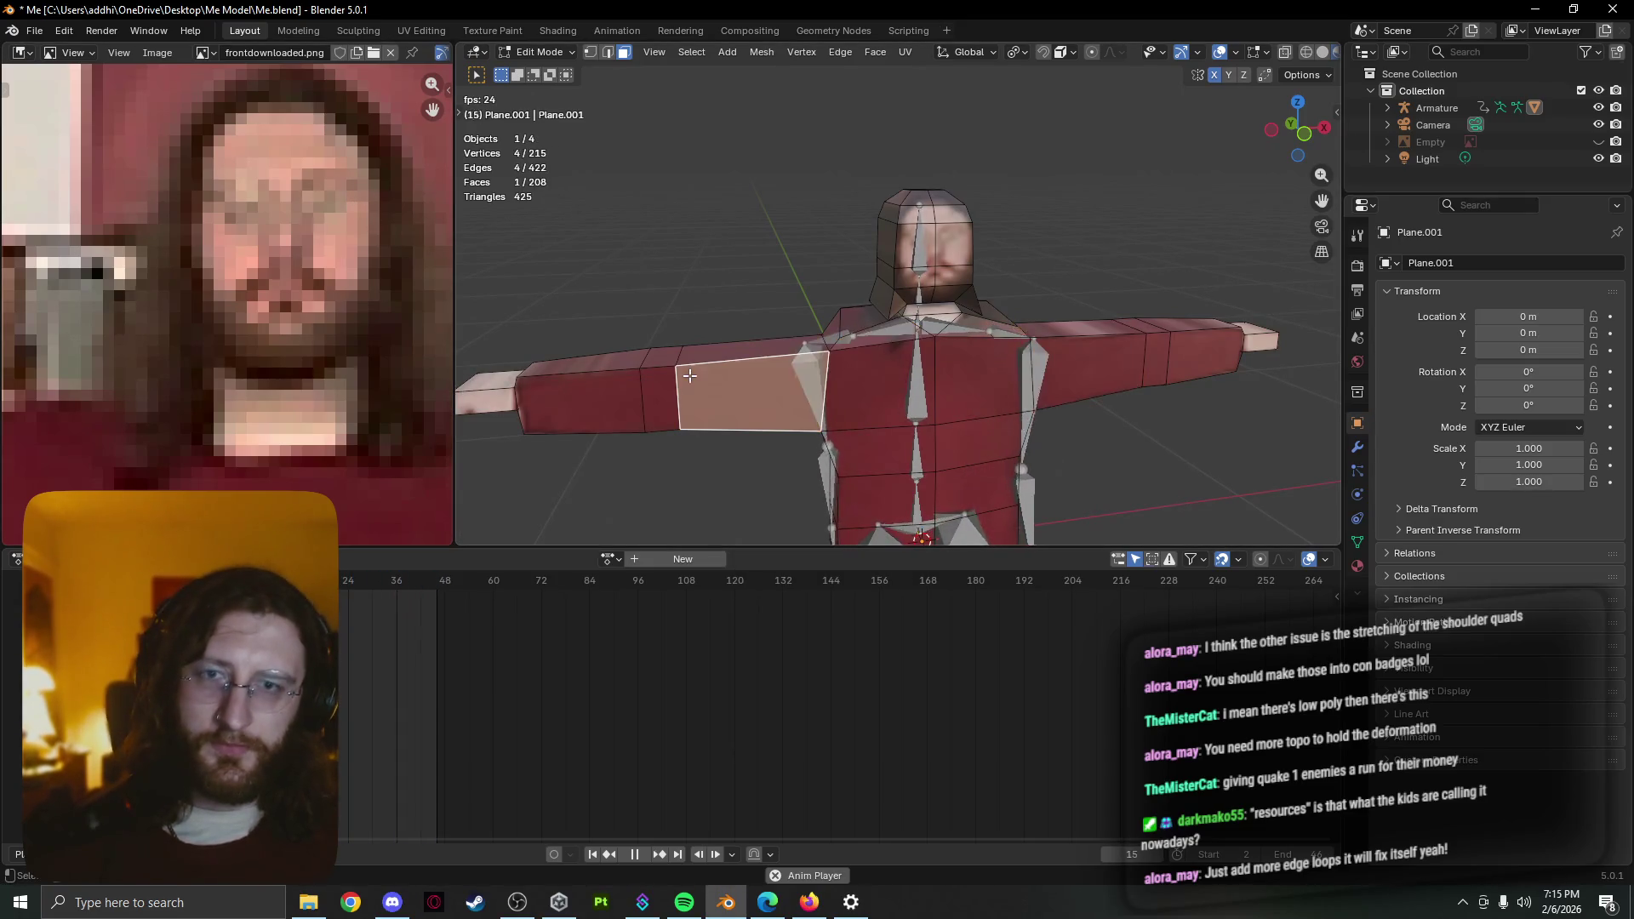
alt+shift+click(740, 372)
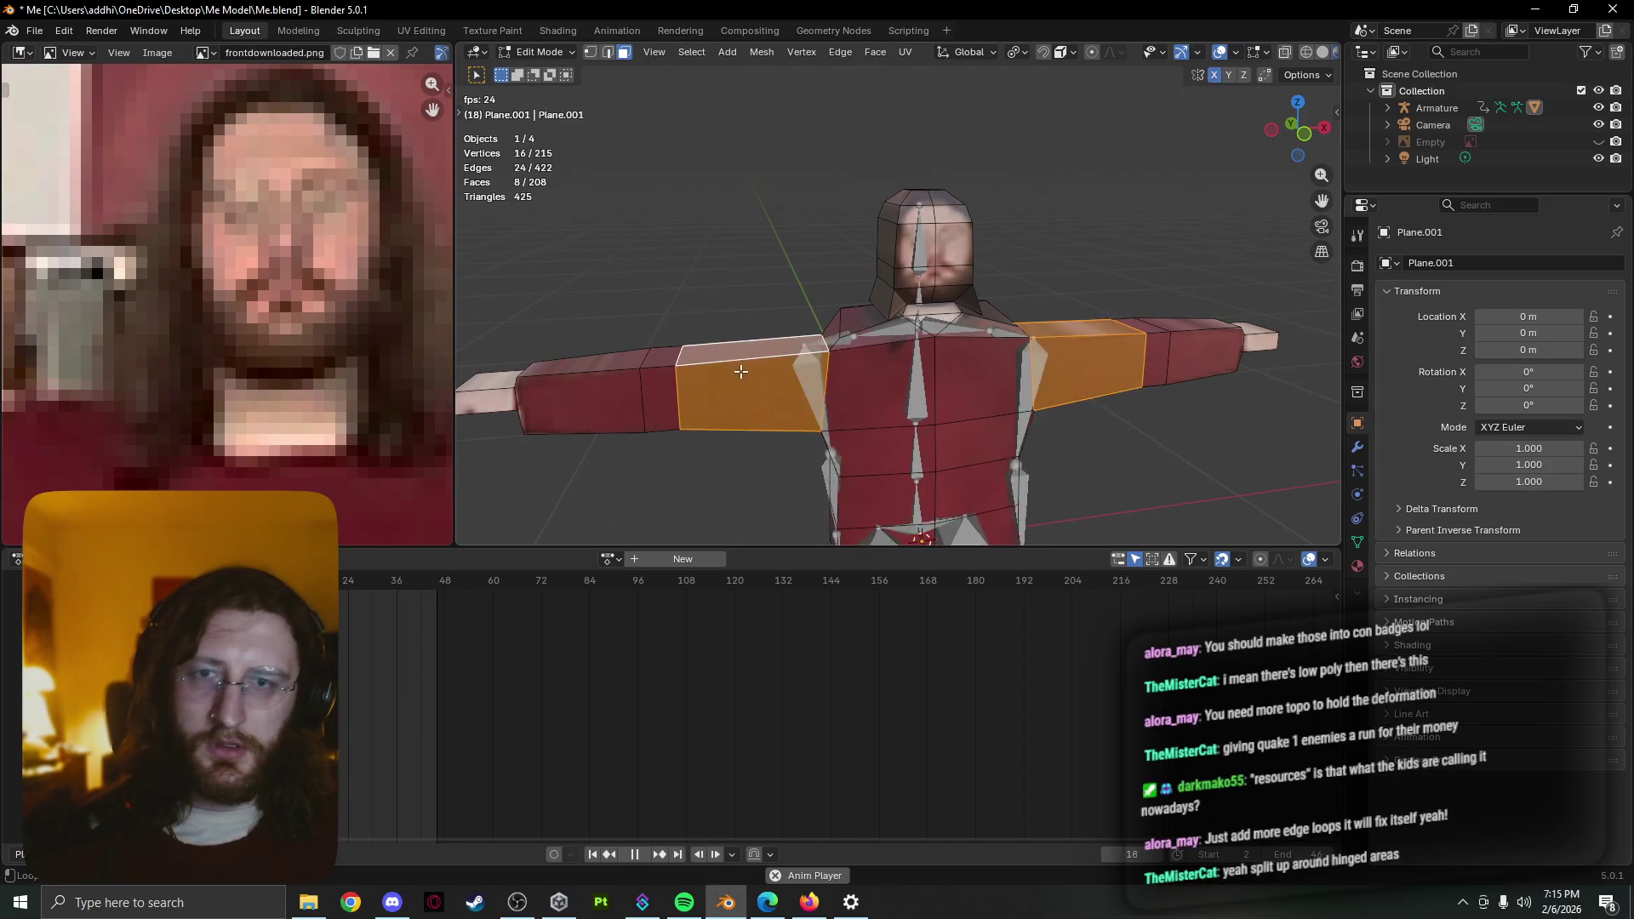
Loop-cut a new edge ring around the right upper arm near the shoulder
key(ctrl+r)
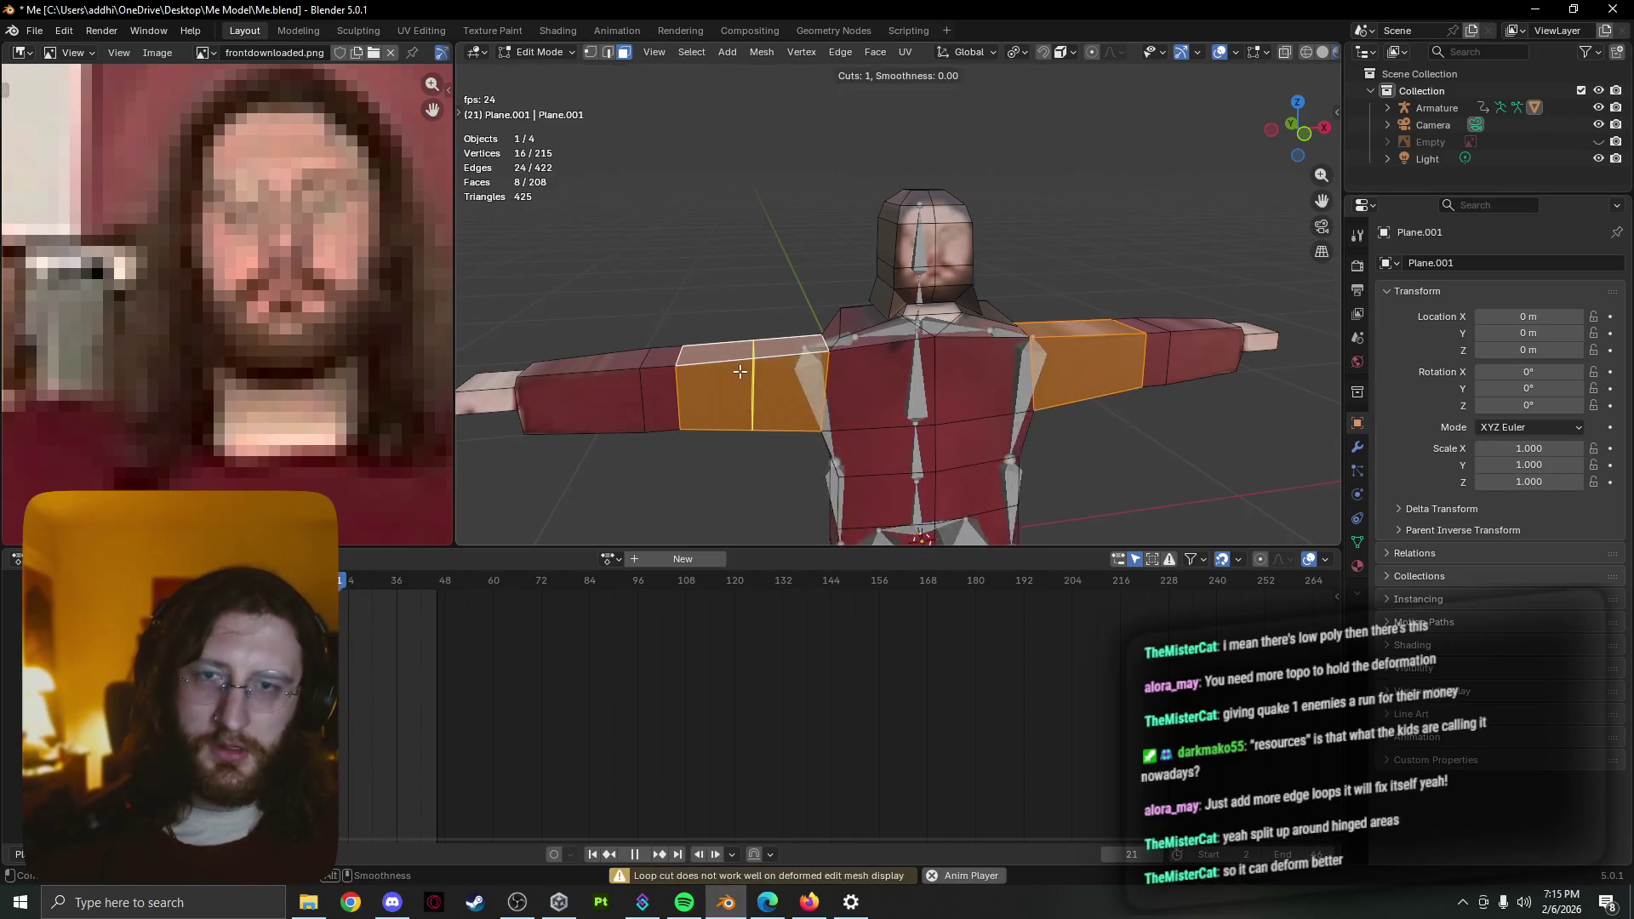
click(1089, 365)
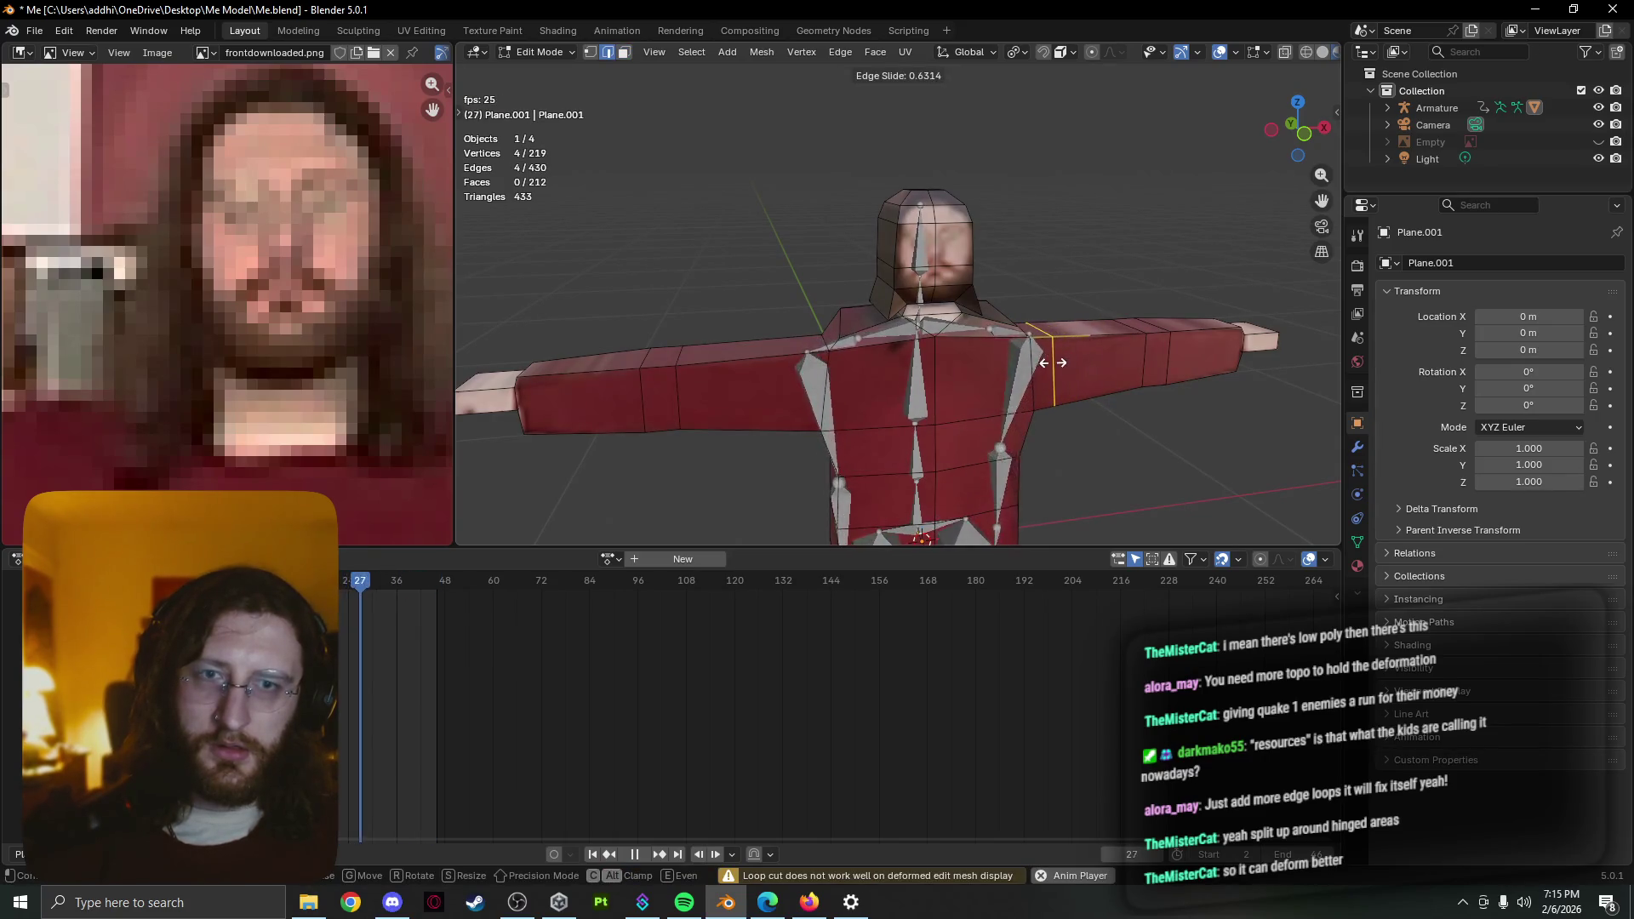
click(1048, 363)
Loop-cut a matching edge ring around the left upper arm near the shoulder
click(746, 378)
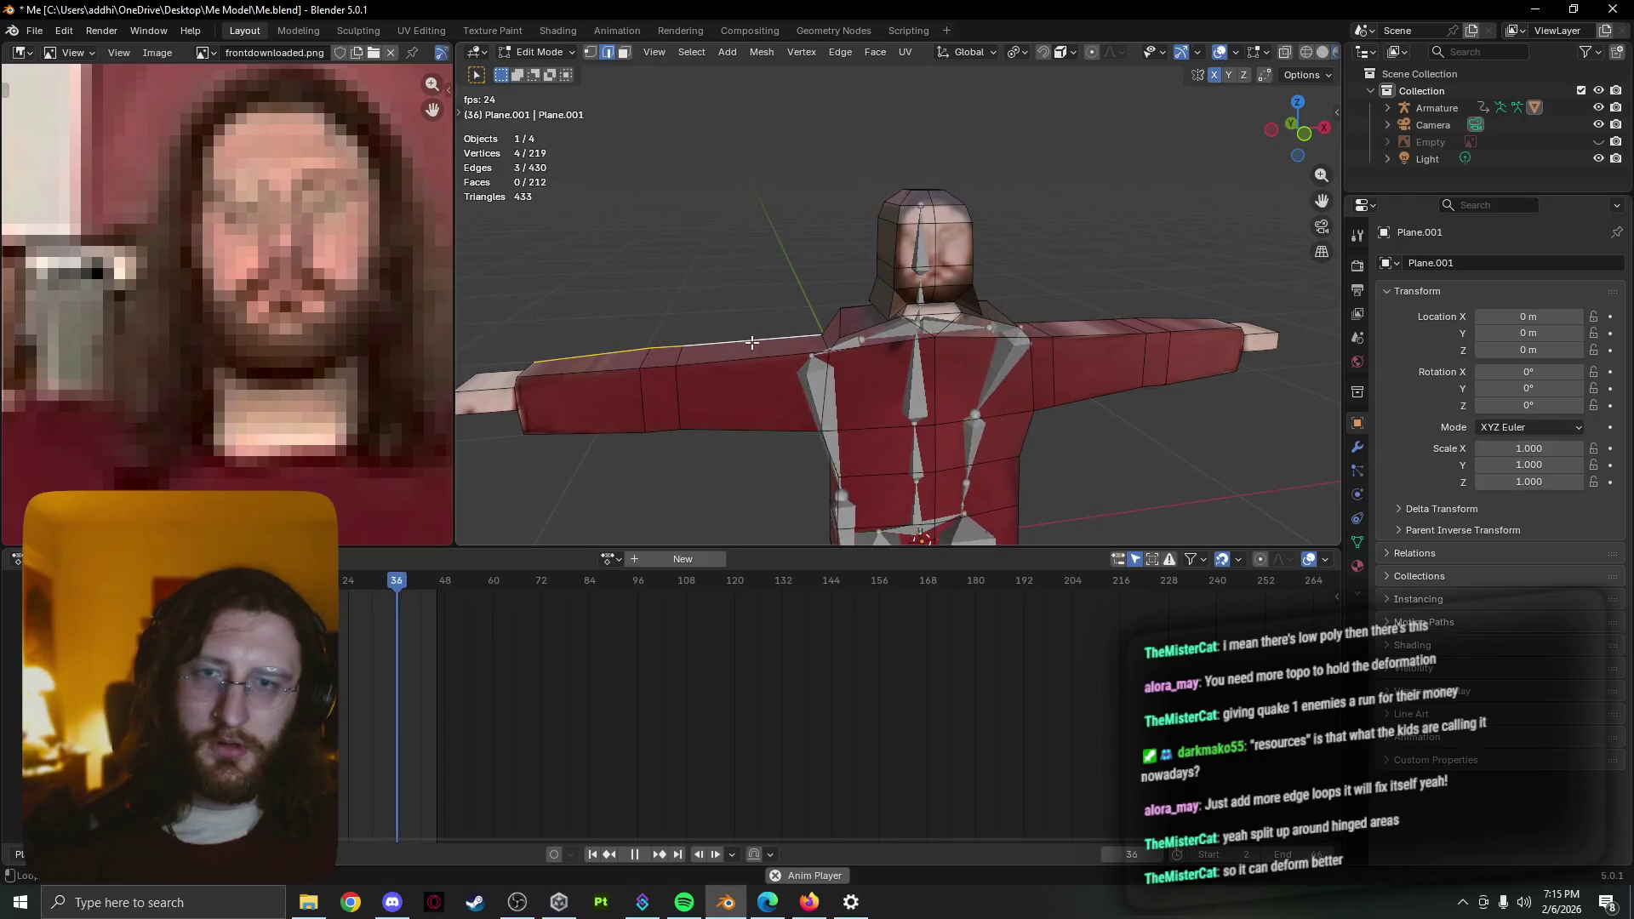
alt+click(756, 362)
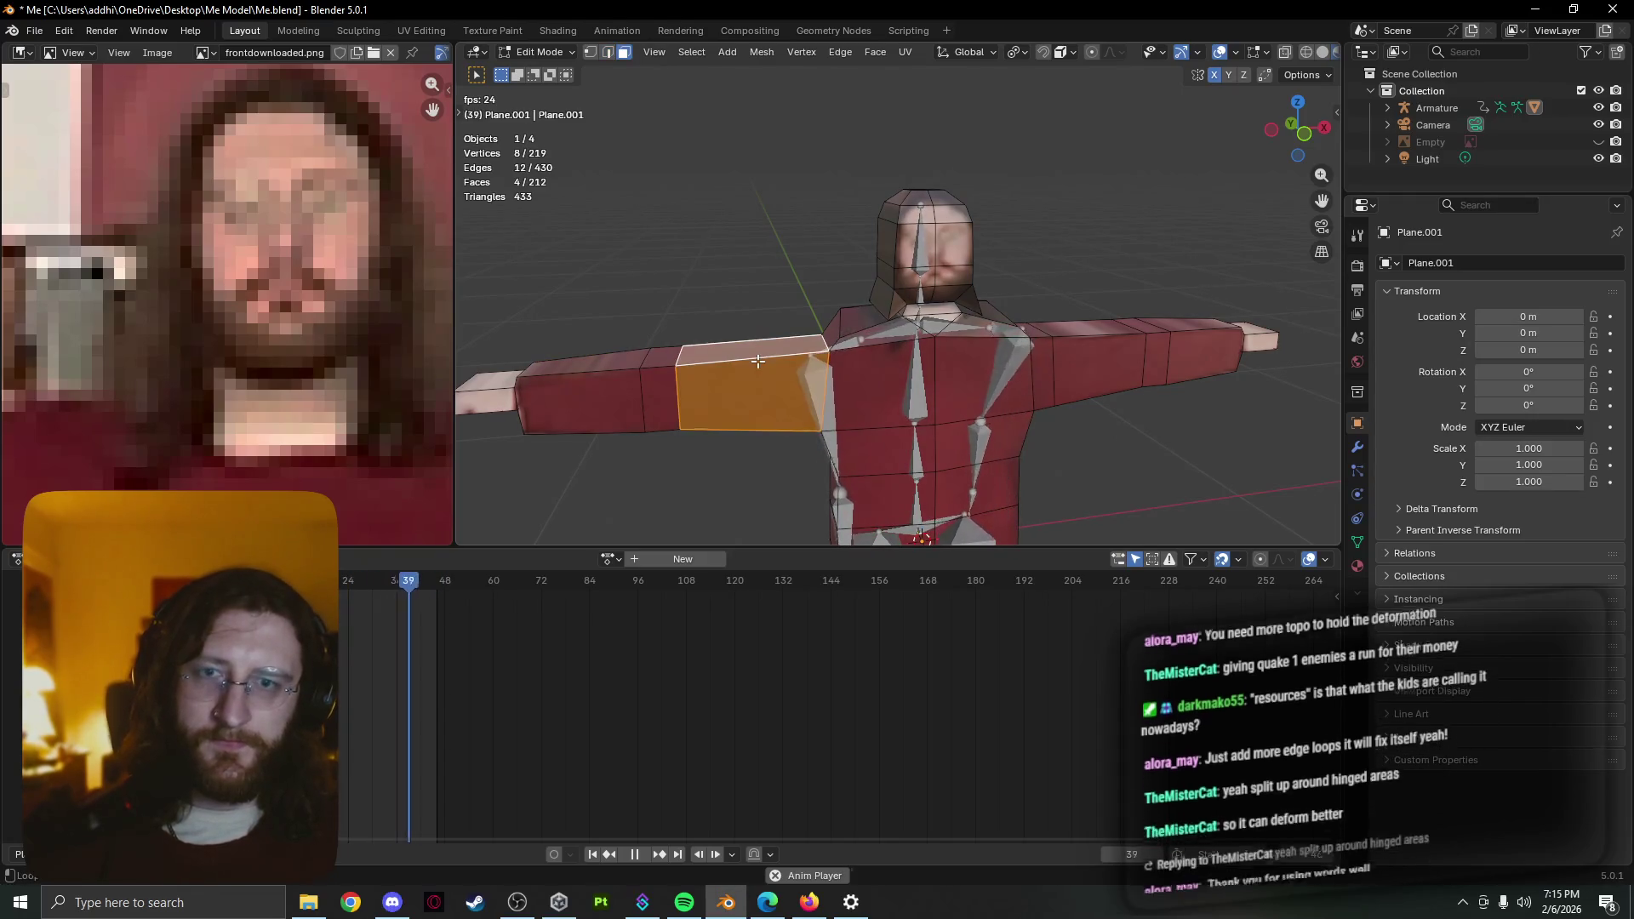
key(ctrl+r)
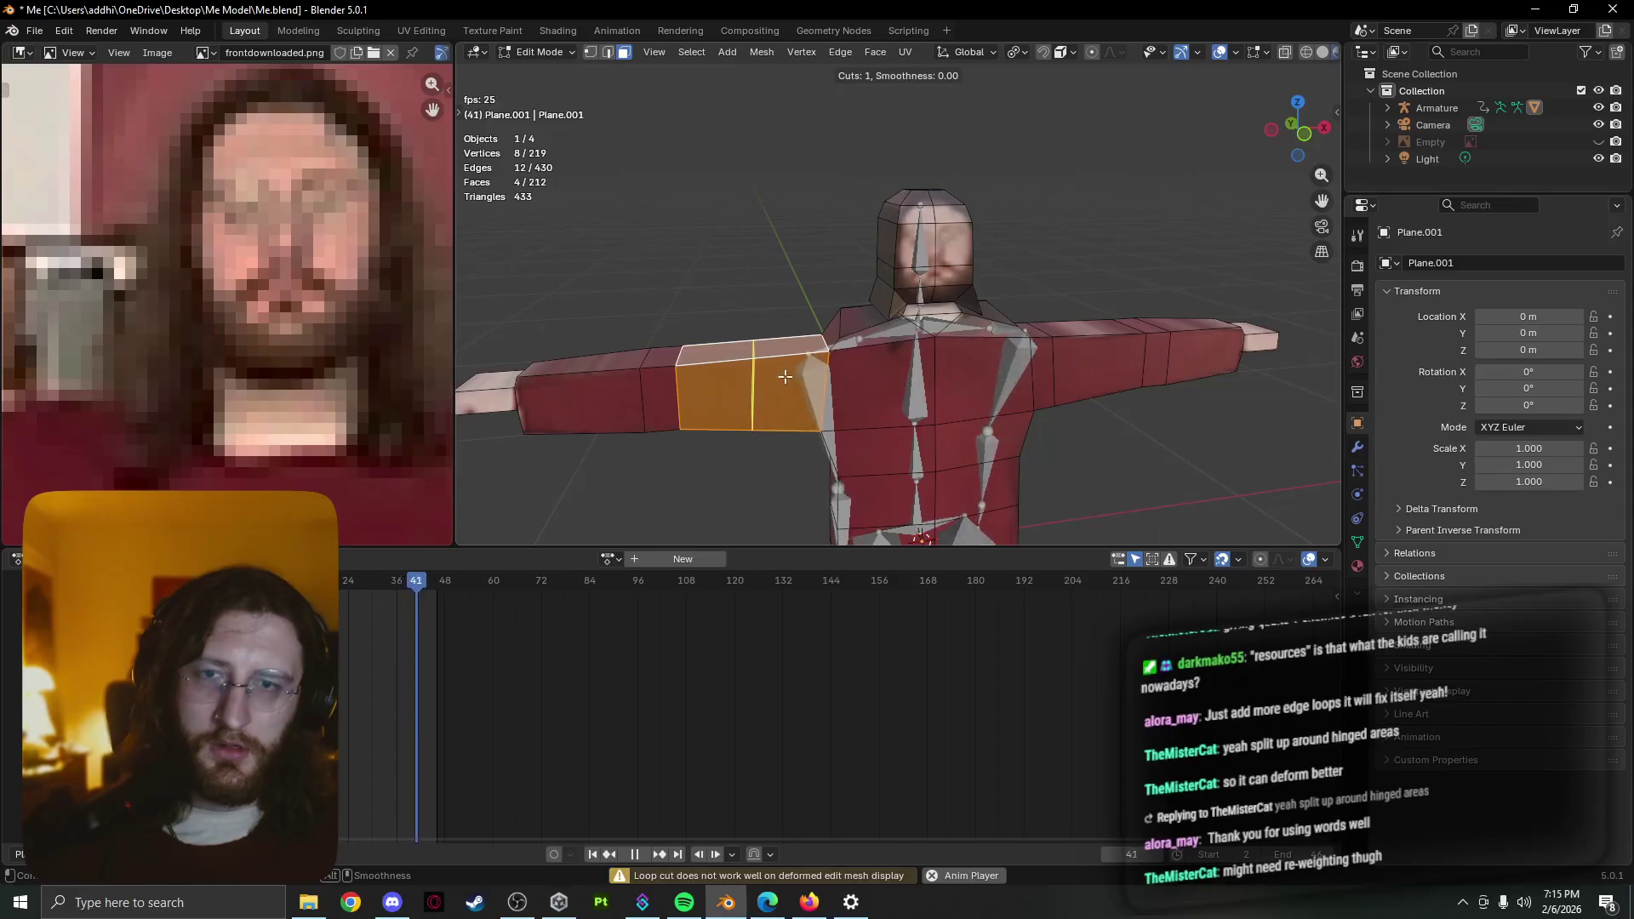
click(772, 371)
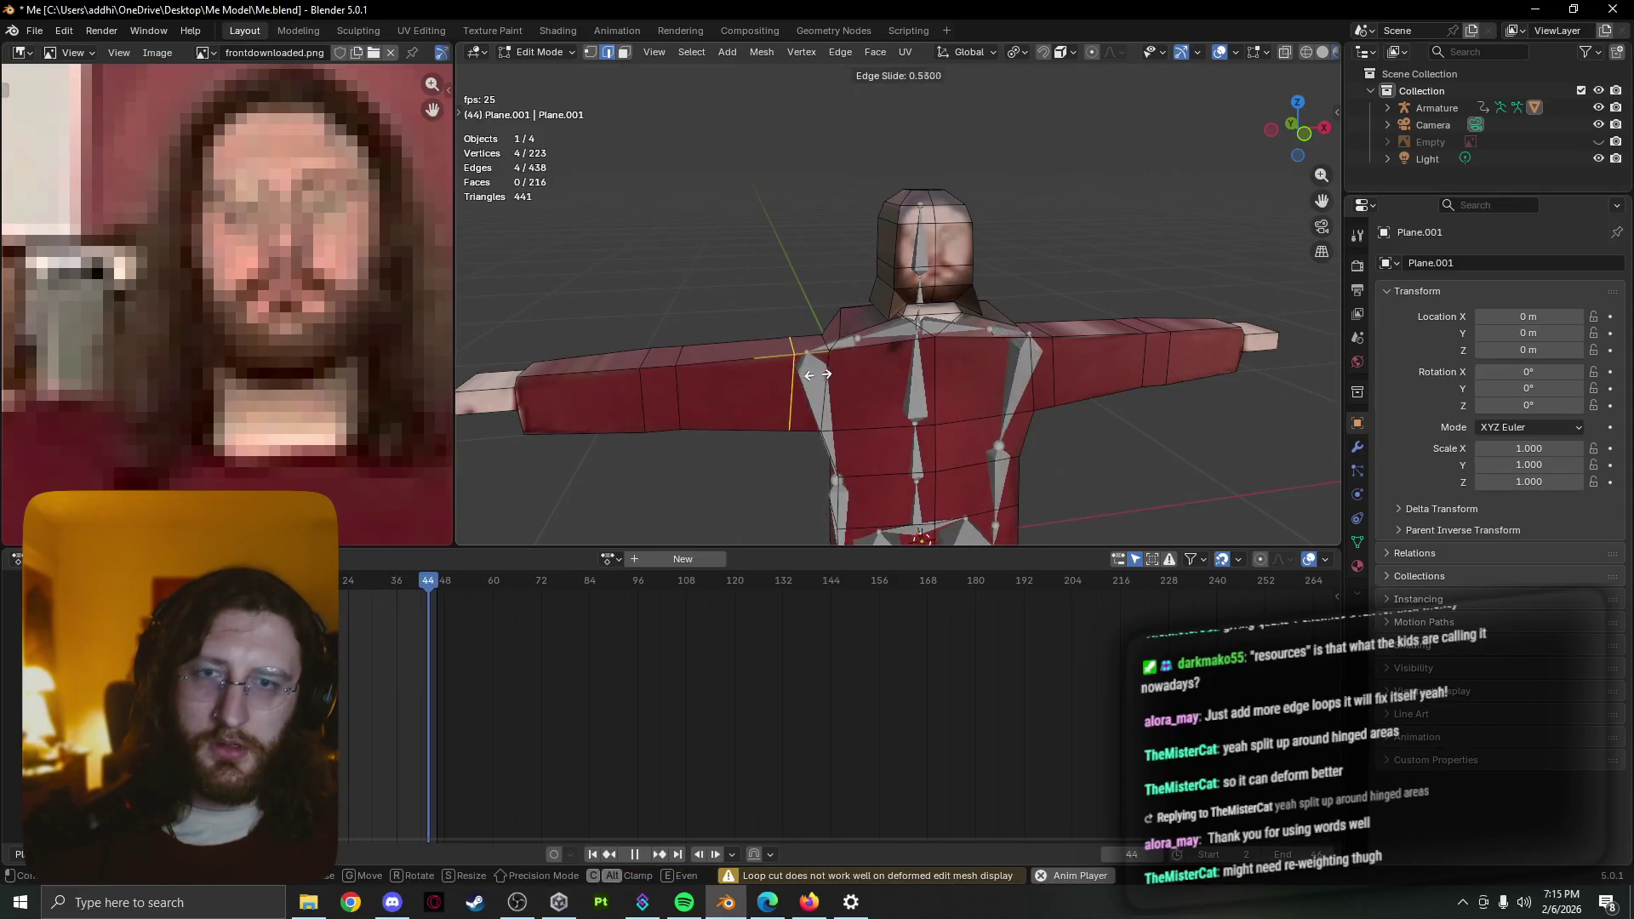
click(824, 375)
Leave mesh editing to see how the posed shoulders deform
key(Tab)
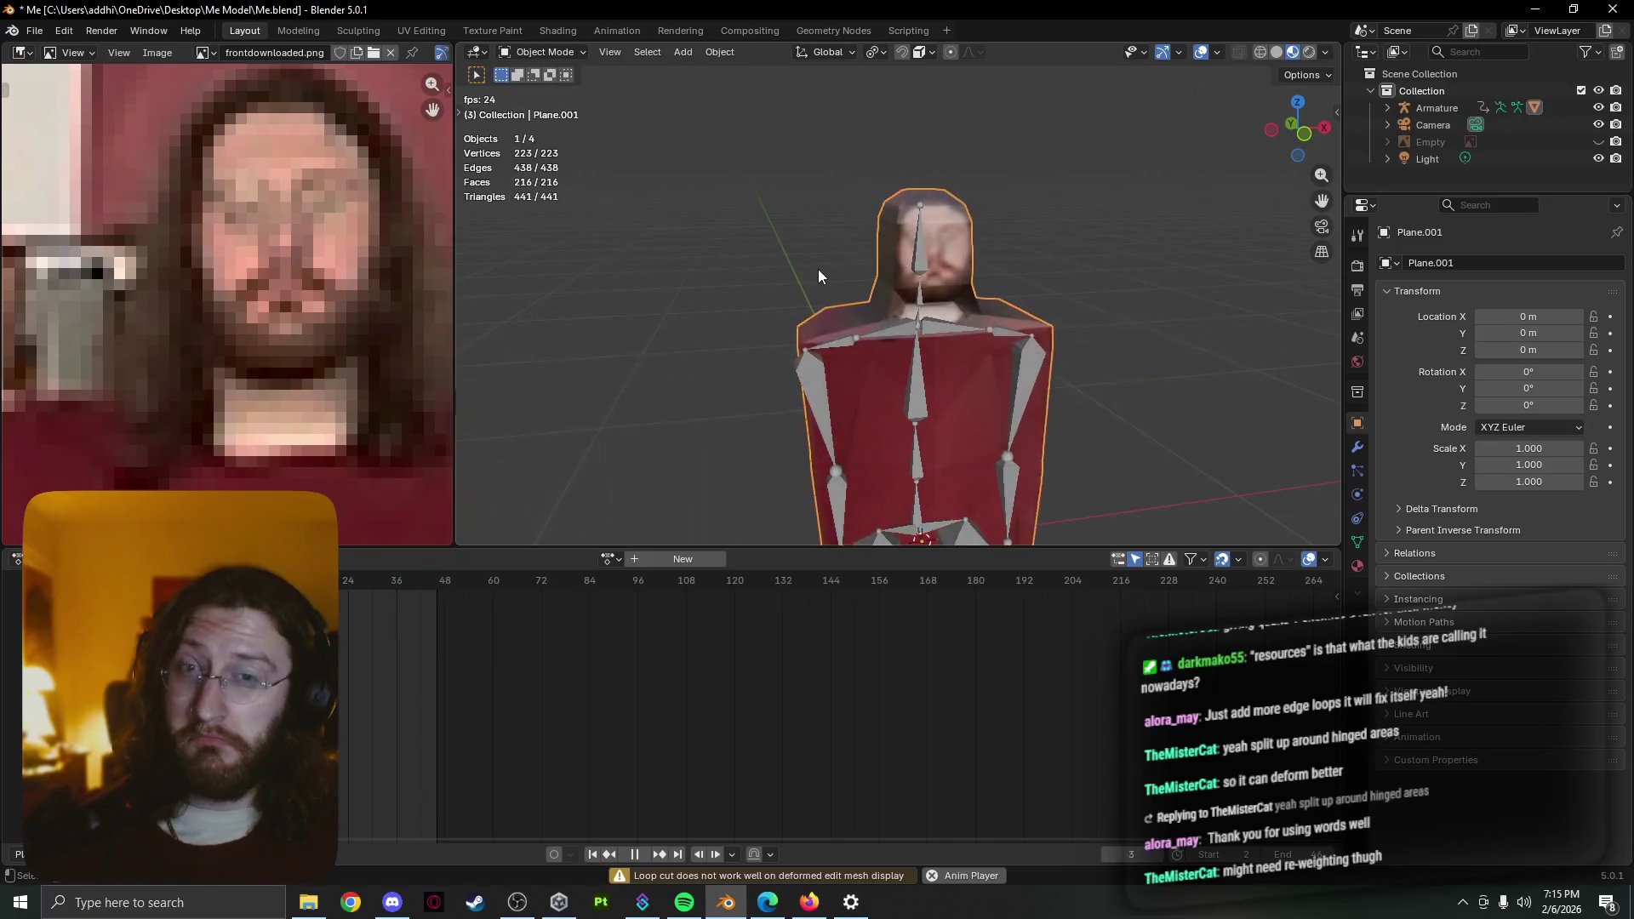
scroll(740, 345, up, 5)
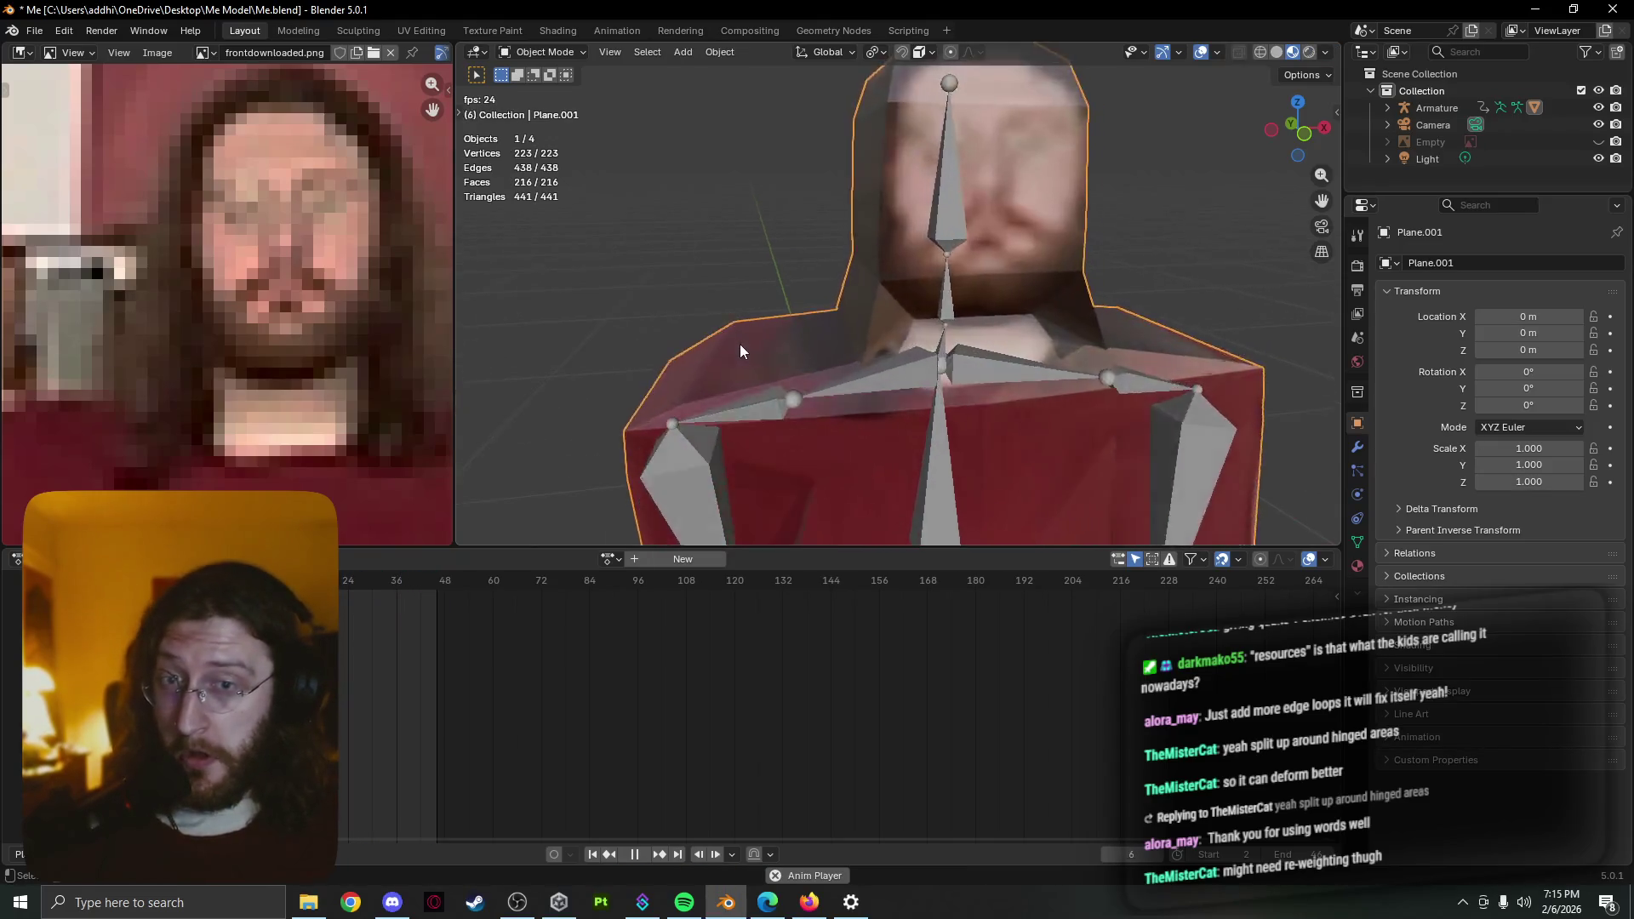
scroll(741, 320, up, 2)
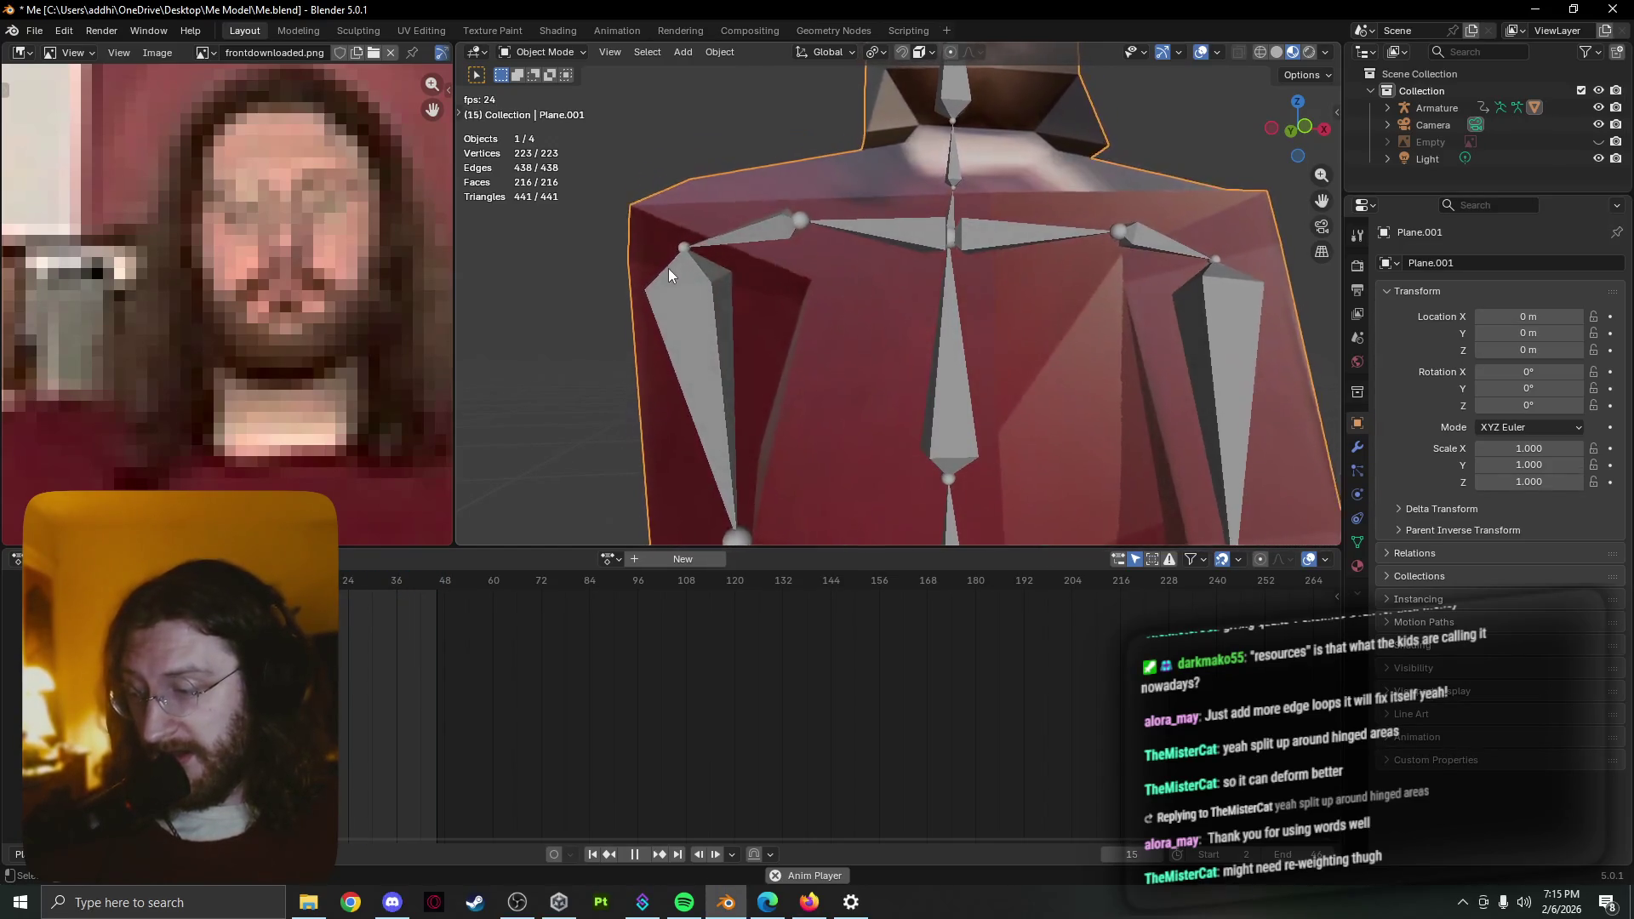
Re-edit the body mesh, select the edge across the shoulder top, then view the posed character again
key(Tab)
scroll(819, 211, down, 4)
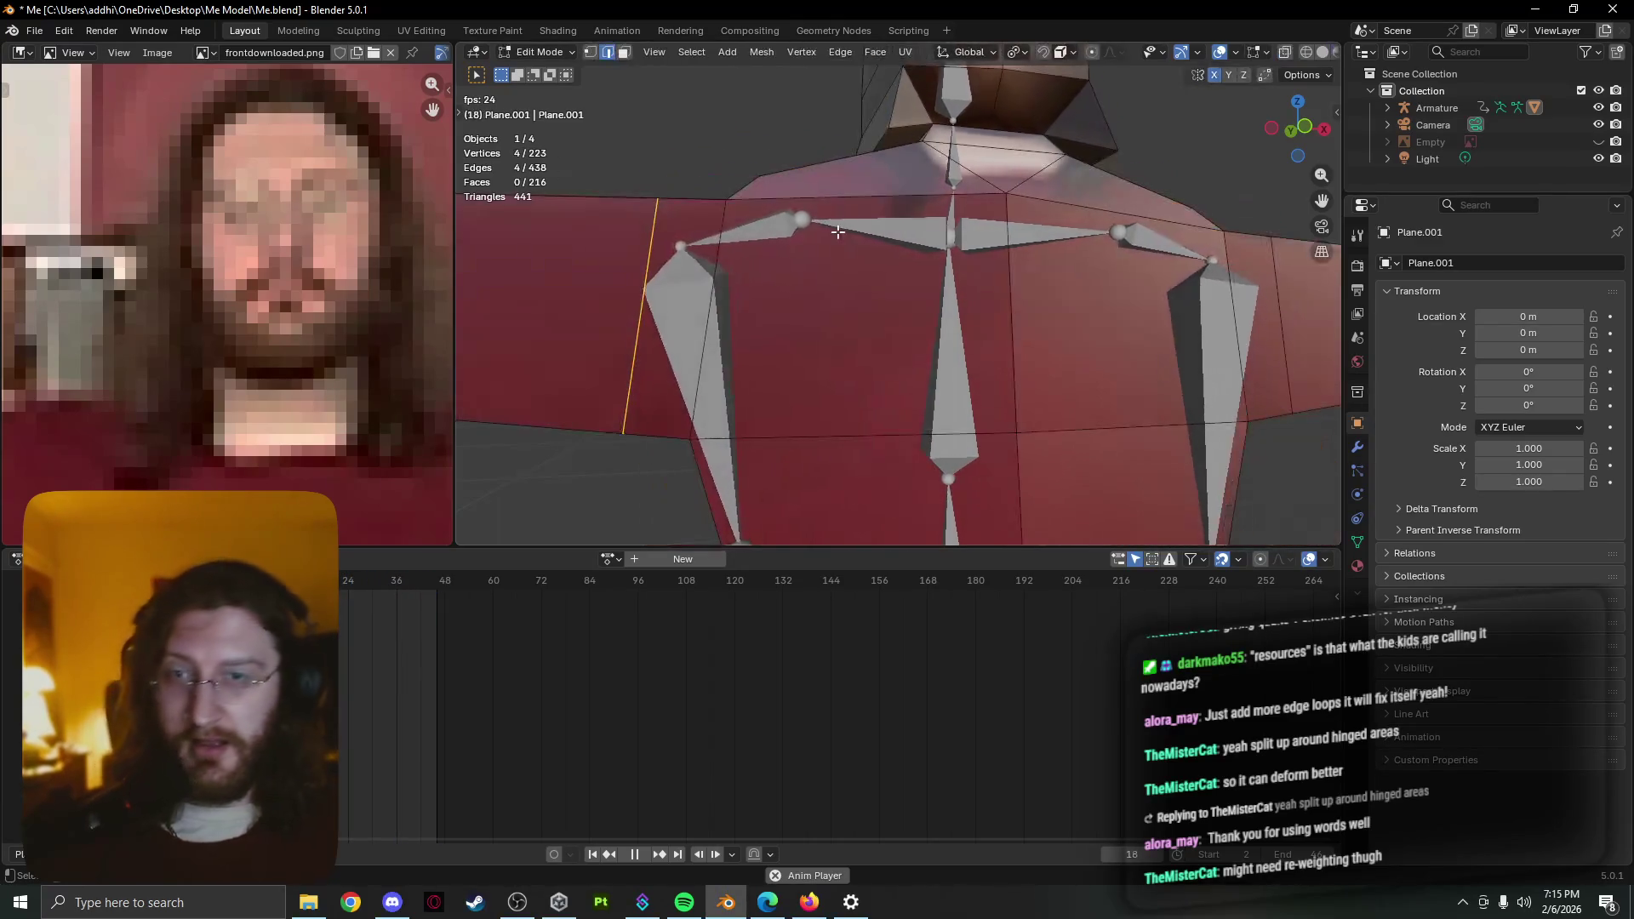
scroll(830, 307, down, 2)
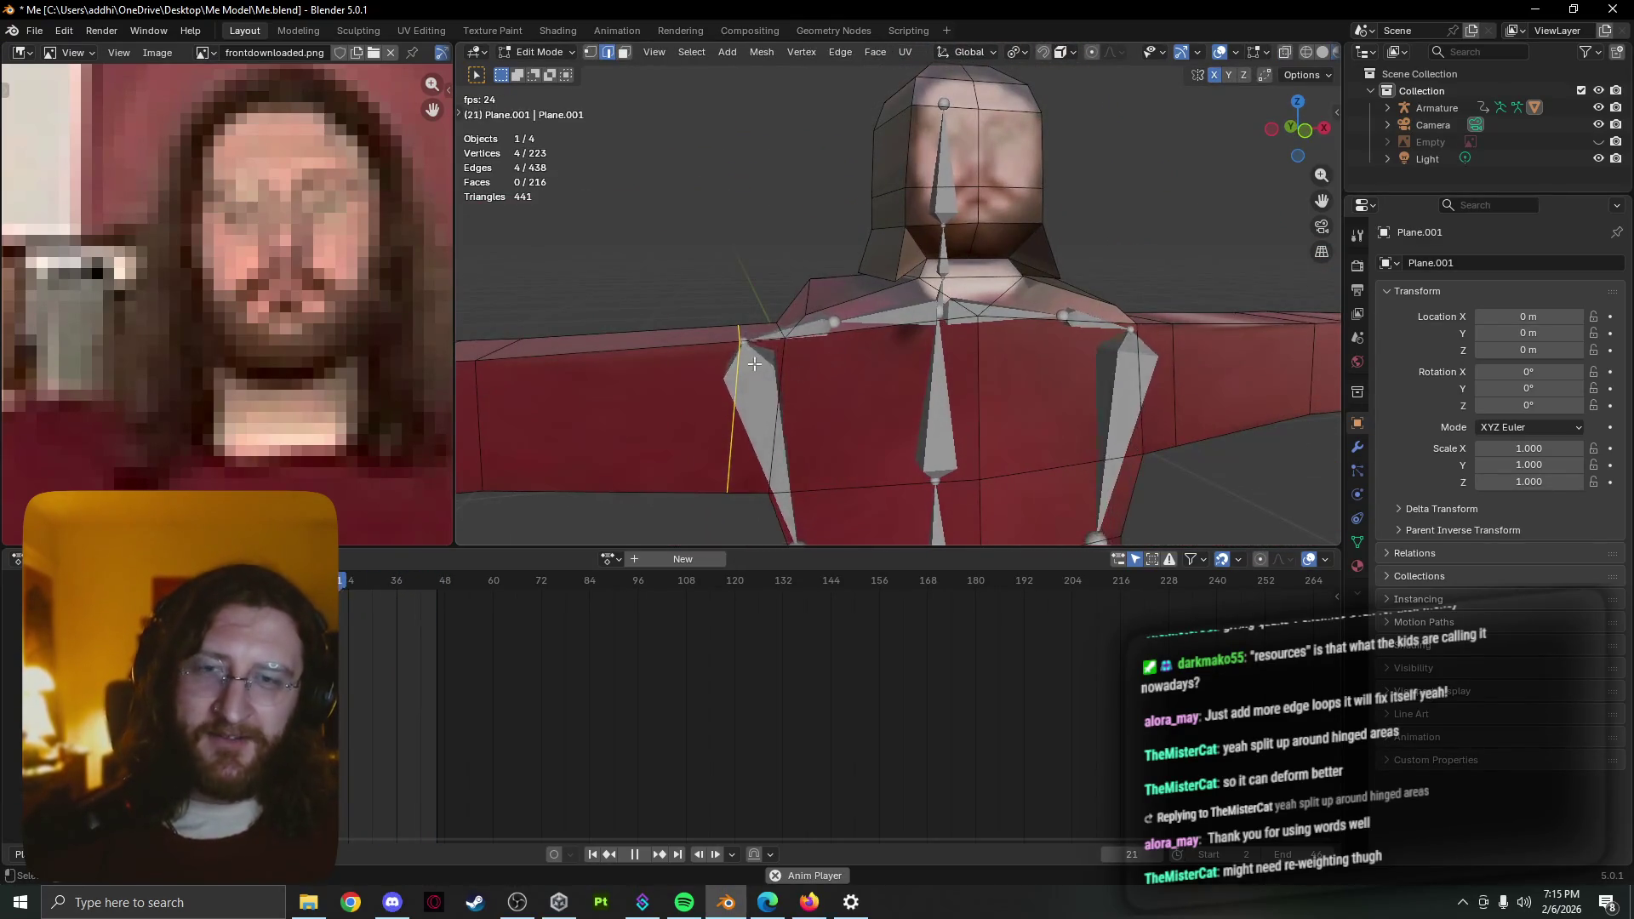
key(alt+Tab)
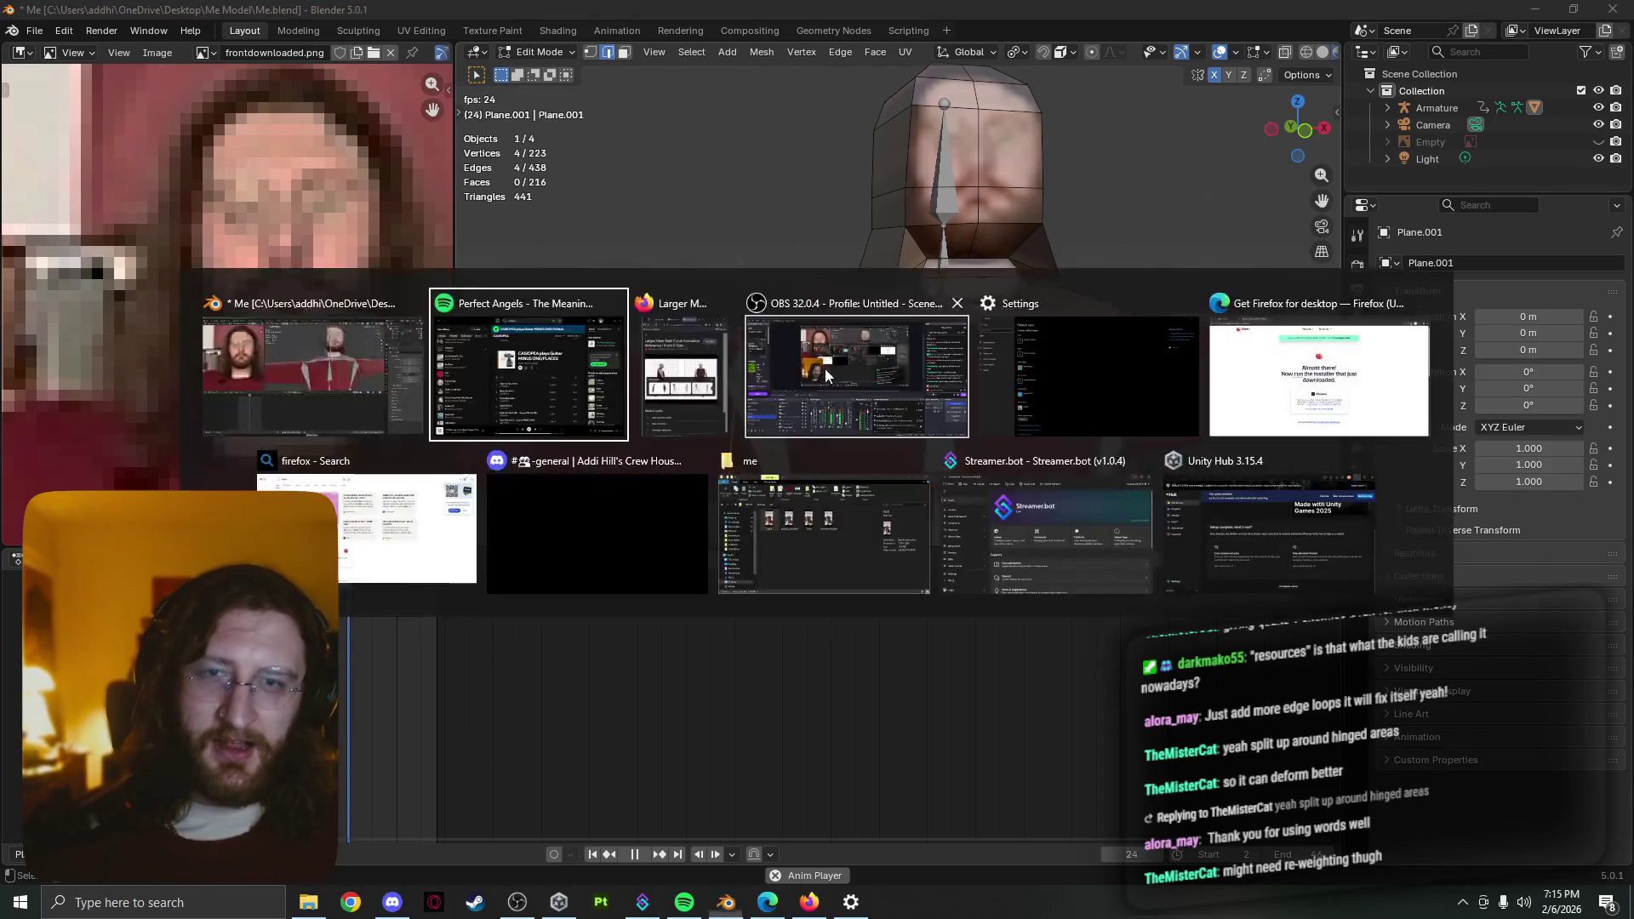
key(alt+Tab)
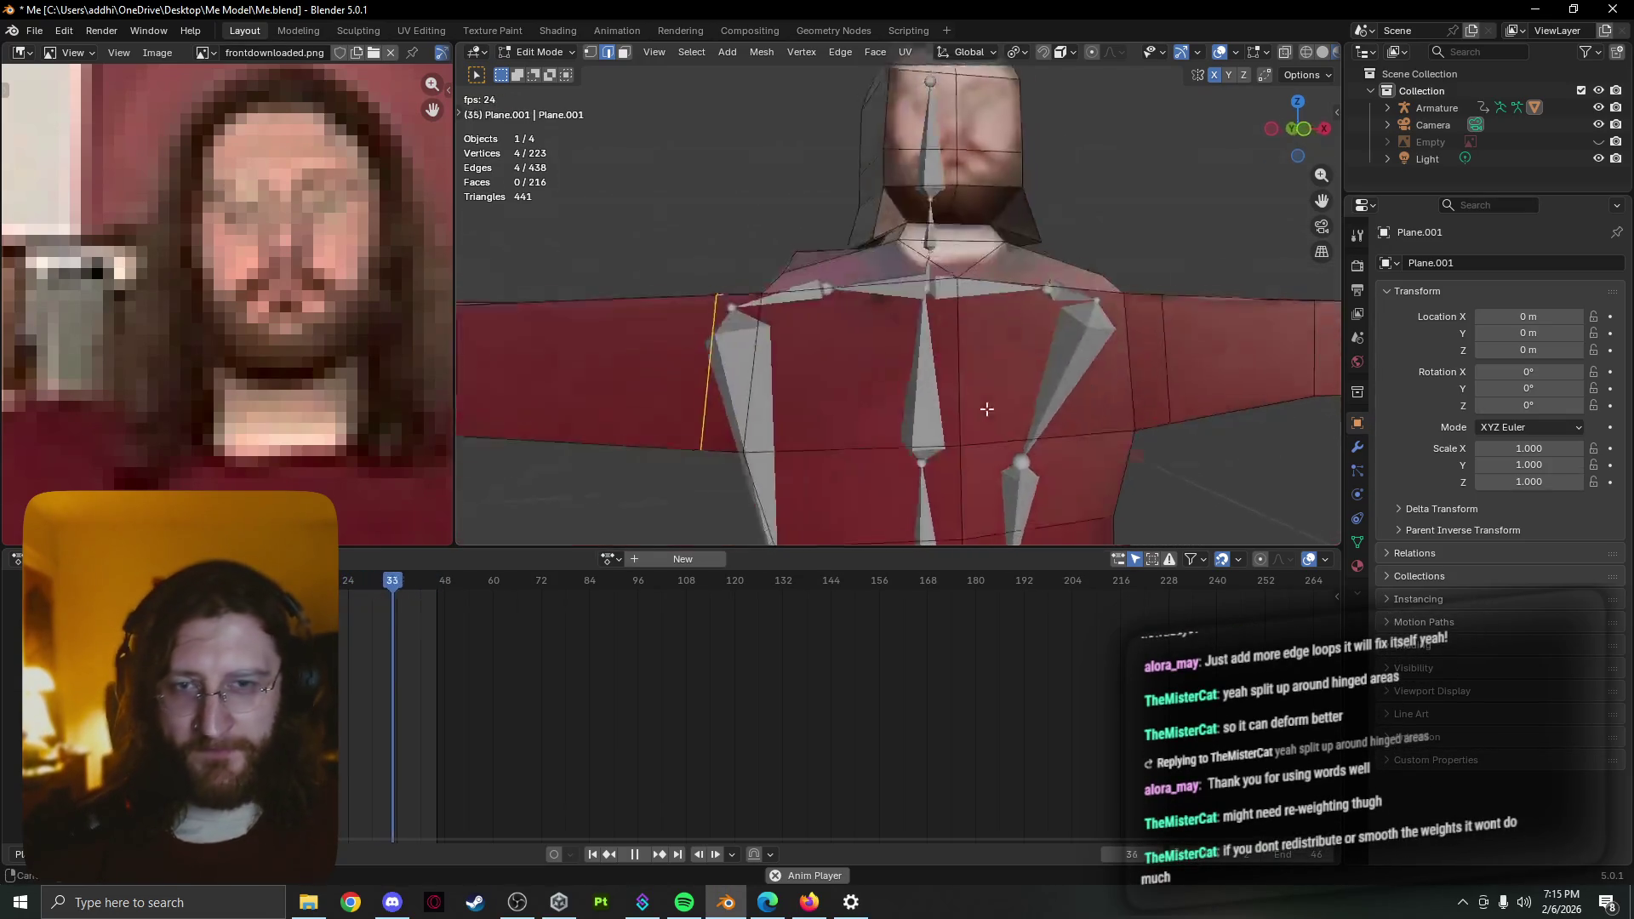
mouse_move(985, 409)
middle_down()
mouse_move(922, 369)
mouse_move(900, 387)
mouse_move(824, 379)
middle_up()
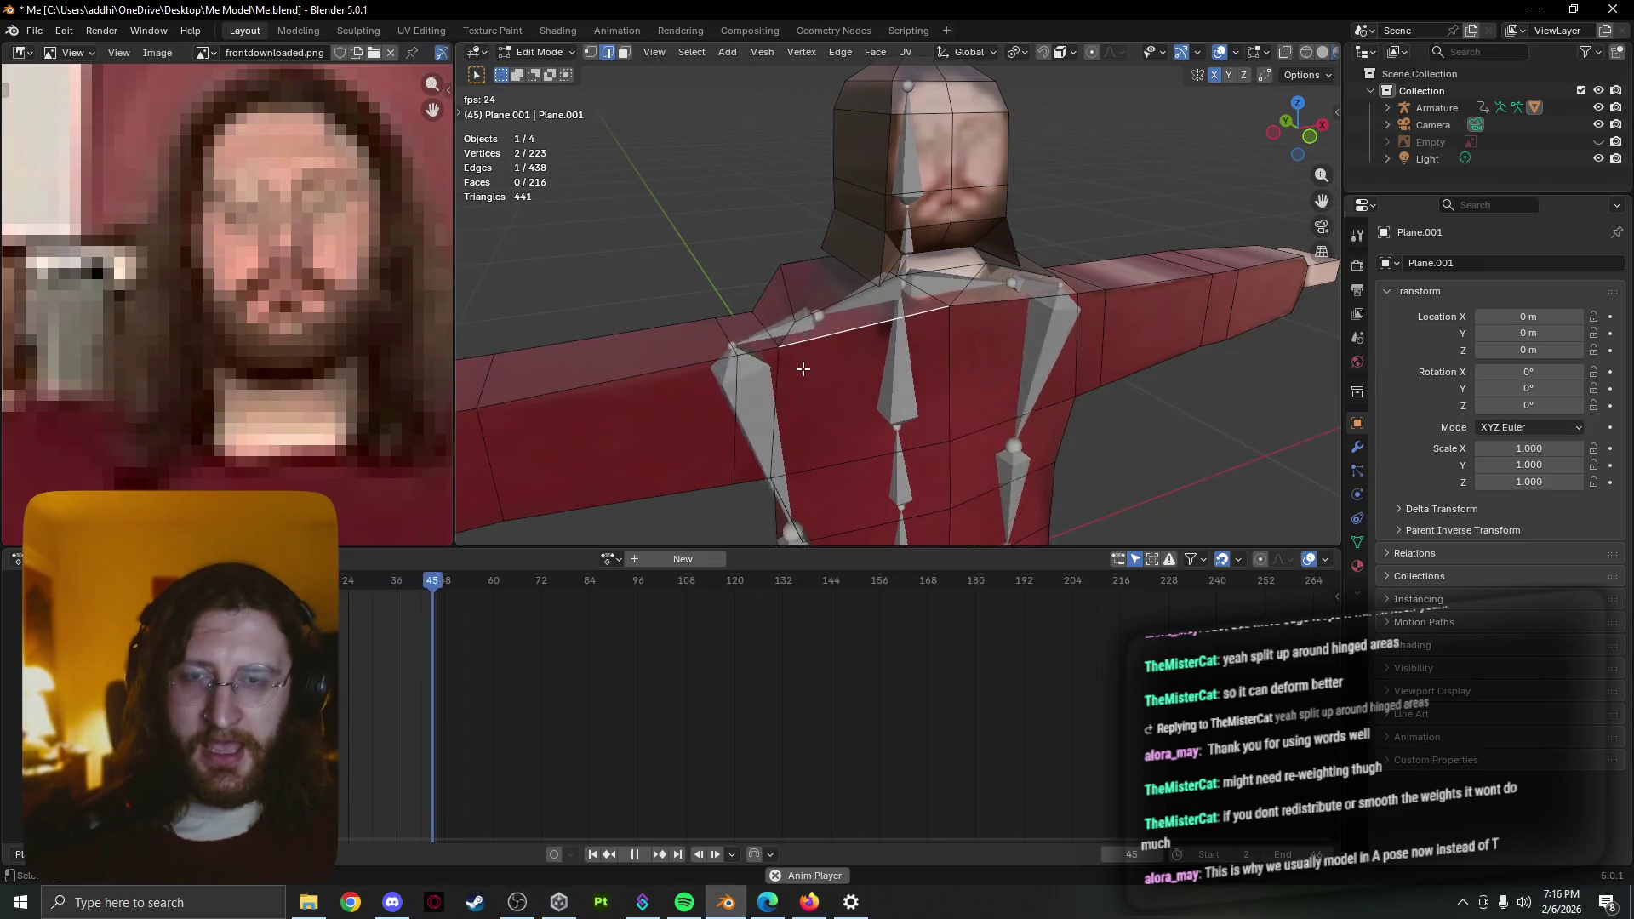
click(802, 370)
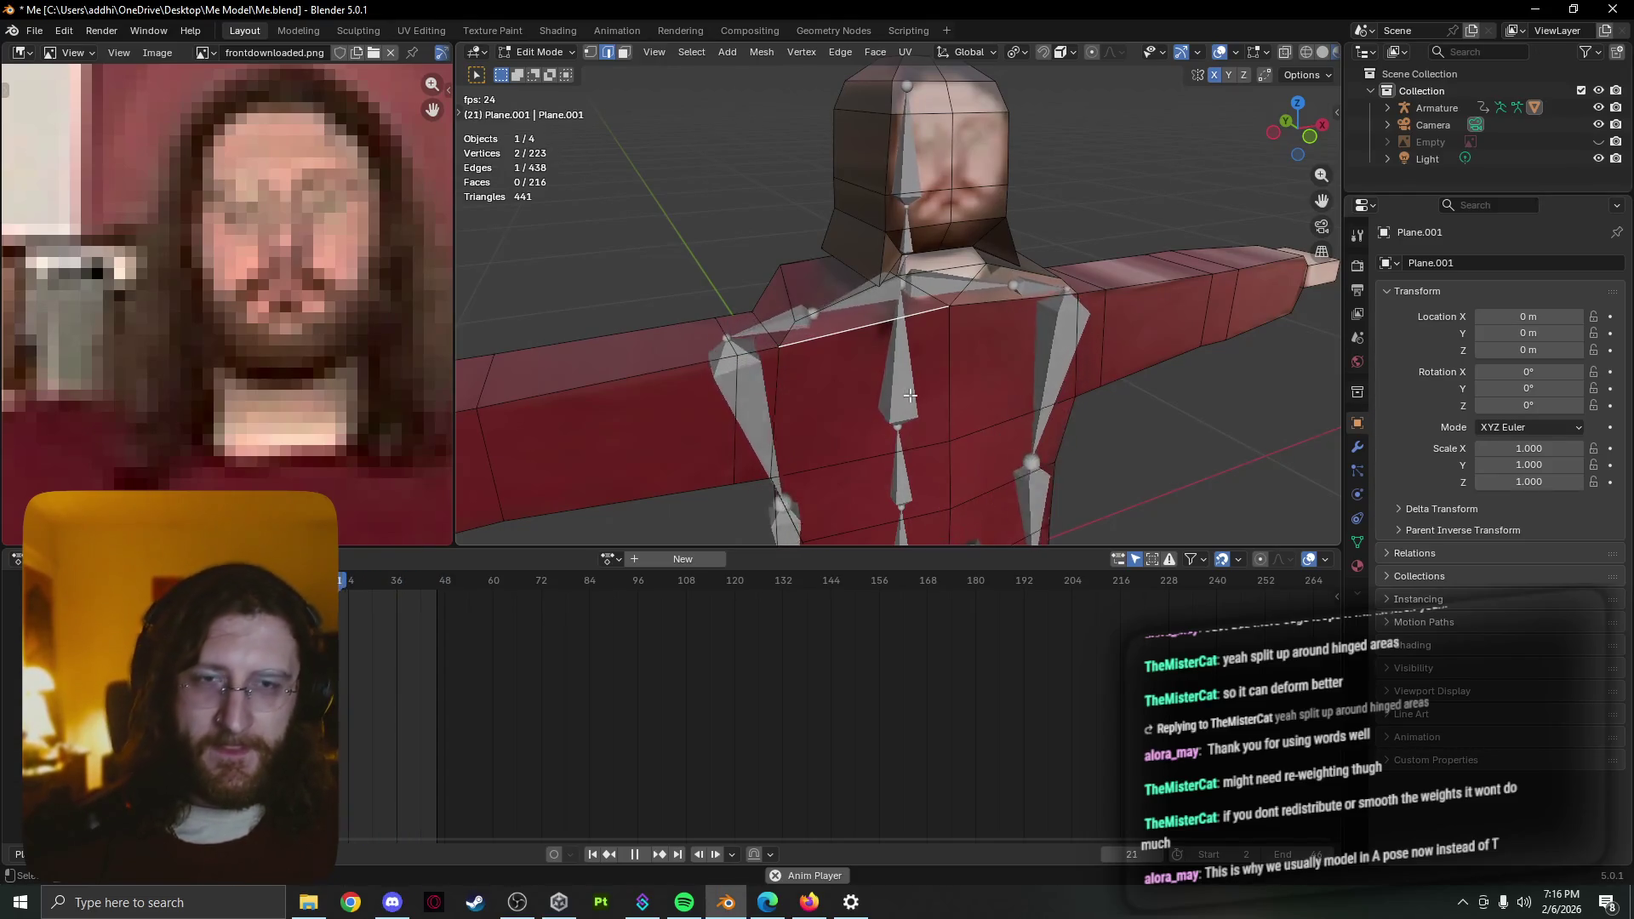
key(Tab)
scroll(911, 395, down, 5)
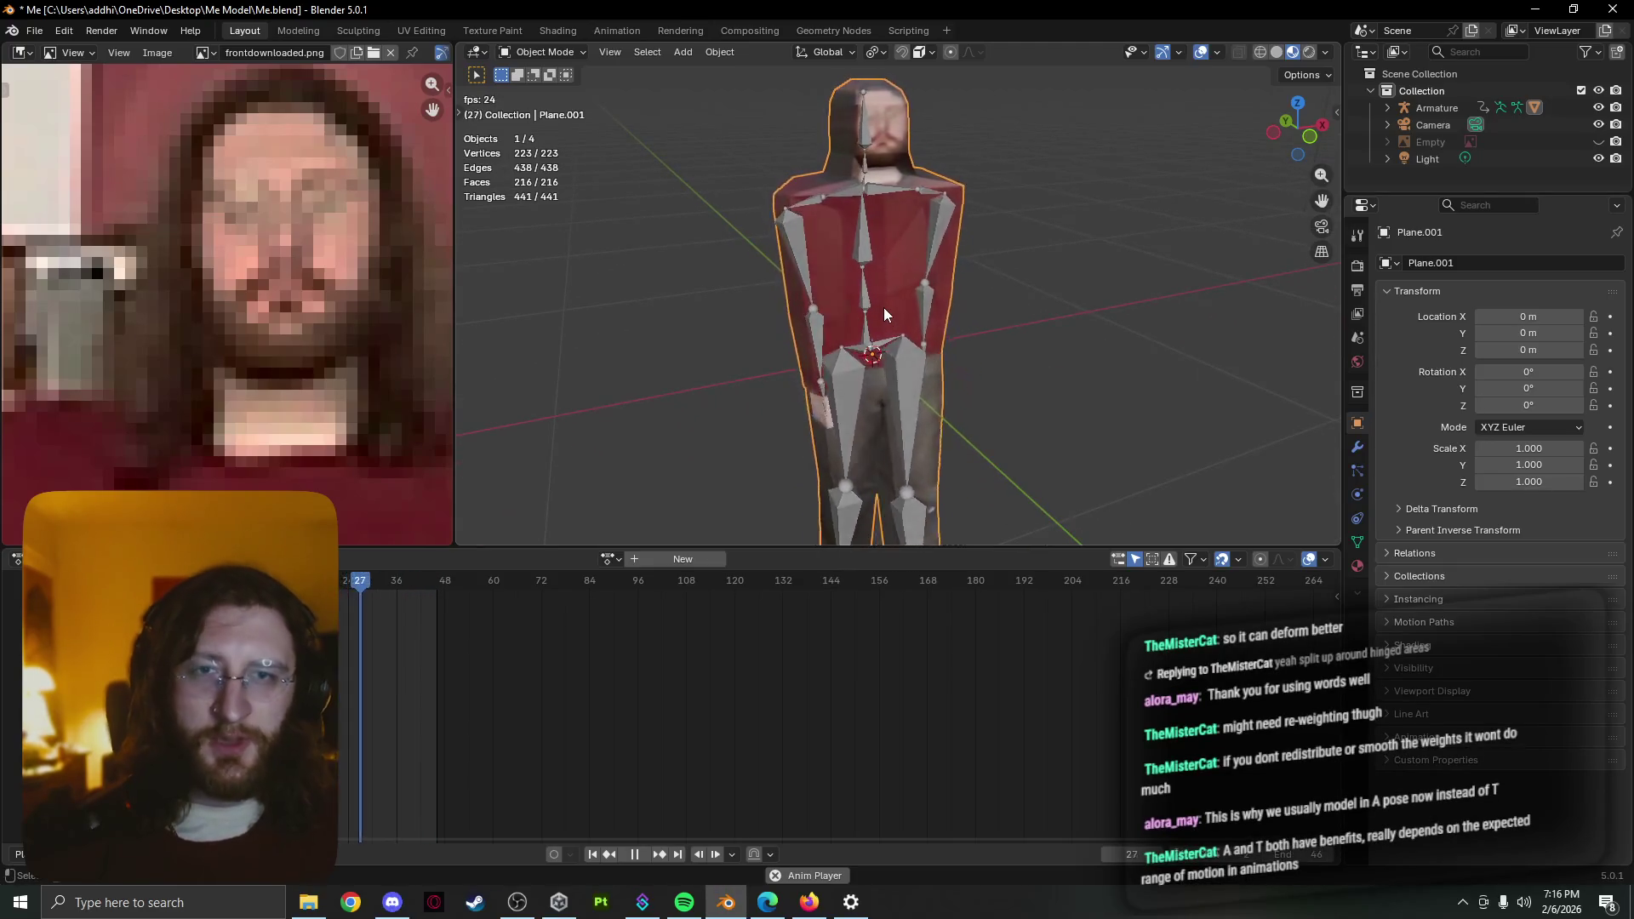
Stop playback on a near-frontal view of the character and bring up the web browser
mouse_move(883, 308)
middle_down()
mouse_move(827, 275)
mouse_move(799, 305)
middle_up()
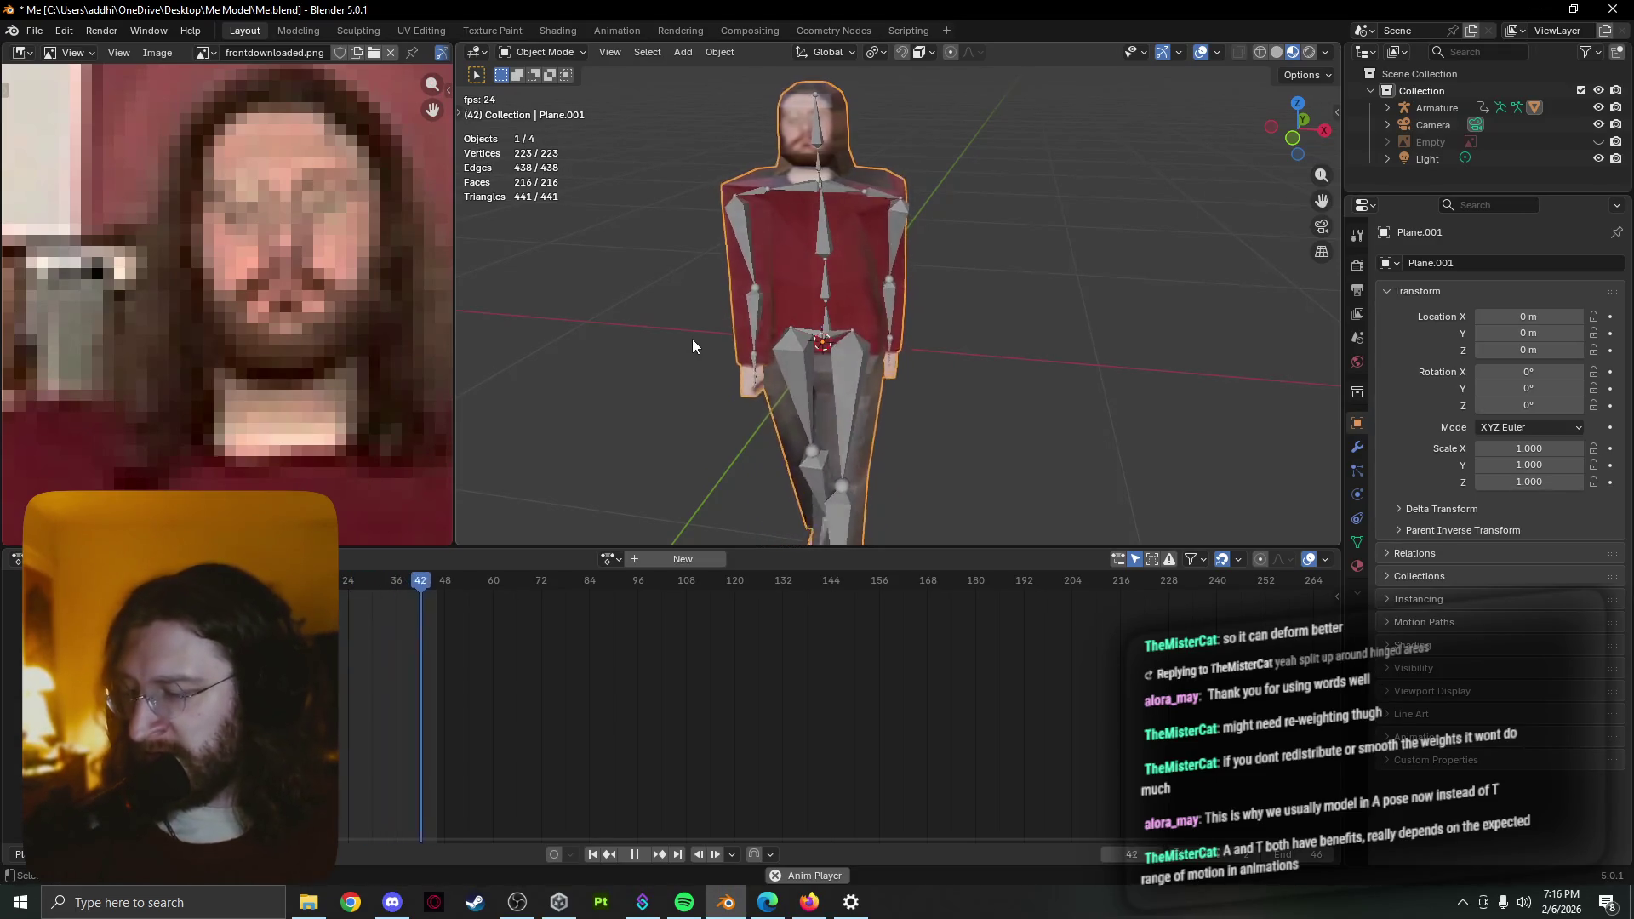
key(space)
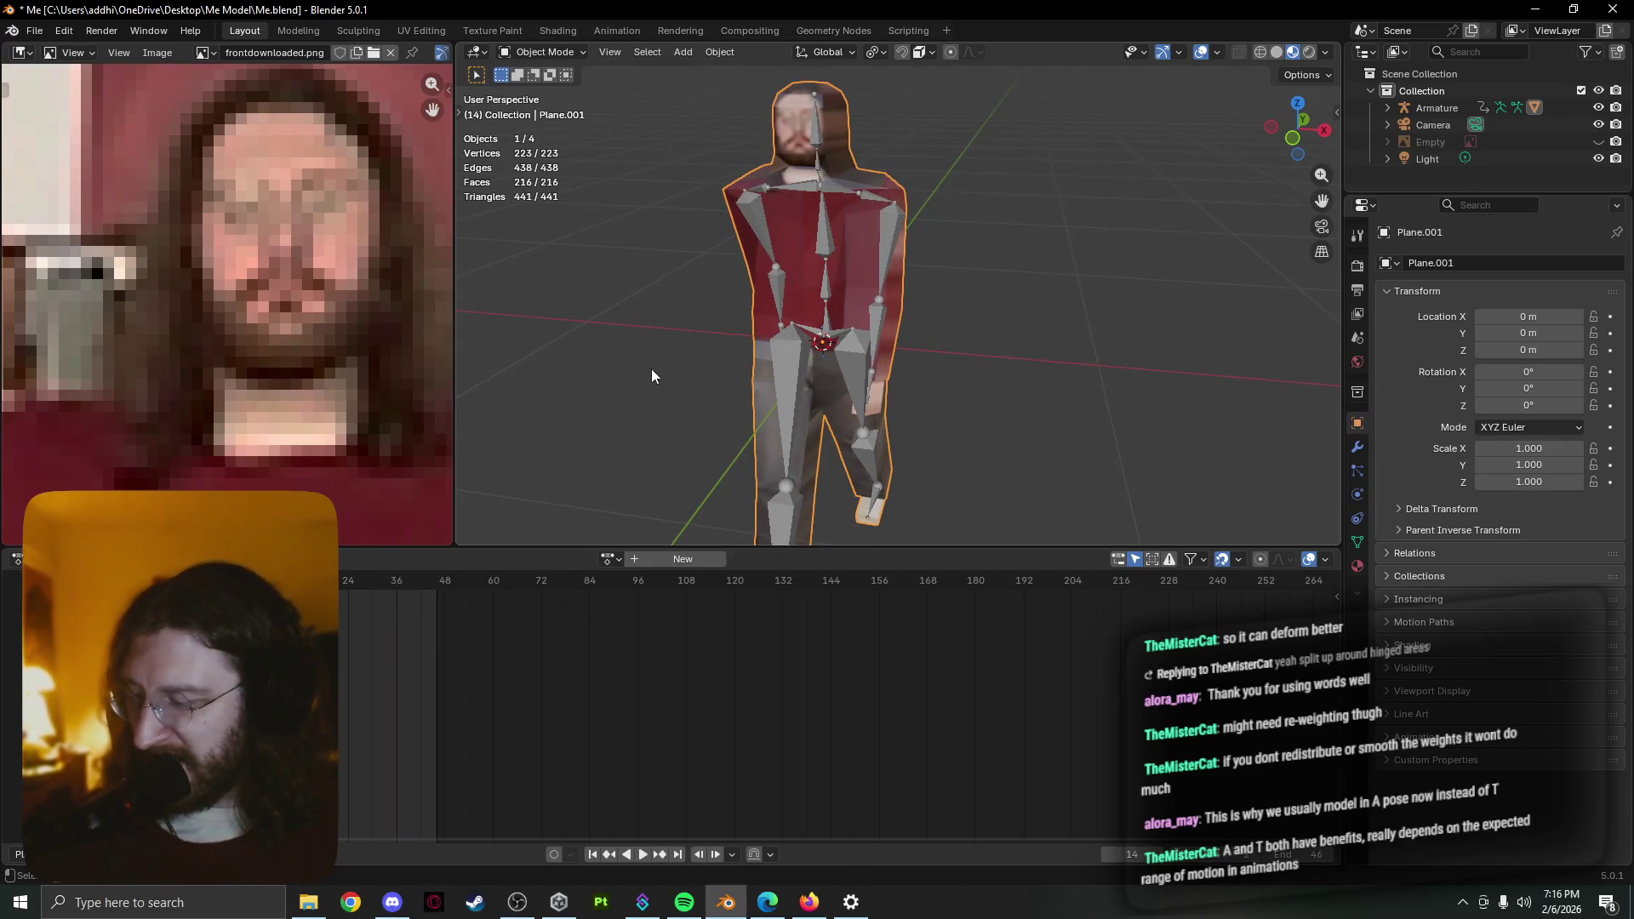
click(350, 903)
text(a)
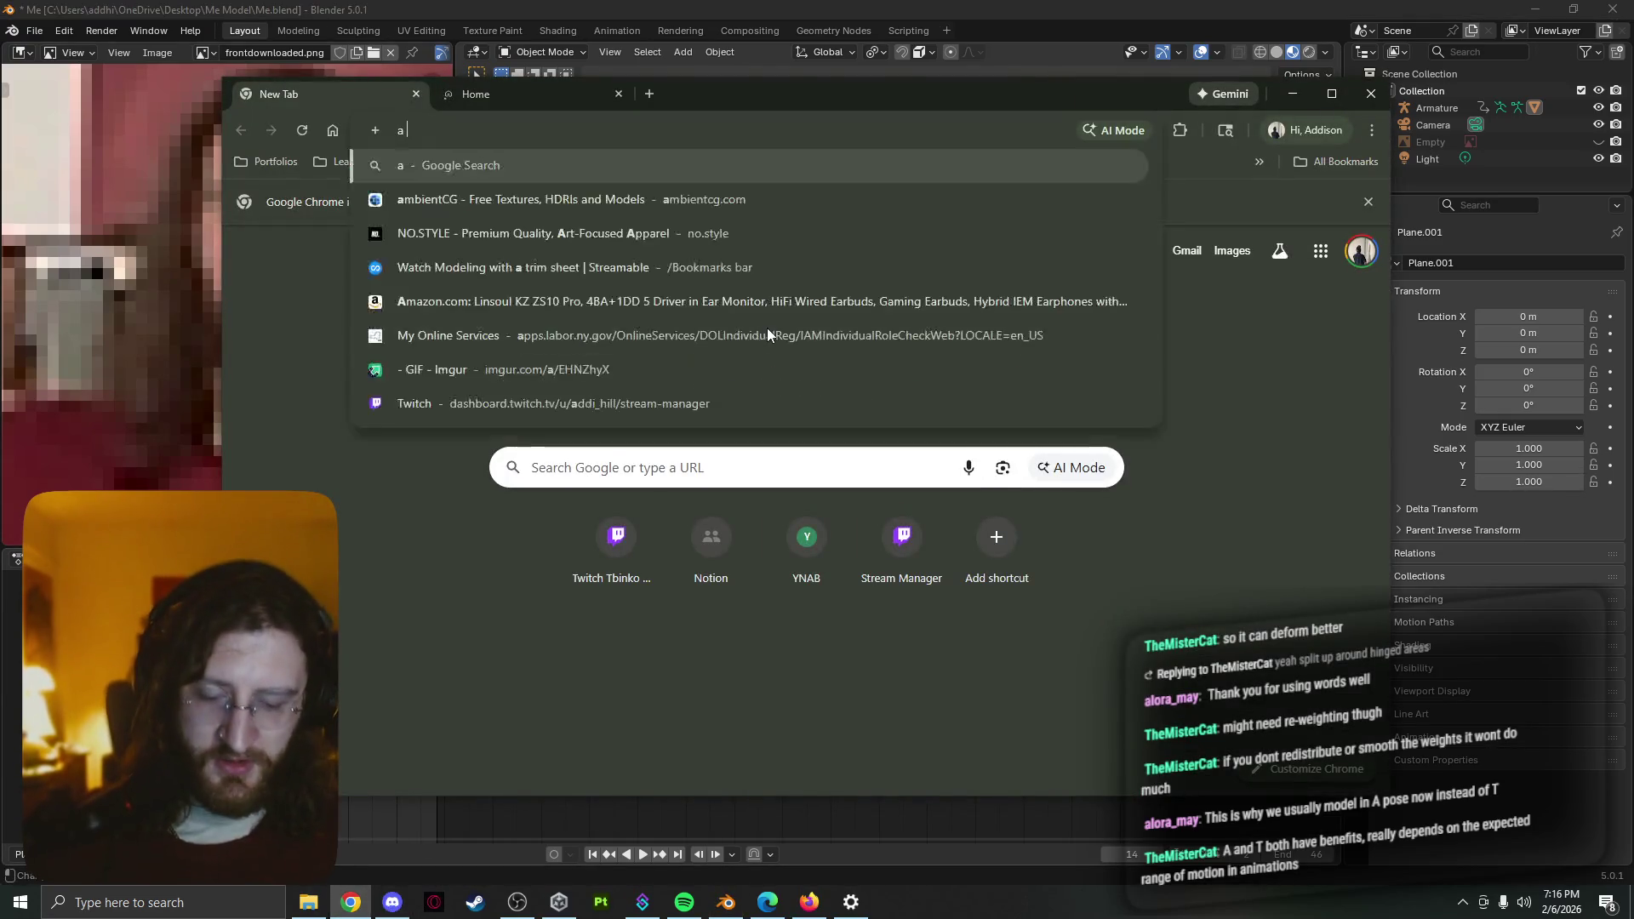
text( pose)
Search Google Images for 'a pose' and preview the Blender Artists rigging-pose result
key(Return)
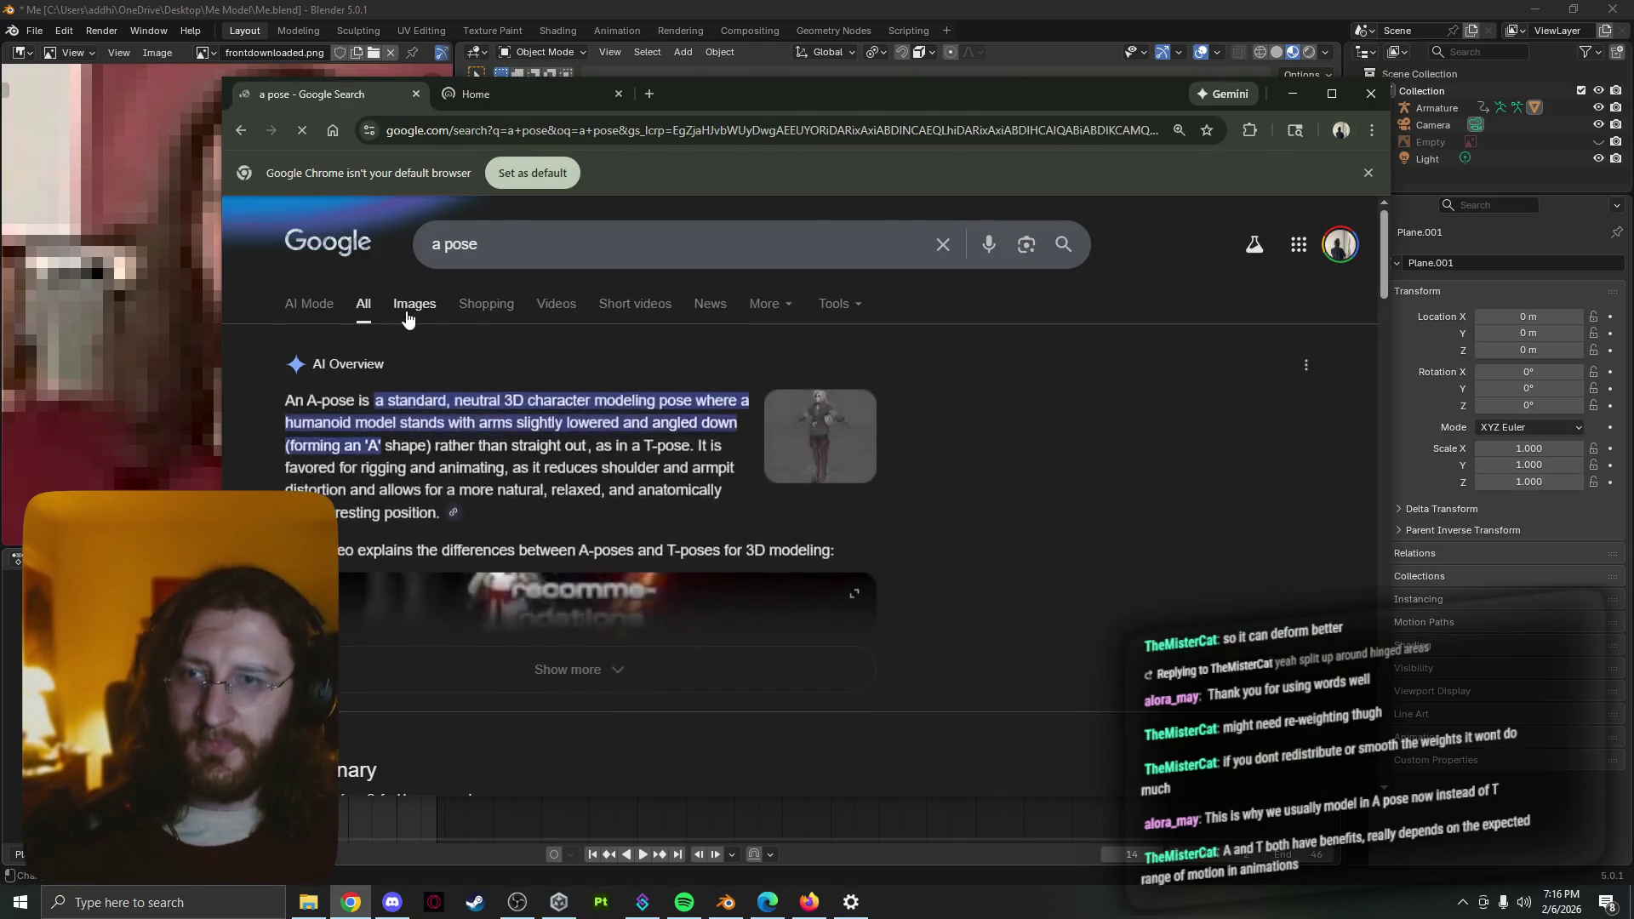
click(409, 306)
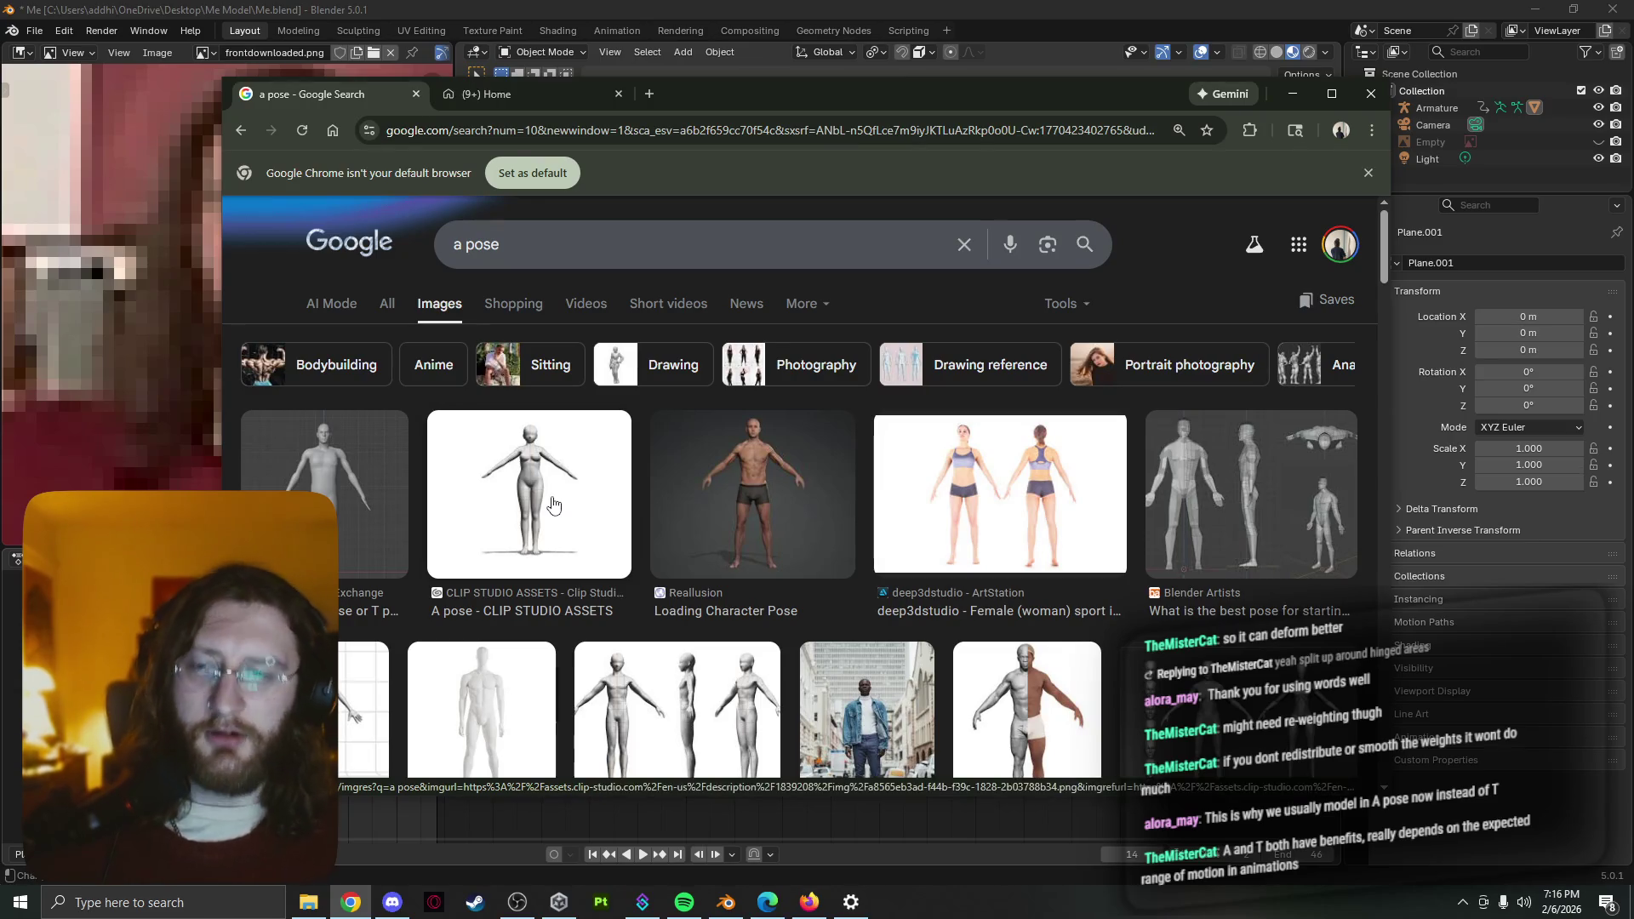
scroll(551, 505, down, 2)
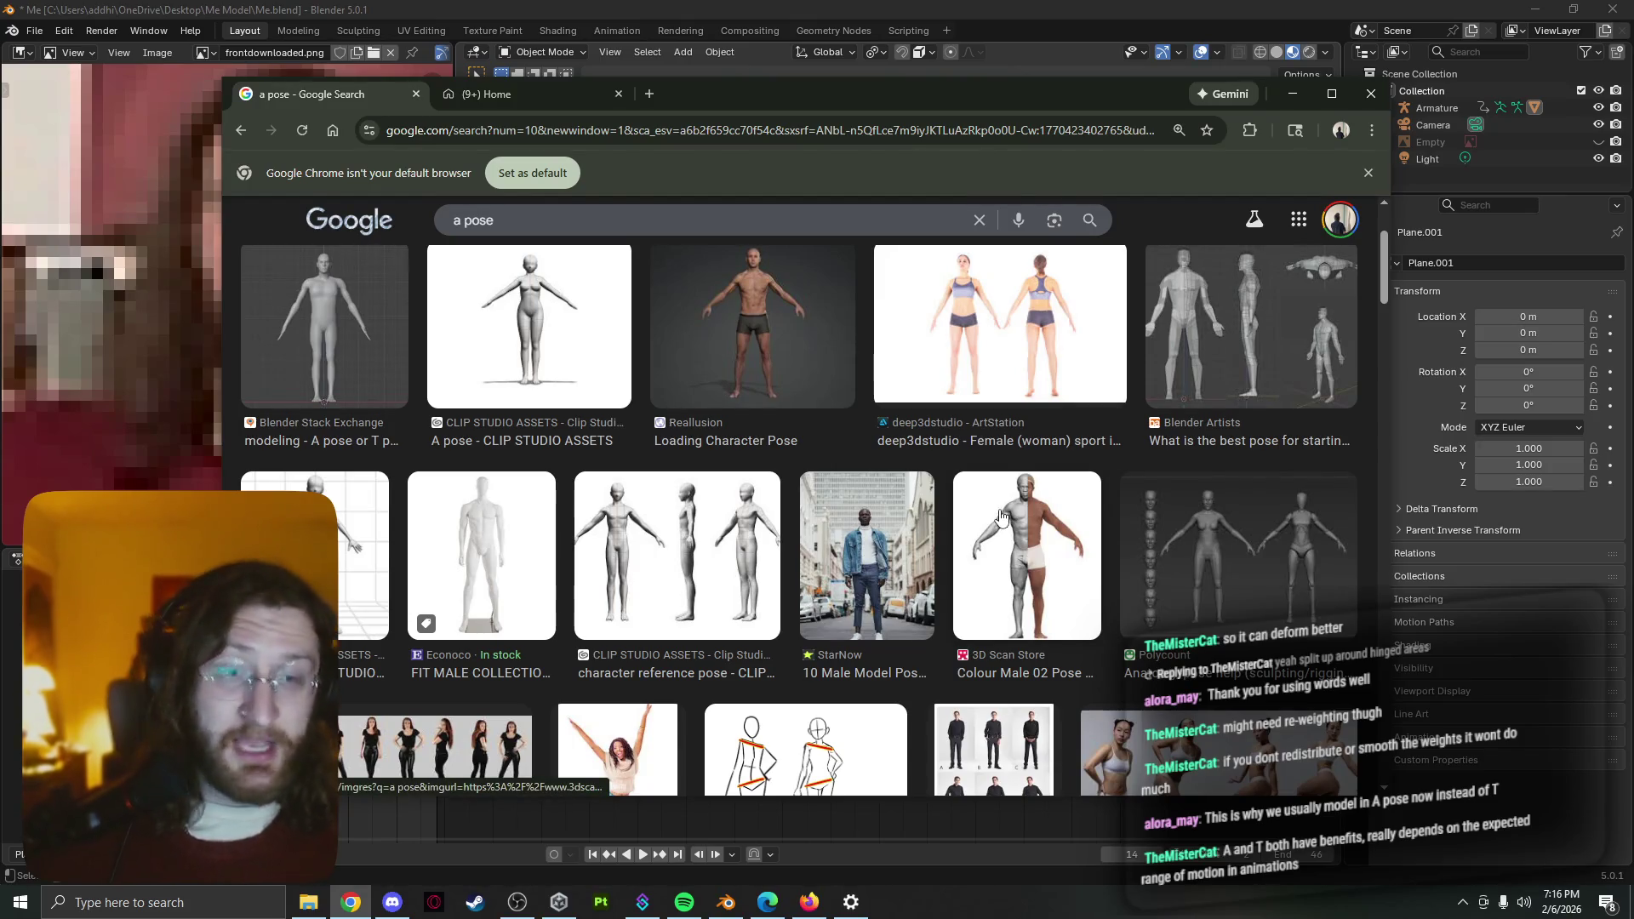
scroll(1001, 516, down, 2)
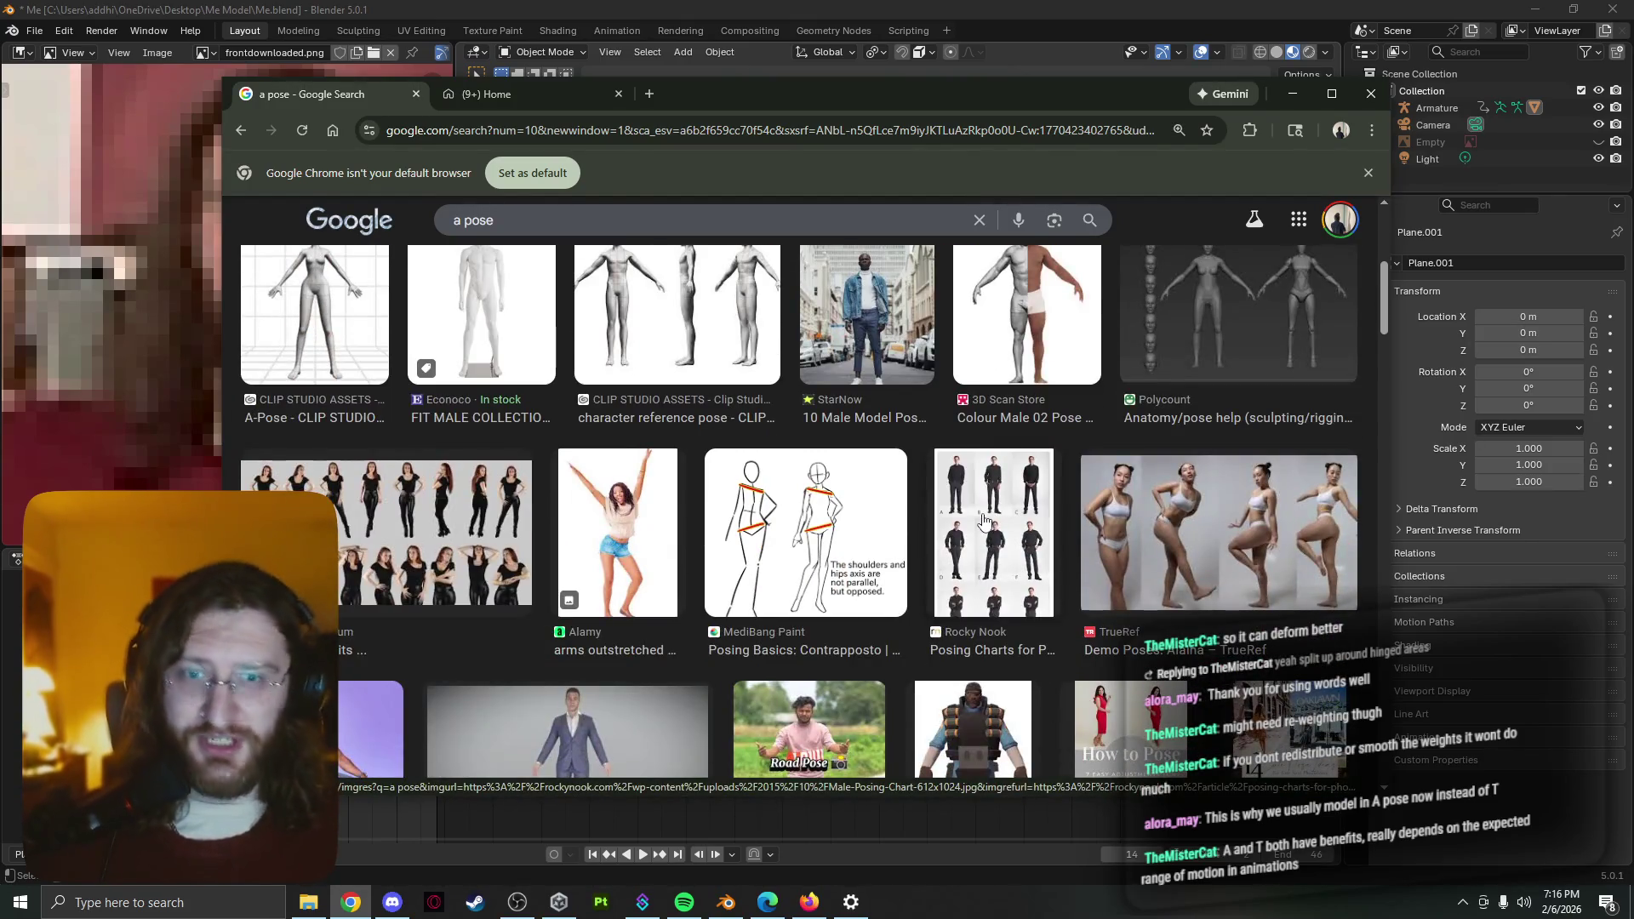
scroll(981, 517, down, 2)
scroll(987, 511, up, 5)
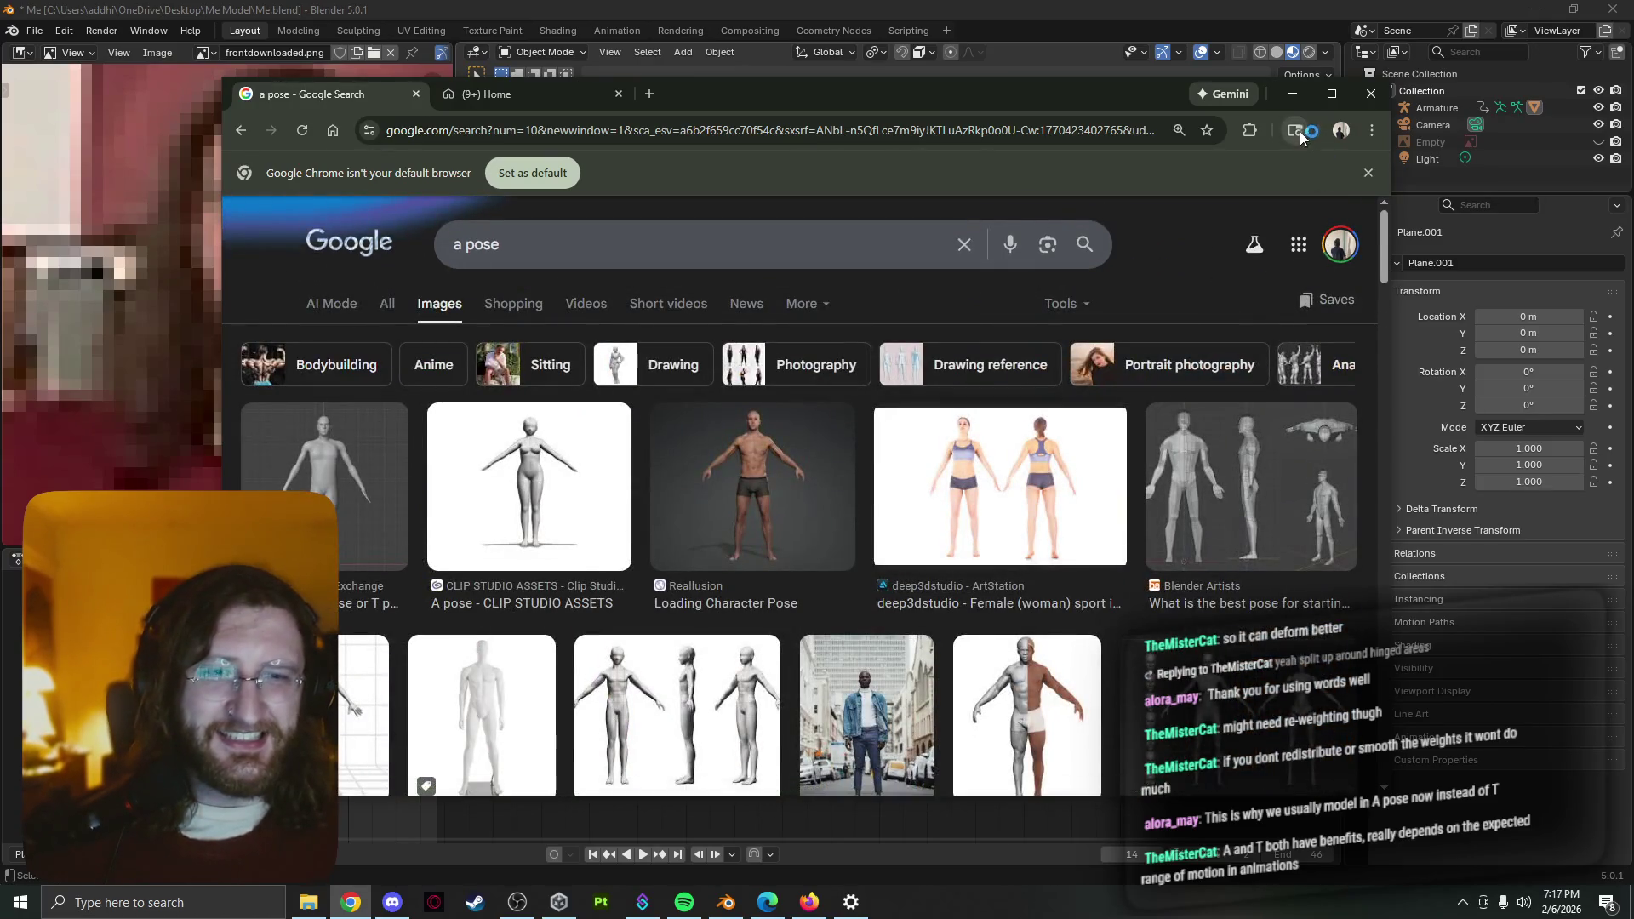
click(1294, 482)
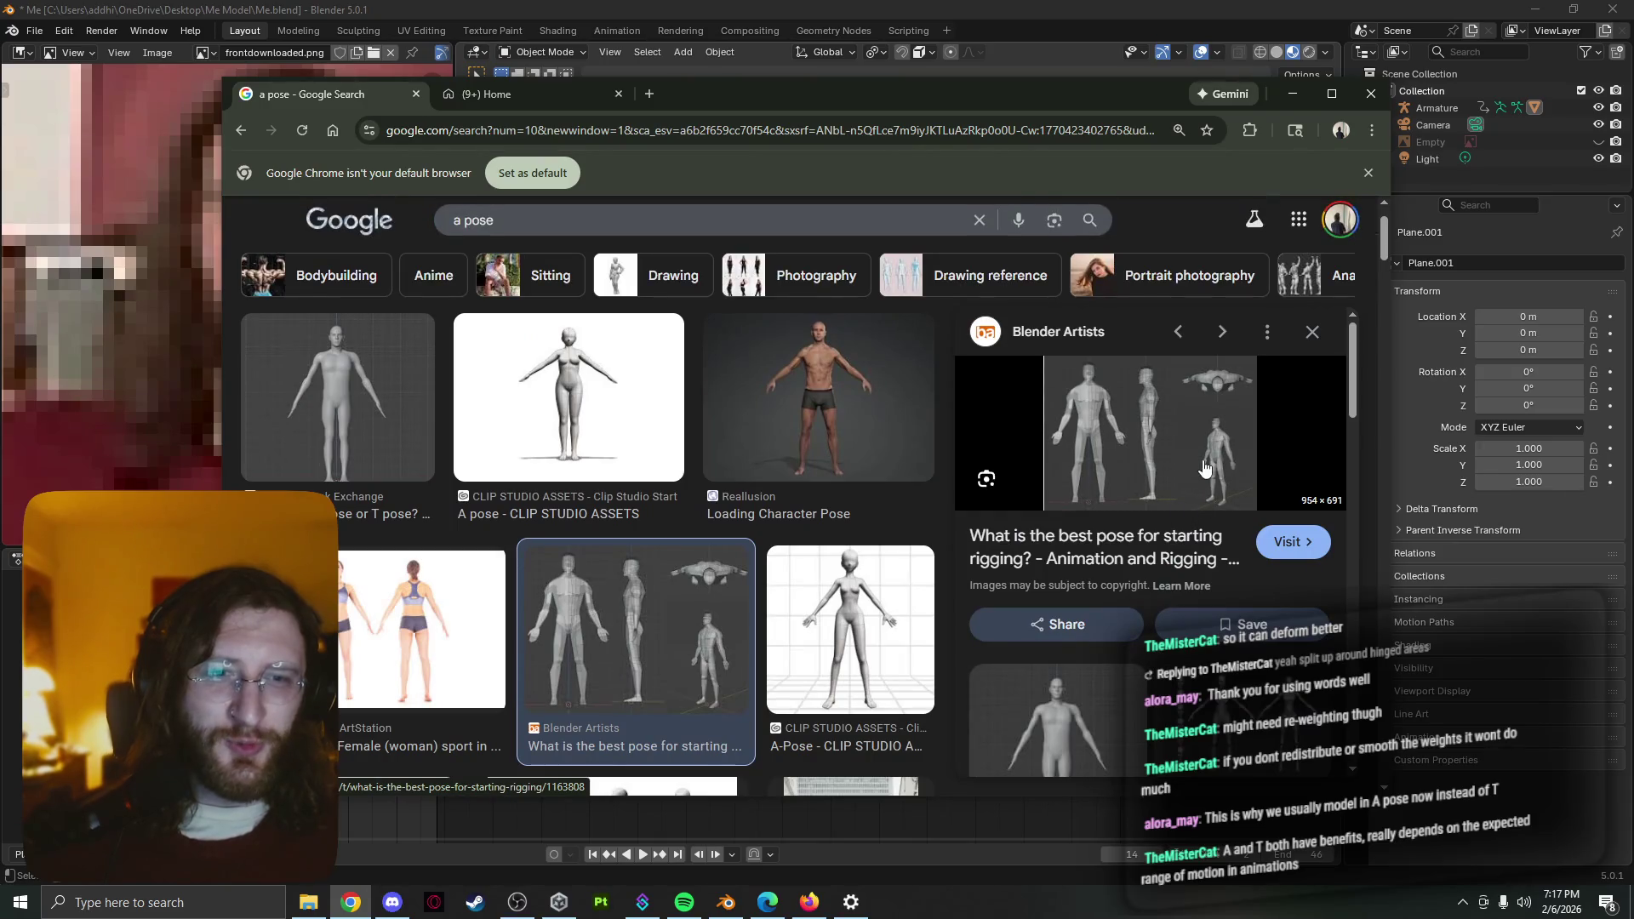
Visit the Blender Artists best-pose-for-rigging thread, then minimize Chrome to return to Blender
click(1189, 464)
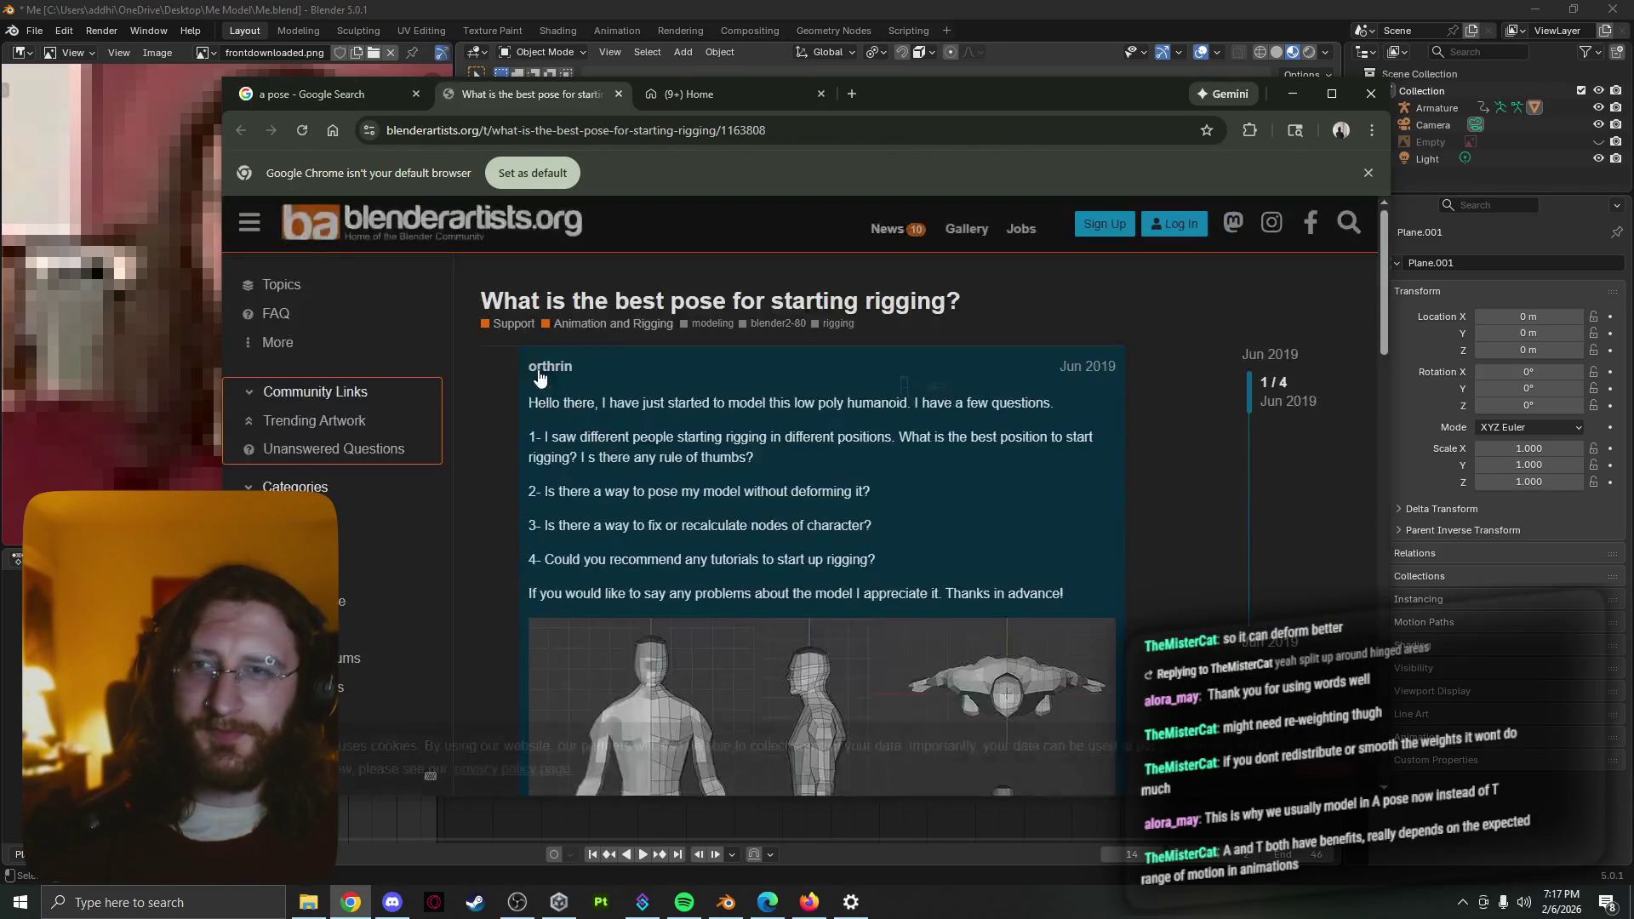
scroll(591, 485, down, 5)
scroll(590, 485, down, 1)
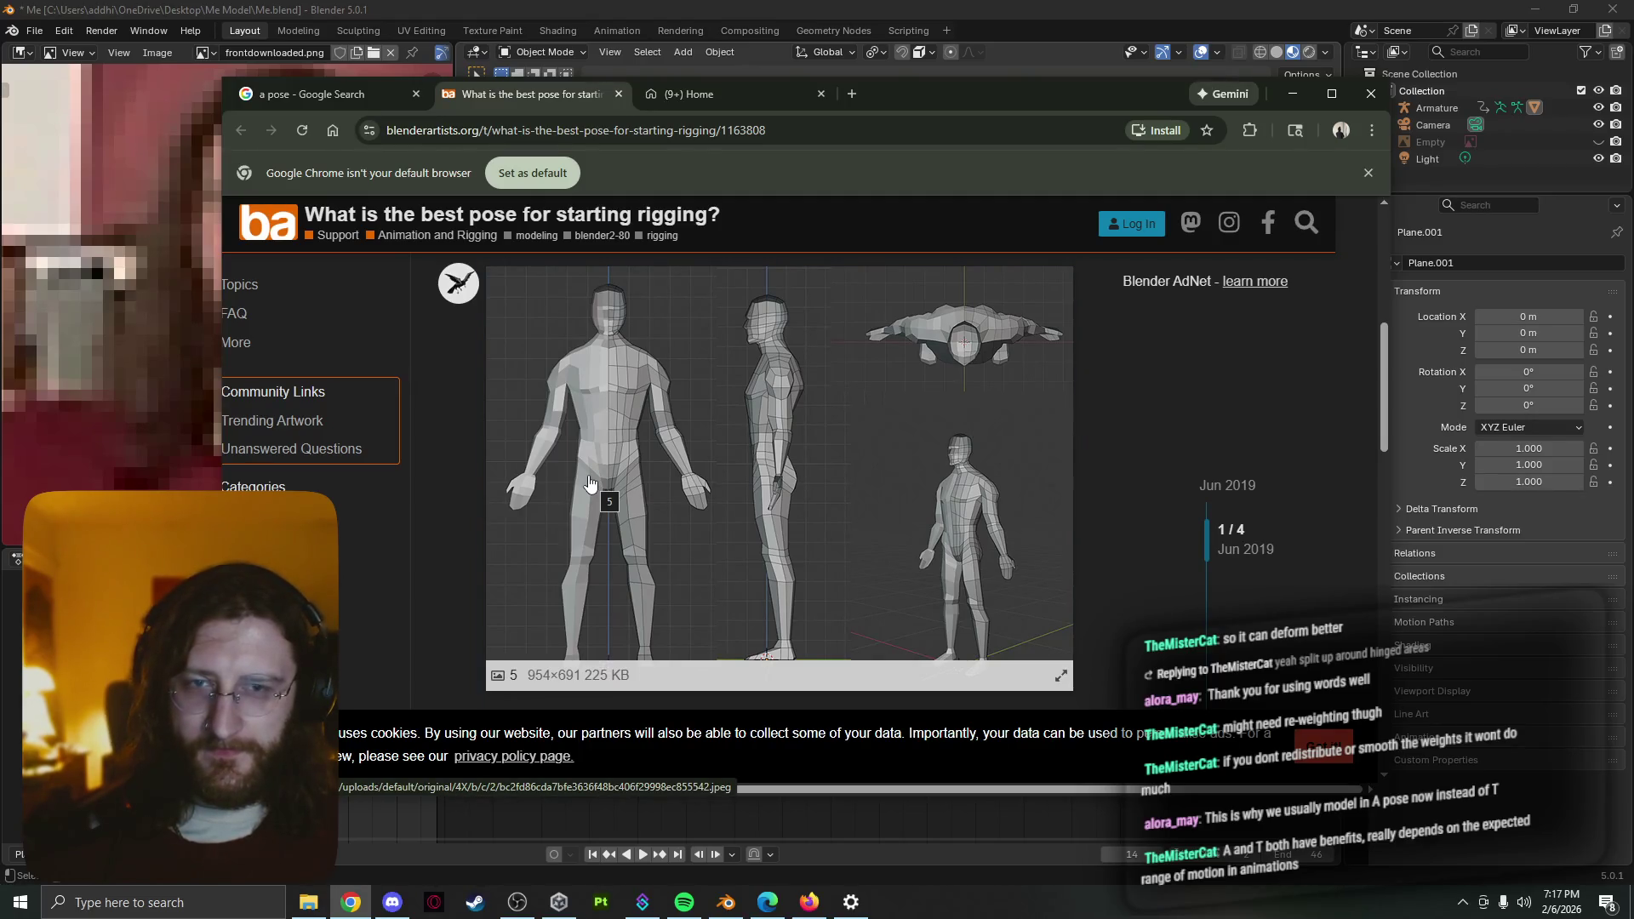
click(1289, 100)
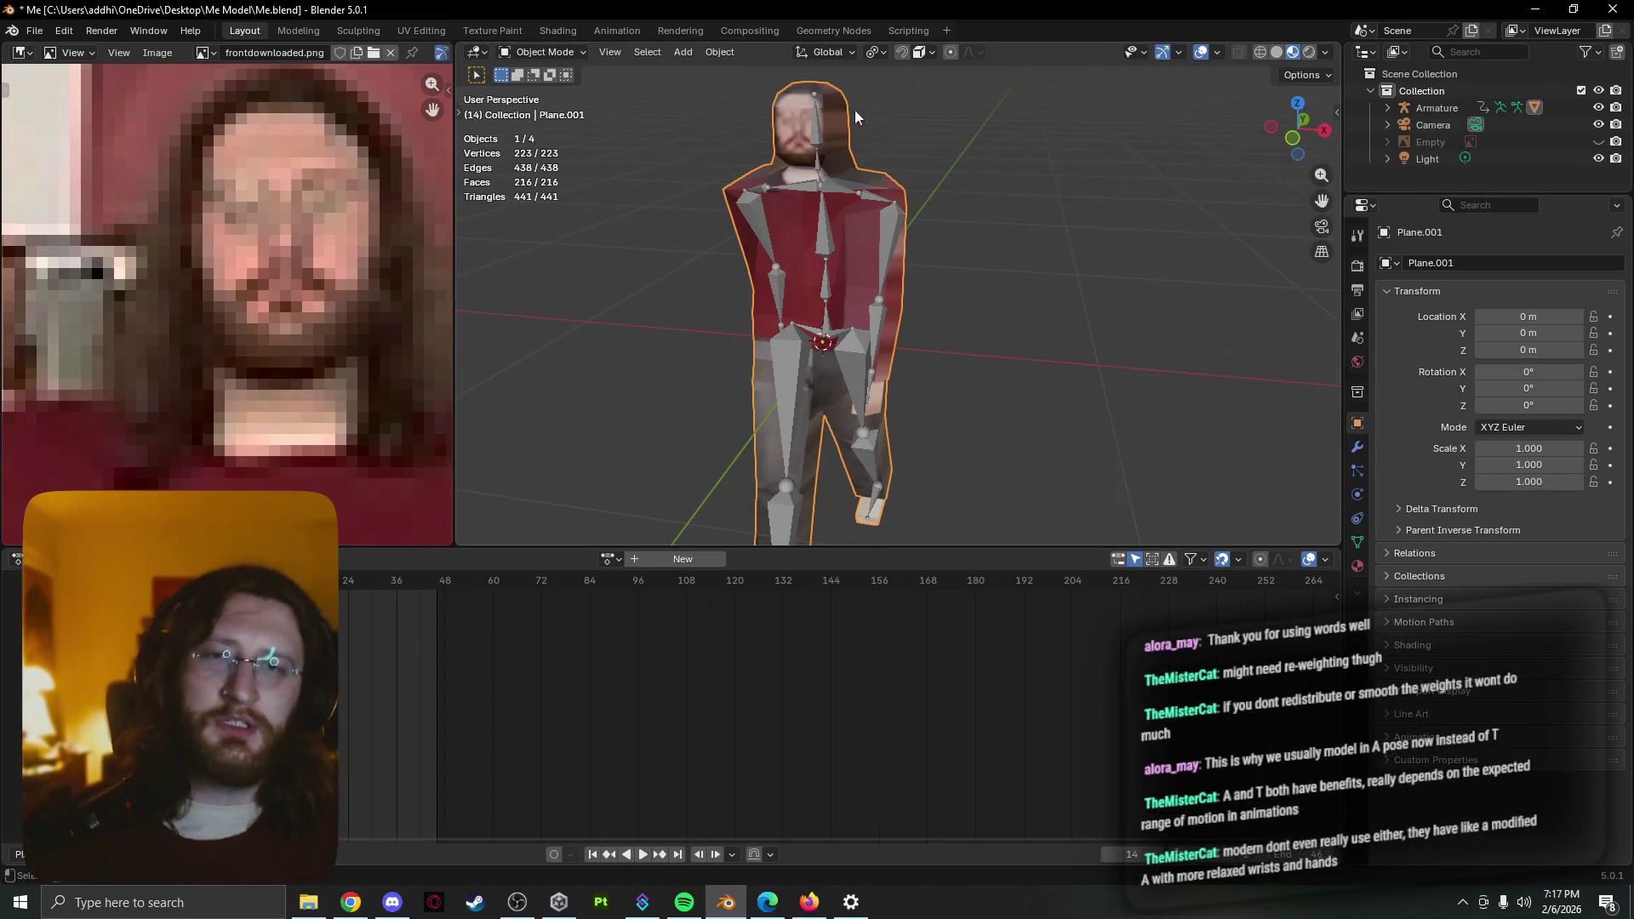
Orbit and pull back to view the whole character from the front
mouse_move(855, 110)
middle_down()
mouse_move(996, 152)
mouse_move(1006, 110)
middle_up()
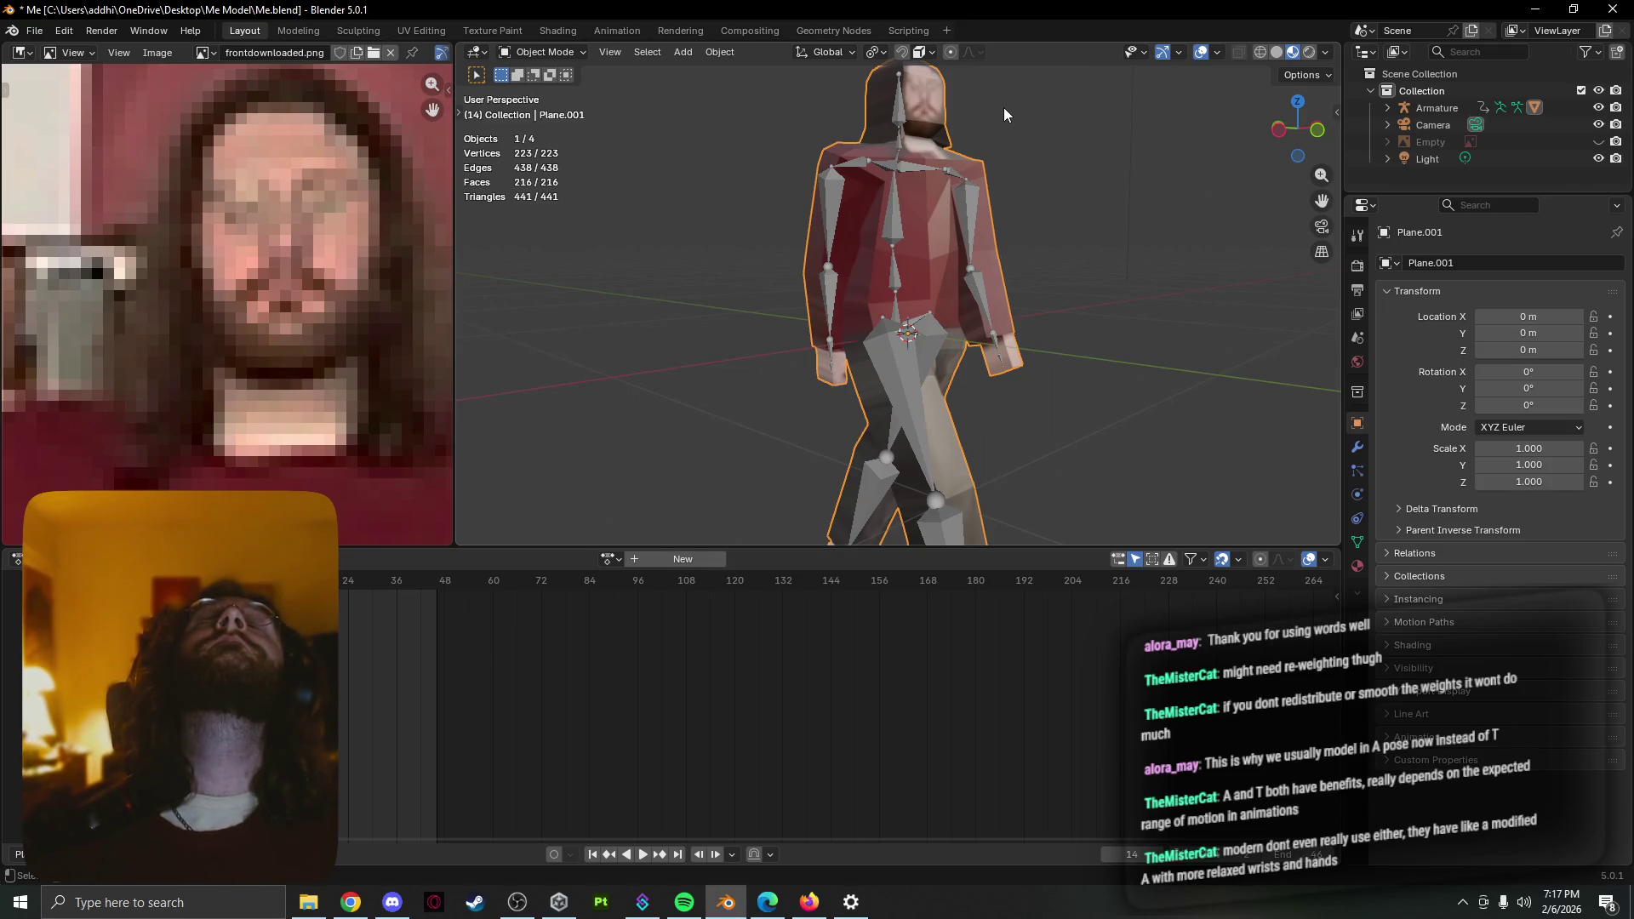
scroll(883, 246, down, 2)
mouse_move(1025, 149)
middle_down()
mouse_move(883, 246)
mouse_move(823, 261)
mouse_move(964, 234)
mouse_move(940, 275)
mouse_move(891, 234)
middle_up()
scroll(965, 234, down, 2)
scroll(992, 274, up, 2)
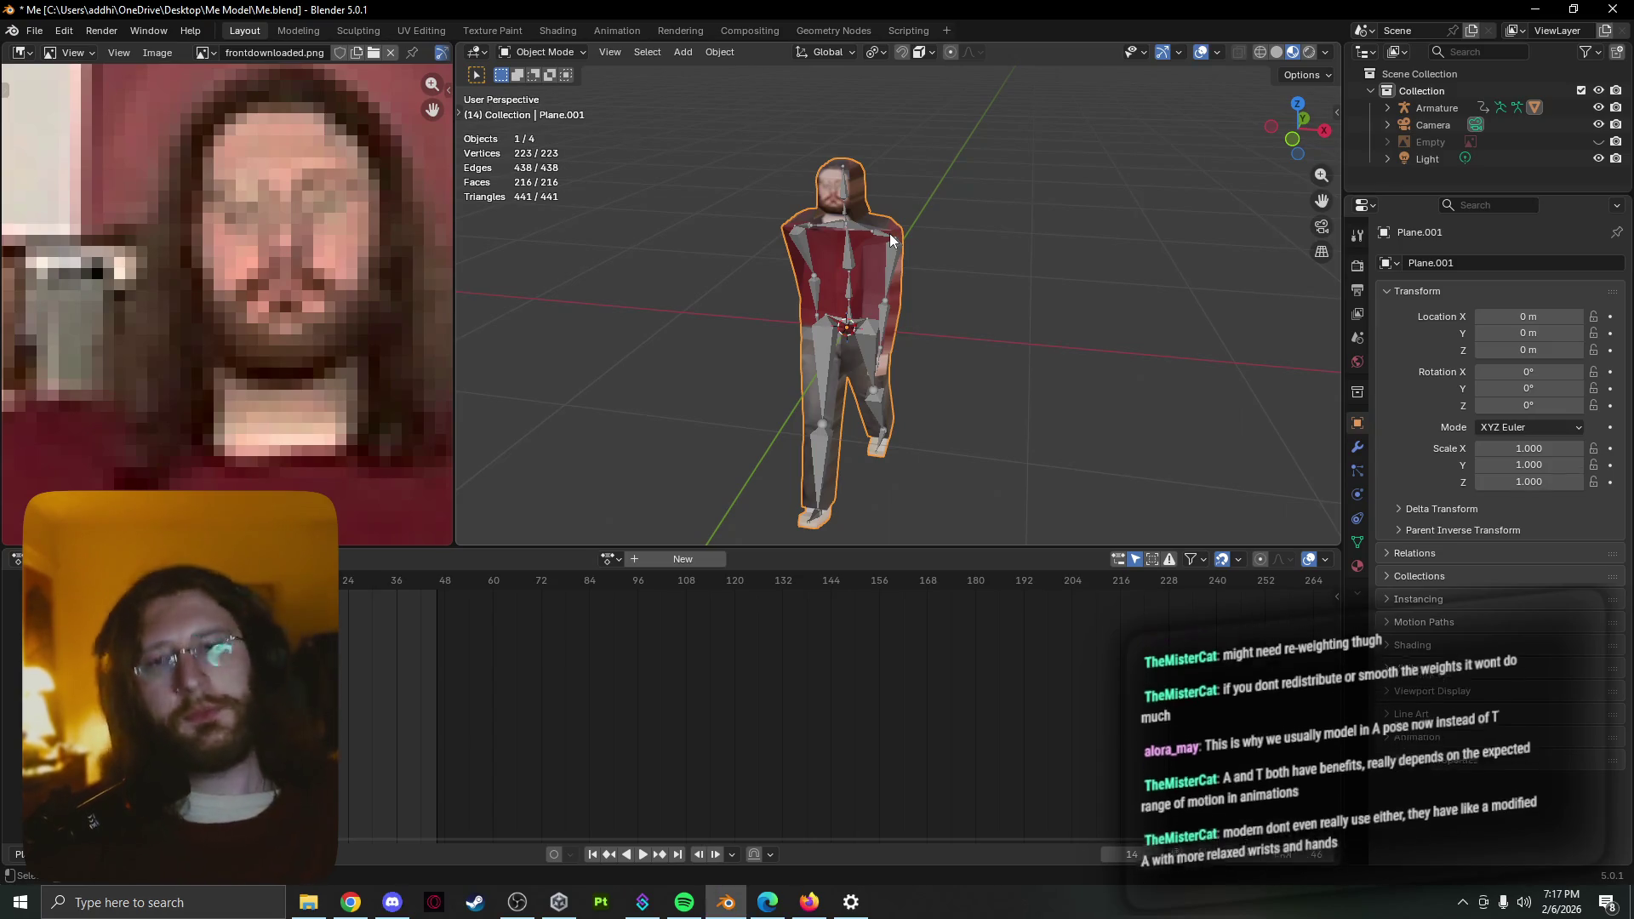
scroll(900, 215, up, 3)
middle_drag(901, 216, 1022, 215)
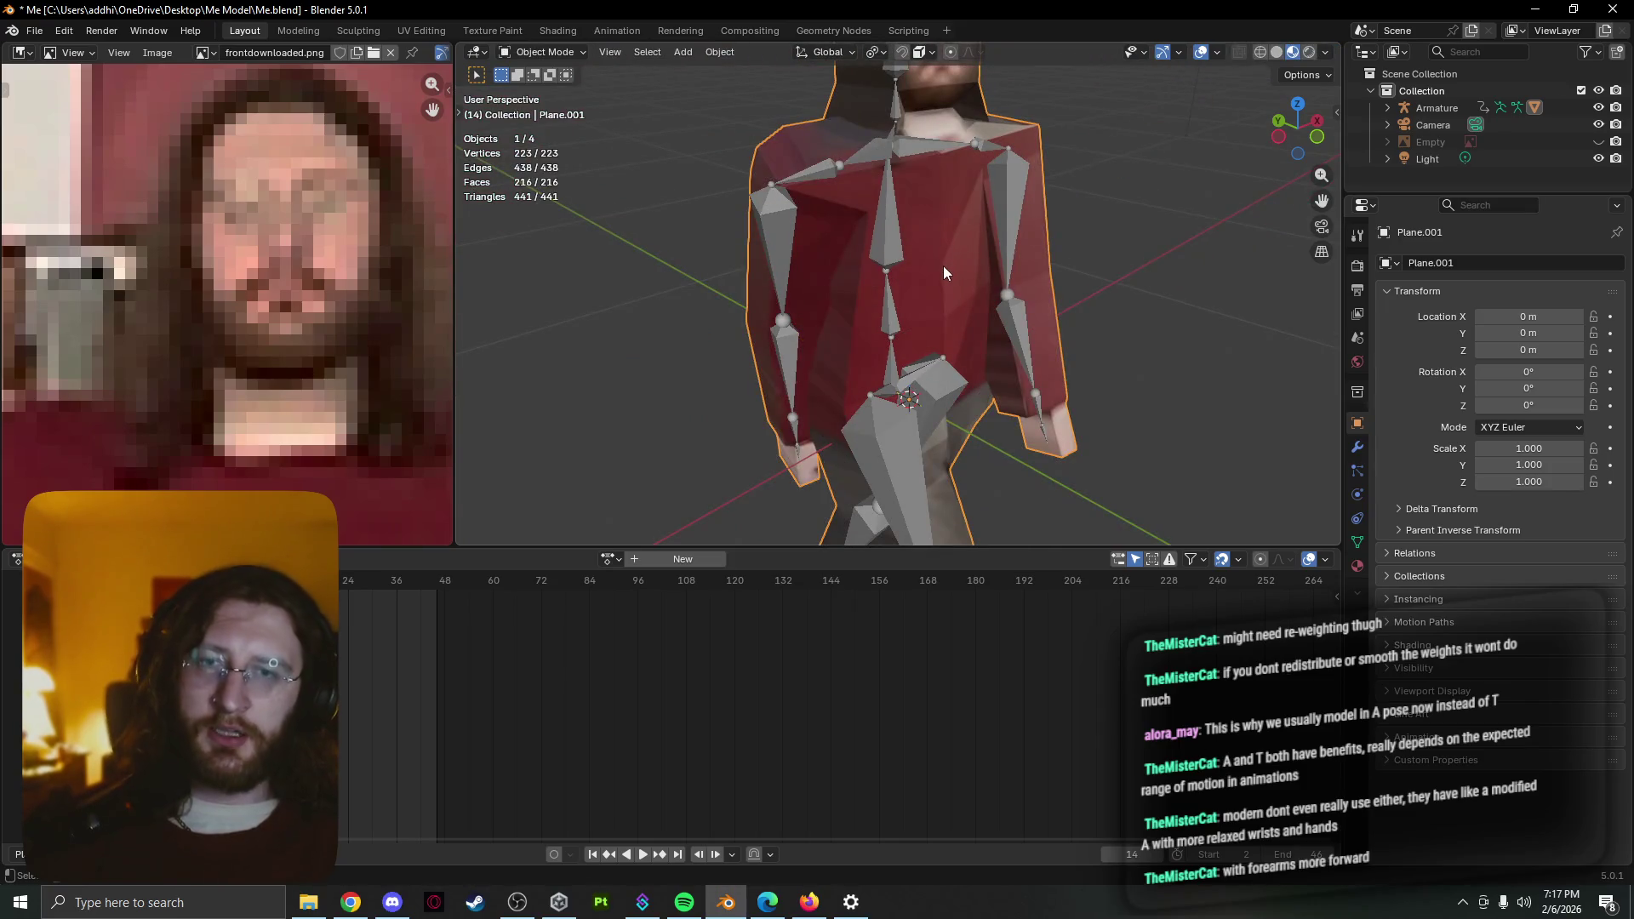
mouse_move(944, 266)
middle_down()
mouse_move(851, 264)
mouse_move(830, 241)
mouse_move(900, 308)
mouse_move(893, 331)
middle_up()
Inspect the mesh's rest T-pose in editing, then start the walk animation playing
key(Tab)
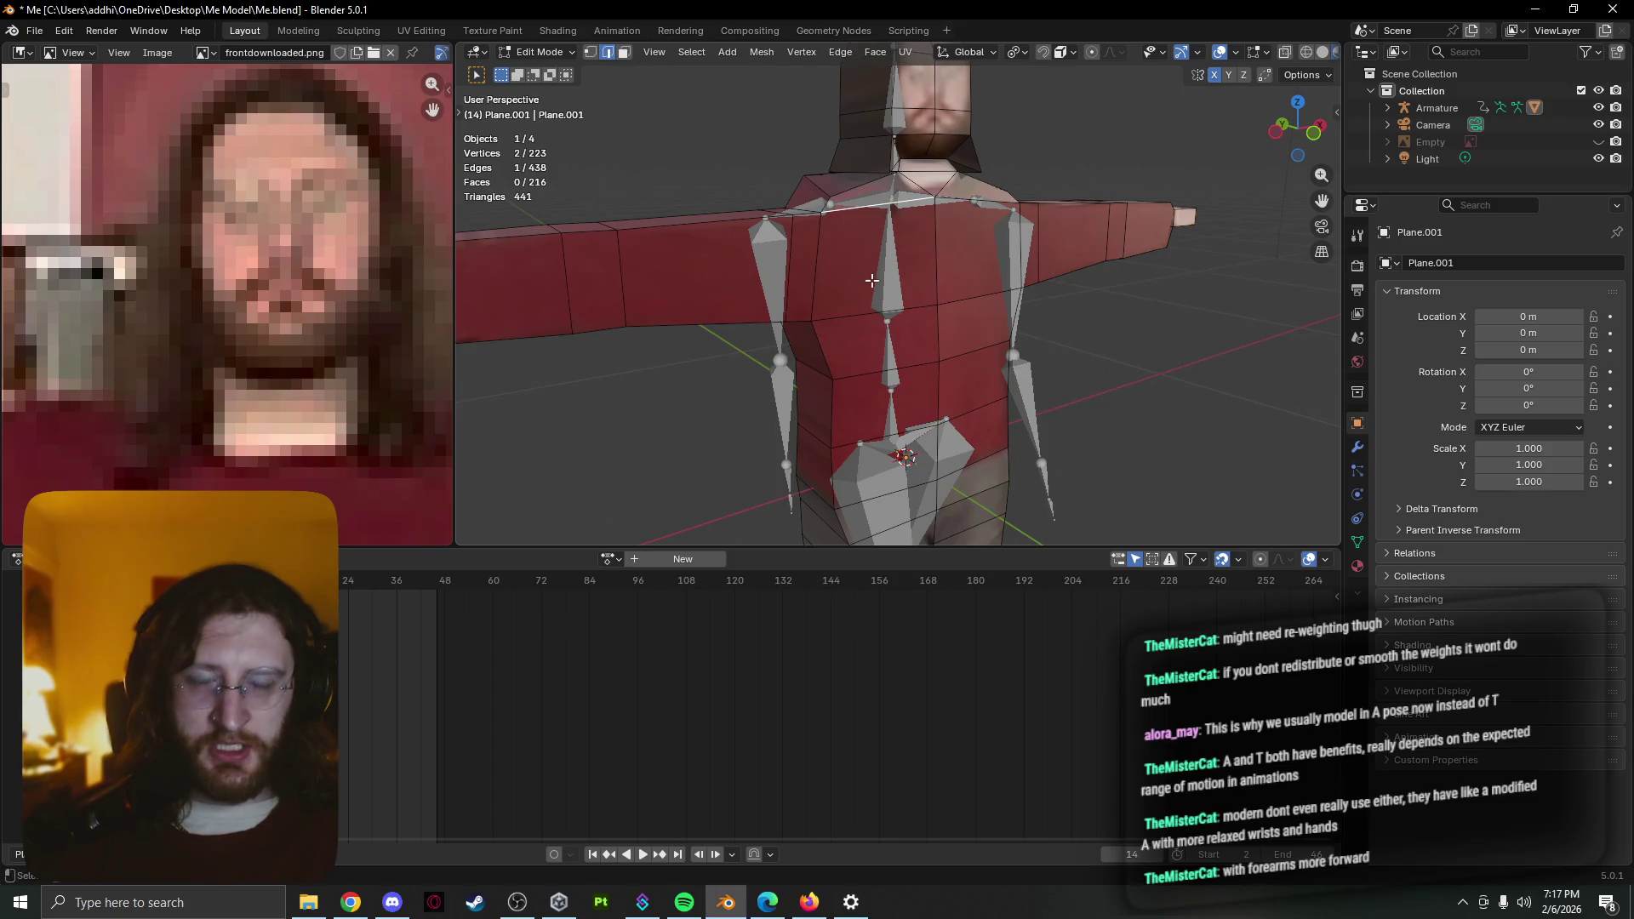
mouse_move(871, 280)
middle_down()
mouse_move(624, 207)
mouse_move(566, 269)
mouse_move(751, 314)
middle_up()
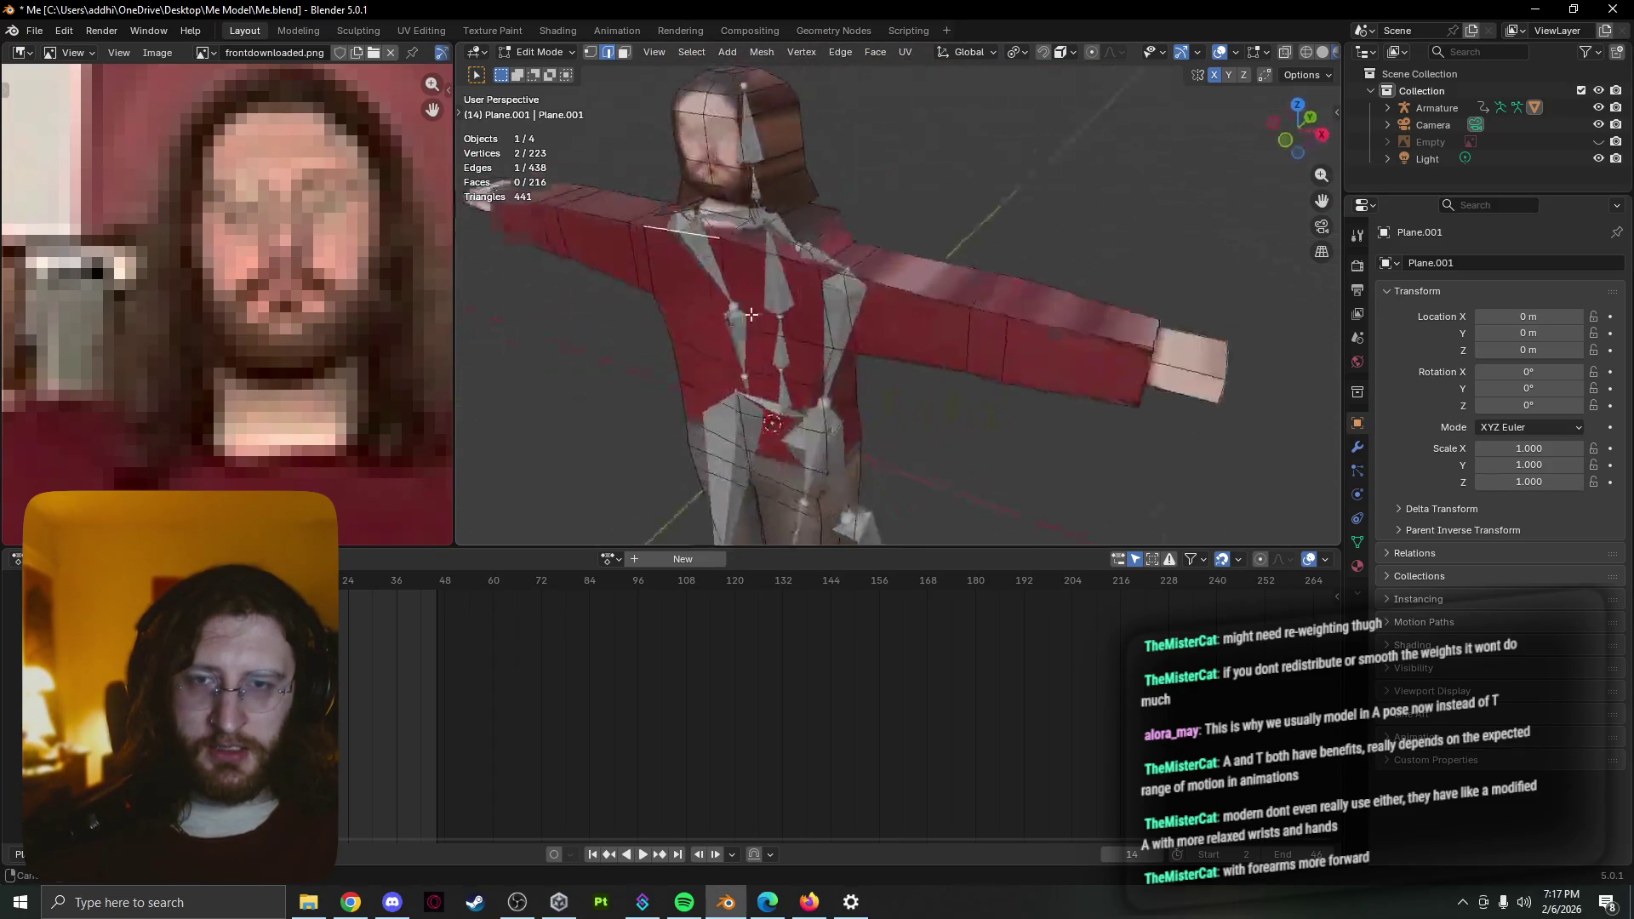
scroll(751, 314, down, 3)
key(Tab)
key(space)
scroll(947, 435, down, 2)
scroll(947, 435, up, 1)
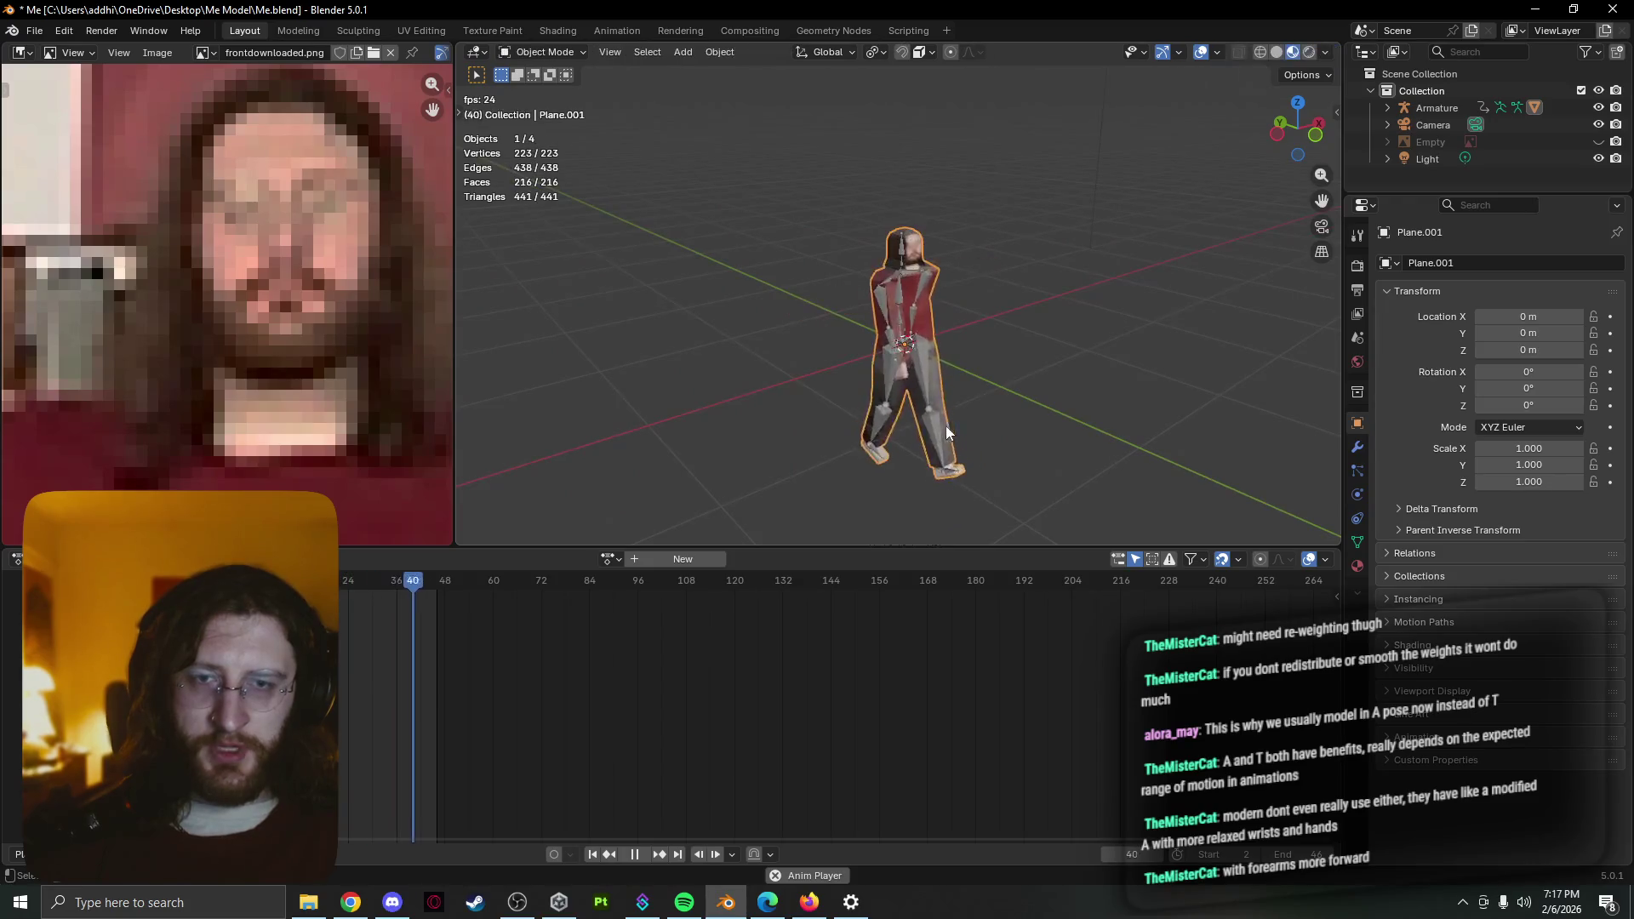
scroll(1089, 401, up, 2)
Review the walk cycle from several angles and restart it from the first frame
mouse_move(1087, 399)
middle_down()
mouse_move(1059, 298)
mouse_move(1015, 315)
mouse_move(949, 304)
middle_up()
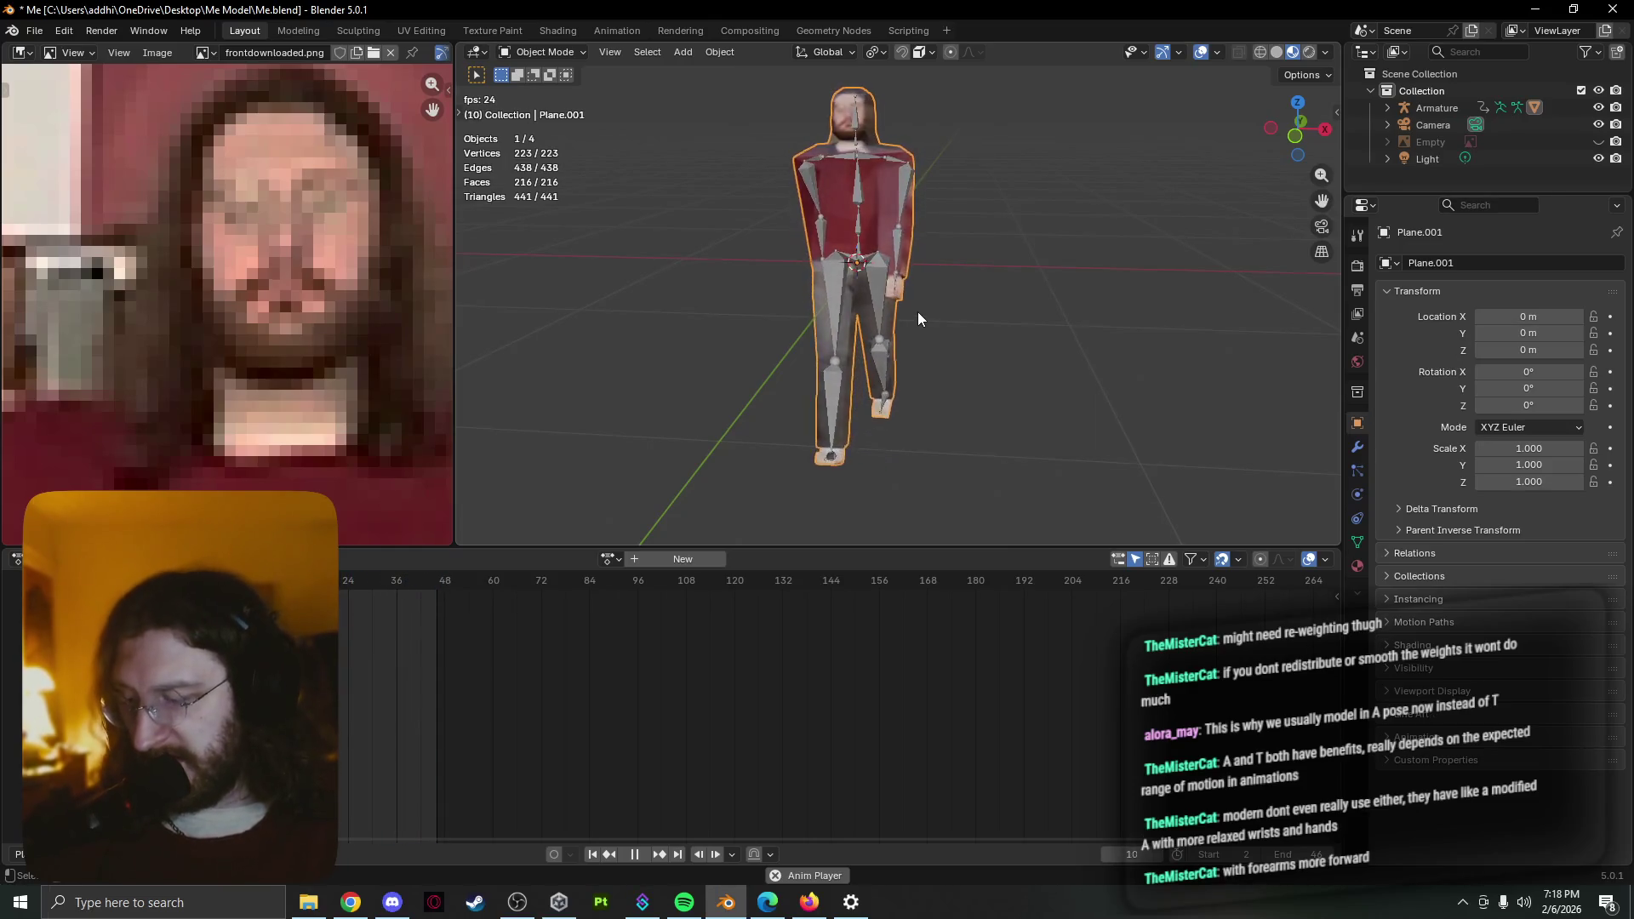
middle_drag(924, 318, 945, 317)
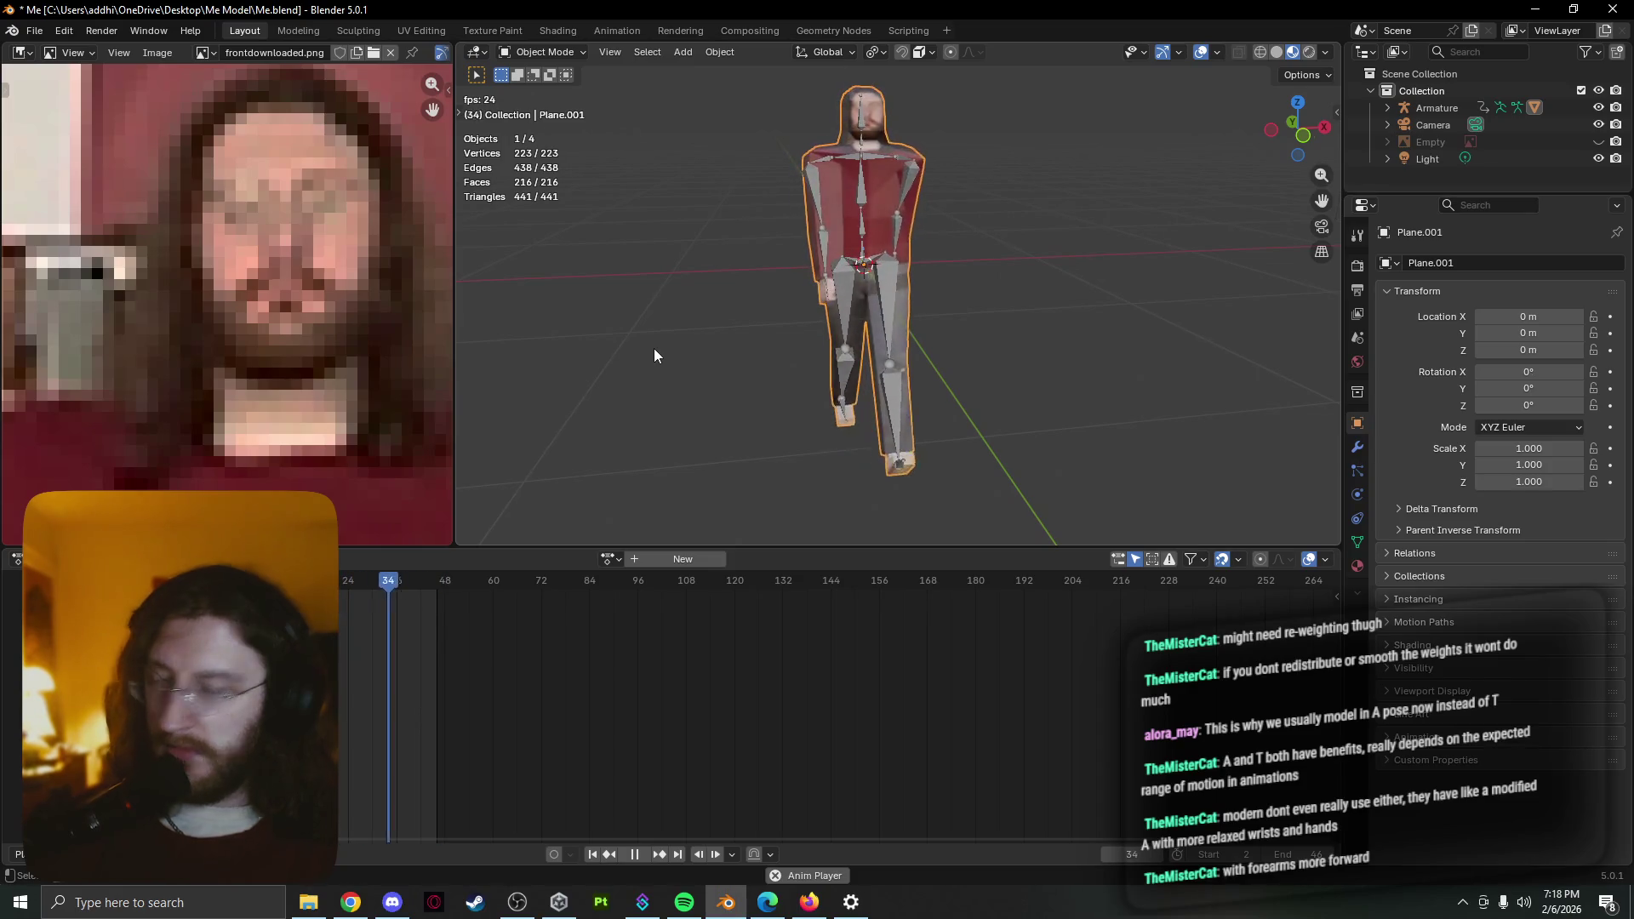
key(Escape)
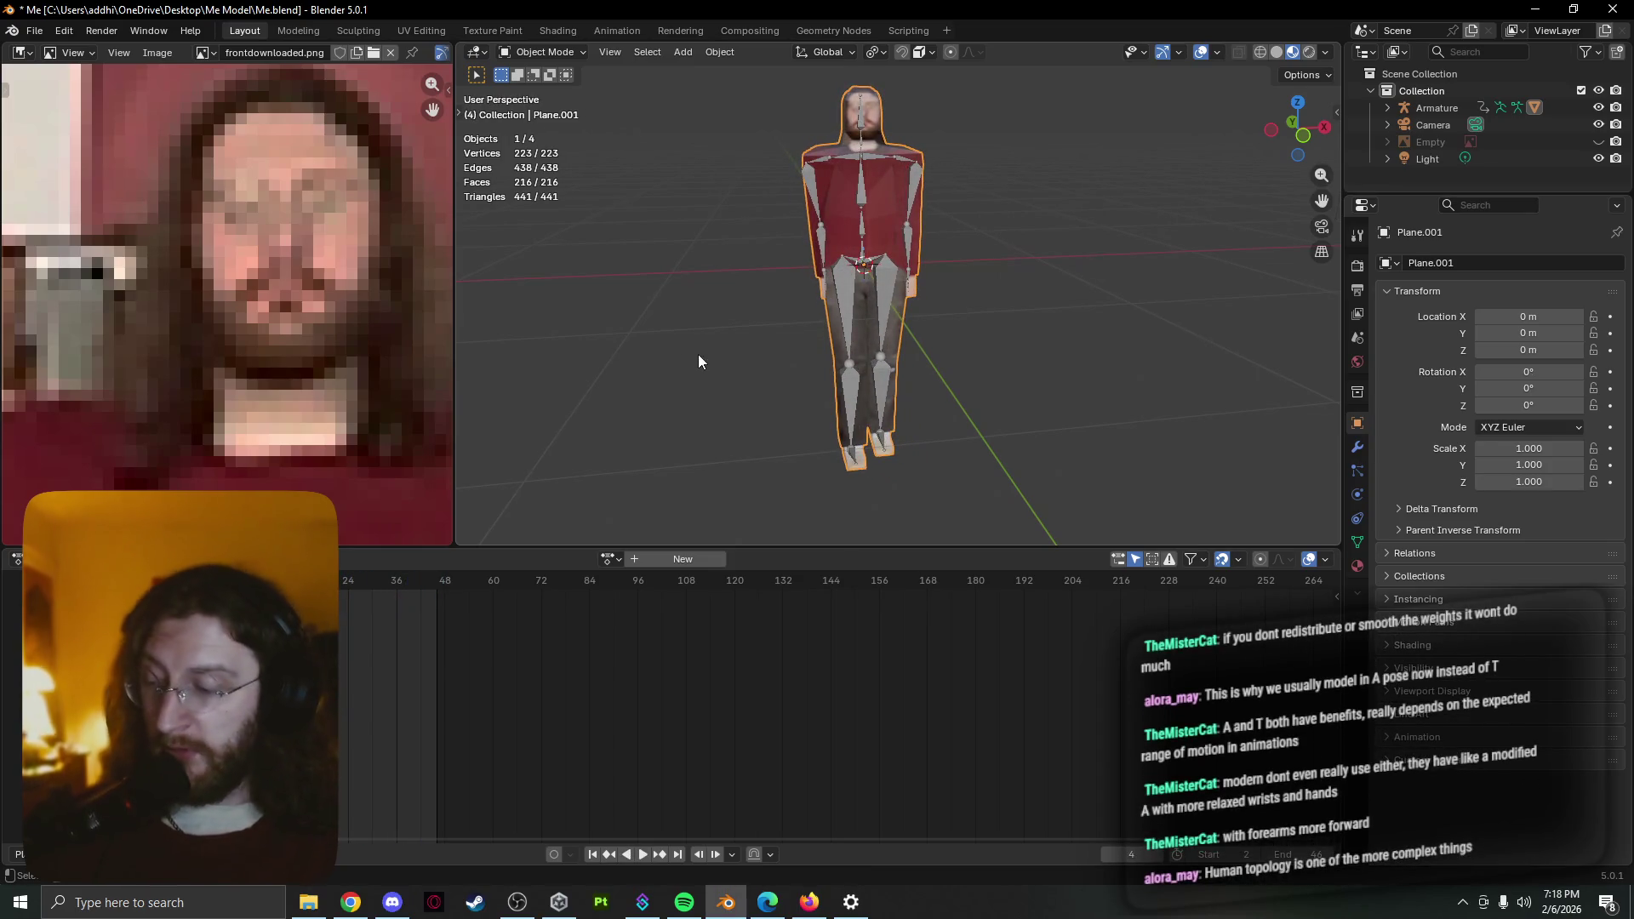
key(space)
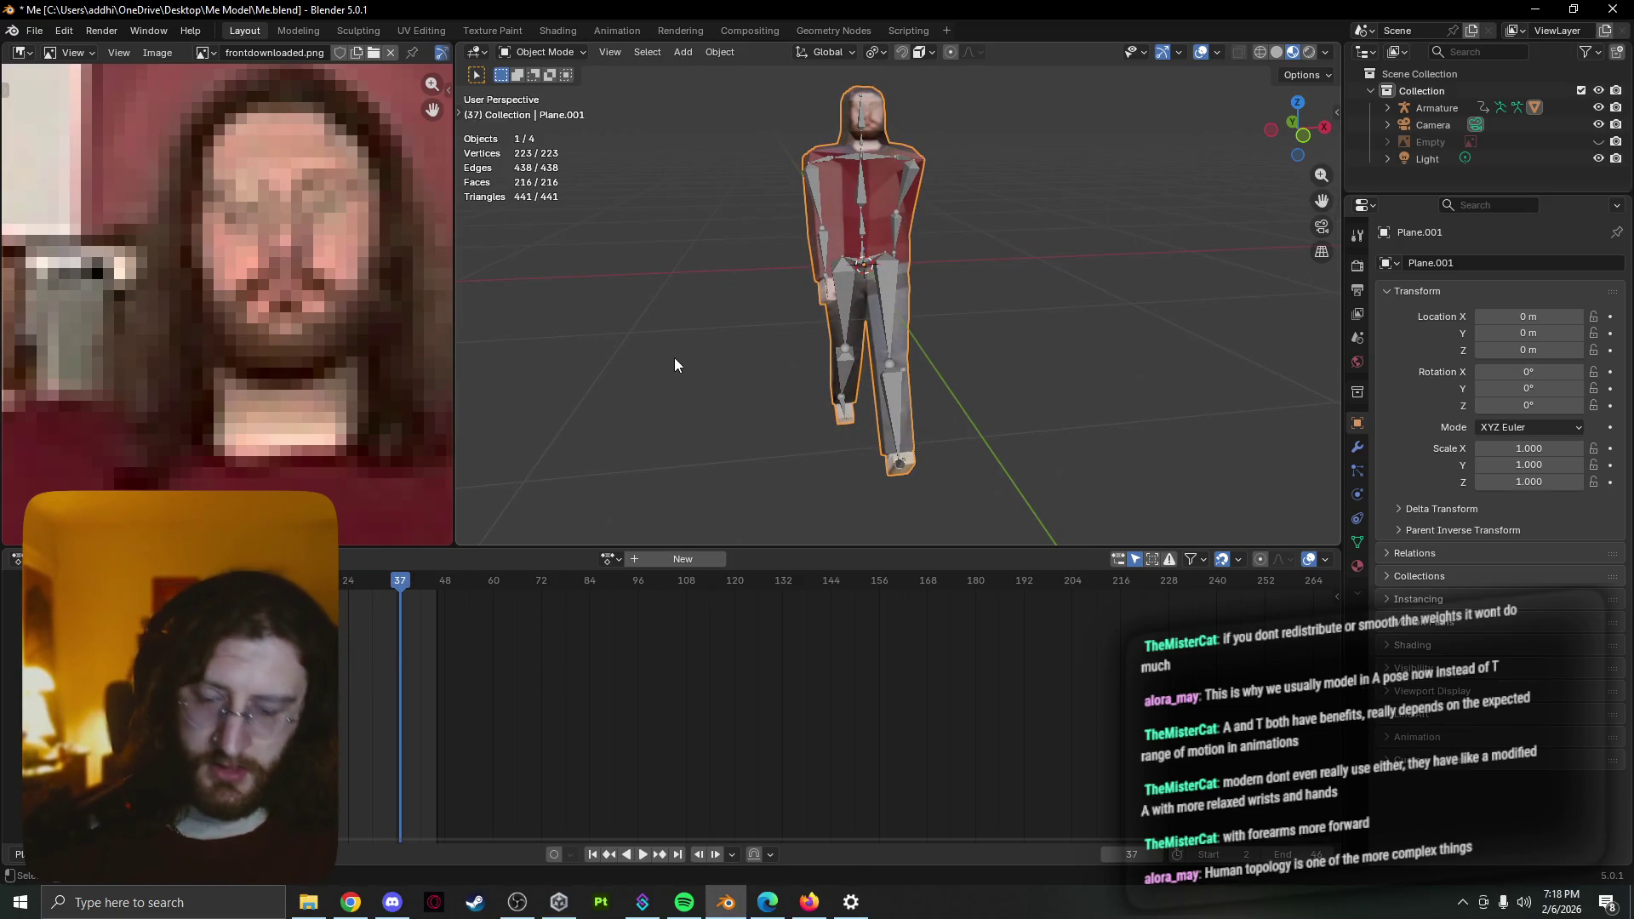
Save Me.blend and resume the walk playback from a side view
key(ctrl+s)
key(space)
mouse_move(673, 366)
middle_down()
mouse_move(1055, 365)
mouse_move(916, 387)
middle_up()
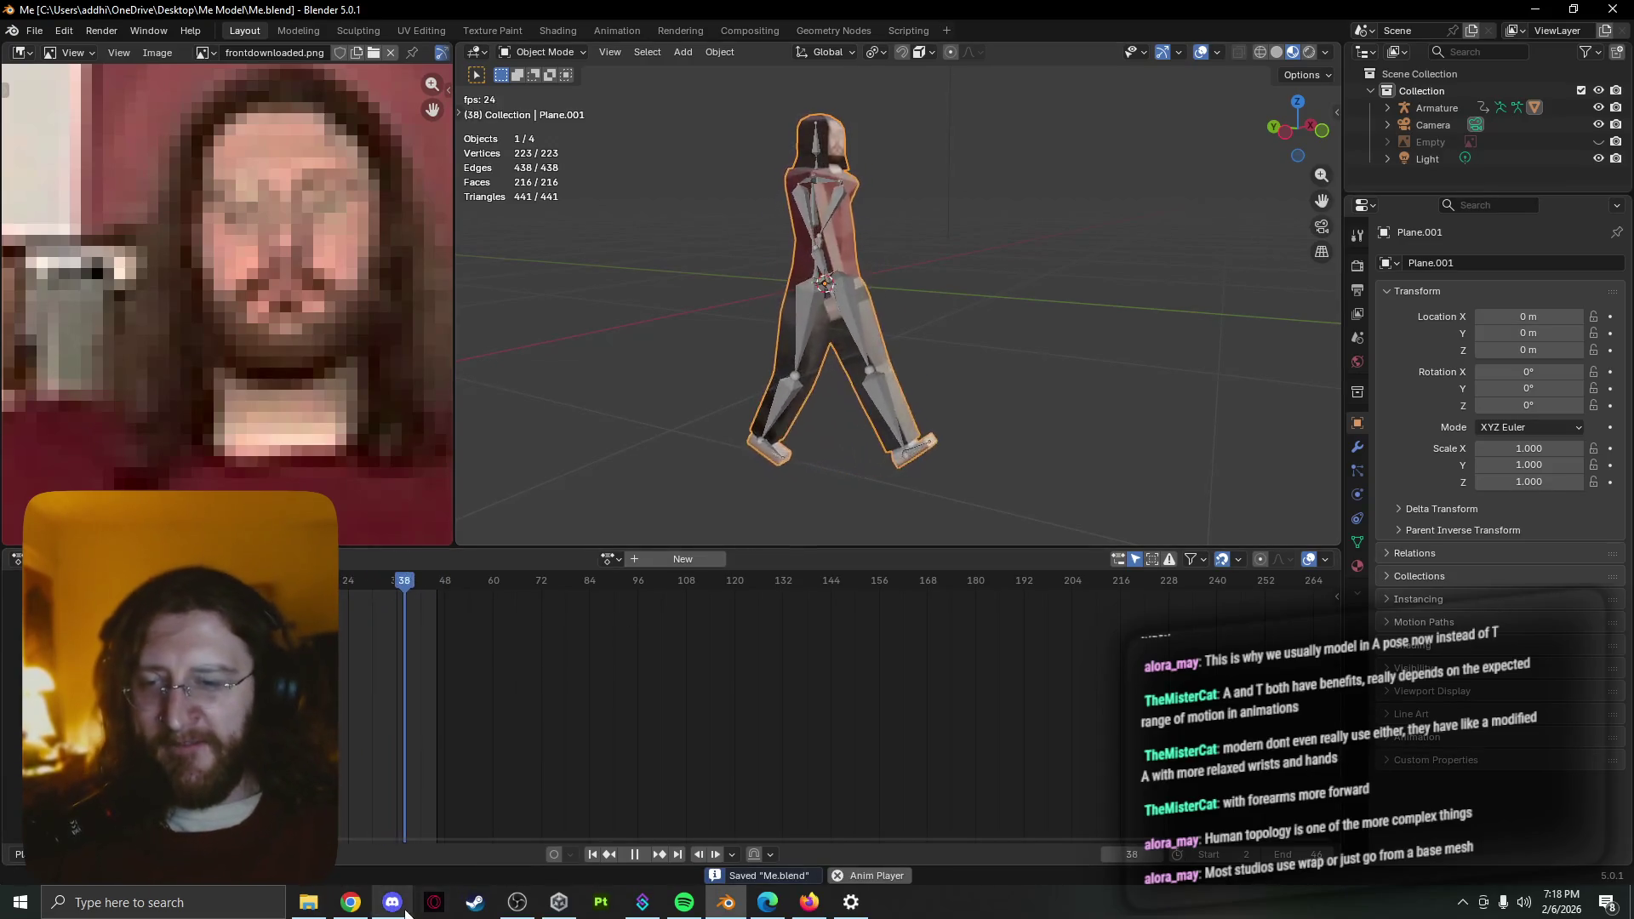
Pause the walk cycle at frame 43 and save Me.blend with Ctrl+S
key(ctrl+s)
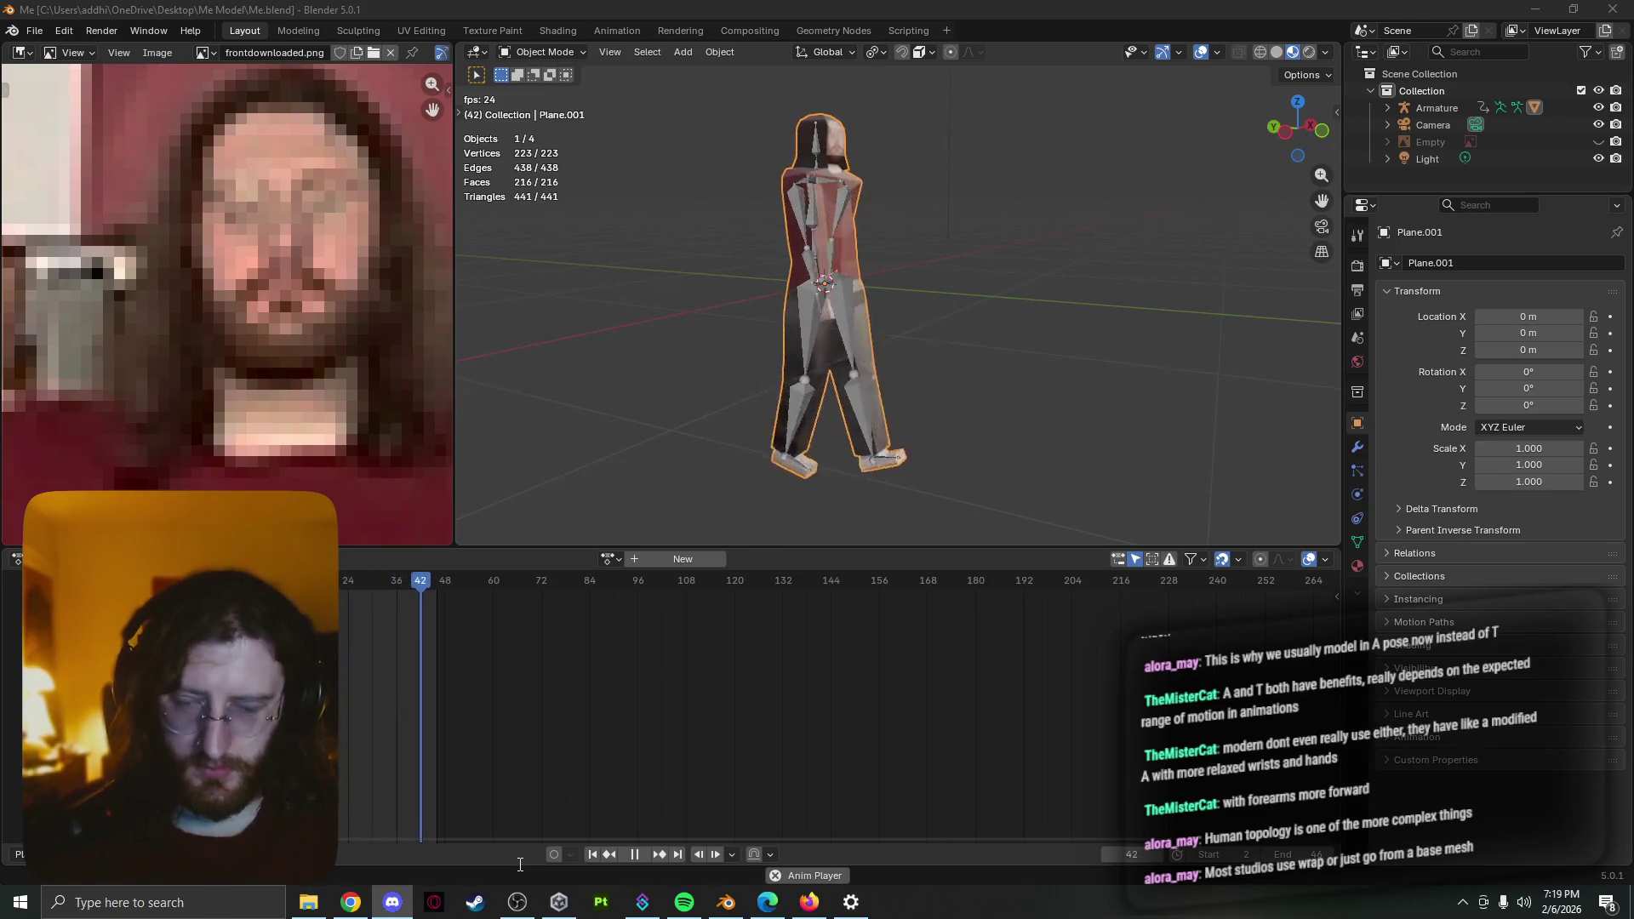
click(1574, 10)
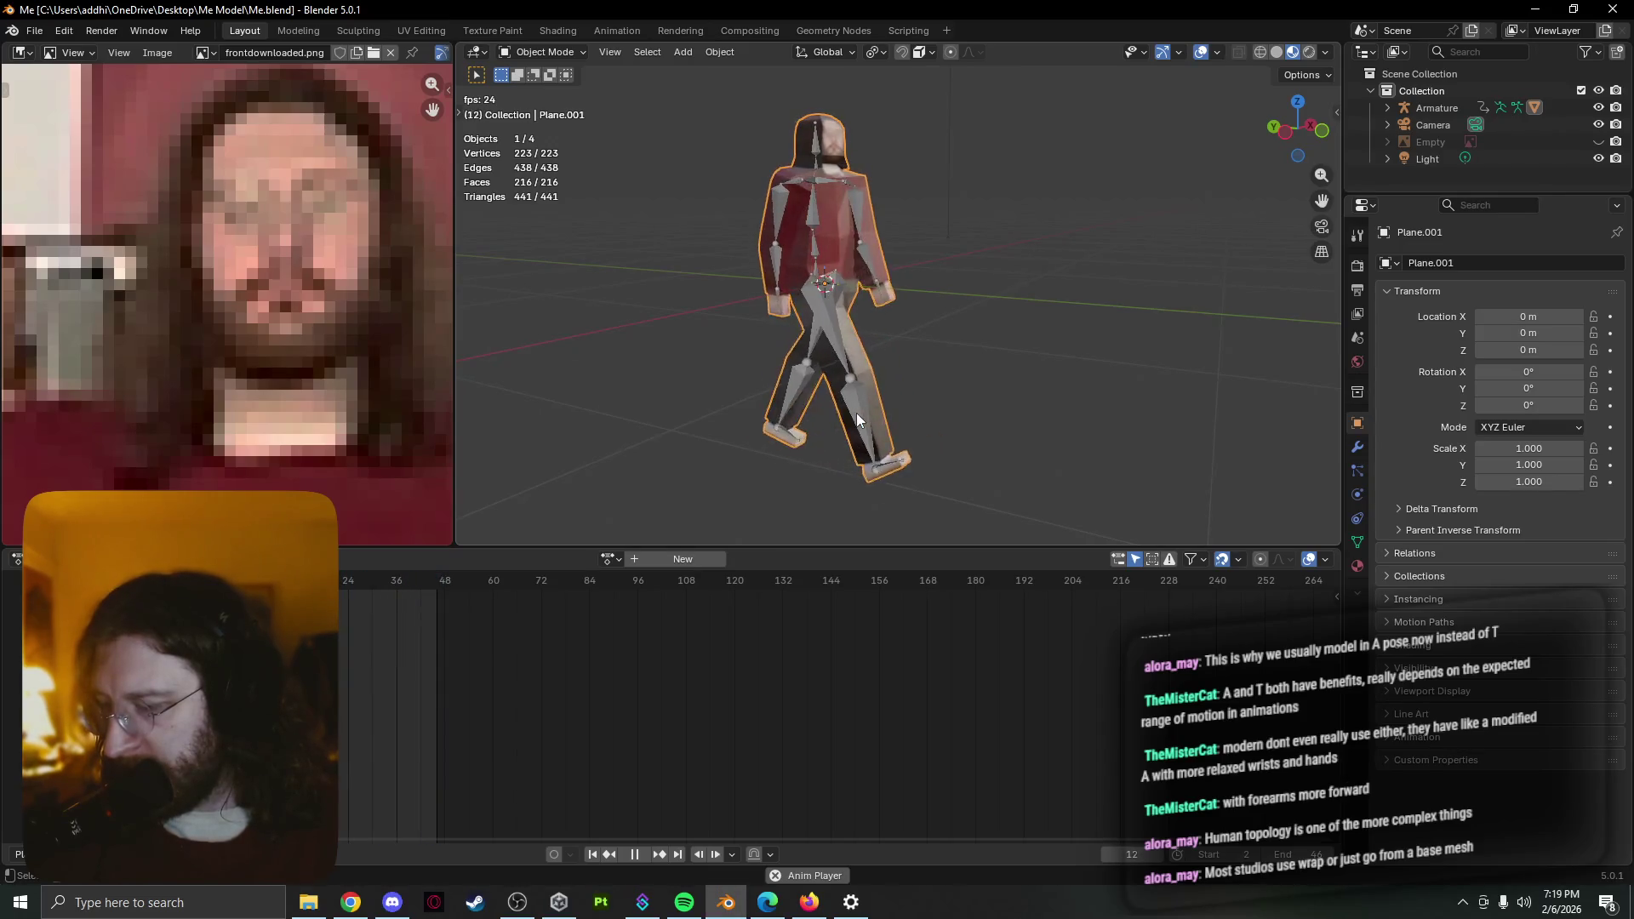
key(space)
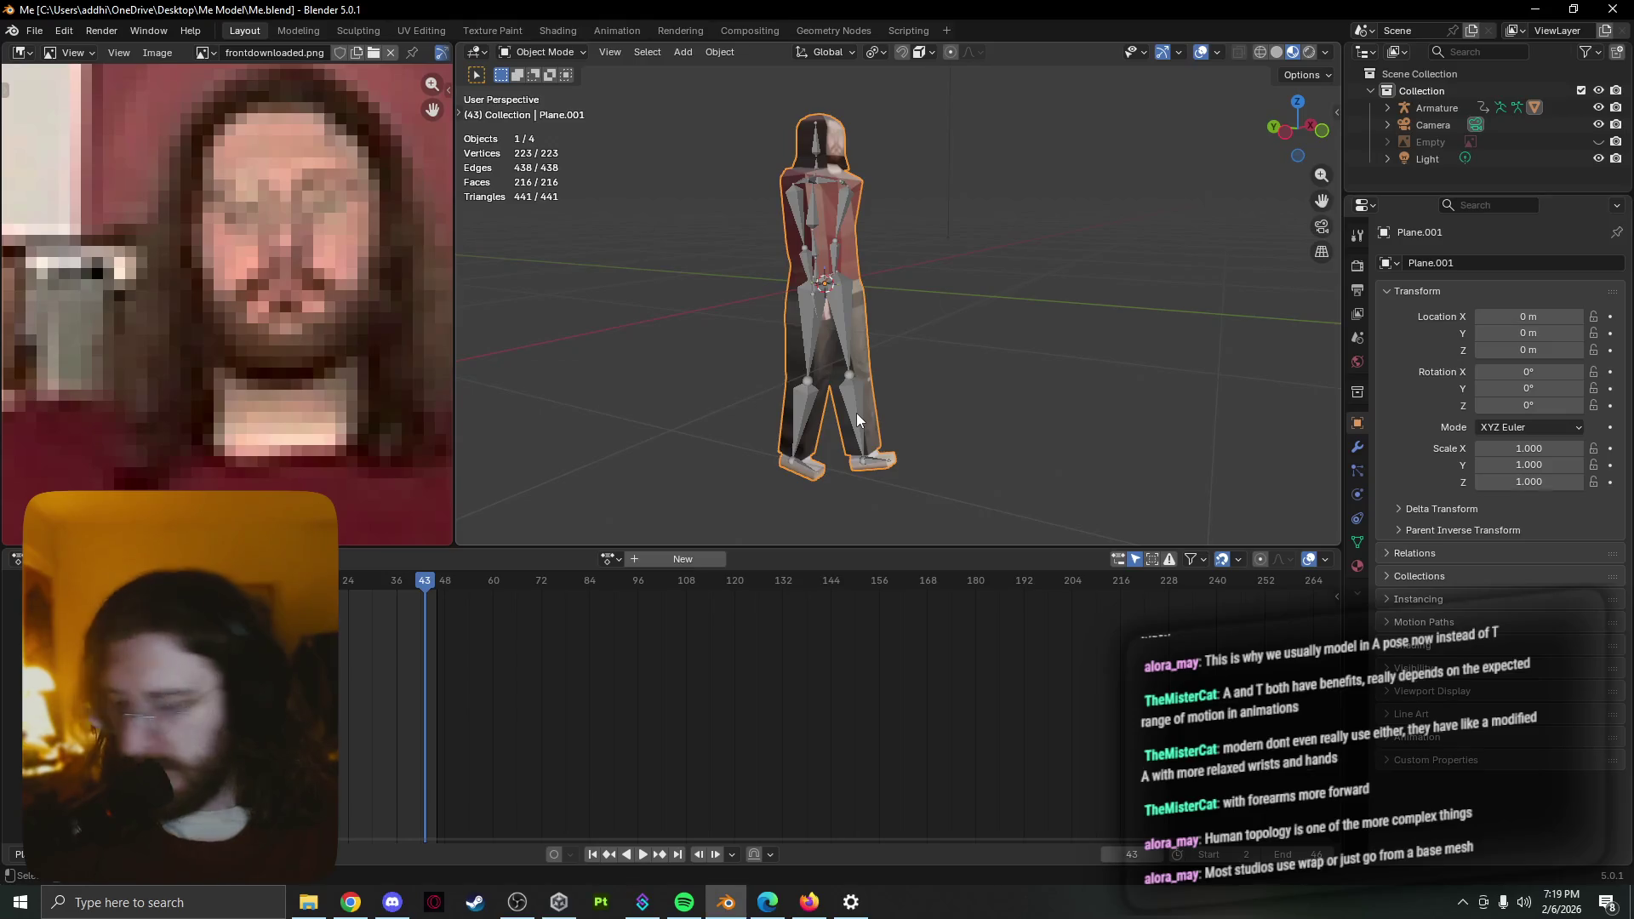
key(ctrl+s)
scroll(818, 373, up, 3)
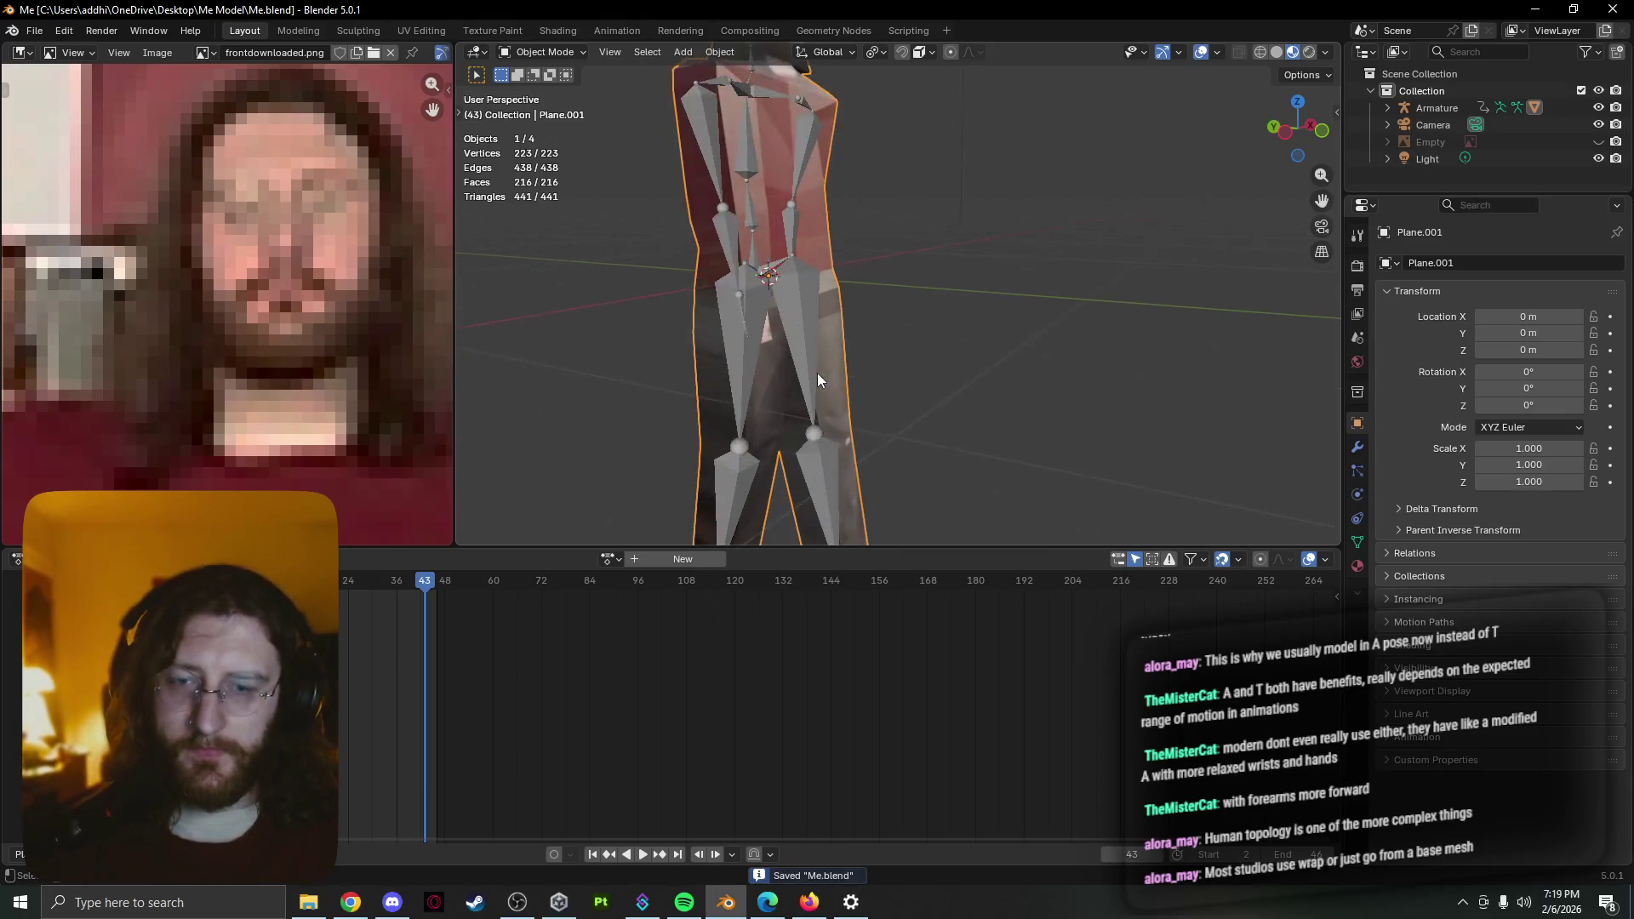
scroll(818, 372, down, 3)
Orbit around the paused character, then bring up the File menu to look for export options
mouse_move(822, 385)
middle_down()
mouse_move(785, 423)
mouse_move(840, 427)
middle_up()
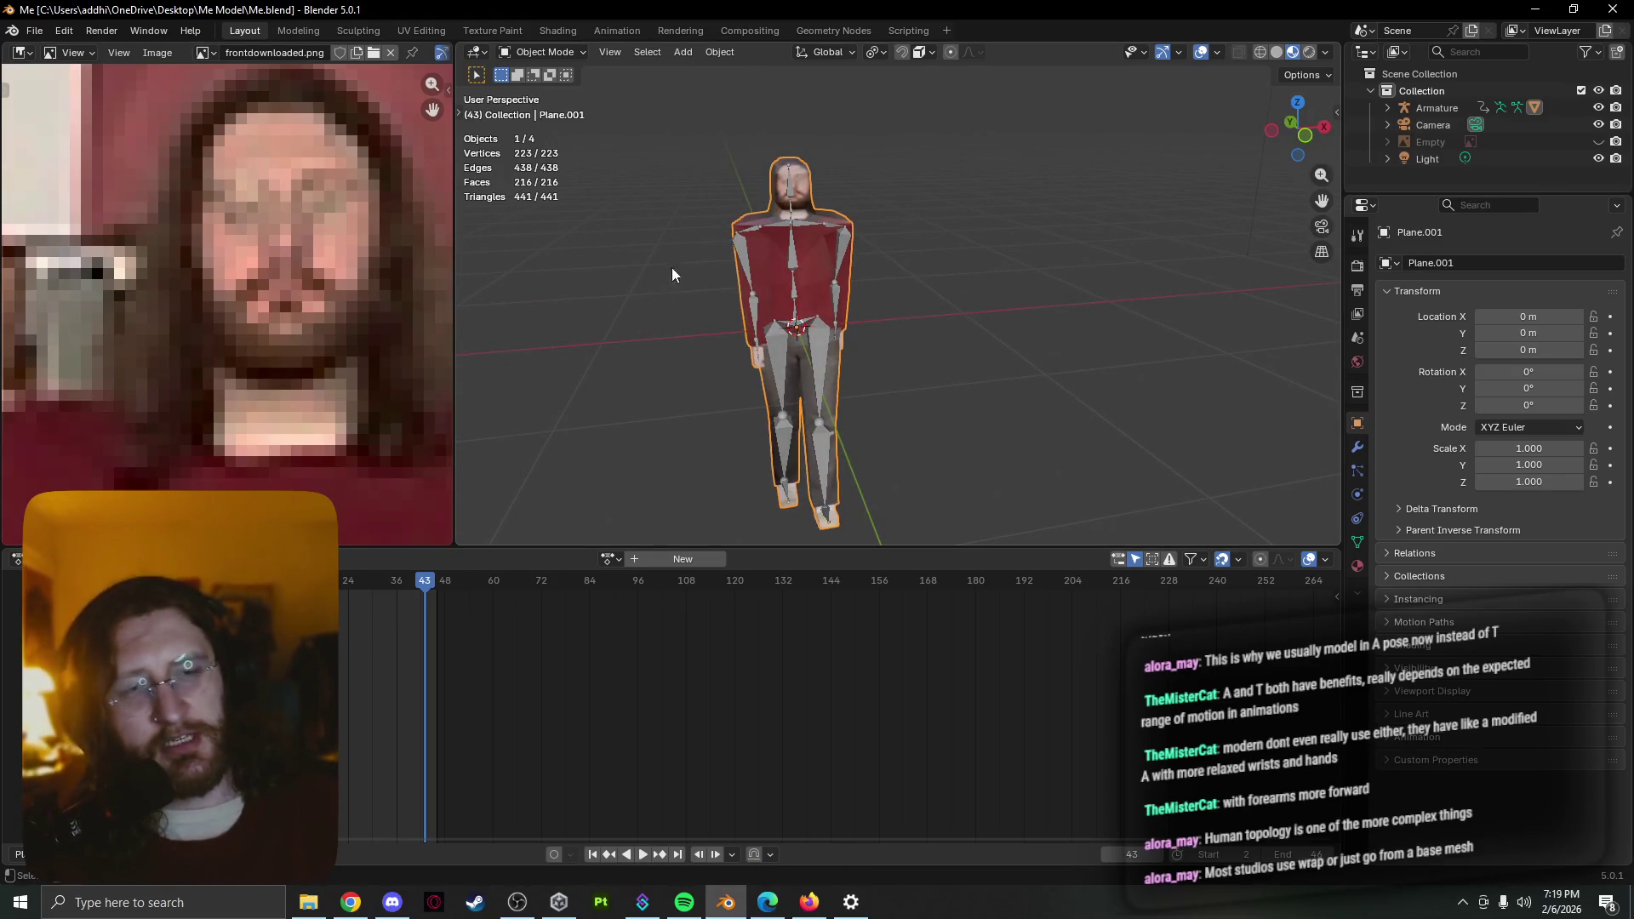
middle_drag(875, 354, 750, 315)
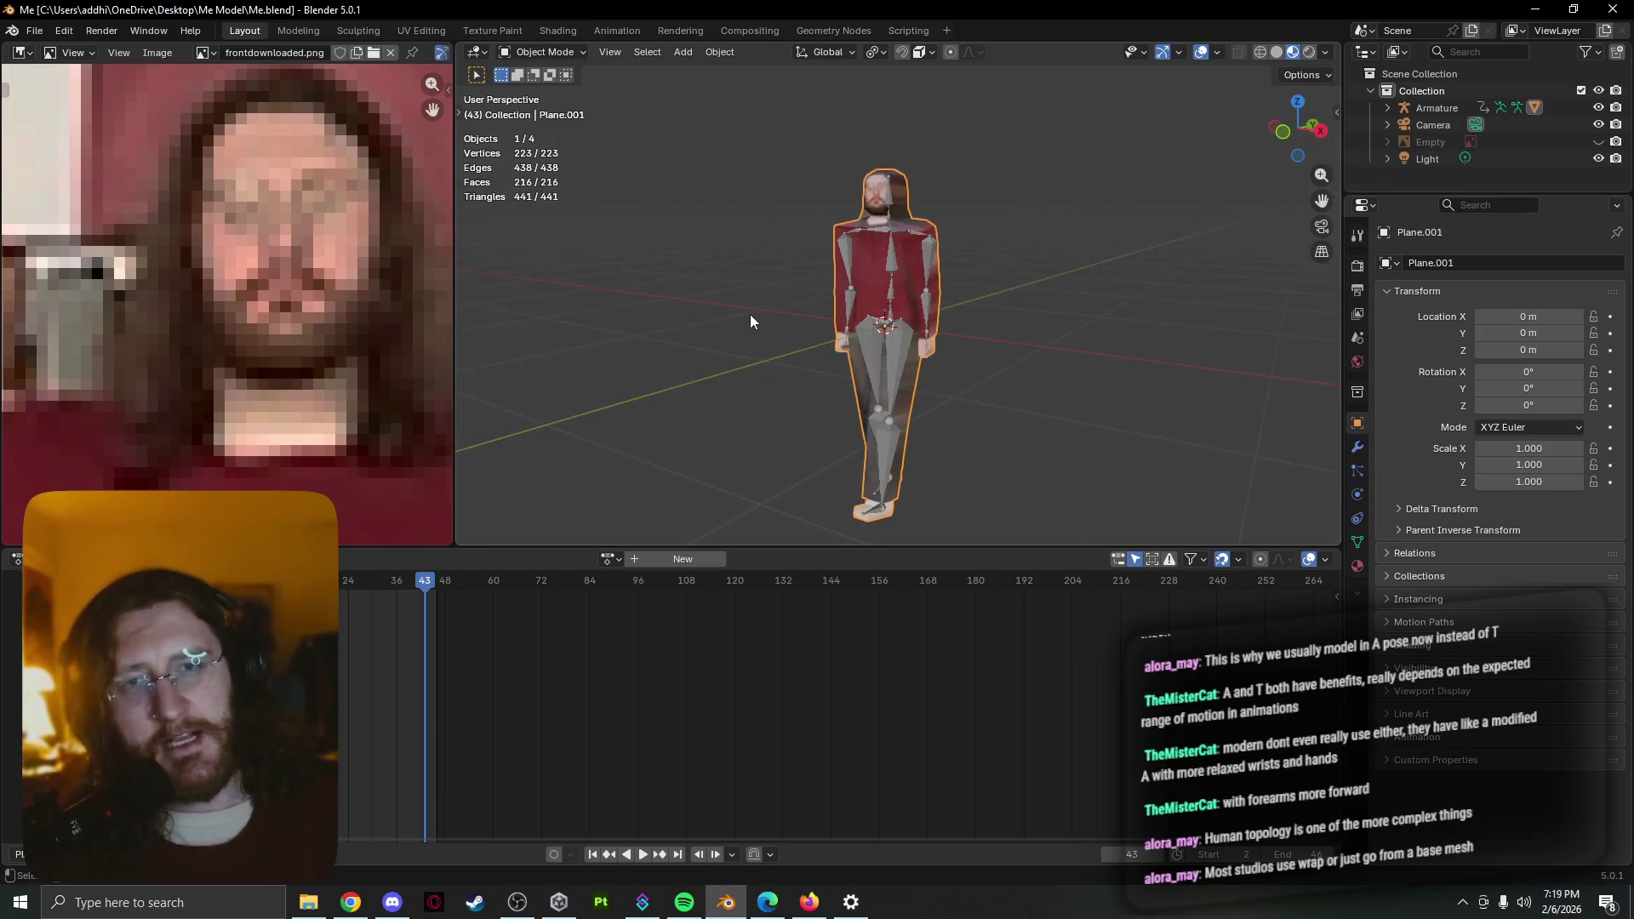
scroll(694, 344, up, 2)
scroll(693, 343, down, 1)
scroll(692, 344, up, 2)
scroll(692, 343, down, 3)
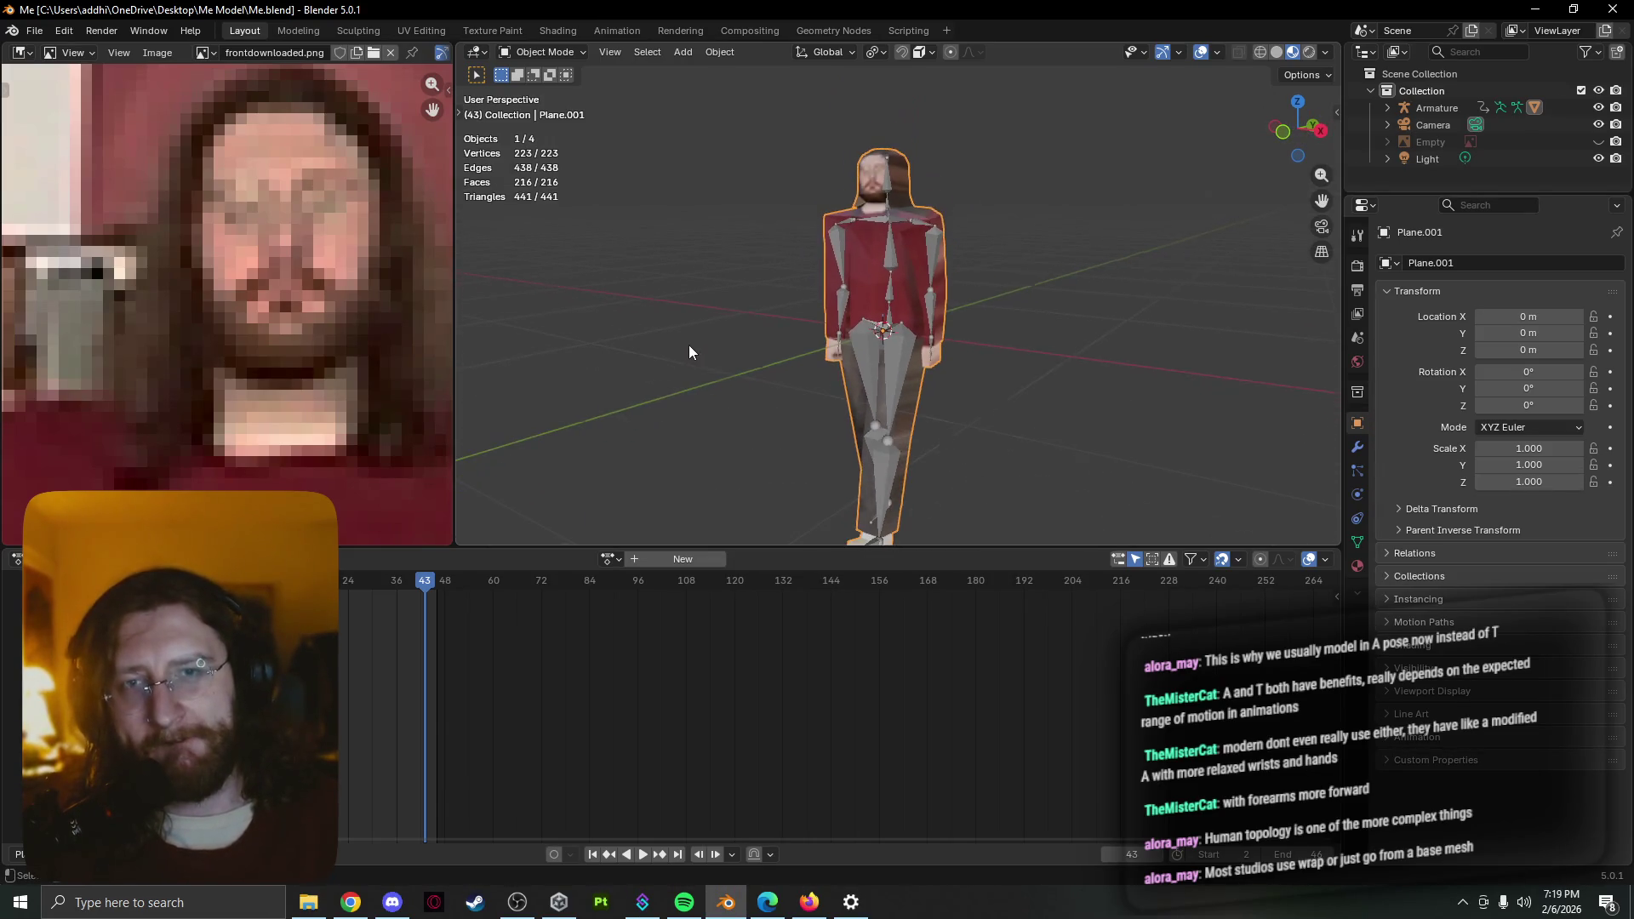
scroll(687, 345, up, 2)
mouse_move(683, 346)
middle_down()
mouse_move(757, 379)
mouse_move(635, 360)
middle_up()
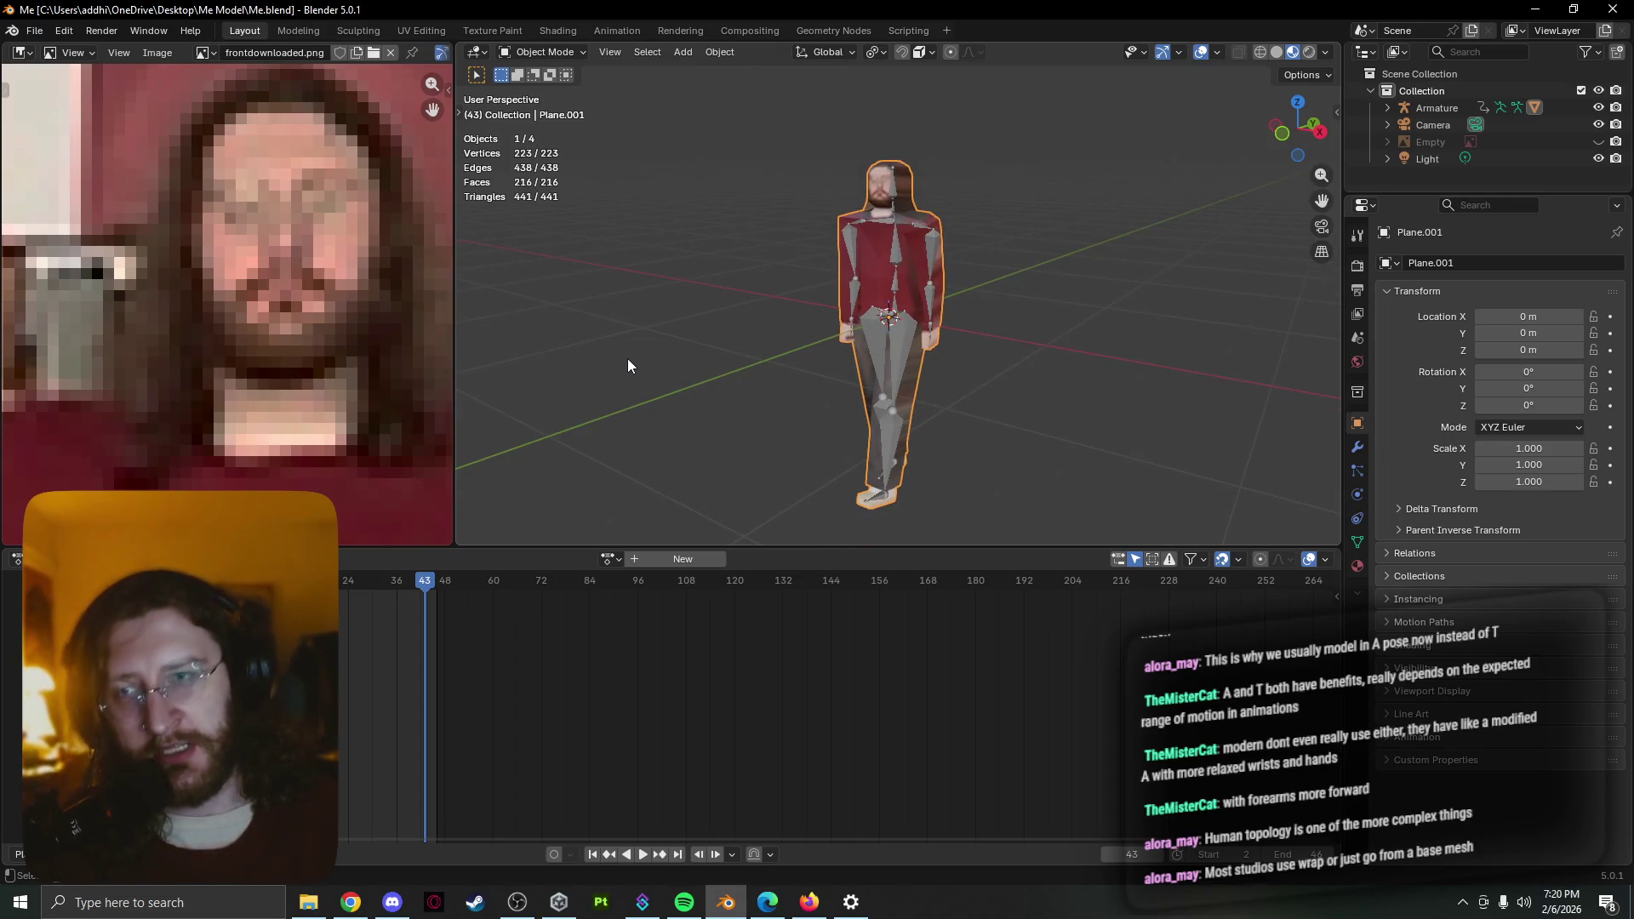
scroll(627, 359, up, 2)
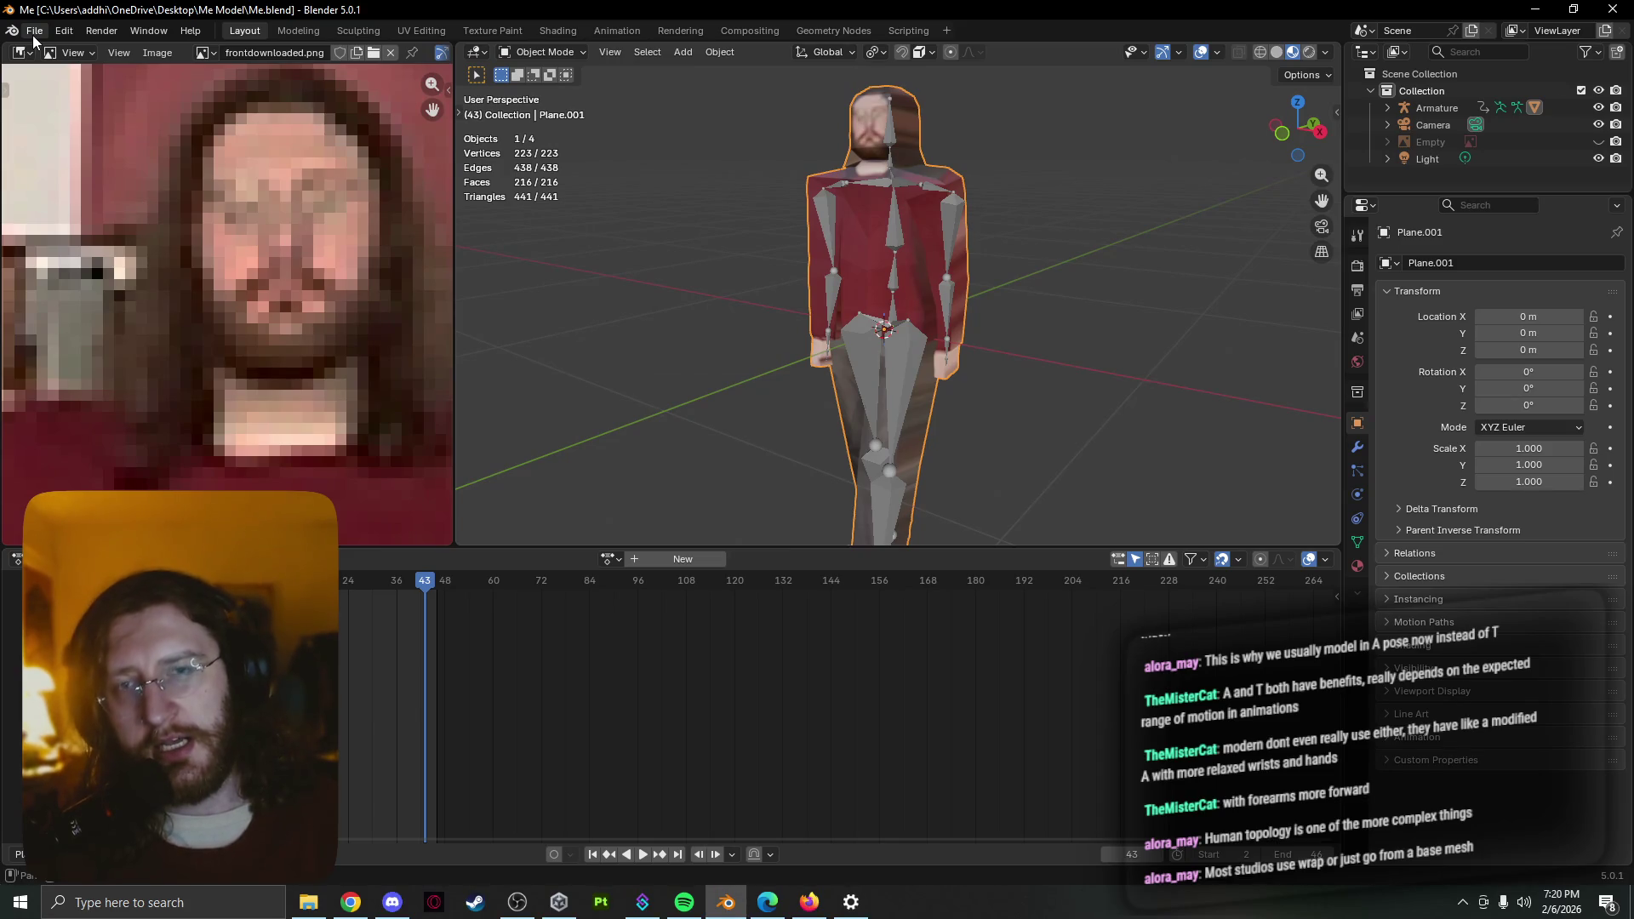
mouse_move(784, 305)
middle_down()
mouse_move(986, 378)
mouse_move(942, 377)
mouse_move(1031, 347)
mouse_move(983, 331)
mouse_move(762, 339)
middle_up()
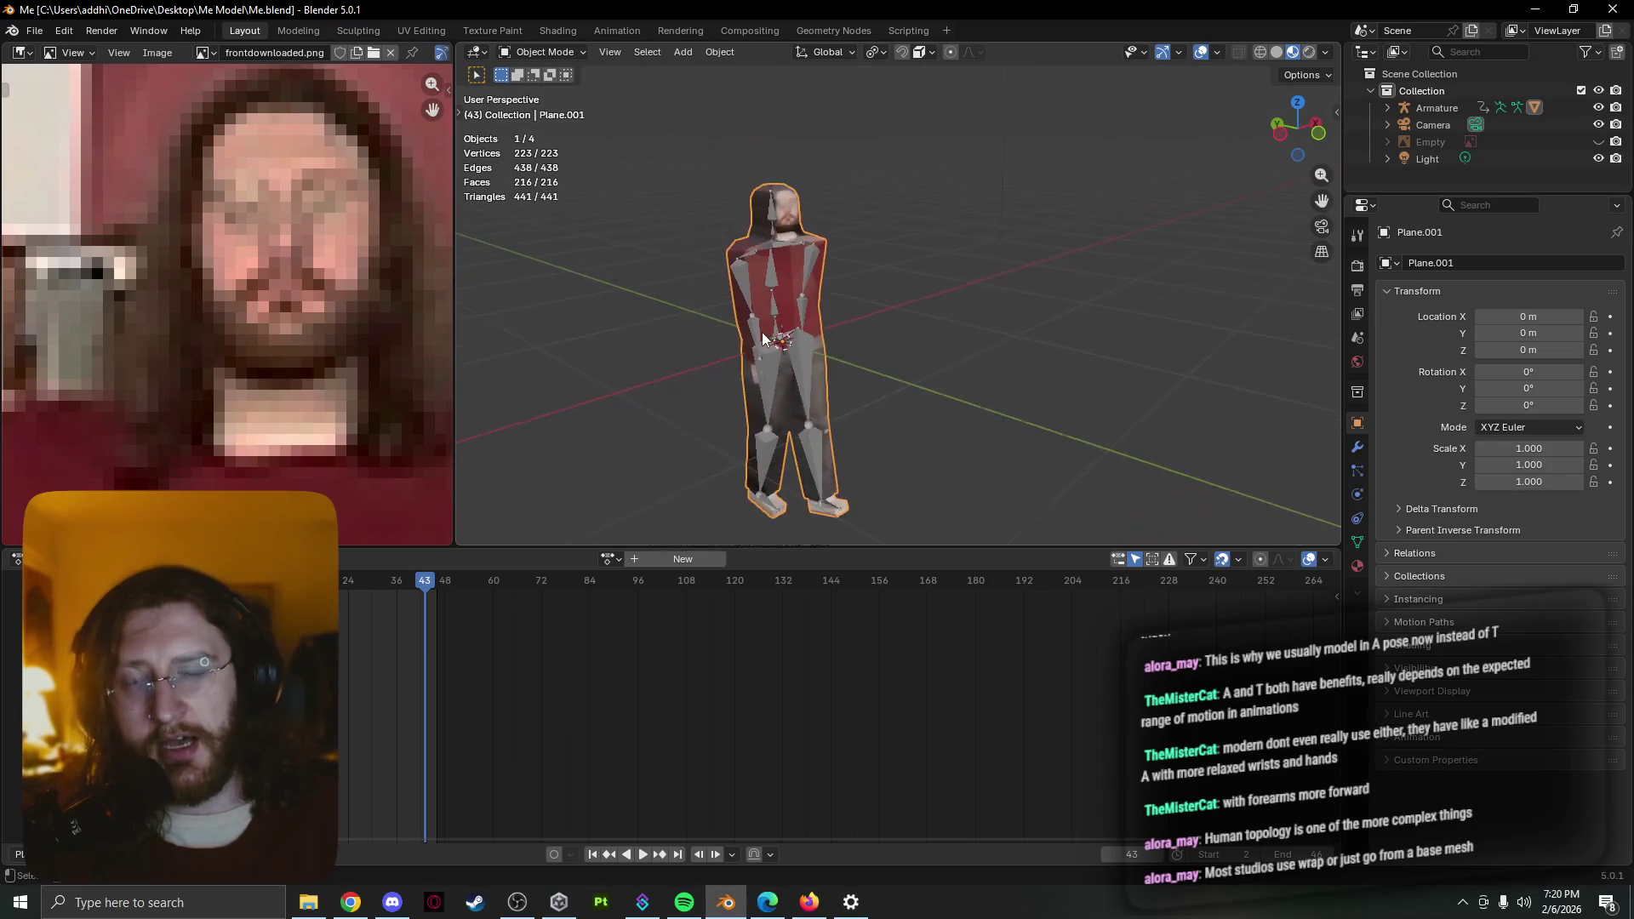
scroll(757, 333, up, 1)
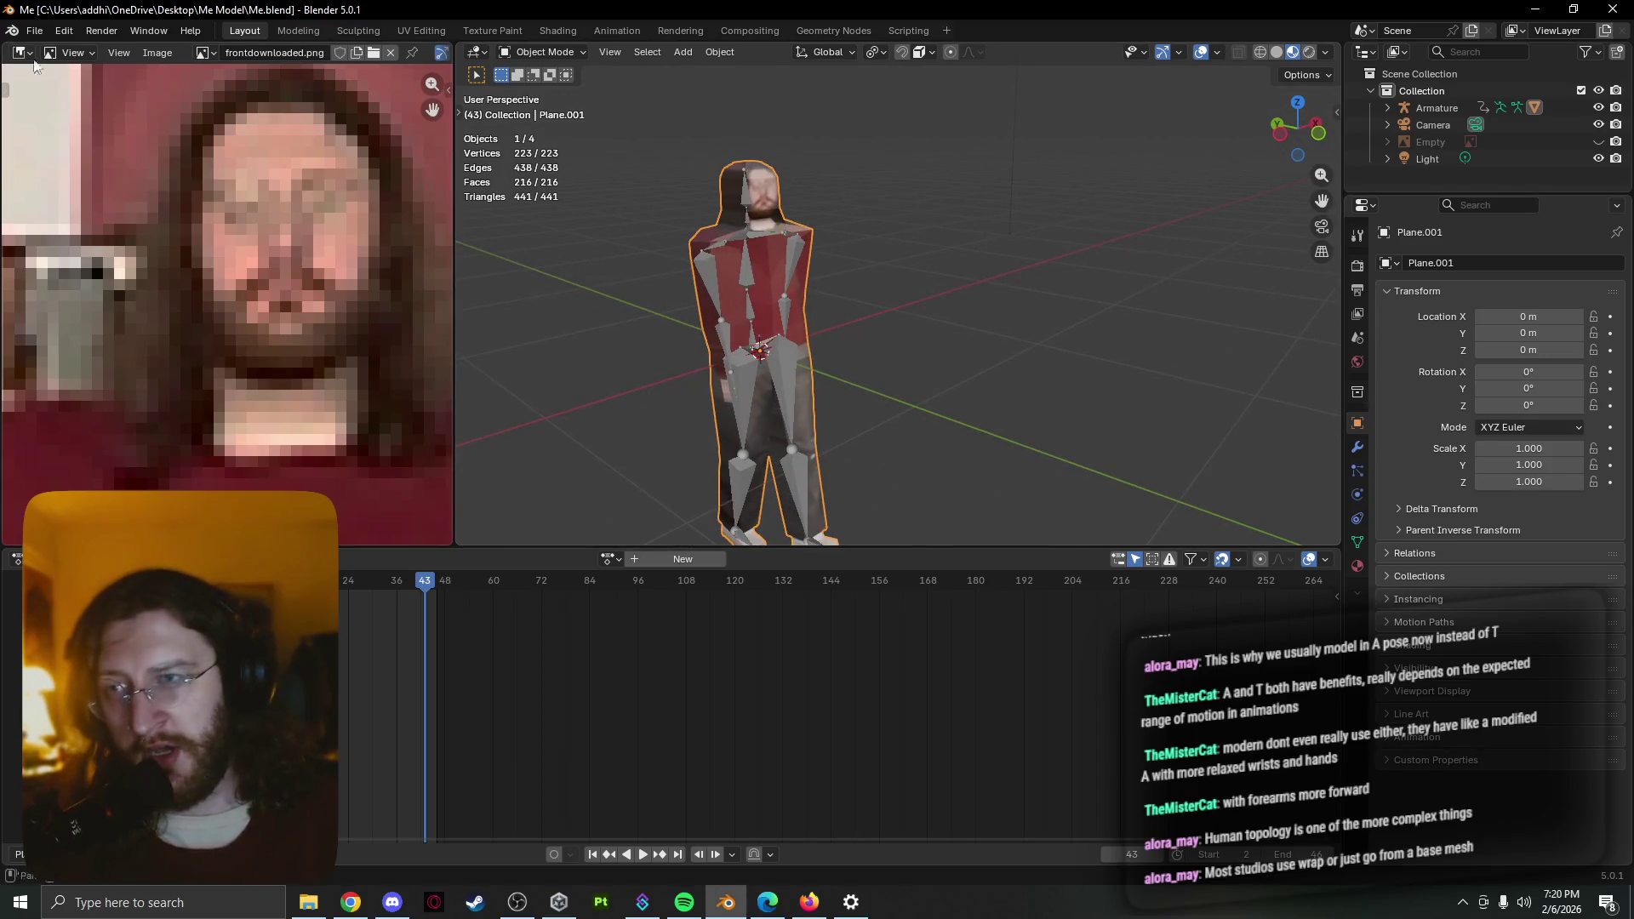
click(49, 29)
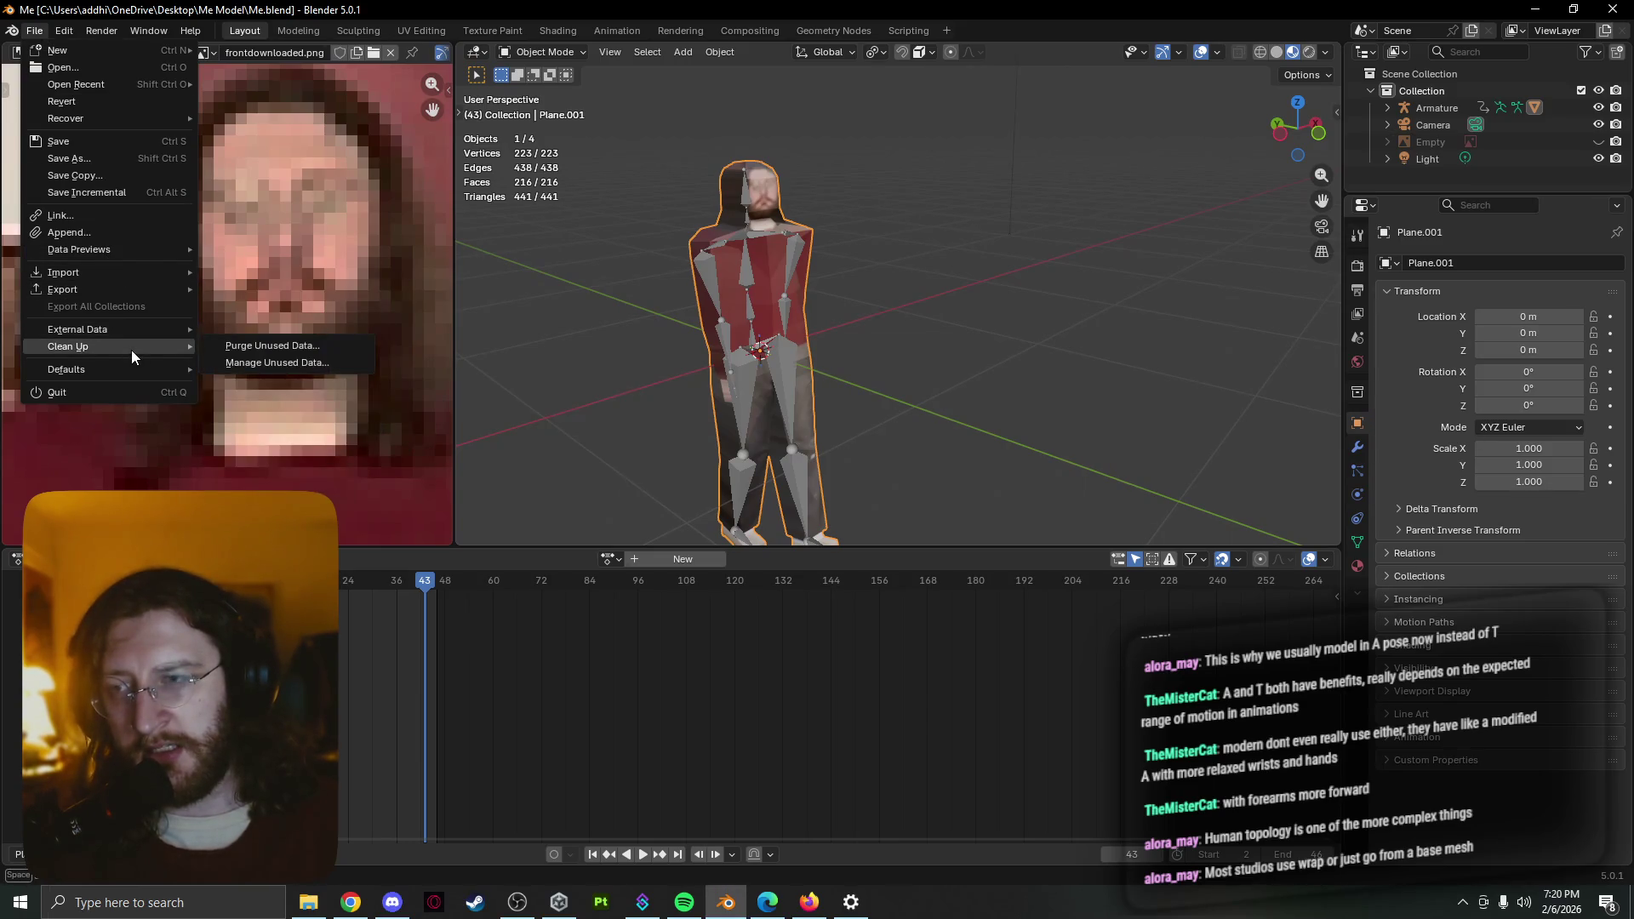
mouse_move(78, 330)
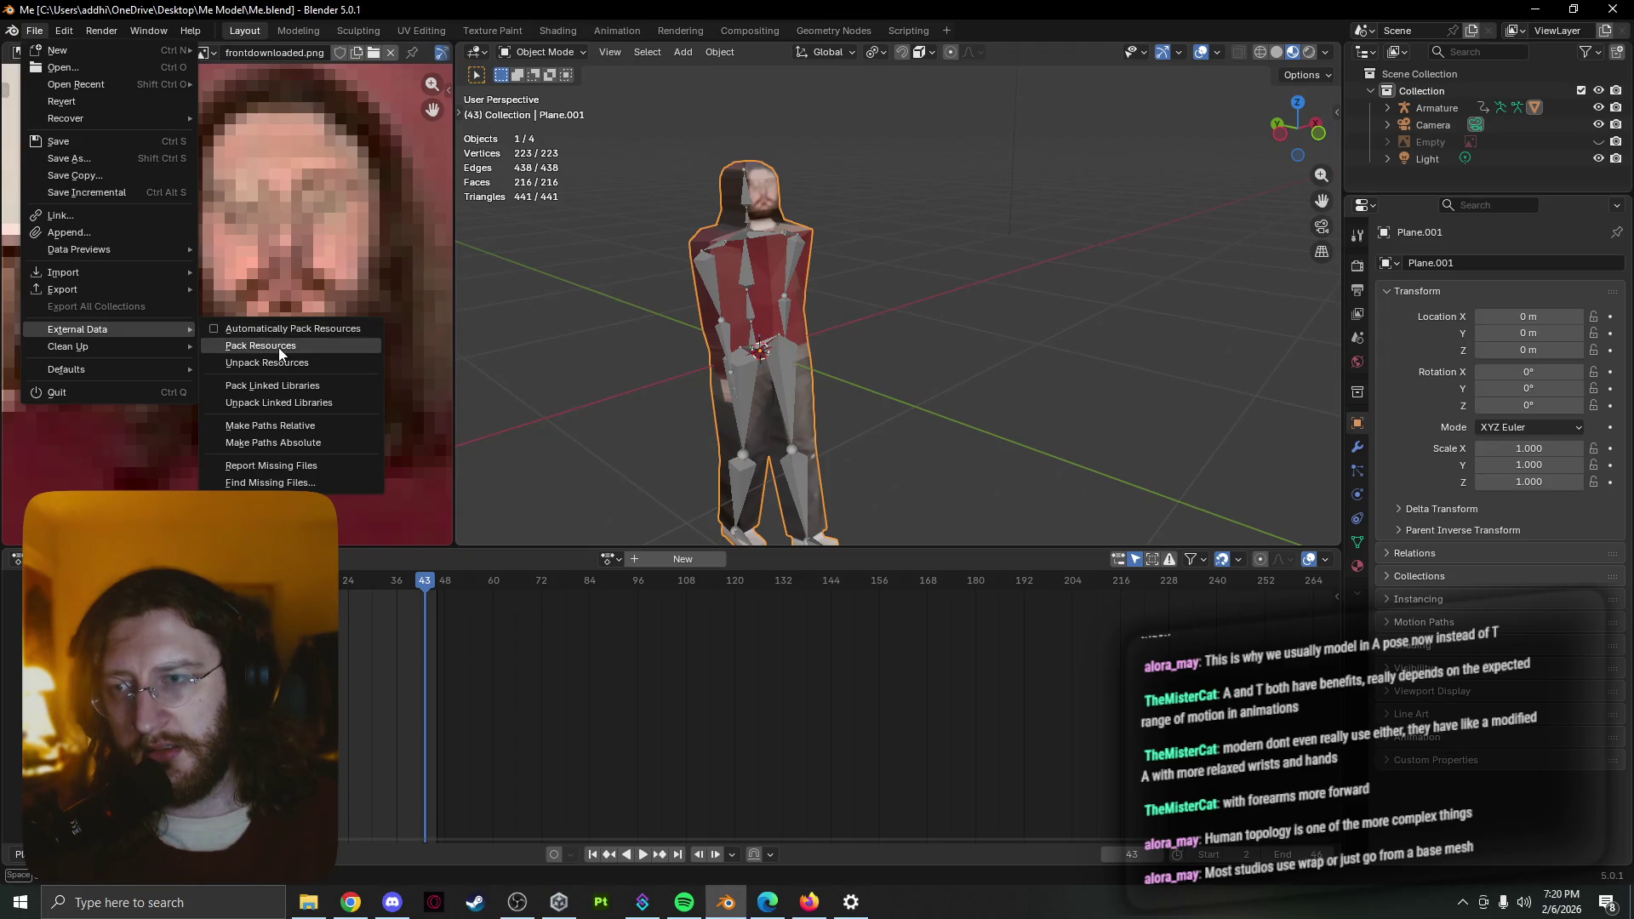
Pack the four external files into the blend file and show the Export format list
click(279, 347)
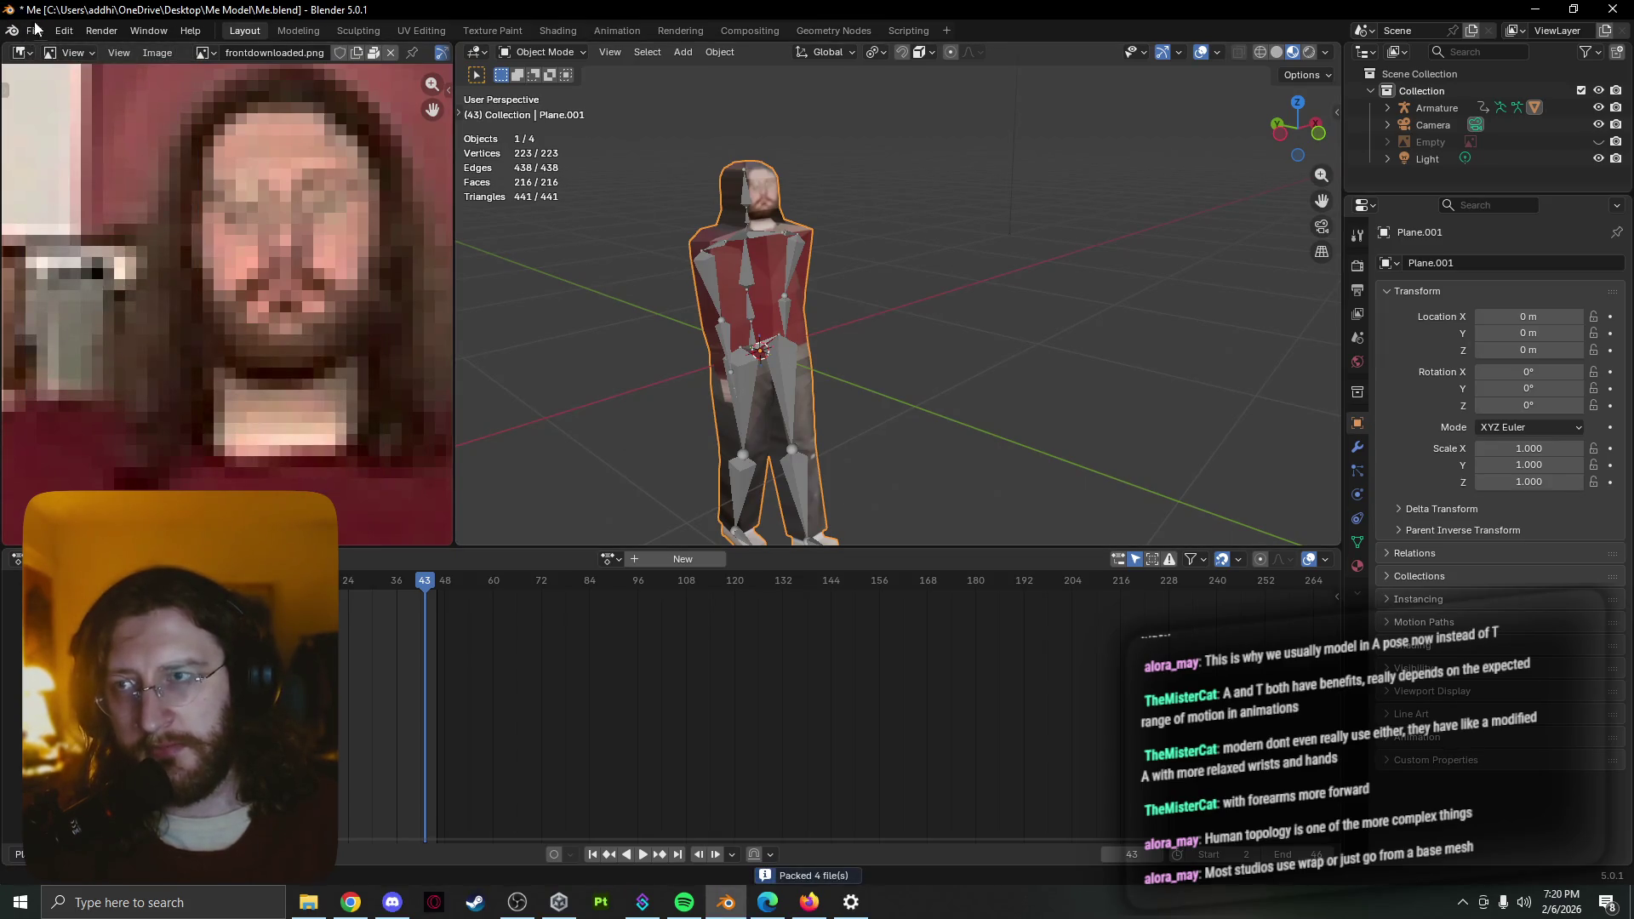
click(34, 31)
mouse_move(63, 289)
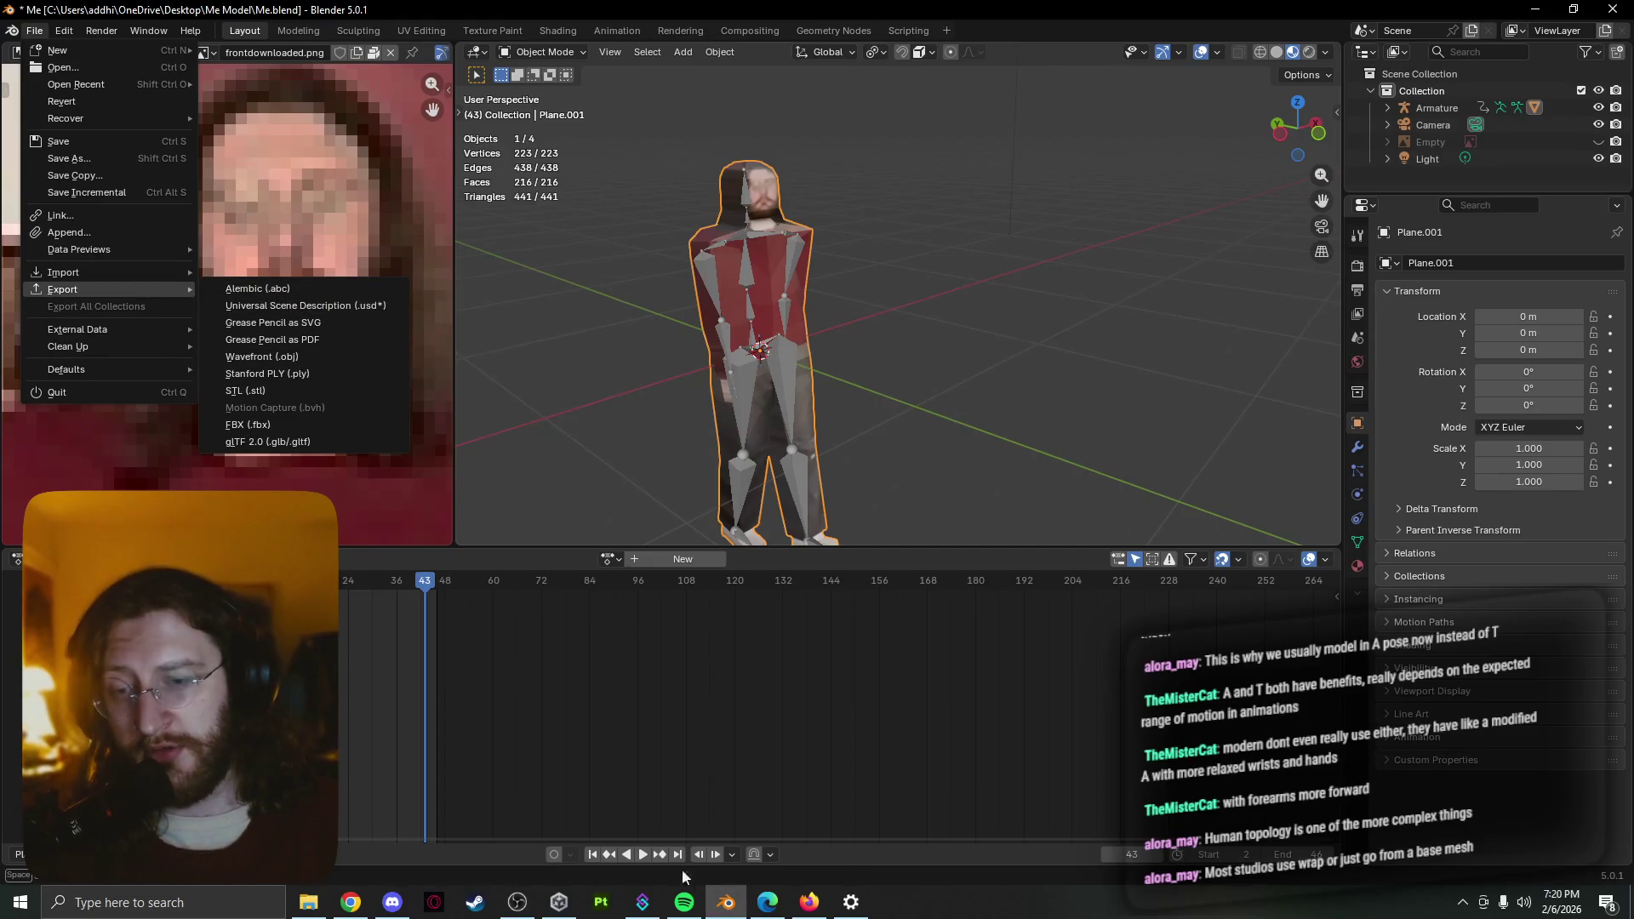
From Unity Hub's Projects list, launch the Dirge-012526 project
click(559, 903)
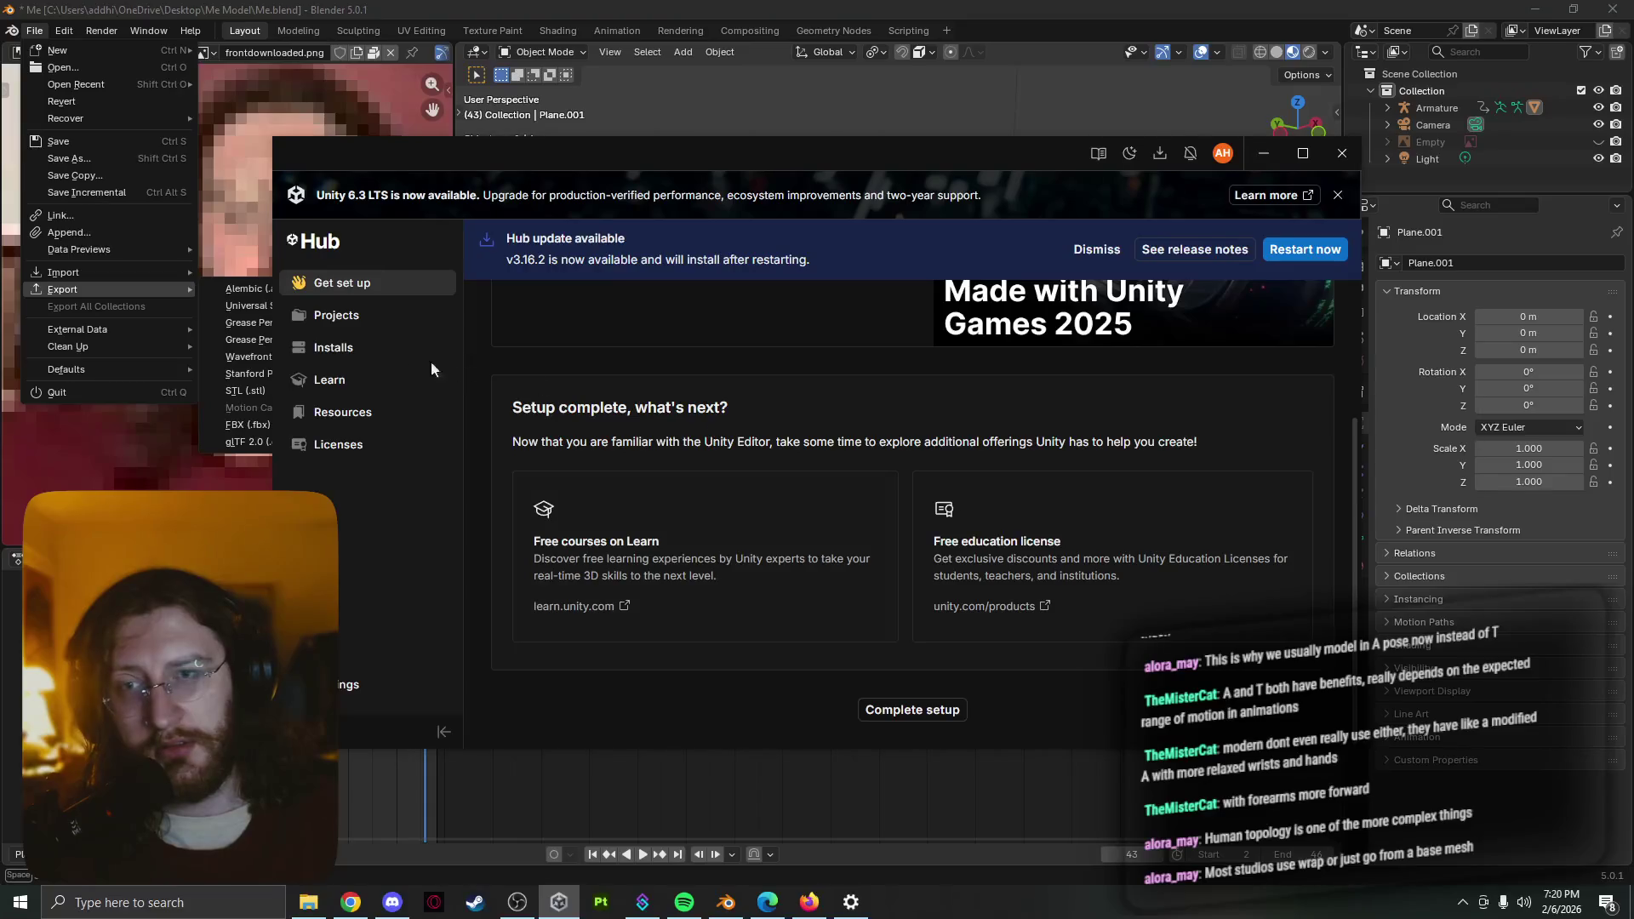
click(364, 320)
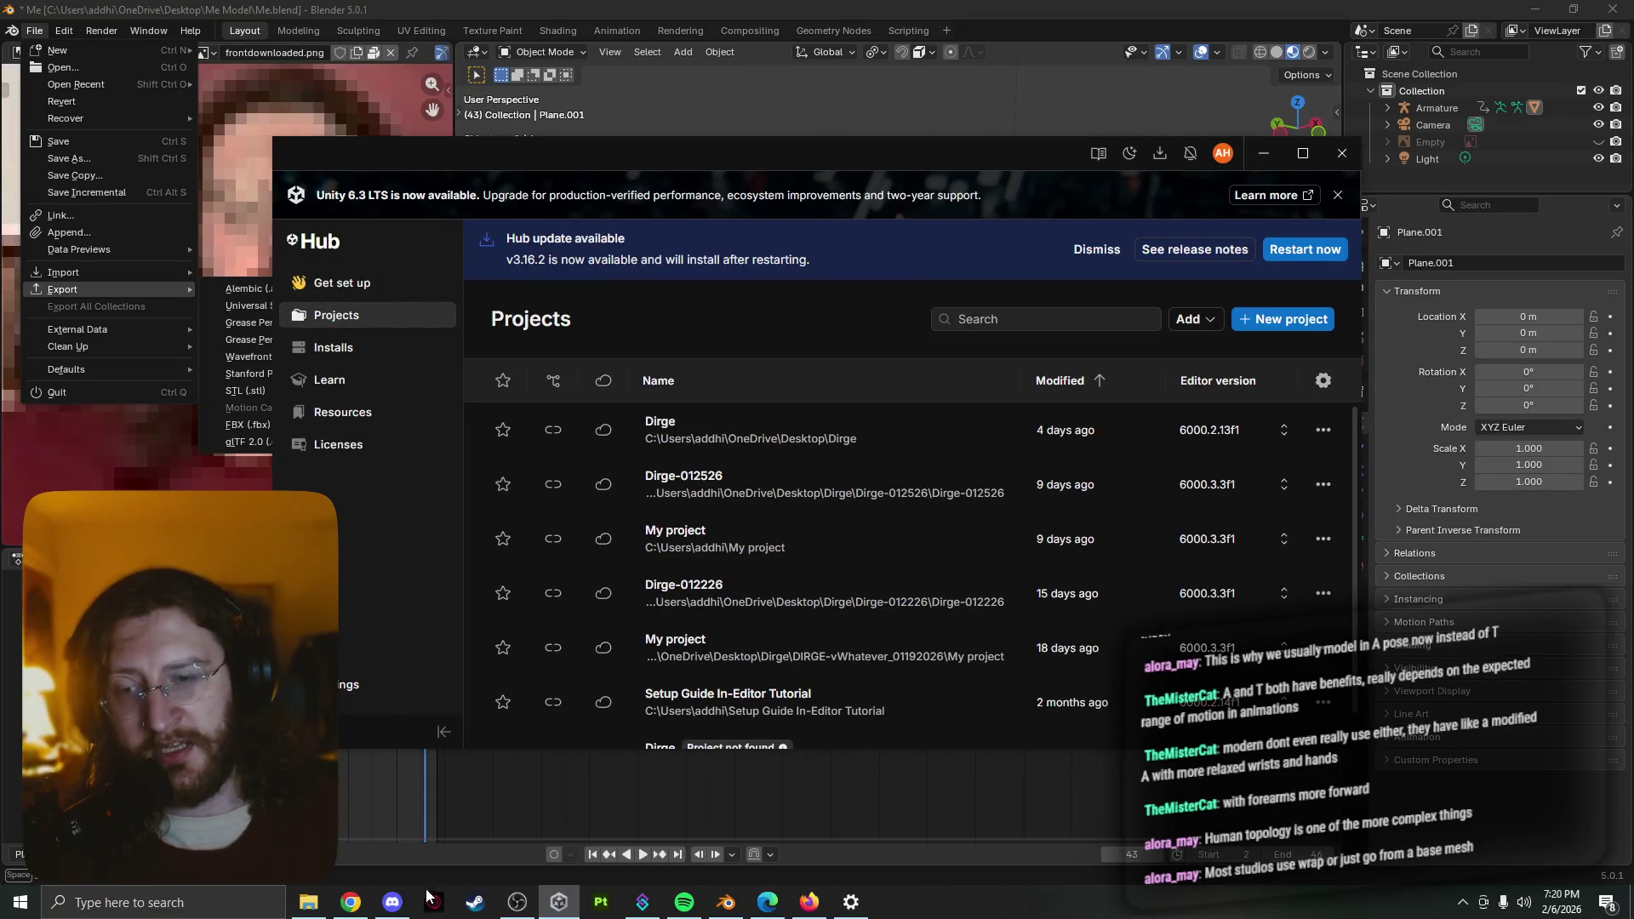
click(393, 903)
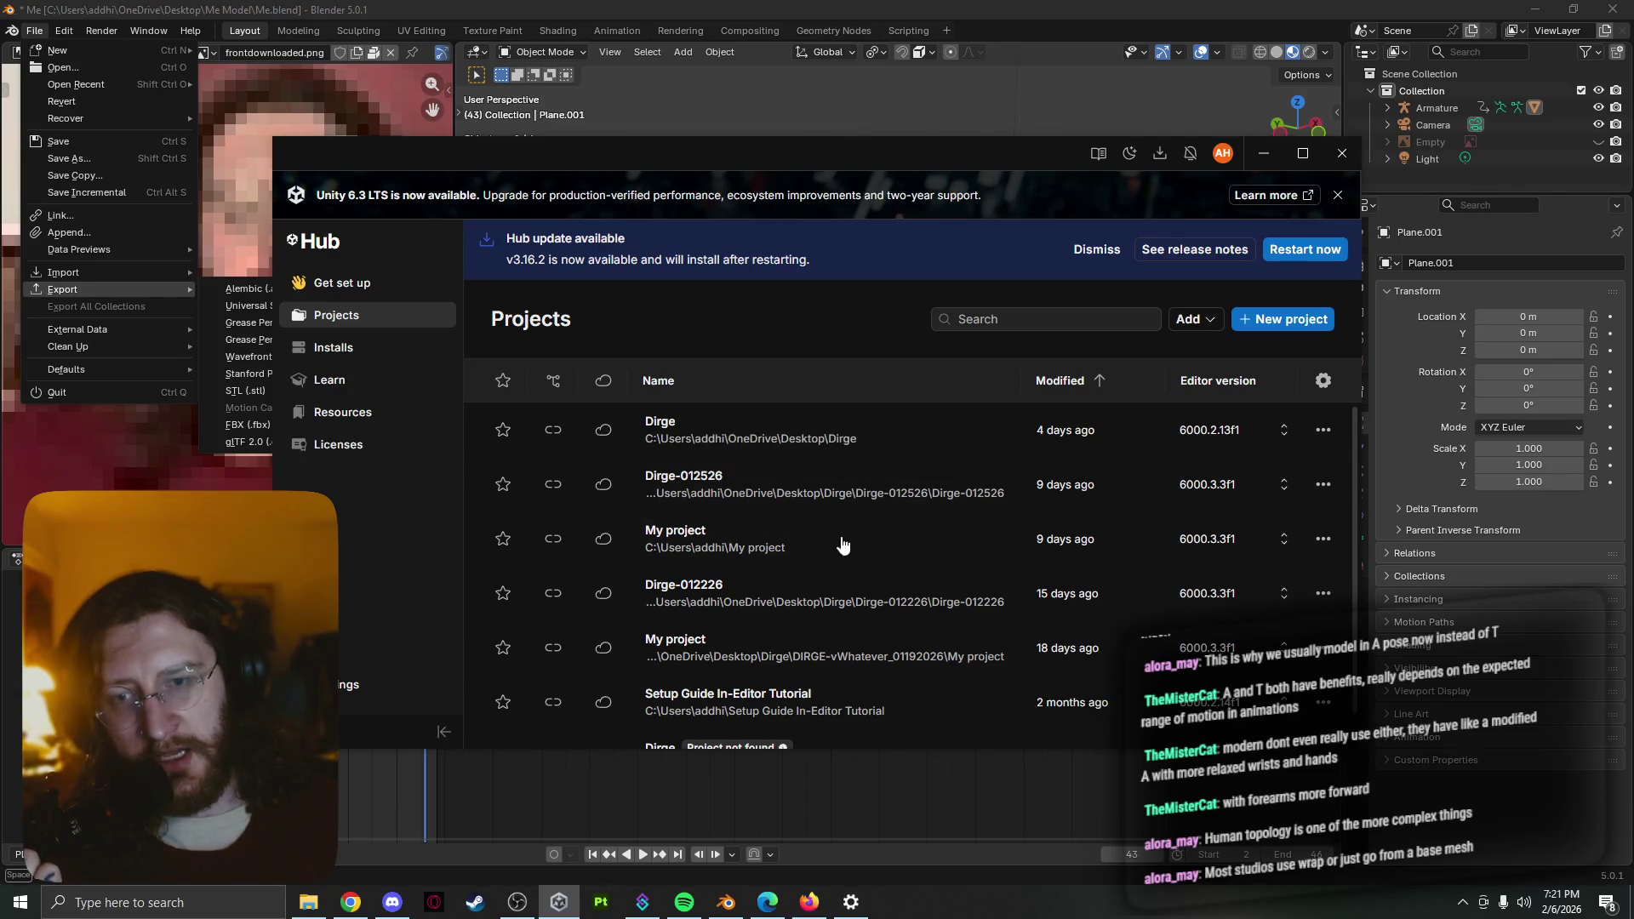
click(868, 493)
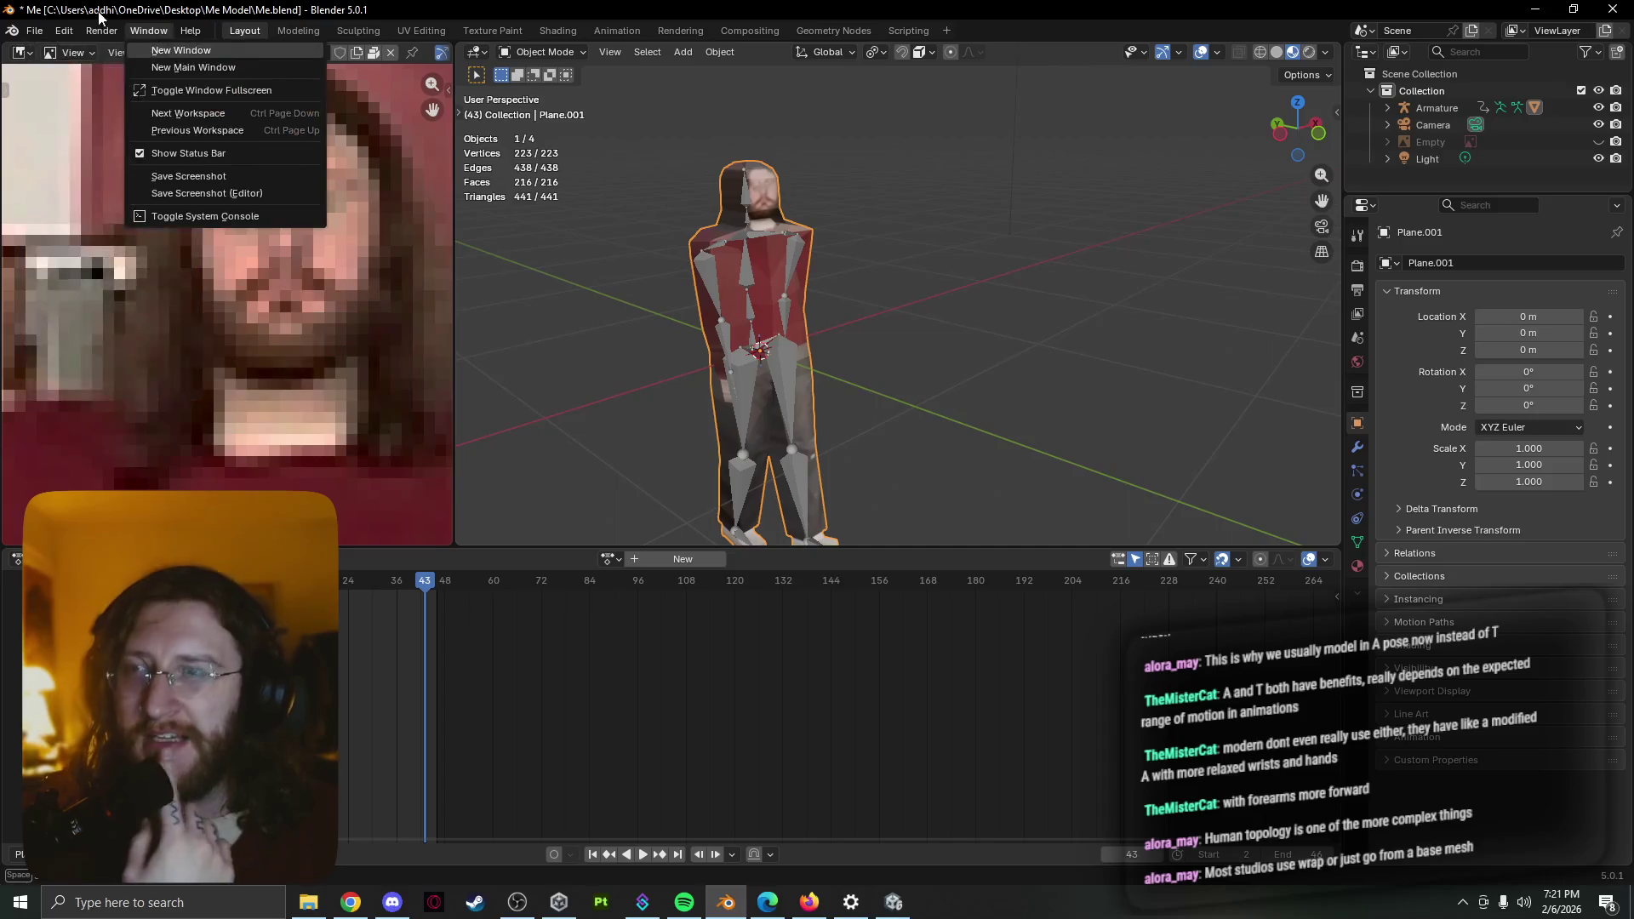
click(36, 33)
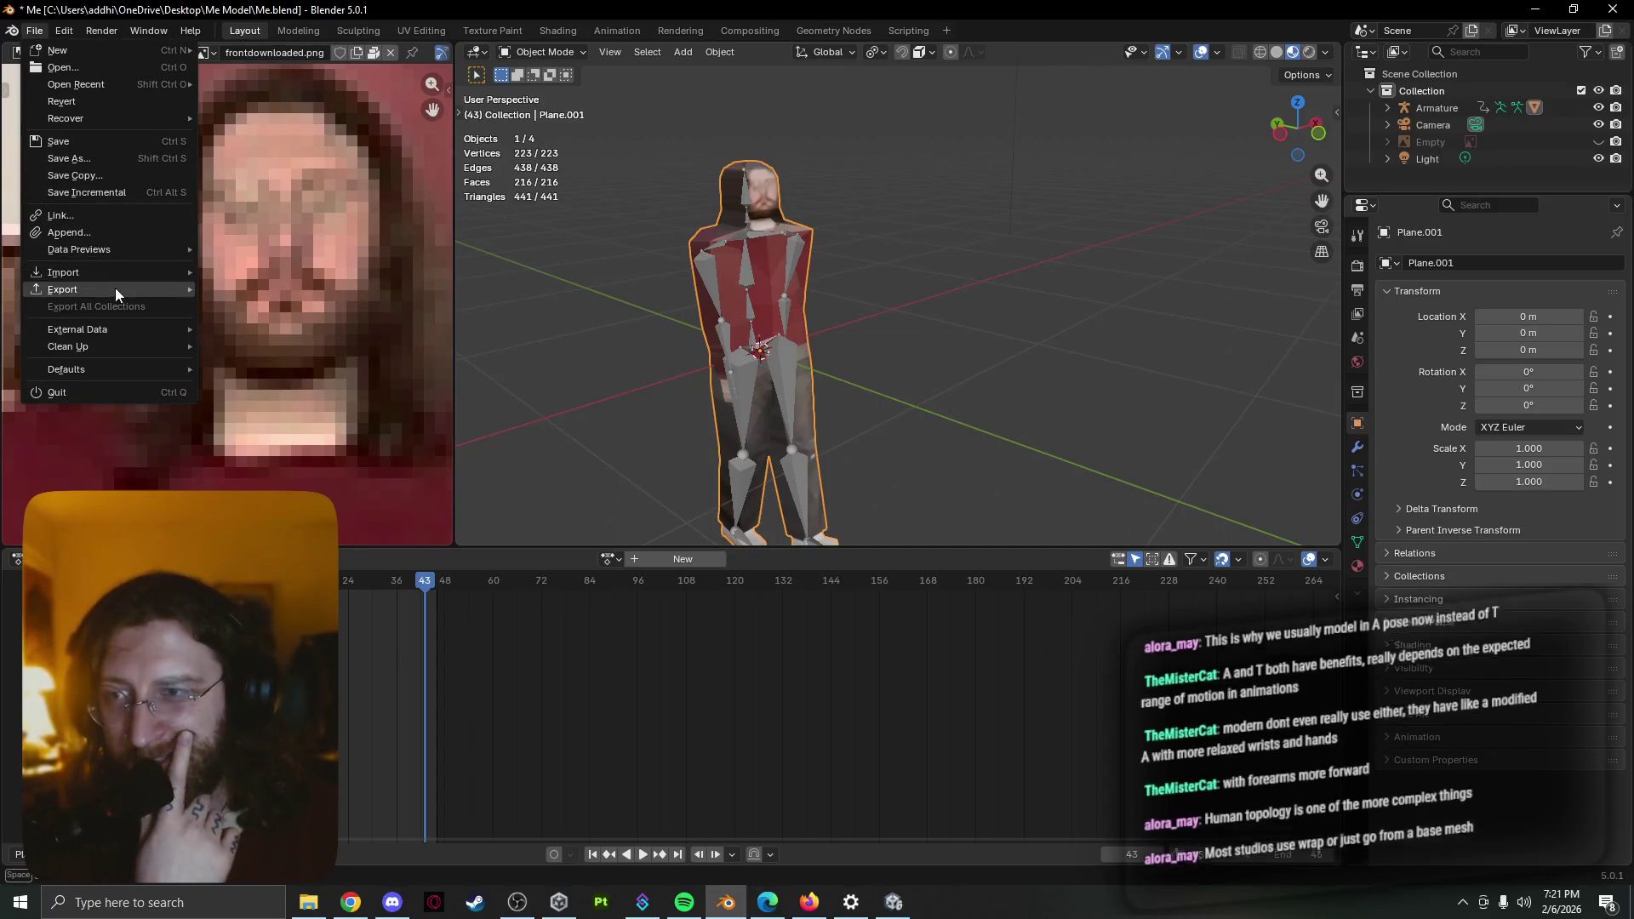
mouse_move(63, 289)
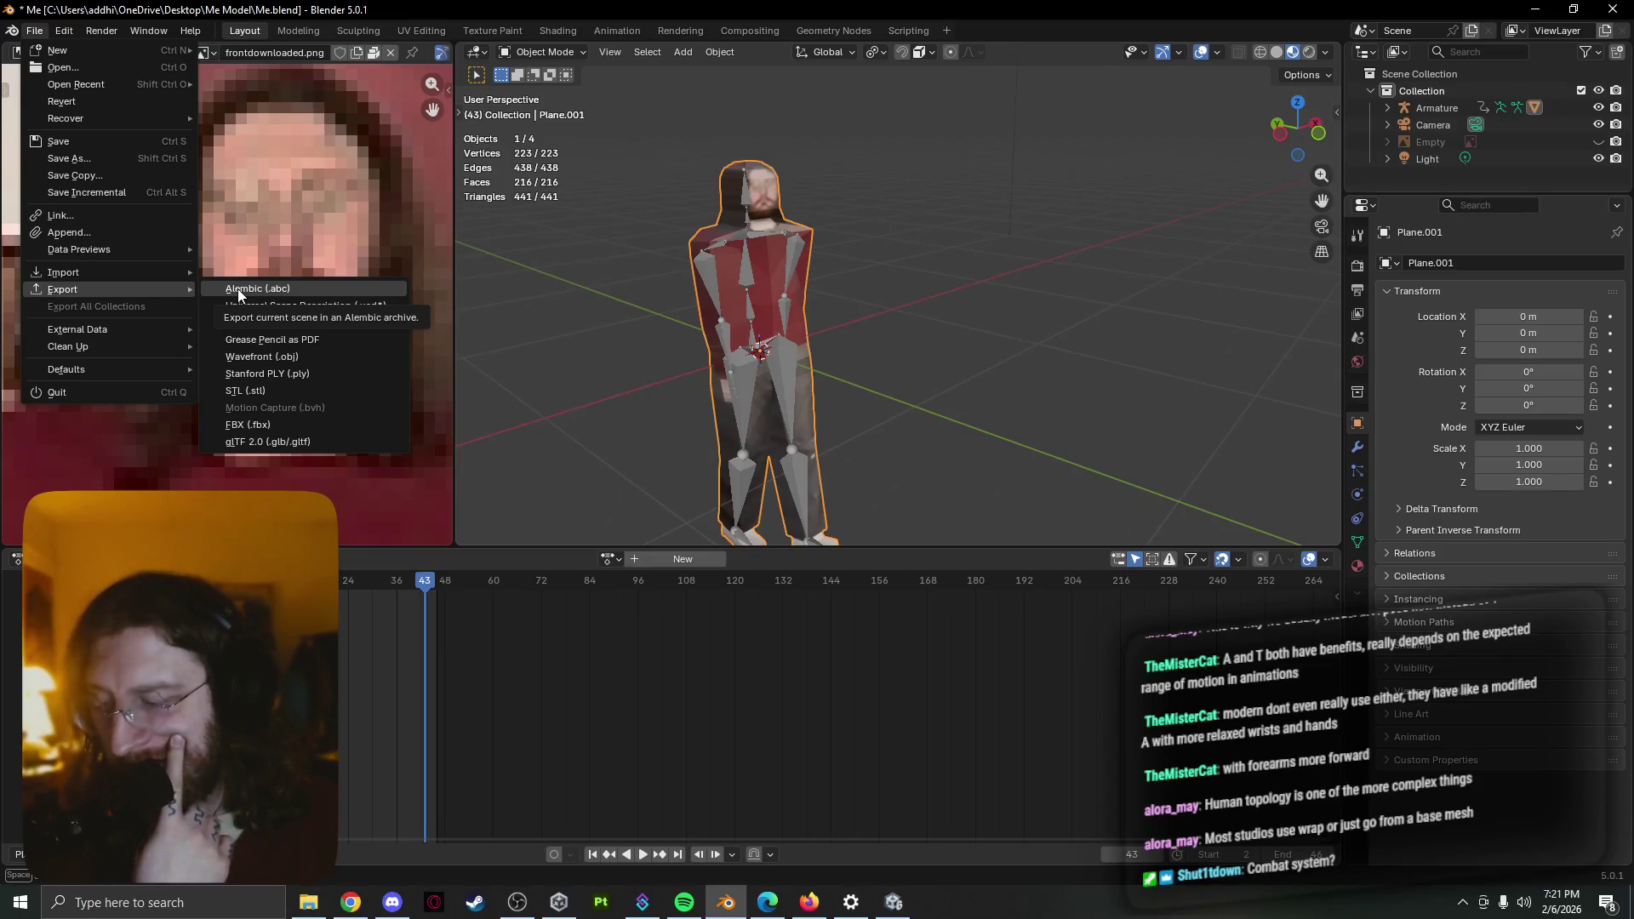
click(237, 289)
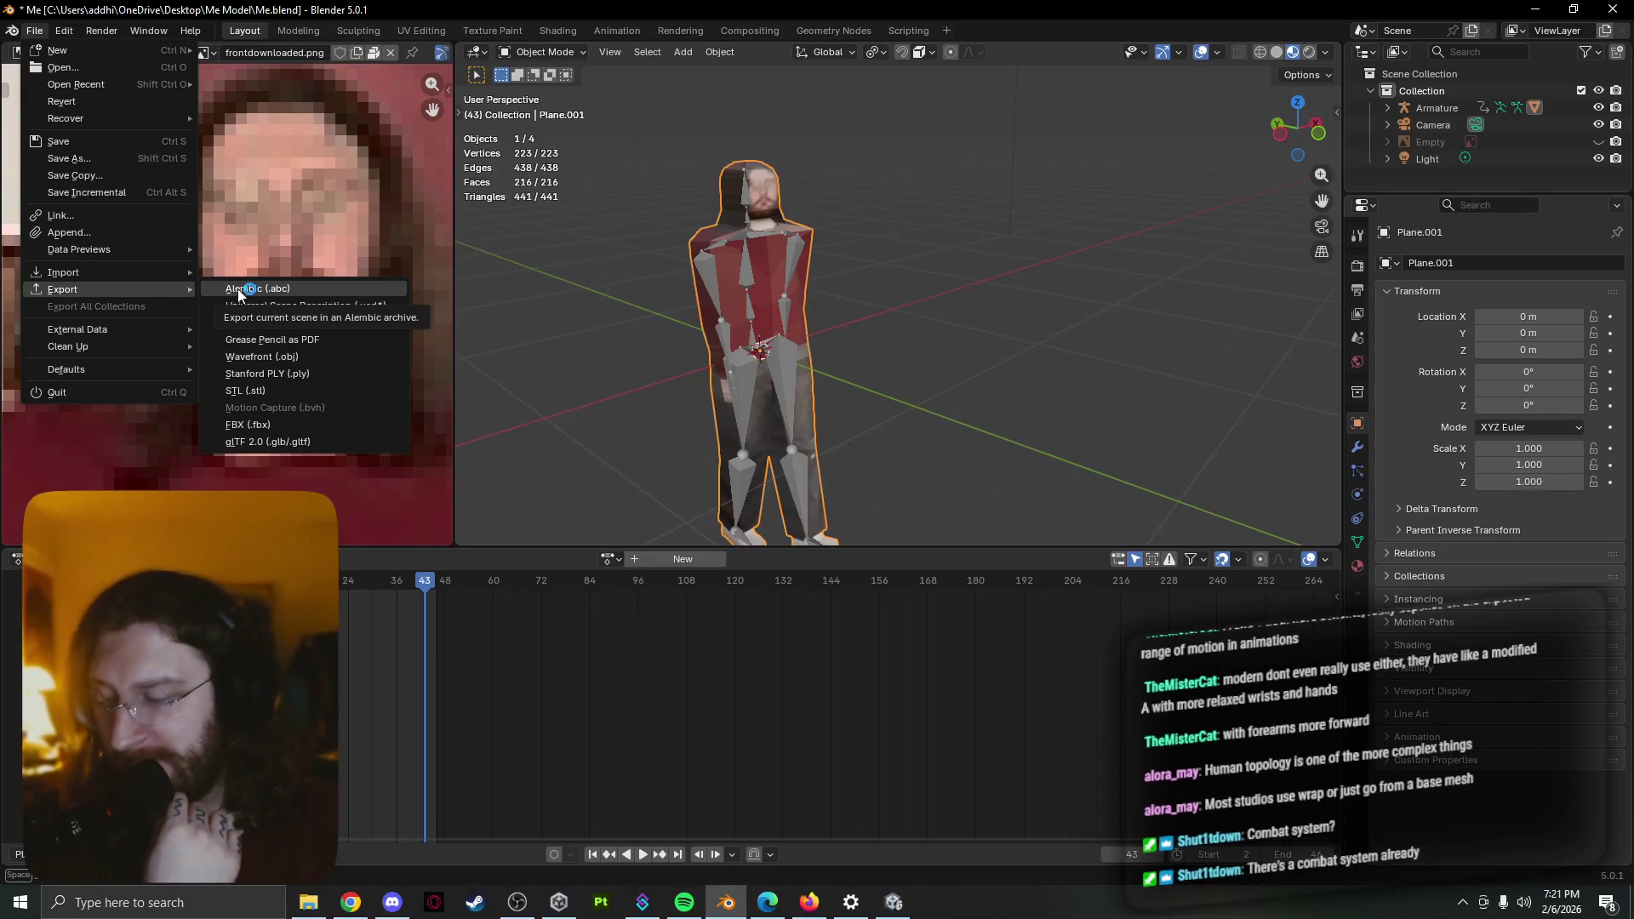
click(241, 297)
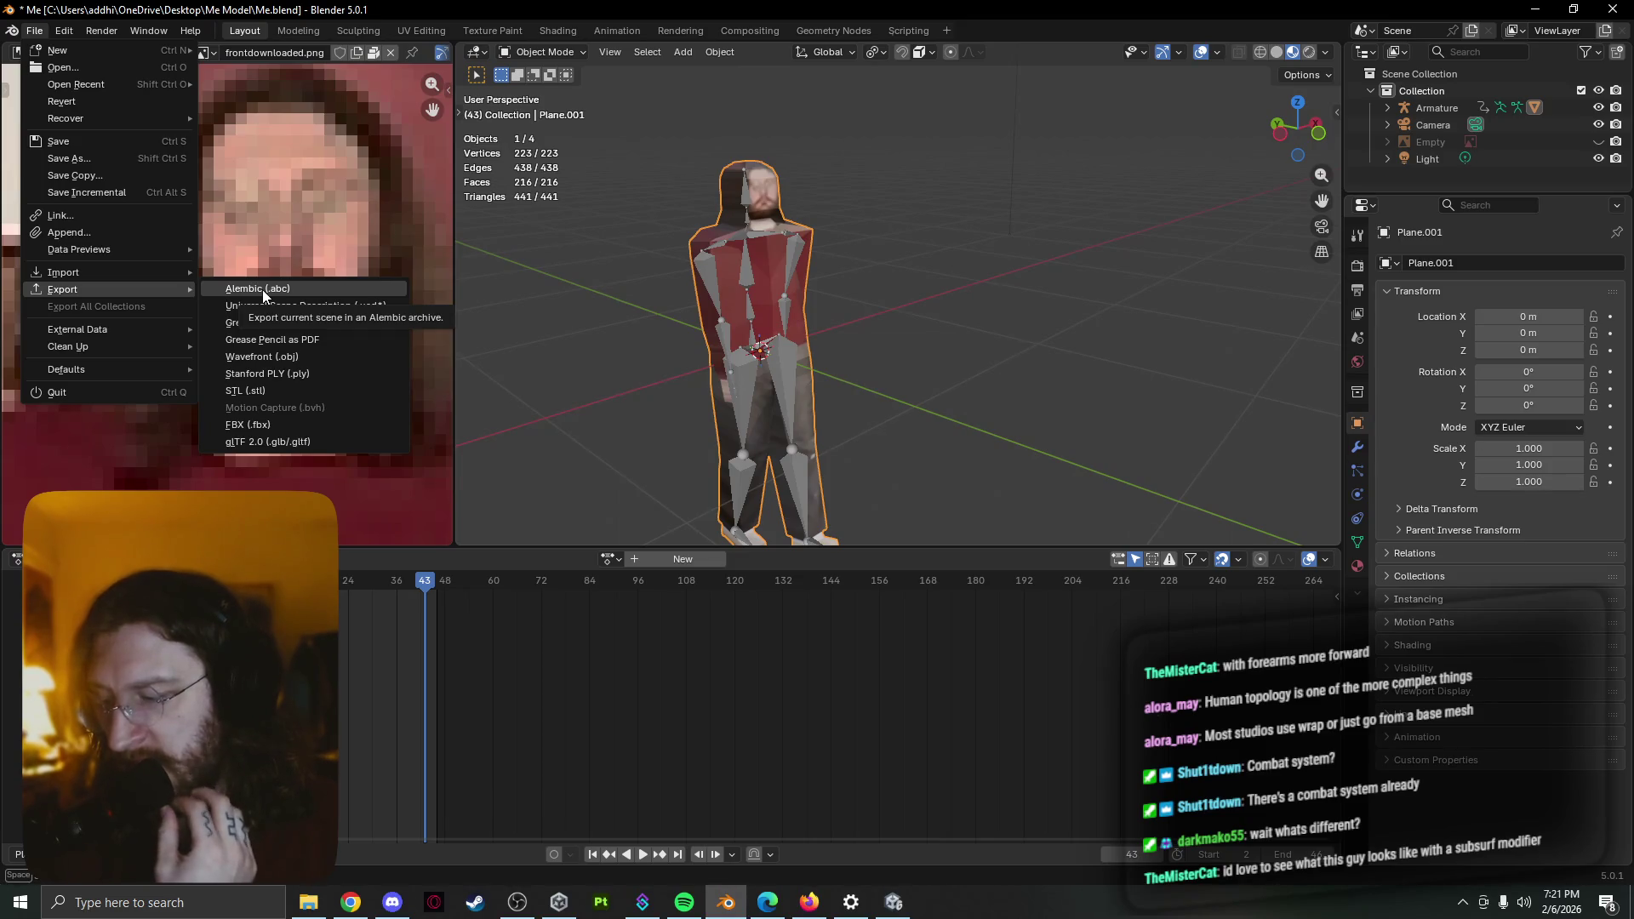
click(832, 333)
Turn off In Front on the Armature's viewport display so bones stop drawing over the mesh, then reselect Plane.001
click(804, 305)
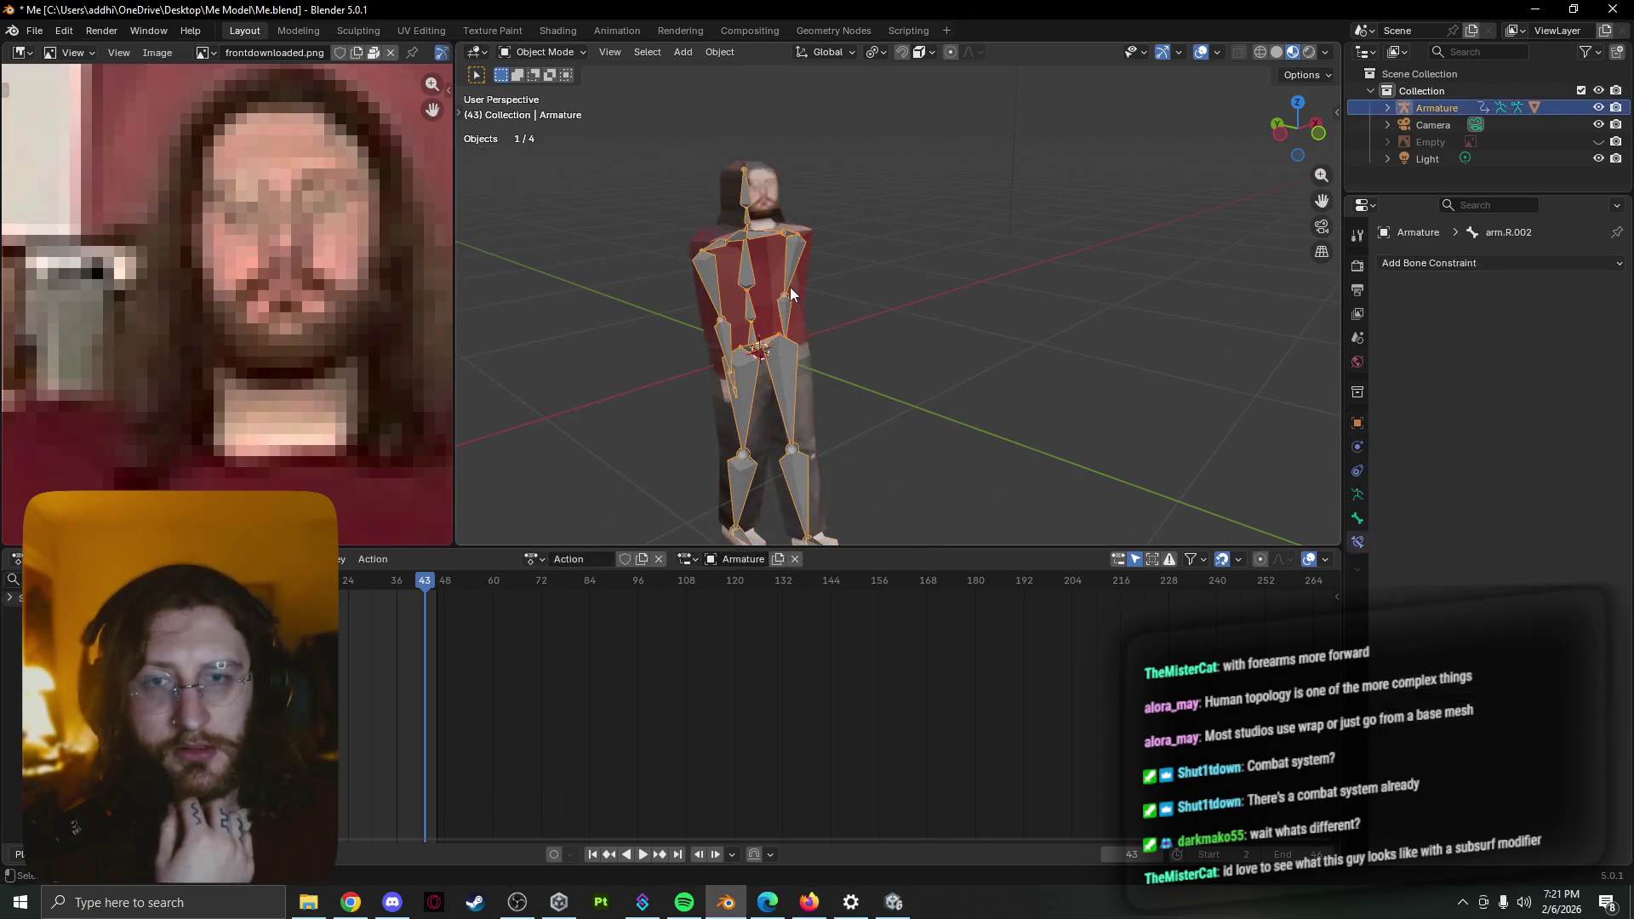
scroll(1011, 356, up, 2)
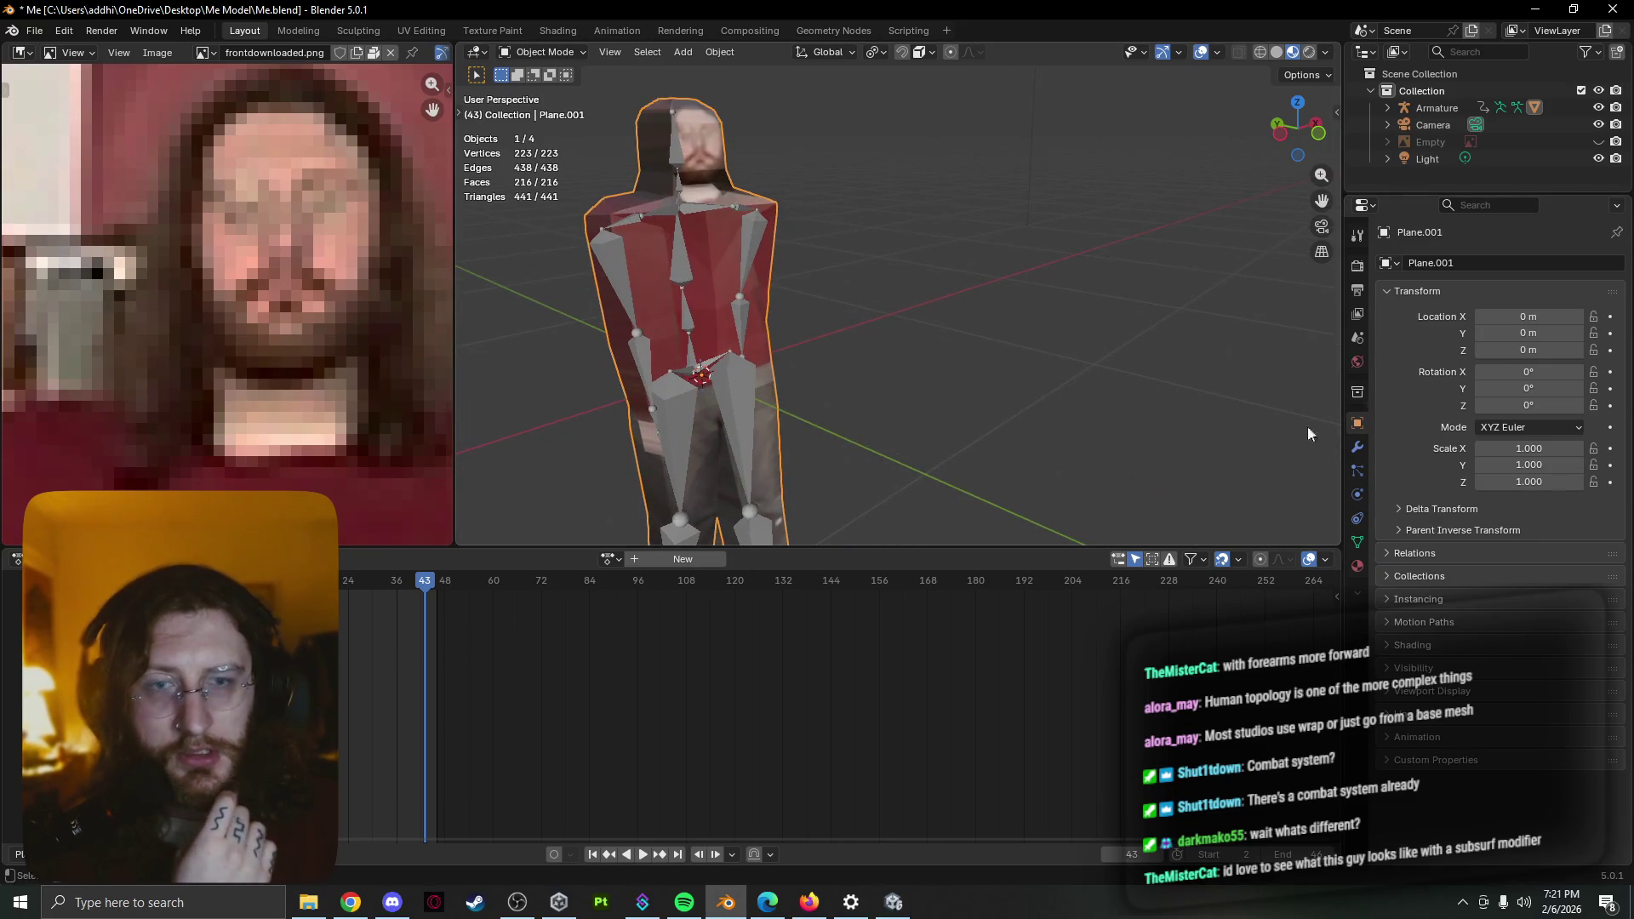
click(618, 279)
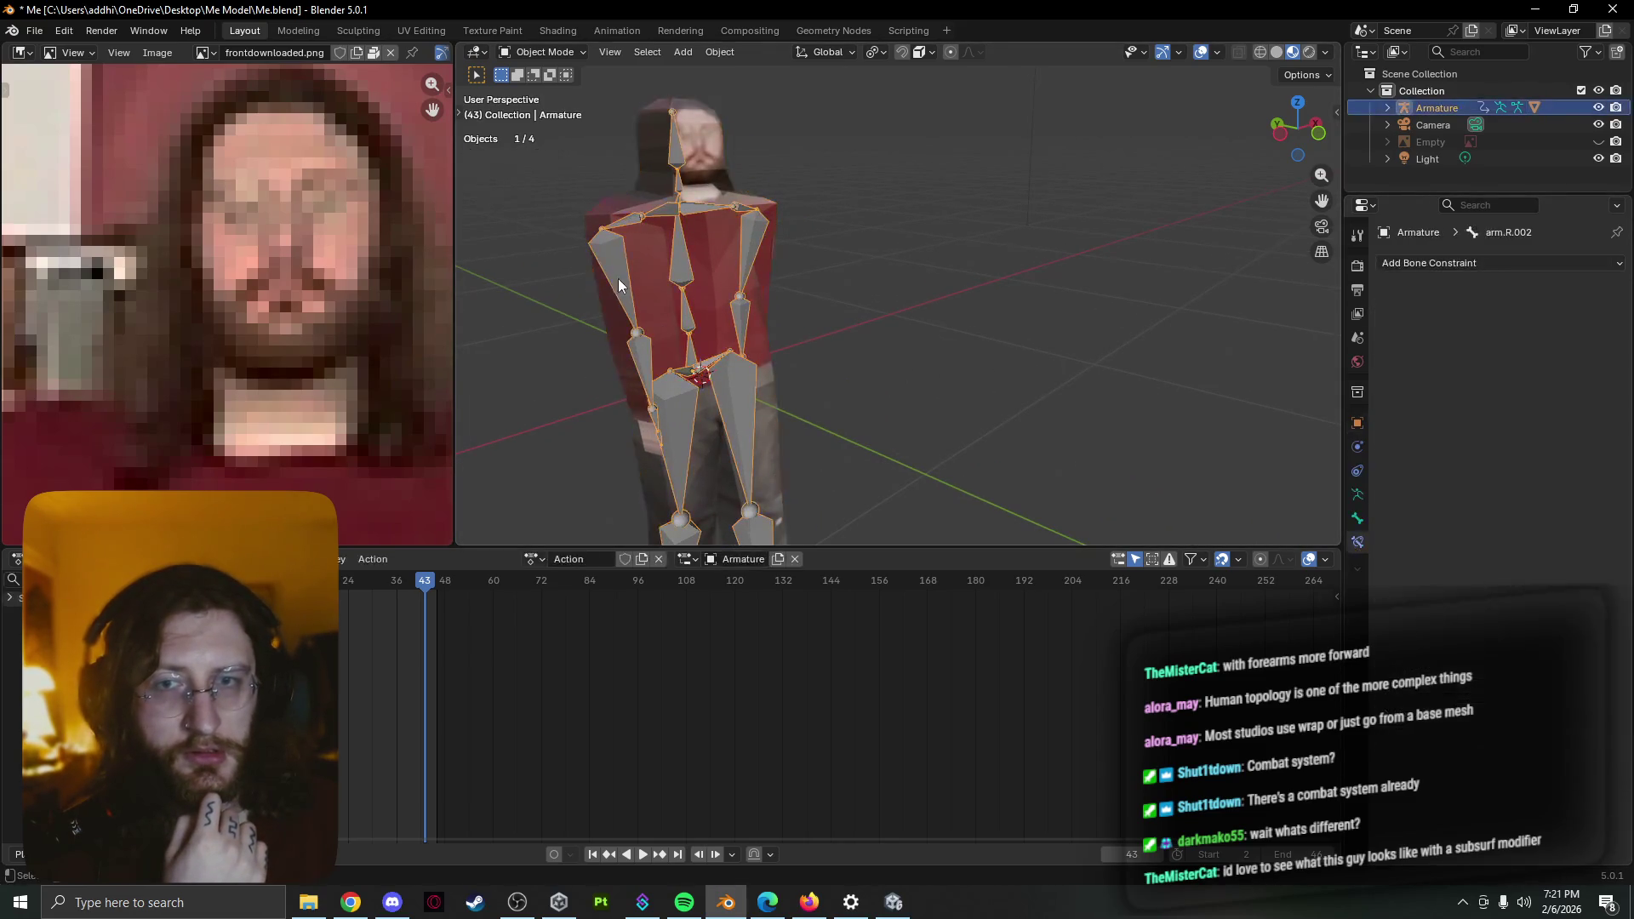
click(1358, 494)
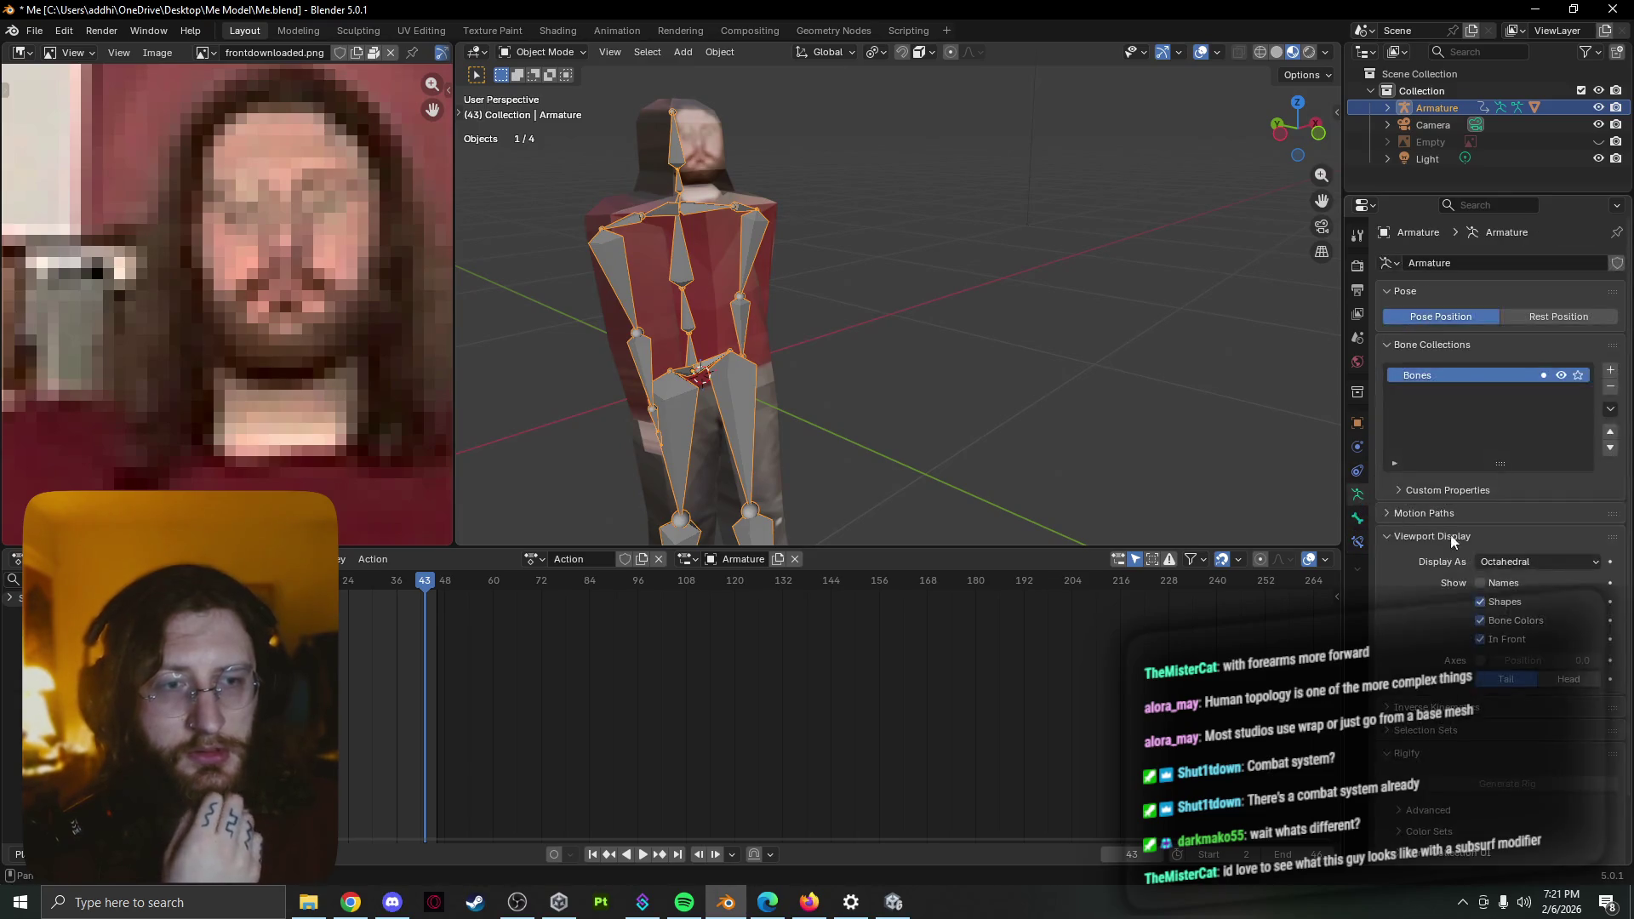
click(1495, 638)
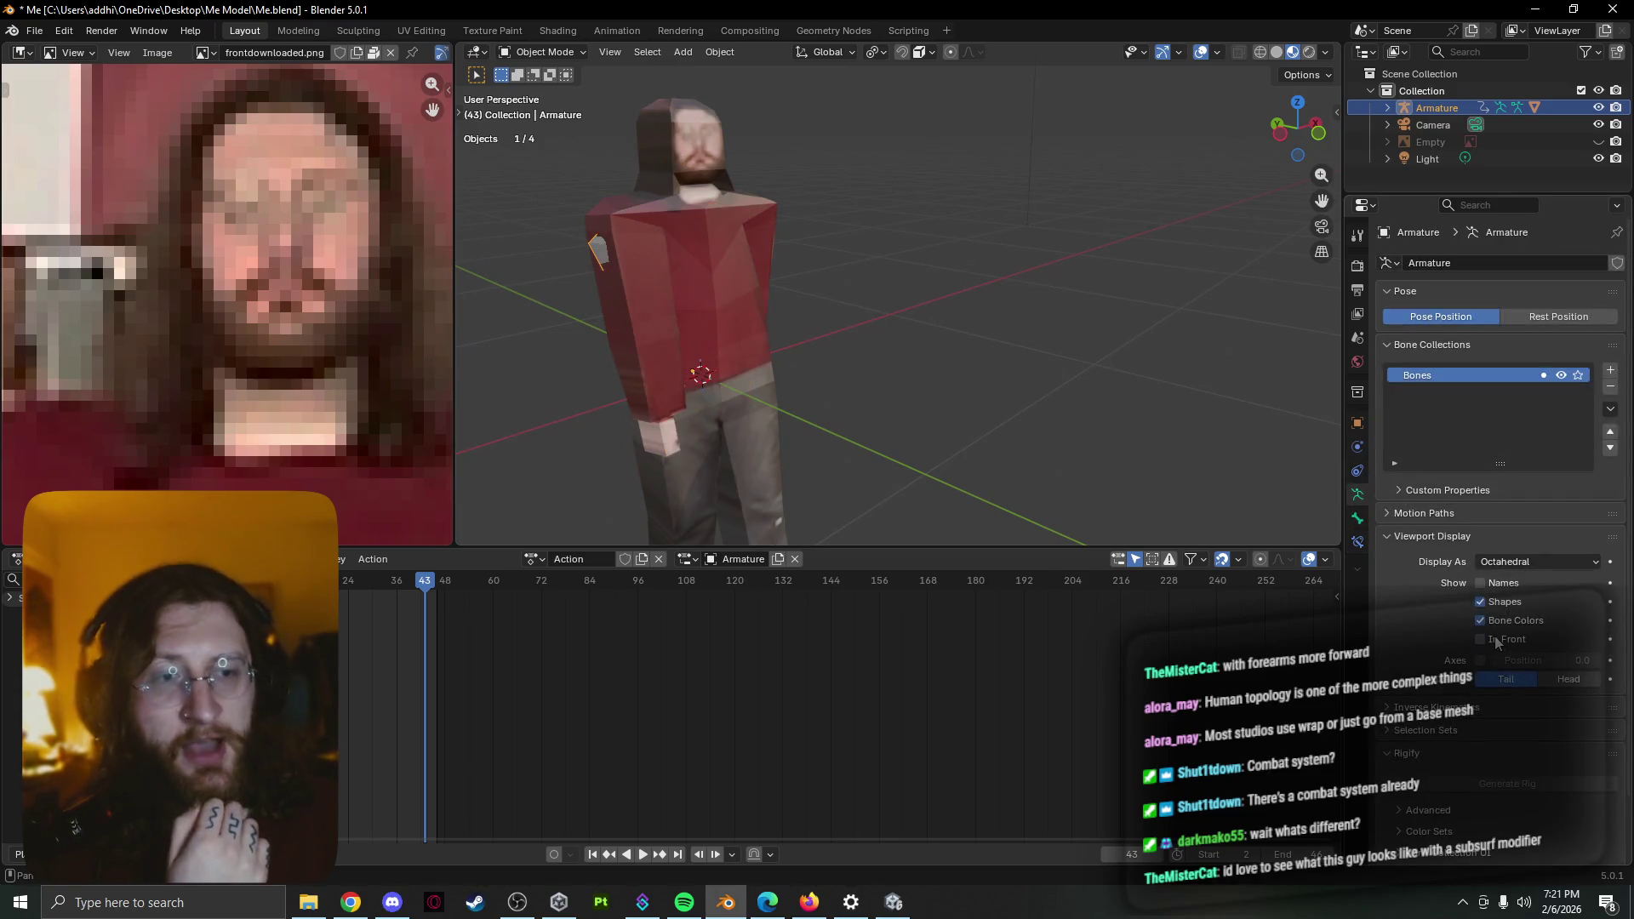
click(675, 319)
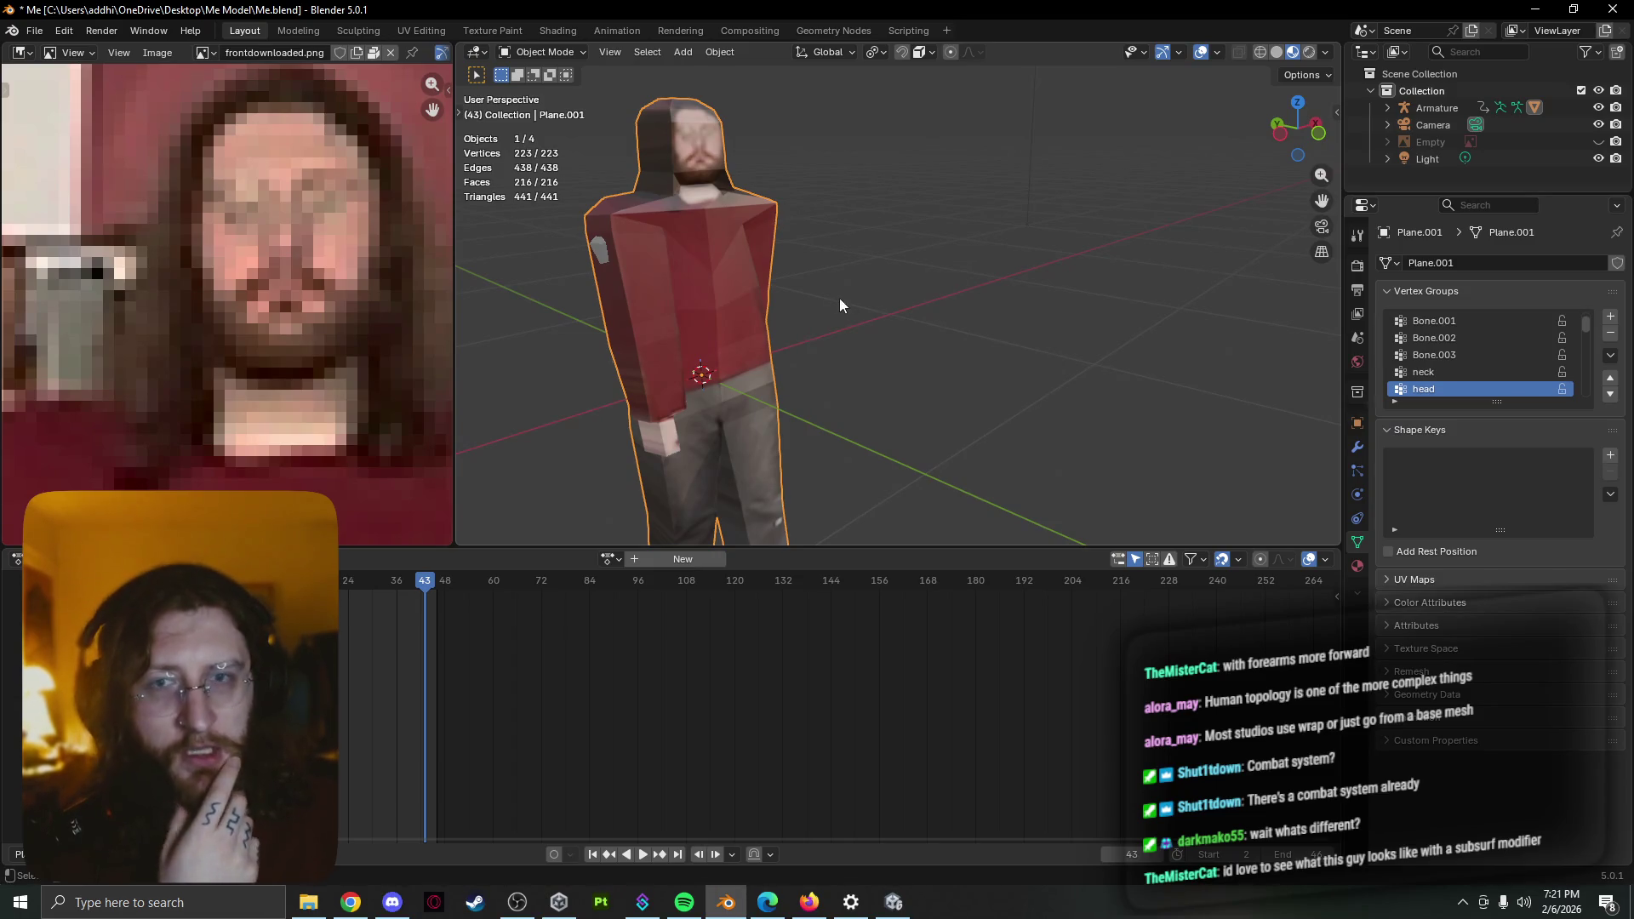
mouse_move(831, 305)
middle_down()
mouse_move(955, 260)
mouse_move(800, 303)
mouse_move(612, 292)
mouse_move(839, 304)
middle_up()
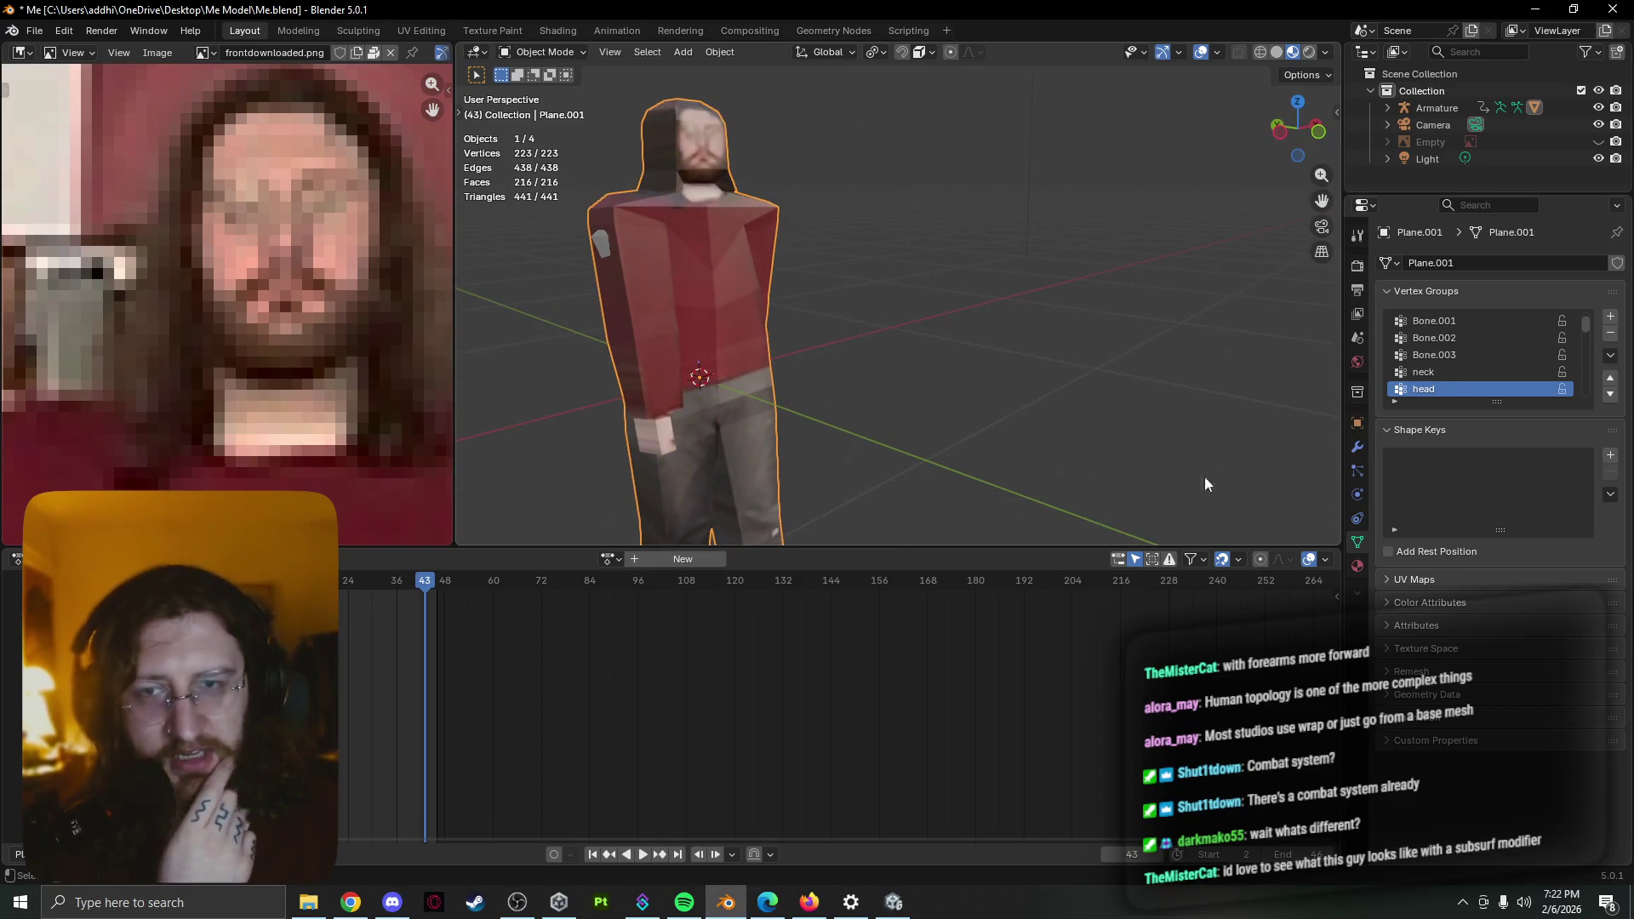
scroll(975, 436, down, 1)
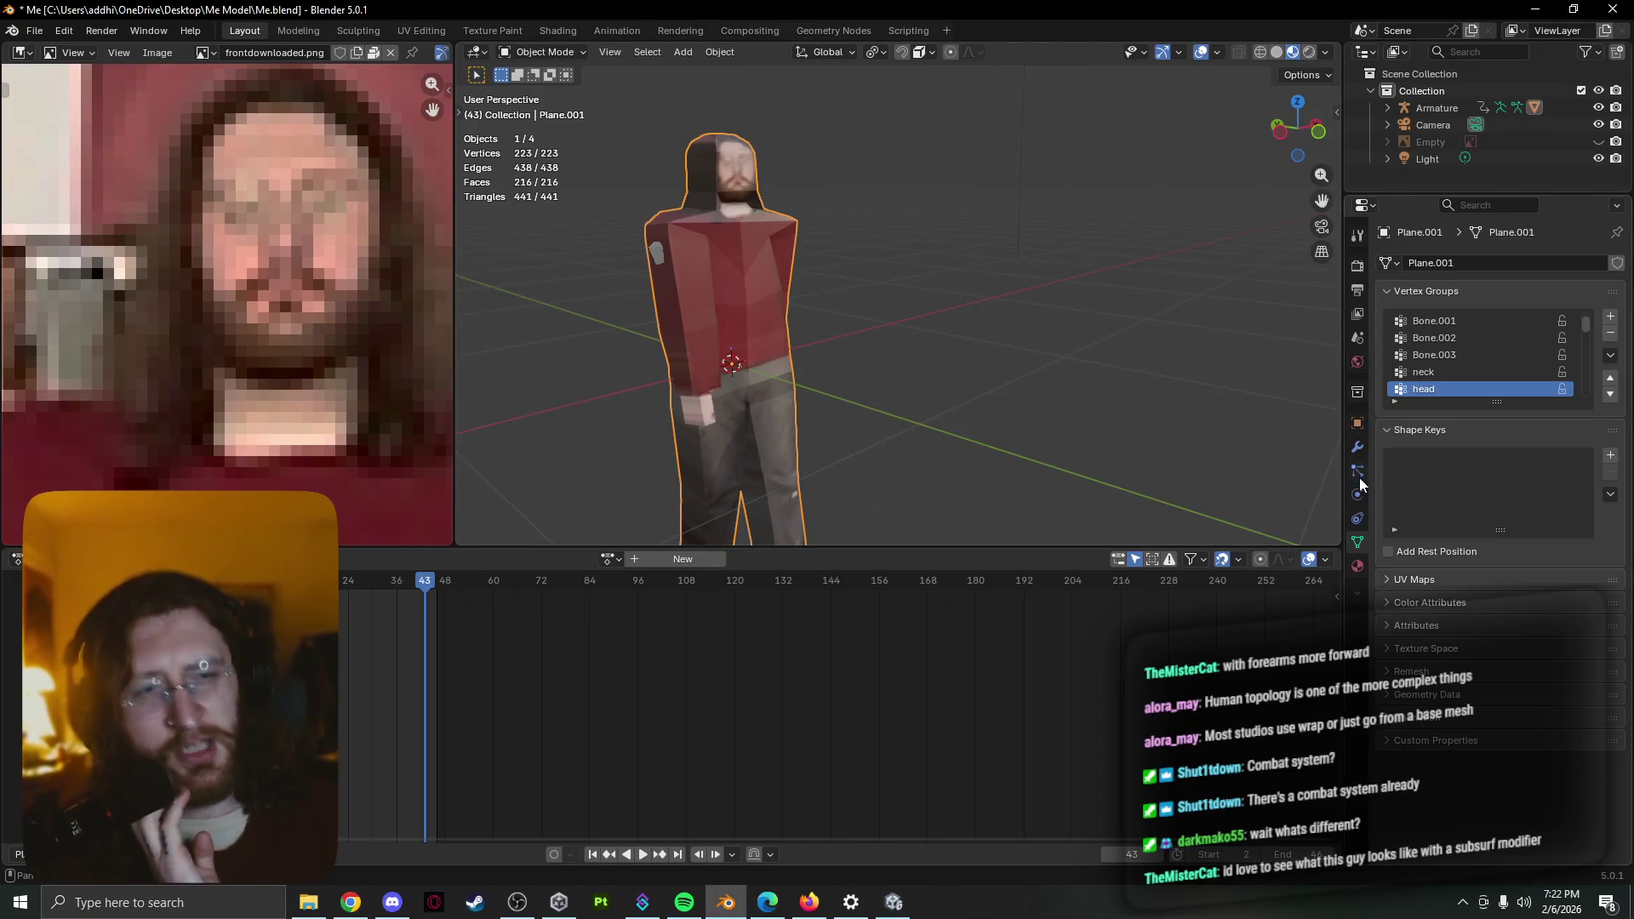
Add a Subdivision Surface modifier to the body mesh and play the walk animation to preview the smoothing
click(1358, 448)
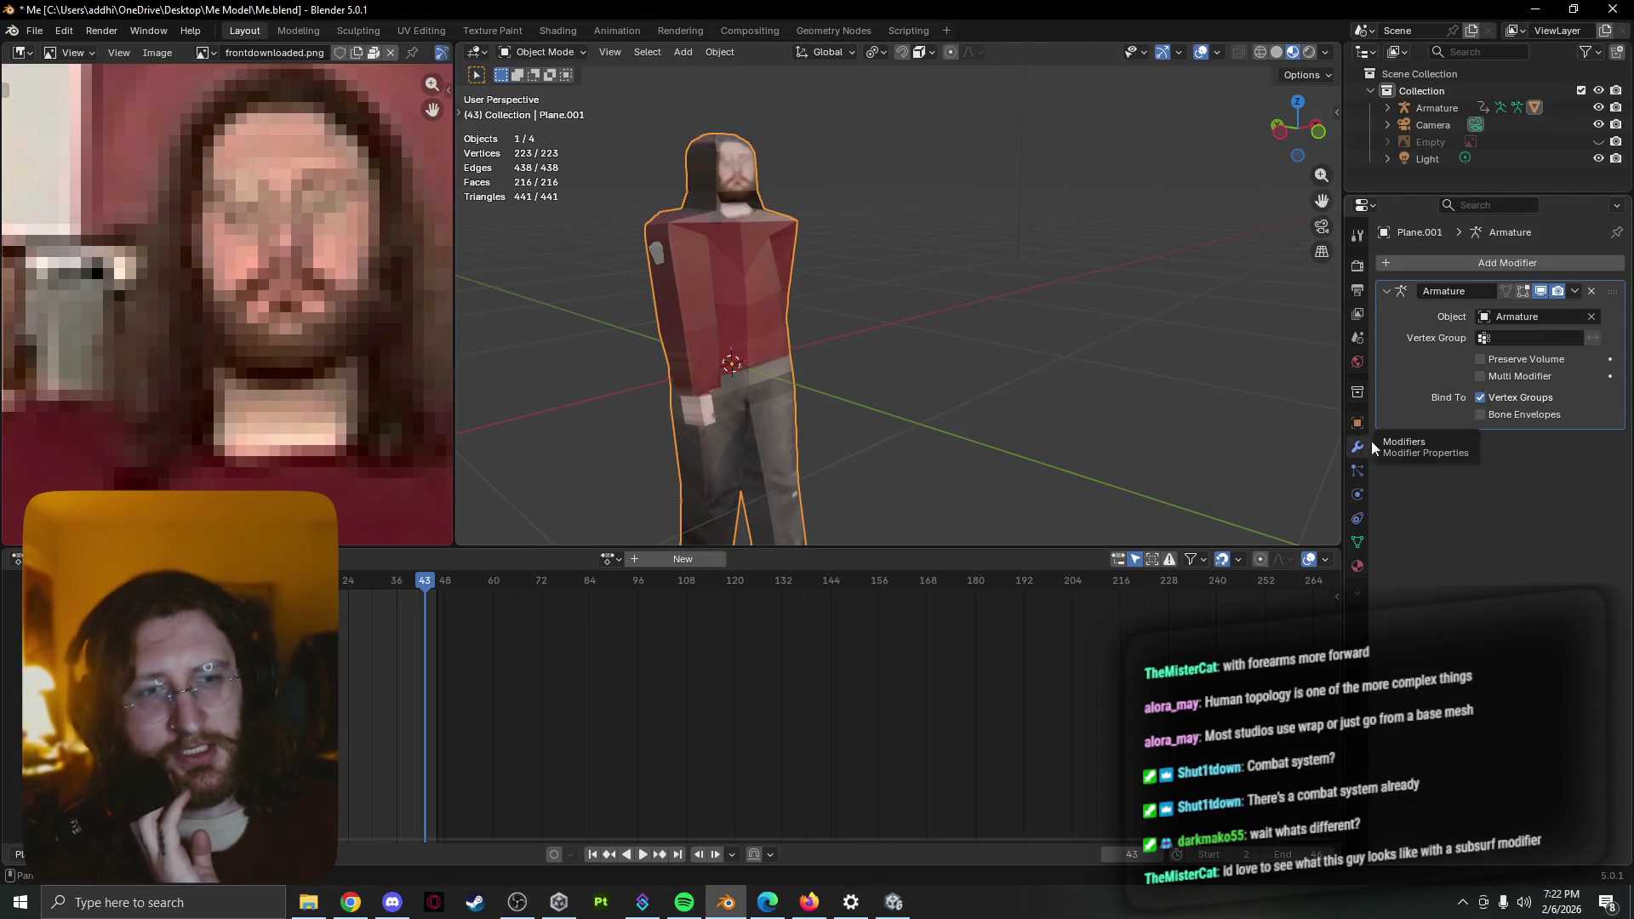
click(1388, 292)
click(1543, 264)
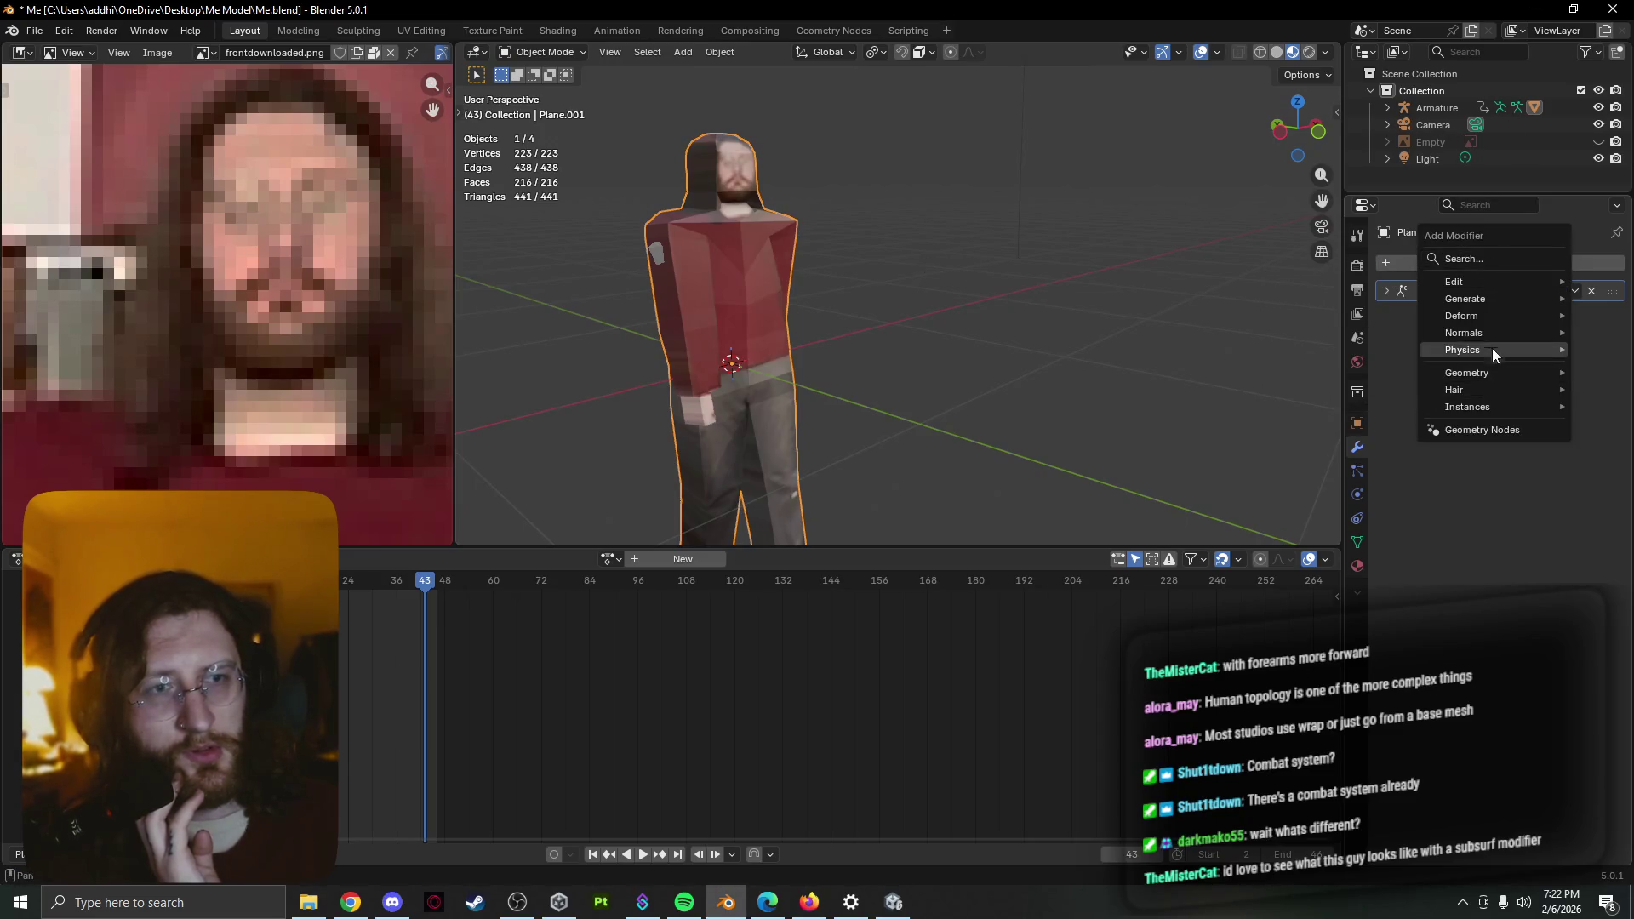
mouse_move(1482, 299)
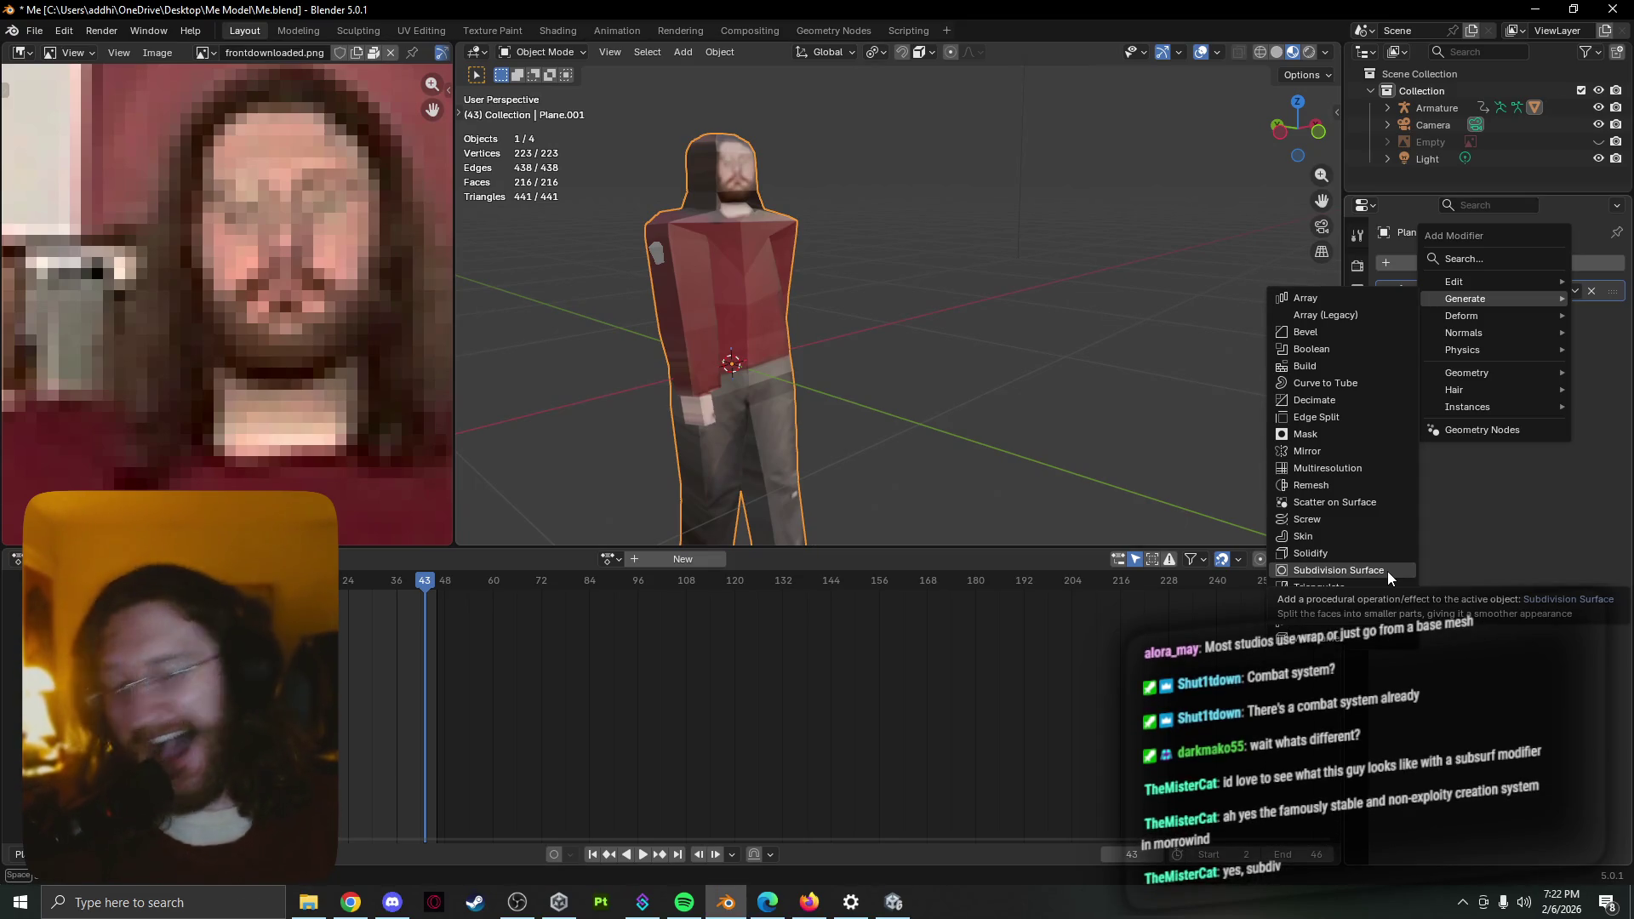
click(1388, 570)
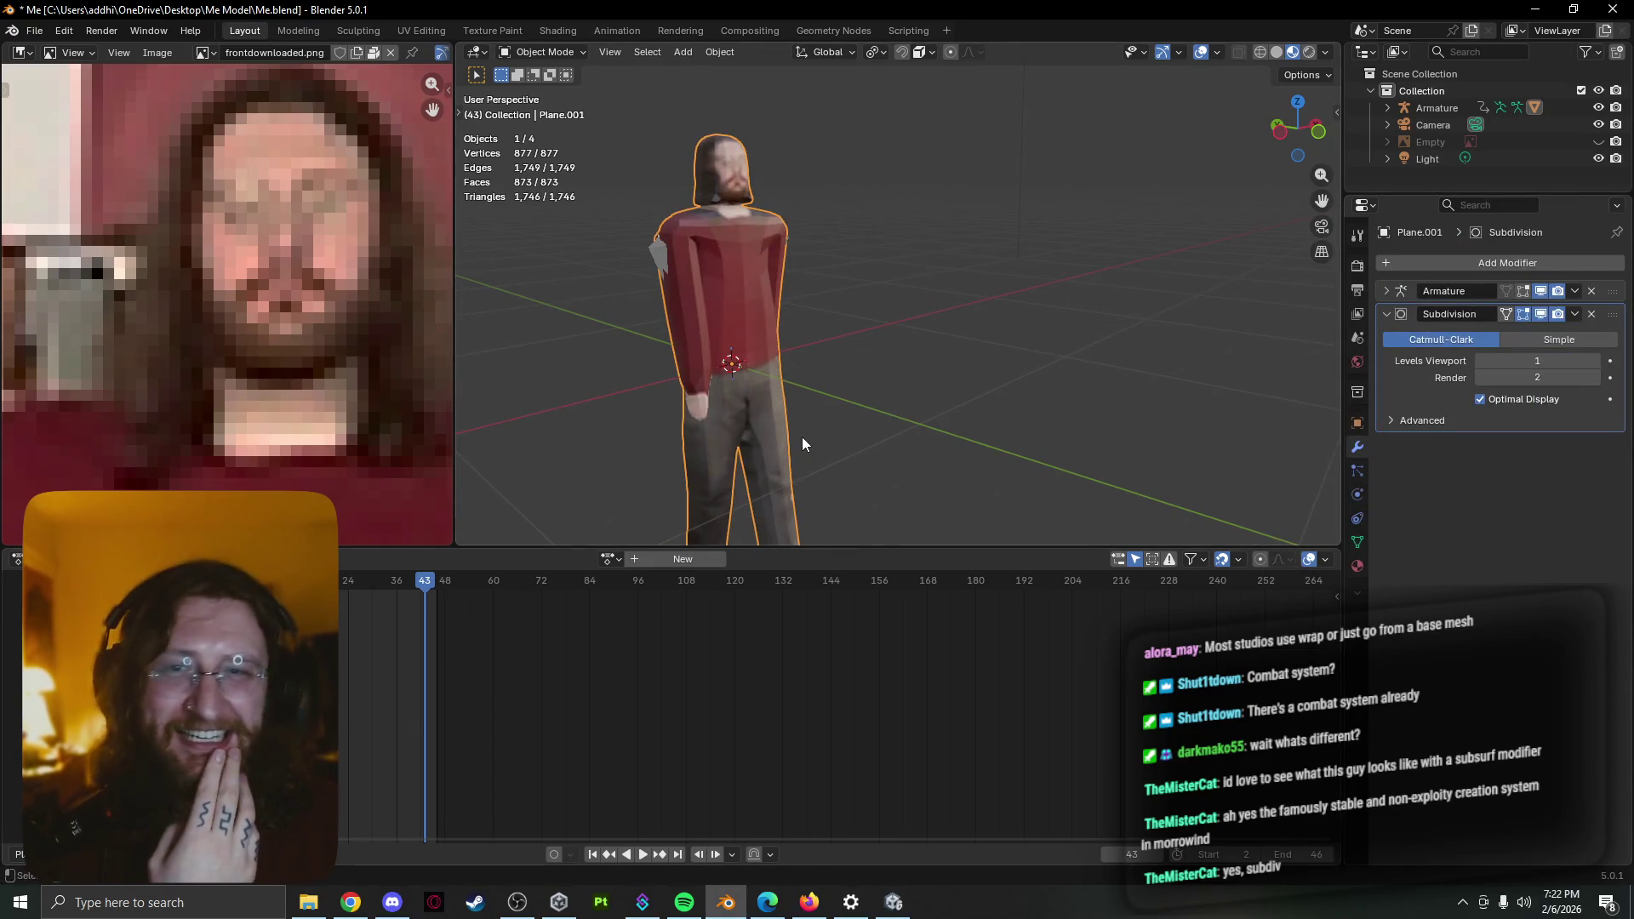
mouse_move(802, 437)
middle_down()
mouse_move(770, 422)
mouse_move(932, 405)
middle_up()
key(space)
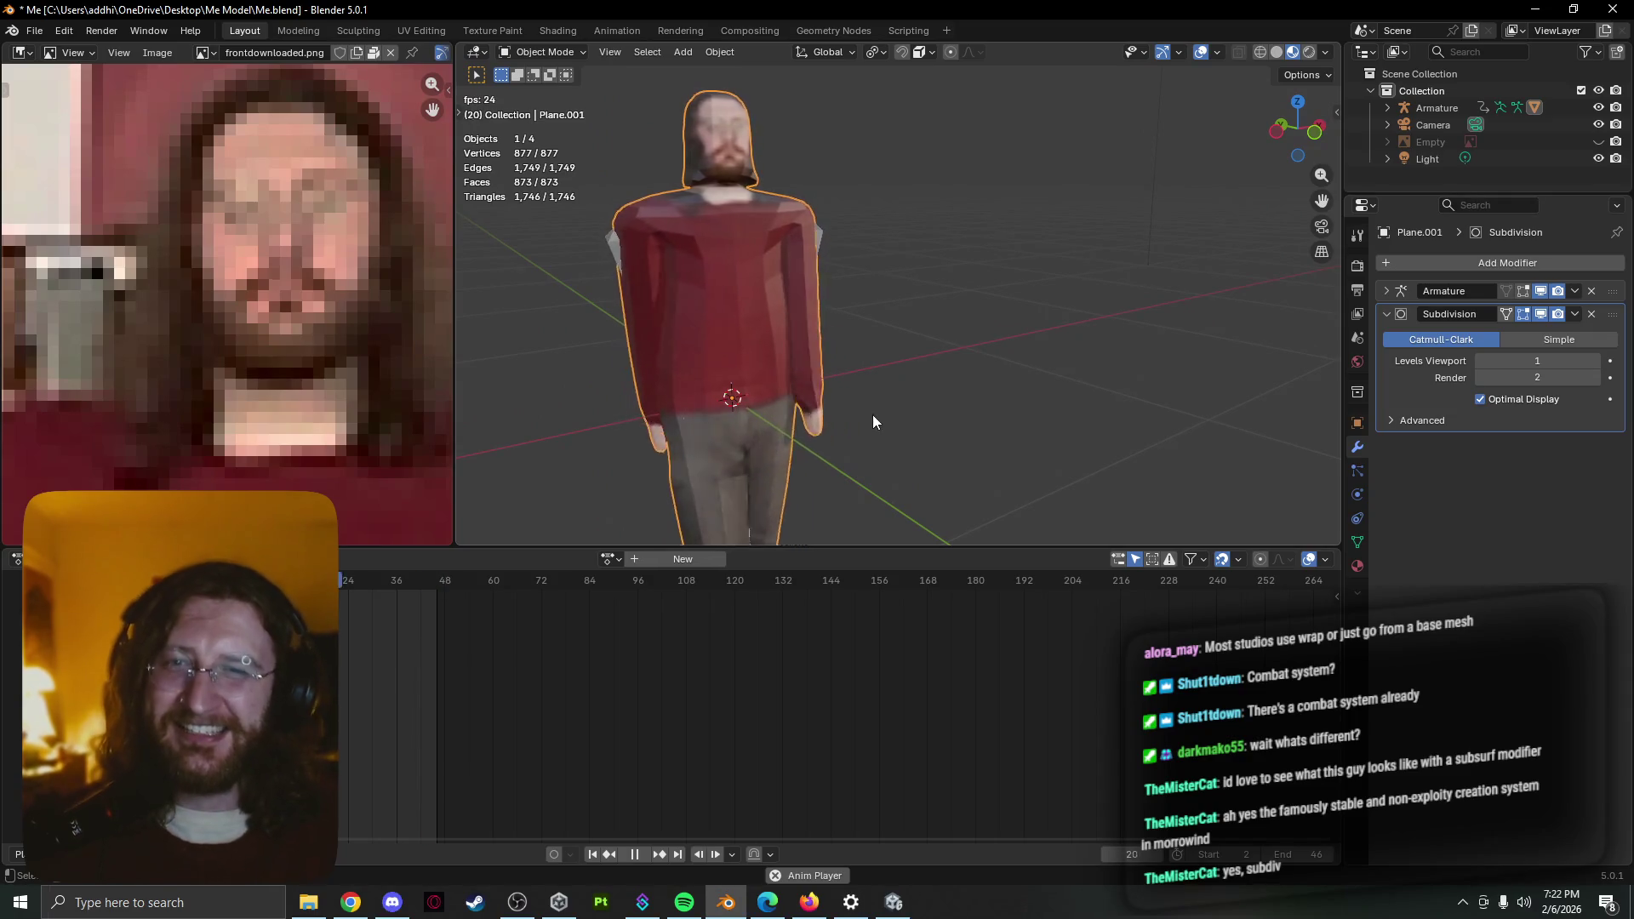
mouse_move(872, 421)
middle_down()
mouse_move(1243, 321)
mouse_move(1025, 331)
mouse_move(1037, 370)
middle_up()
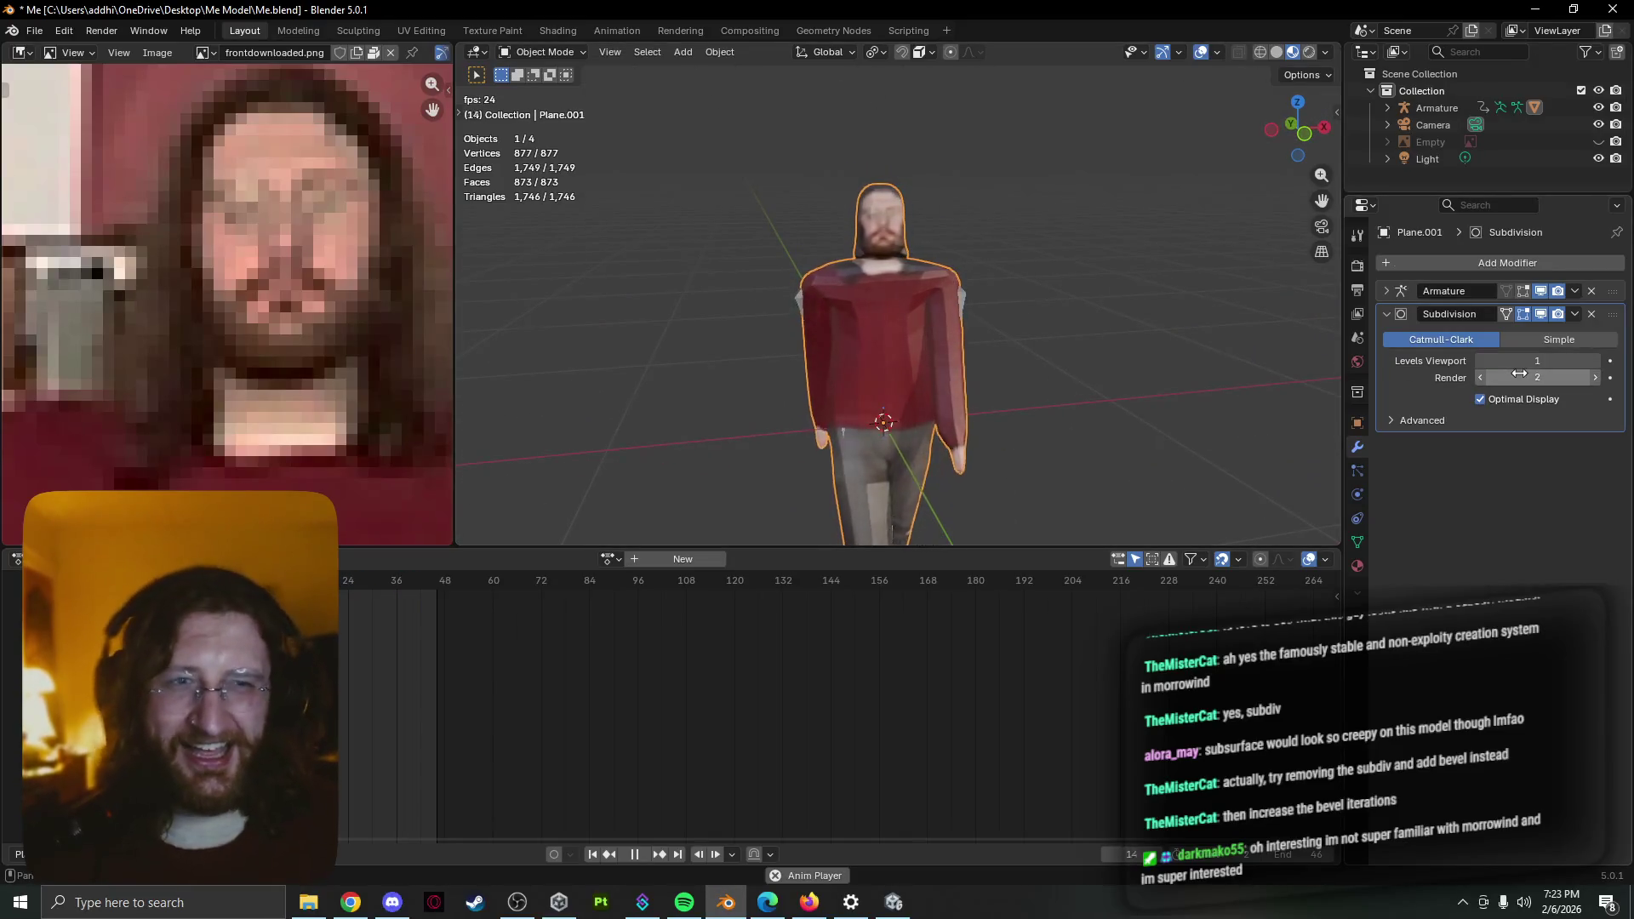
Set the Subdivision modifier to 1 viewport level and 1 render level, toggling it off to compare
click(1479, 377)
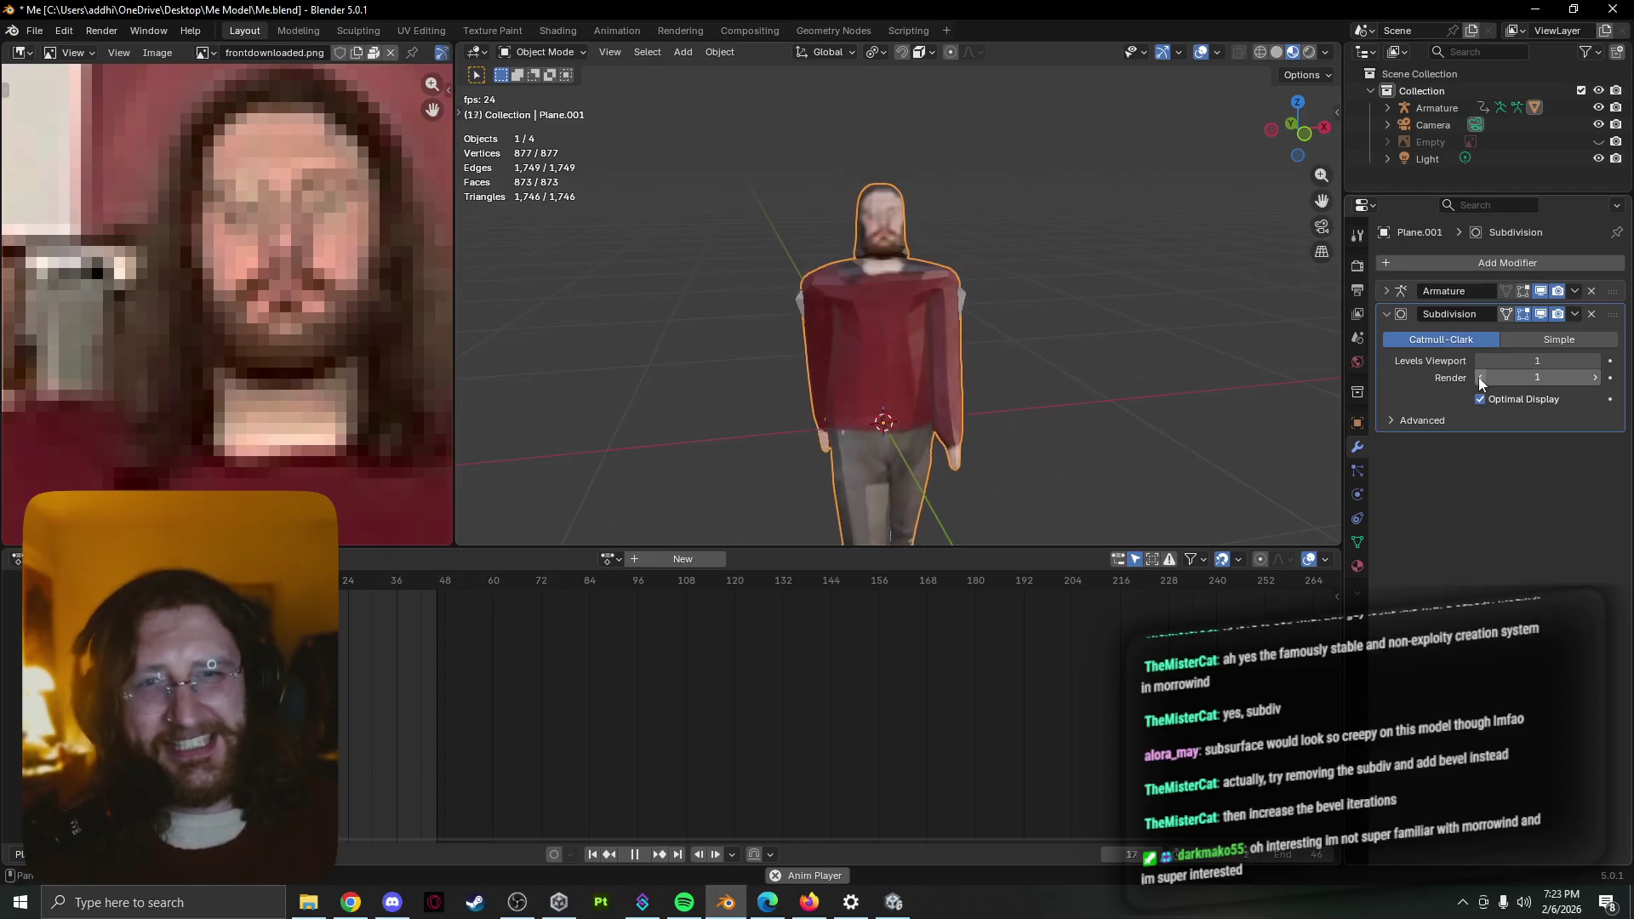
click(1481, 362)
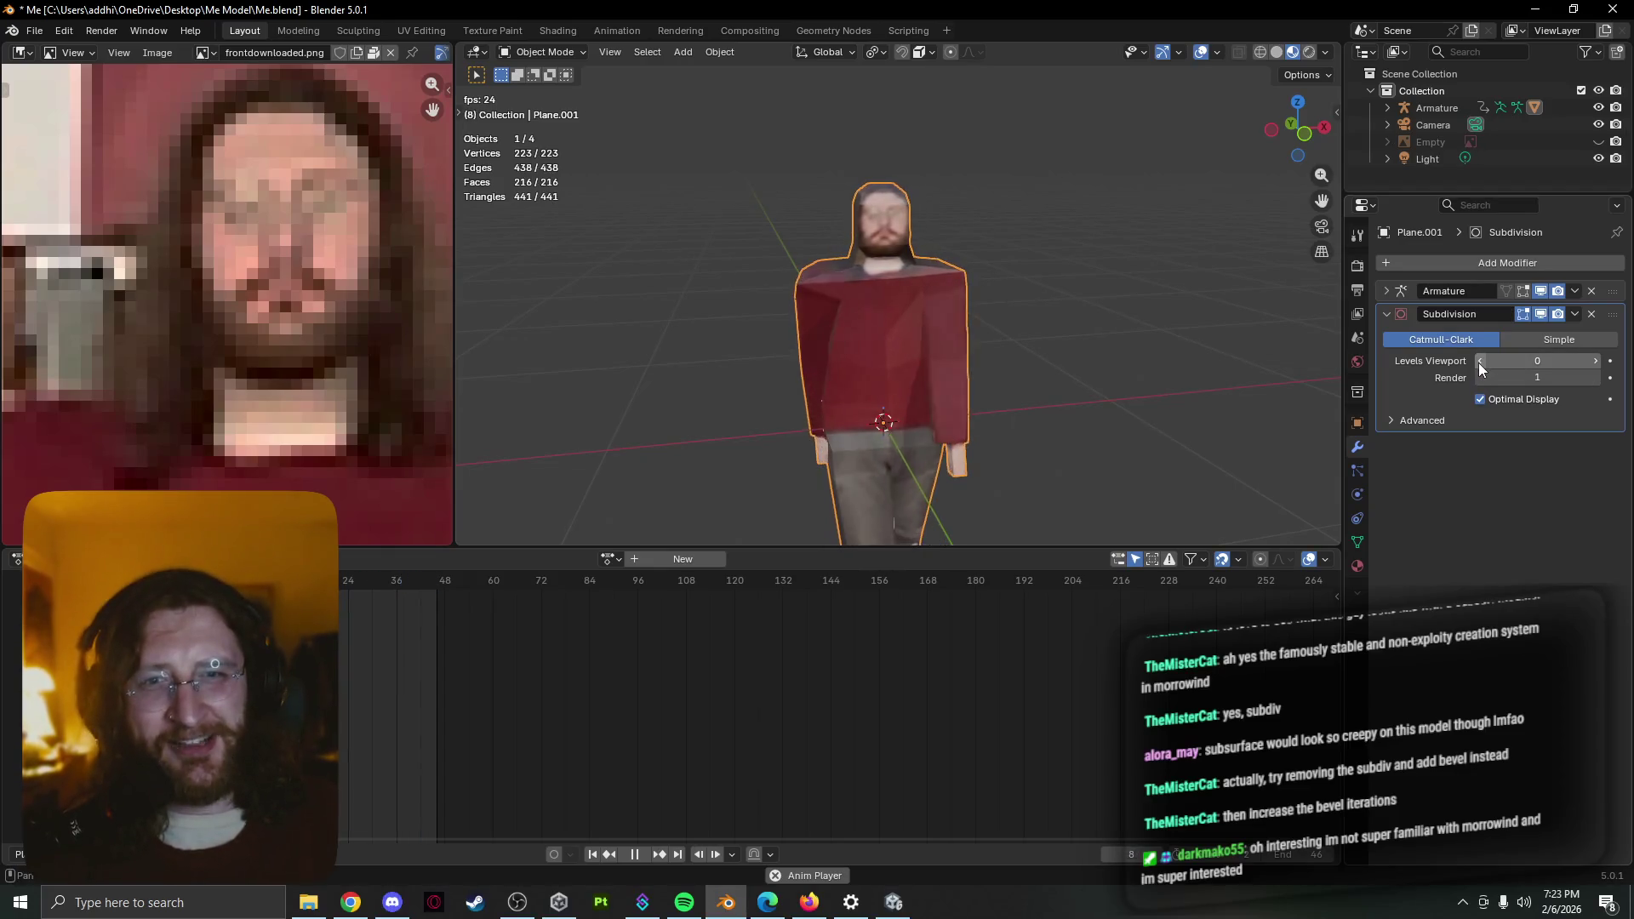
click(1596, 361)
mouse_move(1222, 377)
middle_down()
mouse_move(828, 376)
mouse_move(804, 390)
mouse_move(995, 427)
mouse_move(565, 377)
mouse_move(686, 376)
mouse_move(655, 366)
mouse_move(681, 314)
middle_up()
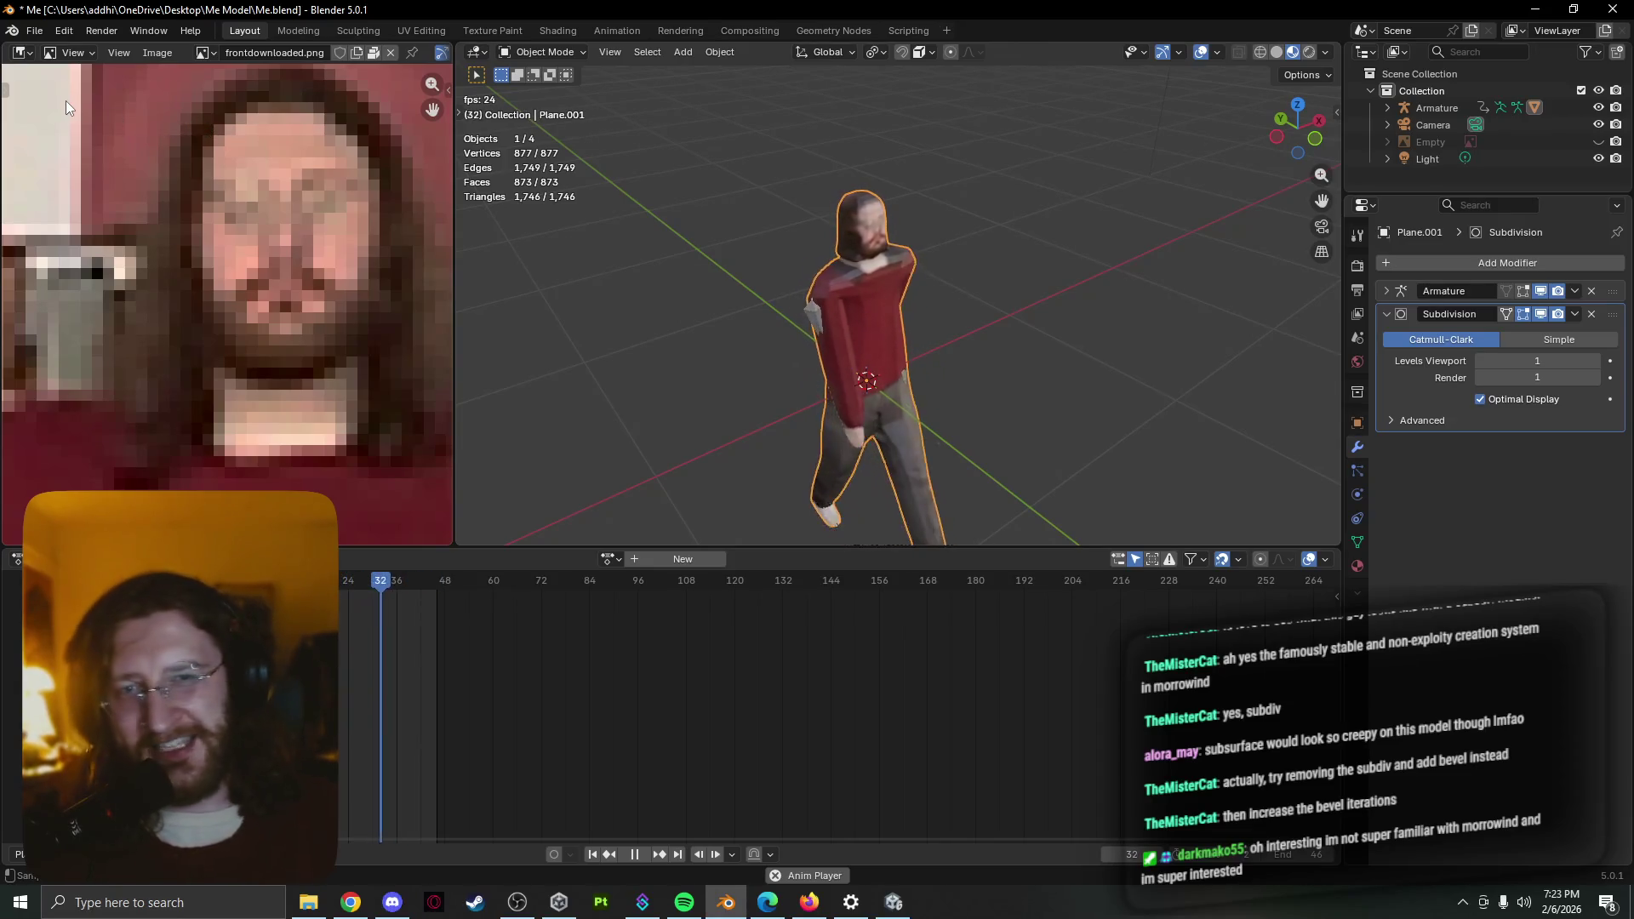
click(1484, 360)
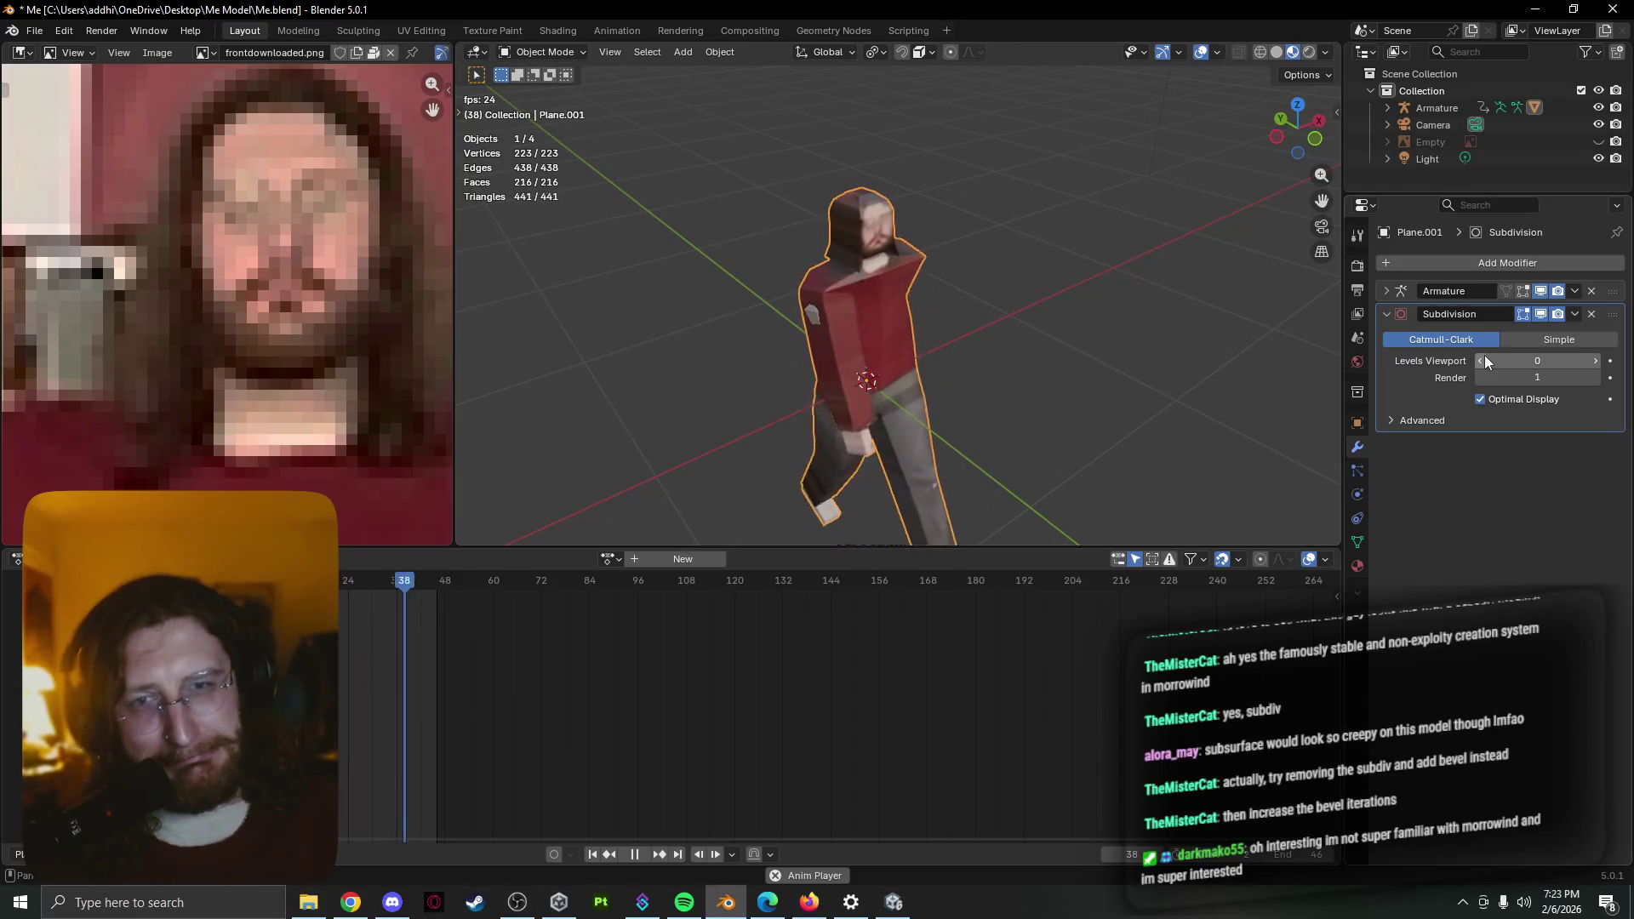
click(1597, 362)
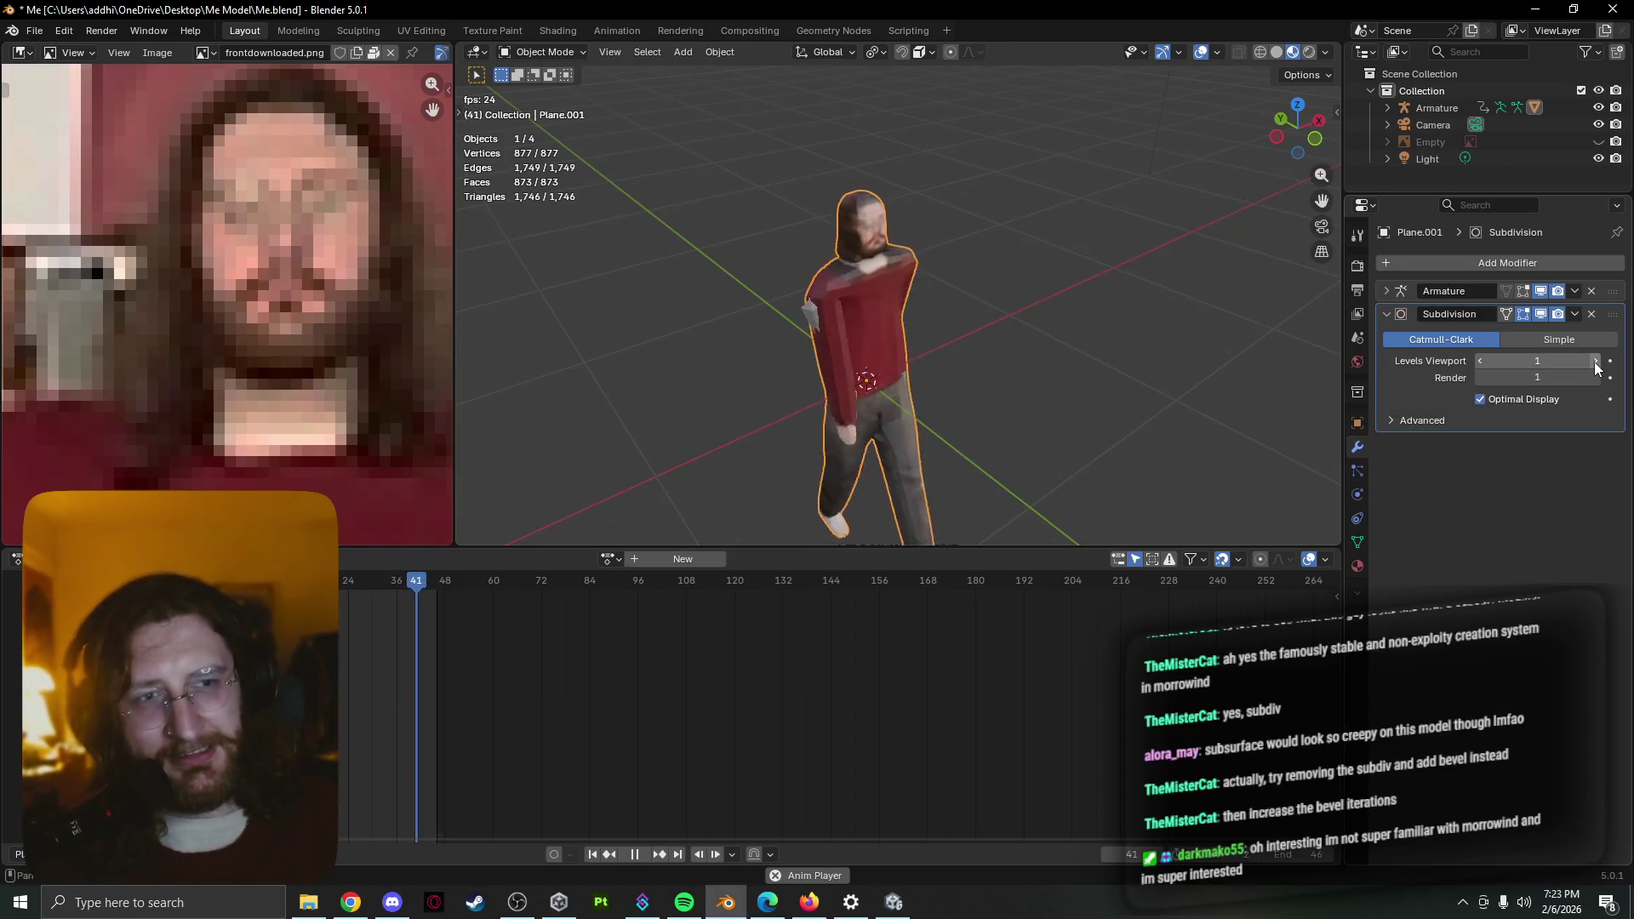
Expand the modifier's Advanced settings and enter Edit Mode on the smoothed mesh
middle_drag(1163, 318, 1009, 307)
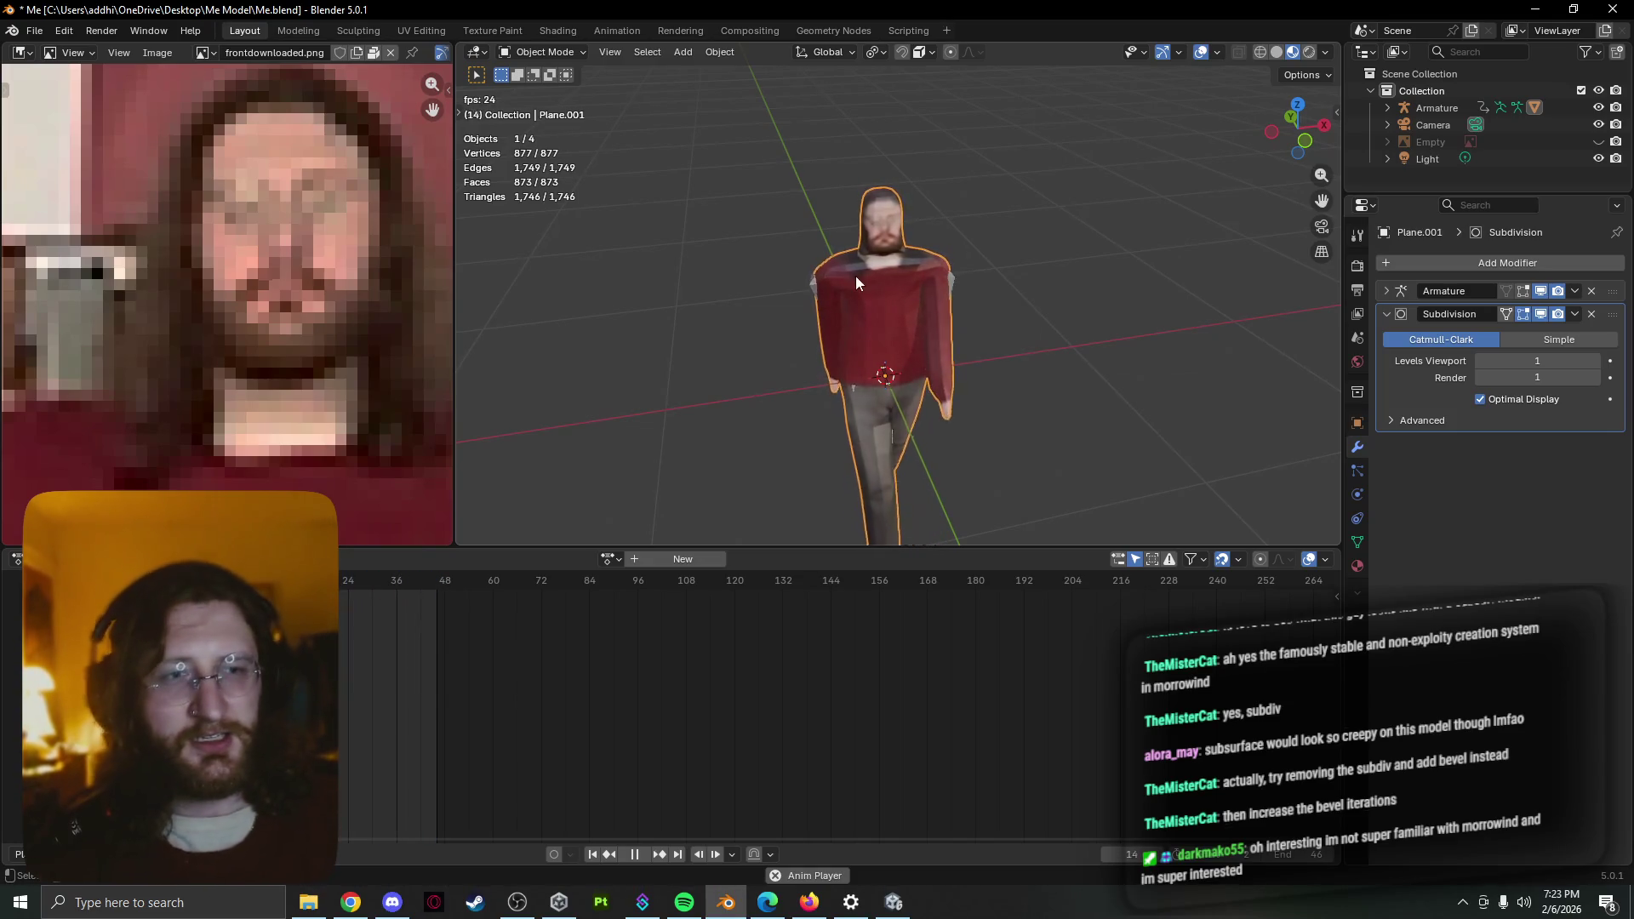
click(1406, 420)
scroll(1052, 389, up, 2)
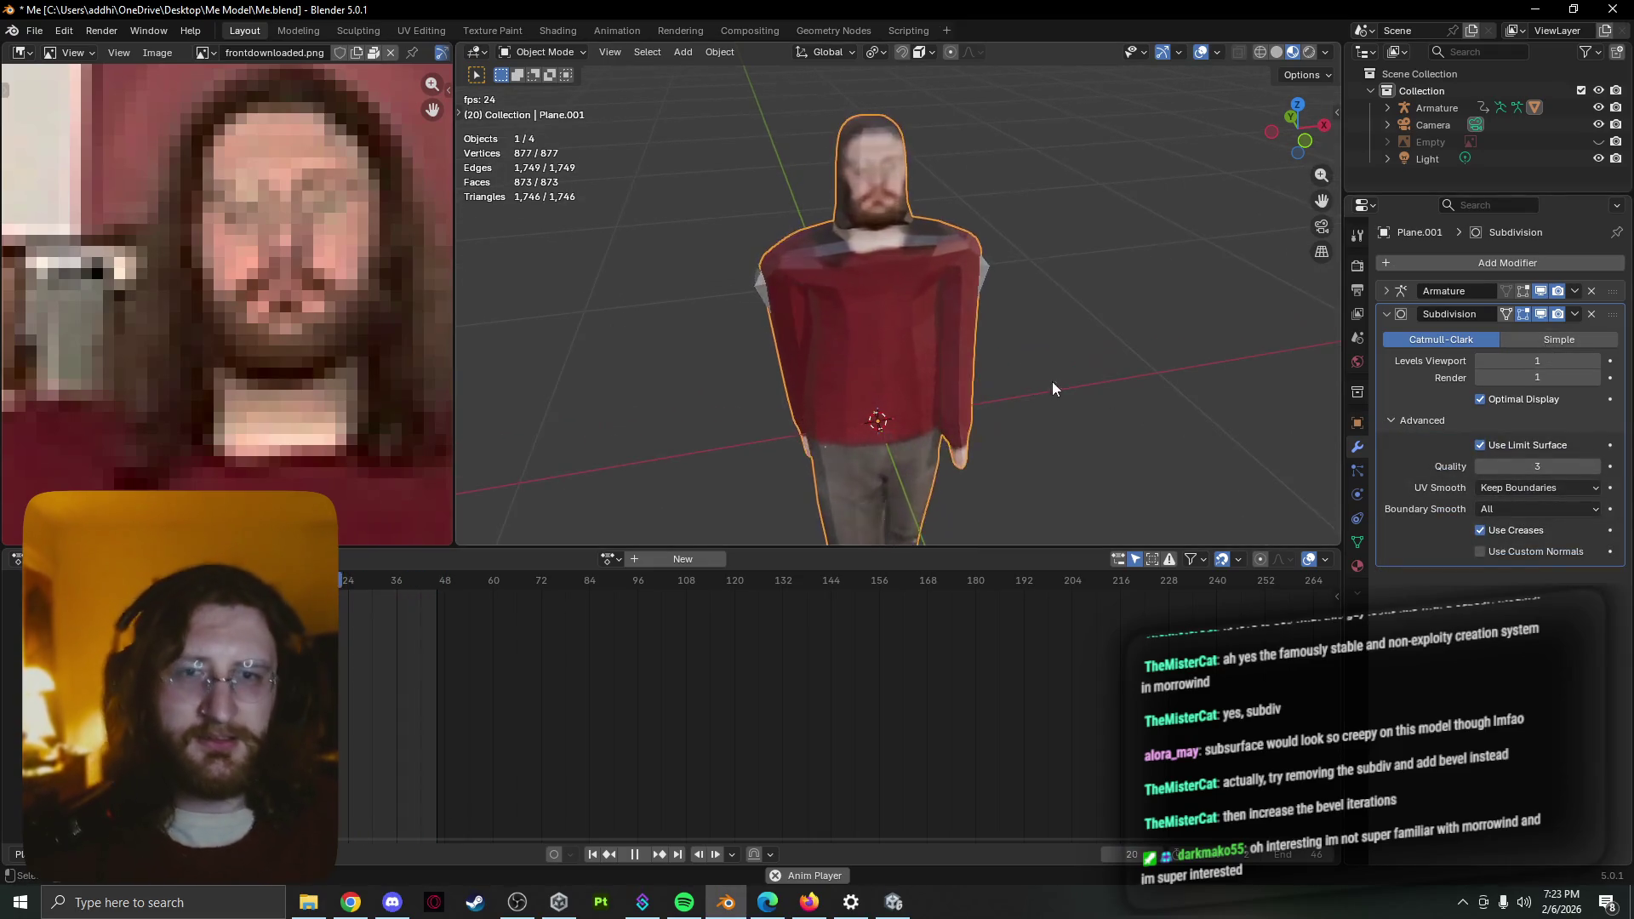
key(Tab)
Select all geometry, try a Ctrl+B bevel twice and cancel both, leaving the mesh at 223 vertices
key(a)
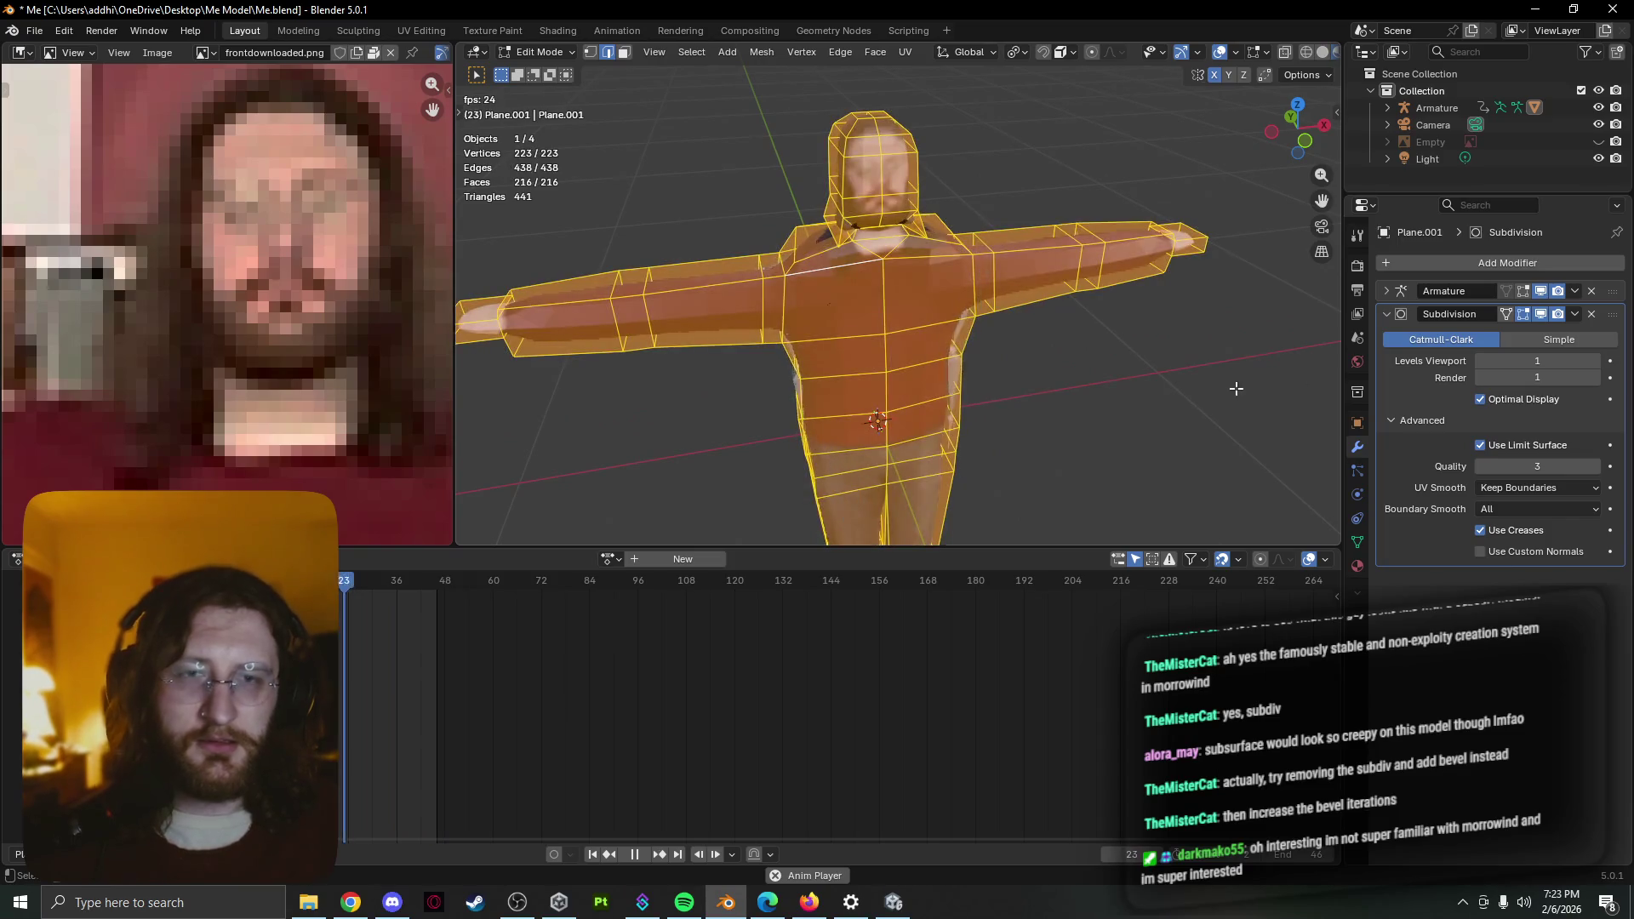
key(ctrl+b)
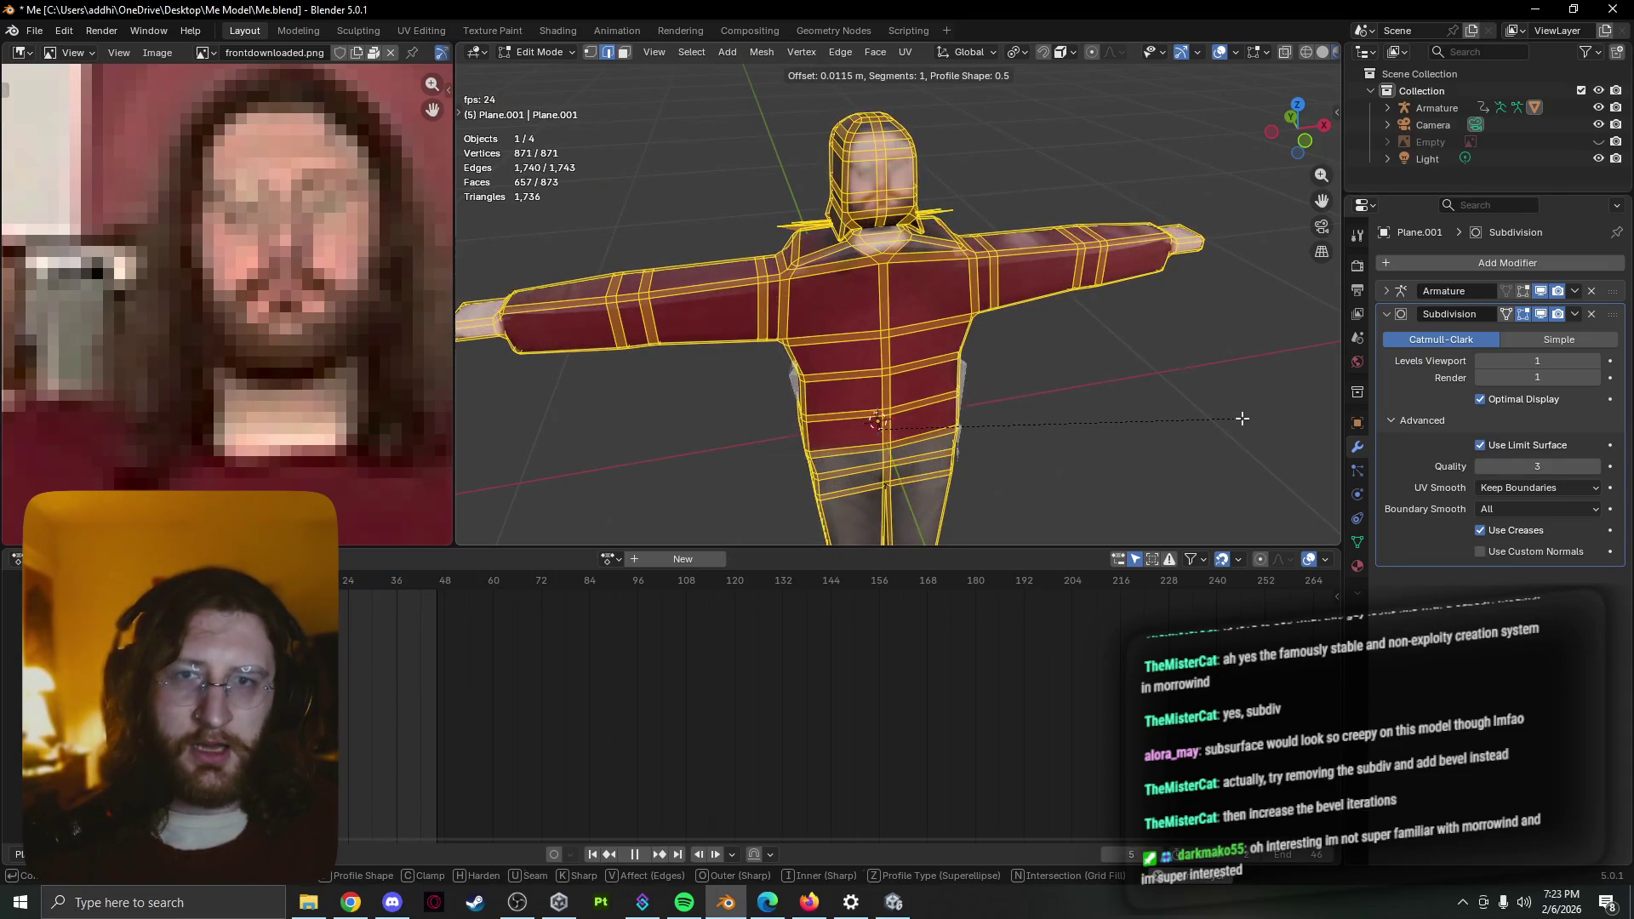
key(Escape)
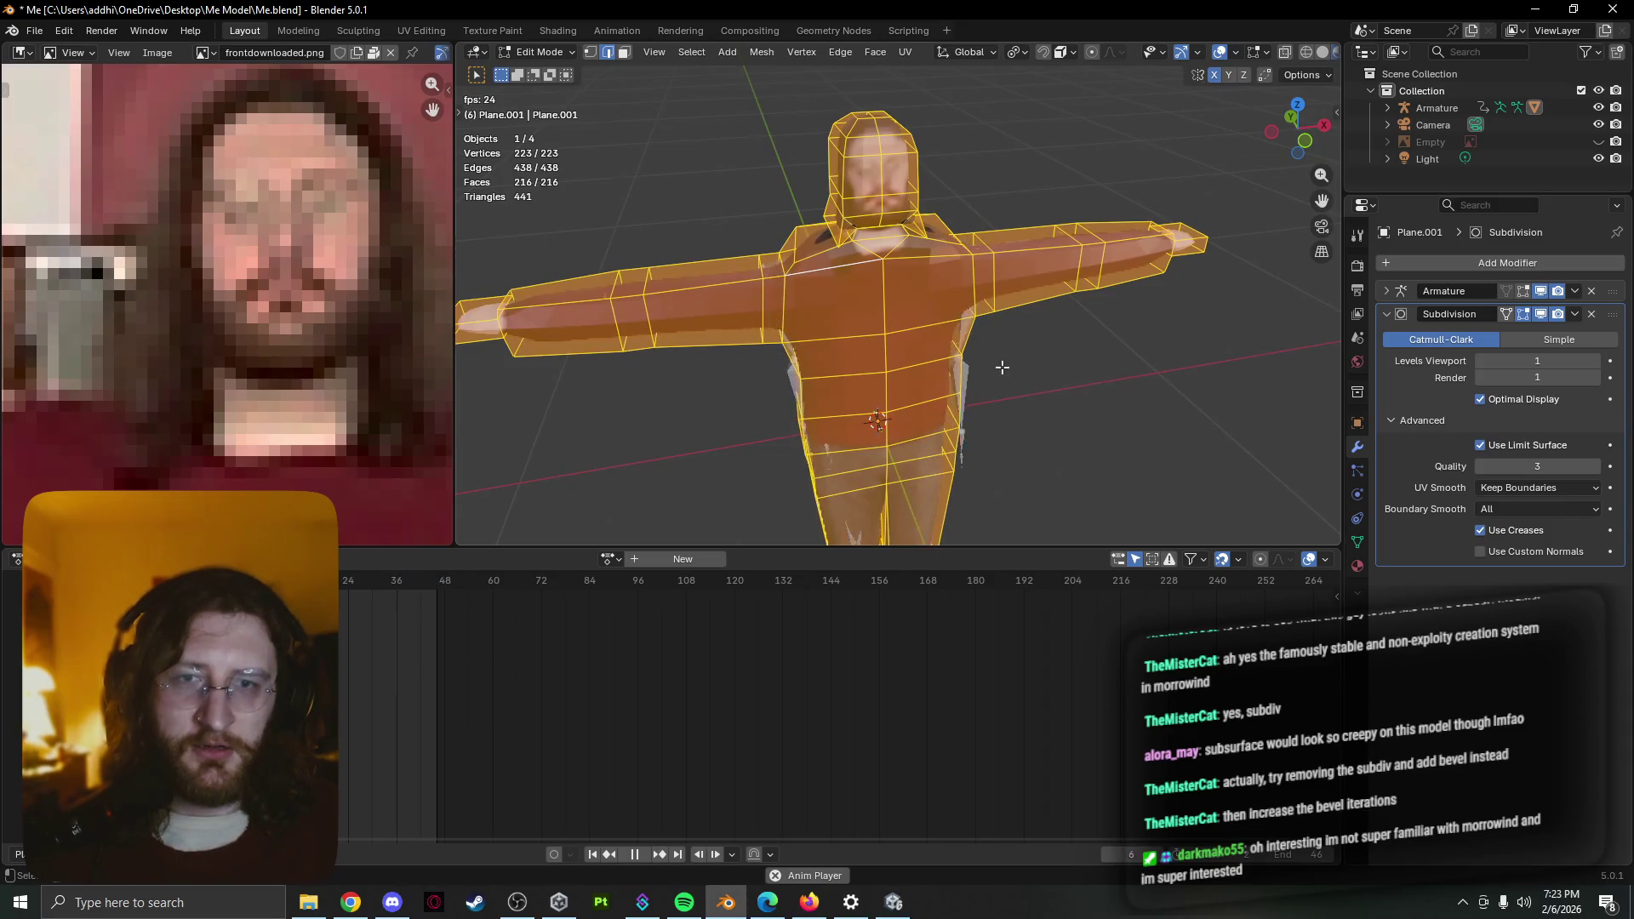
key(ctrl+b)
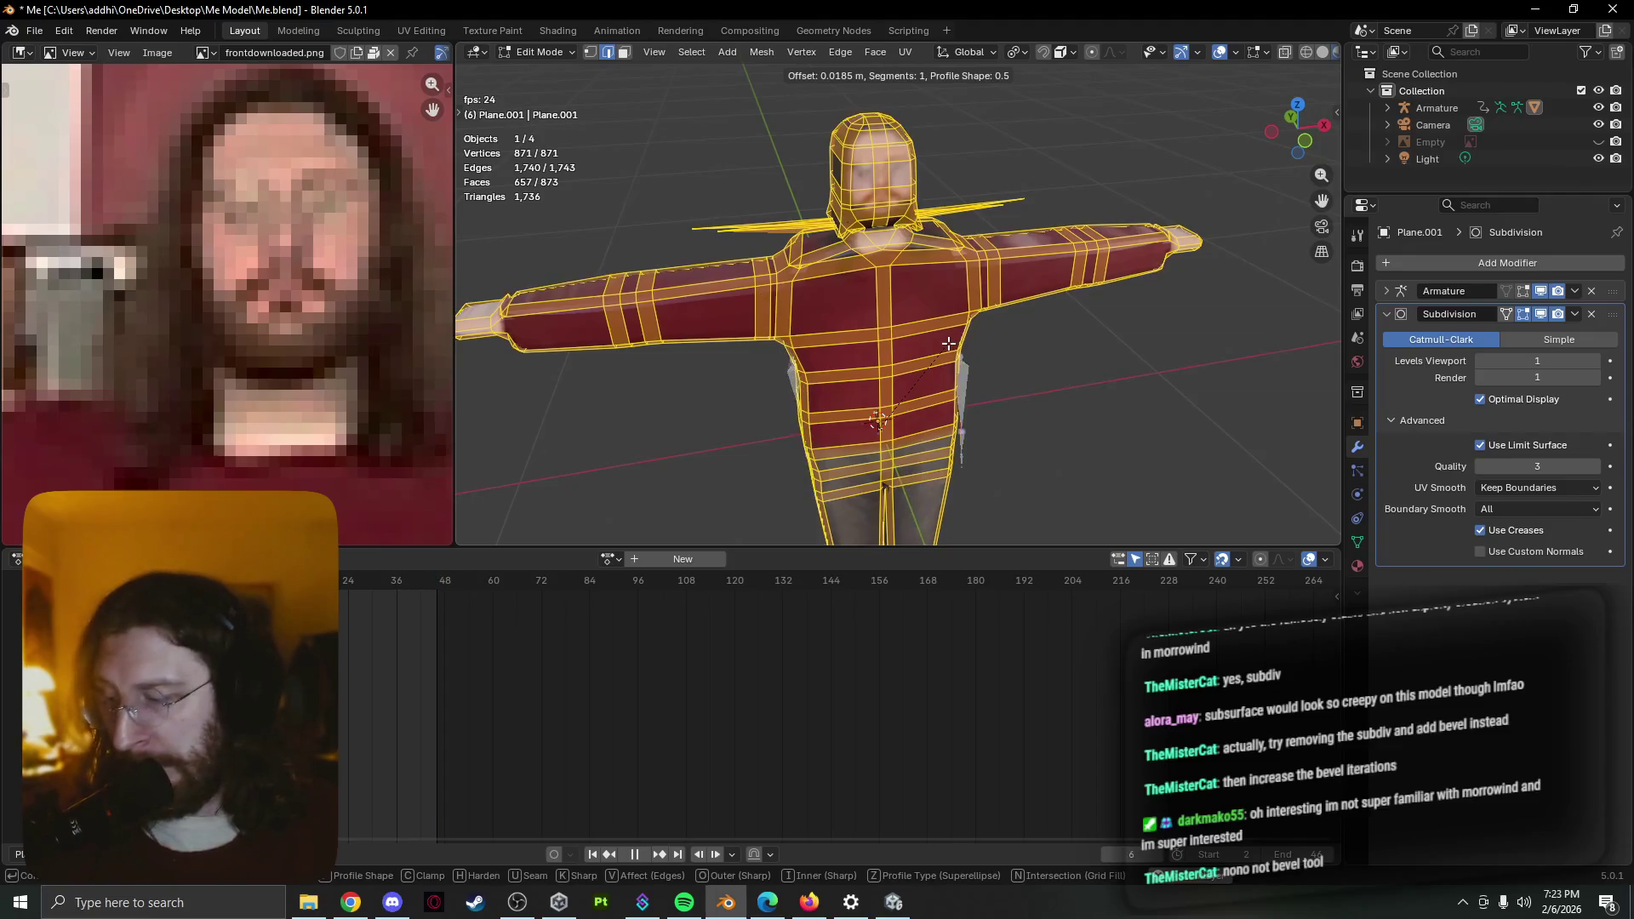
key(Escape)
key(ctrl+z)
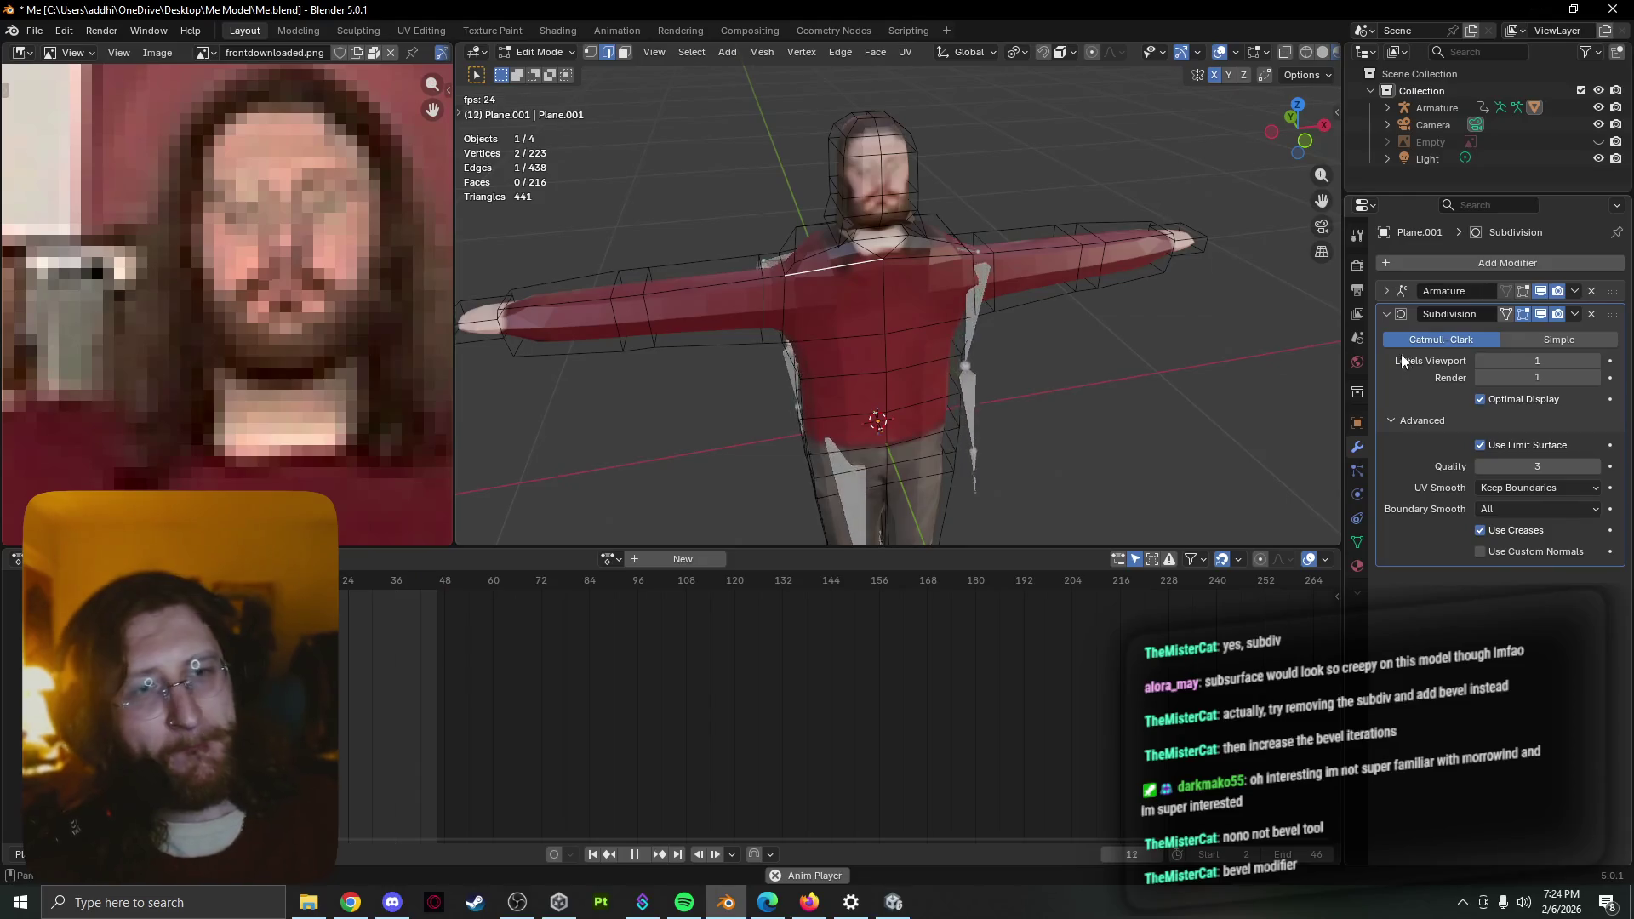
Add a Bevel modifier at 0.15 m amount and reorder Subdivision above it in the stack
click(1386, 315)
click(1489, 264)
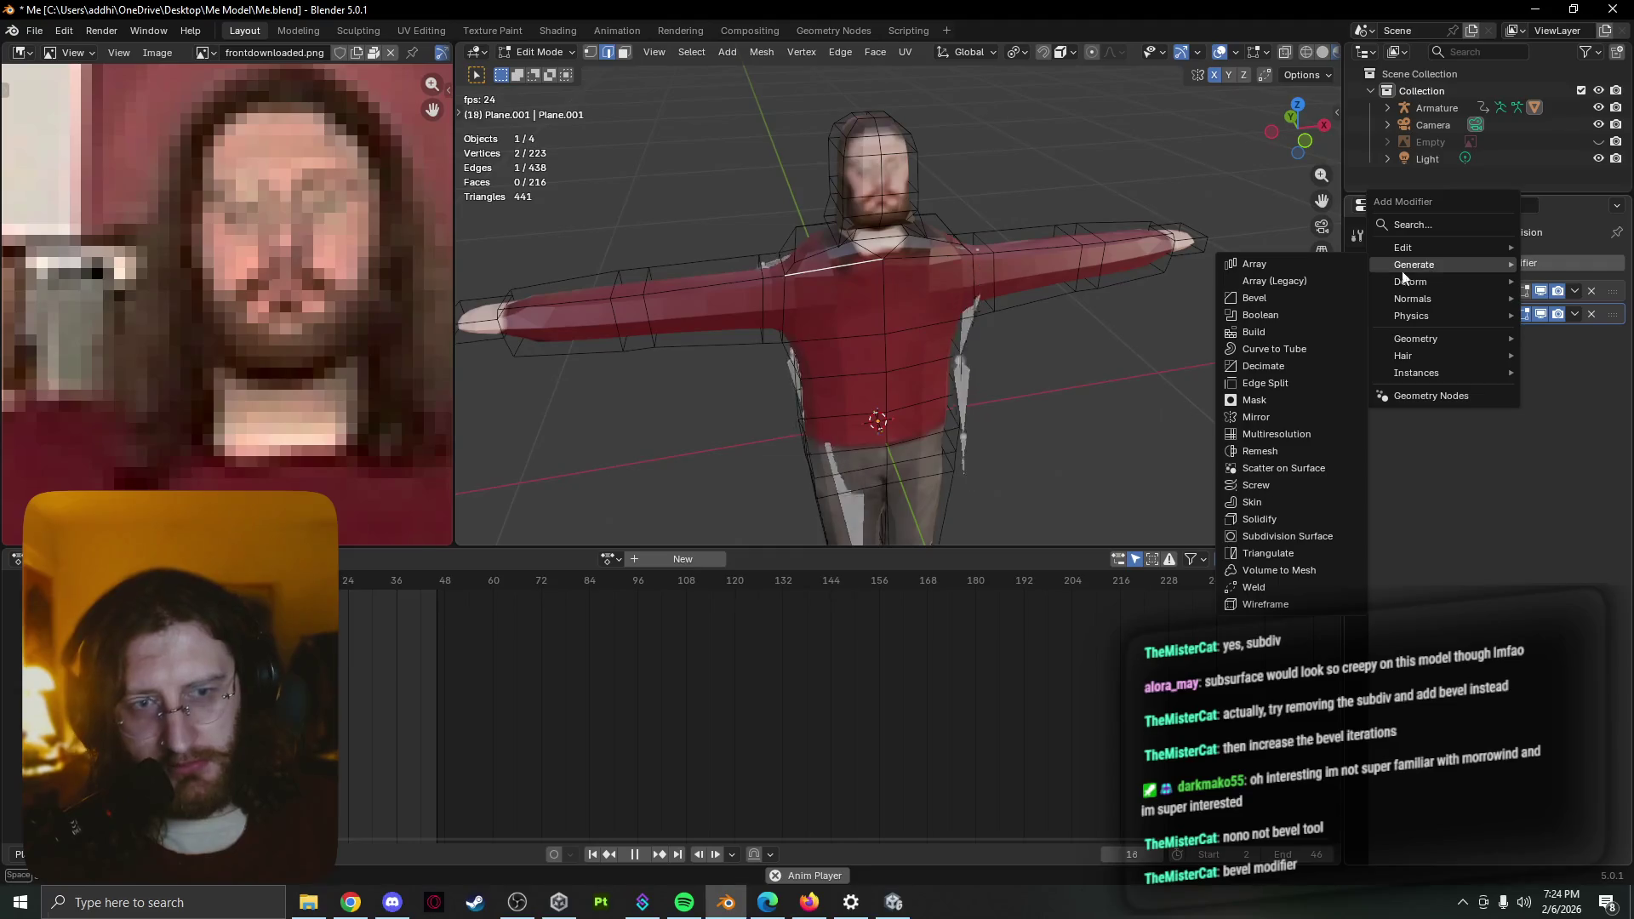
click(1338, 306)
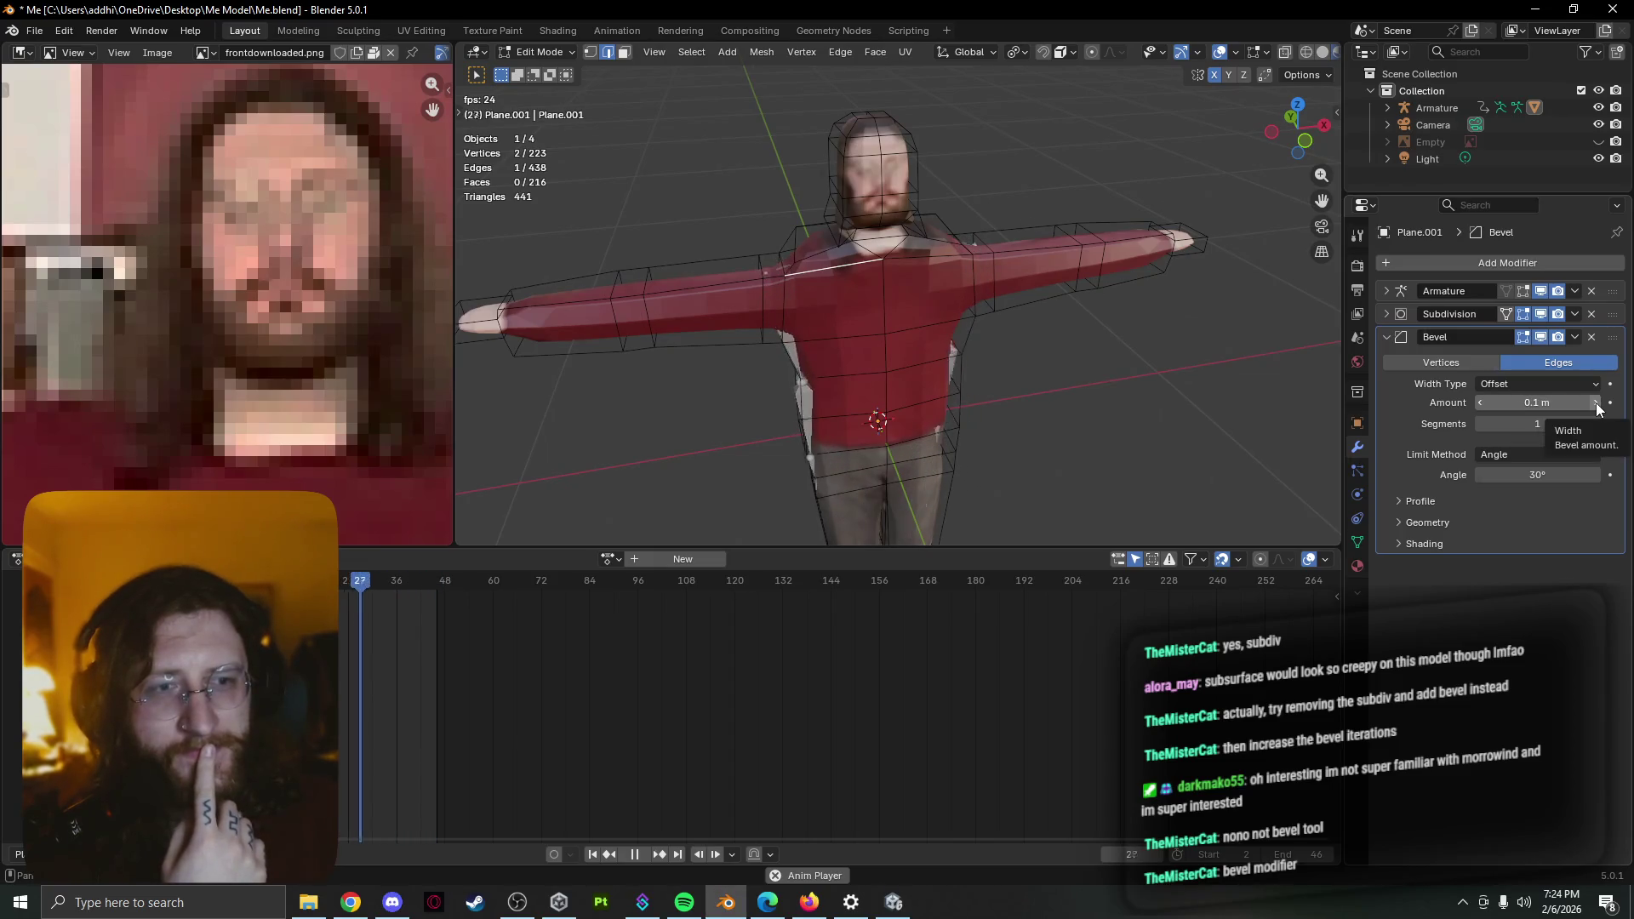
drag(1597, 407, 1598, 407)
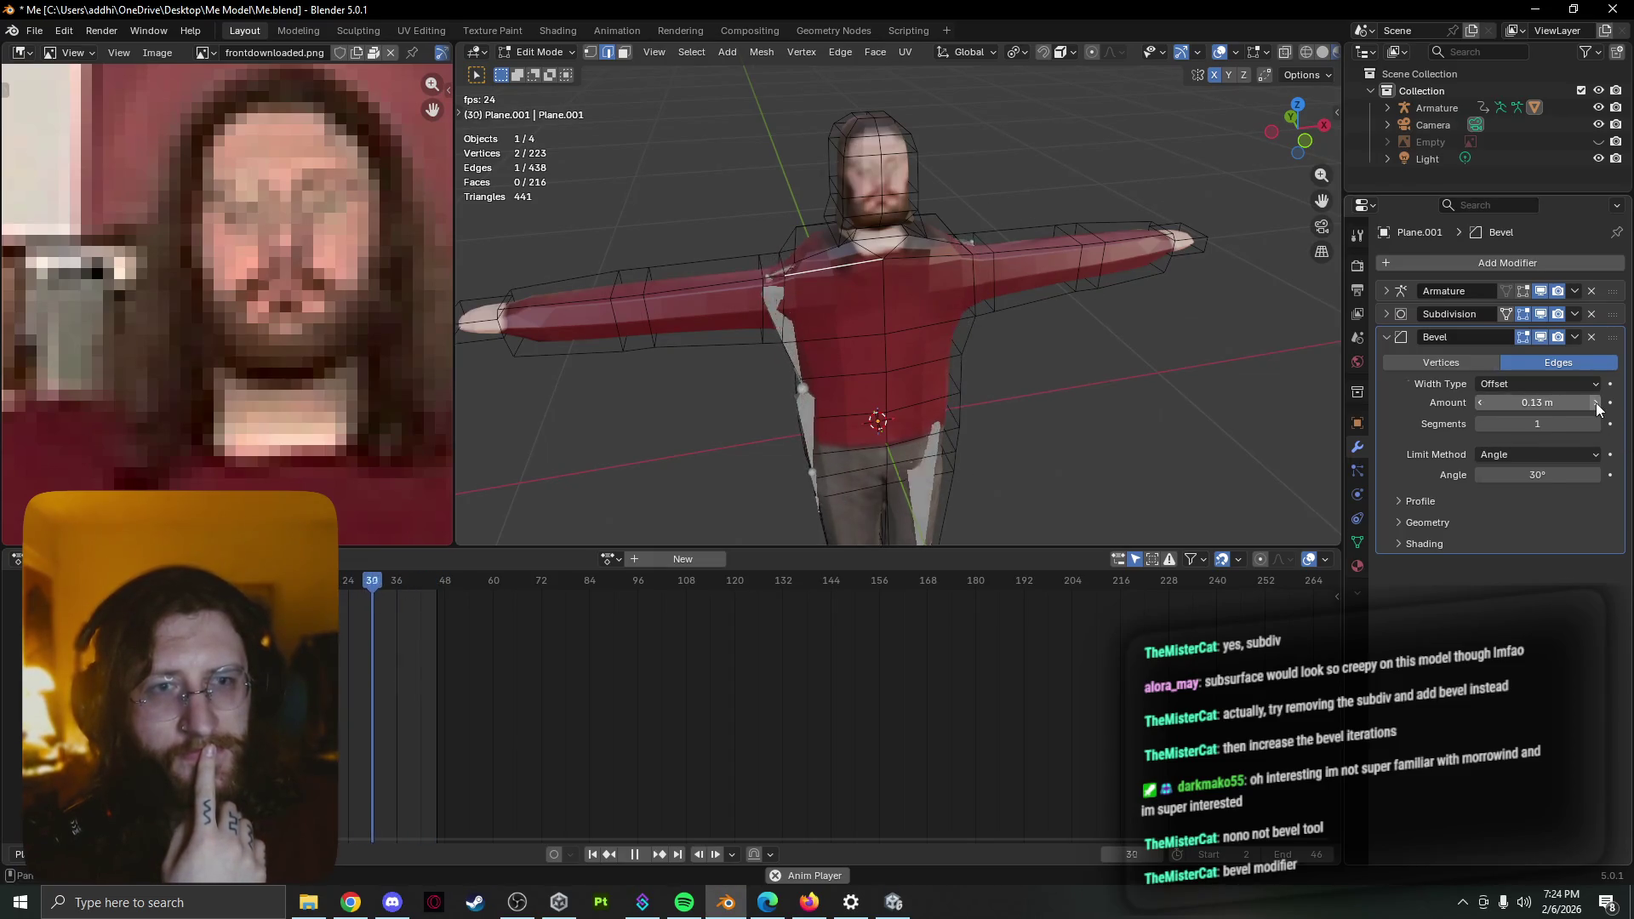
key(Tab)
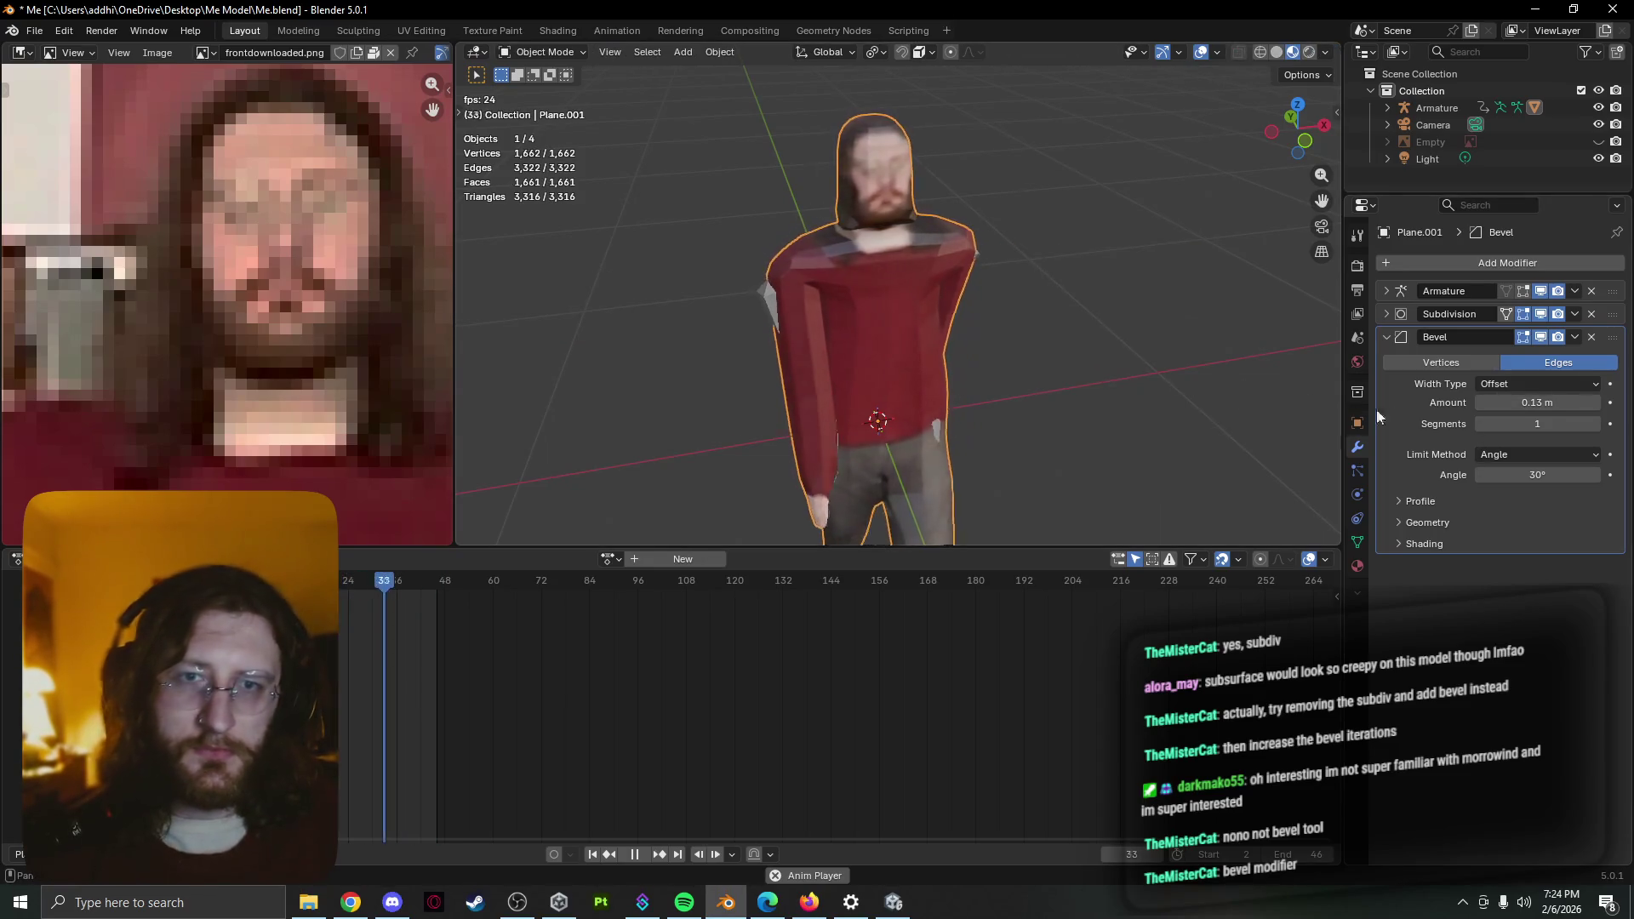
click(1598, 404)
click(1598, 405)
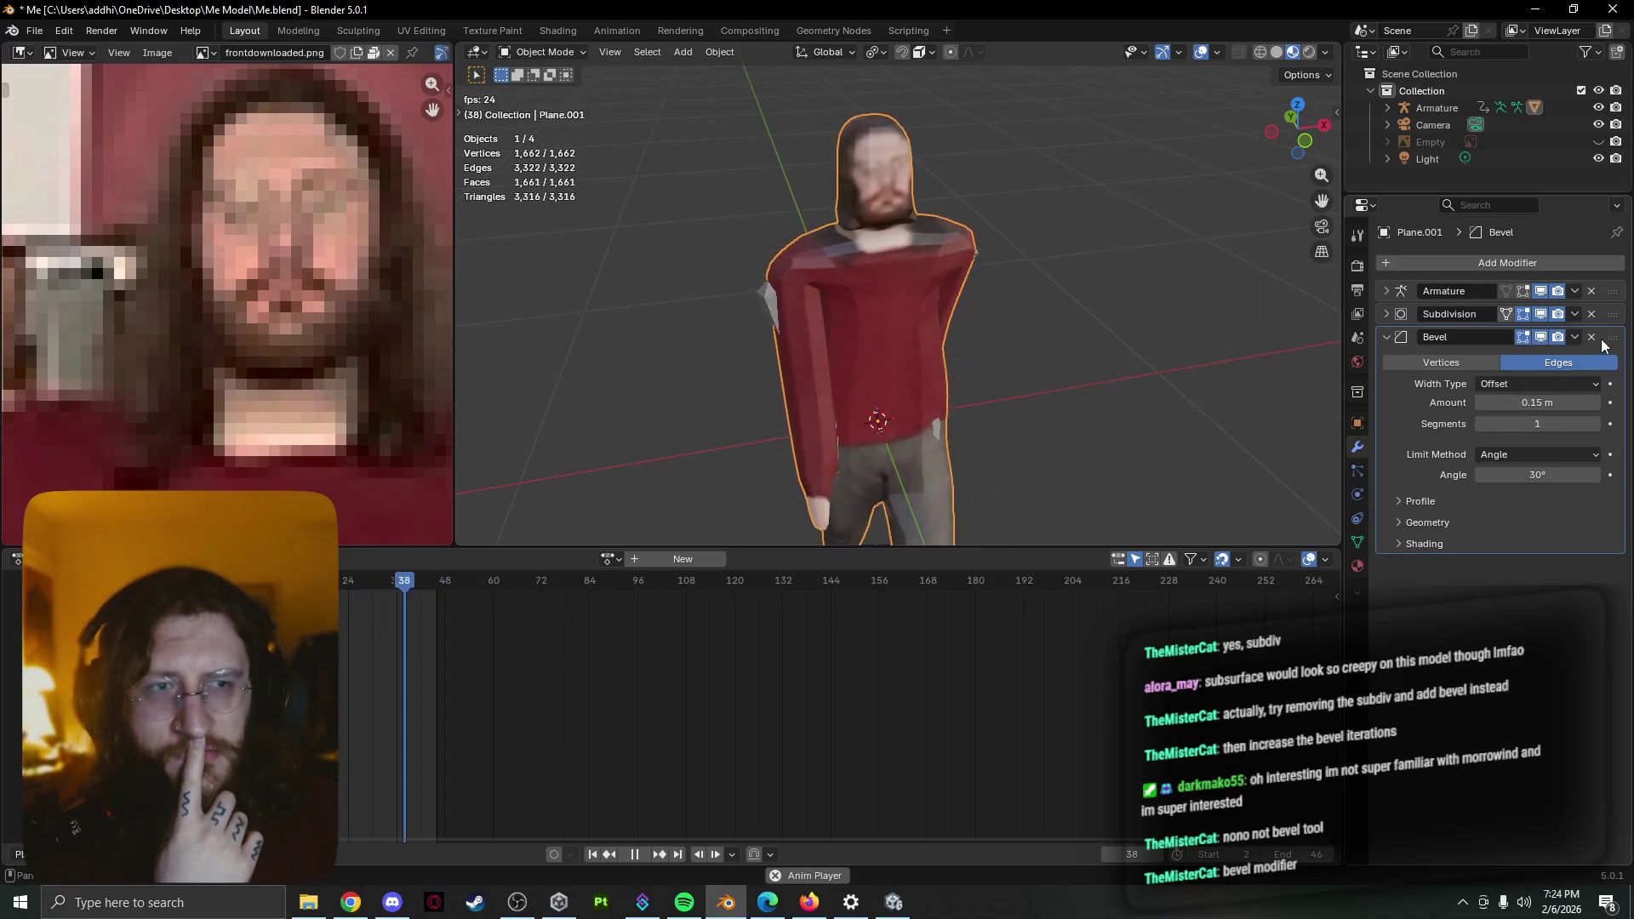
mouse_move(1614, 337)
mouse_down()
mouse_move(1614, 303)
mouse_move(1587, 431)
mouse_up()
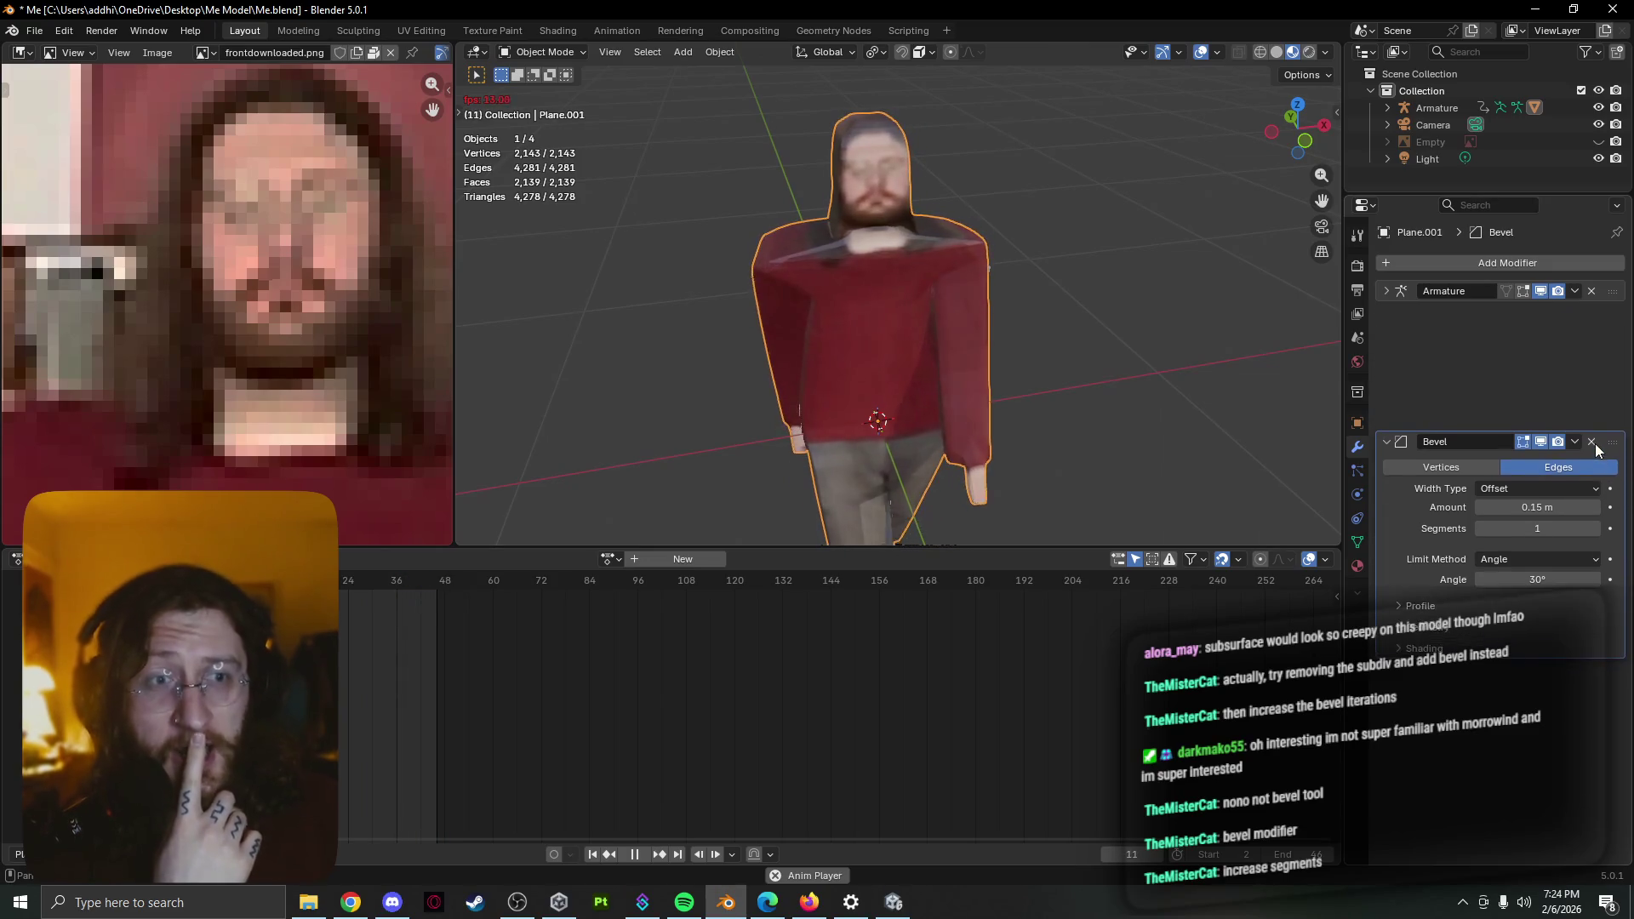
drag(1566, 540, 1561, 412)
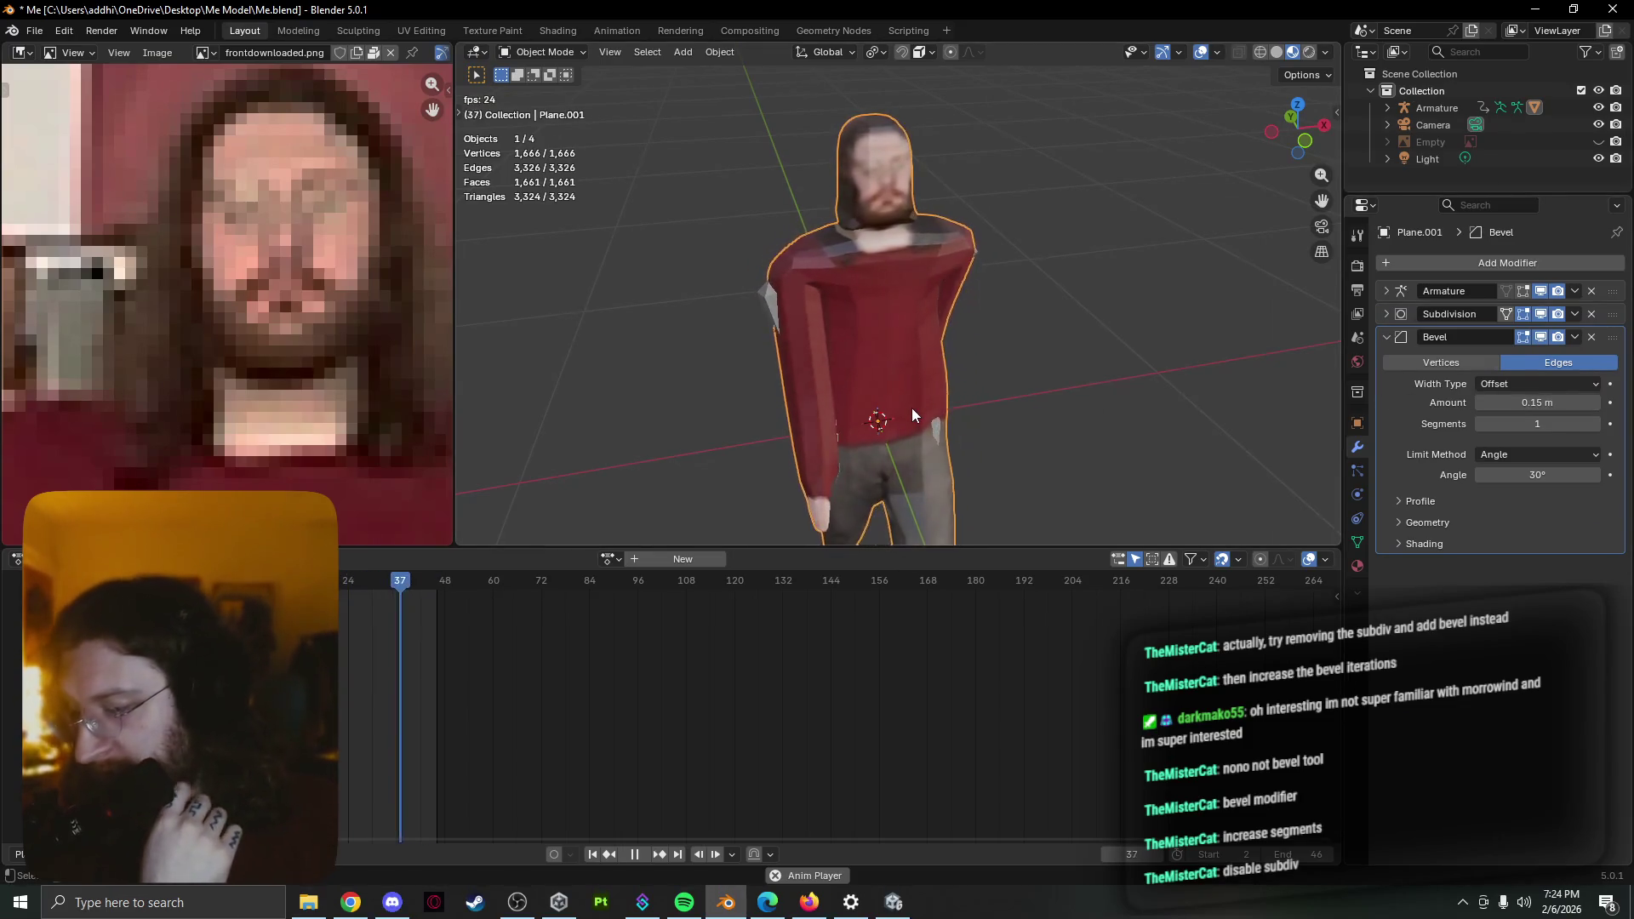
Try 7 bevel segments at 0.19 m with subdivision hidden, then re-enable subdivision and delete the Bevel modifier
click(1539, 313)
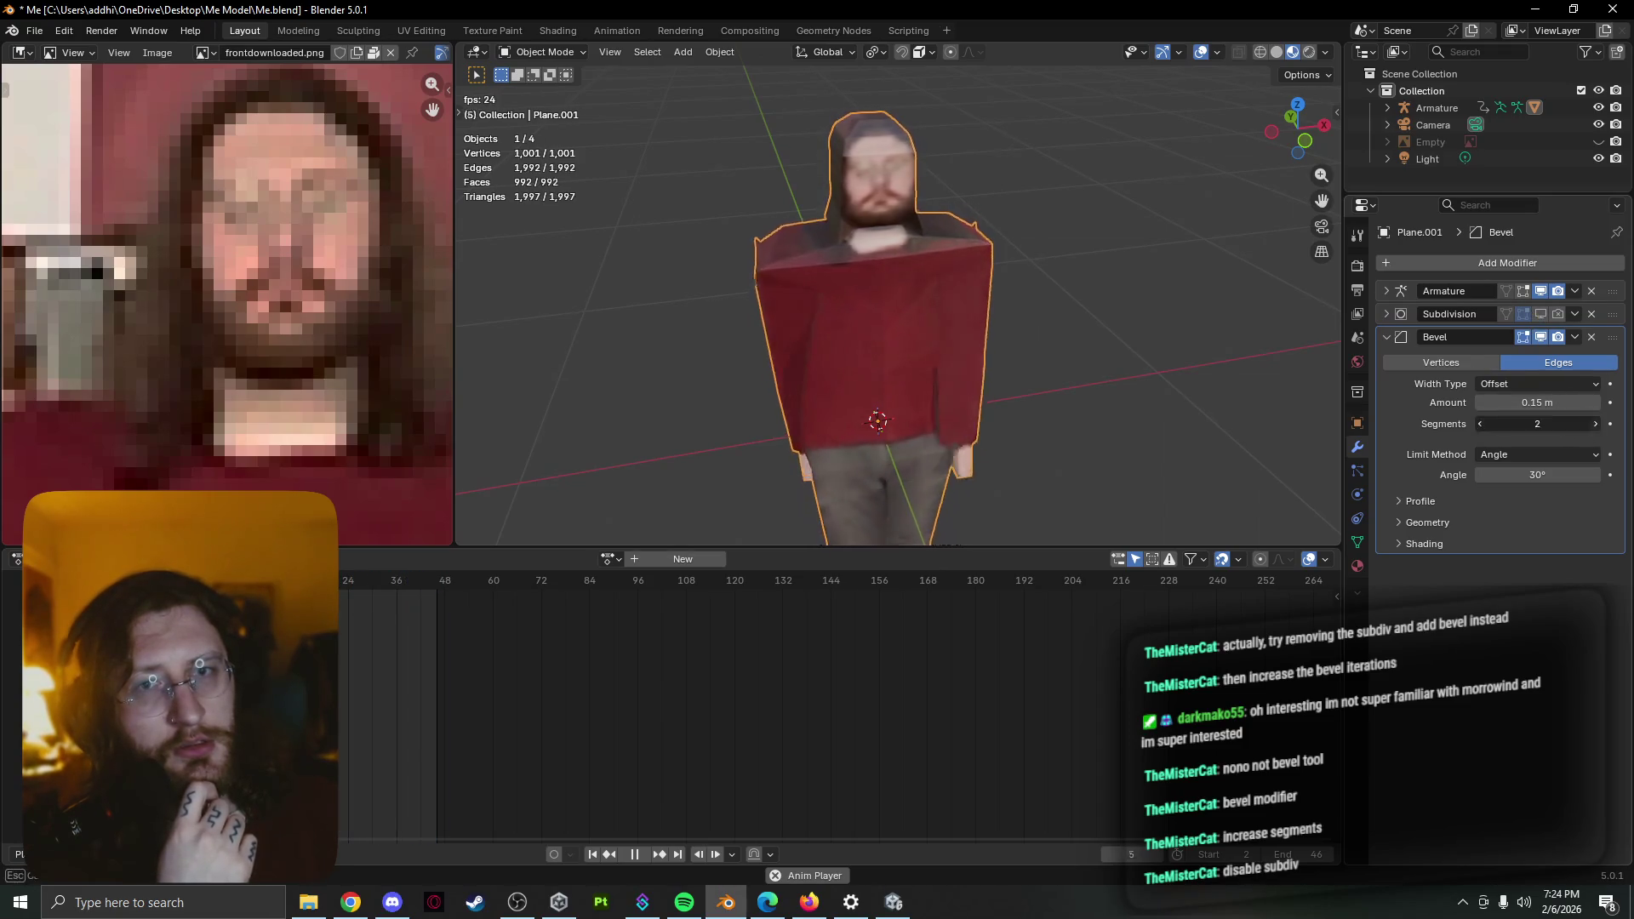
click(1595, 424)
click(1594, 425)
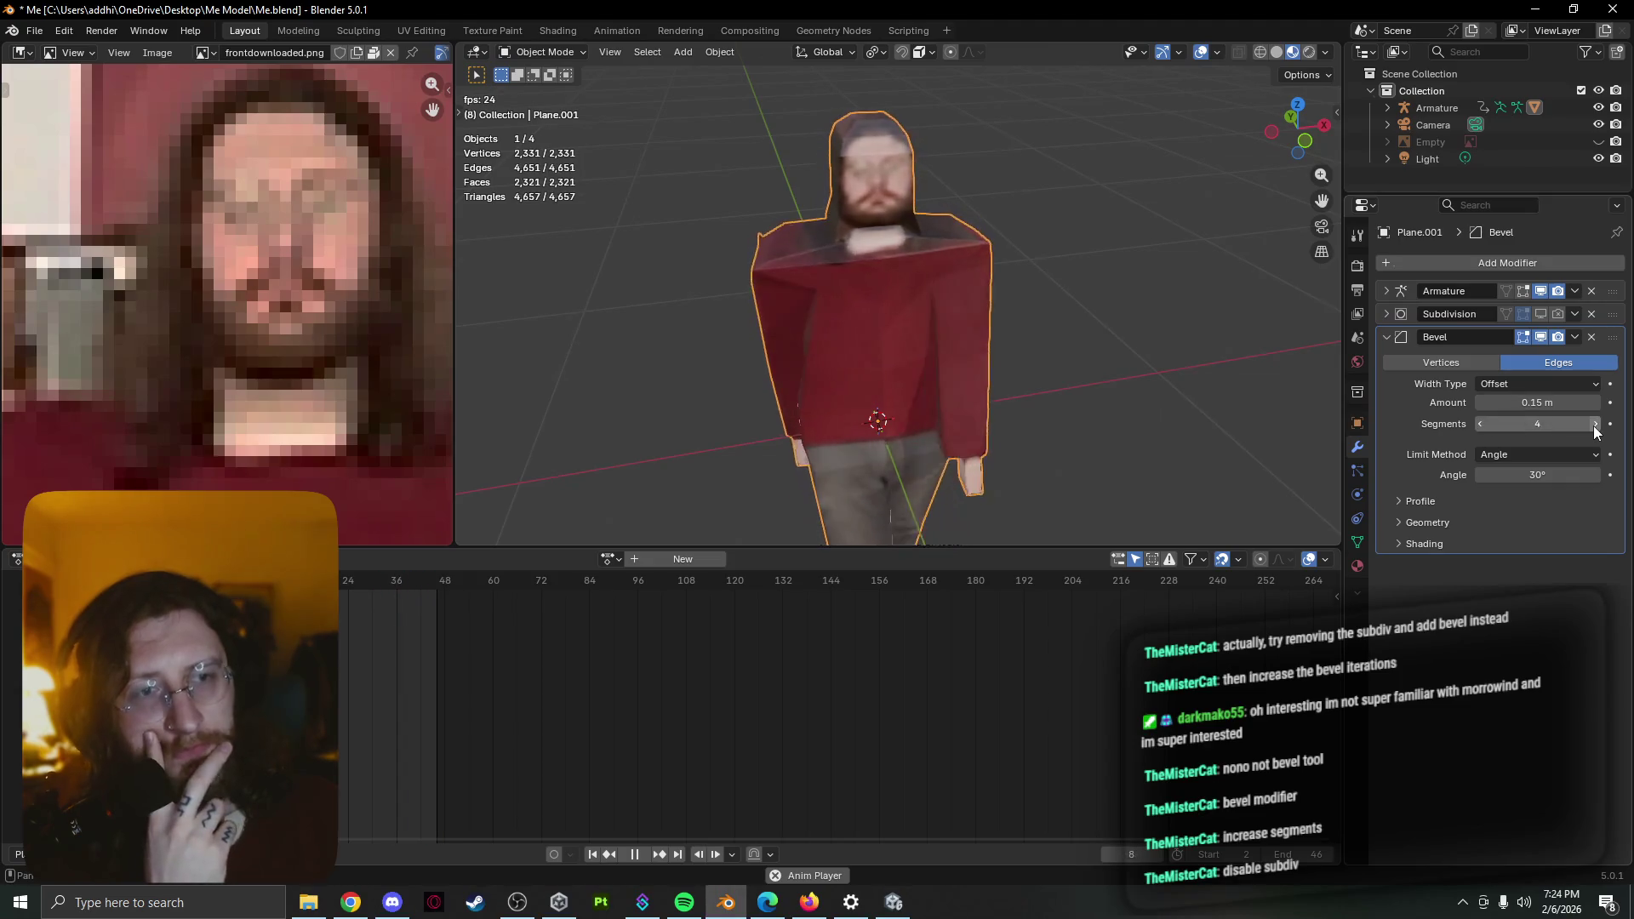
click(1596, 424)
click(1594, 424)
click(1595, 424)
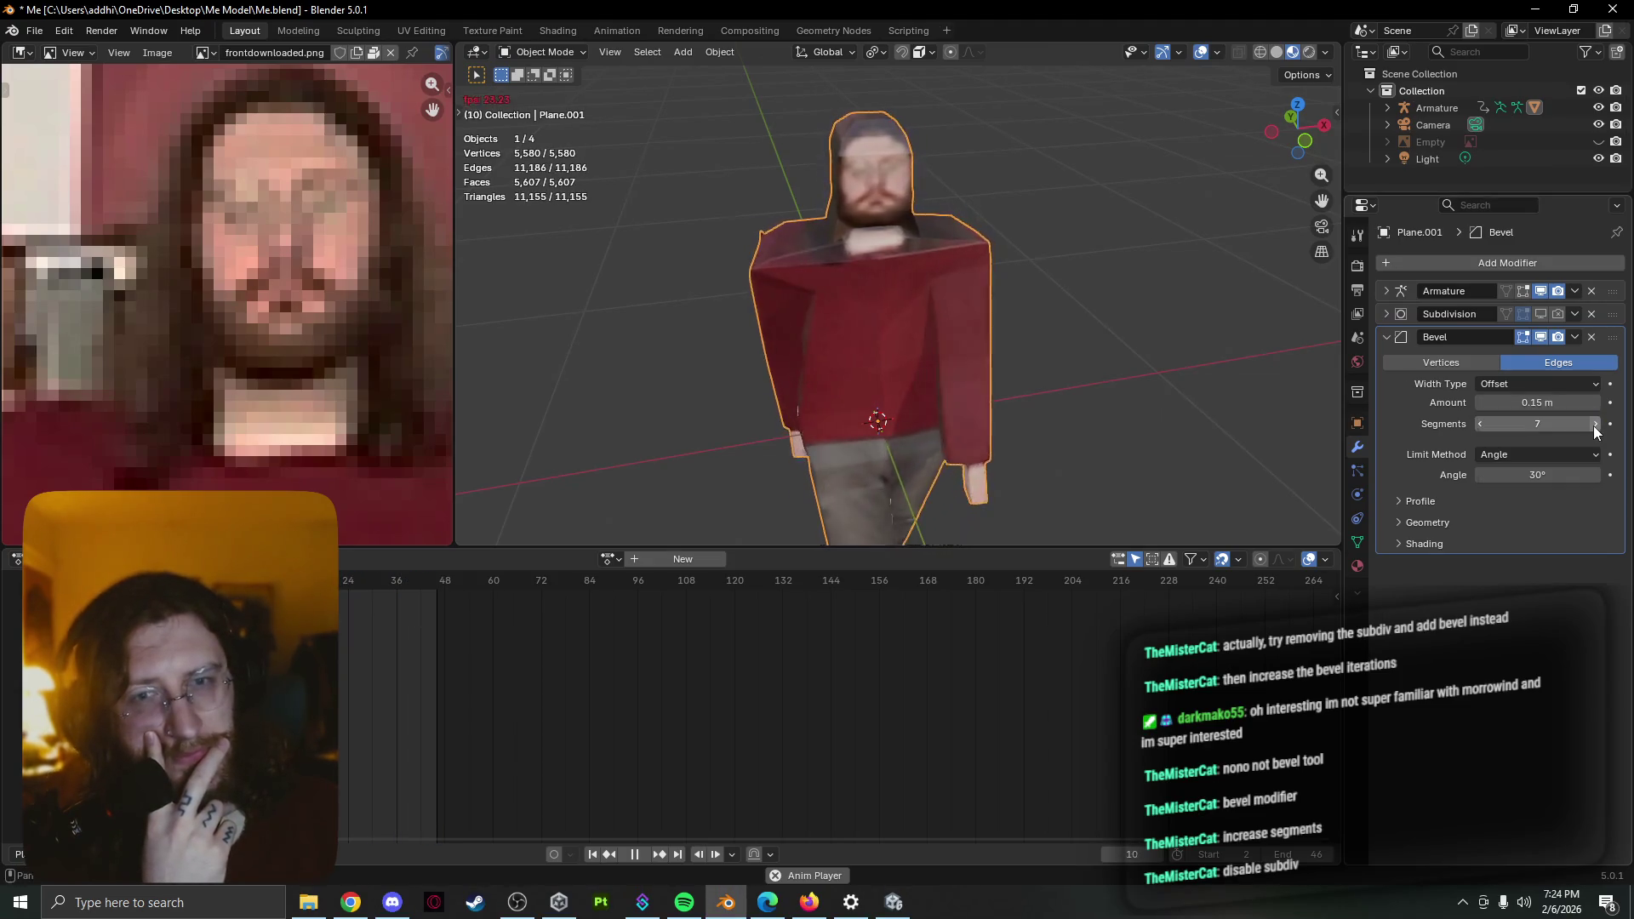
click(1601, 402)
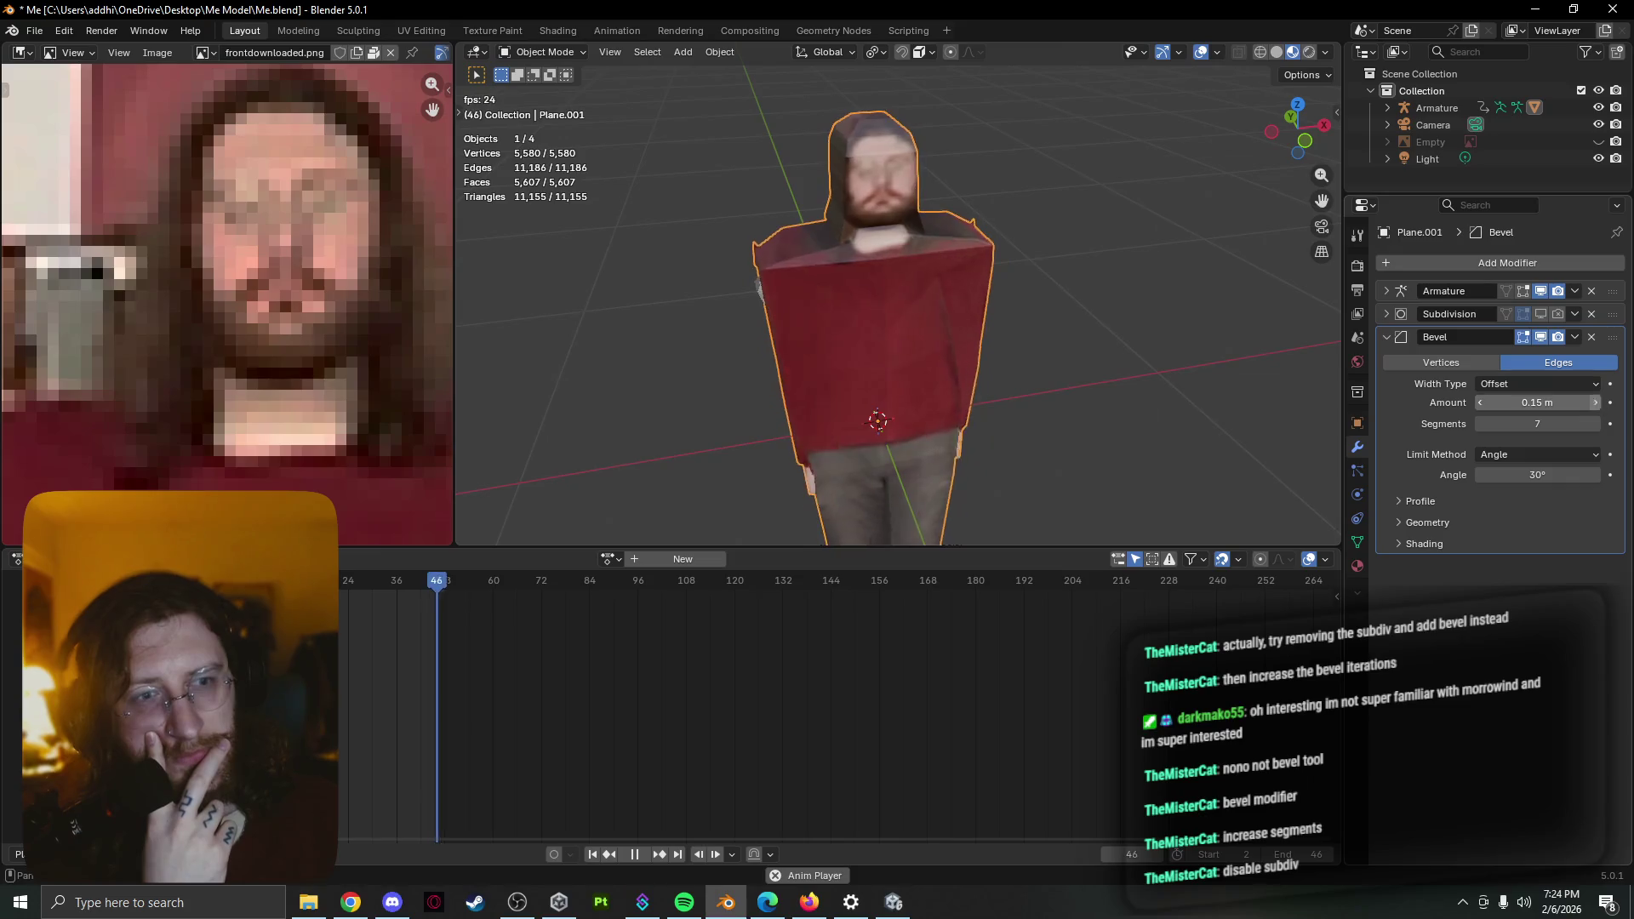
click(1600, 403)
click(1600, 403)
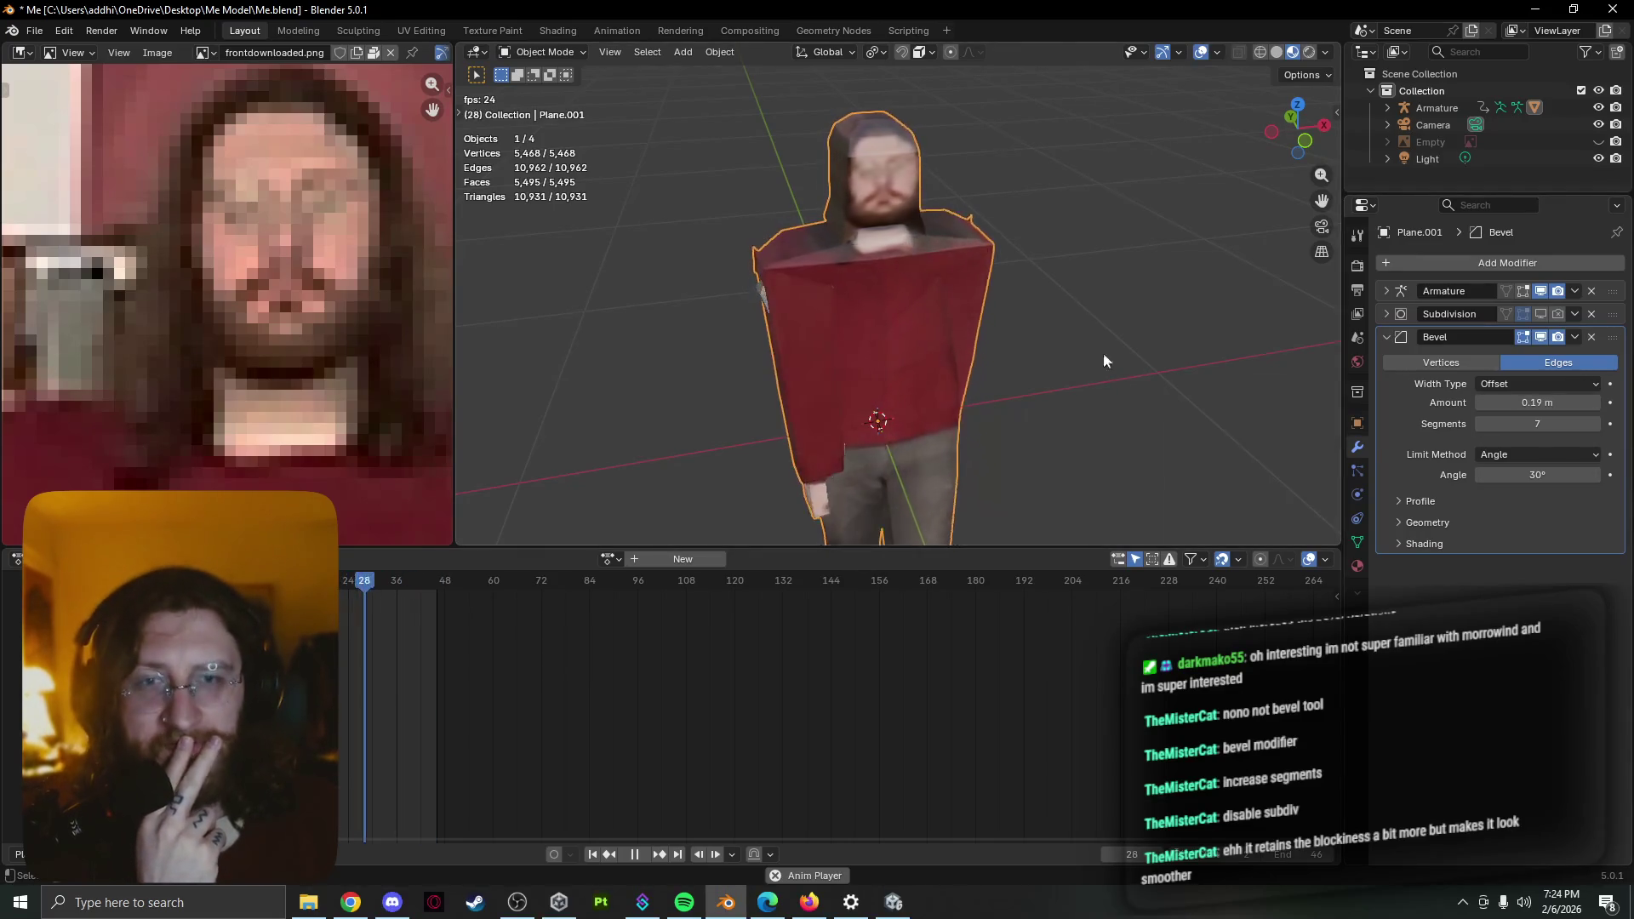
click(1540, 313)
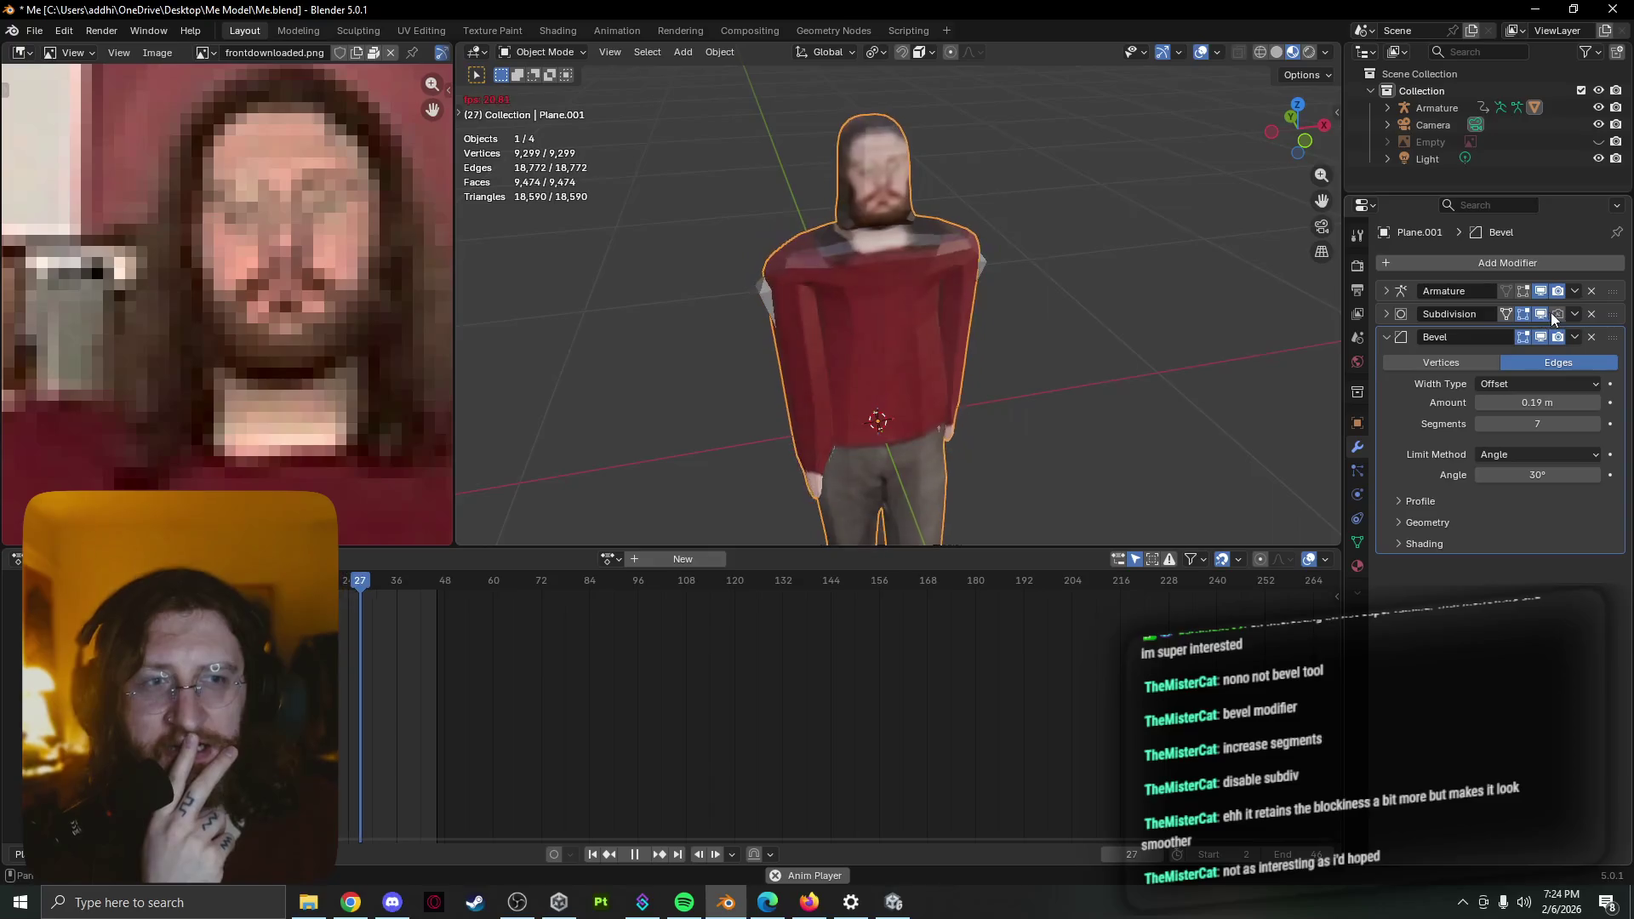
click(1557, 314)
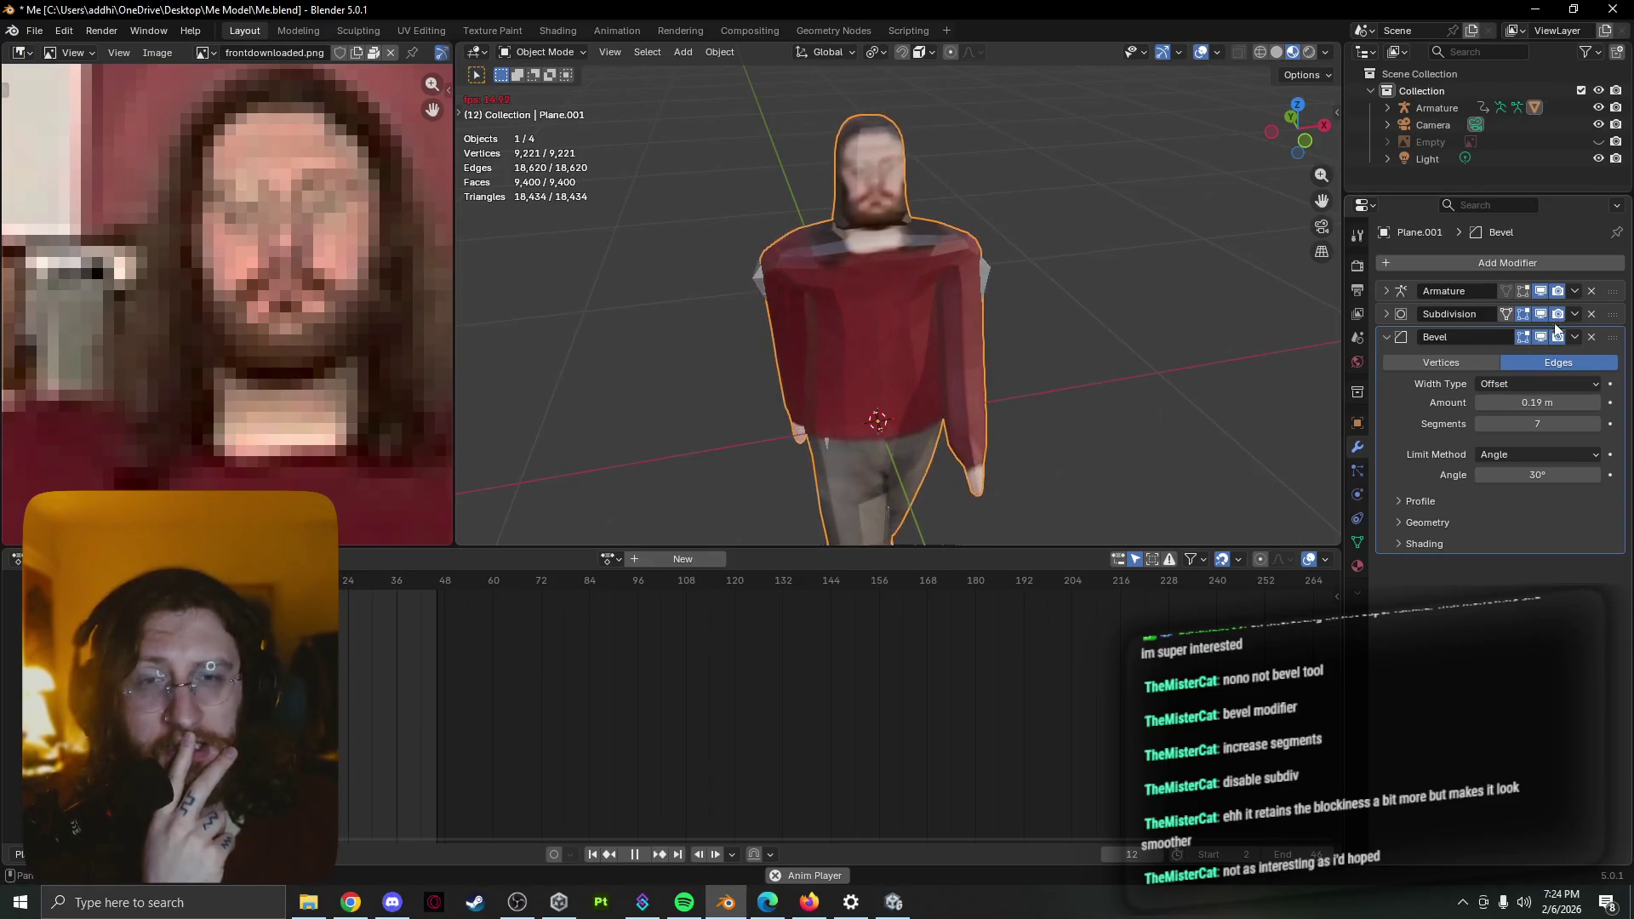
click(1591, 338)
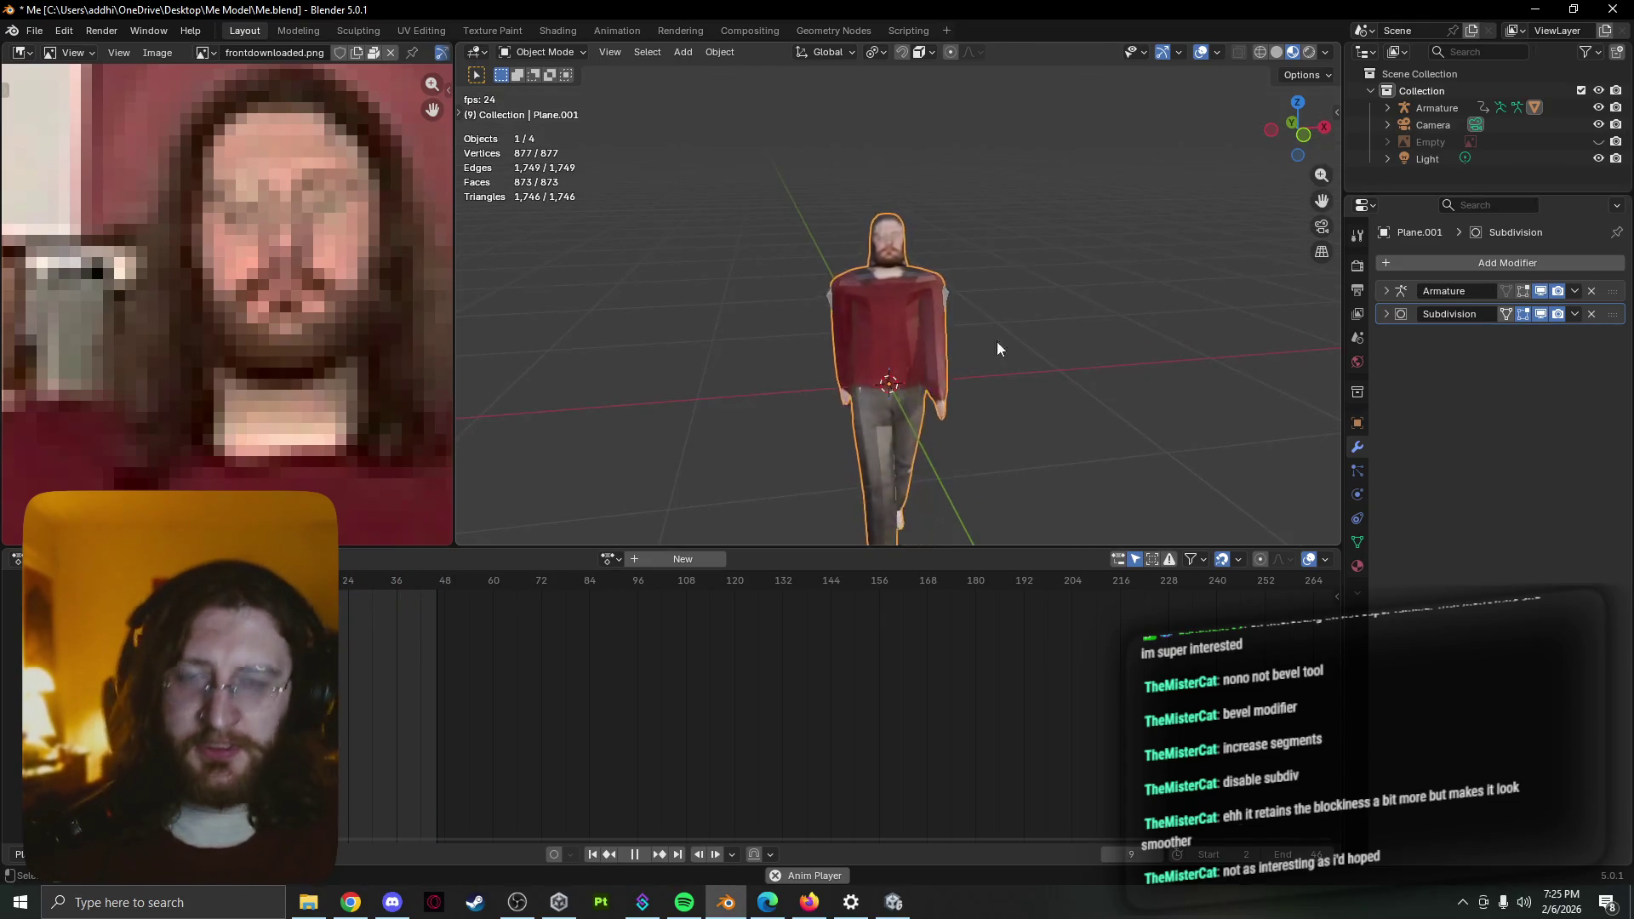
Edit the armature and rotate the arm.R.003 shoulder bone, previewing the pose in Object Mode
key(Tab)
scroll(855, 307, up, 3)
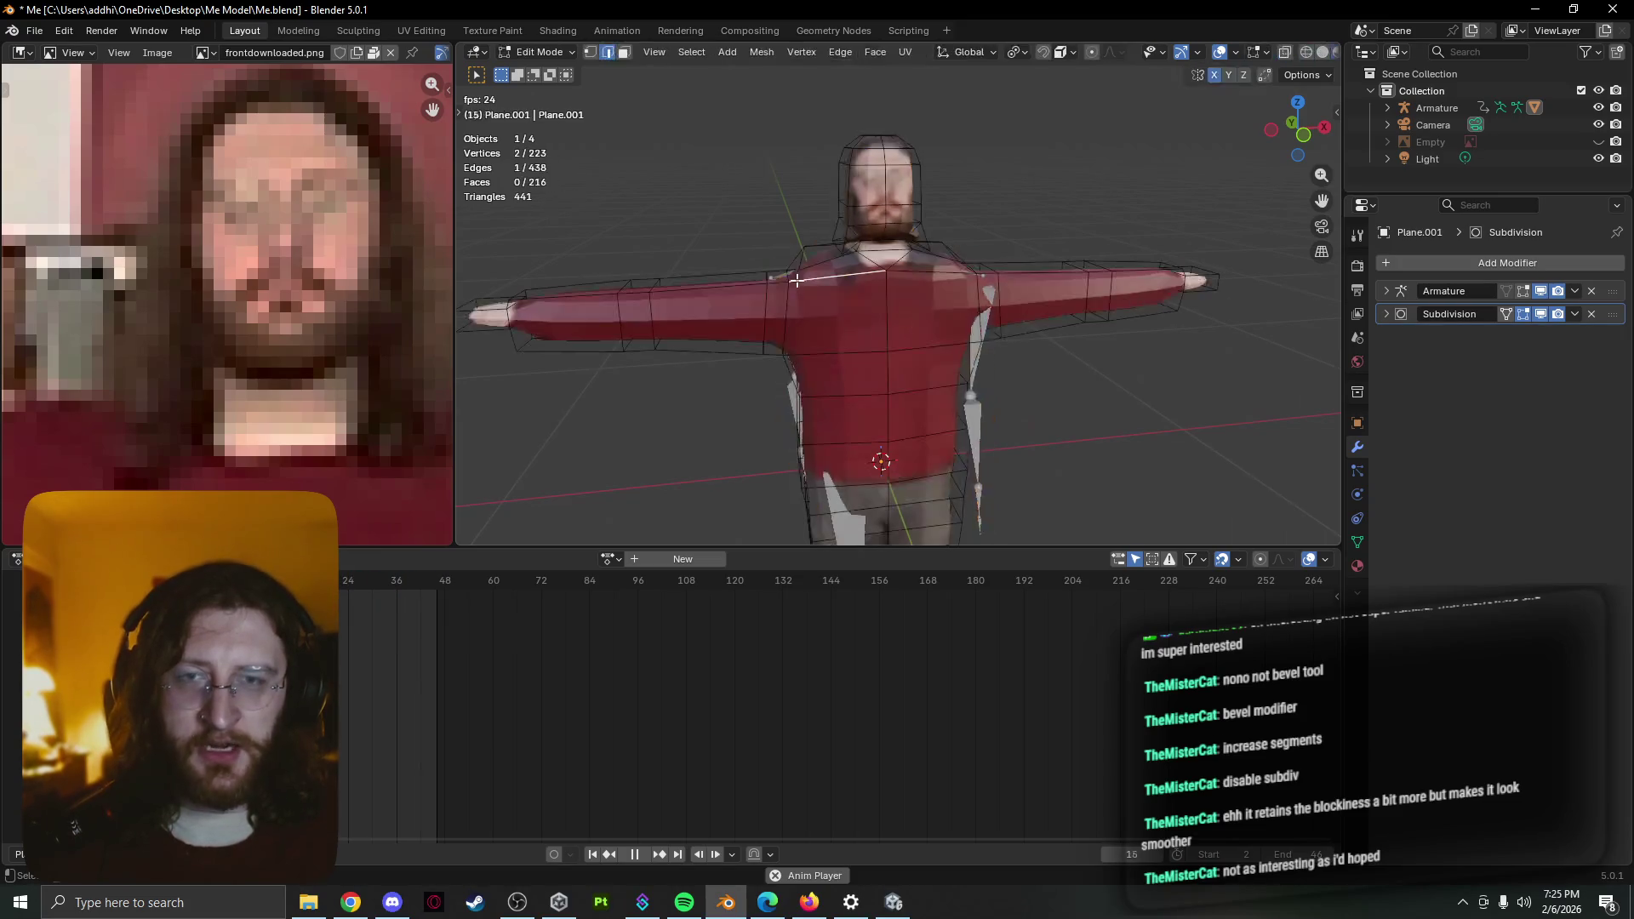
key(Tab)
click(766, 314)
key(Tab)
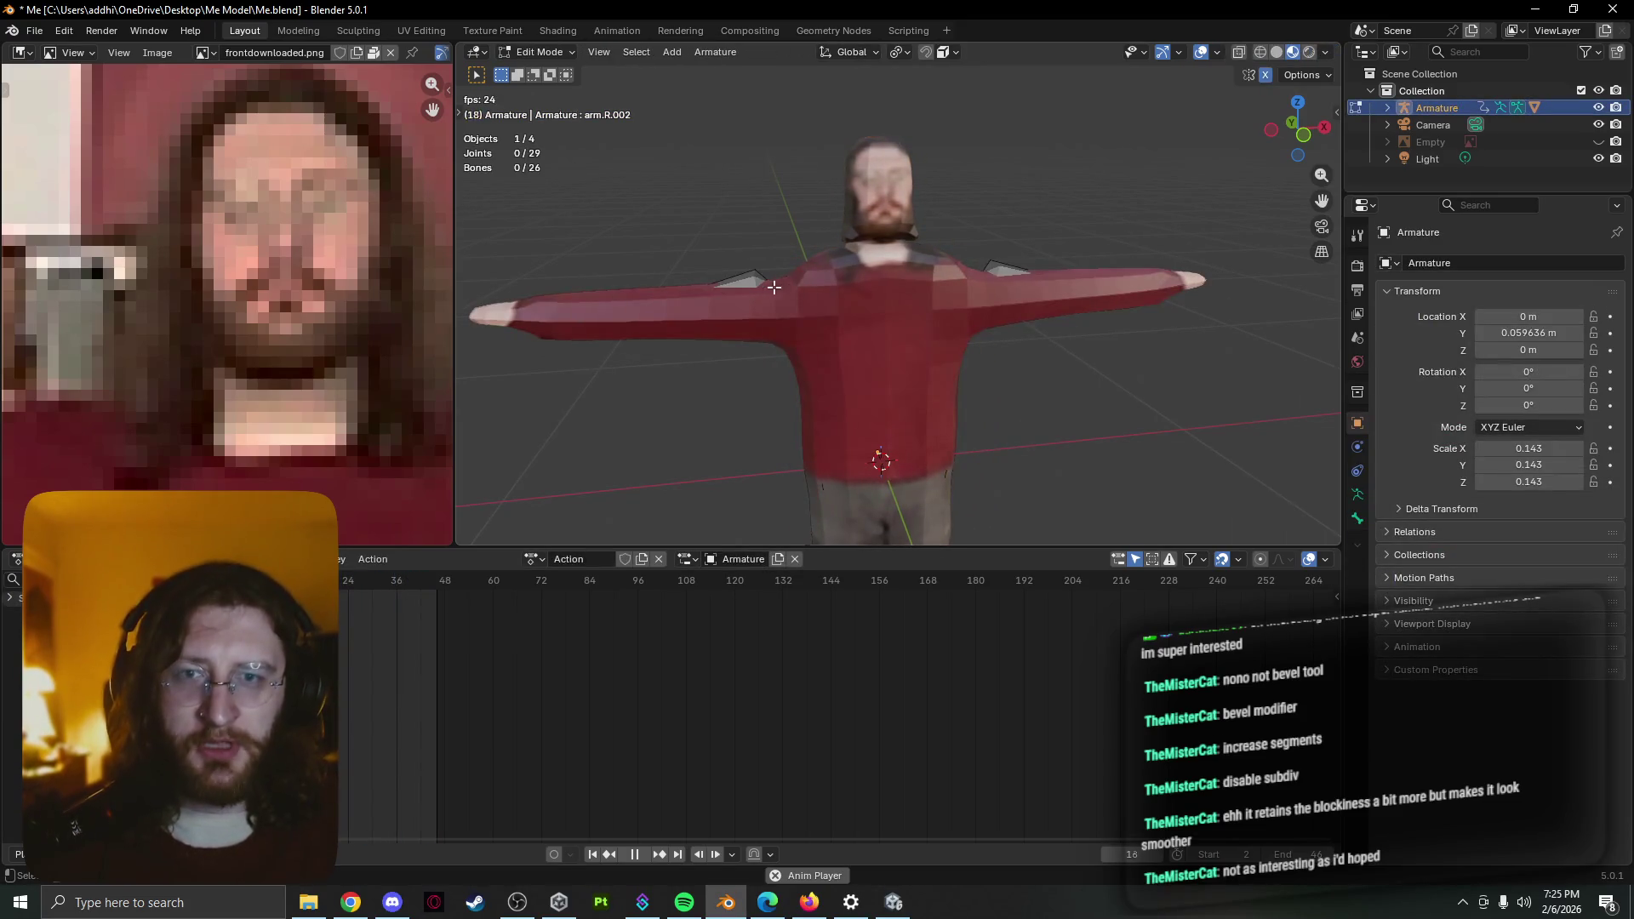
key(r)
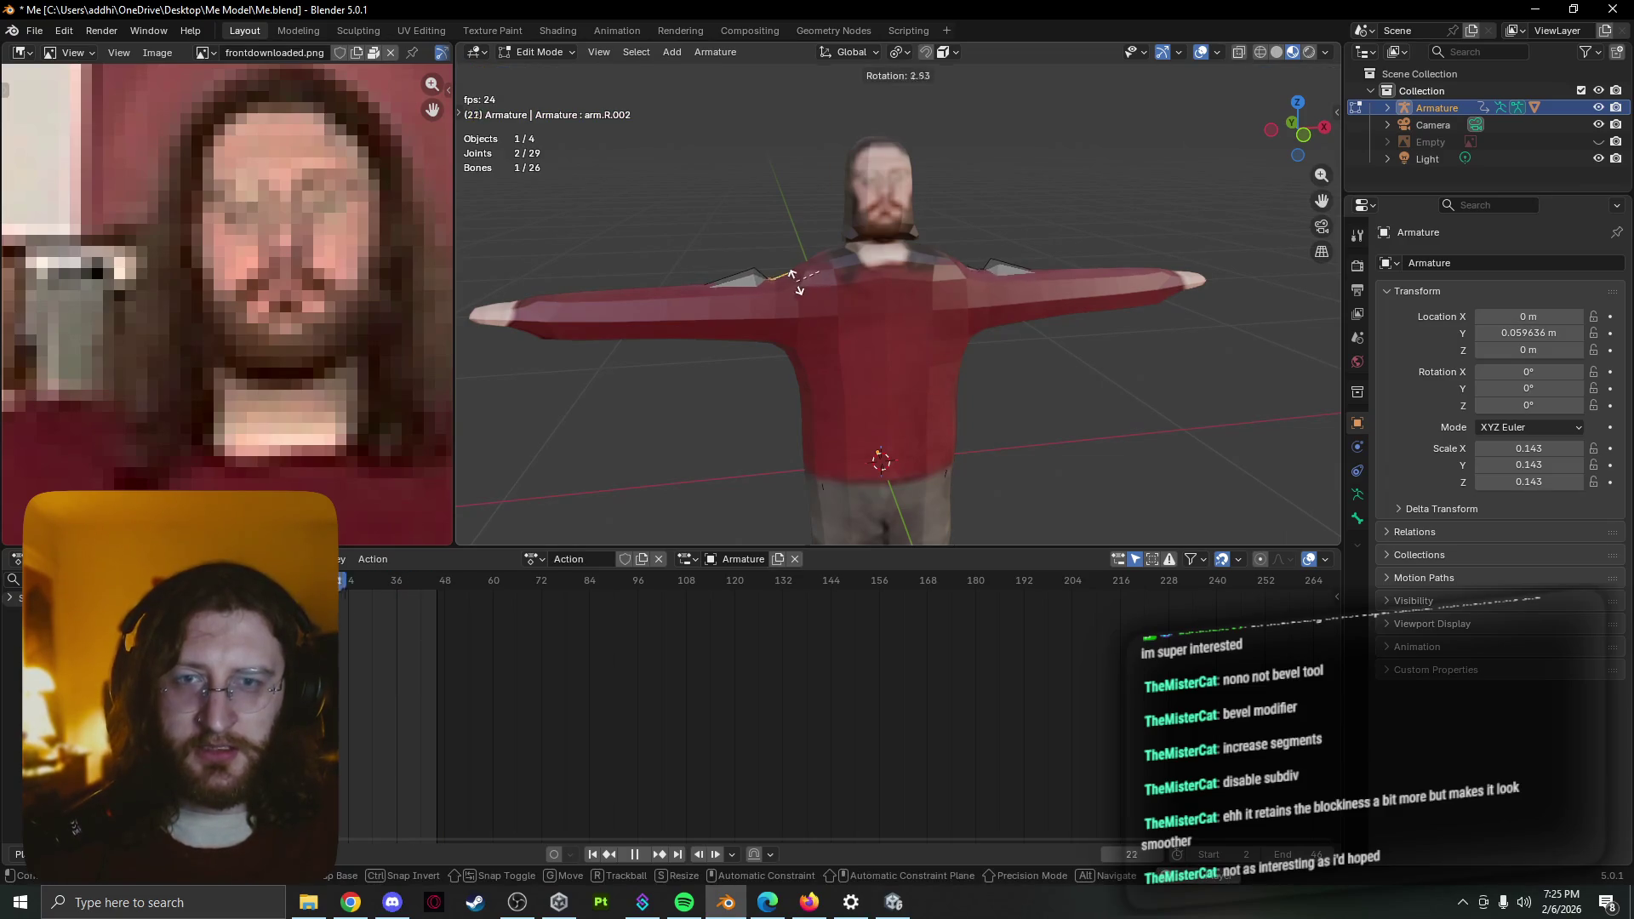
click(790, 289)
key(Tab)
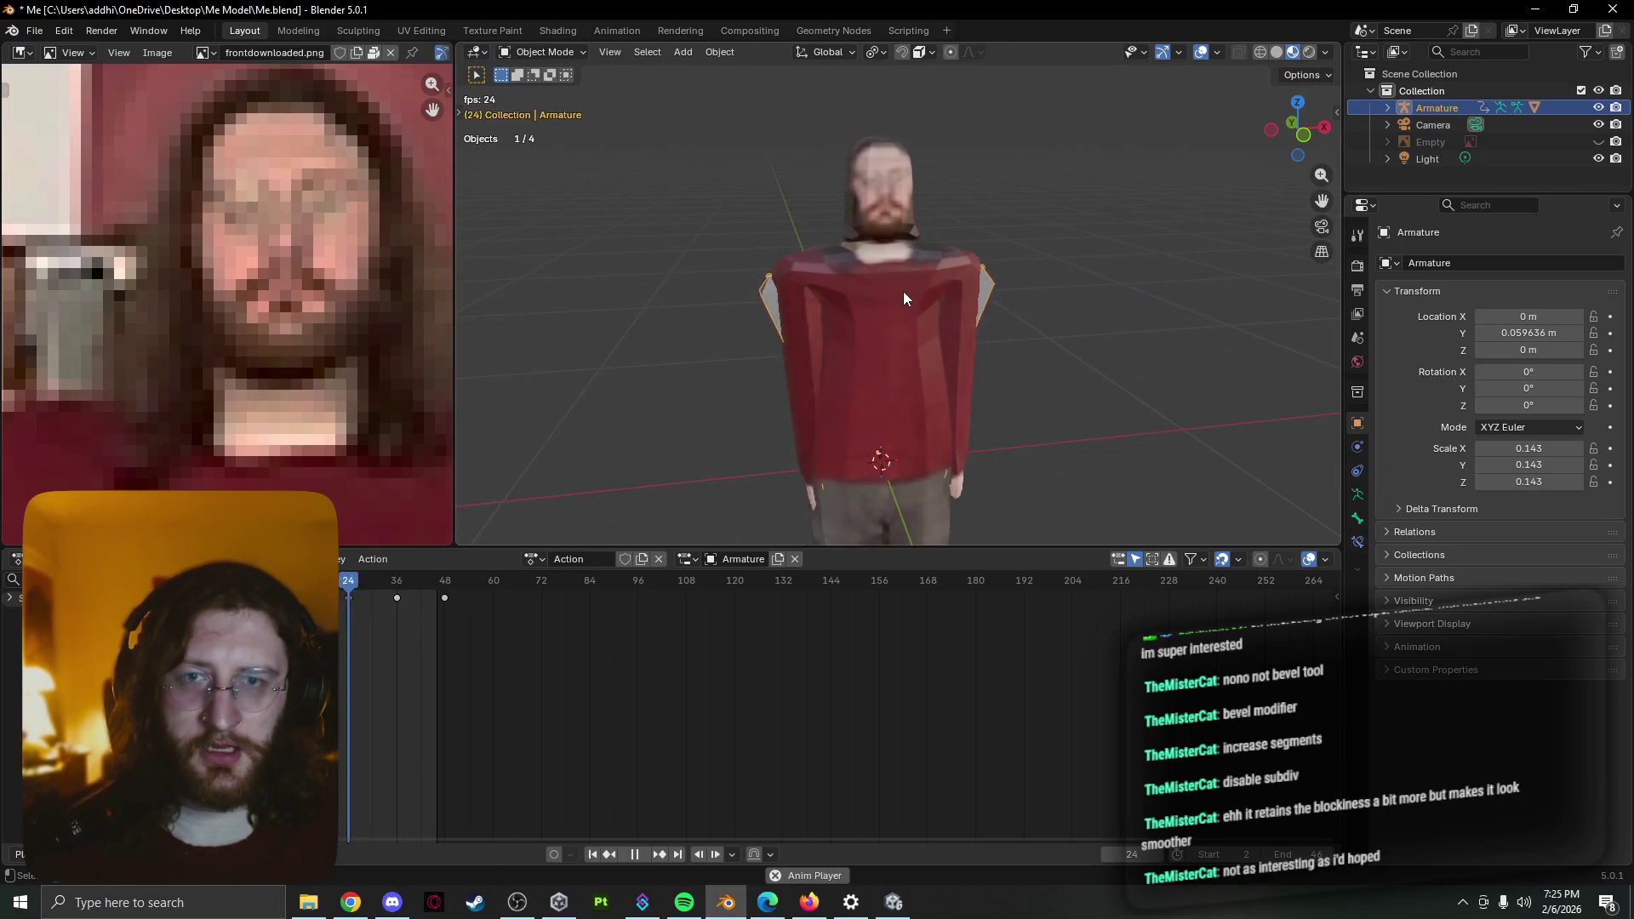
key(Tab)
key(g)
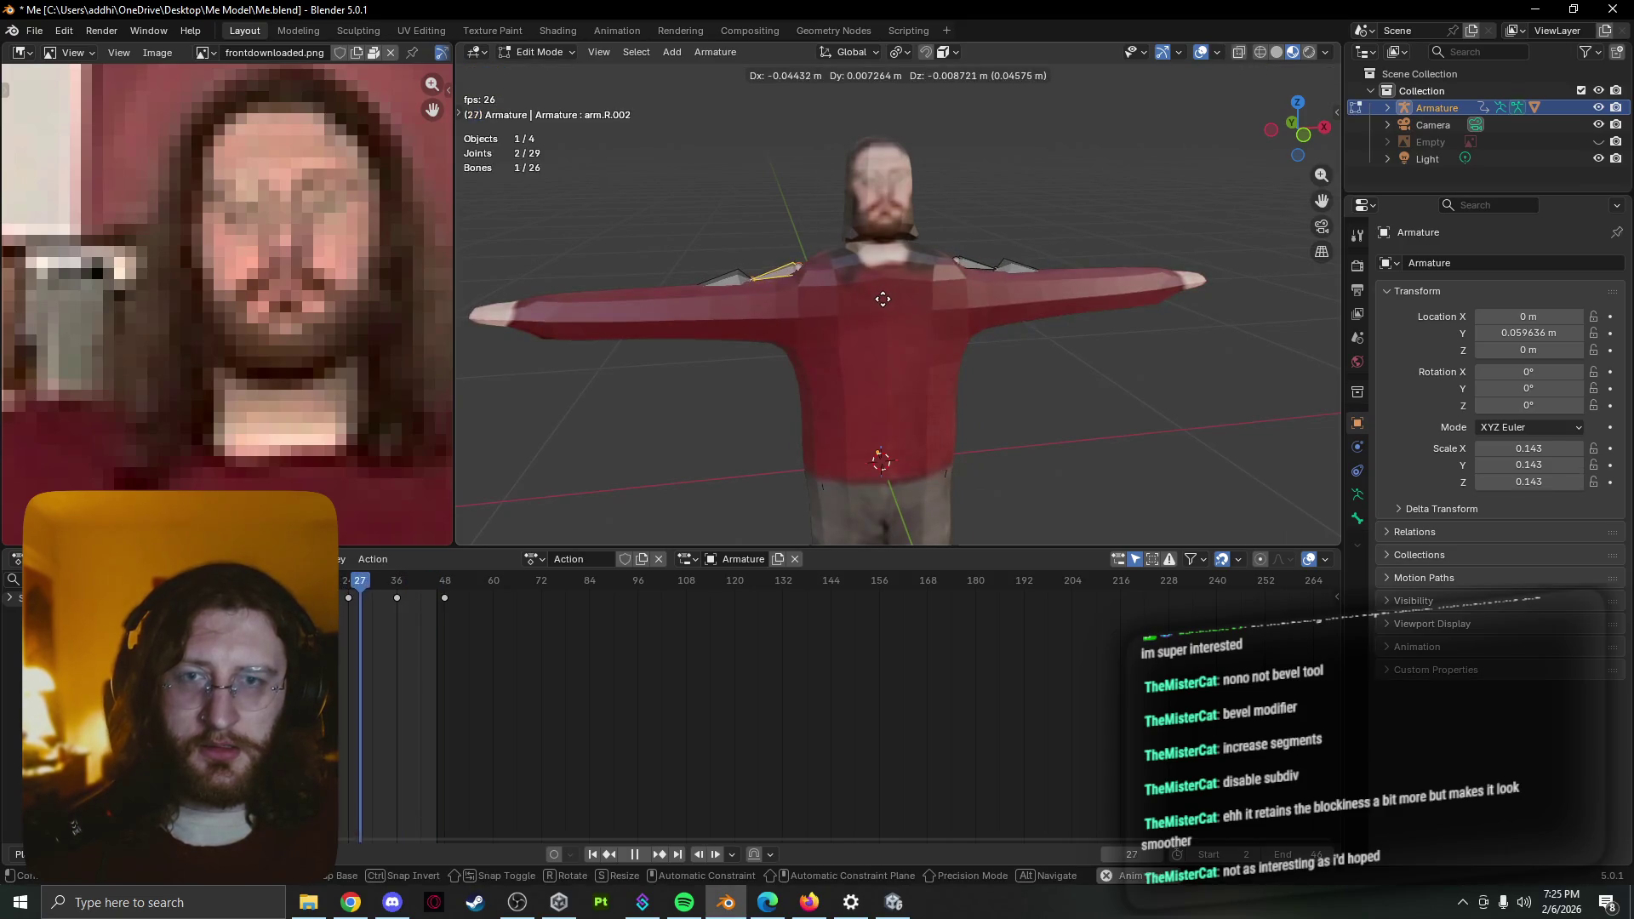
key(Escape)
key(Tab)
key(Tab)
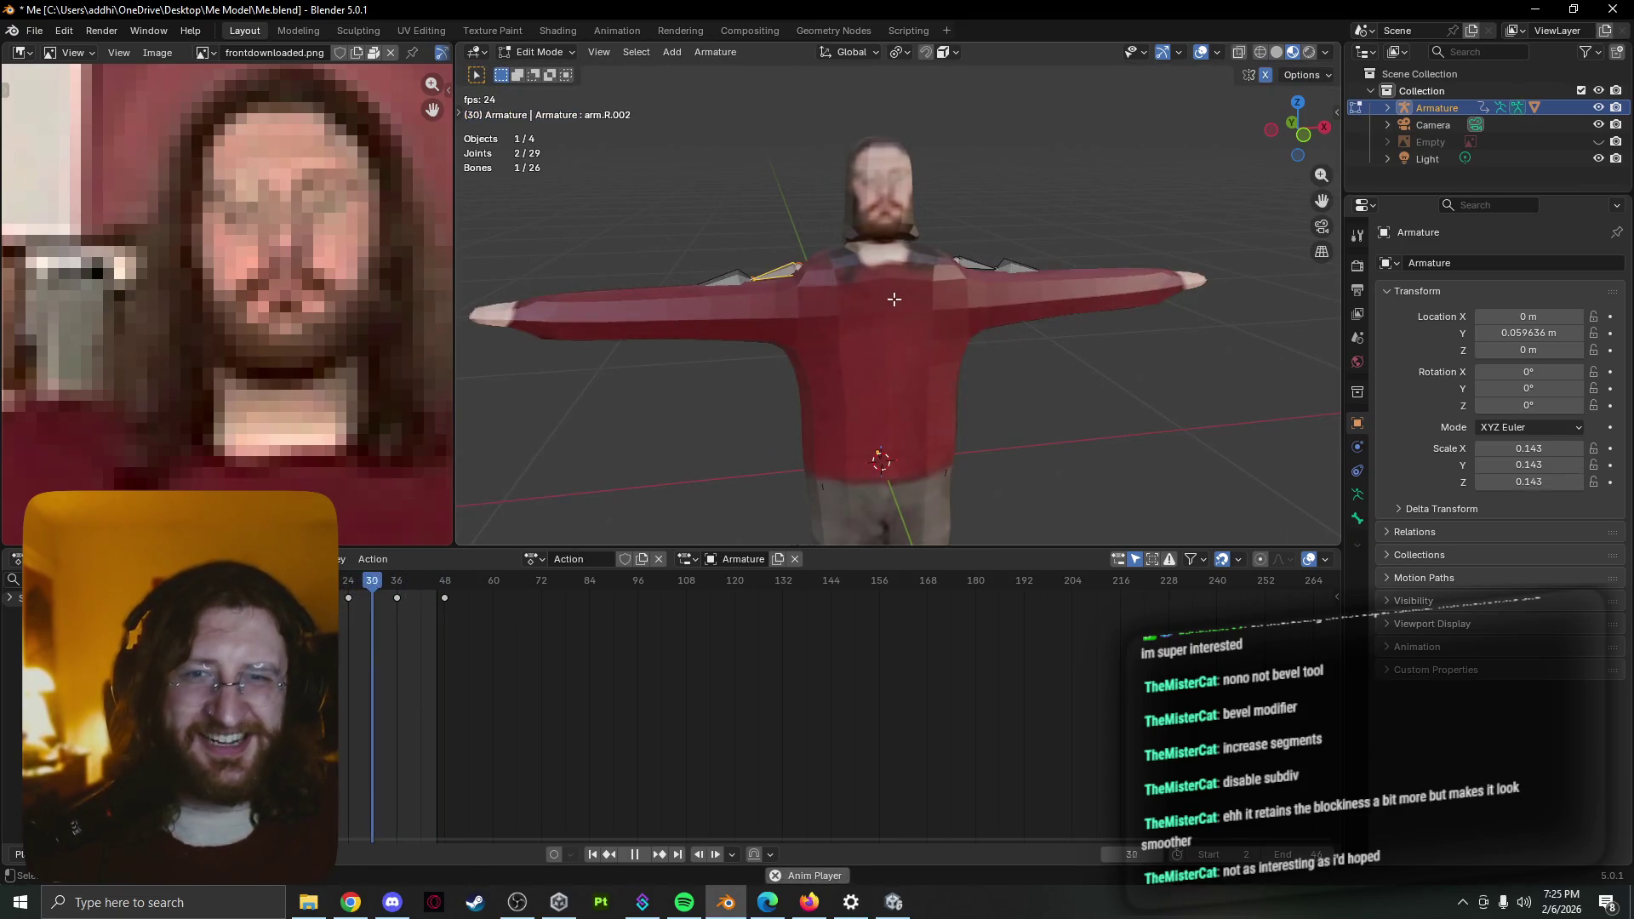
key(space)
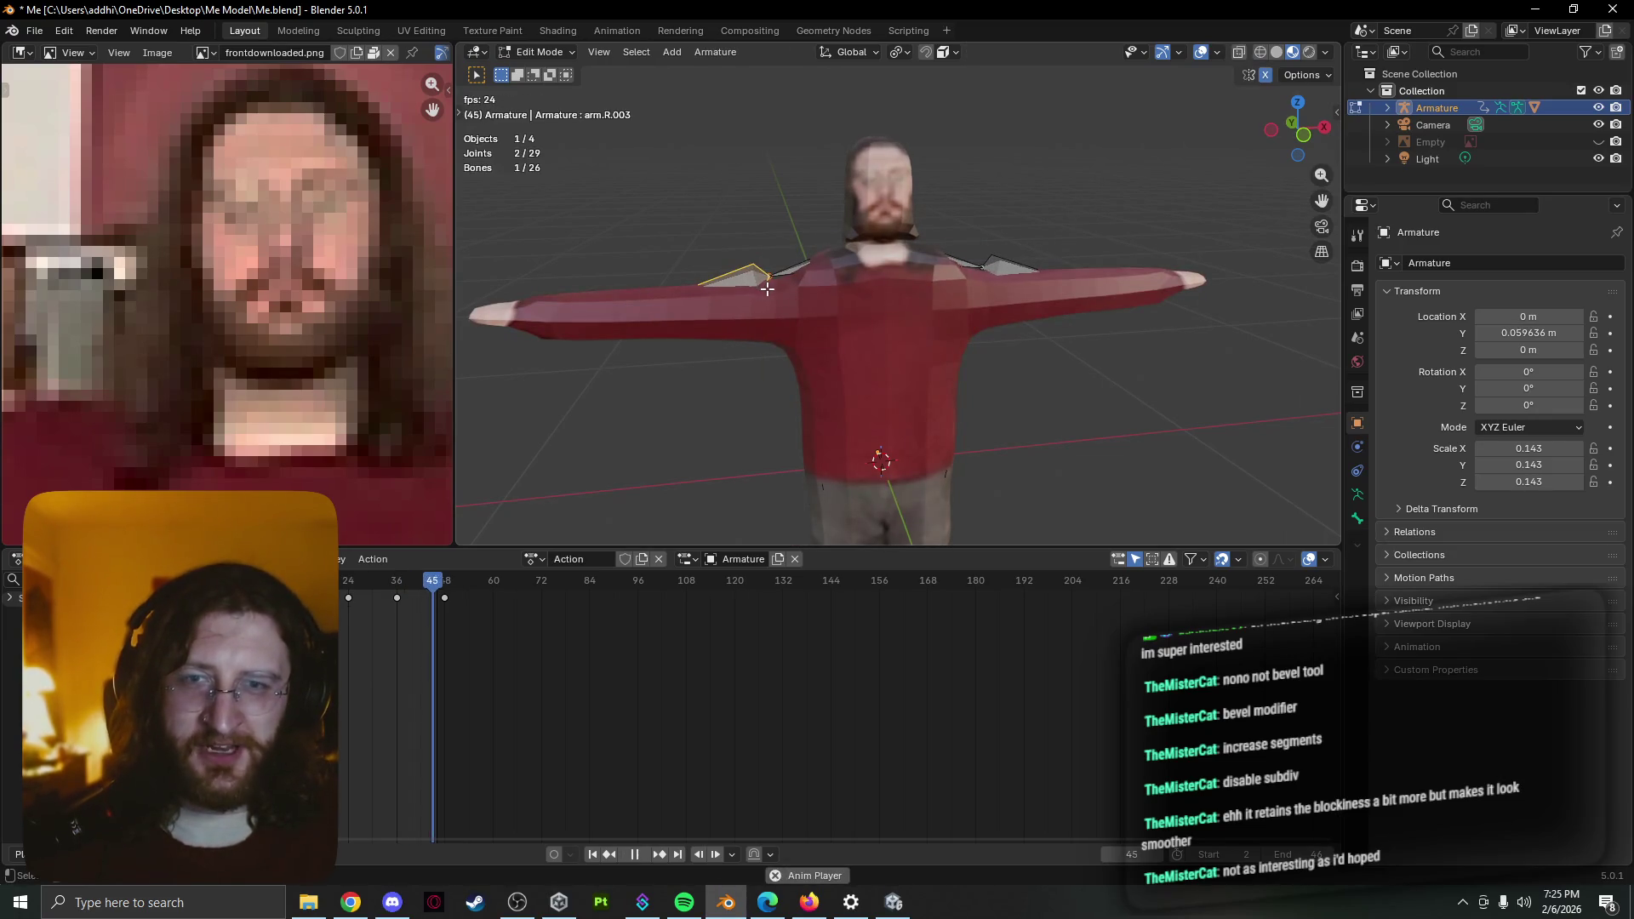
Nudge the shoulder bone with repeated grabs, checking the lowered arms in the playing animation each time
key(space)
key(g)
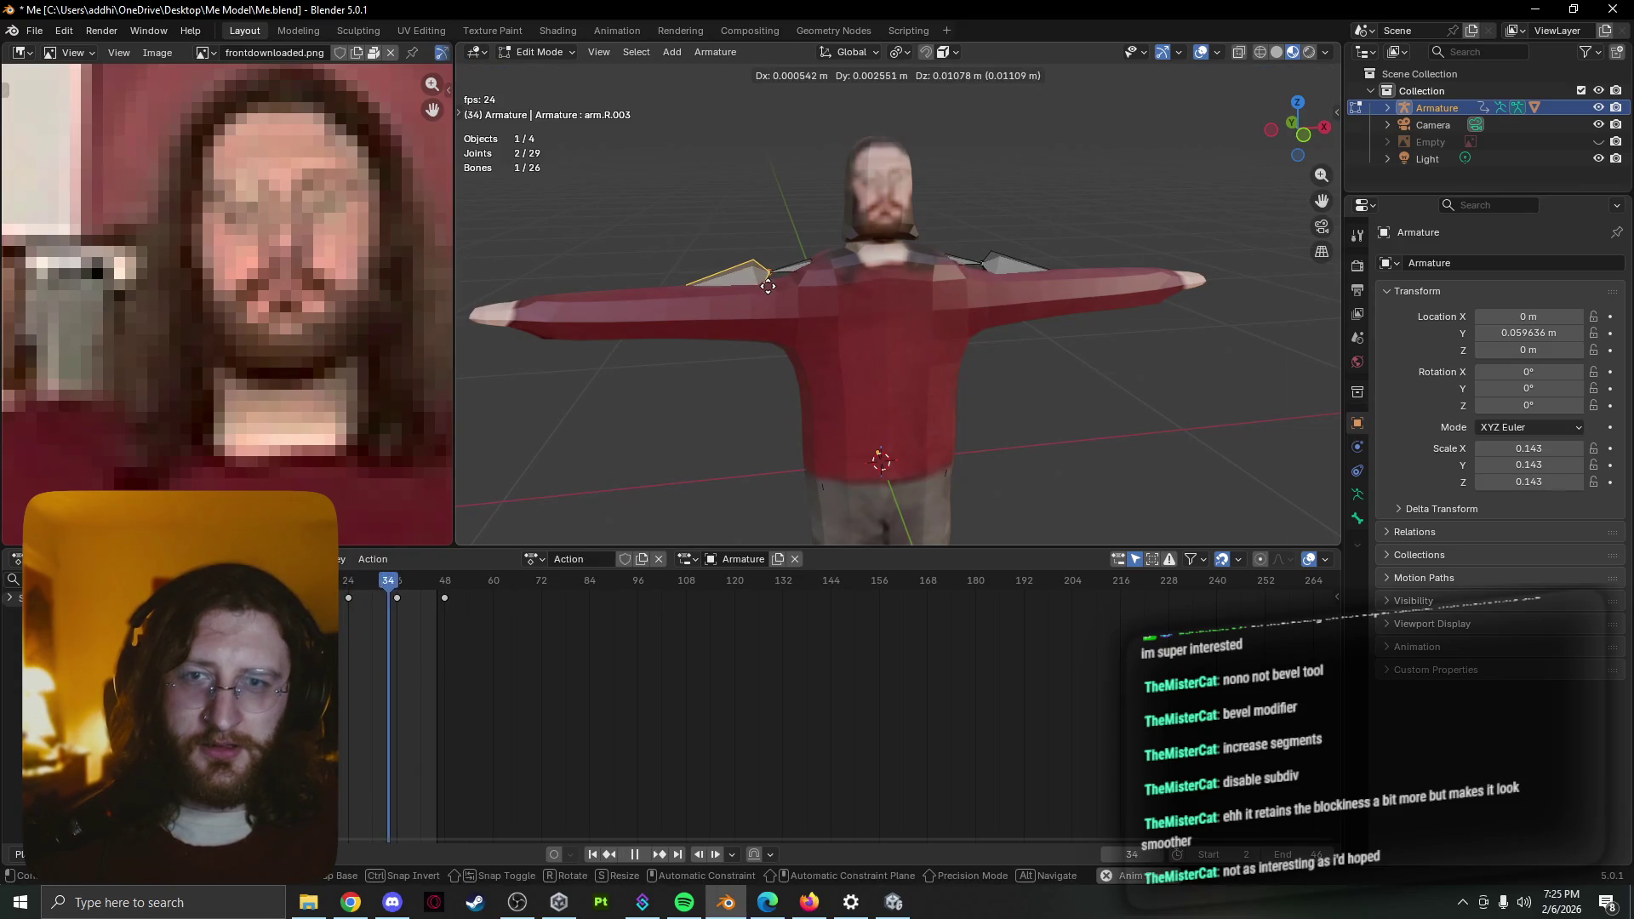
click(767, 286)
key(Tab)
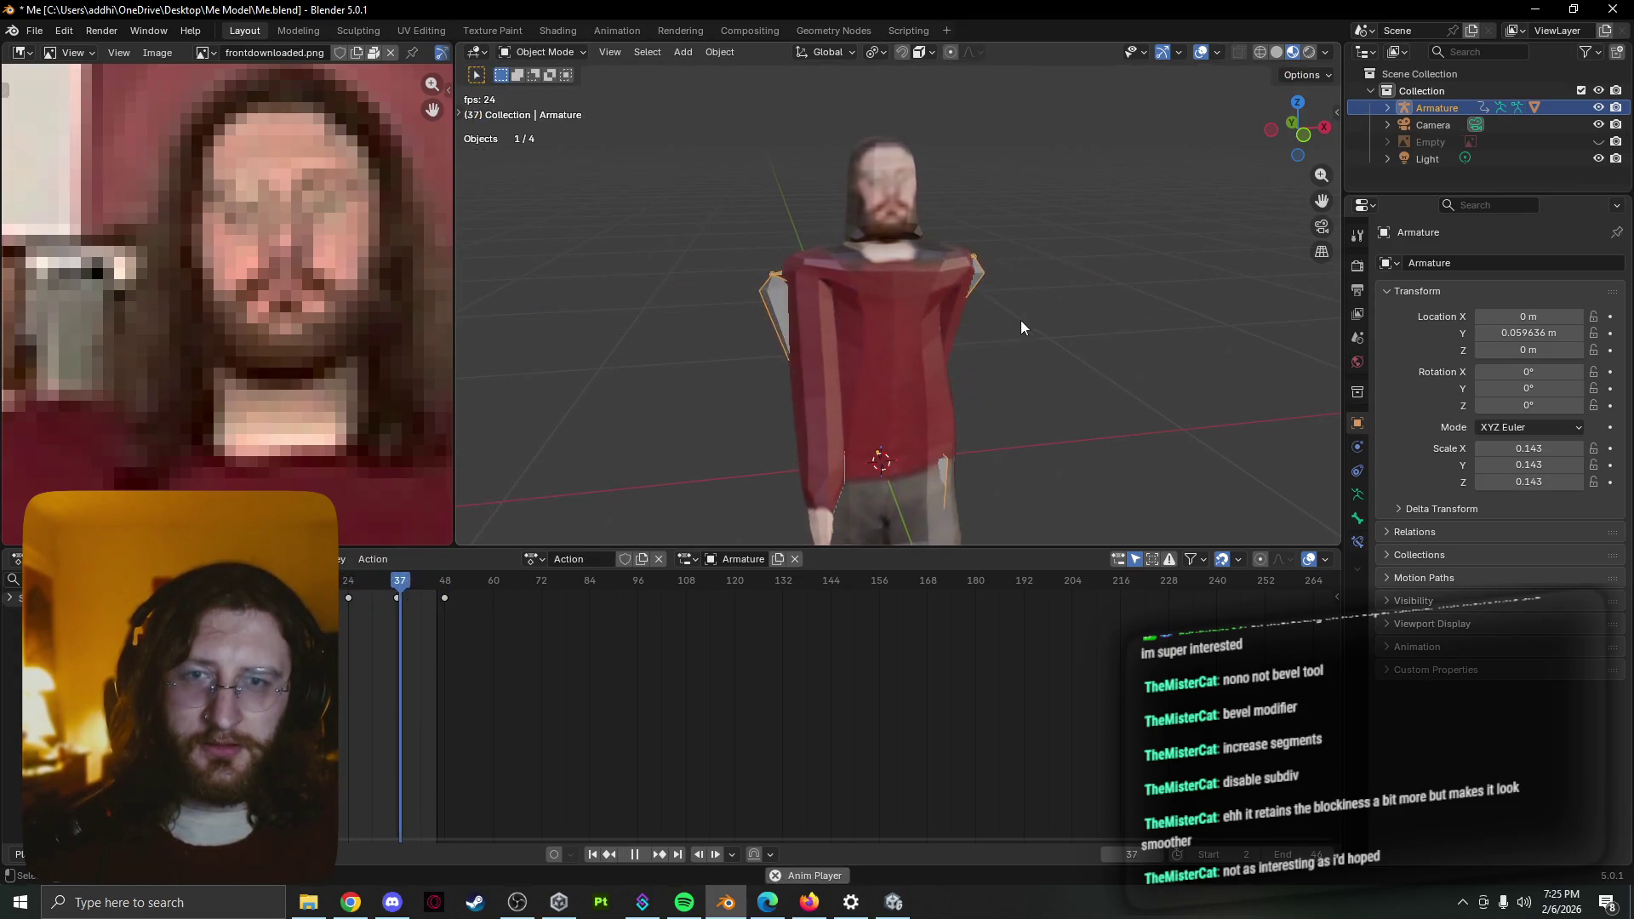
key(Tab)
key(g)
click(1001, 313)
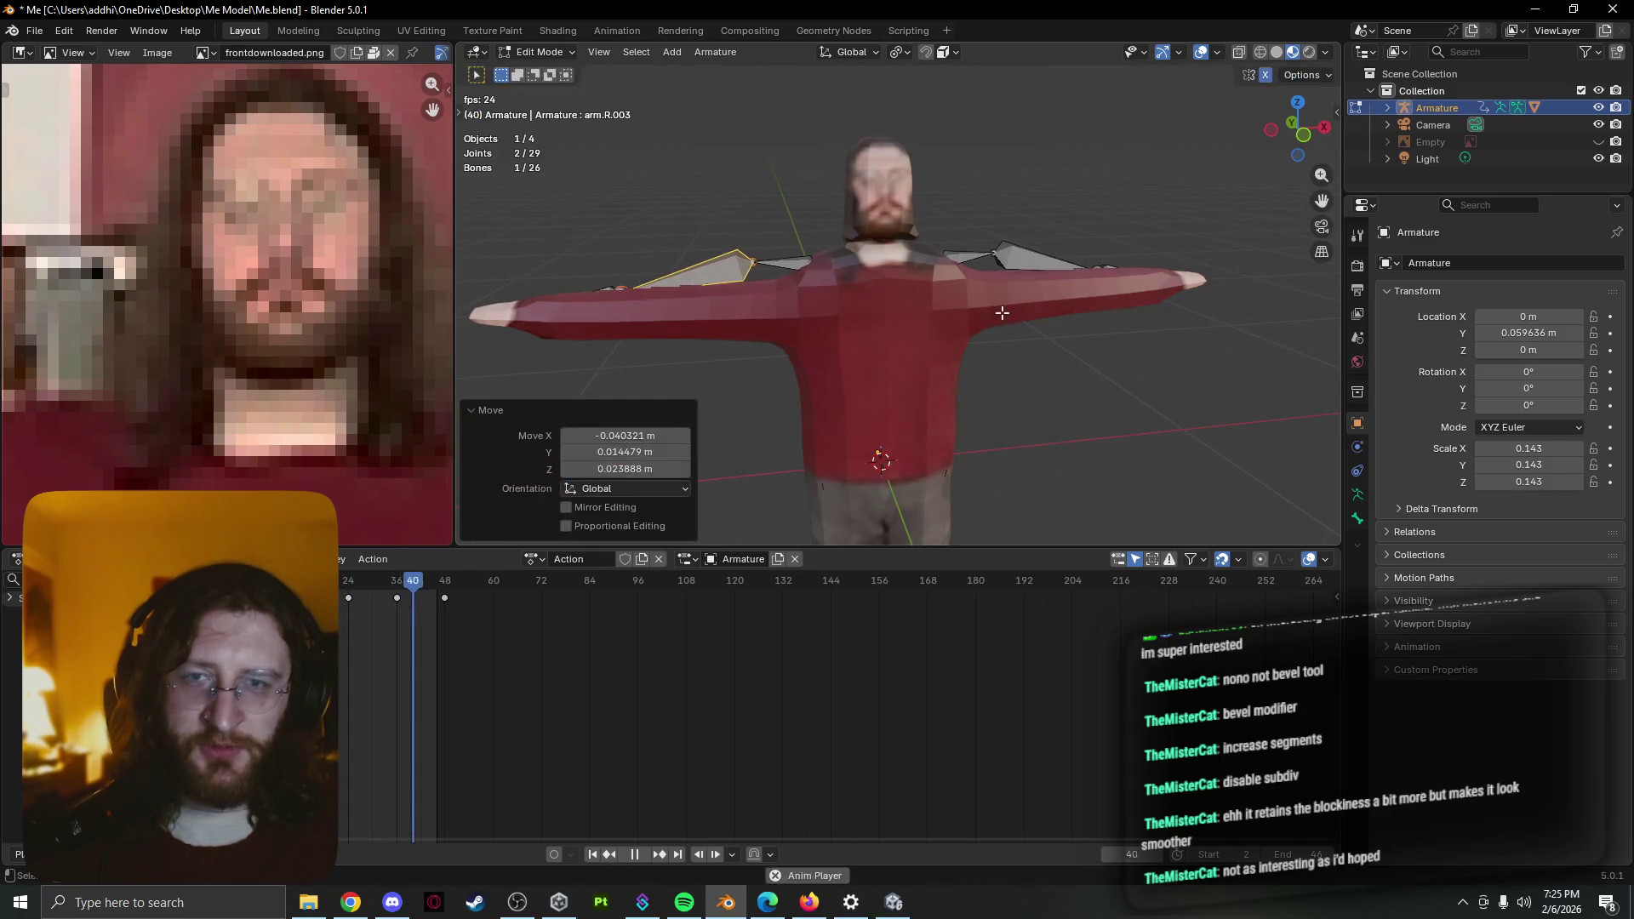
key(Tab)
key(Tab)
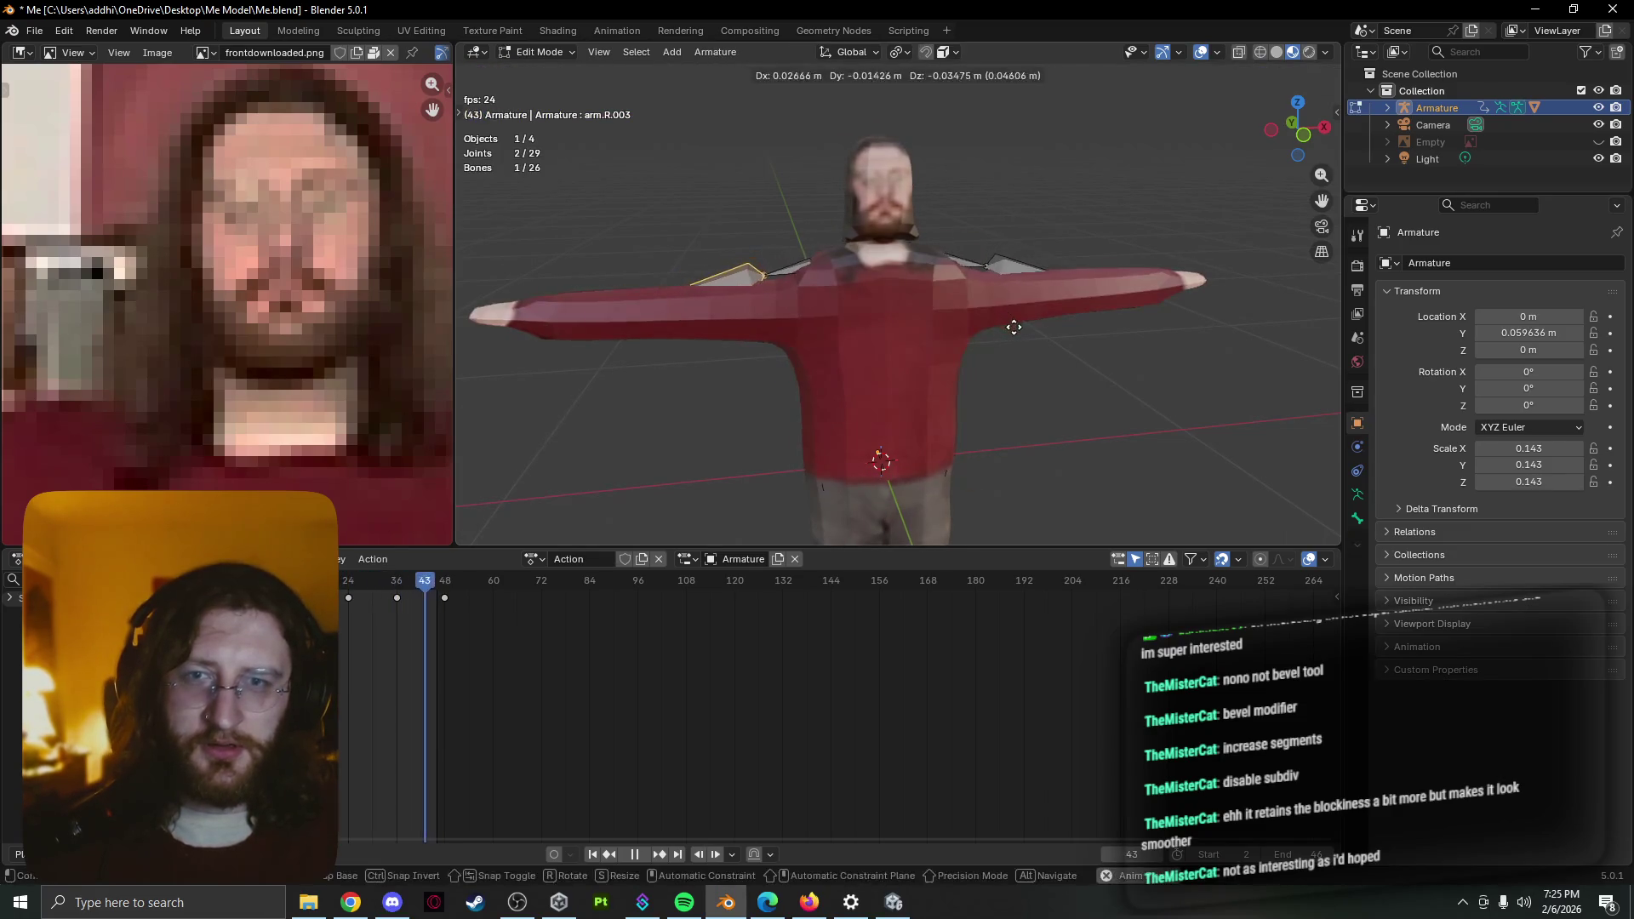
click(1014, 329)
key(g)
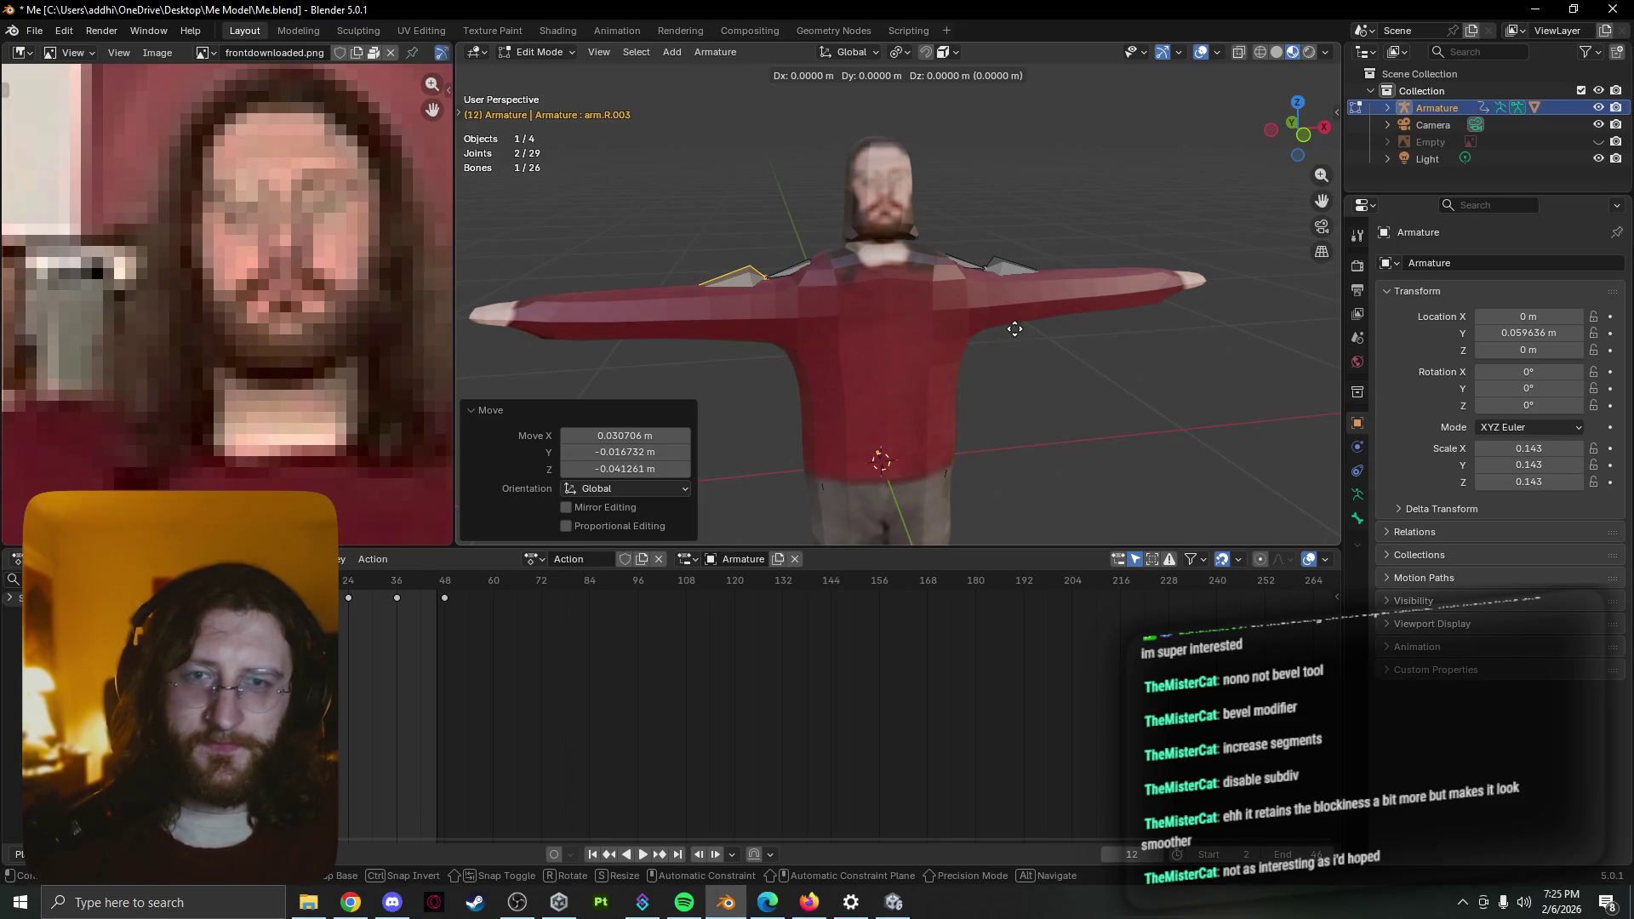
click(1014, 330)
key(Tab)
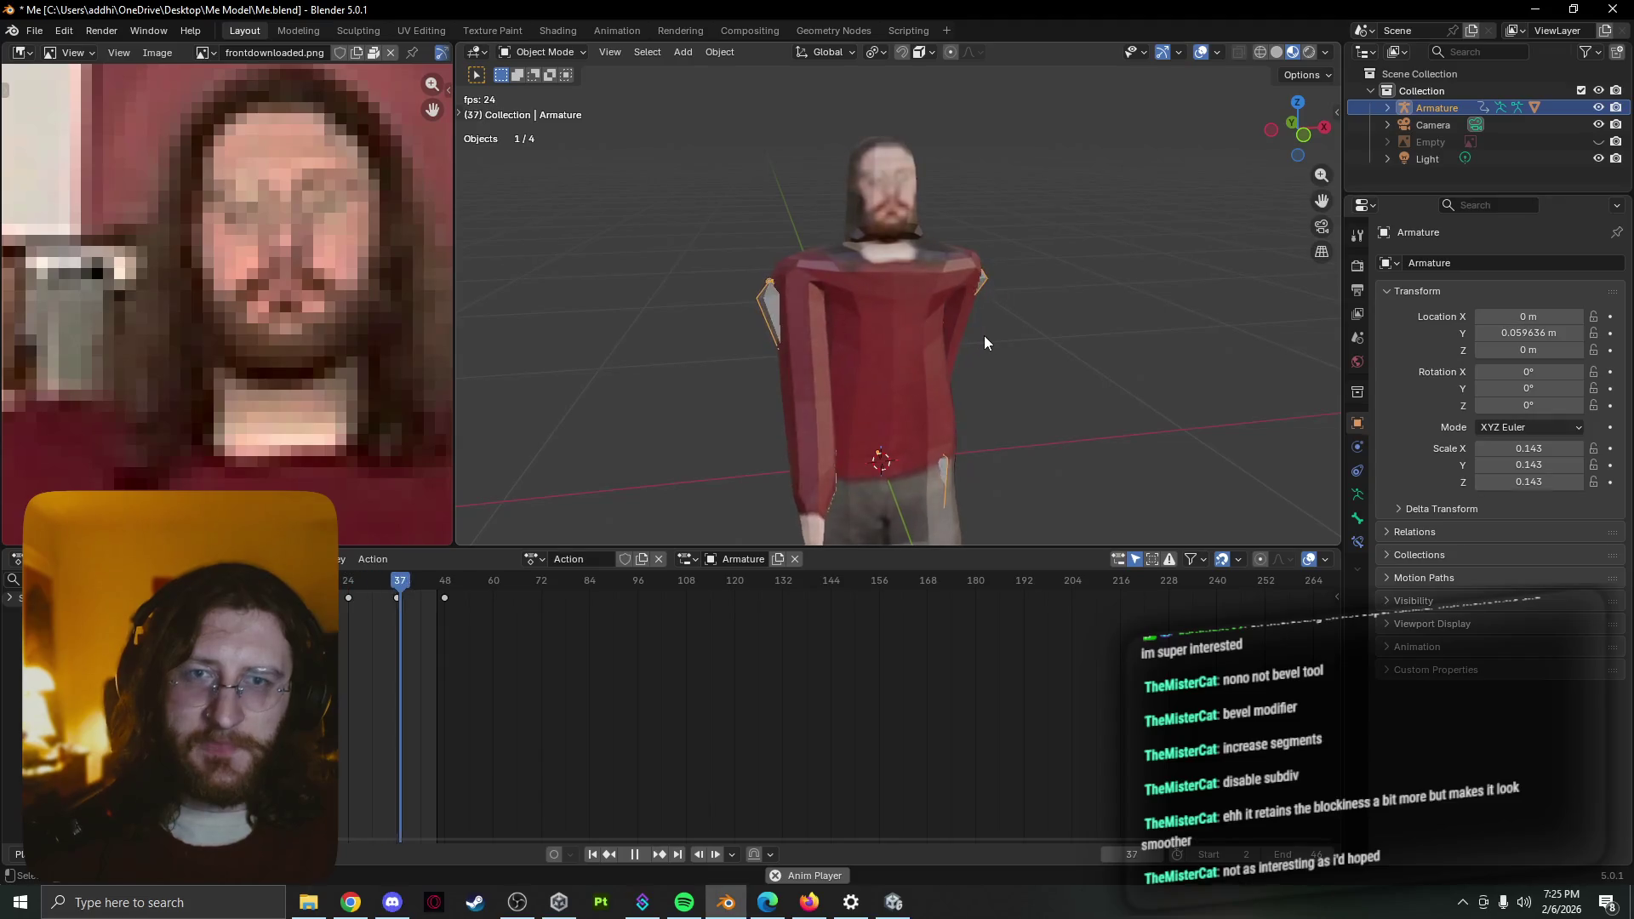
scroll(865, 269, down, 2)
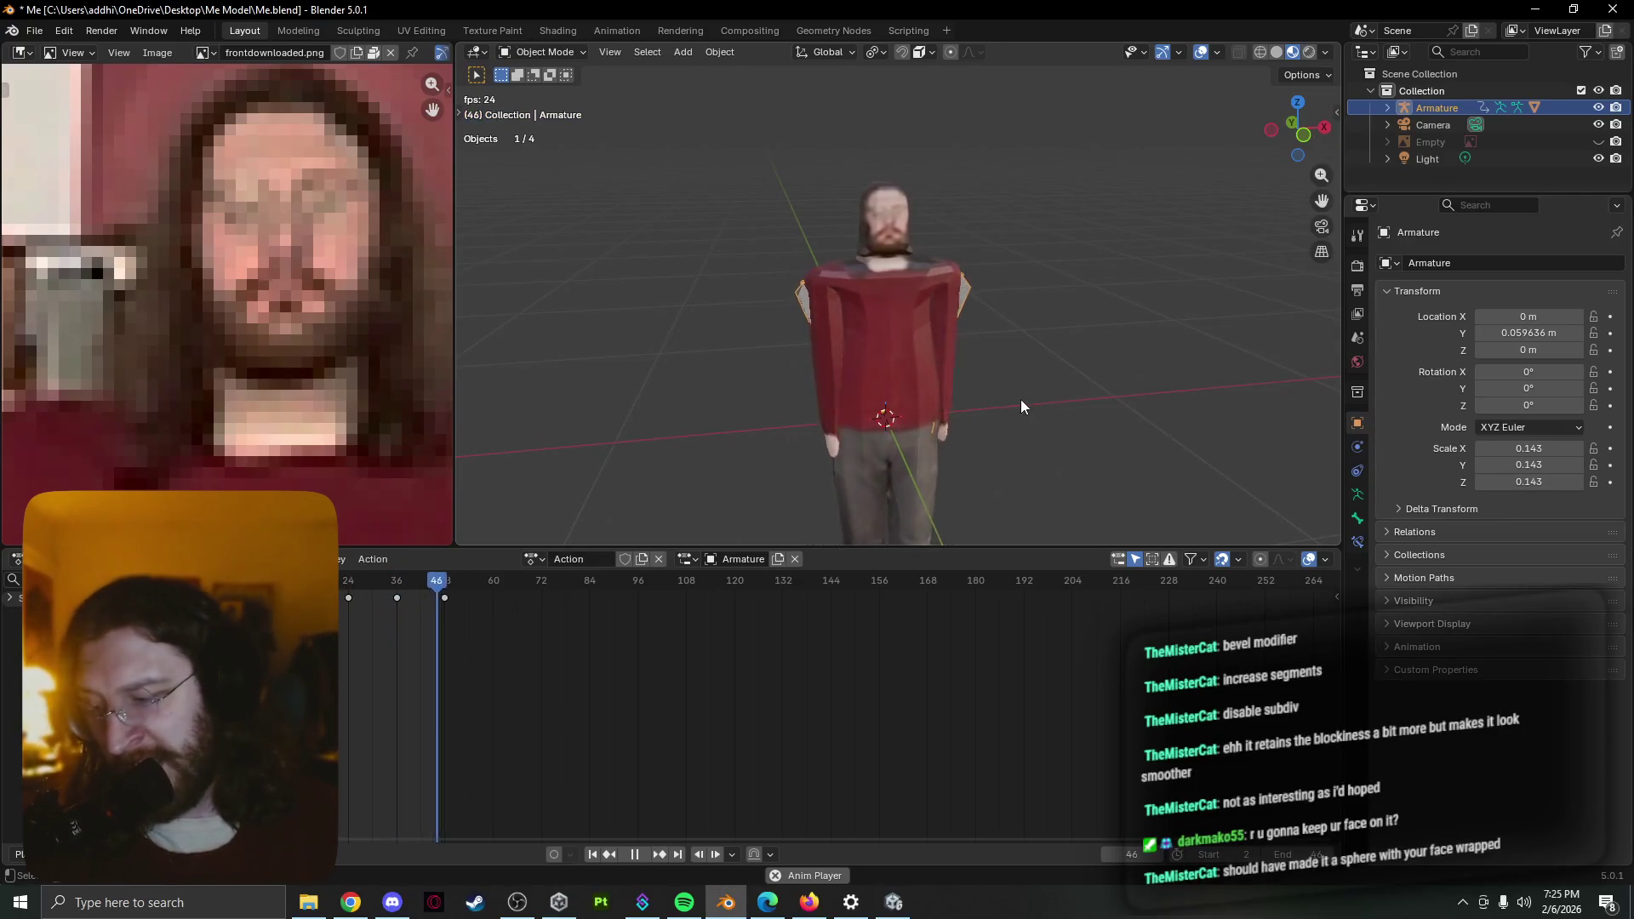
scroll(886, 413, down, 2)
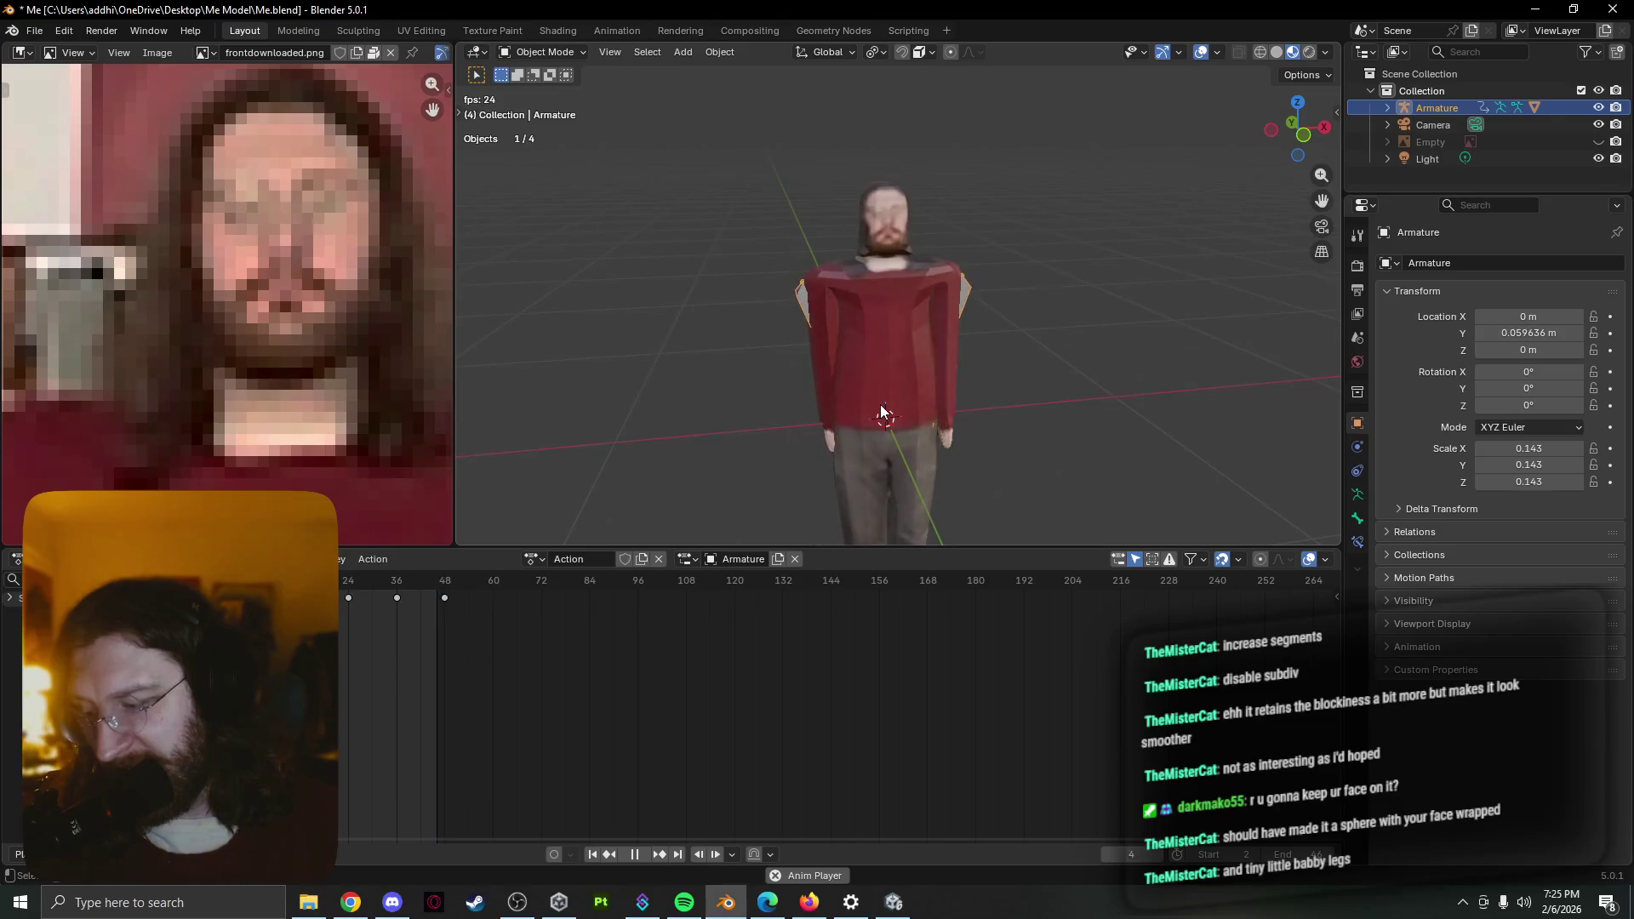
Orbit the character to face forward and pan the reference photo to show the whole body
middle_drag(755, 543, 721, 46)
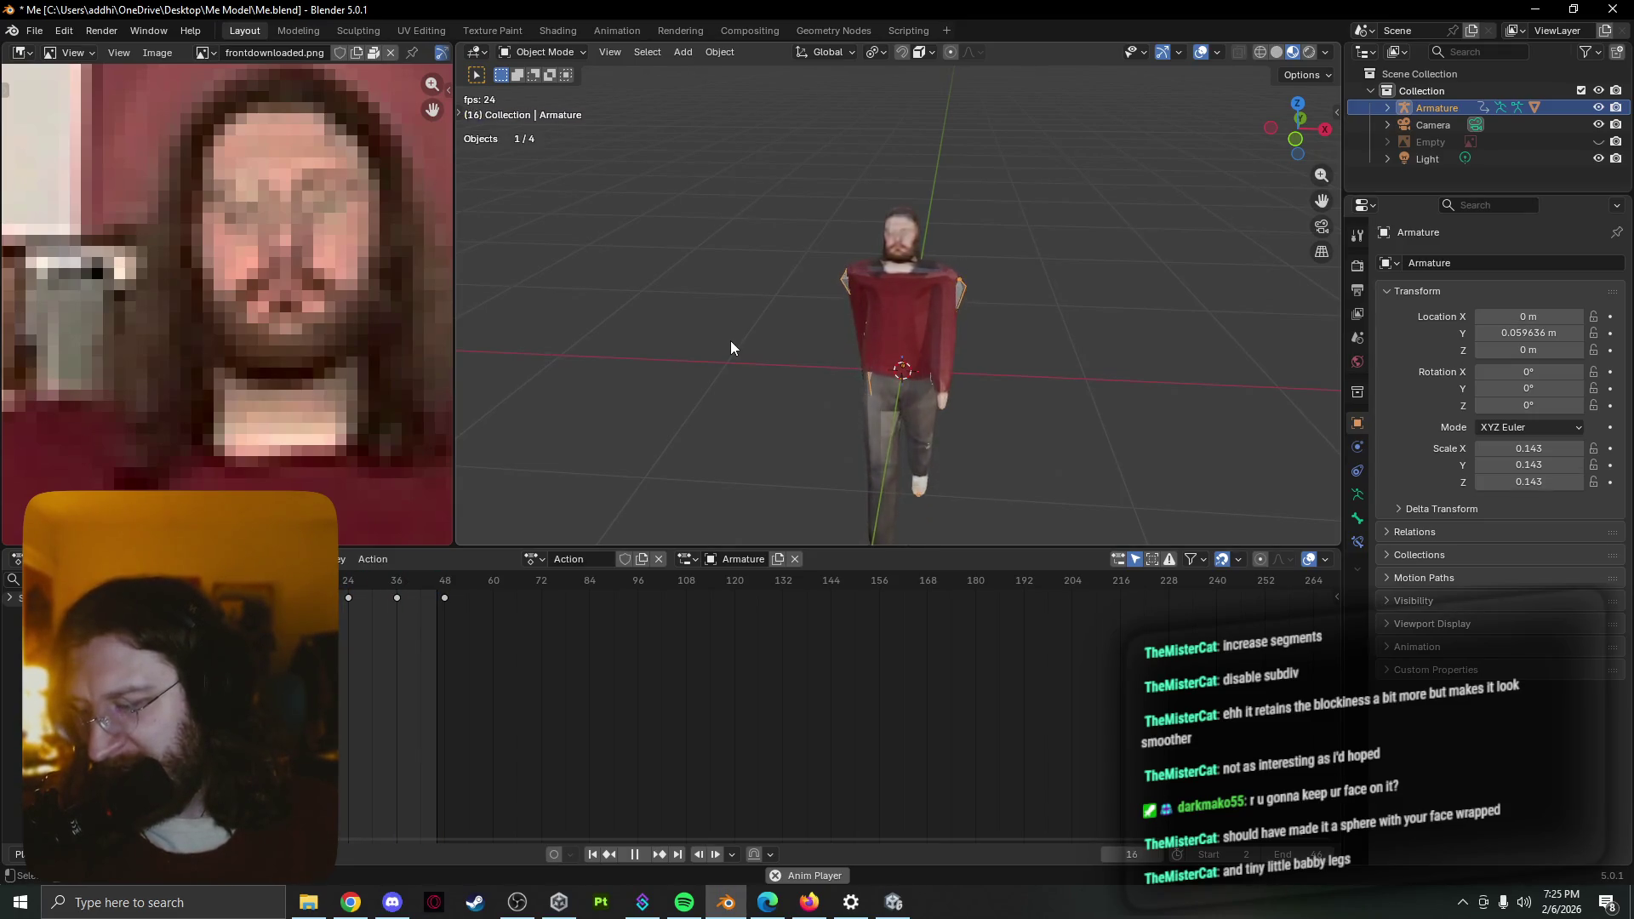
scroll(724, 342, up, 2)
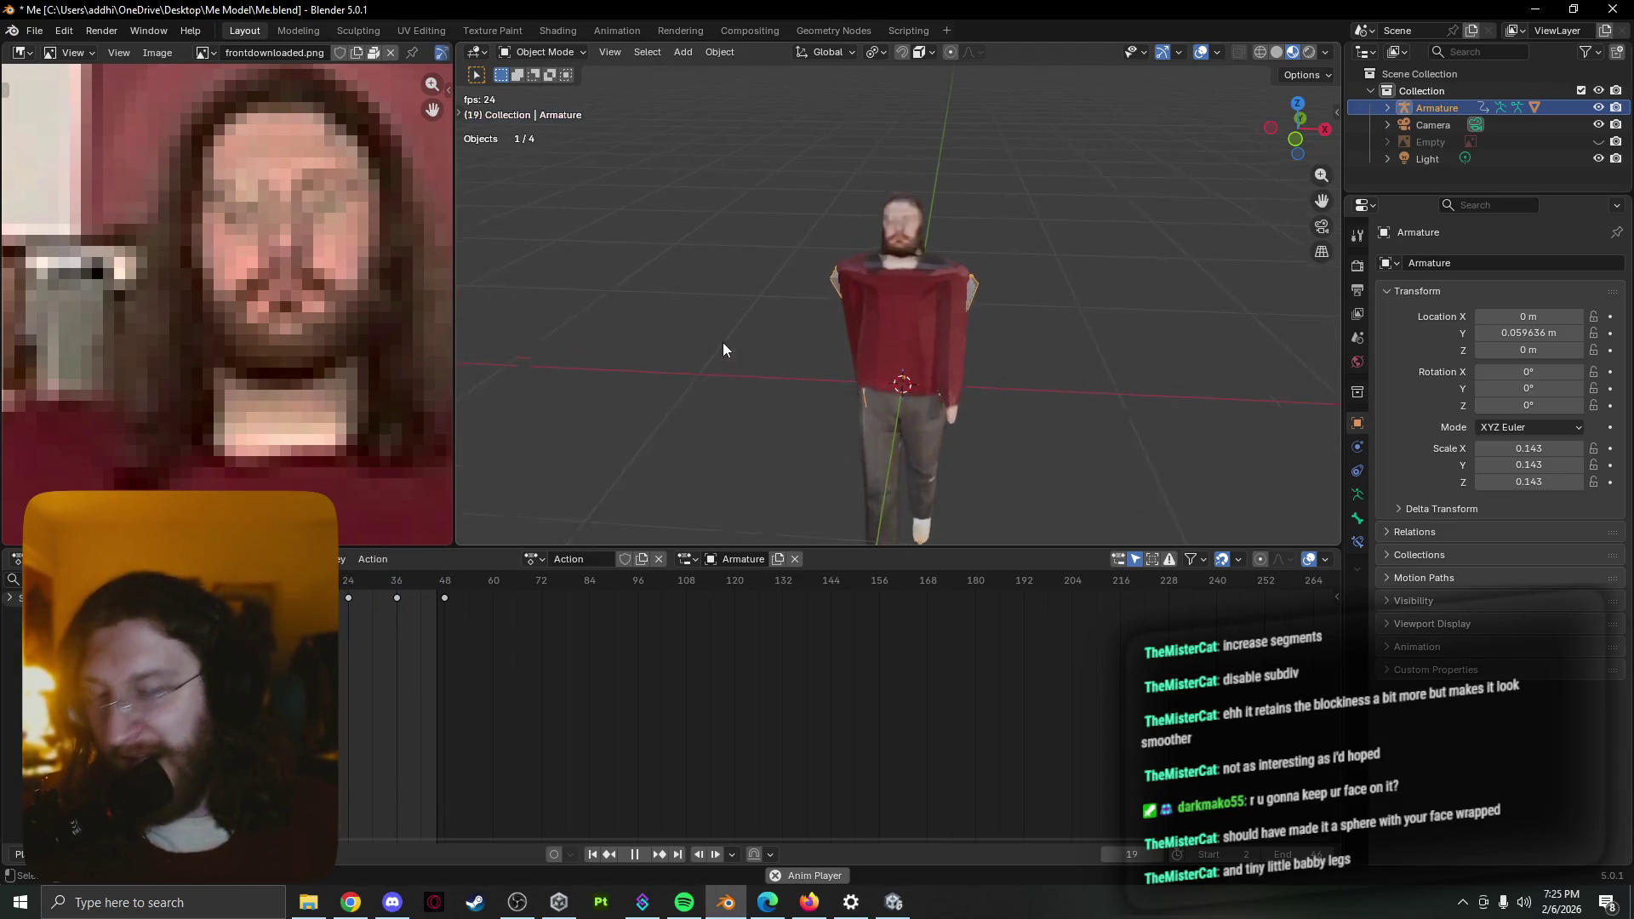
scroll(717, 341, up, 3)
mouse_move(718, 341)
middle_down()
mouse_move(853, 342)
mouse_move(791, 377)
mouse_move(747, 361)
middle_up()
scroll(853, 347, down, 3)
scroll(746, 362, down, 2)
scroll(259, 345, down, 4)
scroll(261, 339, down, 4)
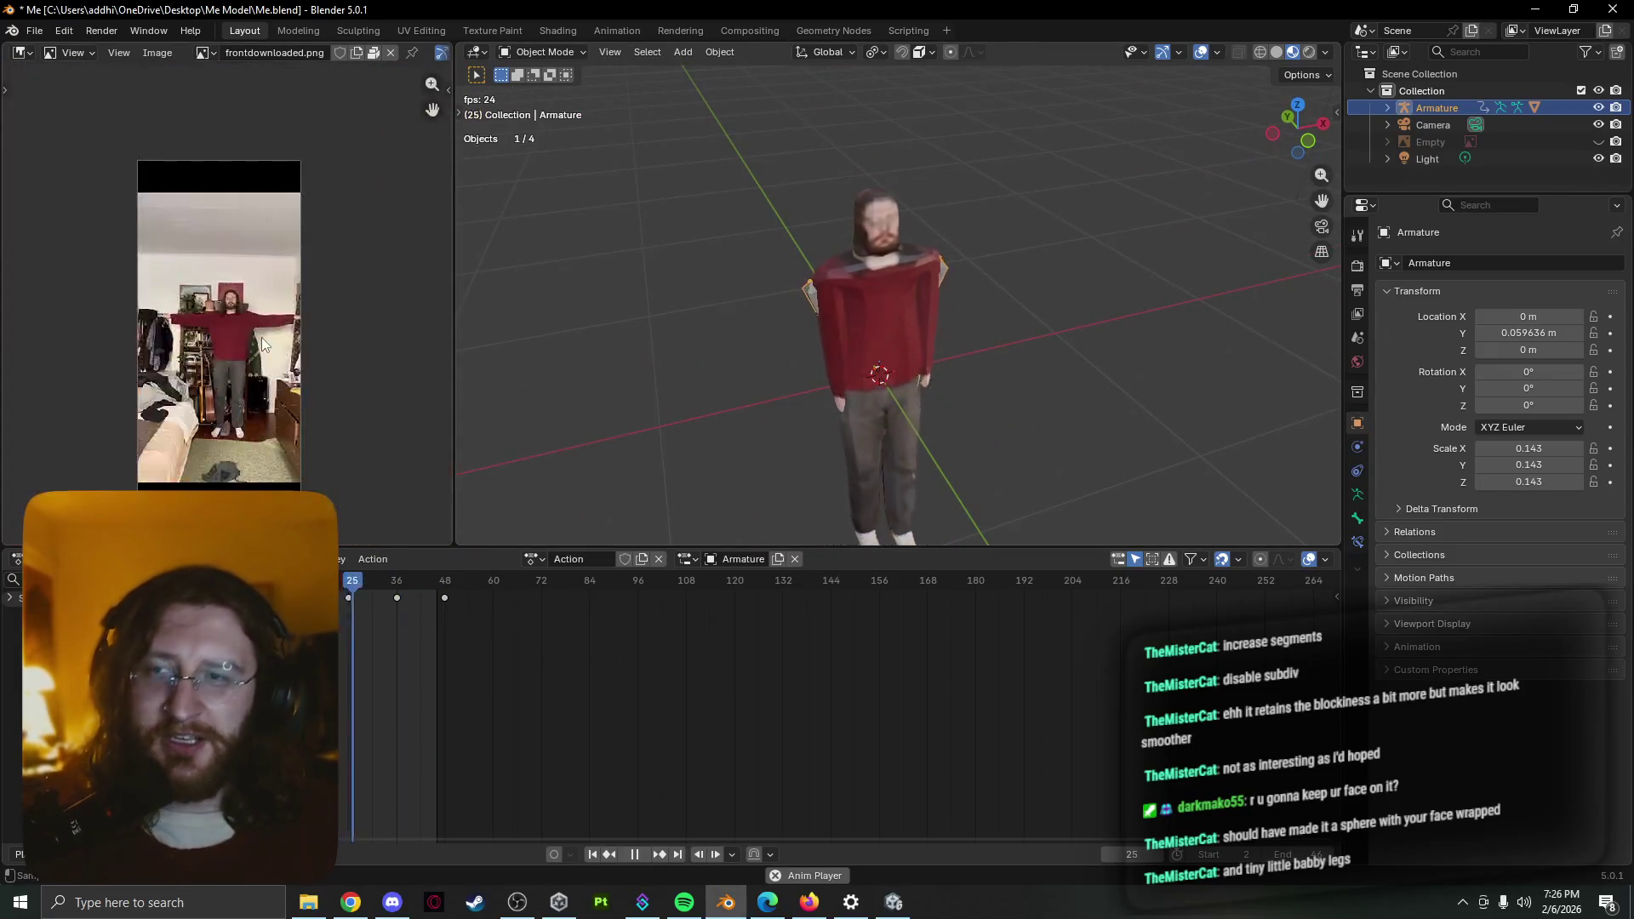
scroll(262, 339, up, 3)
middle_drag(262, 339, 209, 251)
scroll(208, 251, up, 1)
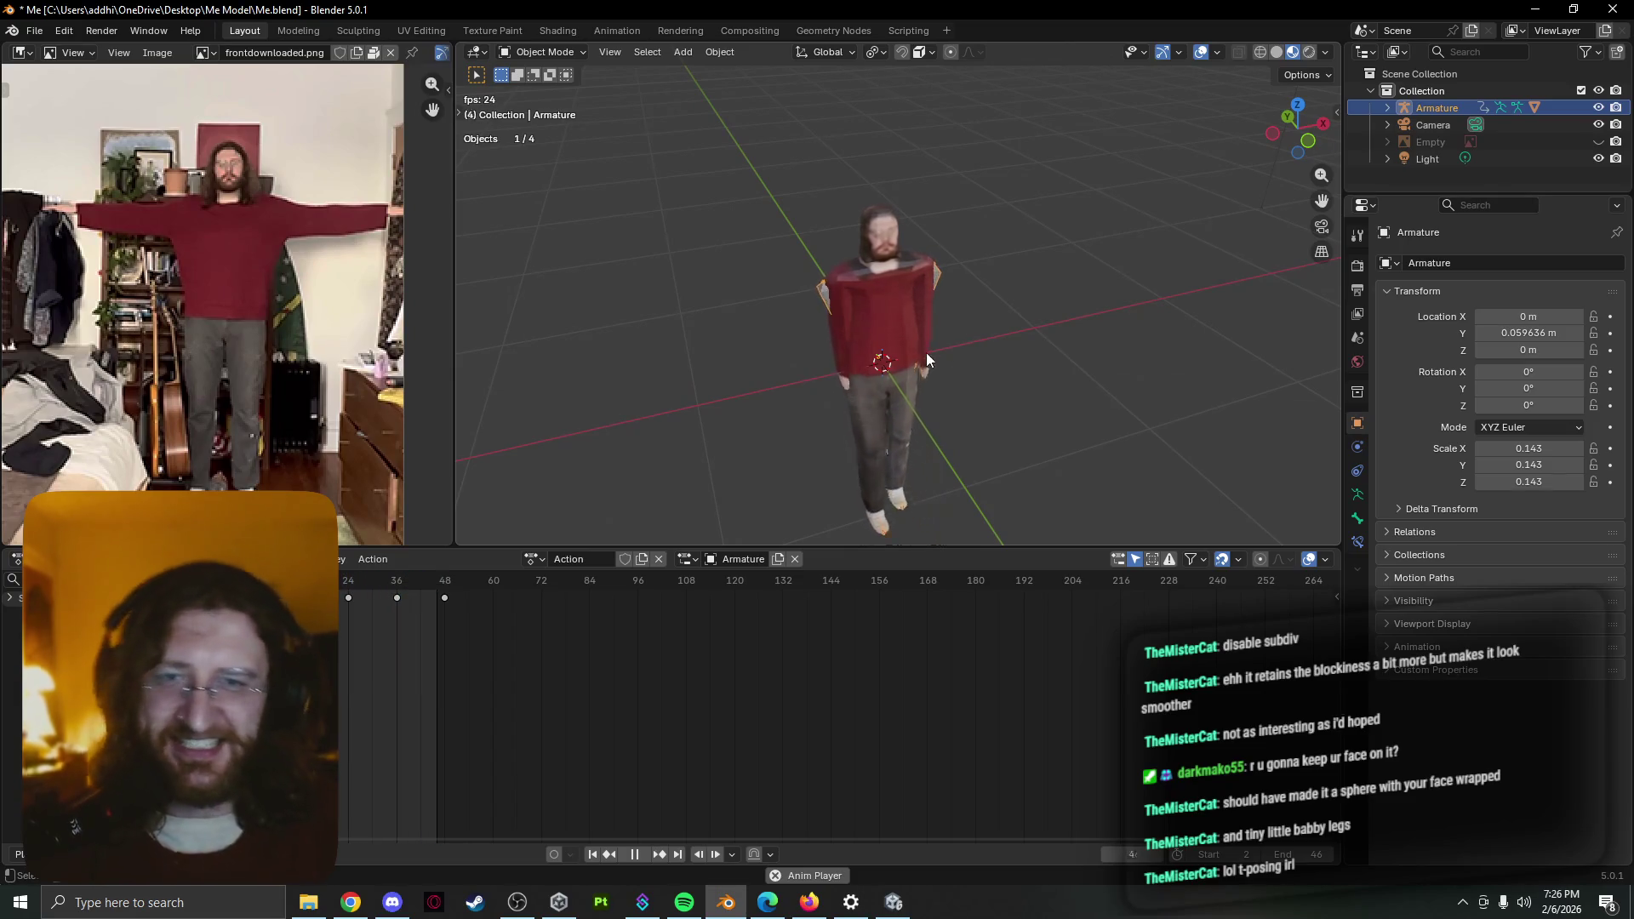
Switch to the Unity editor and open the MainMenu scene from the Project panel
click(895, 904)
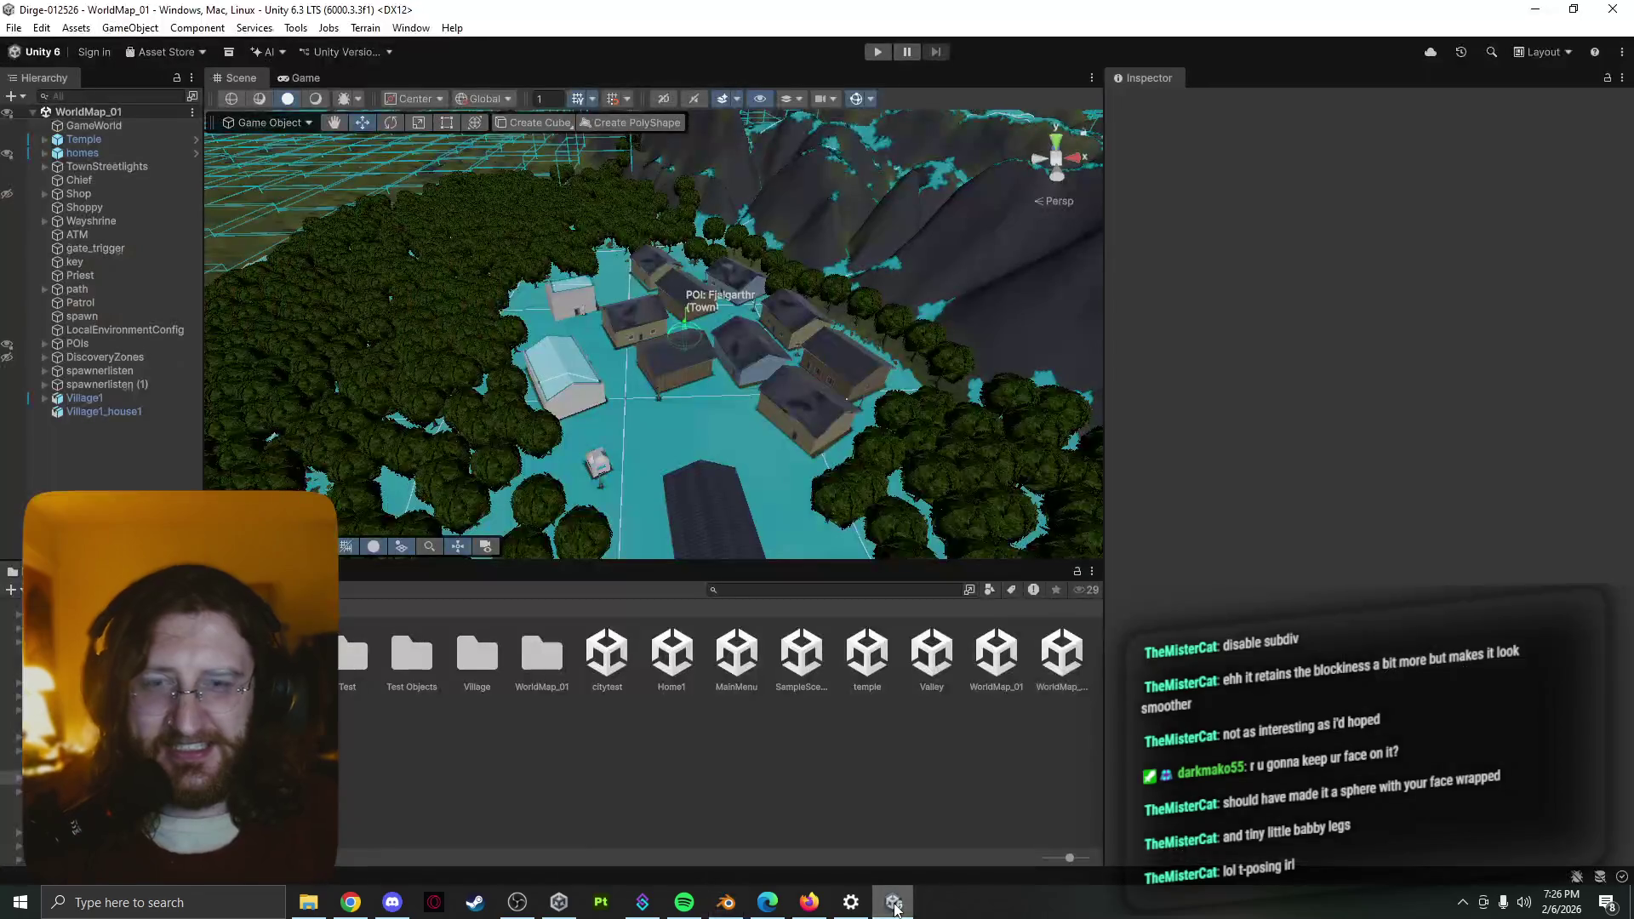
scroll(692, 417, up, 1)
scroll(692, 417, up, 1)
scroll(692, 417, up, 1)
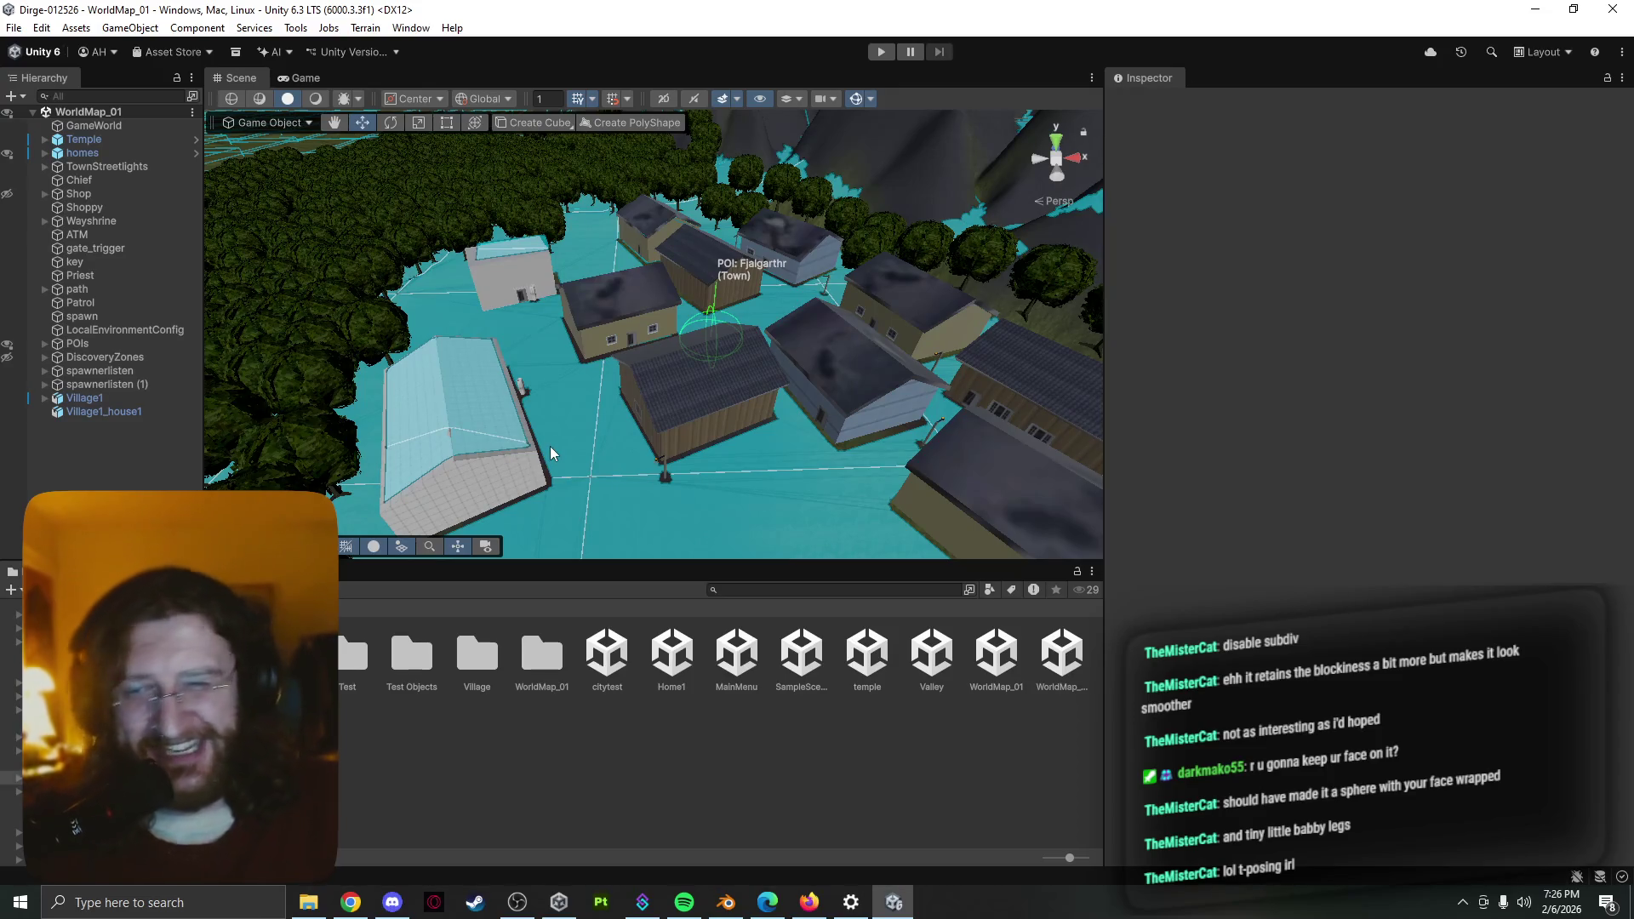
scroll(844, 390, up, 2)
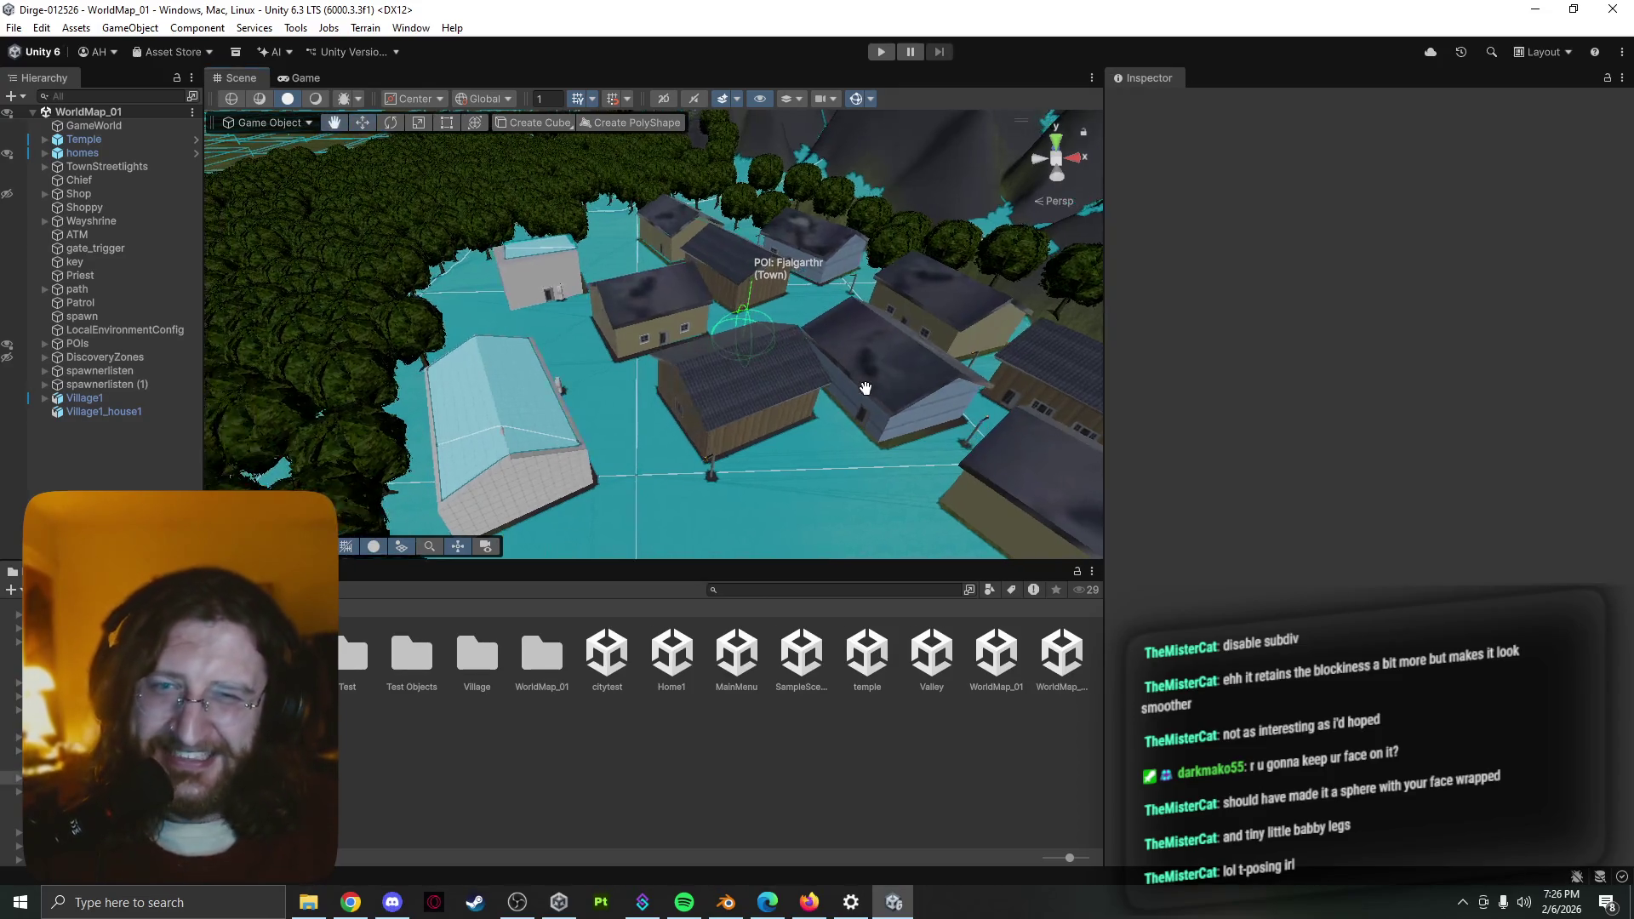
scroll(824, 360, up, 2)
scroll(805, 330, up, 2)
scroll(786, 301, up, 2)
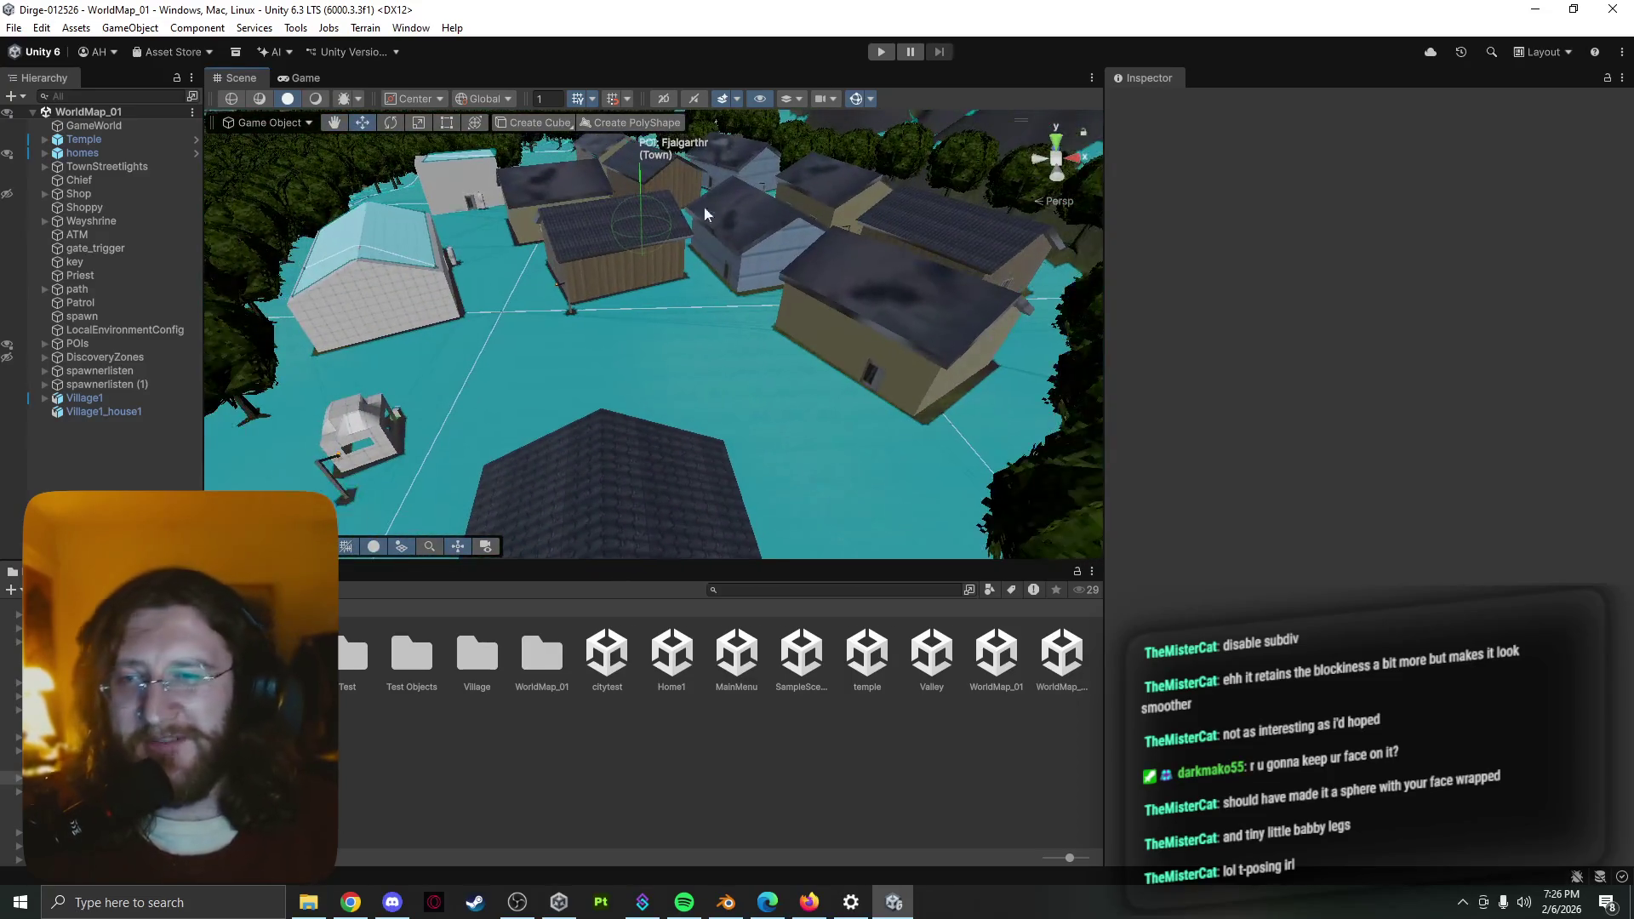
scroll(683, 204, up, 2)
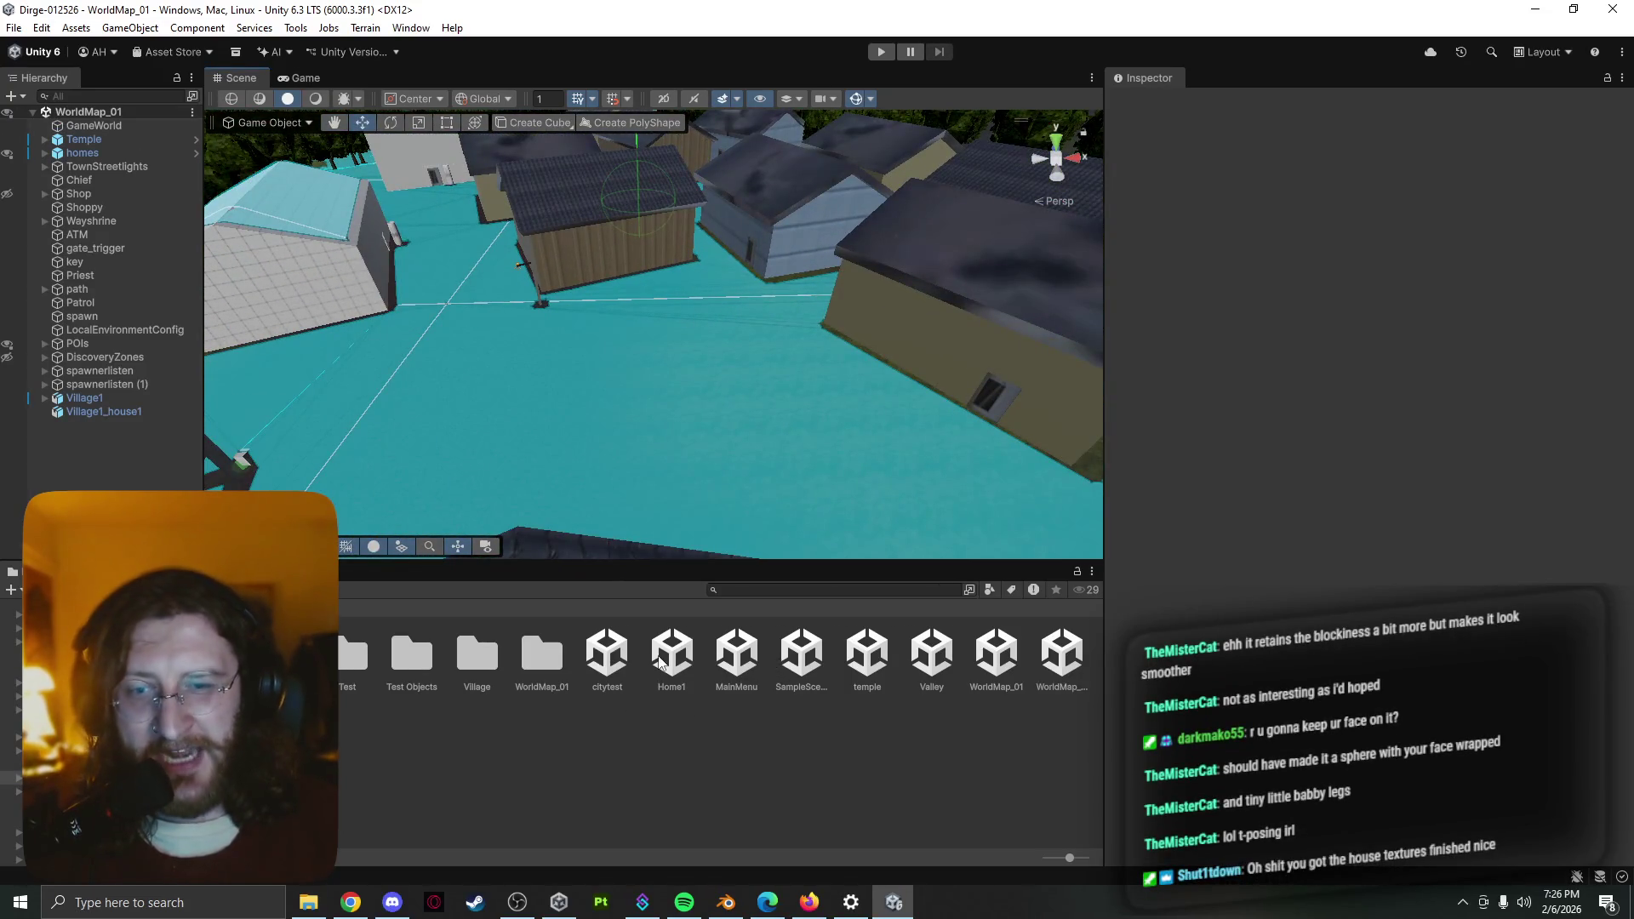
click(737, 658)
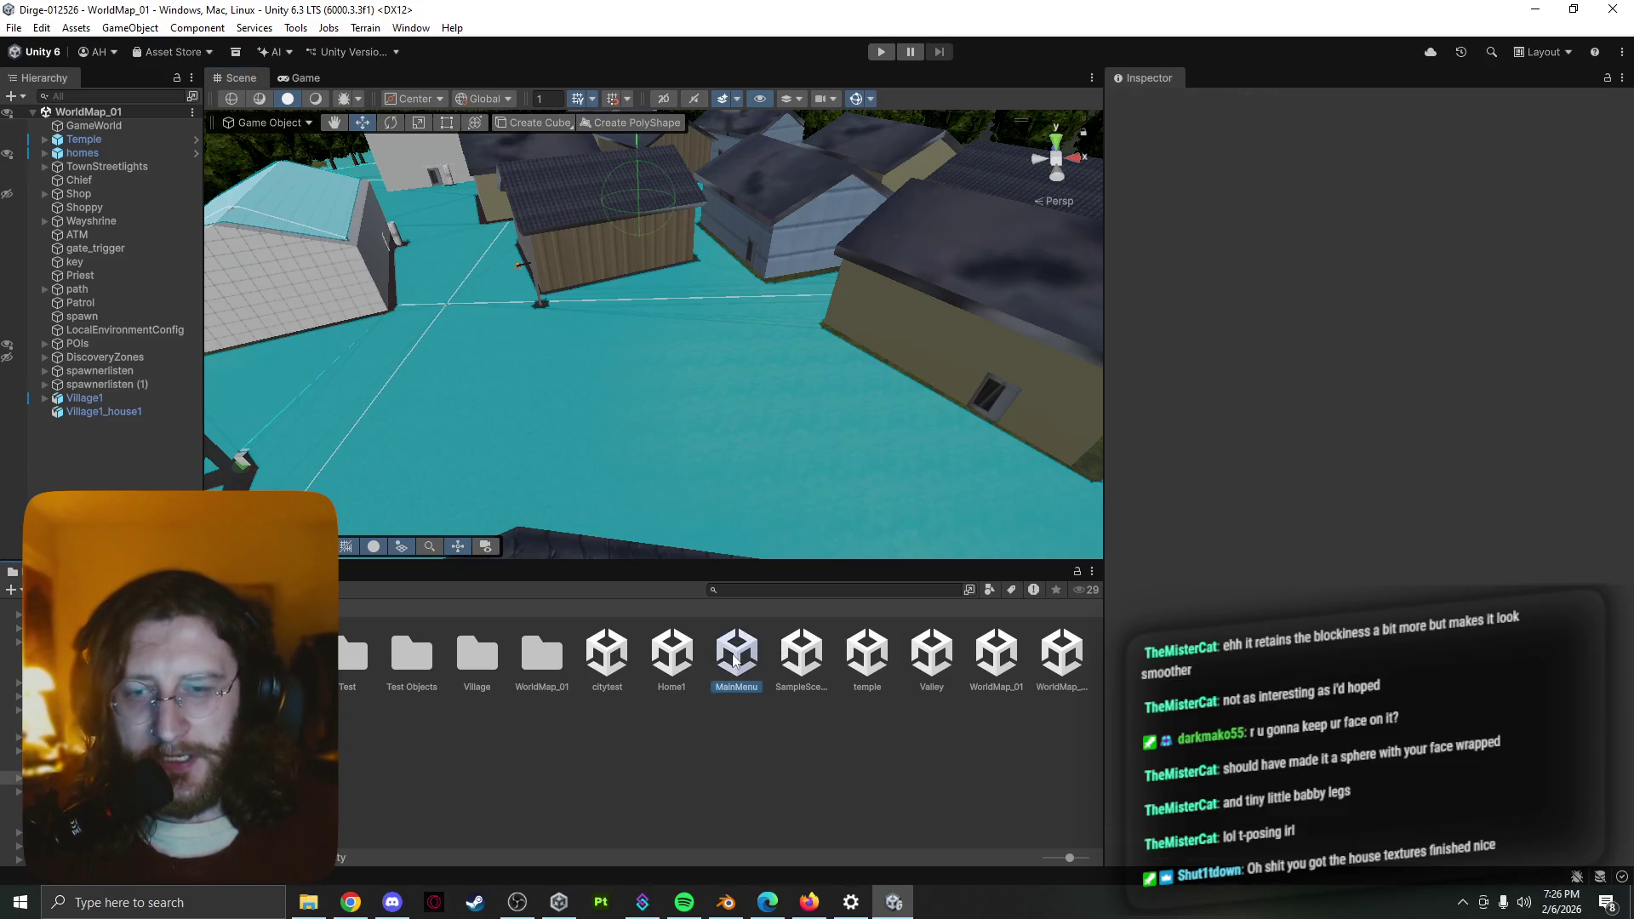
double_click(736, 658)
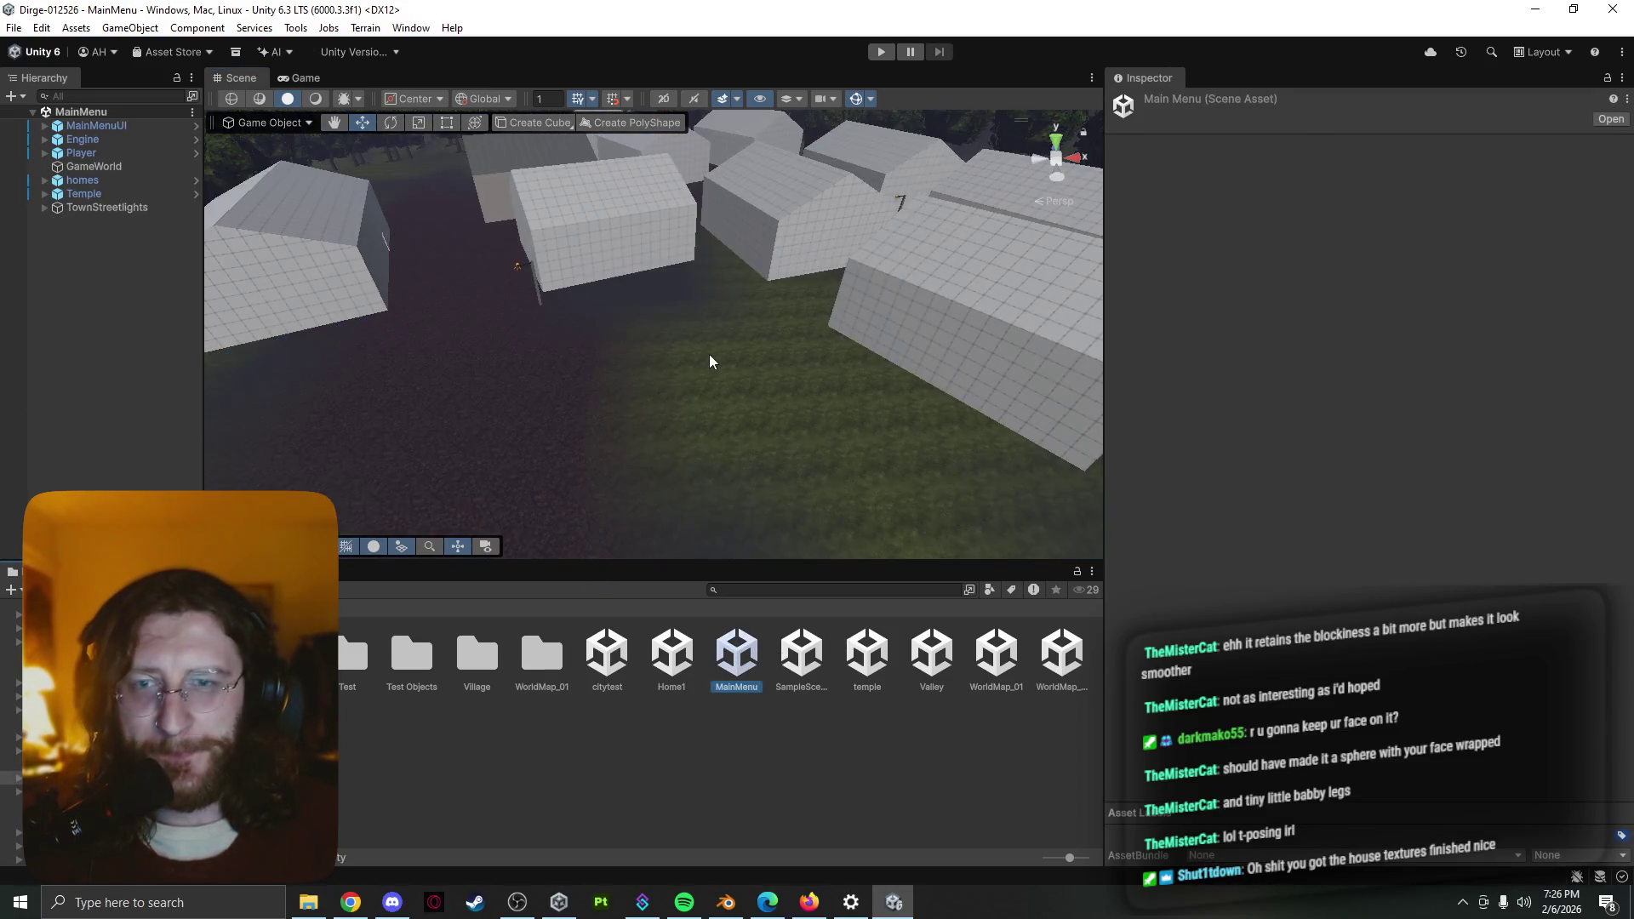
Enter play mode and start a new game from the DIRGE main menu
click(885, 51)
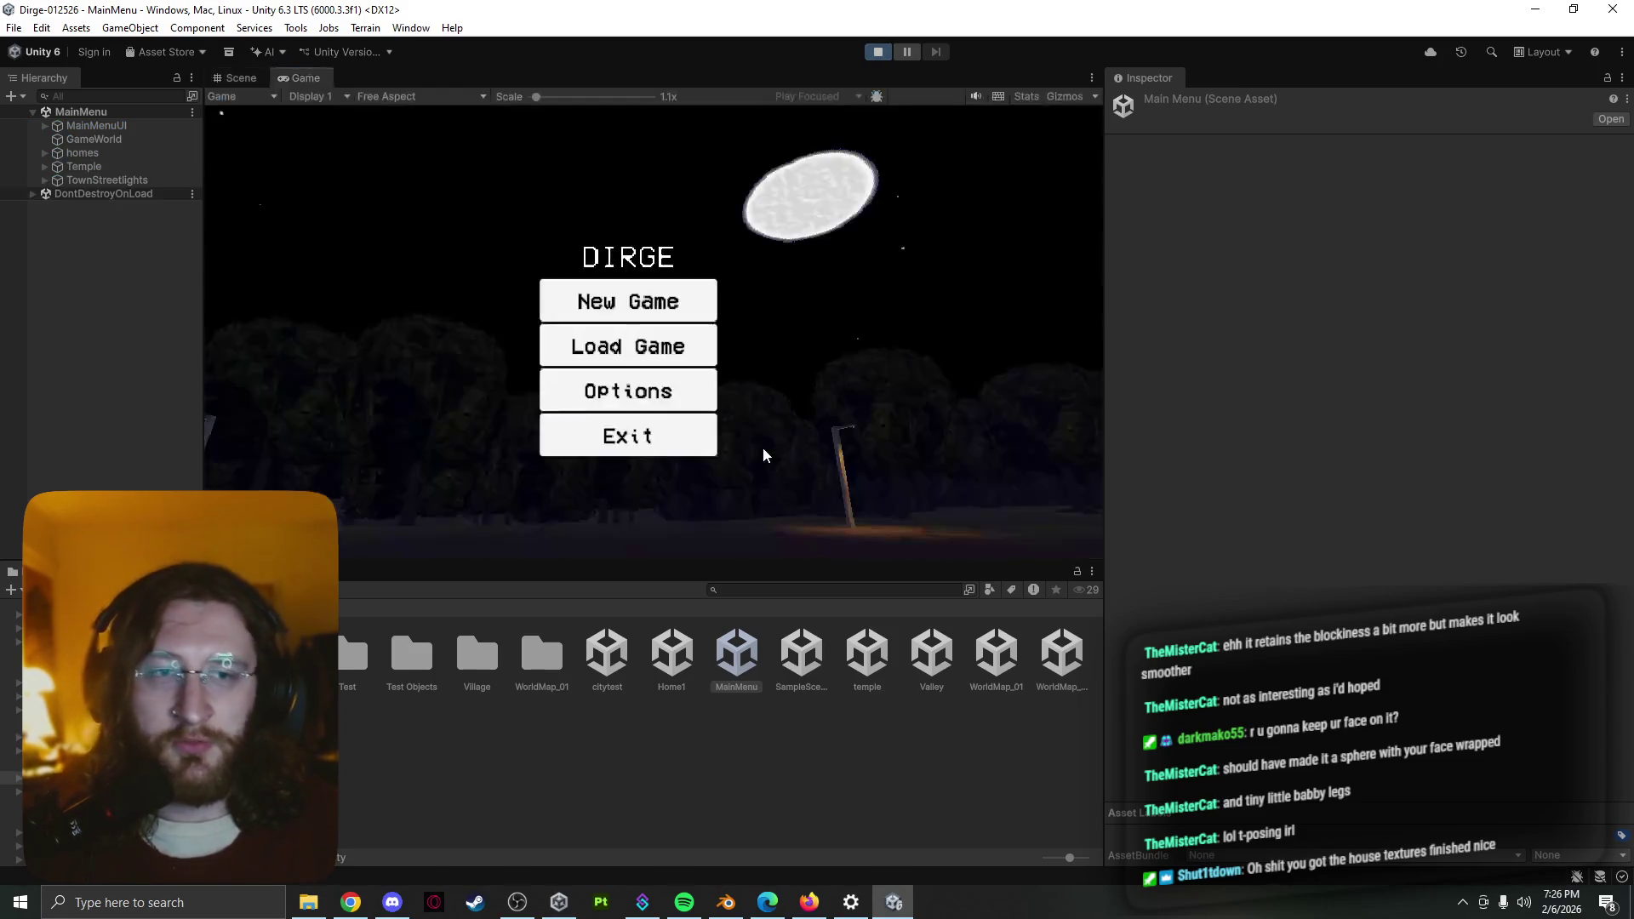
click(654, 303)
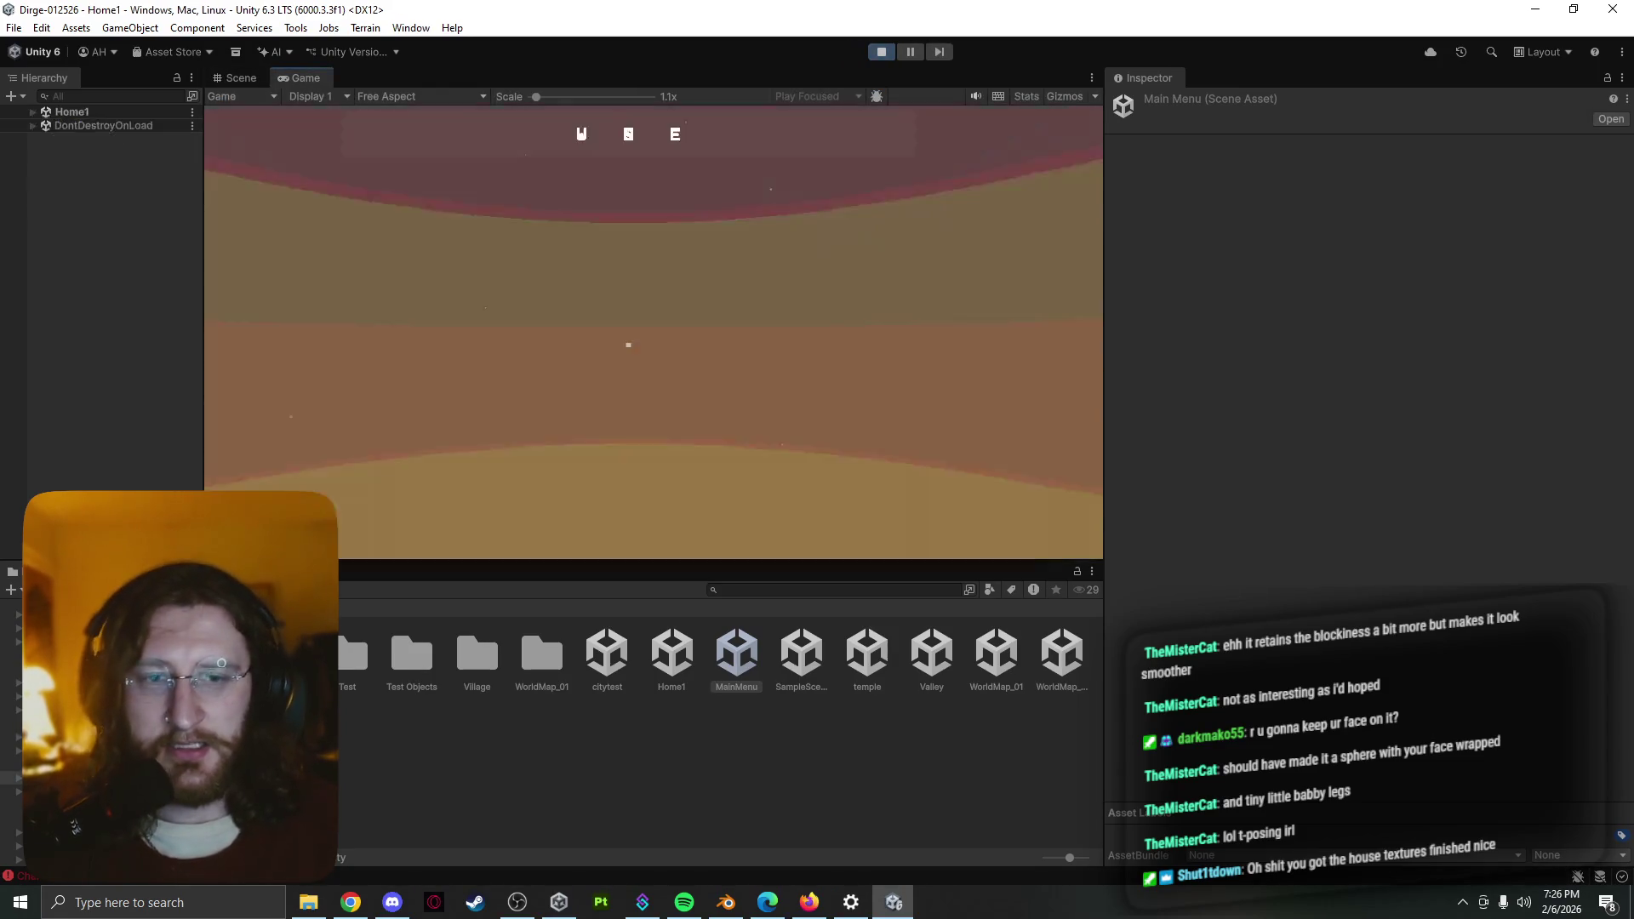
Walk the player with W through the white room, corridor and side rooms of Home1
key(w)
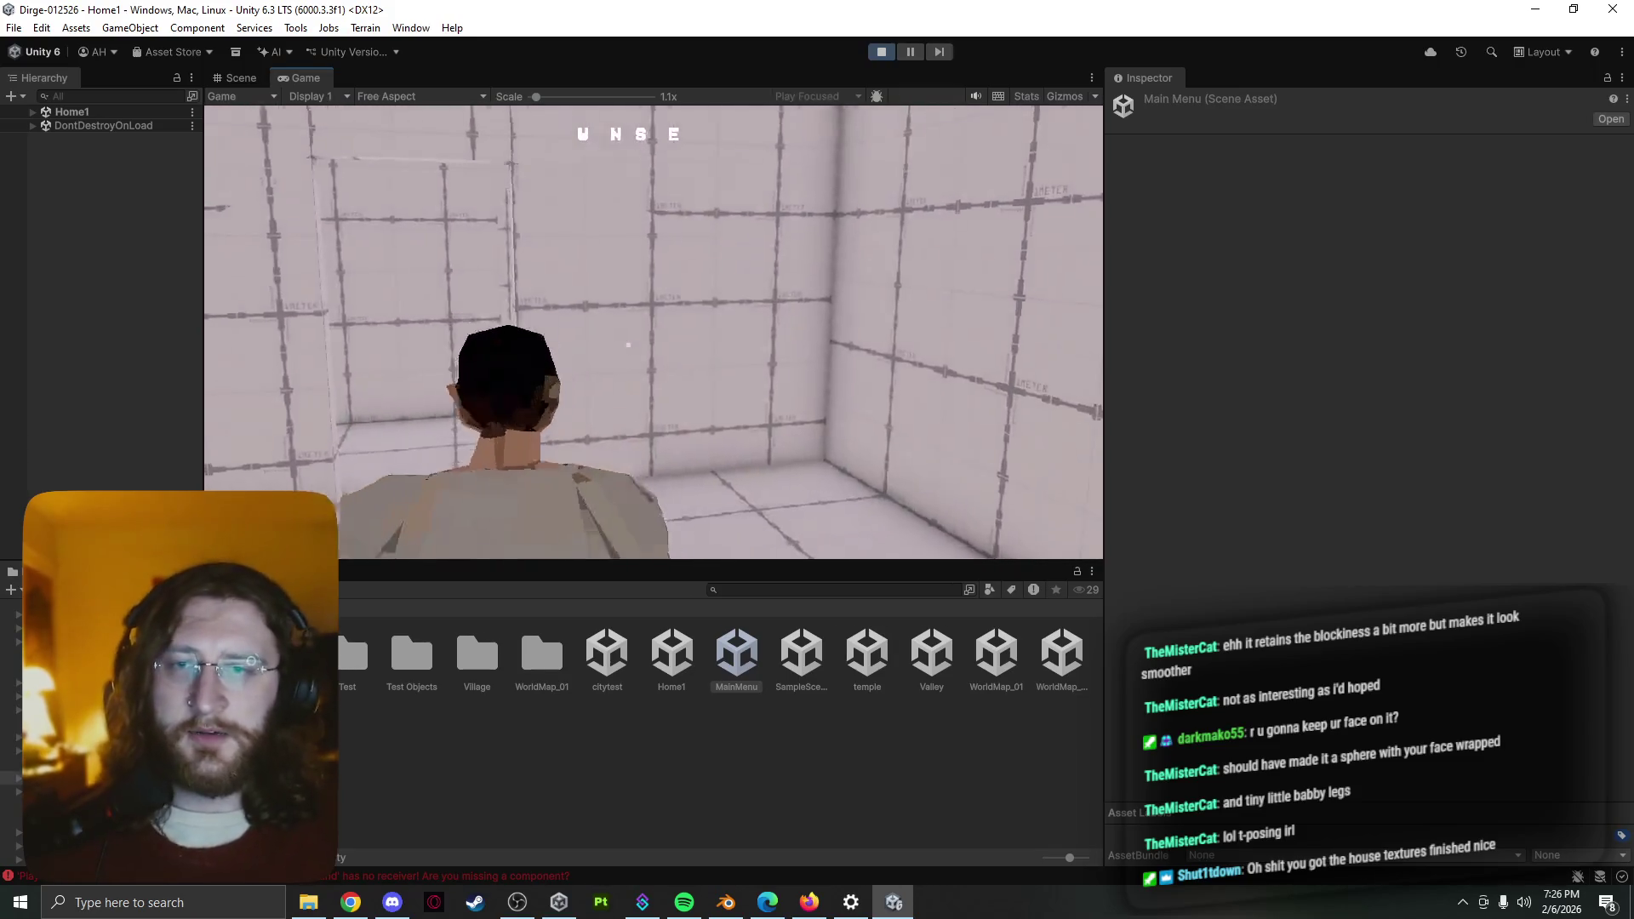
key(w)
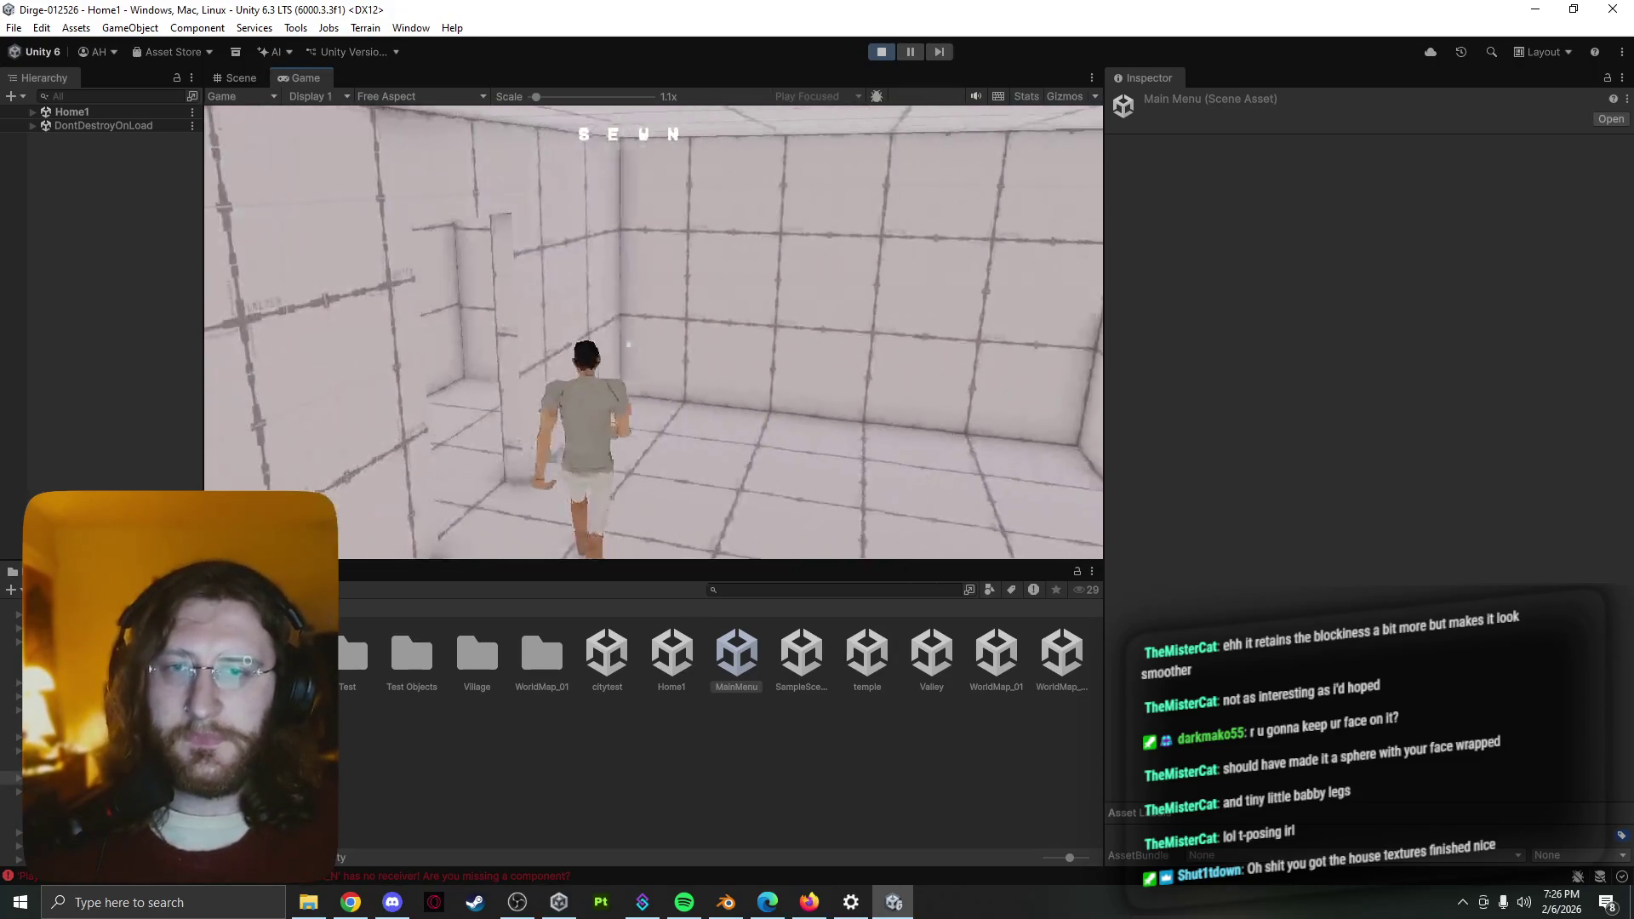
key(w)
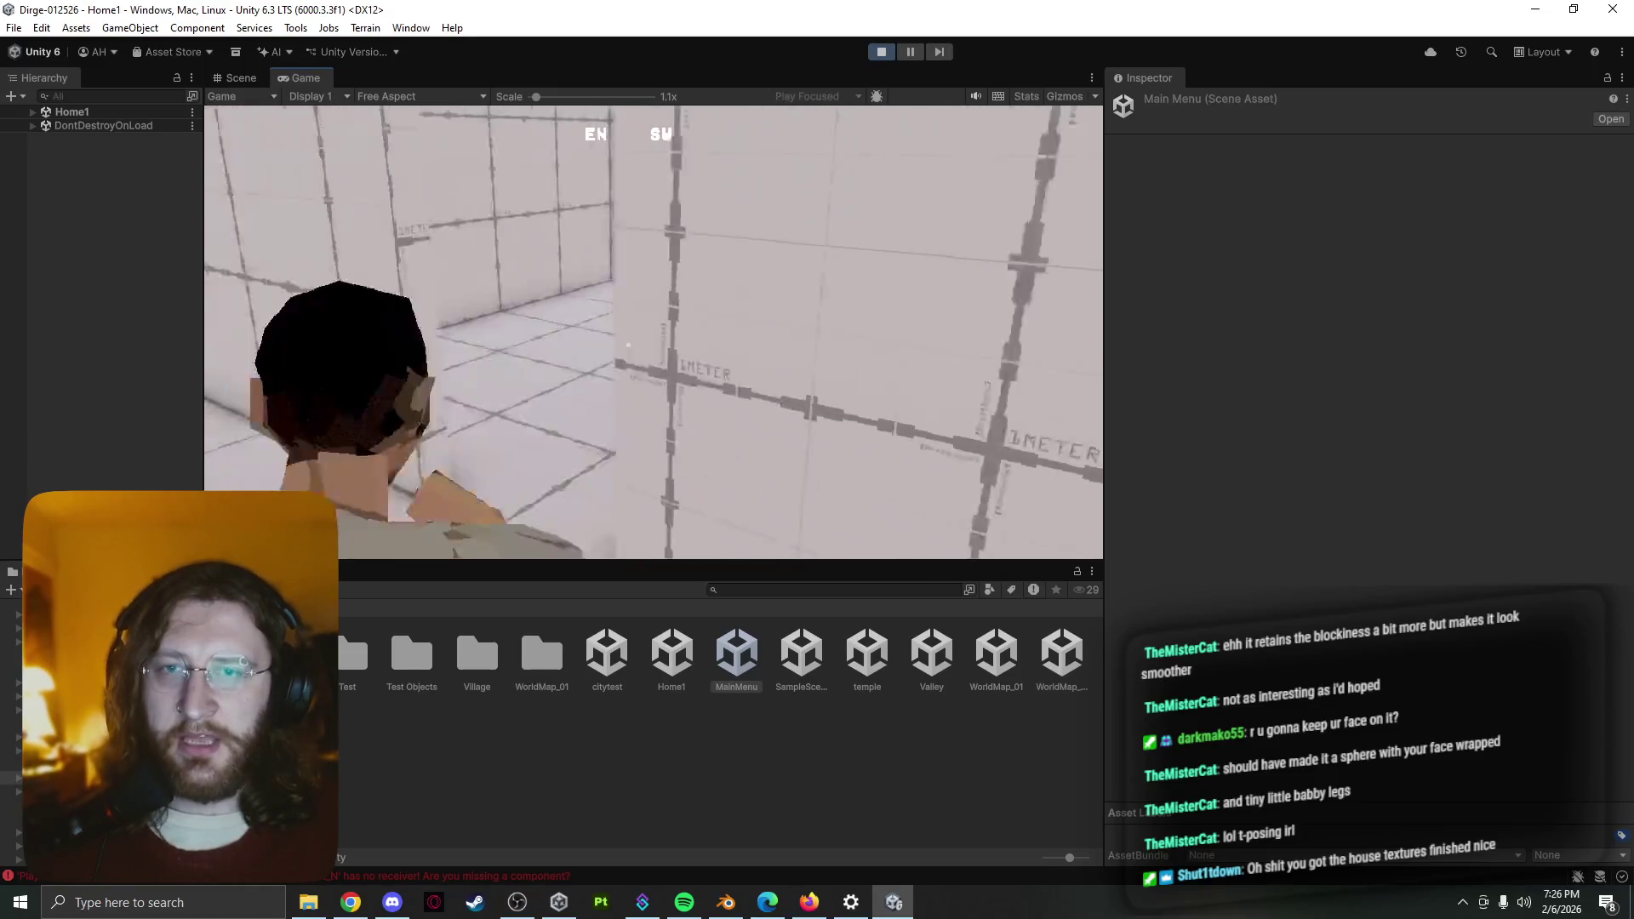
key(w)
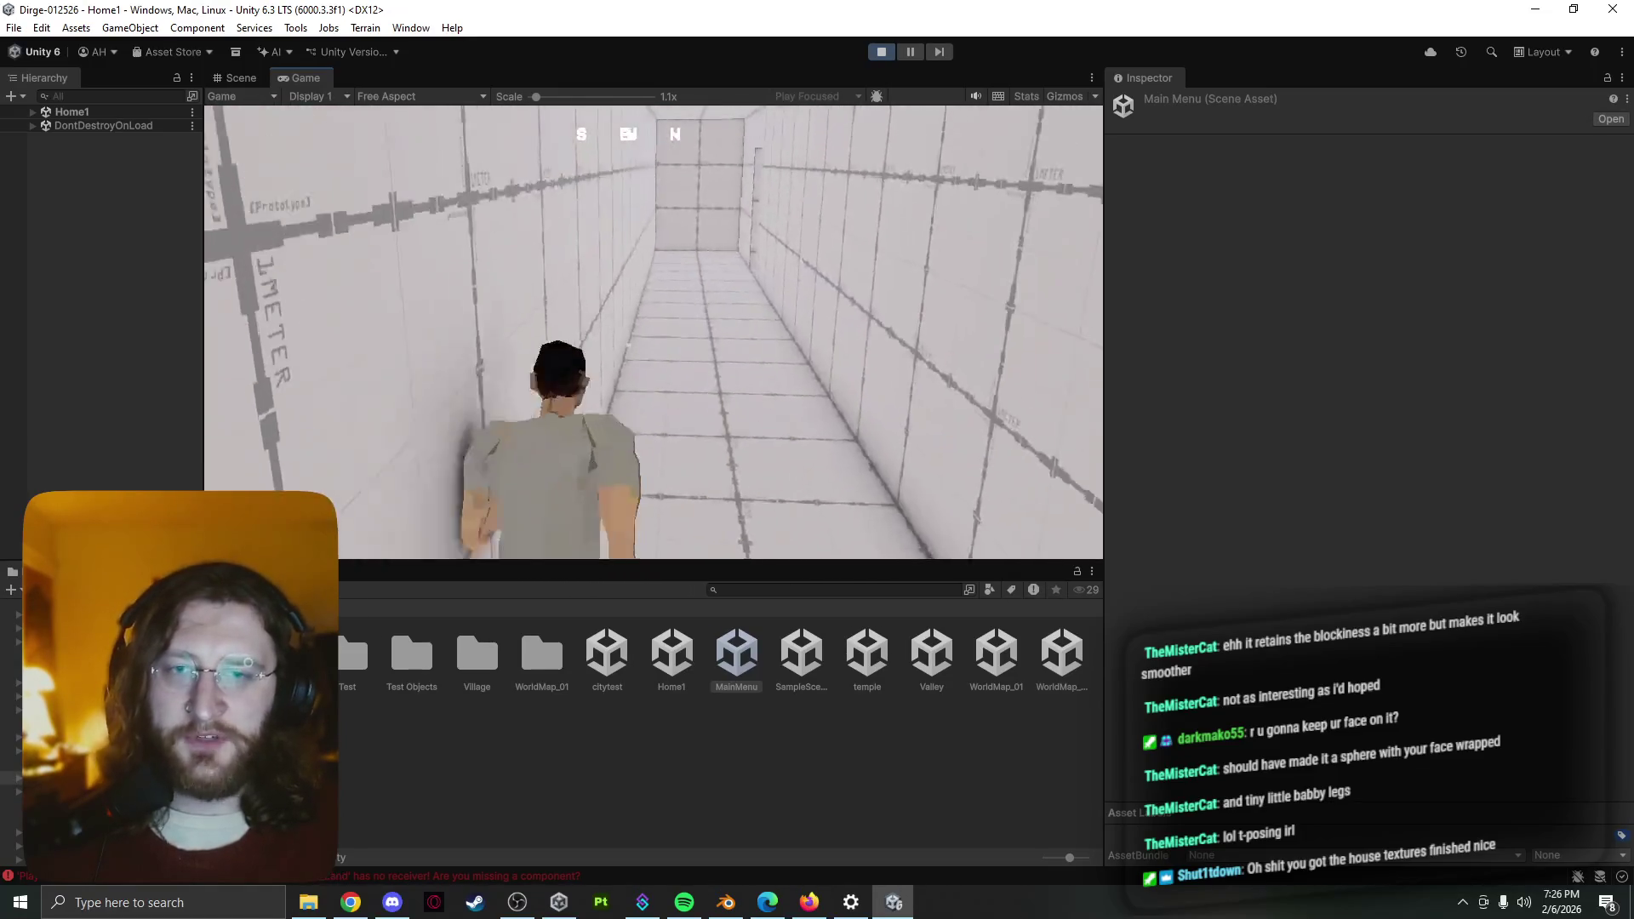
key(w)
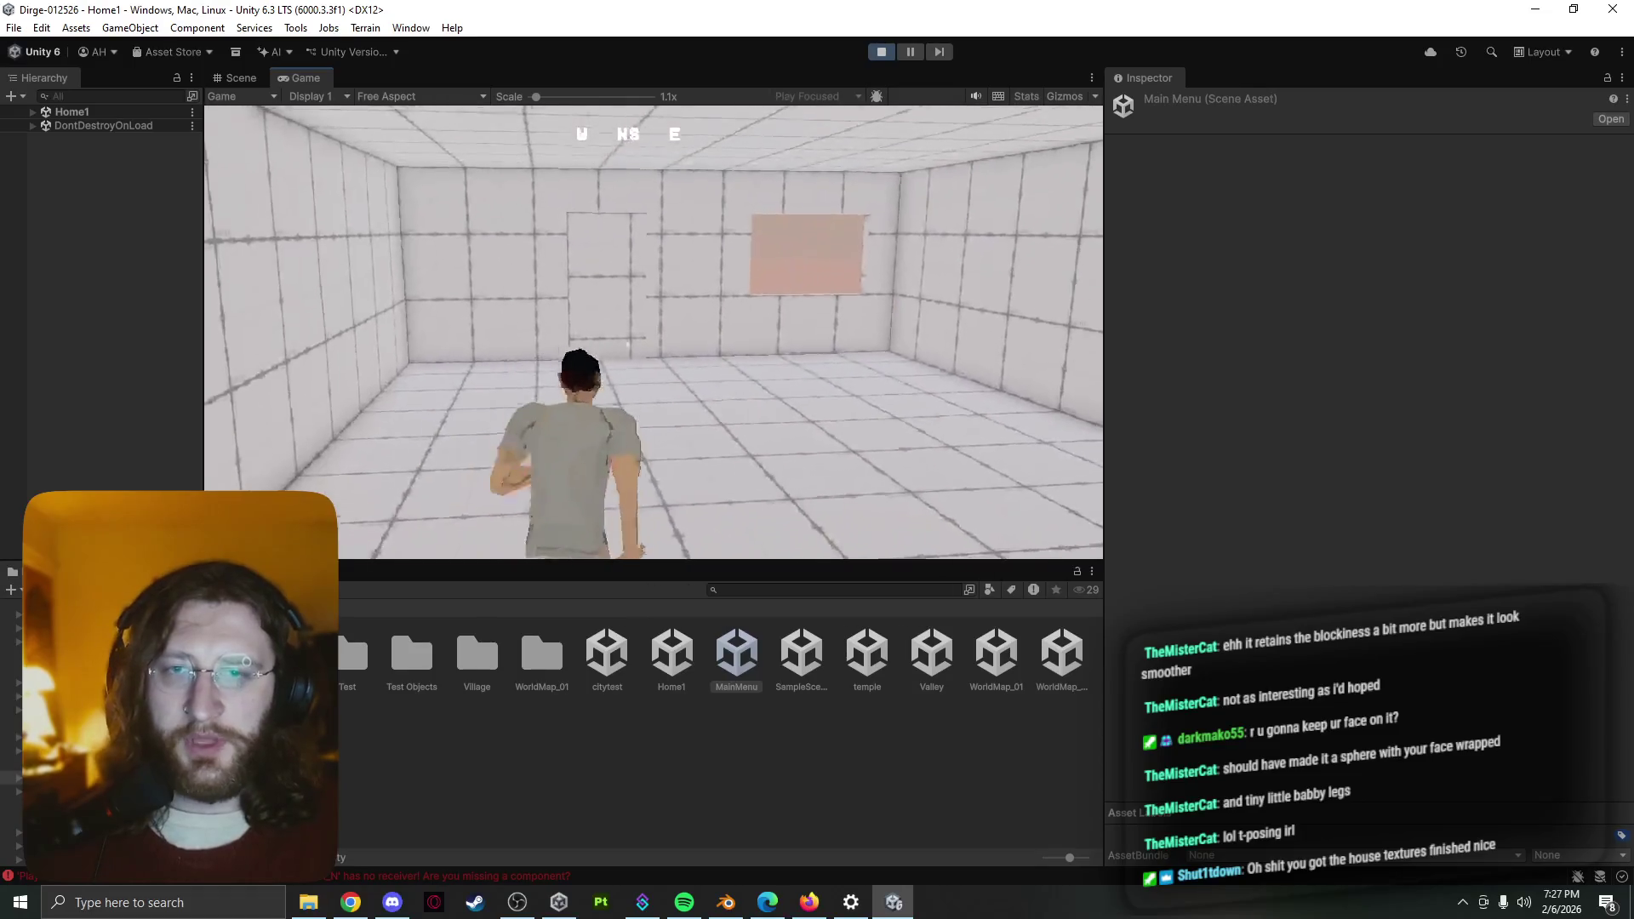
key(w)
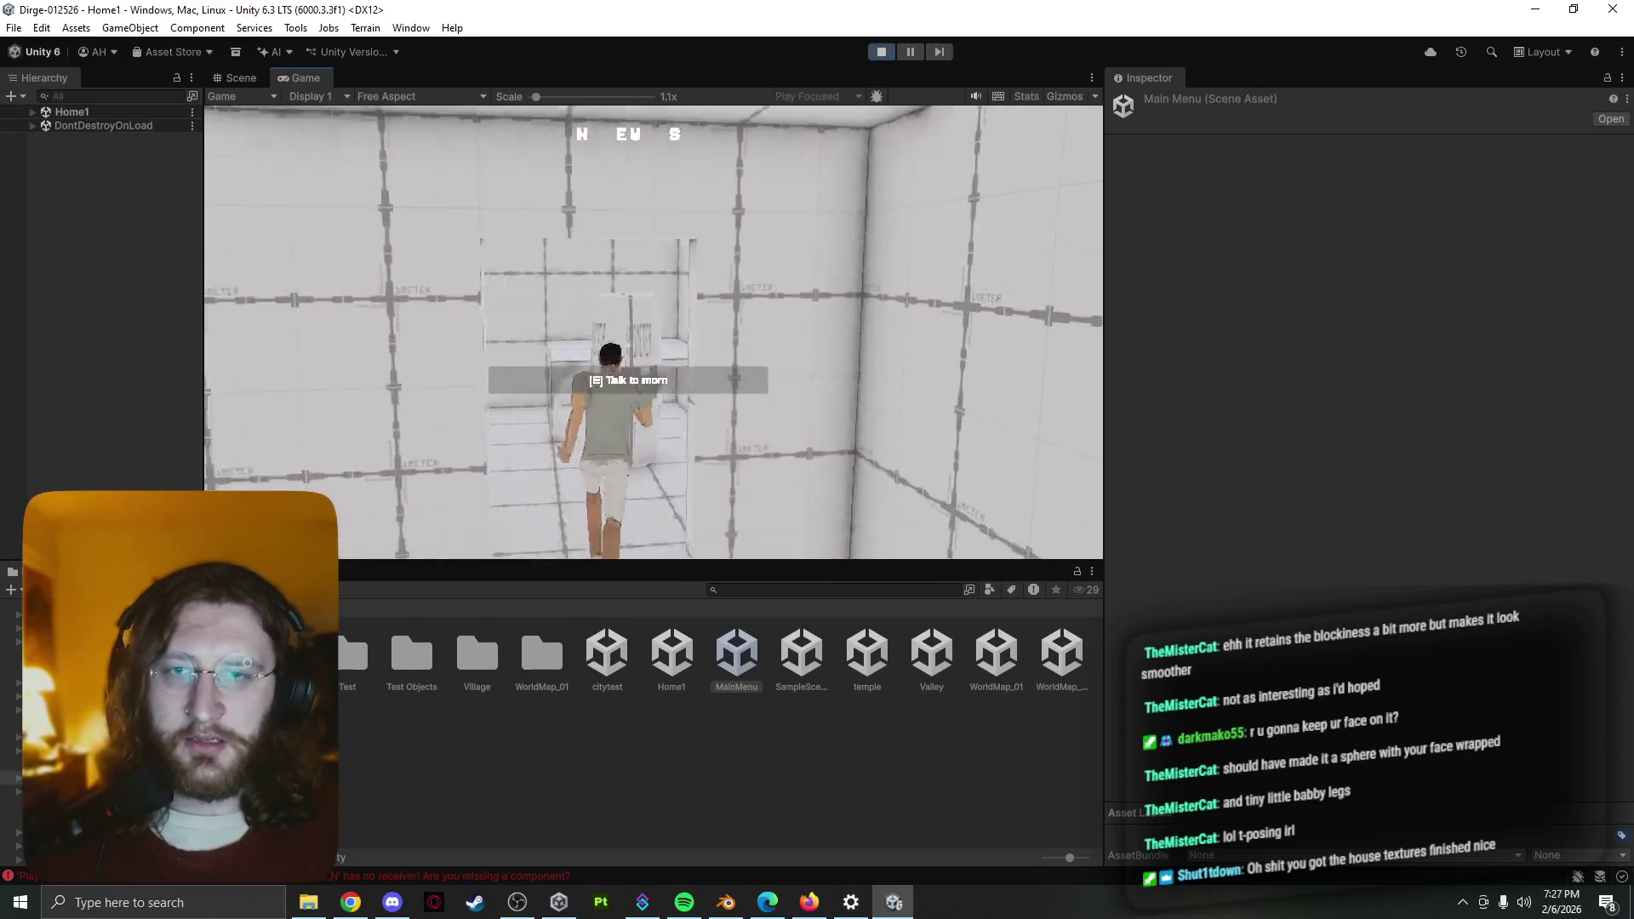
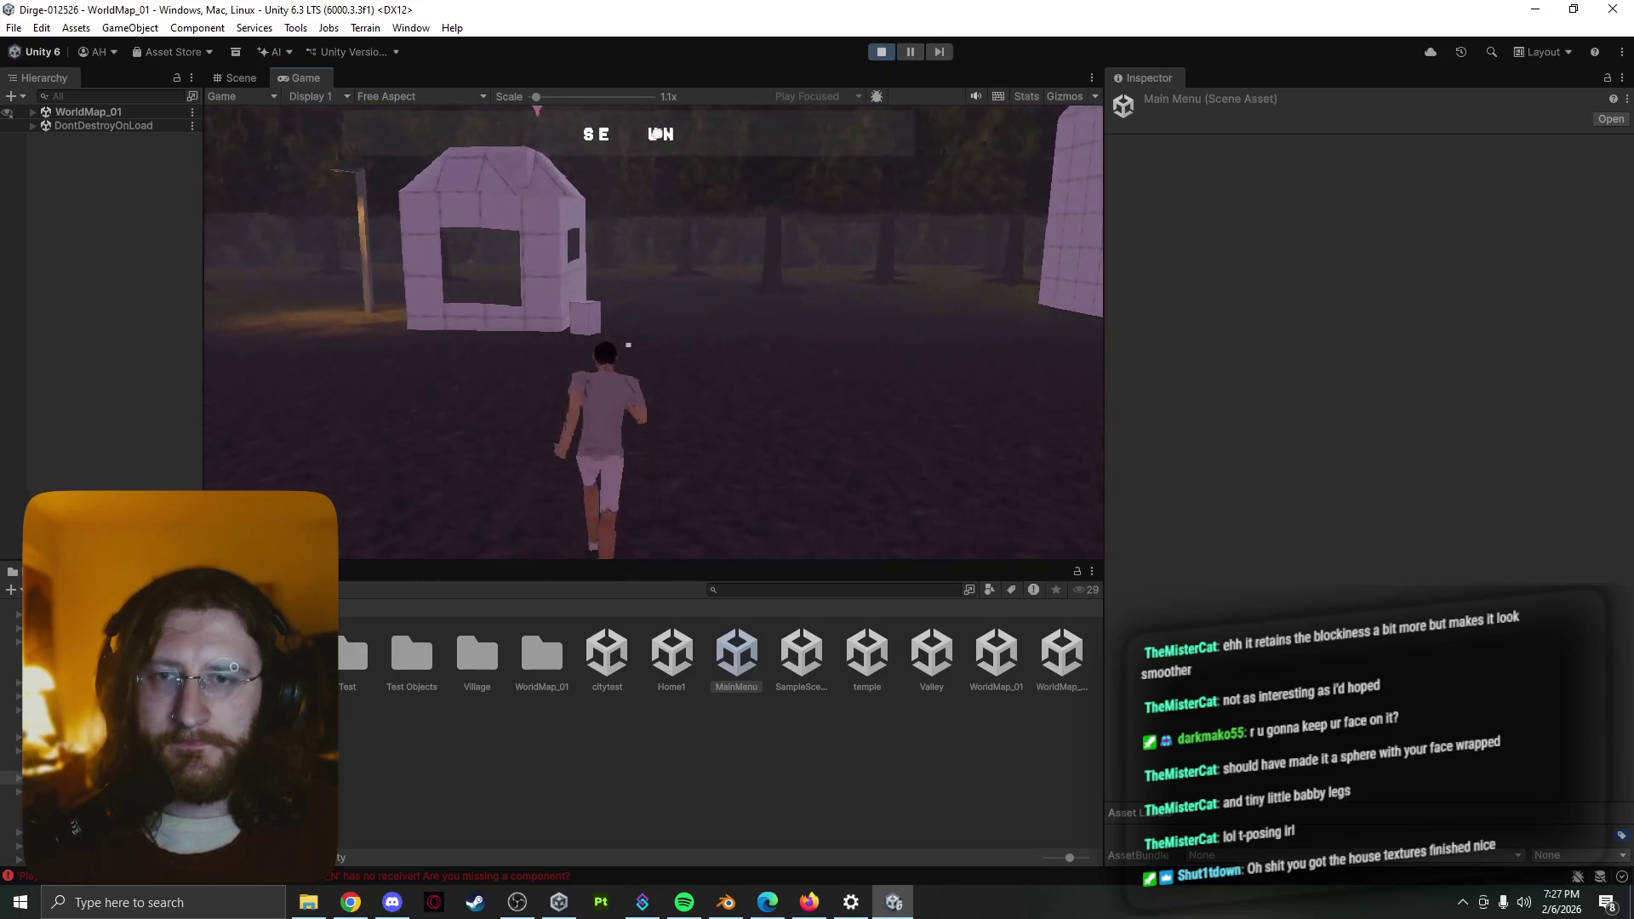
Run the character up past the house and out along the dark path toward the mountain
key(e)
key(w)
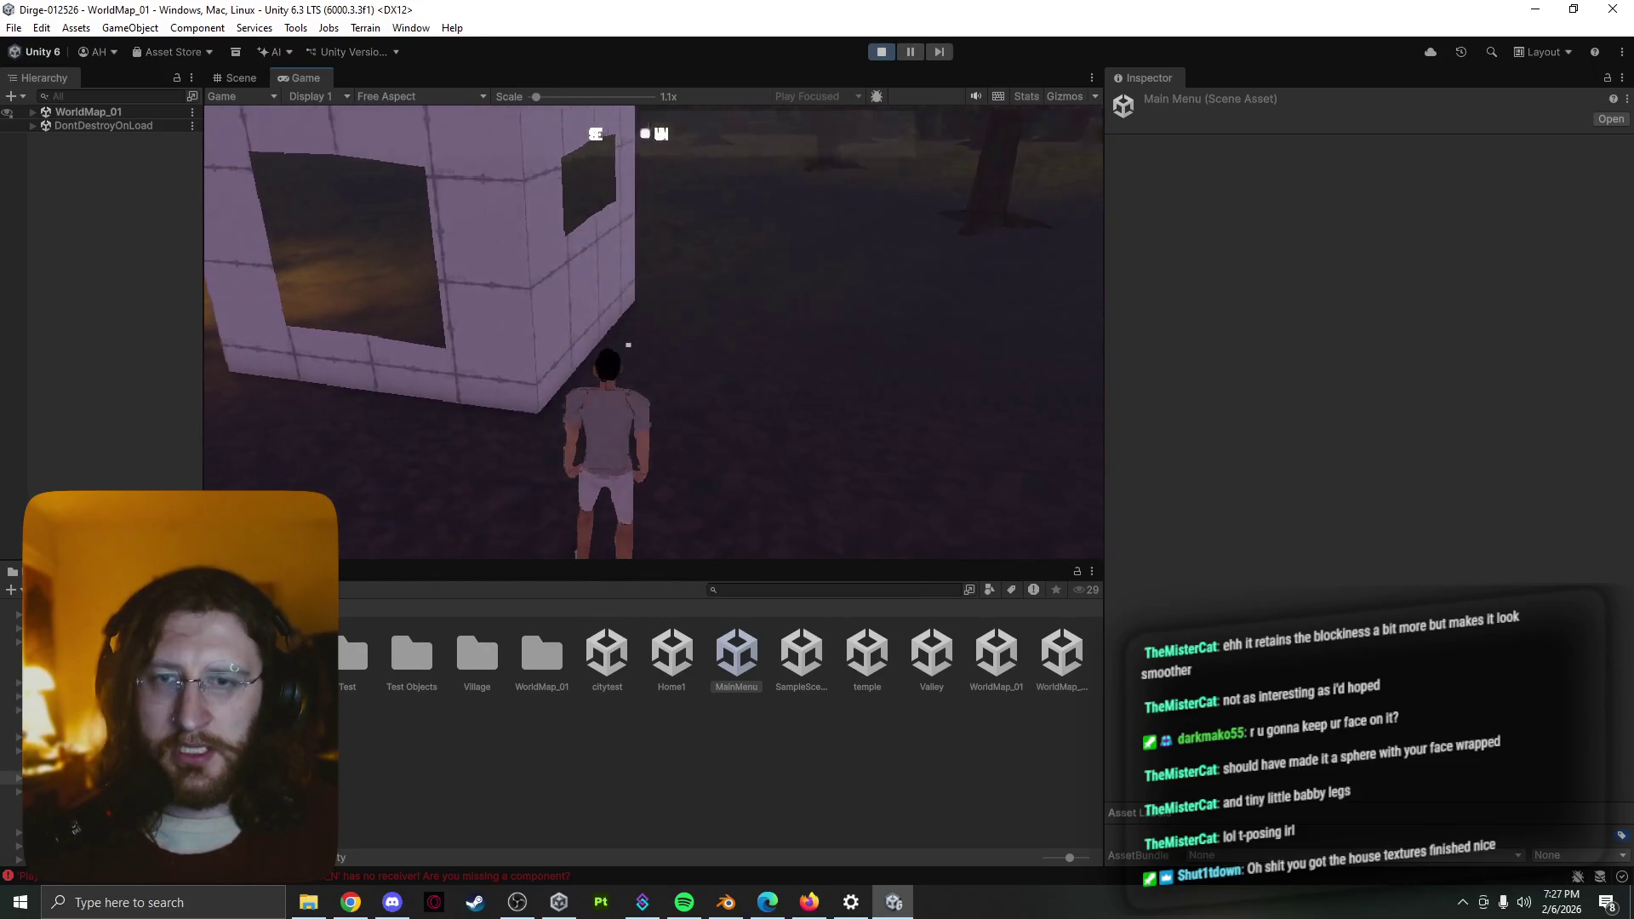
key(w)
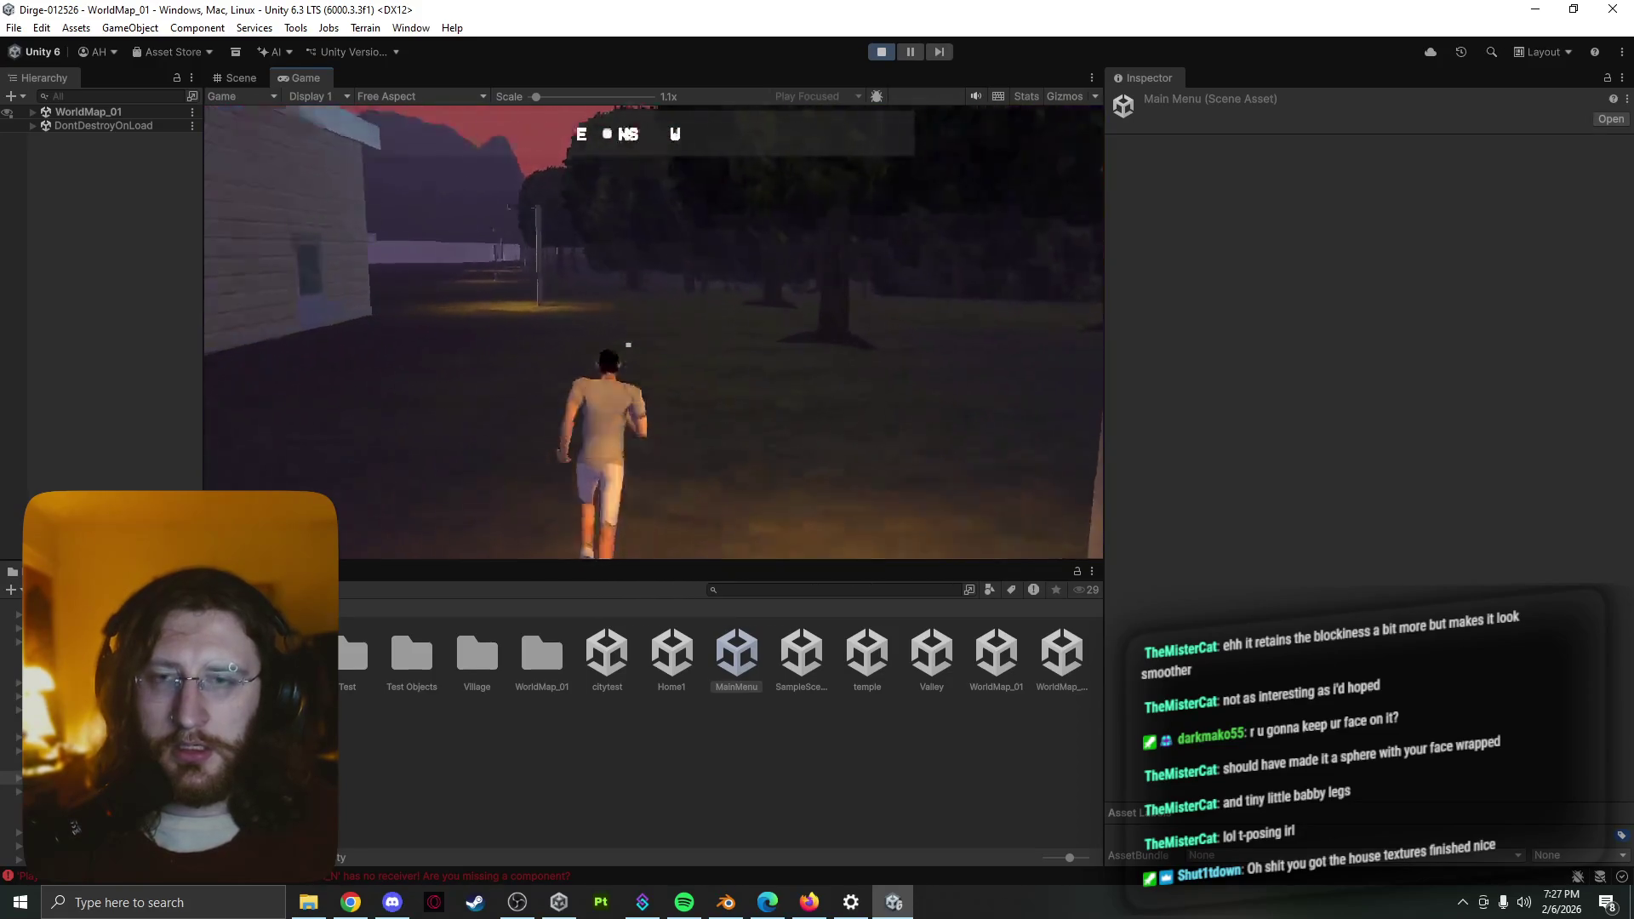
key(w)
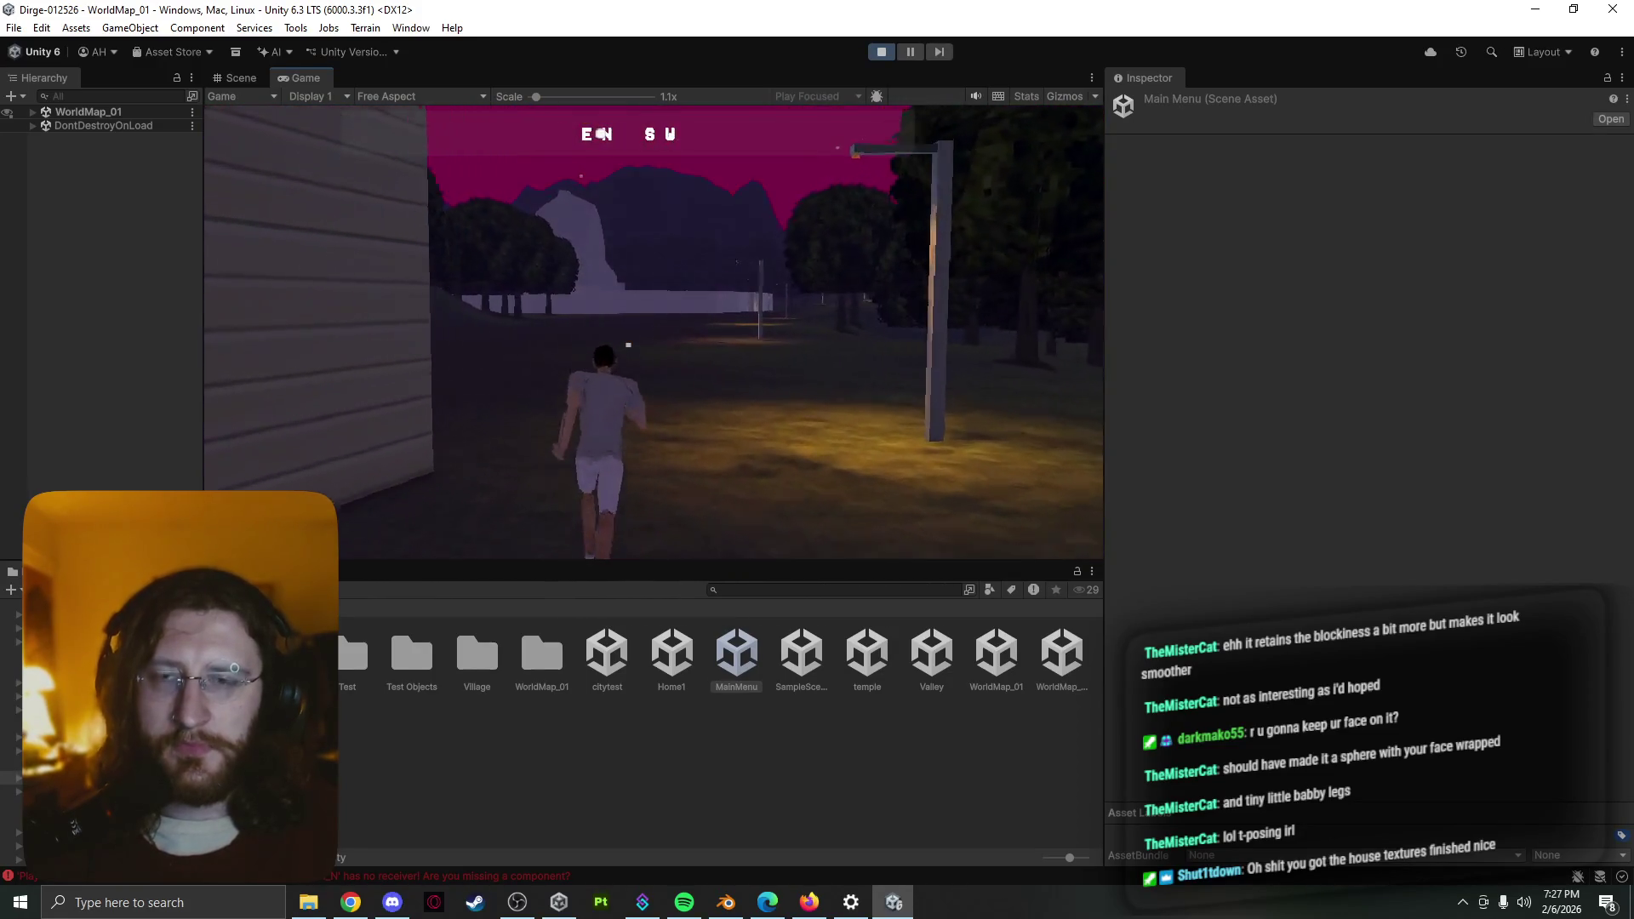
key(w)
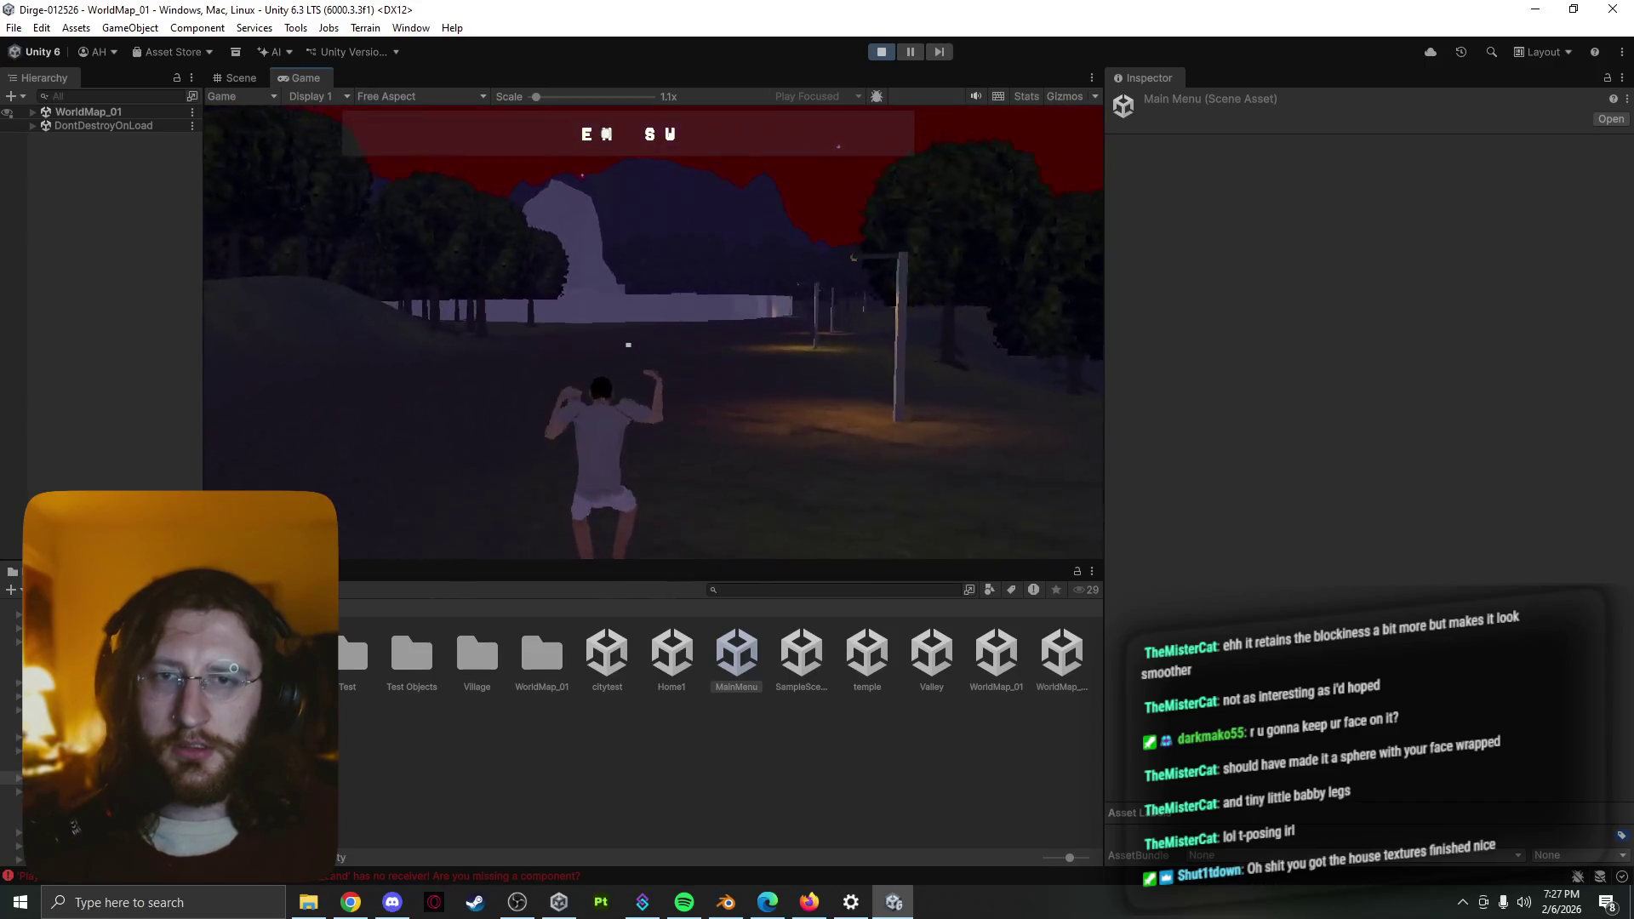
key(w)
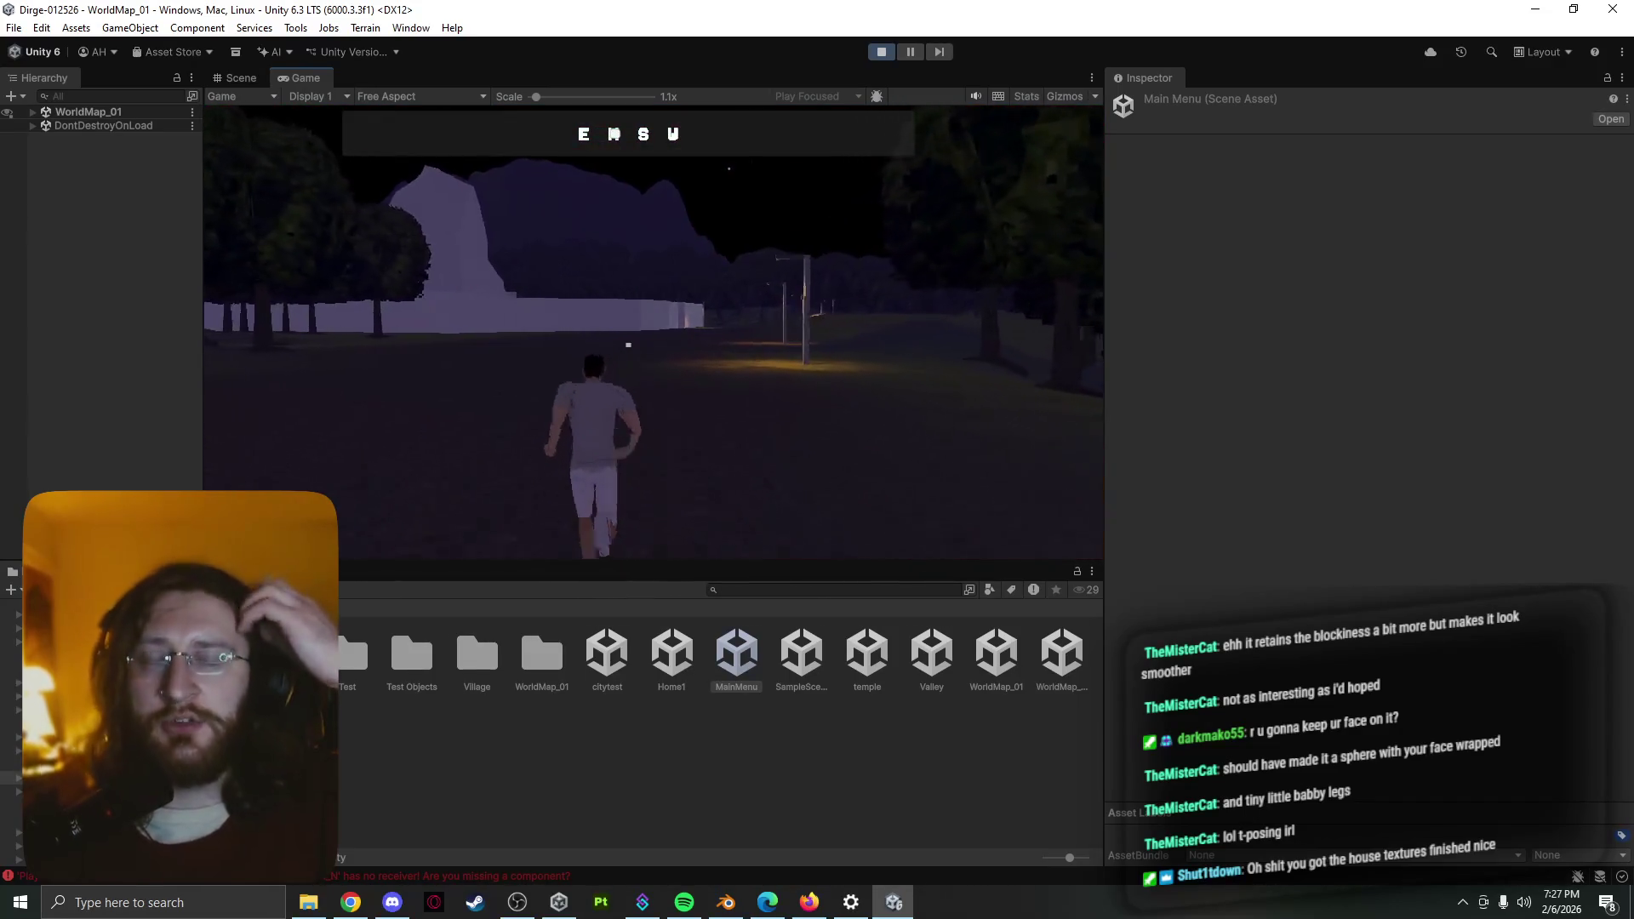
Continue past the lampposts into Rokhof village, between the houses by the wall
key(w)
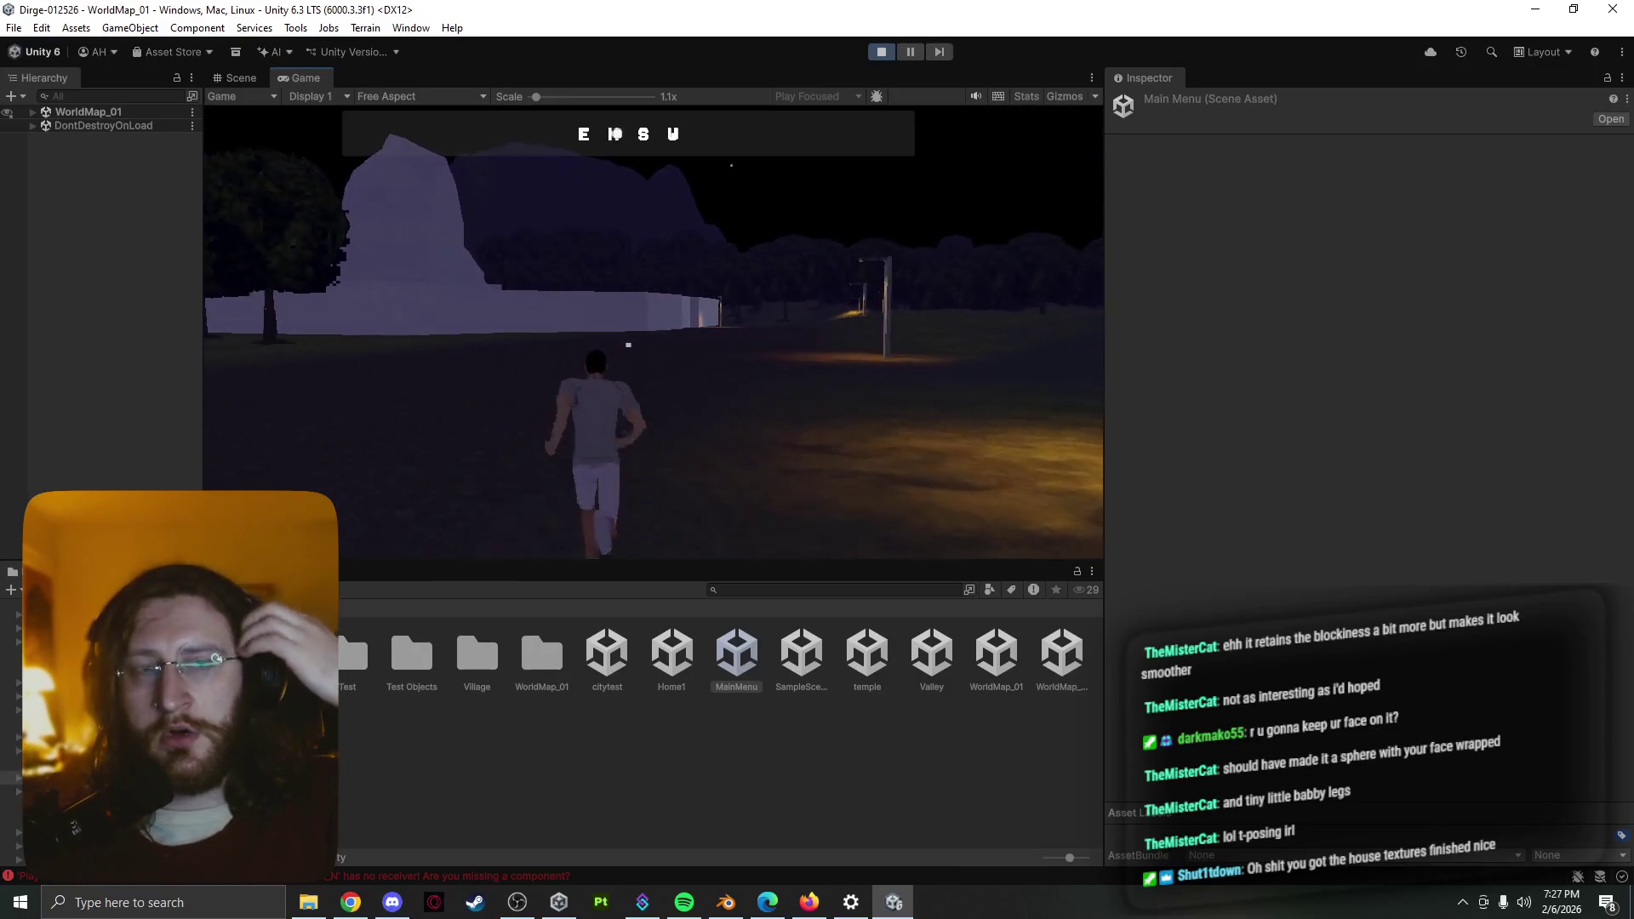
key(w)
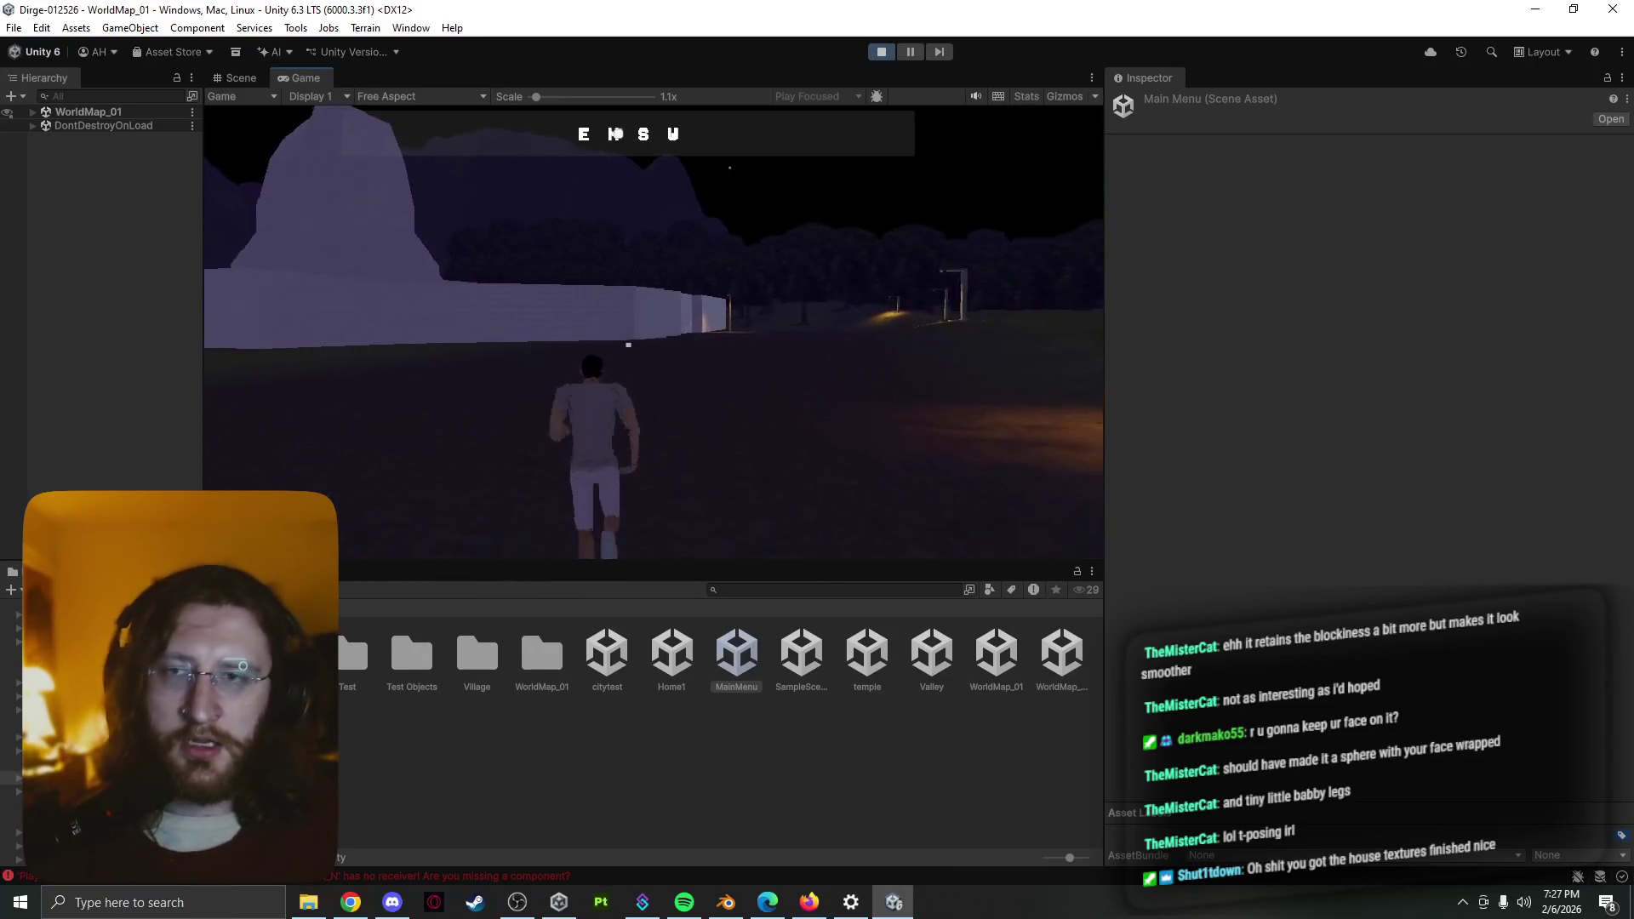
key(w)
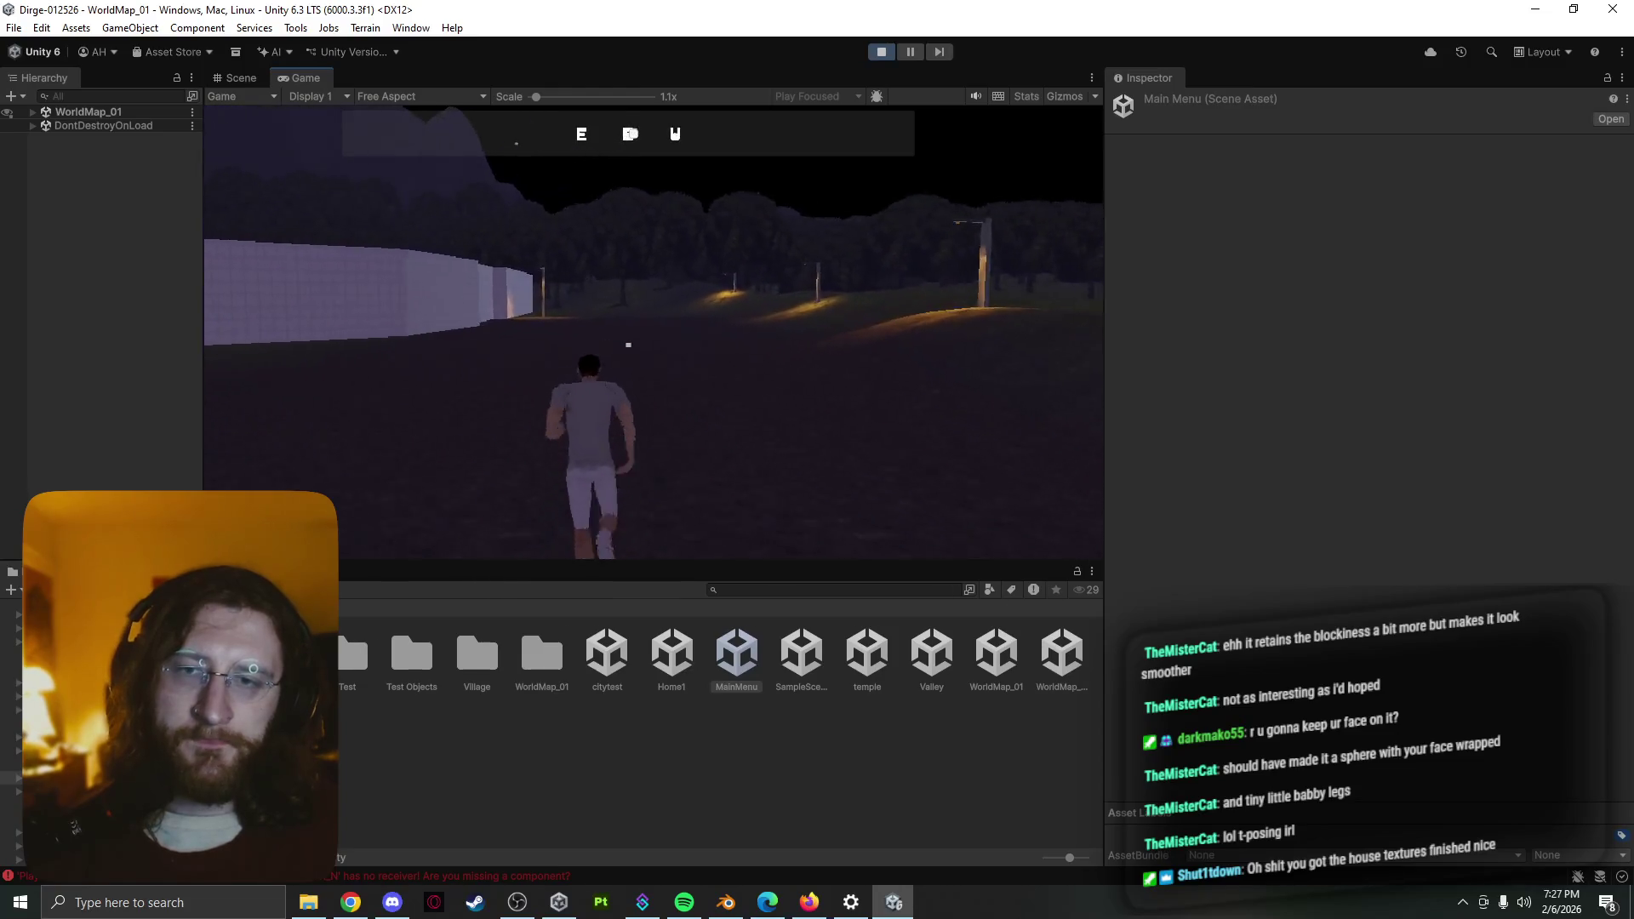
key(w)
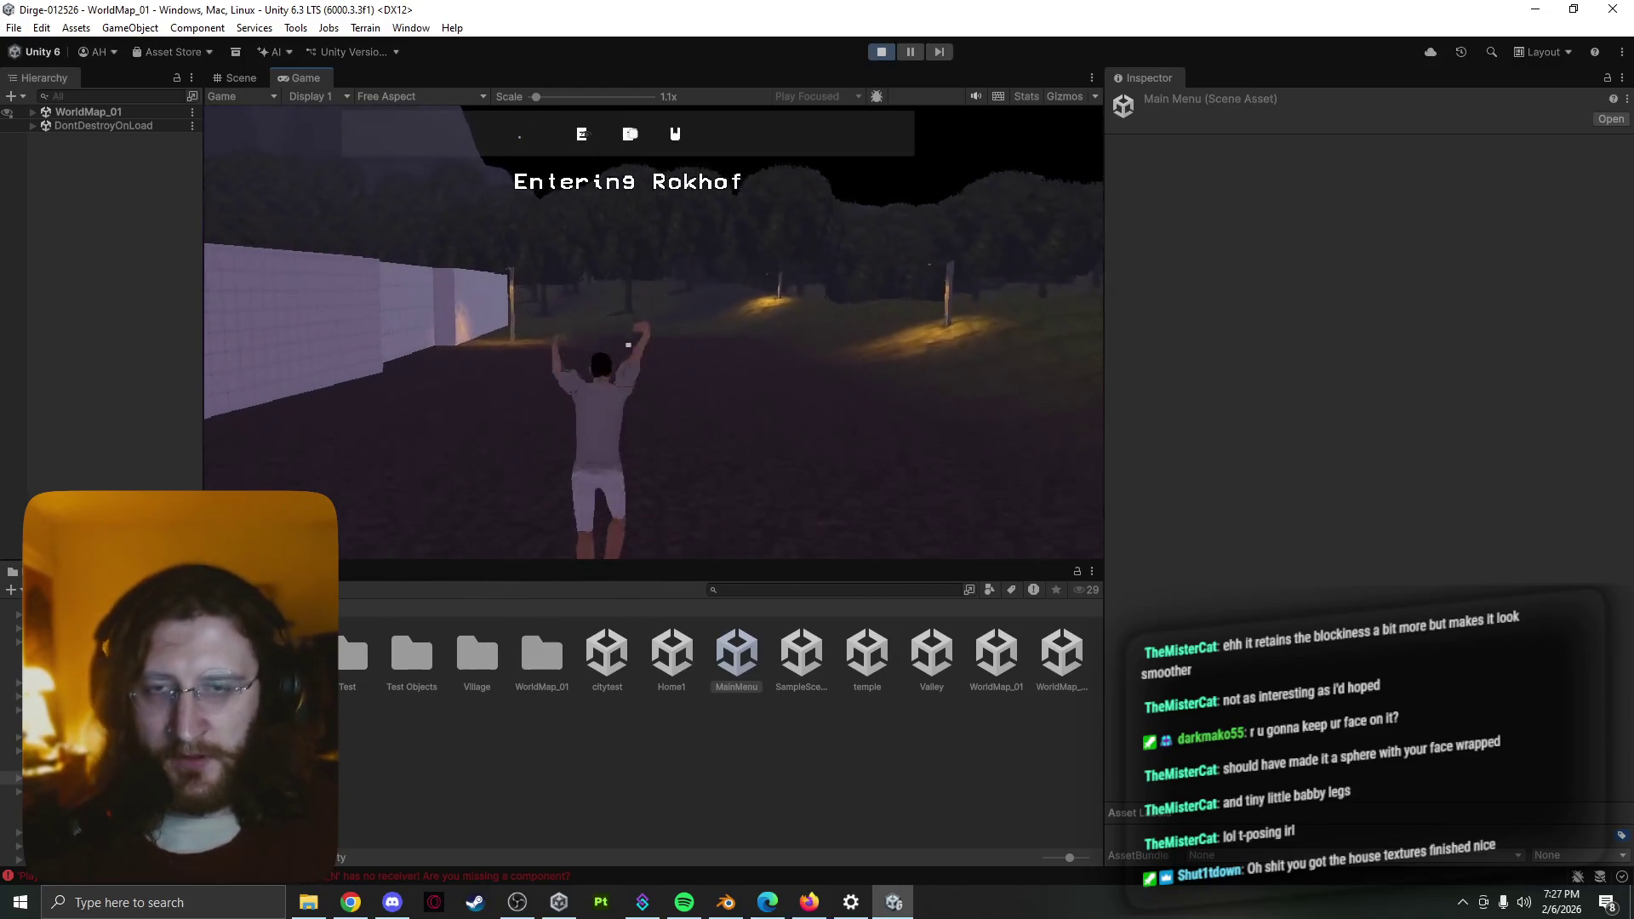
key(w)
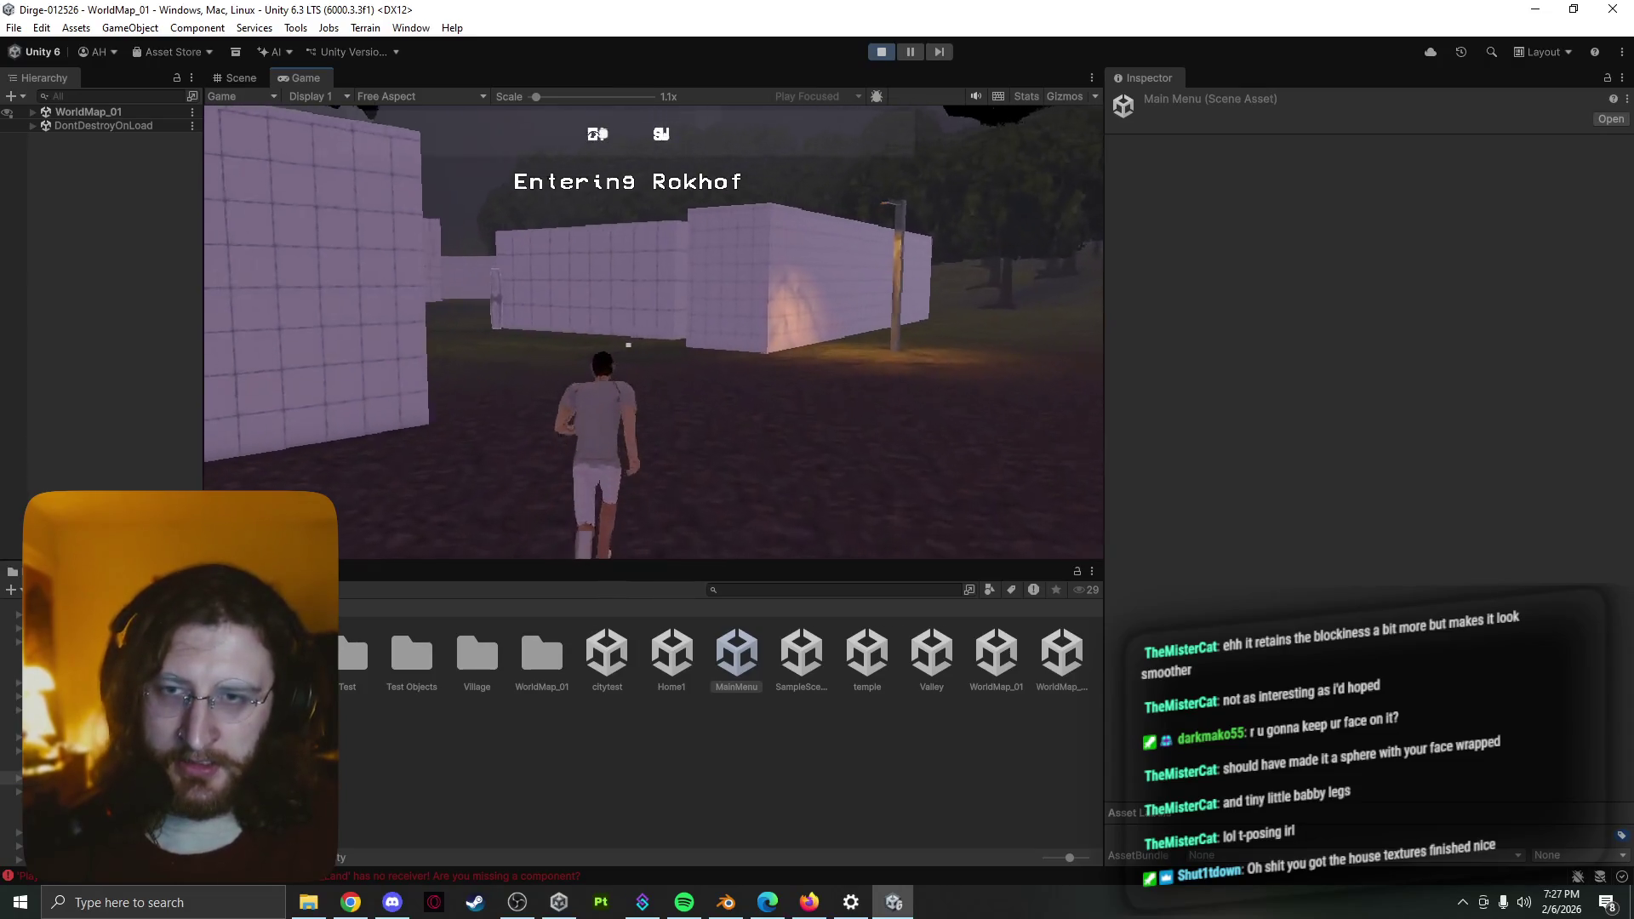
Talk to the priest and answer NO to the offering to the divine
key(w)
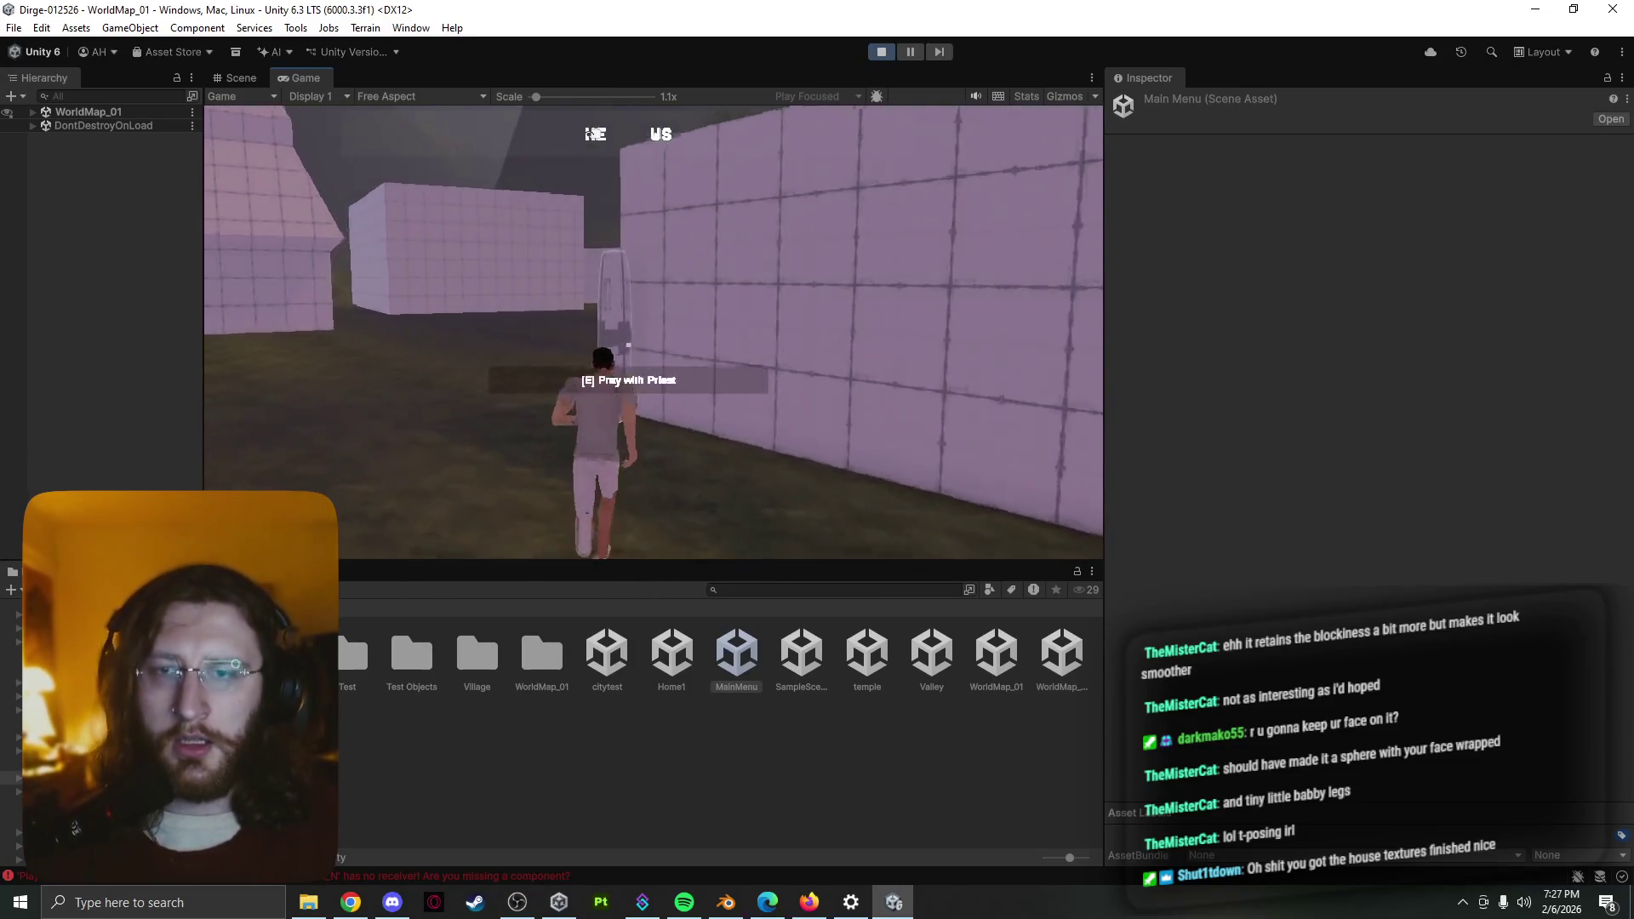
key(e)
key(e)
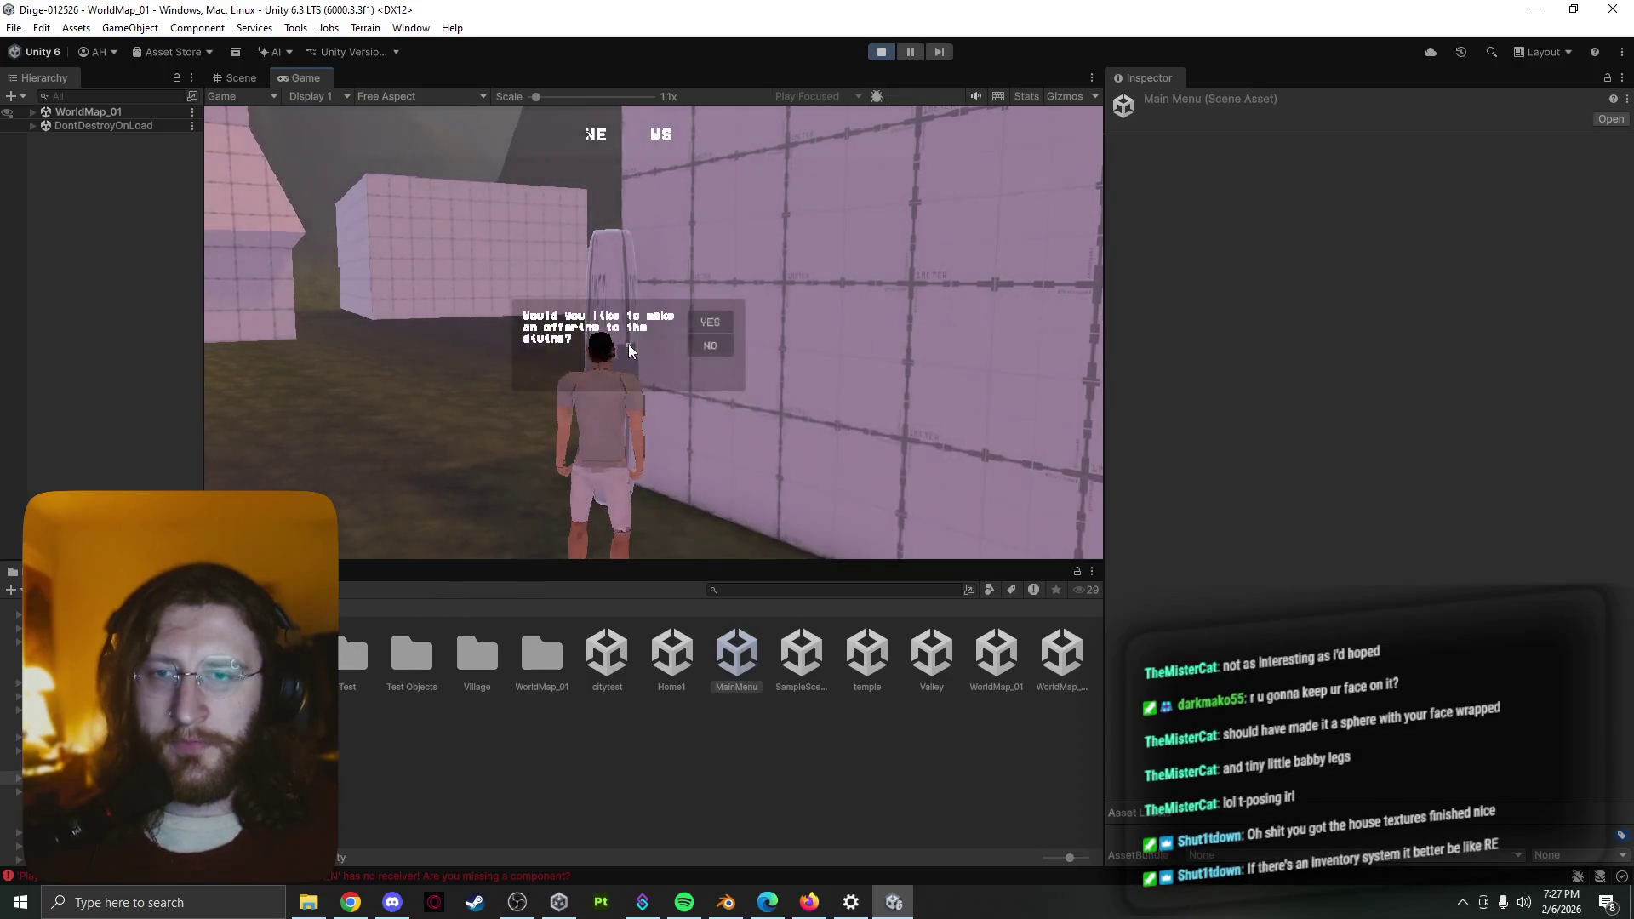
key(w)
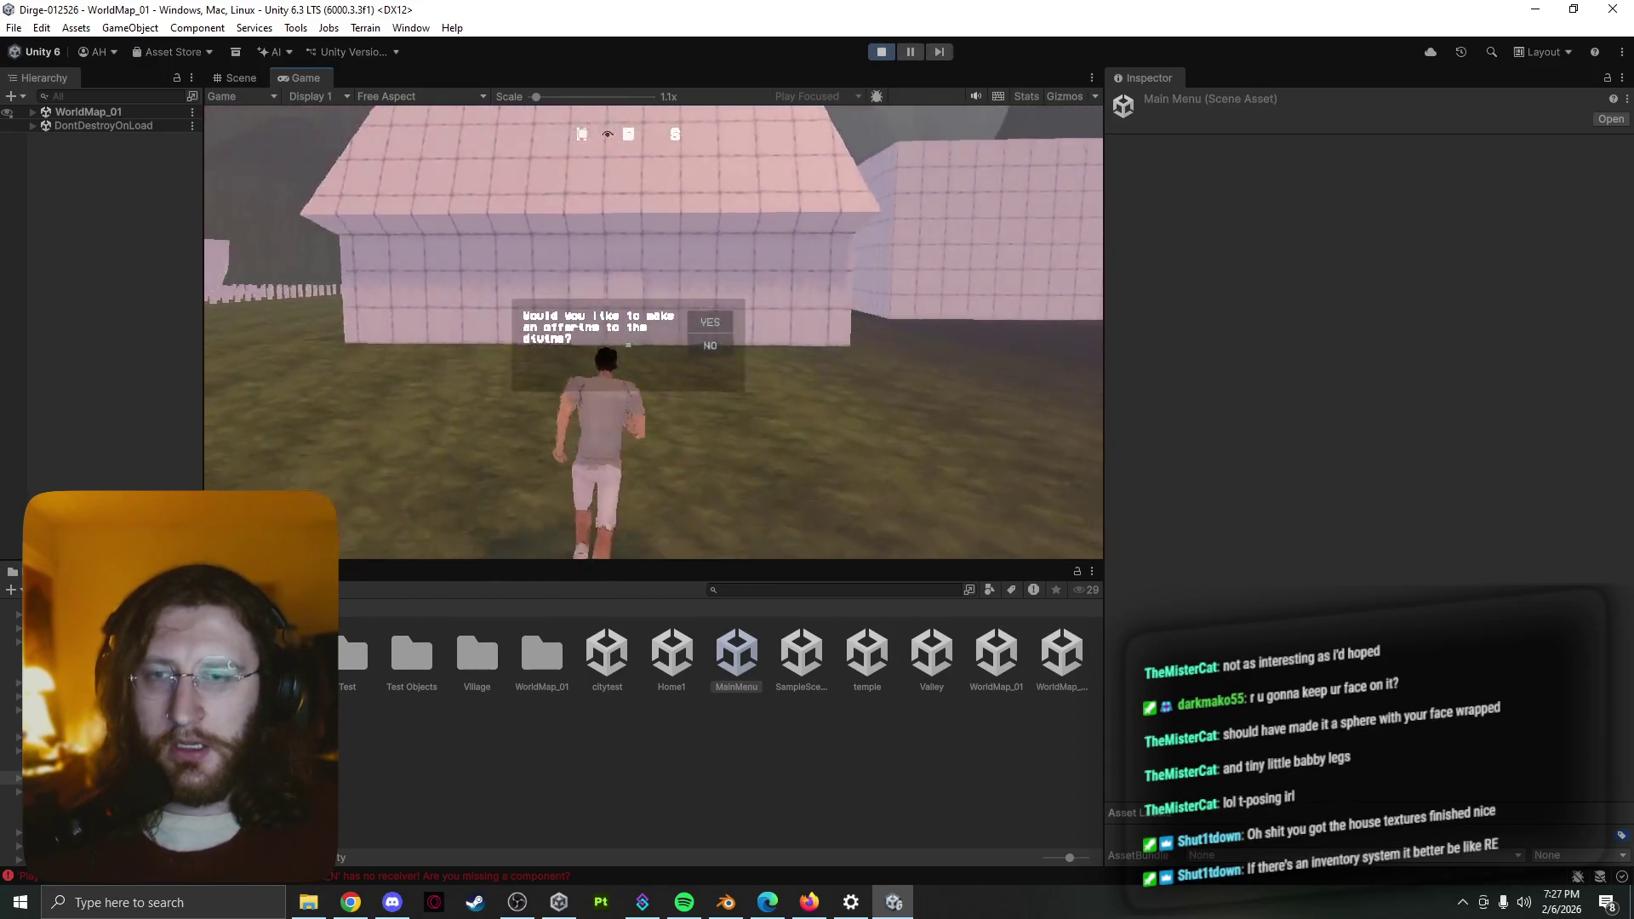
key(Escape)
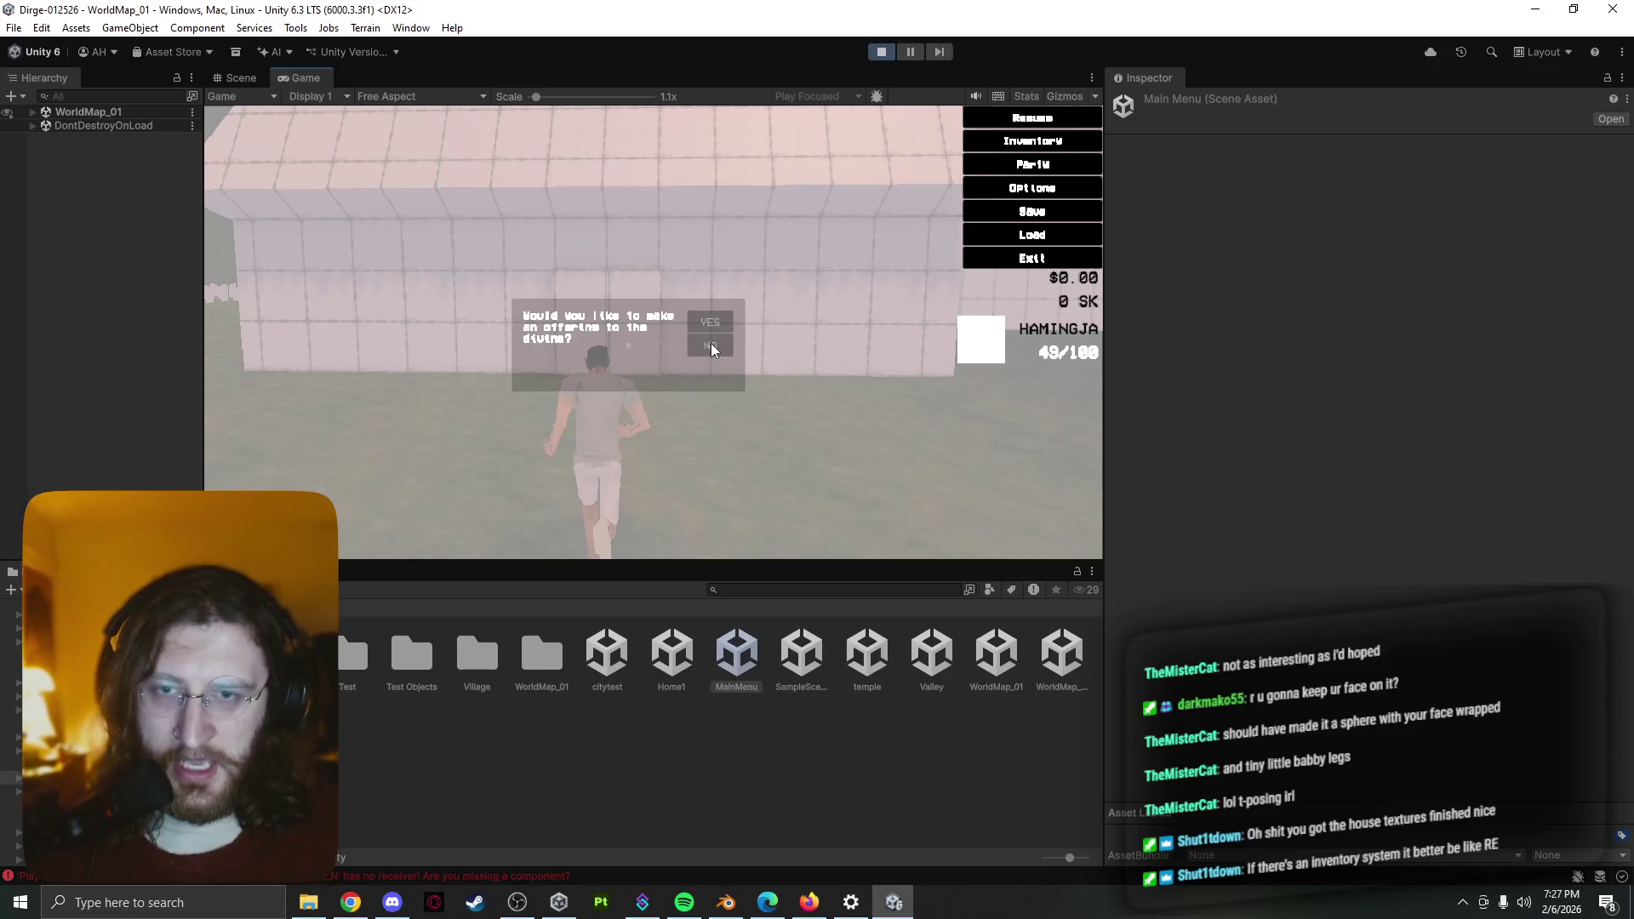
click(711, 344)
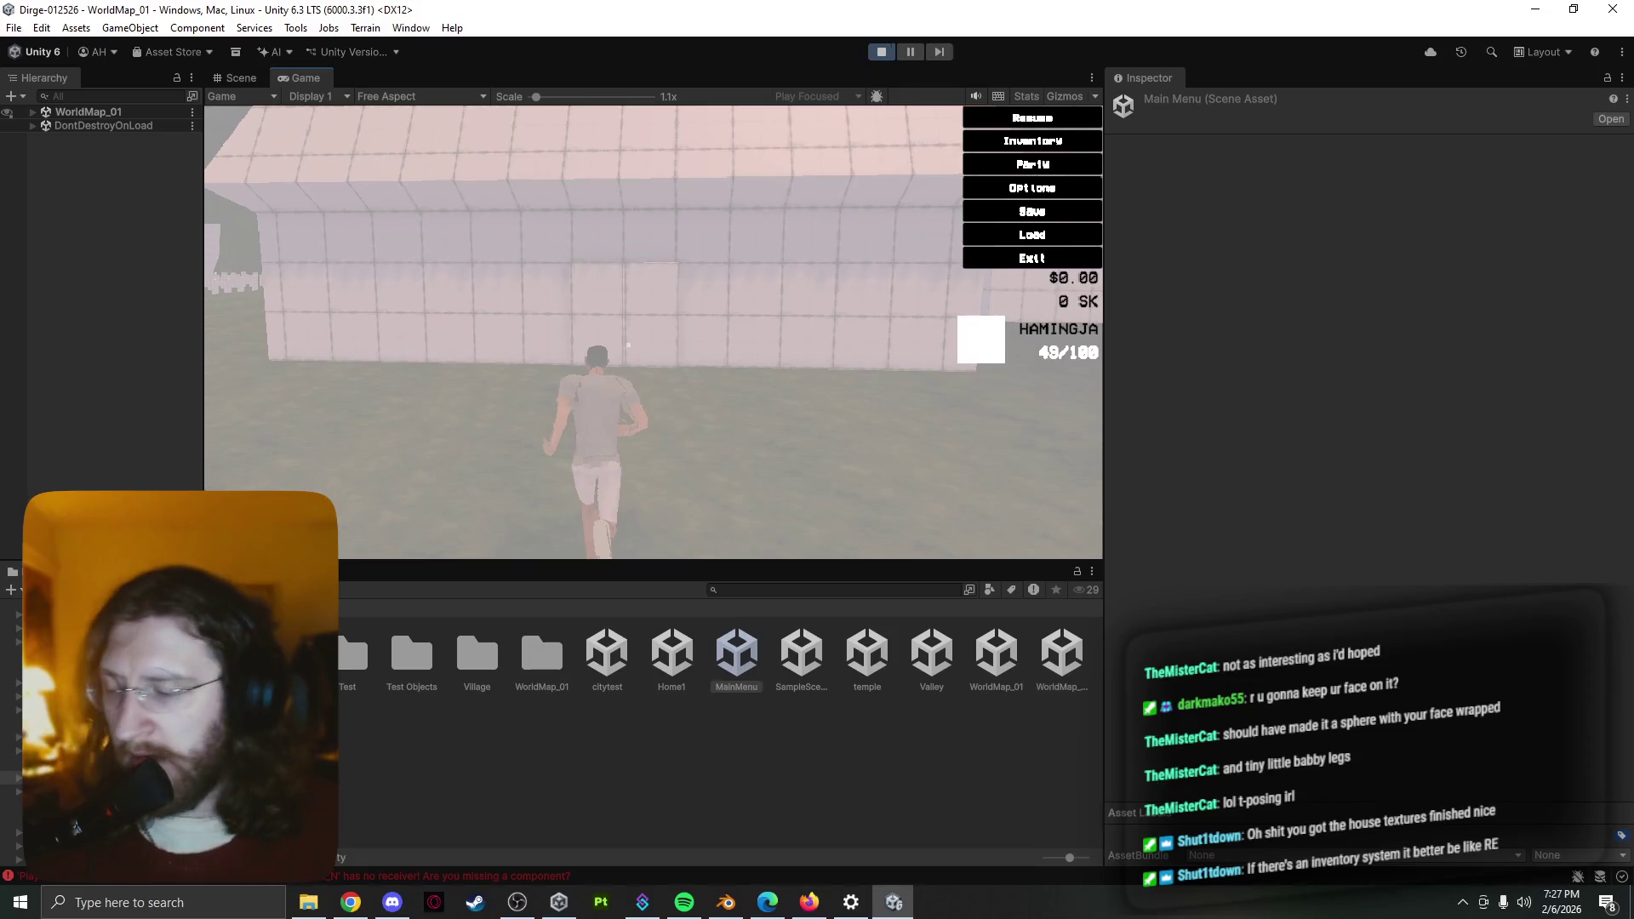
Resume play and use the wall passage to travel into the temple scene
key(Escape)
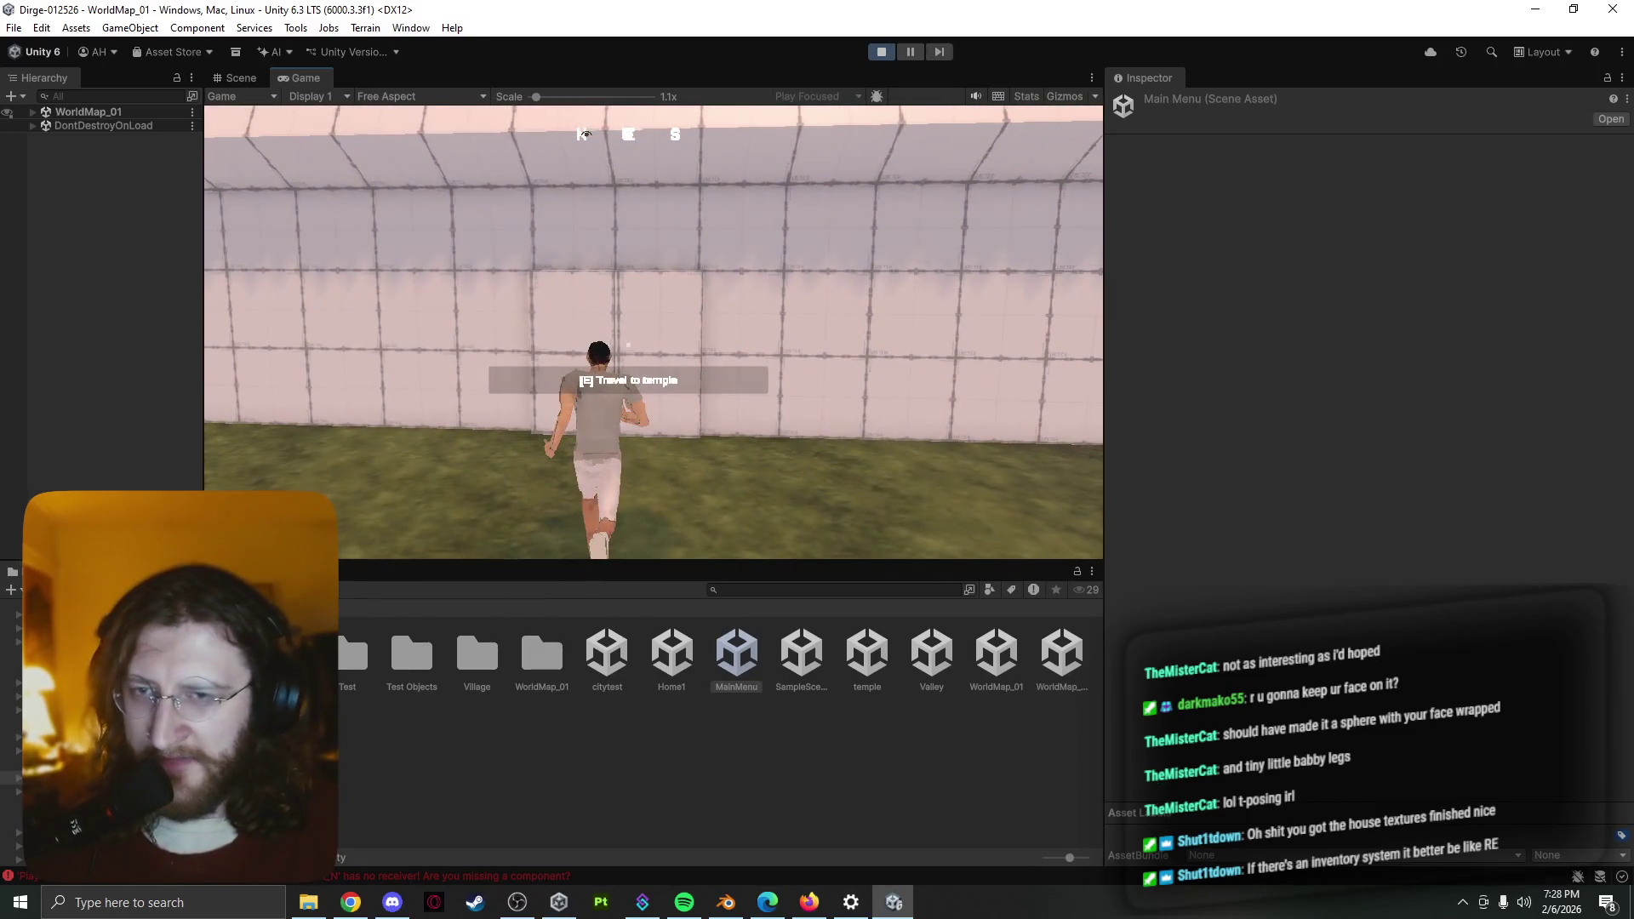
key(e)
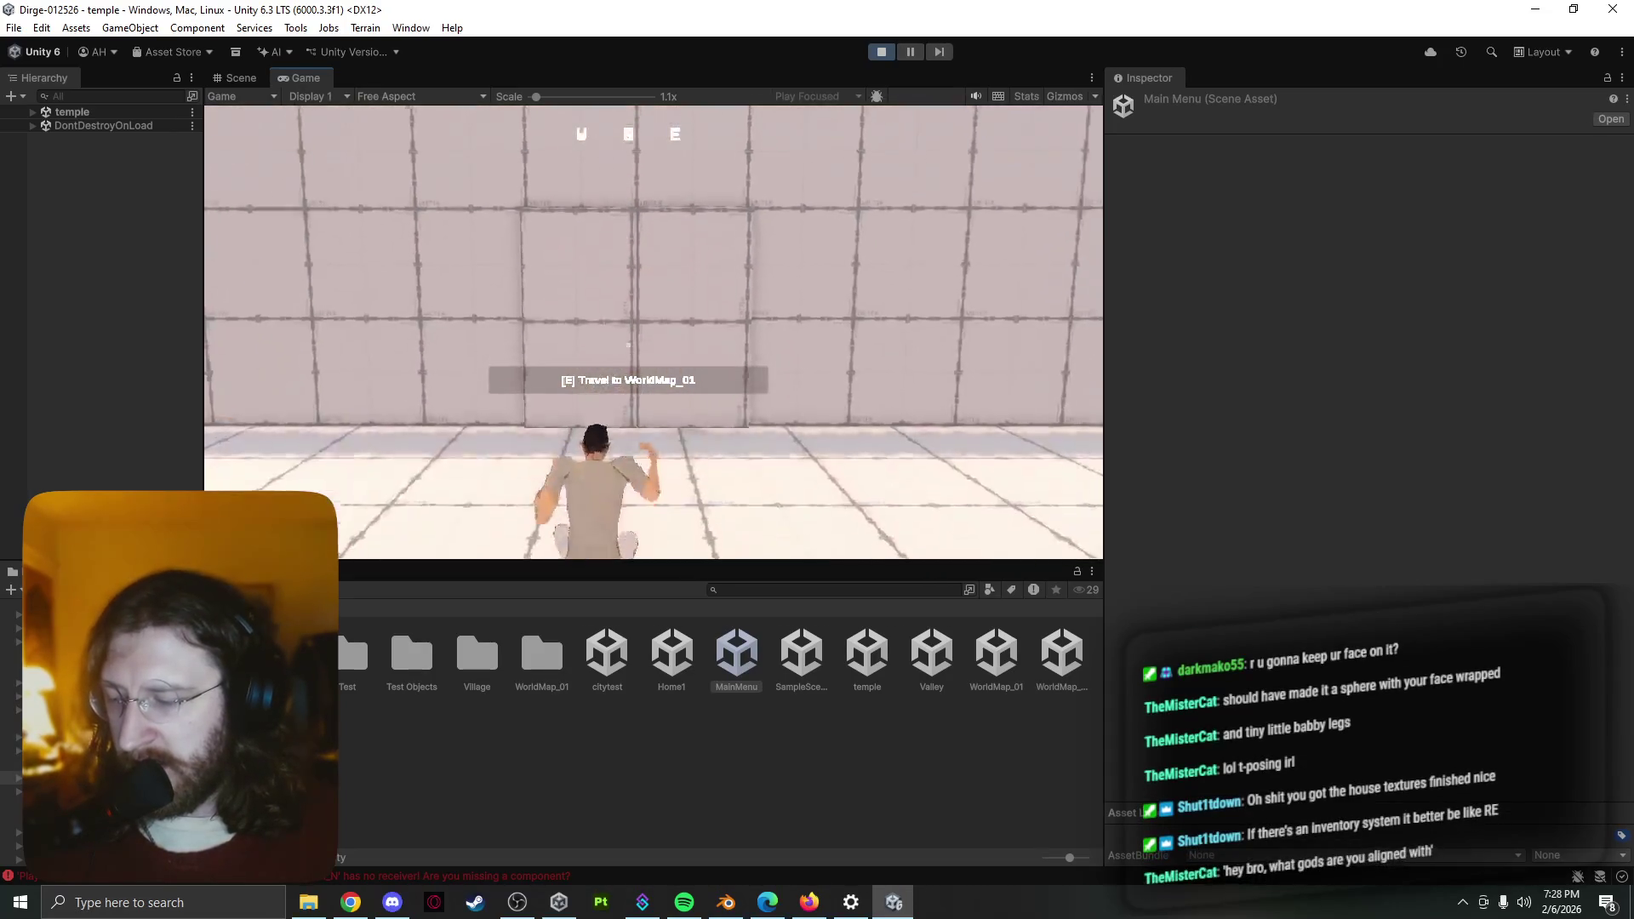
Run down the temple hallway and wander among the golden statues
key(w)
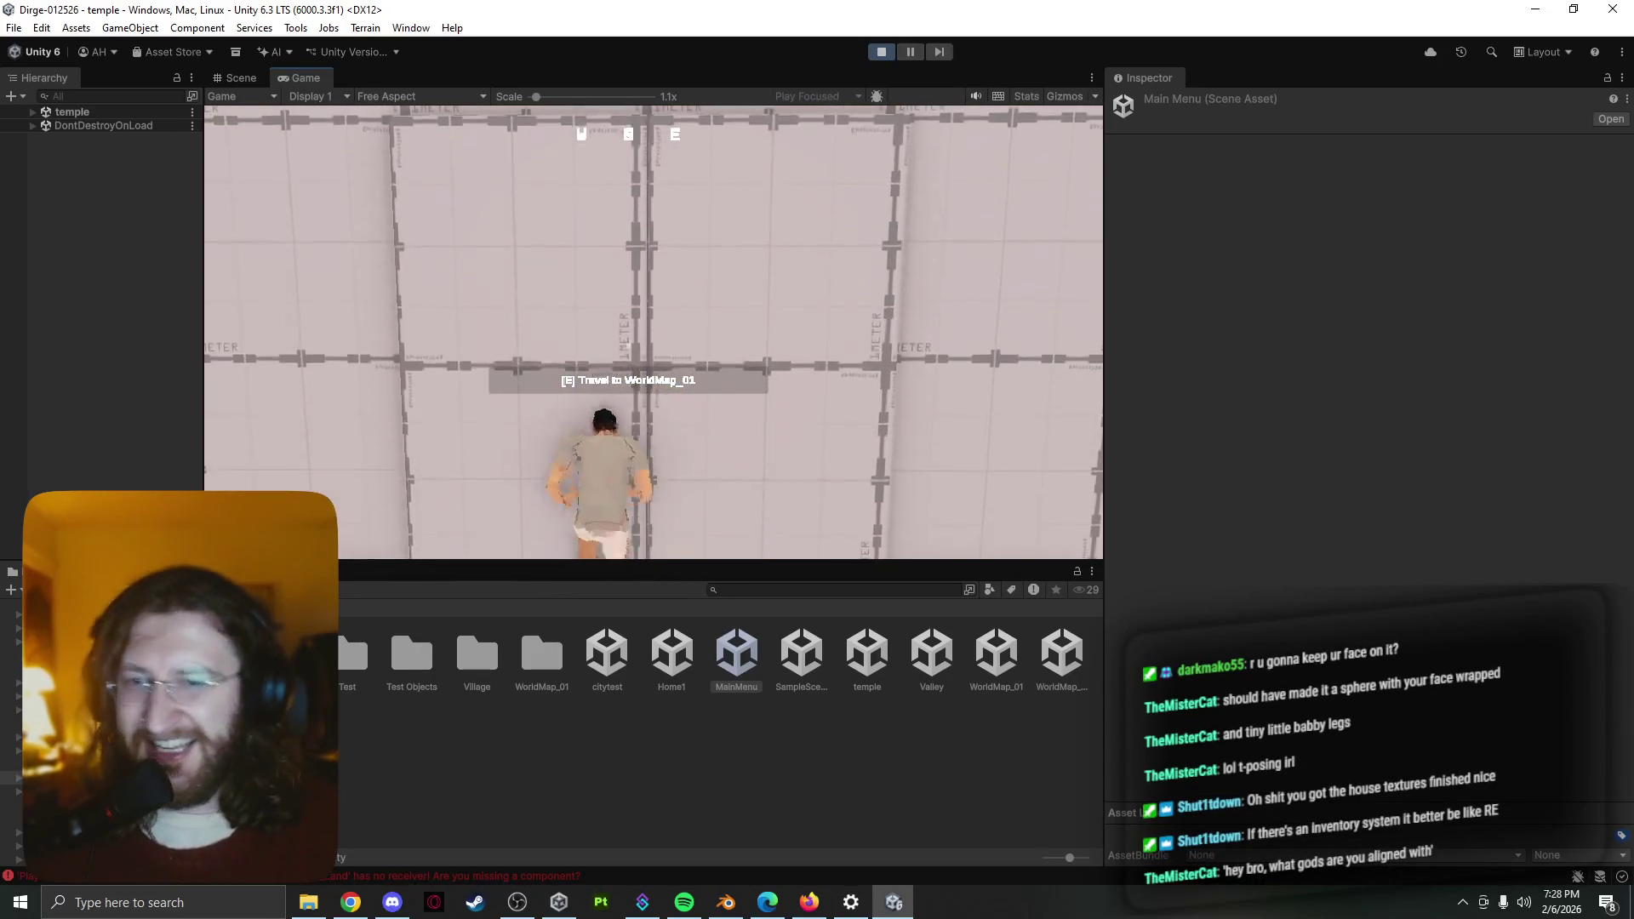
key(w)
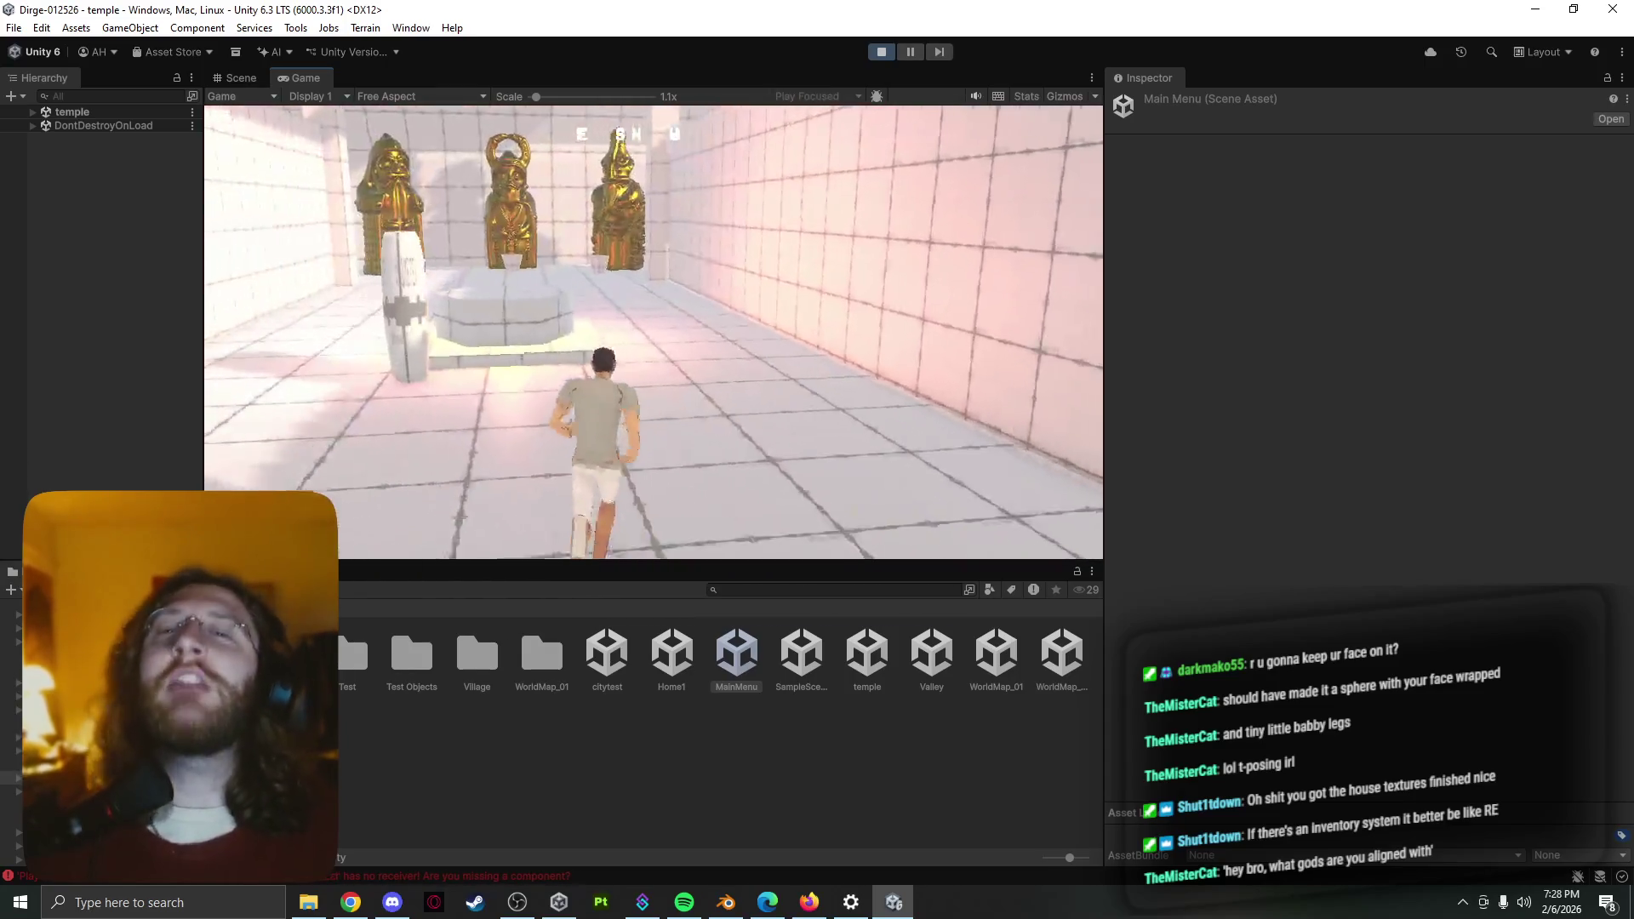
key(w)
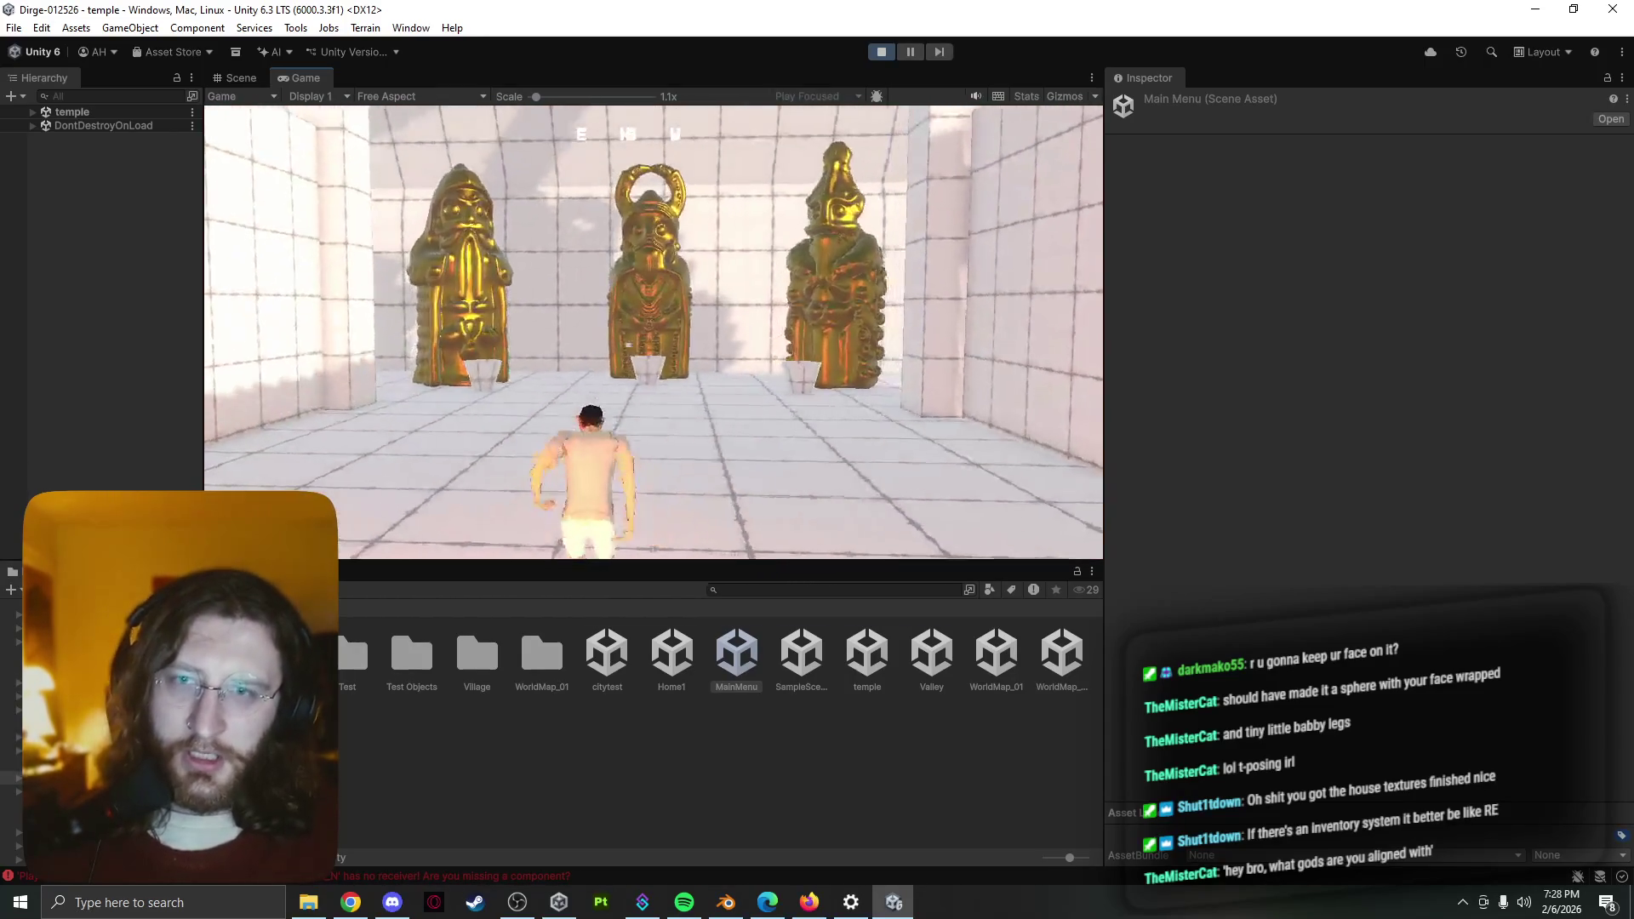
key(w)
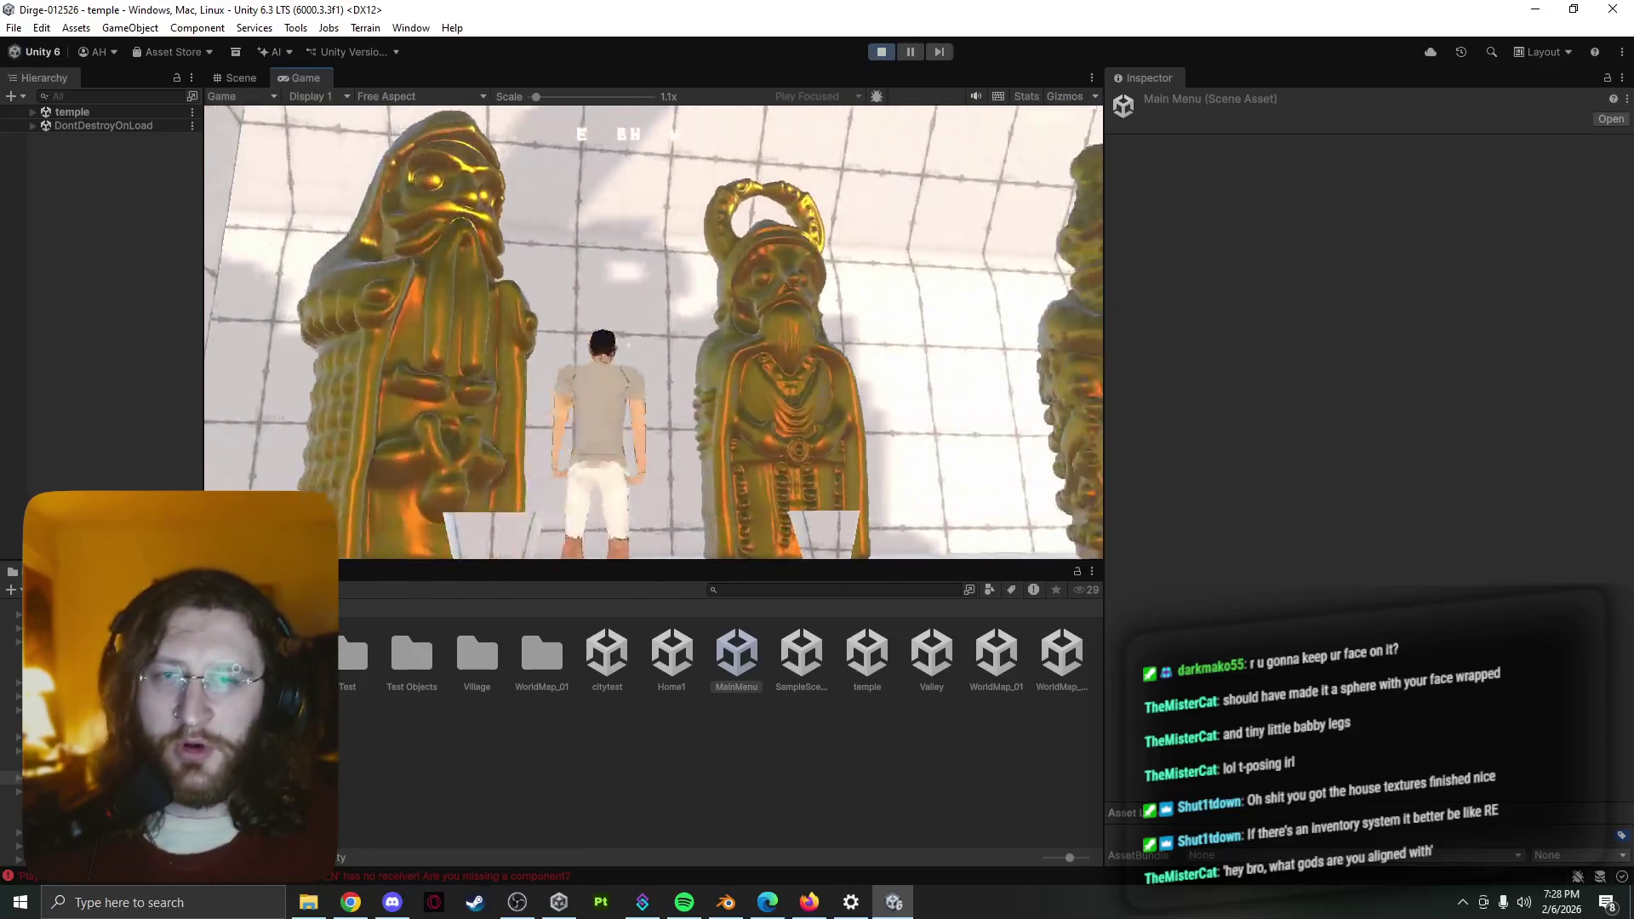
key(w)
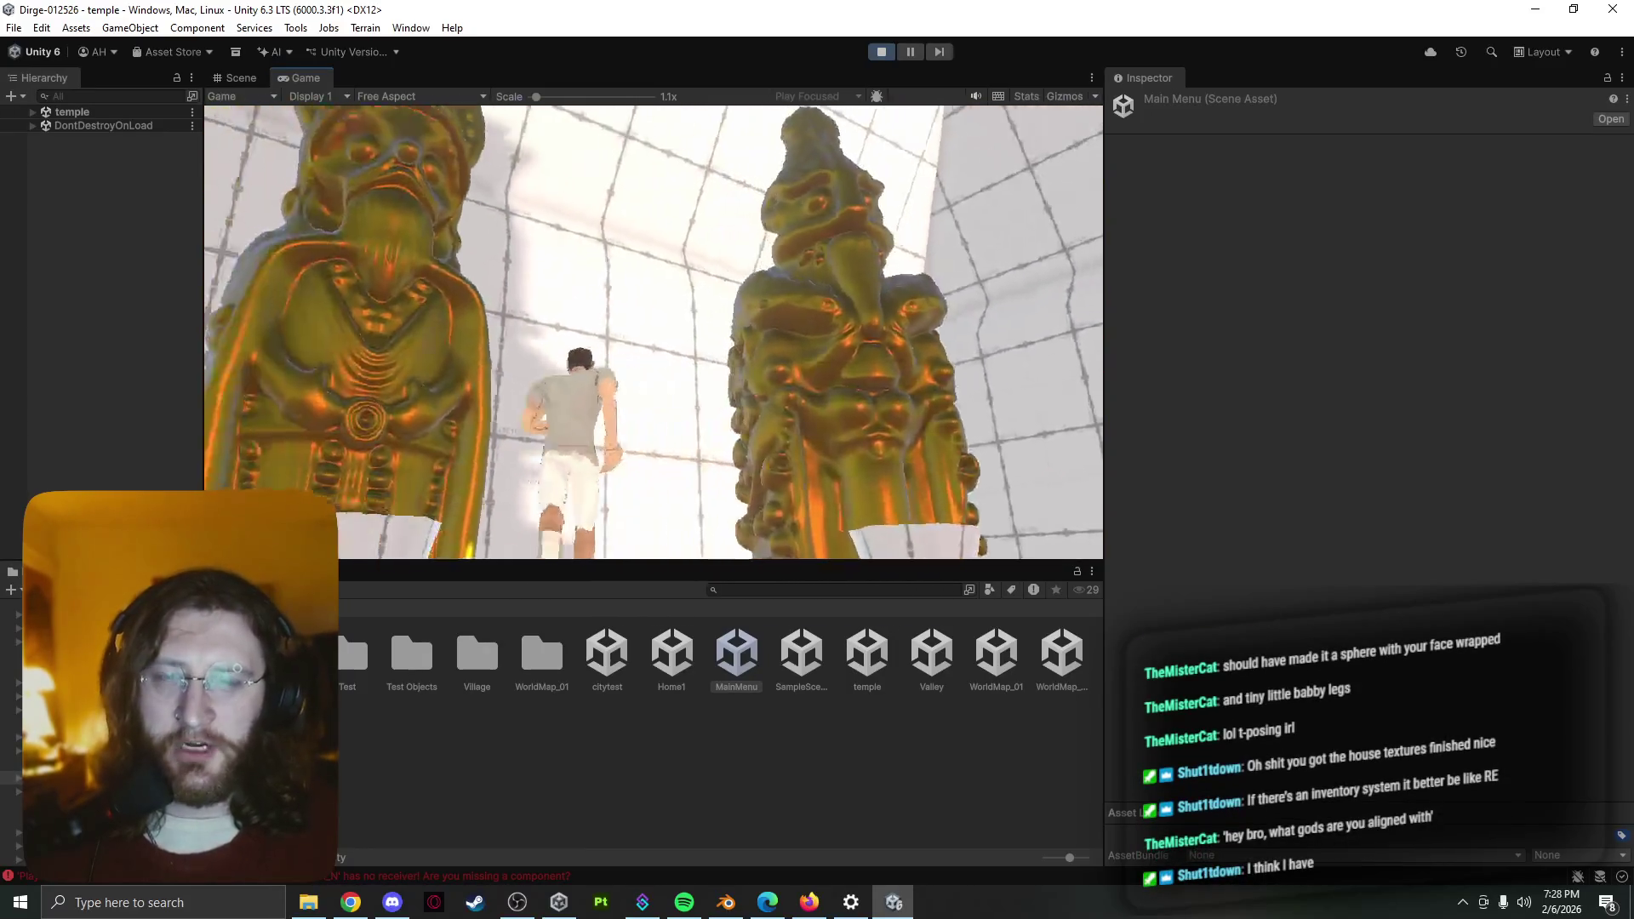
key(w)
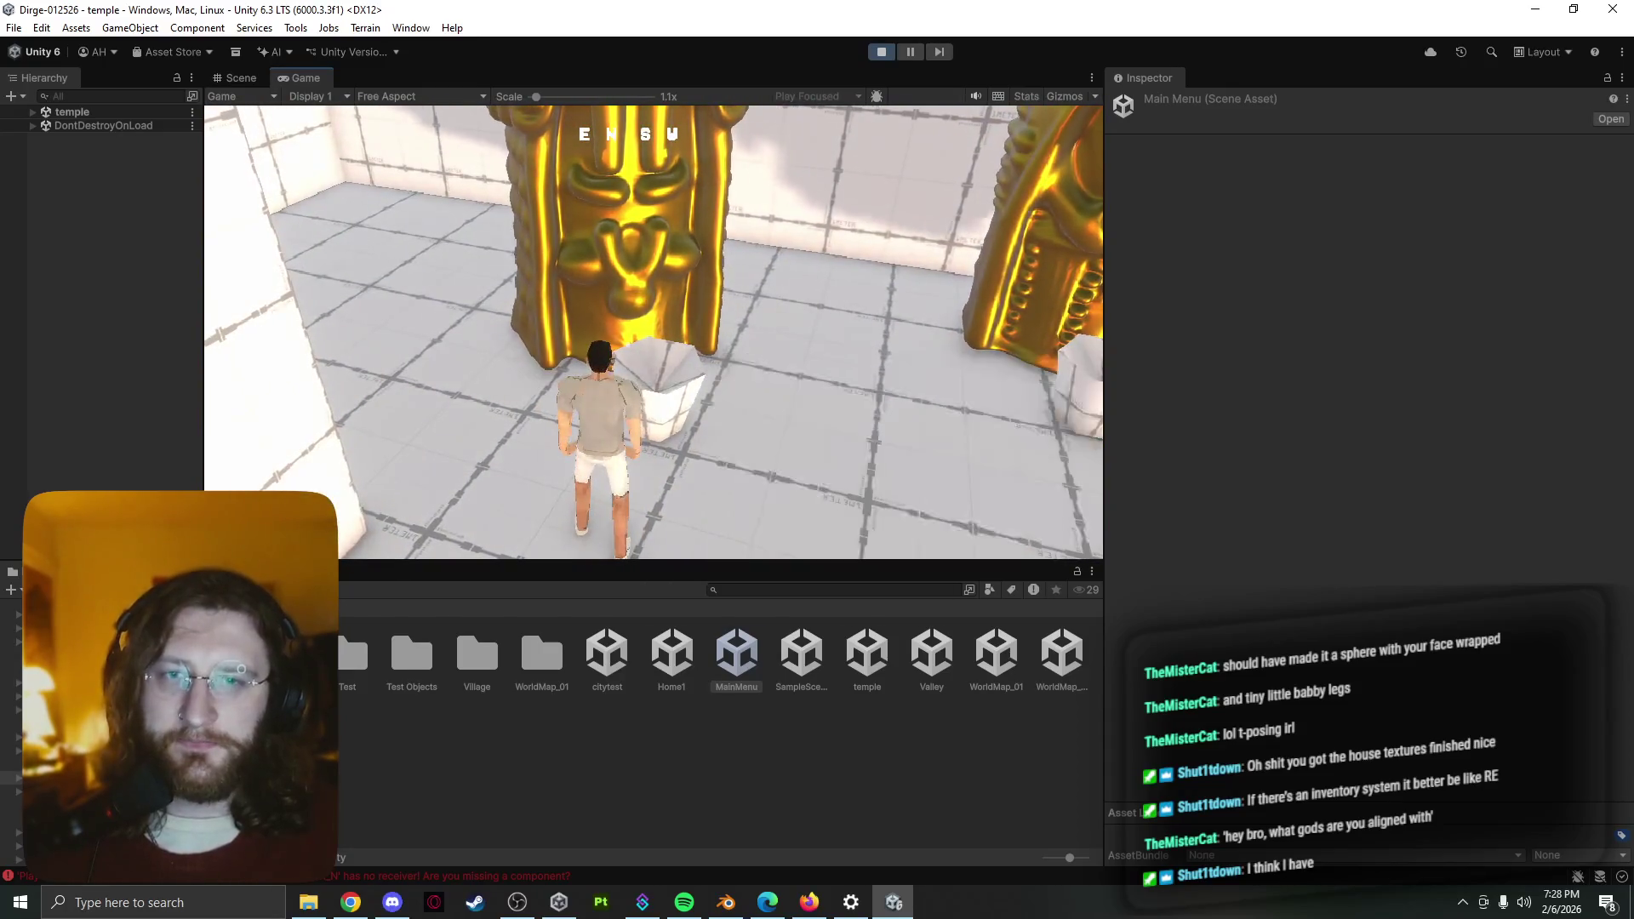
key(w)
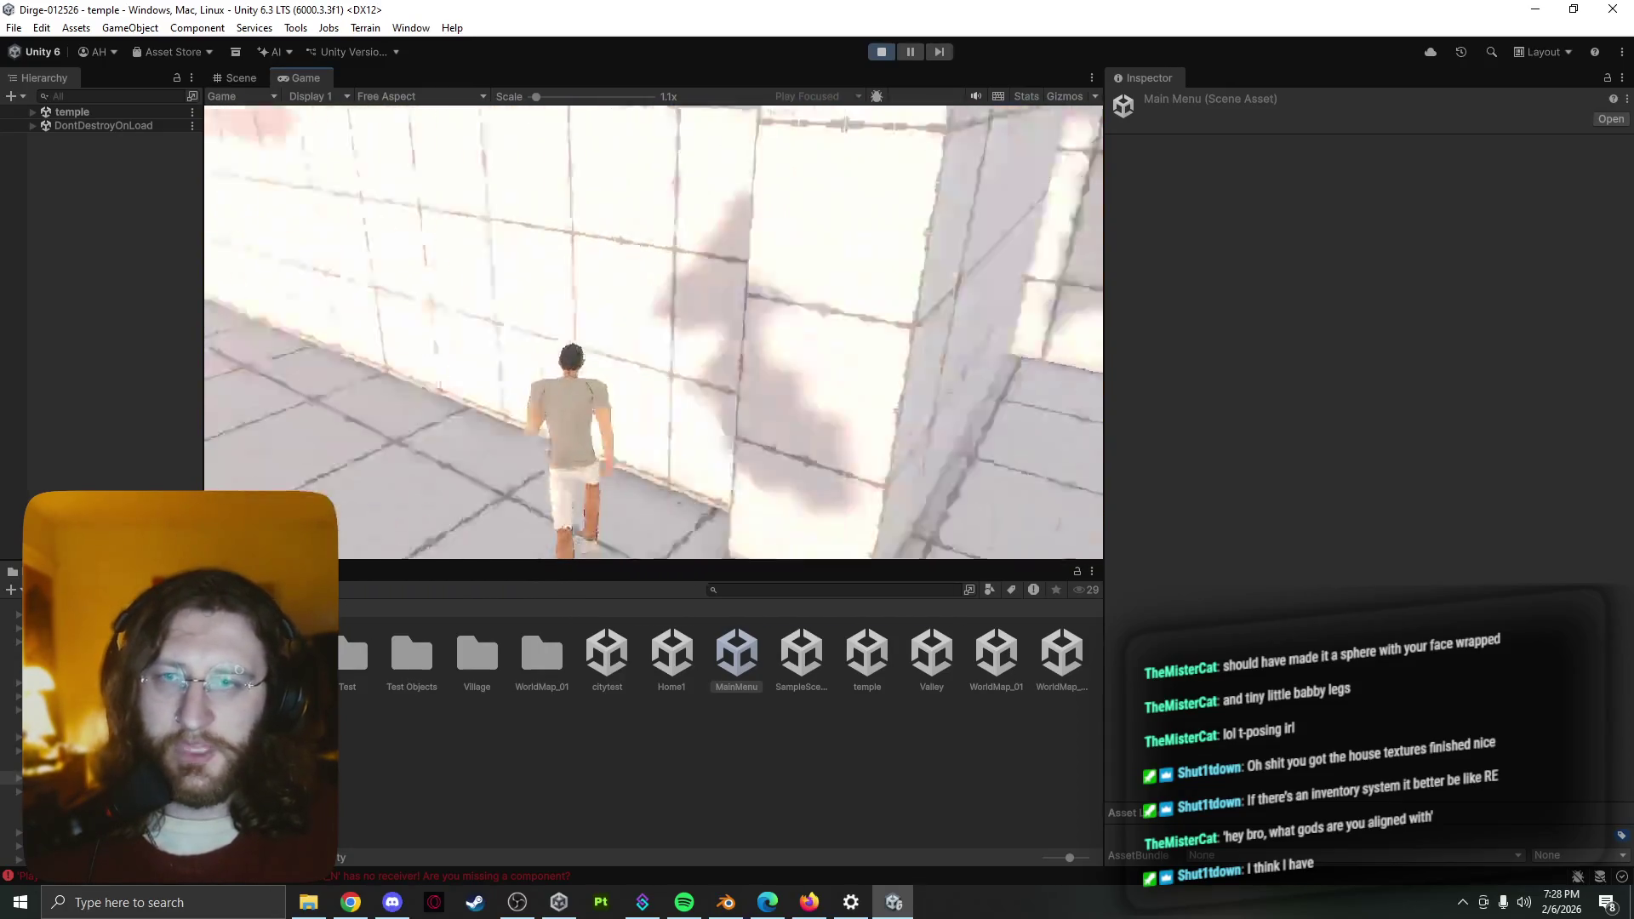
Talk to the figure by the pillar, then play through Dad's dialogue lines
key(w)
key(e)
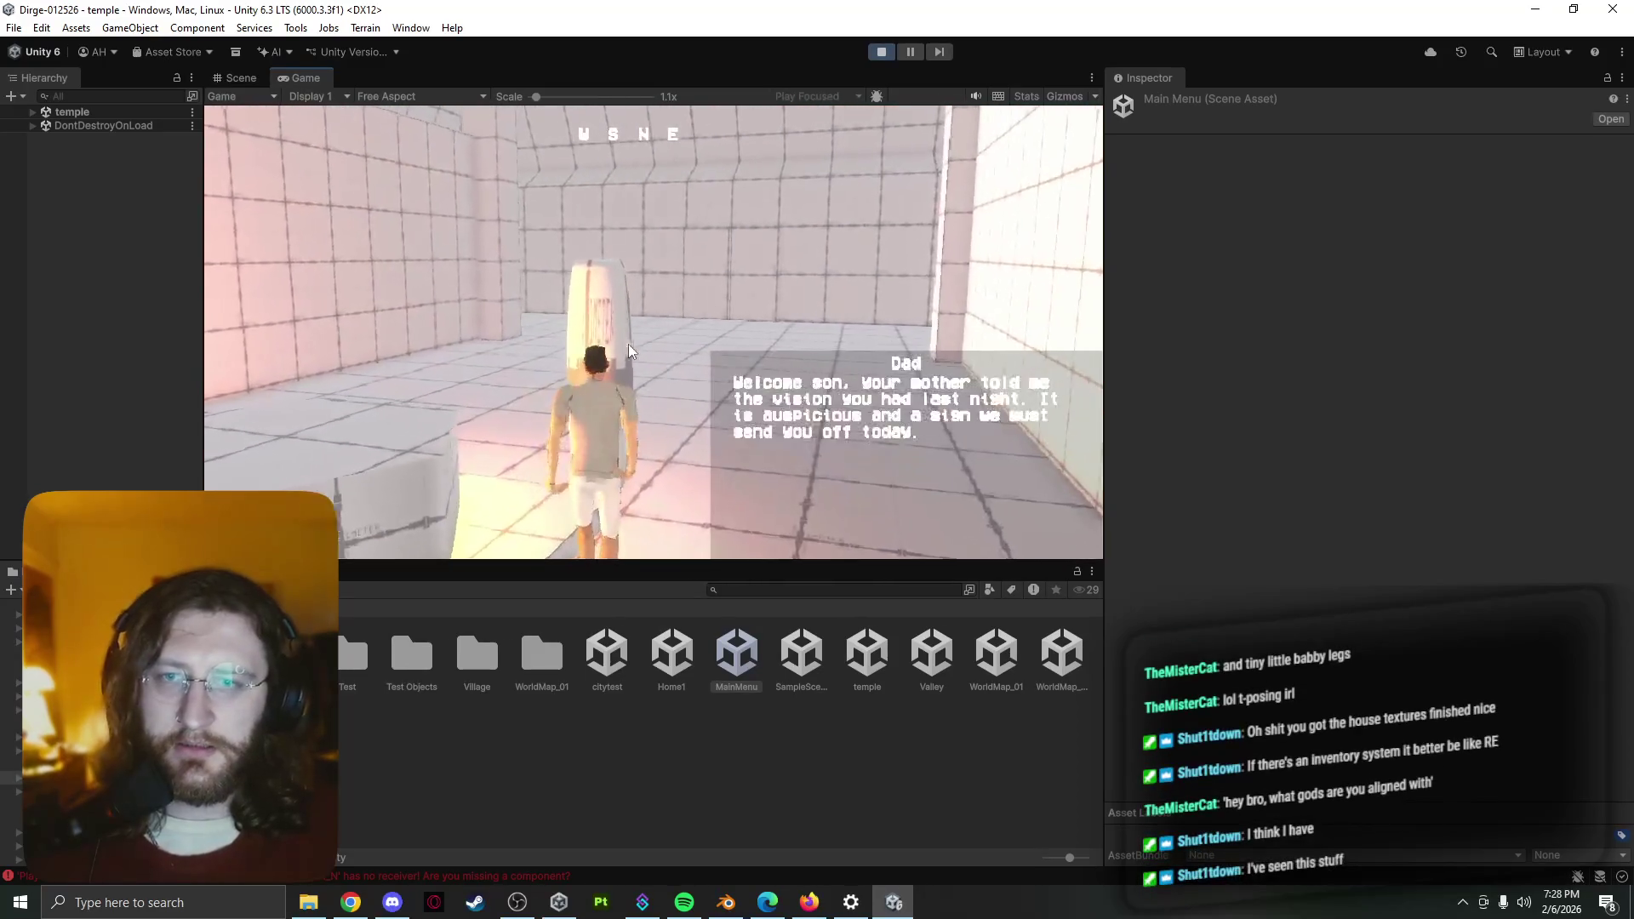
key(e)
key(w)
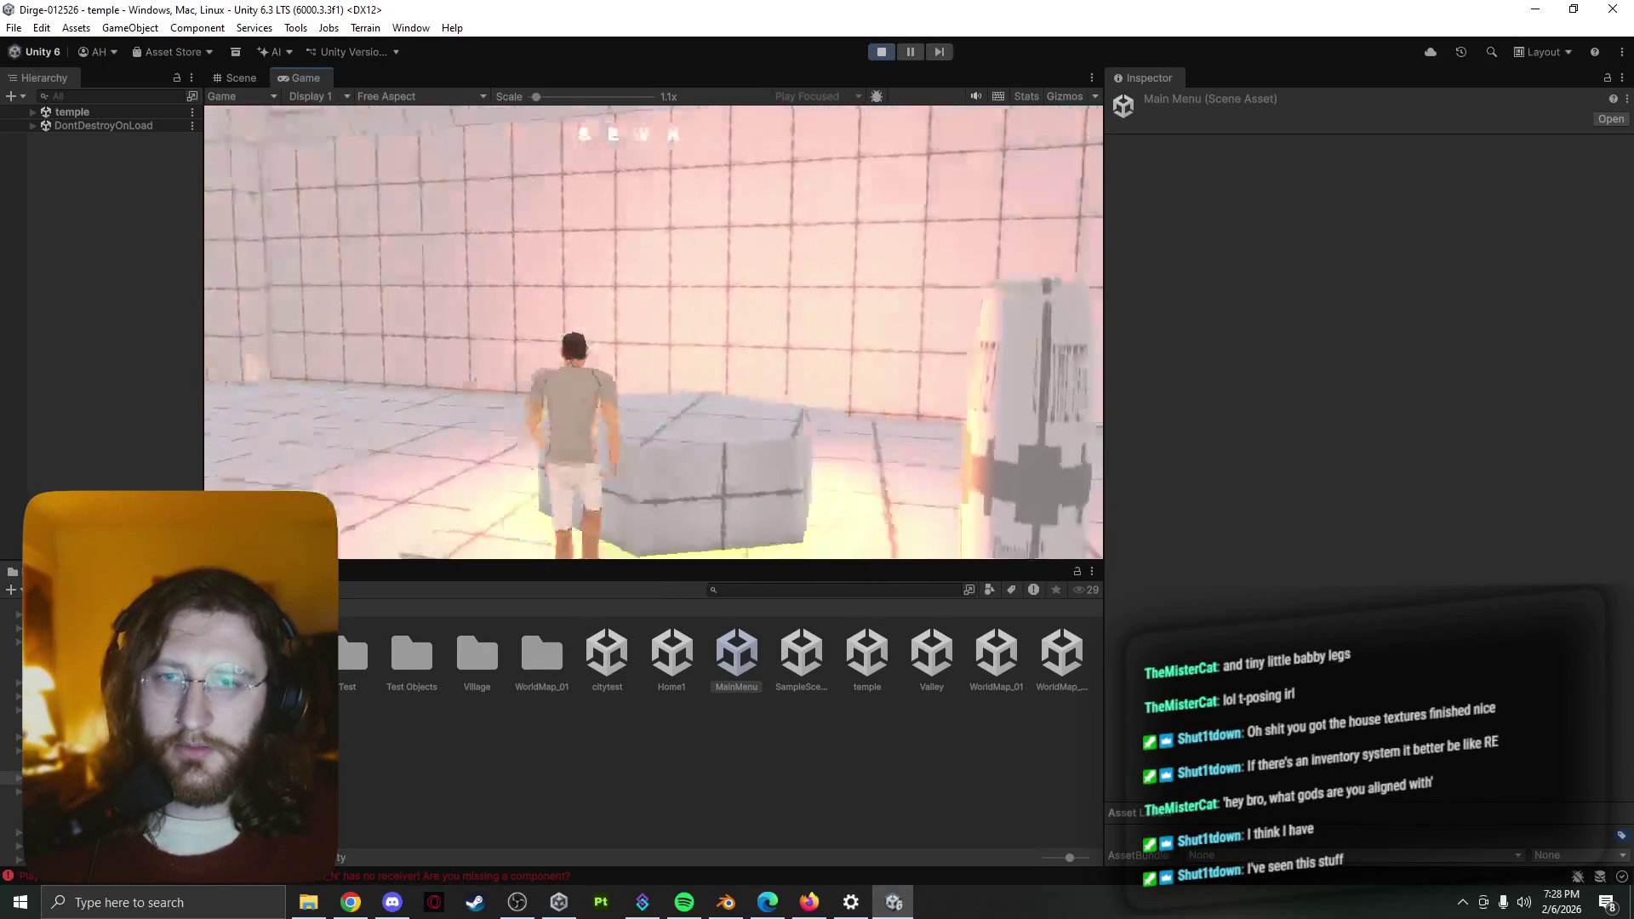
key(w)
key(e)
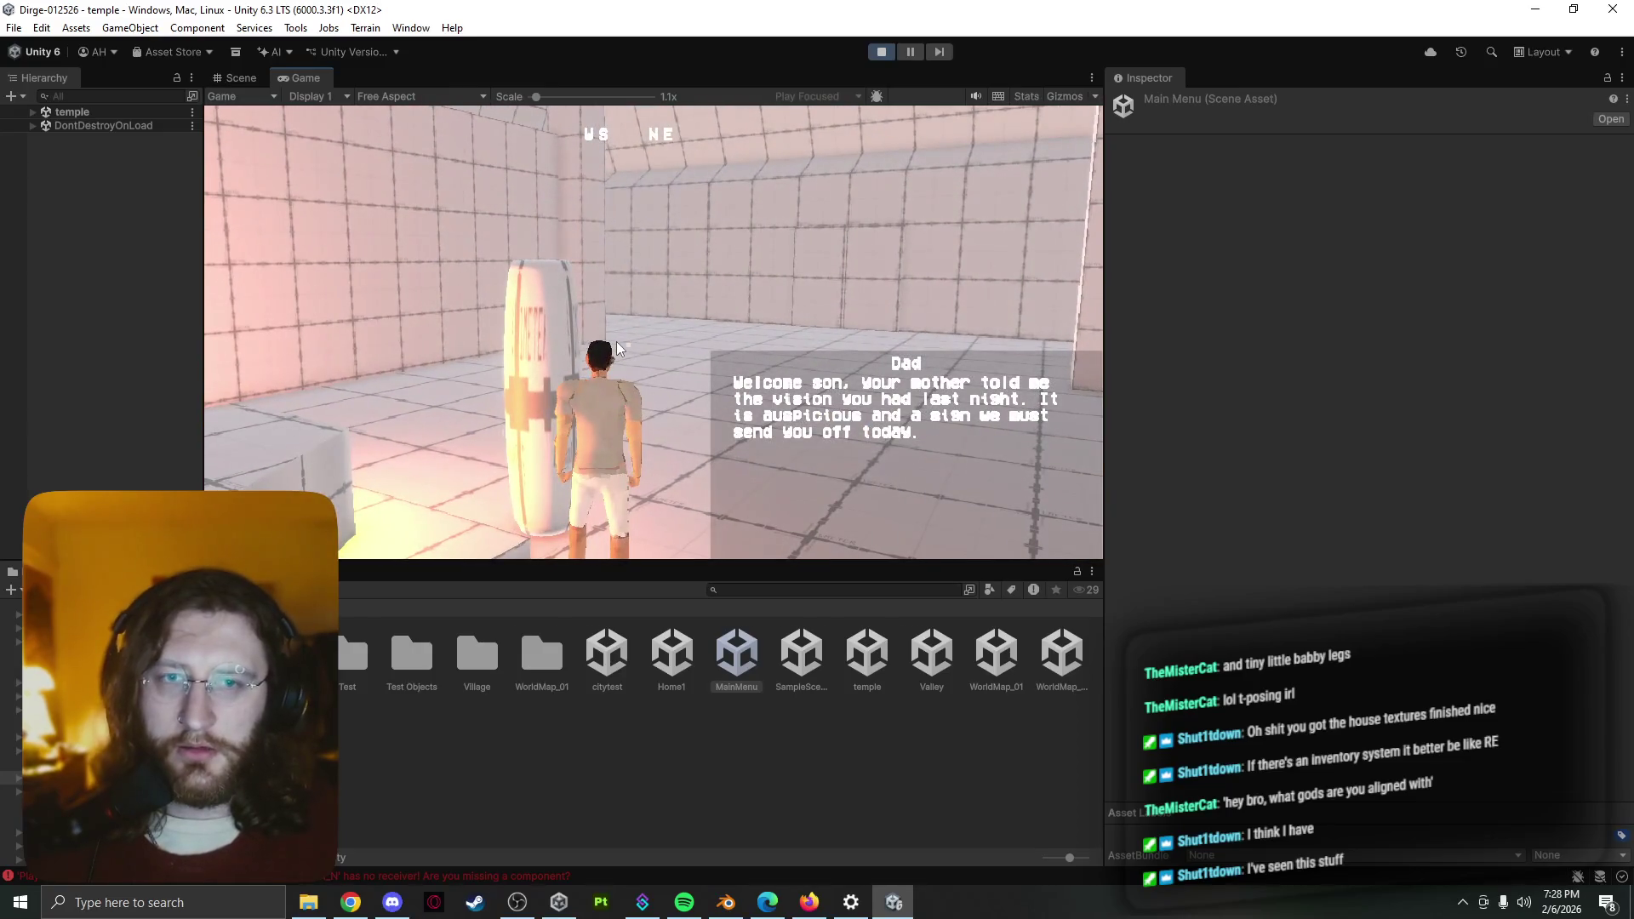
key(e)
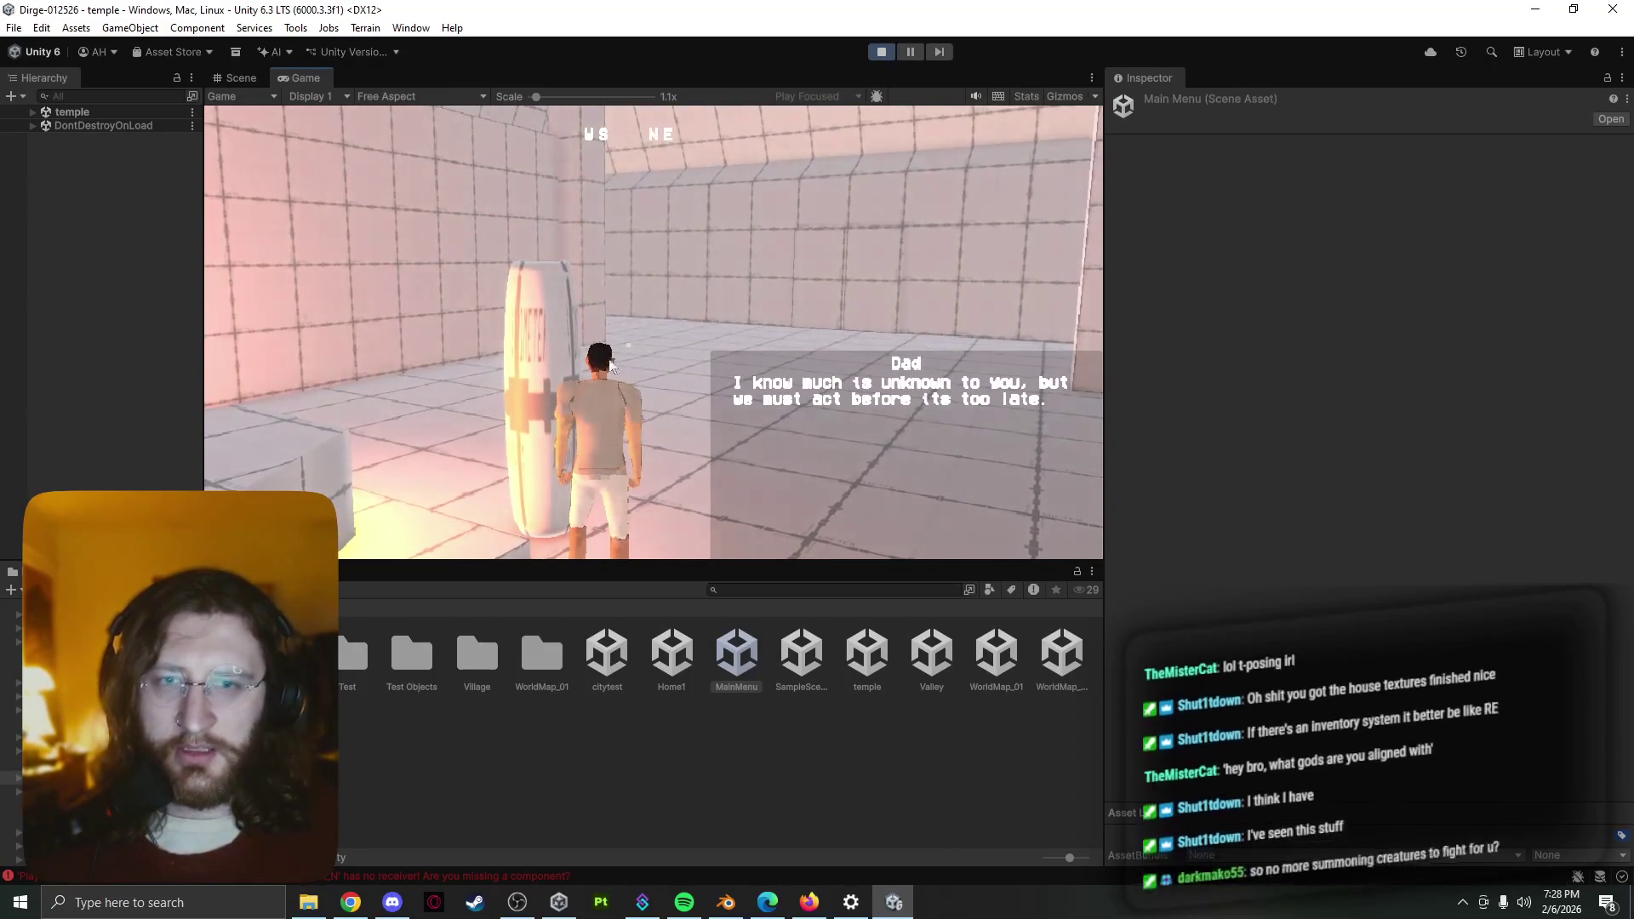
key(e)
key(e)
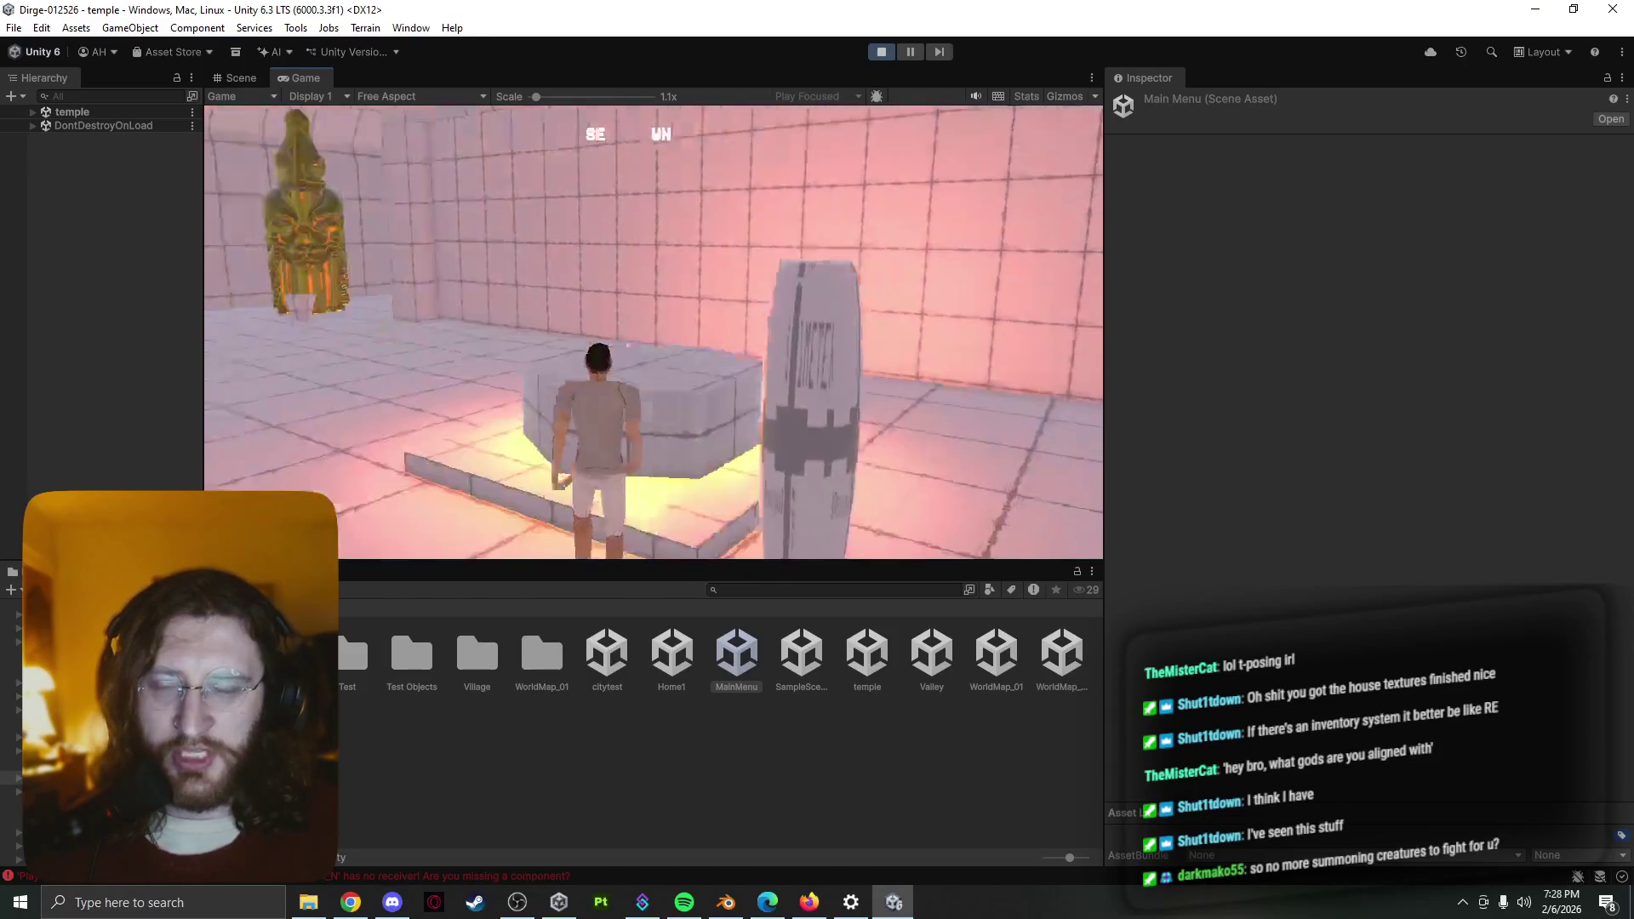
key(w)
key(w)
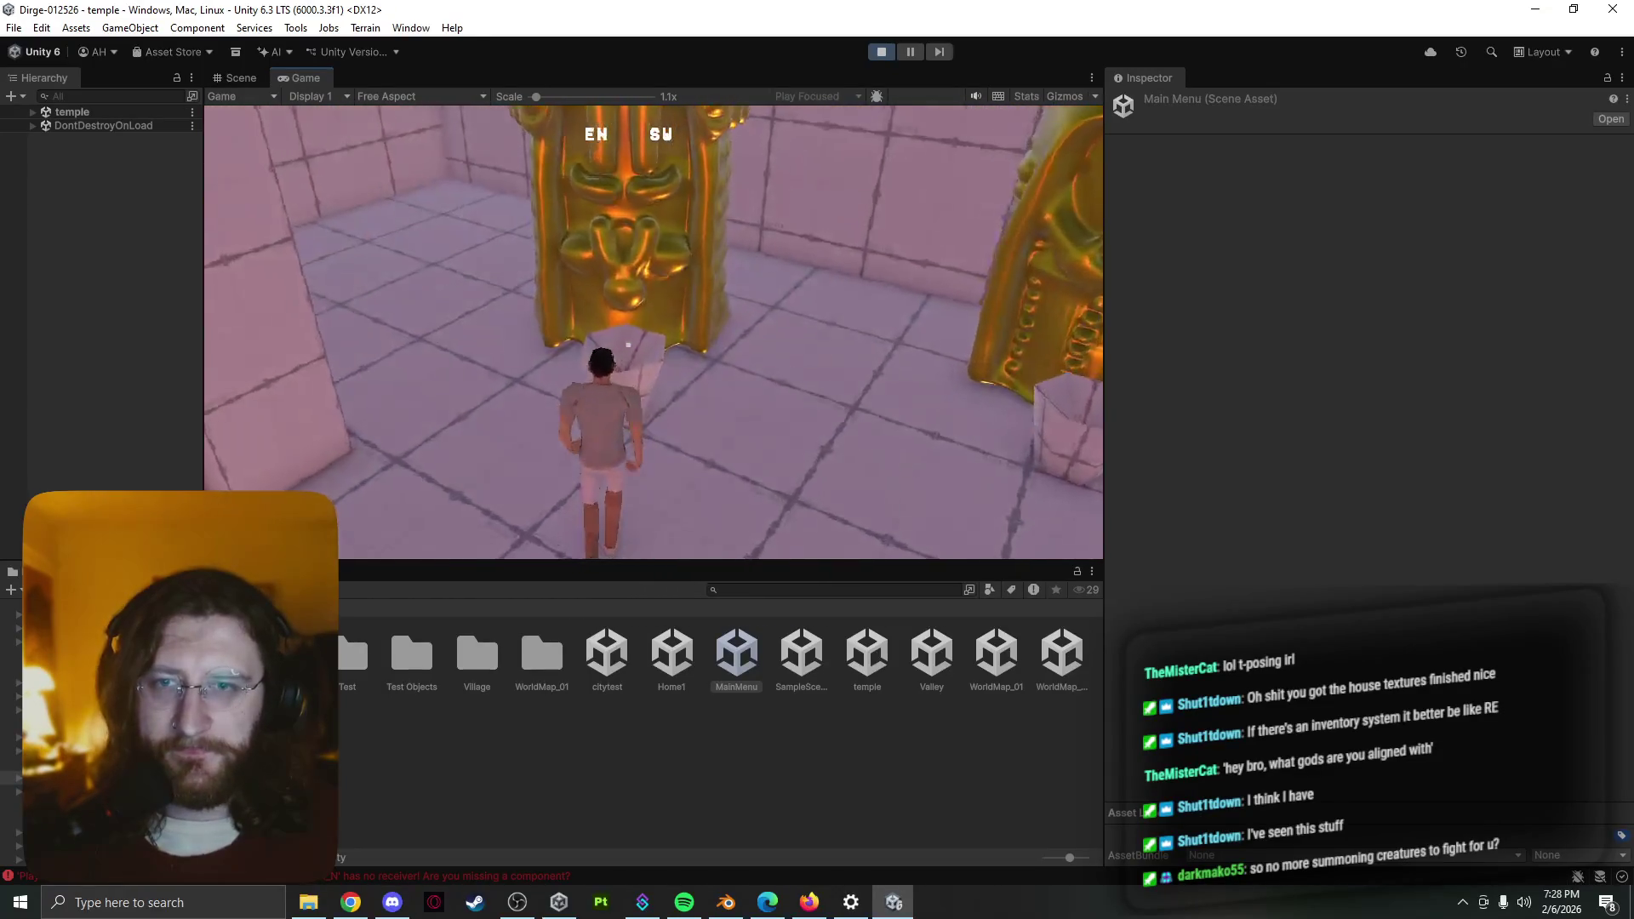
Hear Thor at his statue, dismiss him, and exit the temple to WorldMap_01
key(e)
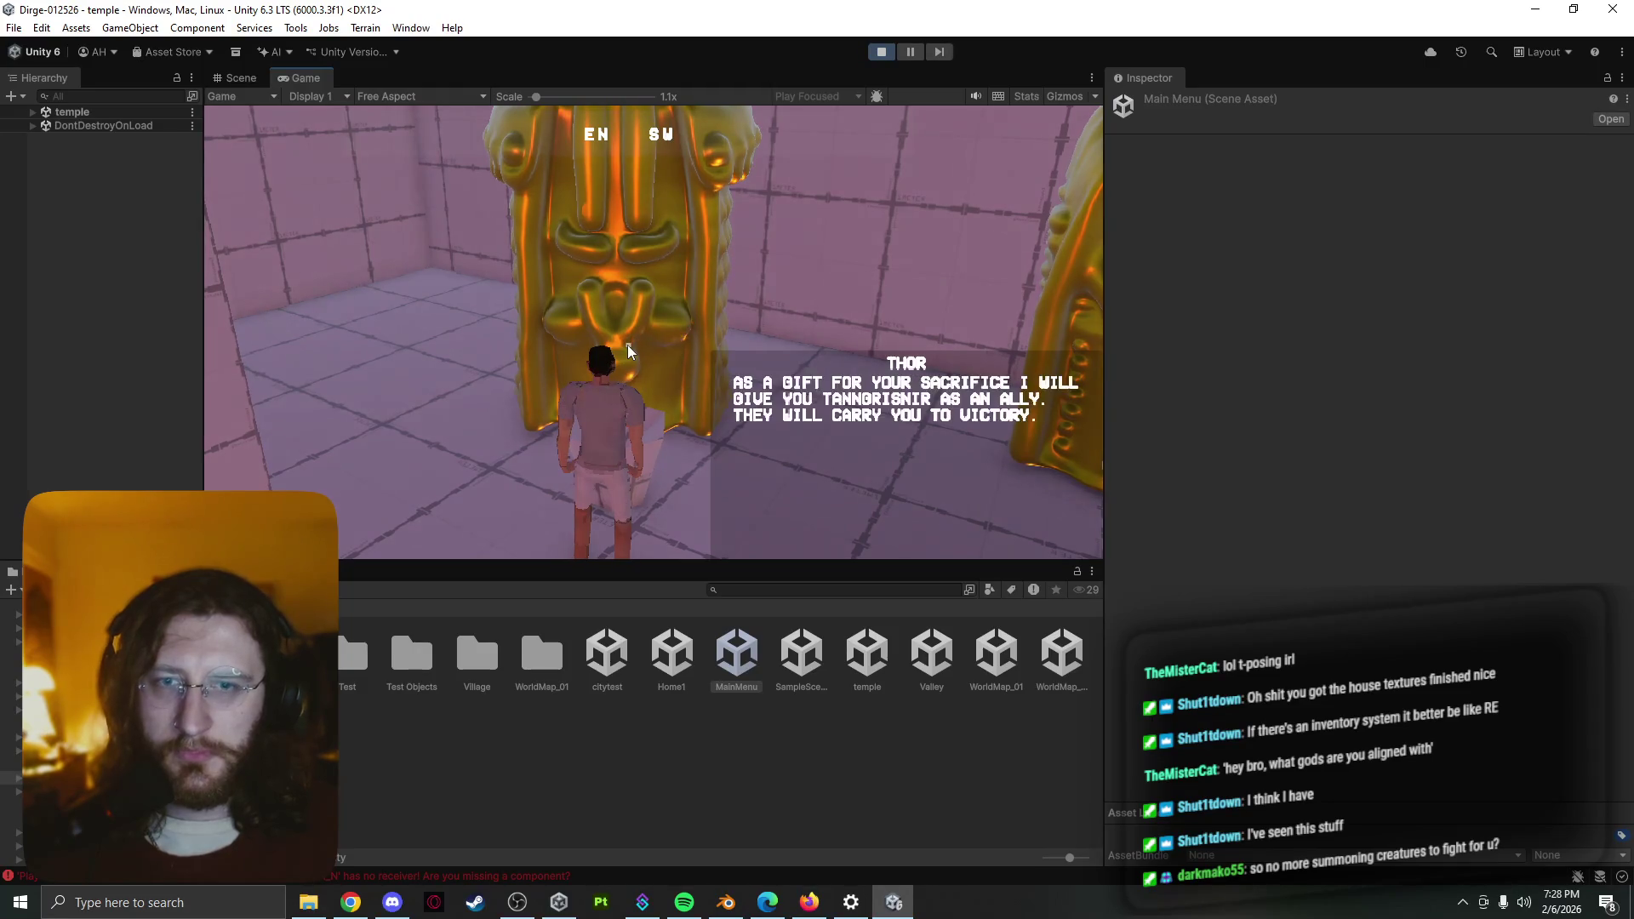
key(e)
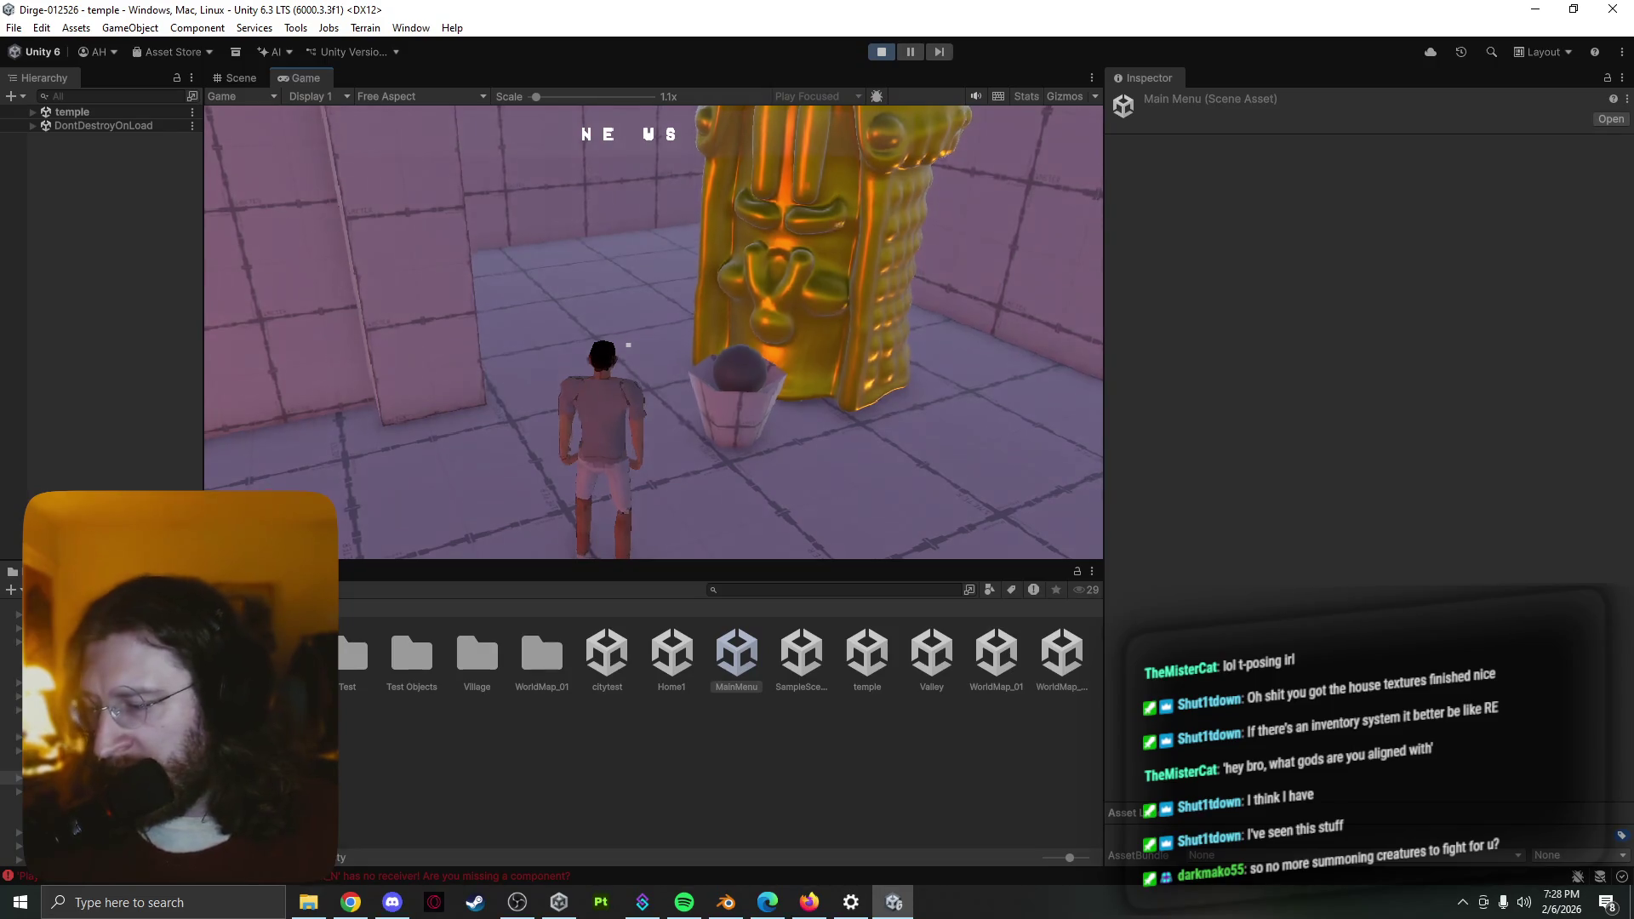
key(a)
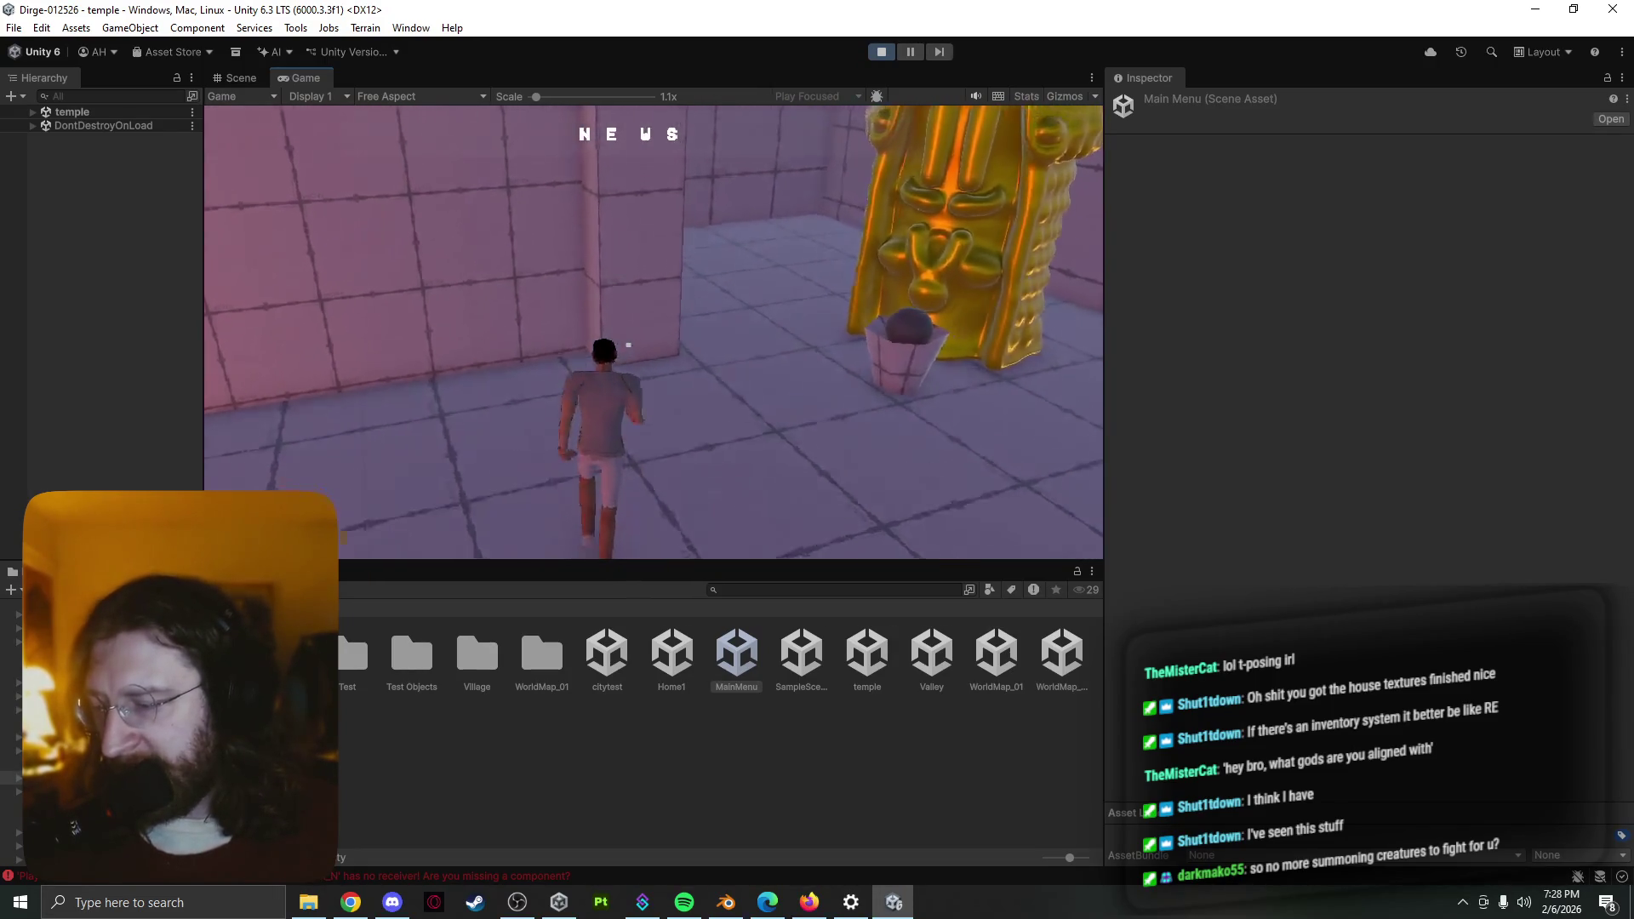
key(w)
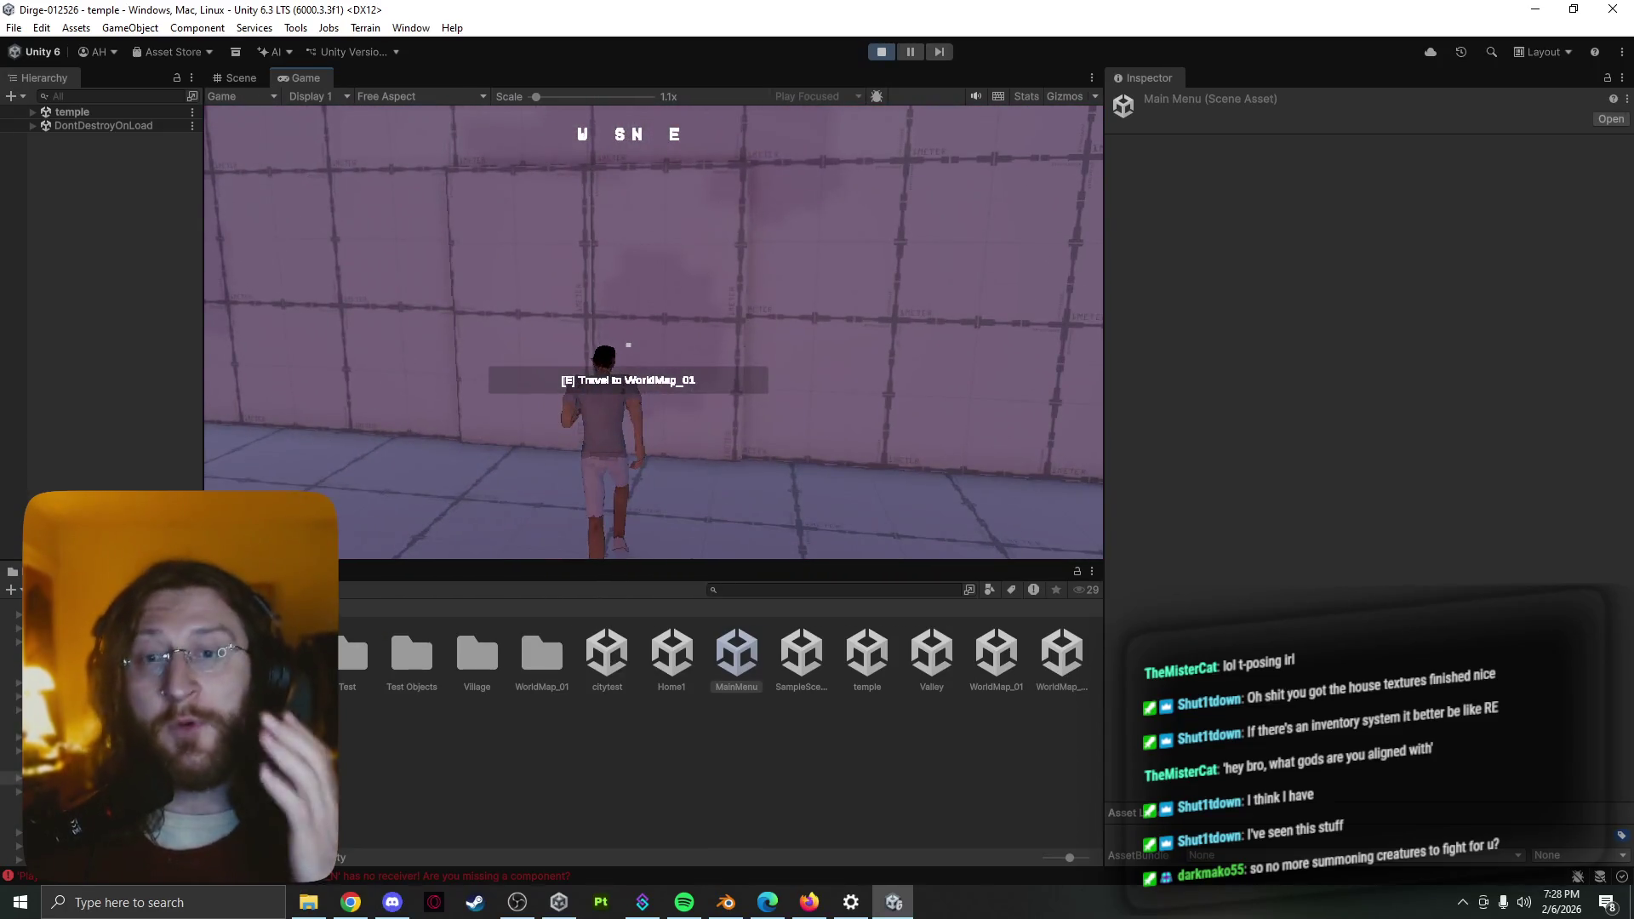
key(e)
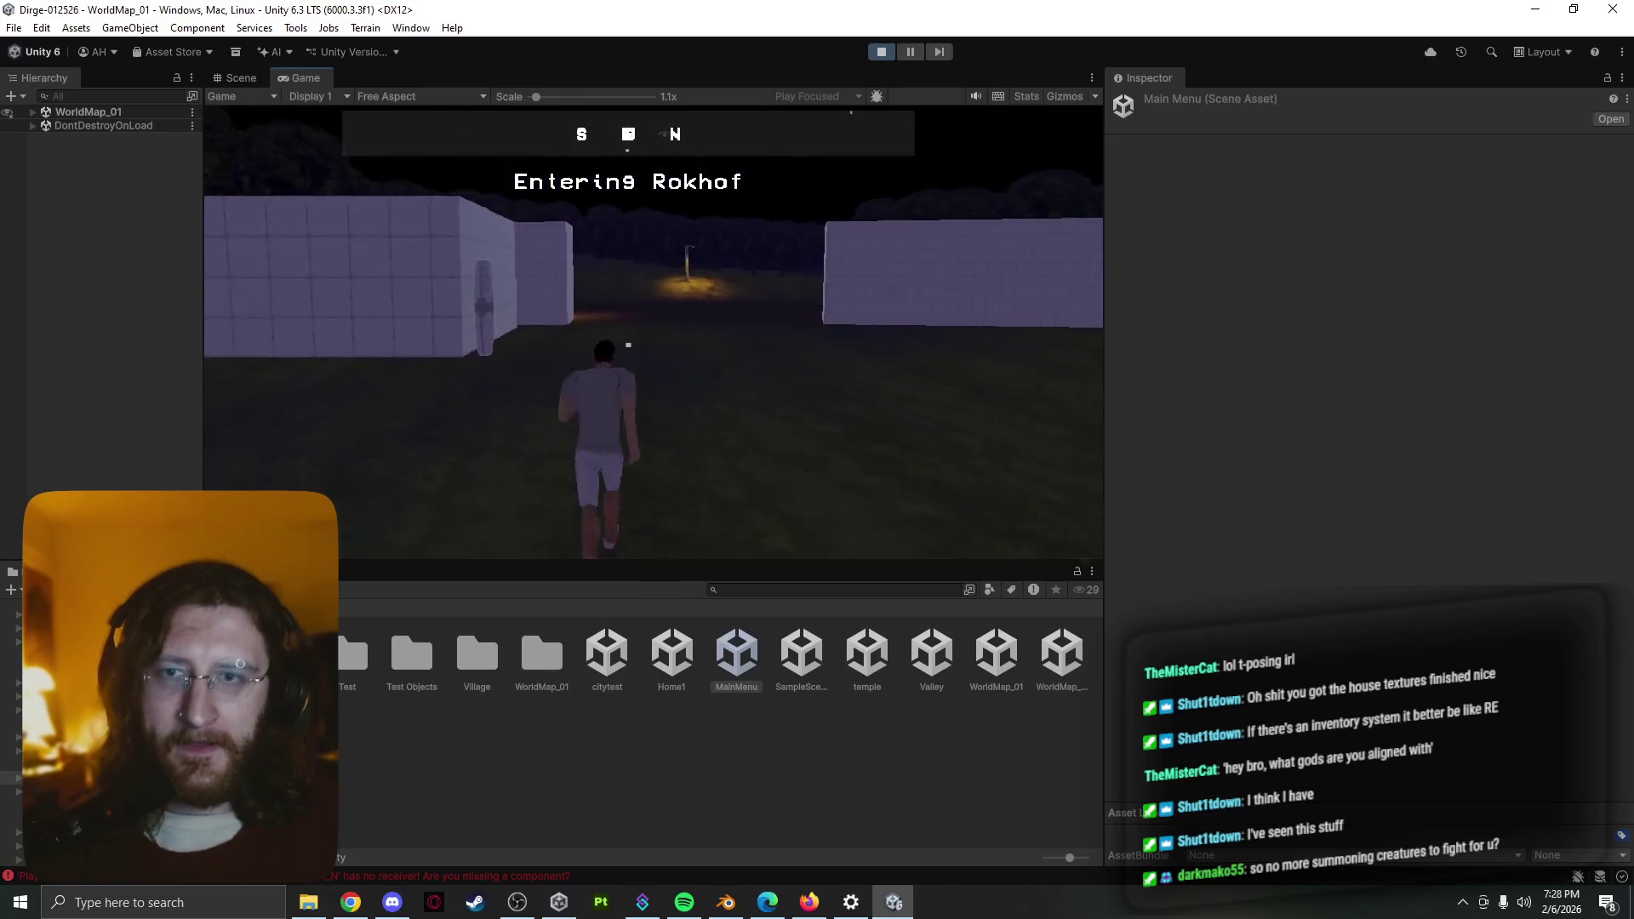
Pause in Rokhof and review the Inventory and Party screens, then resume
key(w)
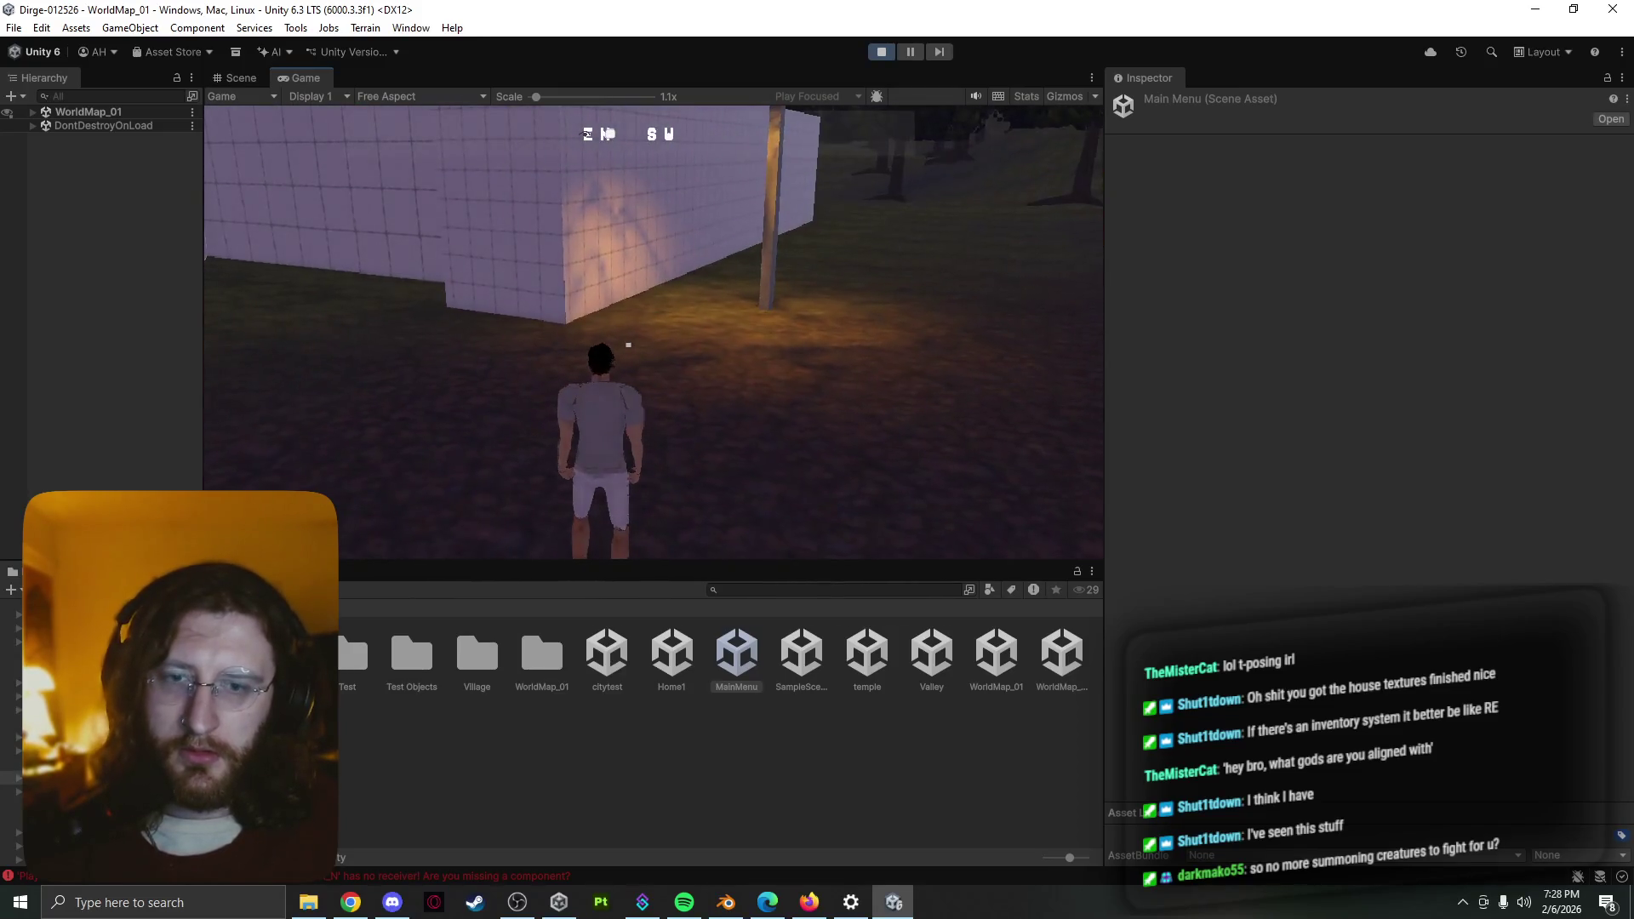
key(Escape)
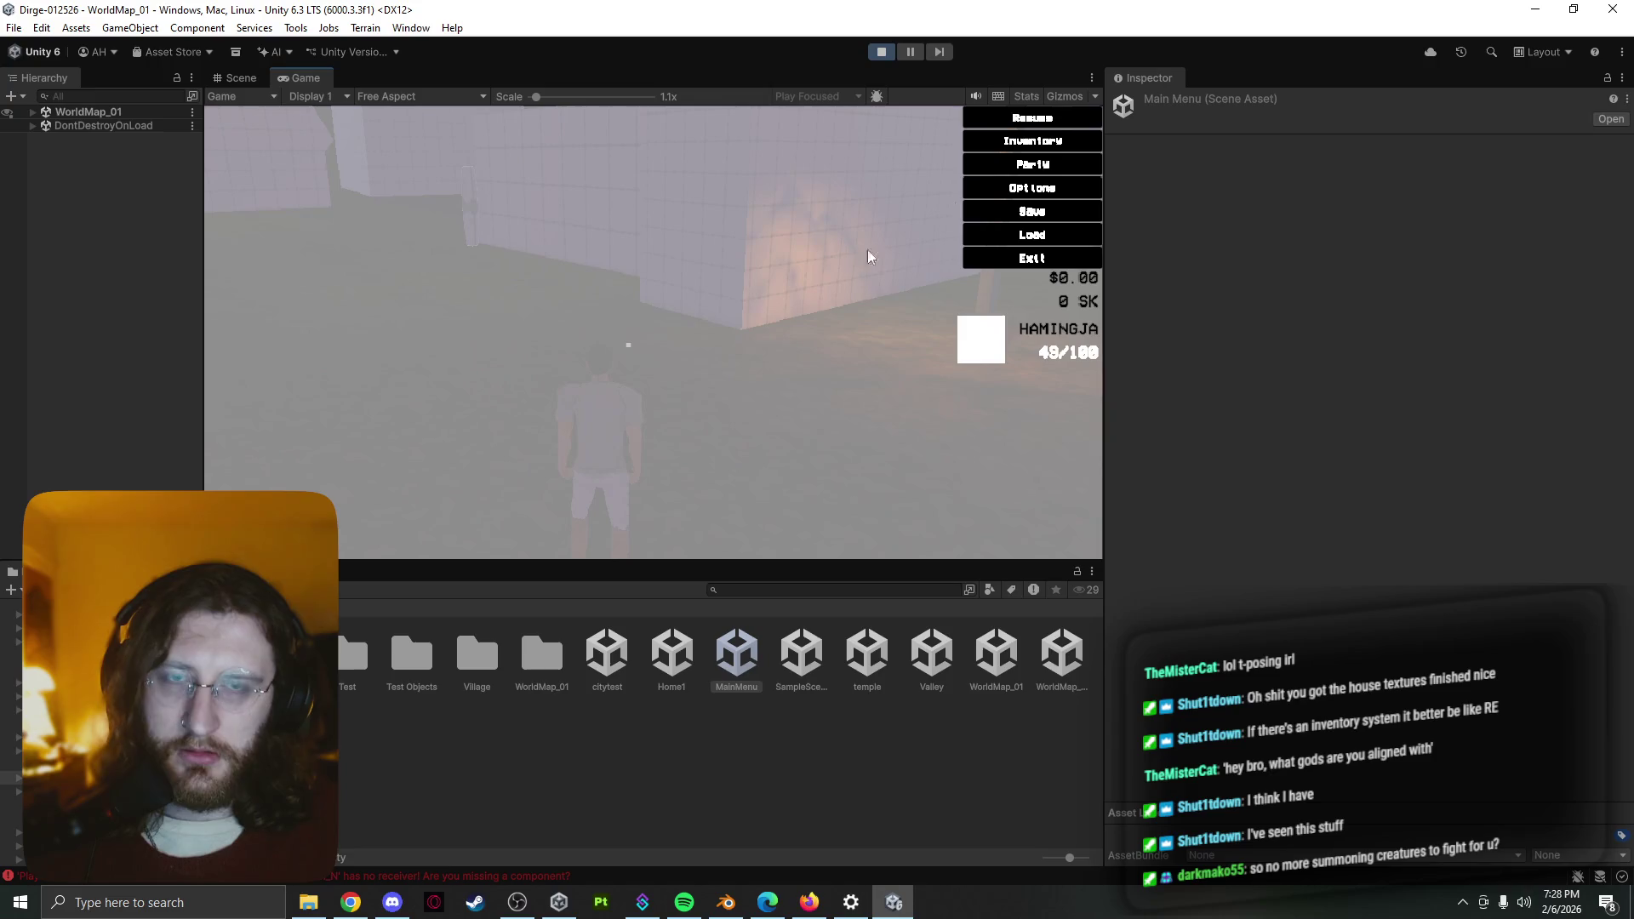
click(1047, 142)
click(1087, 118)
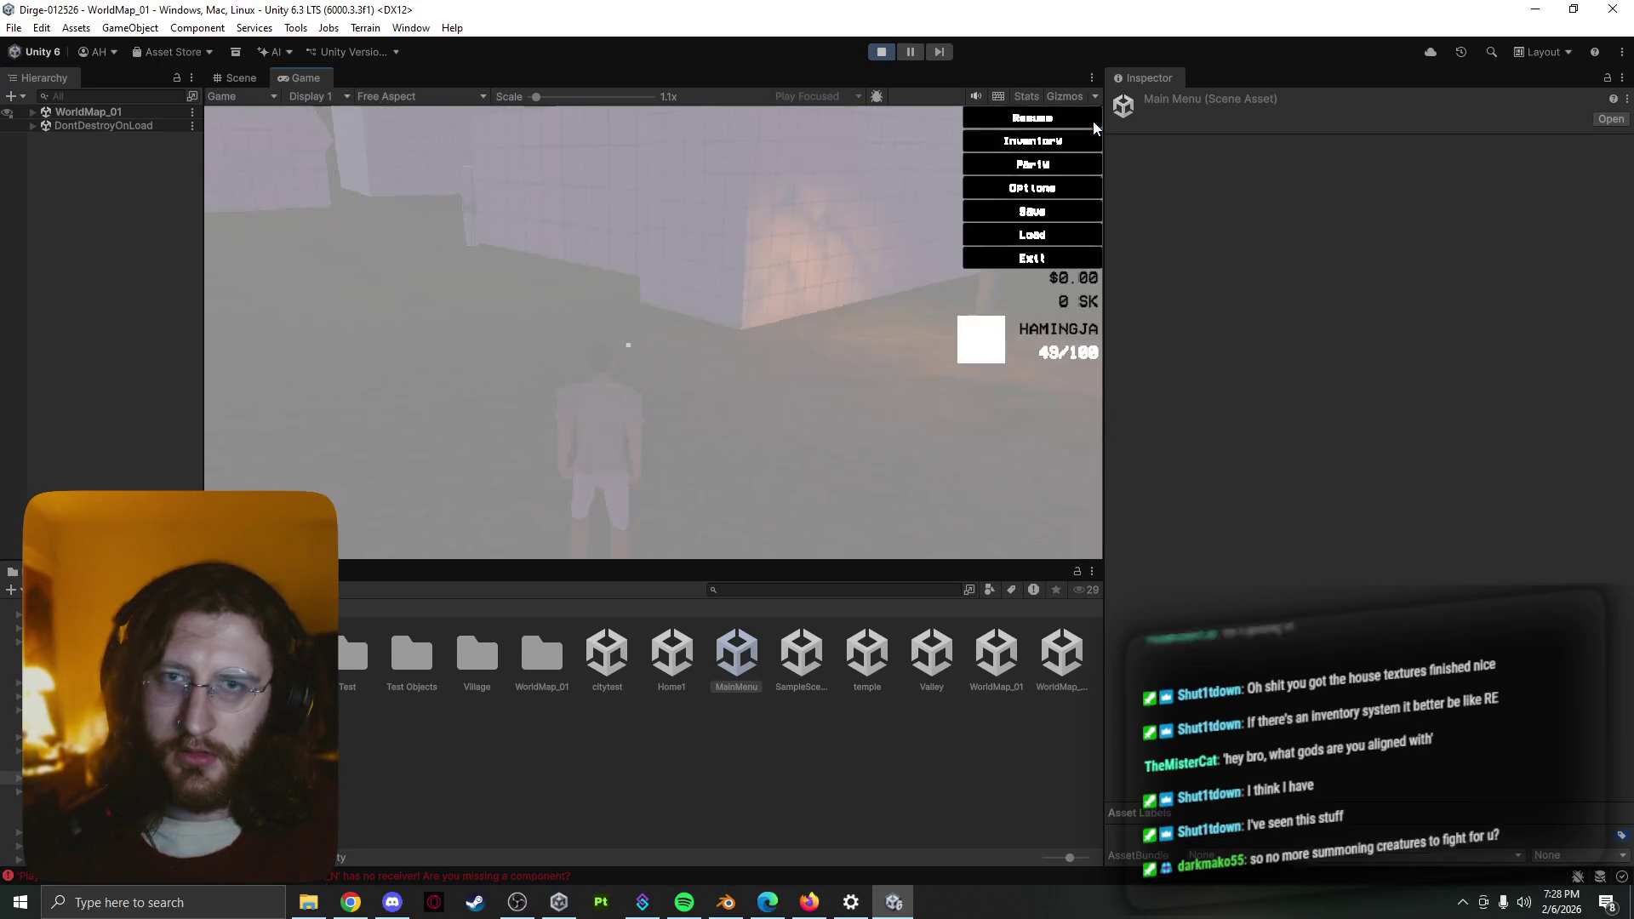
click(1064, 164)
key(Escape)
key(Escape)
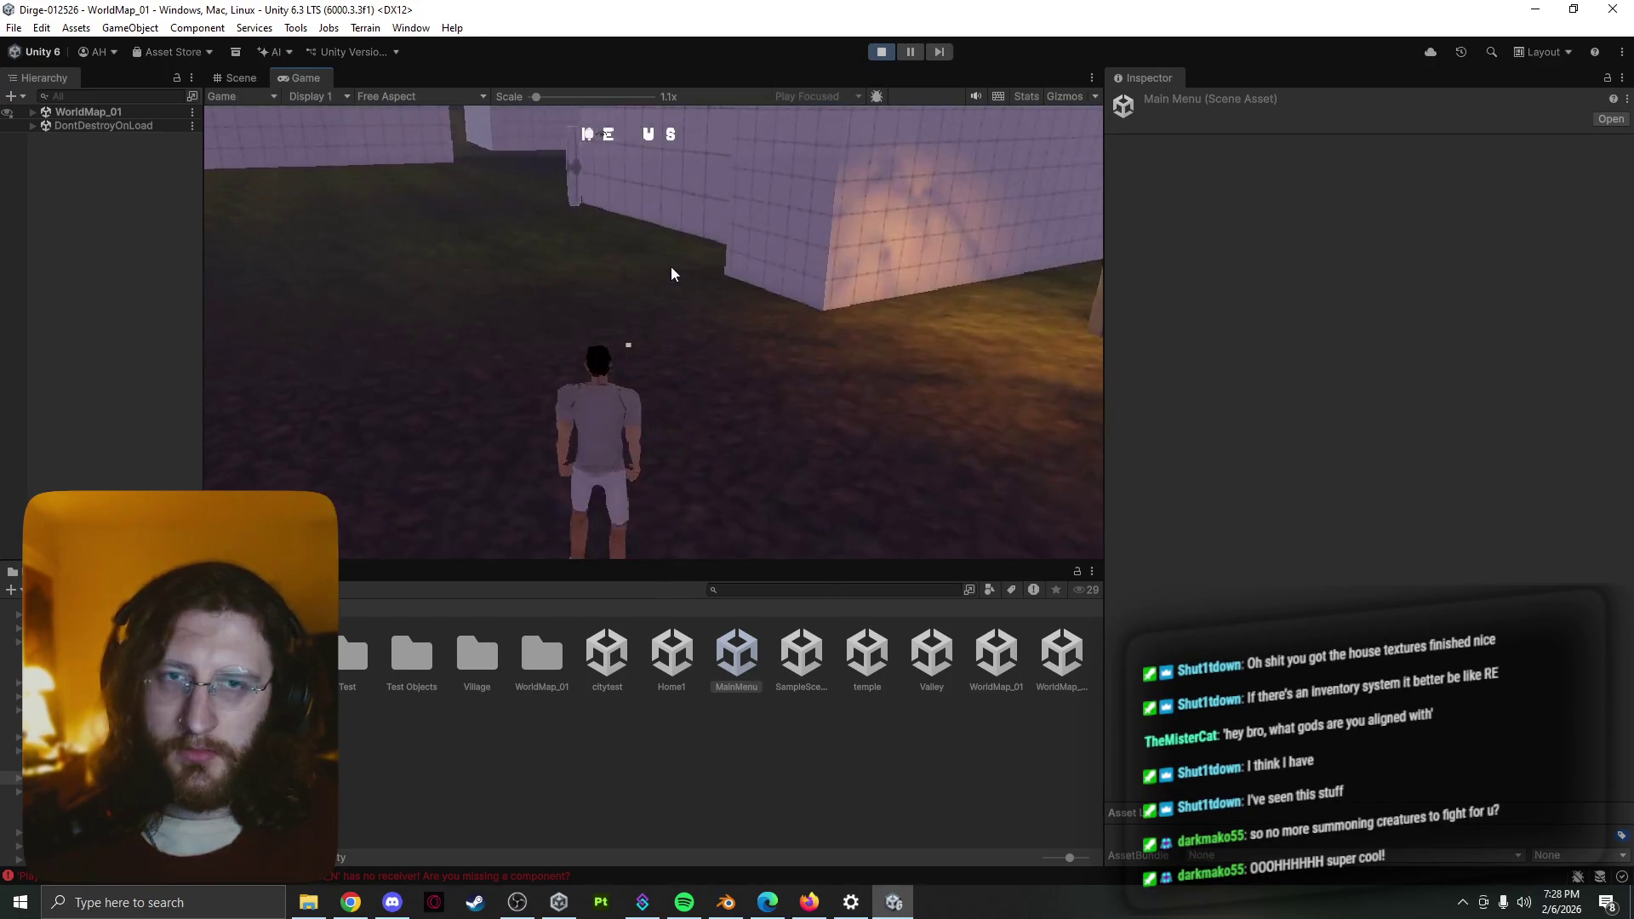
Run across the field to the travel point at the pink wall
key(w)
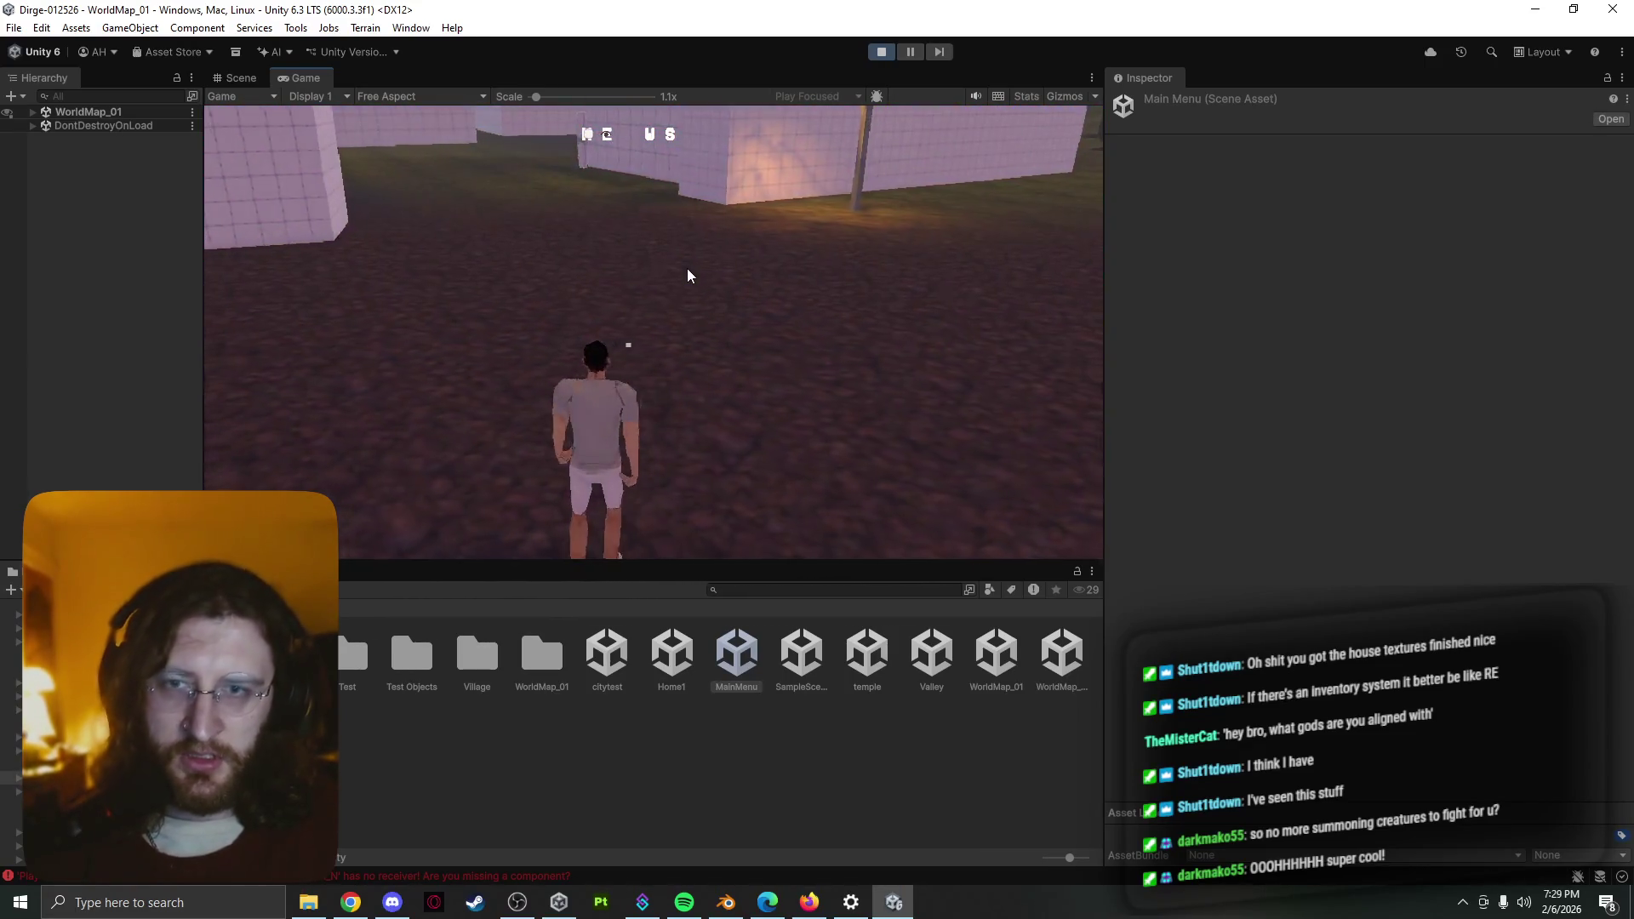
click(764, 360)
key(w)
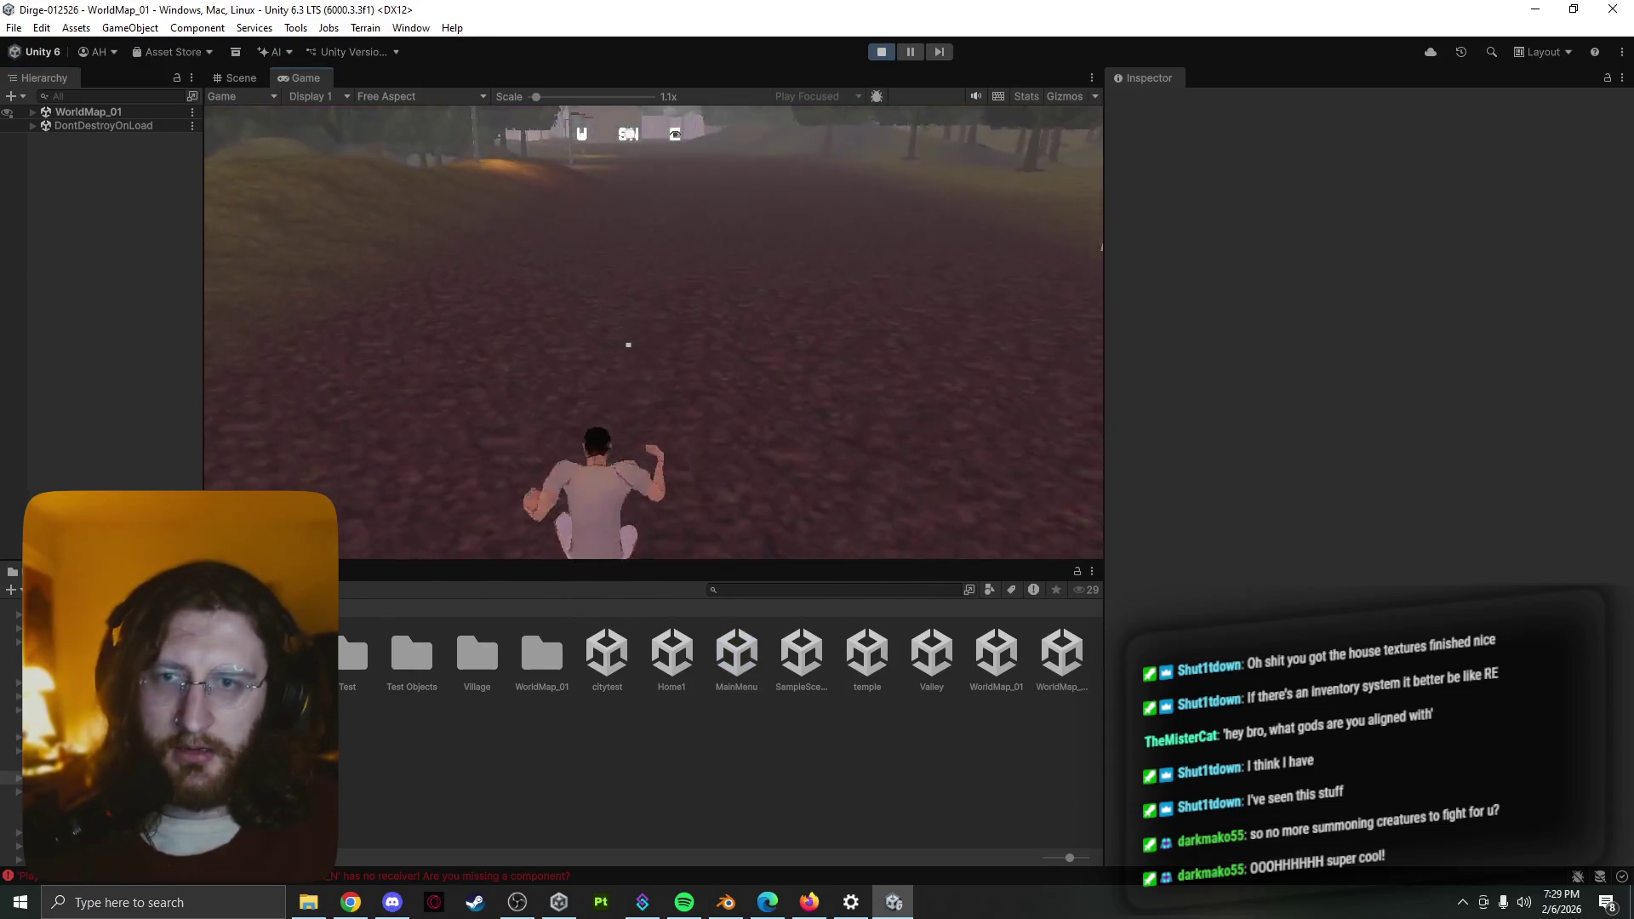
key(w)
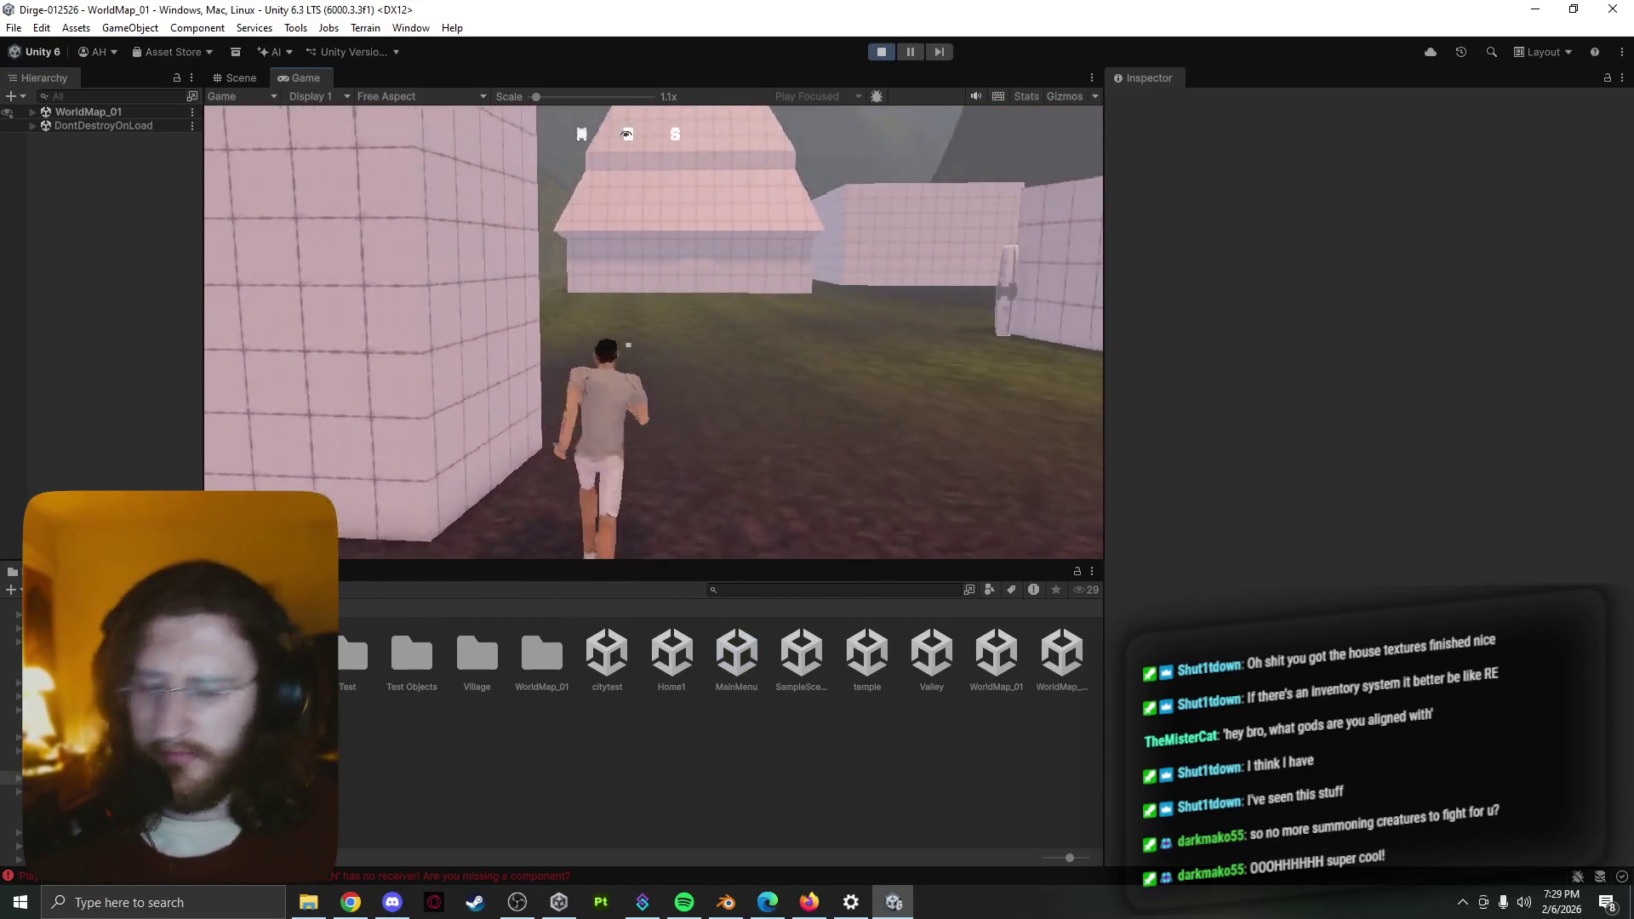
key(w)
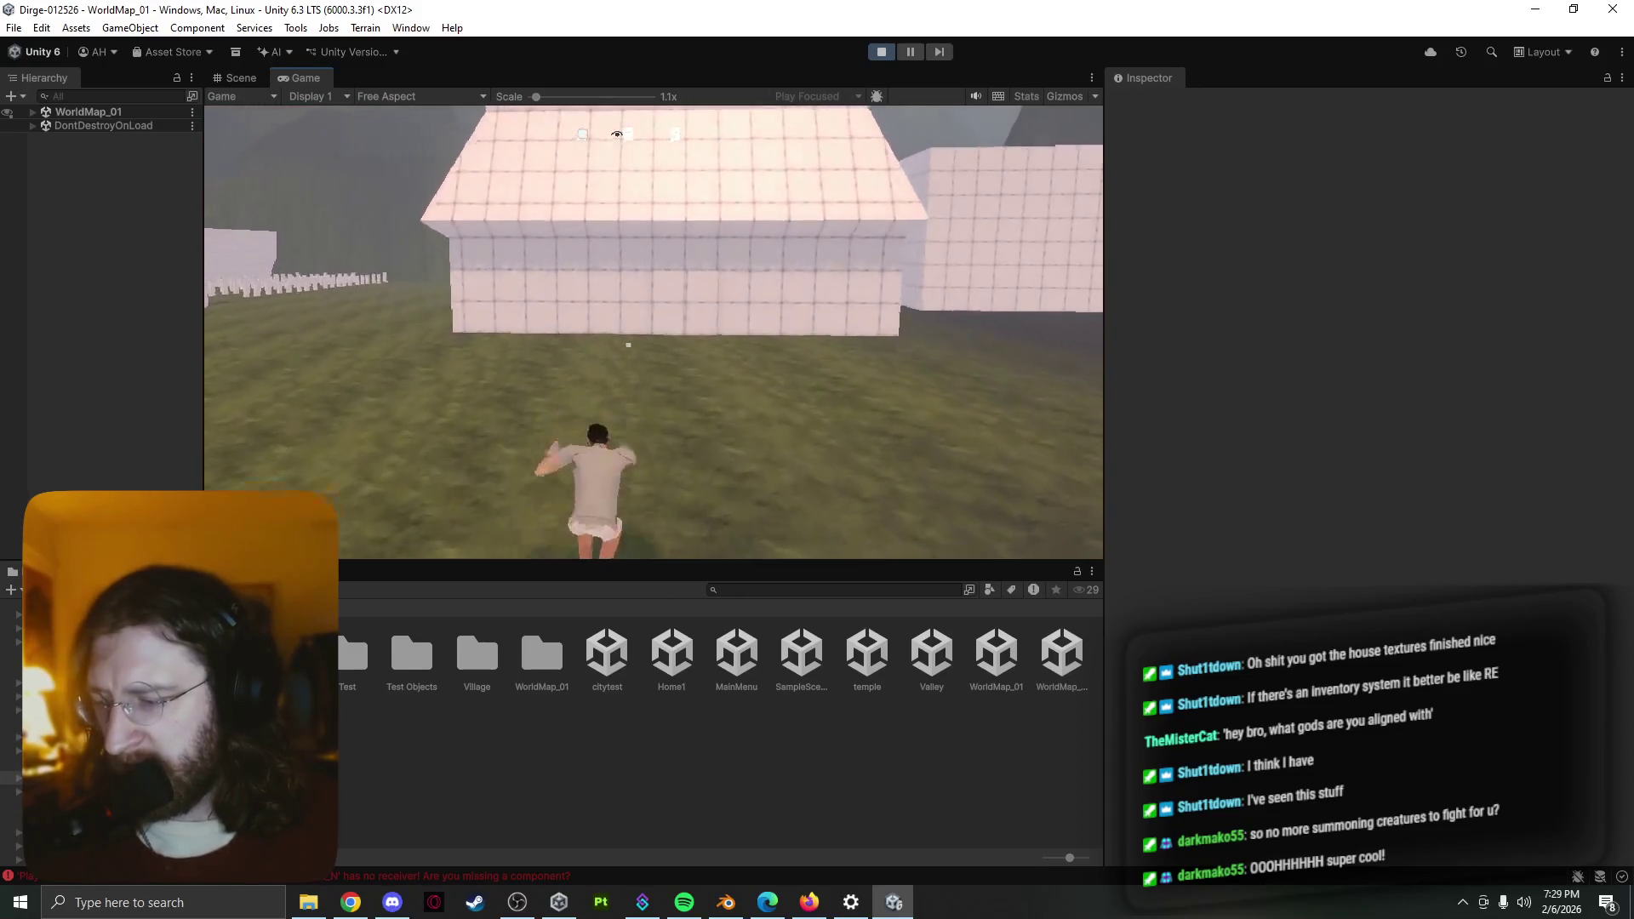
key(w)
Enter the temple and run to the statue pedestal to pick up the Tetramyrm
key(e)
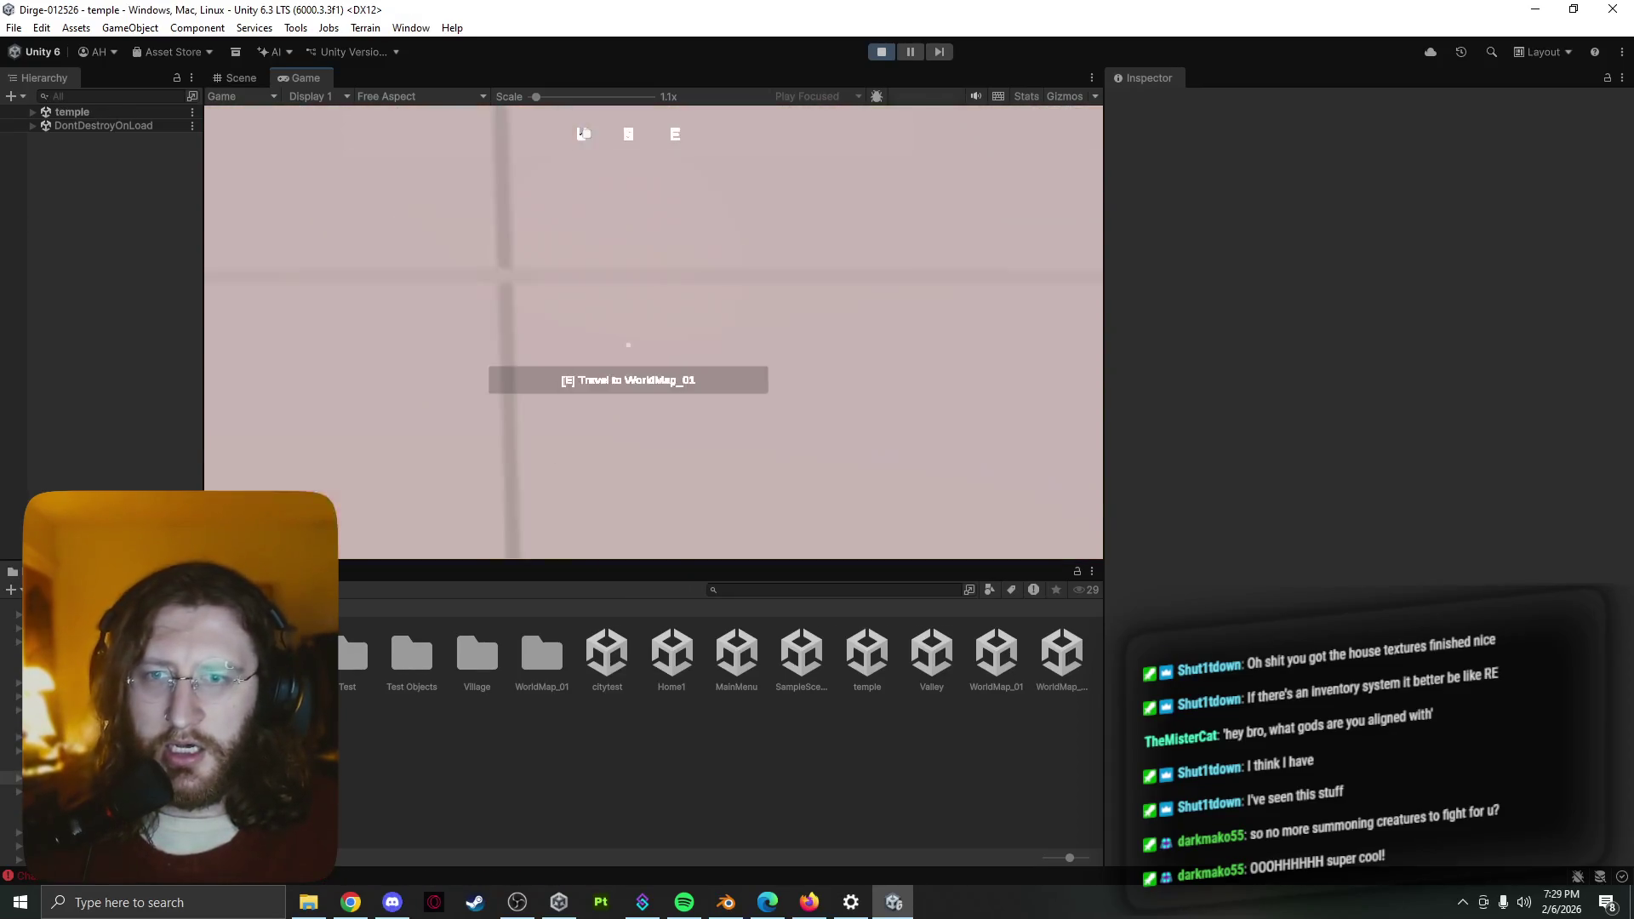
key(w)
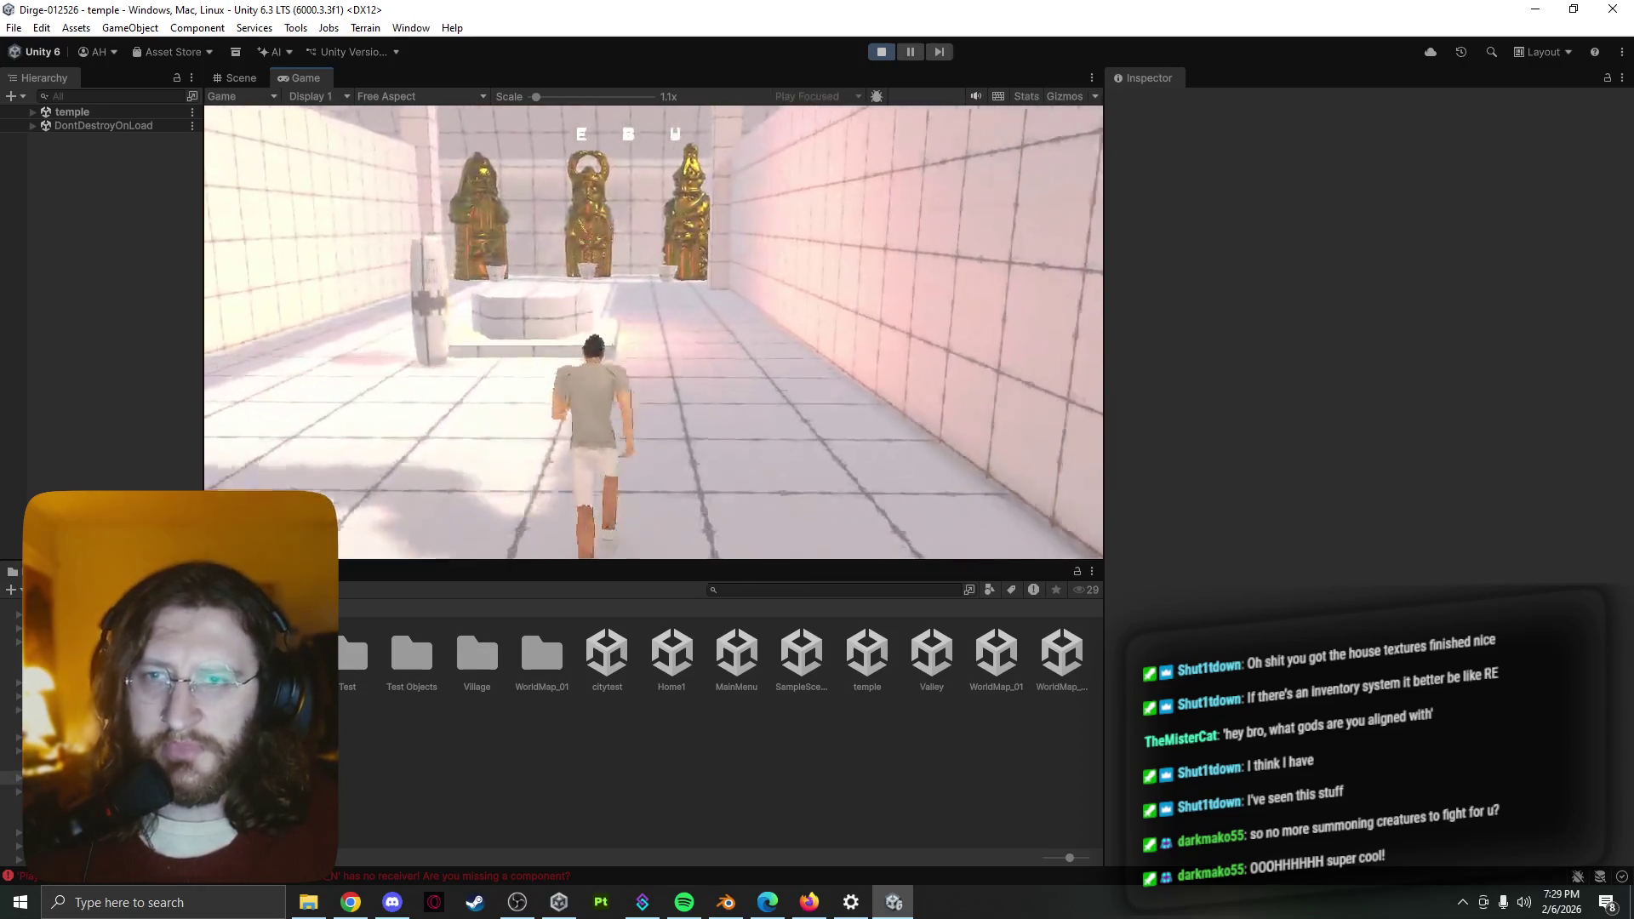
key(w)
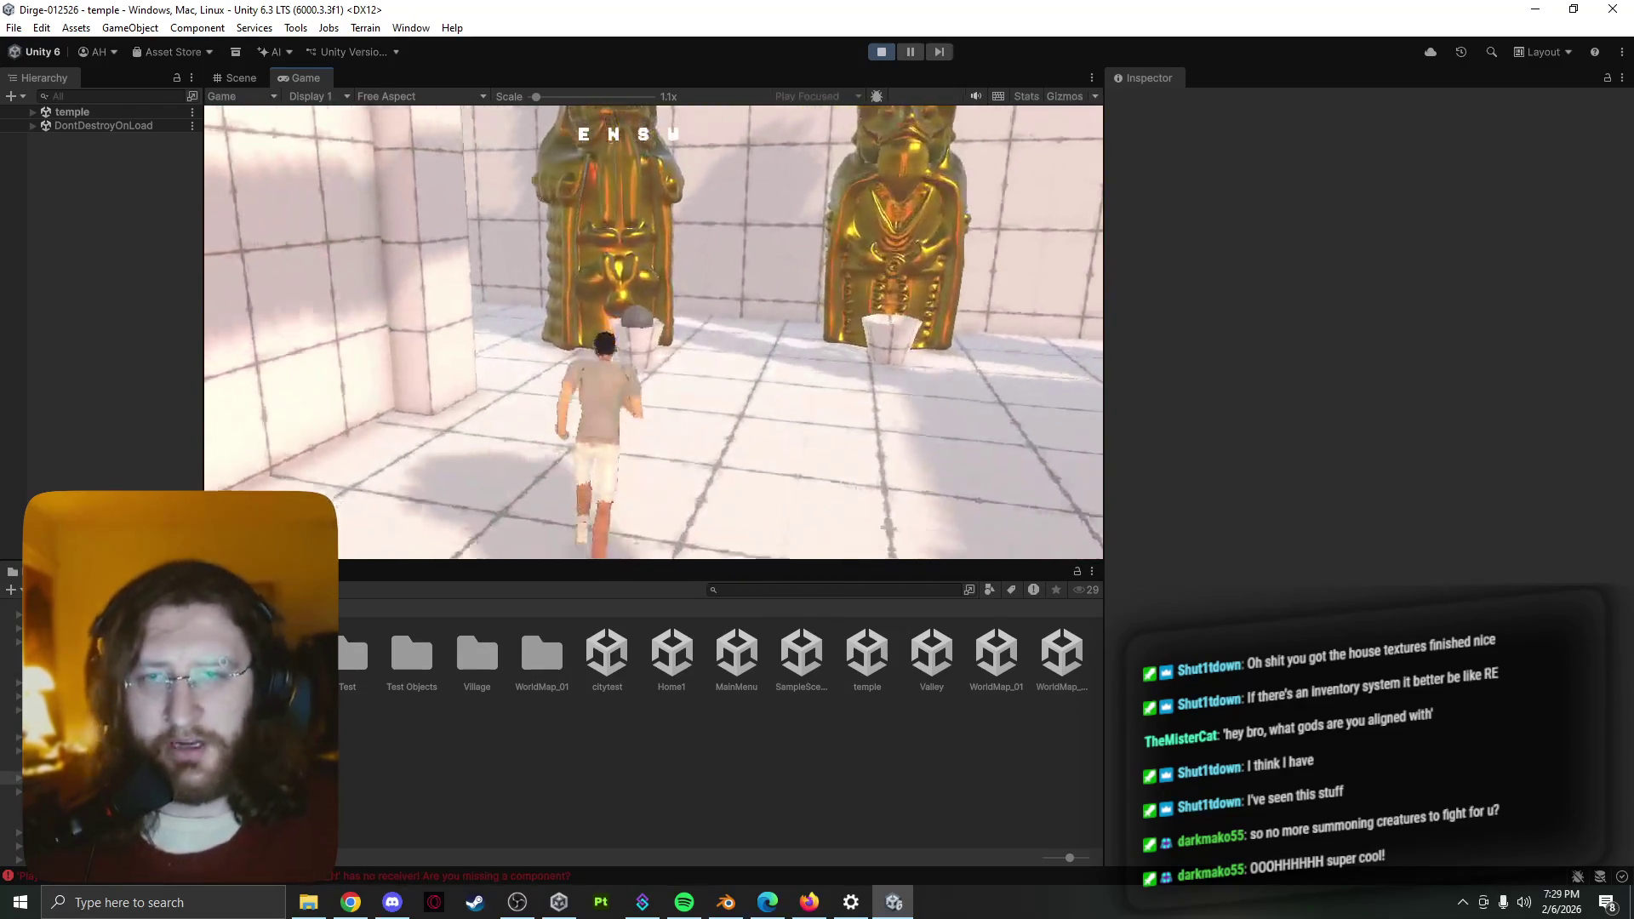
key(w)
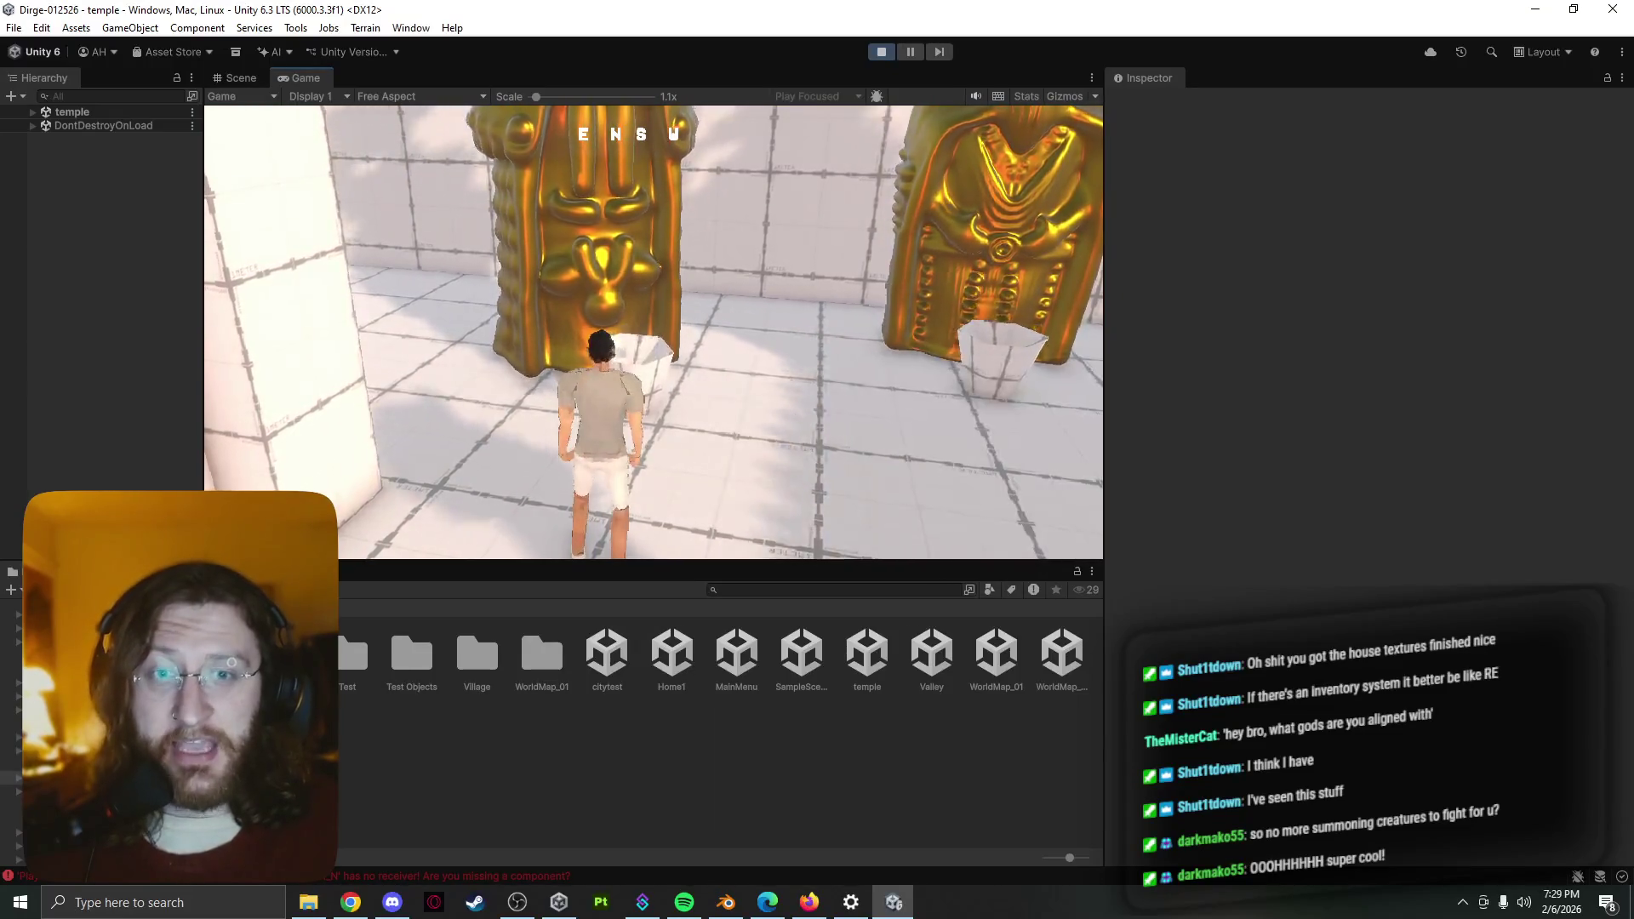
Head back down the corridor to the exit and travel to WorldMap_01
key(w)
key(1)
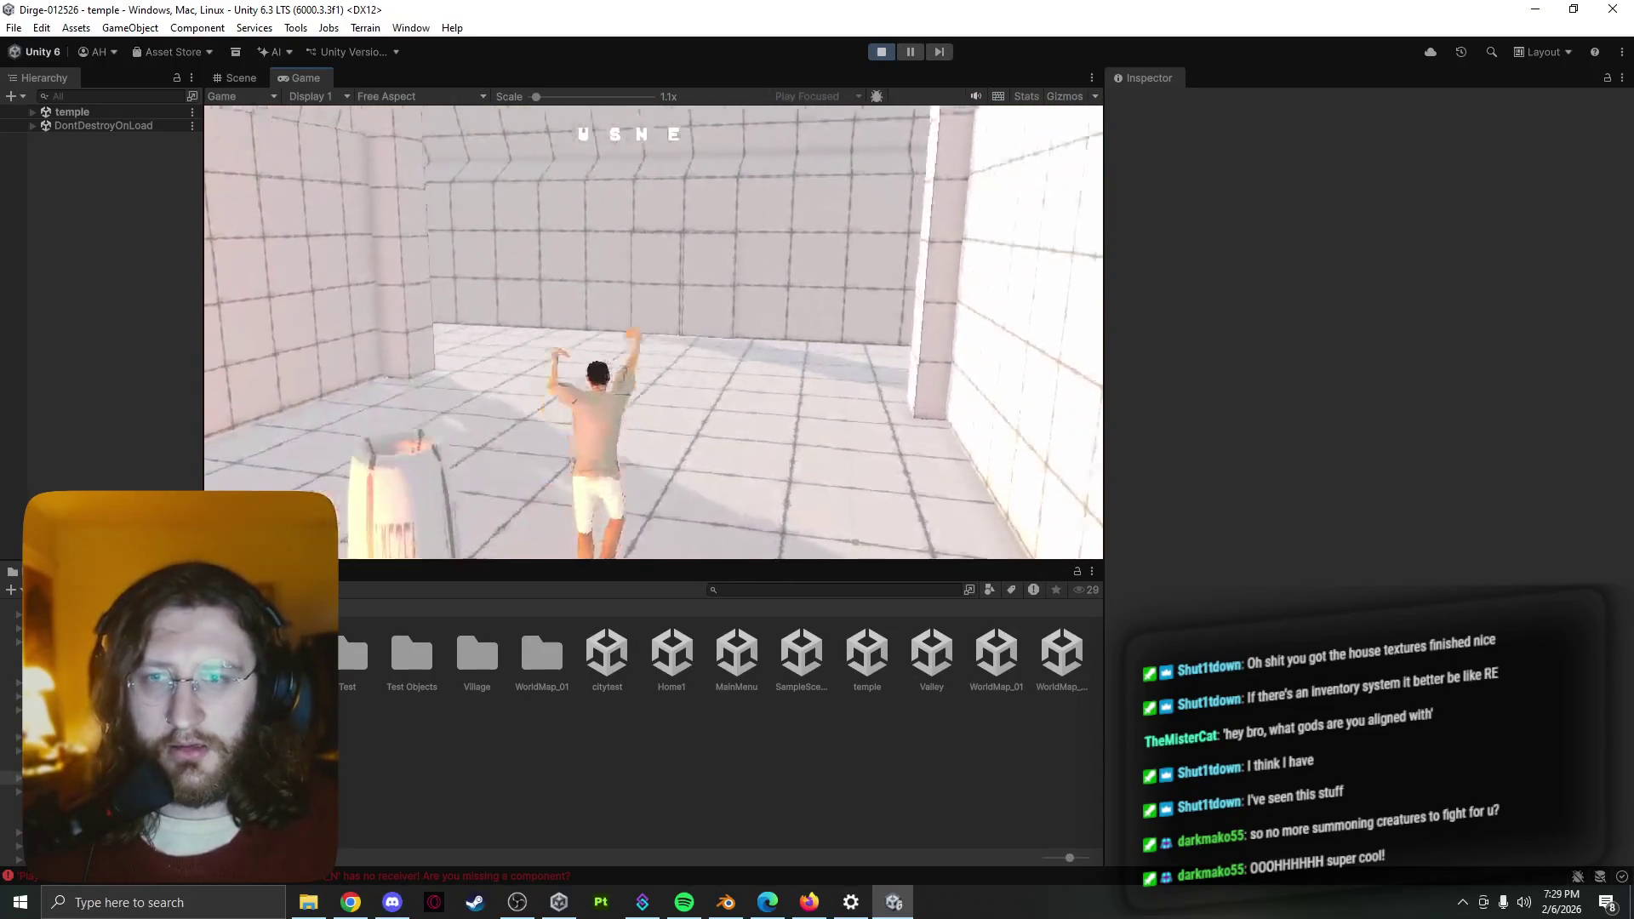
key(w)
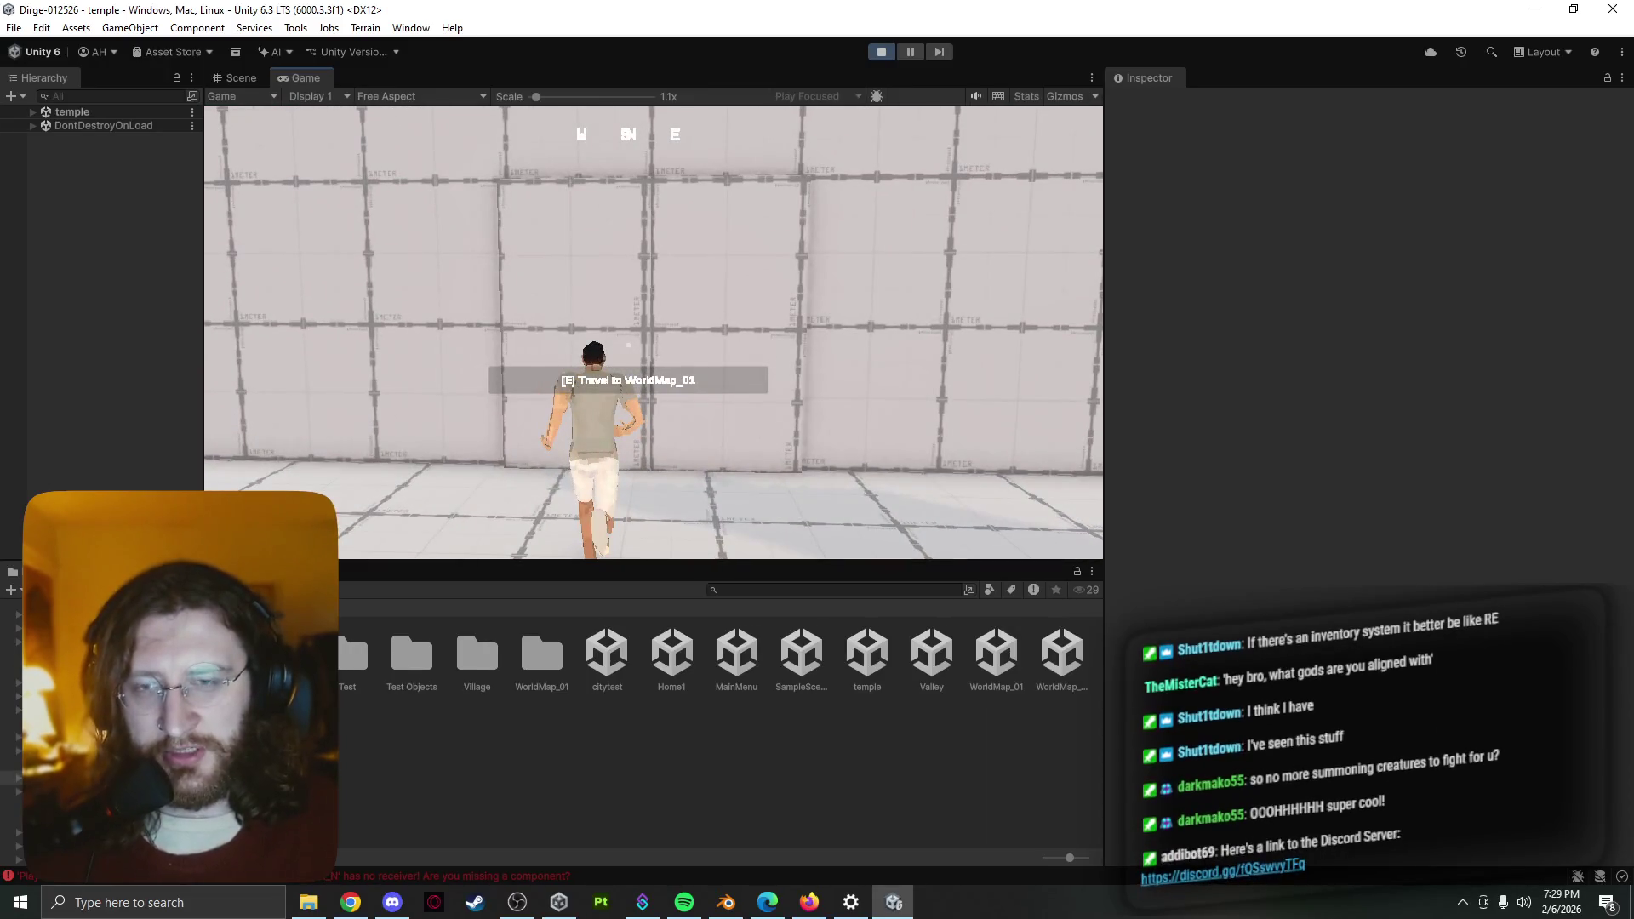
key(e)
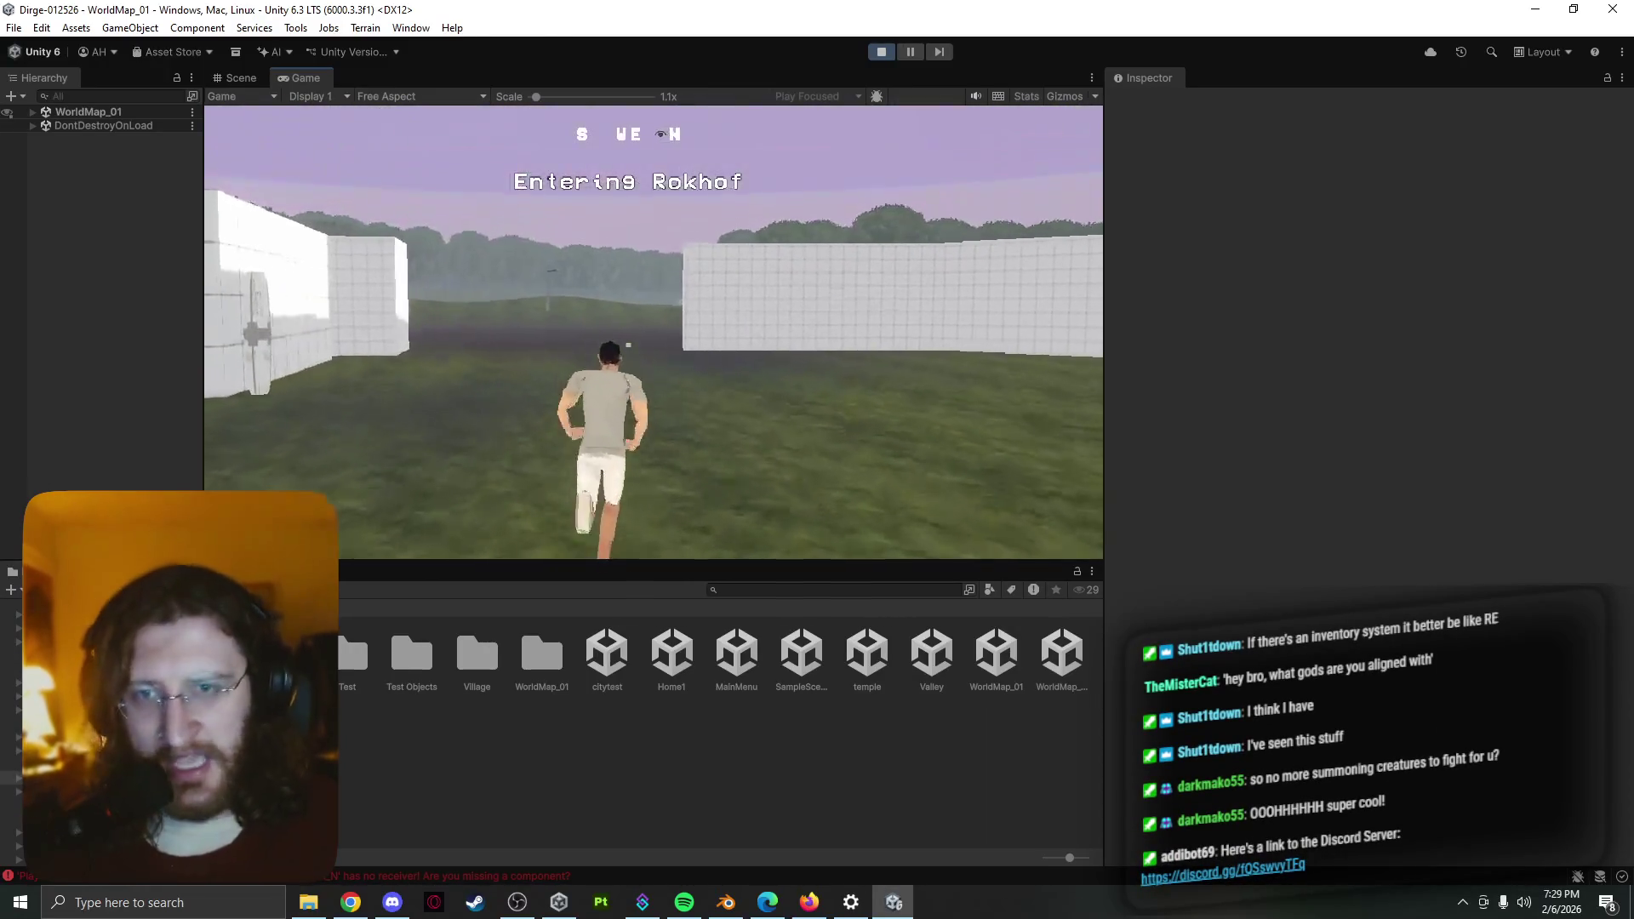
Run through Rokhof past the crate and hill to the houses, triggering a Lv.1 encounter, then enter the temple
key(w)
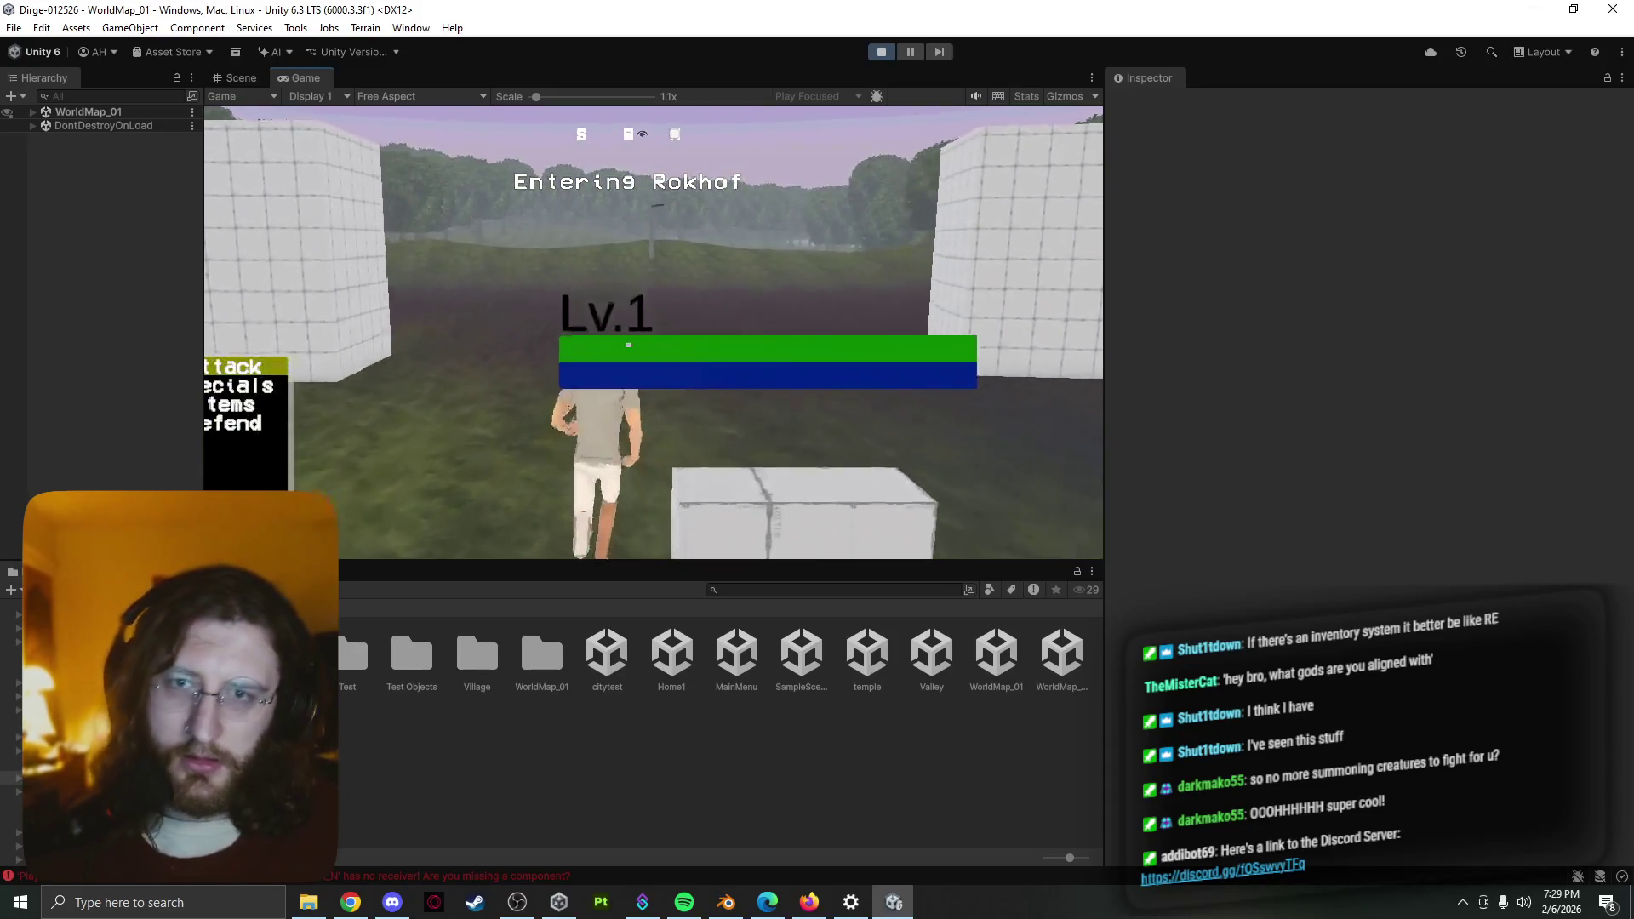
key(w)
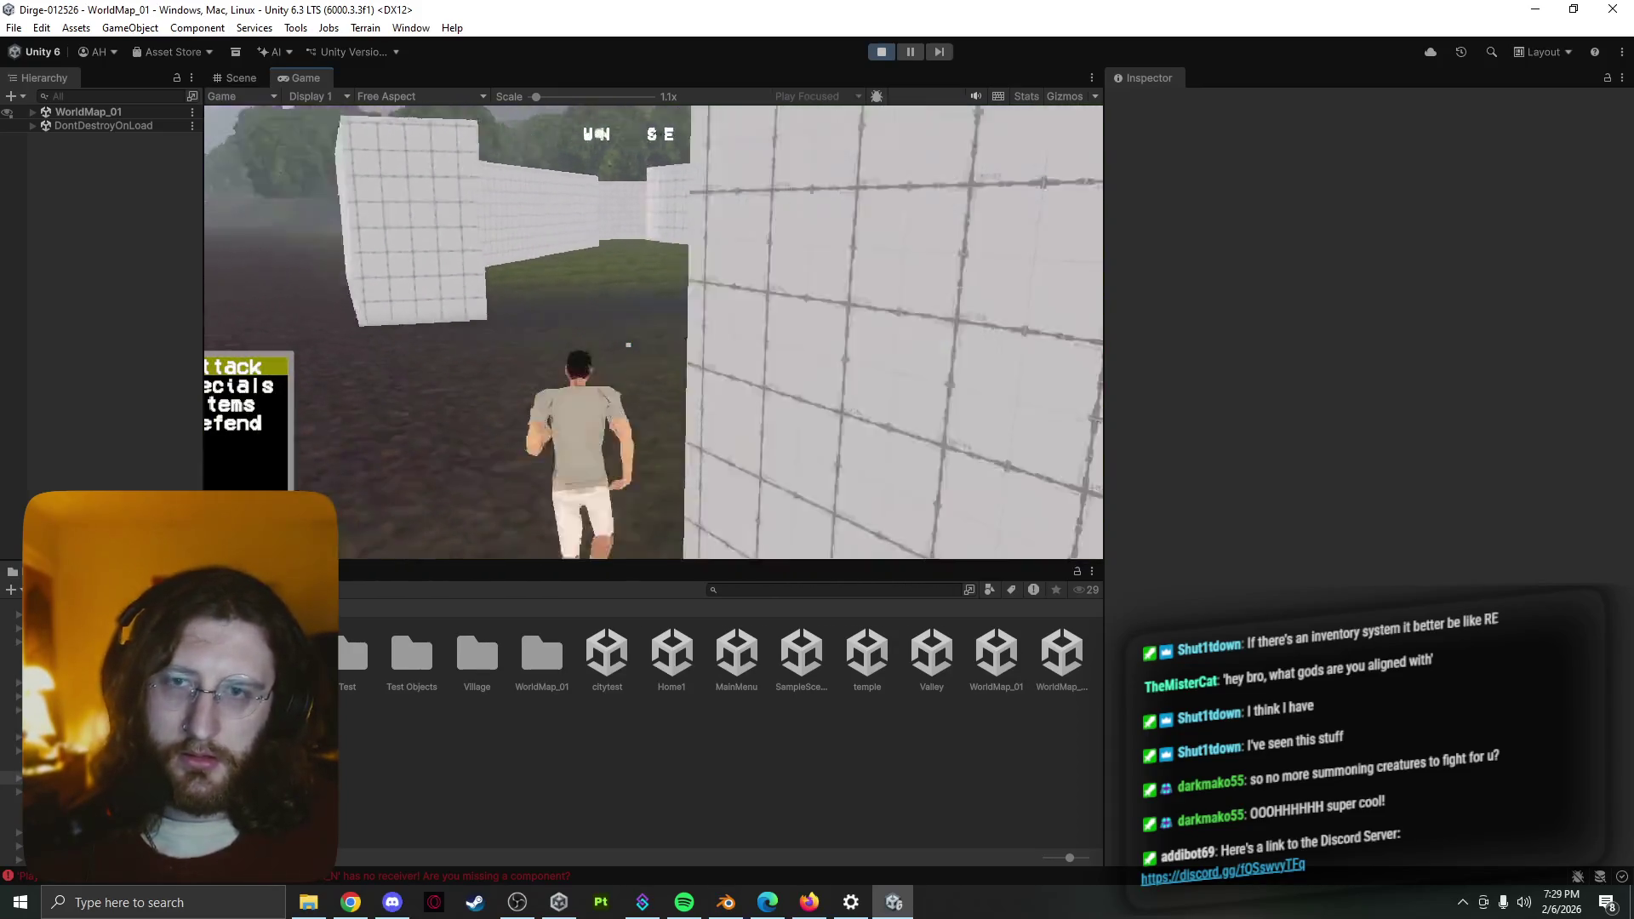
key(w)
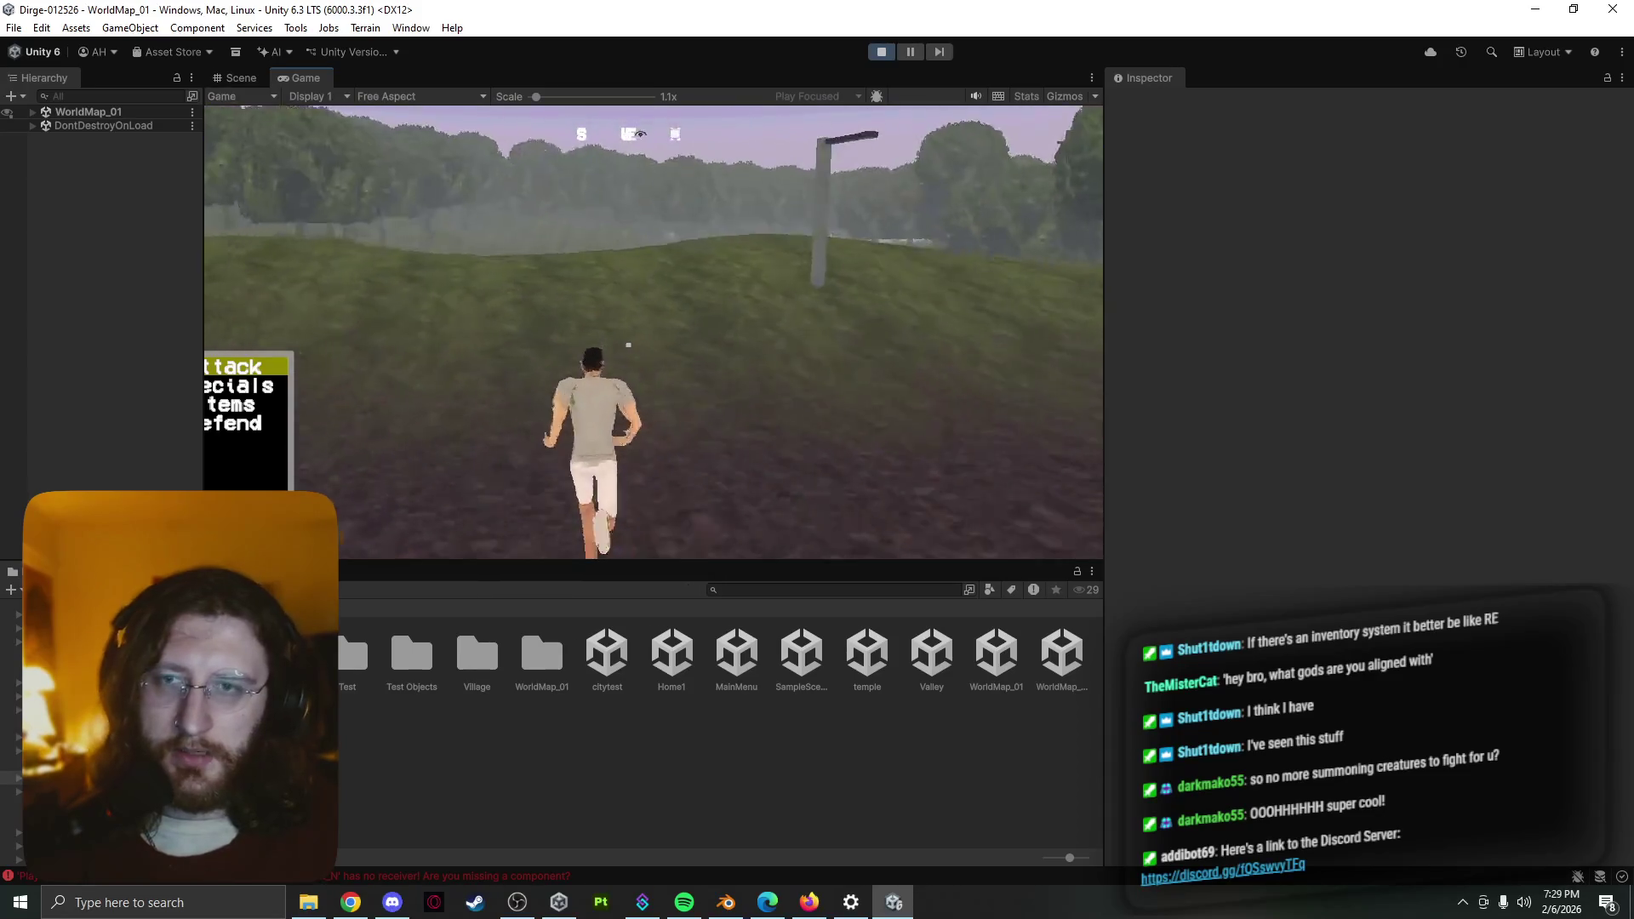
key(w)
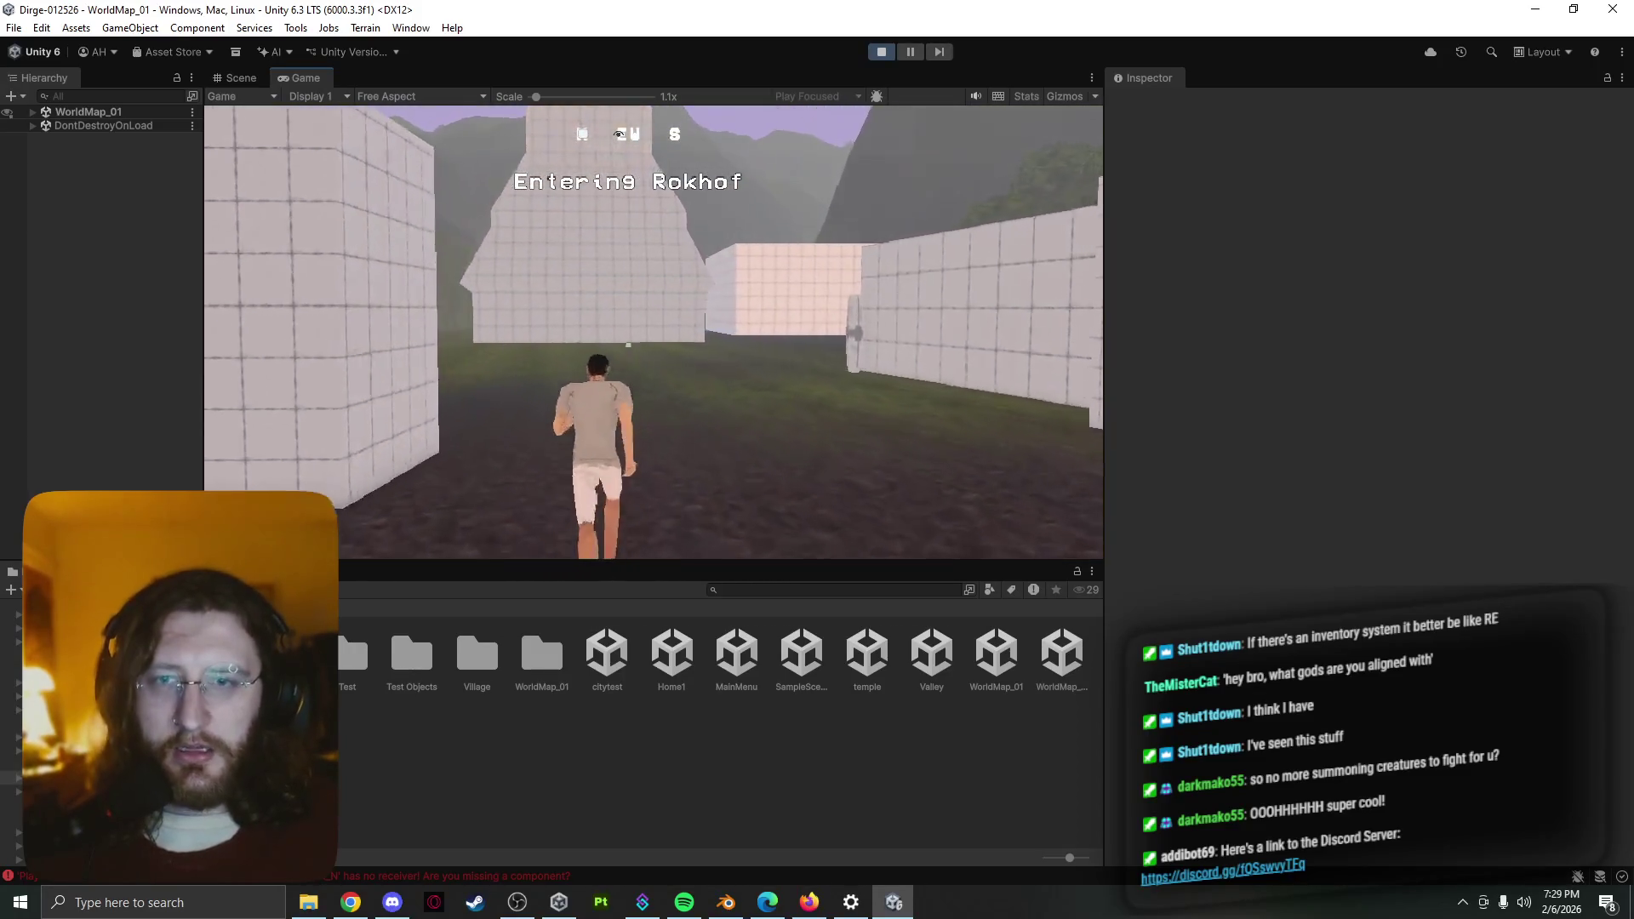
key(w)
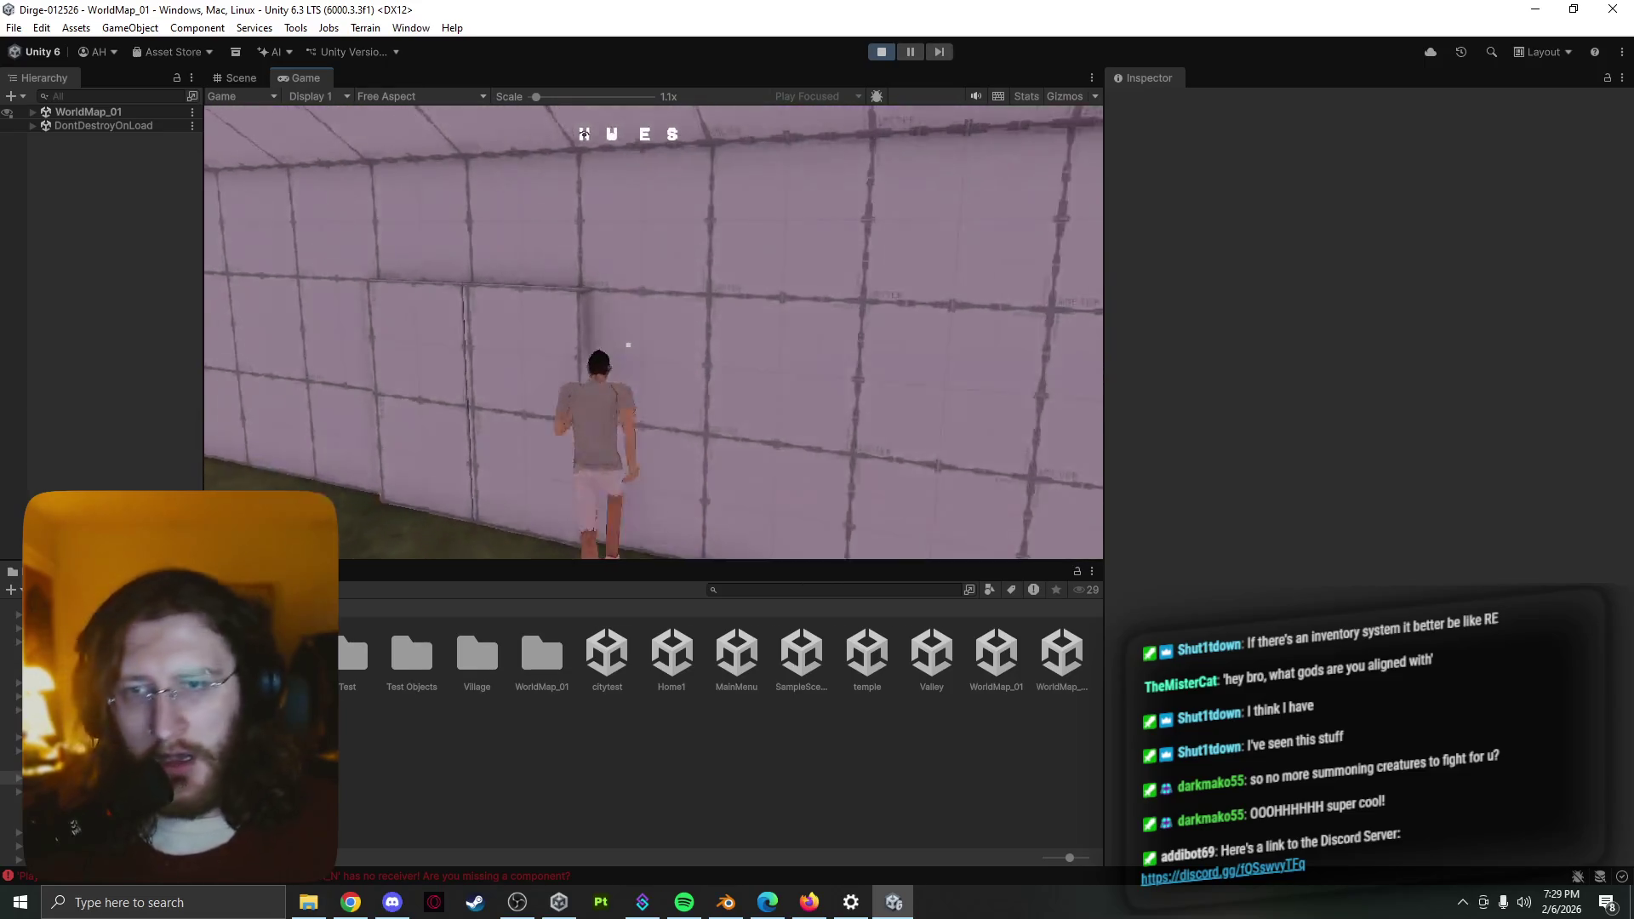
key(e)
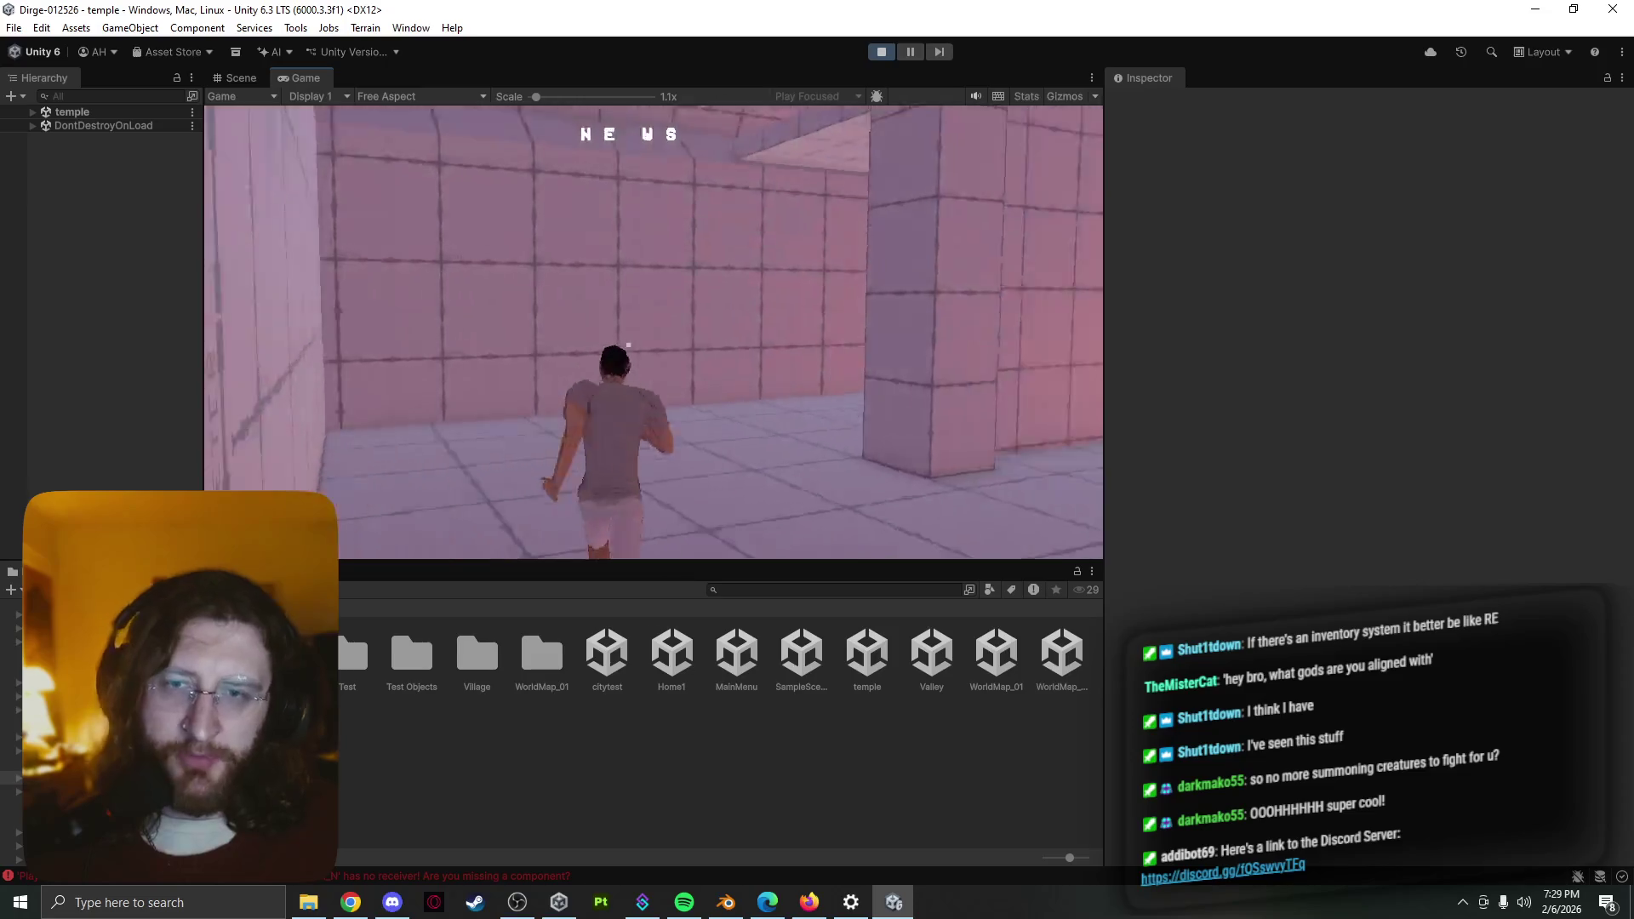
Loop past the golden statues to the exit wall and travel back out to WorldMap_01
key(w)
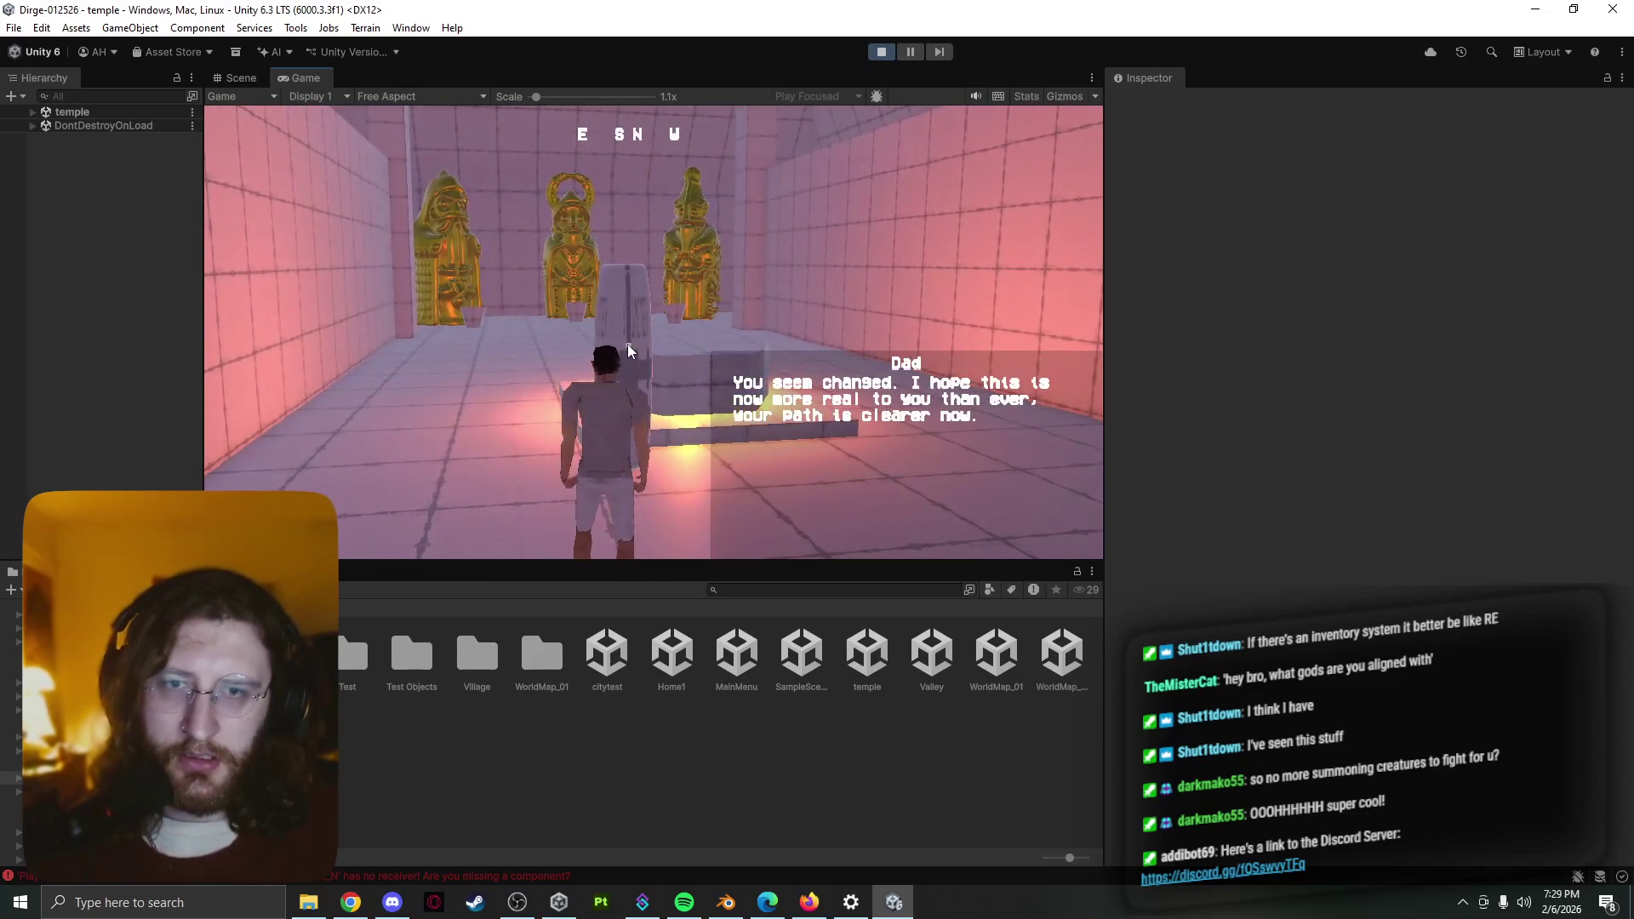
key(w)
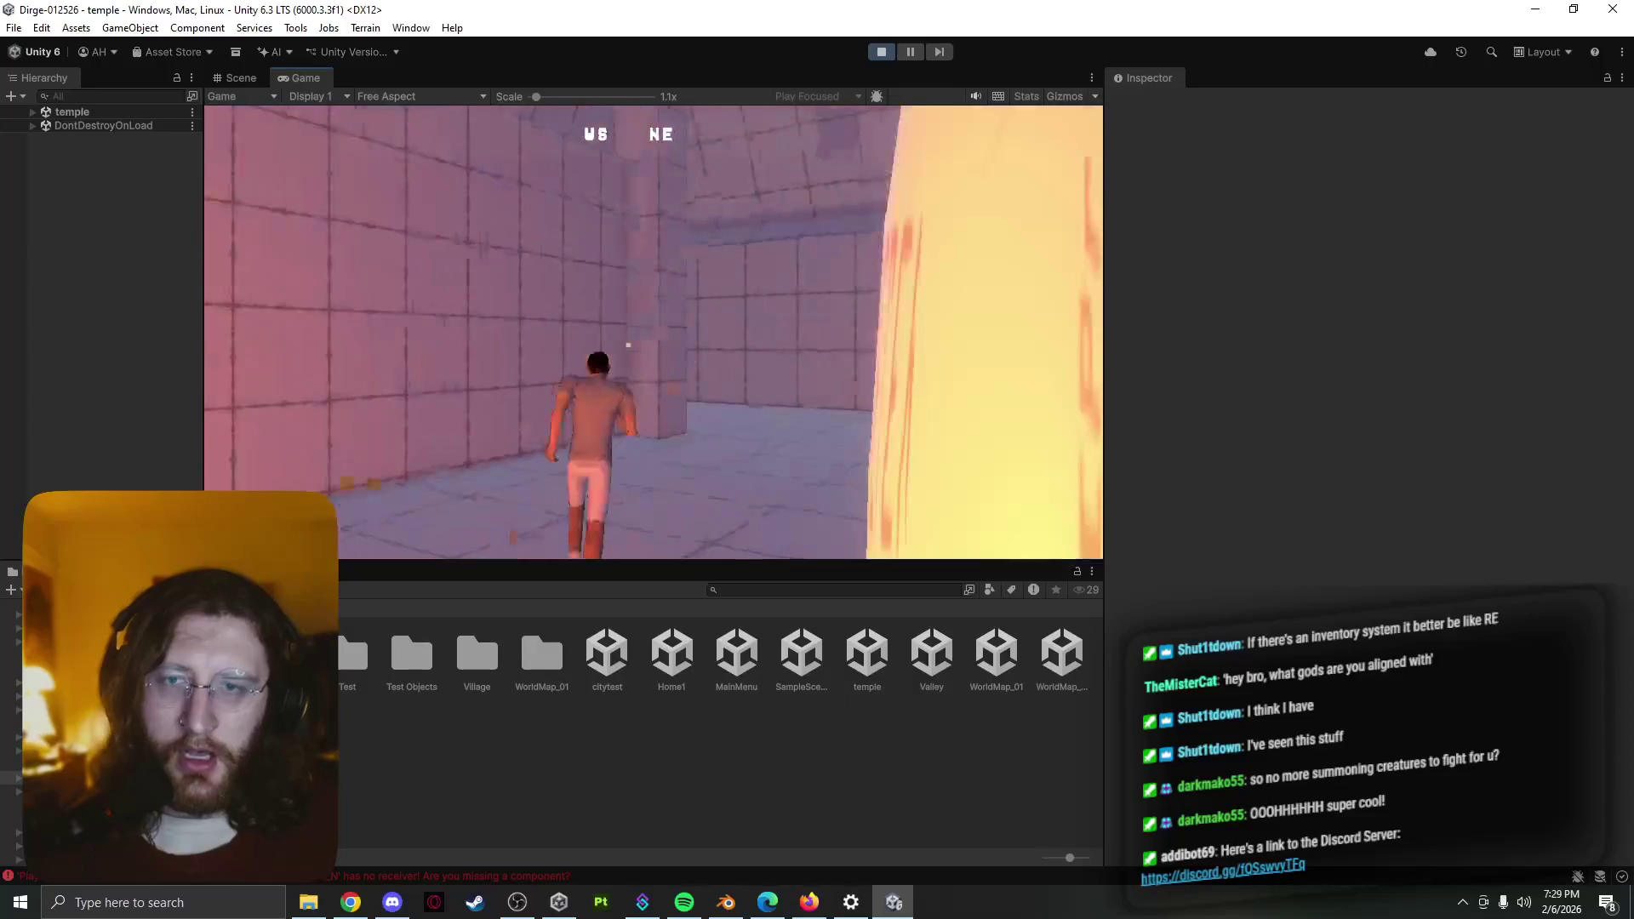
key(w)
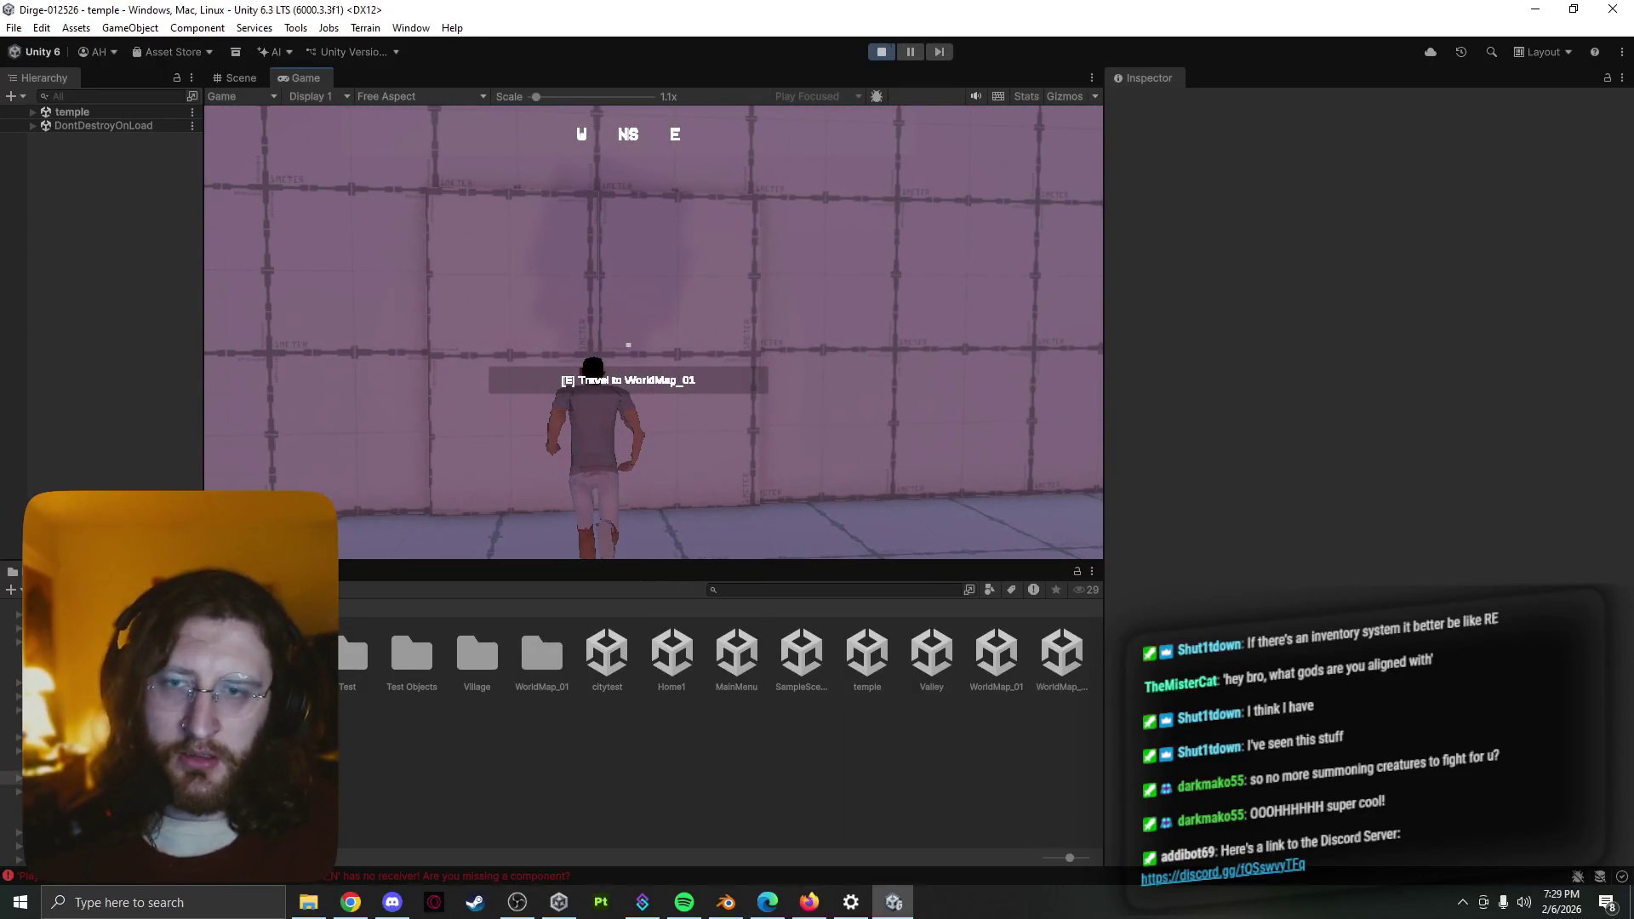
key(e)
Run past the lamp post into a field battle where Tanngrisnir and Undine trade damage, then on toward Rokhof
key(w)
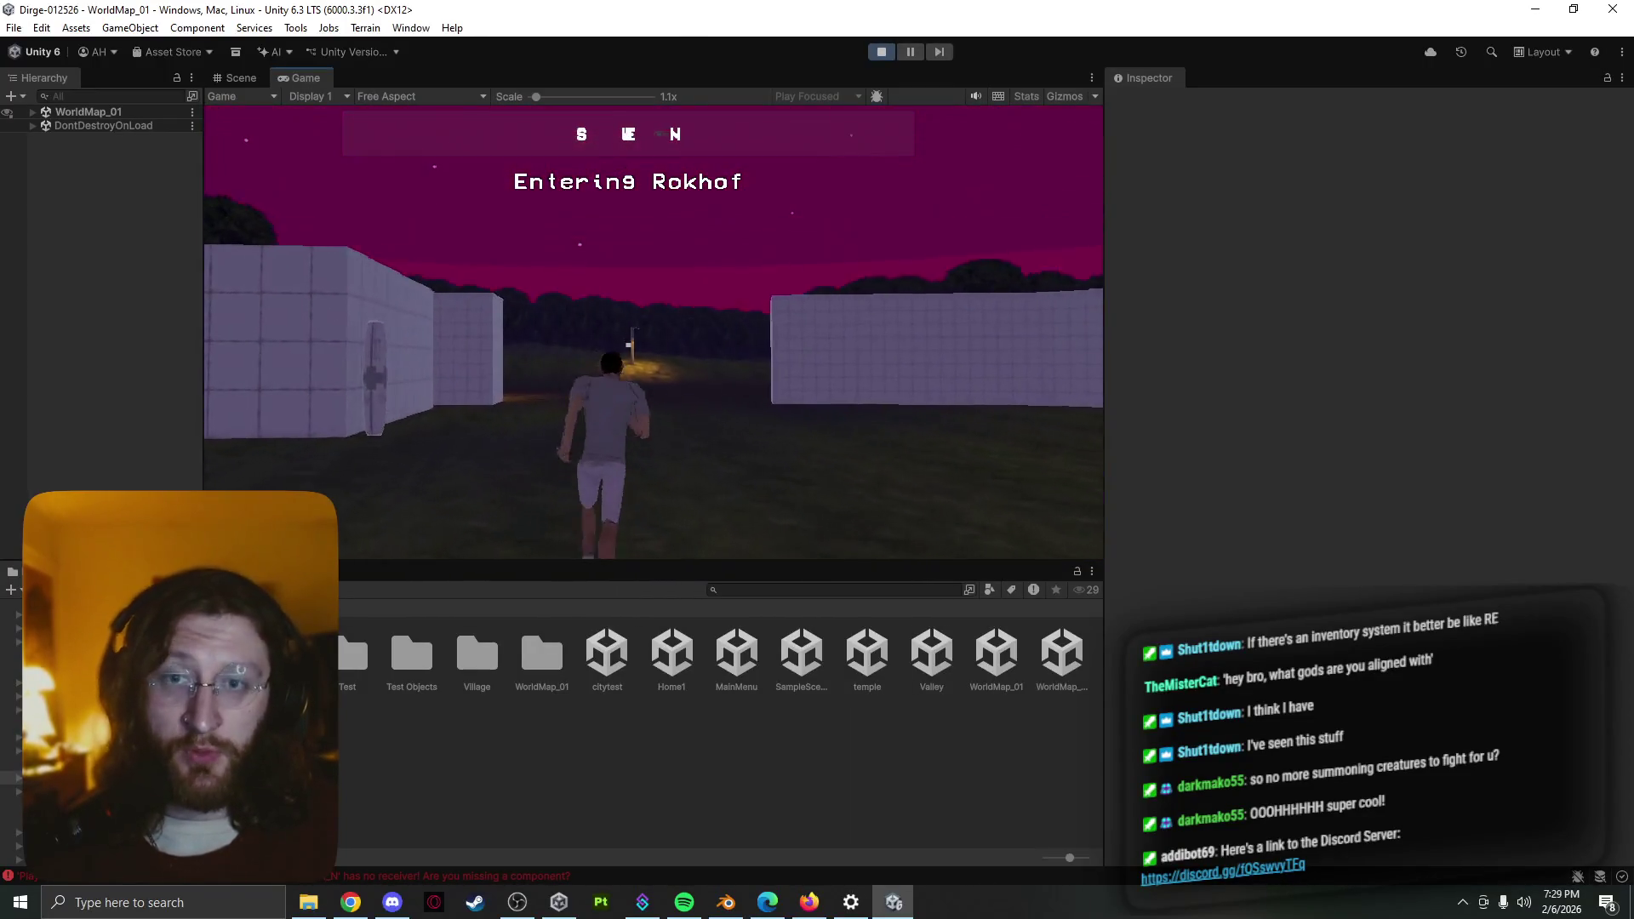
key(w)
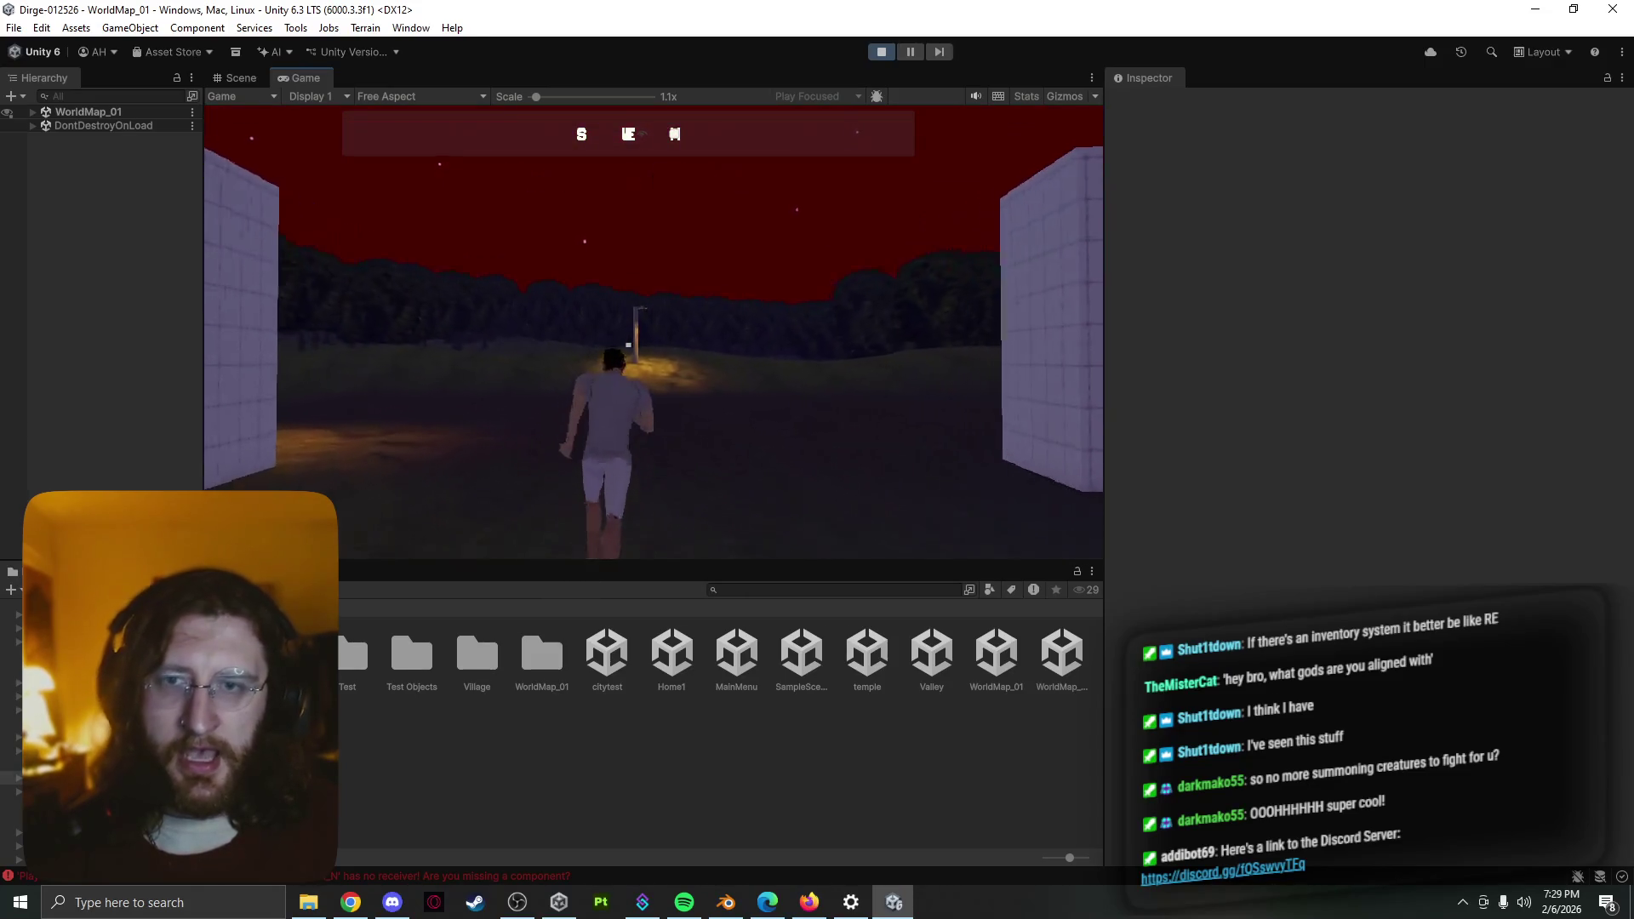
key(w)
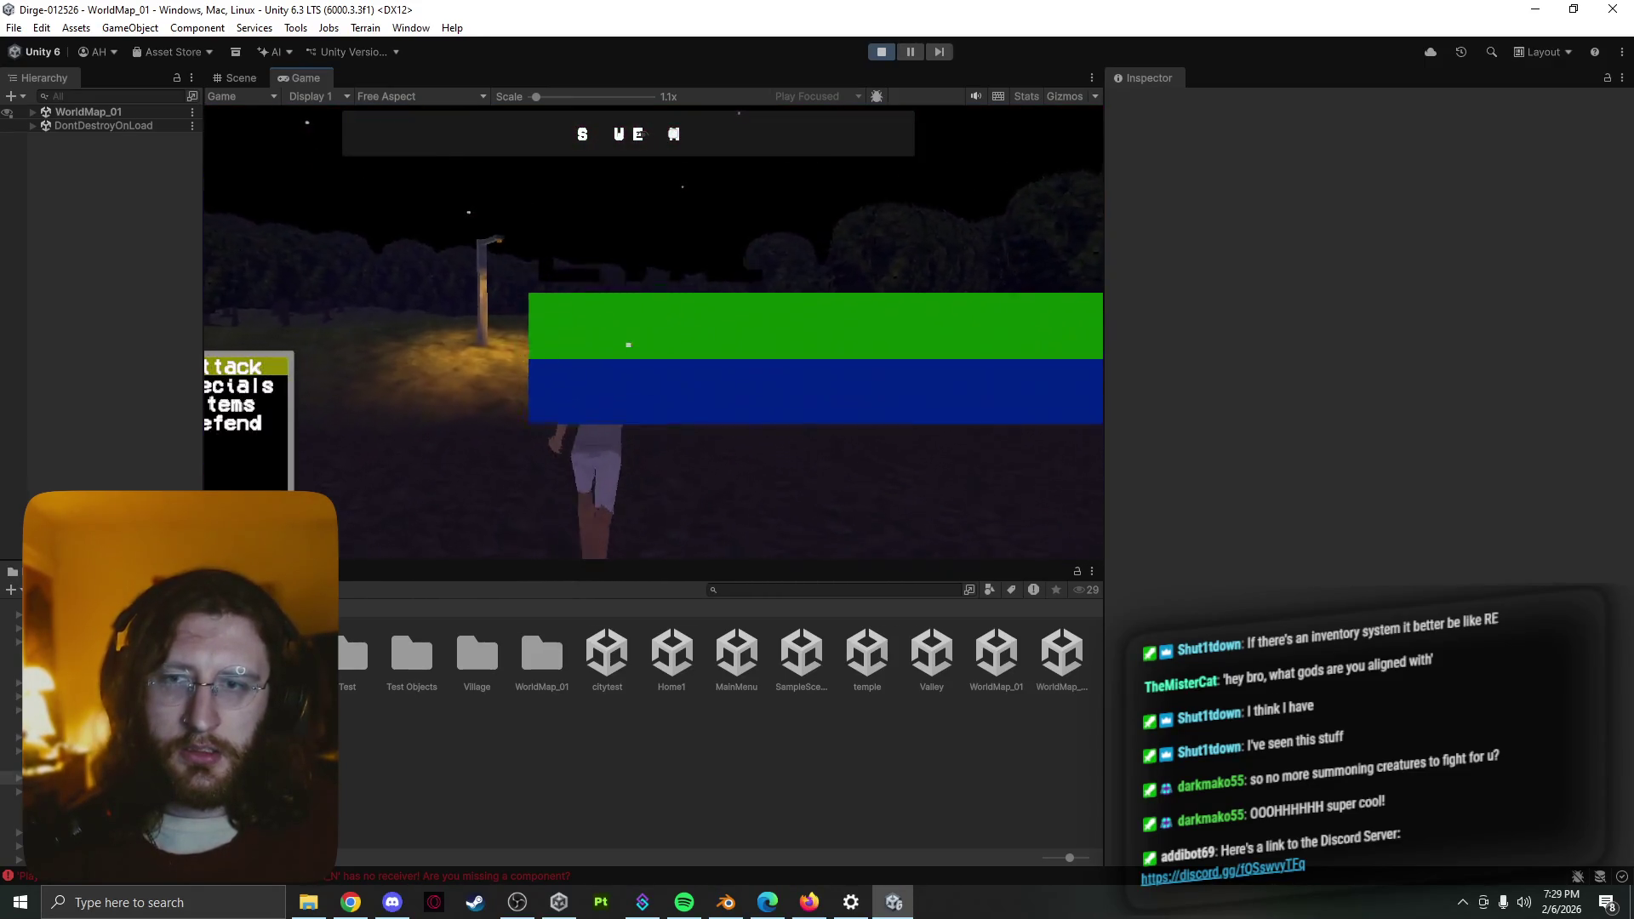
key(w)
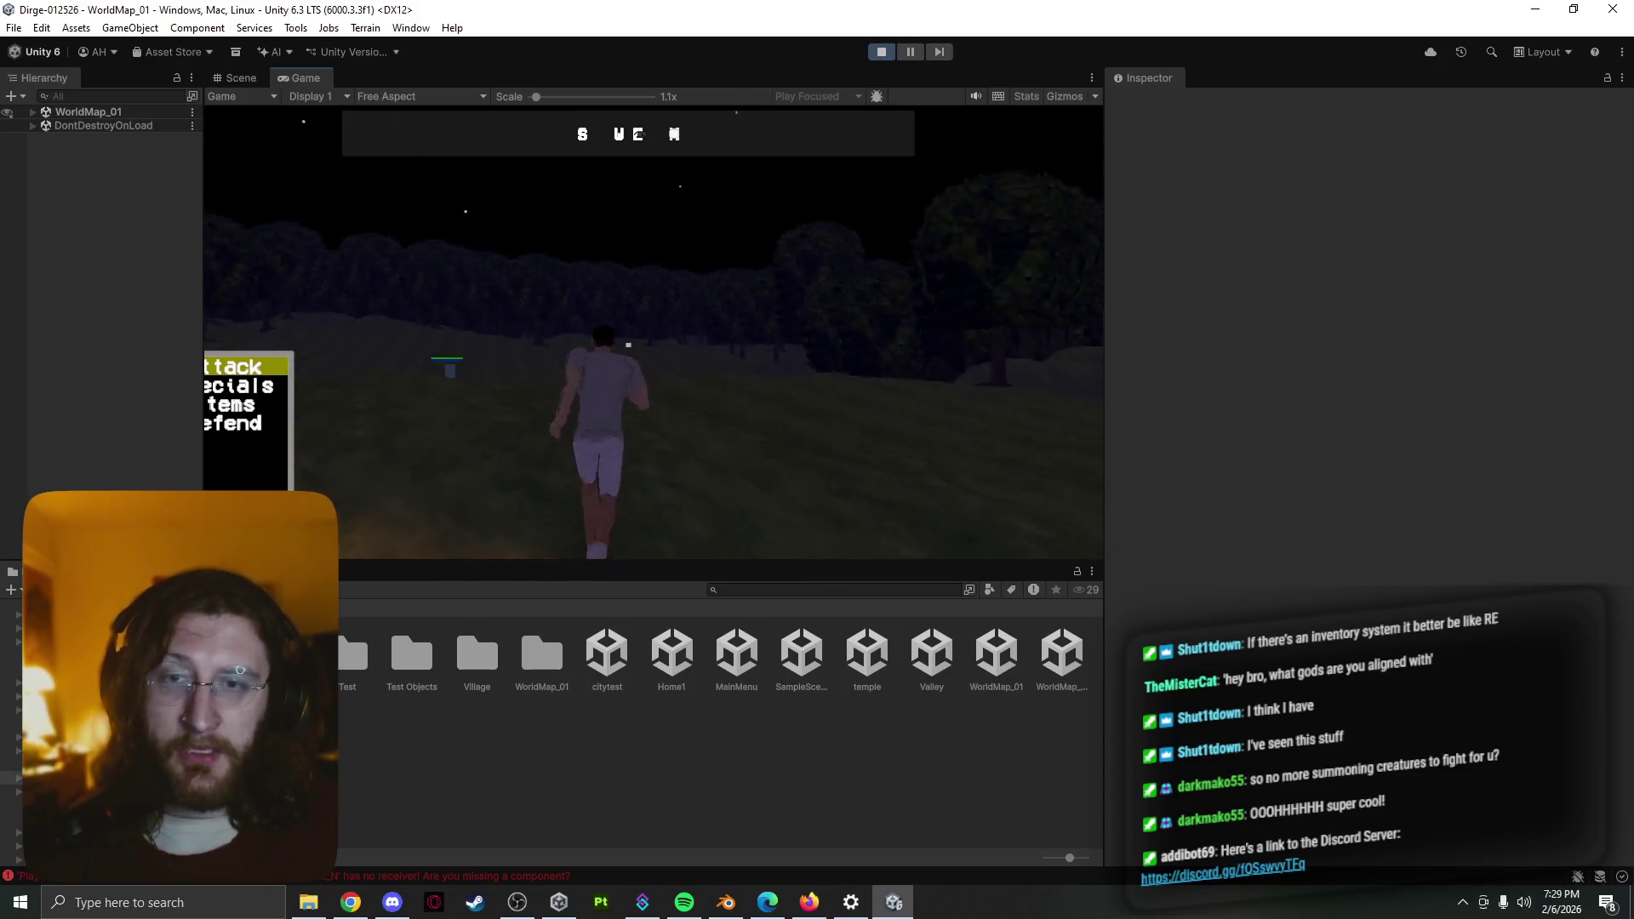
key(w)
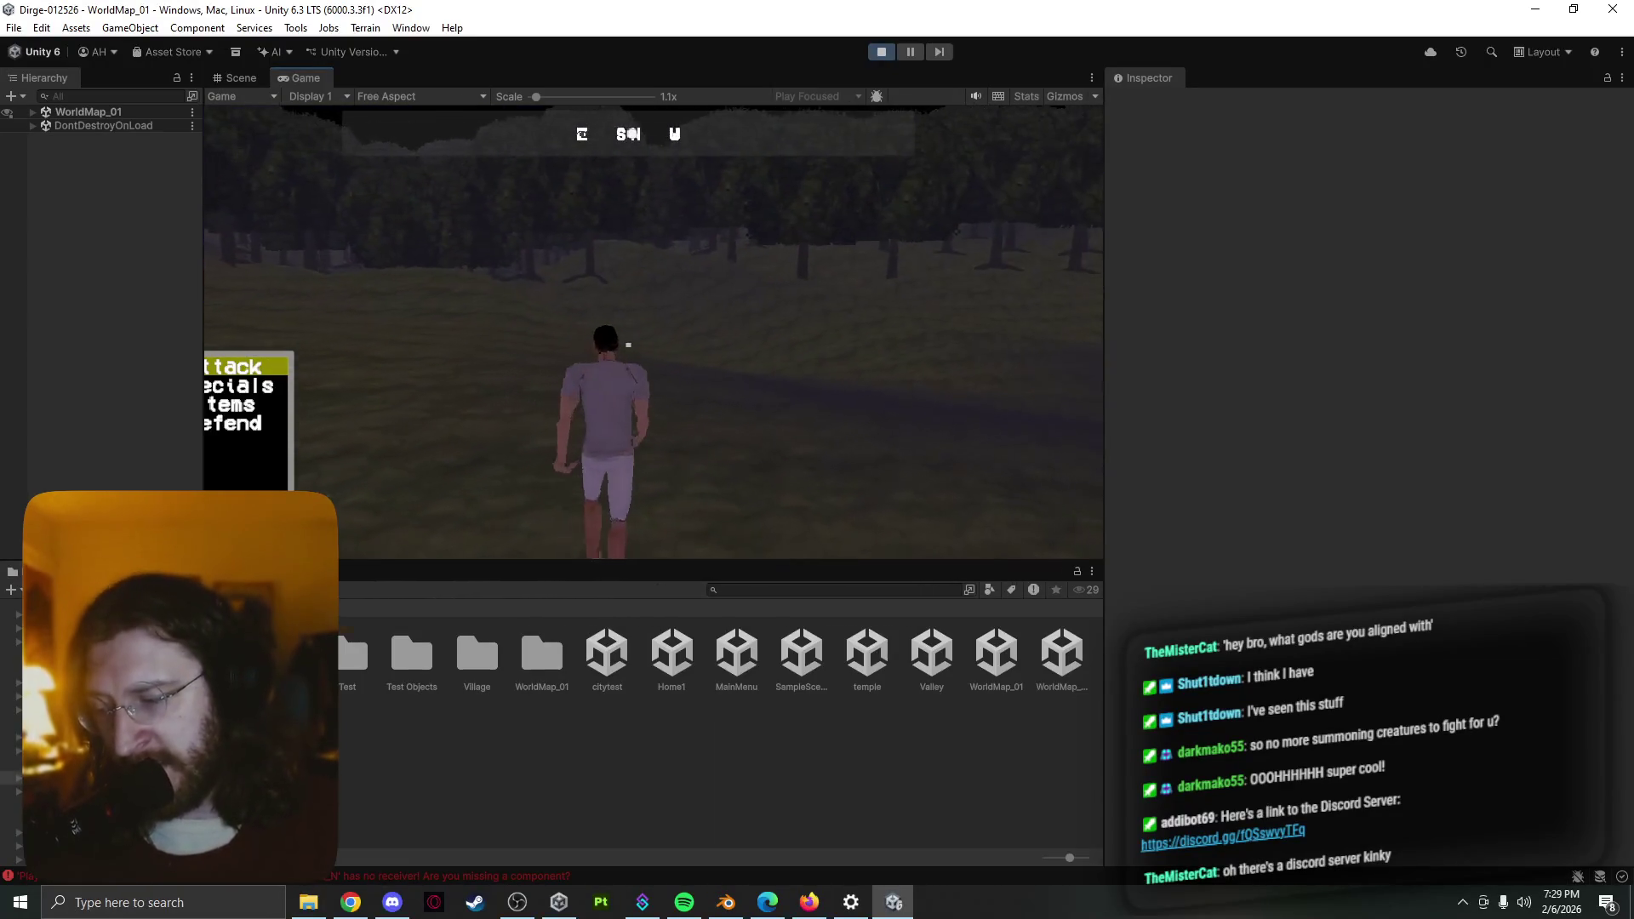
key(w)
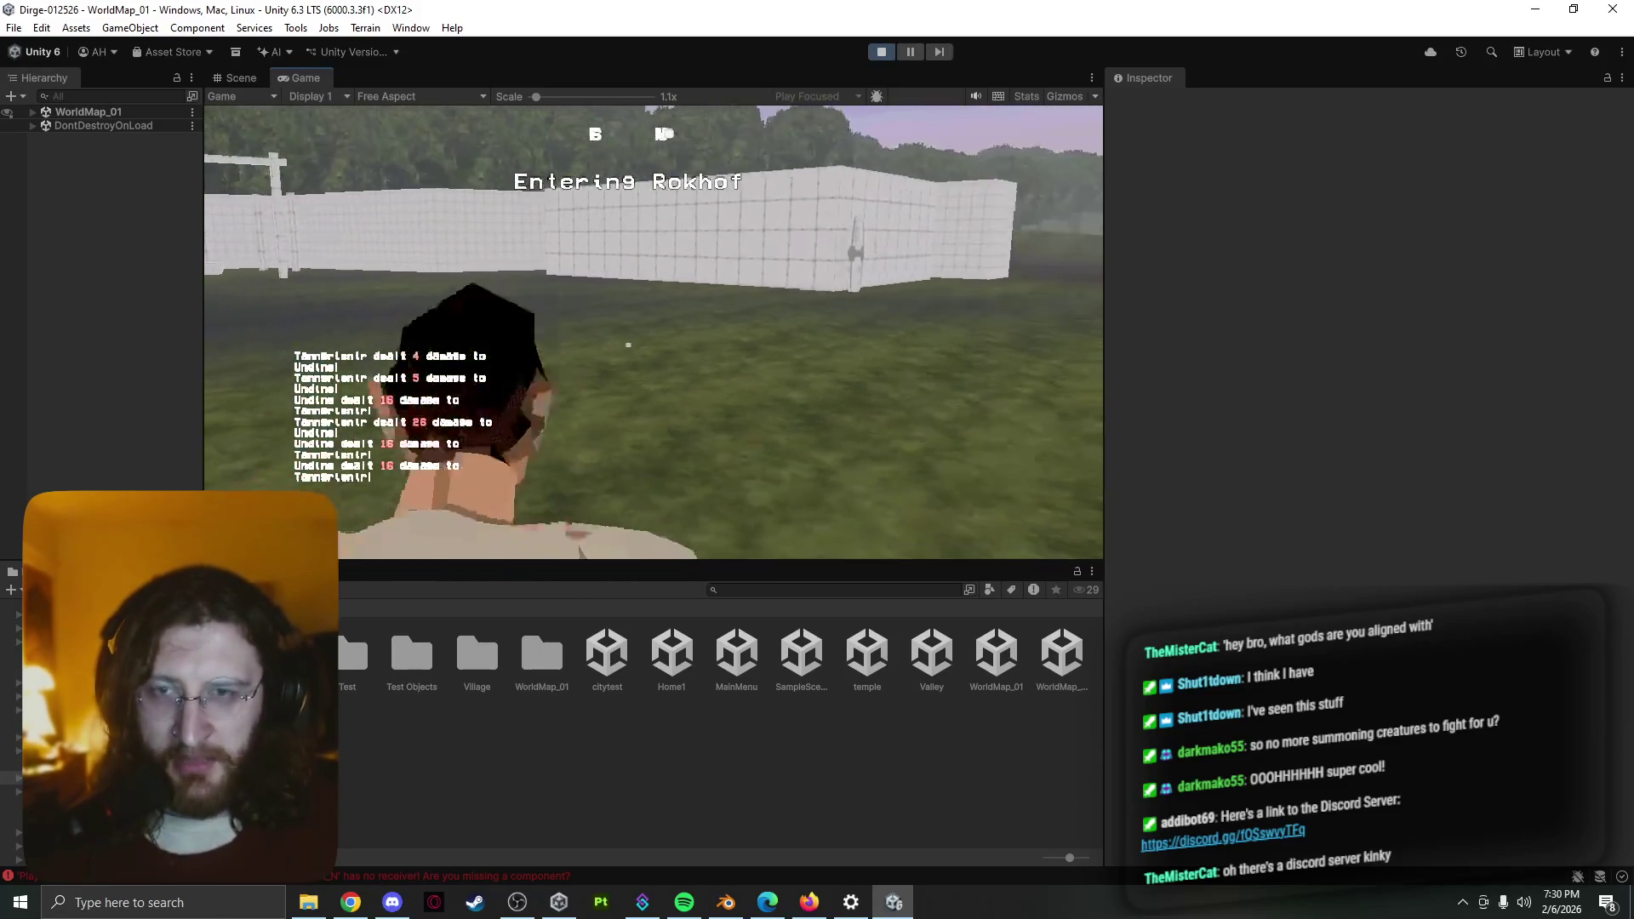
Run and jump across the fields toward the enemies, choosing Defend in combat
key(w)
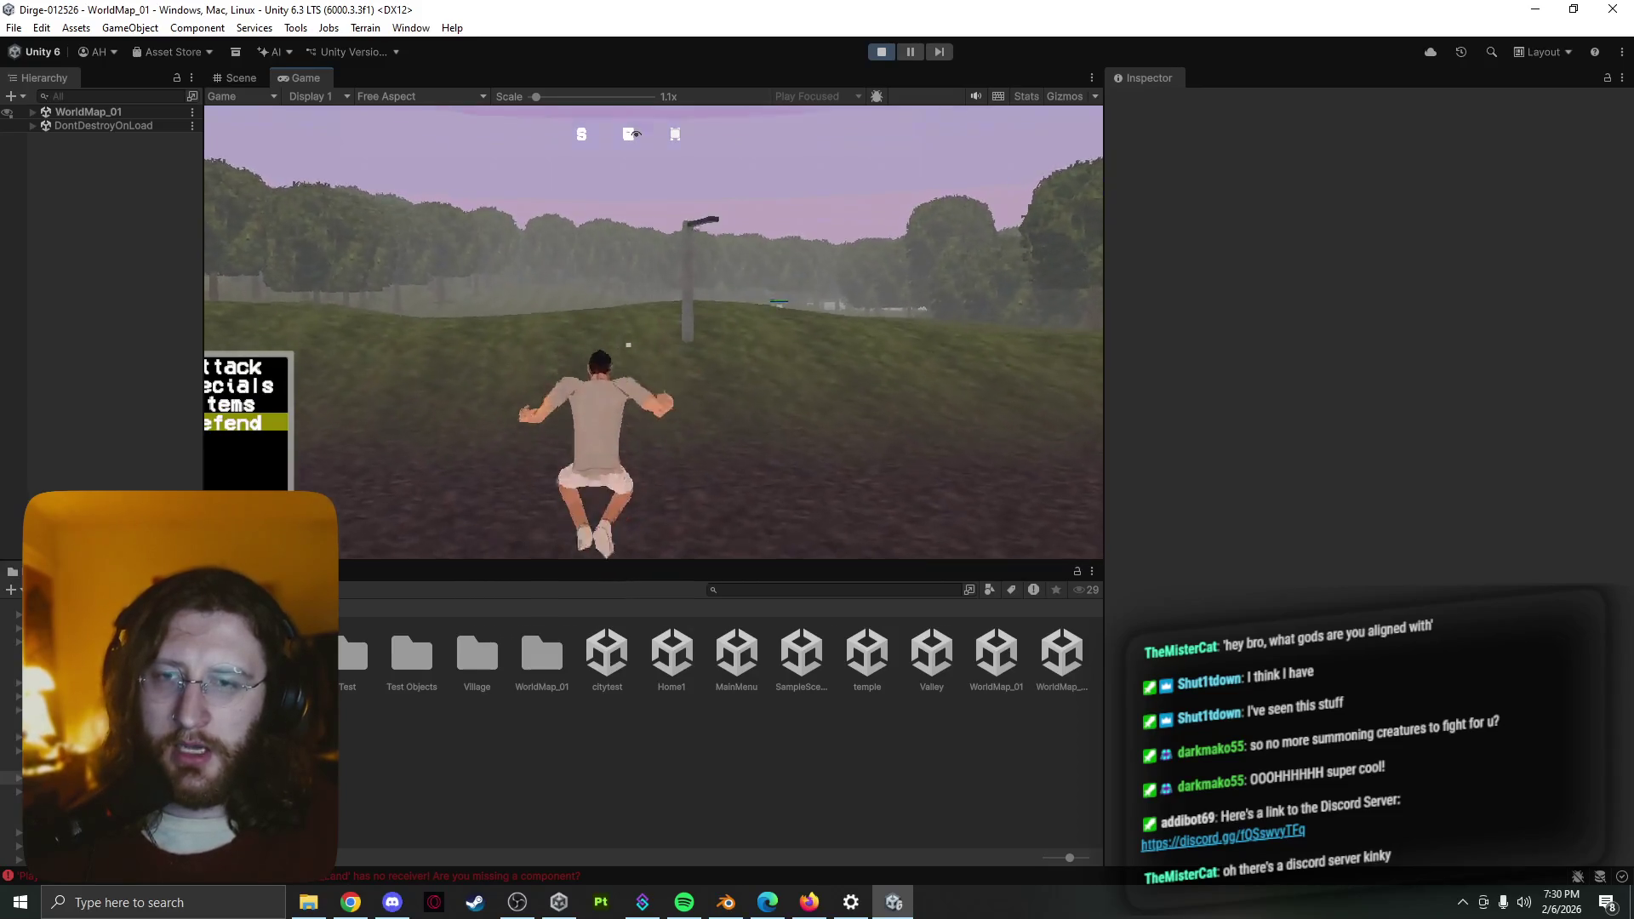
key(space)
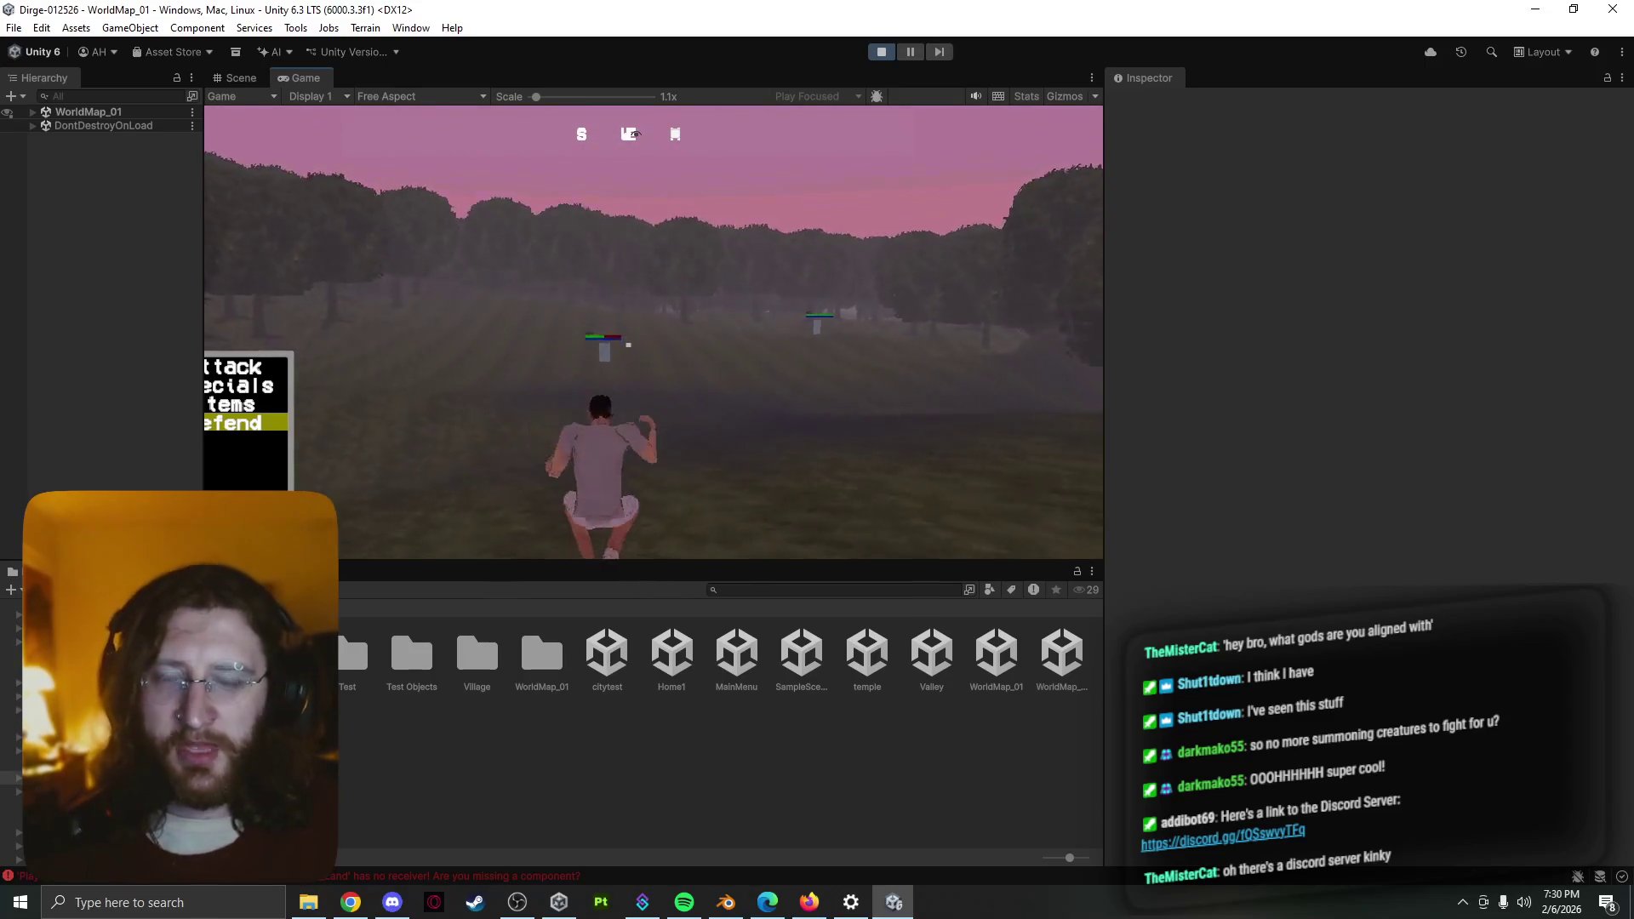
key(space)
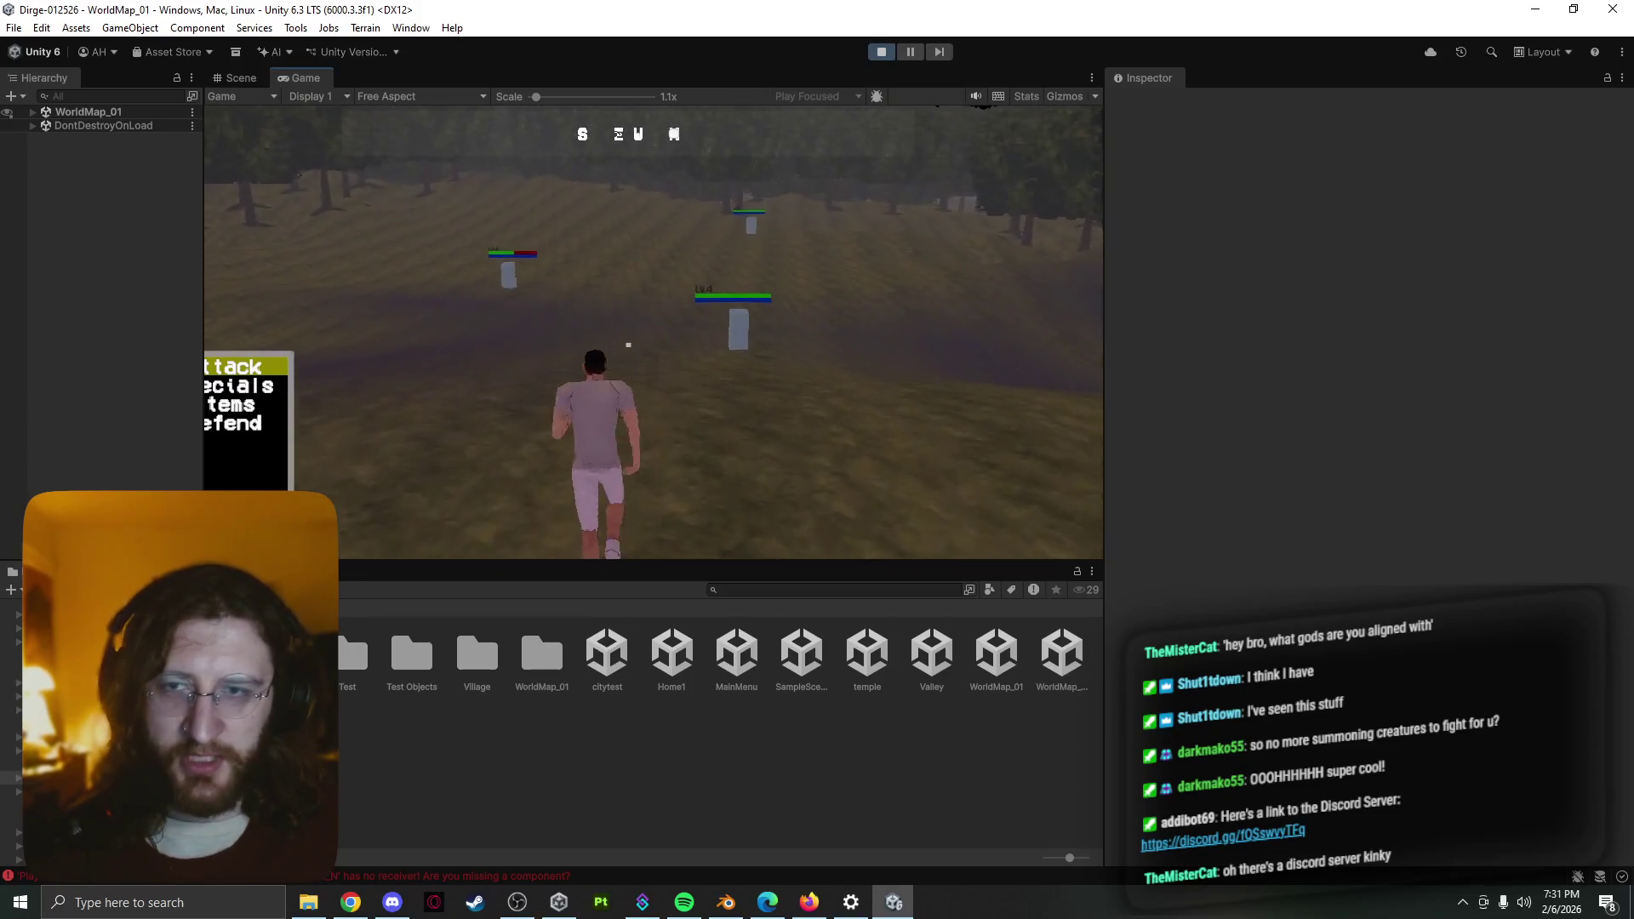
key(Up)
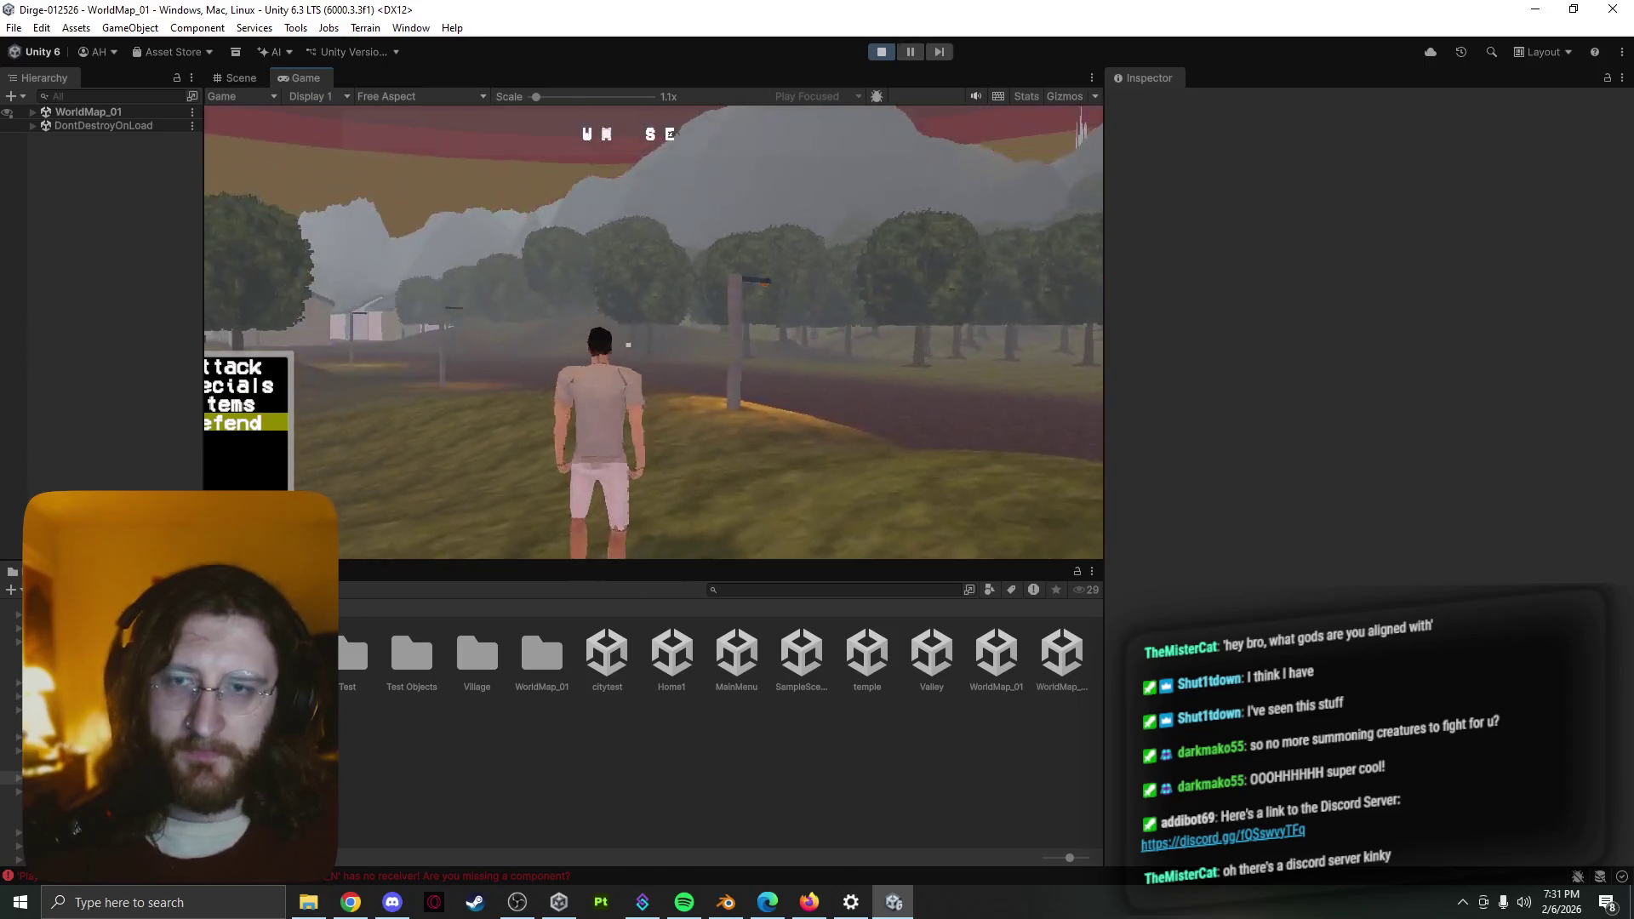
Pause the game to show its menu and bring up the editor's Scene view of the world map
key(Escape)
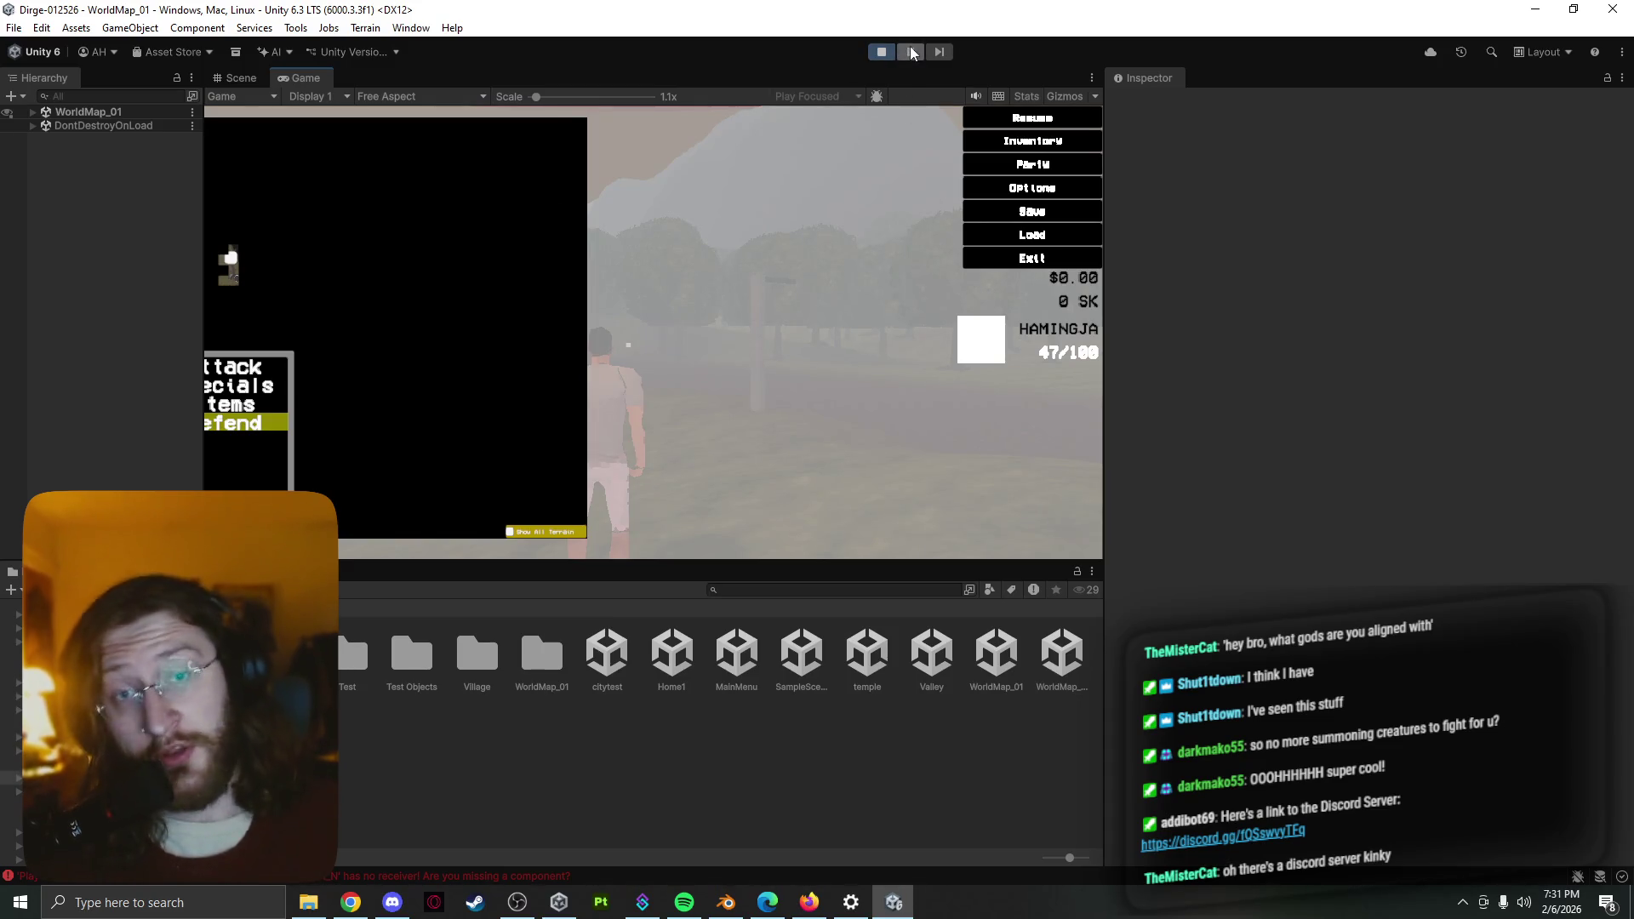
click(240, 78)
scroll(489, 474, down, 3)
scroll(366, 472, down, 3)
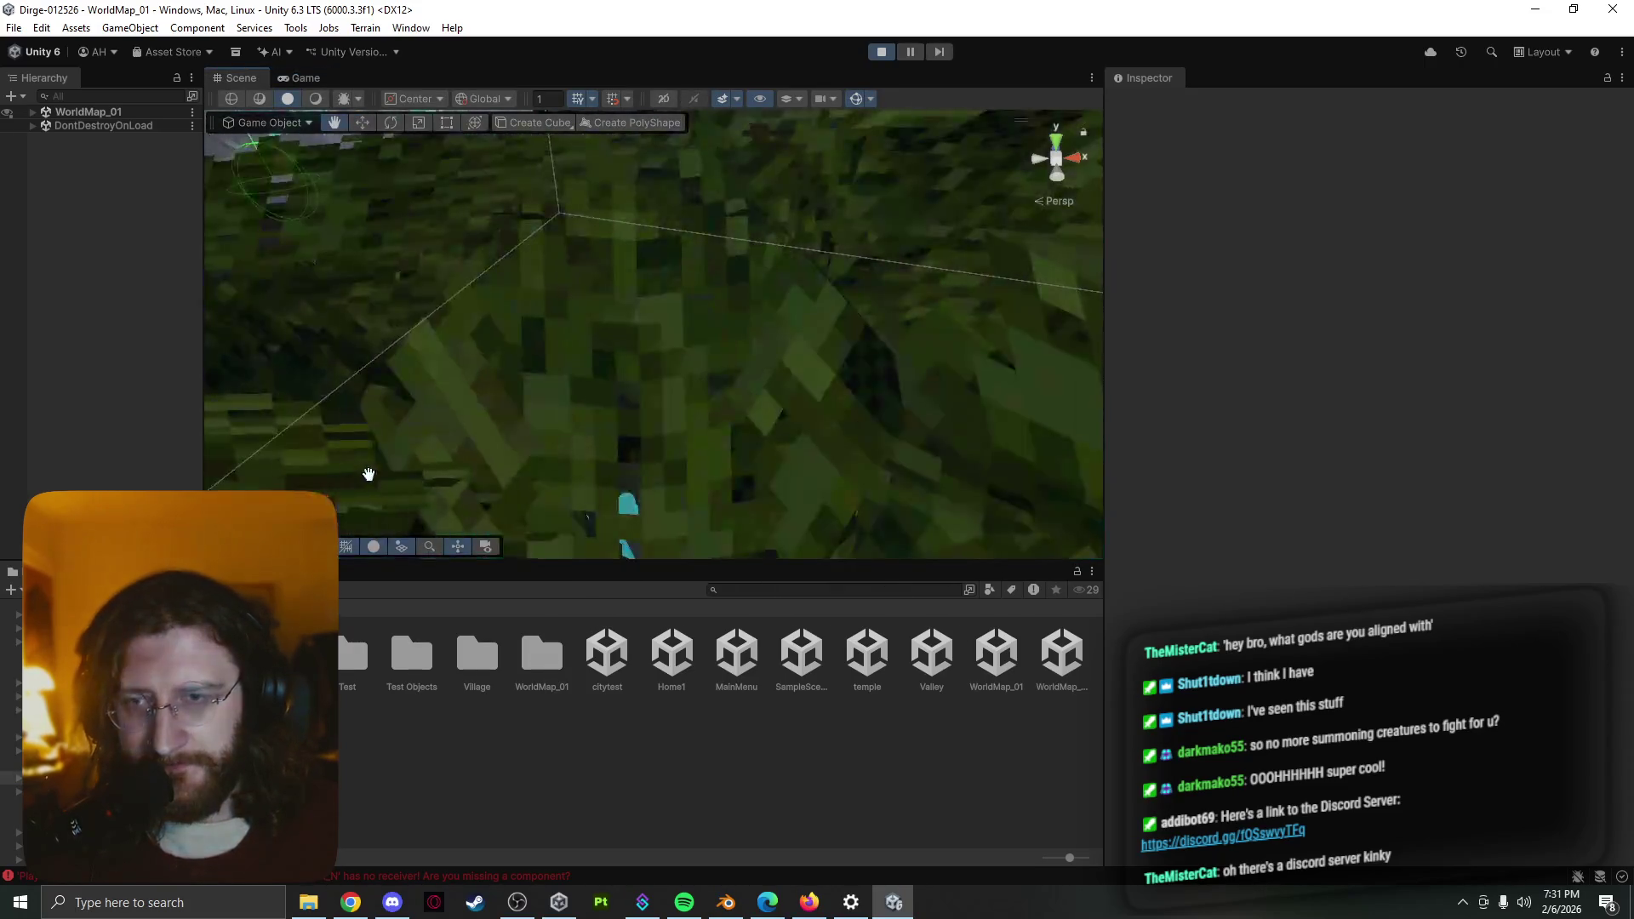
scroll(510, 486, down, 3)
scroll(502, 496, down, 2)
scroll(499, 489, down, 2)
scroll(620, 430, up, 3)
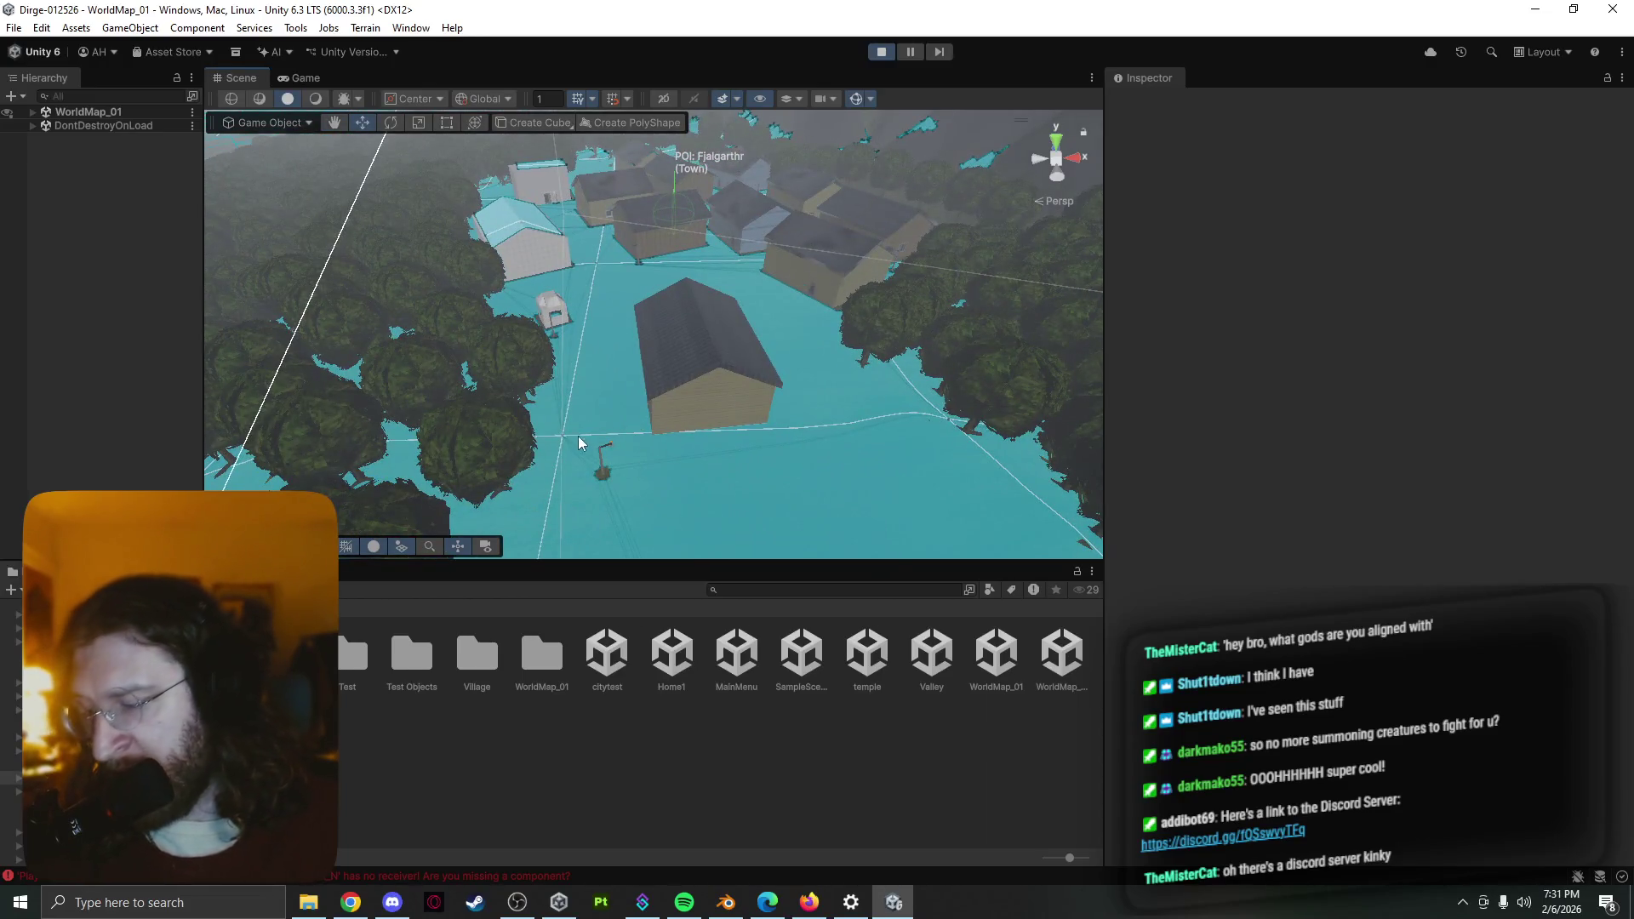
scroll(549, 460, up, 2)
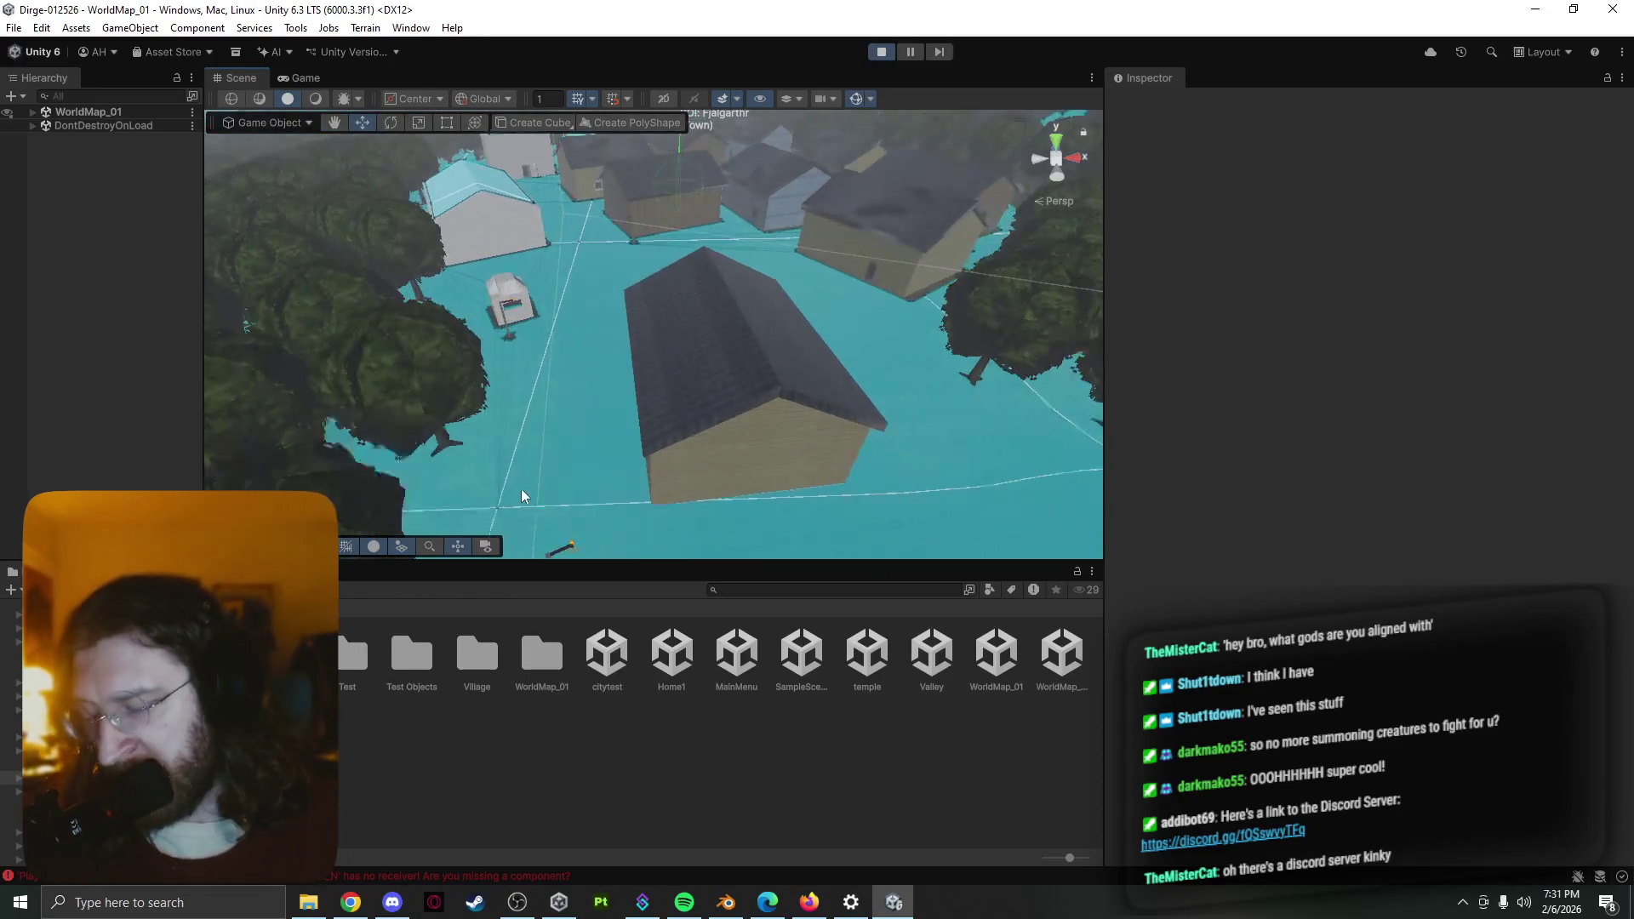
scroll(687, 331, up, 2)
scroll(665, 360, up, 3)
scroll(662, 366, up, 1)
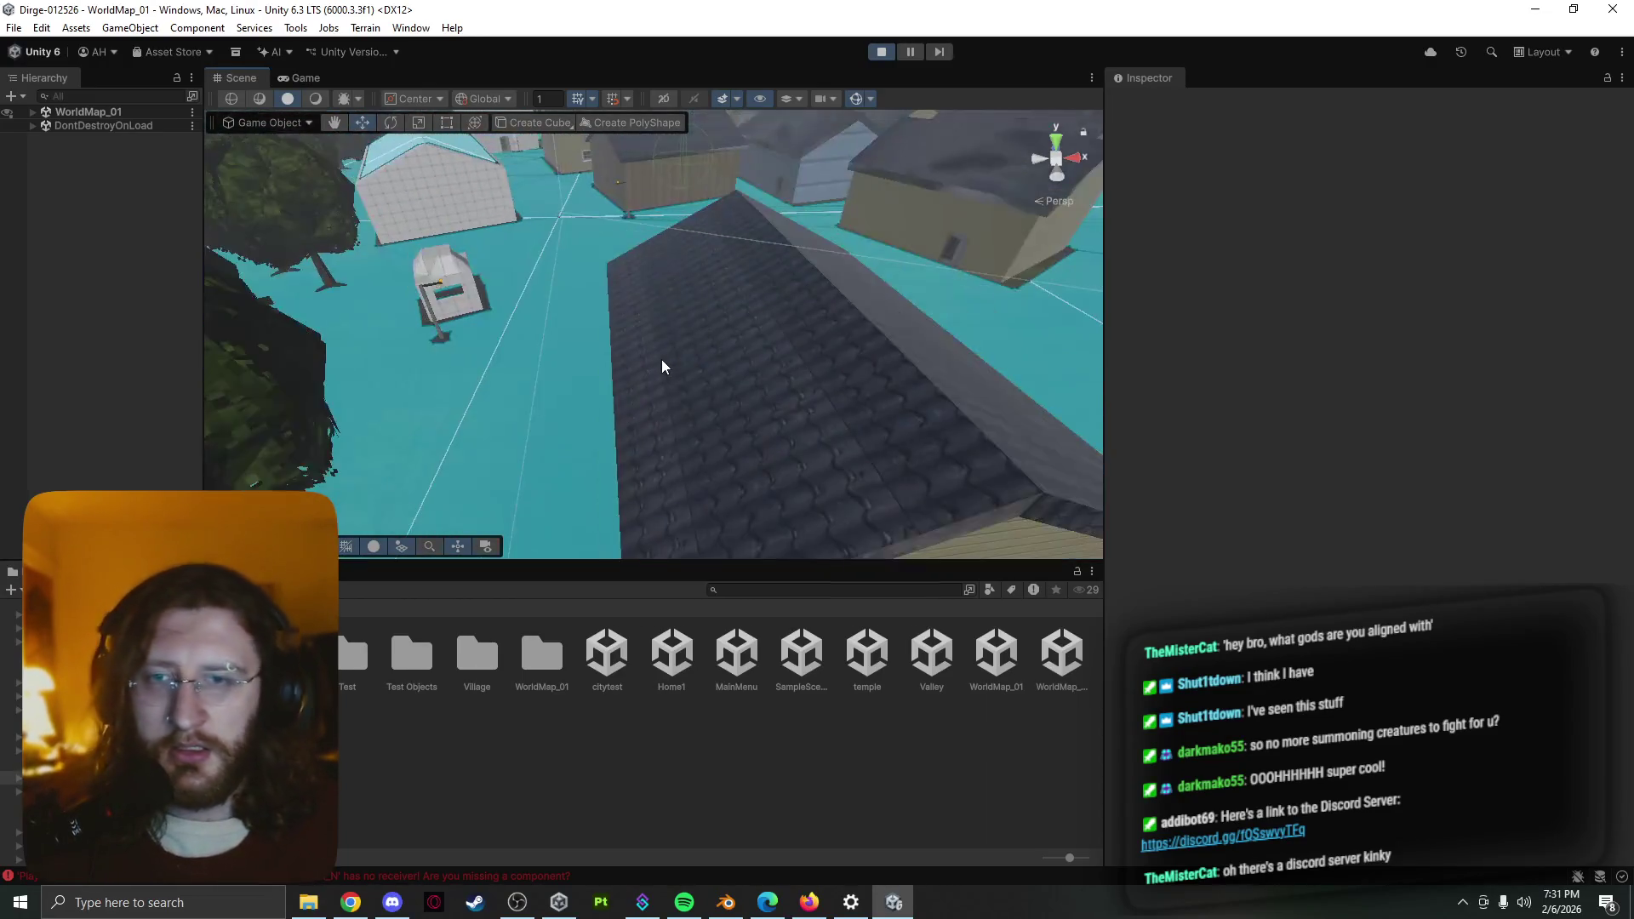
scroll(664, 346, down, 2)
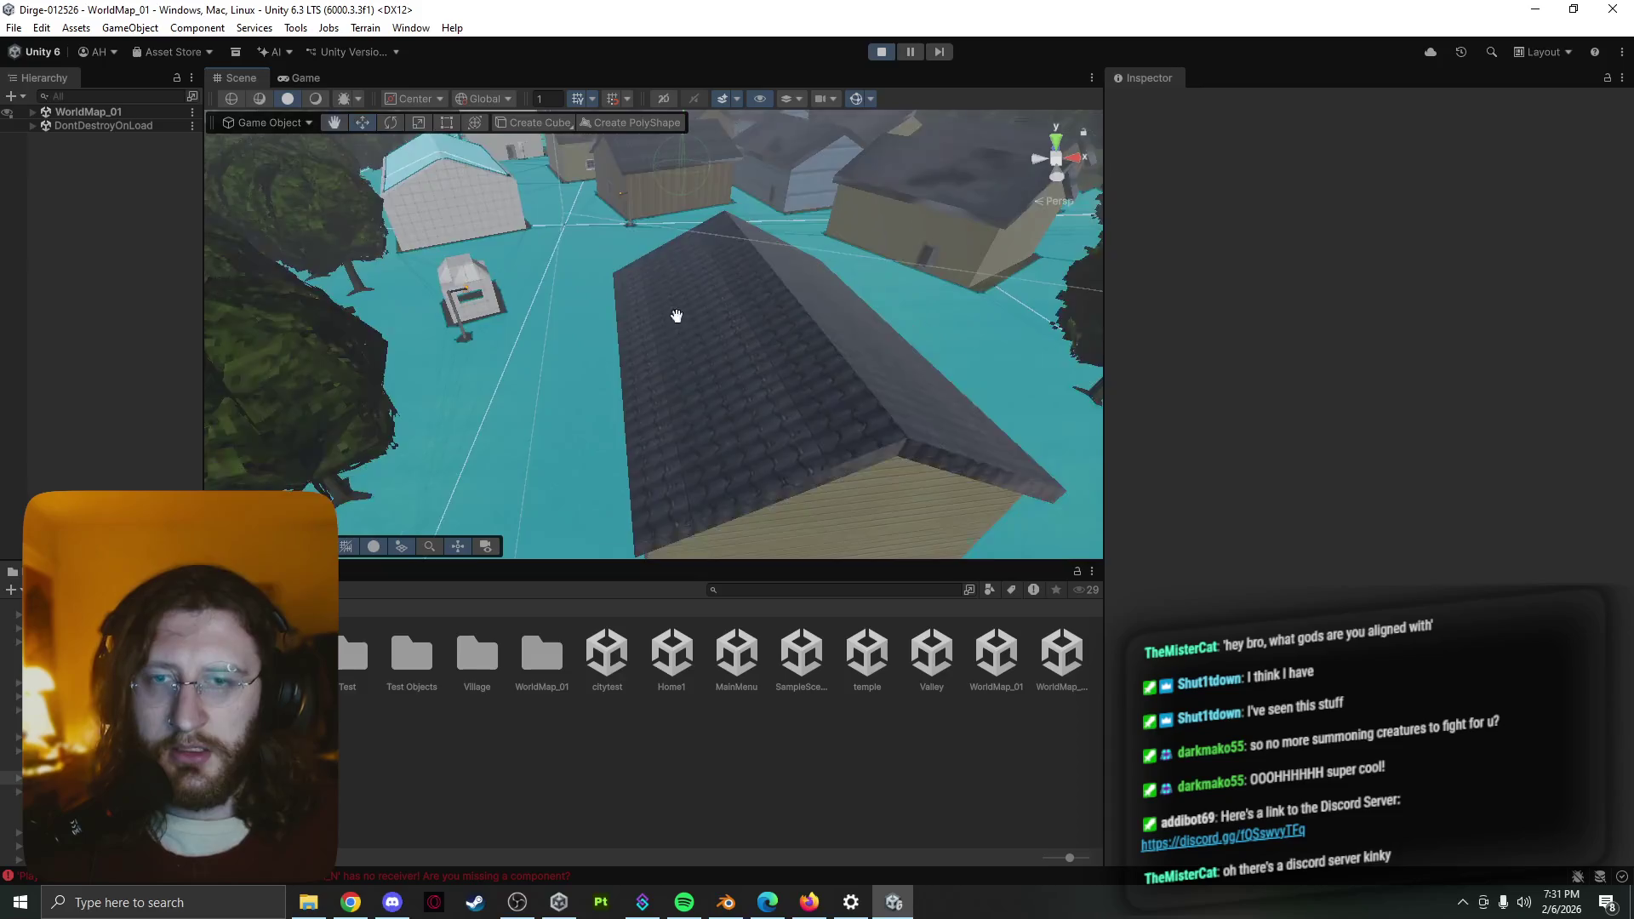
scroll(649, 262, up, 3)
scroll(643, 357, down, 4)
scroll(624, 383, up, 2)
scroll(624, 383, up, 2)
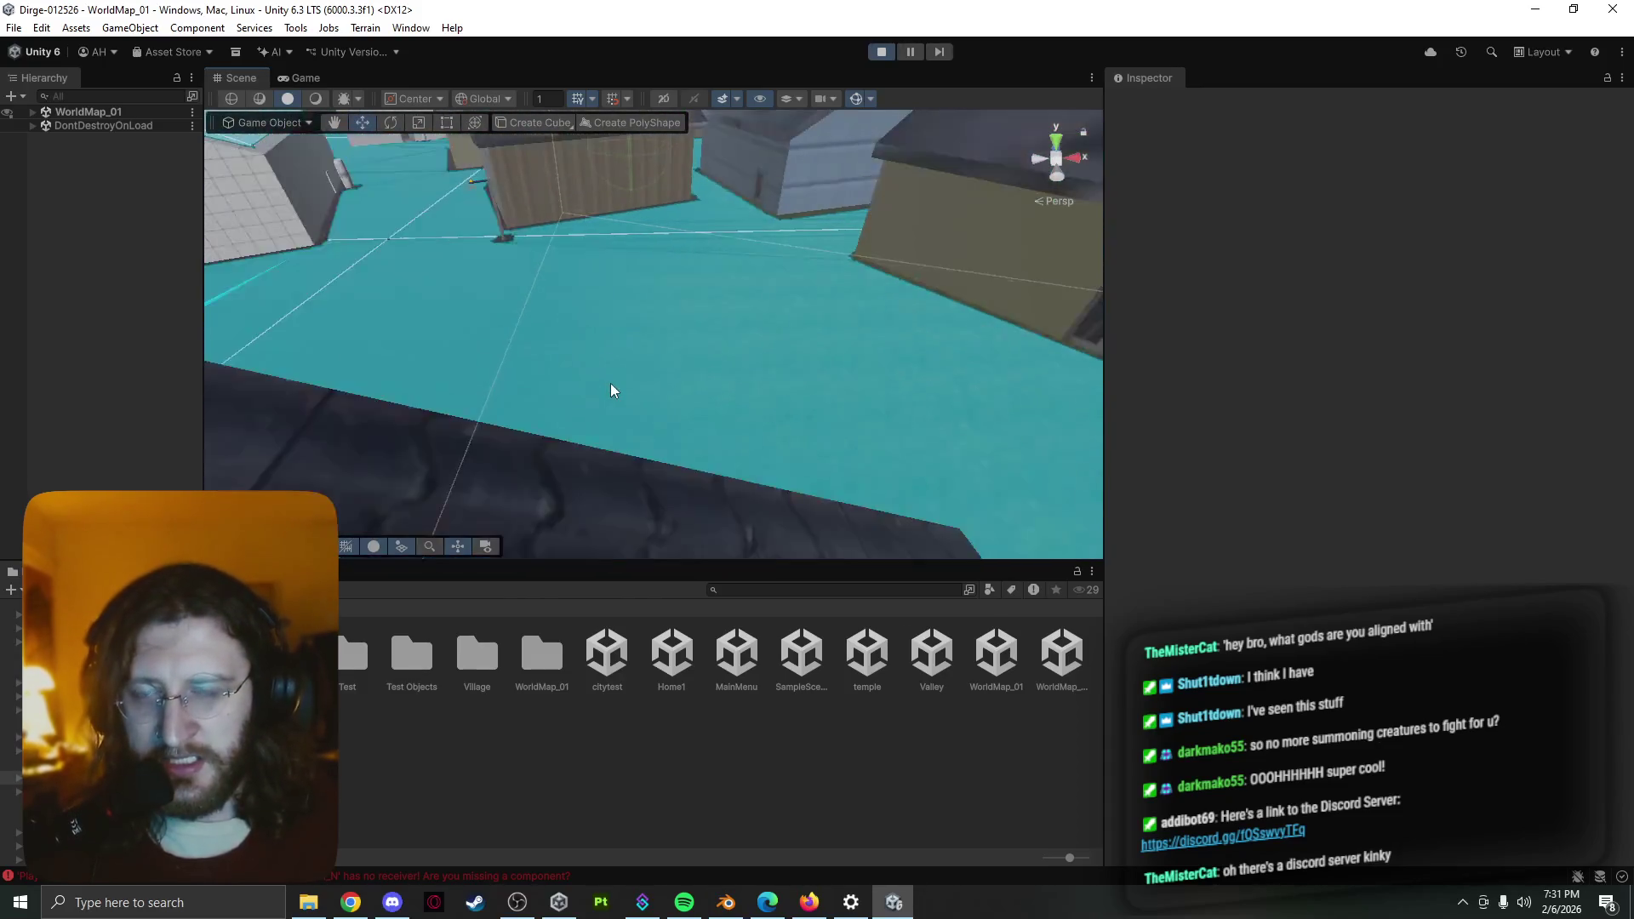
scroll(592, 390, down, 2)
scroll(635, 332, up, 2)
scroll(681, 303, down, 4)
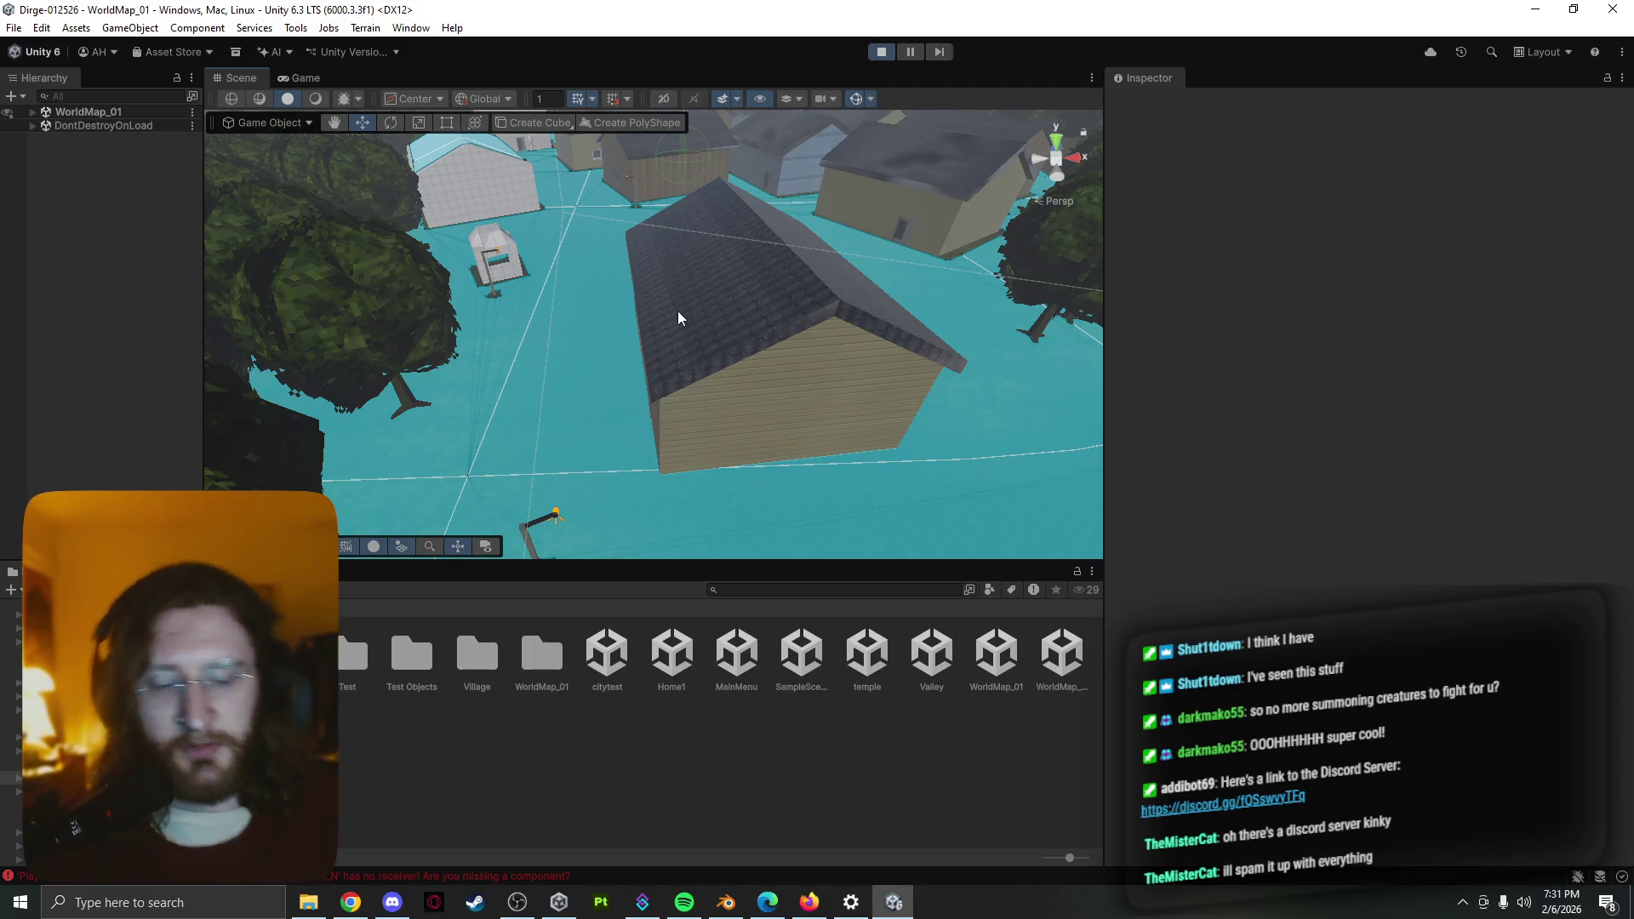
scroll(662, 451, up, 3)
scroll(752, 477, down, 1)
scroll(752, 483, down, 3)
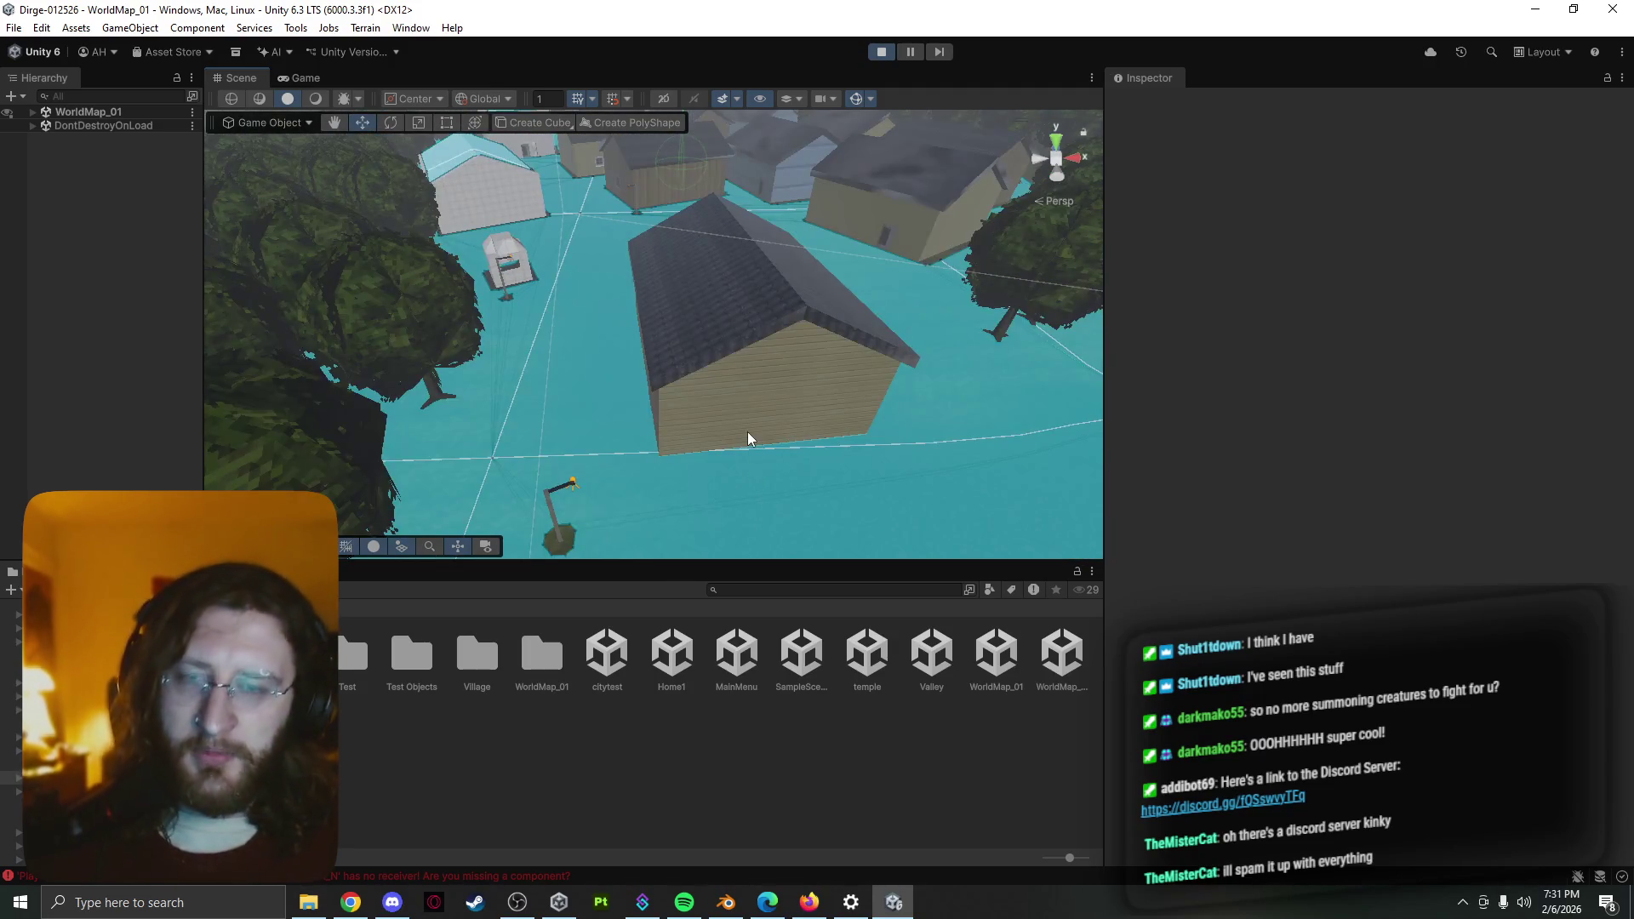
Orbit the Scene view to see a village house side-on and swing round to the forest and sky
right_drag(747, 431, 720, 326)
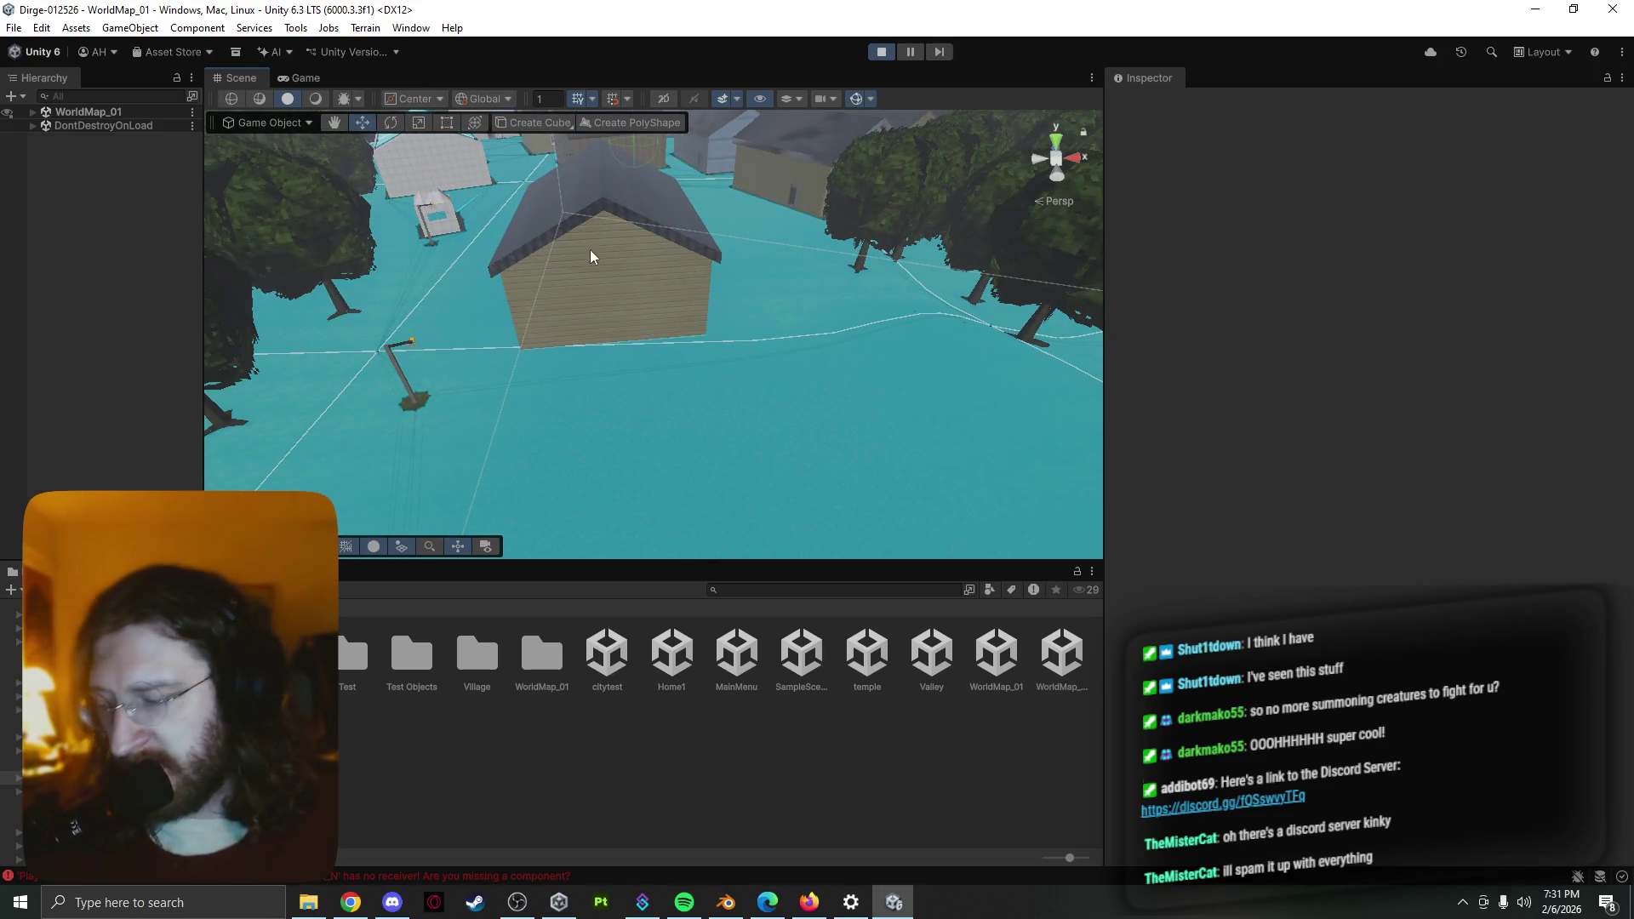
scroll(666, 291, down, 2)
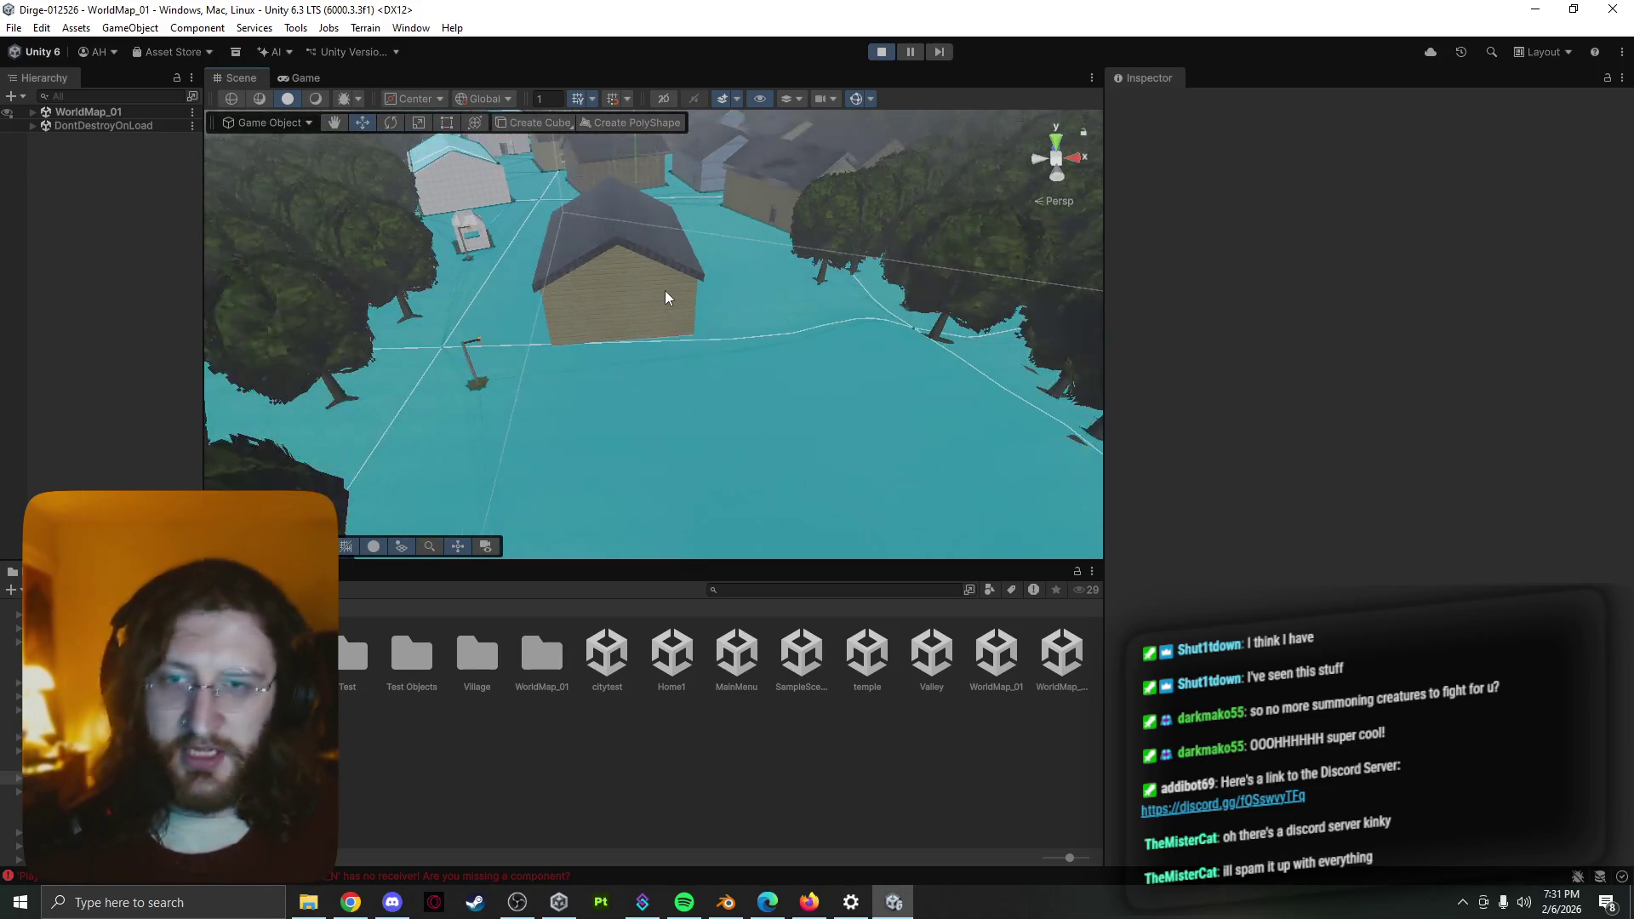
mouse_move(666, 290)
right_down()
mouse_move(649, 355)
mouse_move(726, 259)
right_up()
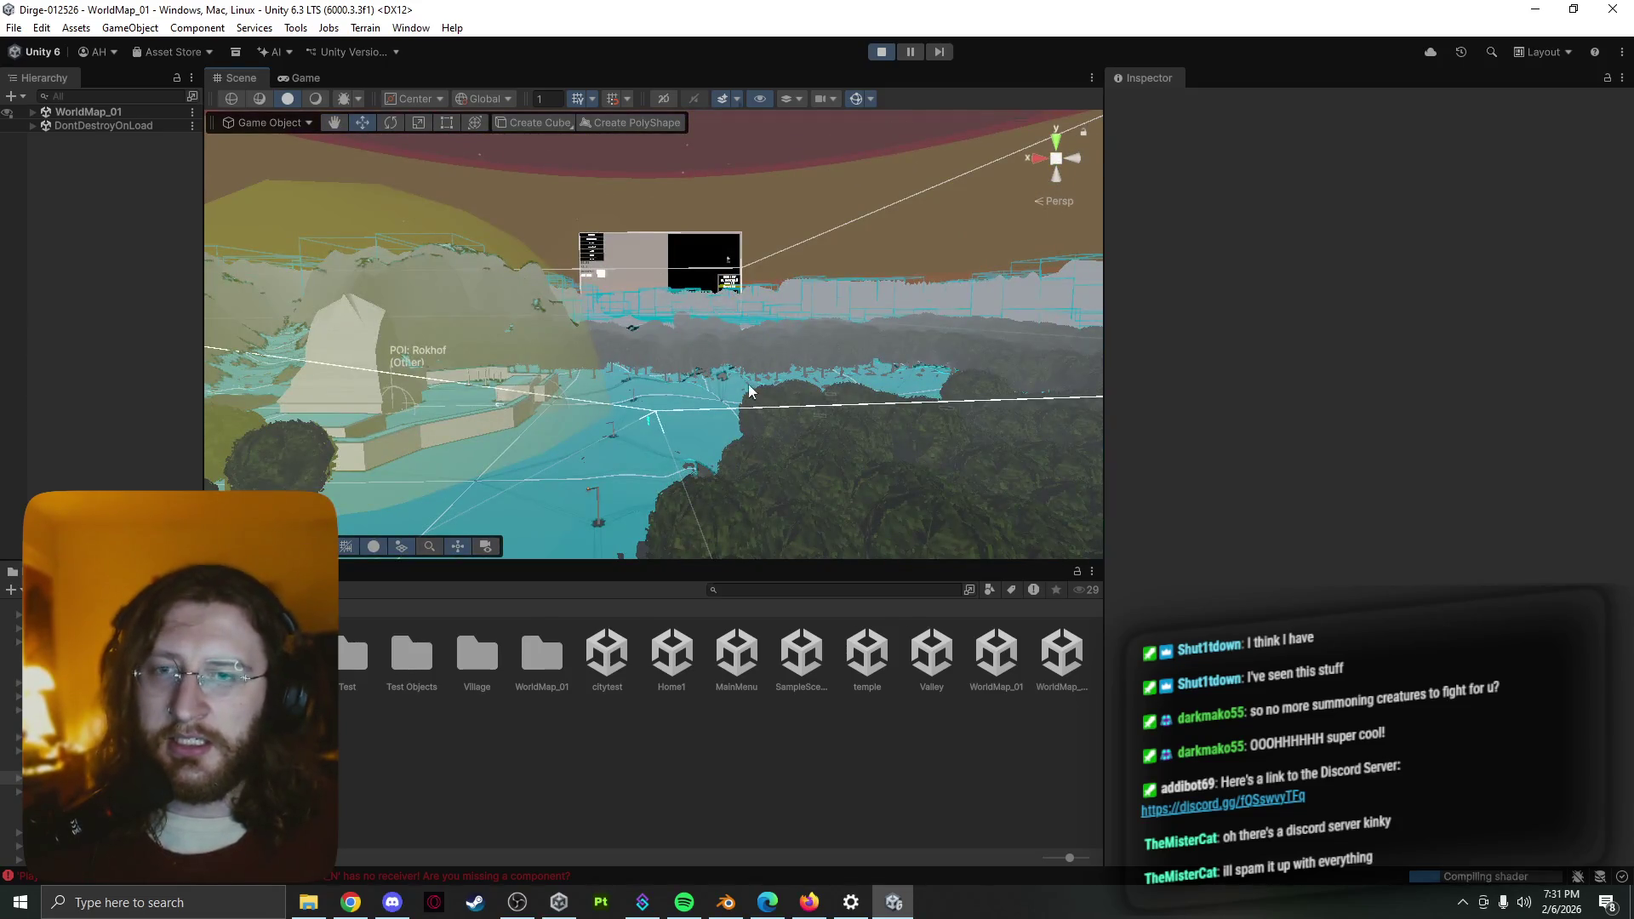
Select the Rokhof_POI Trigger in the Scene view, then move over to Blender
mouse_move(748, 385)
right_down()
mouse_move(662, 402)
mouse_move(749, 290)
mouse_move(1478, 337)
mouse_move(785, 201)
mouse_move(1490, 293)
mouse_move(913, 605)
right_up()
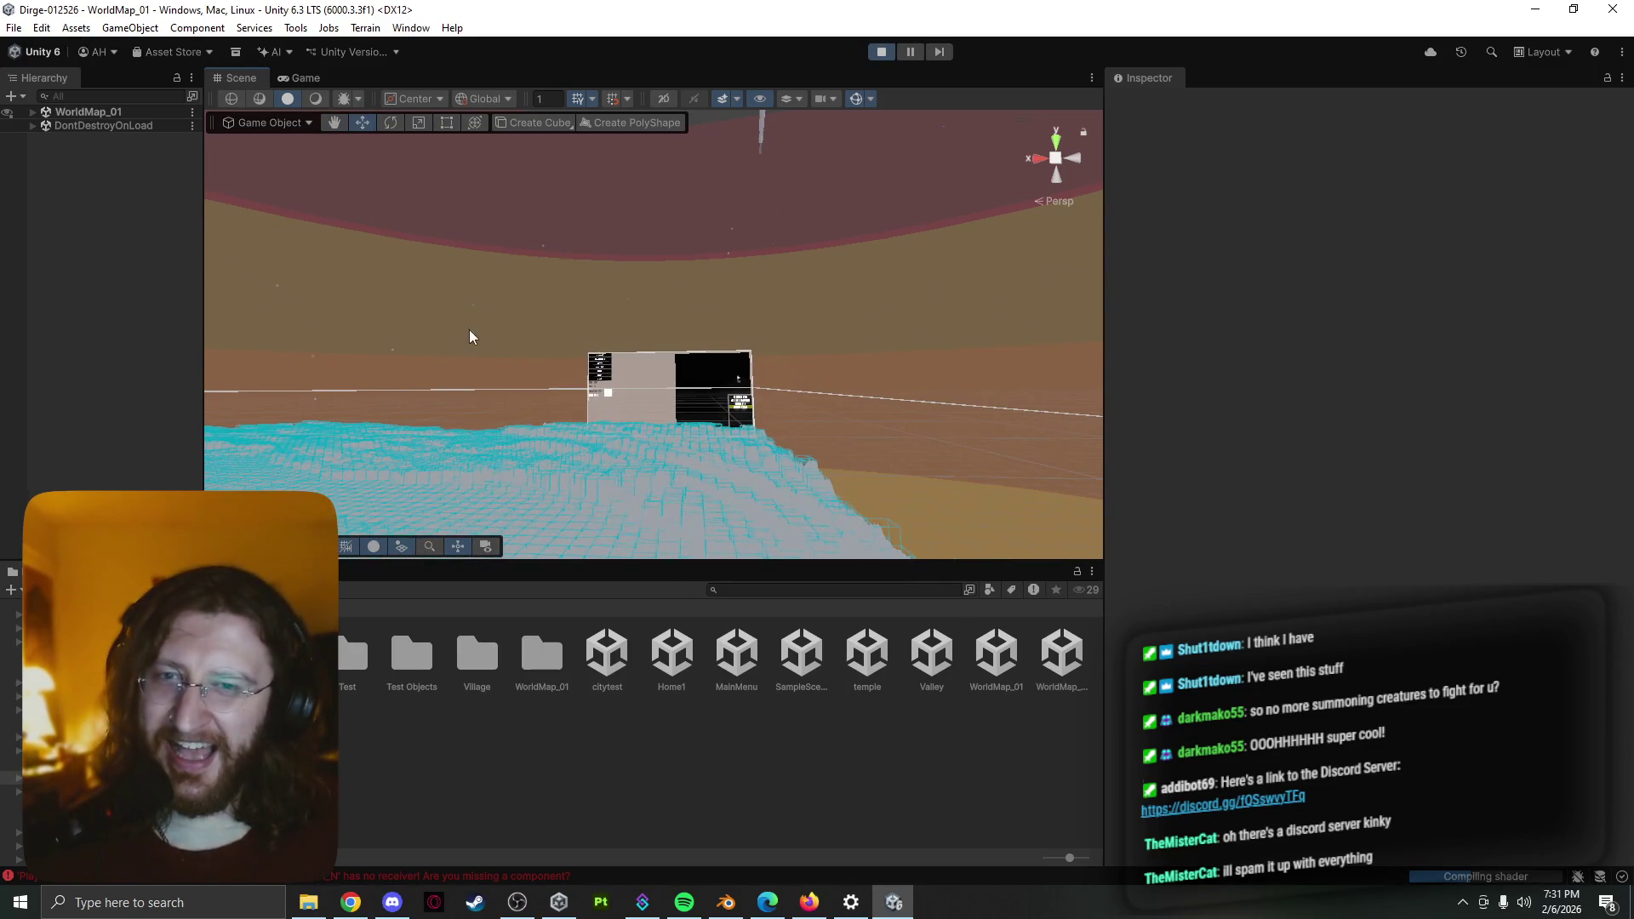
right_drag(471, 338, 1565, 700)
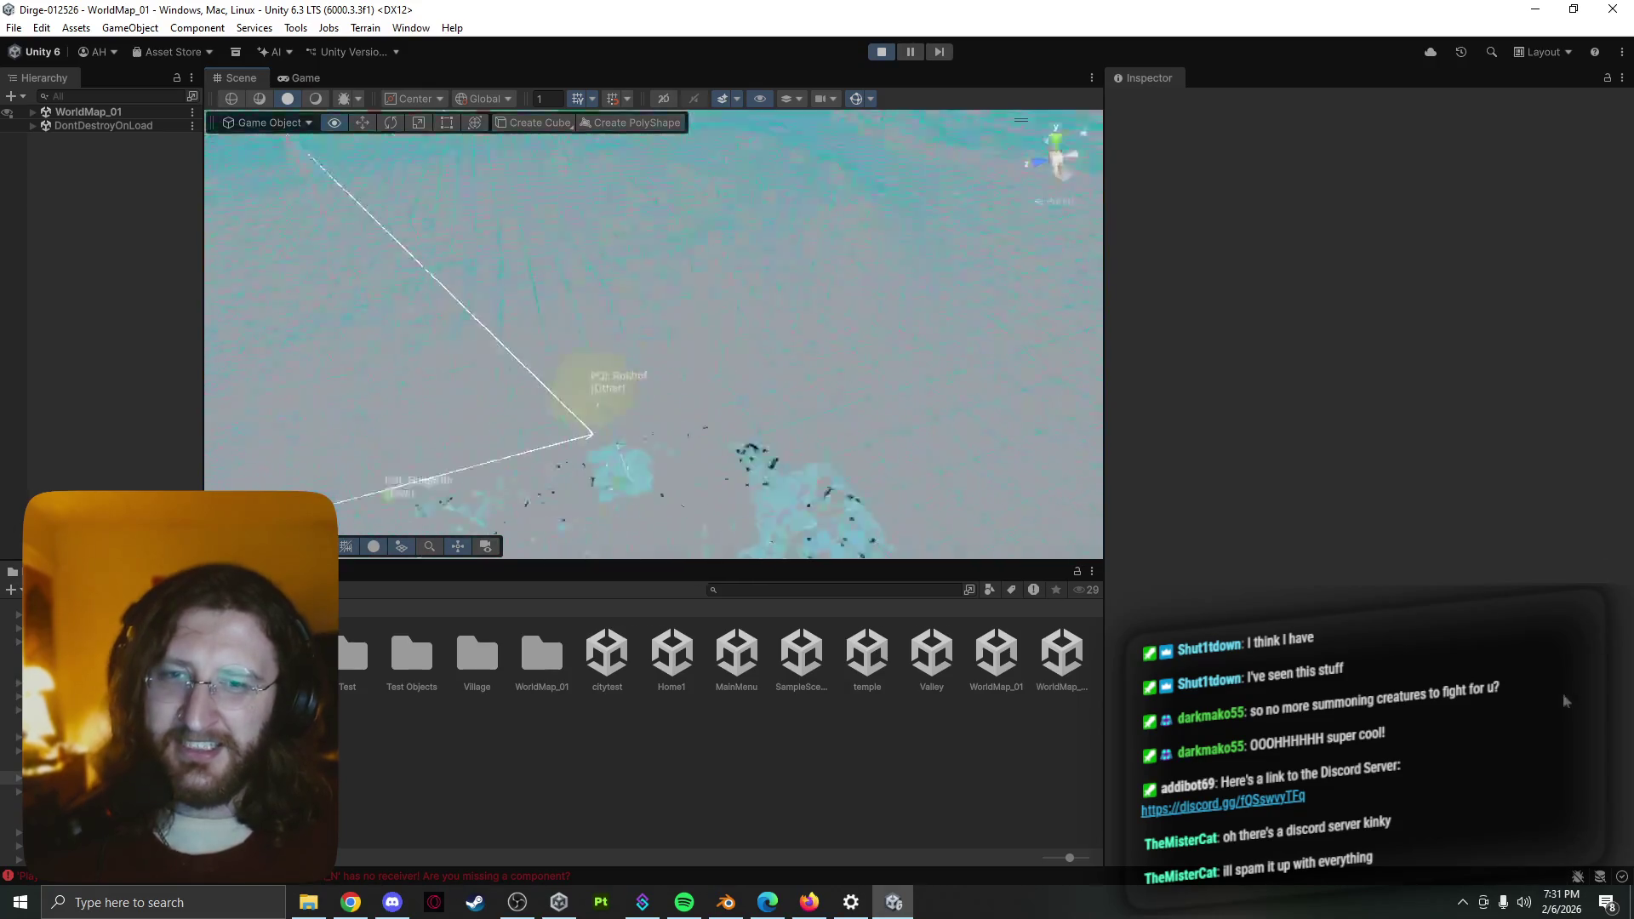
right_drag(1565, 700, 789, 369)
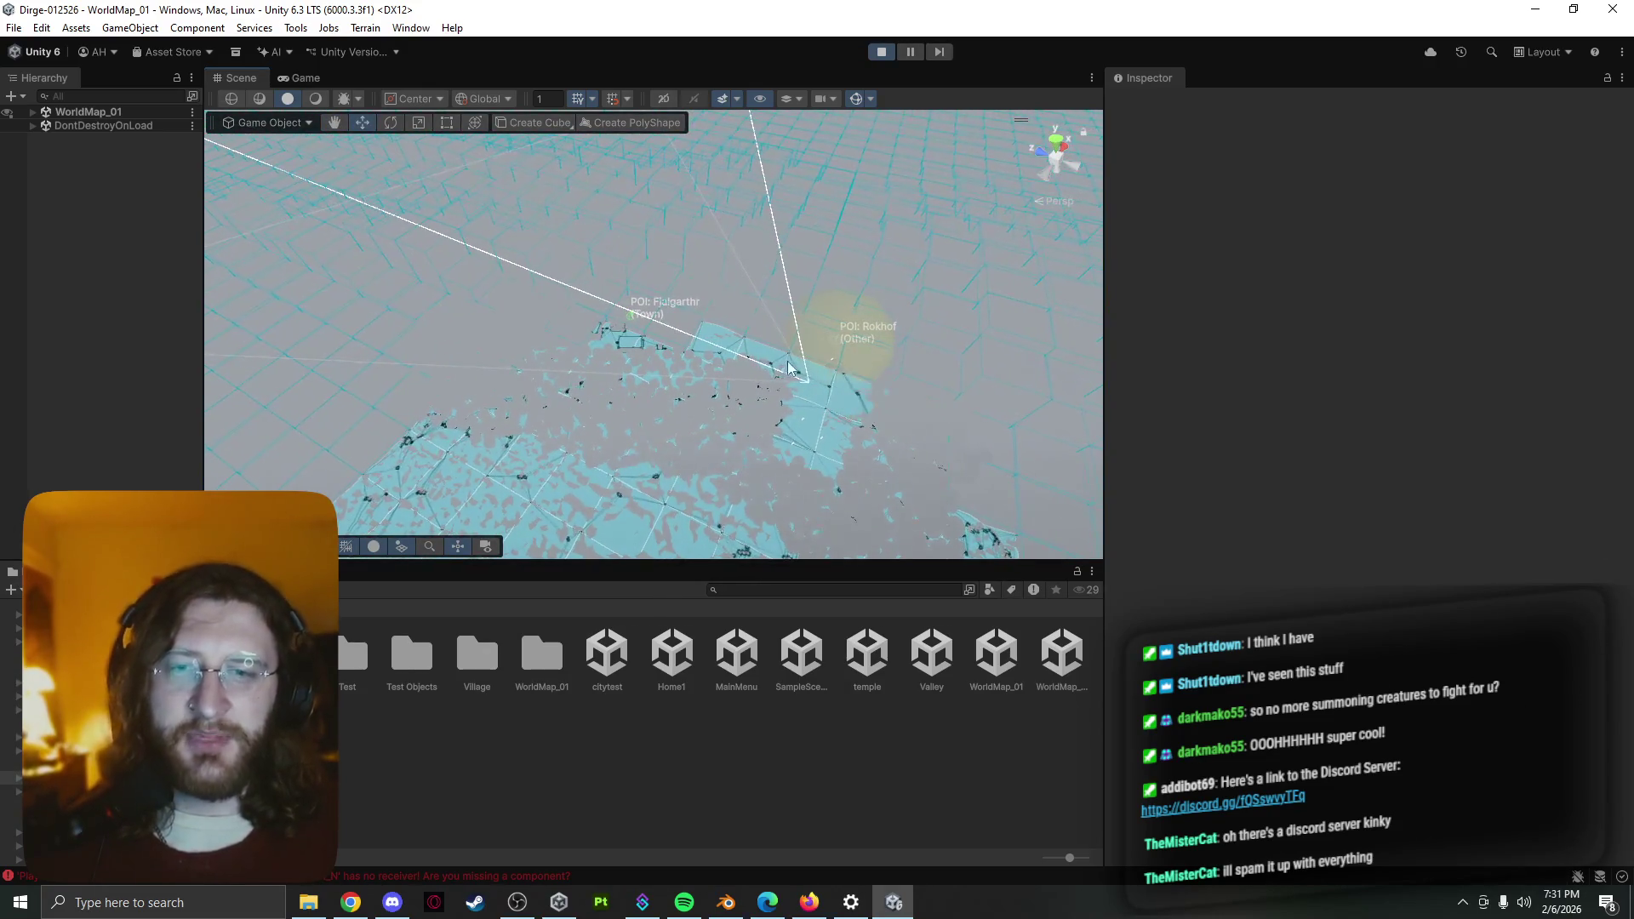
click(812, 368)
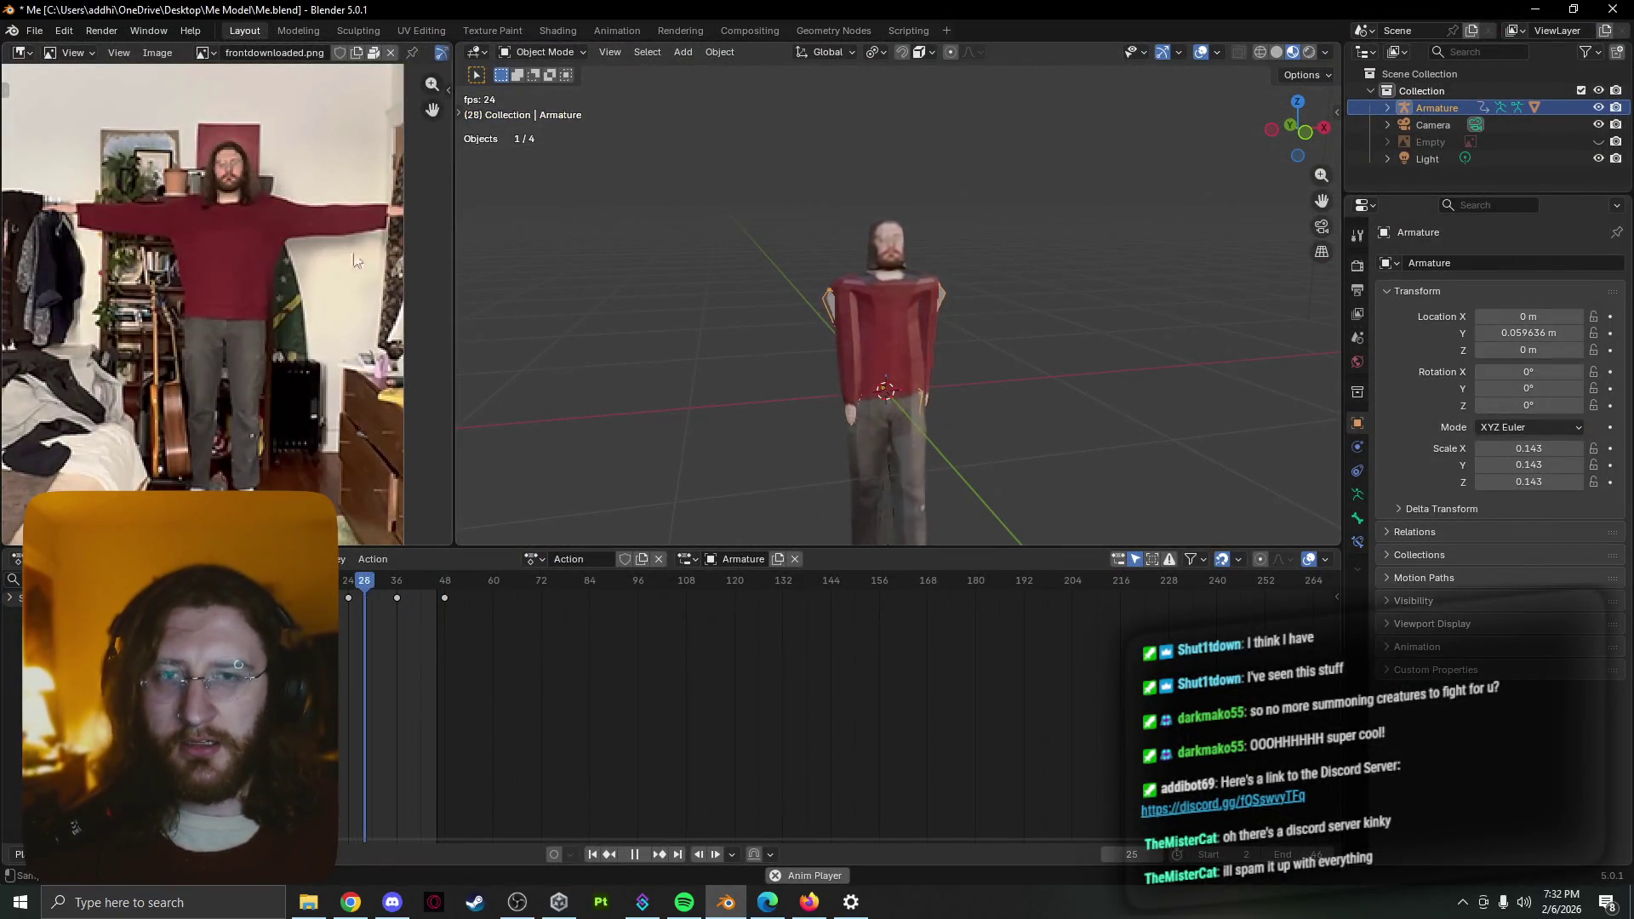
Inspect the walking character from several angles and go to the File menu for export
mouse_move(715, 326)
middle_down()
mouse_move(570, 333)
mouse_move(742, 401)
middle_up()
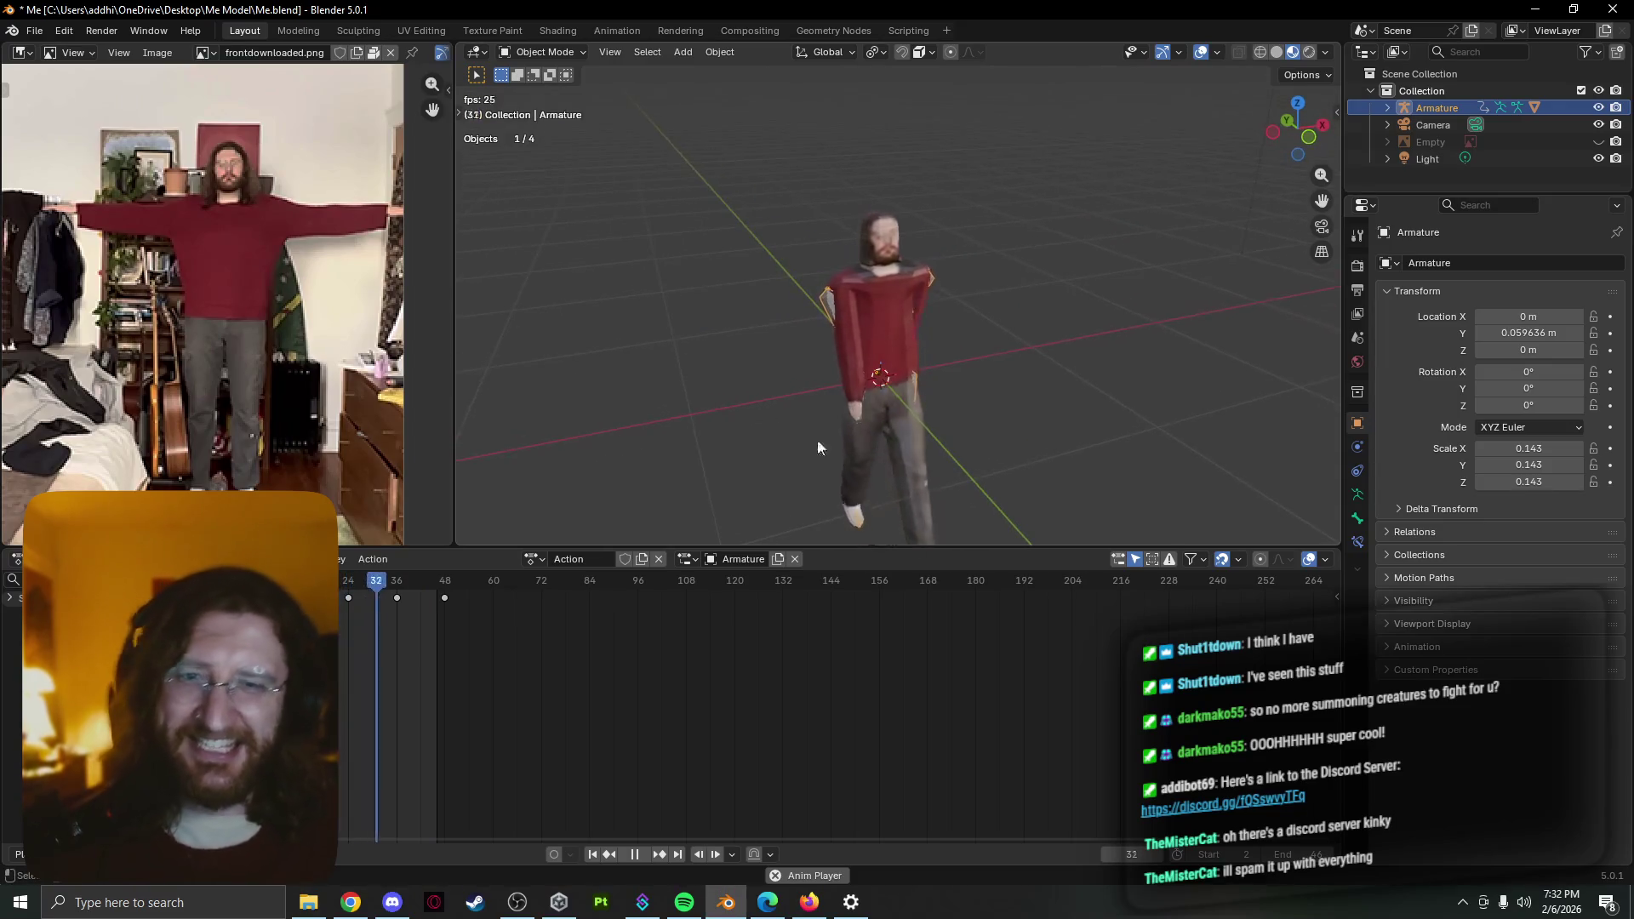
mouse_move(1138, 401)
middle_down()
mouse_move(1162, 446)
mouse_move(1130, 376)
middle_up()
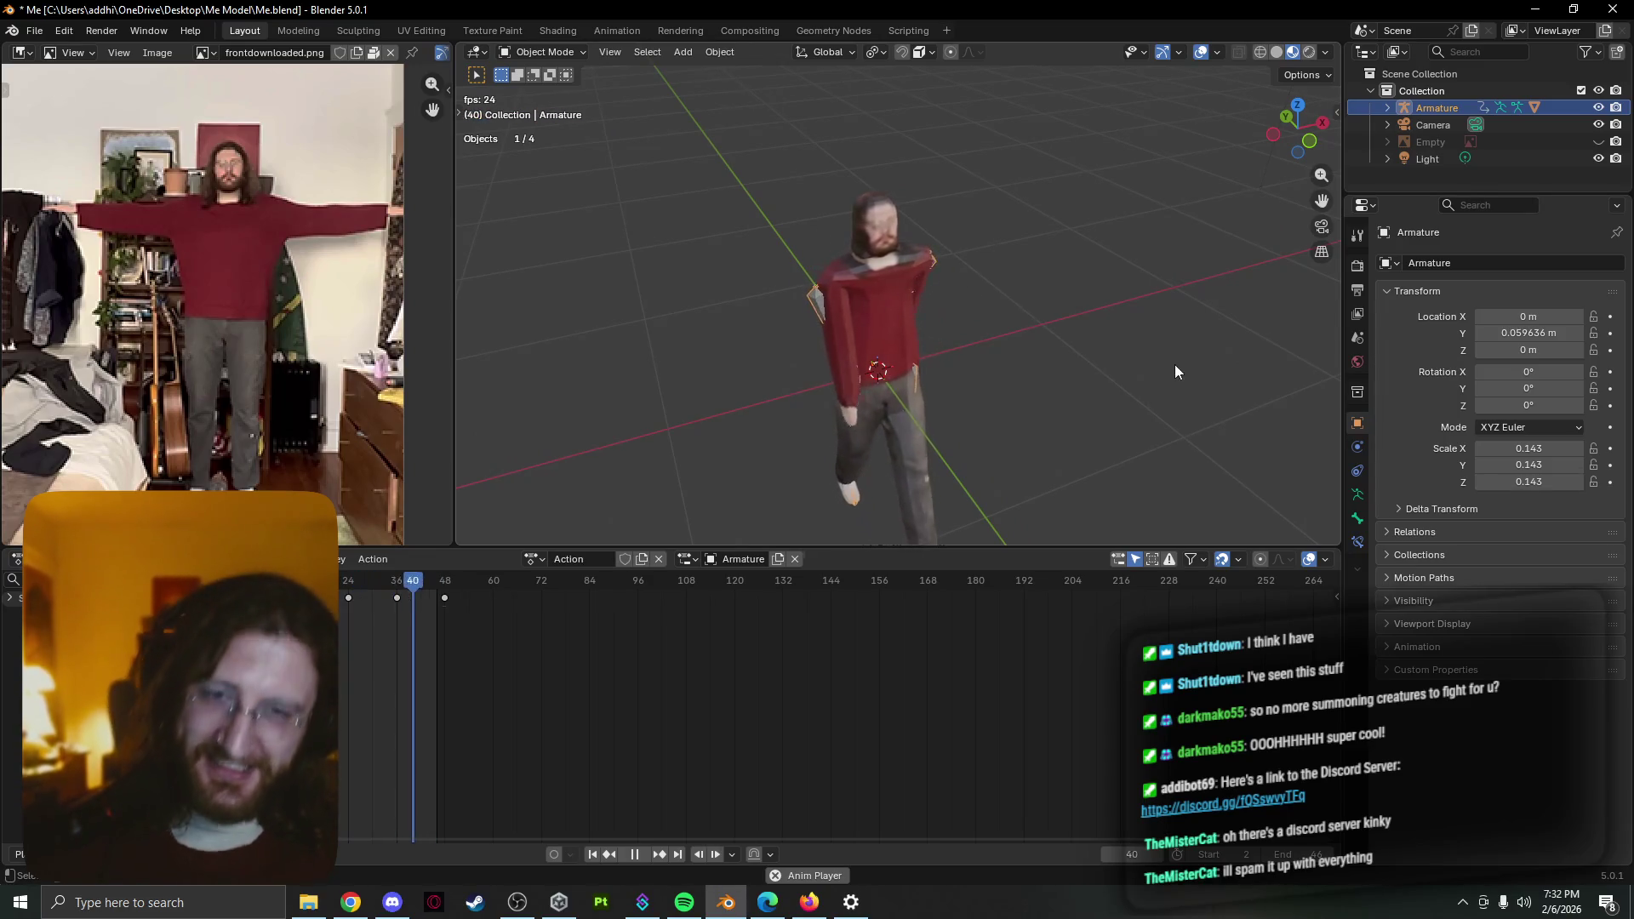
middle_drag(1175, 363, 1138, 286)
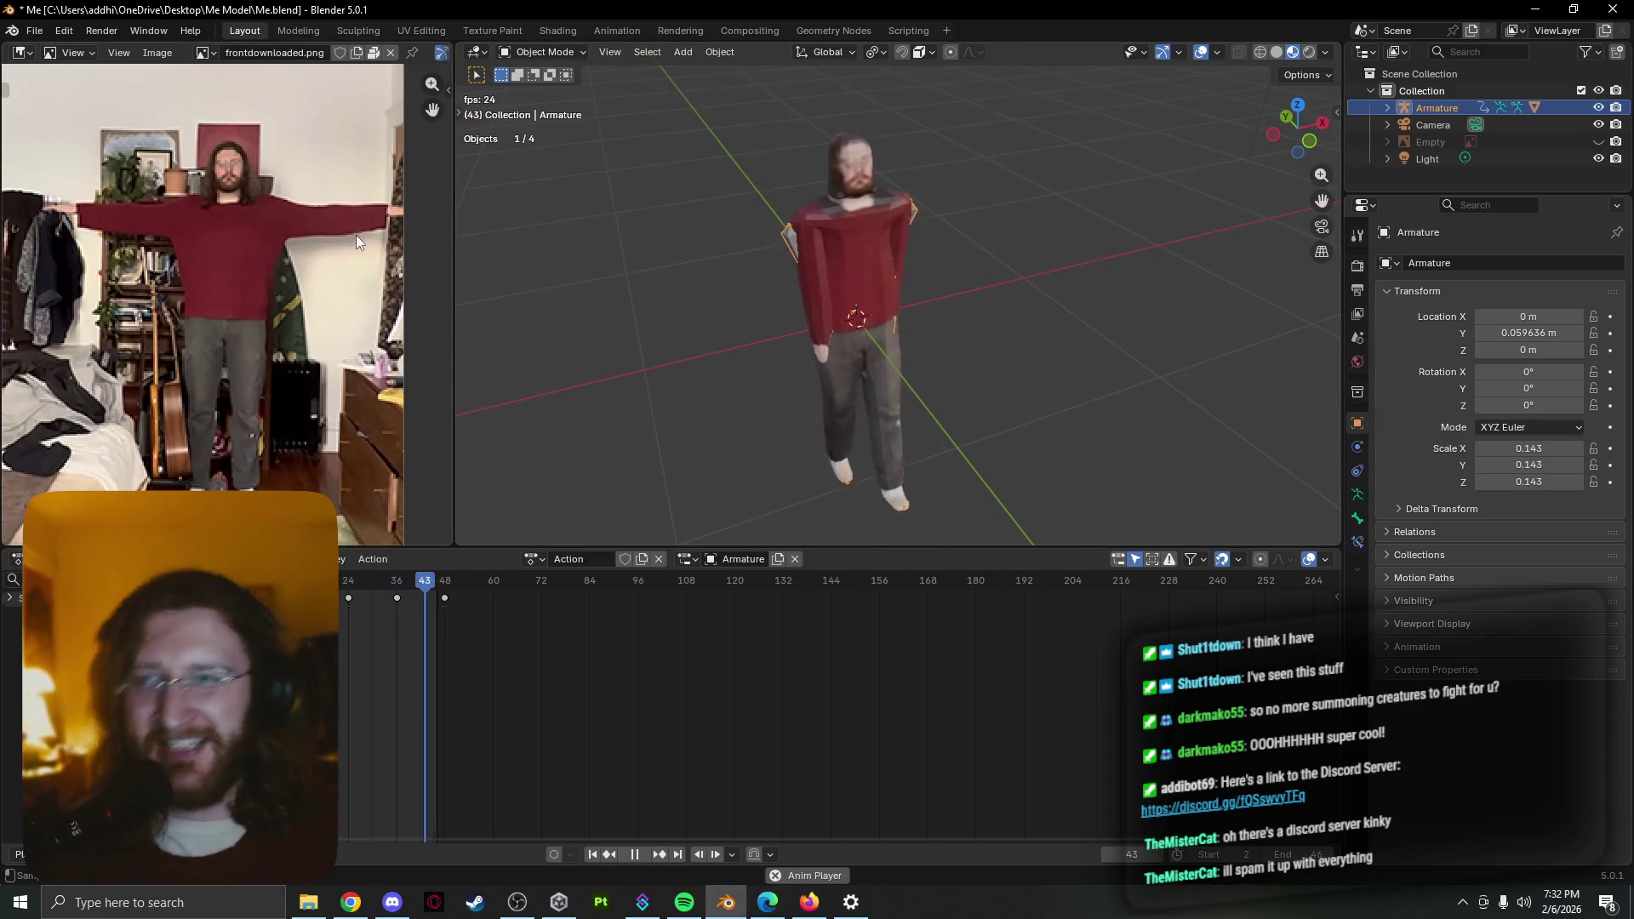
click(39, 30)
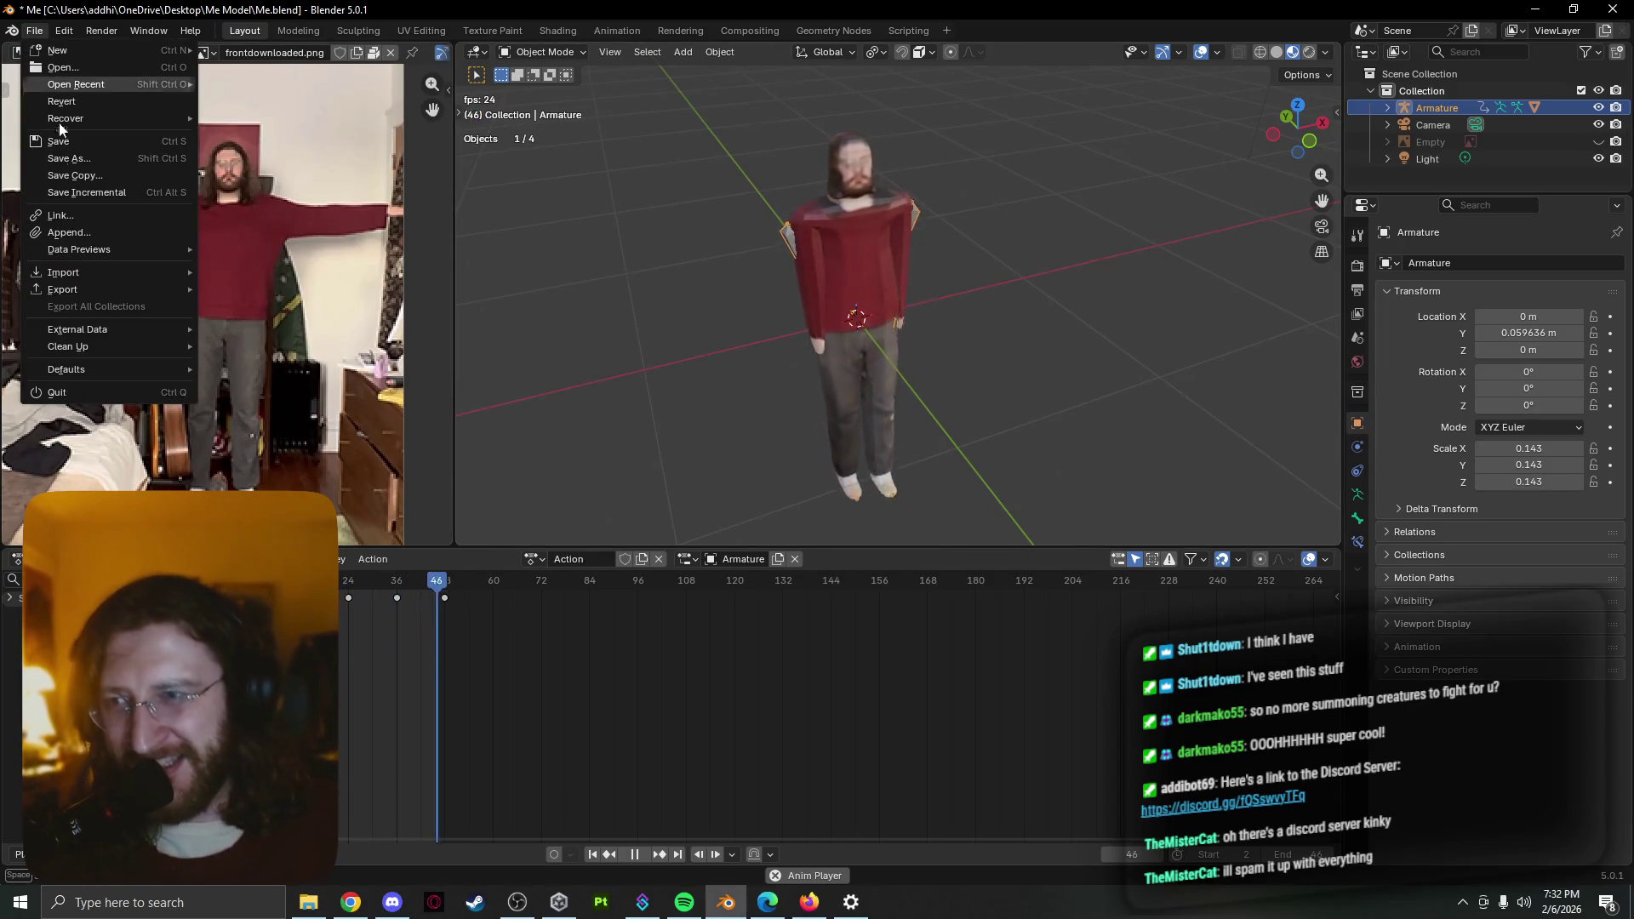
mouse_move(61, 289)
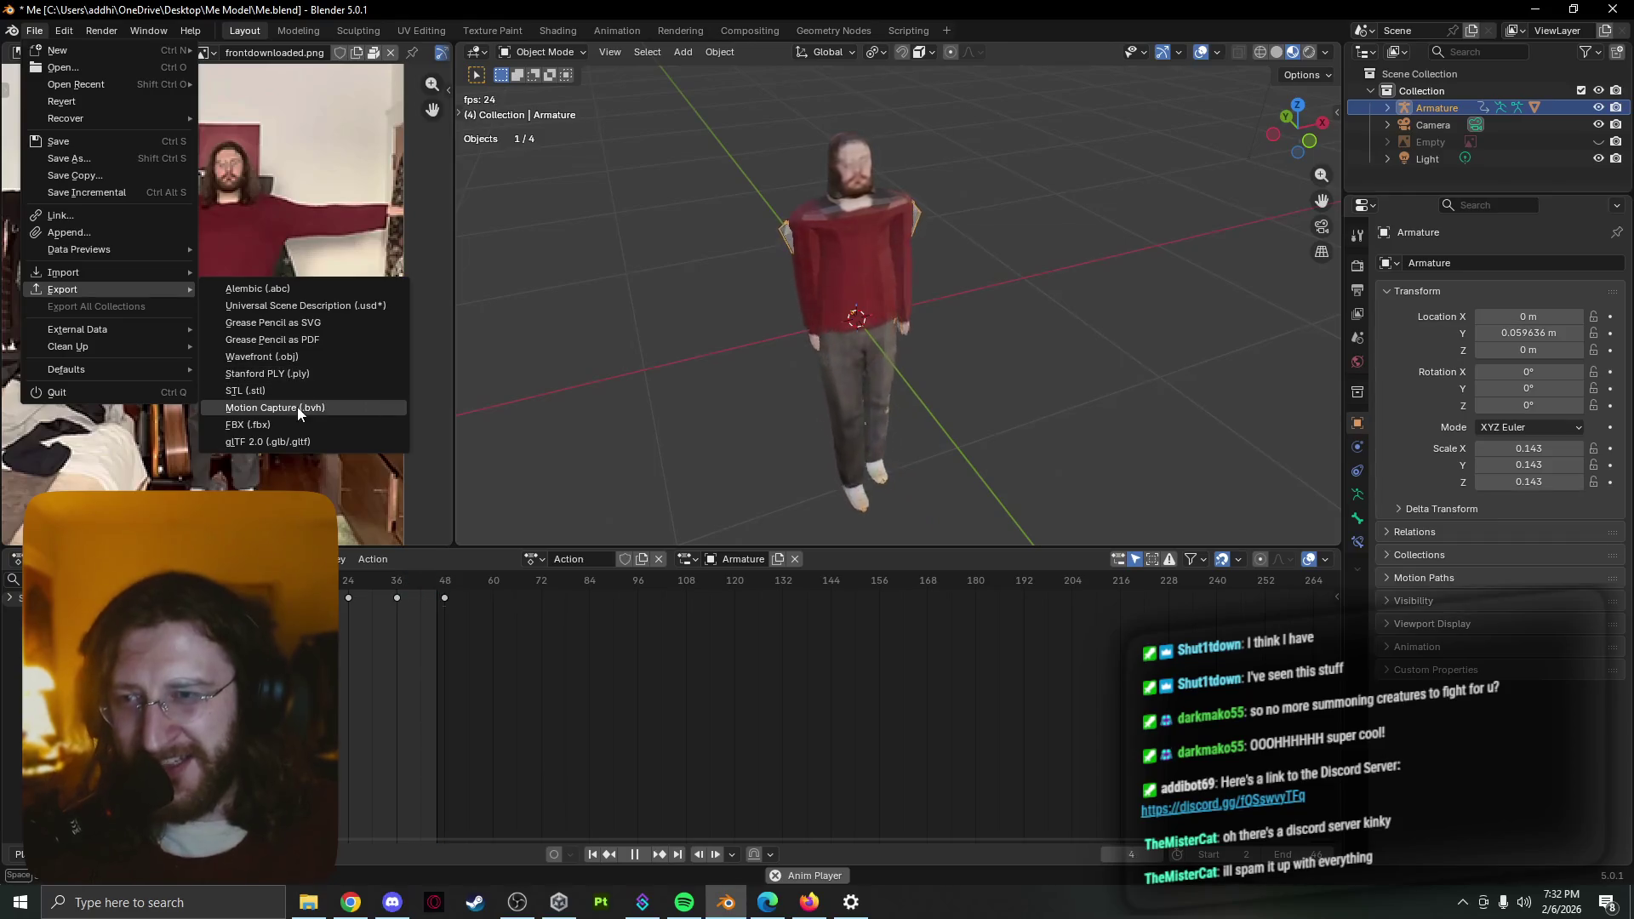
Start an FBX export and save its settings as a new preset named 'For Unity'
click(298, 422)
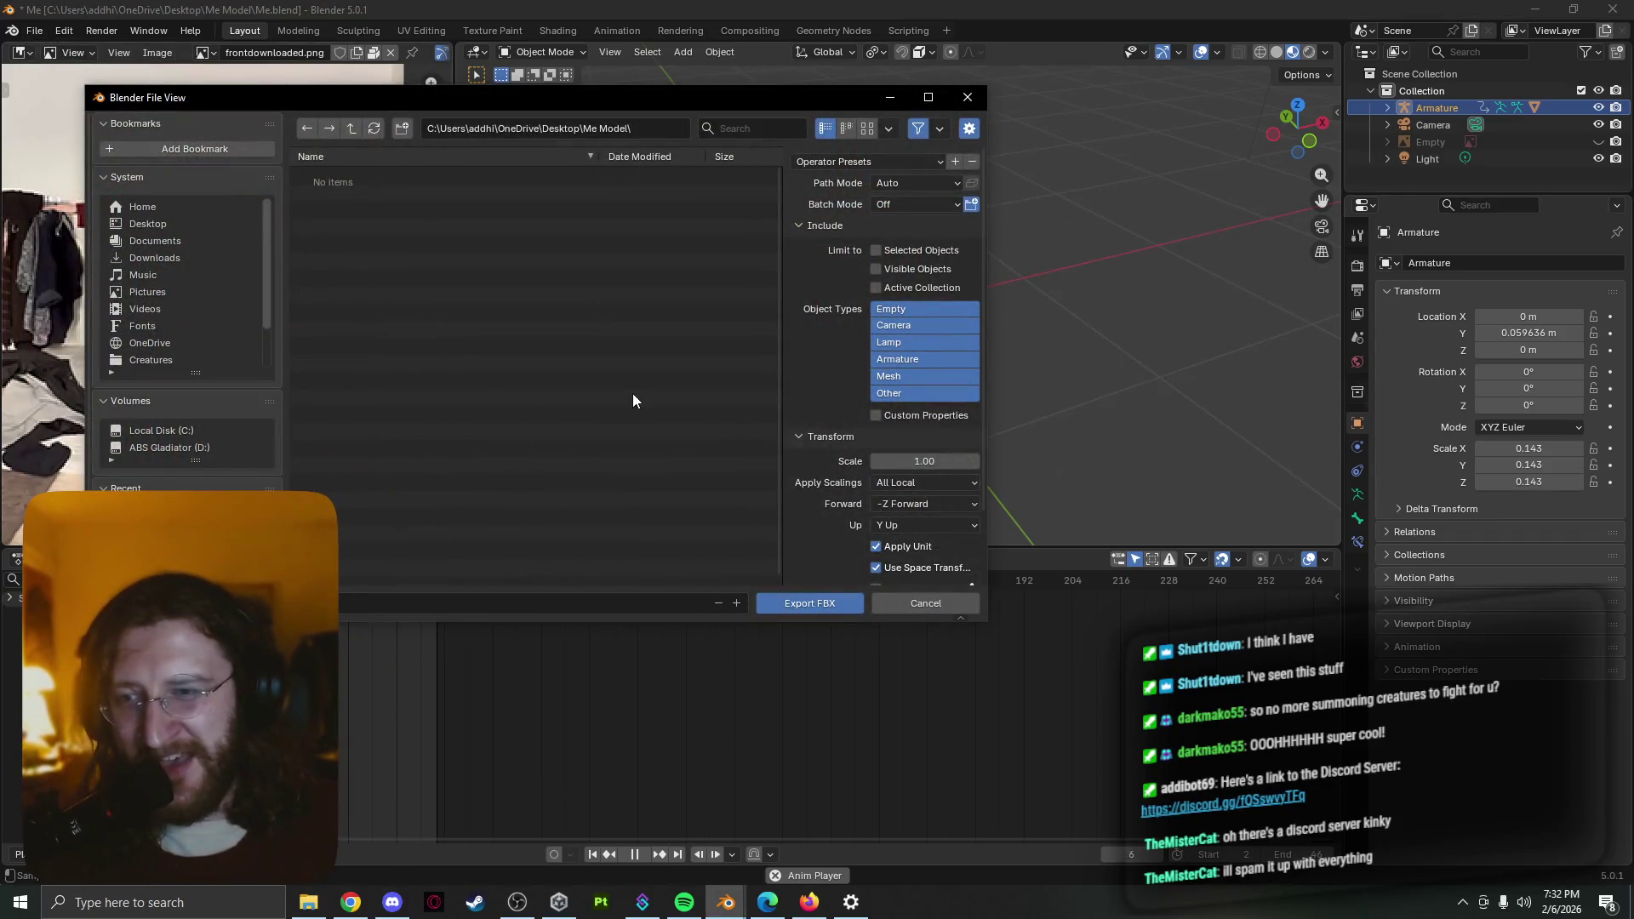
click(875, 158)
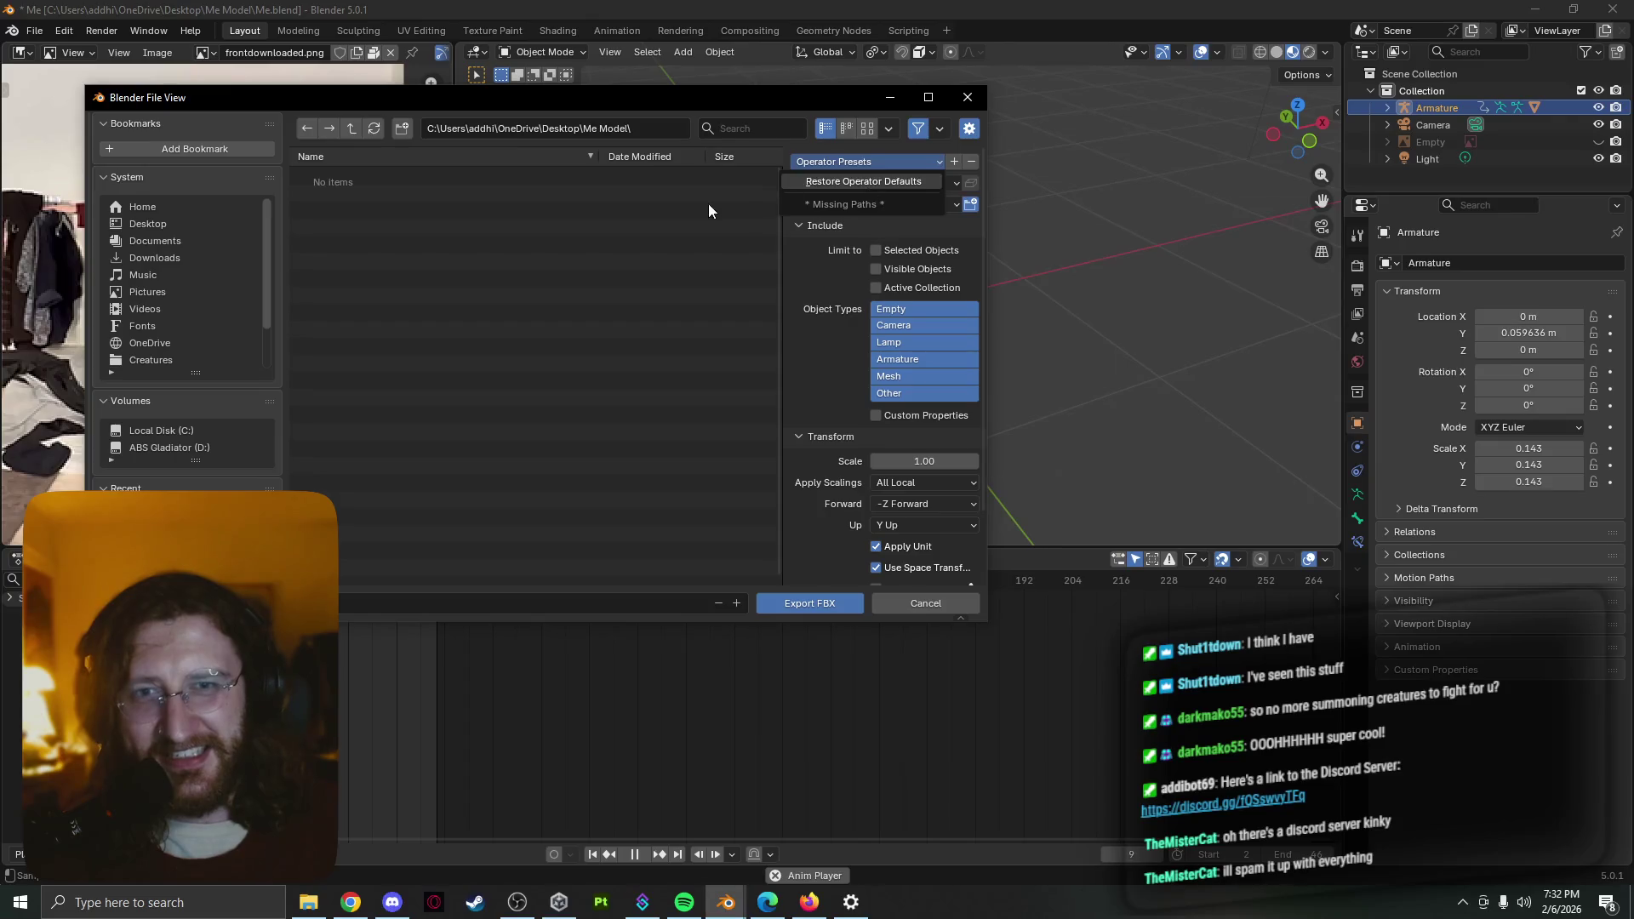
click(901, 162)
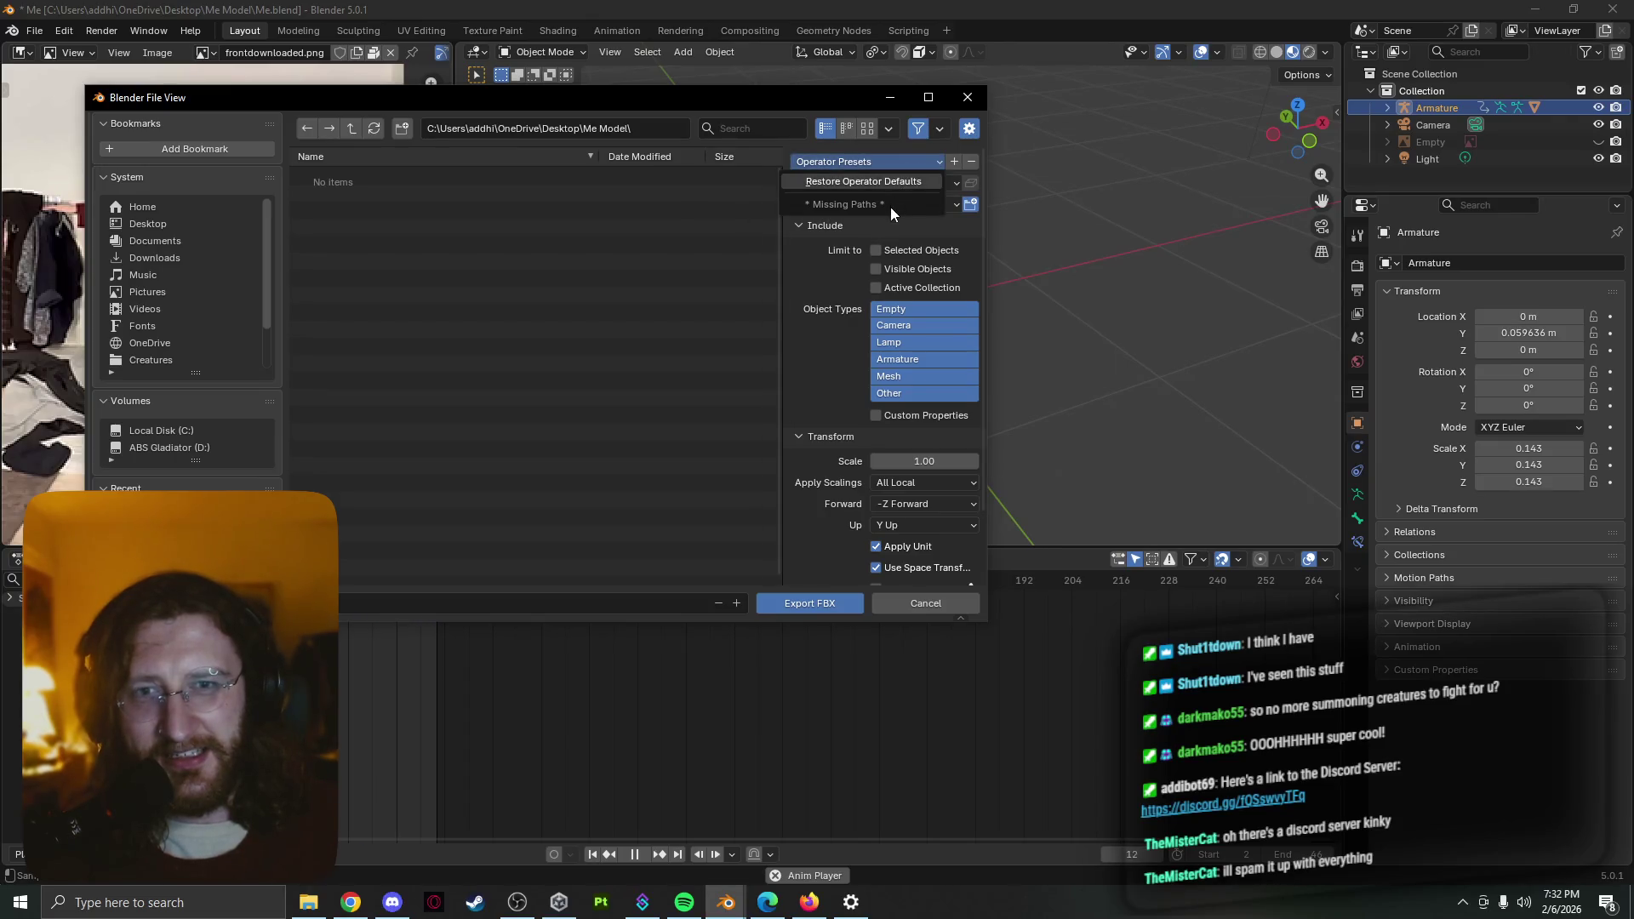
click(689, 225)
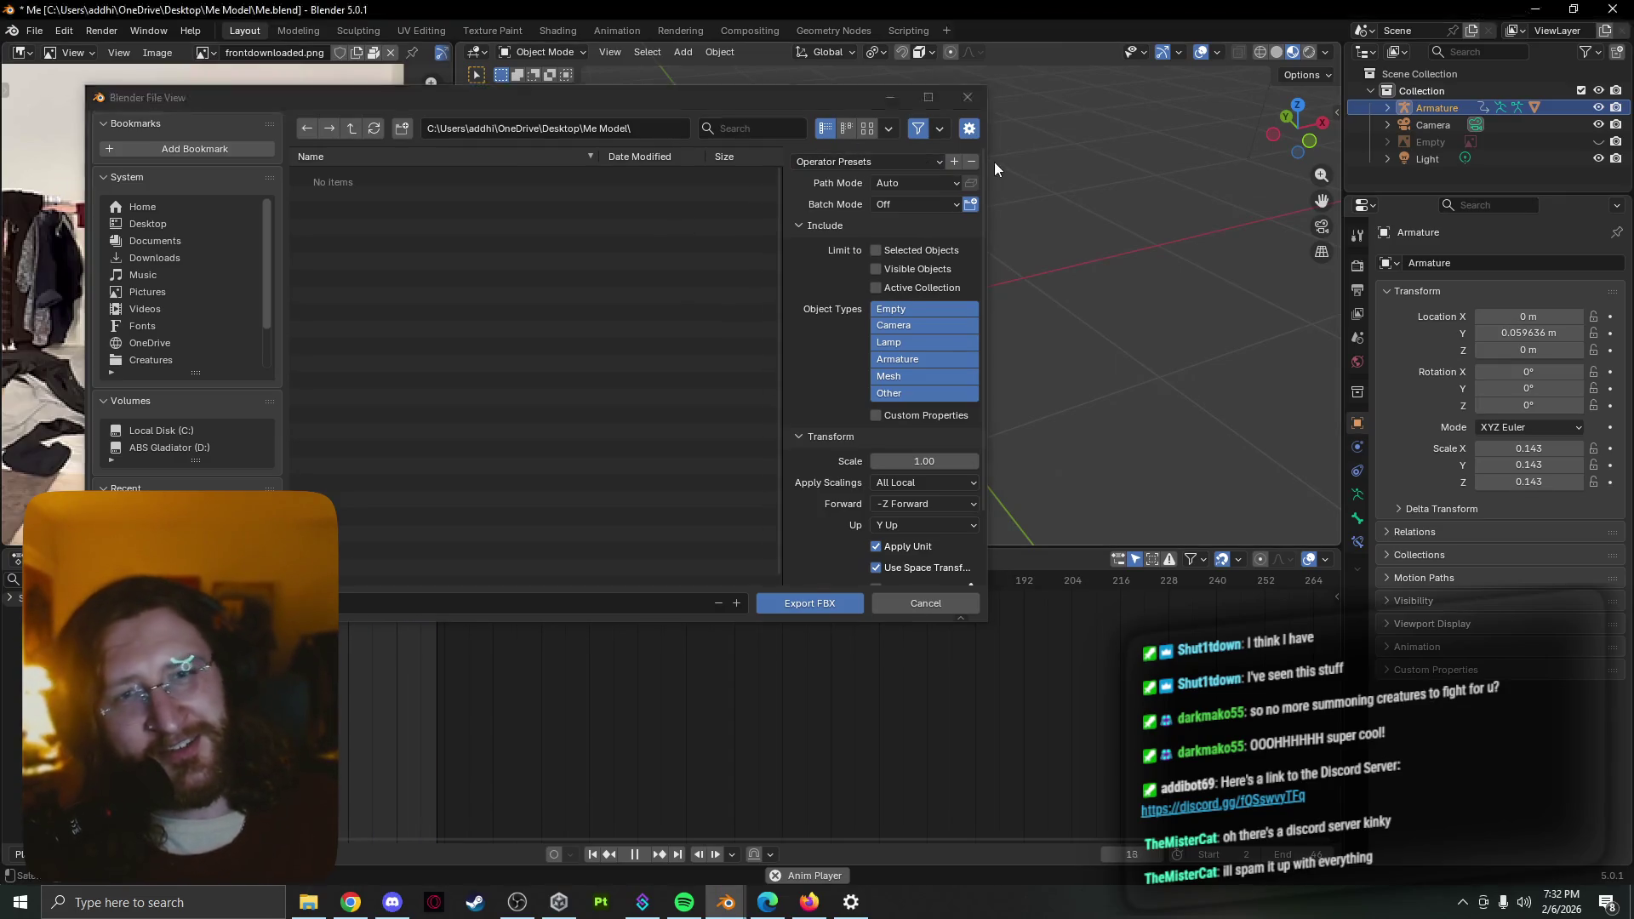
click(950, 160)
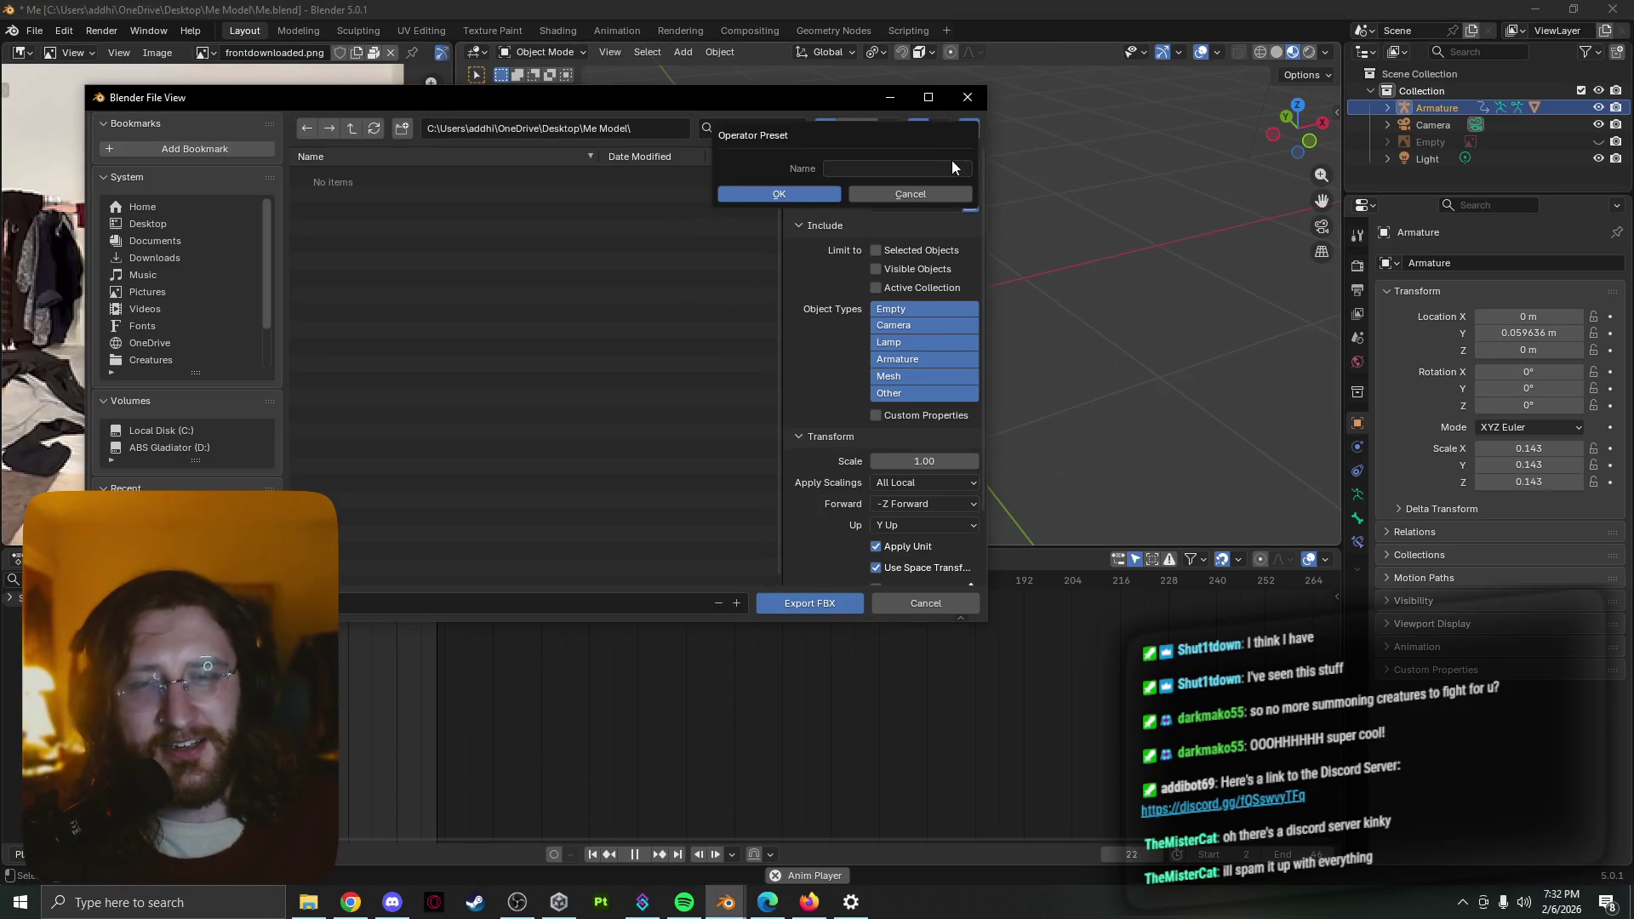
text(For Unity)
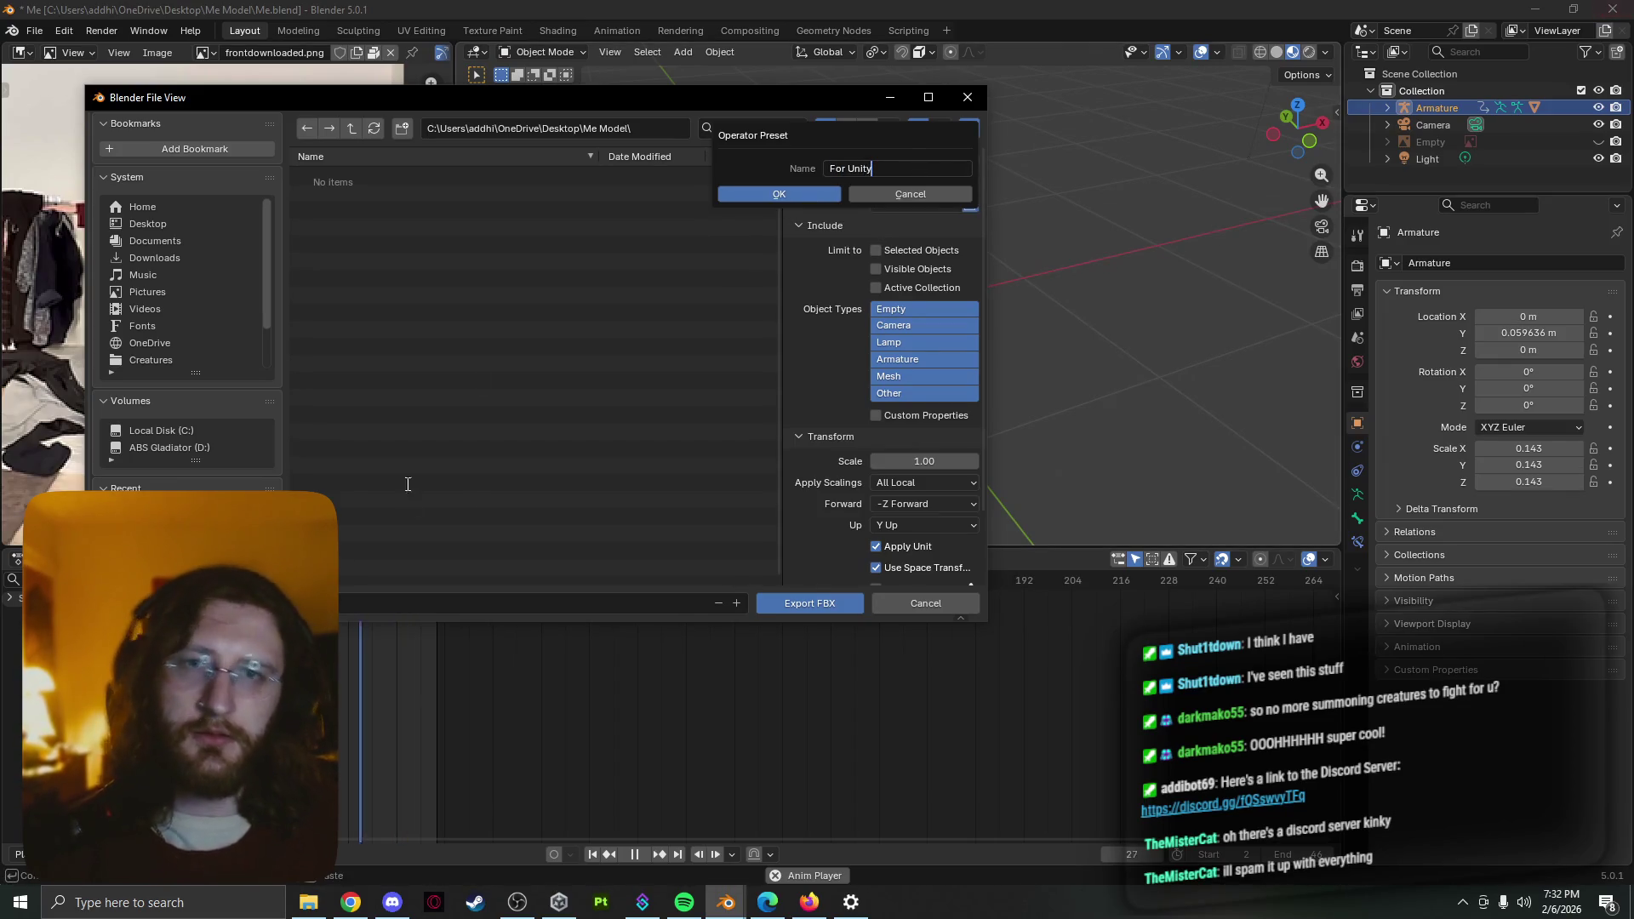
click(790, 192)
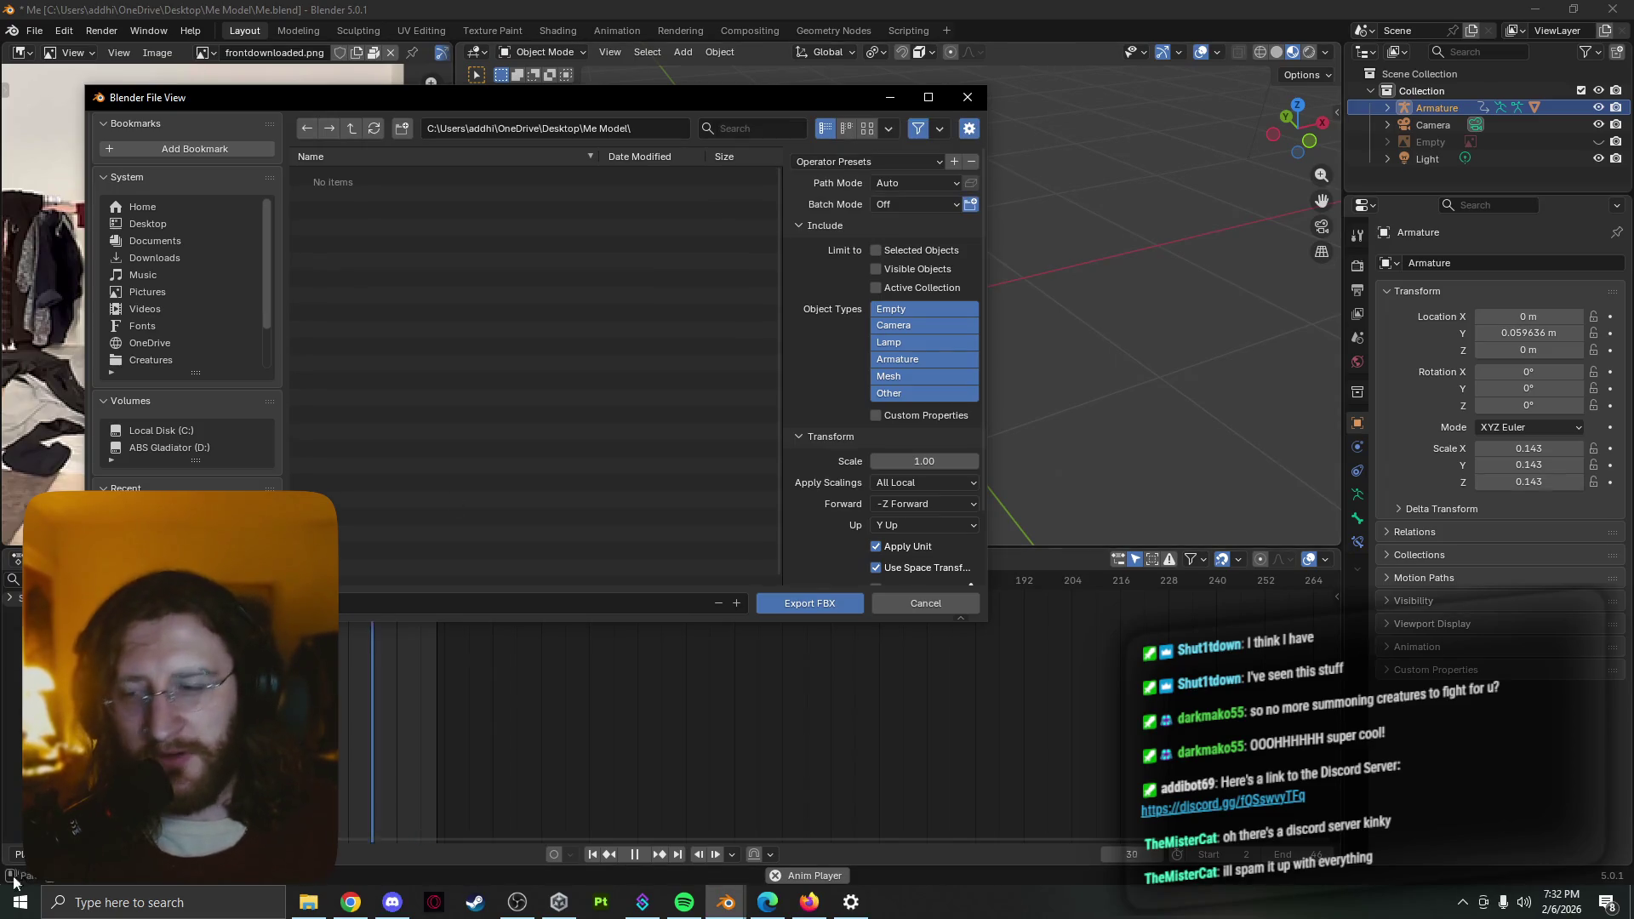
Bring up the Windows Start search to find an installed app
key(super)
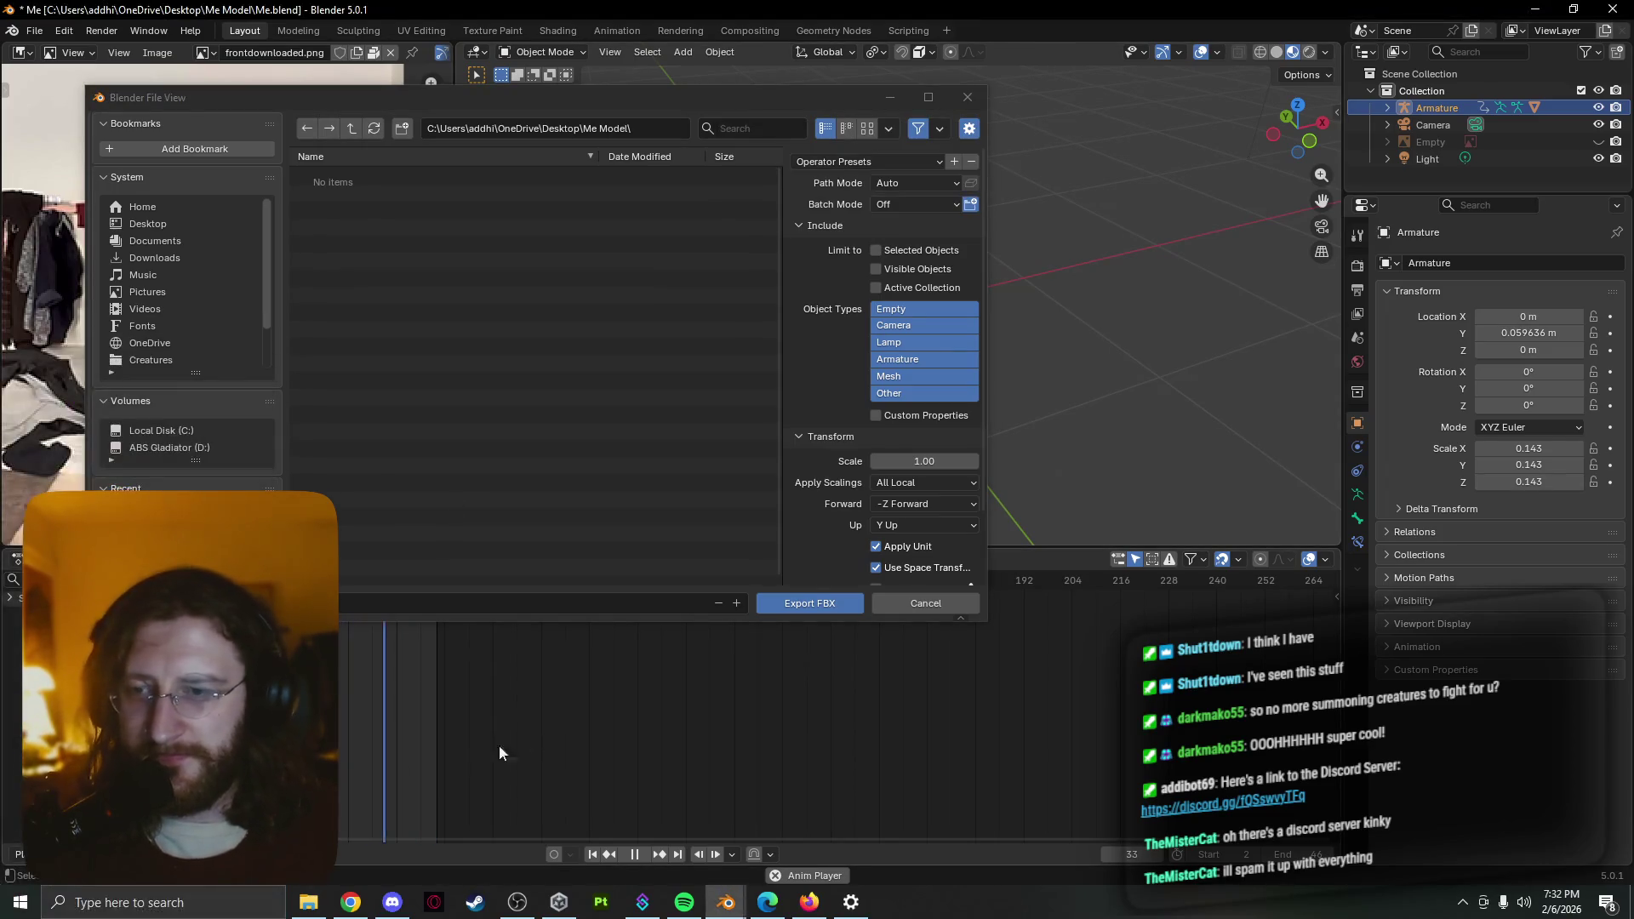
click(97, 903)
text(v)
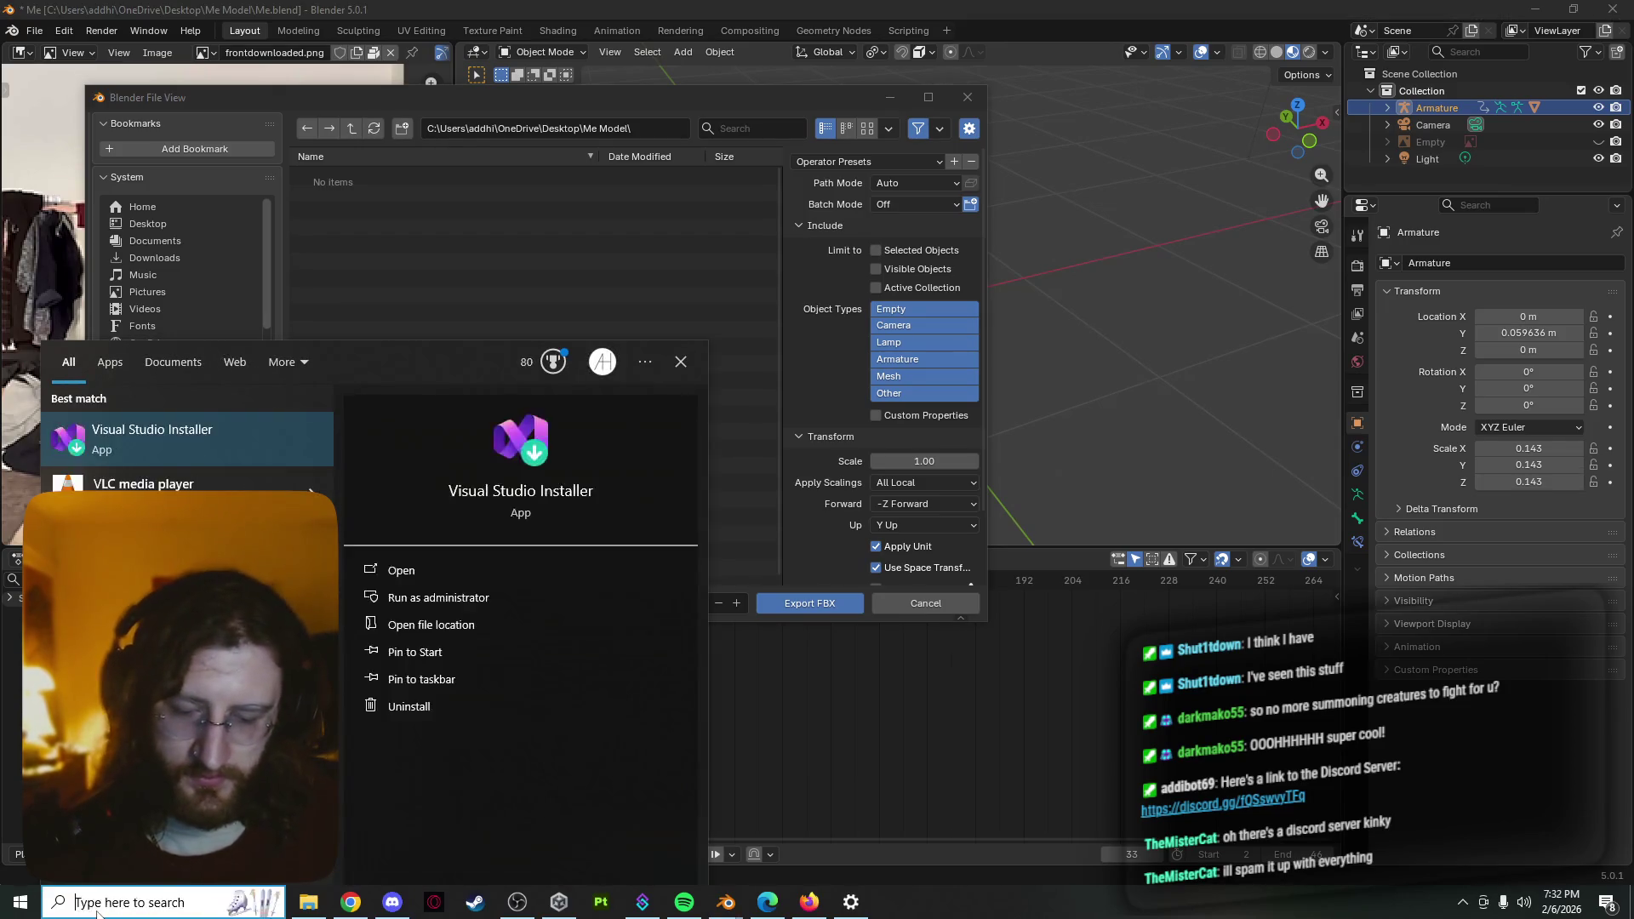
Launch Blender 4.4 from Windows search with a new General scene
key(BackSpace)
key(BackSpace)
text(blender)
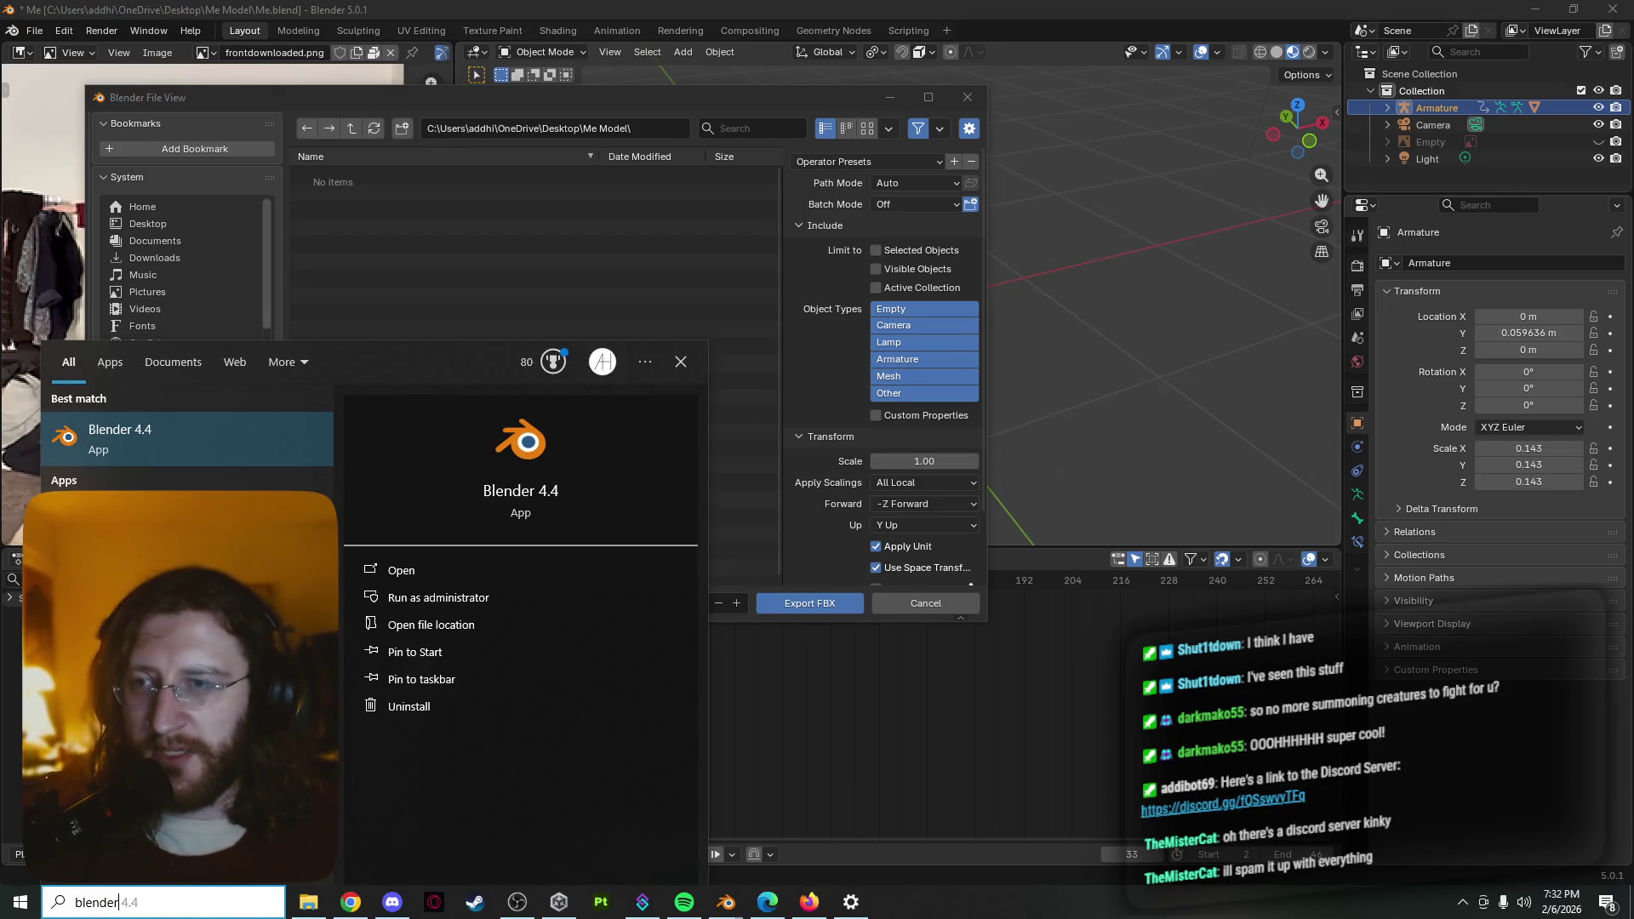
click(217, 429)
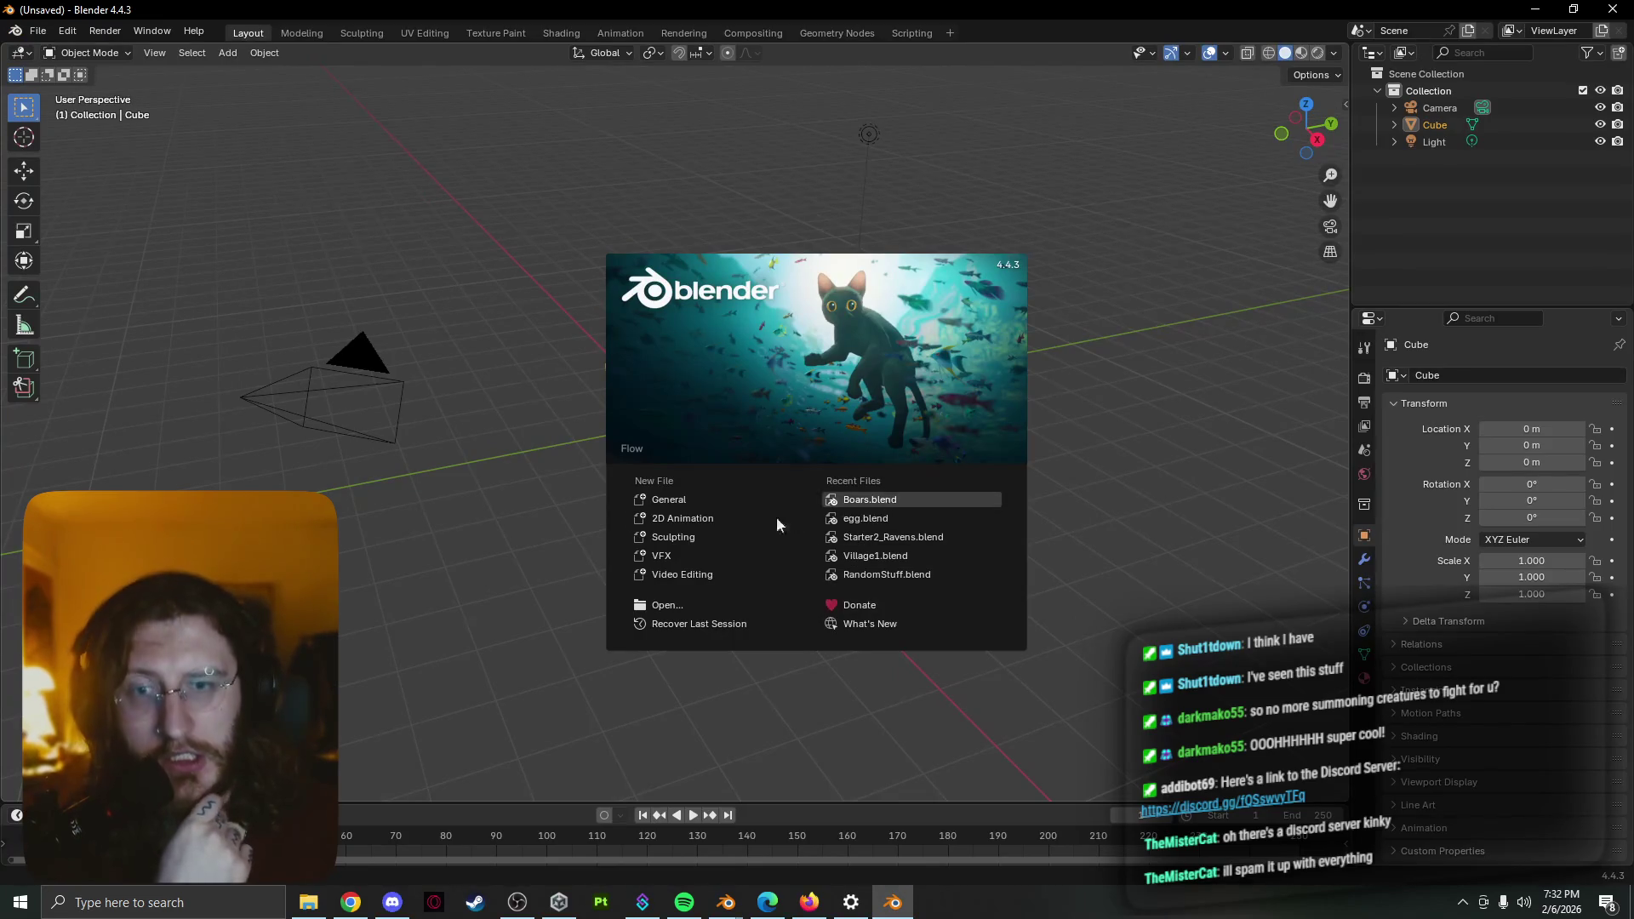
click(727, 498)
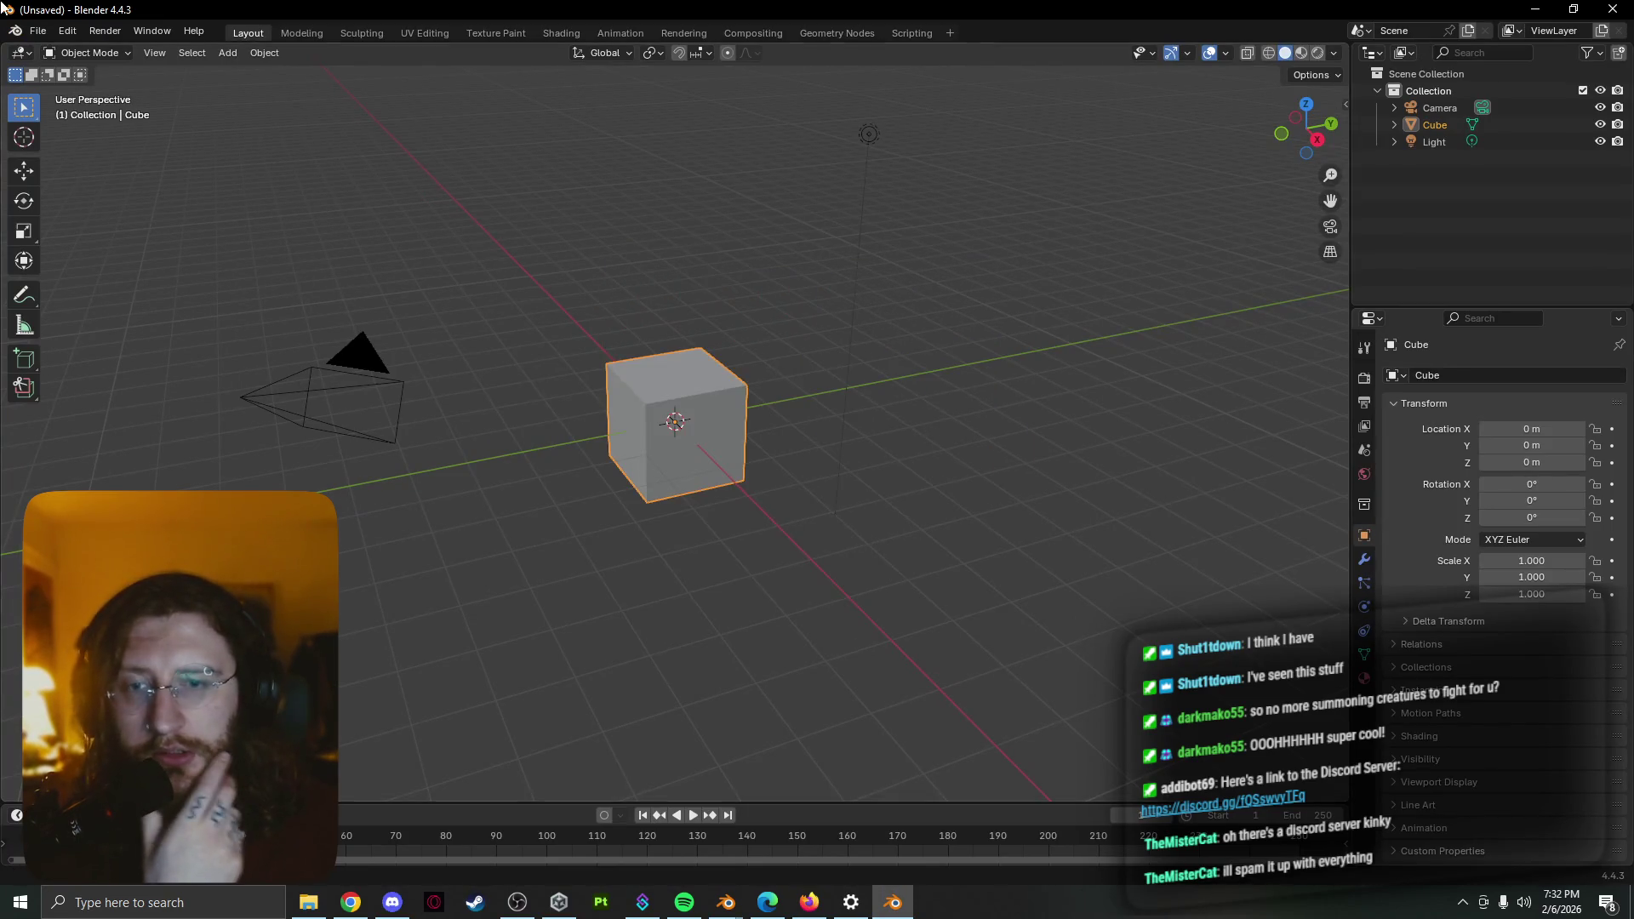
Bring up Blender 4.4's FBX export dialog and reposition it for comparison
click(47, 35)
mouse_move(67, 289)
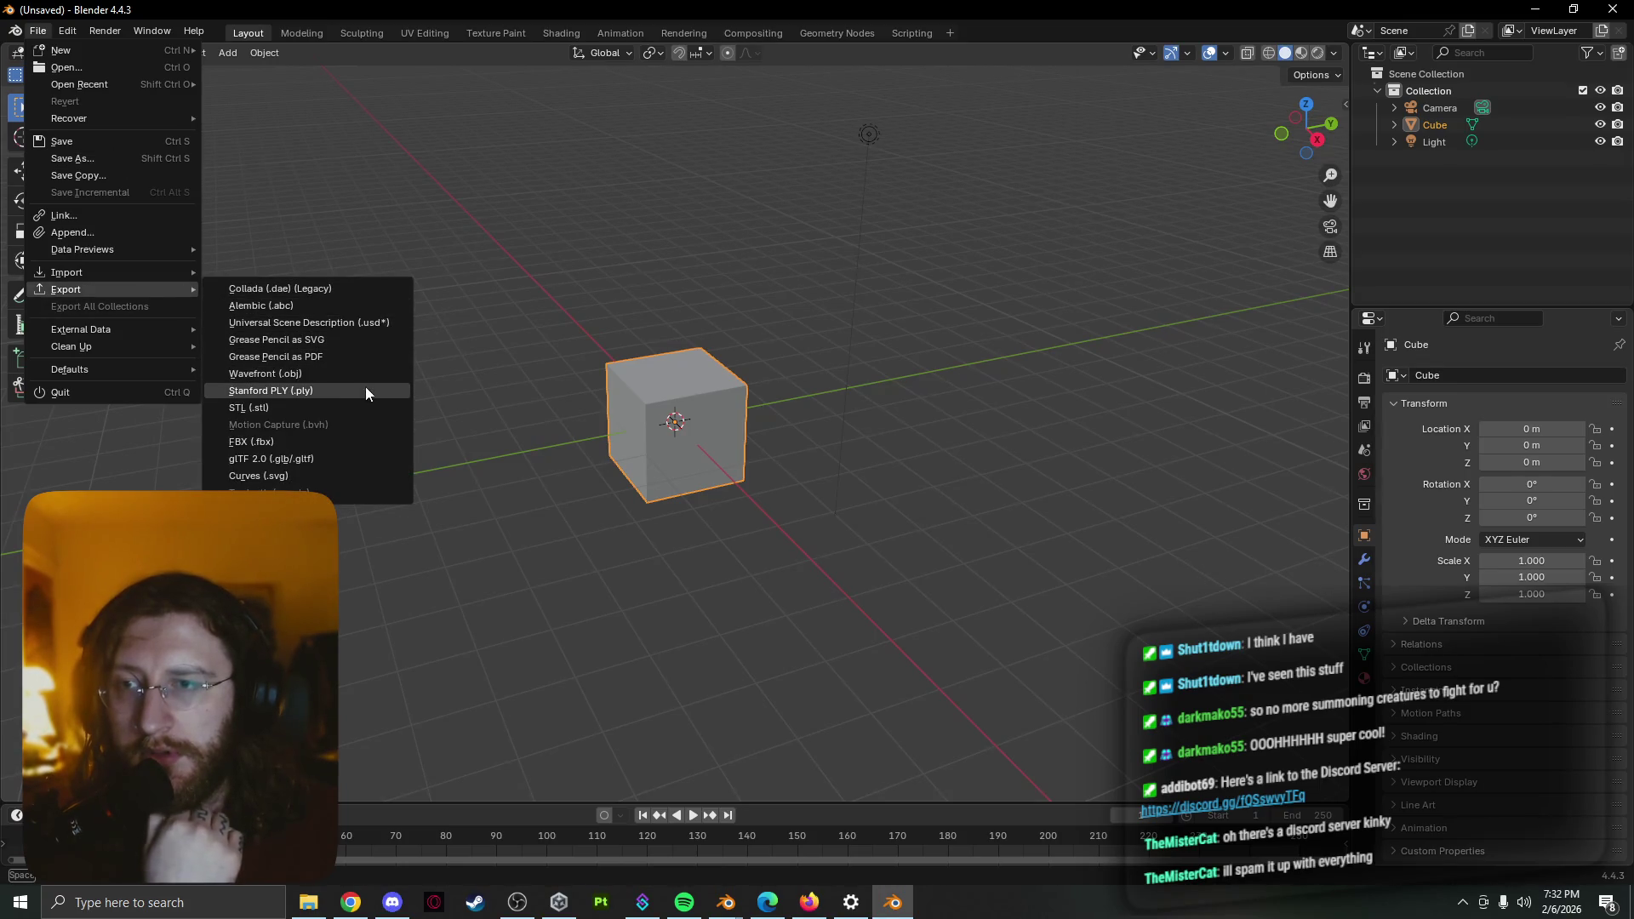
click(352, 439)
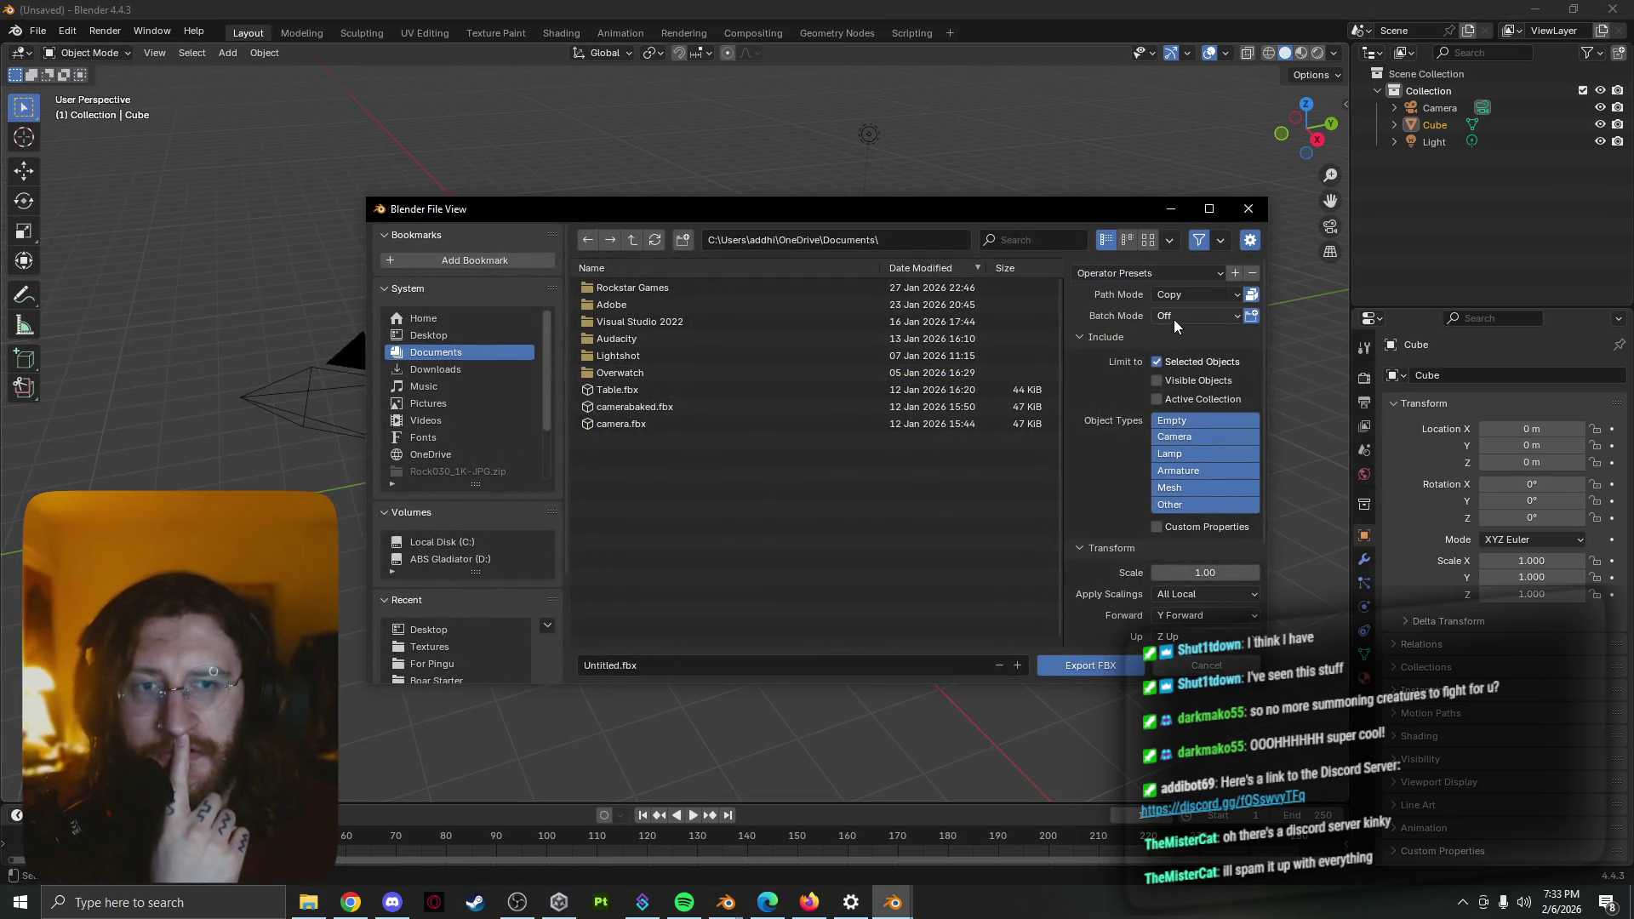
drag(1033, 211, 772, 143)
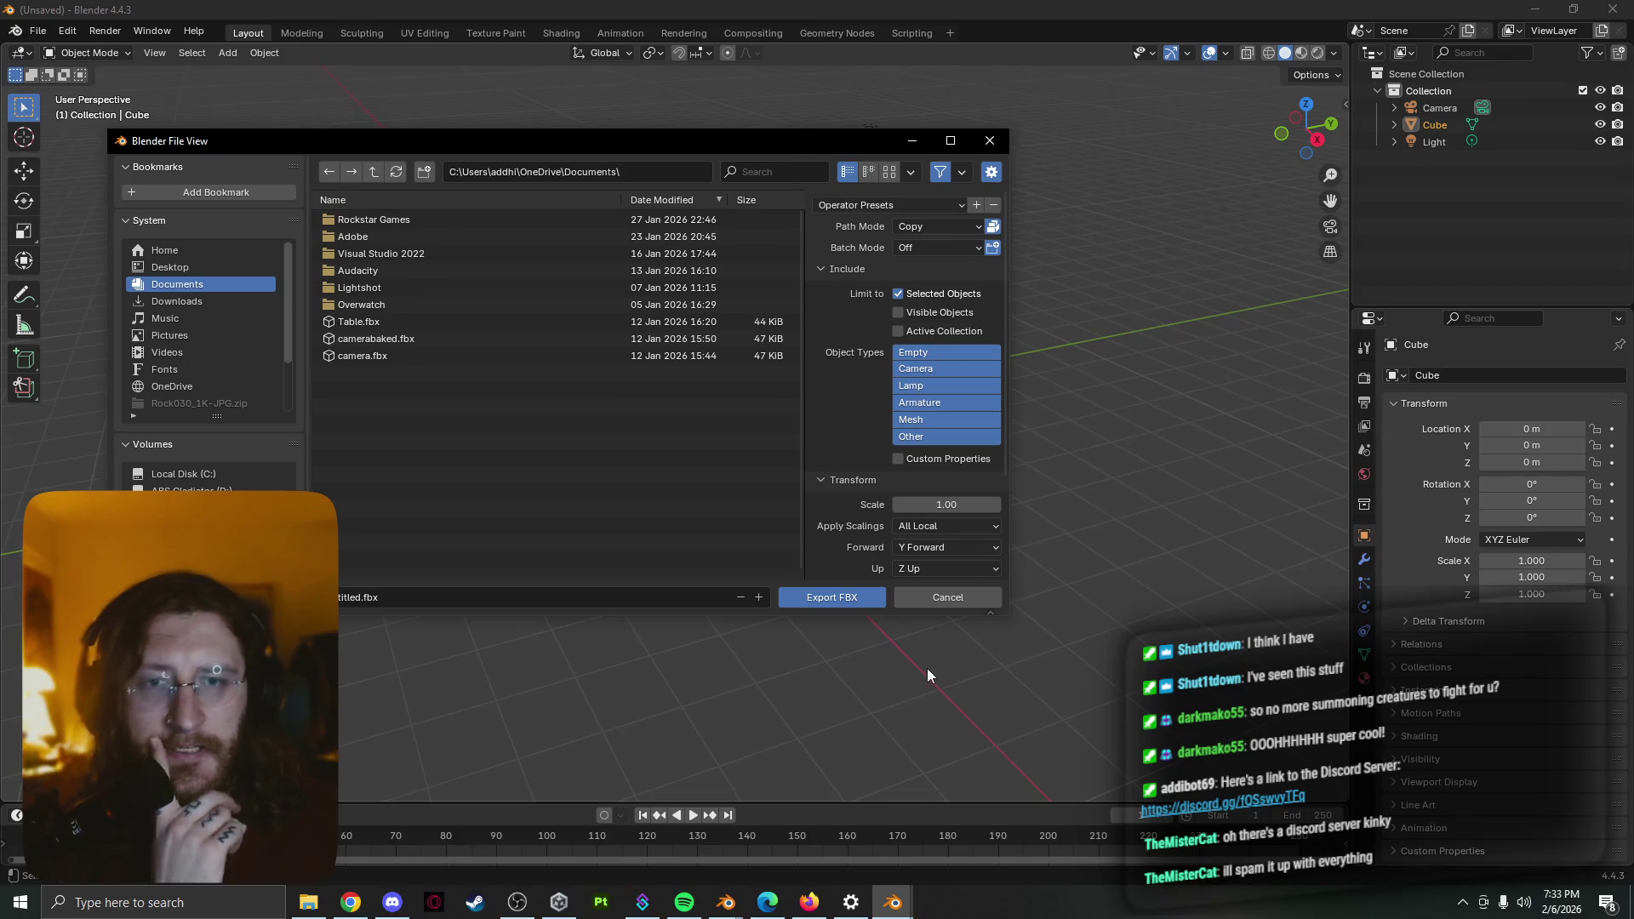
scroll(824, 505, down, 1)
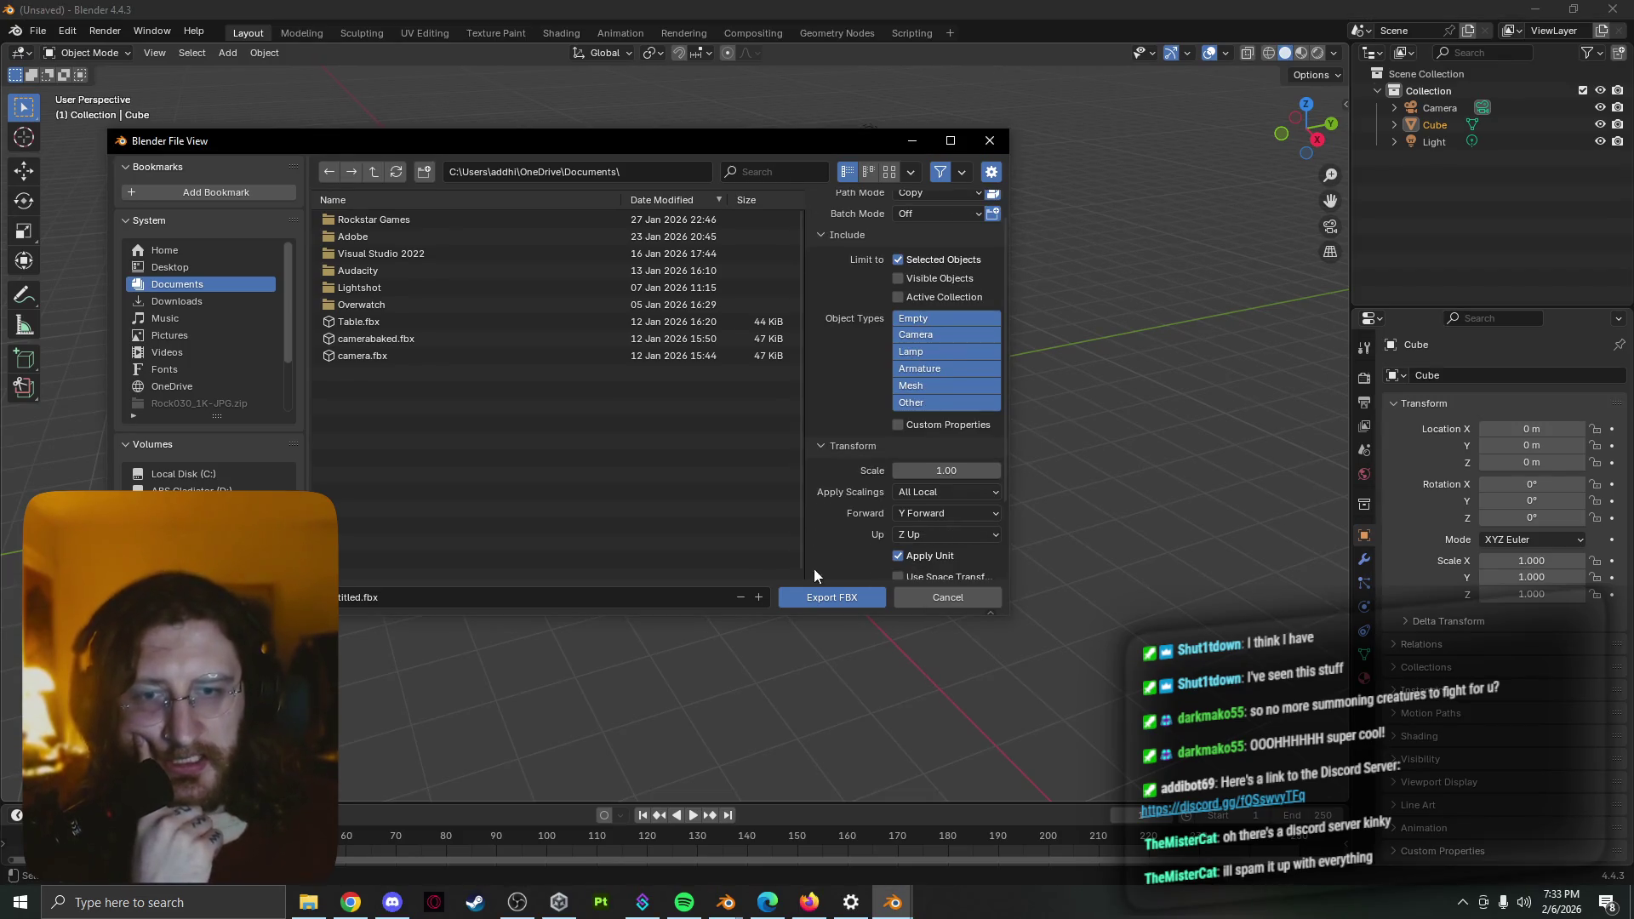
click(893, 902)
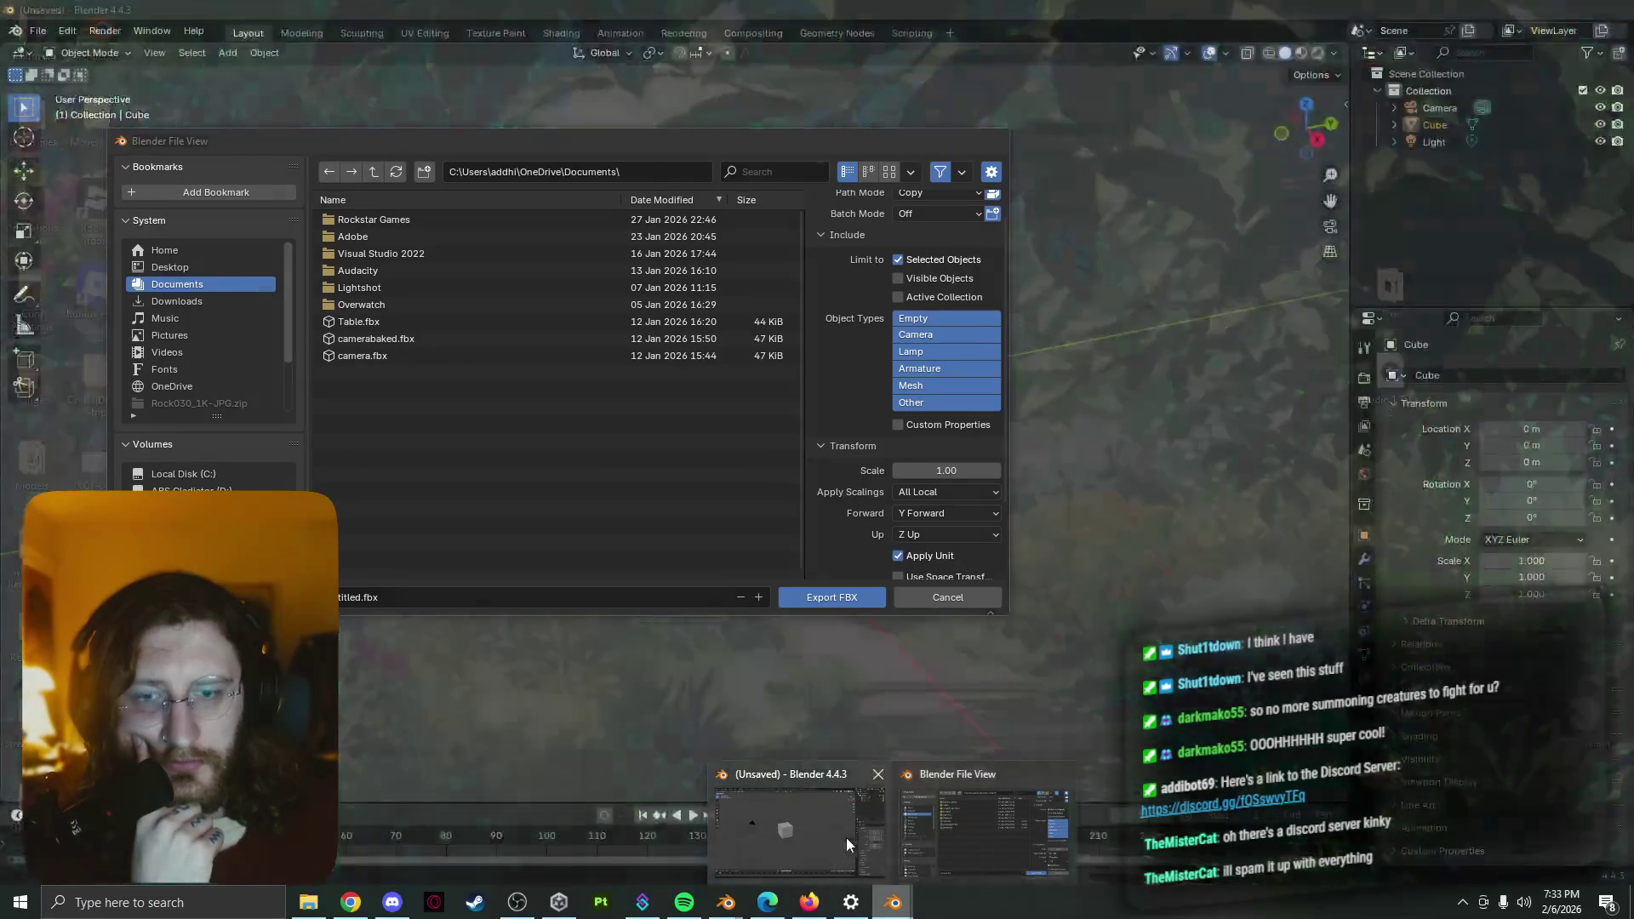
mouse_move(726, 902)
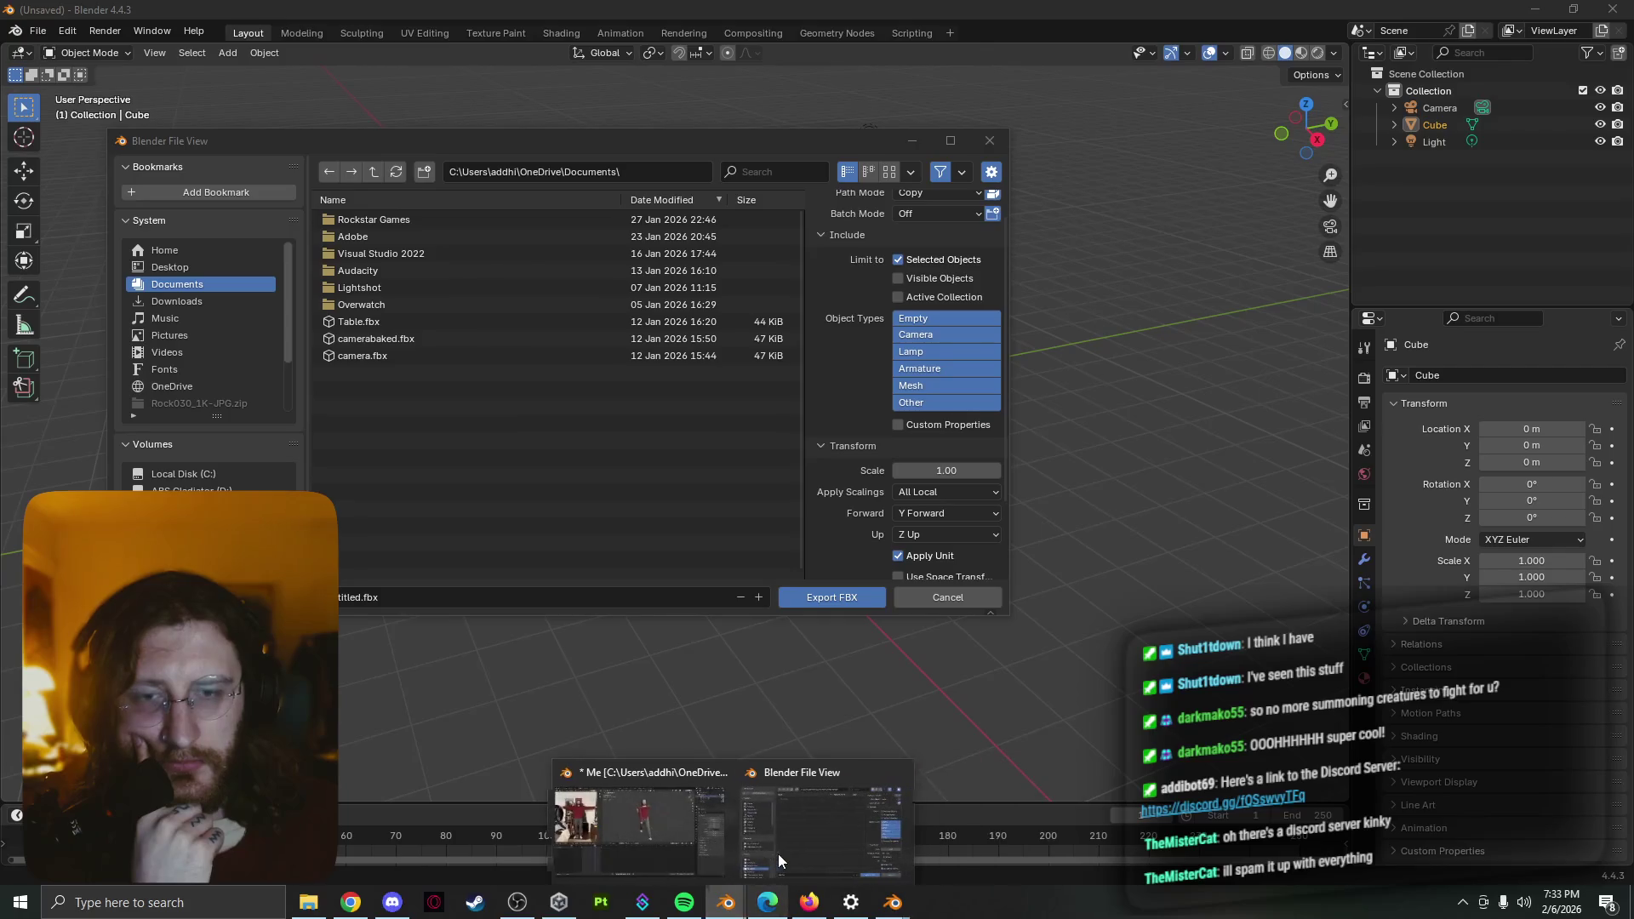
Set the Me.blend FBX export to Y Forward, then return to the Blender 4.4.3 window
click(778, 854)
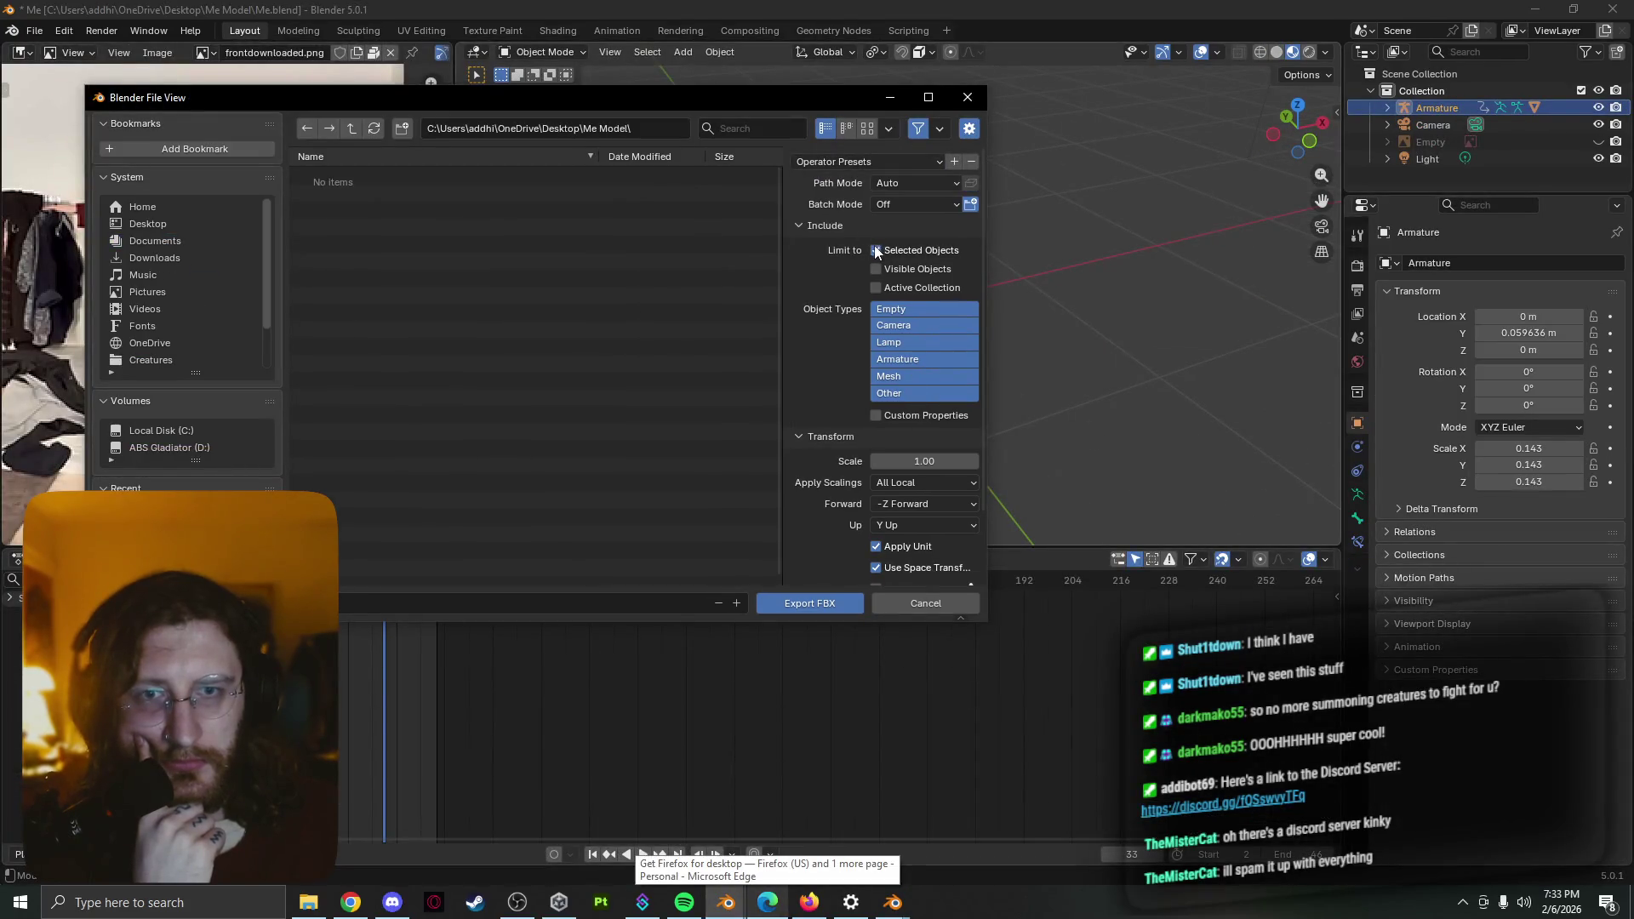
scroll(781, 419, down, 1)
click(914, 470)
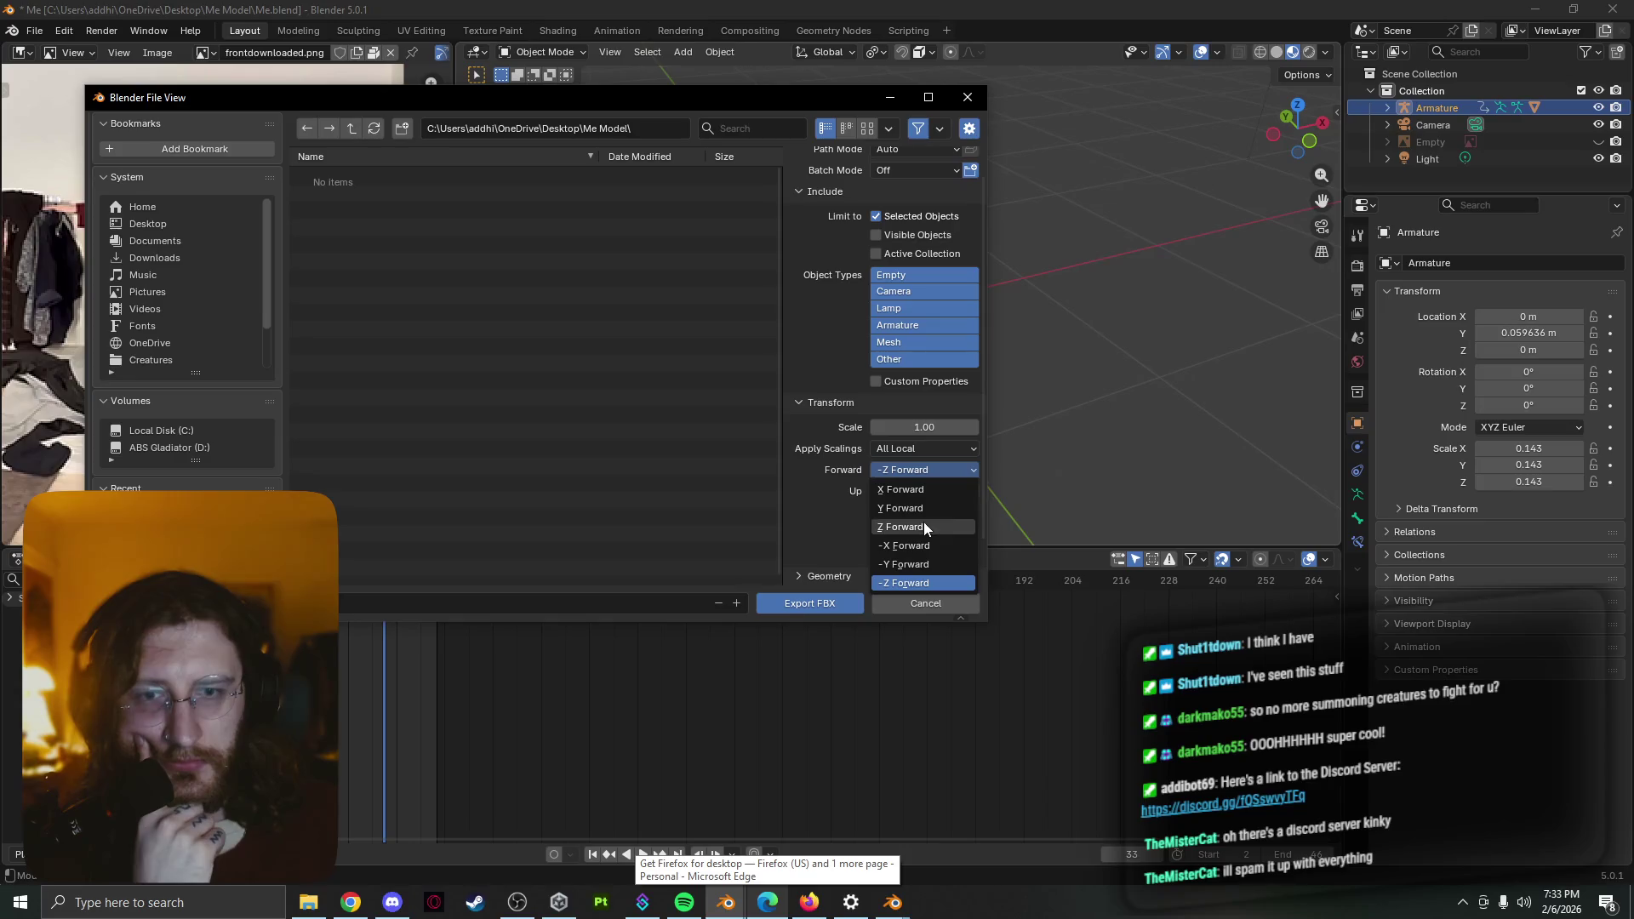
click(923, 515)
scroll(833, 510, down, 1)
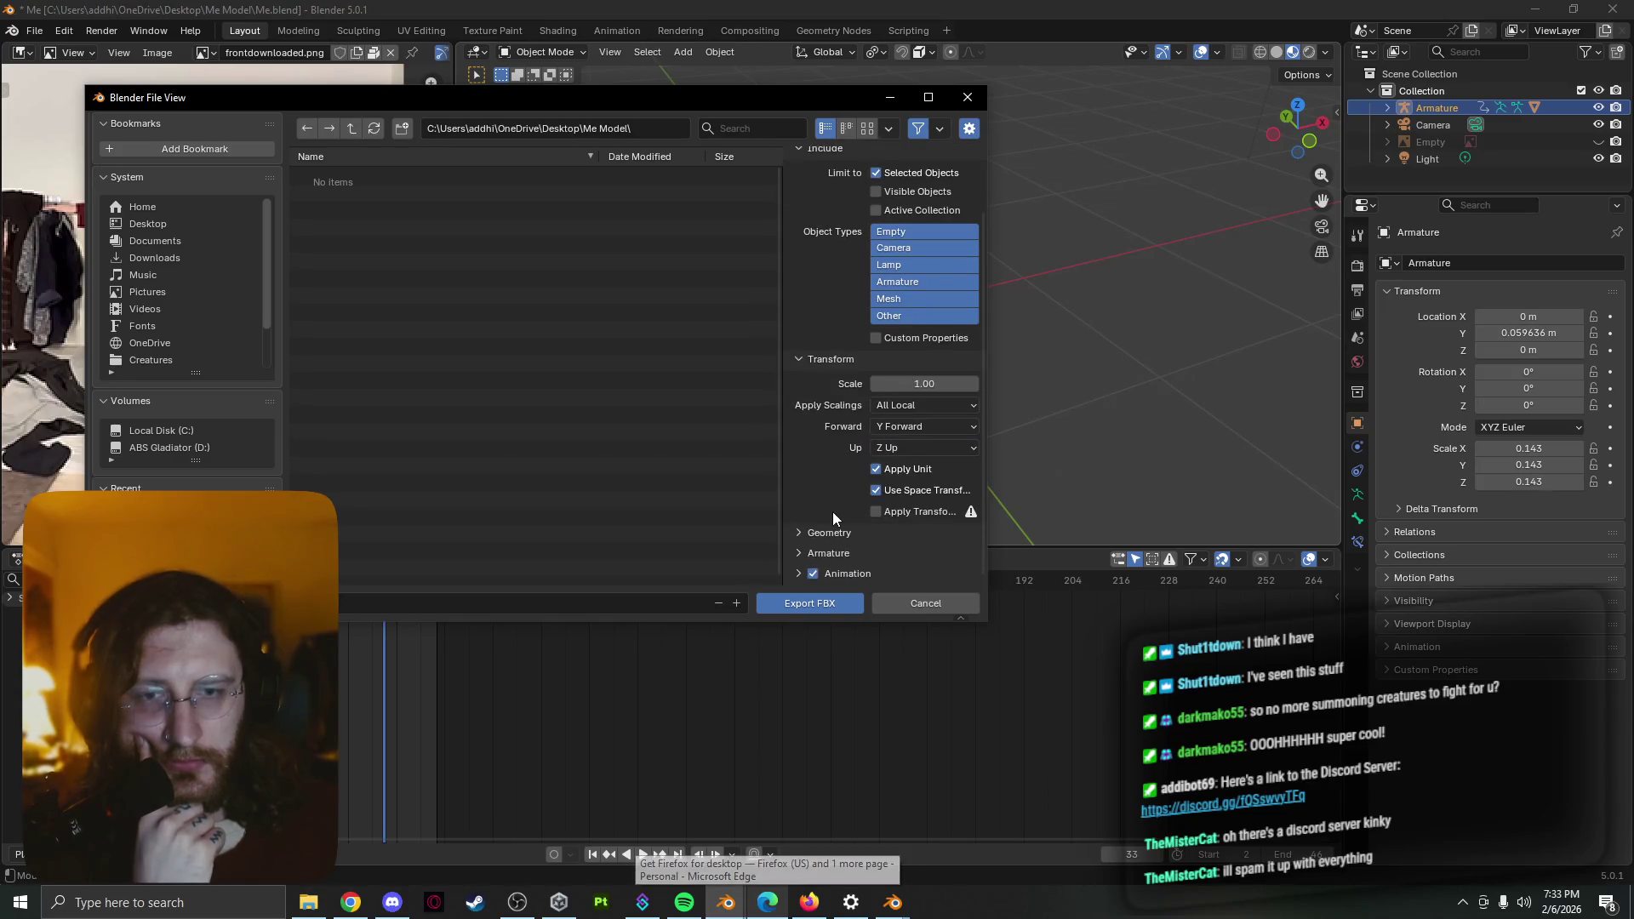
scroll(799, 533, down, 5)
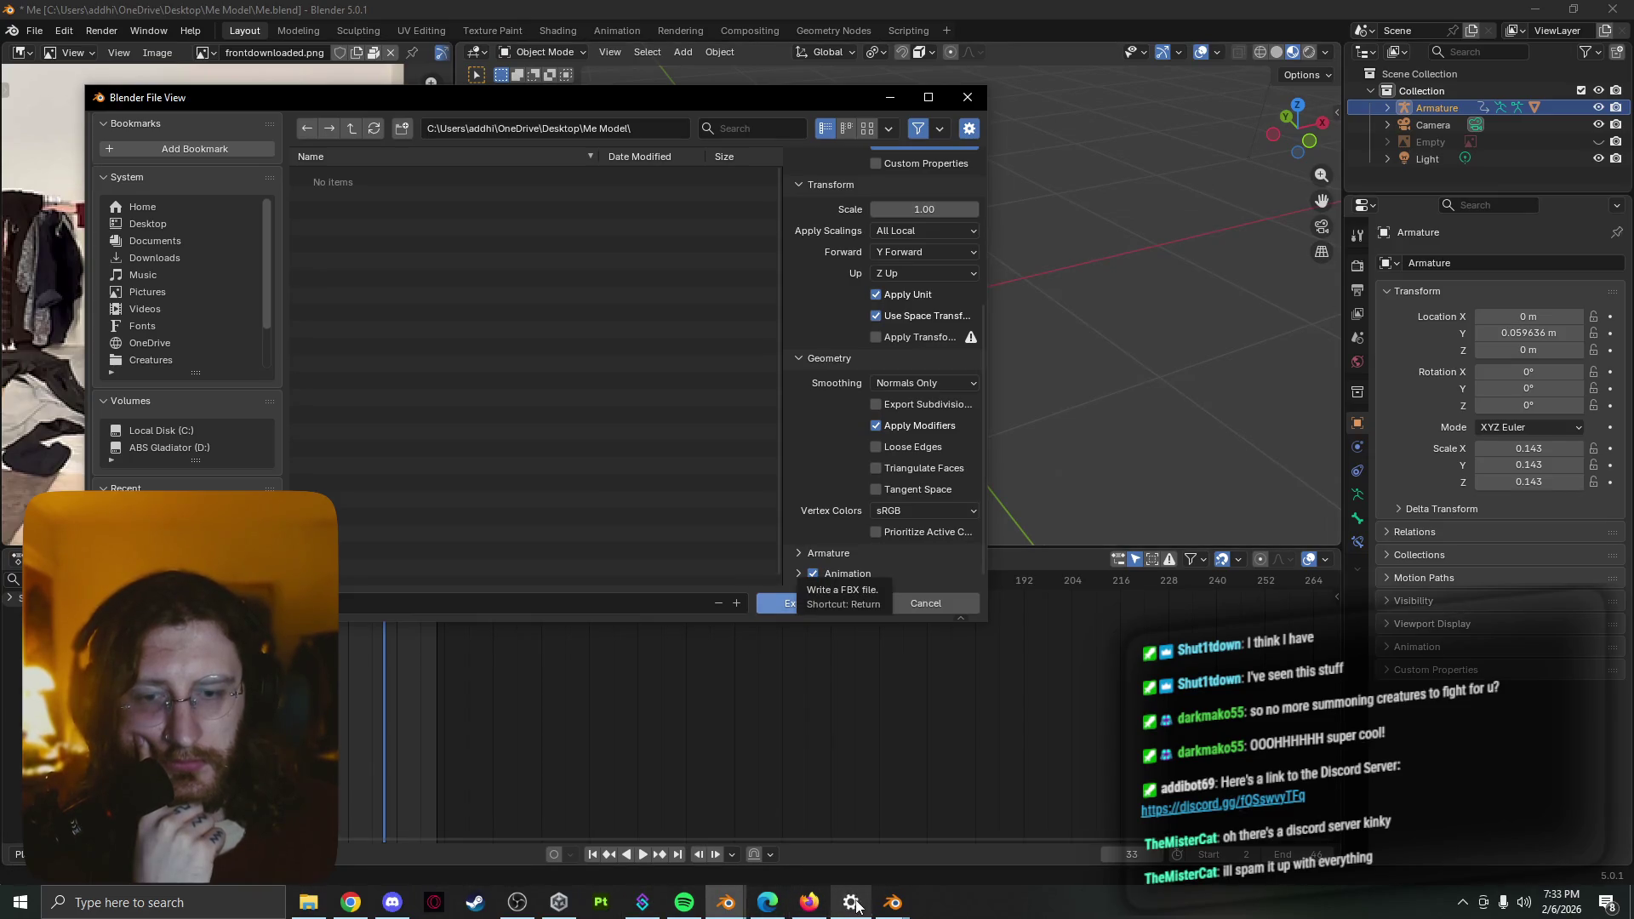
mouse_move(893, 903)
click(944, 849)
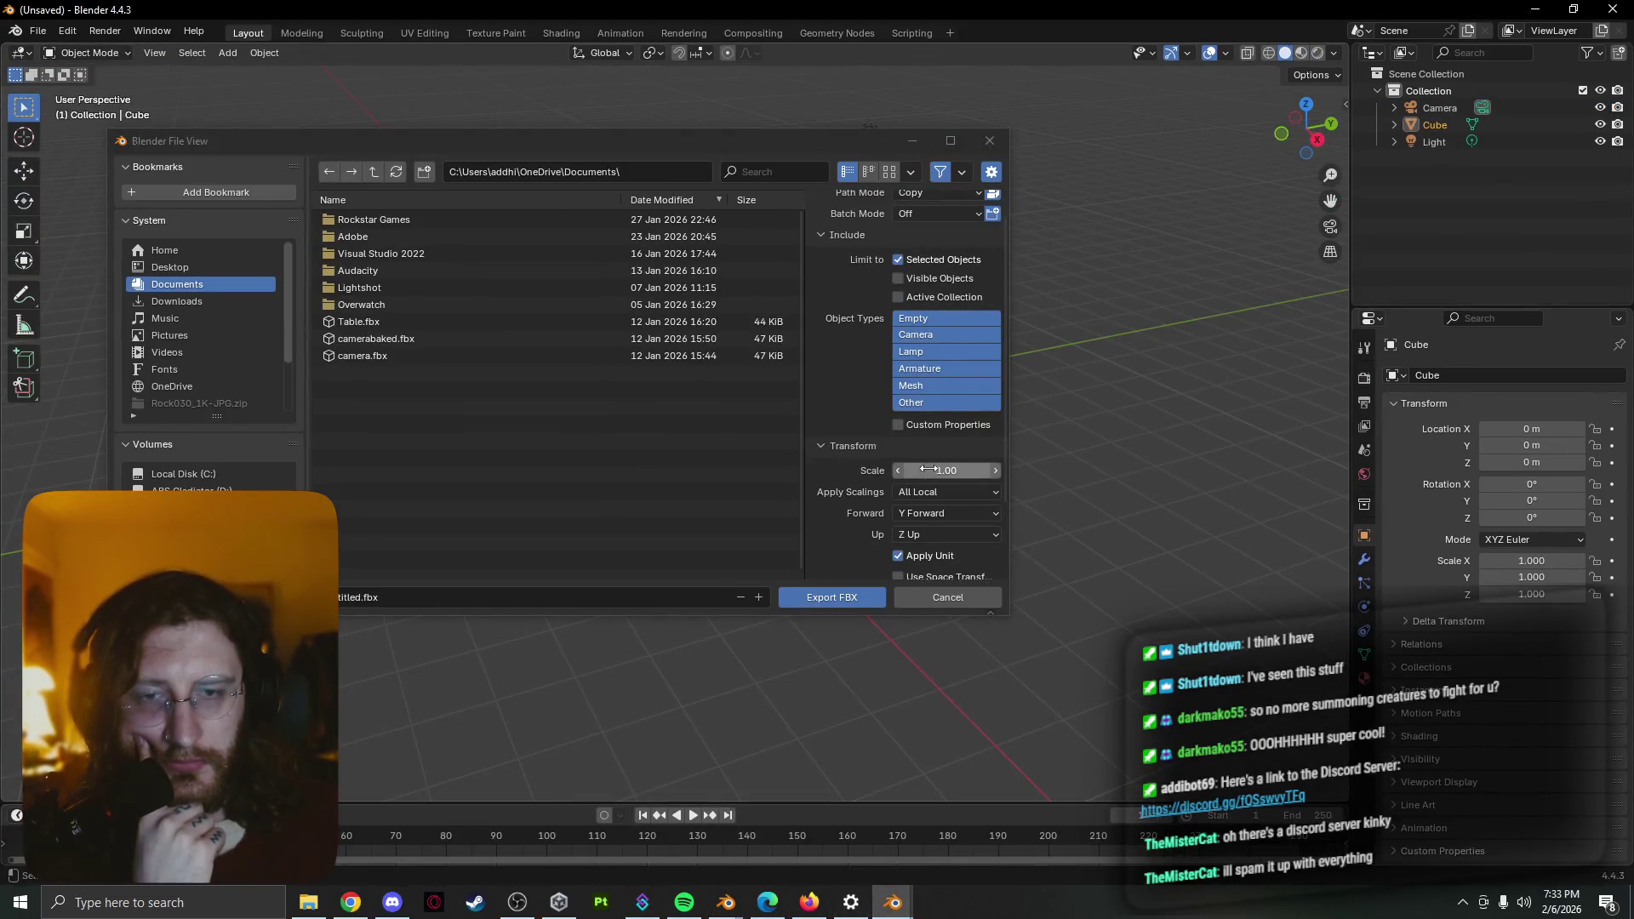
scroll(923, 470, down, 2)
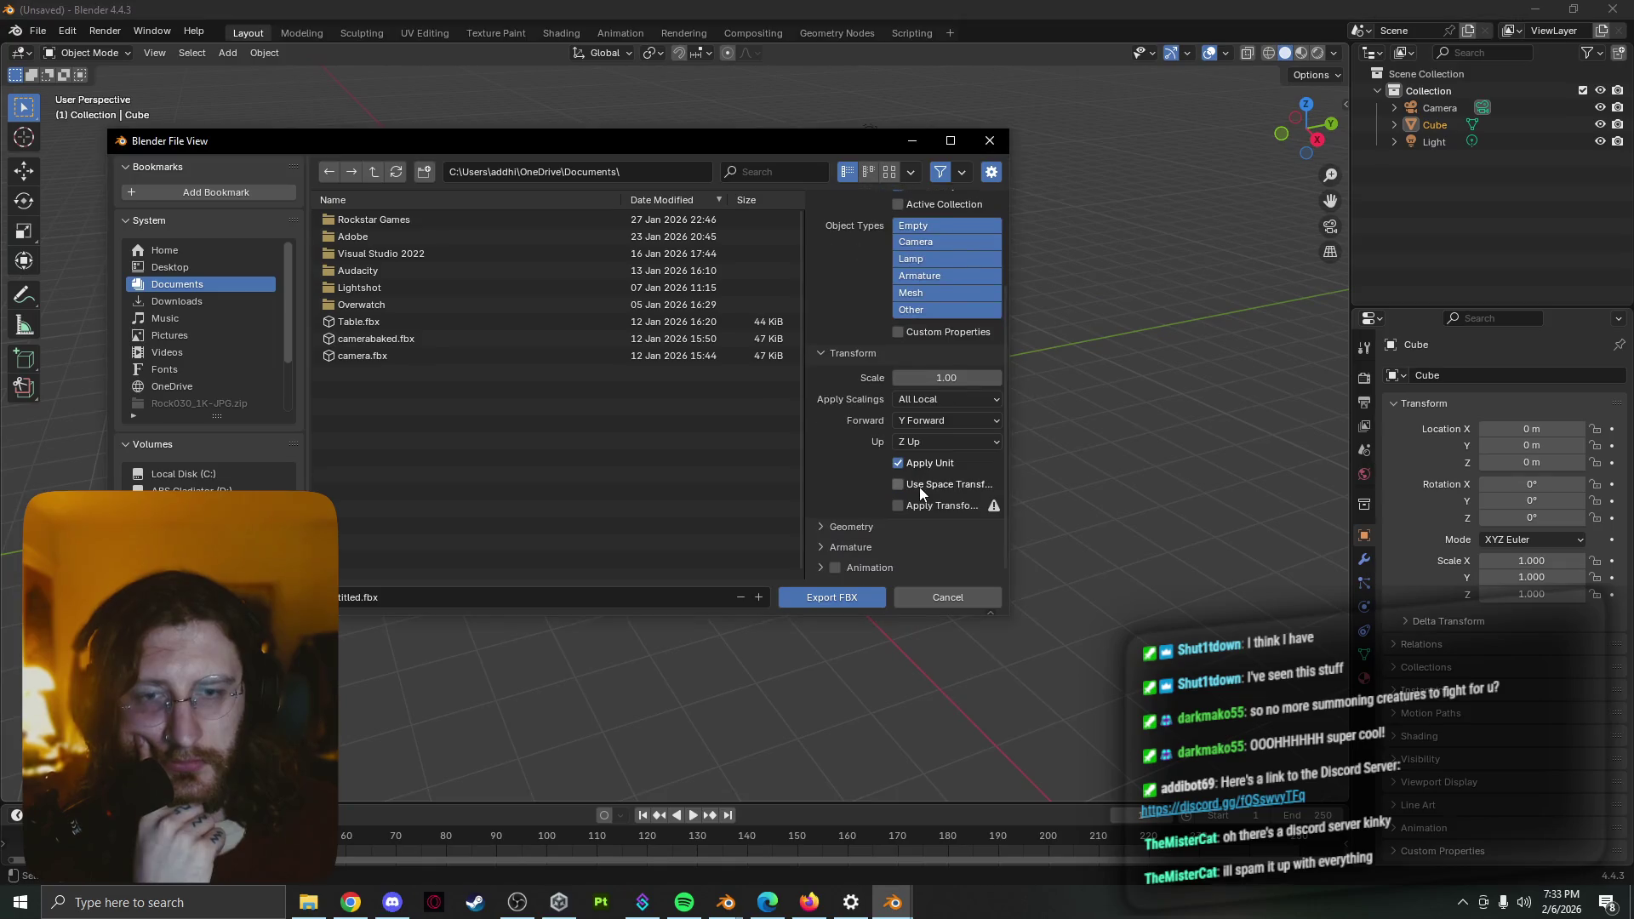
Expand the Geometry section of Blender 4.4's FBX export to review its defaults
click(825, 527)
scroll(822, 527, down, 2)
scroll(822, 527, down, 2)
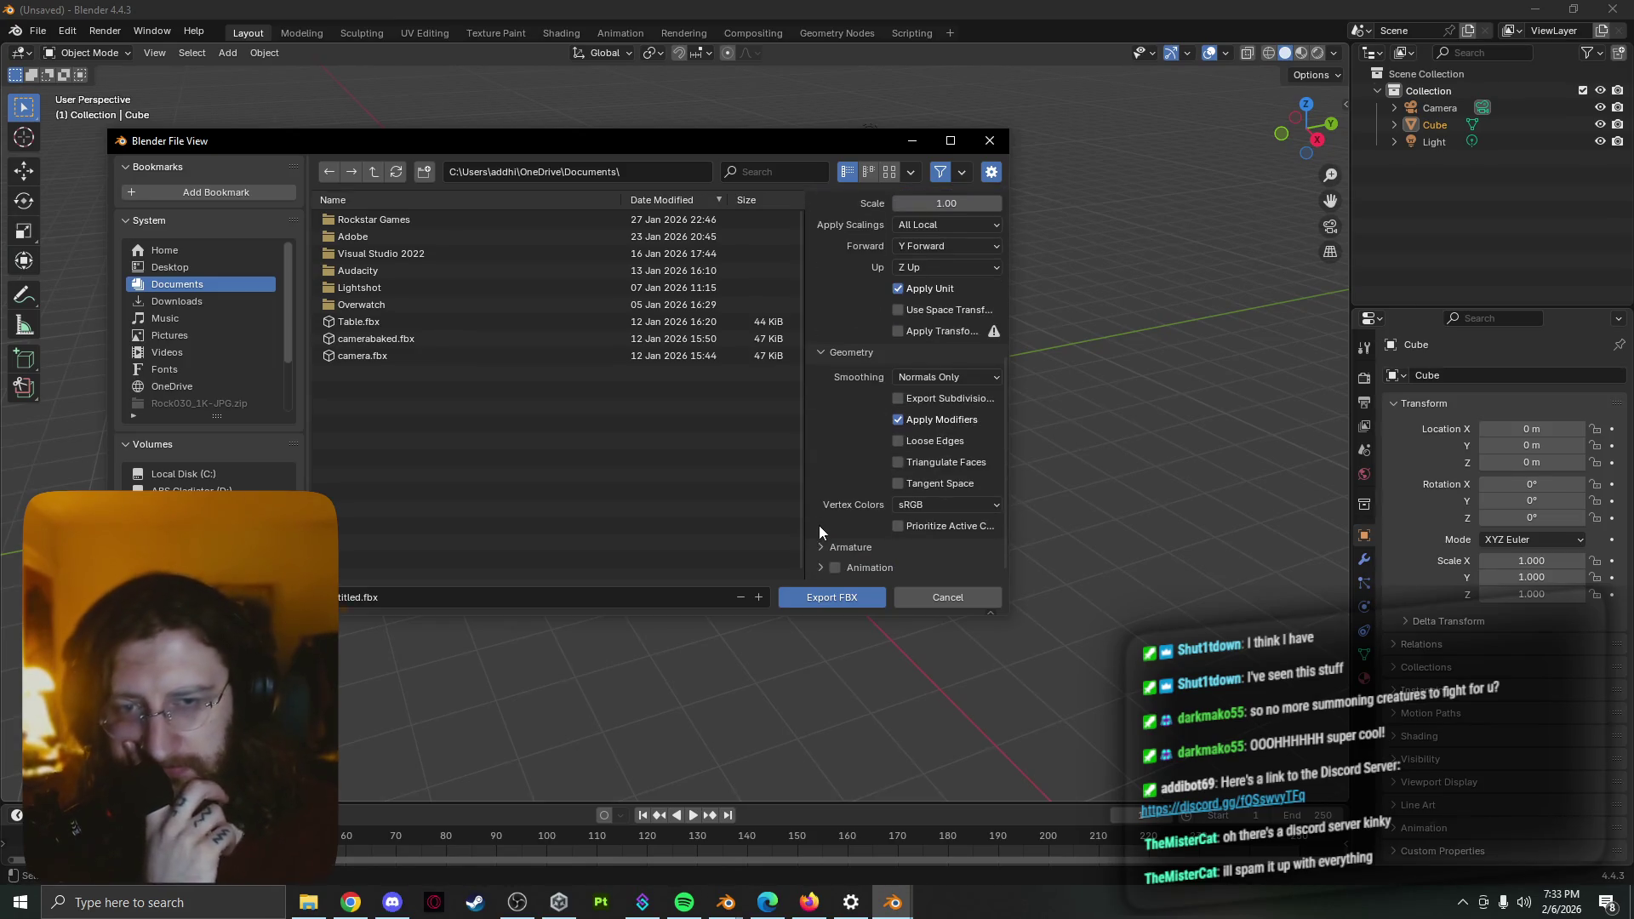
scroll(817, 553, down, 1)
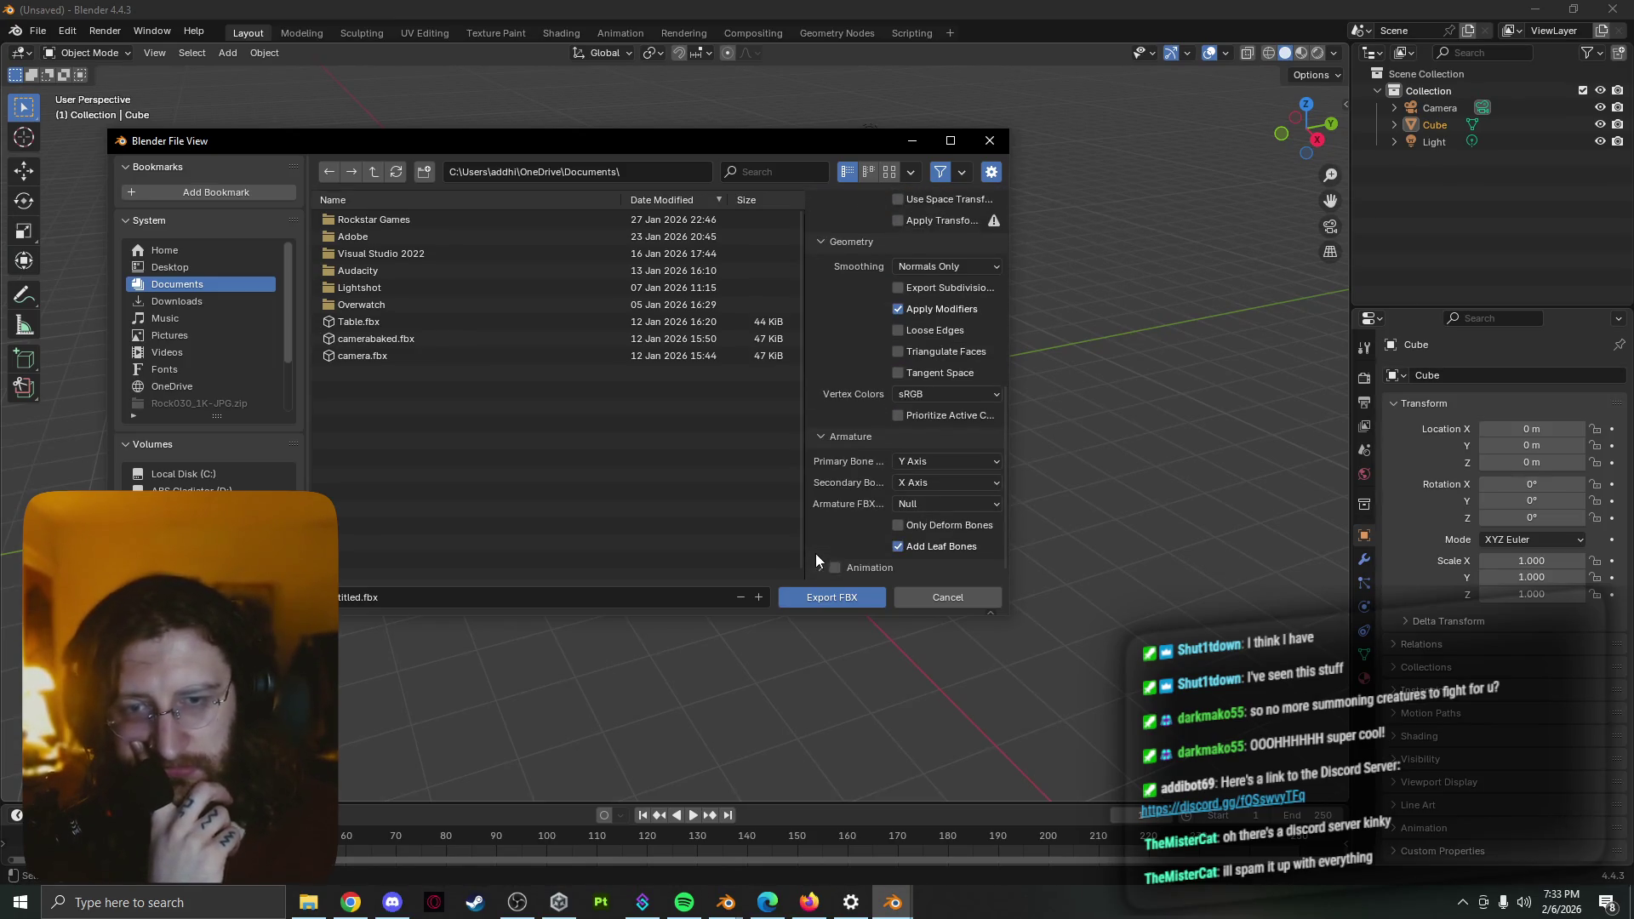
scroll(821, 568, down, 3)
scroll(816, 522, down, 2)
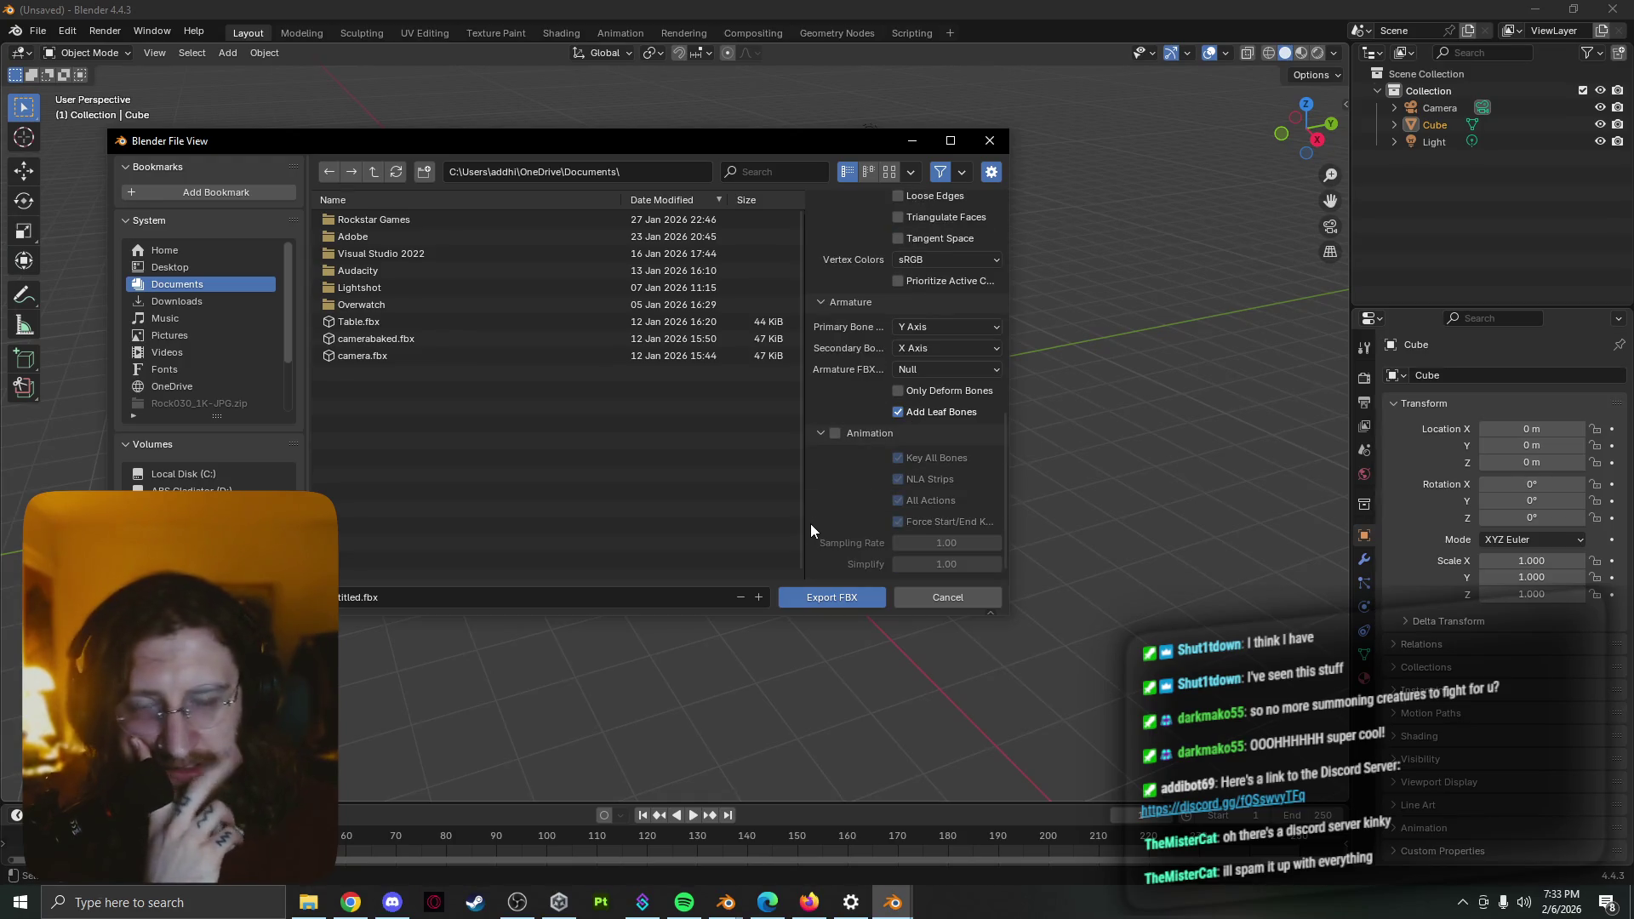
scroll(810, 524, up, 2)
scroll(810, 524, up, 1)
scroll(810, 524, up, 1)
scroll(809, 526, up, 1)
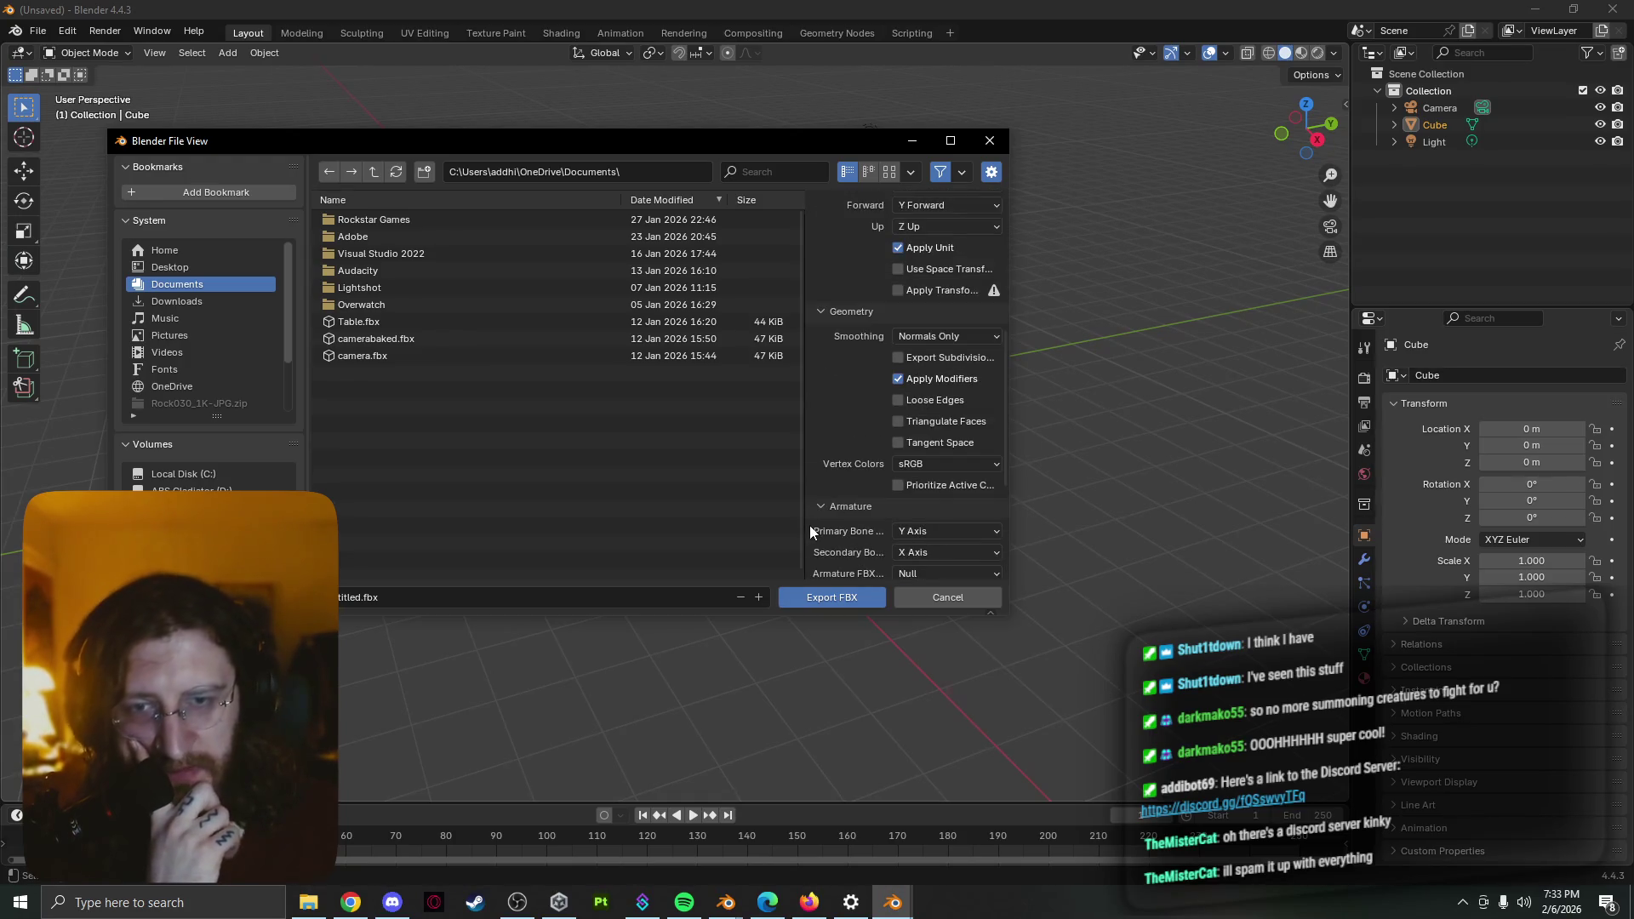
scroll(809, 527, up, 1)
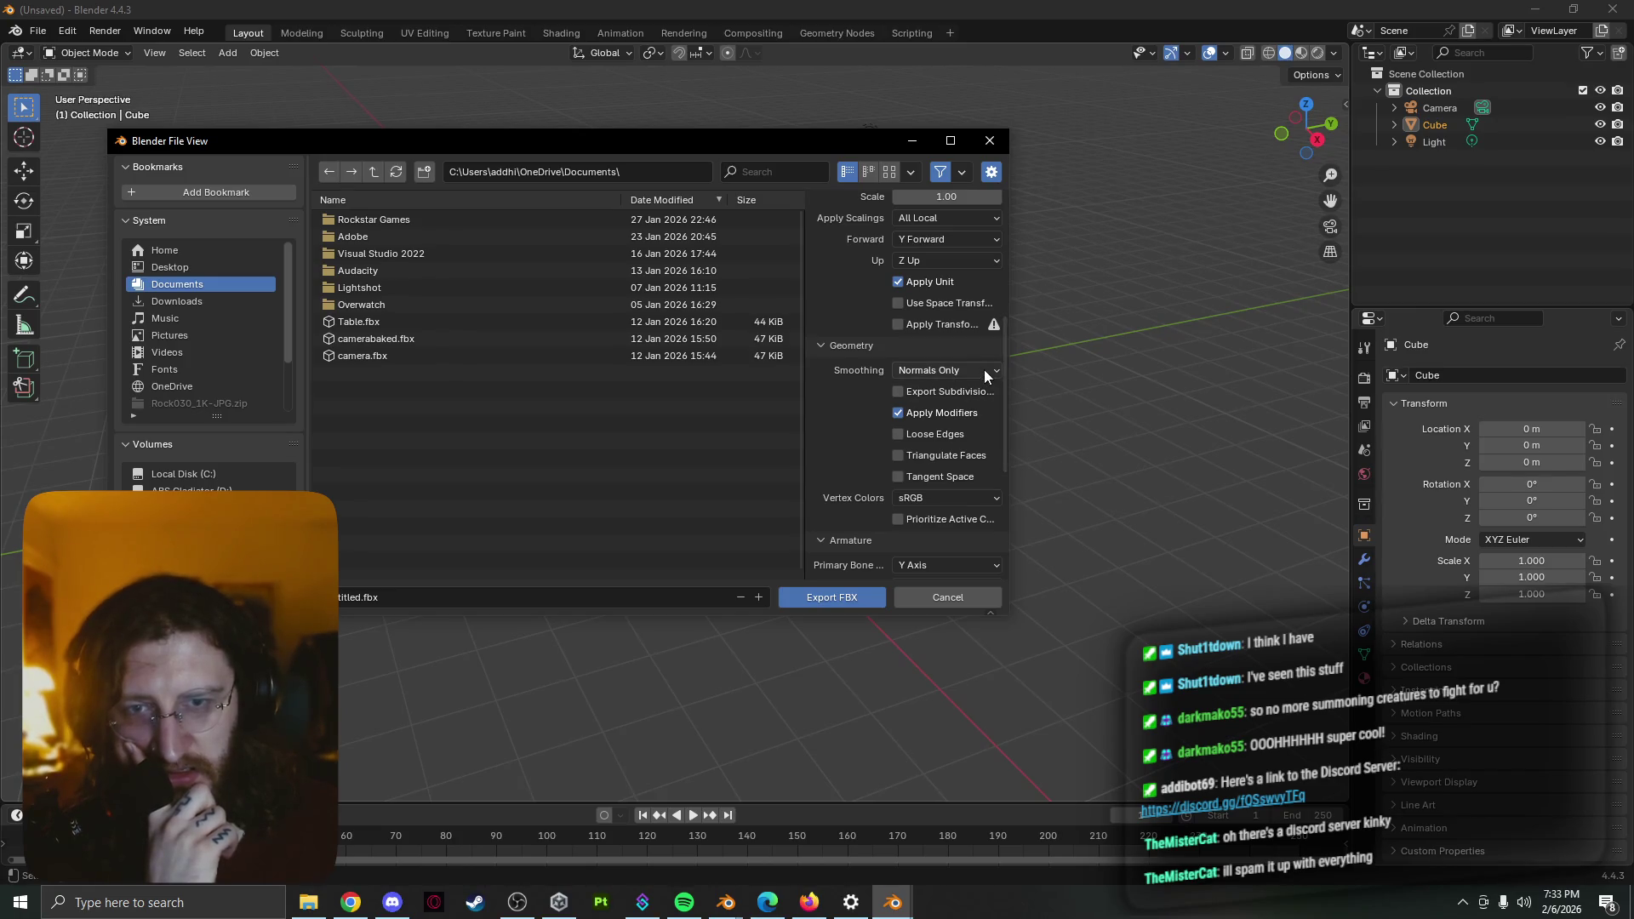
scroll(840, 431, down, 2)
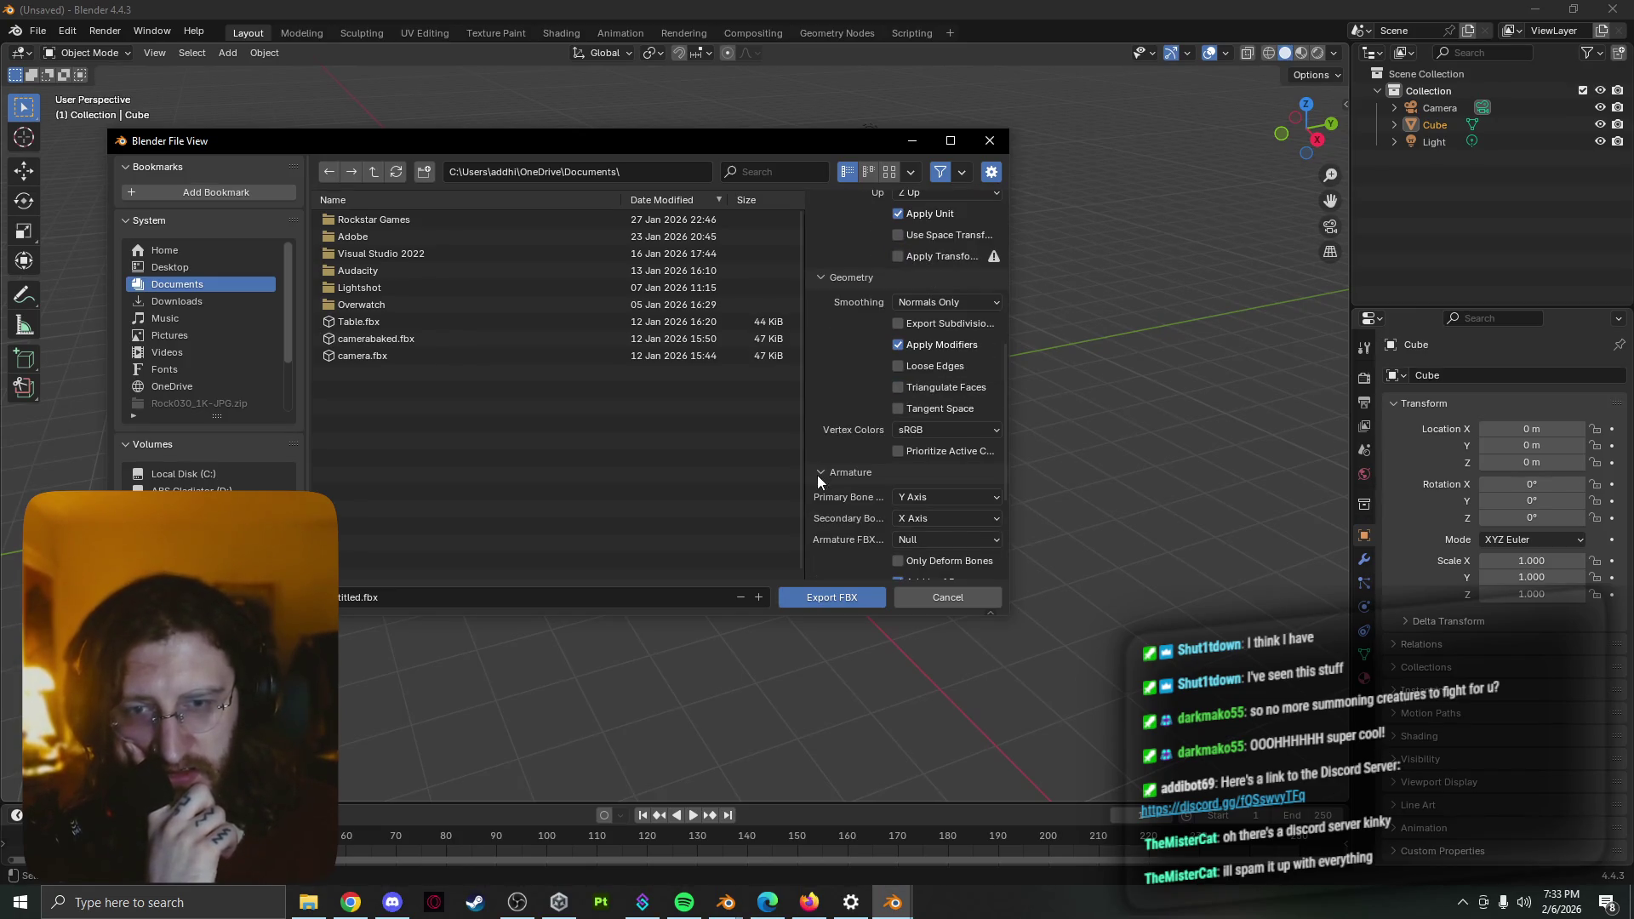
scroll(854, 526, down, 3)
scroll(845, 529, down, 2)
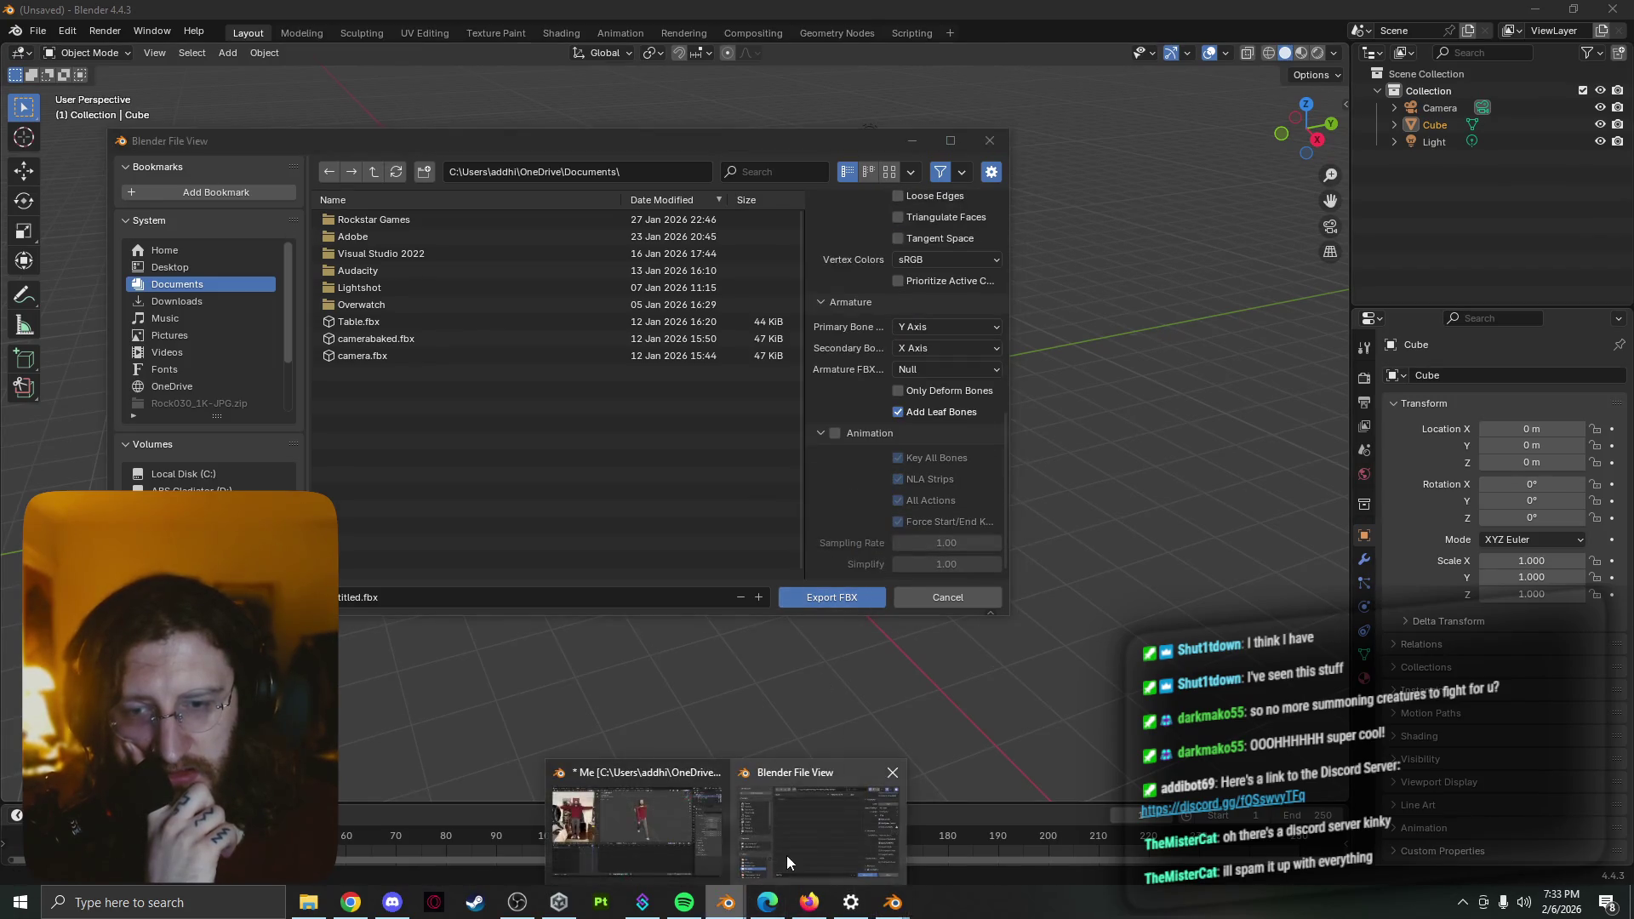
Return to the Me model's FBX export and expand its Armature options
click(787, 852)
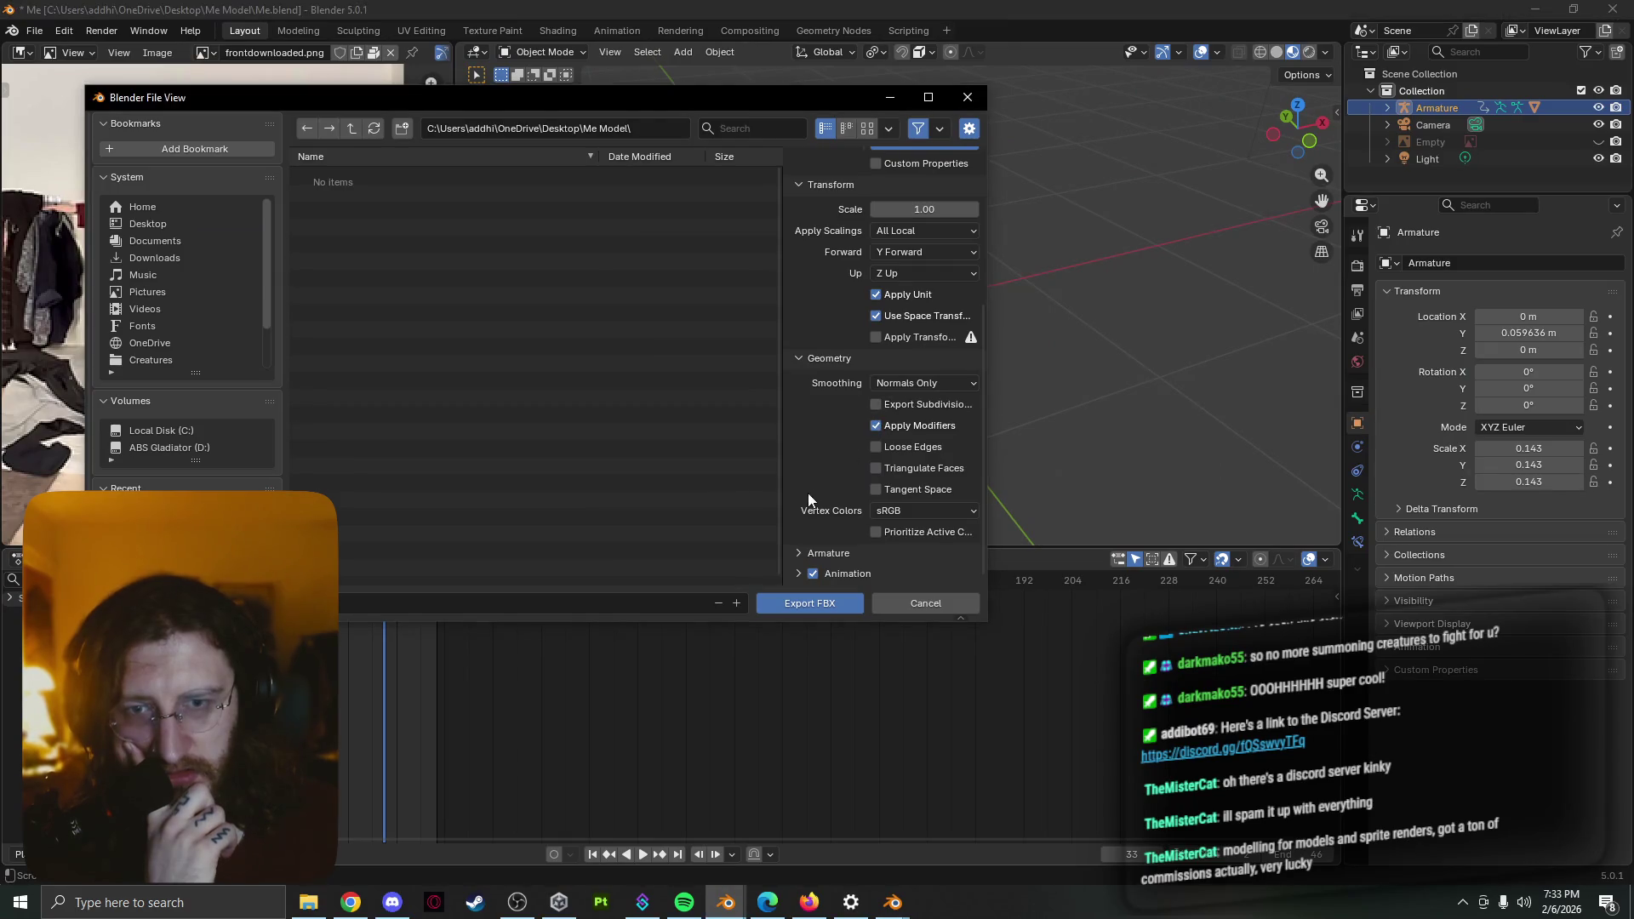
click(797, 554)
scroll(797, 554, down, 3)
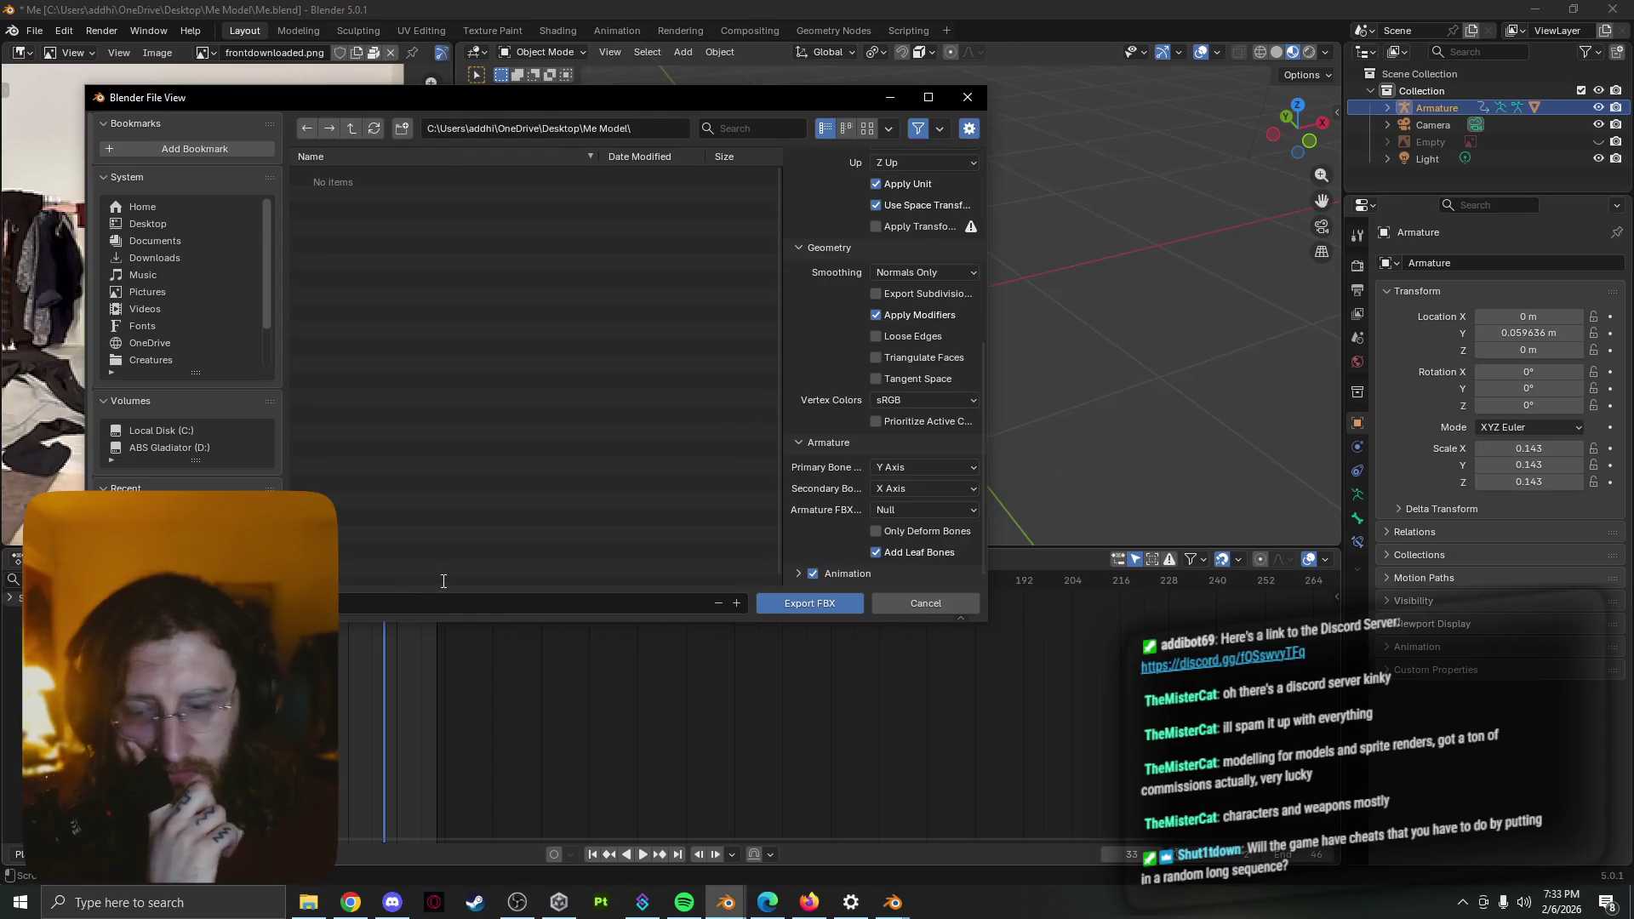
text(character.fbx)
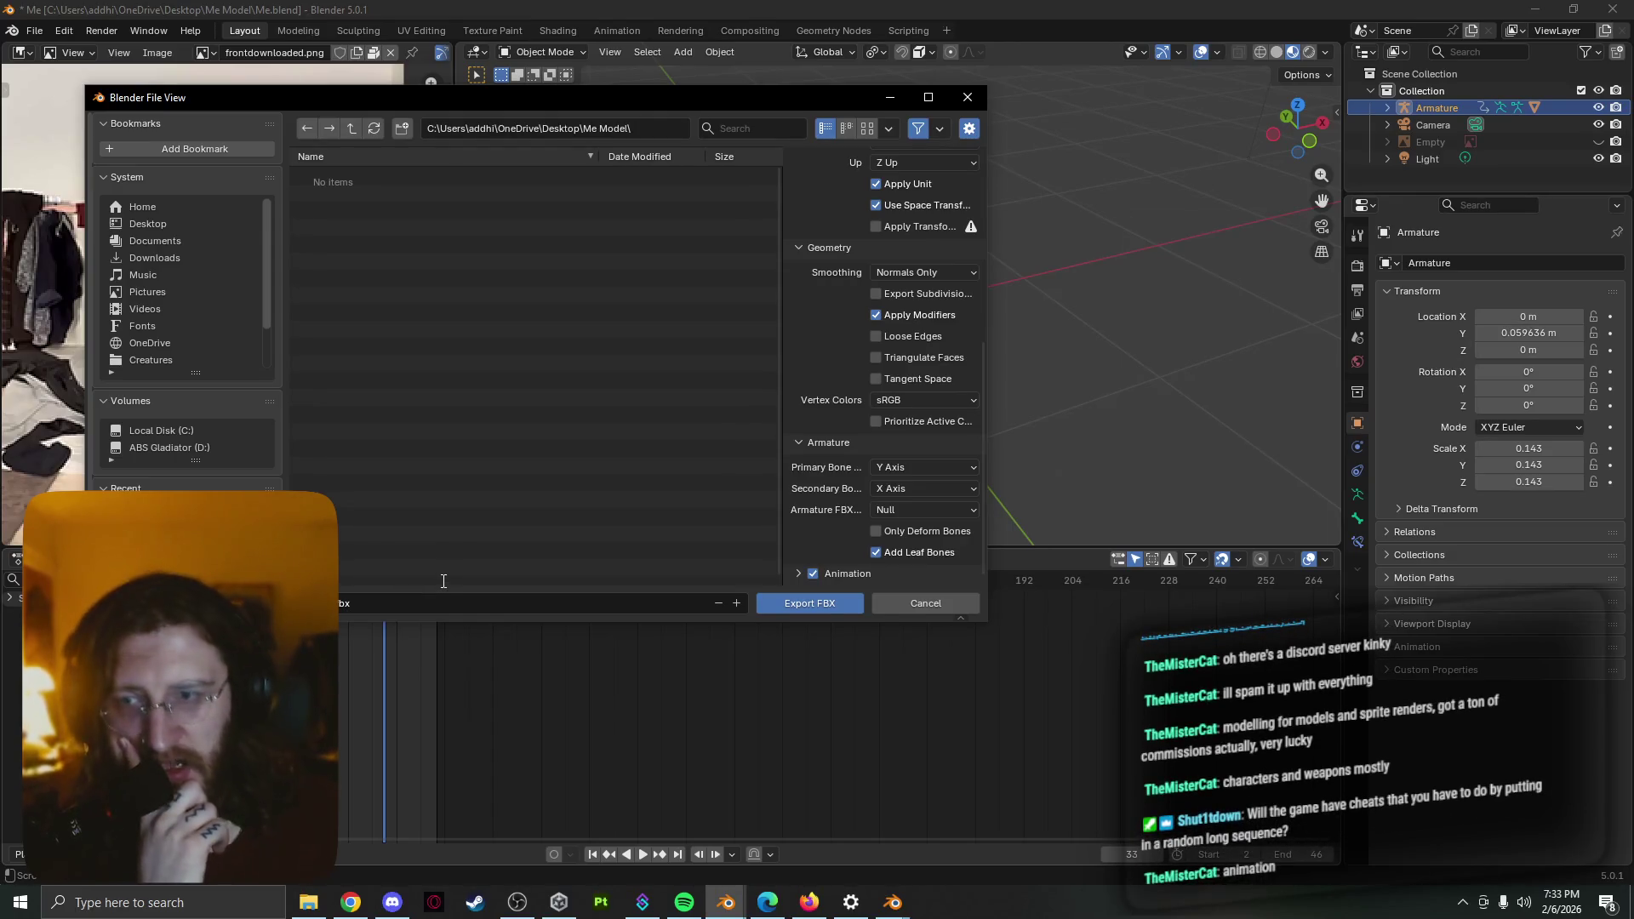
Export the character as FBX, save Me.blend, and switch to the Blender 4.4.3 window
click(825, 608)
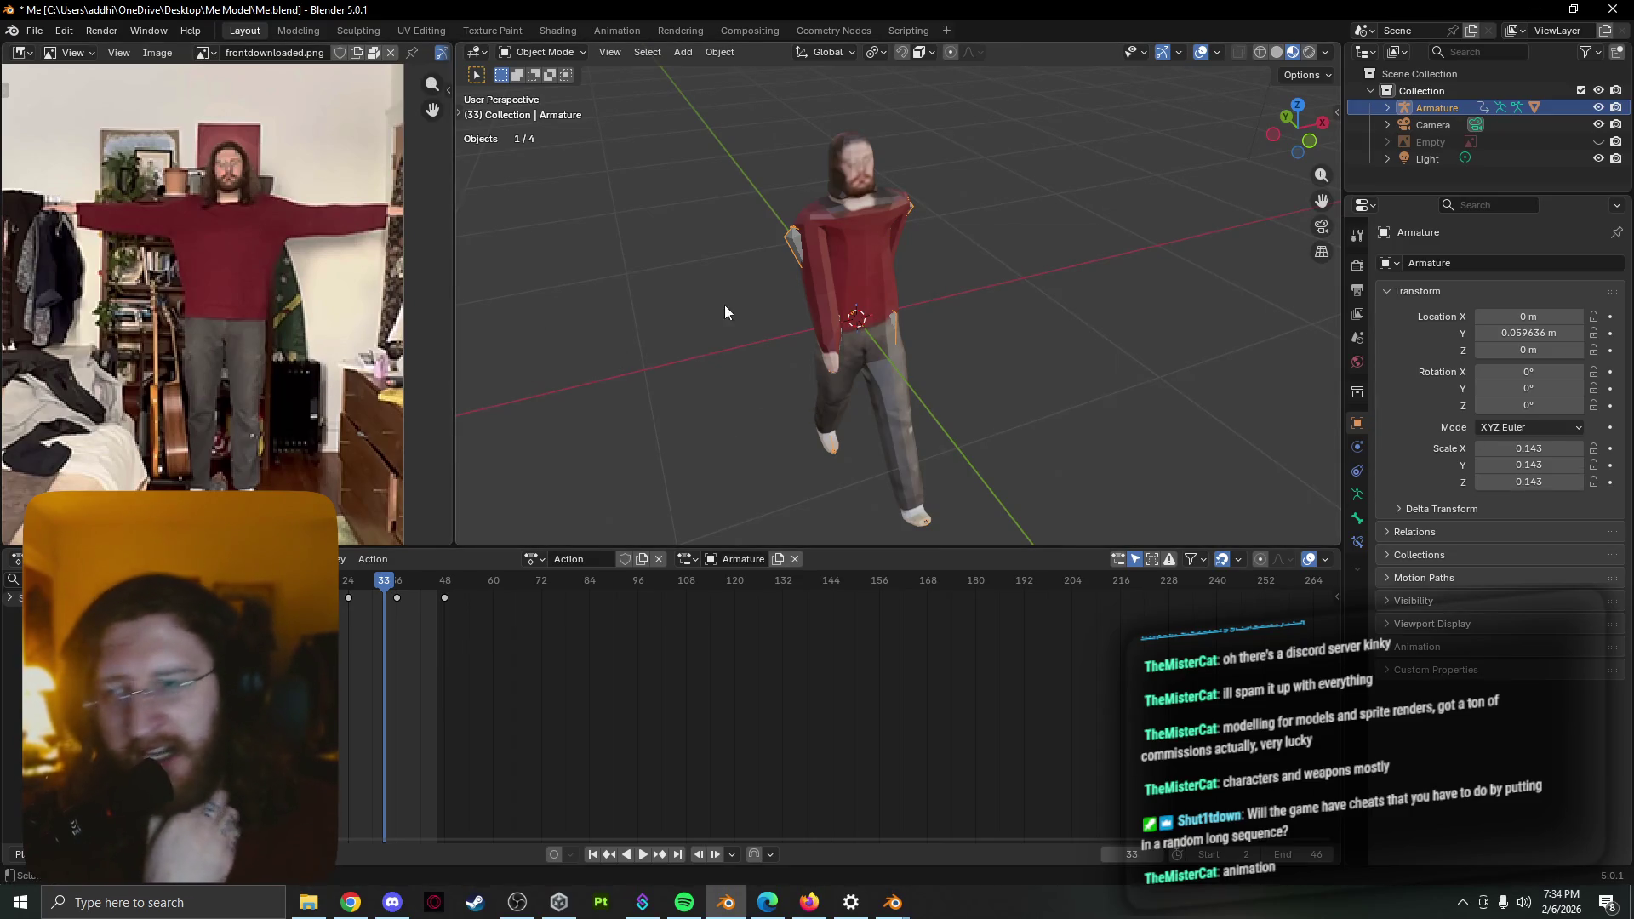
scroll(737, 305, down, 2)
middle_drag(737, 304, 853, 376)
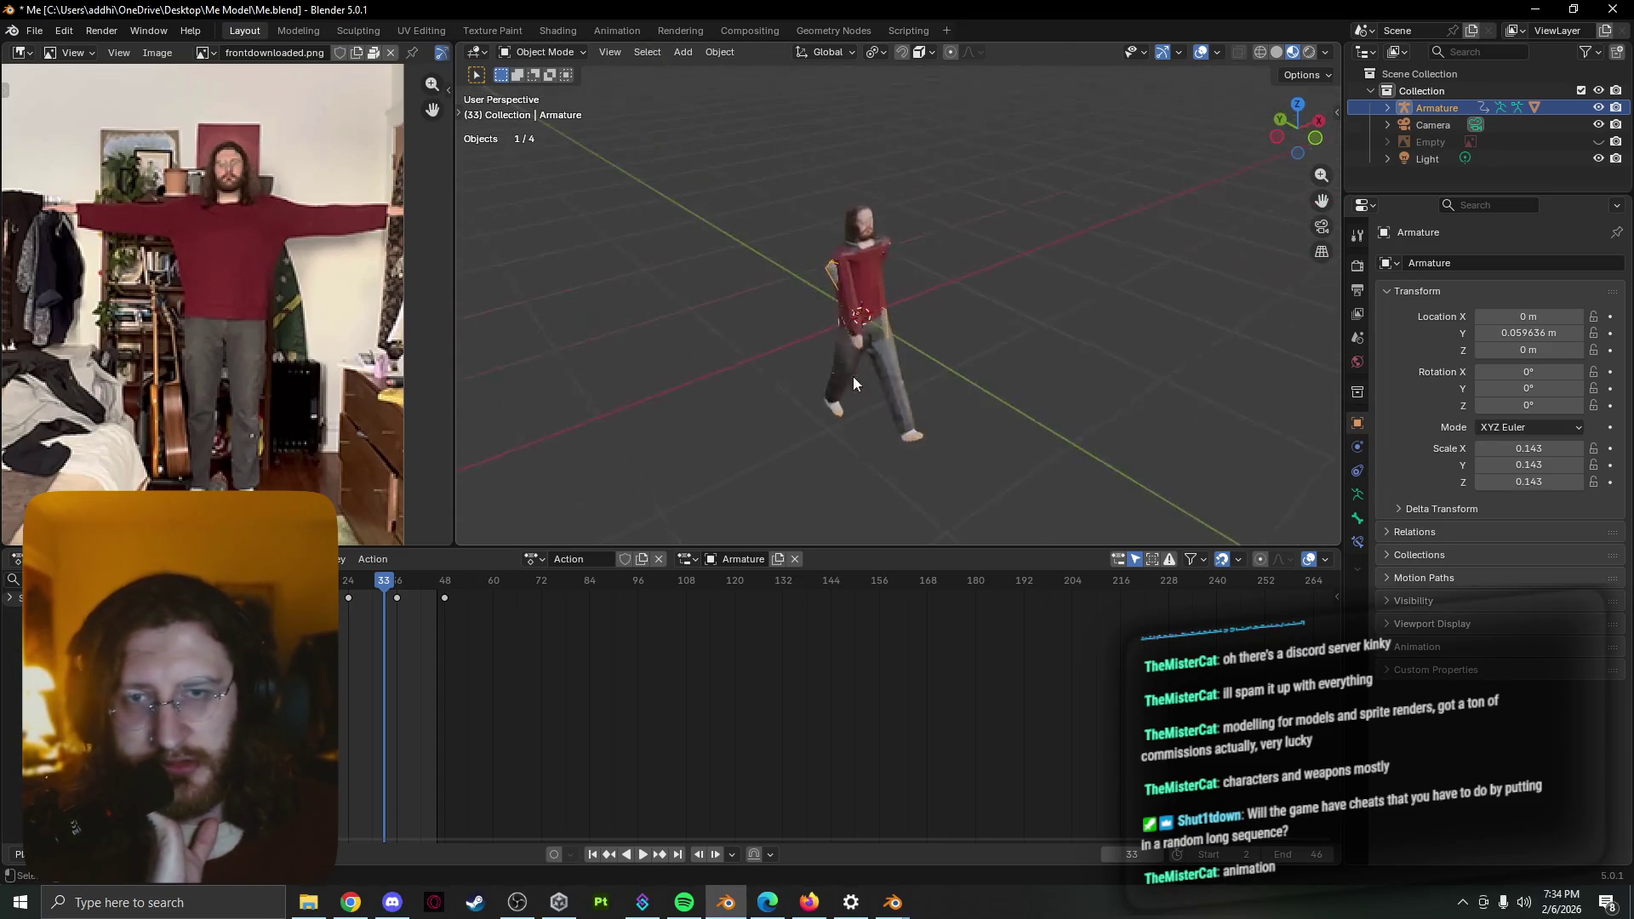
scroll(852, 345, up, 2)
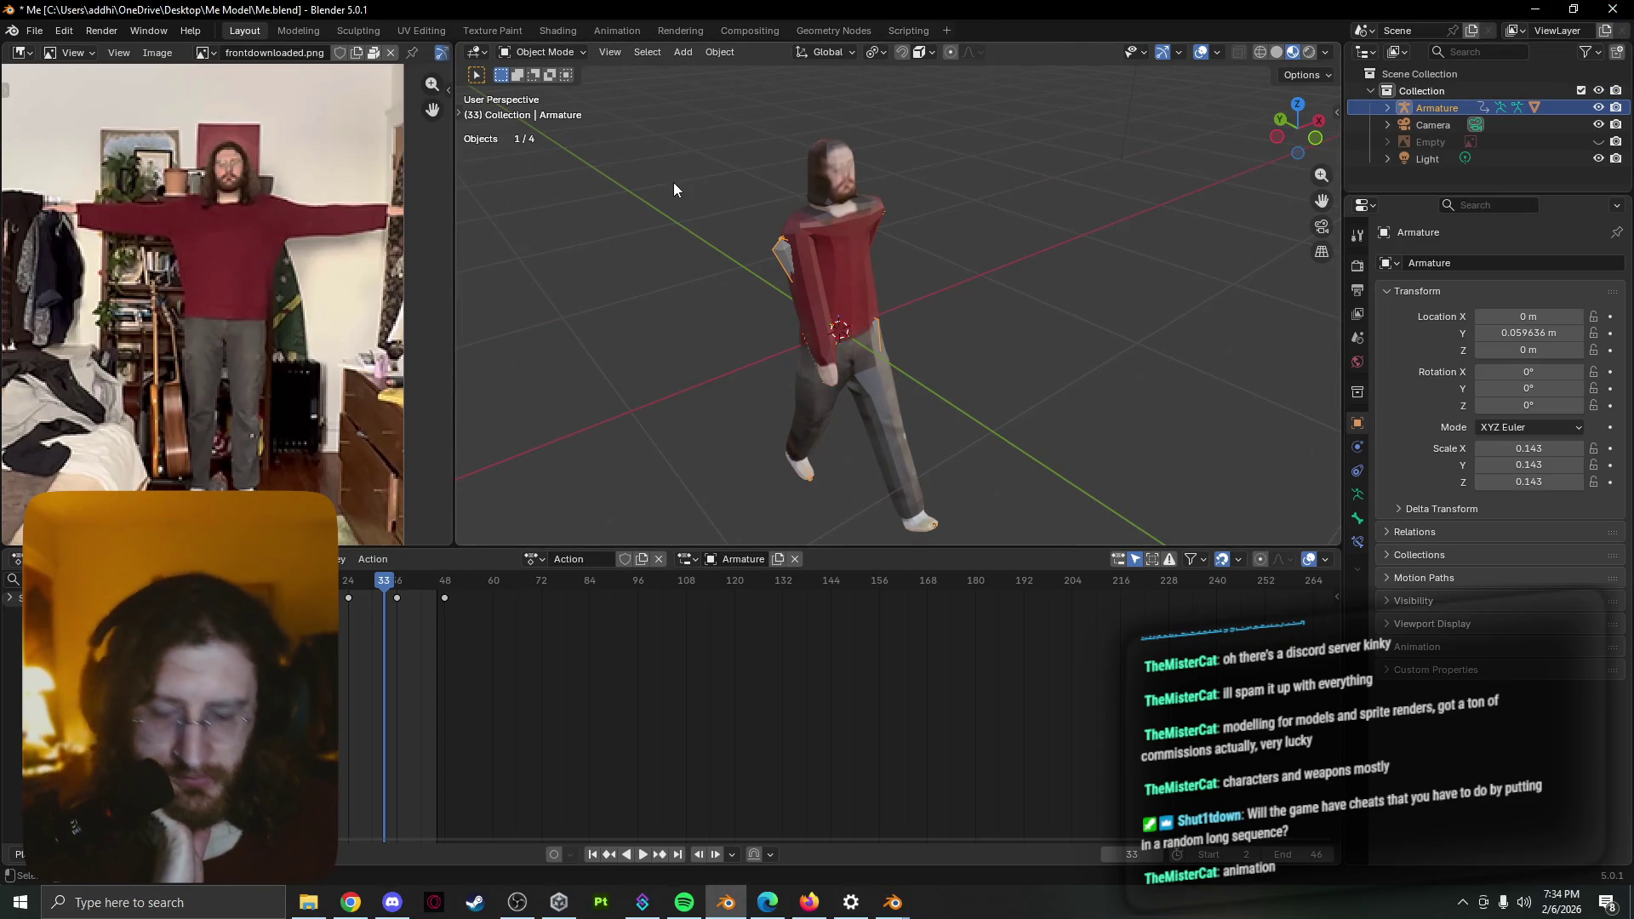
key(ctrl+s)
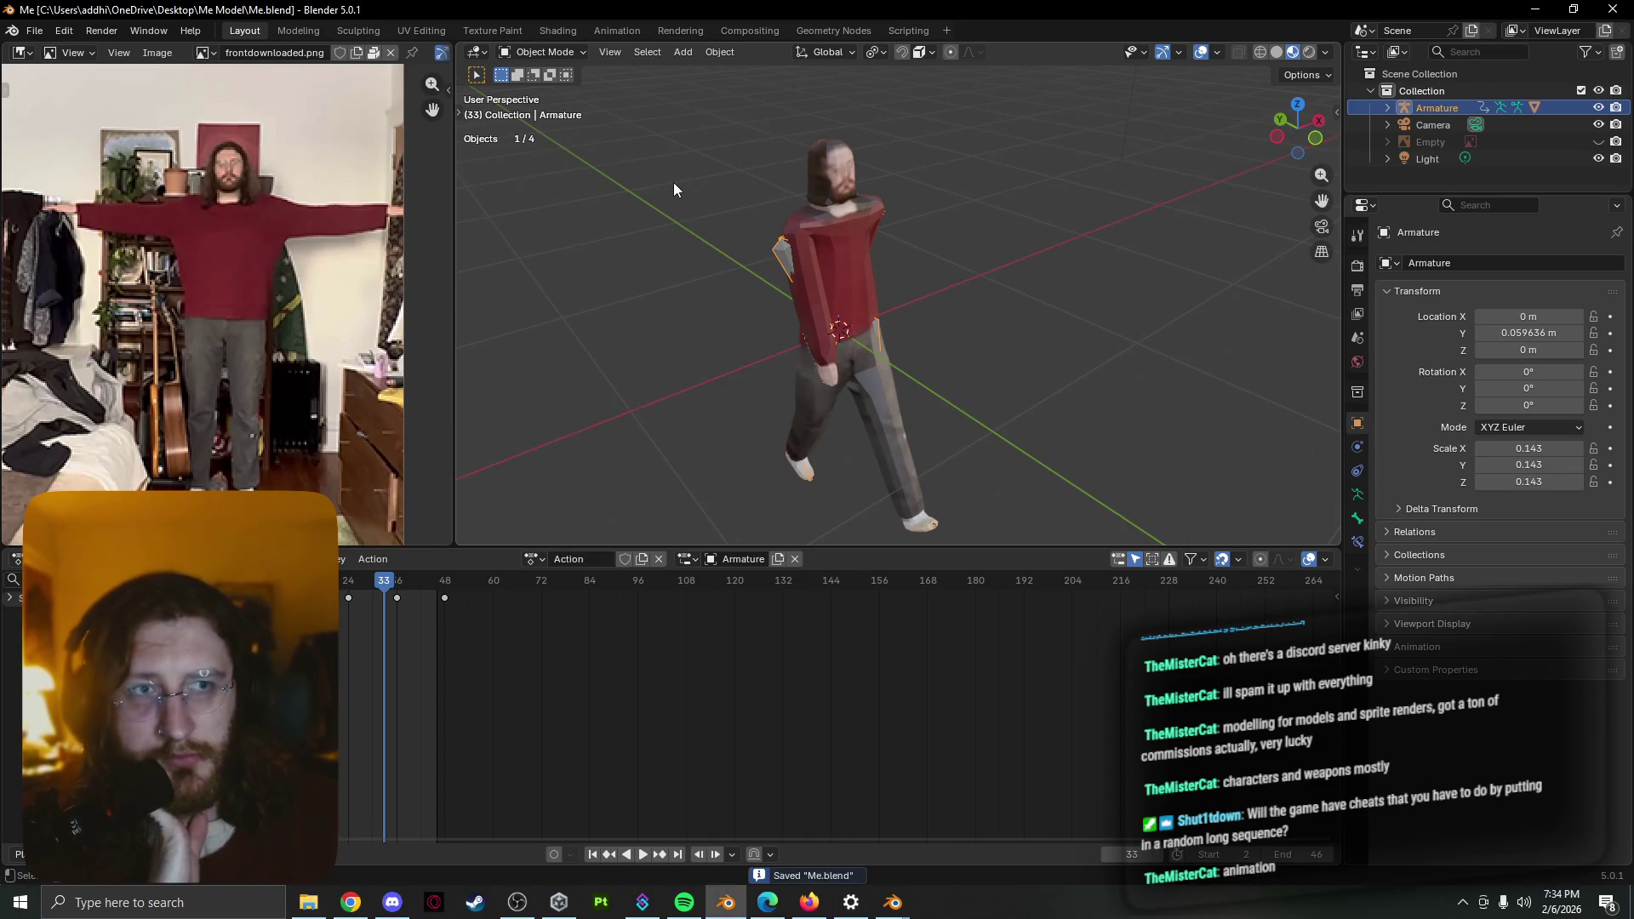
key(alt+Tab)
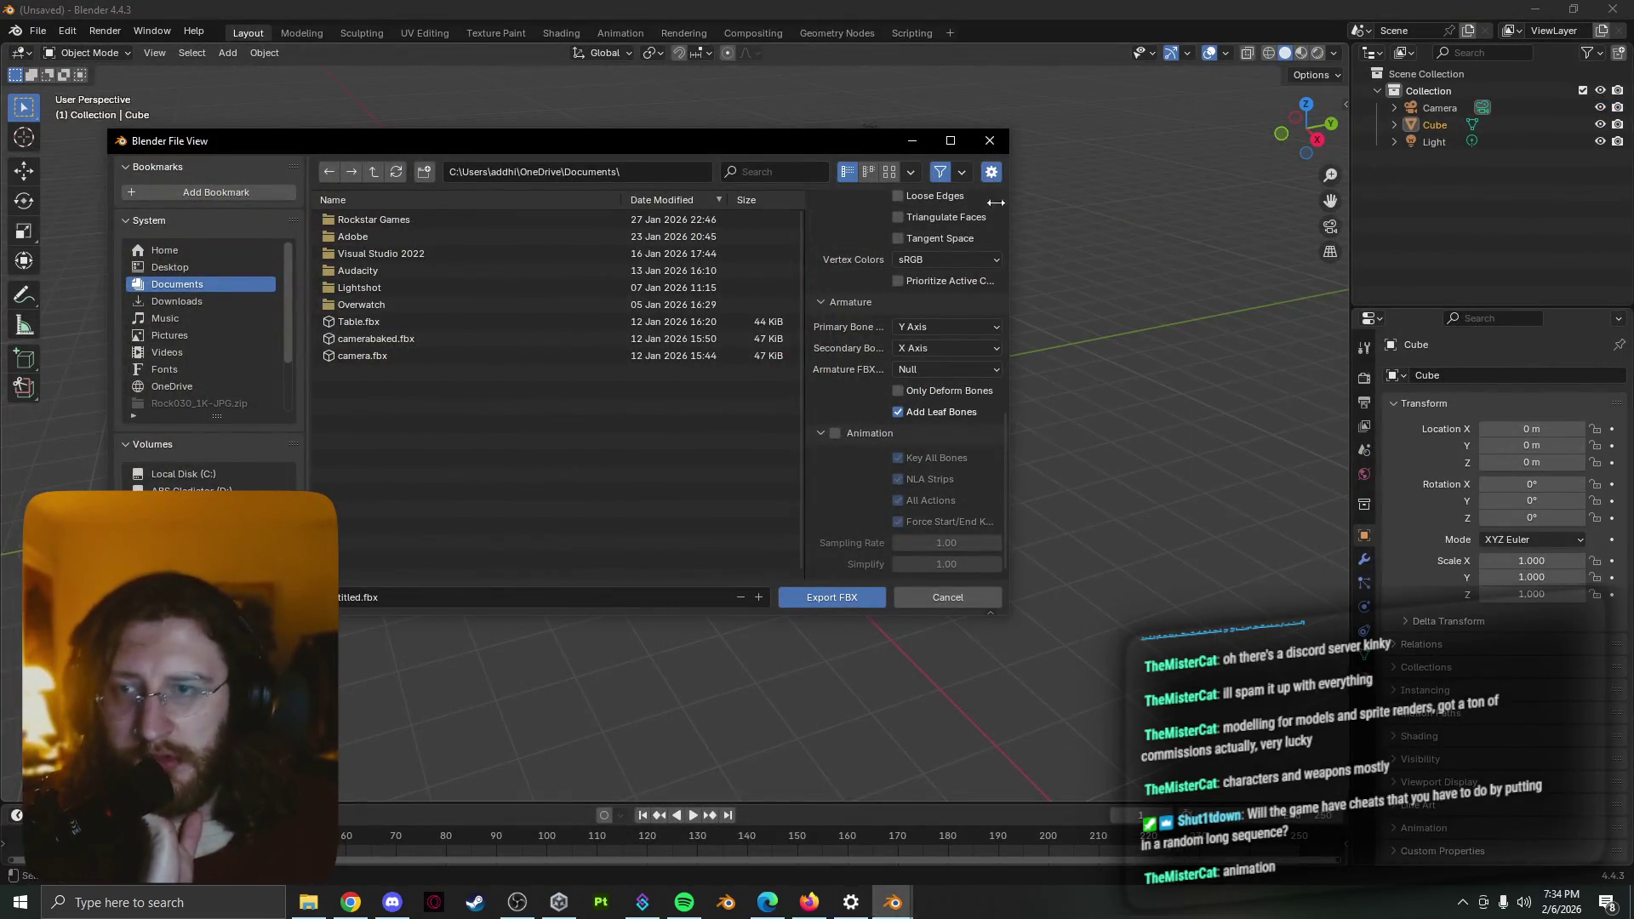
Cancel the unused export and minimize OBS, Spotify, Firefox and File Explorer to the desktop
click(992, 142)
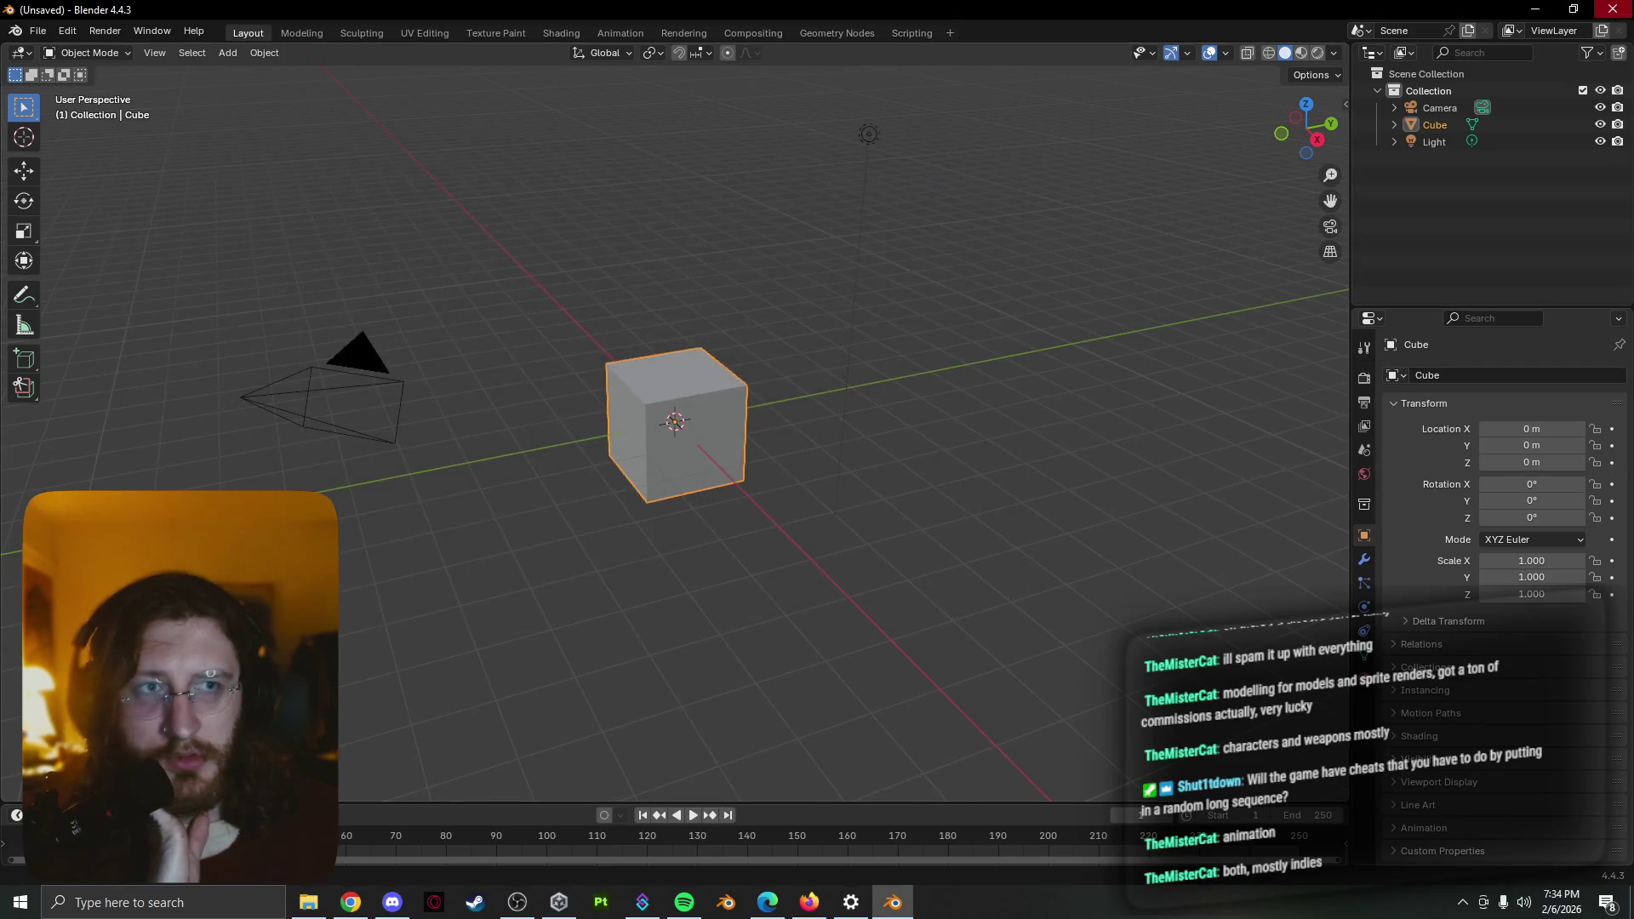
key(alt+Tab)
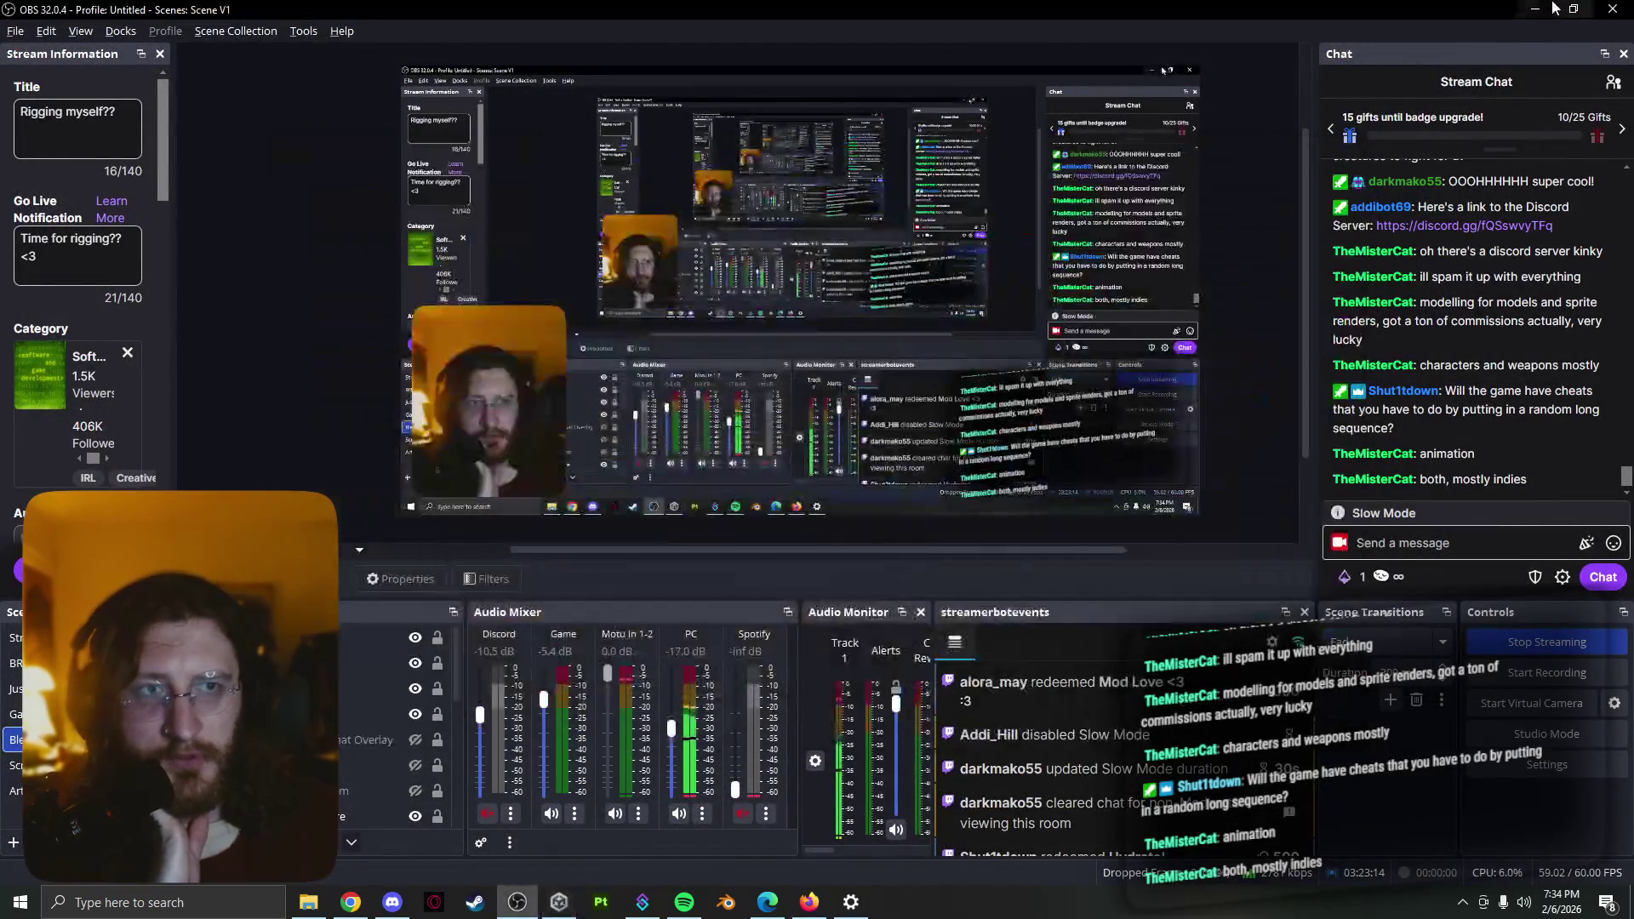
click(1537, 9)
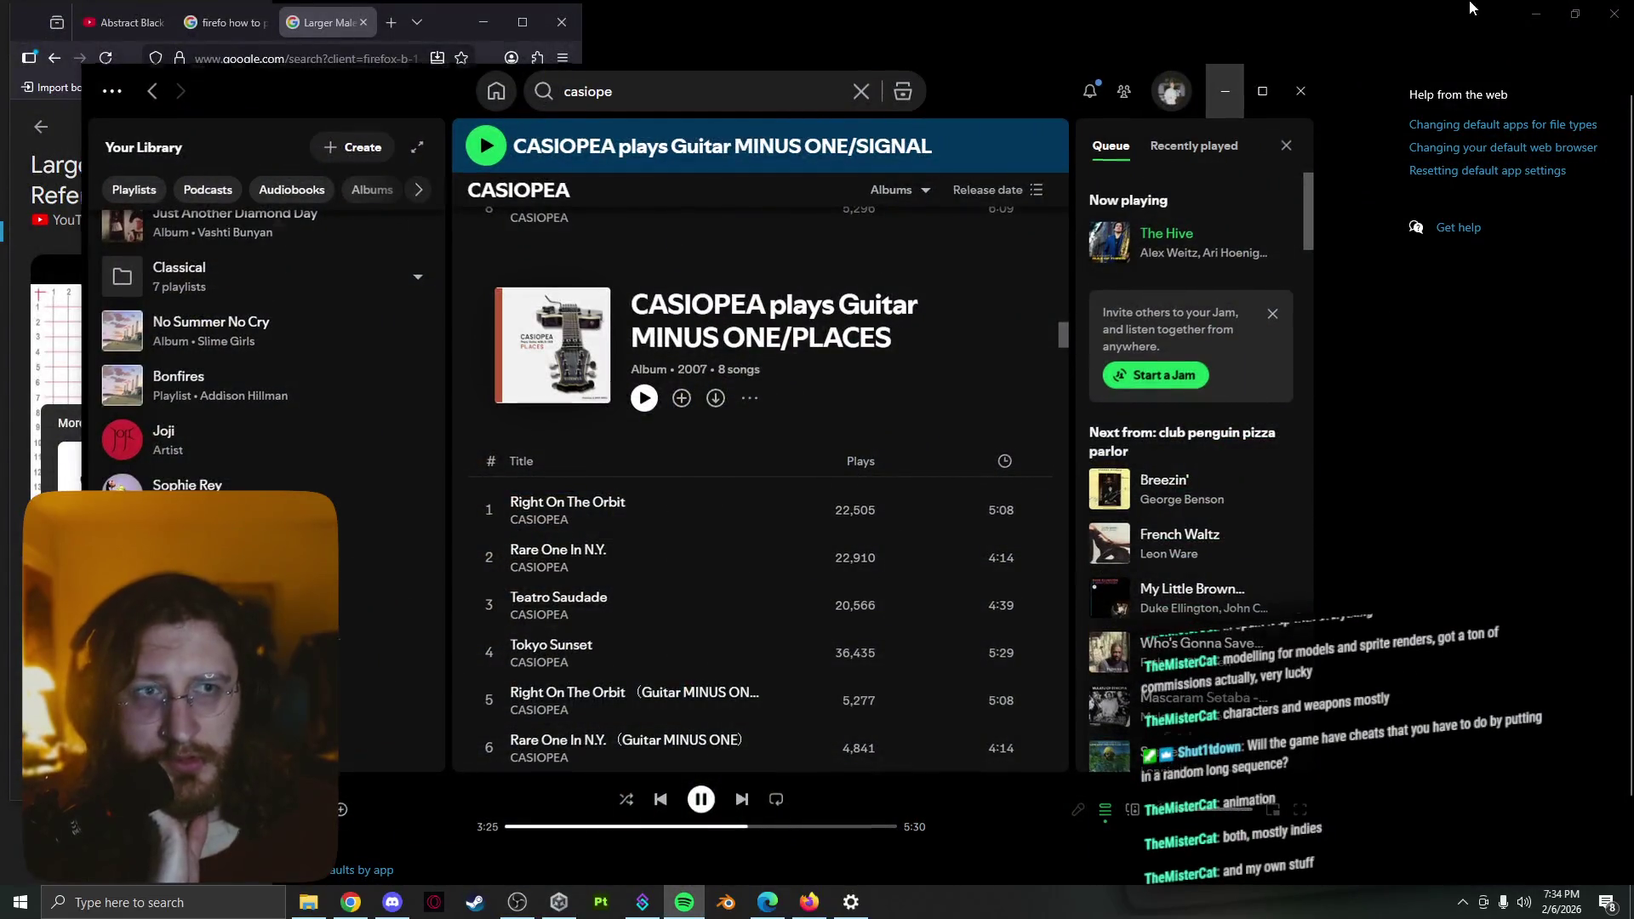
click(1537, 13)
click(482, 22)
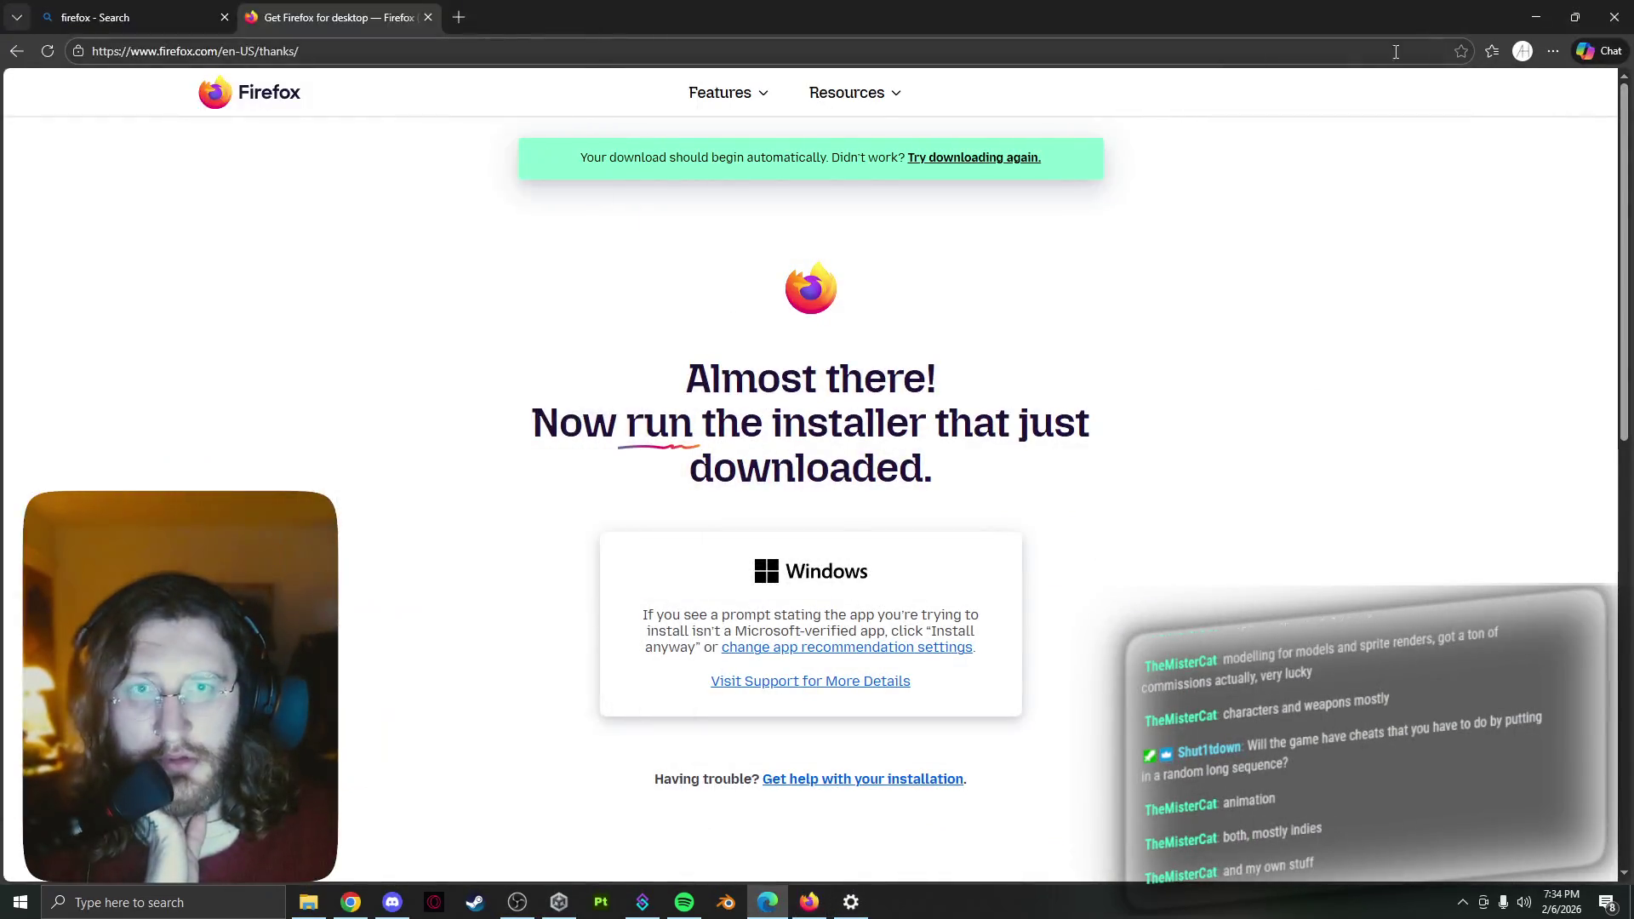
click(1538, 17)
click(971, 492)
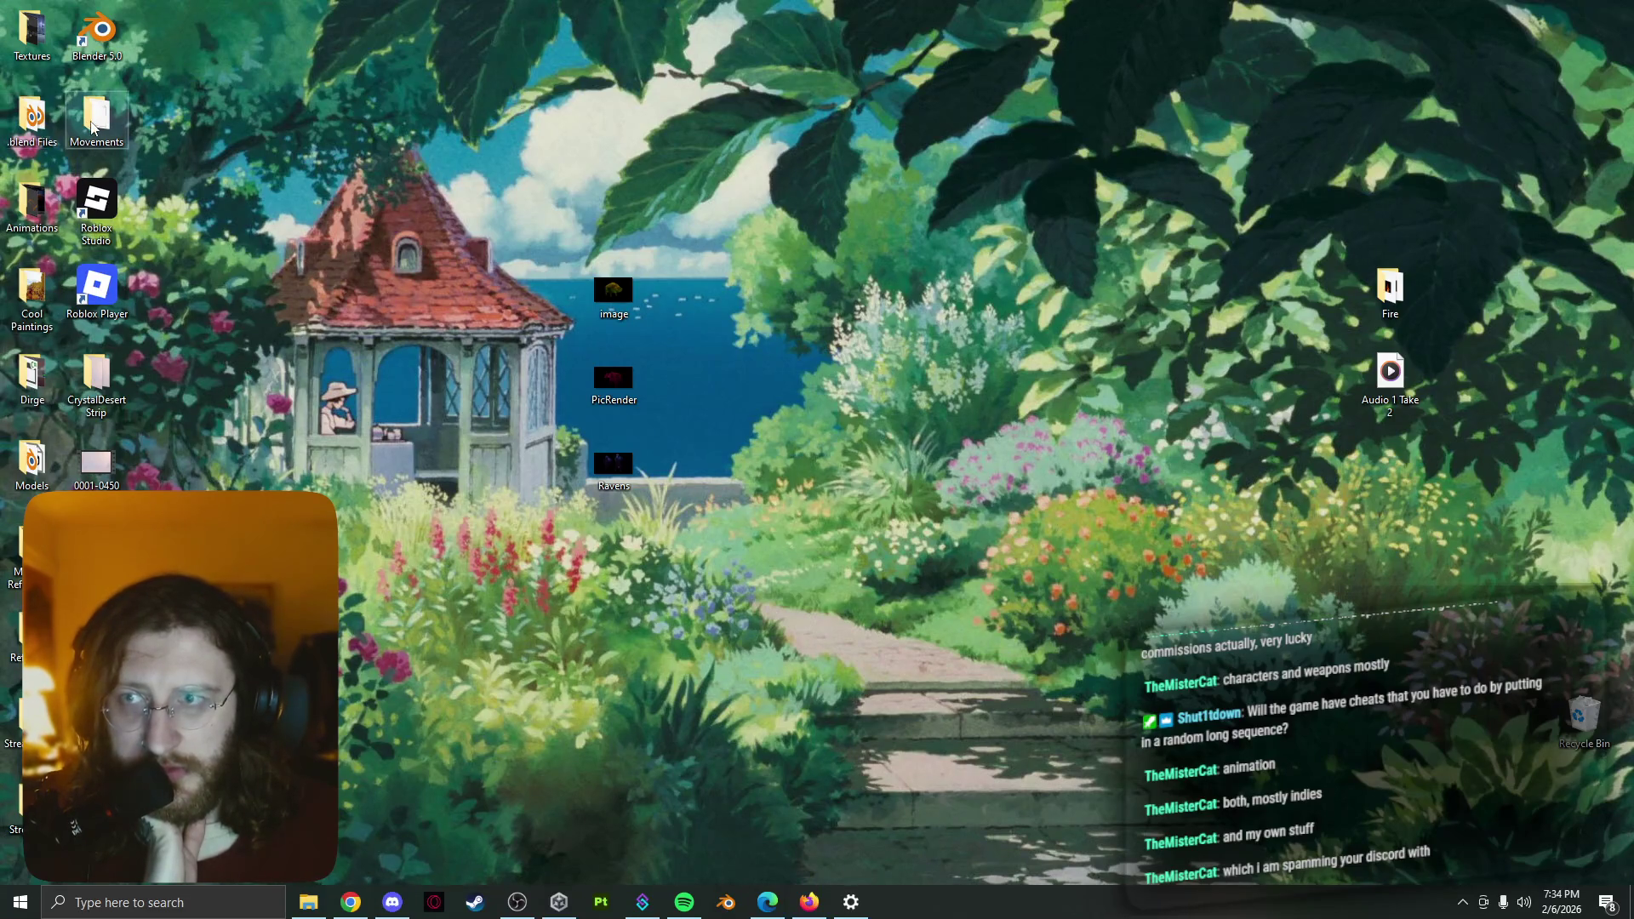
Check the Blend Files folder, then open the Me Model folder holding NotMe.fbx
double_click(48, 125)
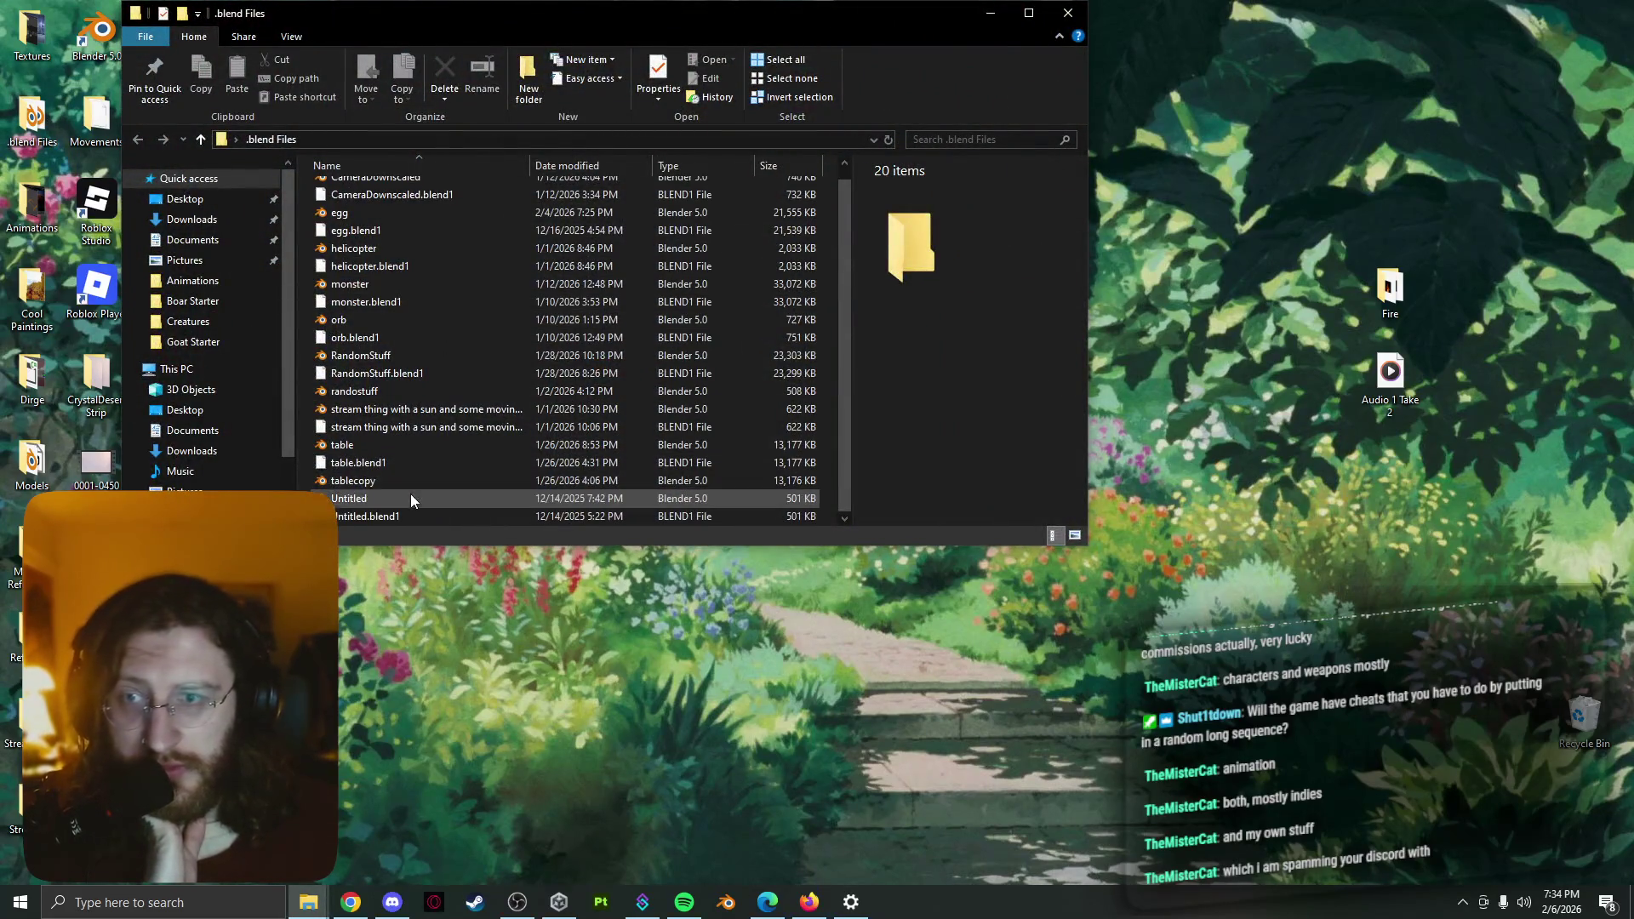
scroll(436, 425, up, 1)
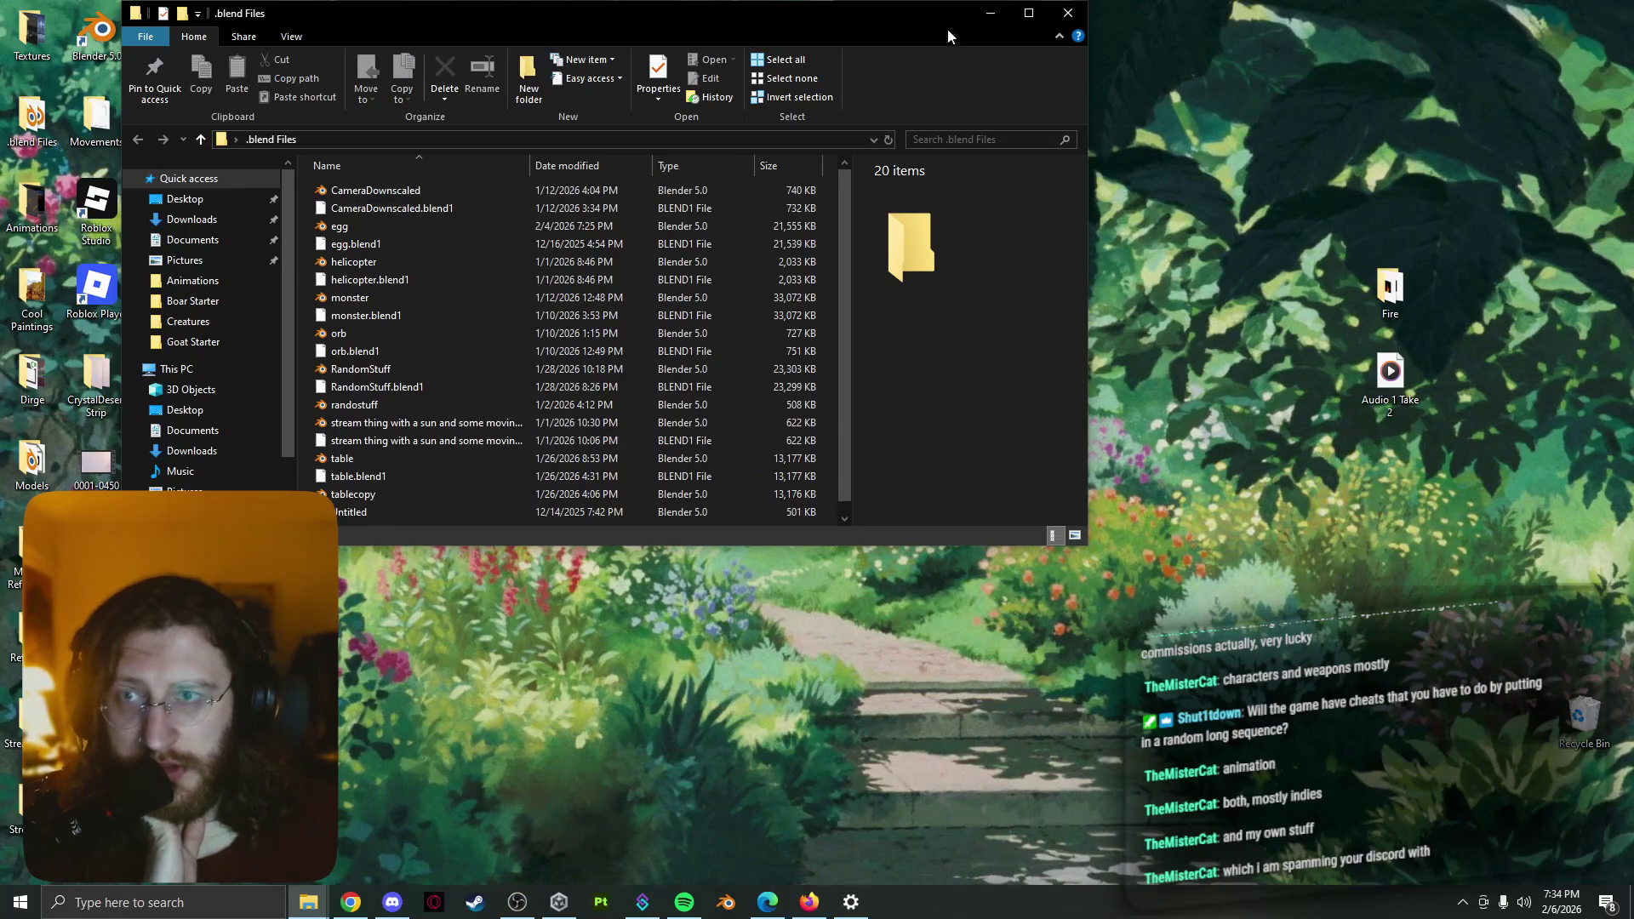
click(990, 12)
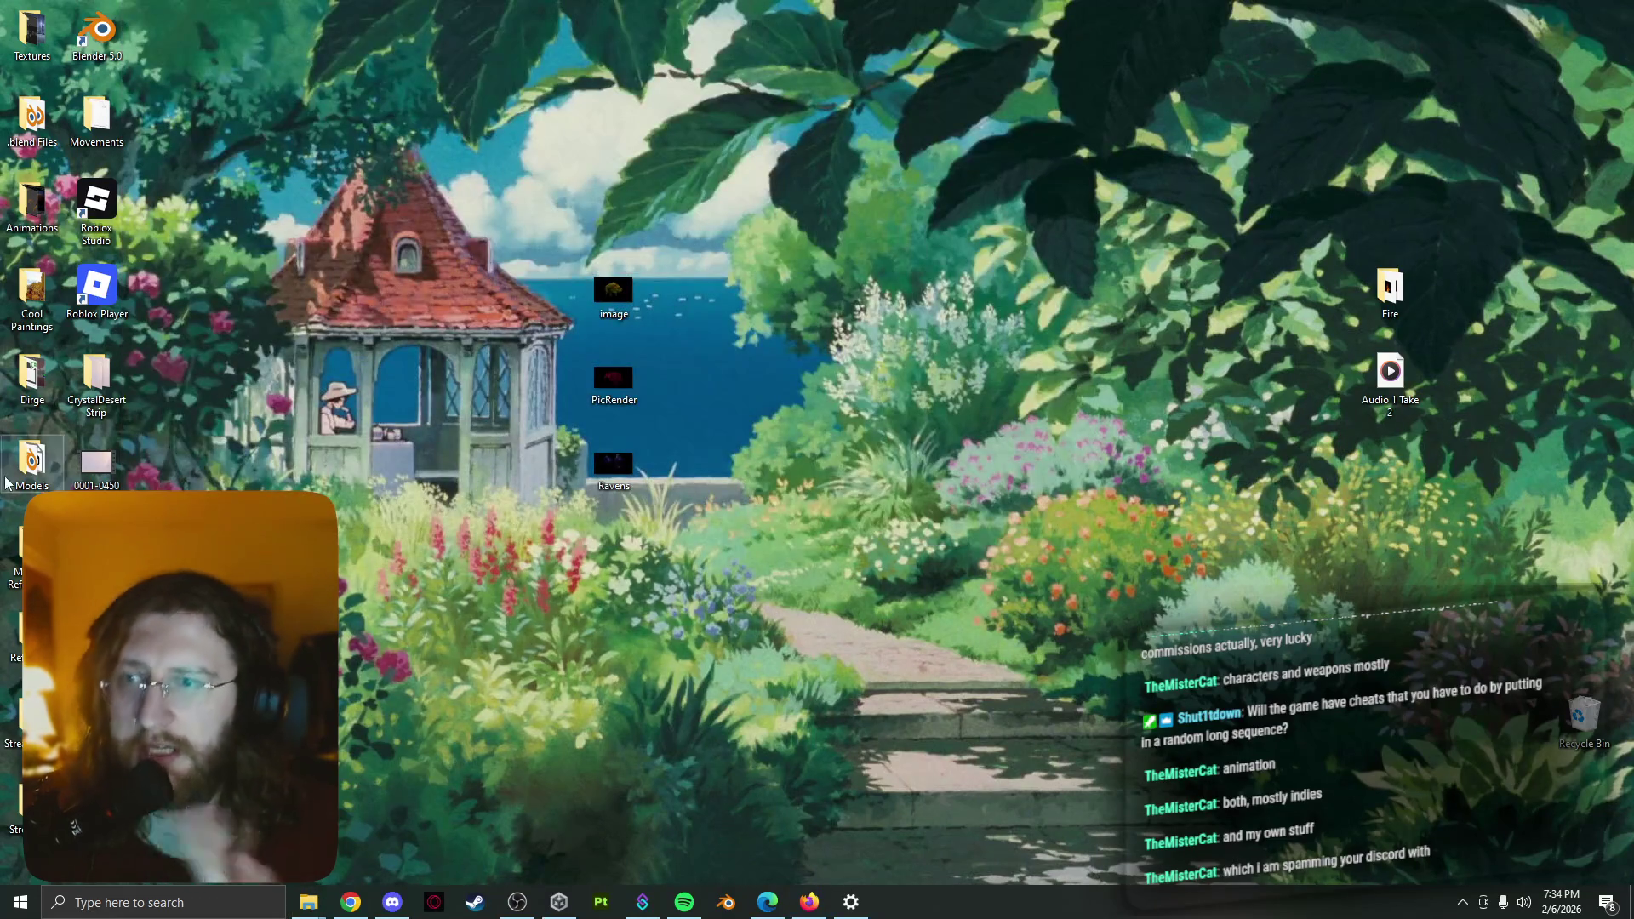
double_click(31, 463)
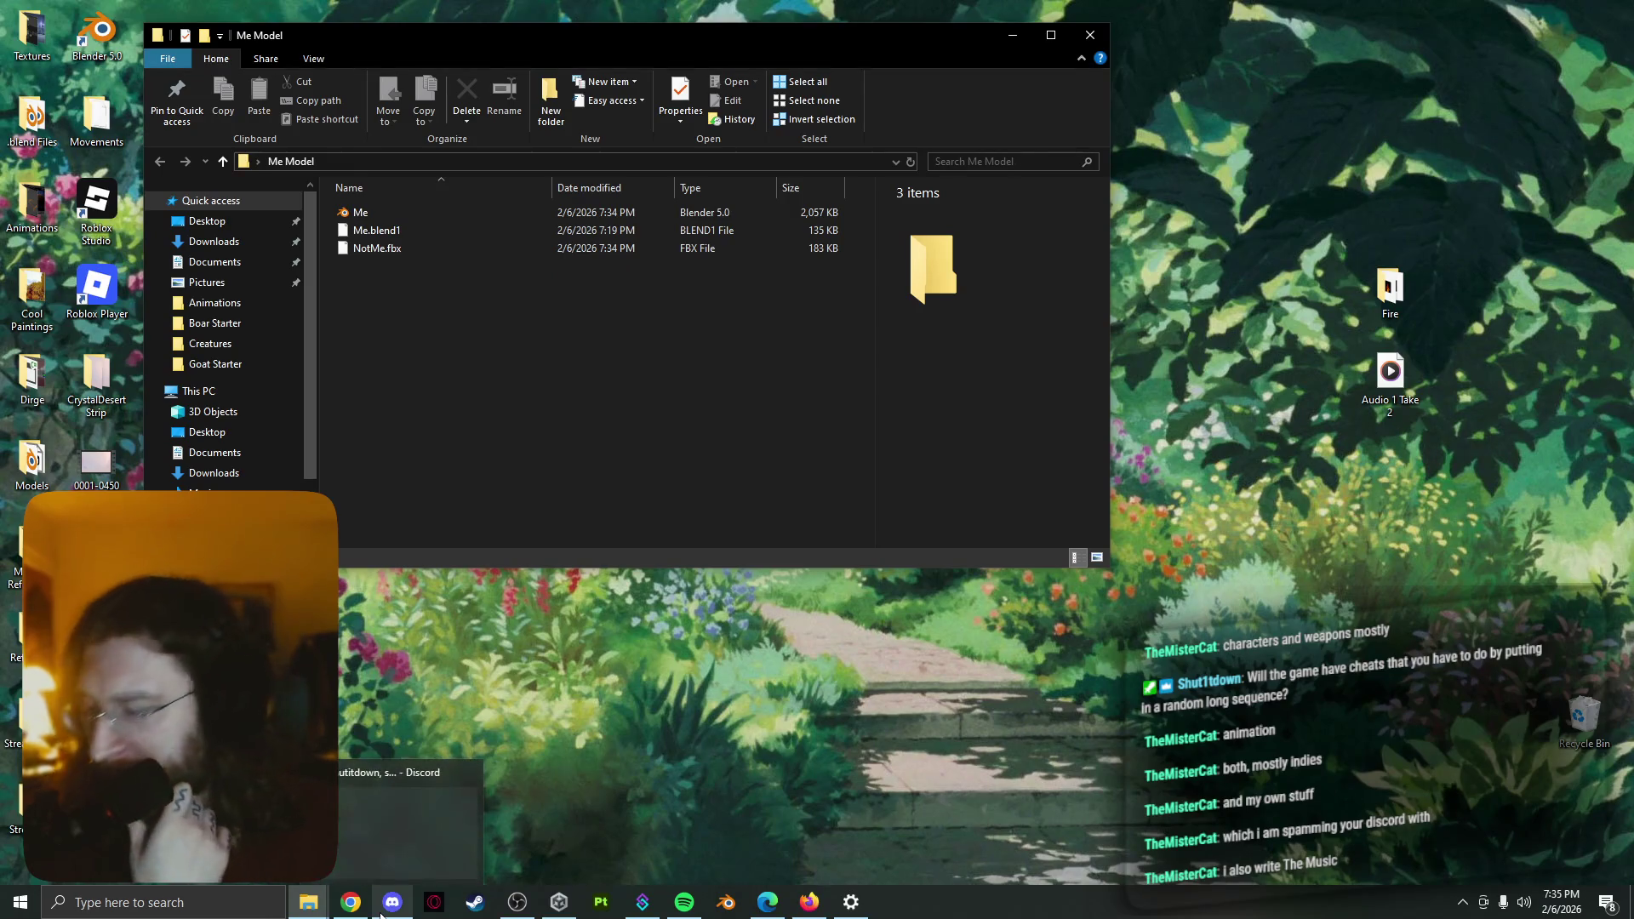
mouse_move(393, 904)
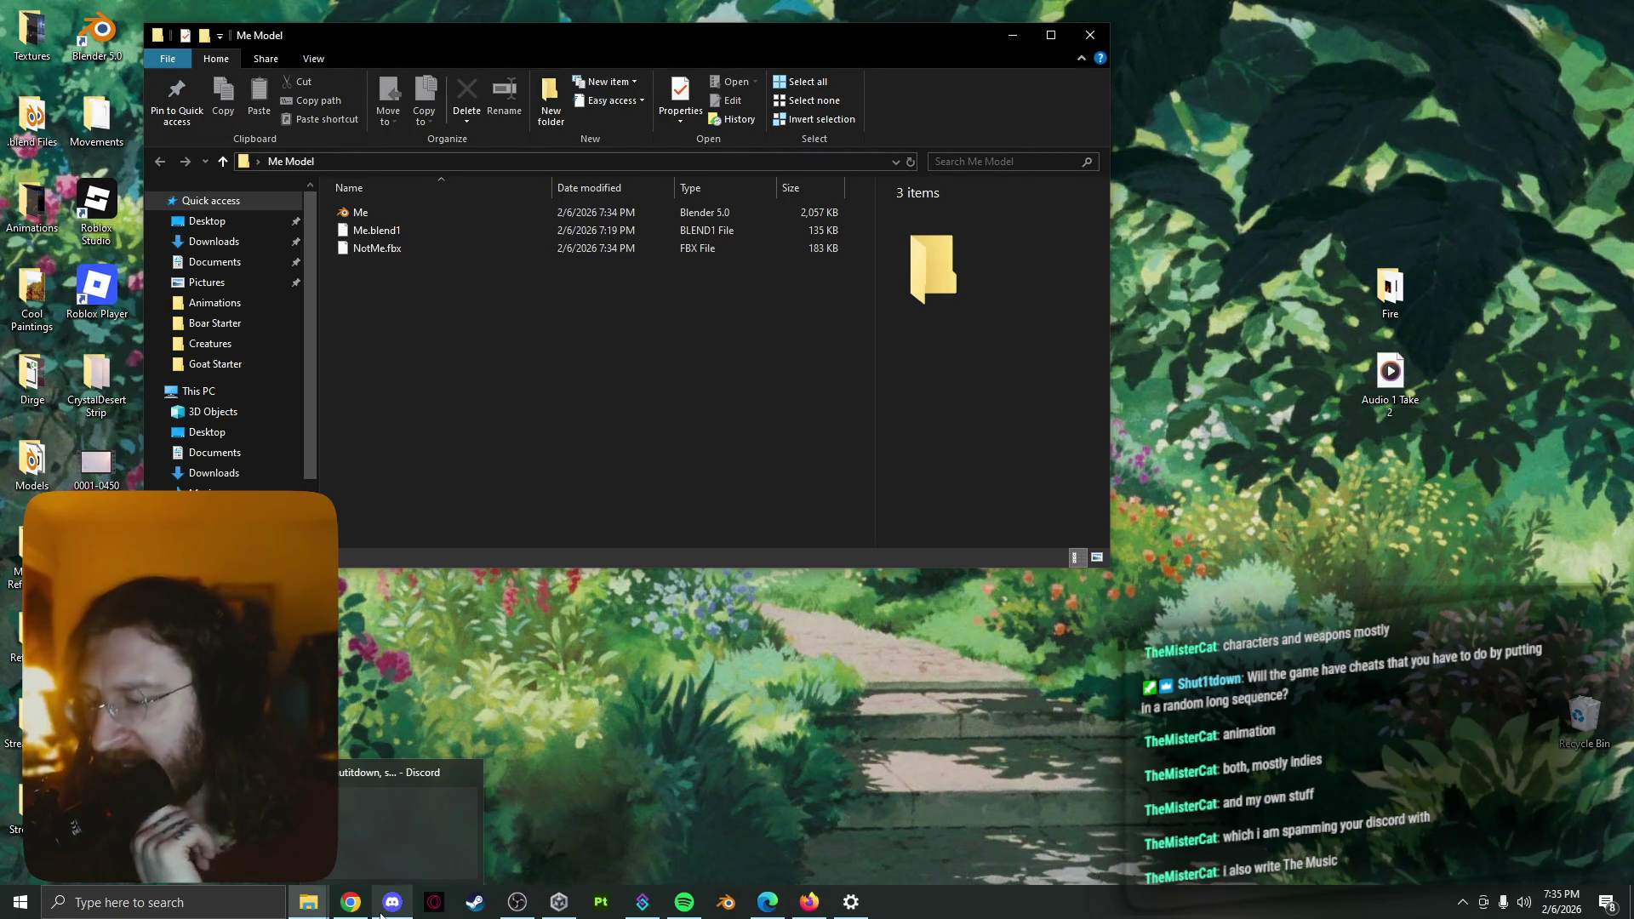
Select NotMe.fbx in the Me Model folder and drag it out into the Discord chat
click(381, 906)
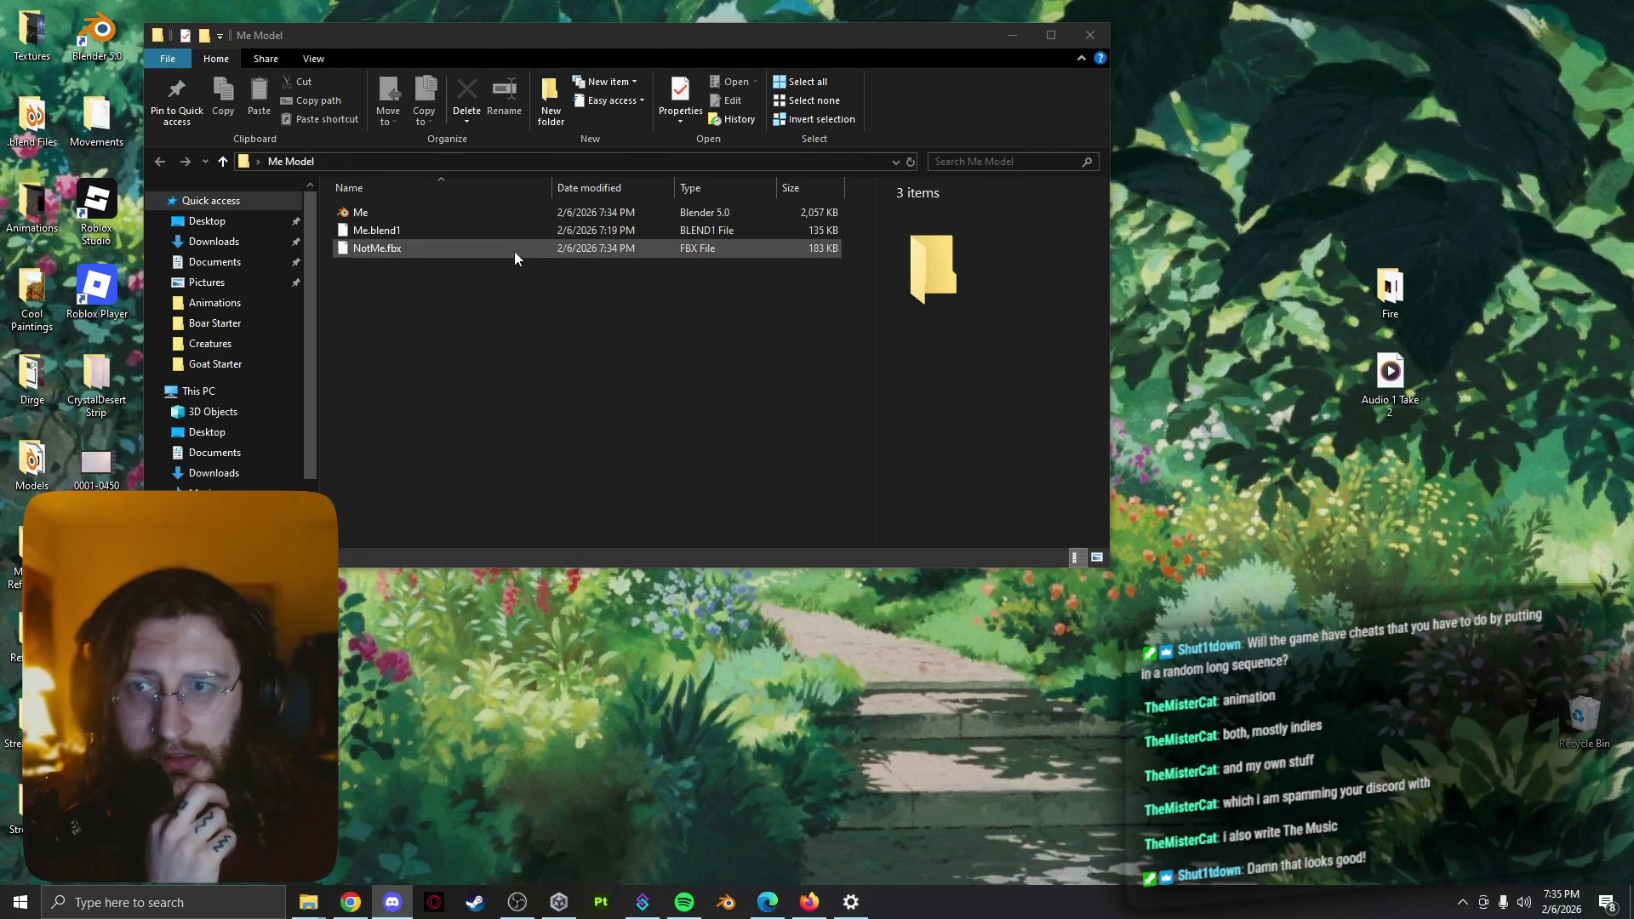
drag(507, 256, 466, 313)
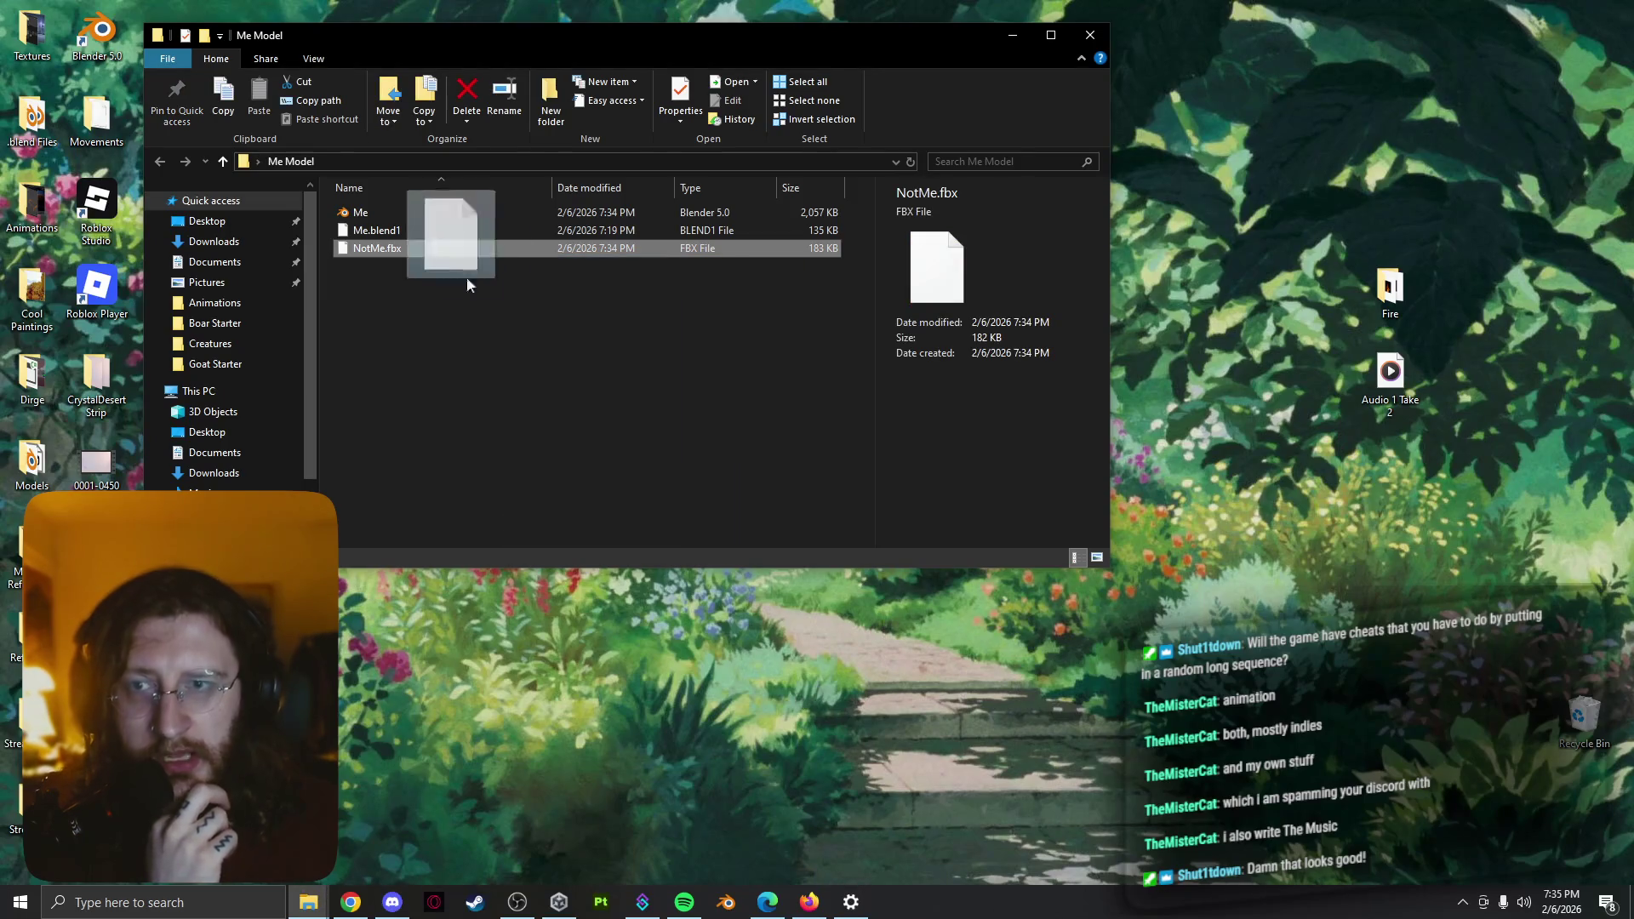
drag(425, 262, 837, 749)
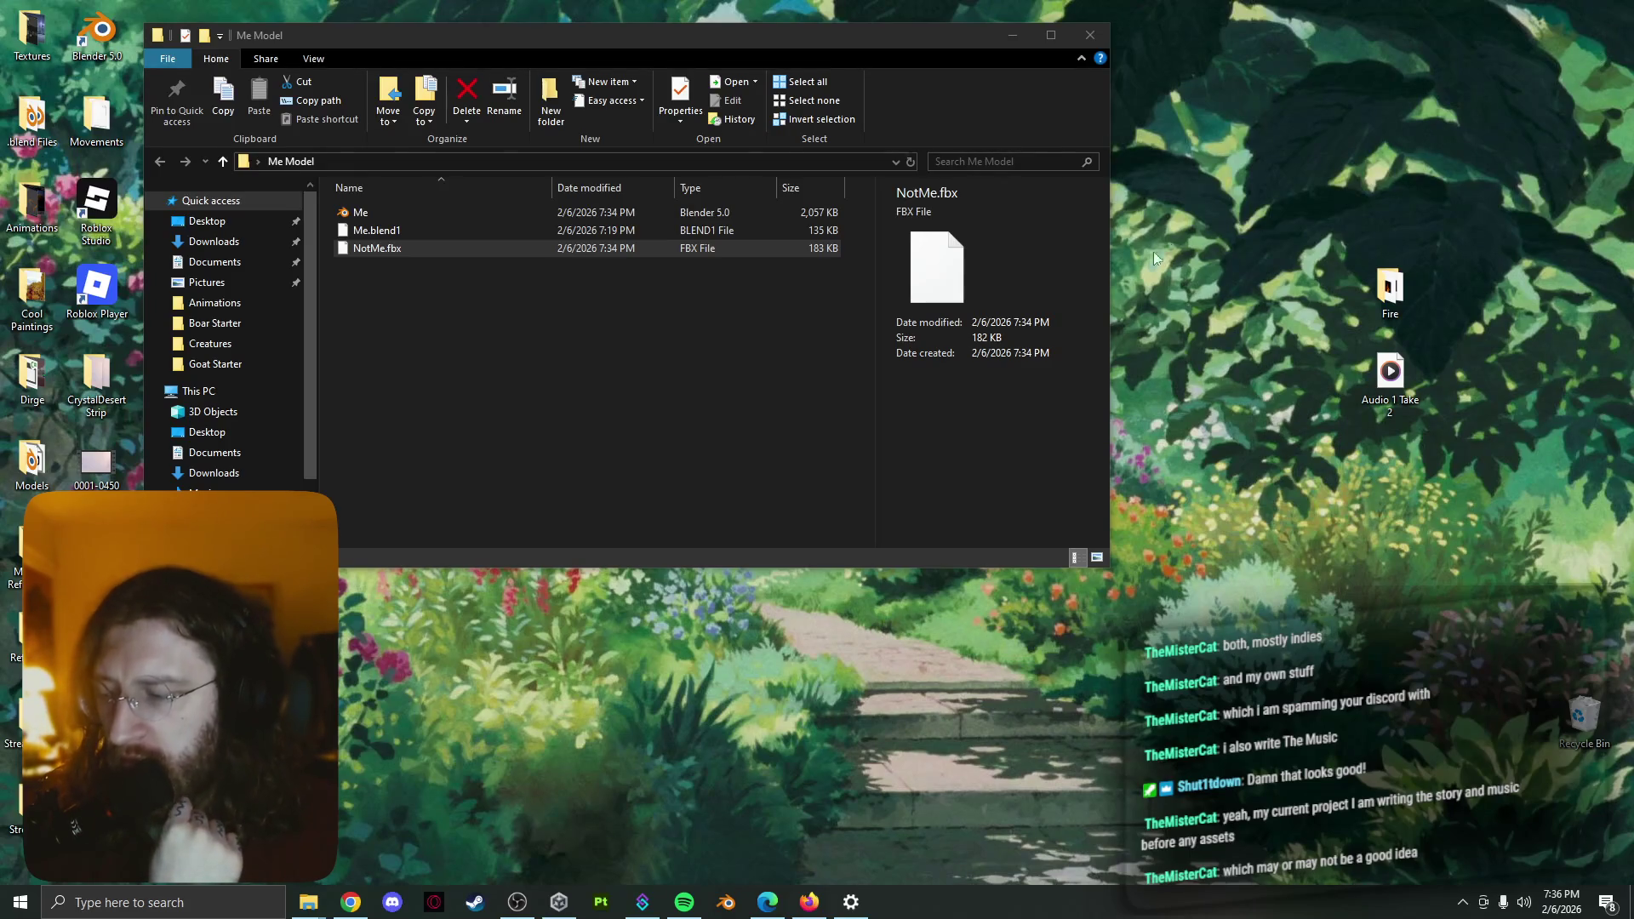
Bring Spotify's CASIOPEA album search to the front over the Me Model folder
click(401, 902)
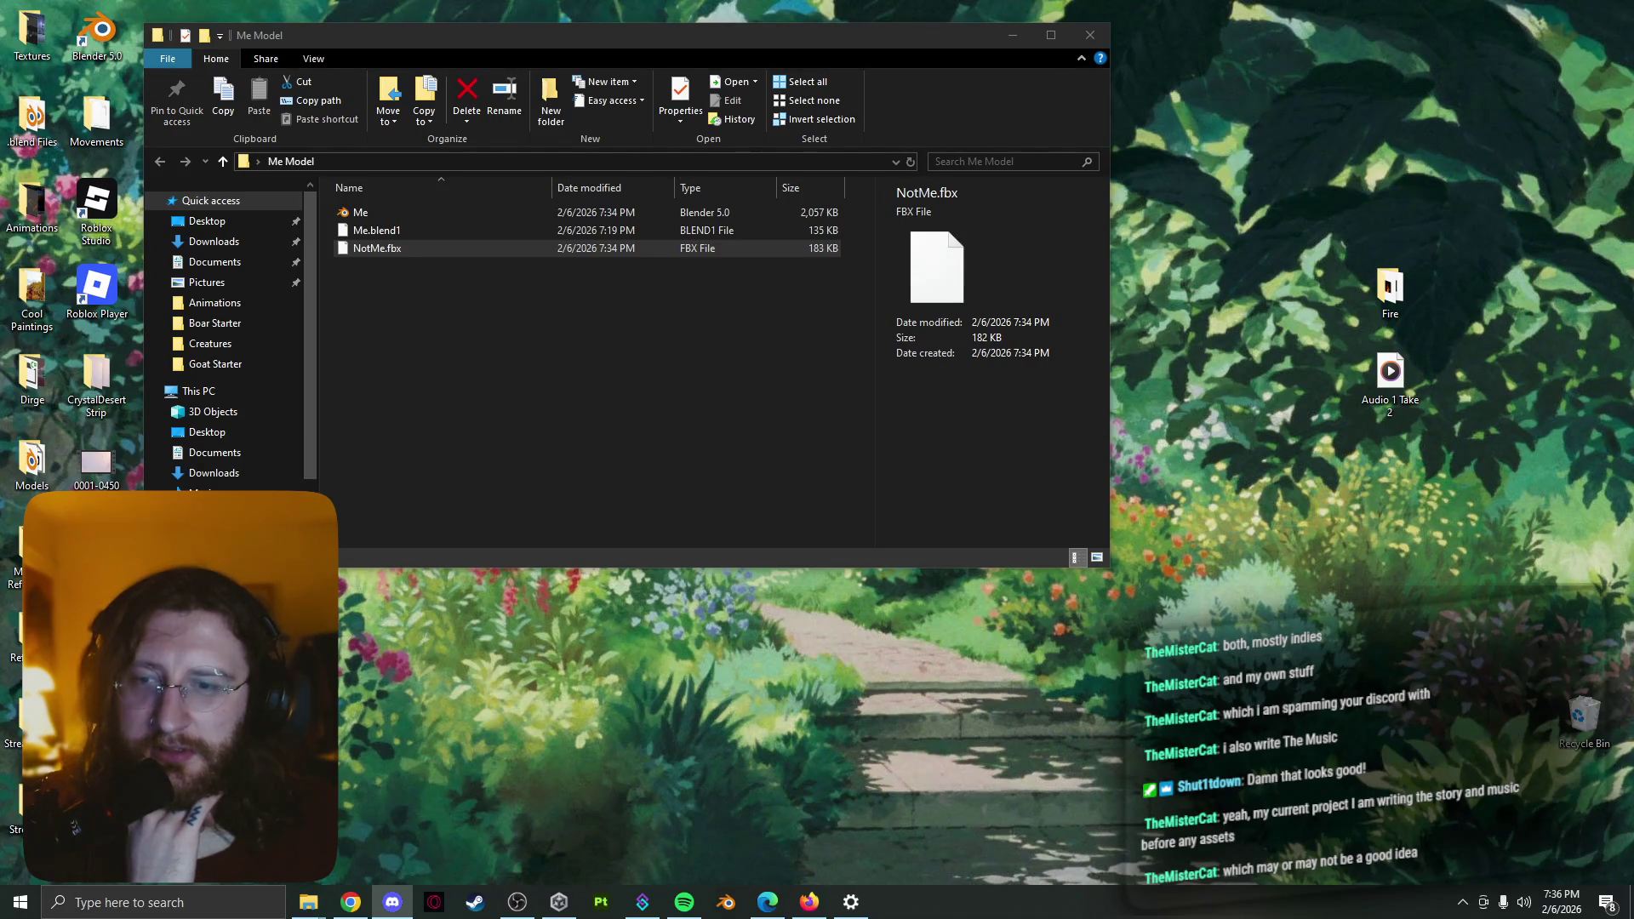
click(684, 902)
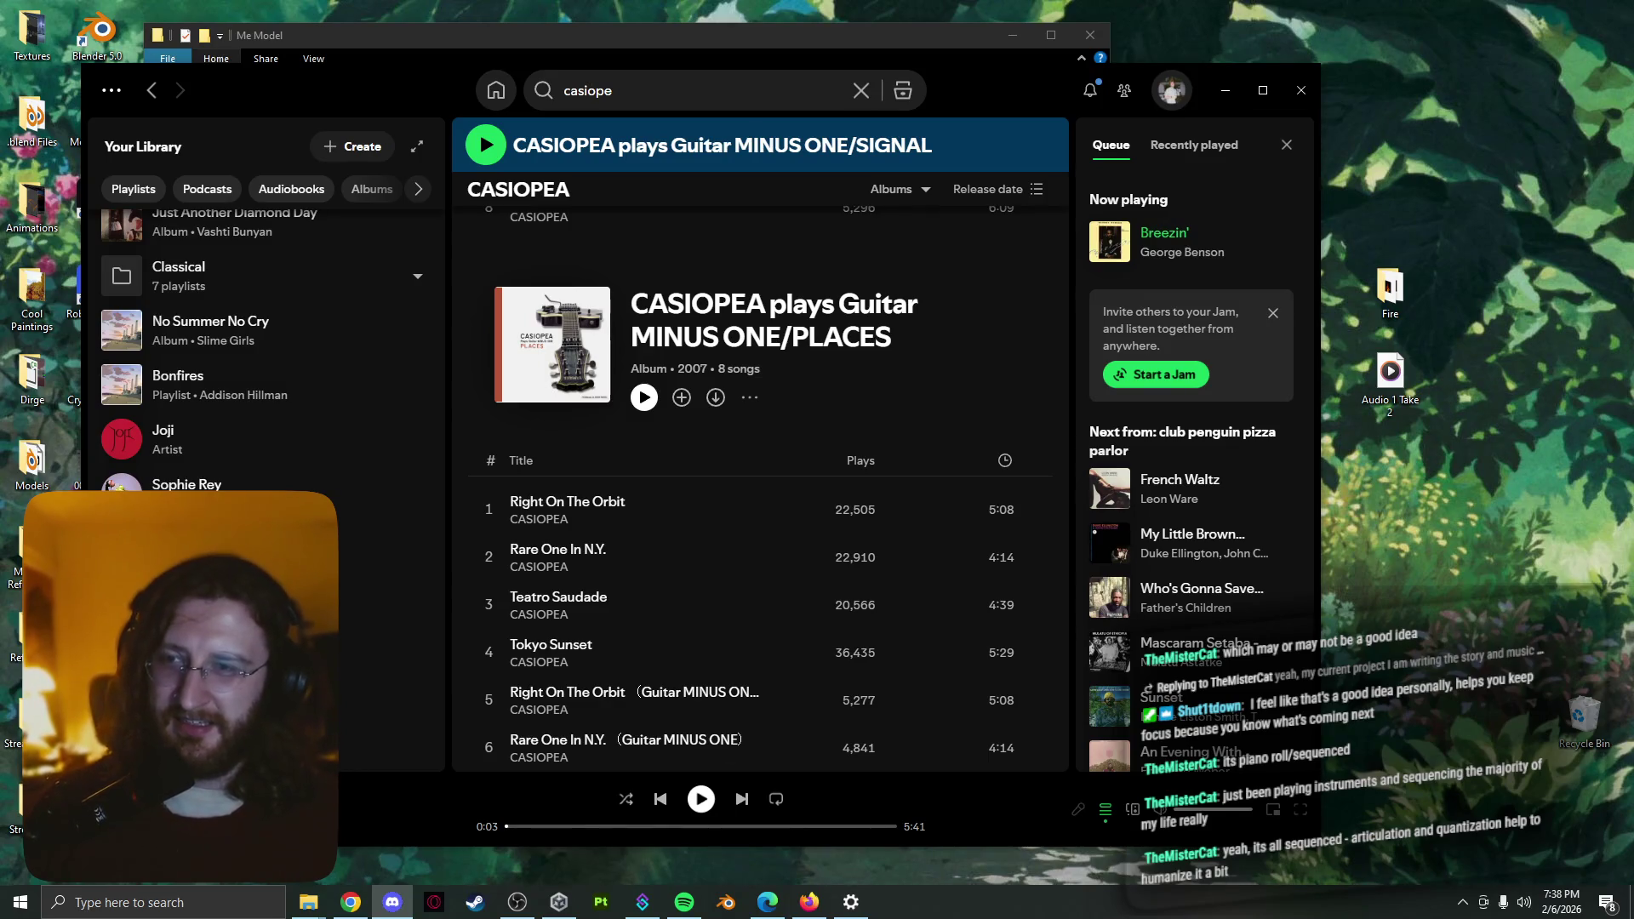
Resume playback of Breezin' by George Benson with the play key
key(XF86AudioPlay)
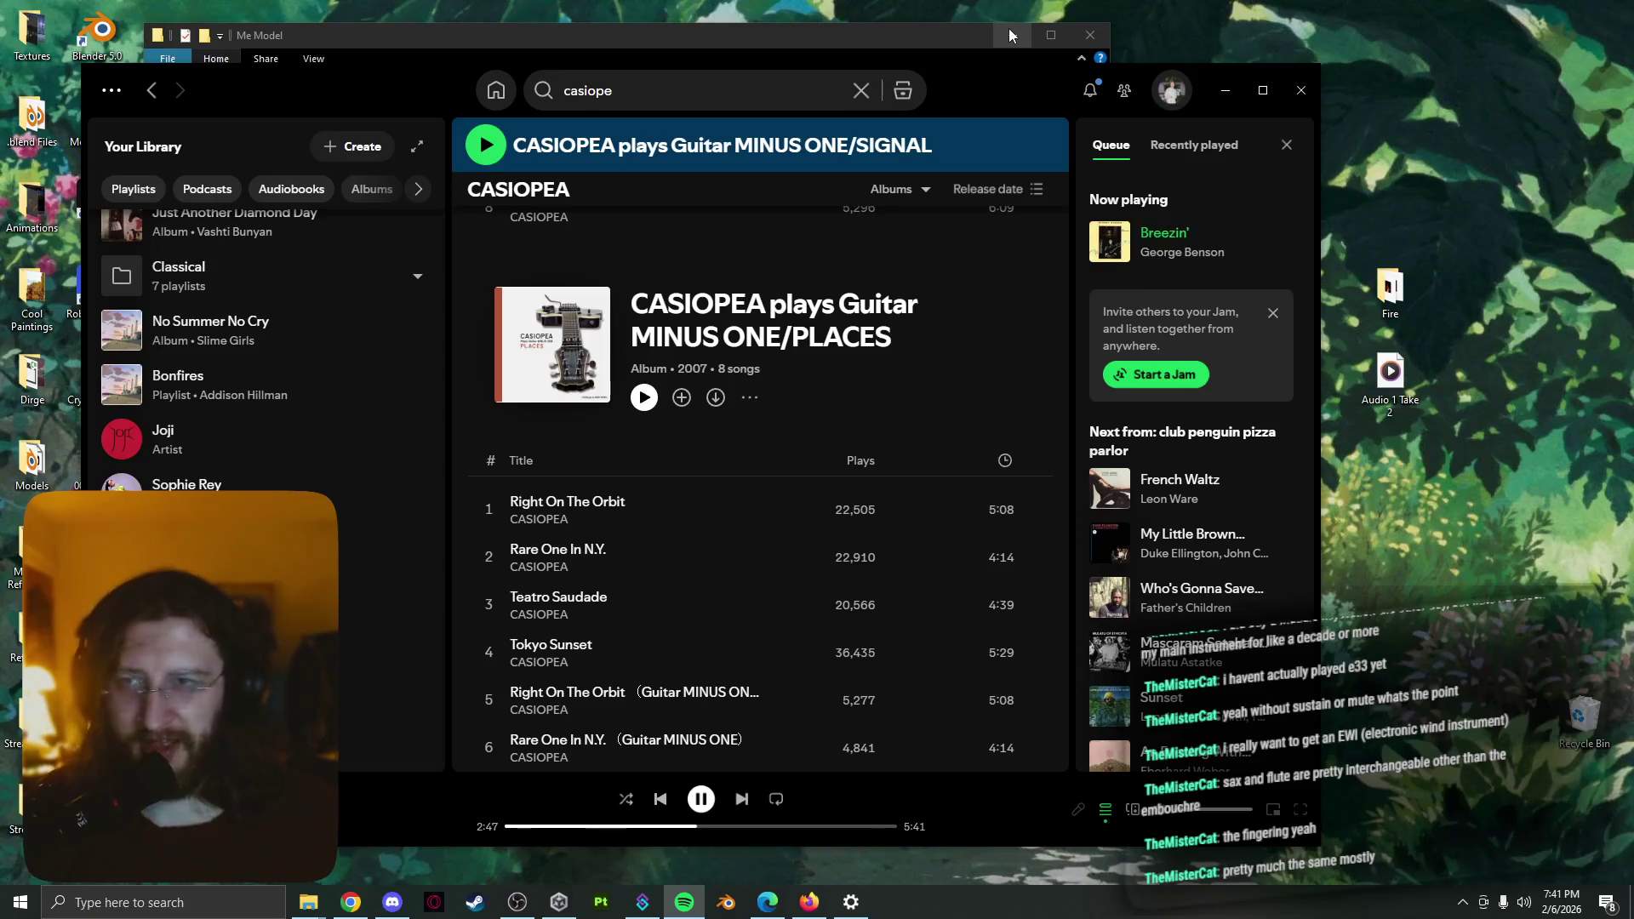
Focus the Me Model Explorer window and close it, leaving Spotify in front
click(900, 31)
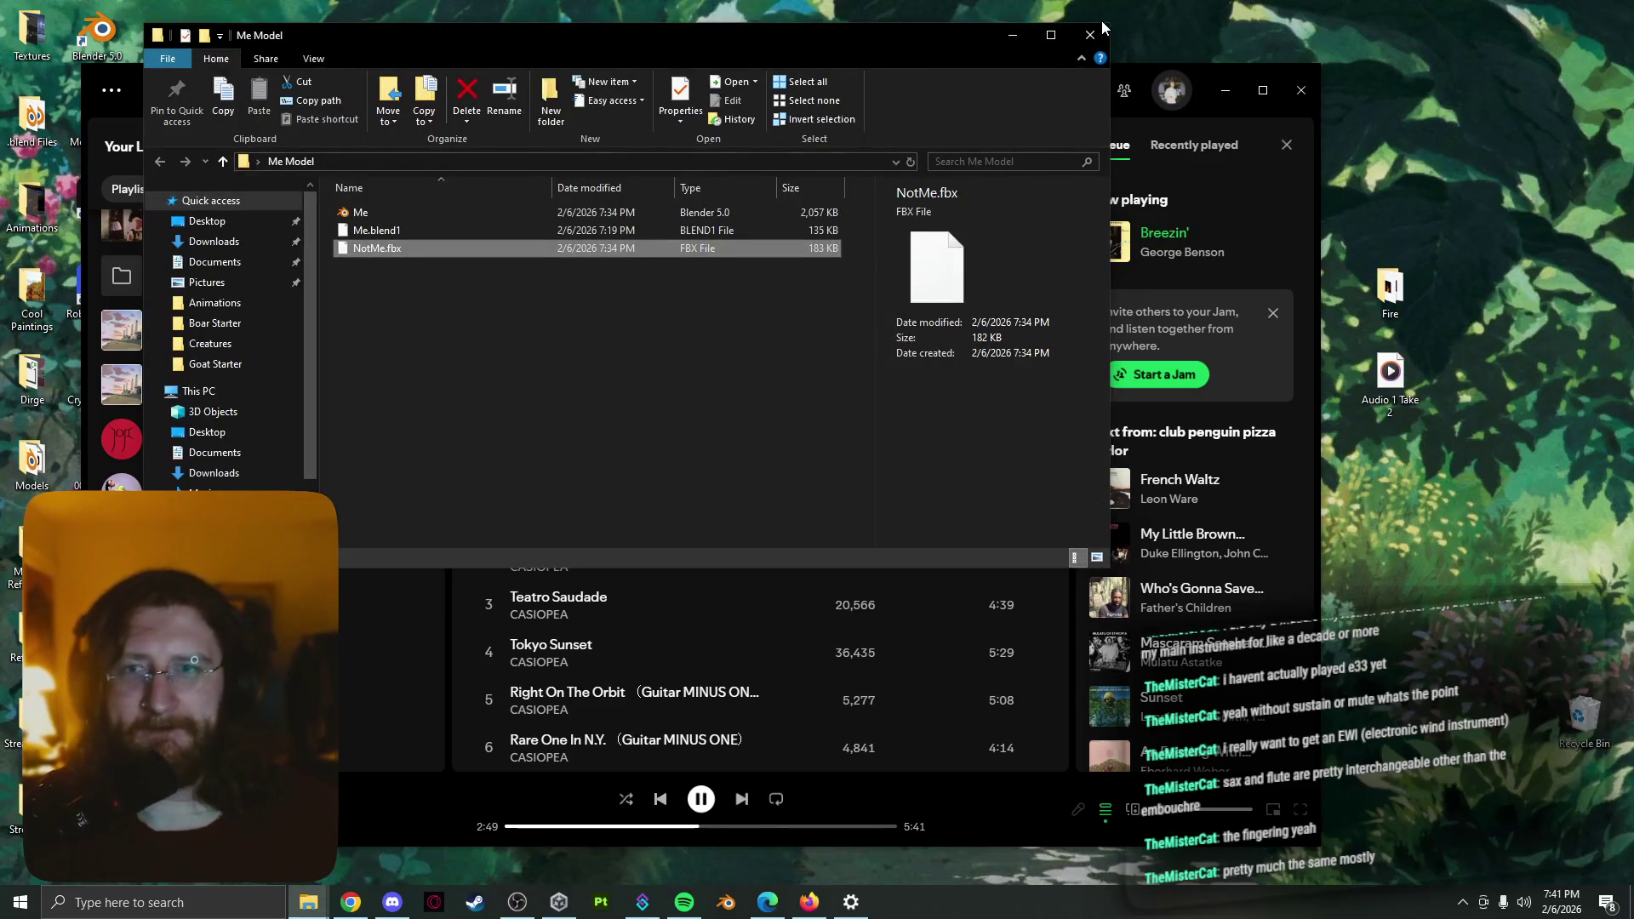
click(1146, 38)
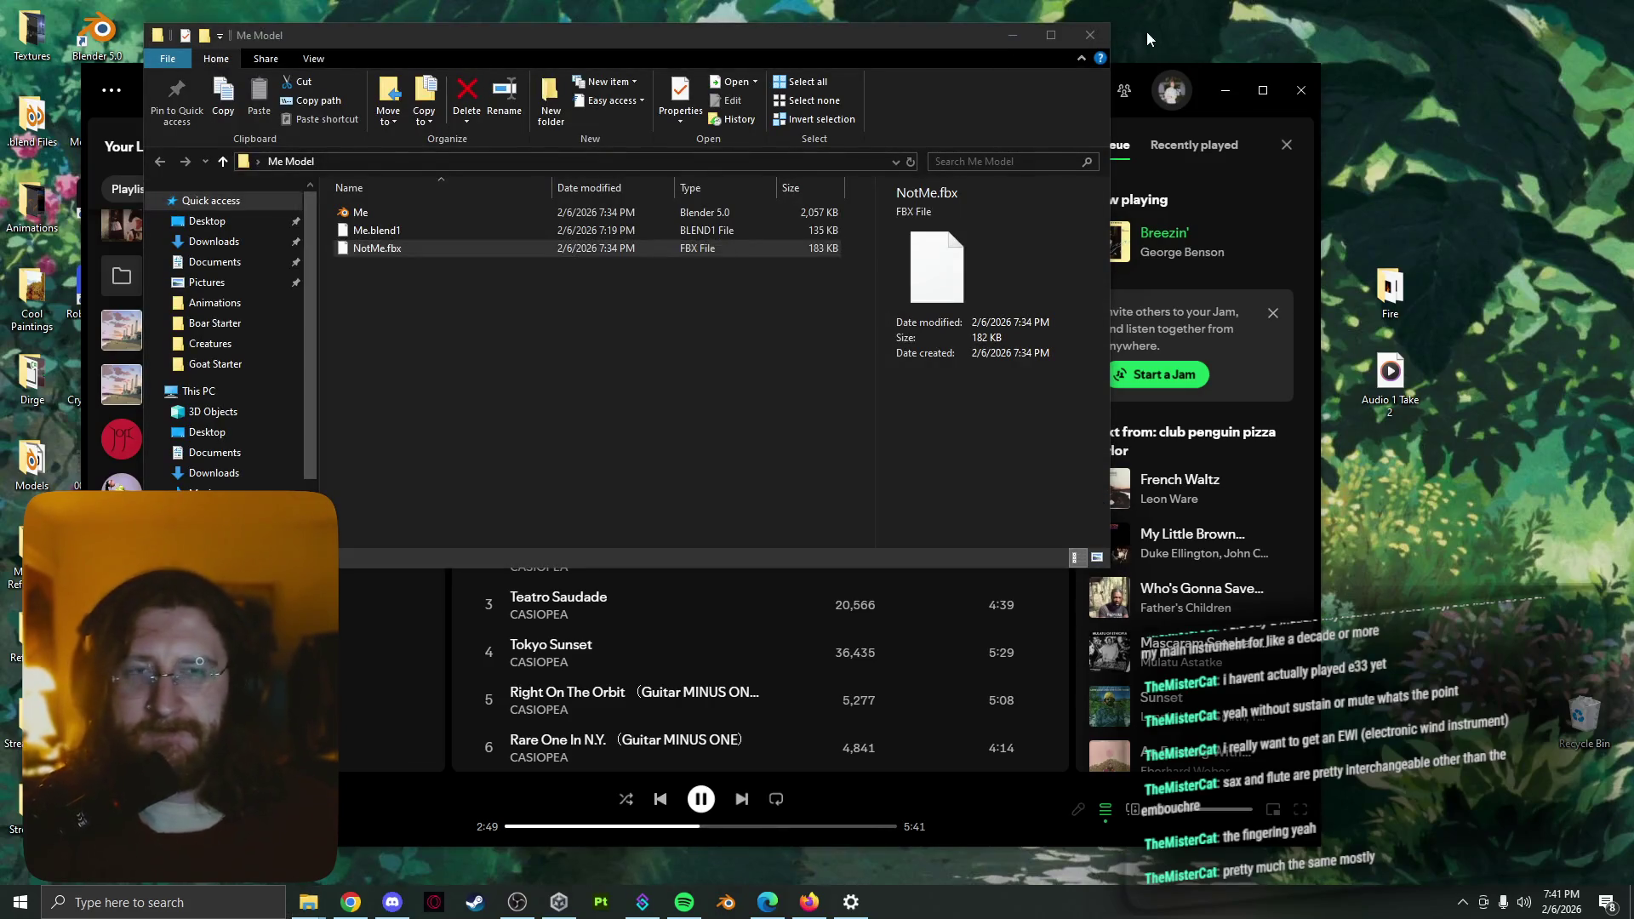
click(1085, 39)
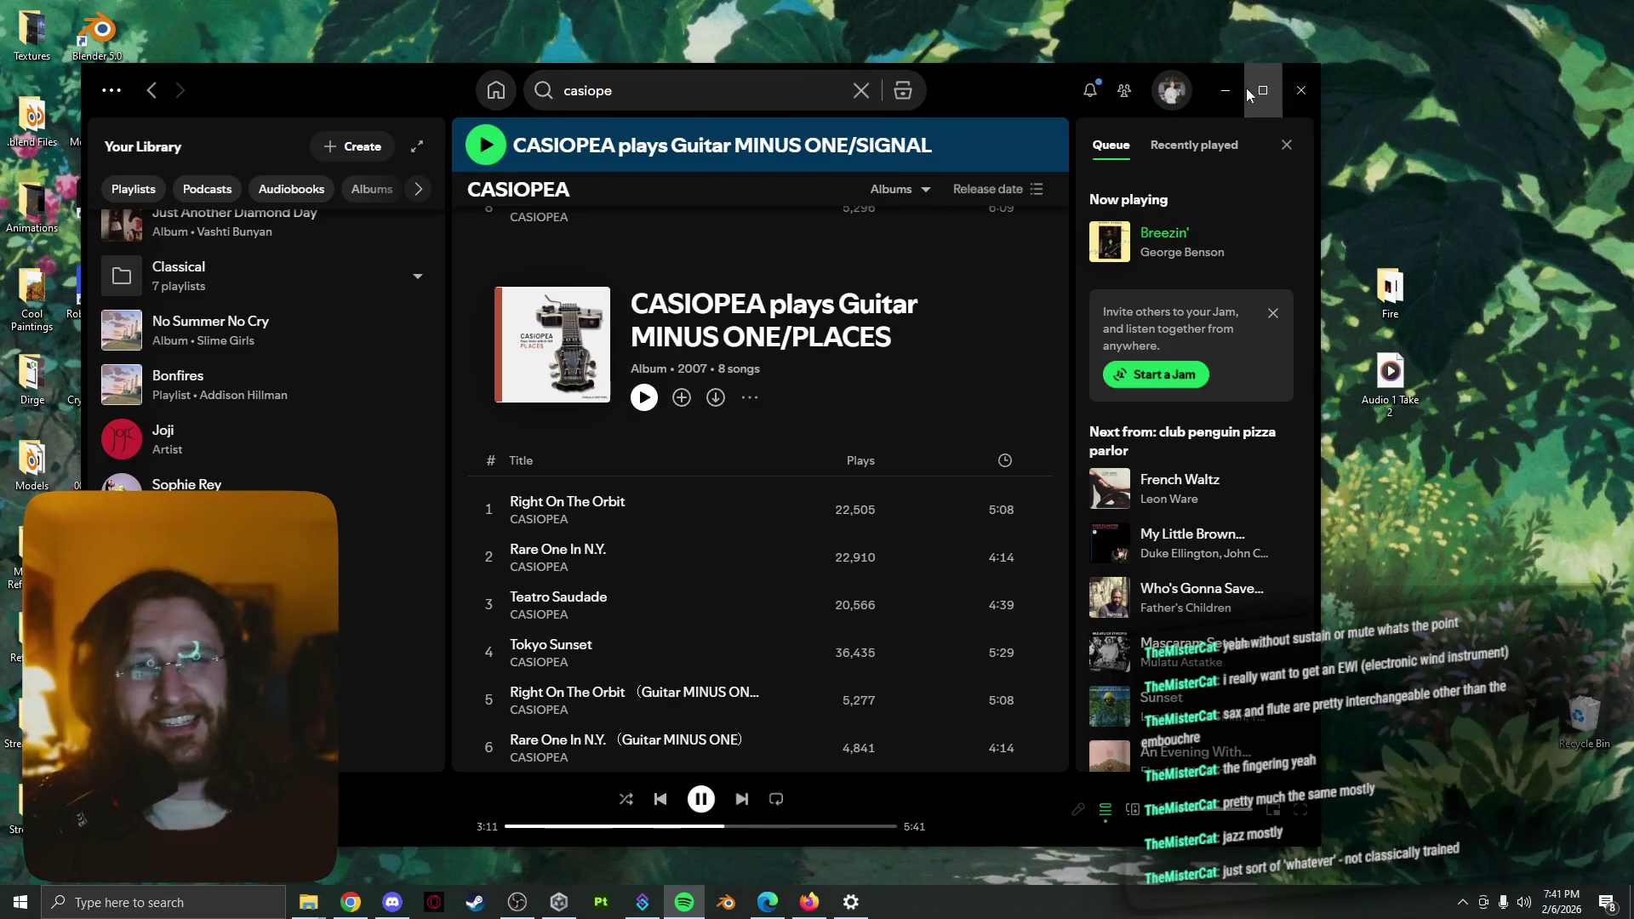
Minimize Spotify and close the Edge window from the taskbar
click(1225, 104)
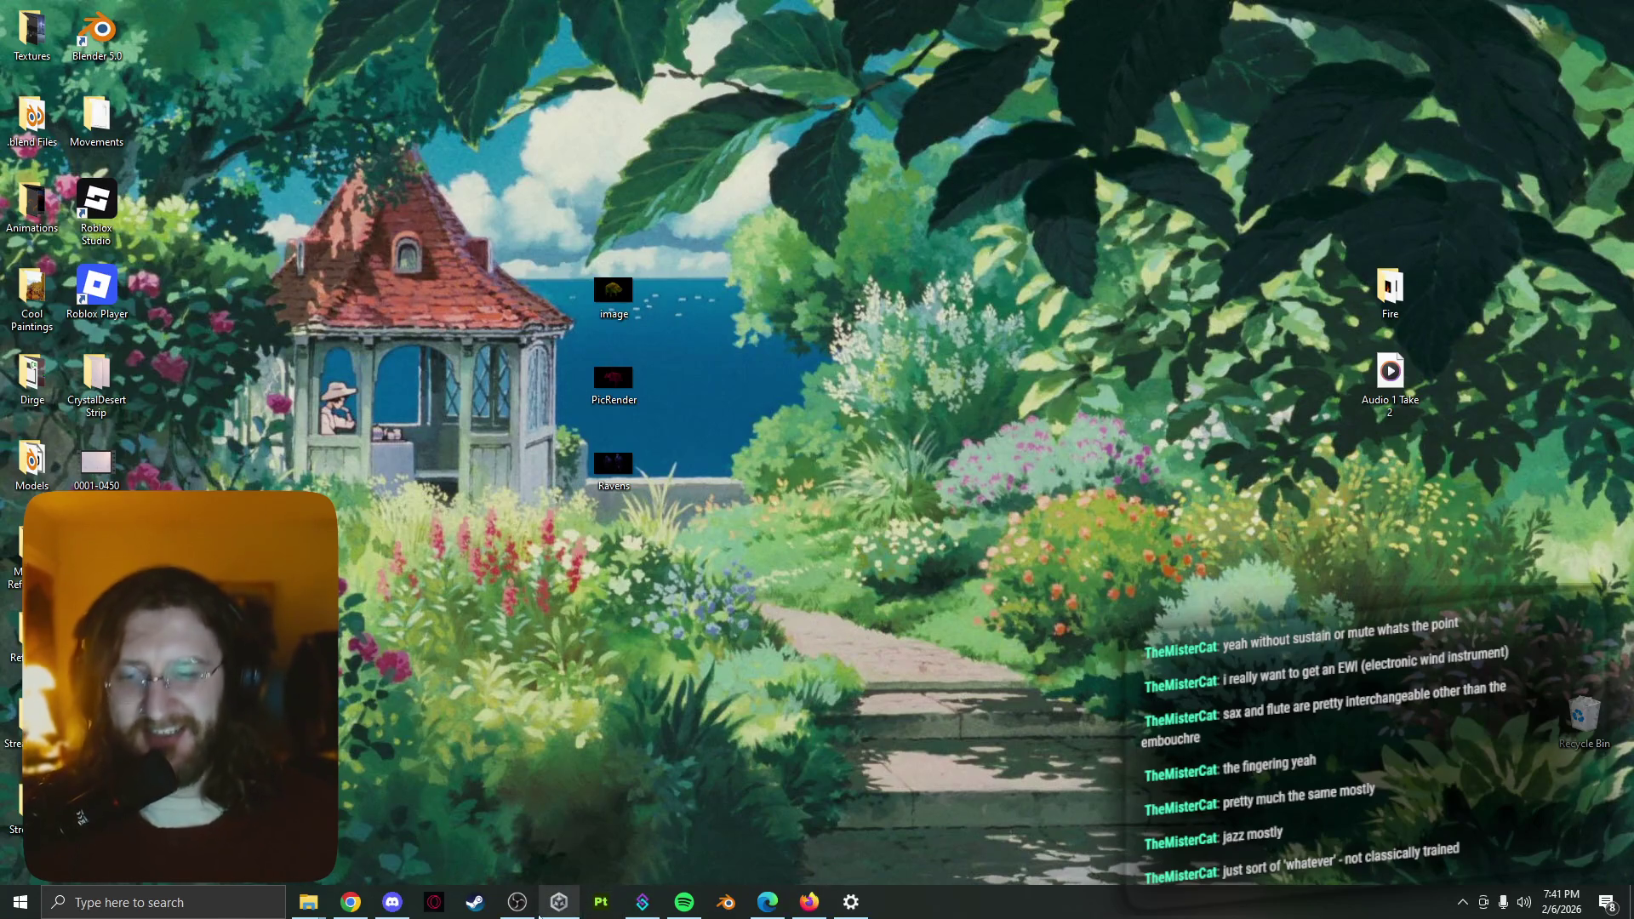
mouse_move(726, 902)
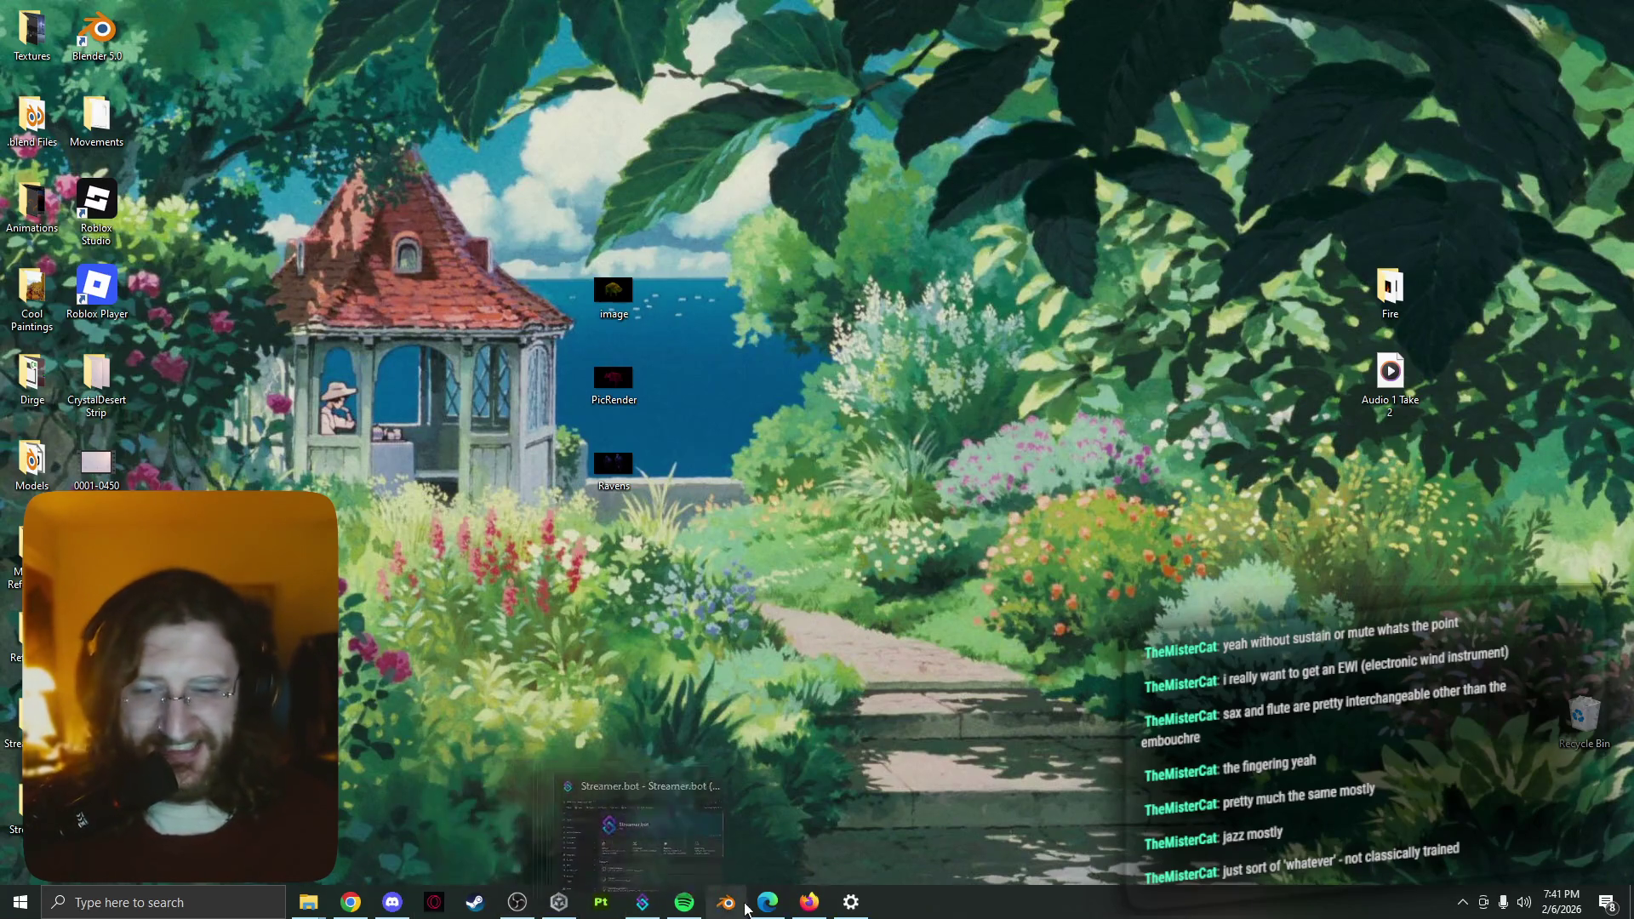
right_click(768, 903)
click(769, 866)
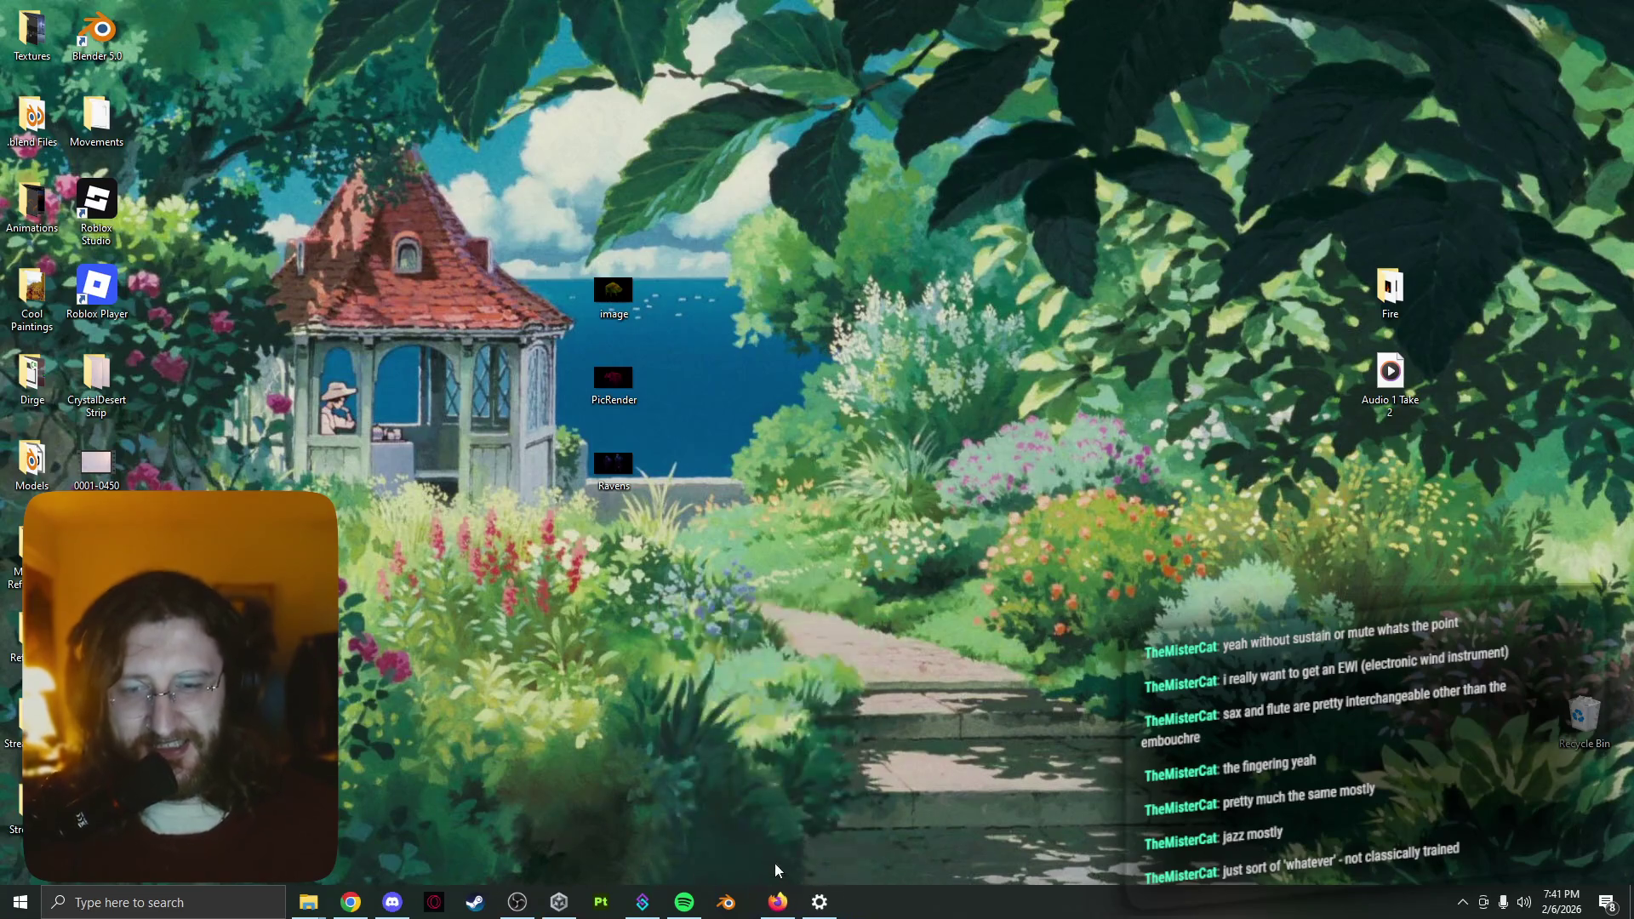
Bring up the Firefox window with the walk cycle reference search and close it
click(776, 903)
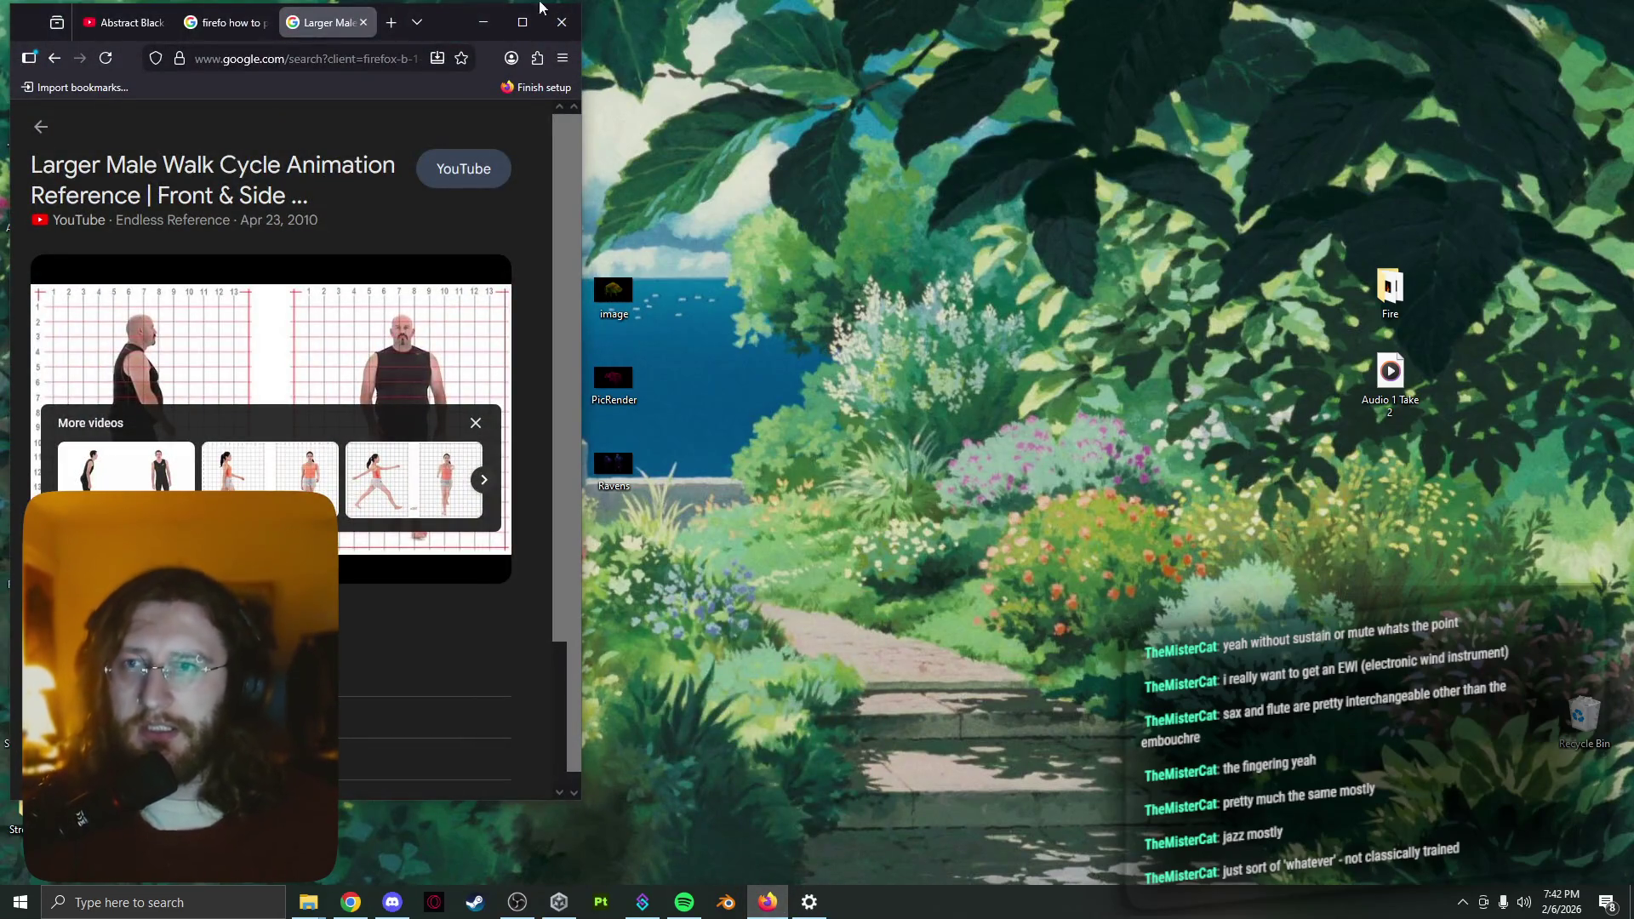
click(522, 22)
click(1616, 22)
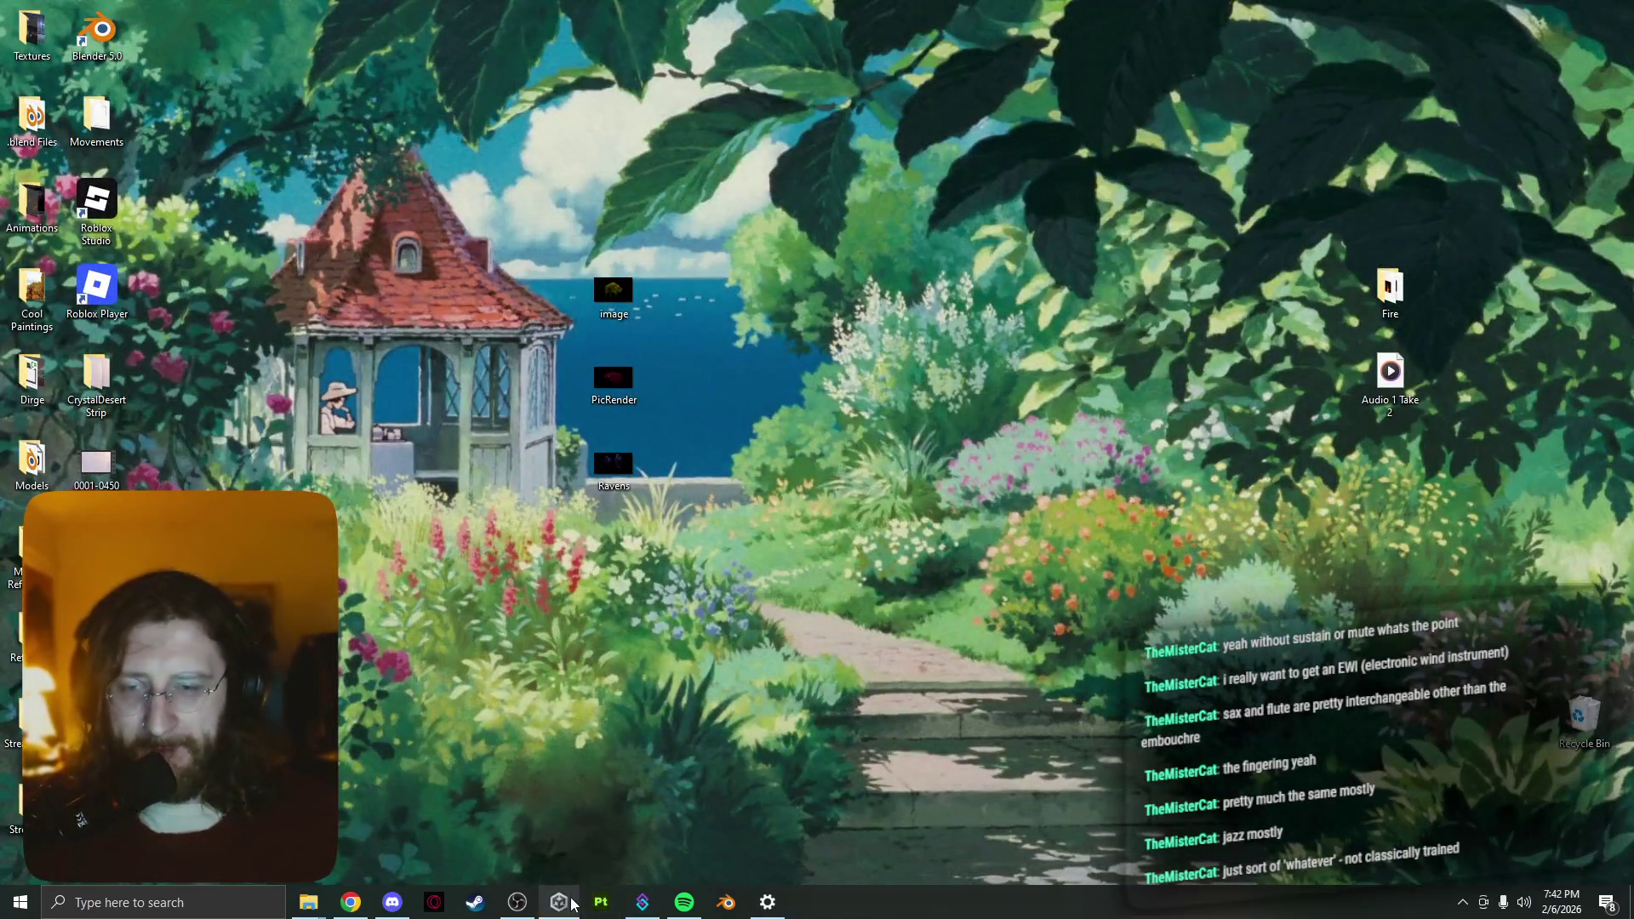
Show the Unity Hub projects list, then switch to the OBS Studio window
mouse_move(558, 903)
click(562, 869)
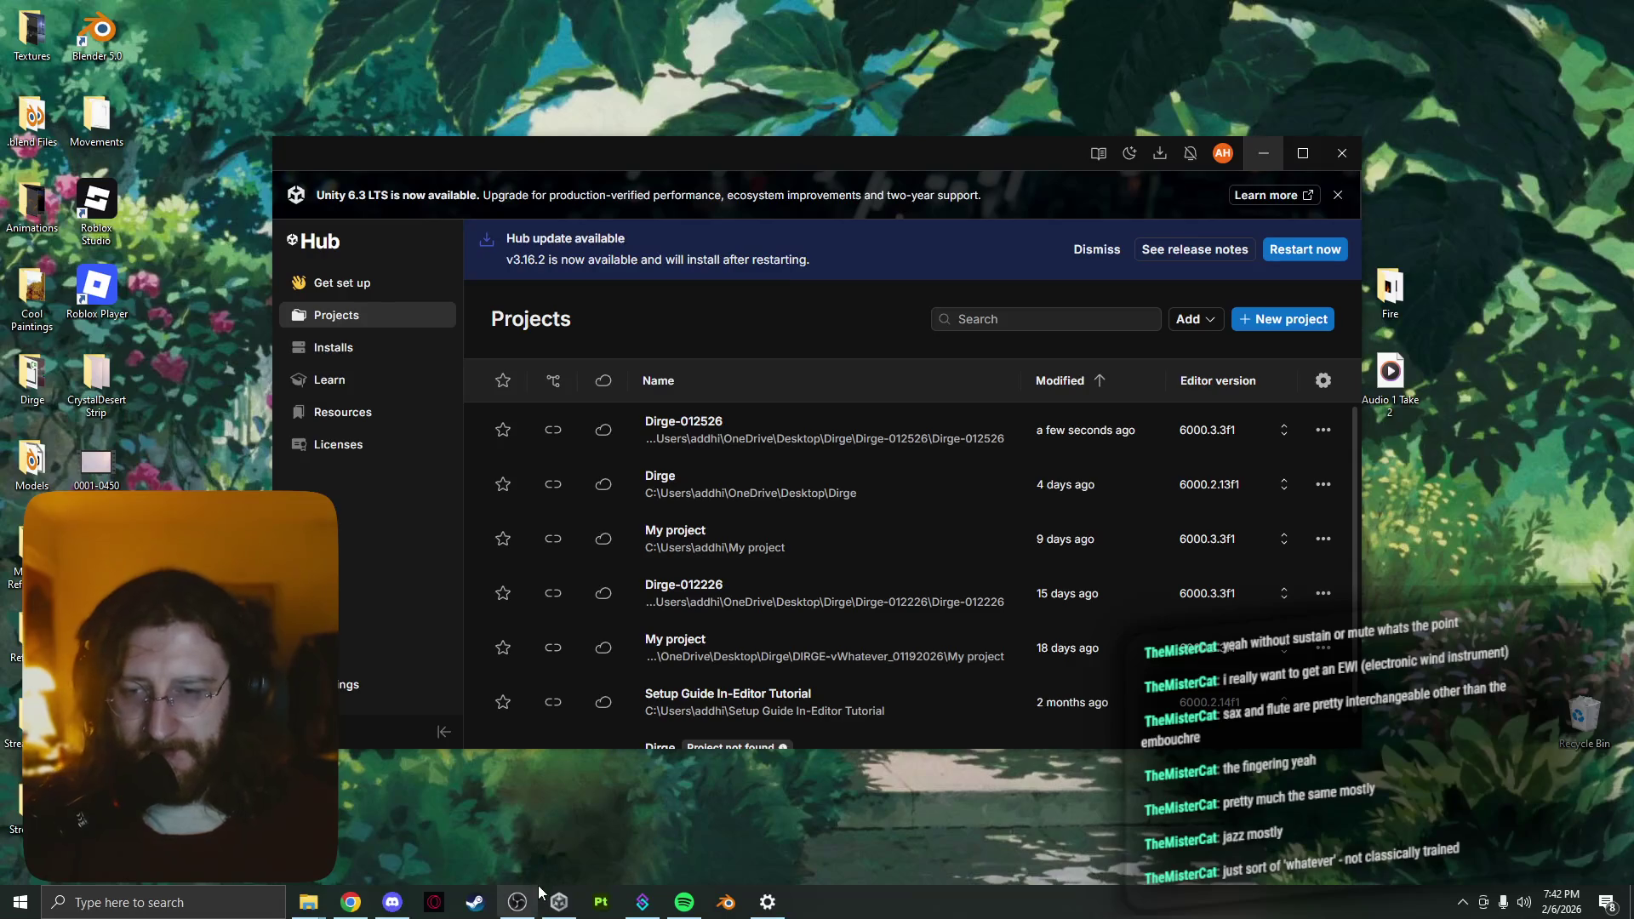
click(521, 900)
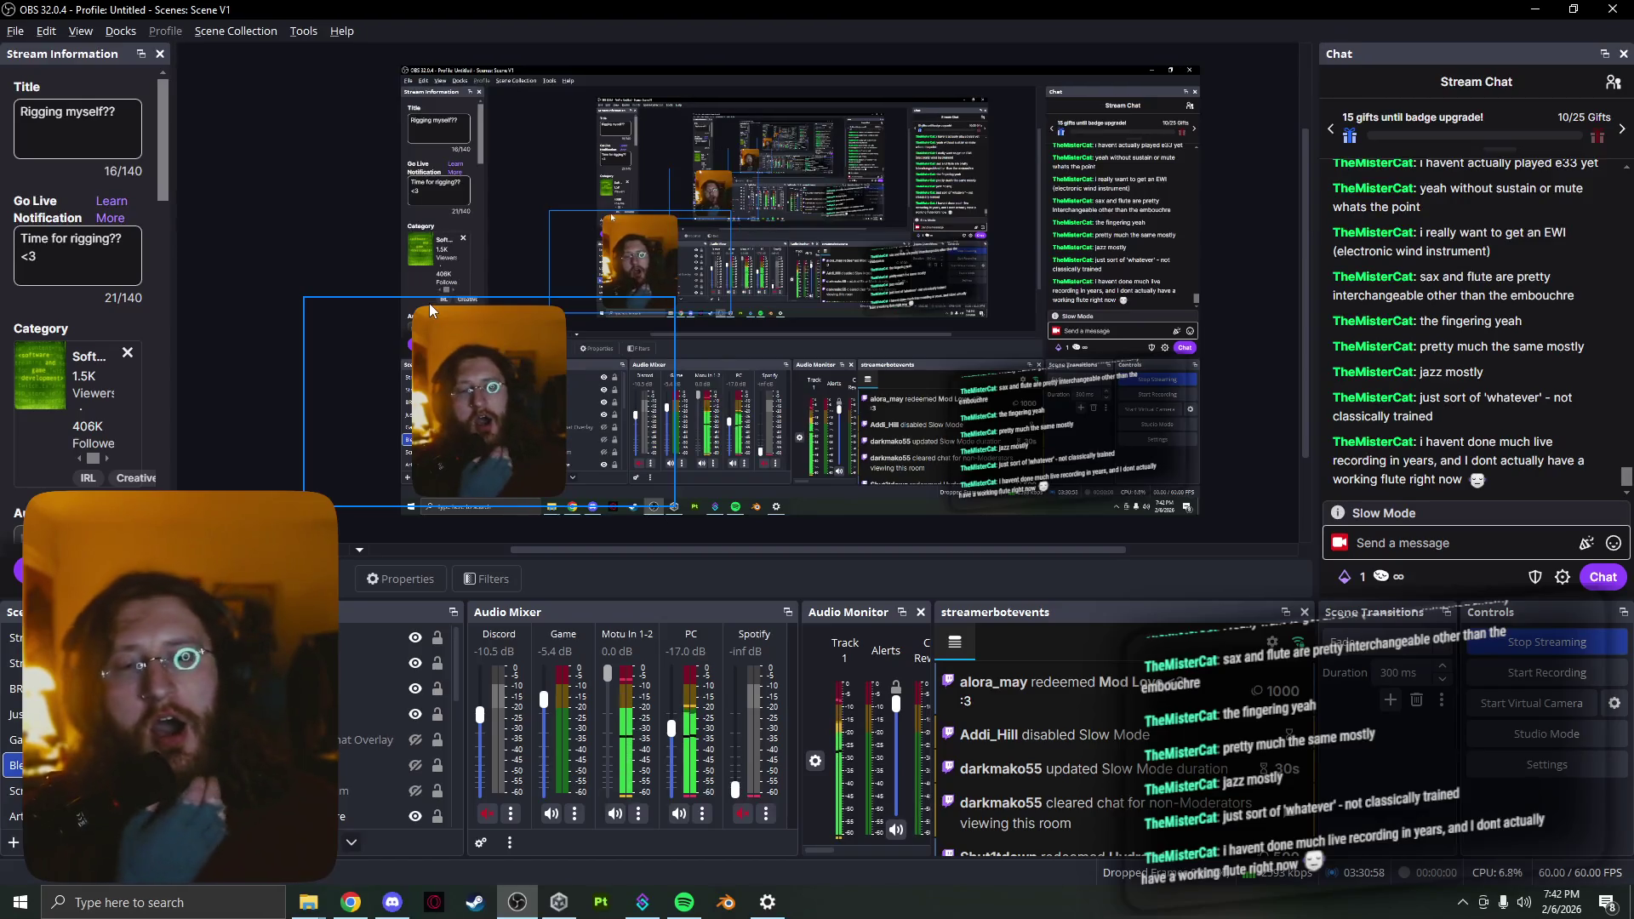
Check the display-capture and webcam sources in the OBS preview
click(426, 298)
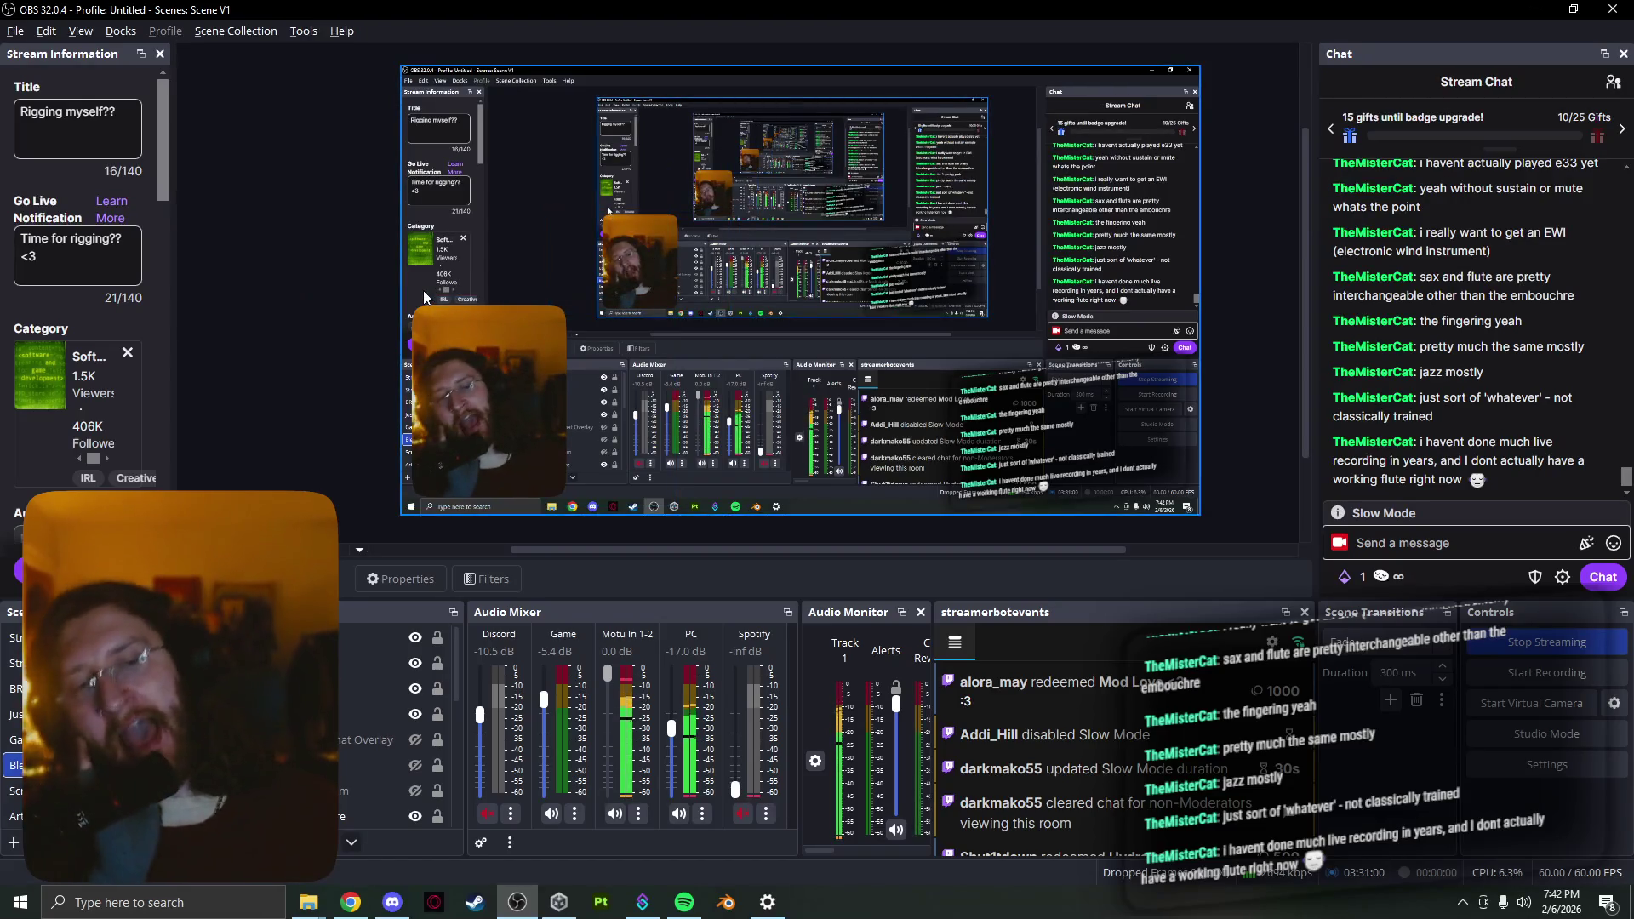
click(422, 306)
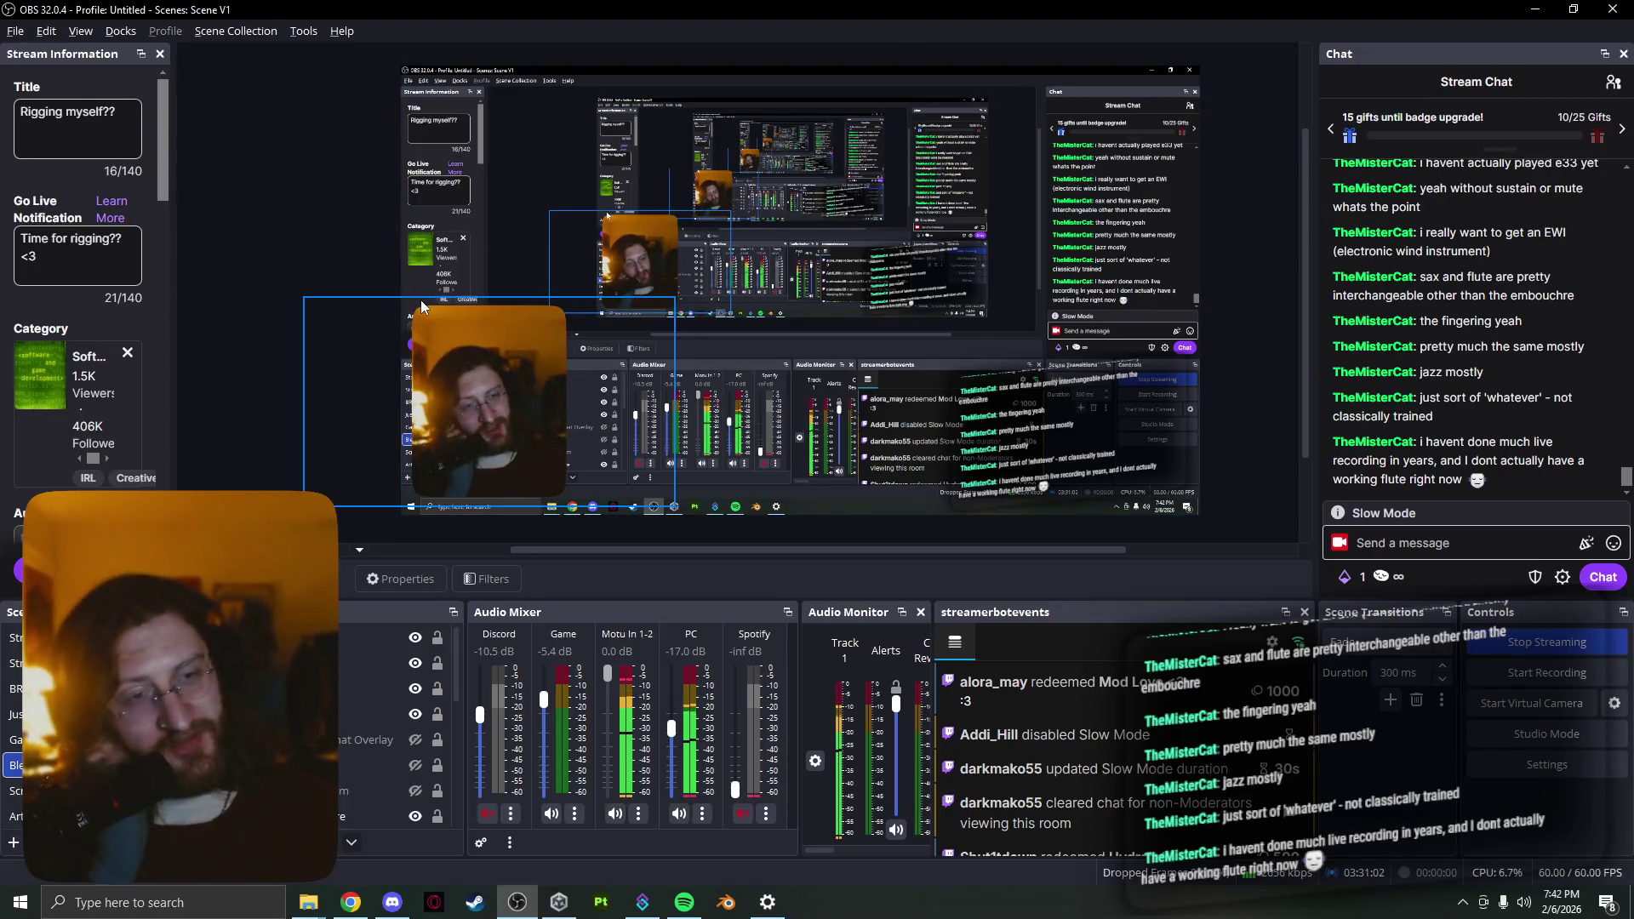
click(417, 280)
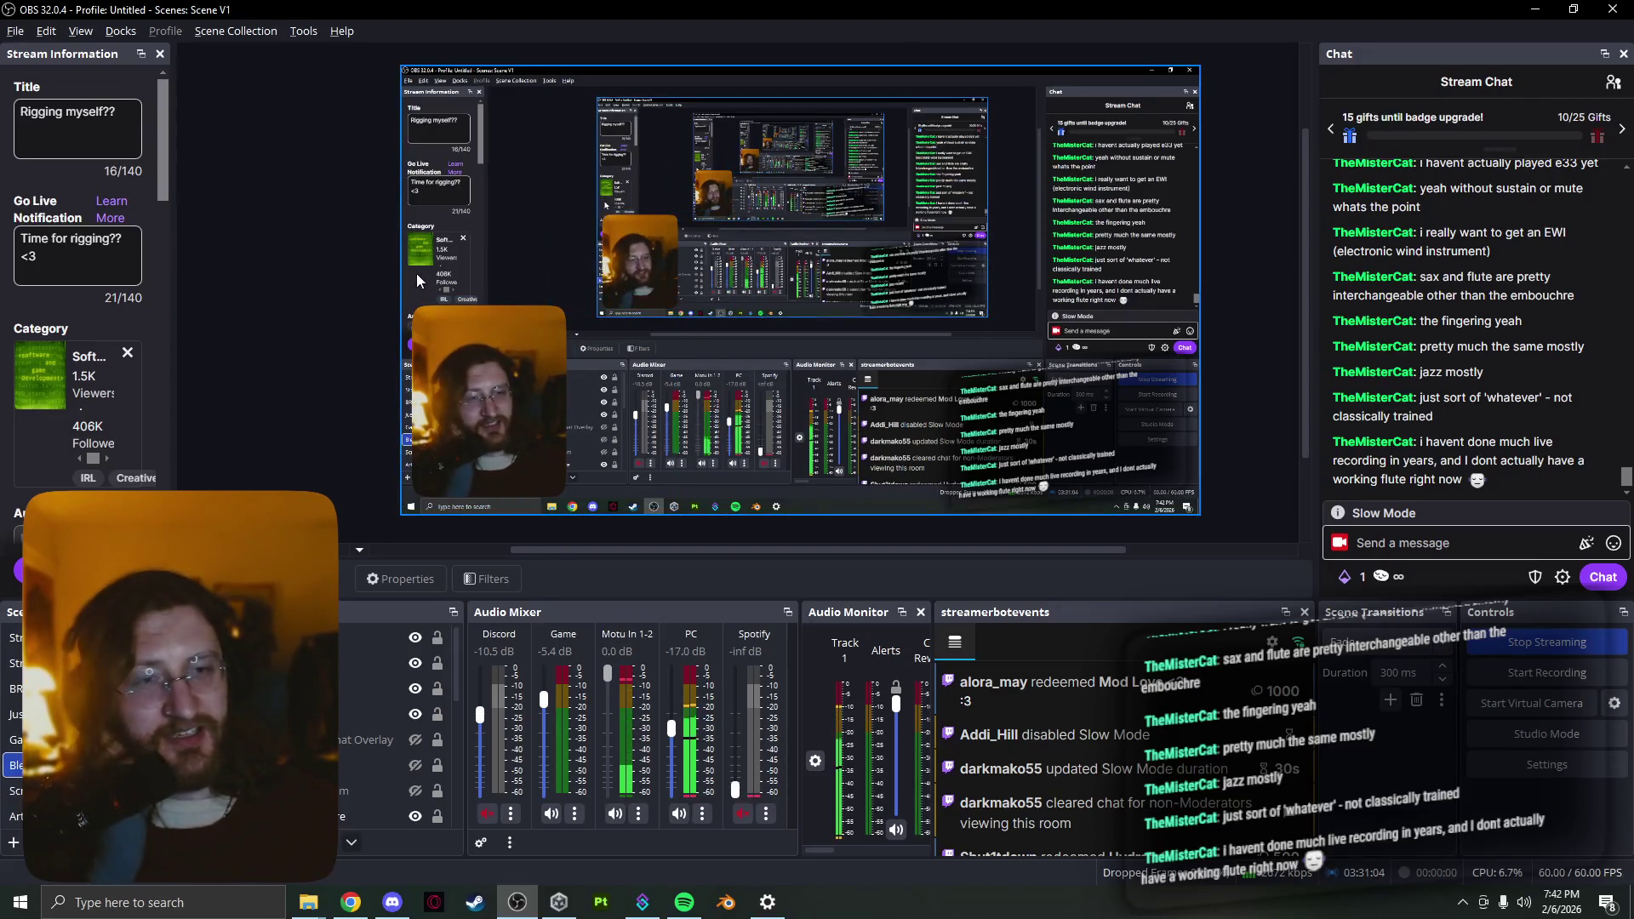
Review the OBS File menu options, then switch to Blender's start screen
click(28, 38)
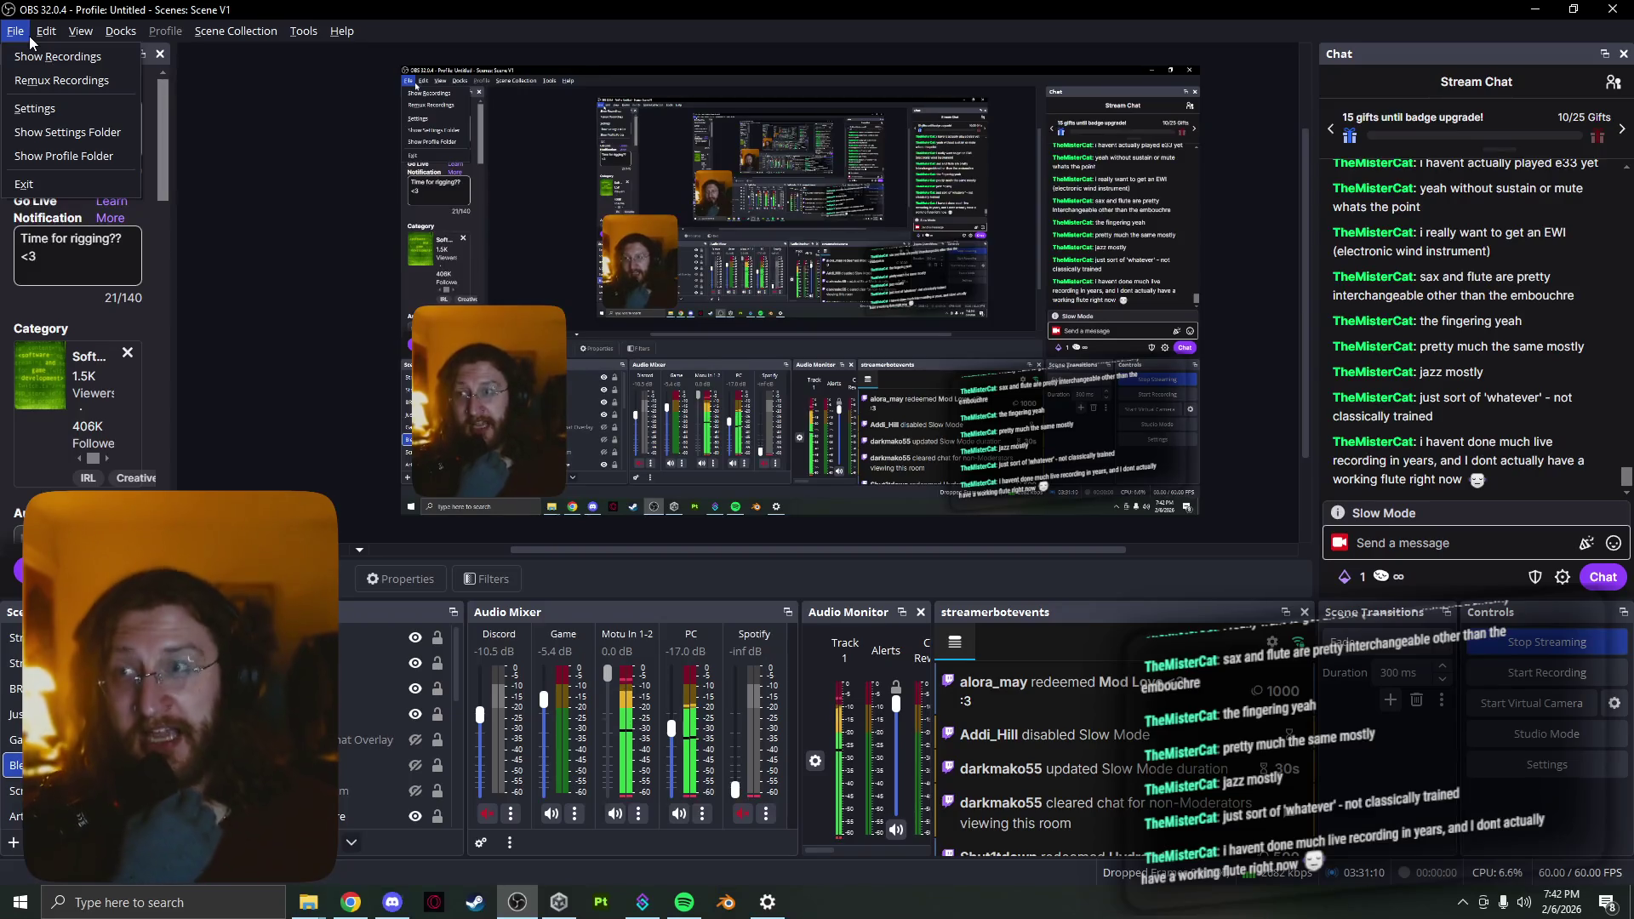
click(29, 39)
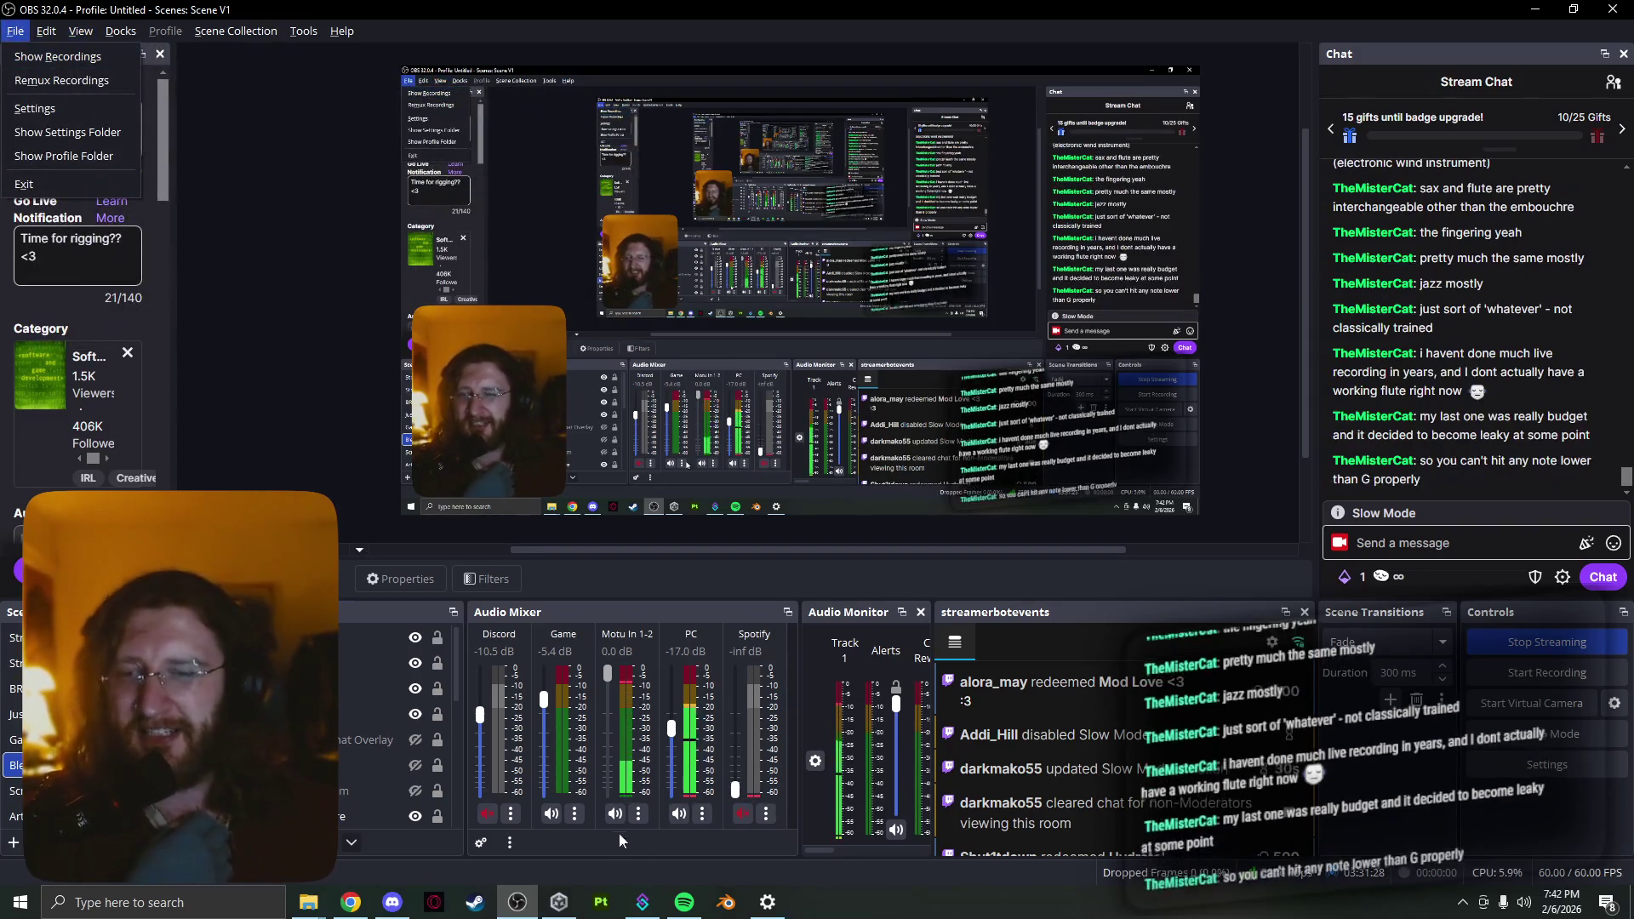
click(727, 902)
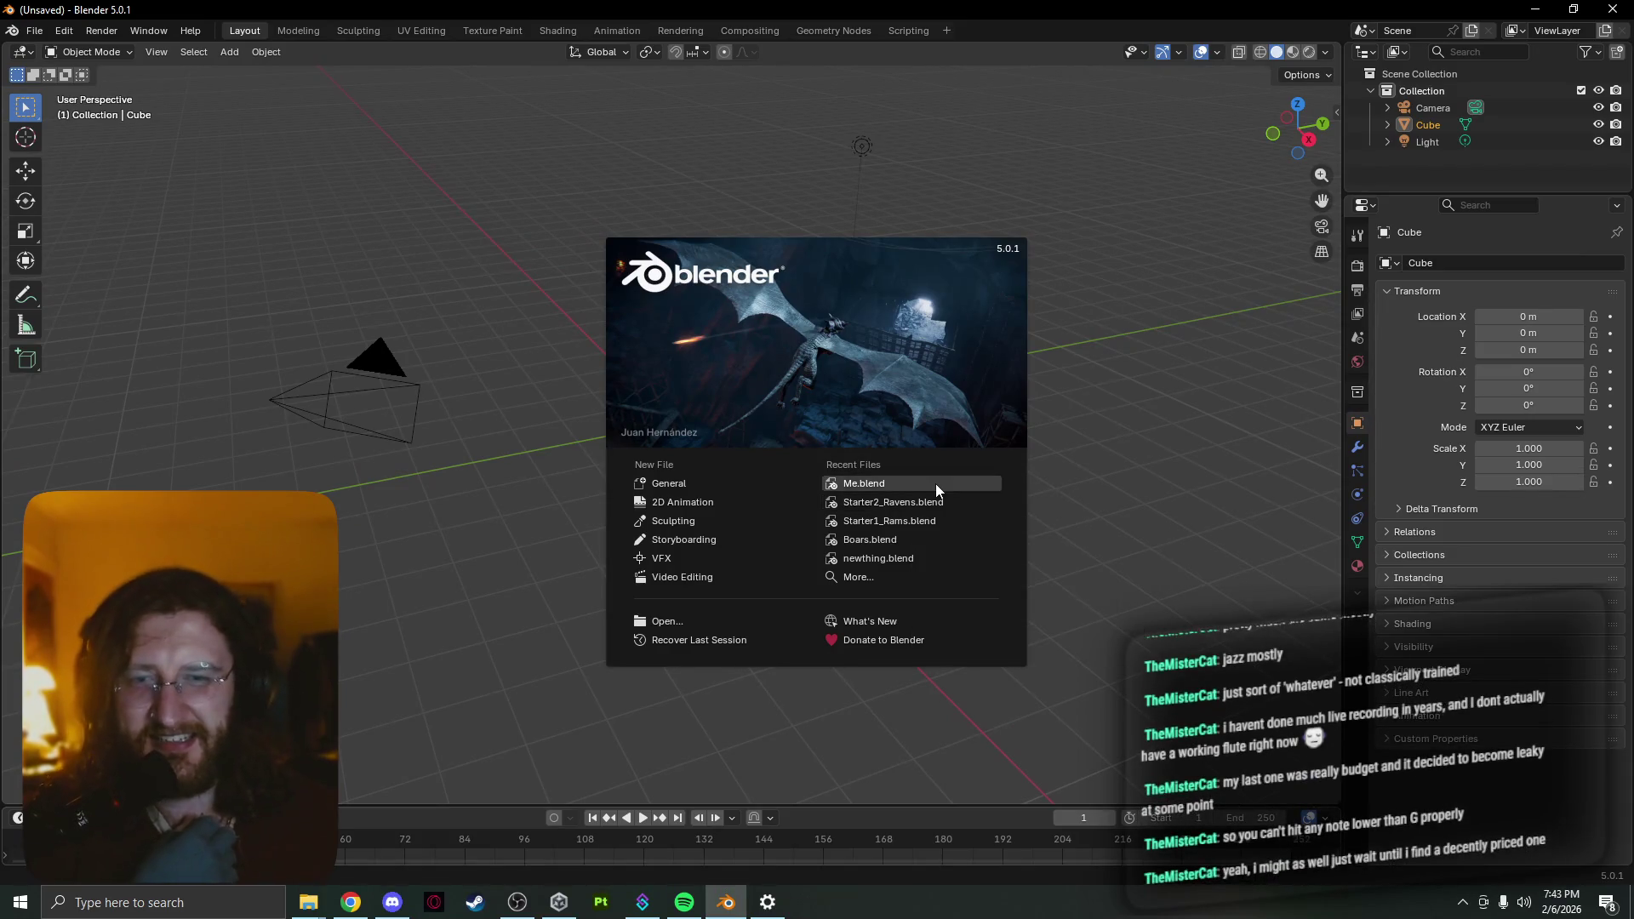
mouse_move(890, 521)
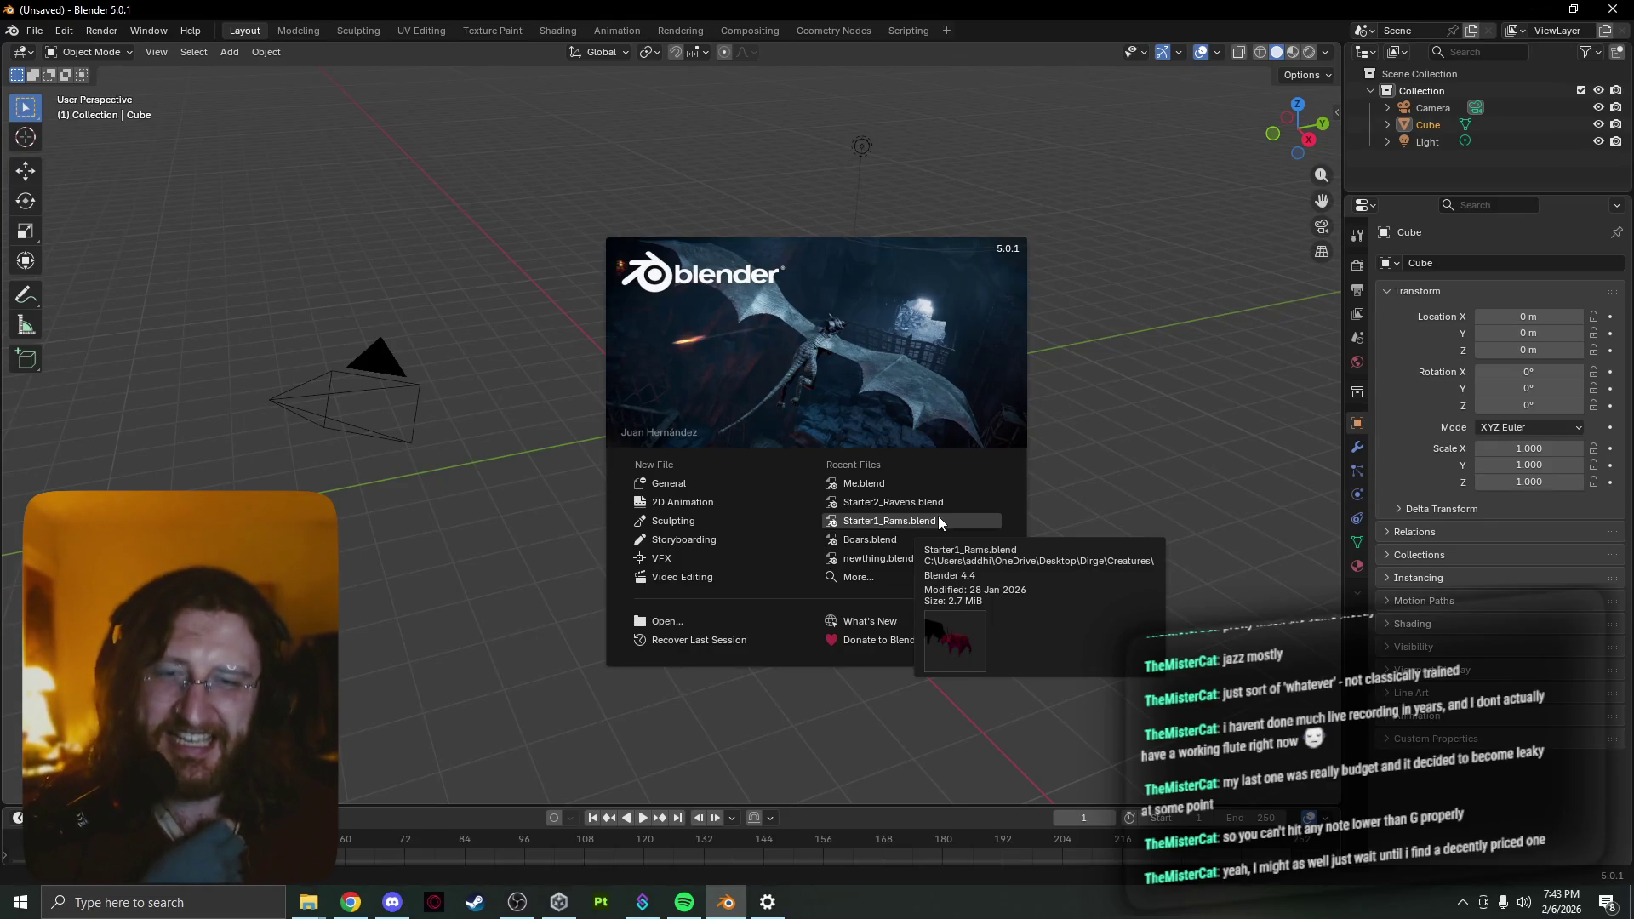
Render the rigged ram twice with F12, orbit around the rig, then switch to Chrome
key(F12)
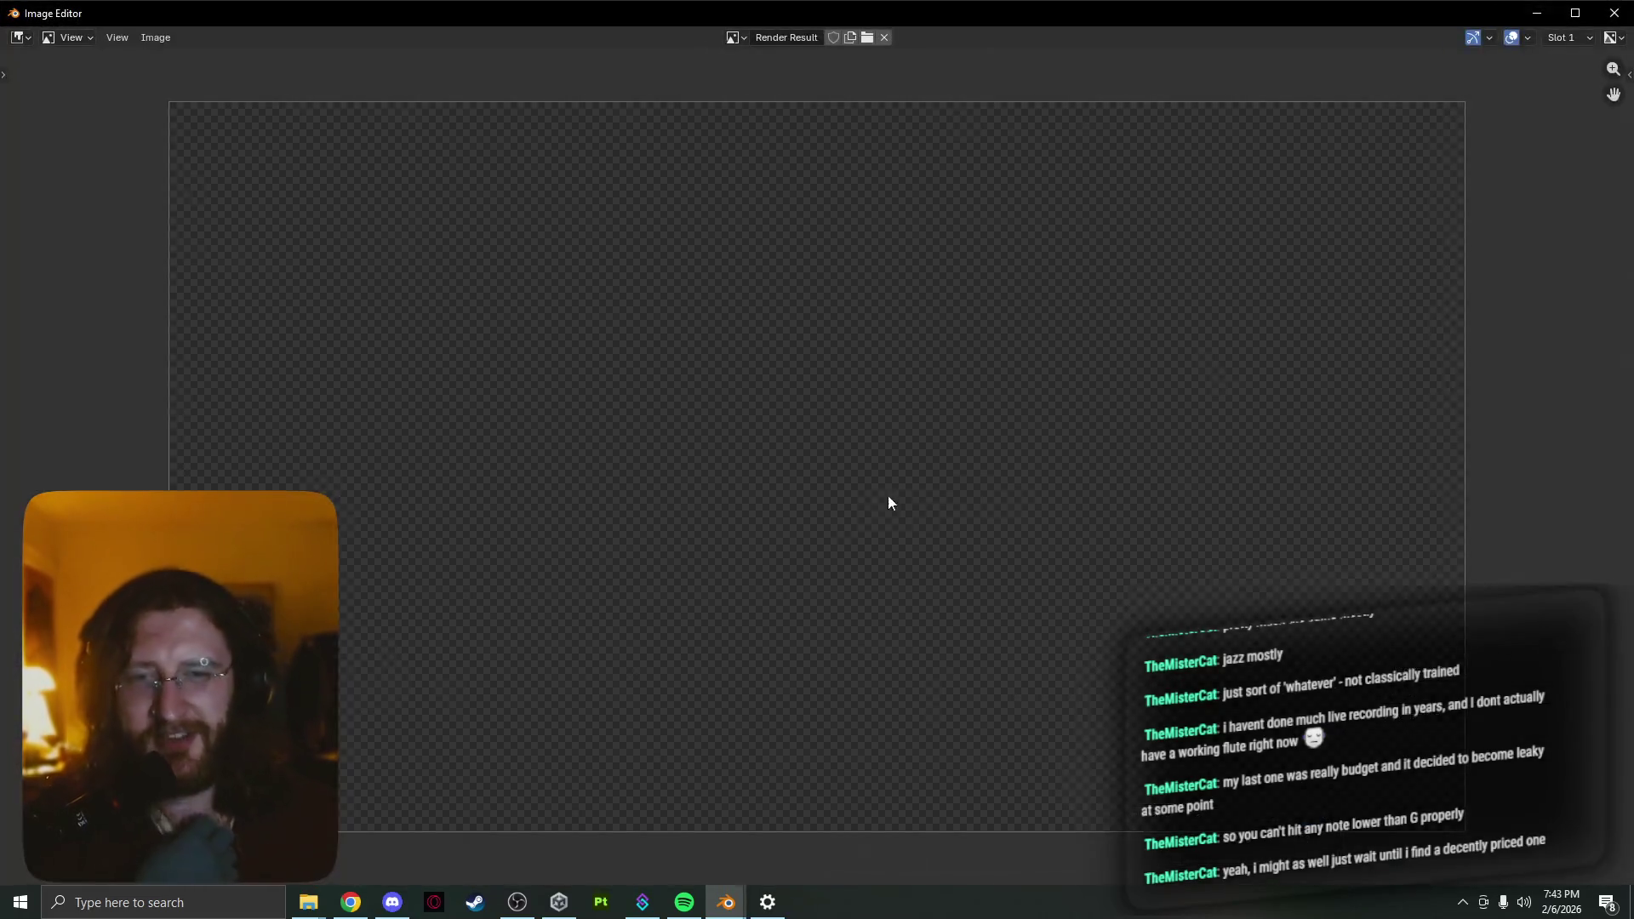
click(1617, 13)
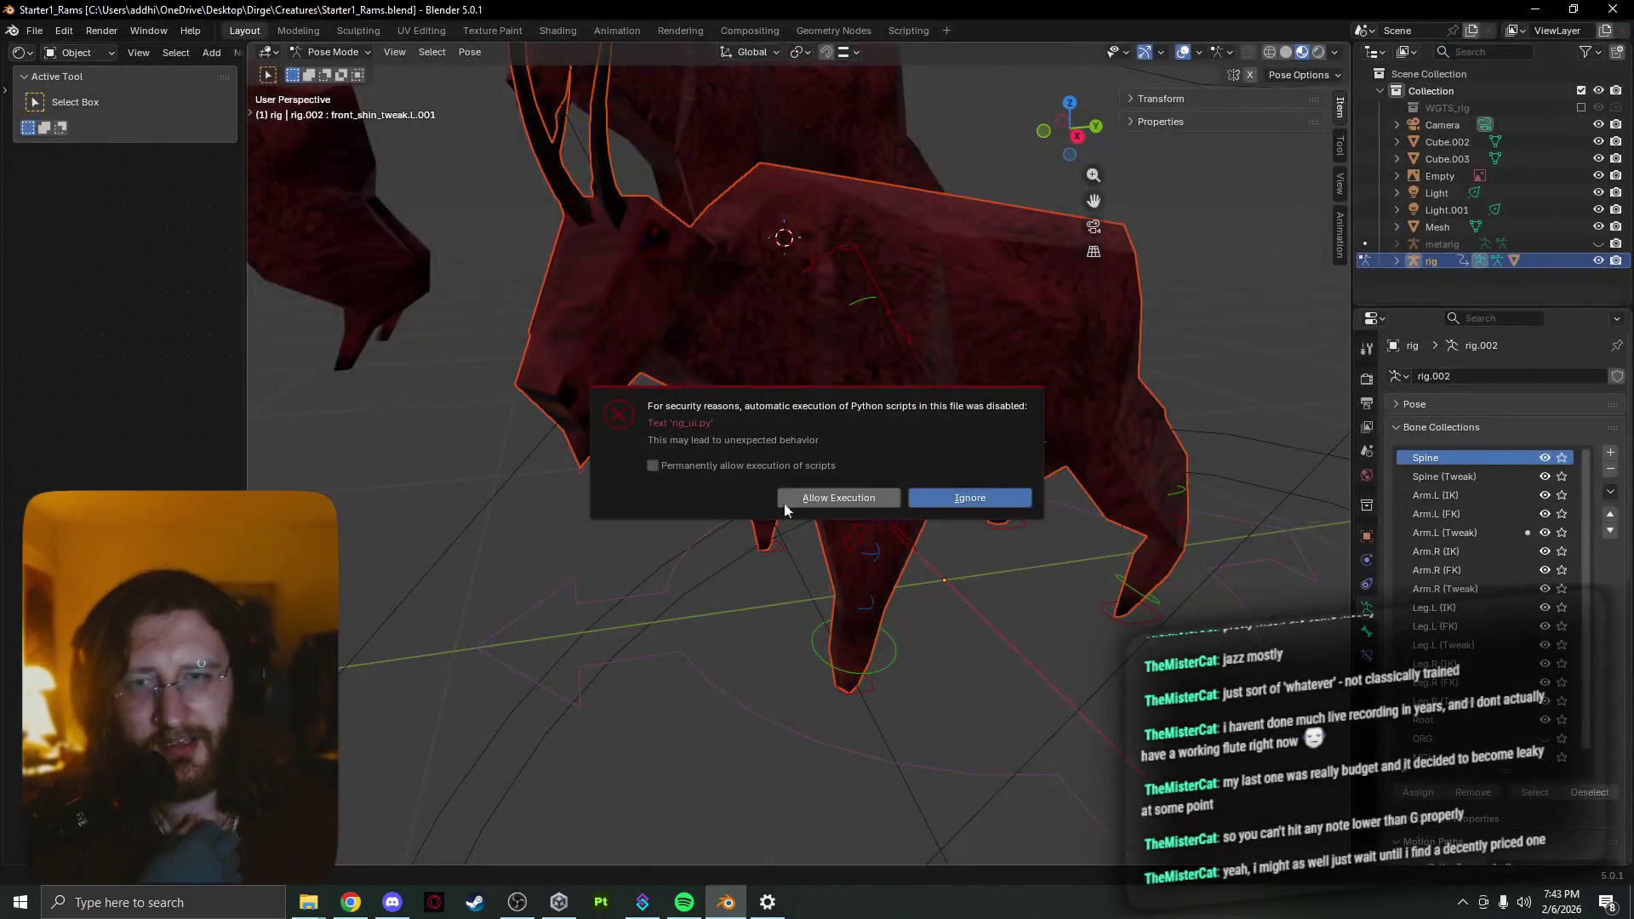
key(F12)
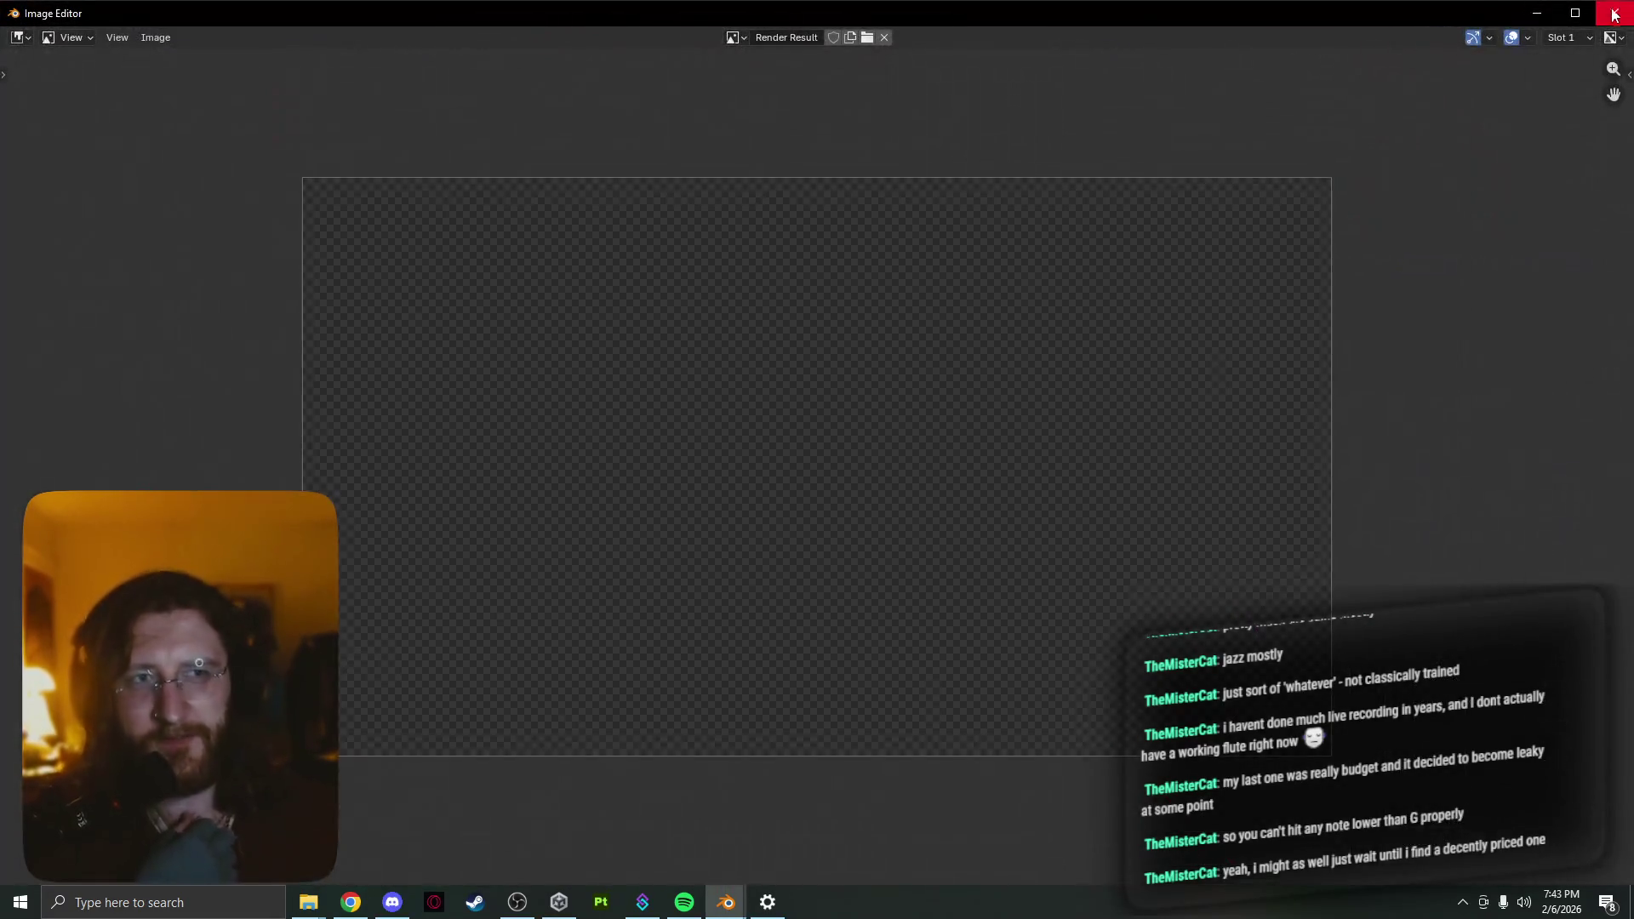
click(1613, 14)
mouse_move(657, 398)
middle_down()
mouse_move(878, 382)
mouse_move(951, 395)
mouse_move(832, 367)
middle_up()
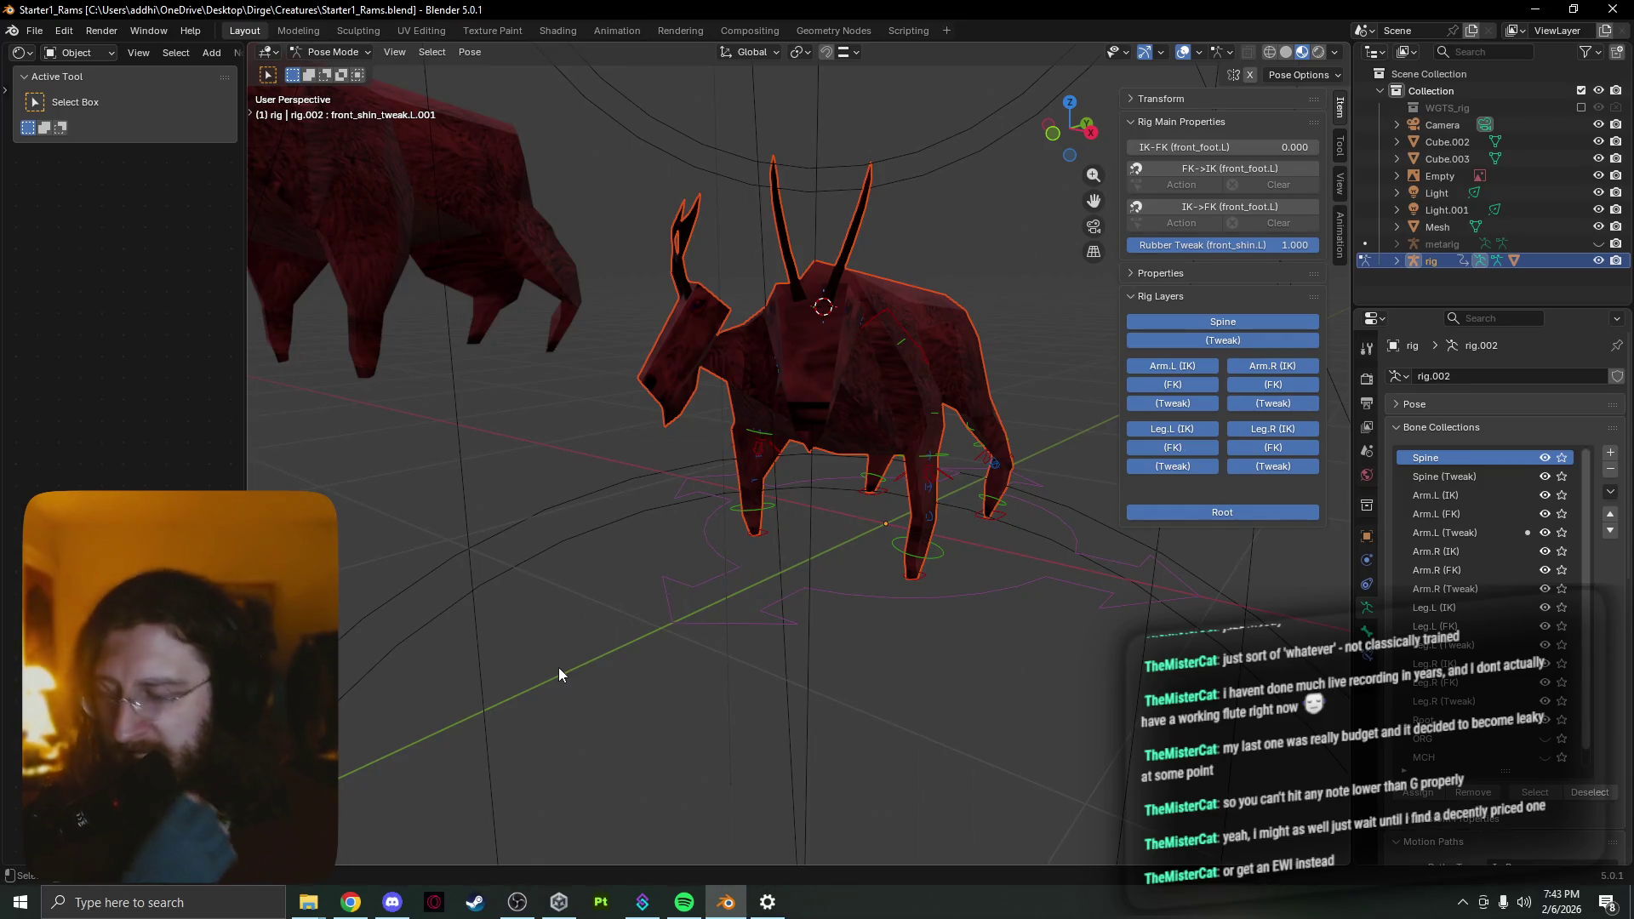
key(alt+Tab)
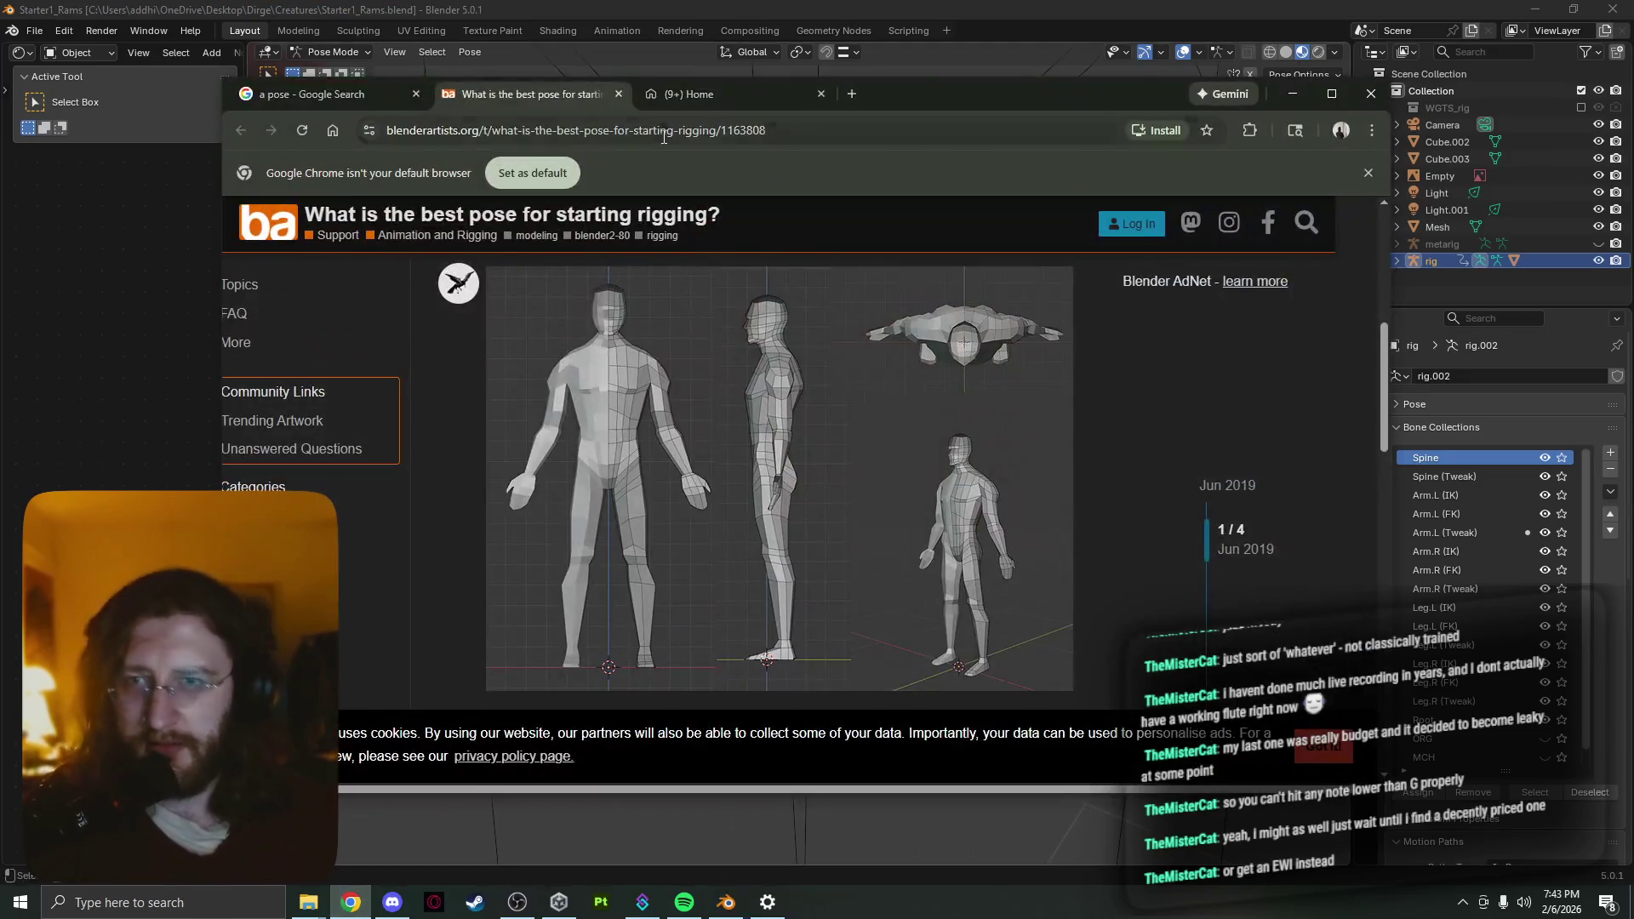
Run a Google search for EWI and switch the results to images
click(662, 131)
text(ewi)
key(Return)
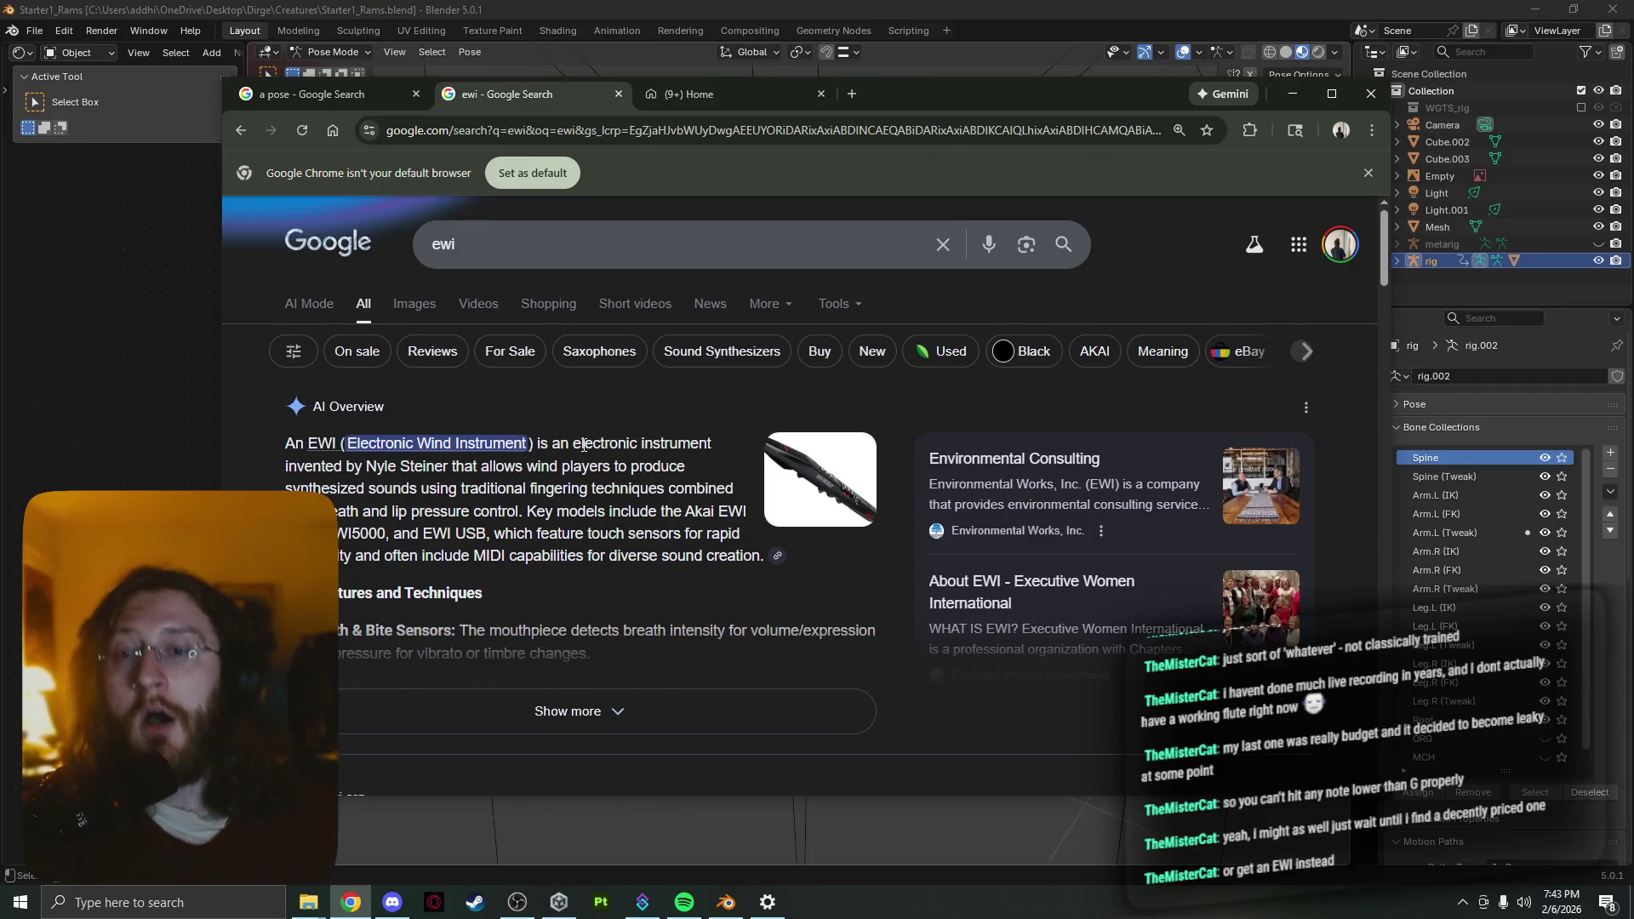
scroll(664, 468, down, 1)
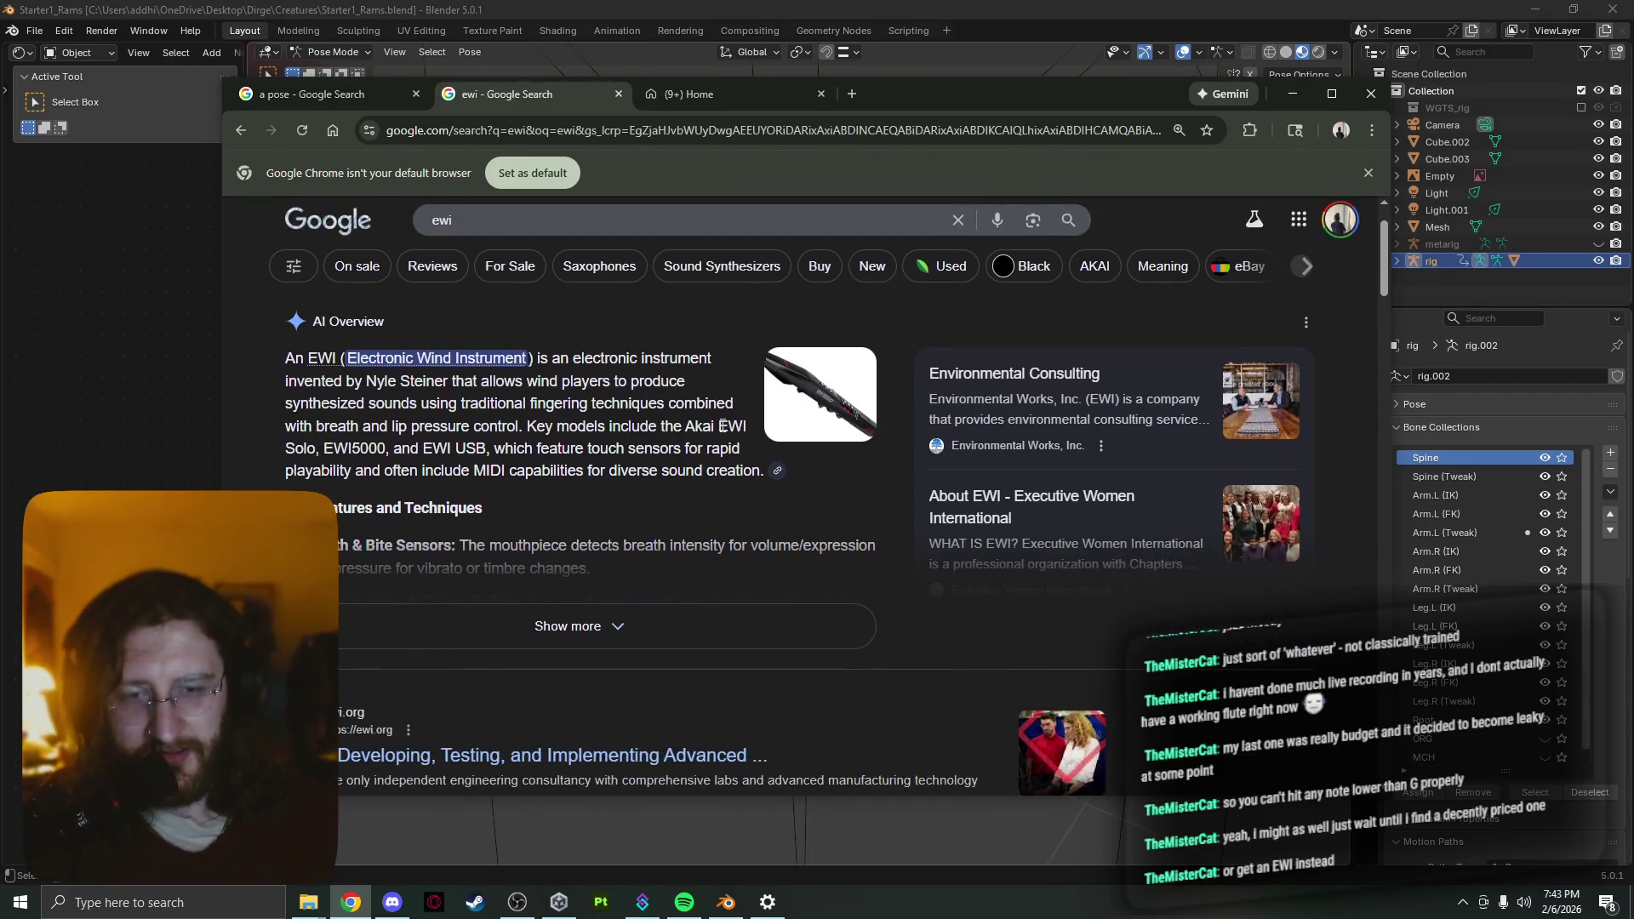
scroll(491, 389, up, 1)
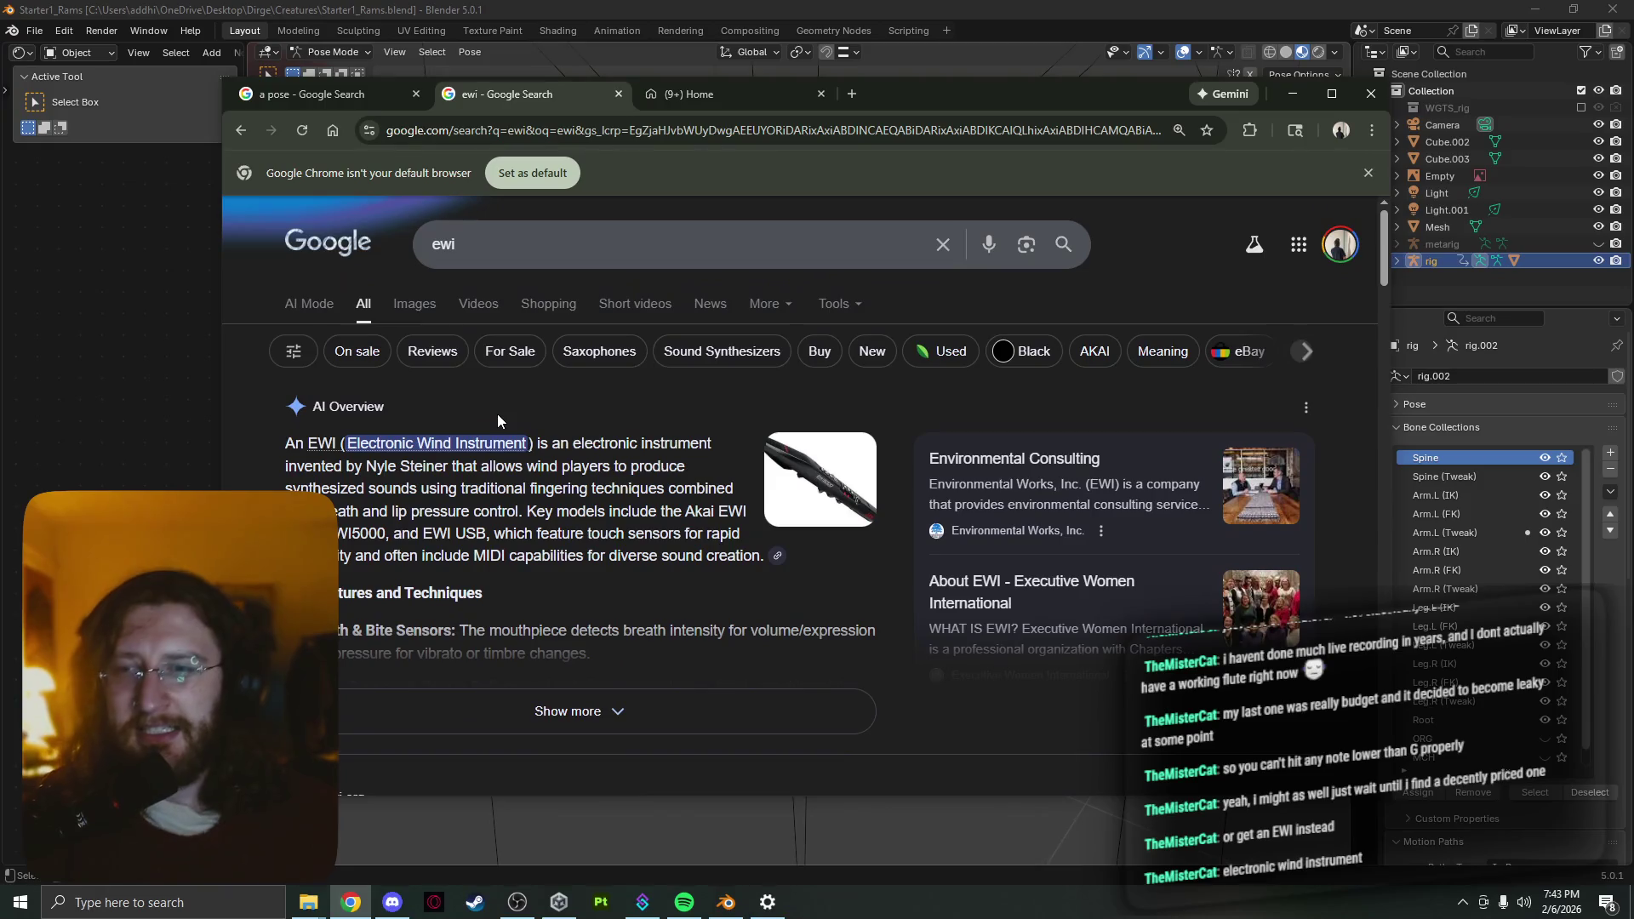
click(414, 302)
scroll(559, 478, down, 2)
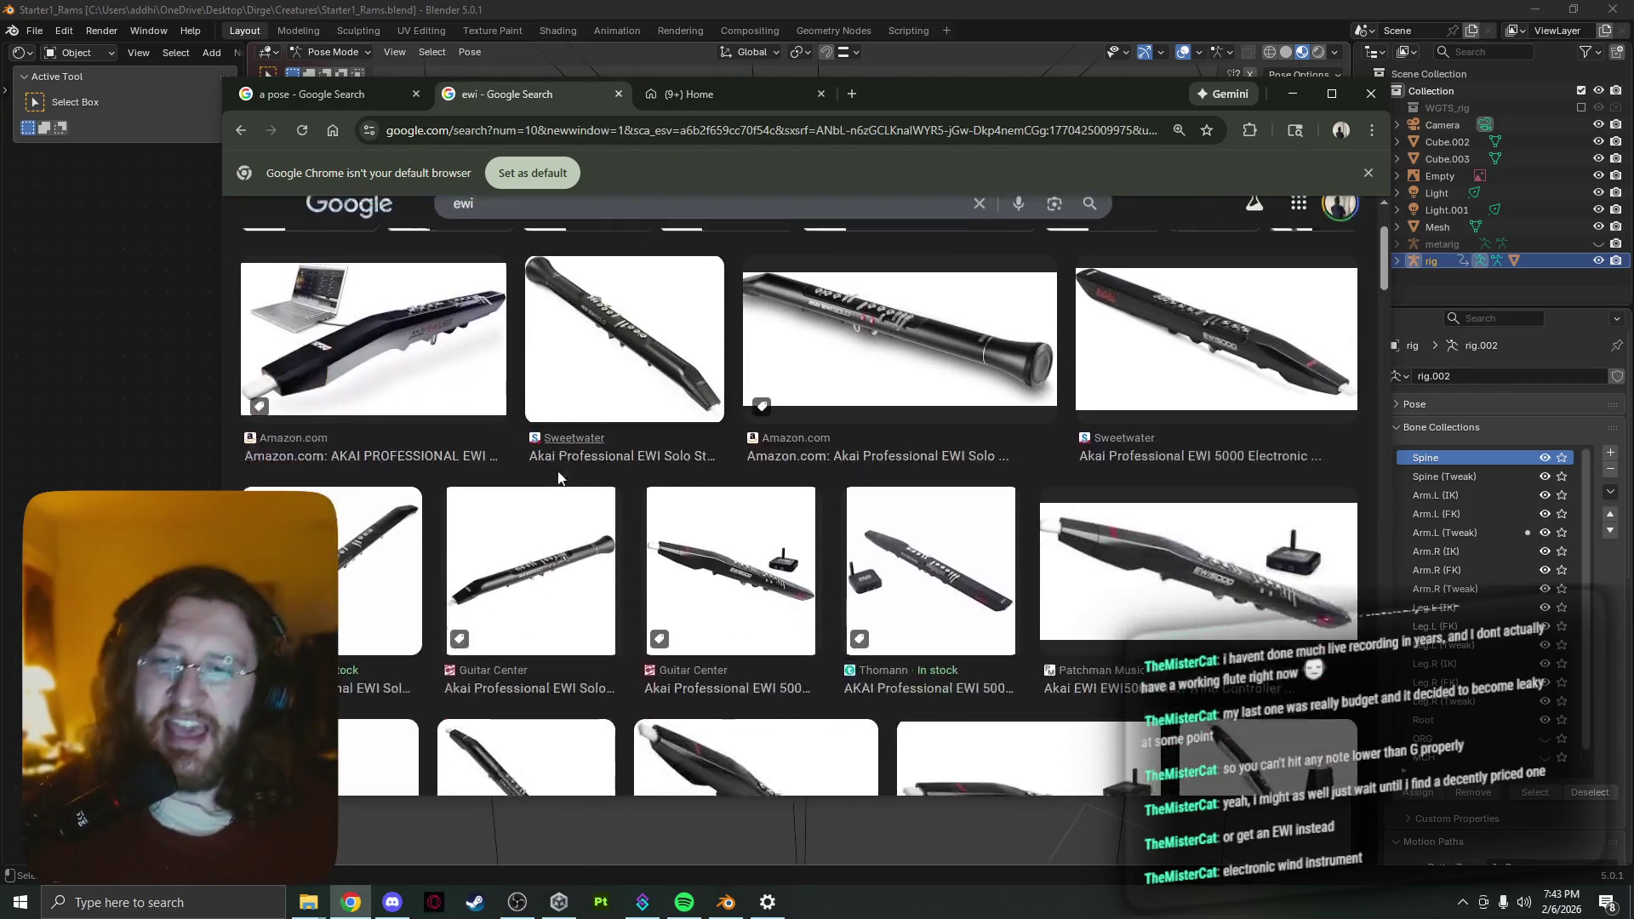
scroll(729, 508, down, 3)
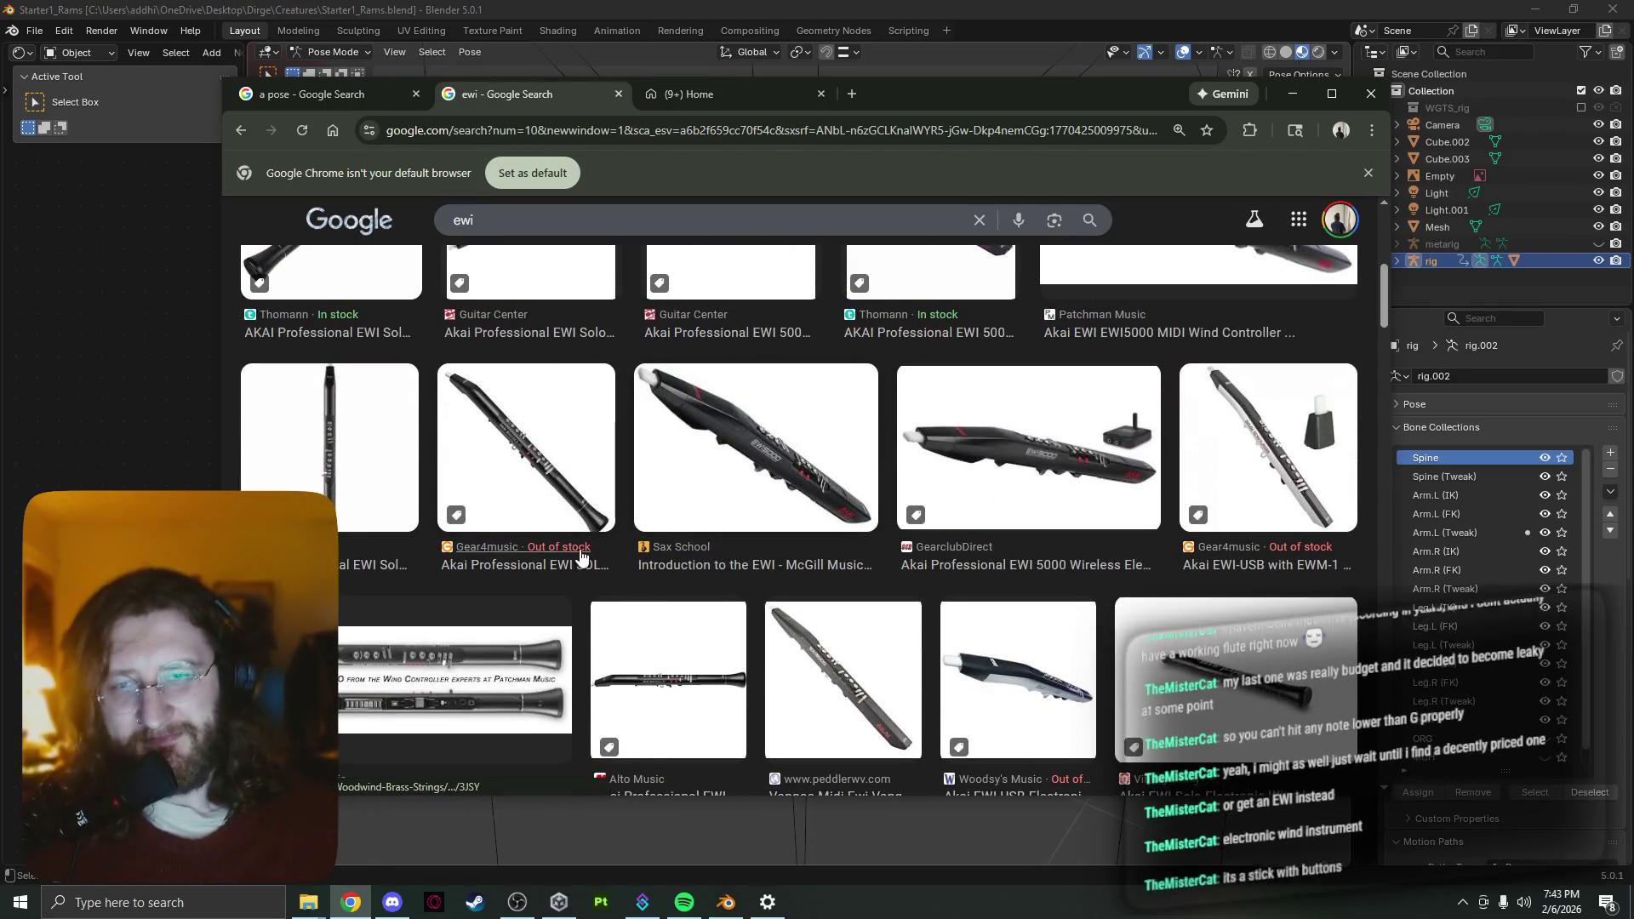
scroll(534, 528, down, 2)
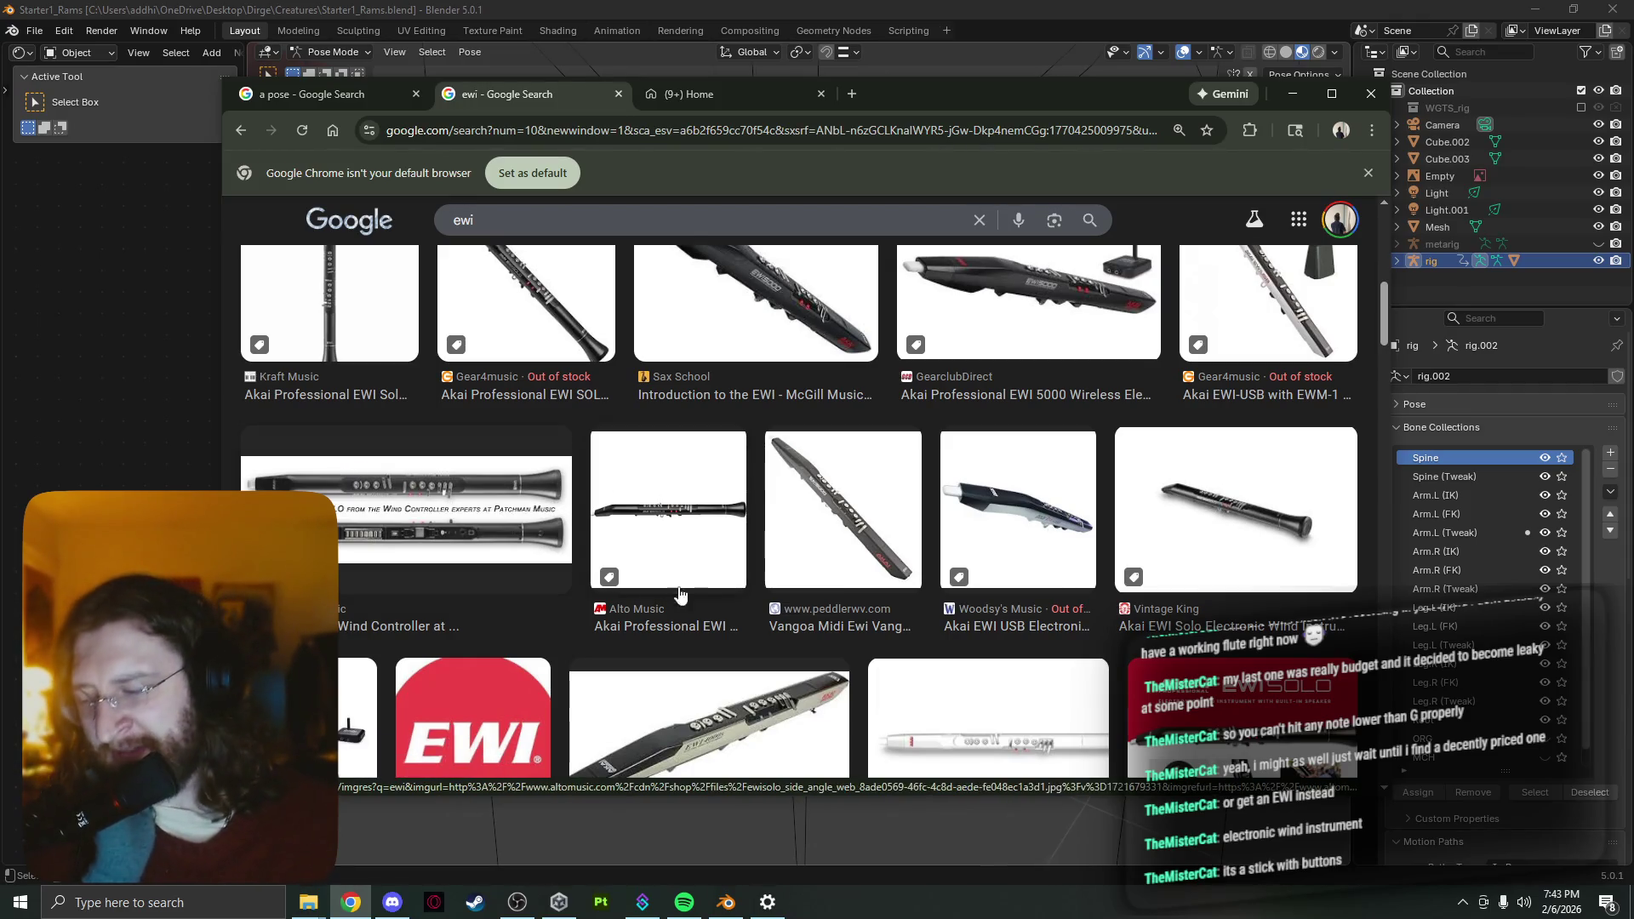
scroll(558, 526, up, 3)
scroll(558, 526, up, 3)
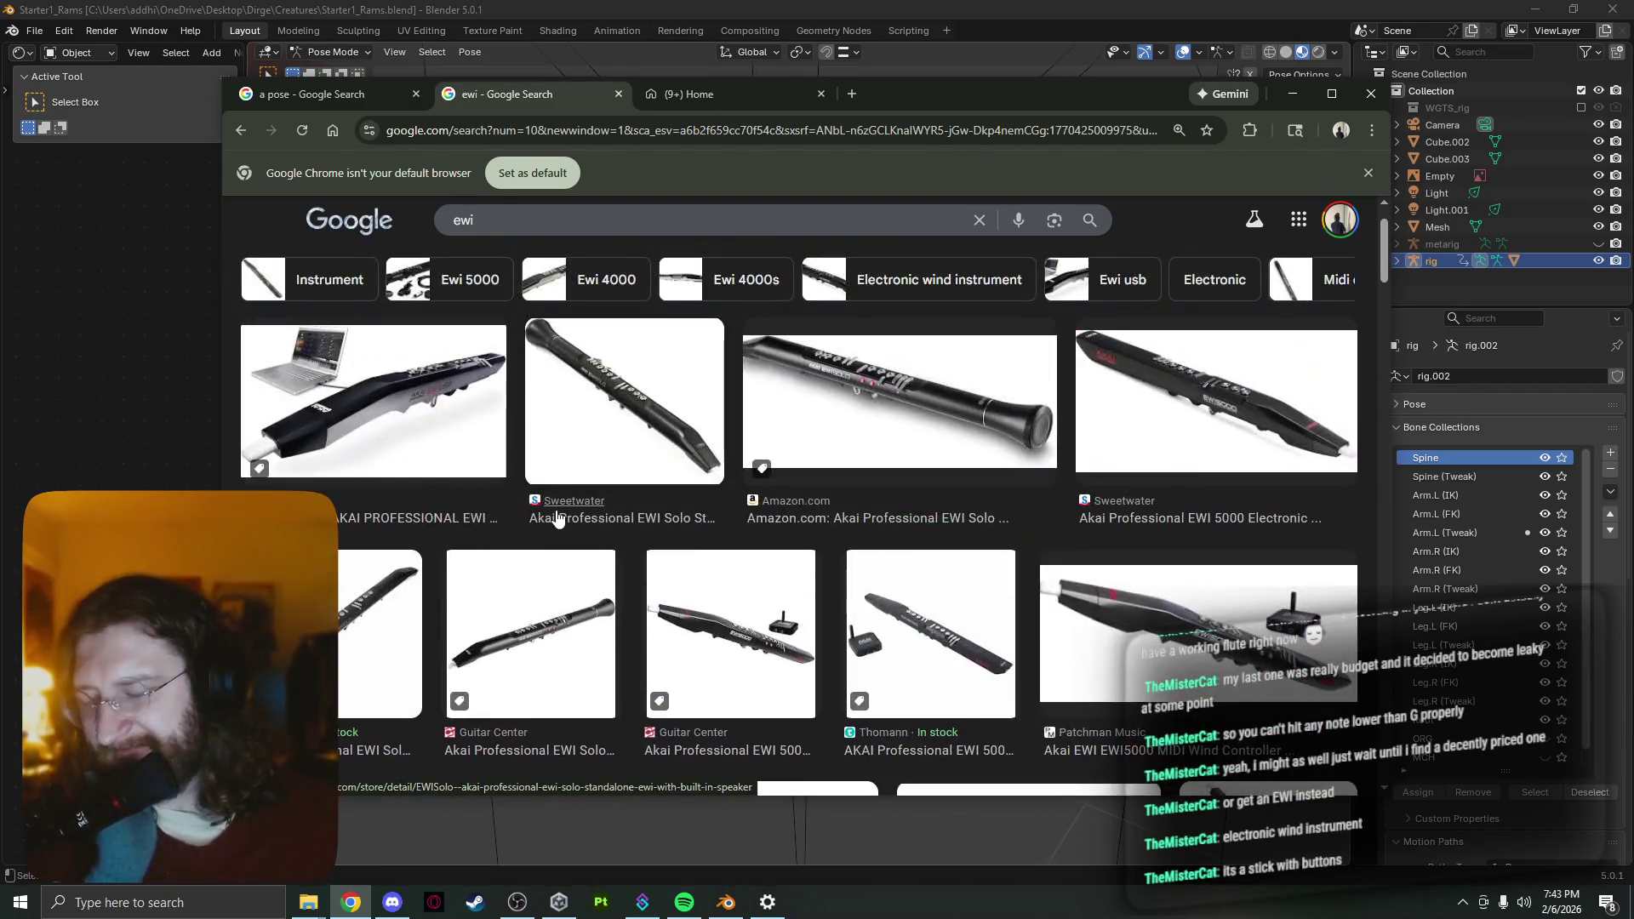
scroll(558, 518, up, 1)
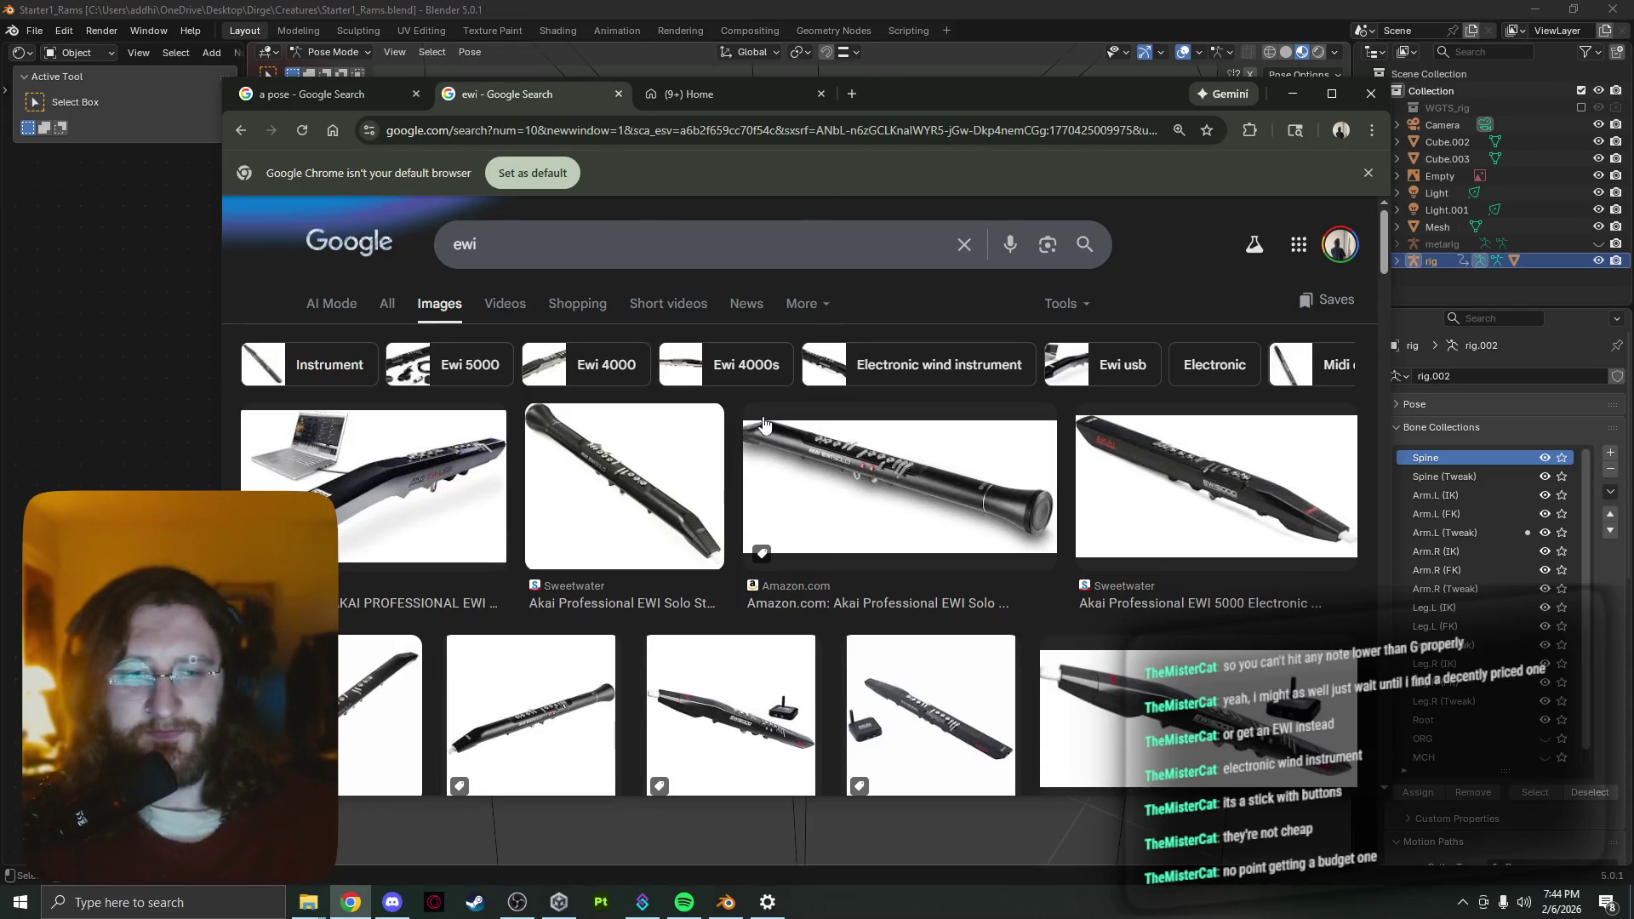
Close the extra tabs and the Chrome window to return to Blender
click(620, 93)
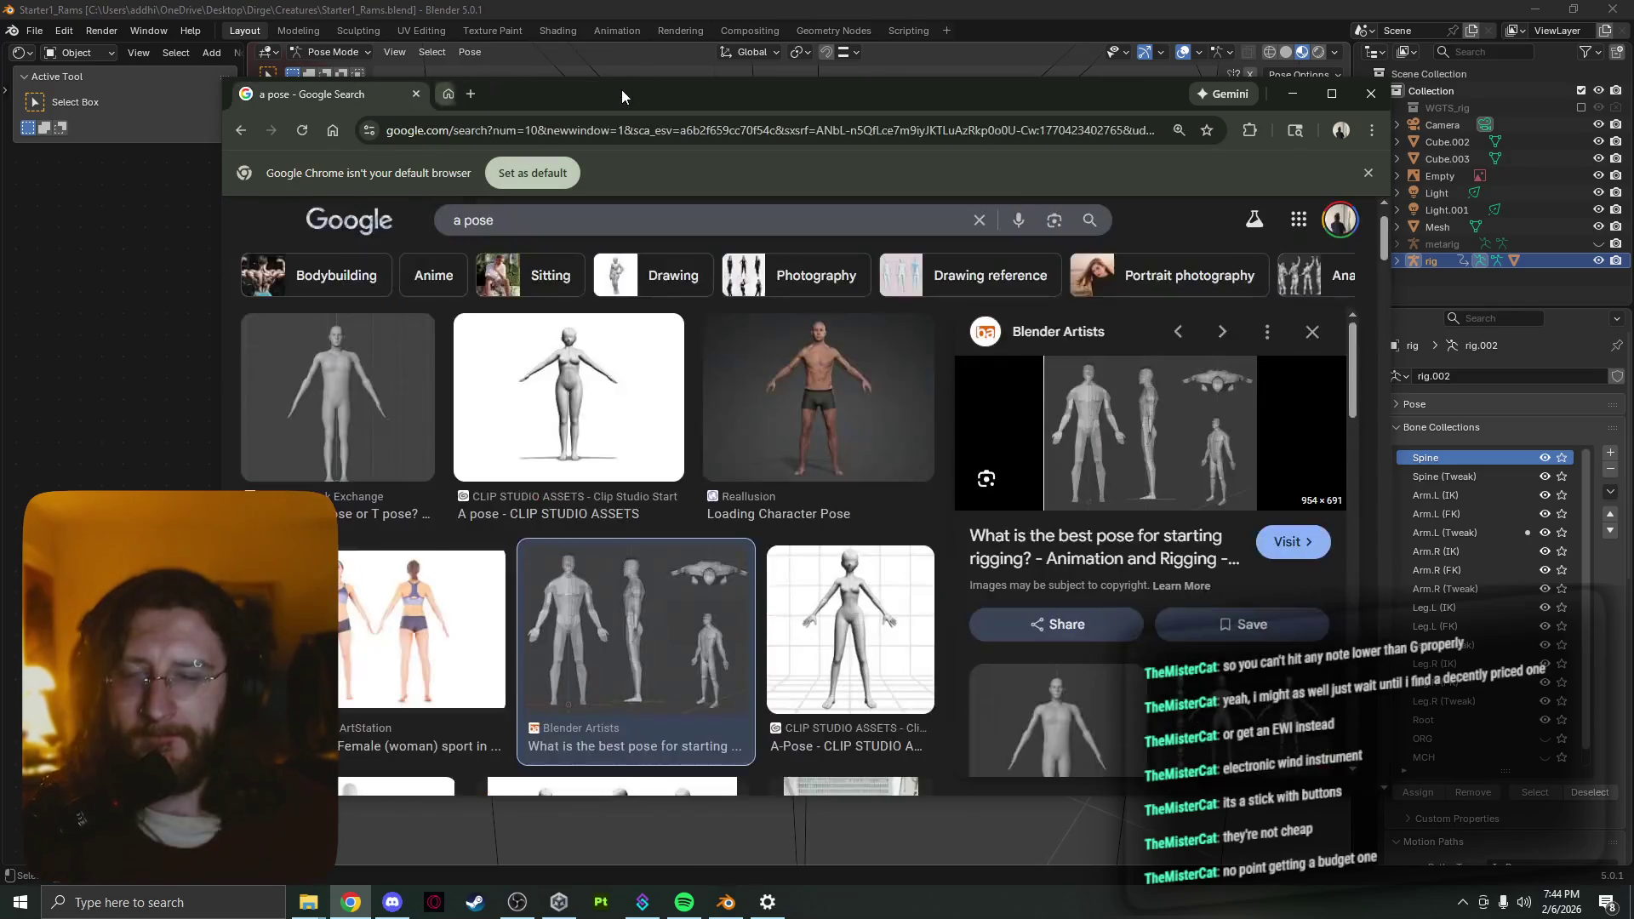
click(416, 94)
mouse_move(520, 132)
middle_down()
mouse_move(1128, 440)
mouse_move(1327, 358)
mouse_move(999, 397)
mouse_move(889, 374)
middle_up()
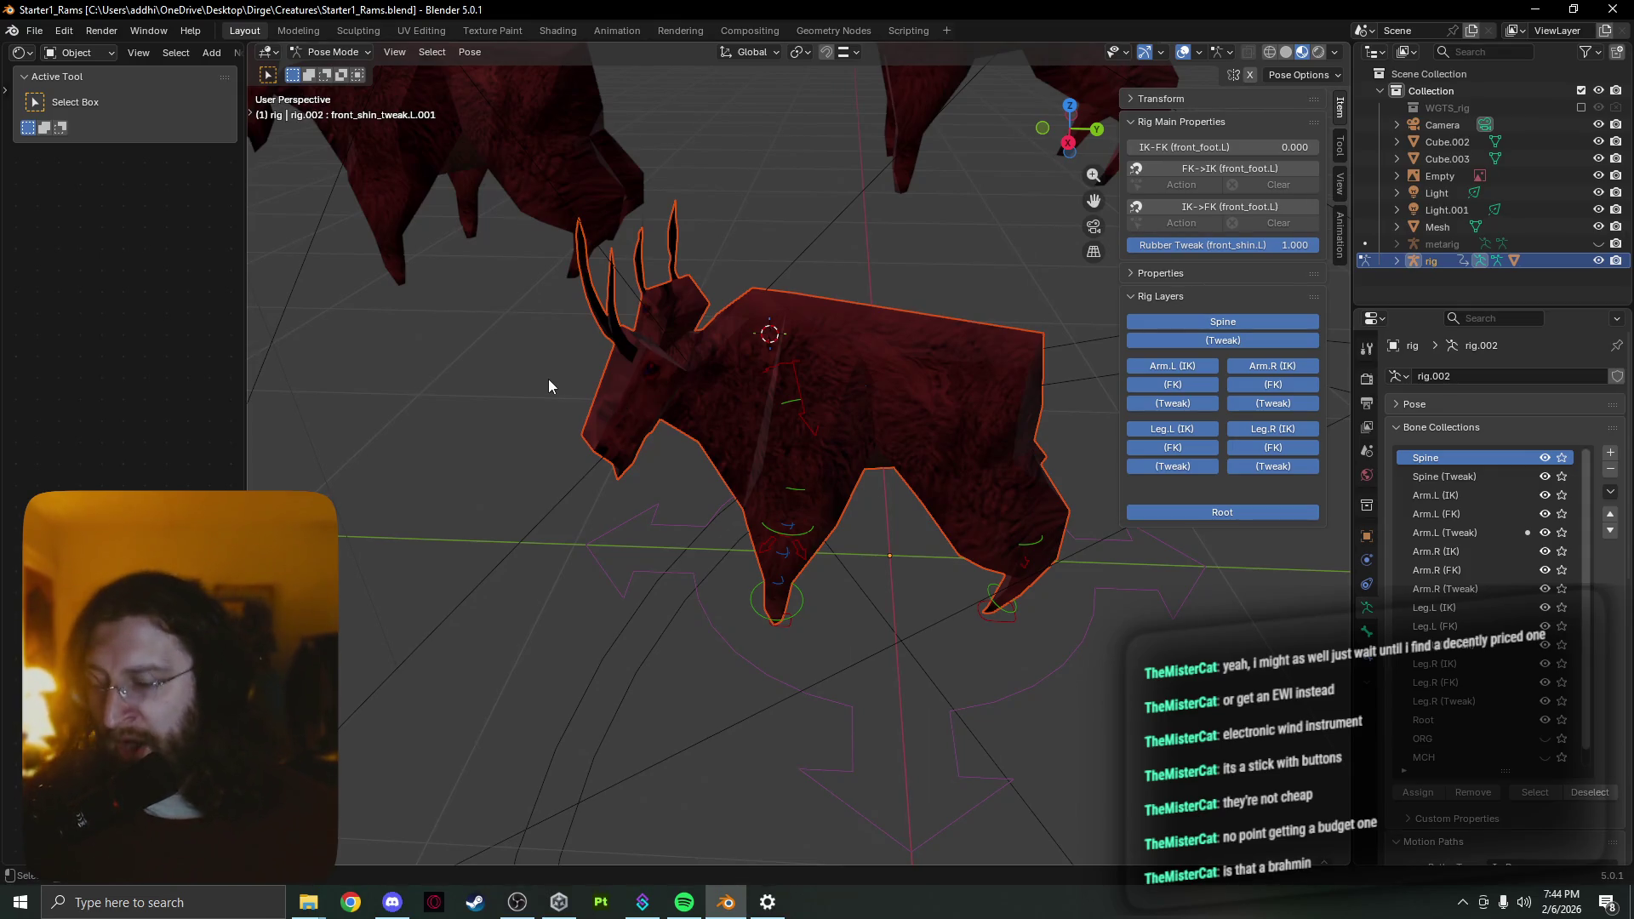
mouse_move(550, 394)
middle_down()
mouse_move(651, 390)
mouse_move(706, 347)
mouse_move(599, 333)
mouse_move(790, 311)
mouse_move(609, 331)
middle_up()
scroll(609, 332, up, 5)
mouse_move(802, 413)
middle_down()
mouse_move(727, 402)
mouse_move(776, 367)
mouse_move(900, 349)
mouse_move(764, 345)
mouse_move(777, 329)
mouse_move(861, 361)
middle_up()
scroll(889, 348, up, 3)
scroll(887, 347, down, 3)
scroll(762, 359, up, 3)
scroll(871, 359, up, 2)
middle_drag(927, 311, 889, 306)
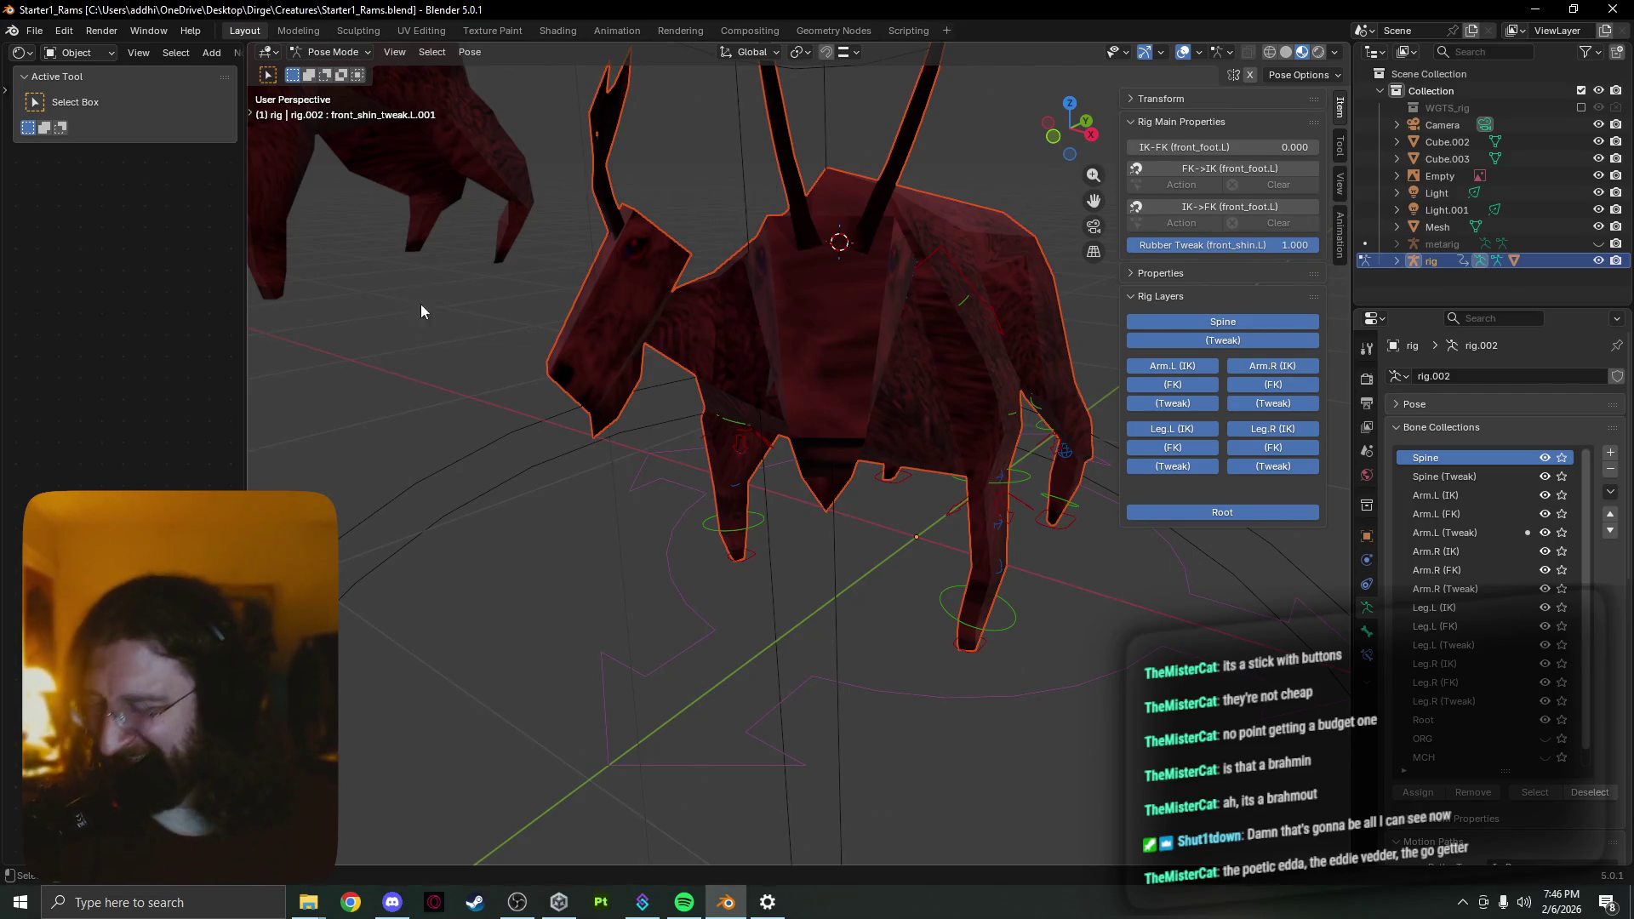
mouse_move(1021, 431)
middle_down()
mouse_move(1086, 431)
mouse_move(1122, 374)
mouse_move(918, 423)
middle_up()
middle_drag(658, 423, 394, 535)
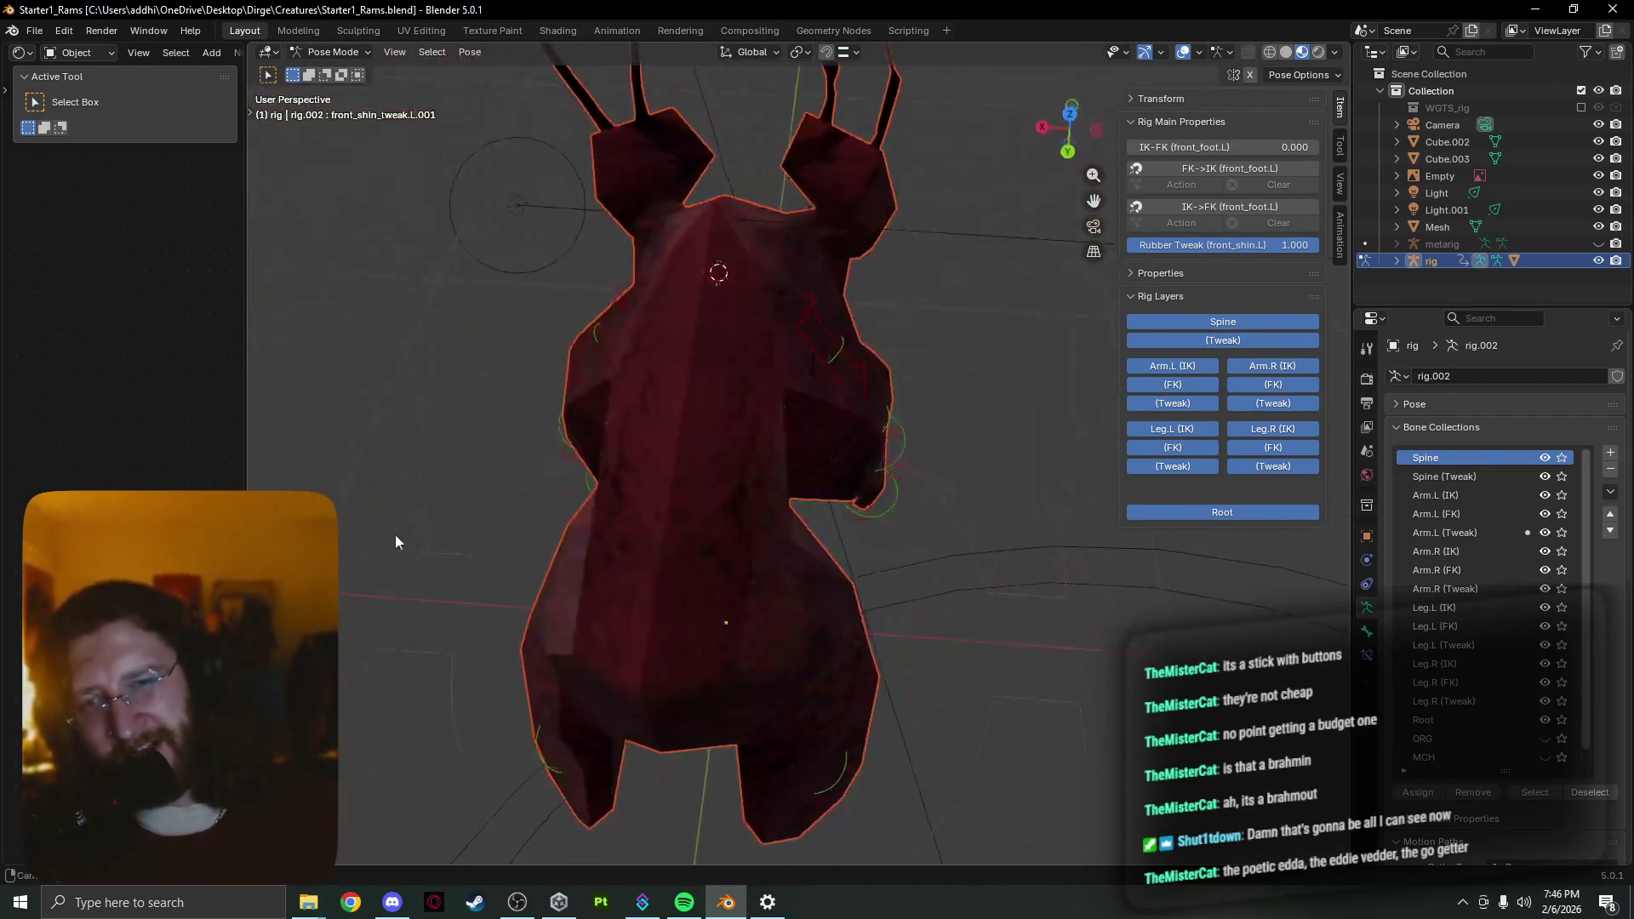
mouse_move(716, 384)
middle_down()
mouse_move(861, 336)
mouse_move(944, 280)
mouse_move(1013, 290)
middle_up()
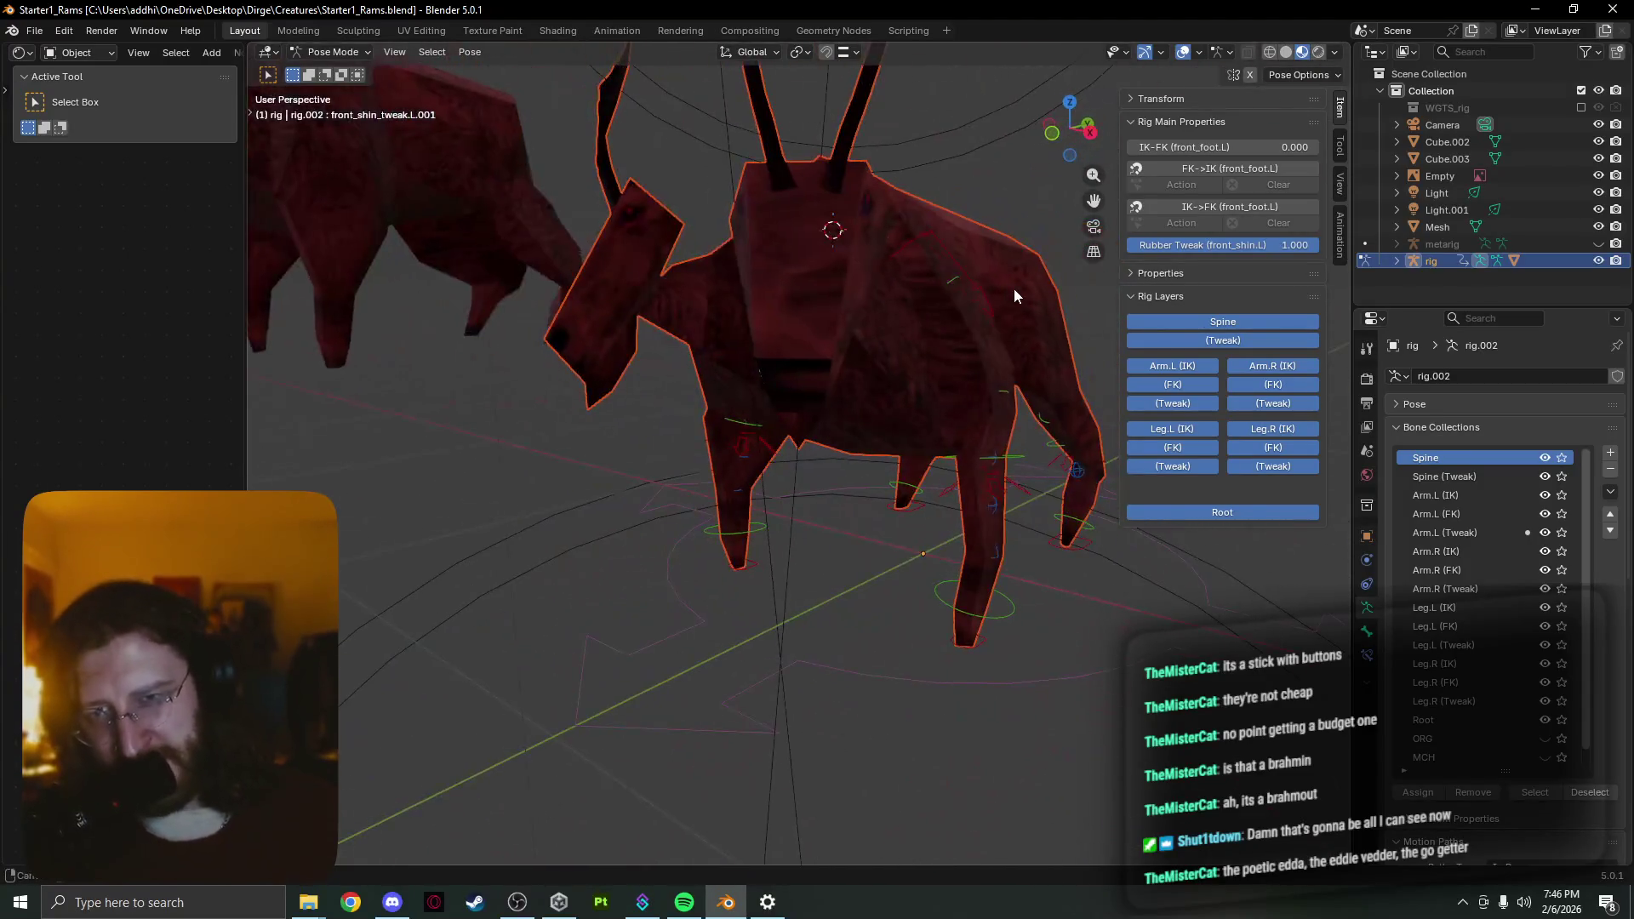
scroll(1015, 290, down, 2)
scroll(1014, 291, down, 3)
scroll(1006, 289, down, 2)
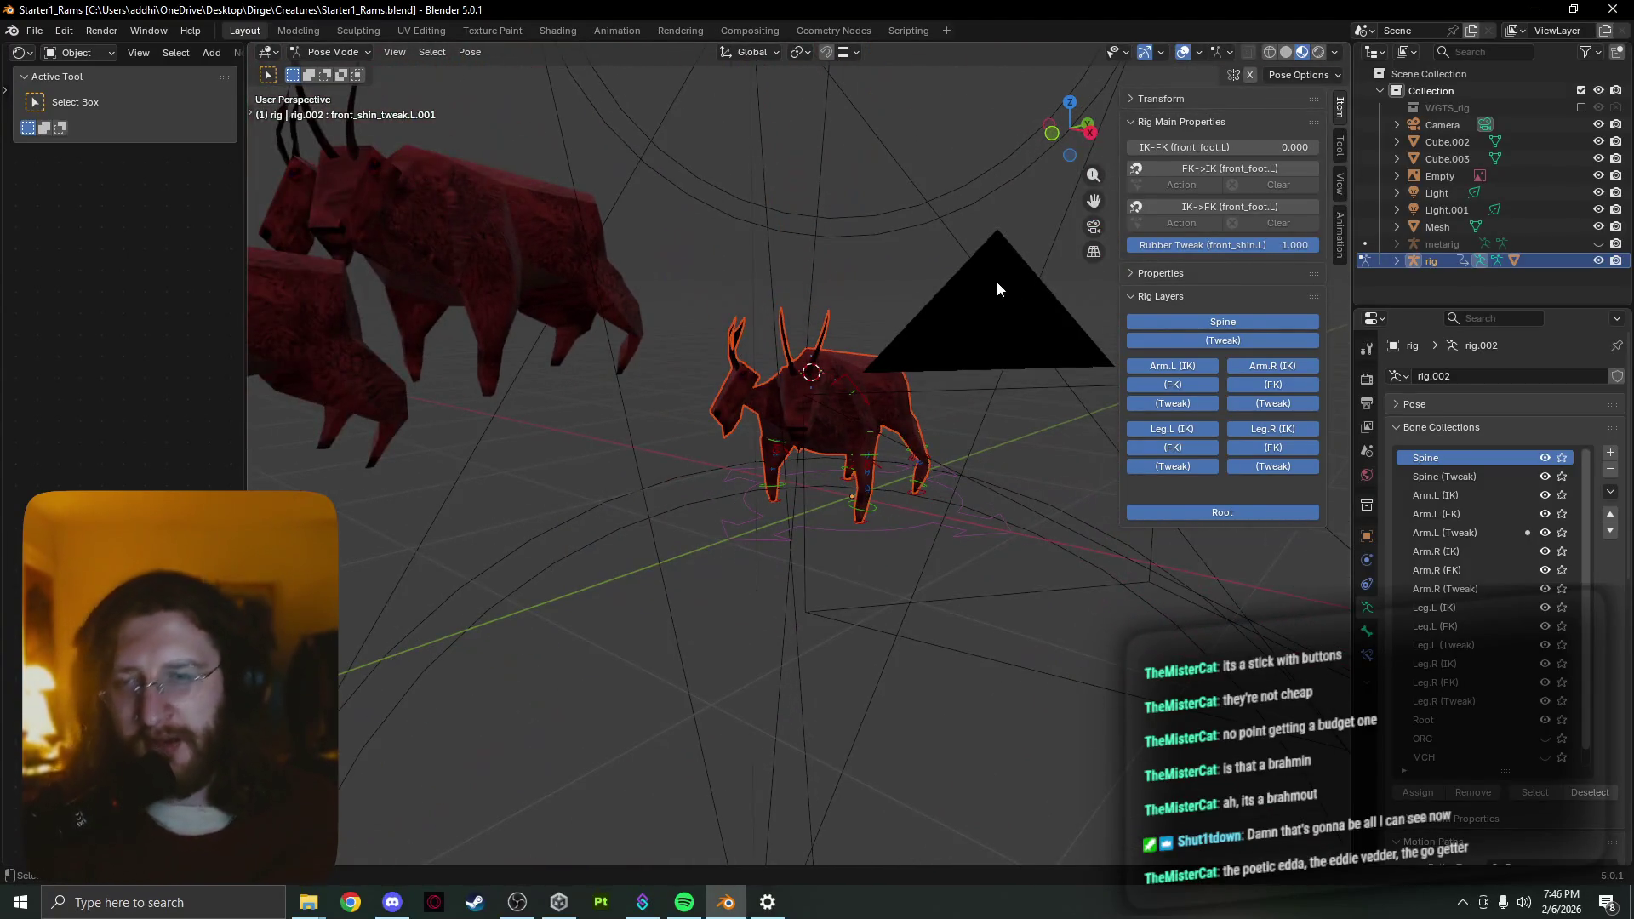
scroll(947, 242, up, 3)
scroll(882, 273, up, 2)
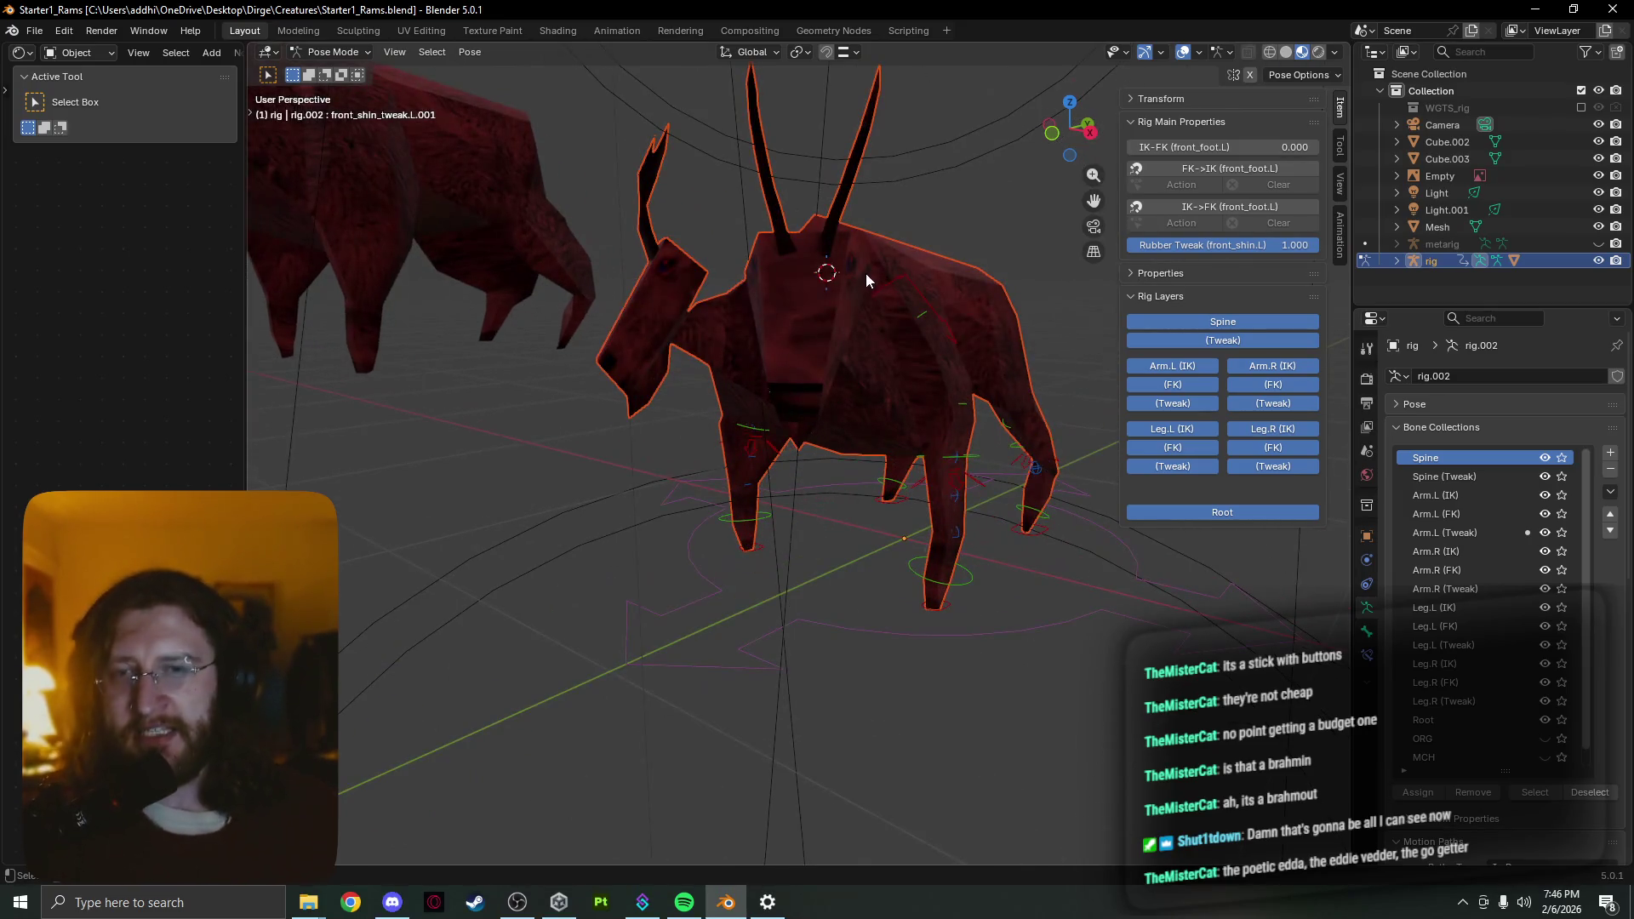
mouse_move(866, 274)
middle_down()
mouse_move(915, 396)
mouse_move(973, 391)
mouse_move(883, 352)
mouse_move(936, 353)
mouse_move(930, 368)
mouse_move(848, 335)
middle_up()
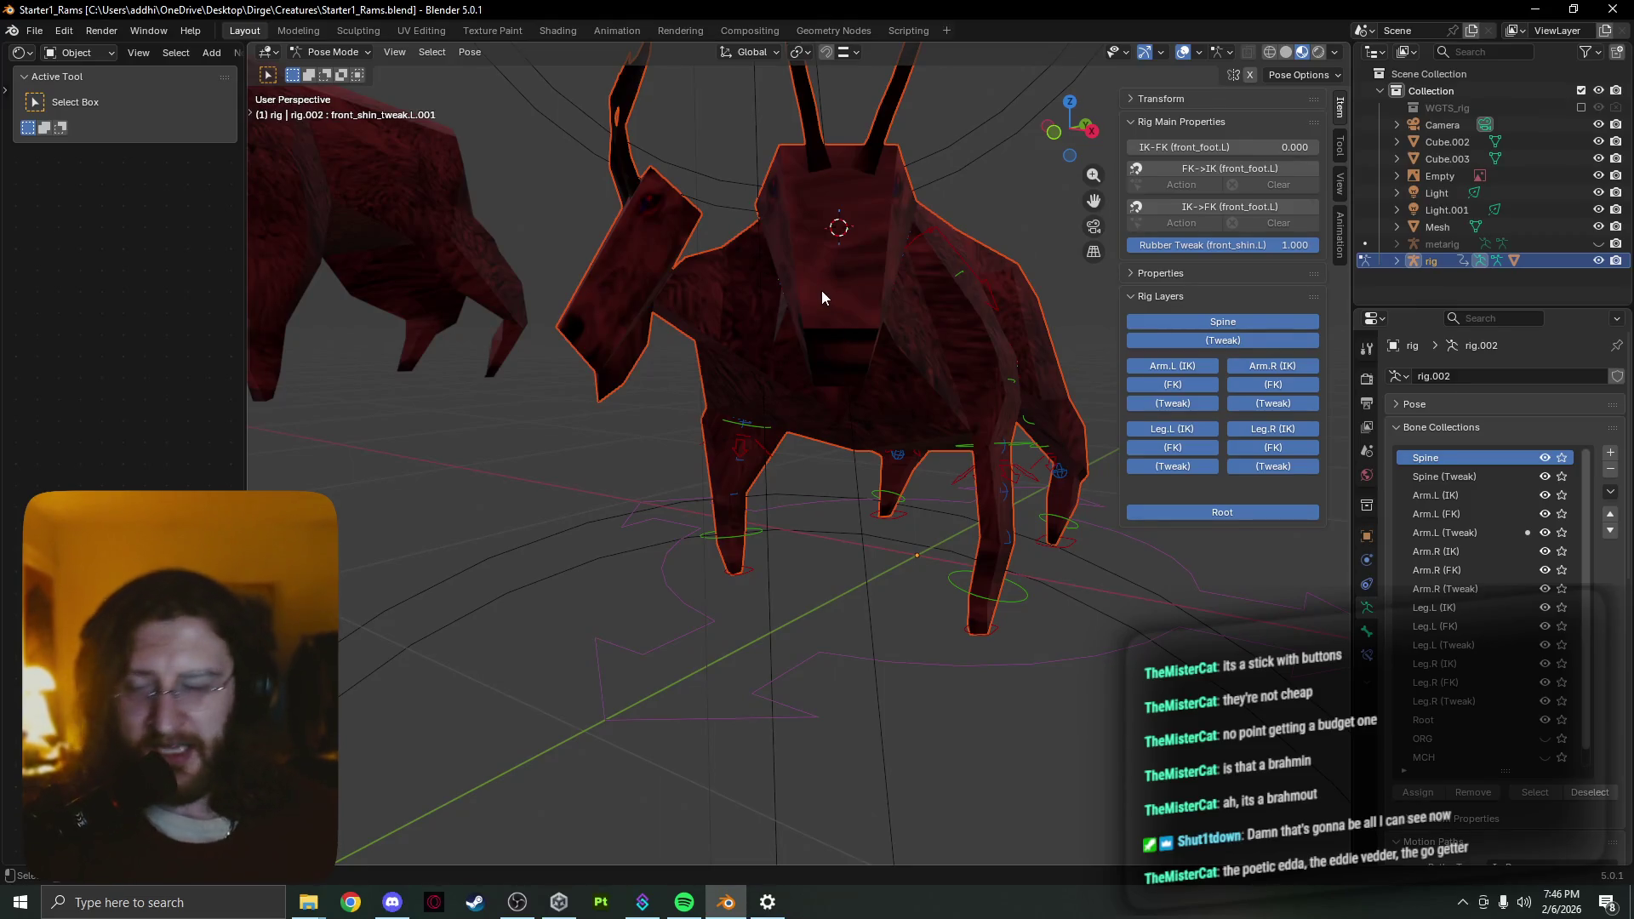
middle_drag(823, 297, 907, 320)
scroll(824, 315, up, 1)
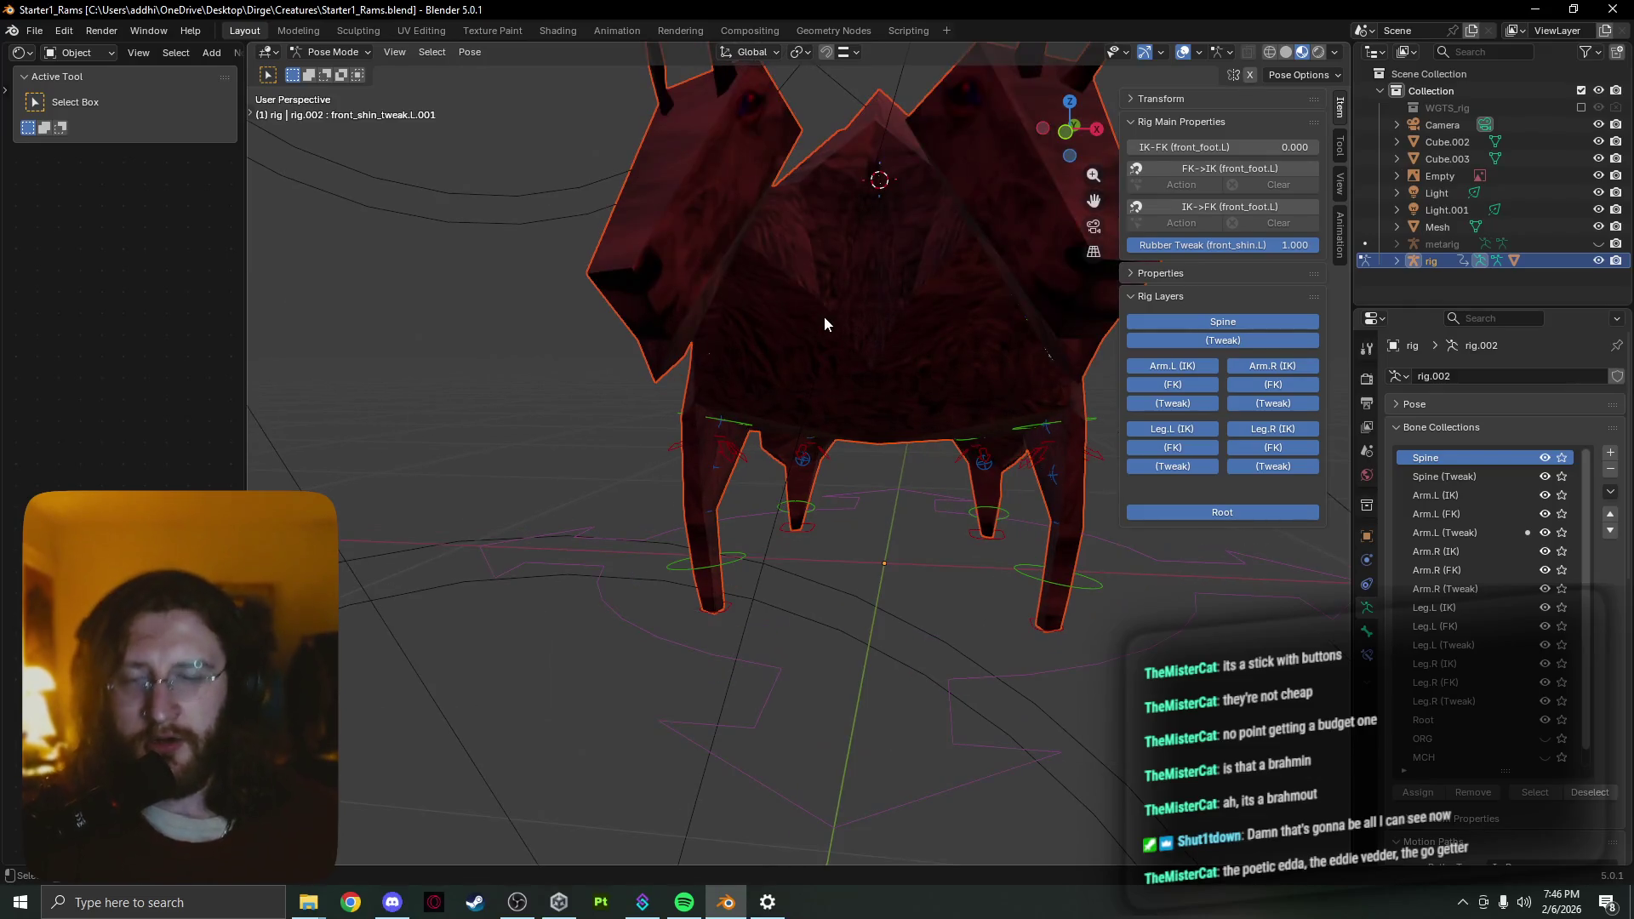
scroll(1086, 309, down, 2)
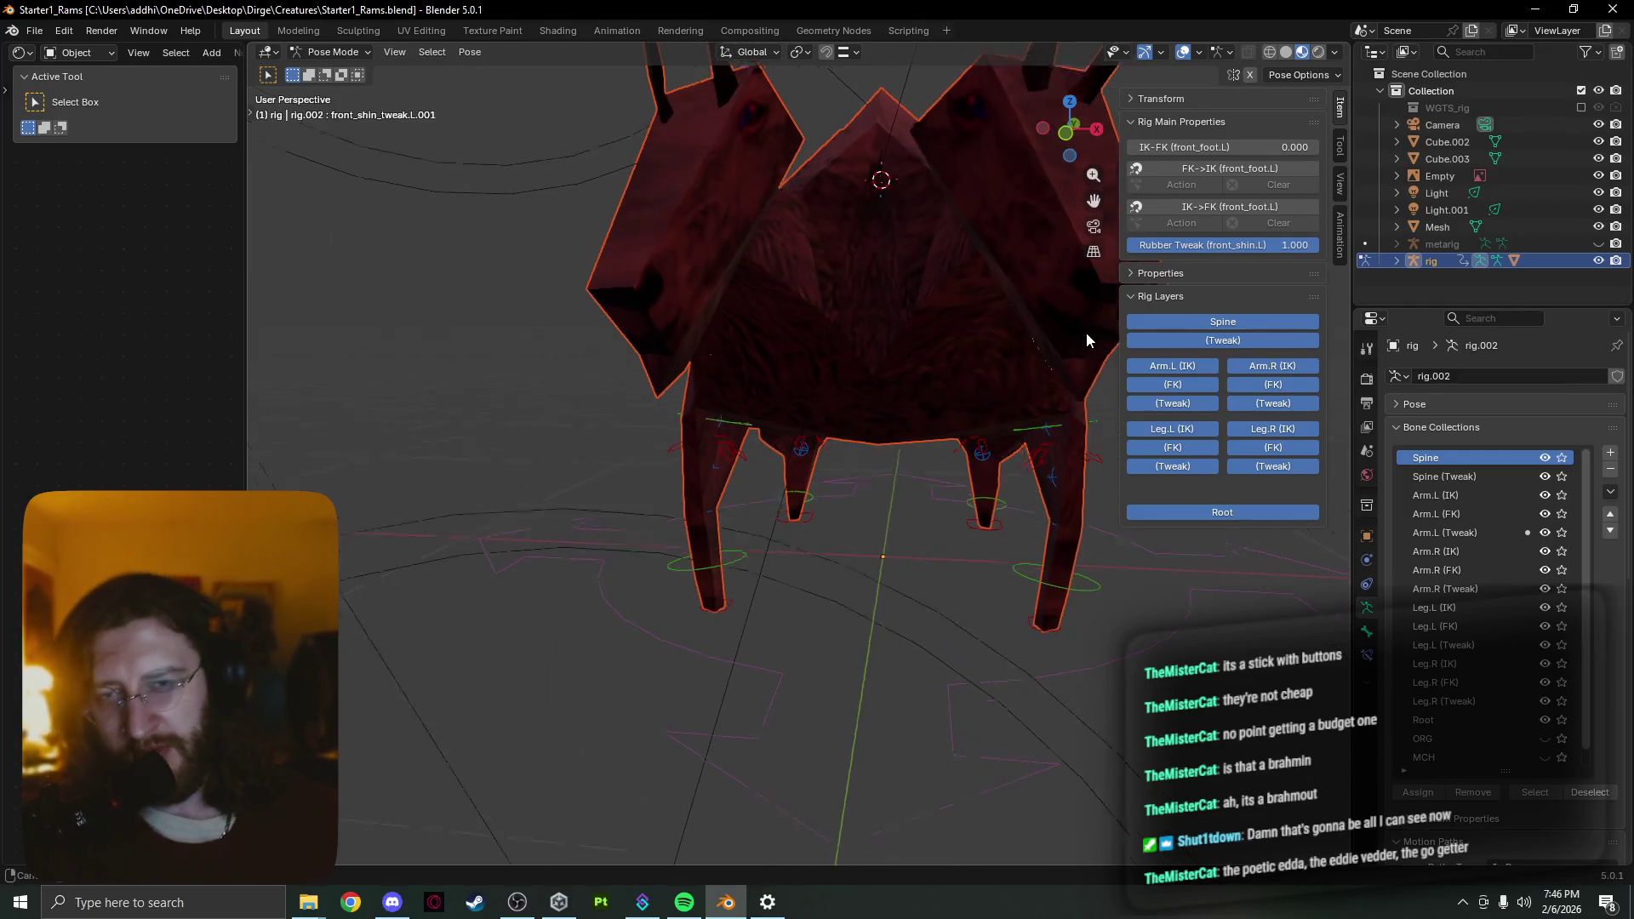
middle_drag(1087, 333, 1086, 353)
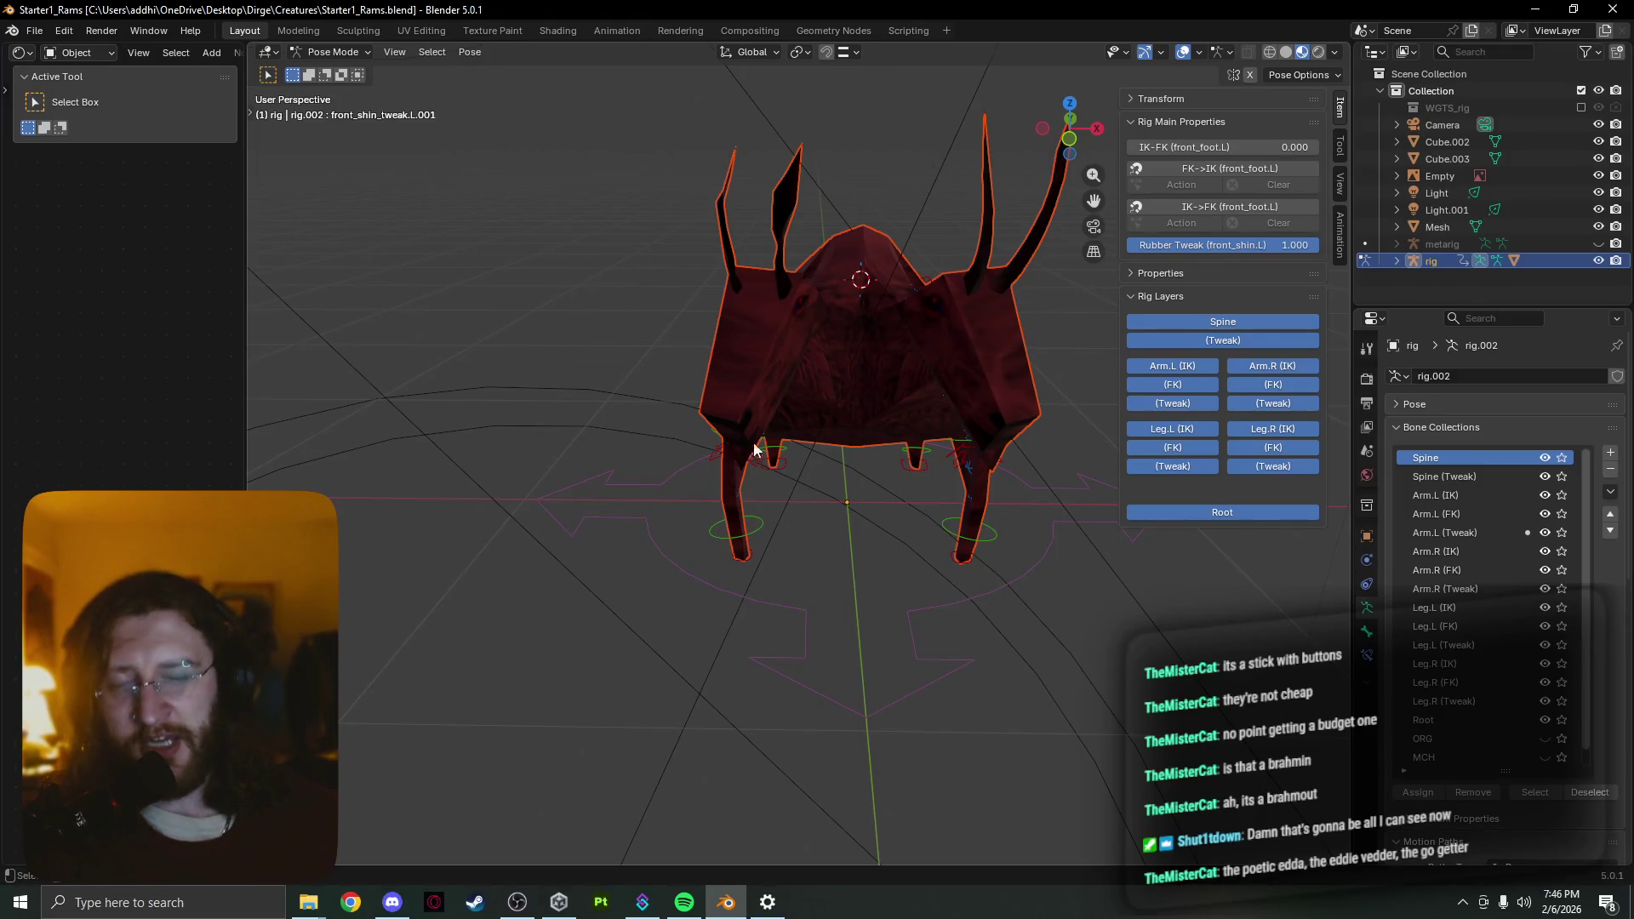
middle_drag(844, 453, 659, 399)
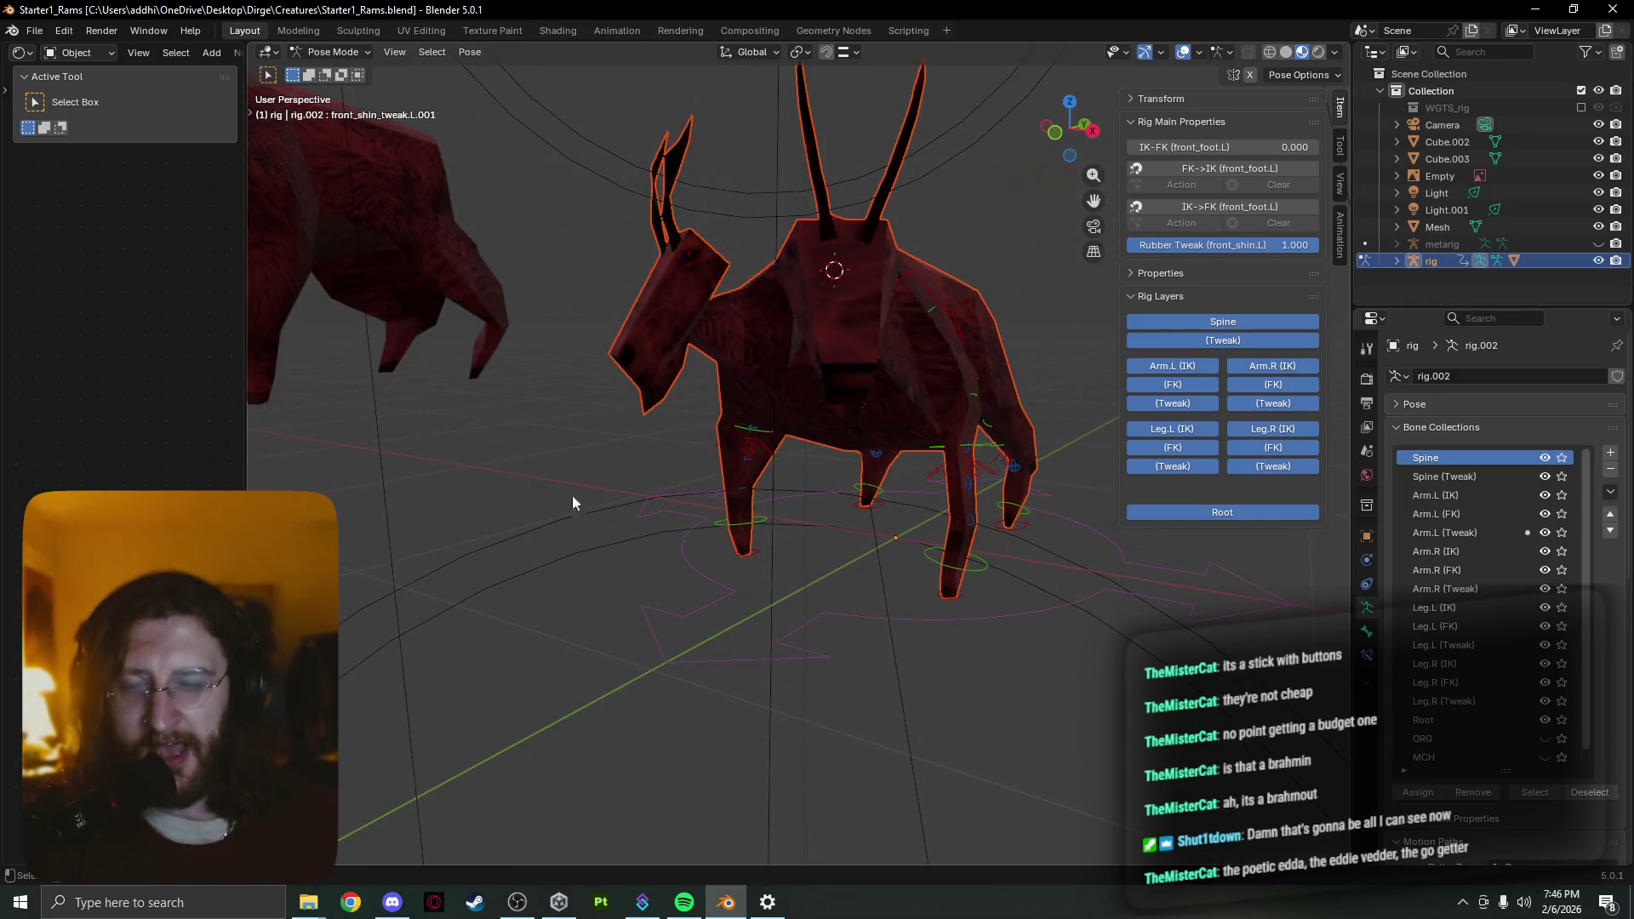
mouse_move(572, 502)
middle_down()
mouse_move(551, 540)
mouse_move(579, 573)
middle_up()
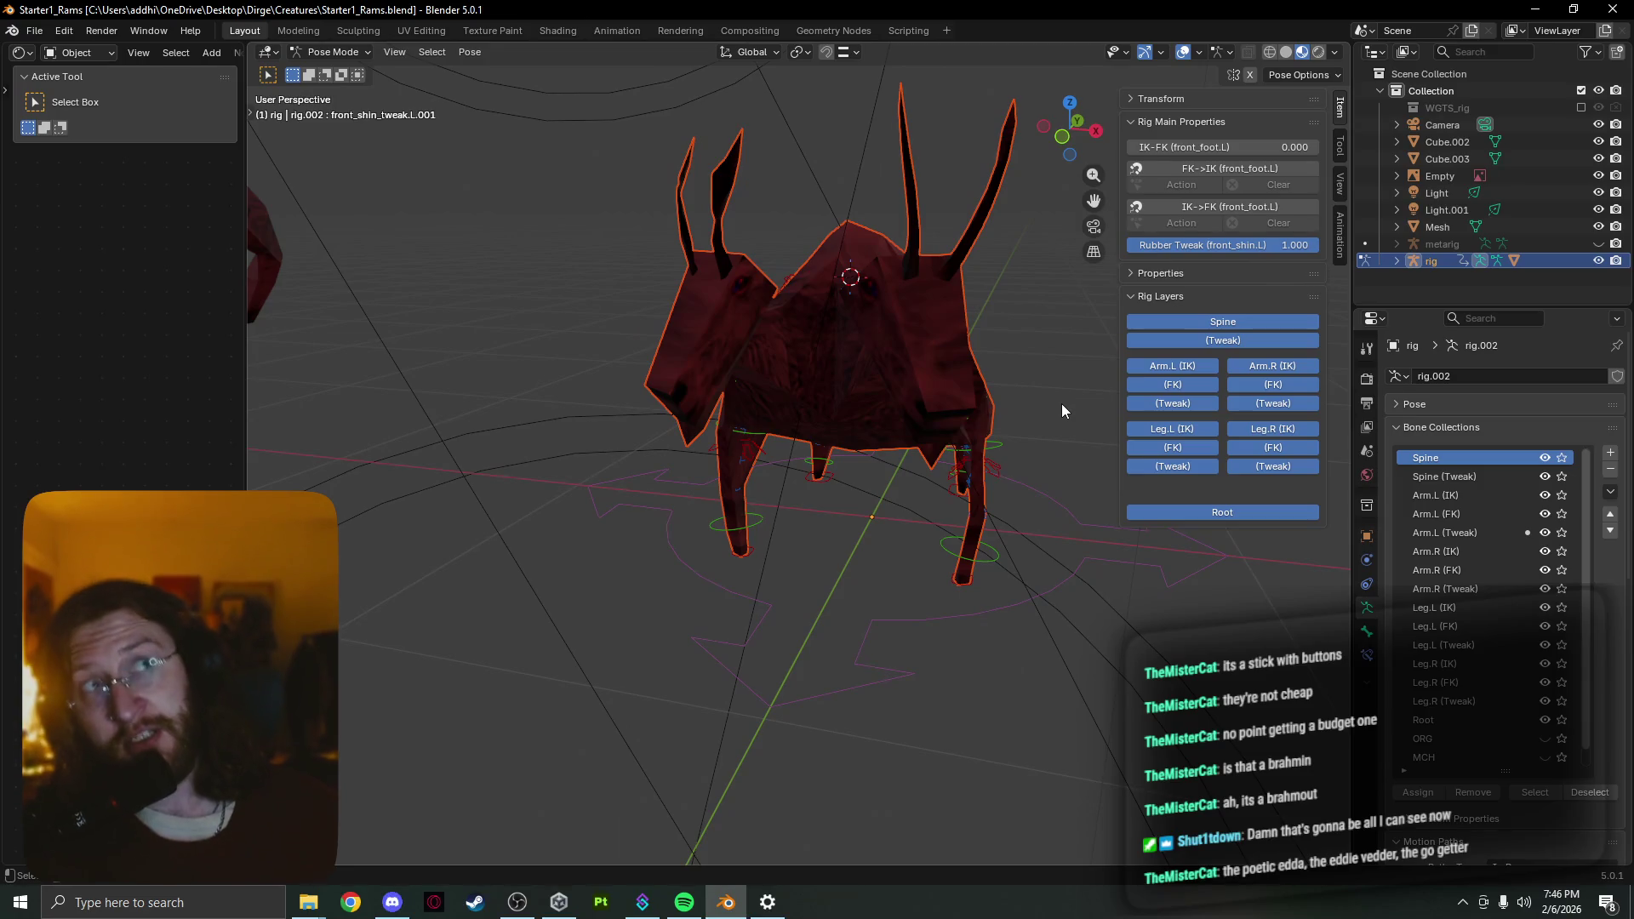
Open Starter2_Ravens.blend from recent files and view the ravens in Rendered shading from the front
click(34, 31)
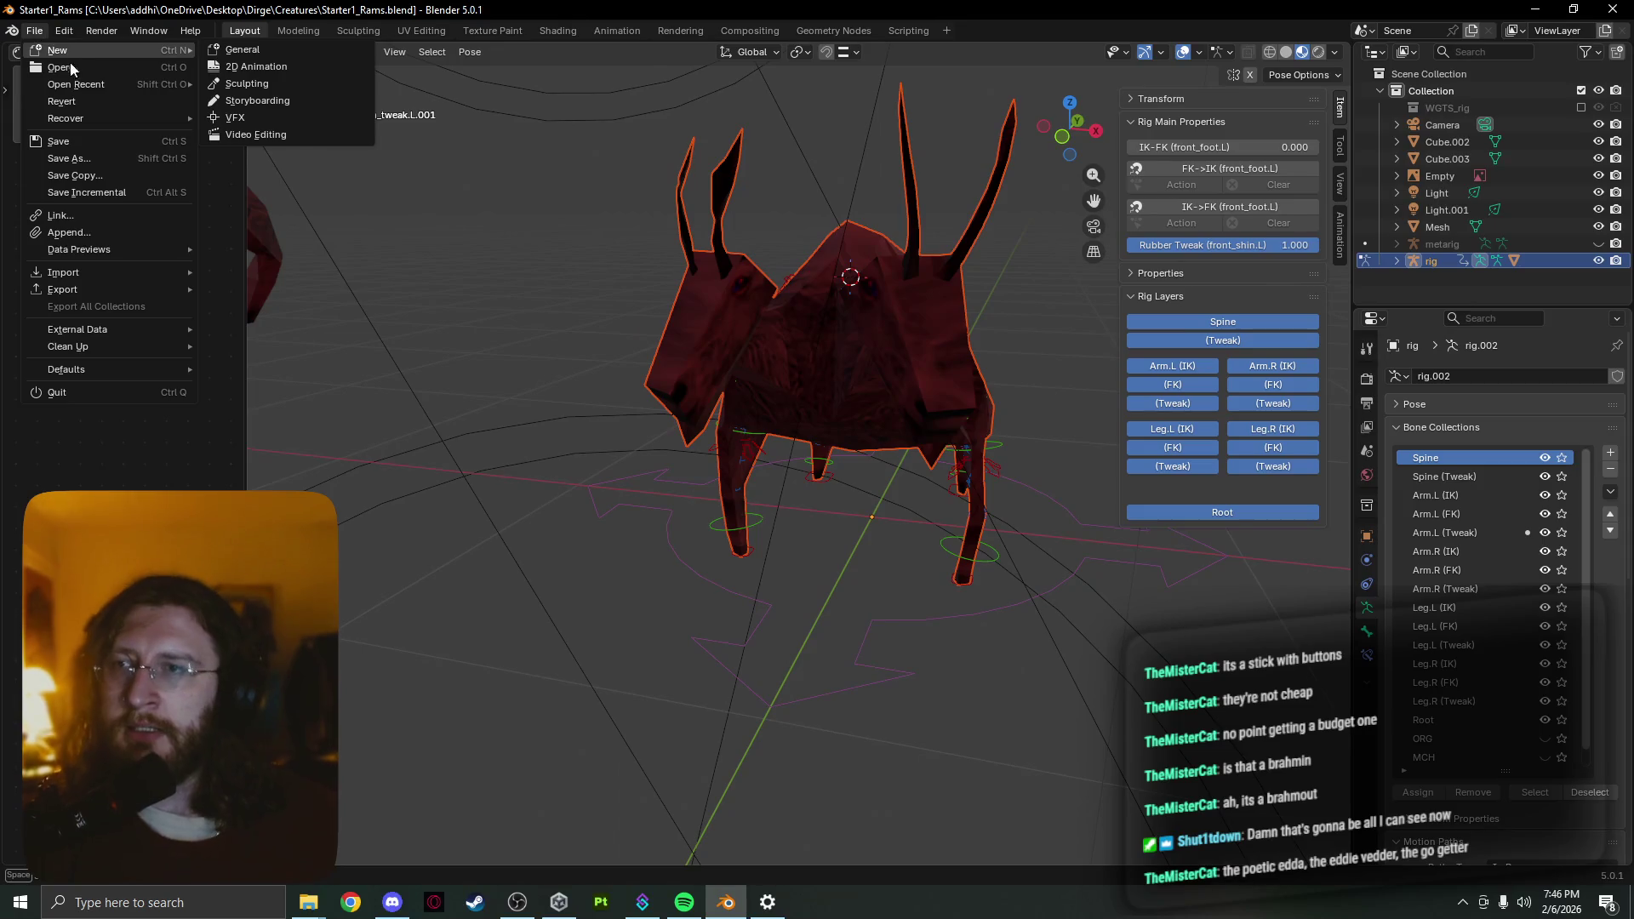
mouse_move(77, 84)
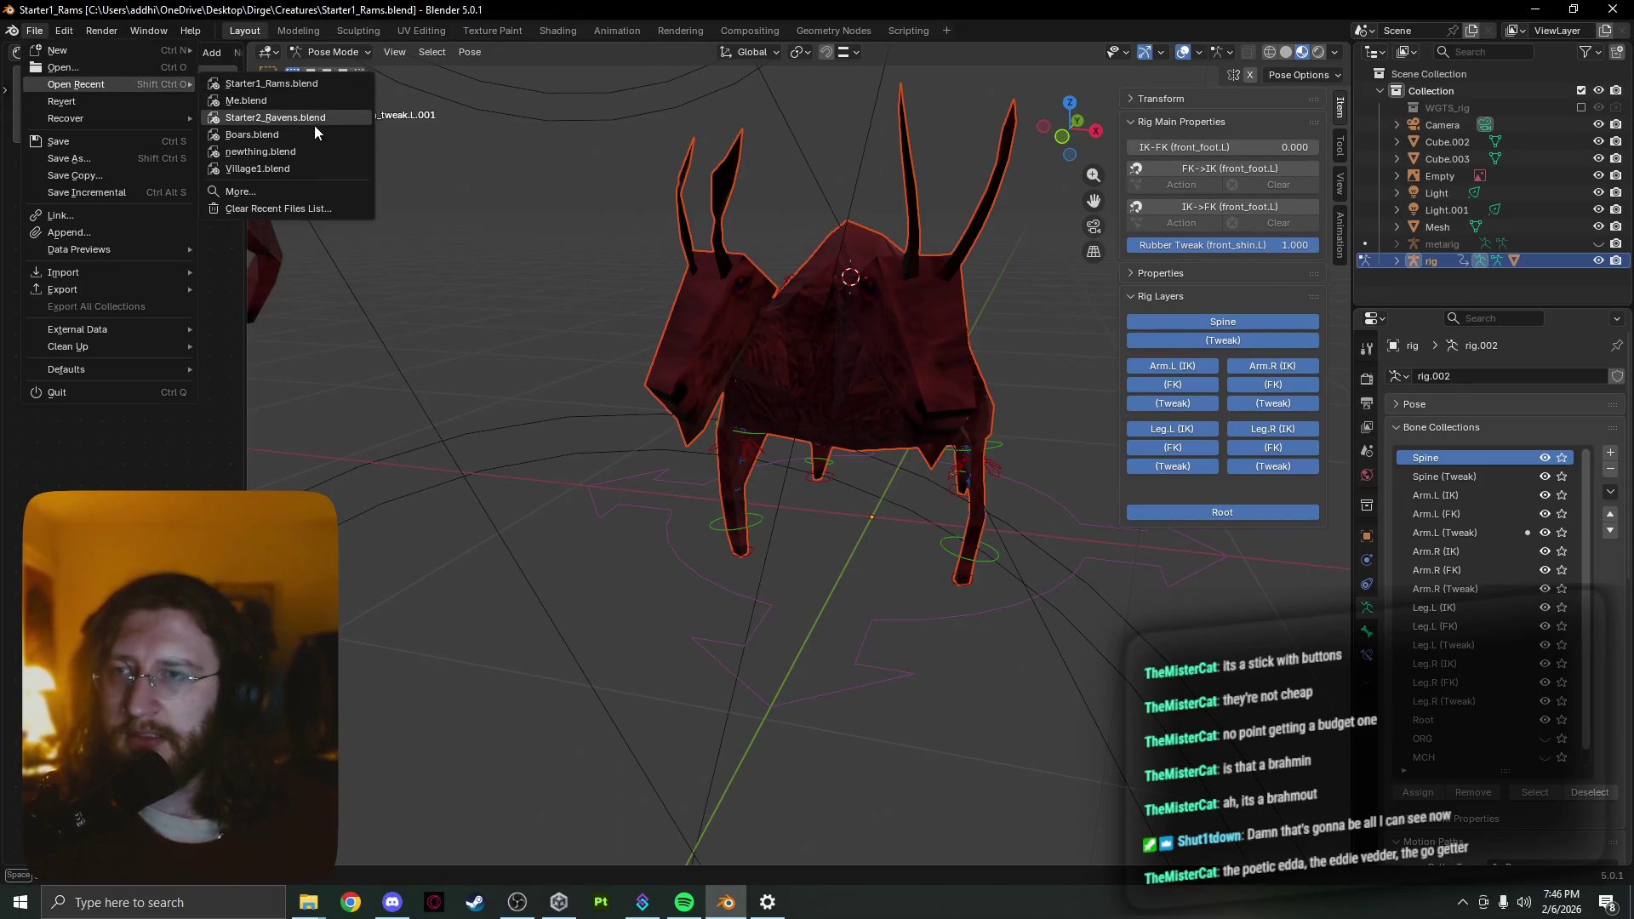
click(312, 122)
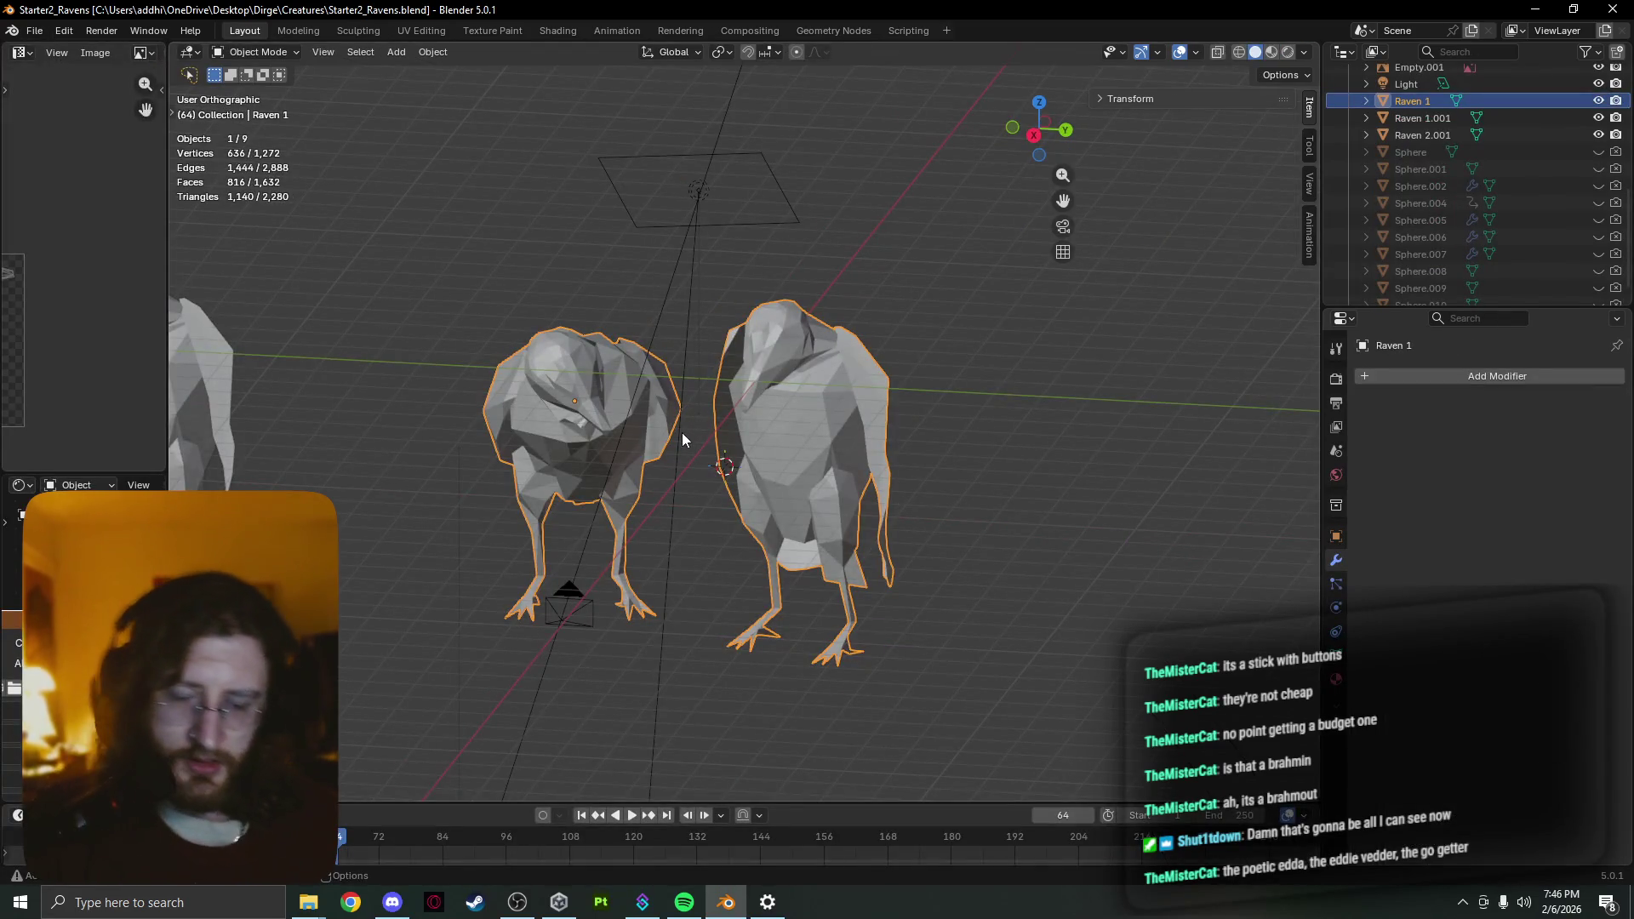
key(z)
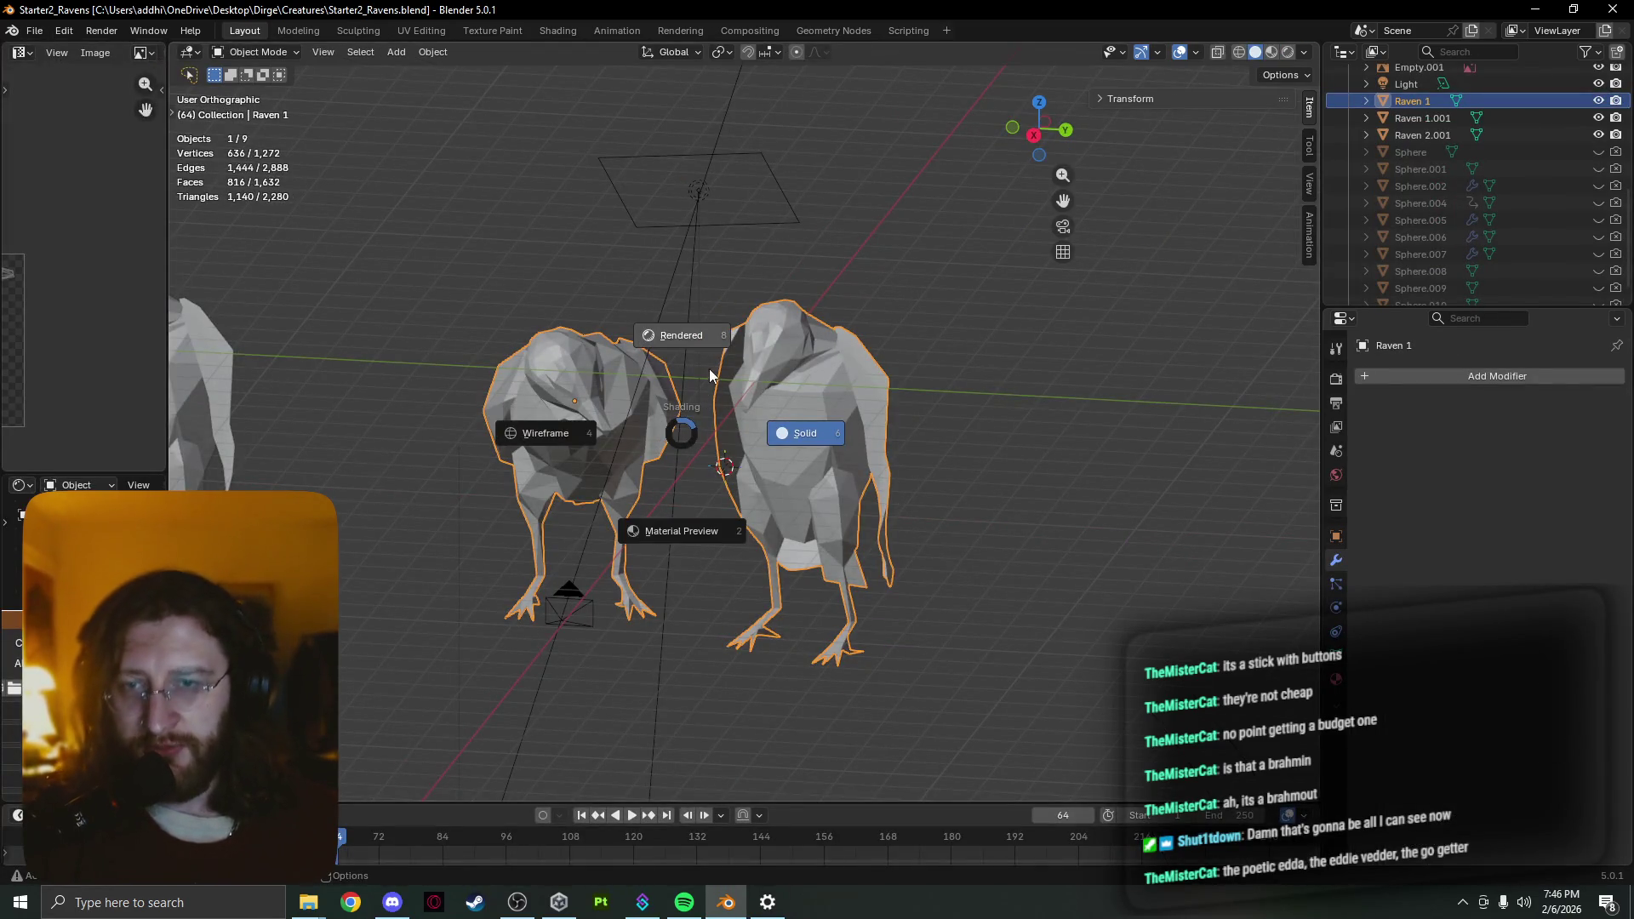
click(708, 369)
mouse_move(746, 402)
middle_down()
mouse_move(864, 309)
mouse_move(721, 360)
mouse_move(786, 380)
middle_up()
scroll(813, 343, up, 2)
scroll(814, 343, down, 4)
scroll(785, 380, up, 3)
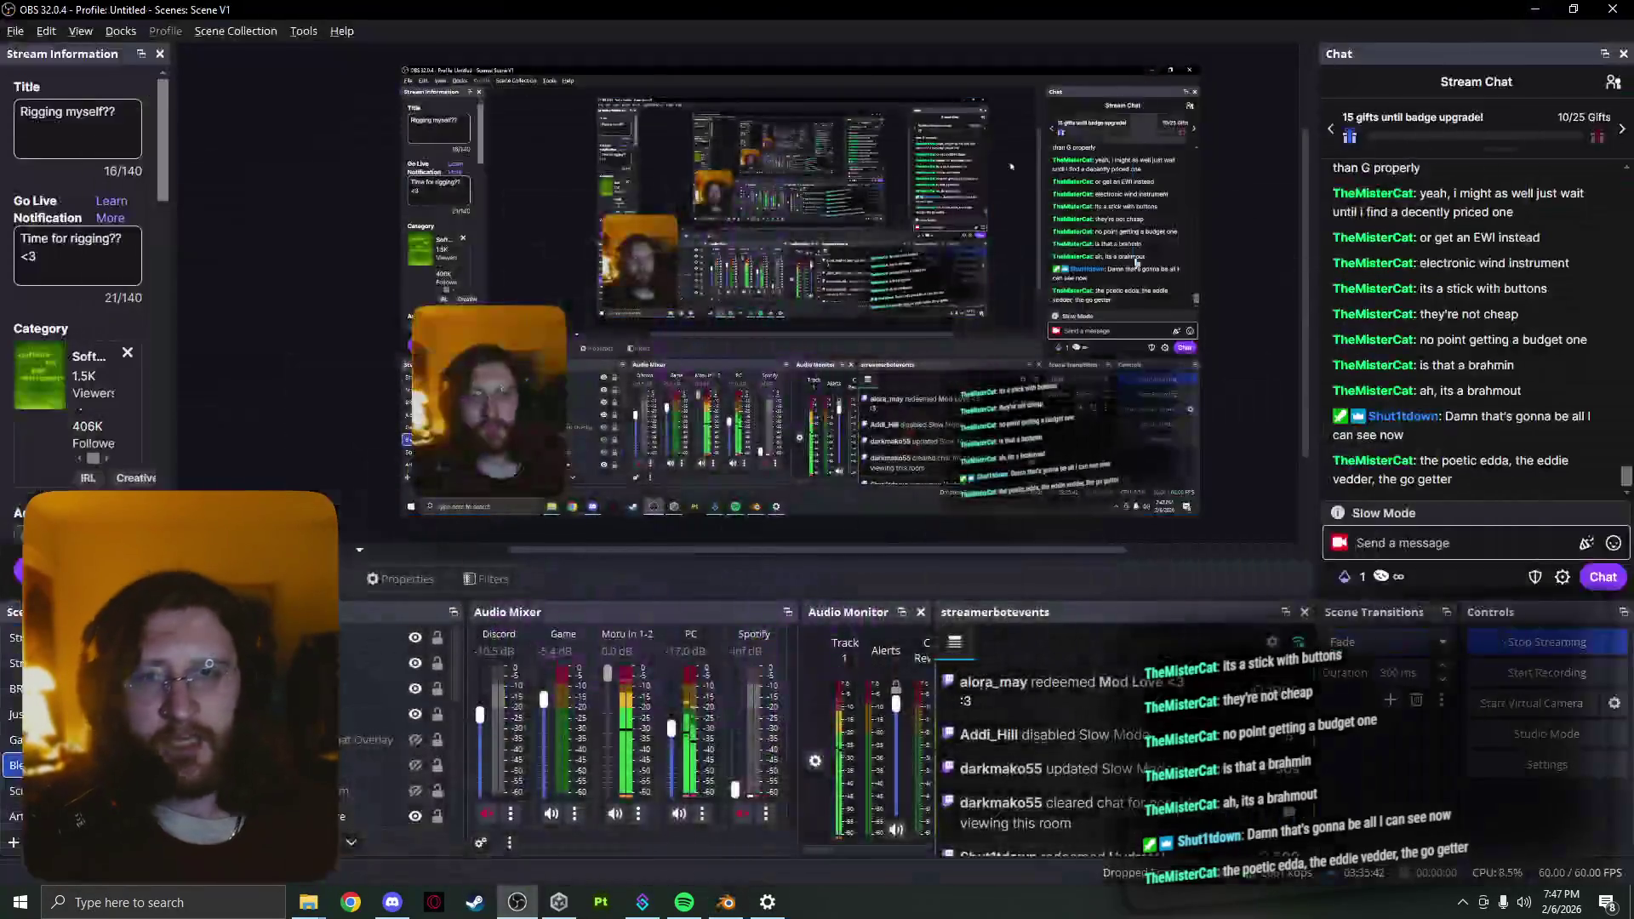
Minimize OBS and Unity Hub, then open the Ravens.png render from the desktop
click(1534, 9)
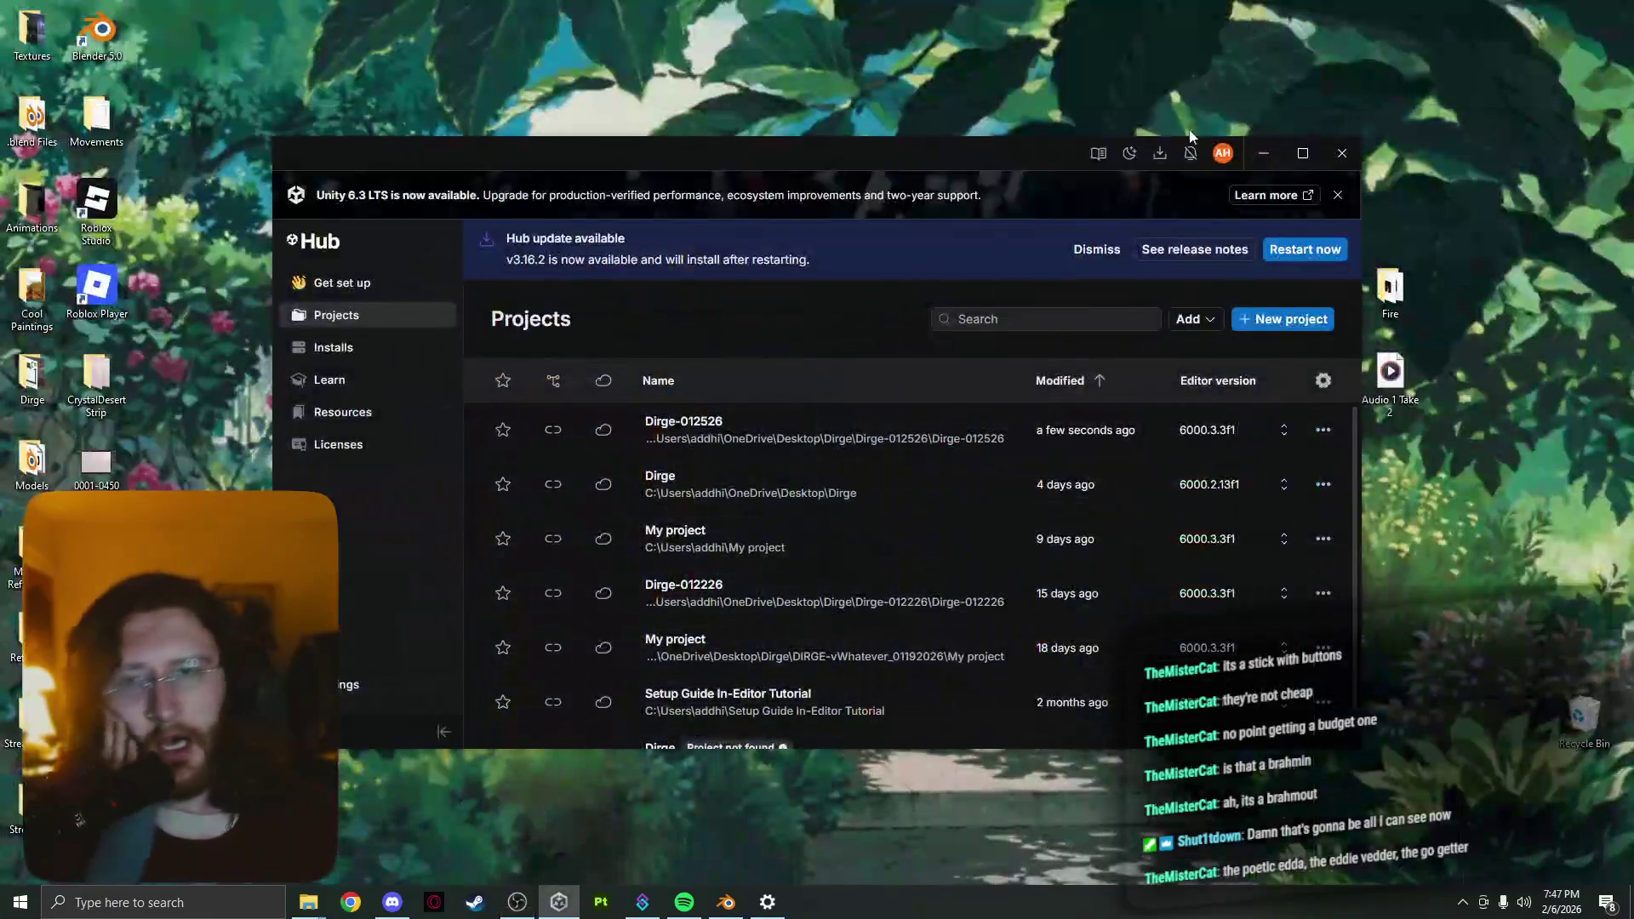
click(1262, 152)
double_click(634, 462)
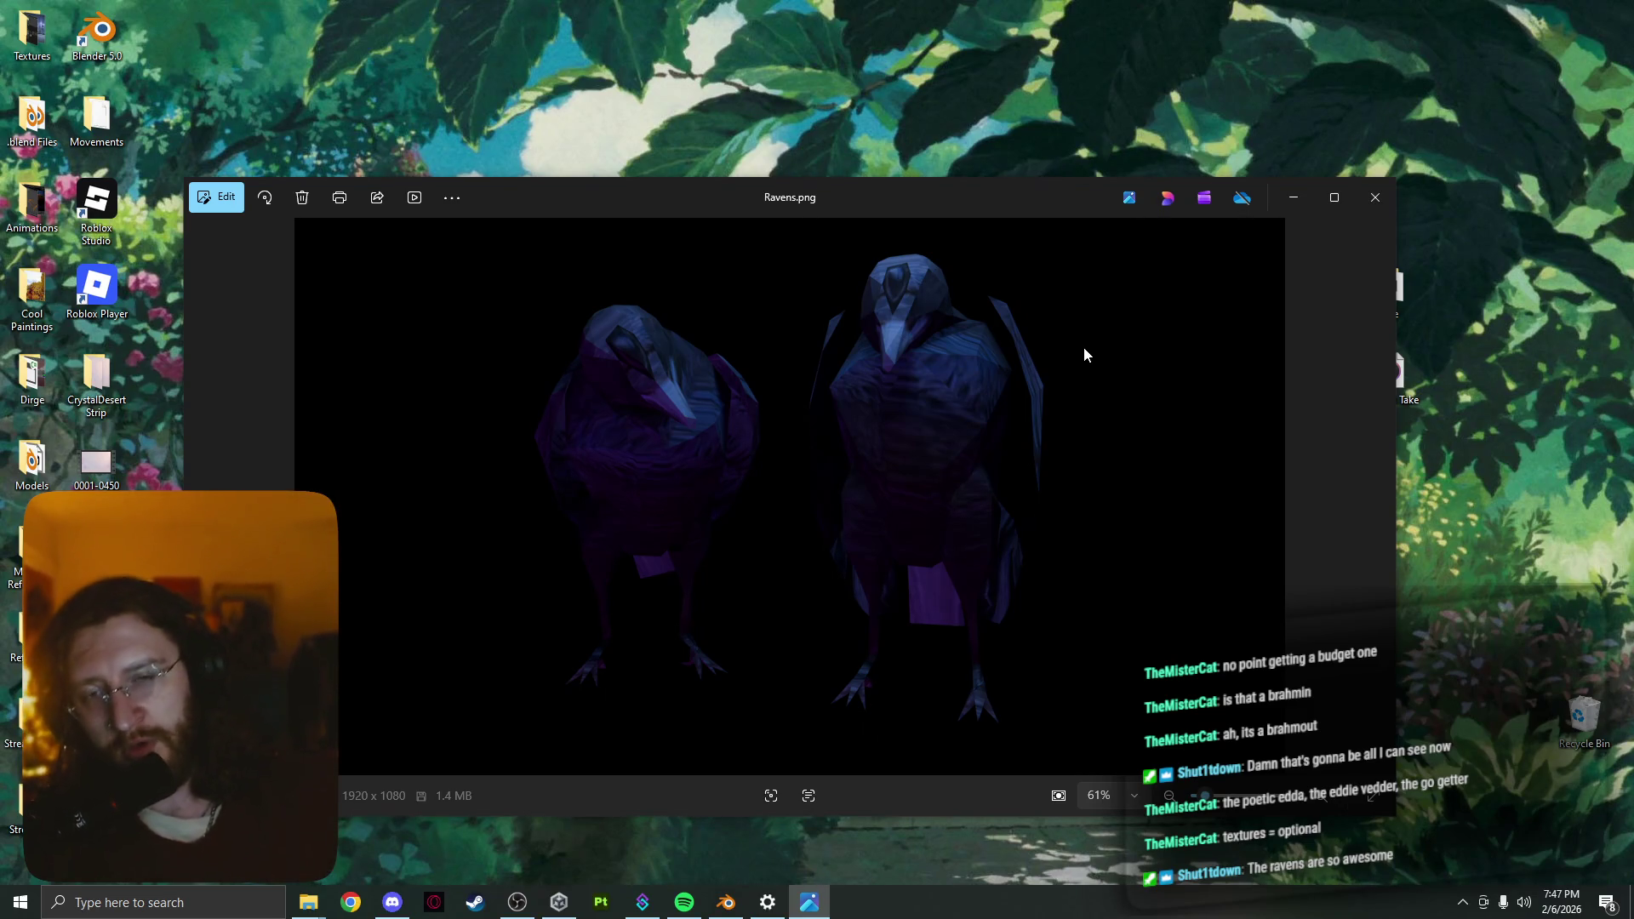
scroll(818, 557, up, 1)
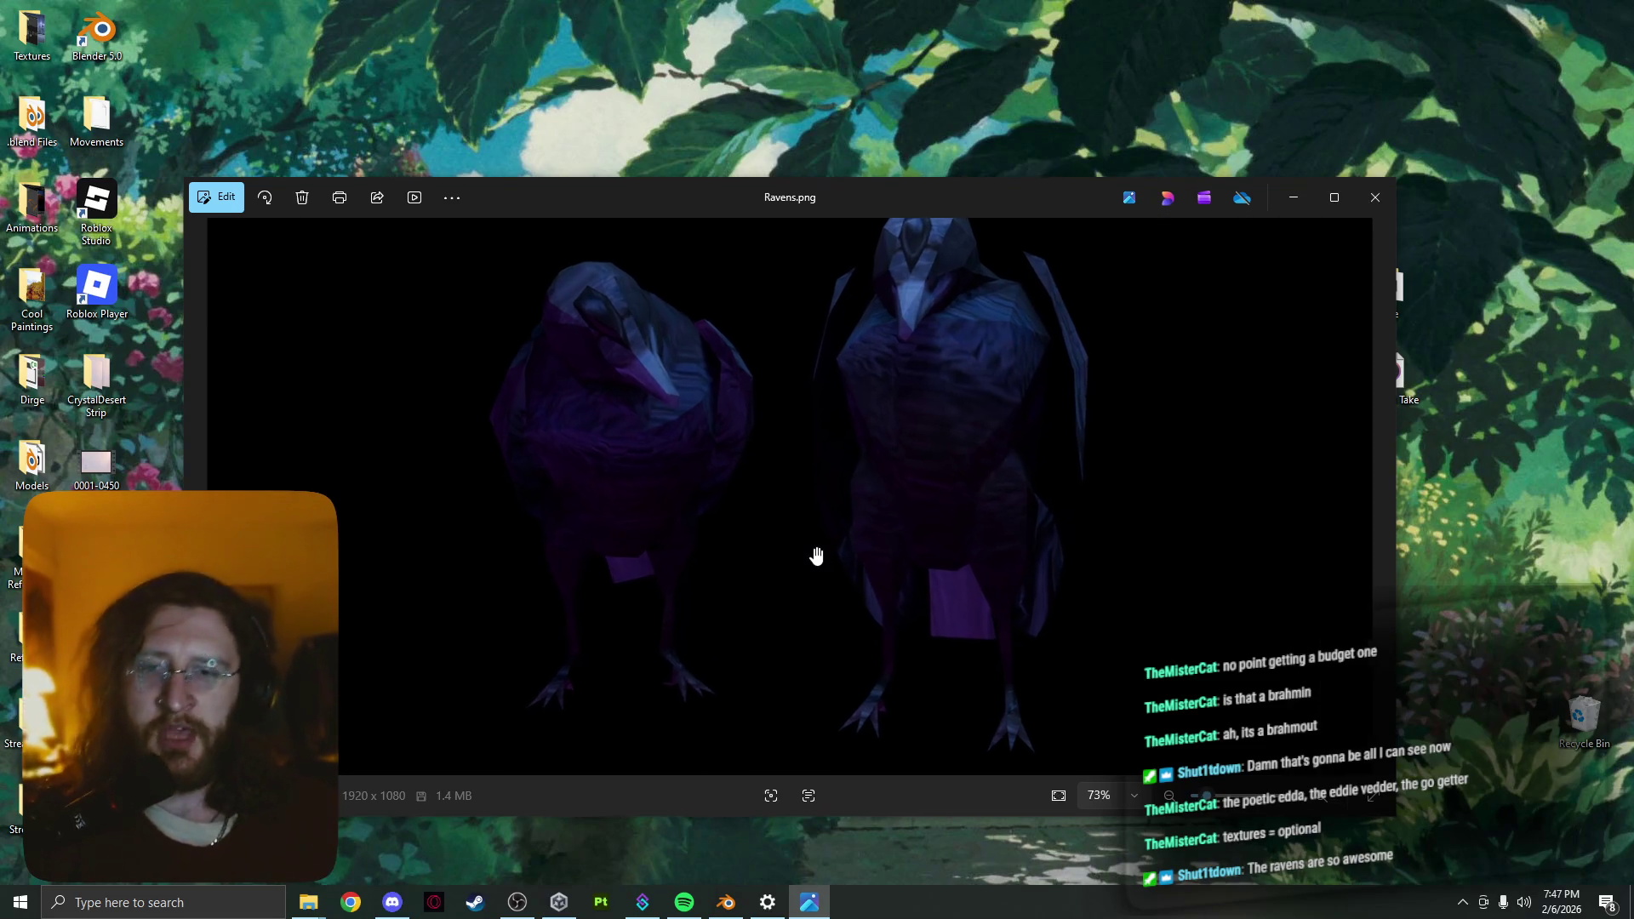
scroll(818, 557, down, 1)
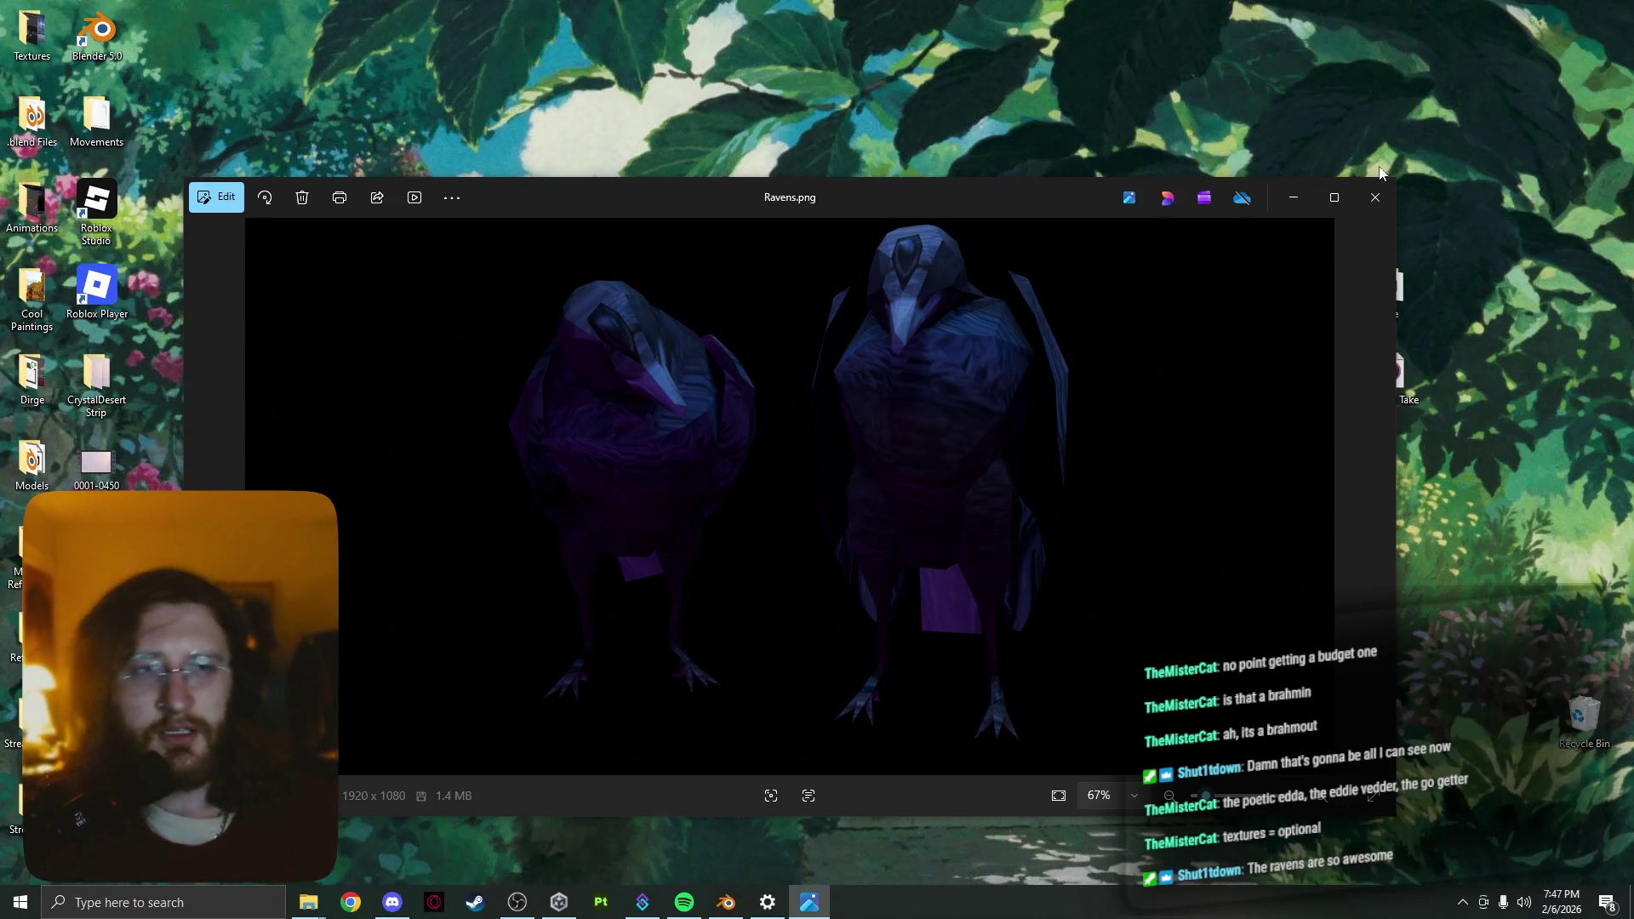
Close the Ravens.png viewer after looking over the render
click(1378, 197)
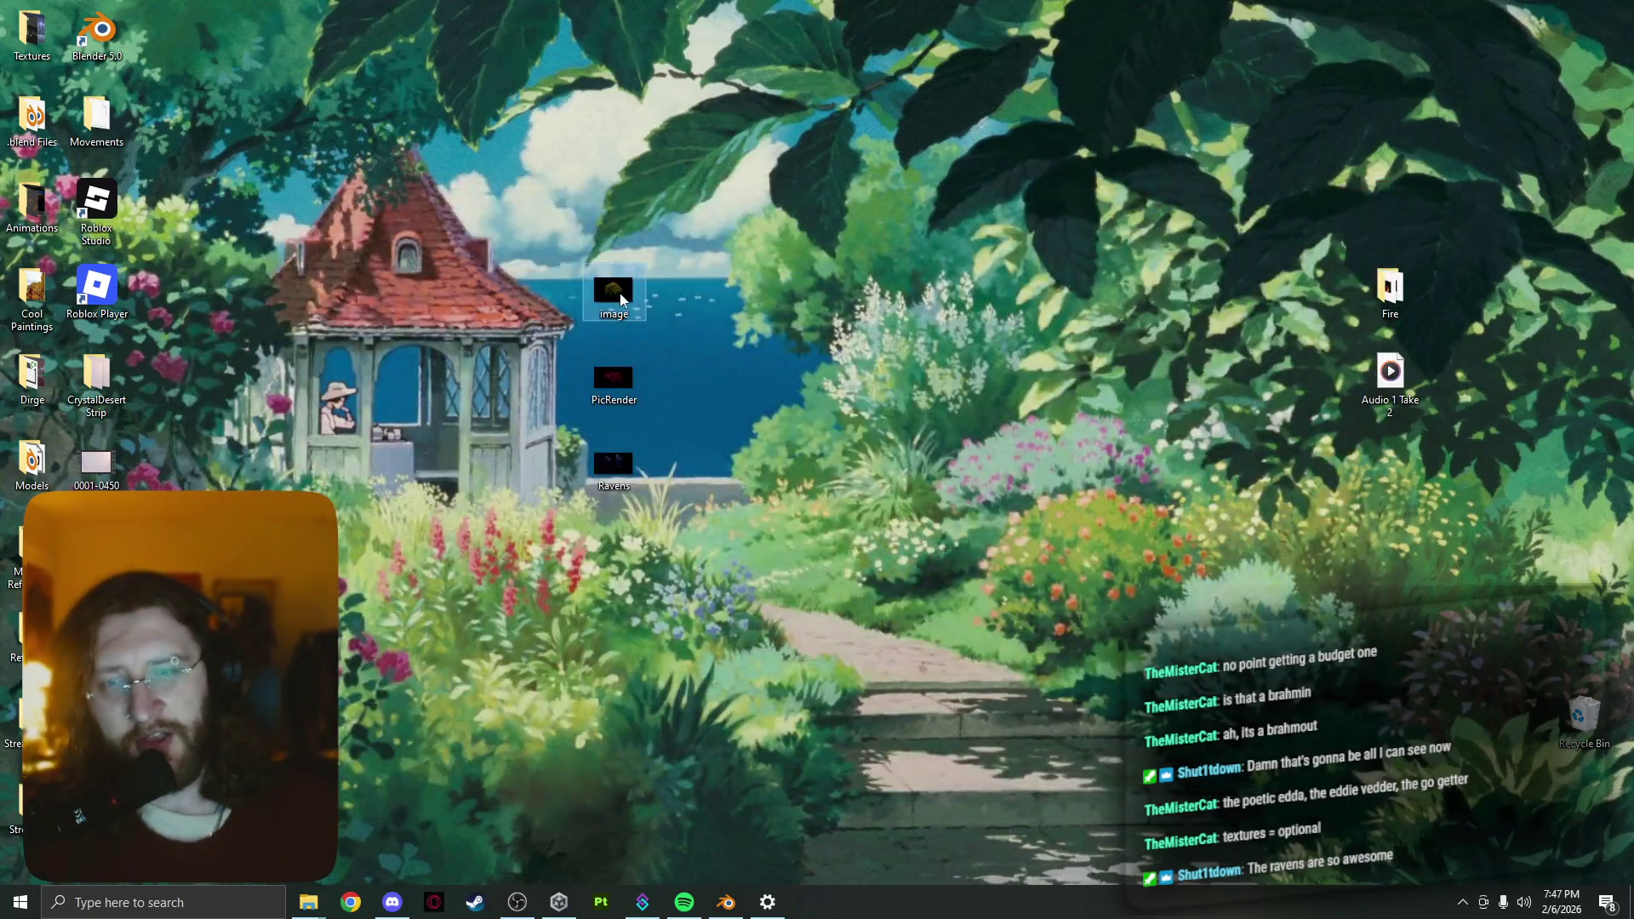
Arrange the image.png, PicRender.png and Ravens renders side by side to compare them
double_click(619, 292)
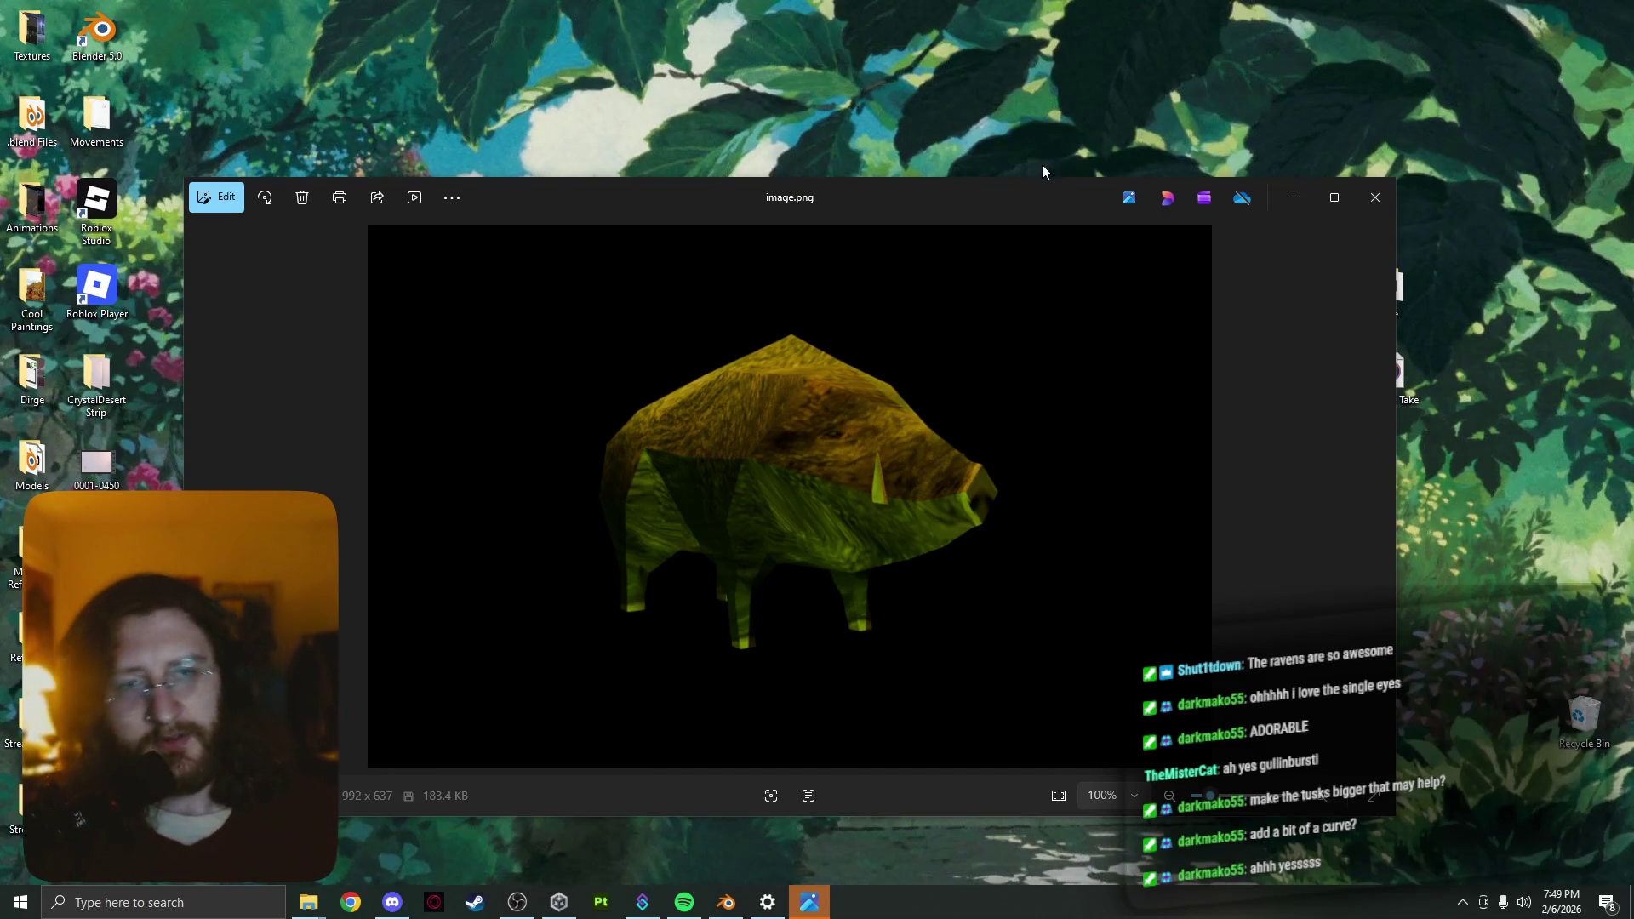
drag(1043, 193, 888, 589)
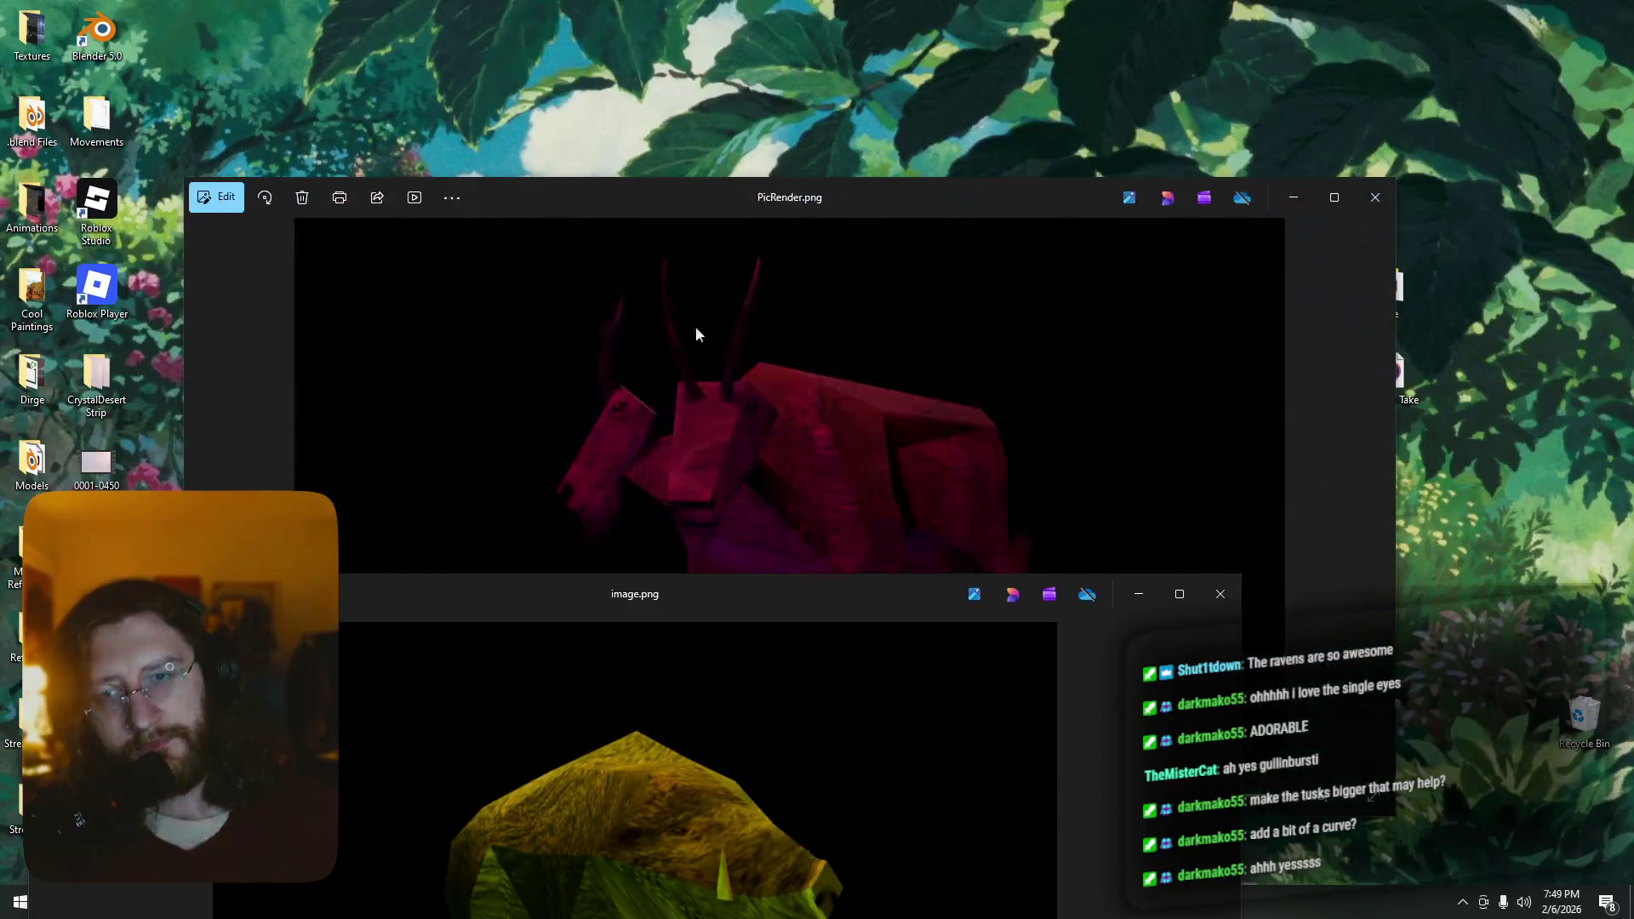
drag(865, 197, 163, 18)
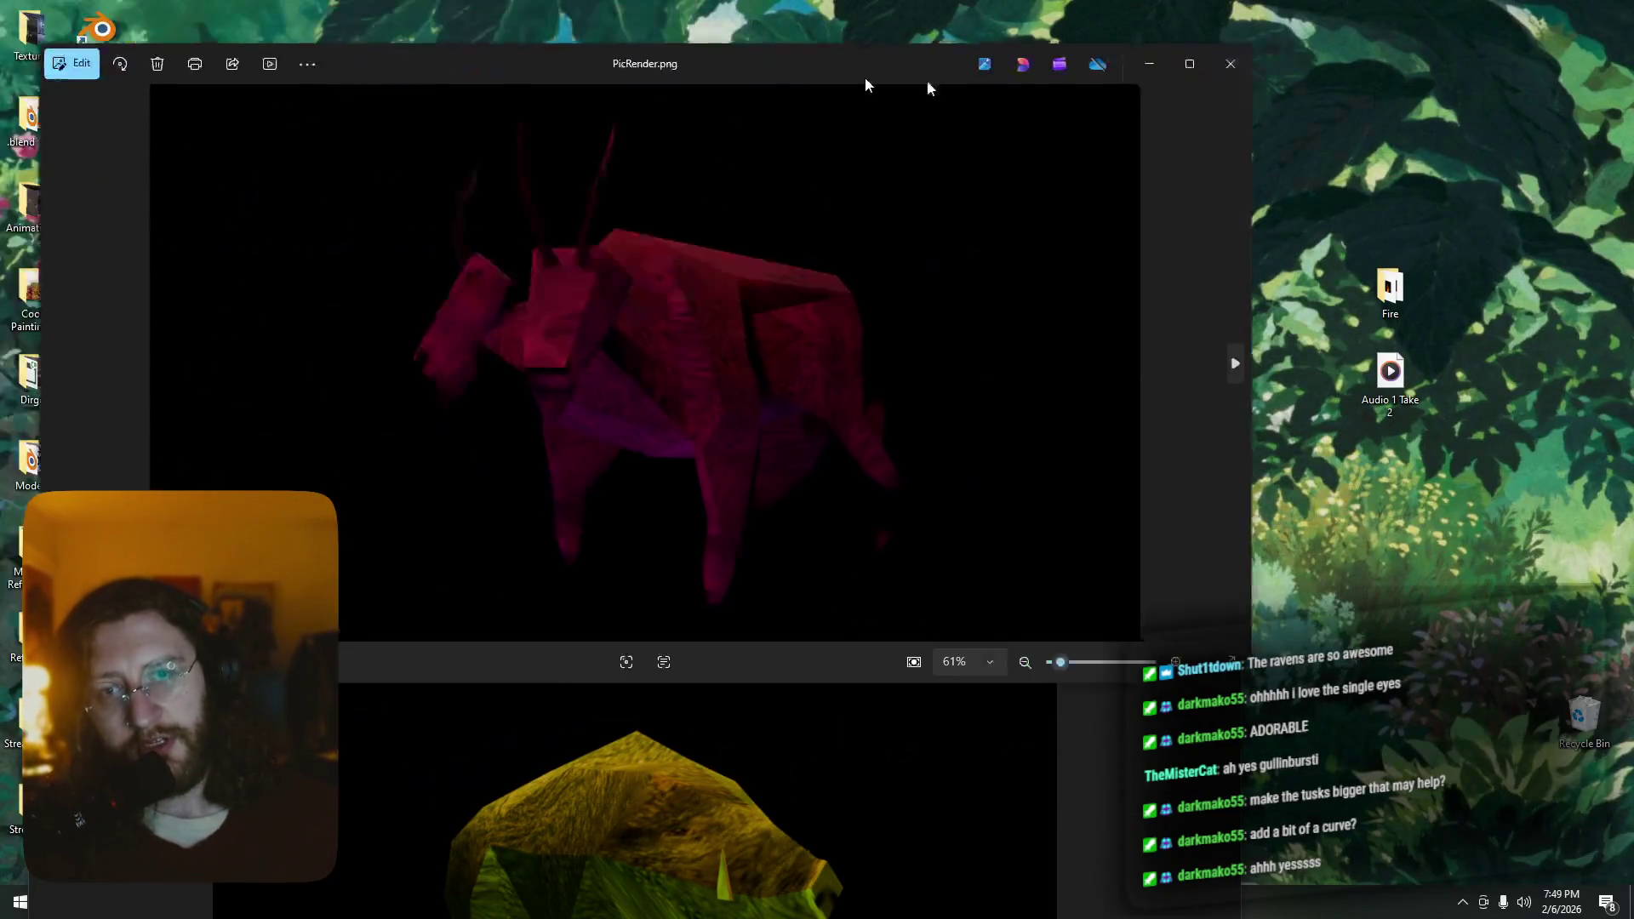
drag(449, 7, 1477, 64)
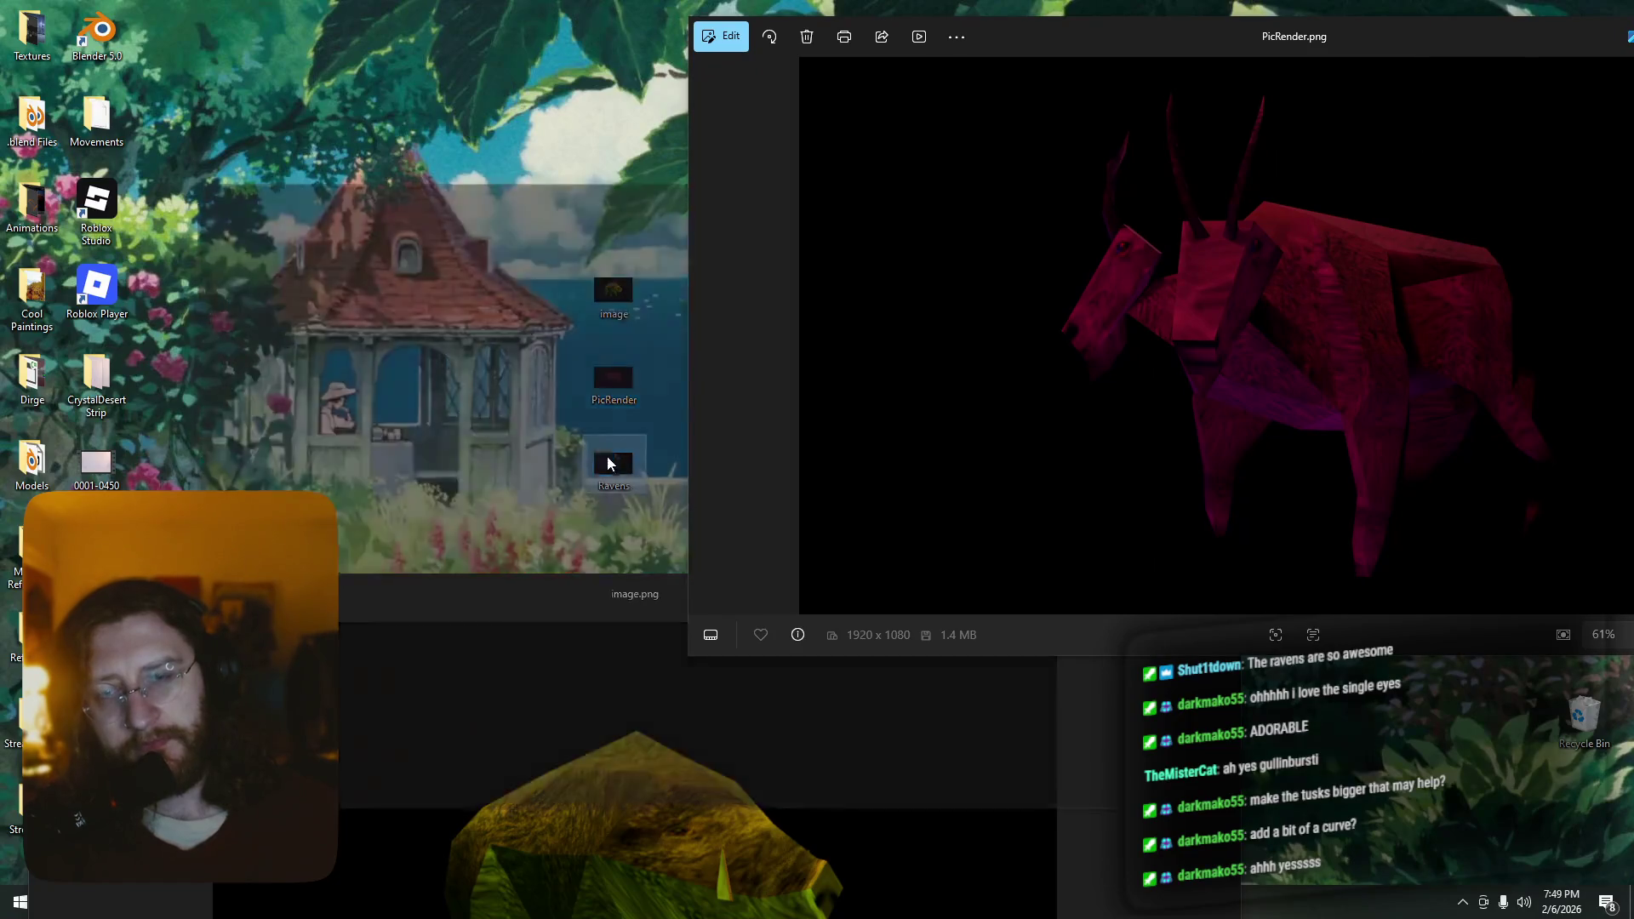
double_click(610, 463)
drag(649, 213, 166, 28)
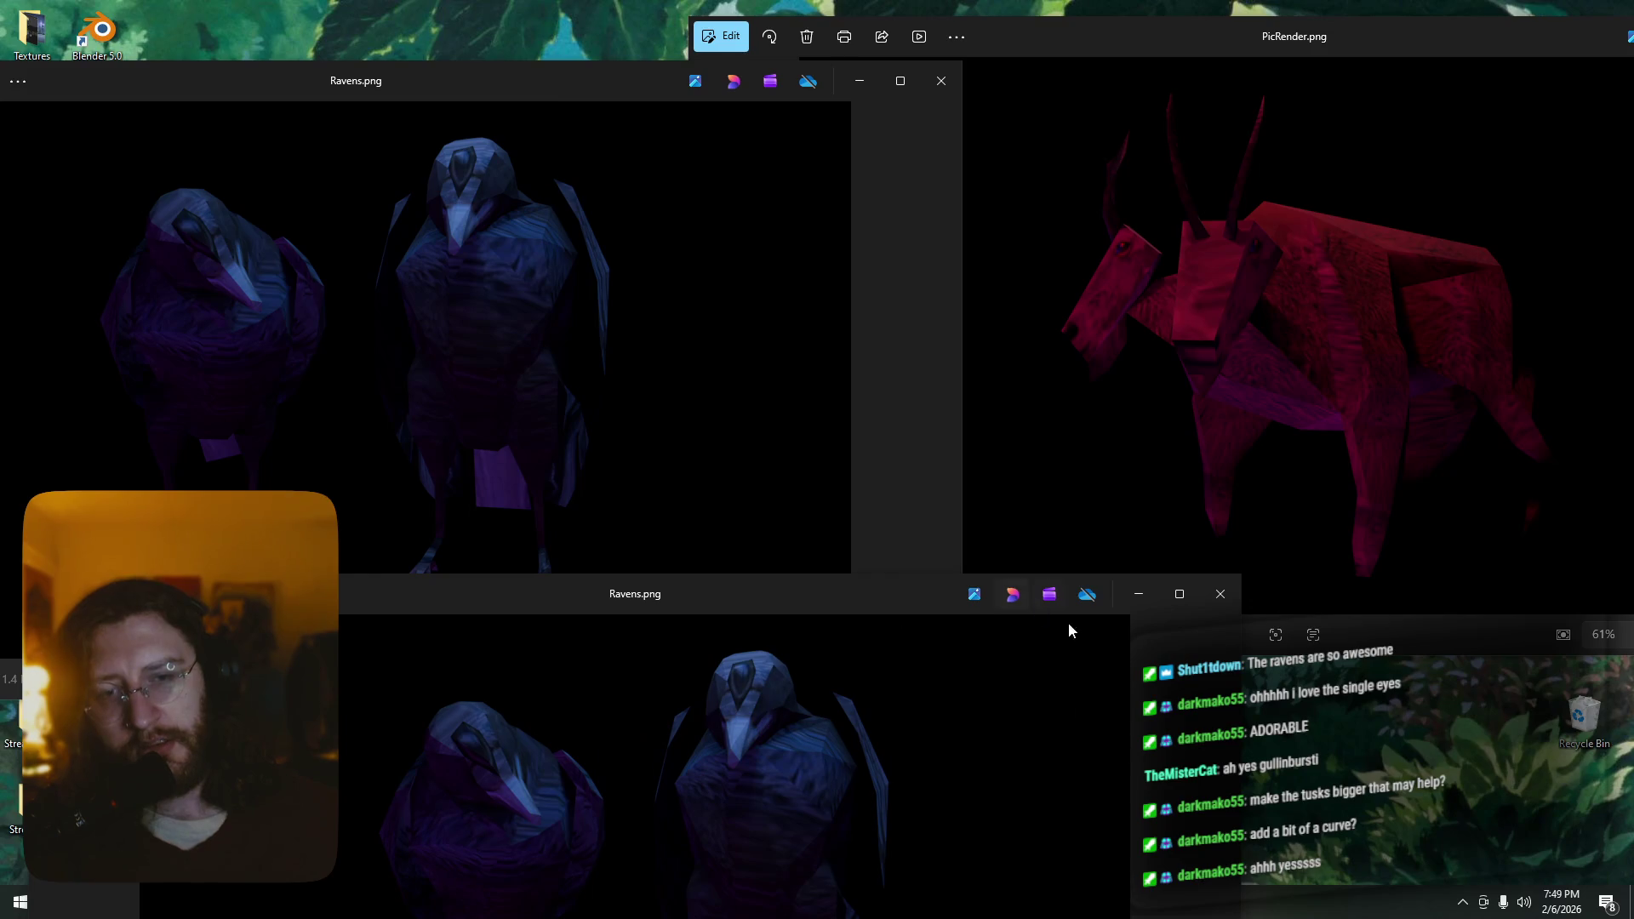
Close the render viewers, bring up the Steam store and start a search for Dusk
key(alt+F4)
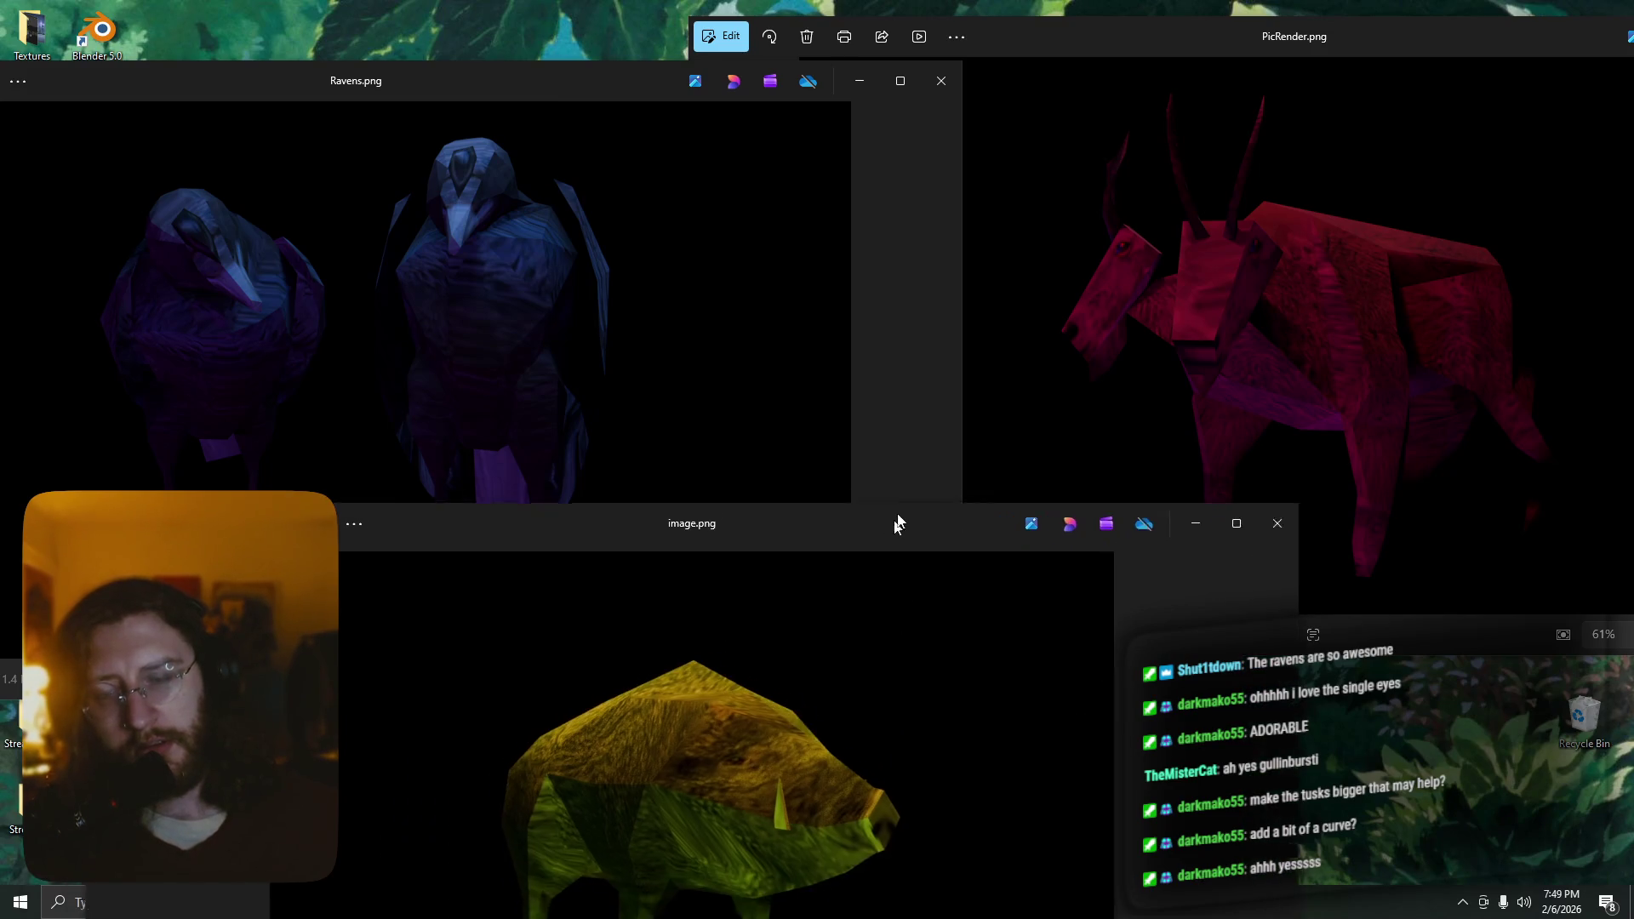
drag(833, 580, 922, 475)
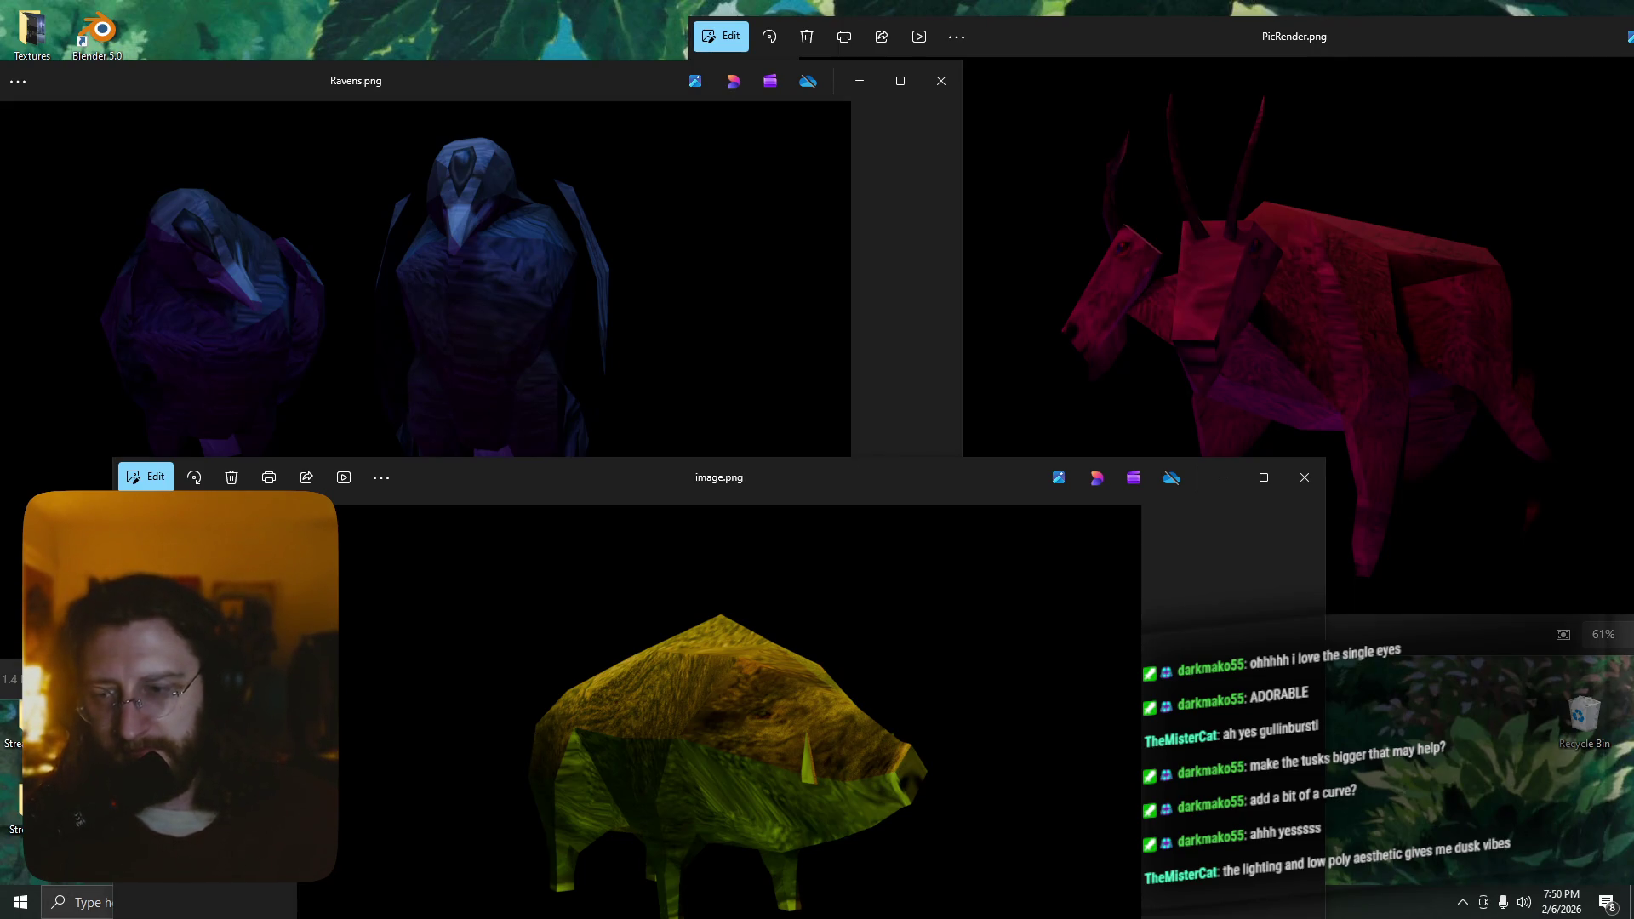
click(1304, 477)
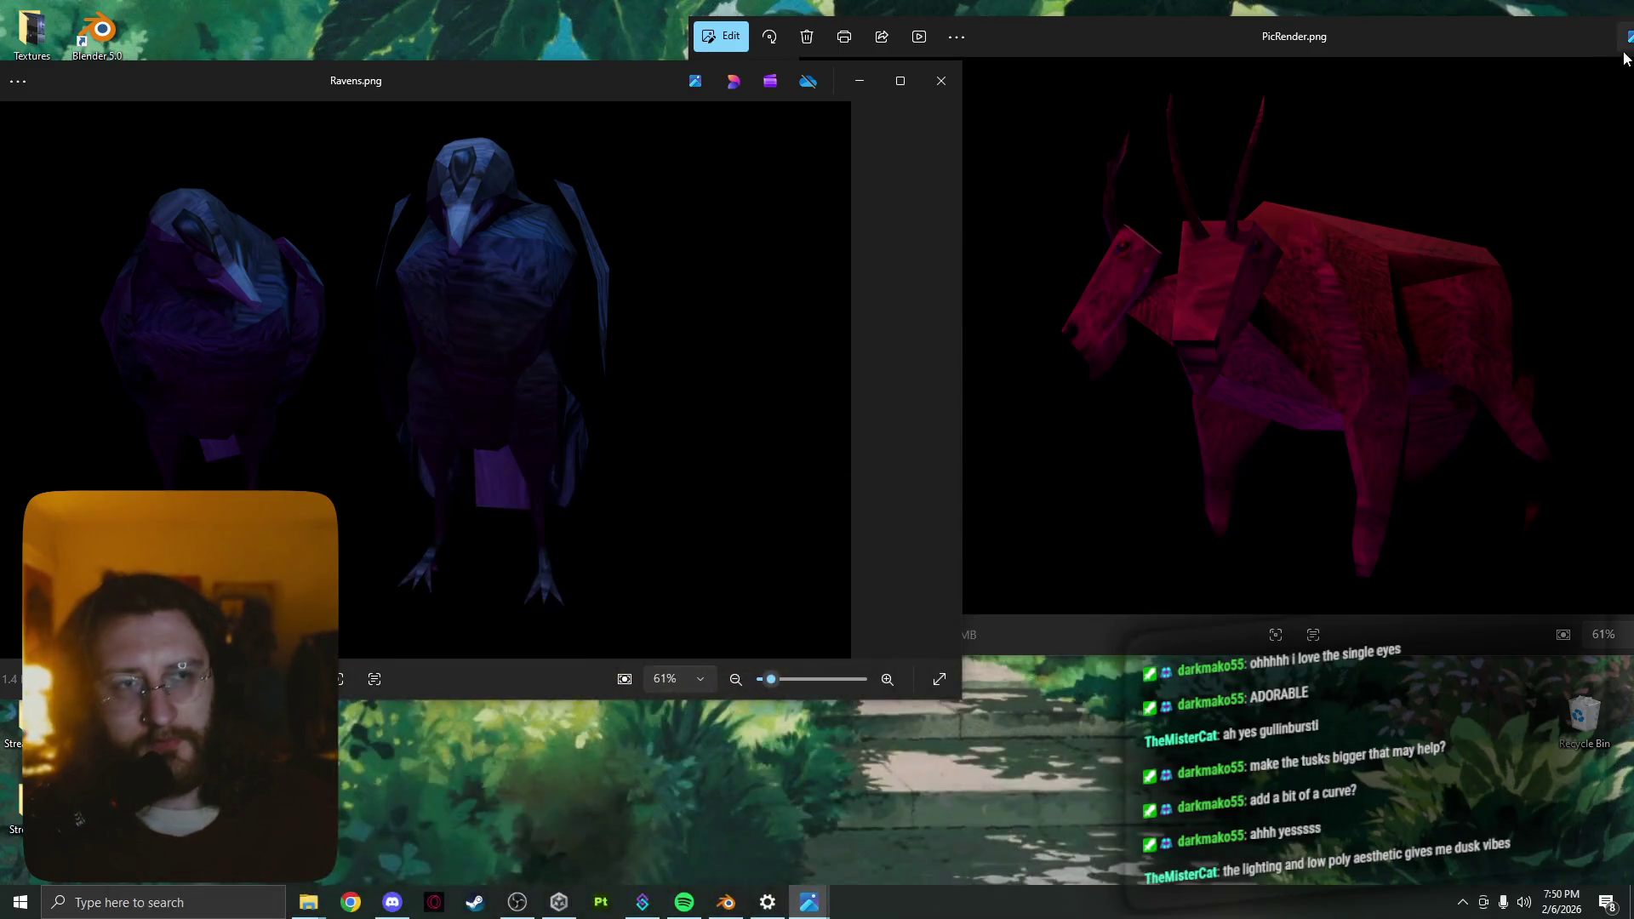
click(474, 904)
click(951, 92)
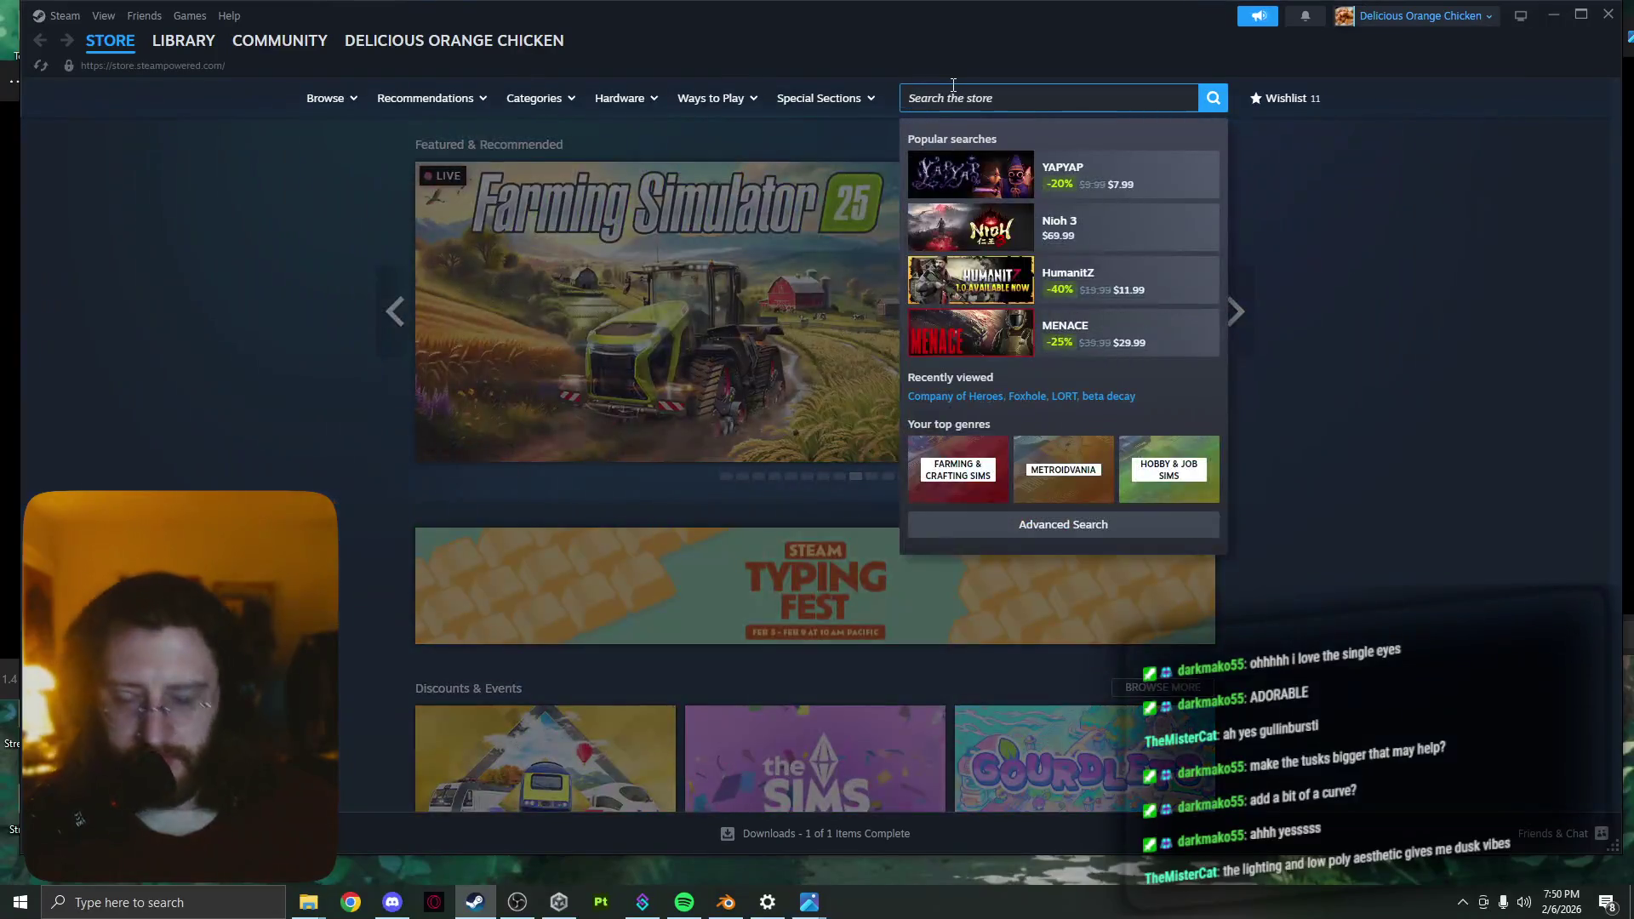
text(dsuk)
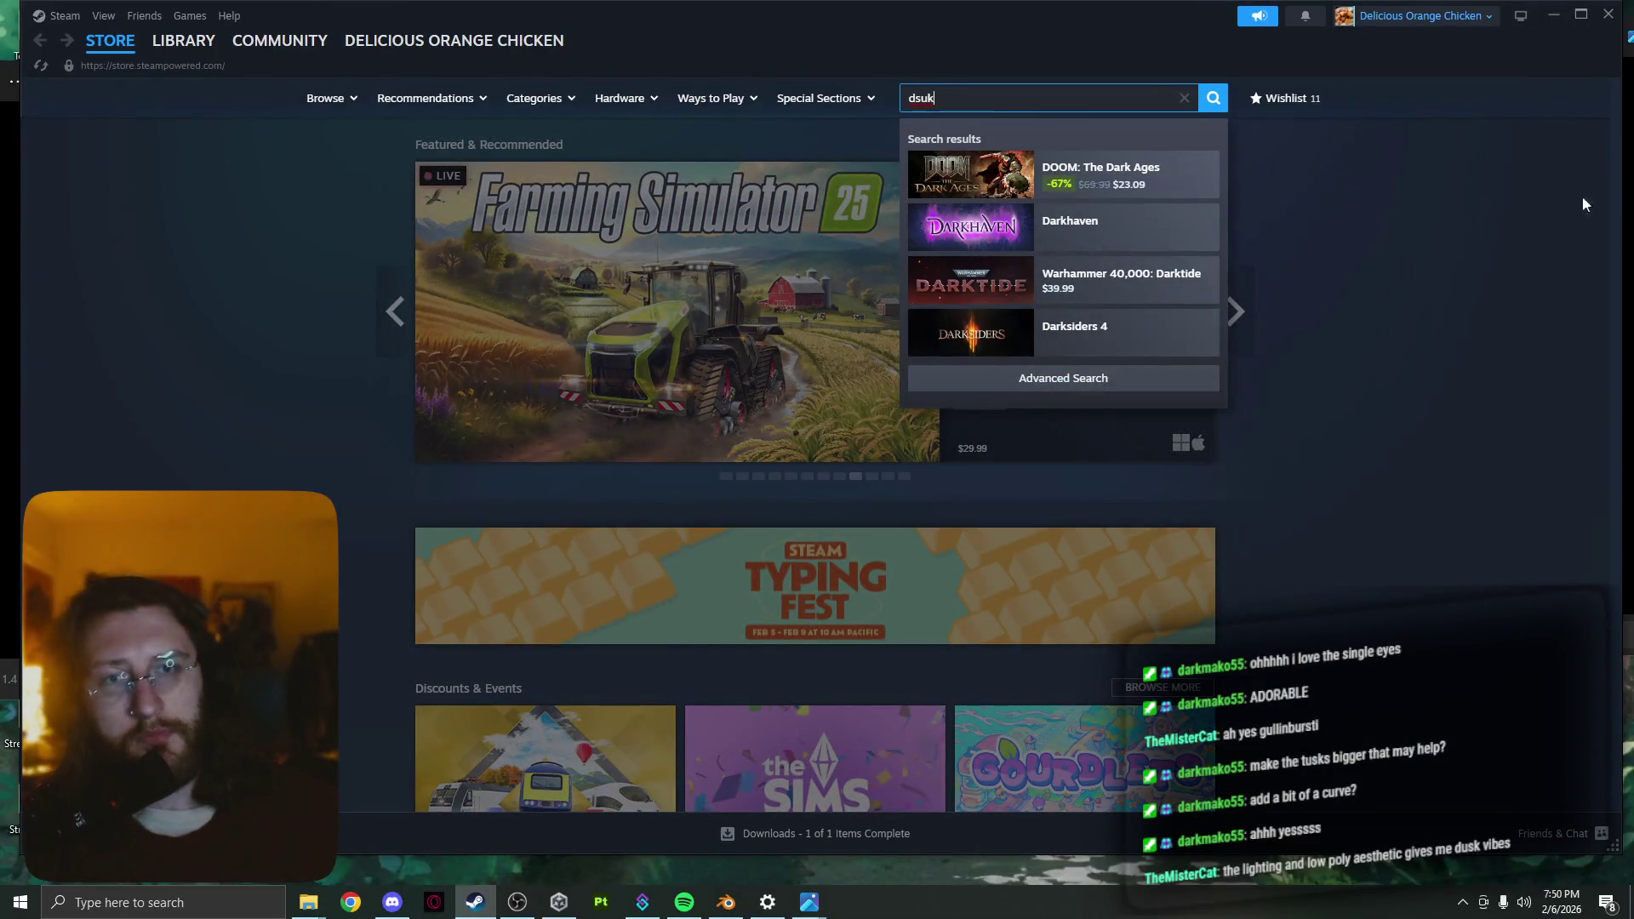
Search Google for 'dusk game', browse image results and preview the DUSK HD teaser
click(349, 903)
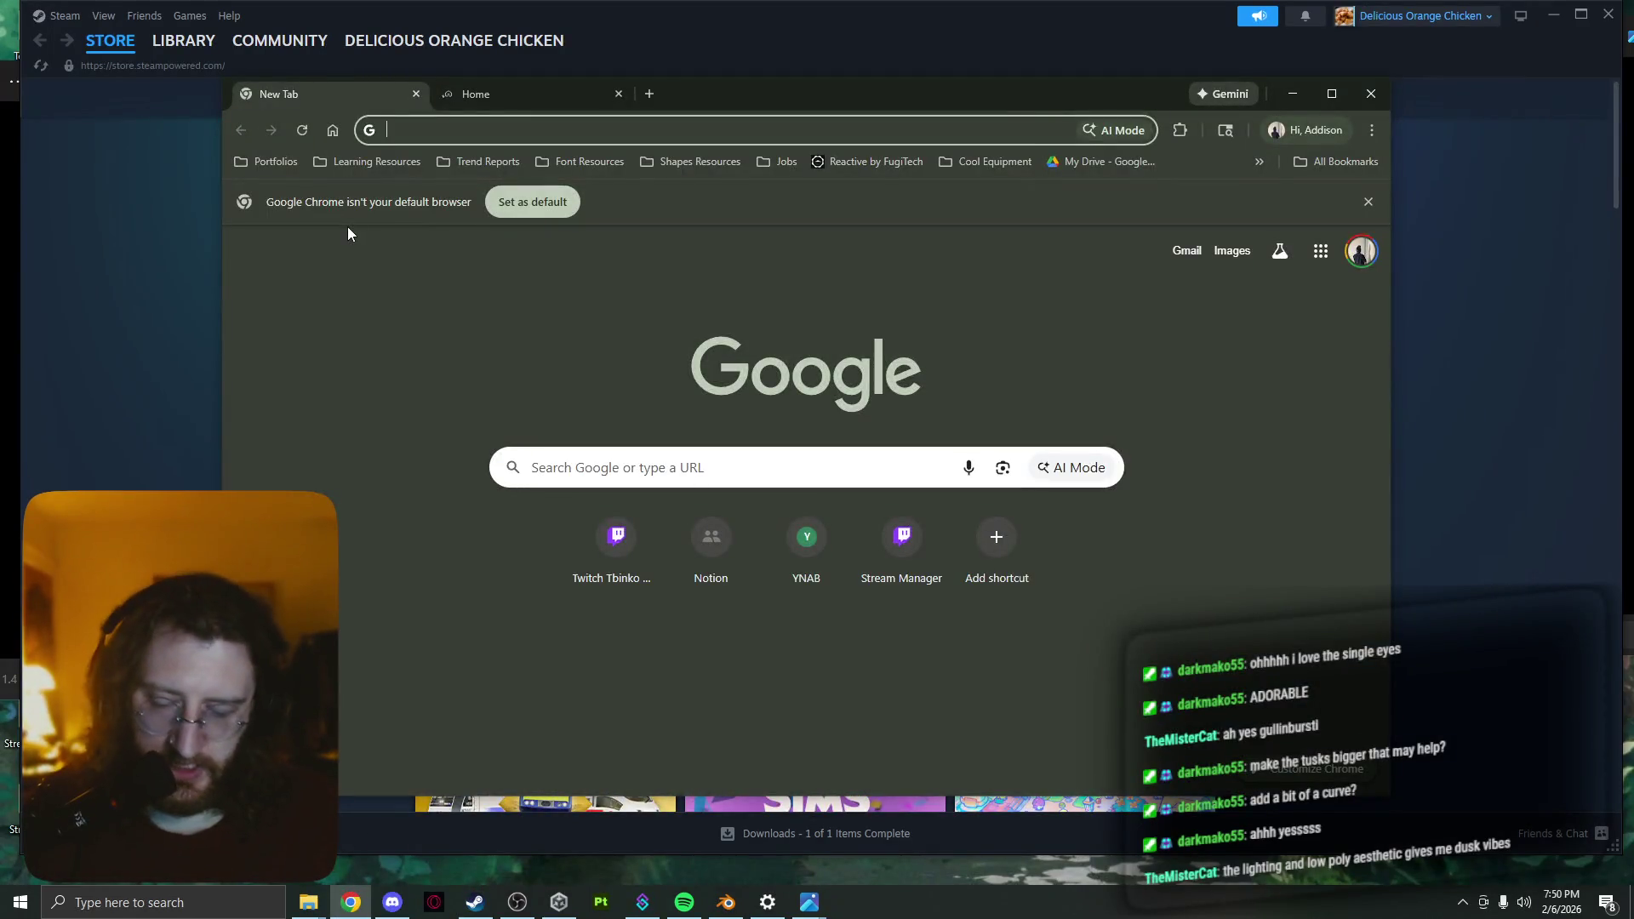
text(dusk game)
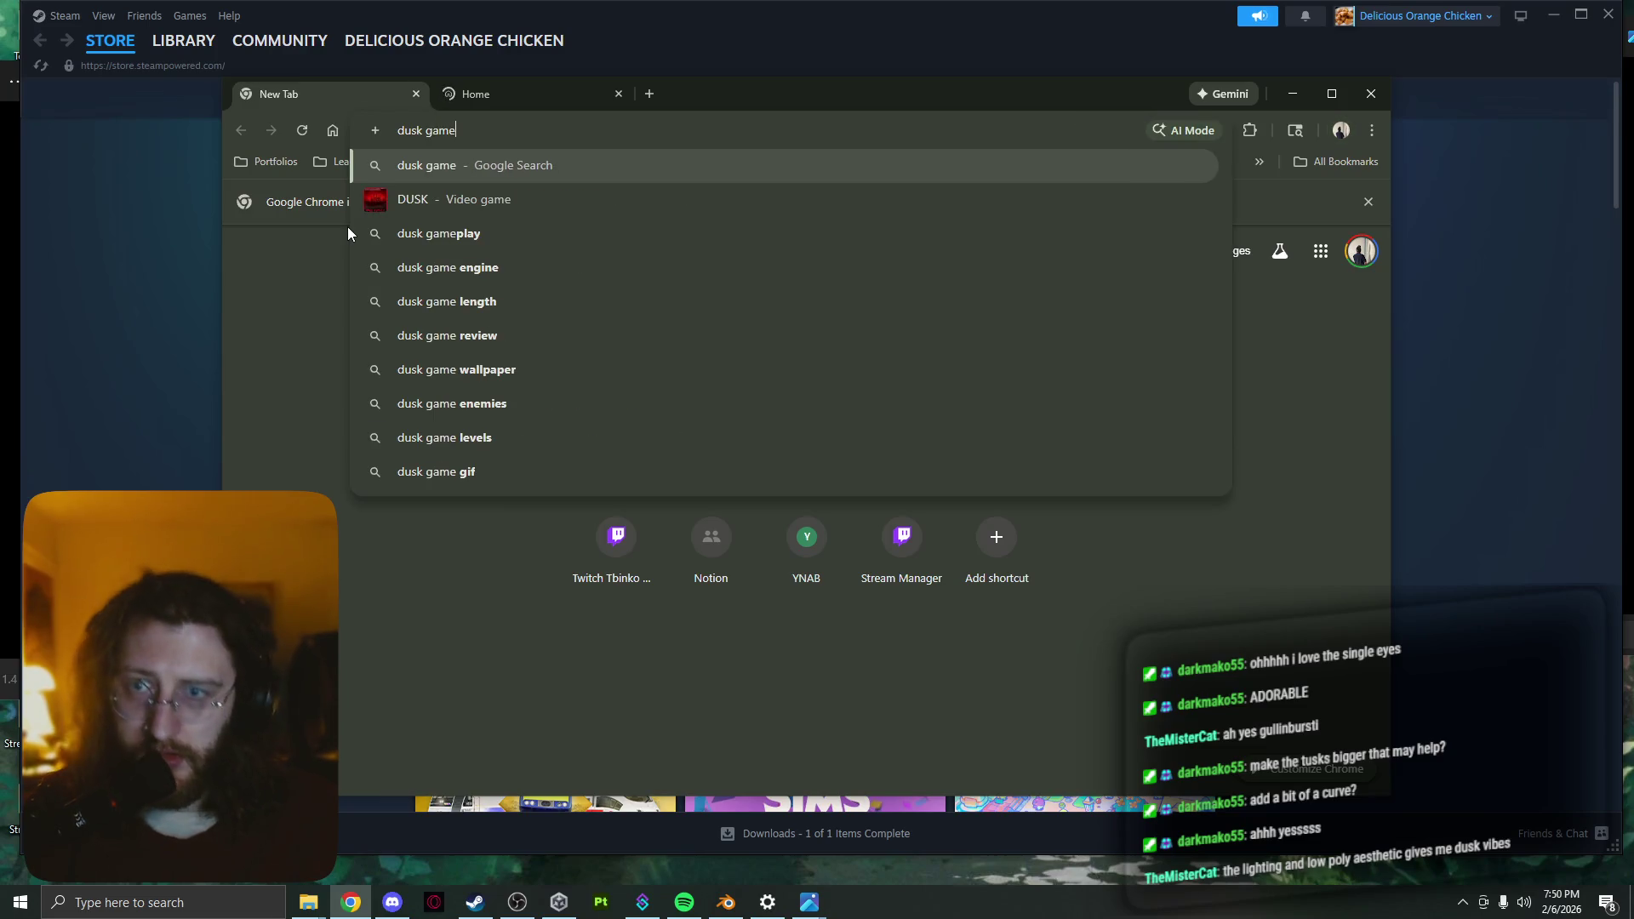
key(Return)
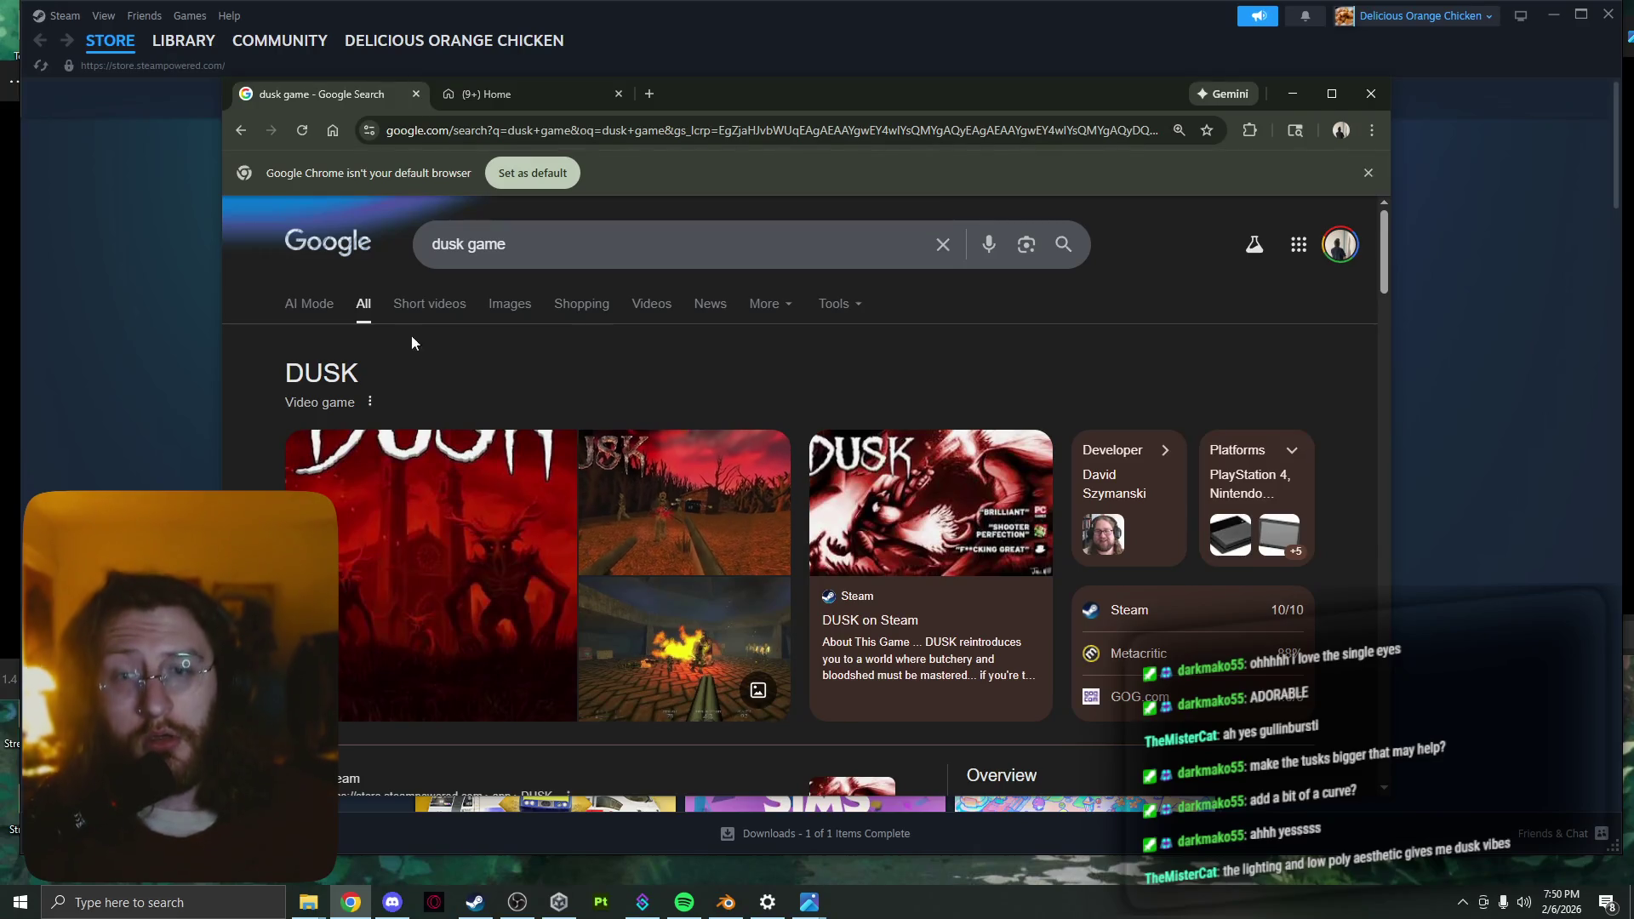
click(509, 311)
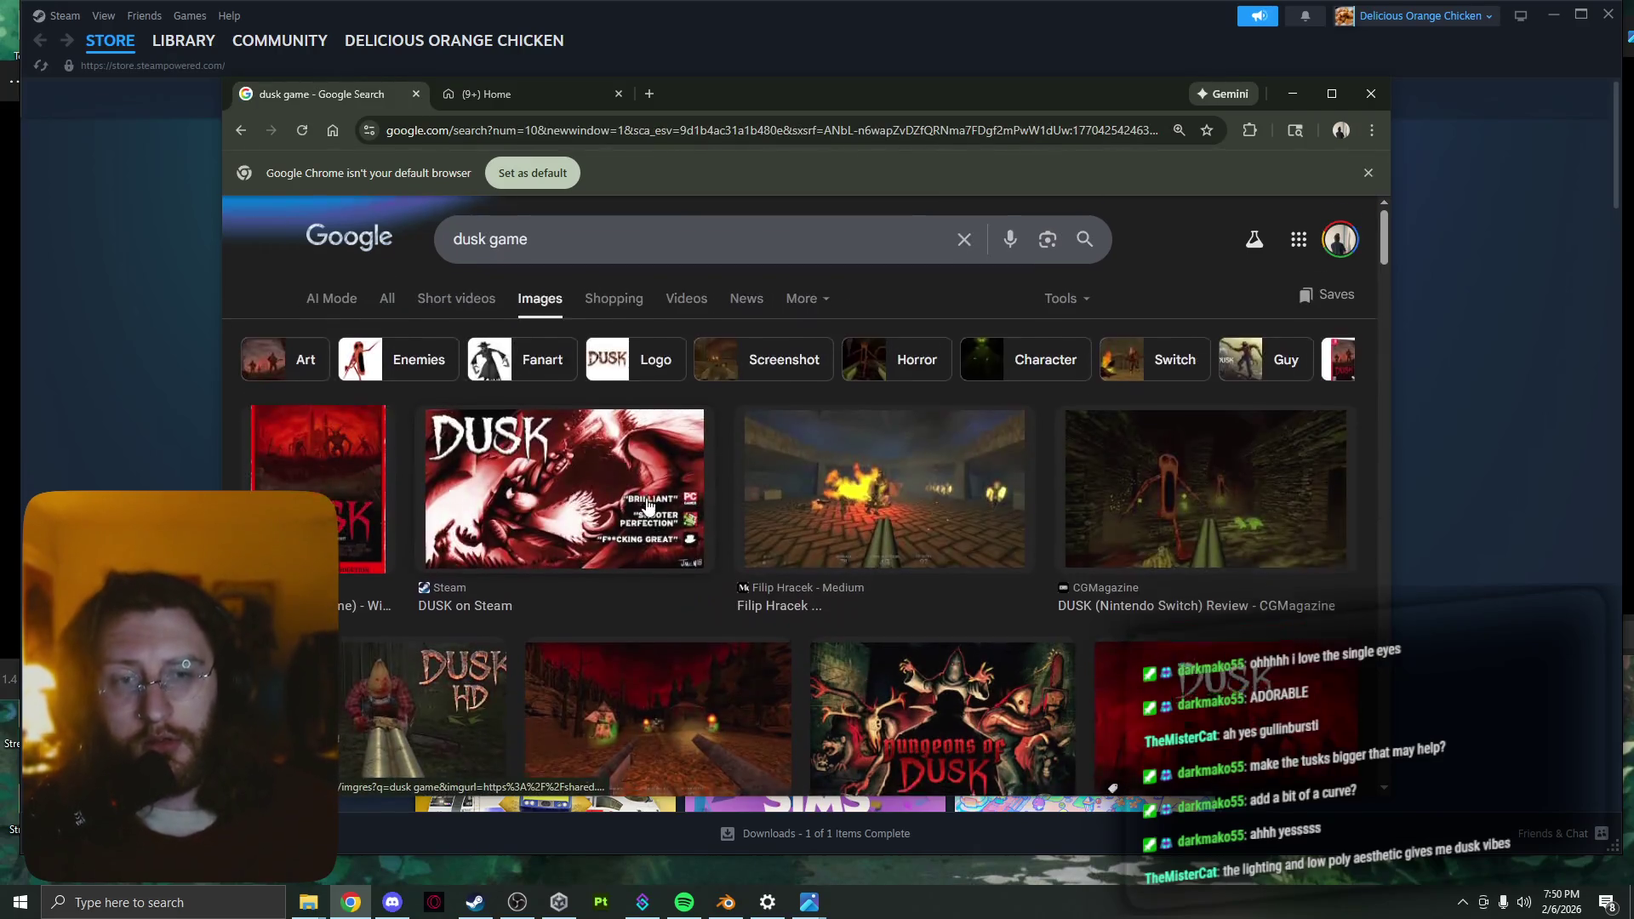
scroll(648, 507, down, 3)
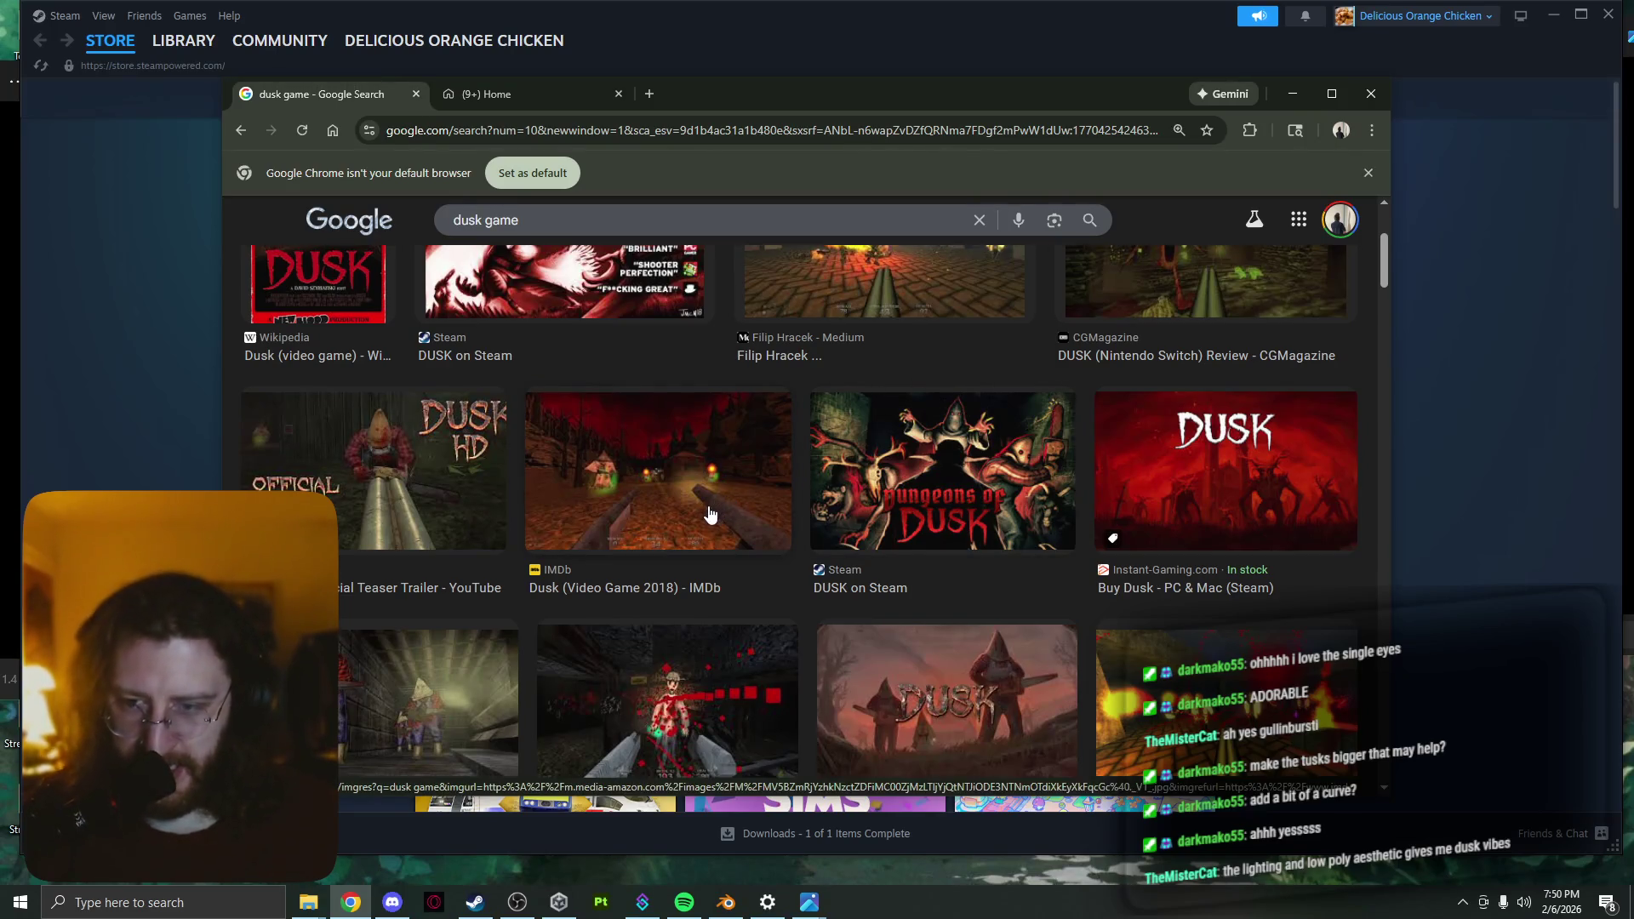
scroll(714, 511, down, 3)
scroll(711, 514, down, 1)
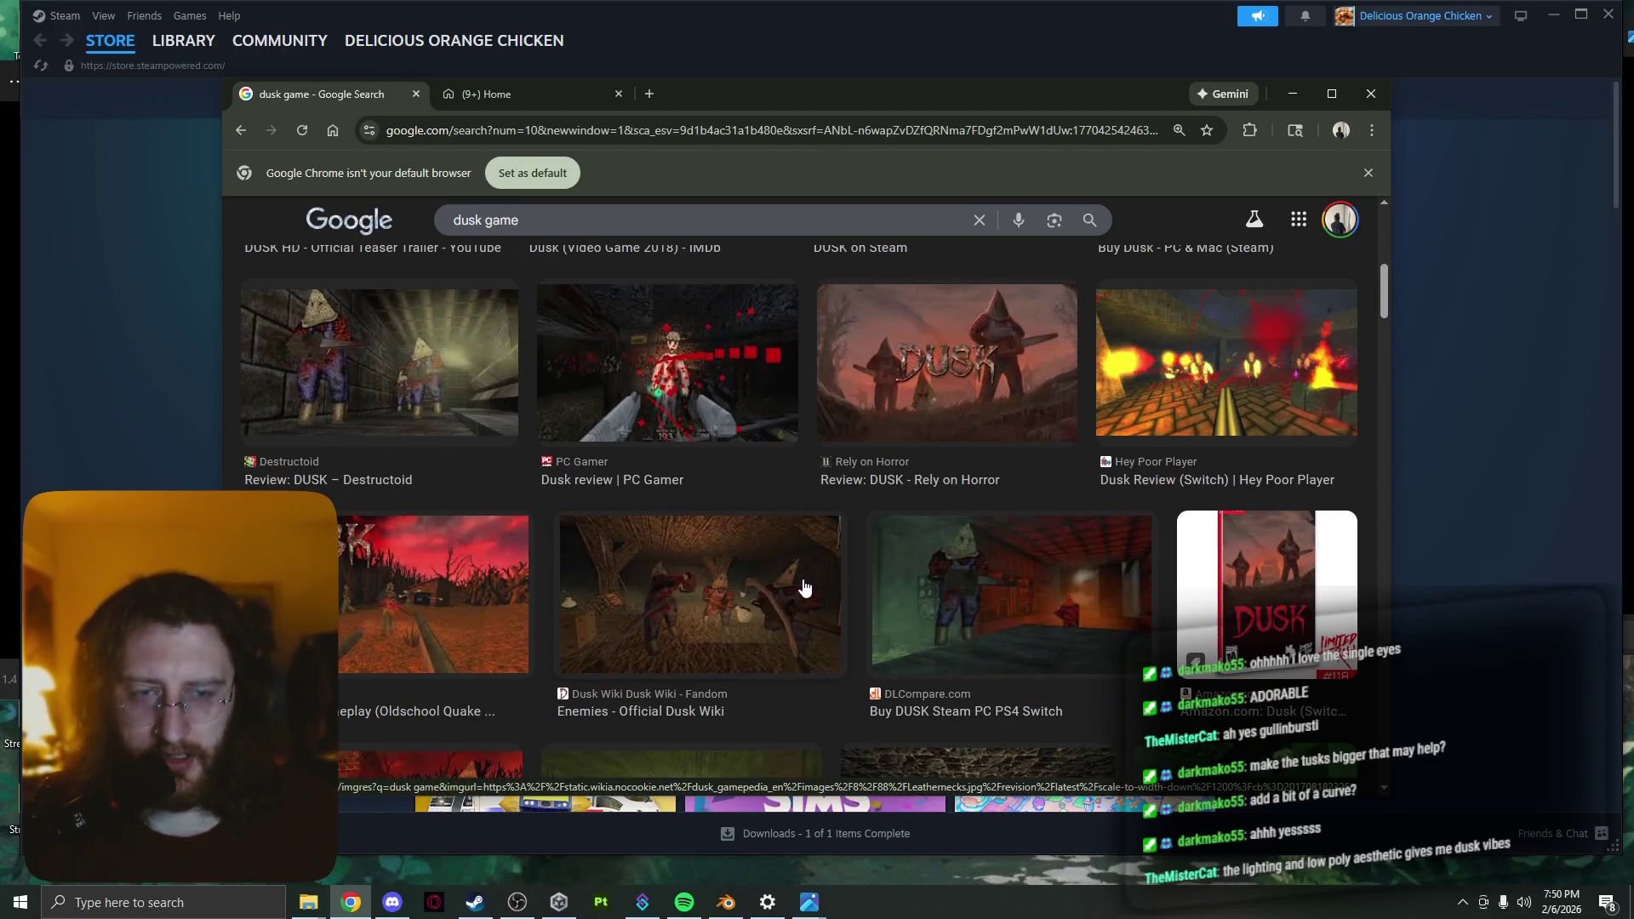
scroll(805, 587, up, 5)
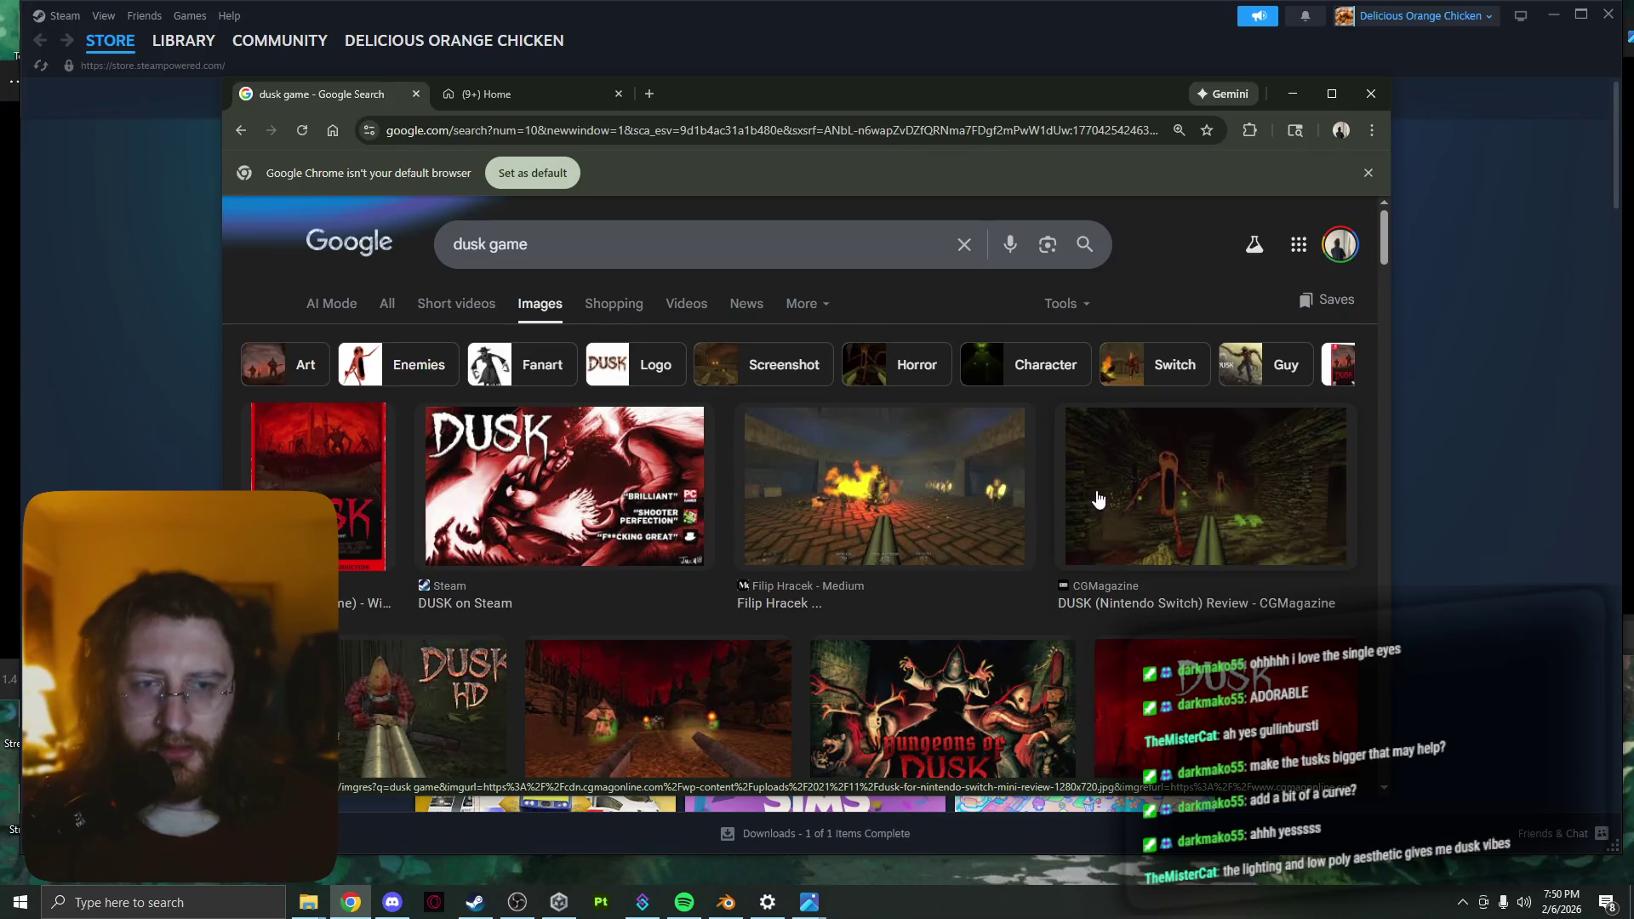
click(1099, 498)
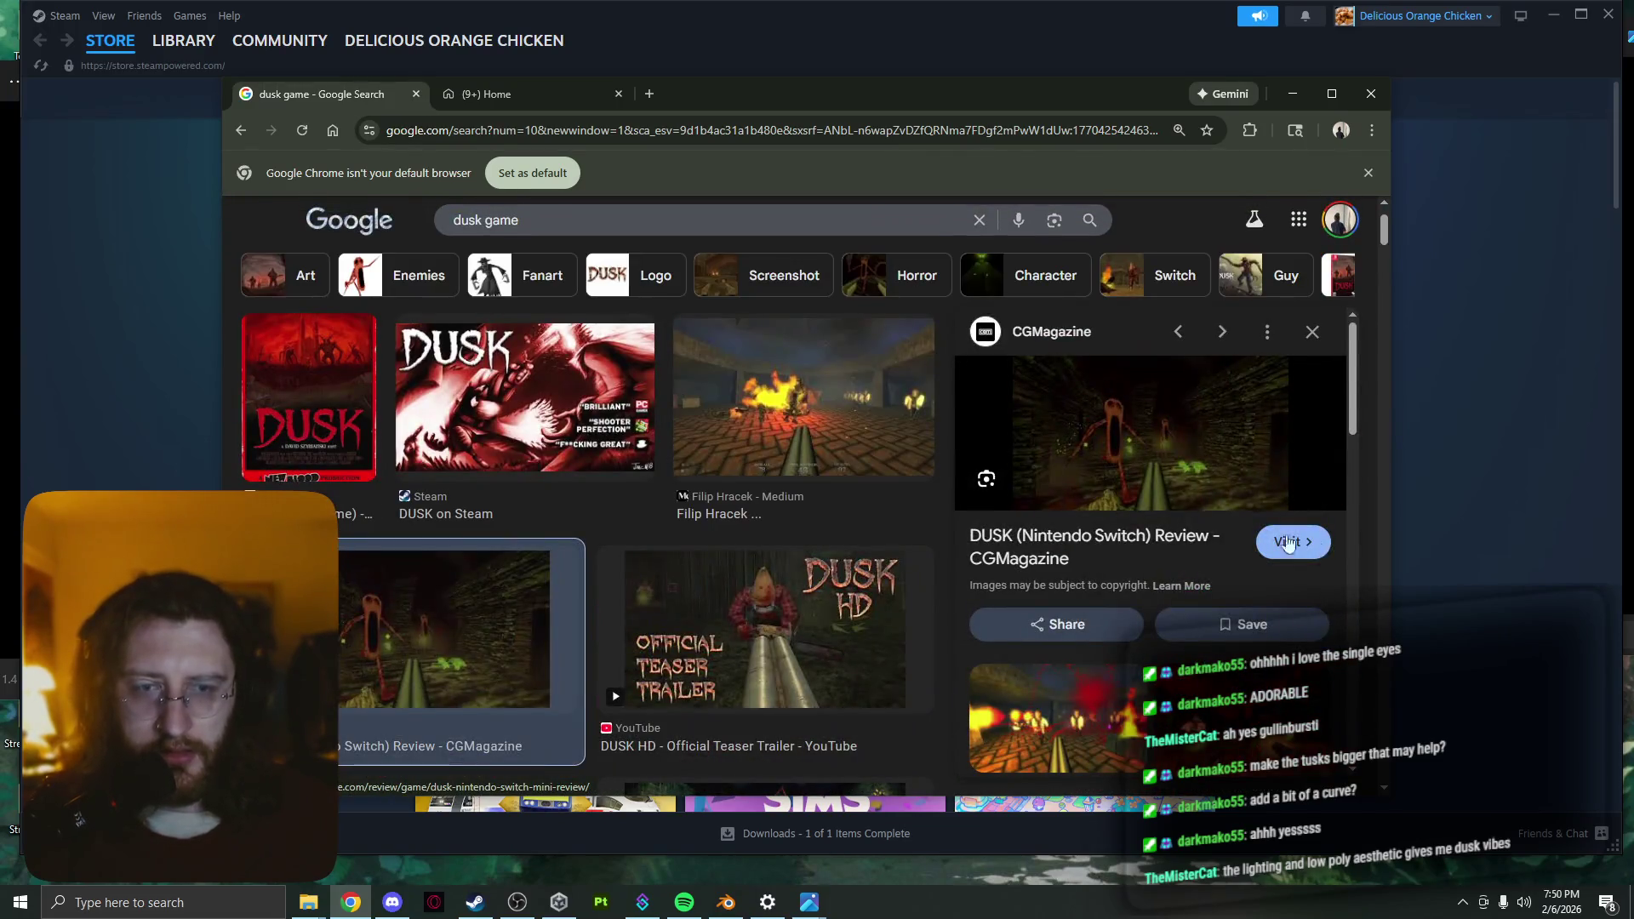
click(852, 611)
Play the DUSK HD teaser on YouTube with Chrome maximized and the player in theater mode
click(1161, 479)
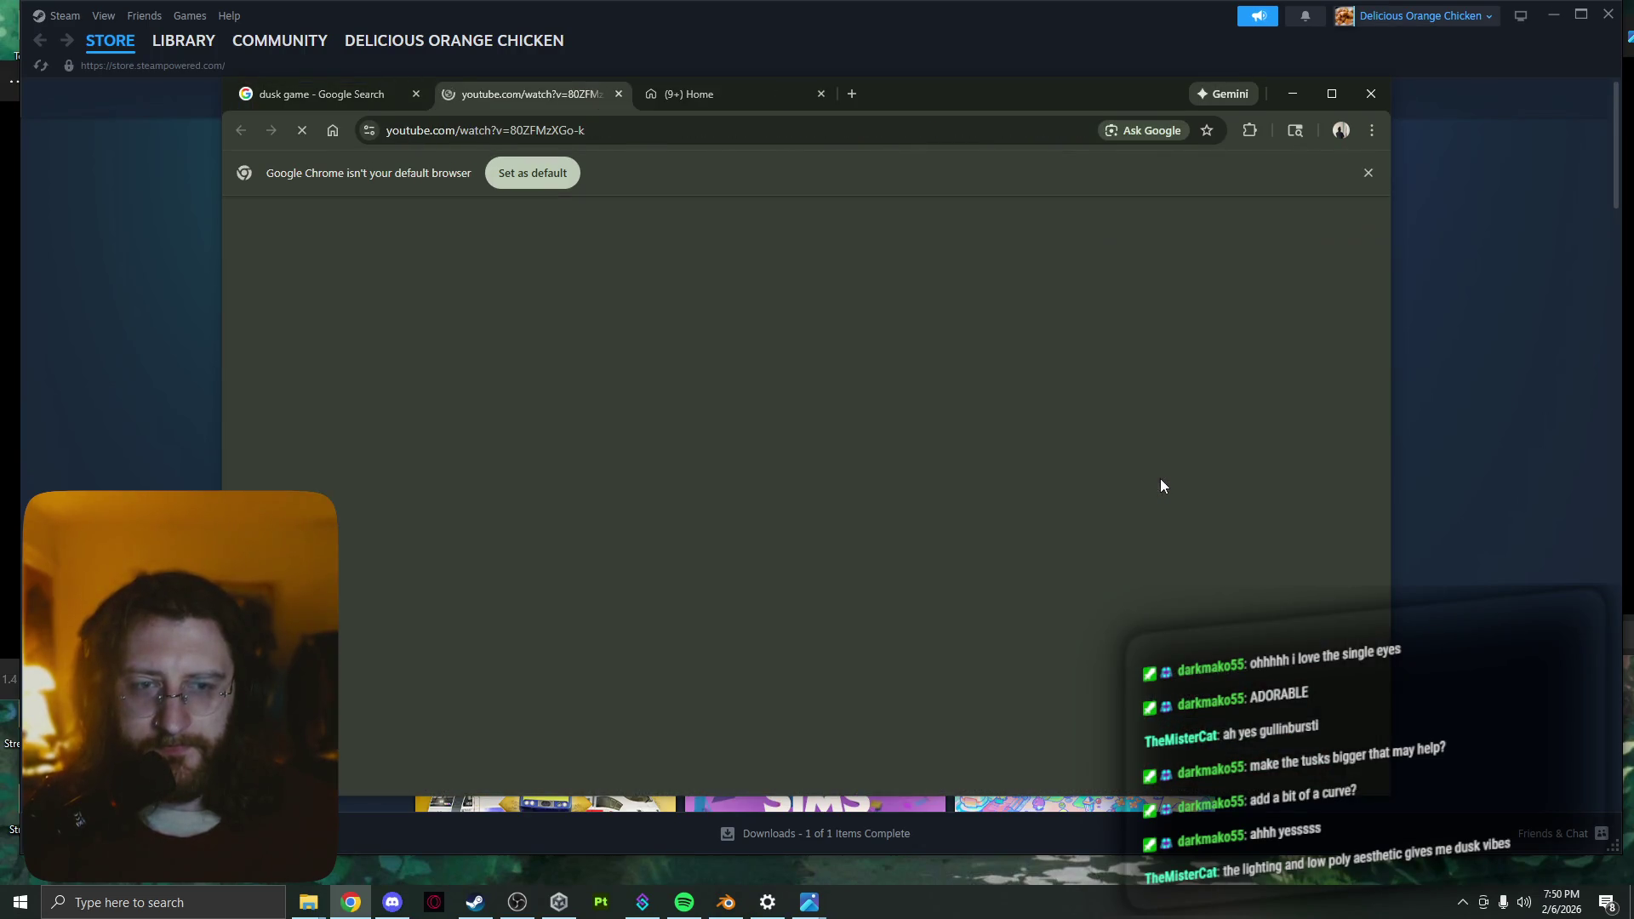
click(685, 902)
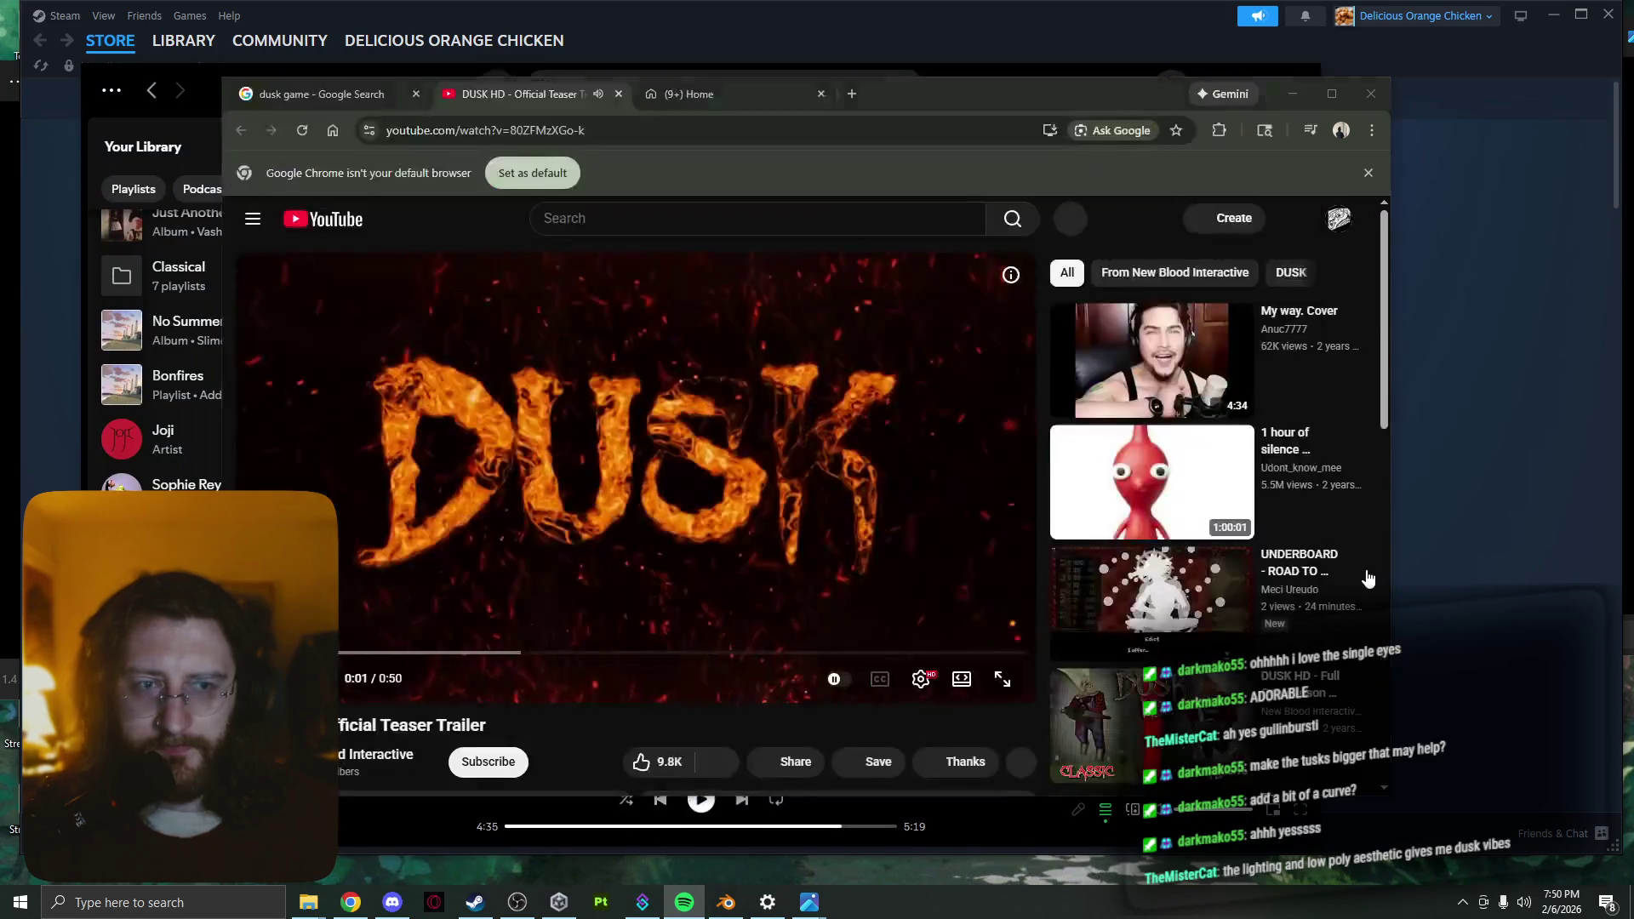
click(1337, 575)
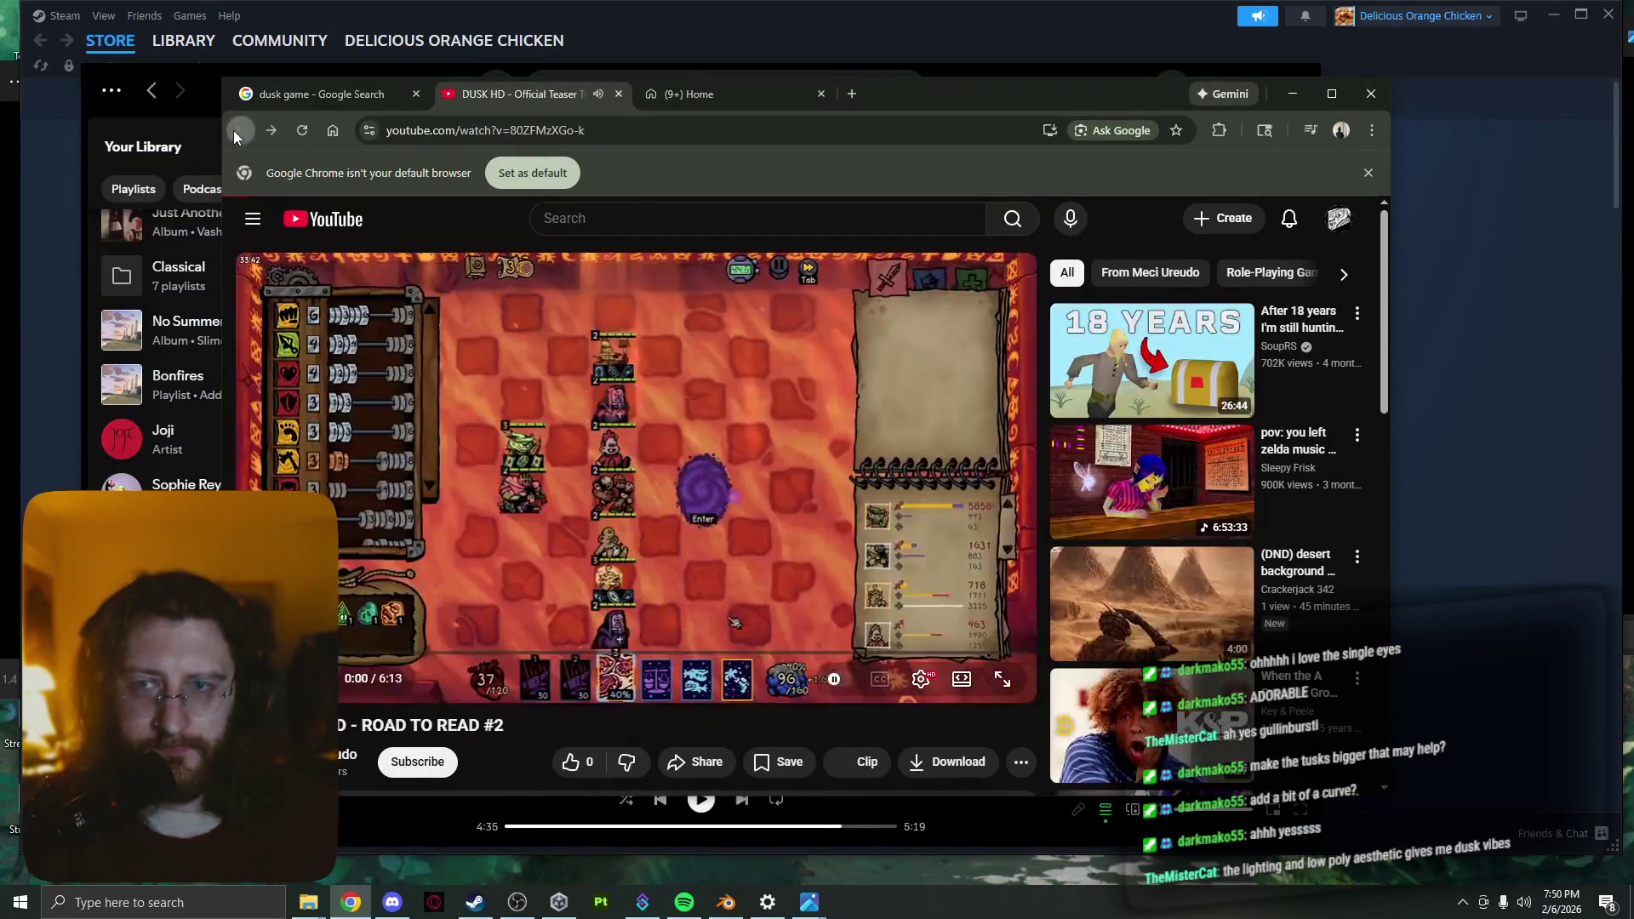
key(alt+Left)
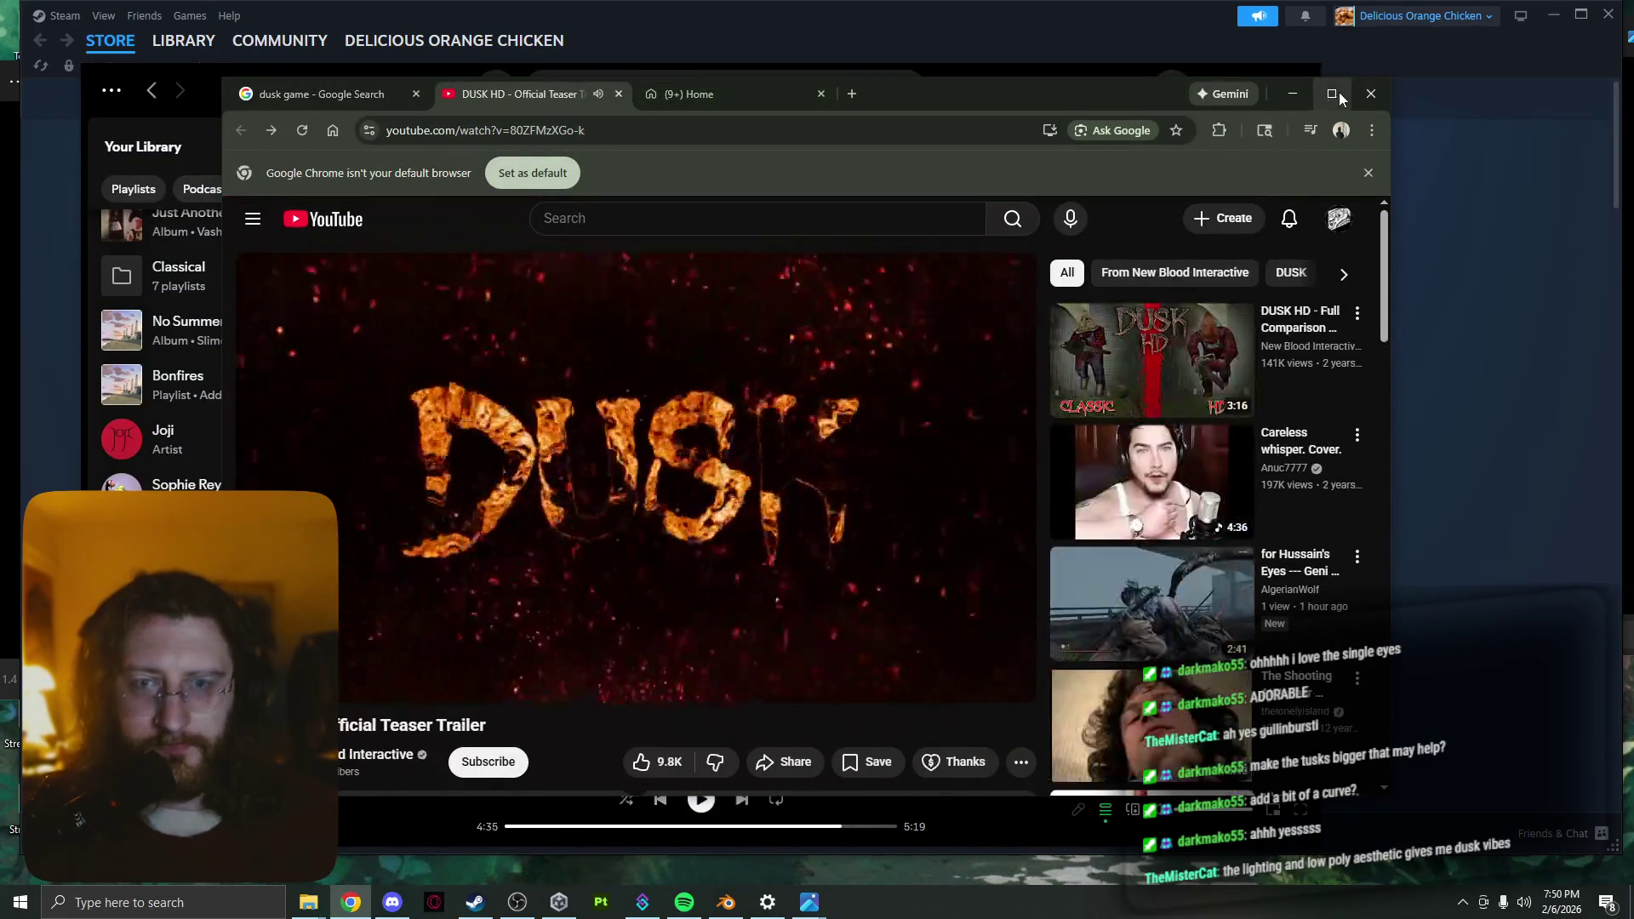
click(1332, 93)
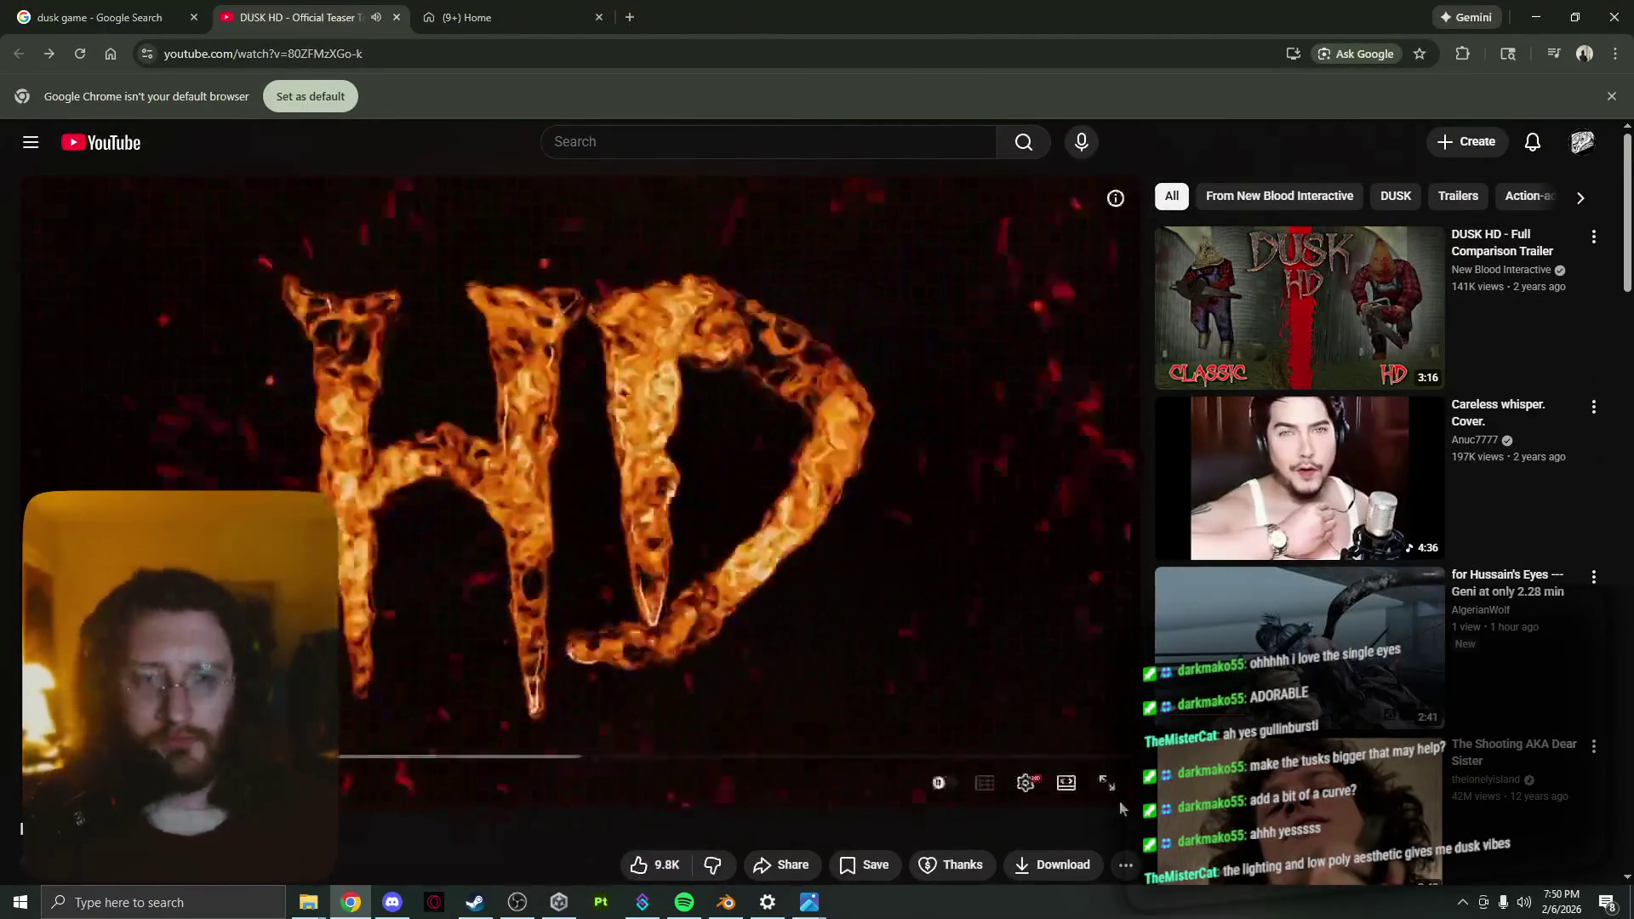
click(1067, 789)
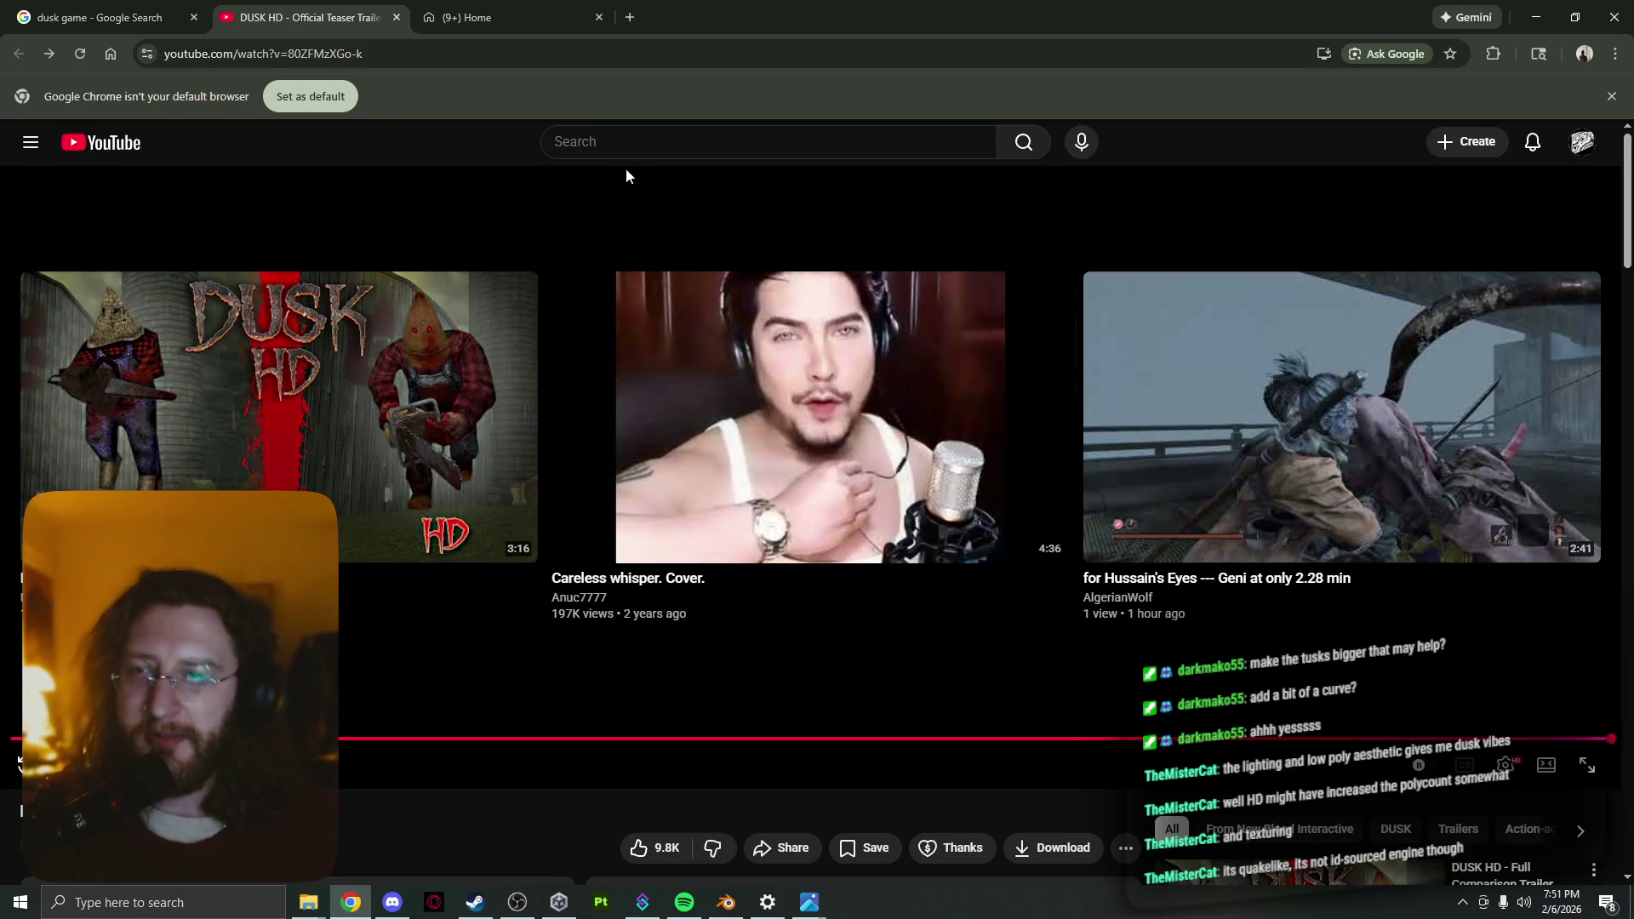
Search YouTube for 'dusk classic', then 'dusk classic trailer', and open a DUSK trailer
click(671, 151)
text(dus)
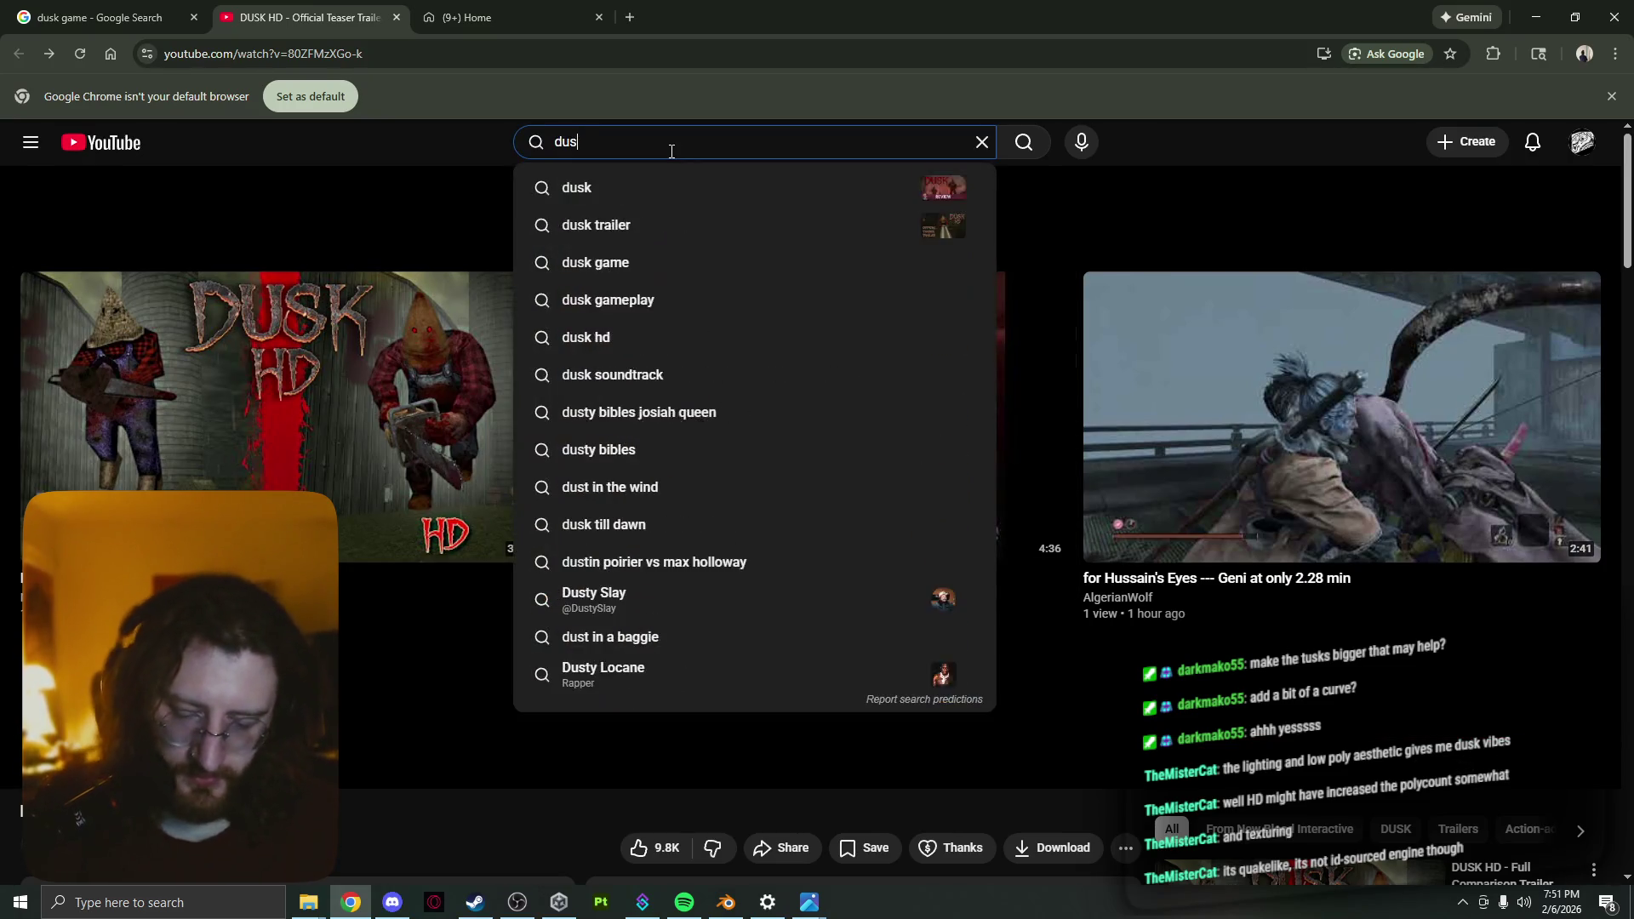
text(k classic)
key(Return)
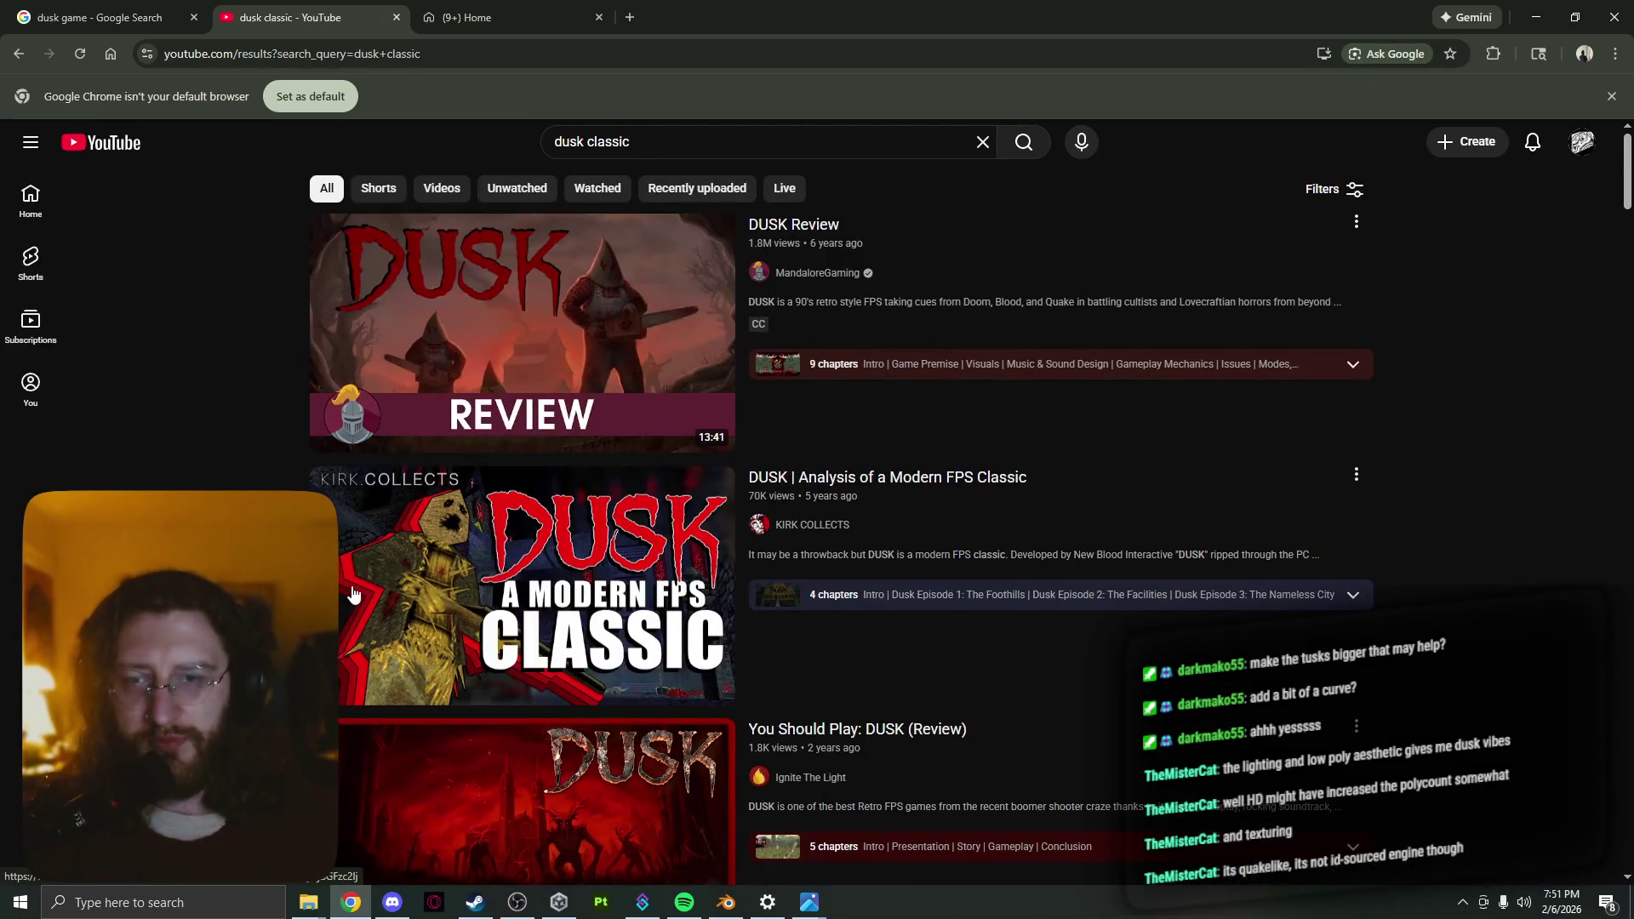
mouse_move(525, 332)
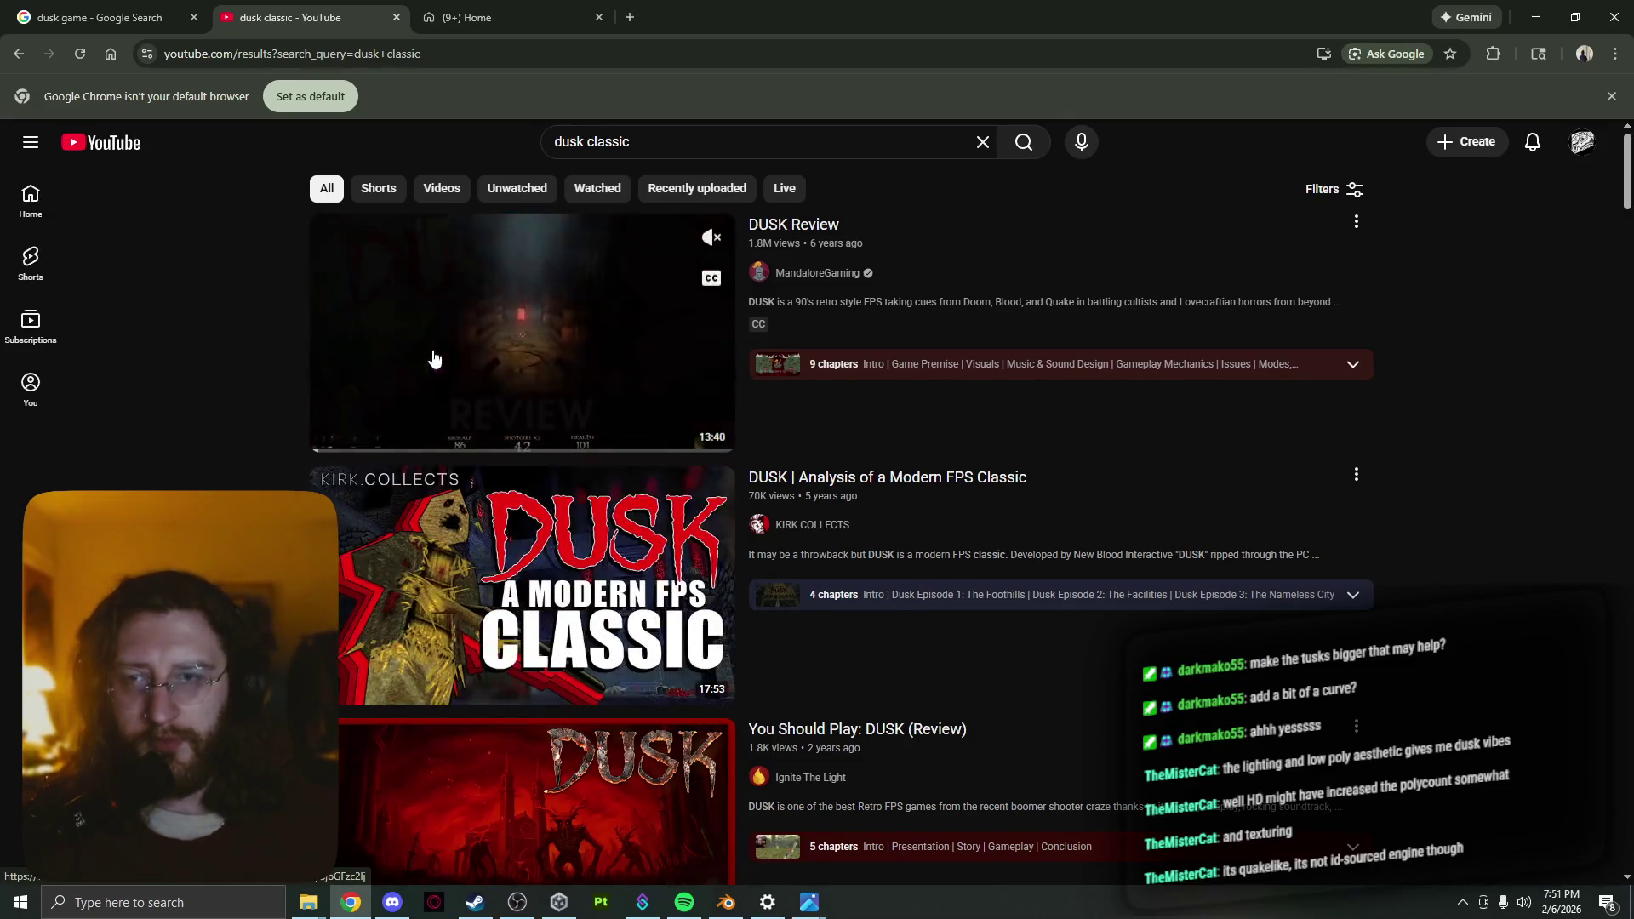
scroll(269, 449, down, 3)
scroll(270, 449, down, 3)
scroll(281, 459, down, 5)
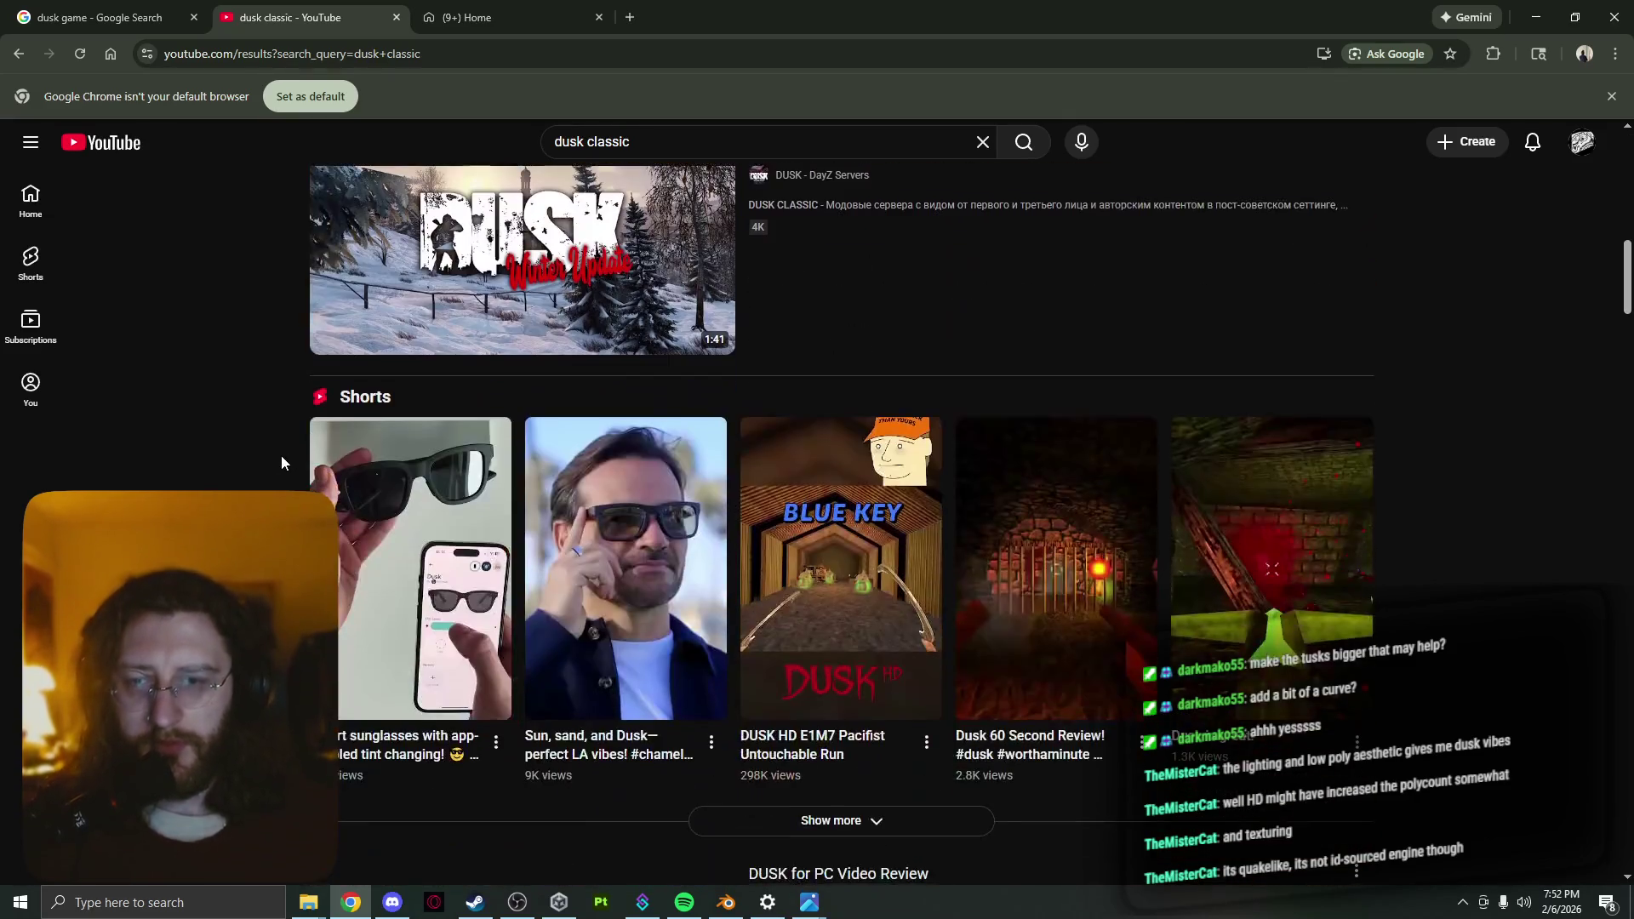
scroll(281, 462, up, 10)
click(662, 138)
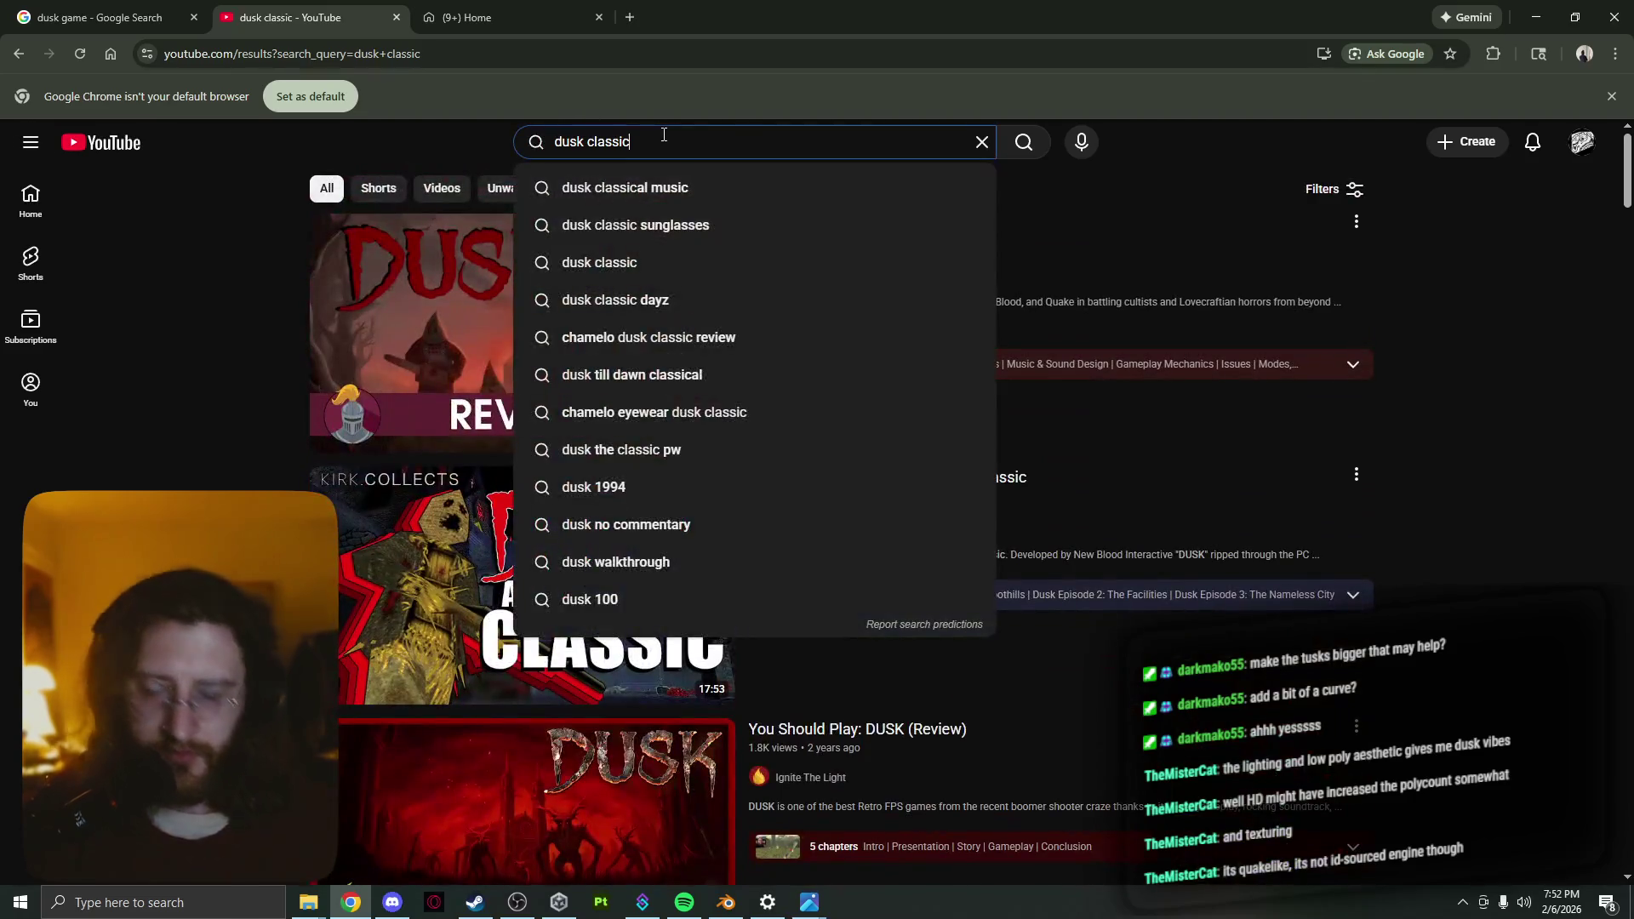
text( trailer)
key(Return)
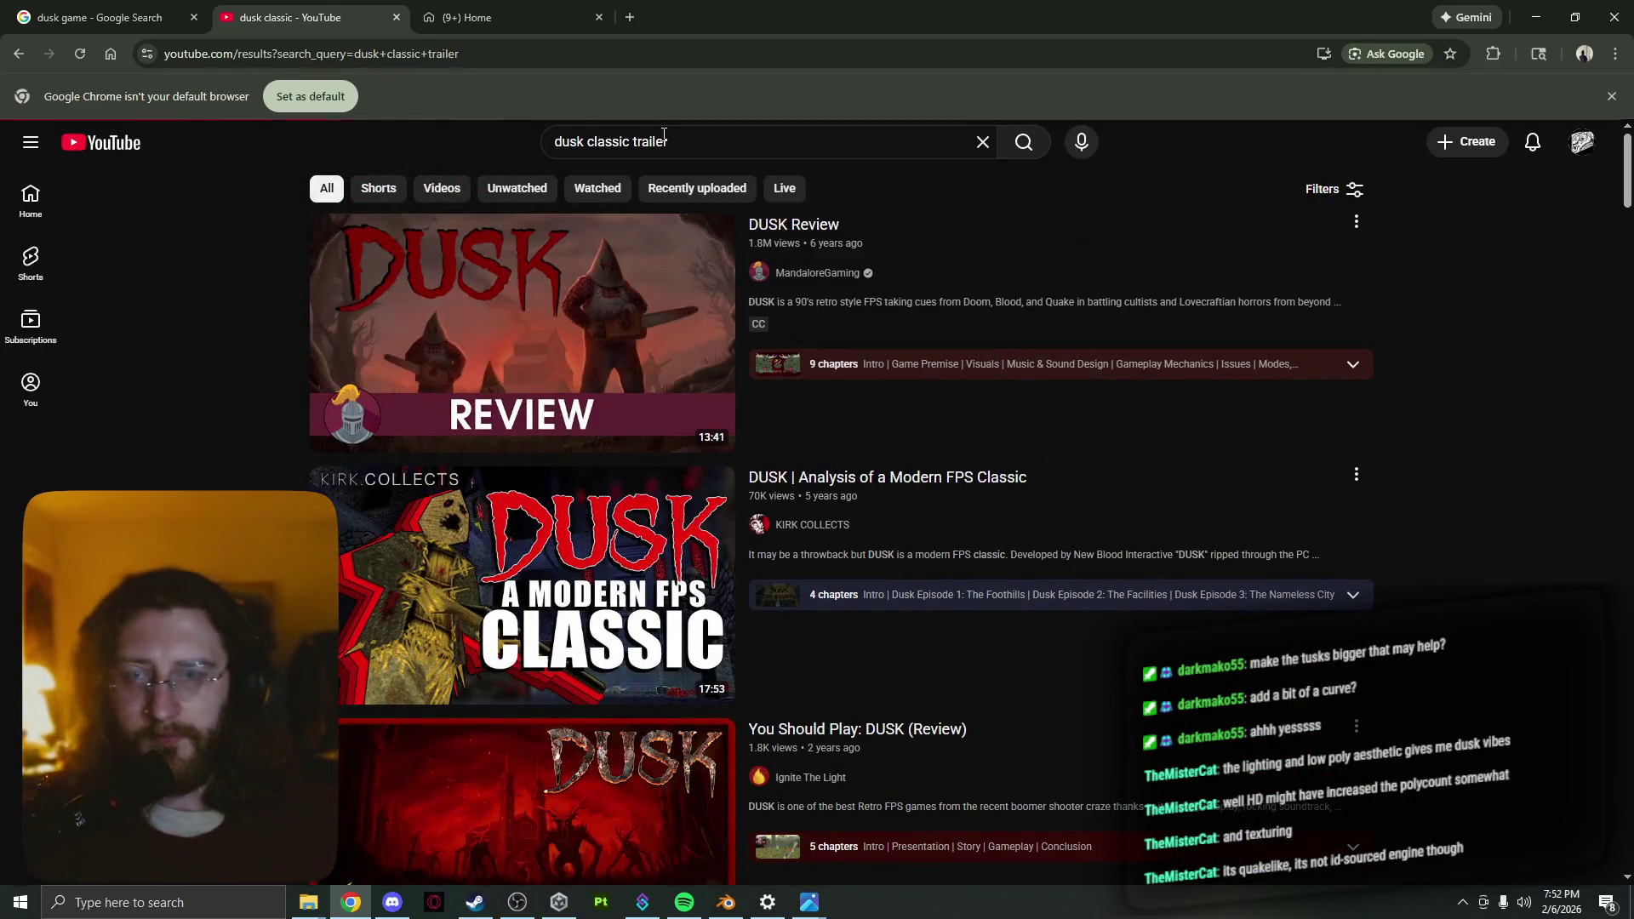
scroll(237, 422, down, 1)
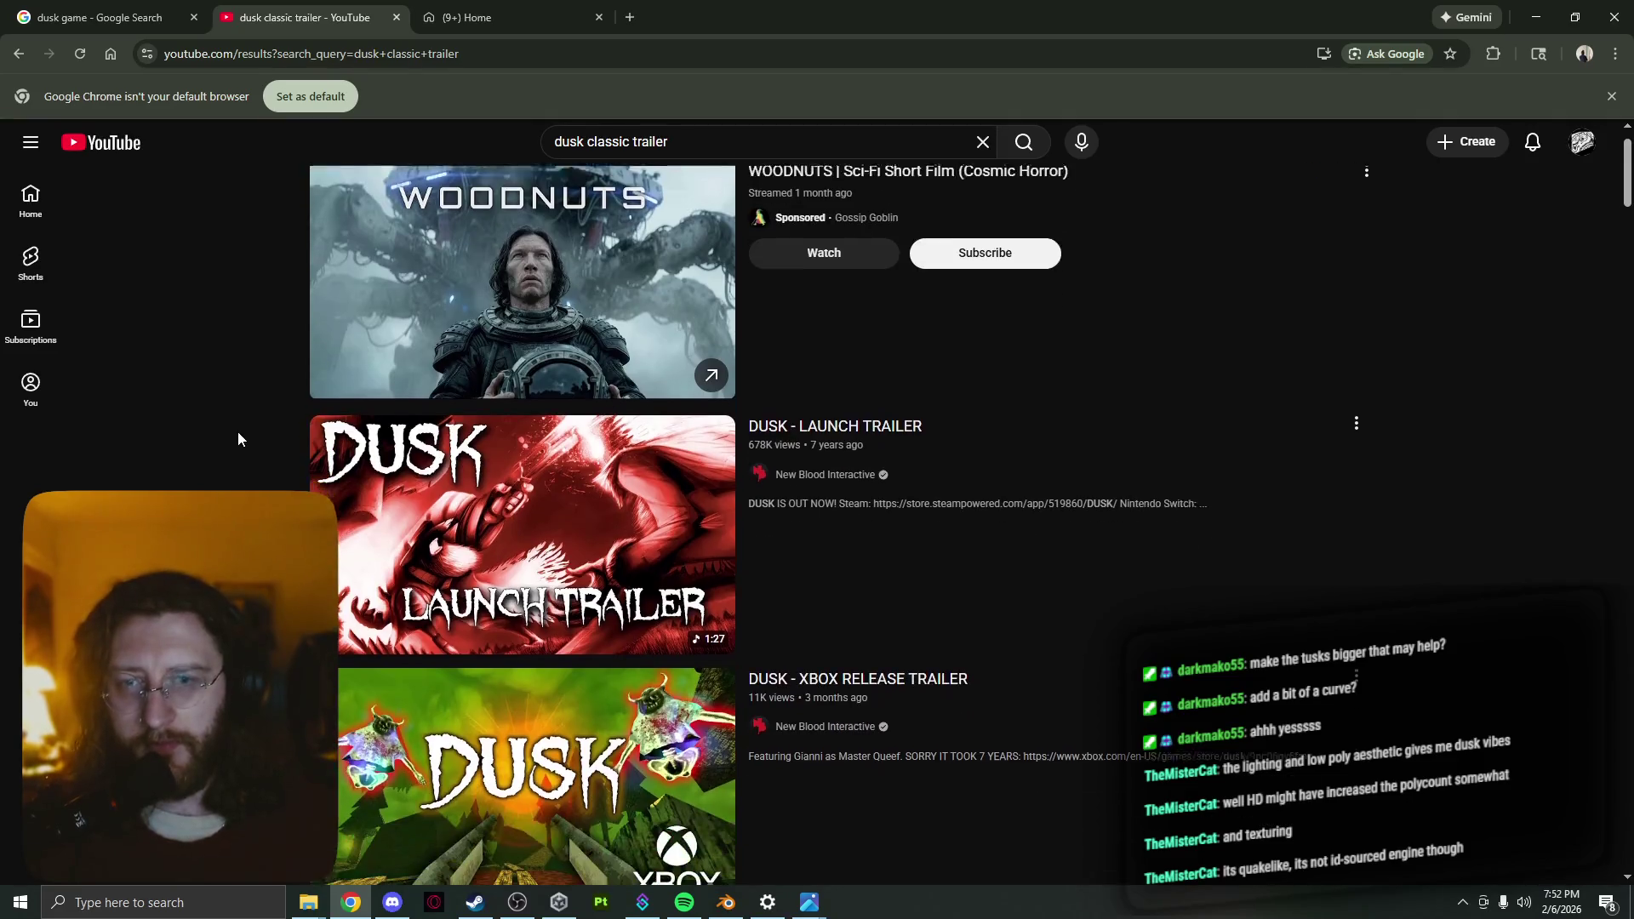
click(511, 536)
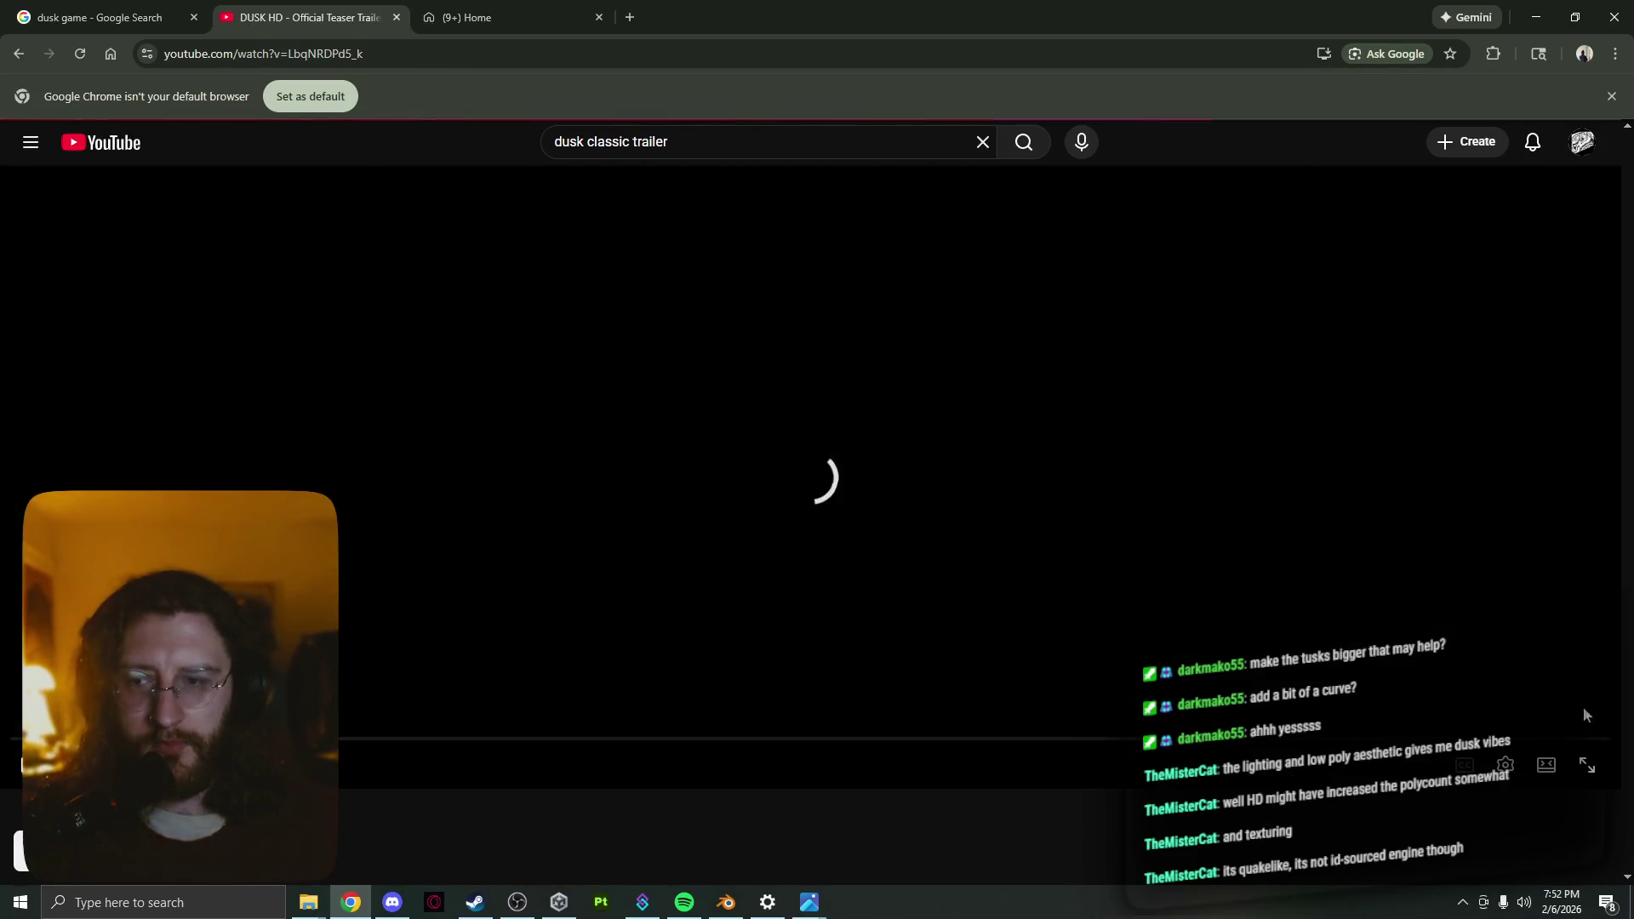
Play the DUSK launch trailer fullscreen, then leave fullscreen near its end
click(1588, 766)
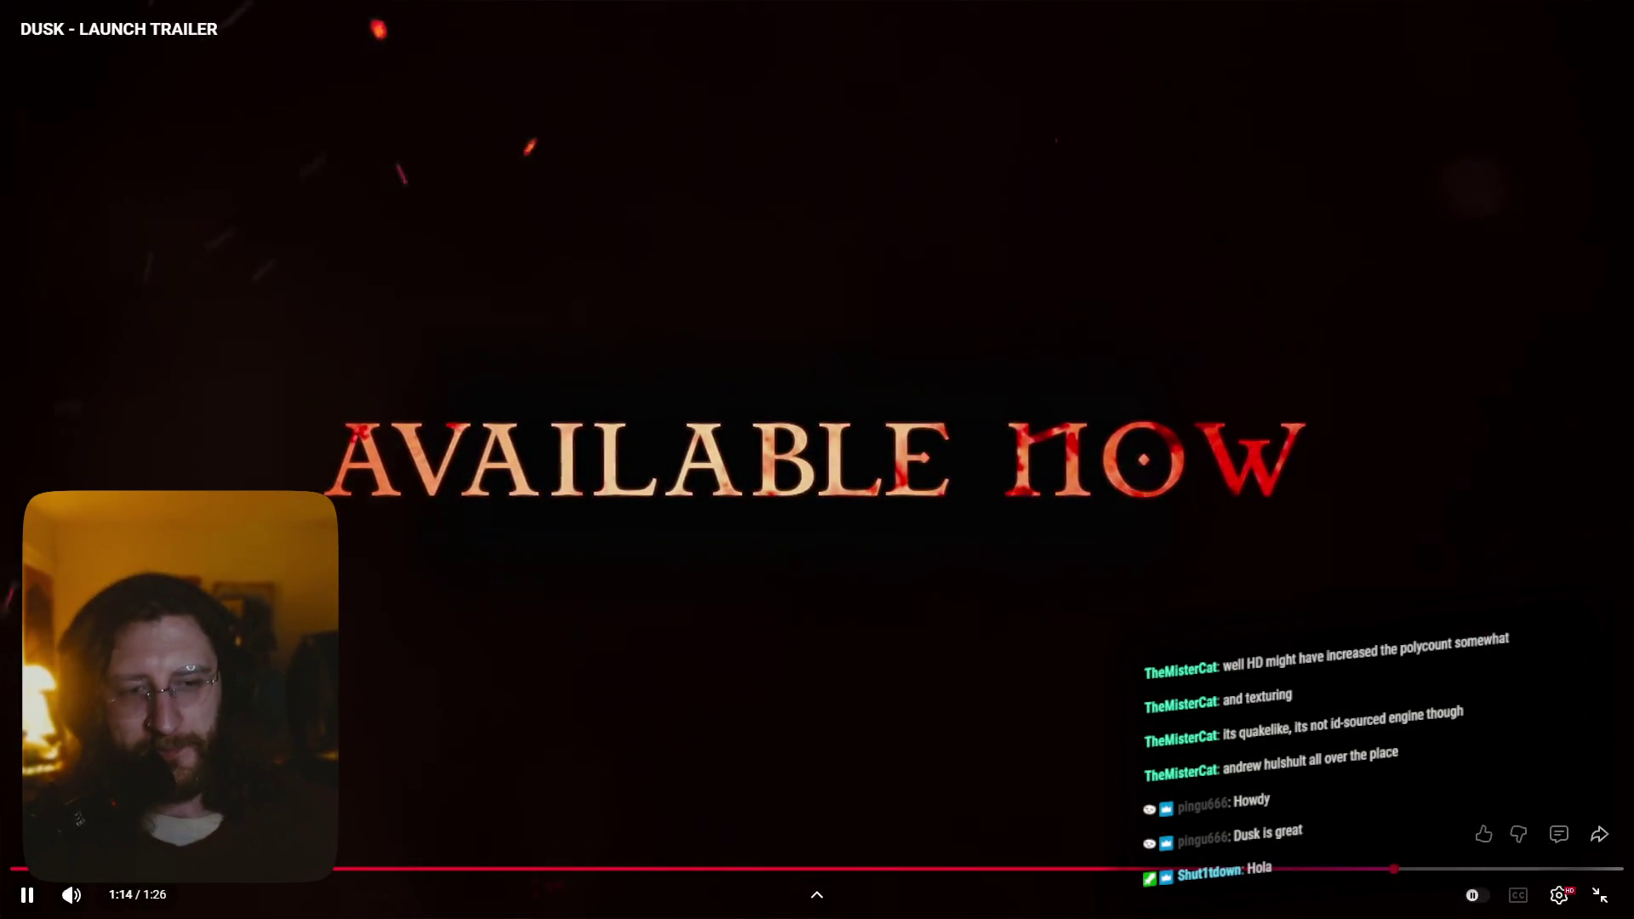
key(Escape)
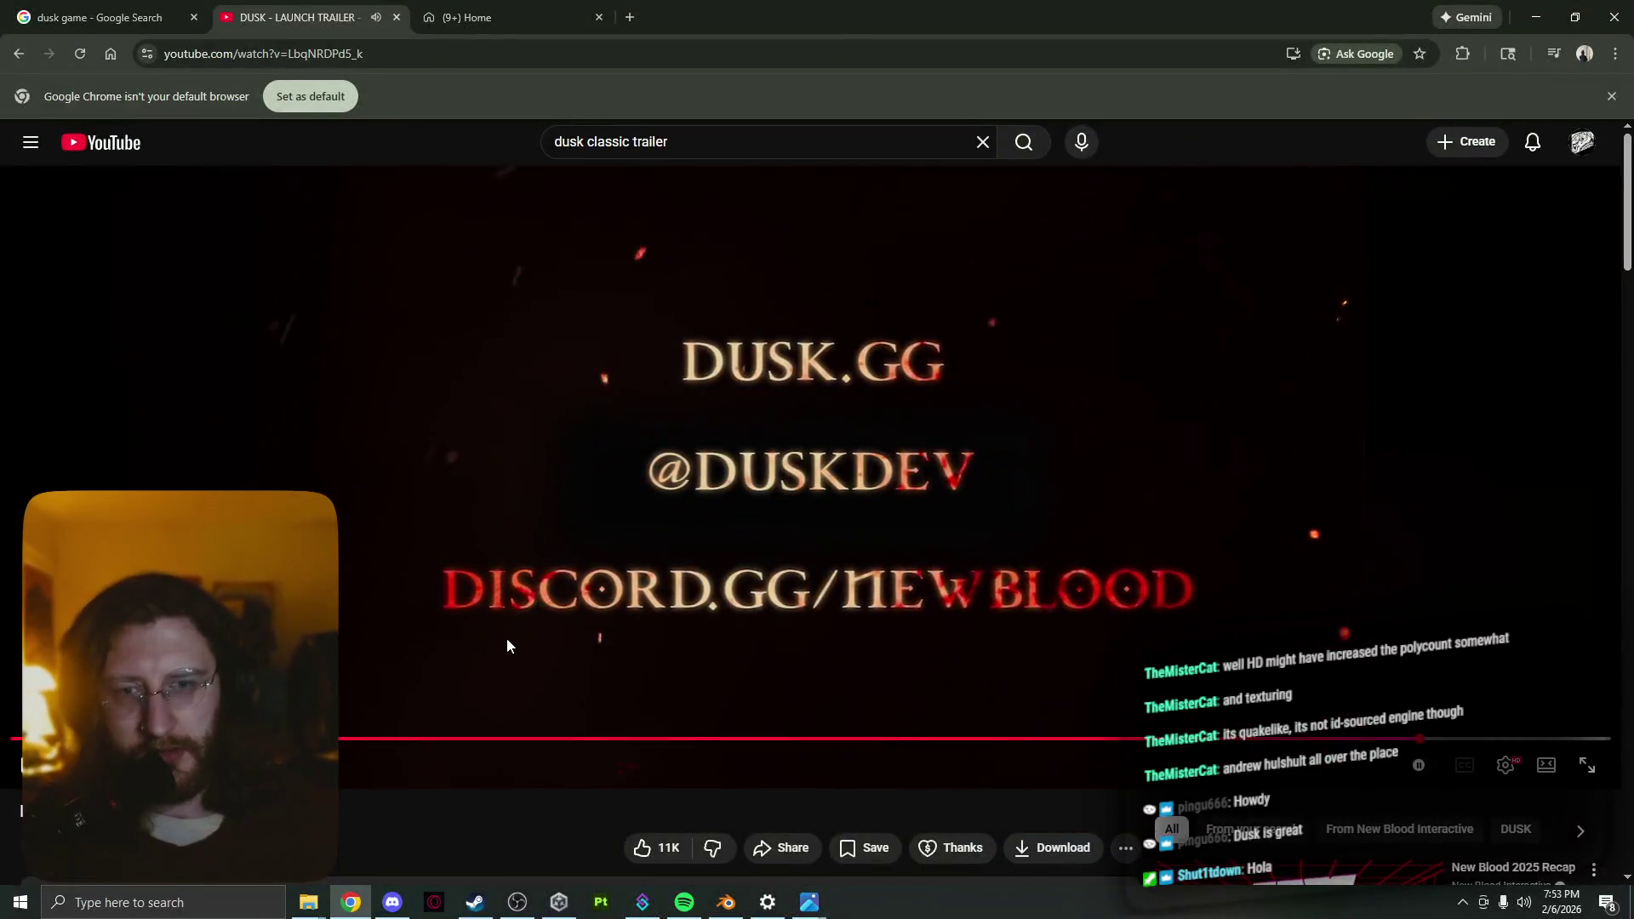
Search the Steam store for 'dusk', fixing a mistyped search term
click(473, 903)
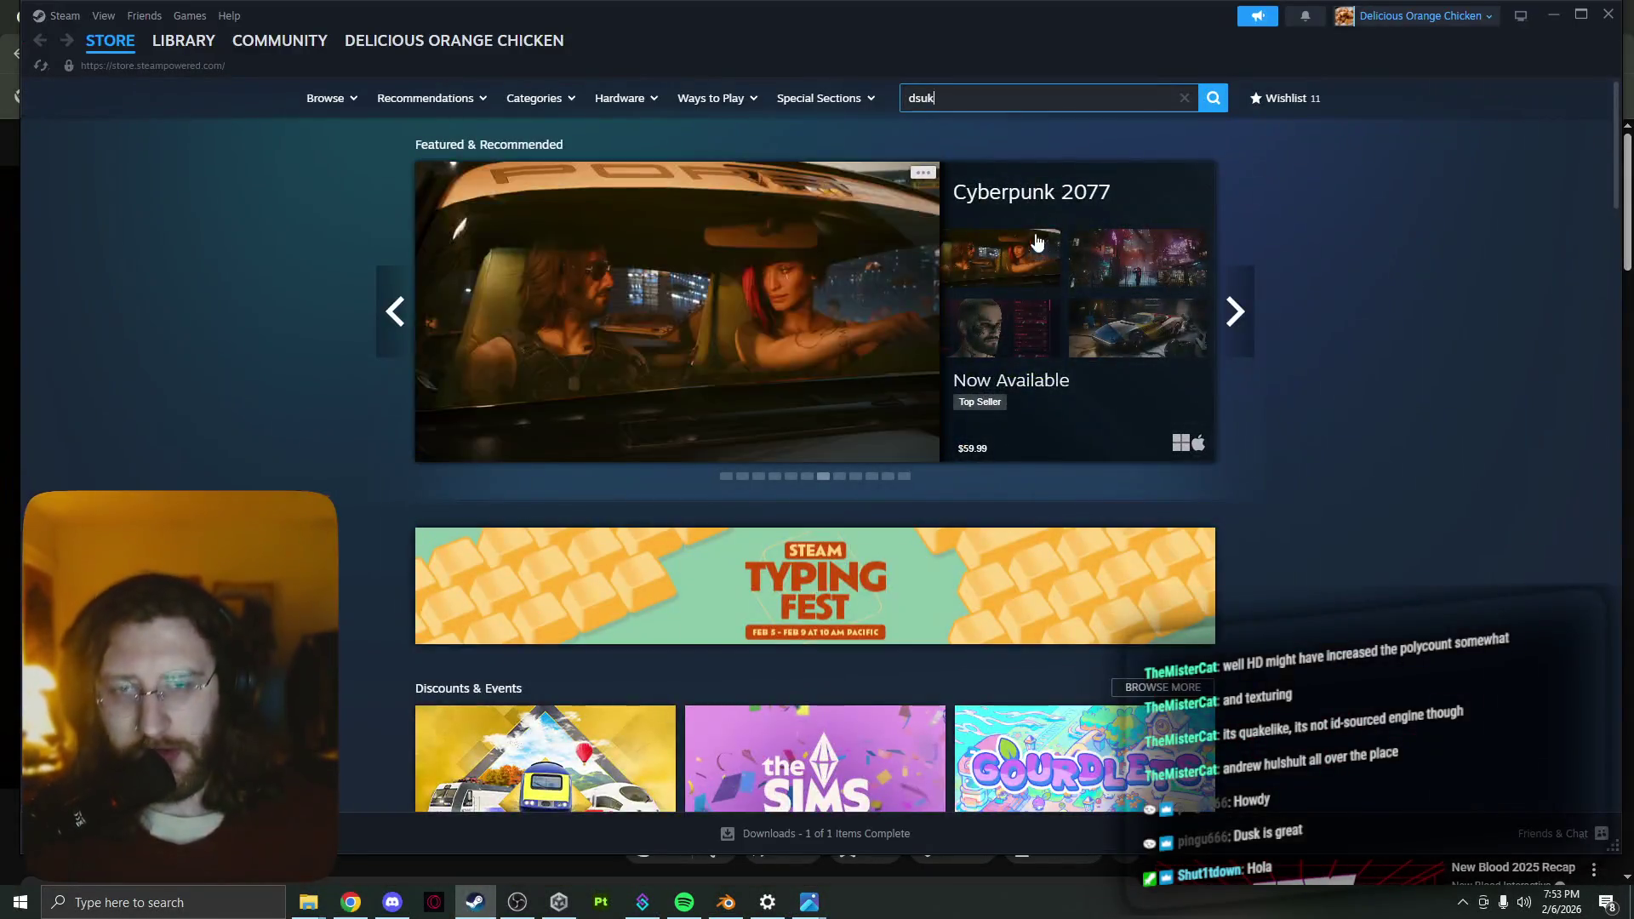
click(1029, 102)
text(d)
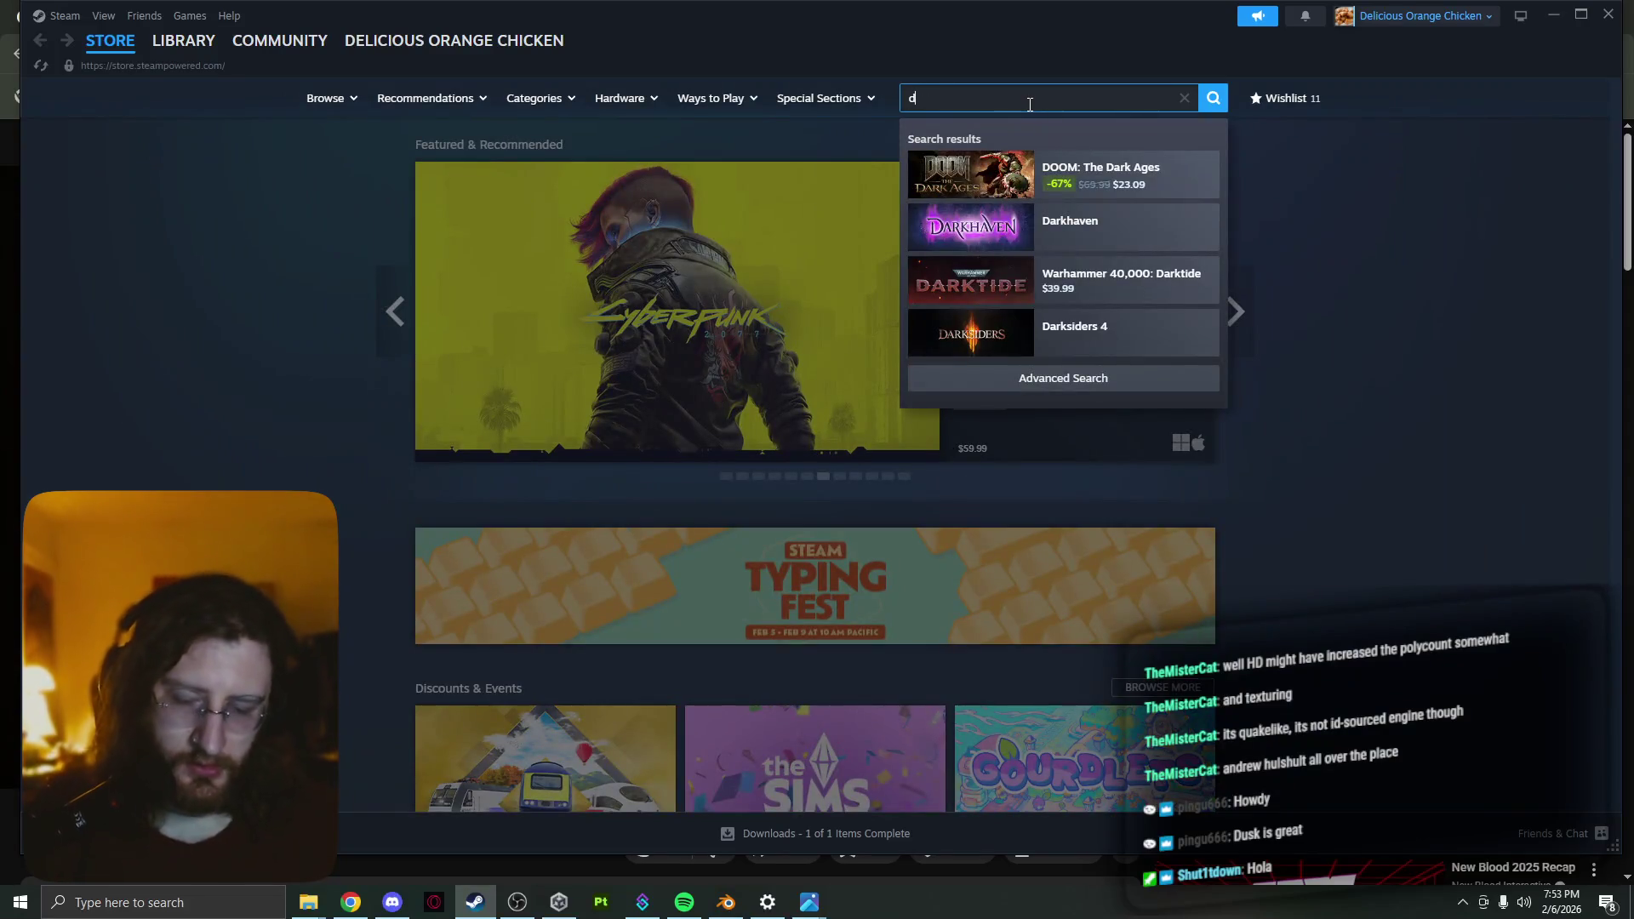
text(u)
key(BackSpace)
text(u)
key(BackSpace)
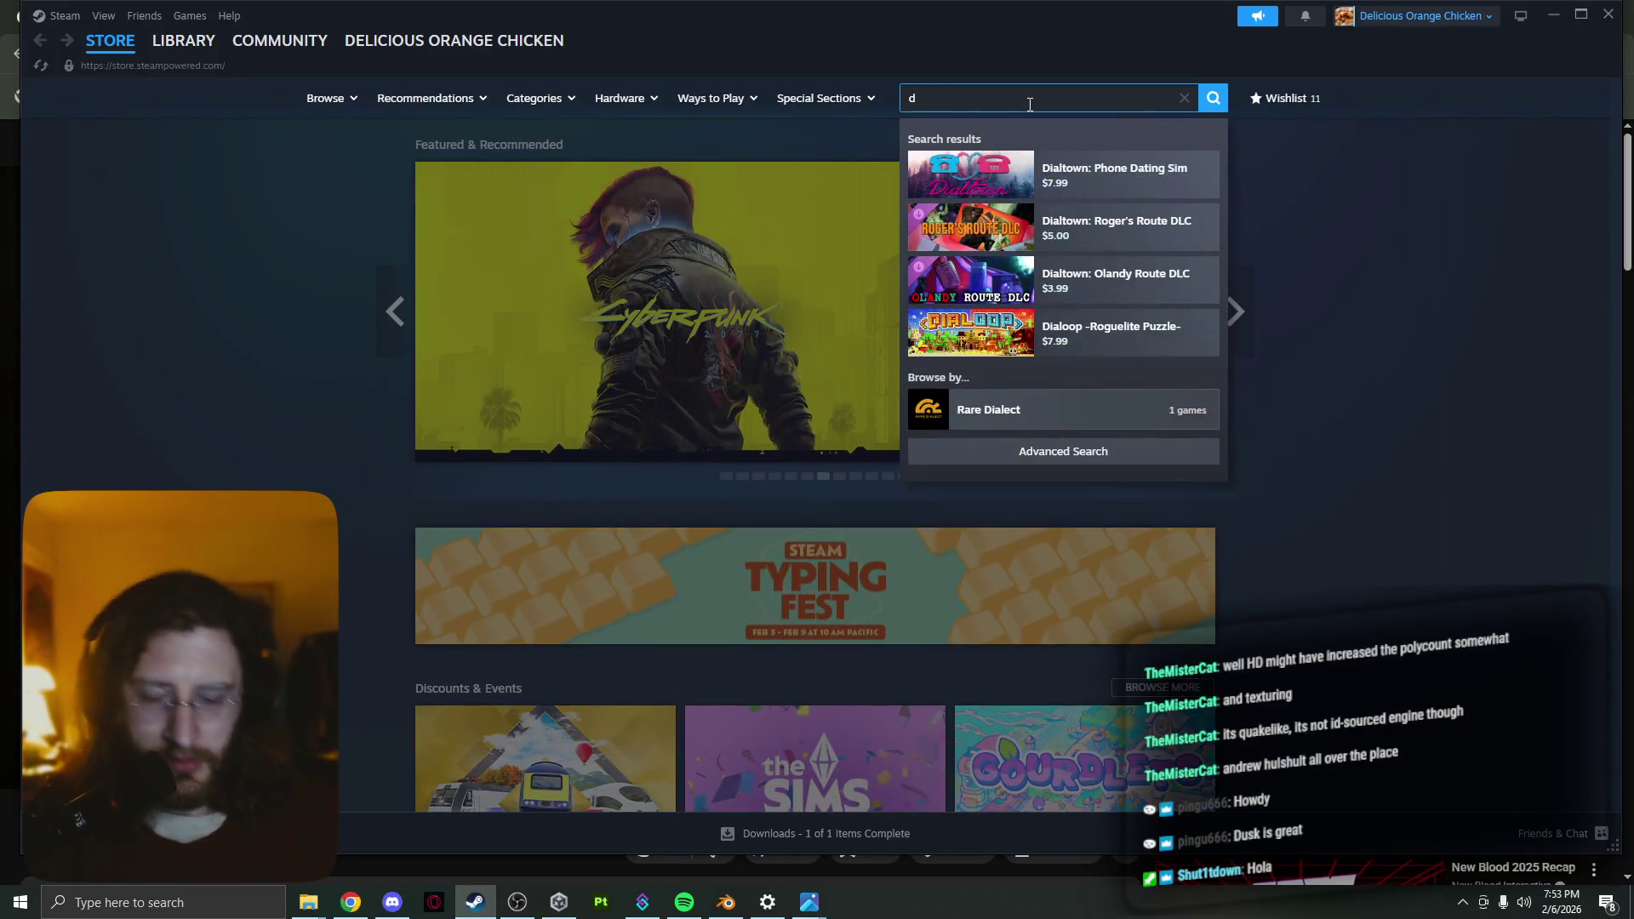
text(u)
key(BackSpace)
key(BackSpace)
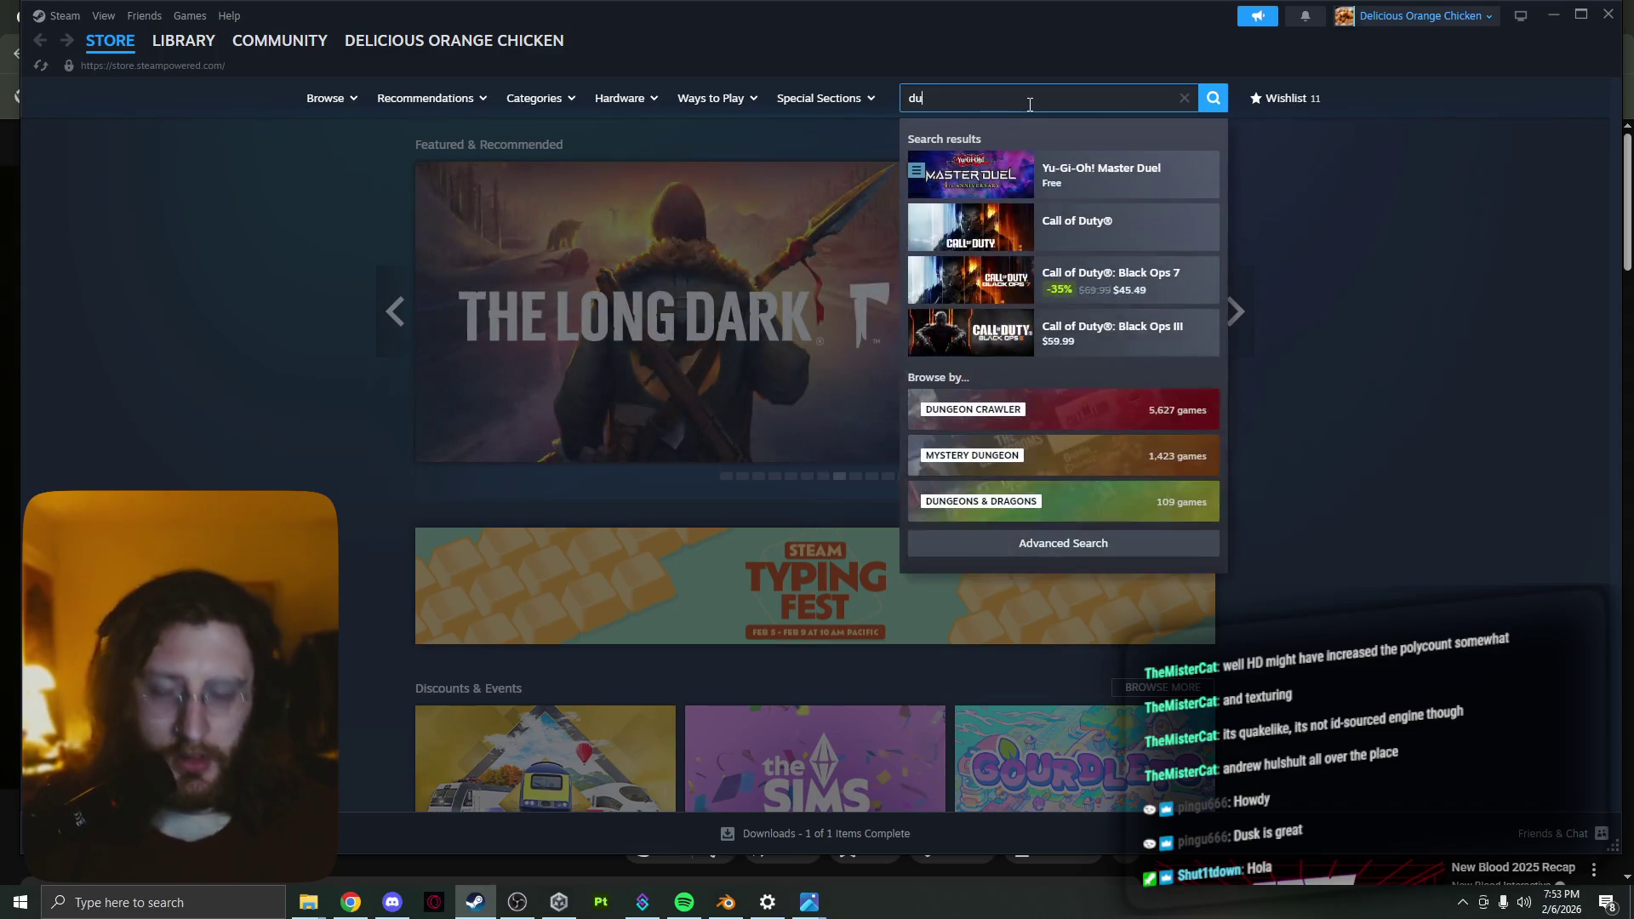
text(k)
key(Return)
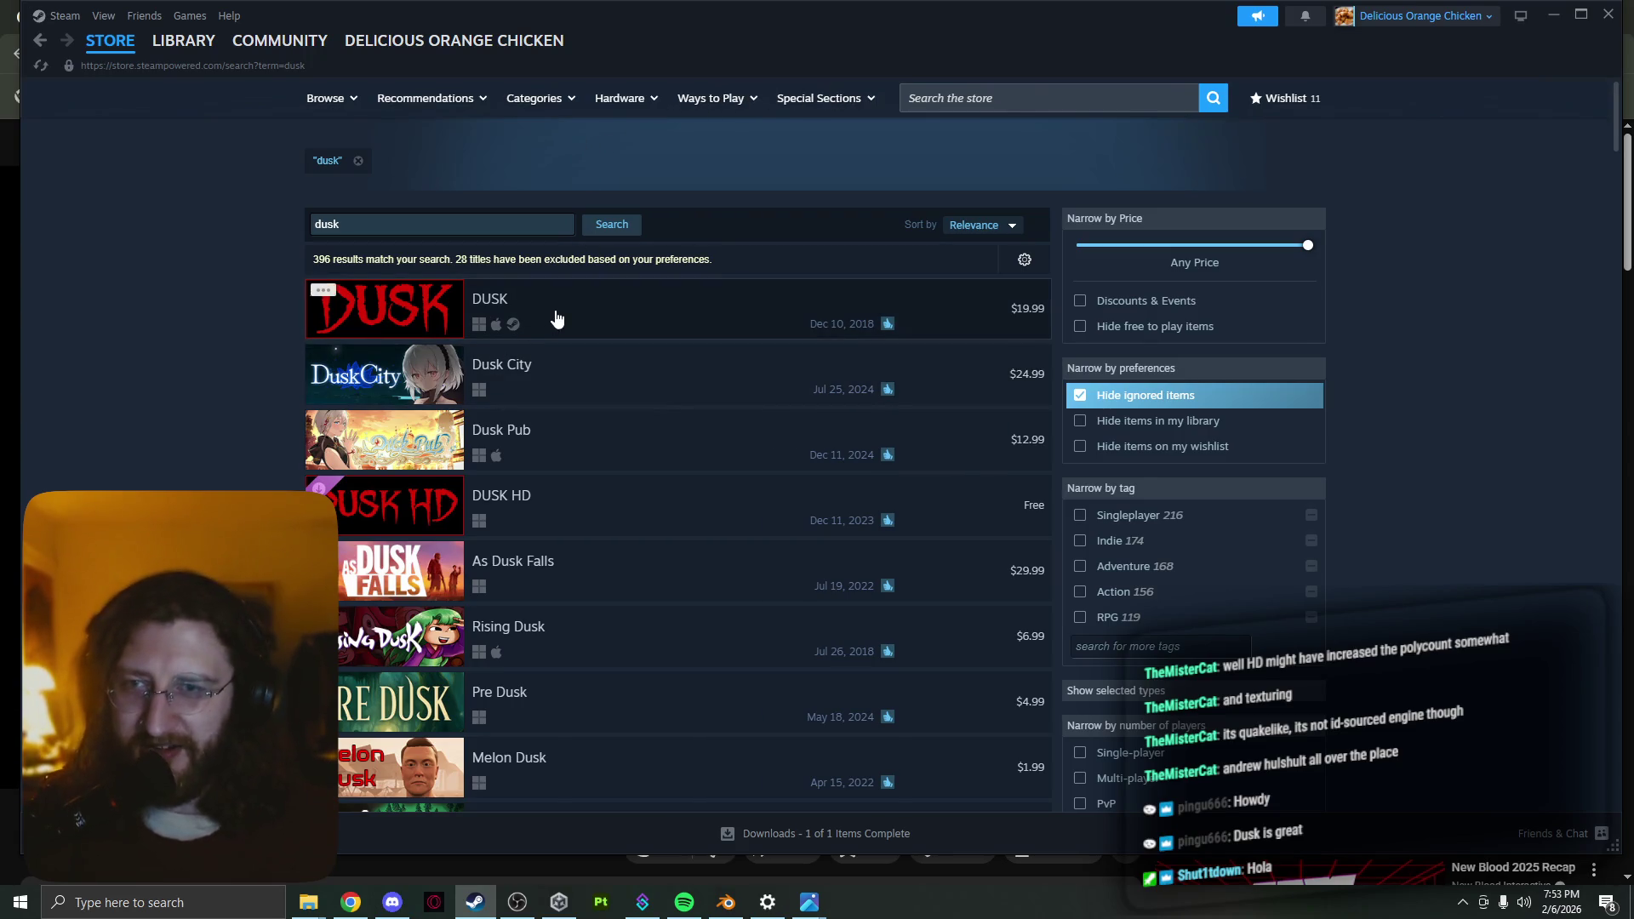
mouse_move(556, 311)
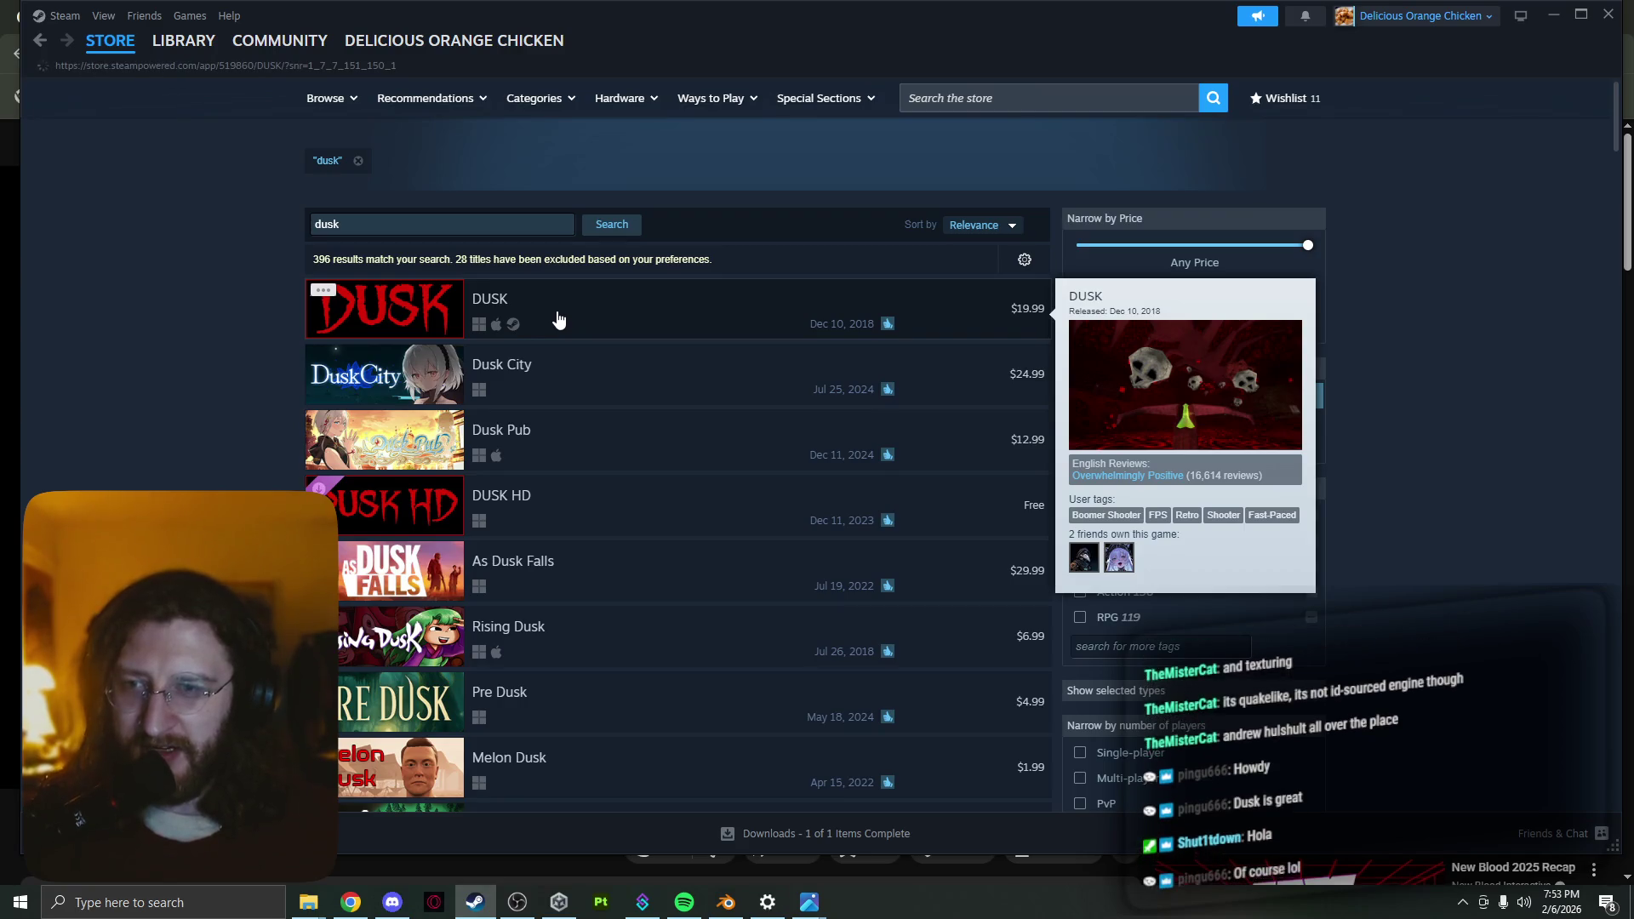
Add DUSK ($19.99) to the cart from its store page and continue shopping
click(556, 319)
scroll(1358, 348, down, 3)
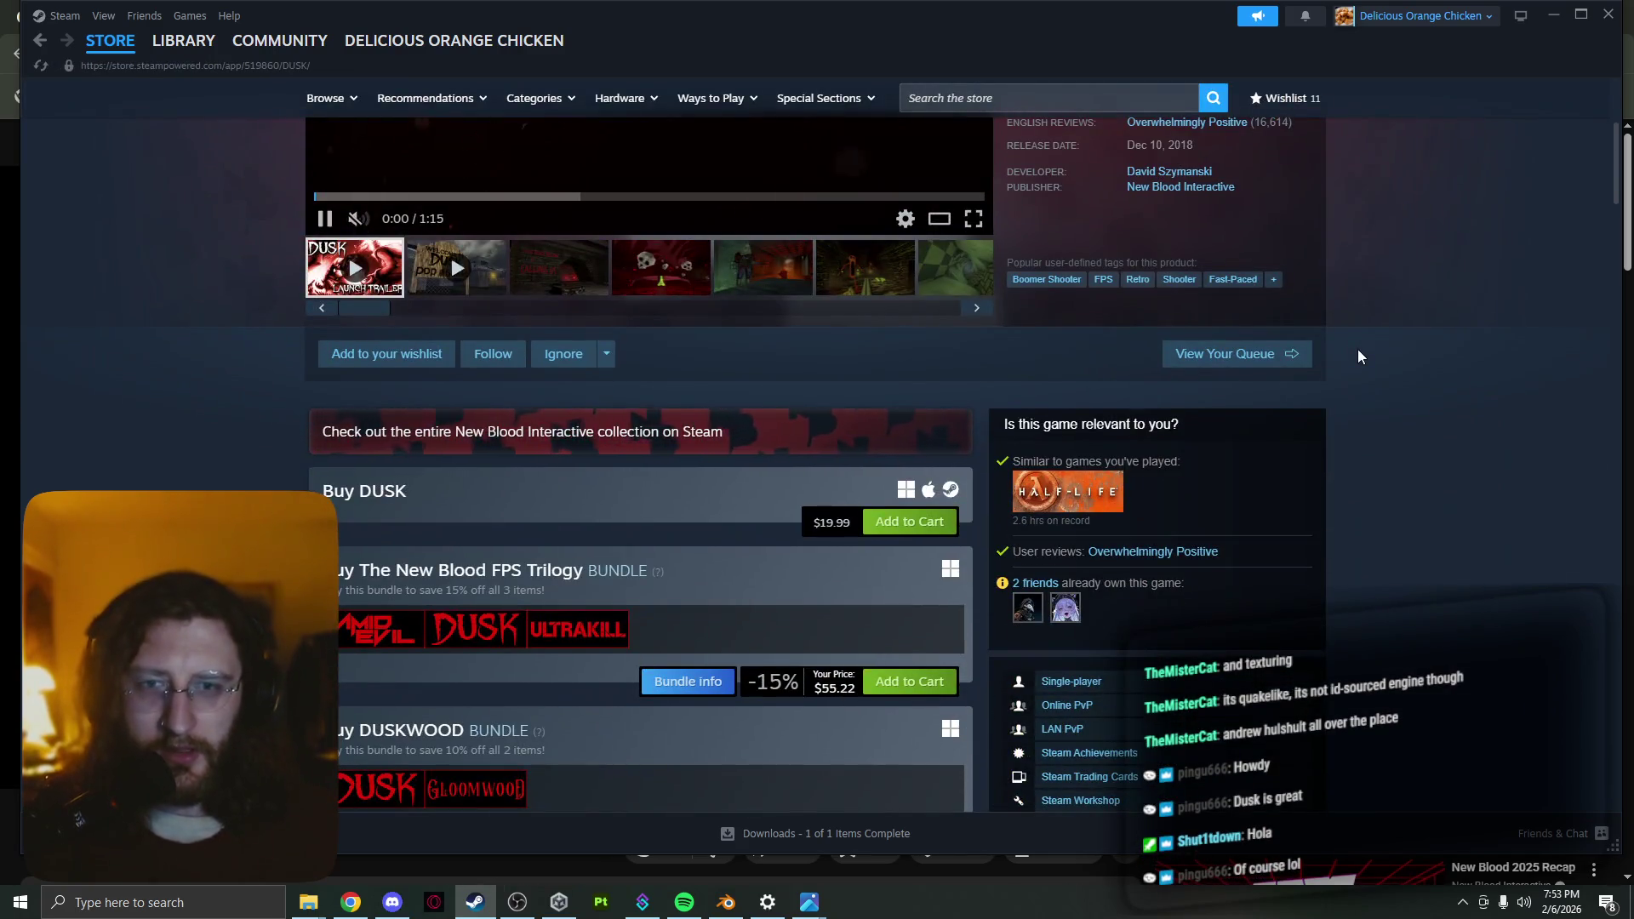
scroll(1355, 355, down, 2)
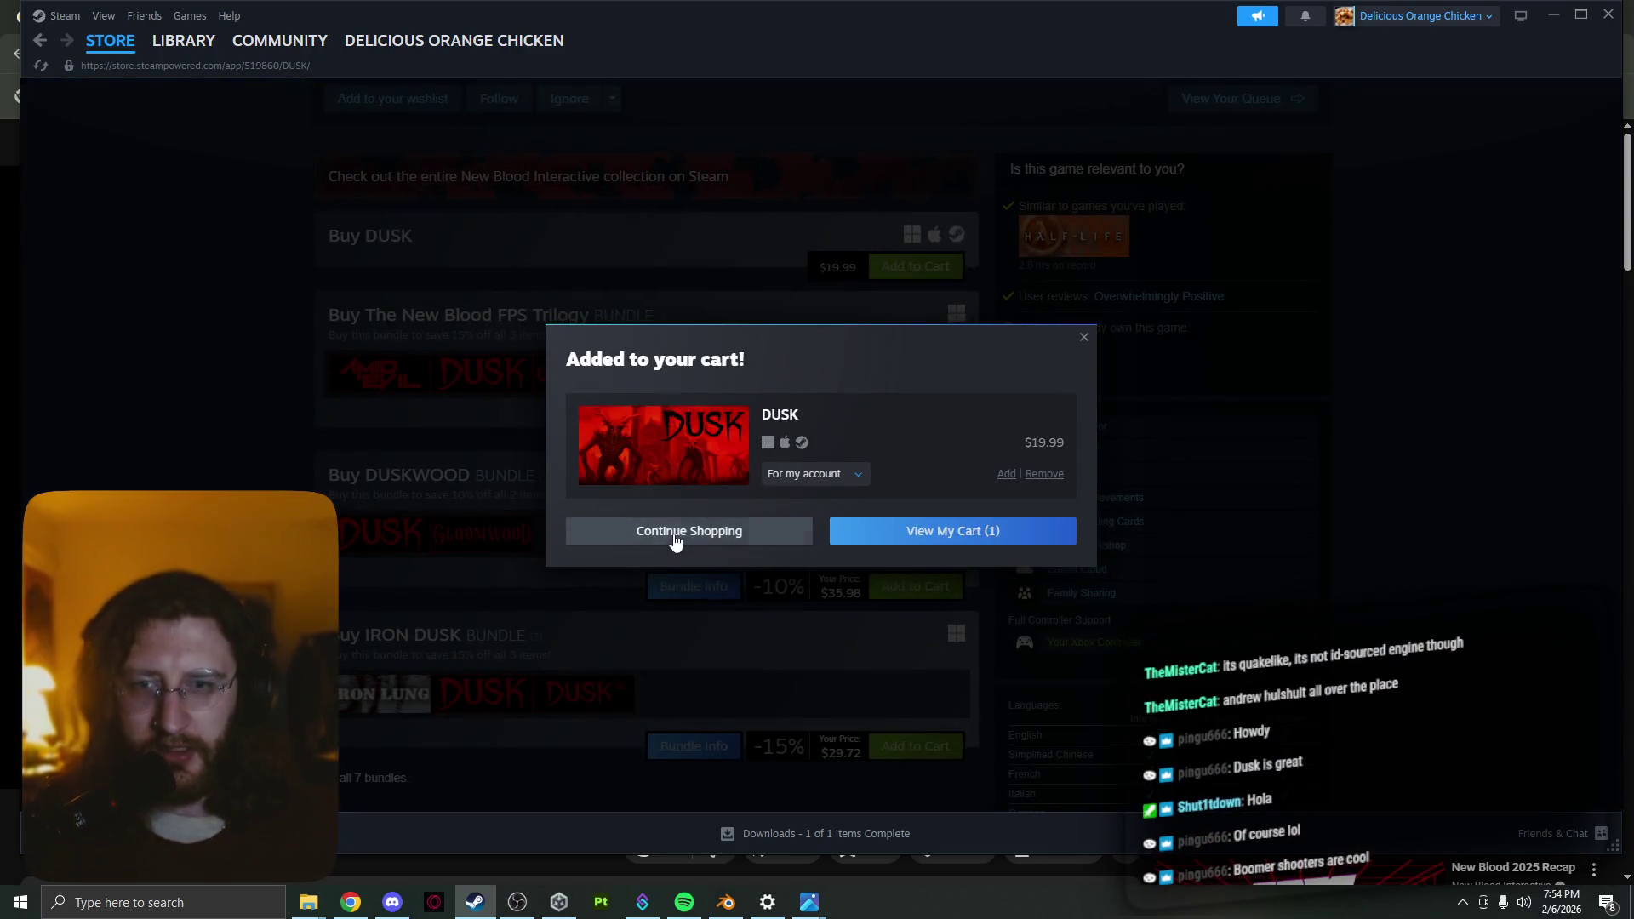
click(677, 536)
scroll(523, 474, up, 4)
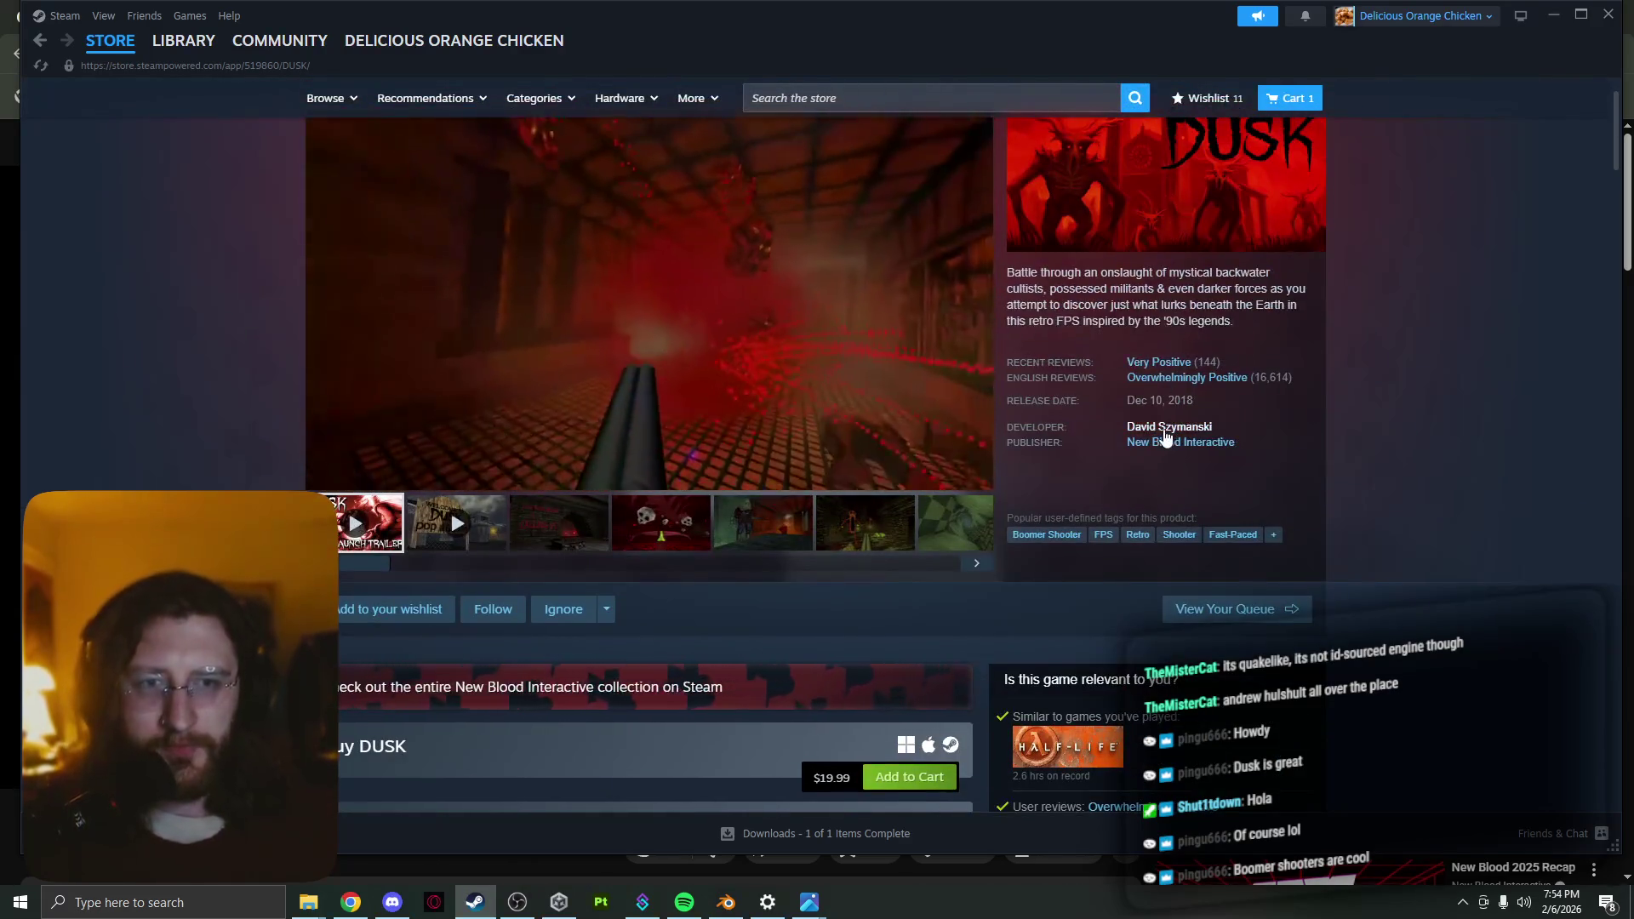
Browse David Szymanski's developer page and The Pony Factory's screenshots
click(1164, 428)
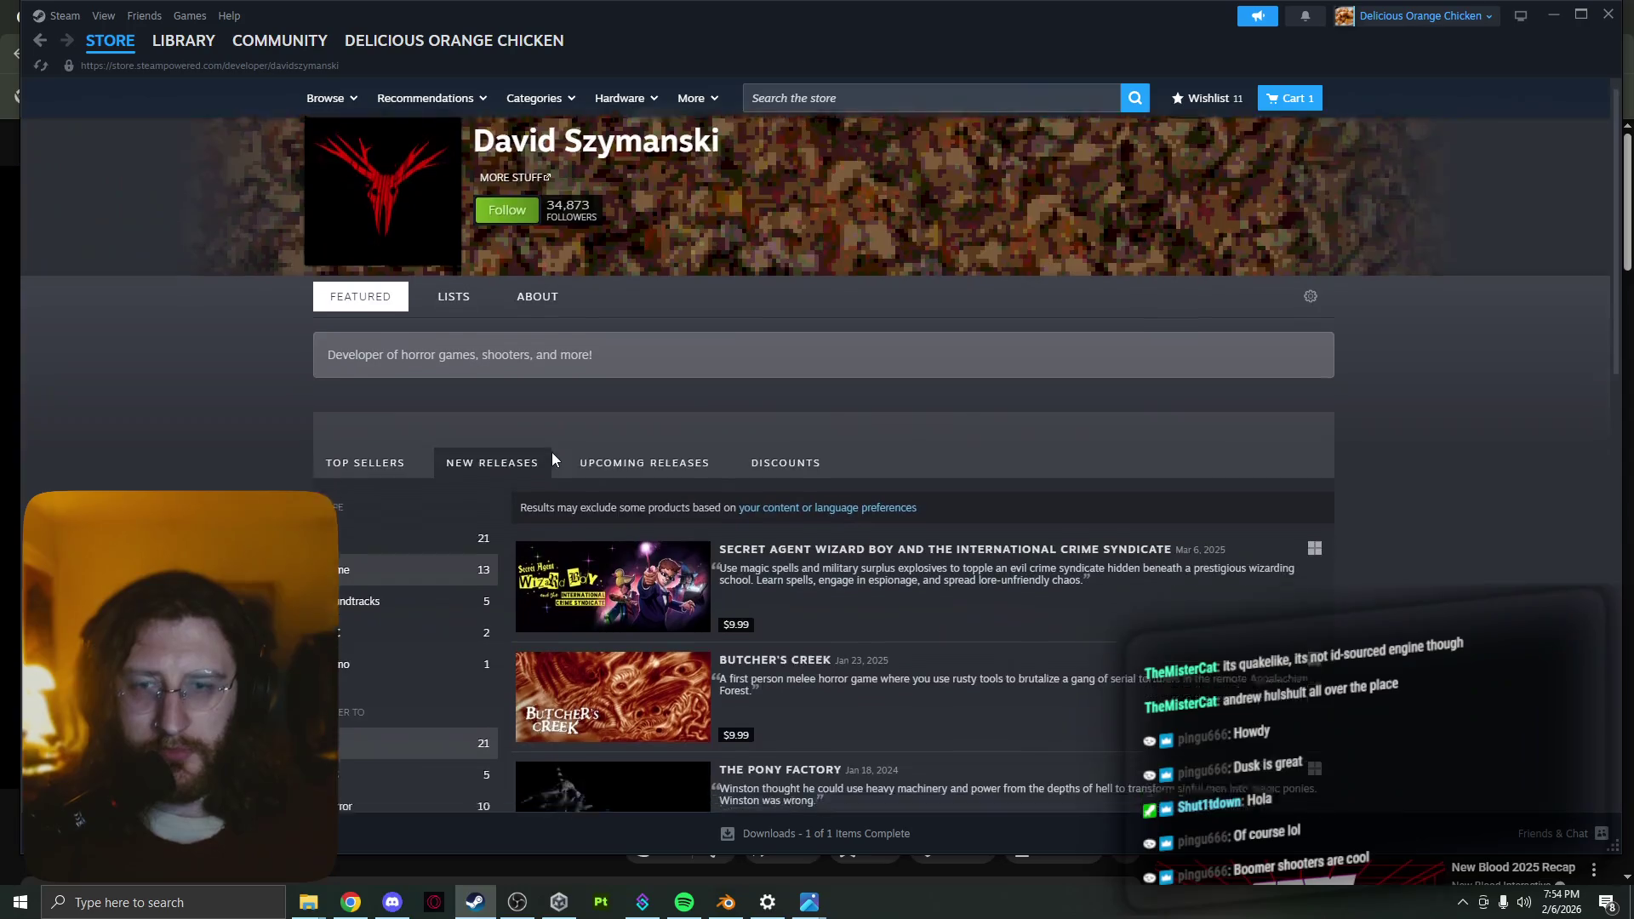
scroll(553, 452, down, 3)
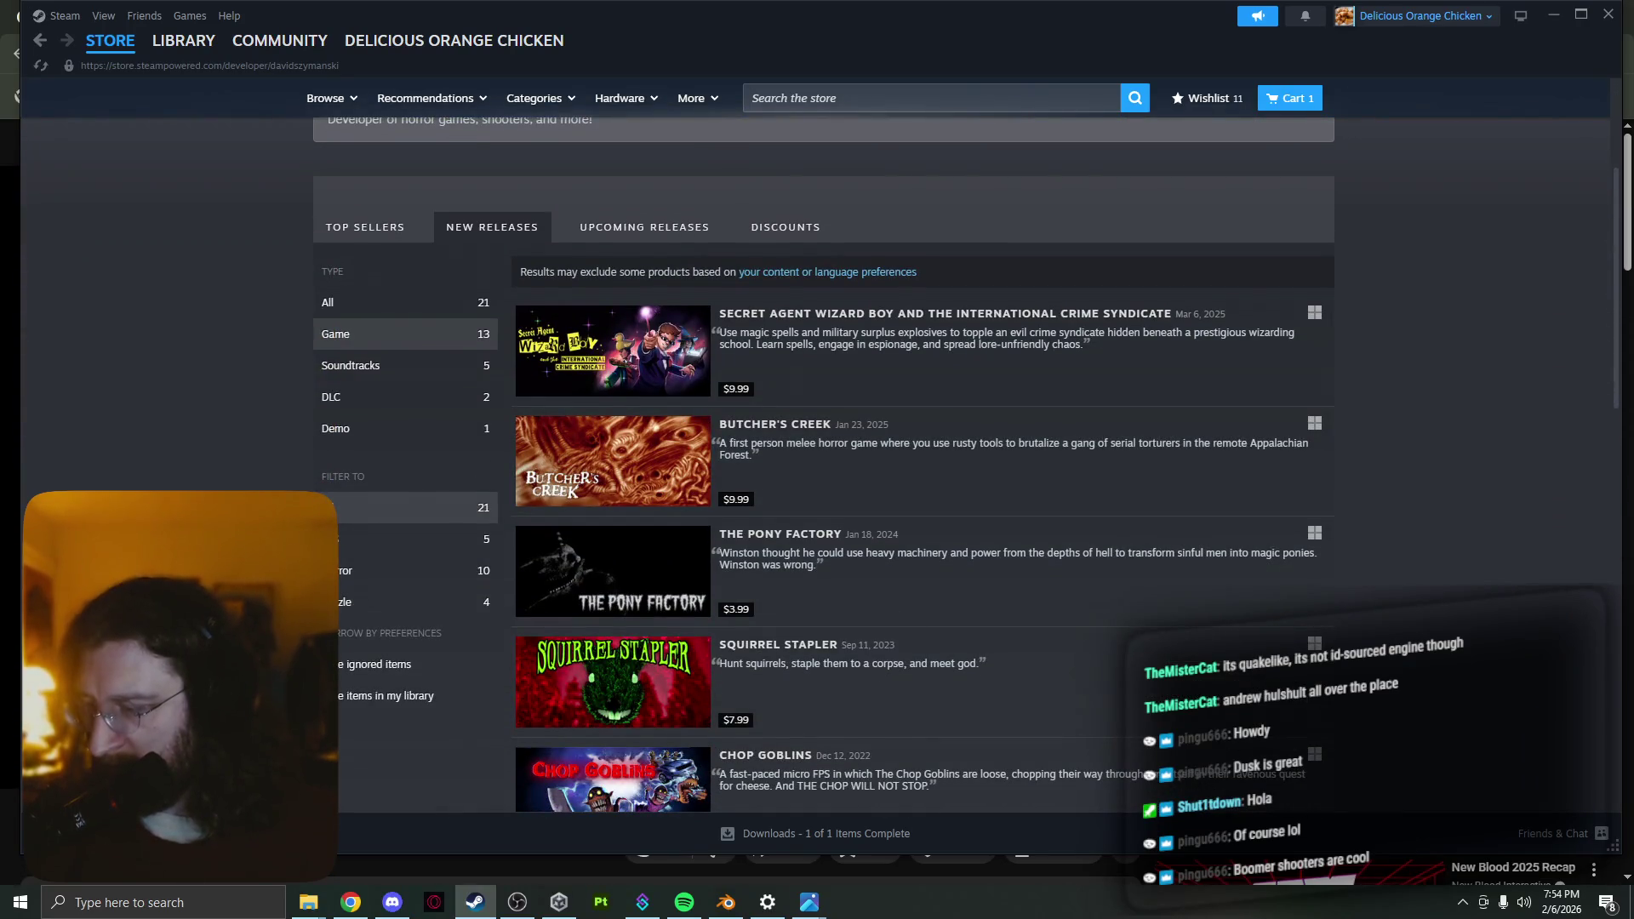
scroll(824, 511, down, 2)
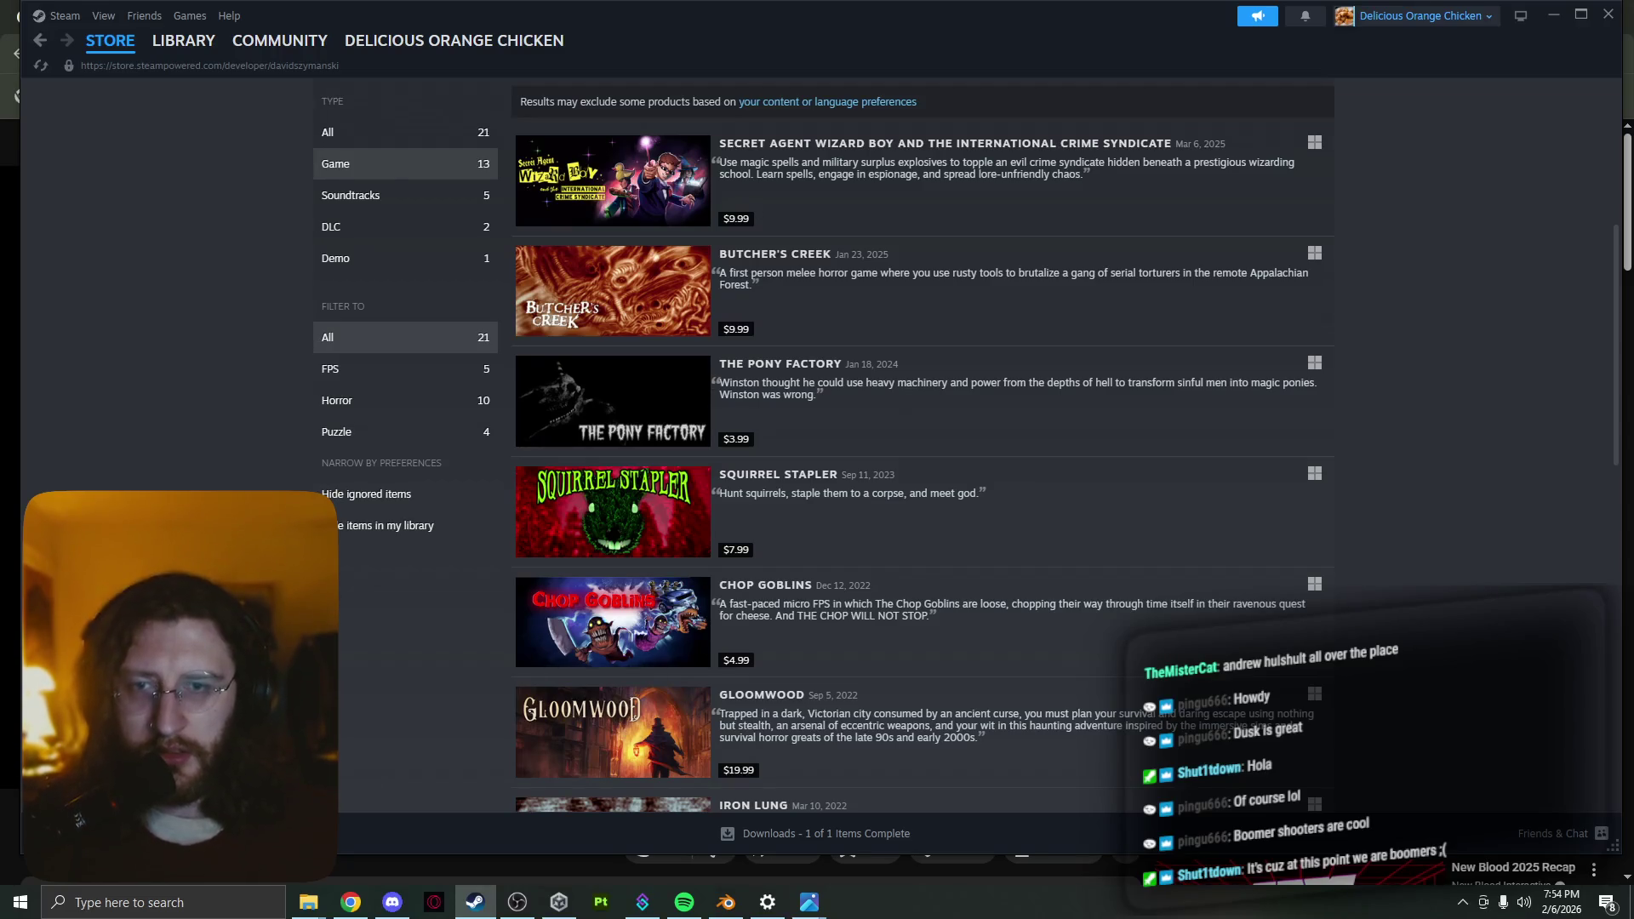
click(621, 414)
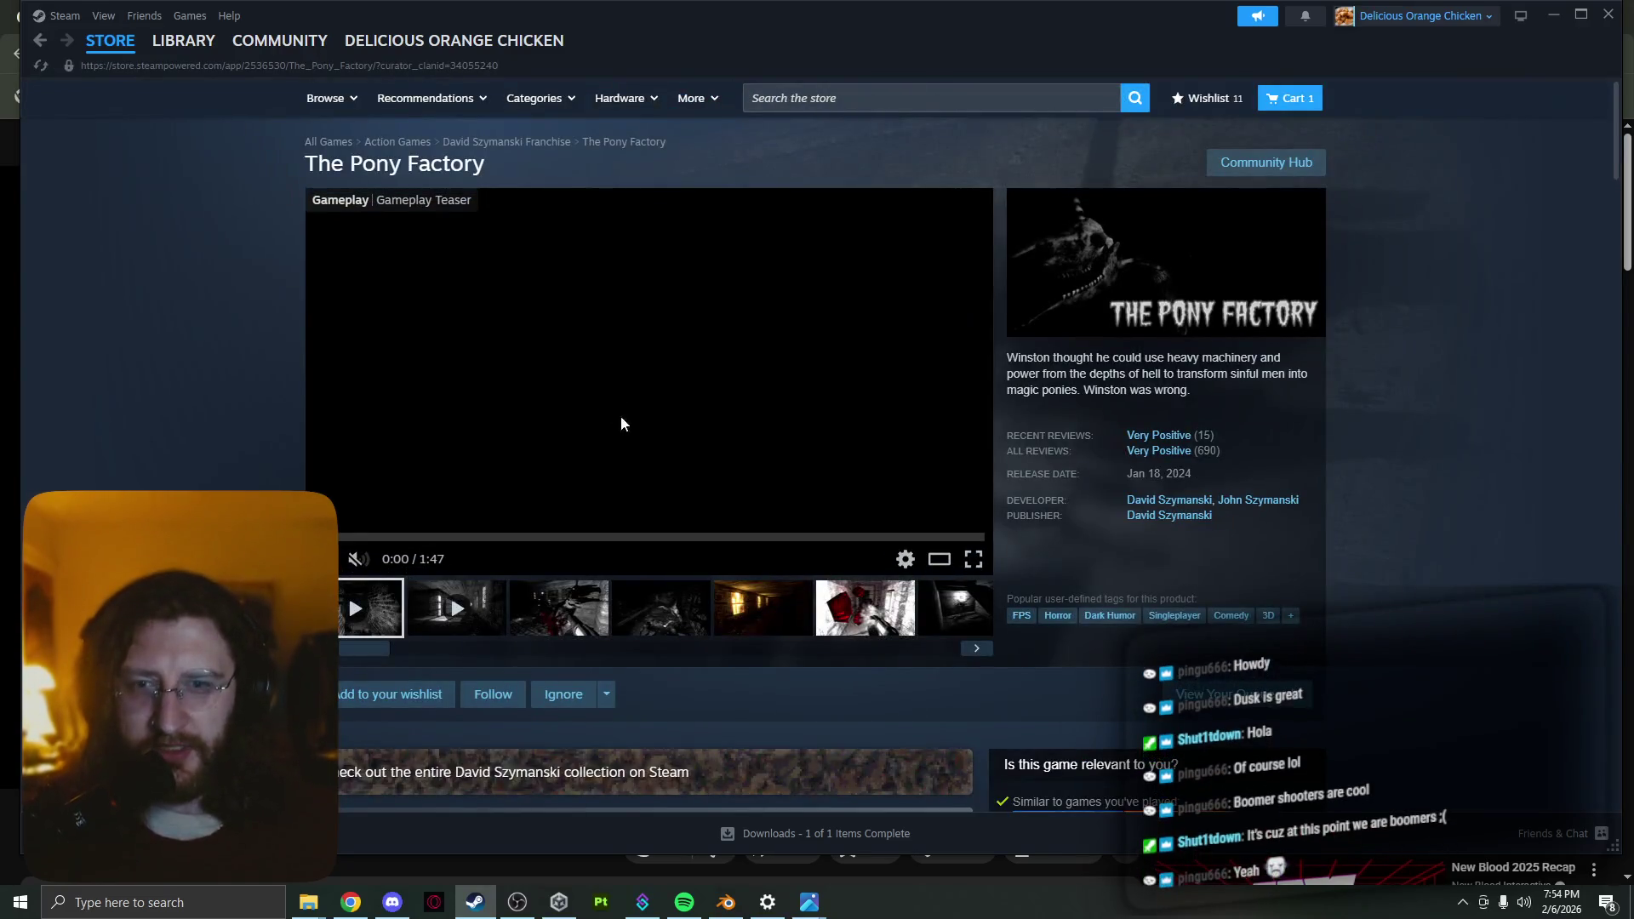
click(593, 609)
click(652, 611)
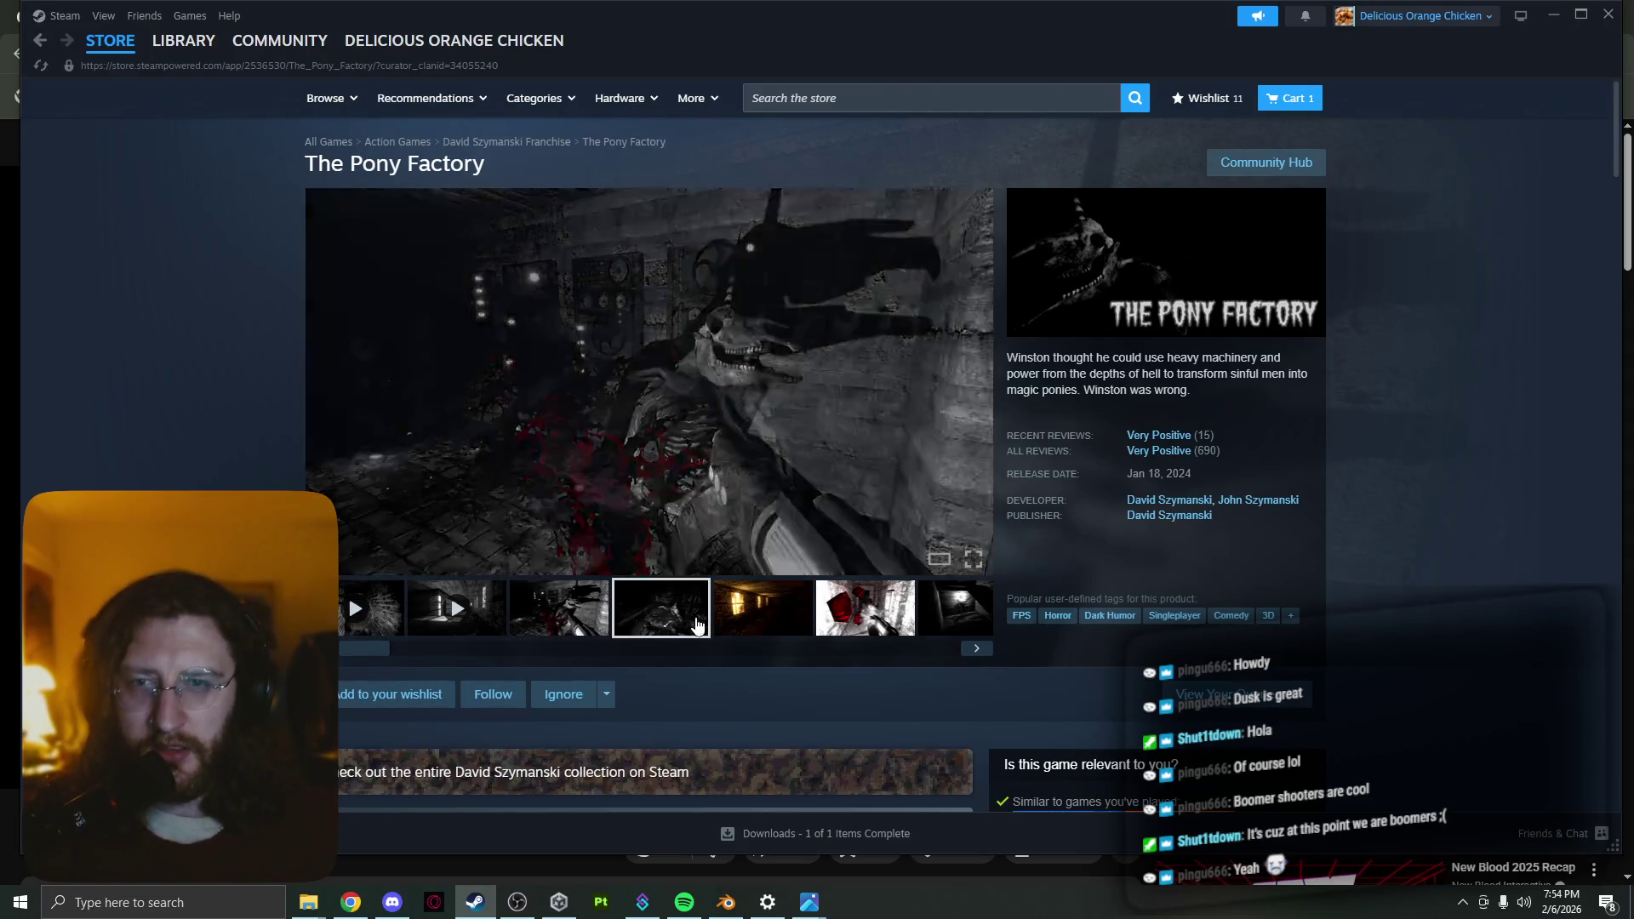
click(762, 610)
click(866, 610)
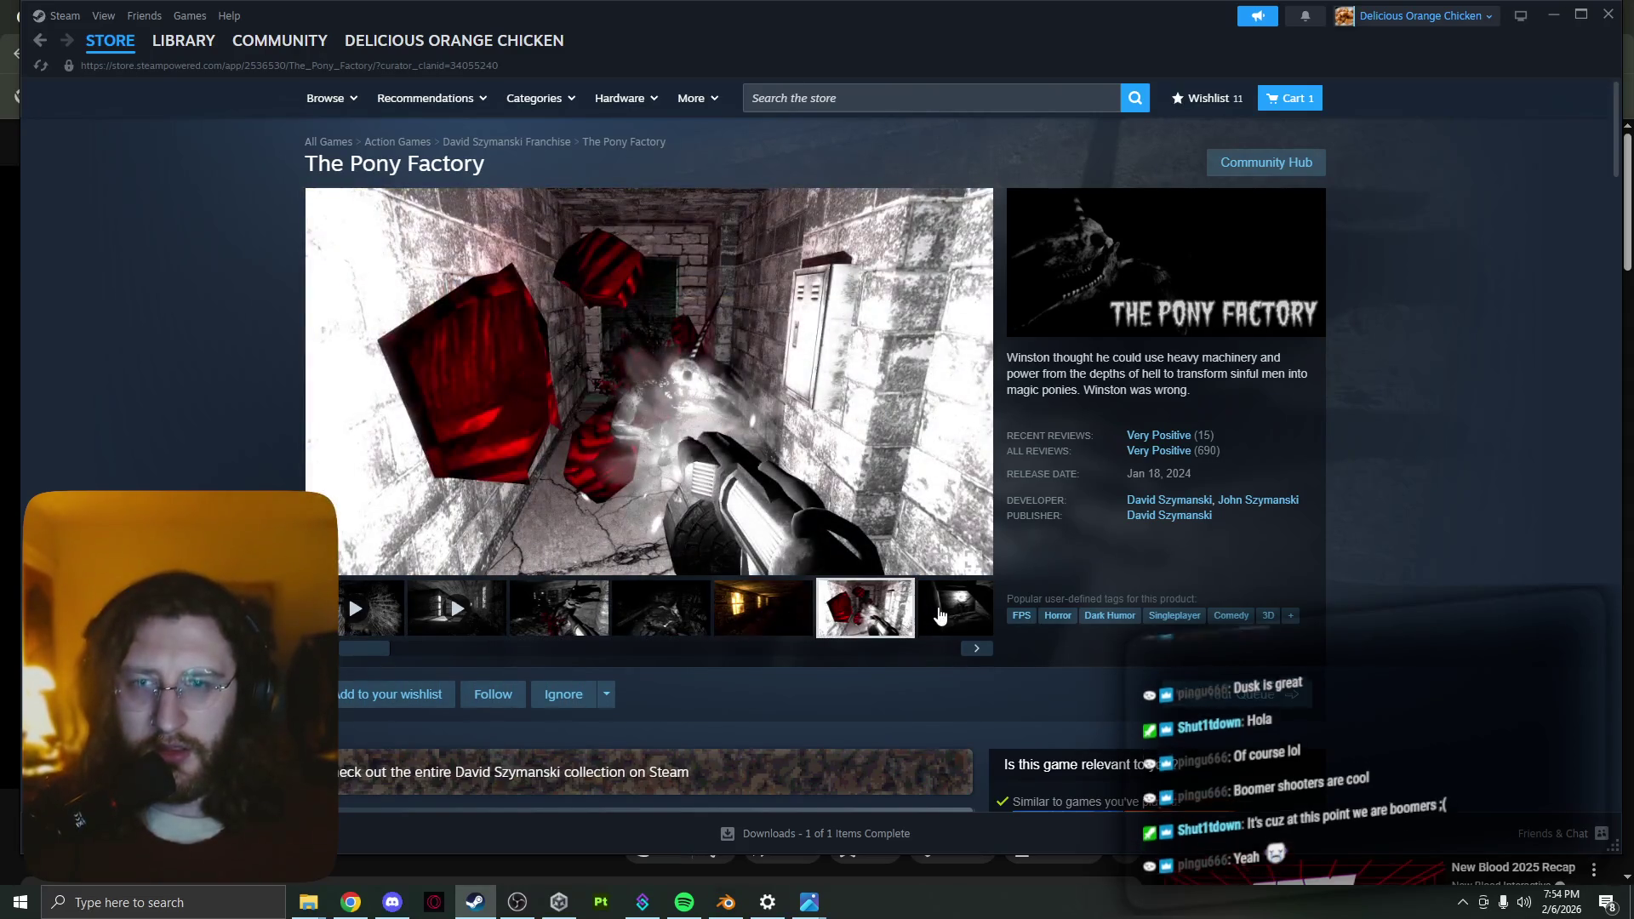
click(976, 647)
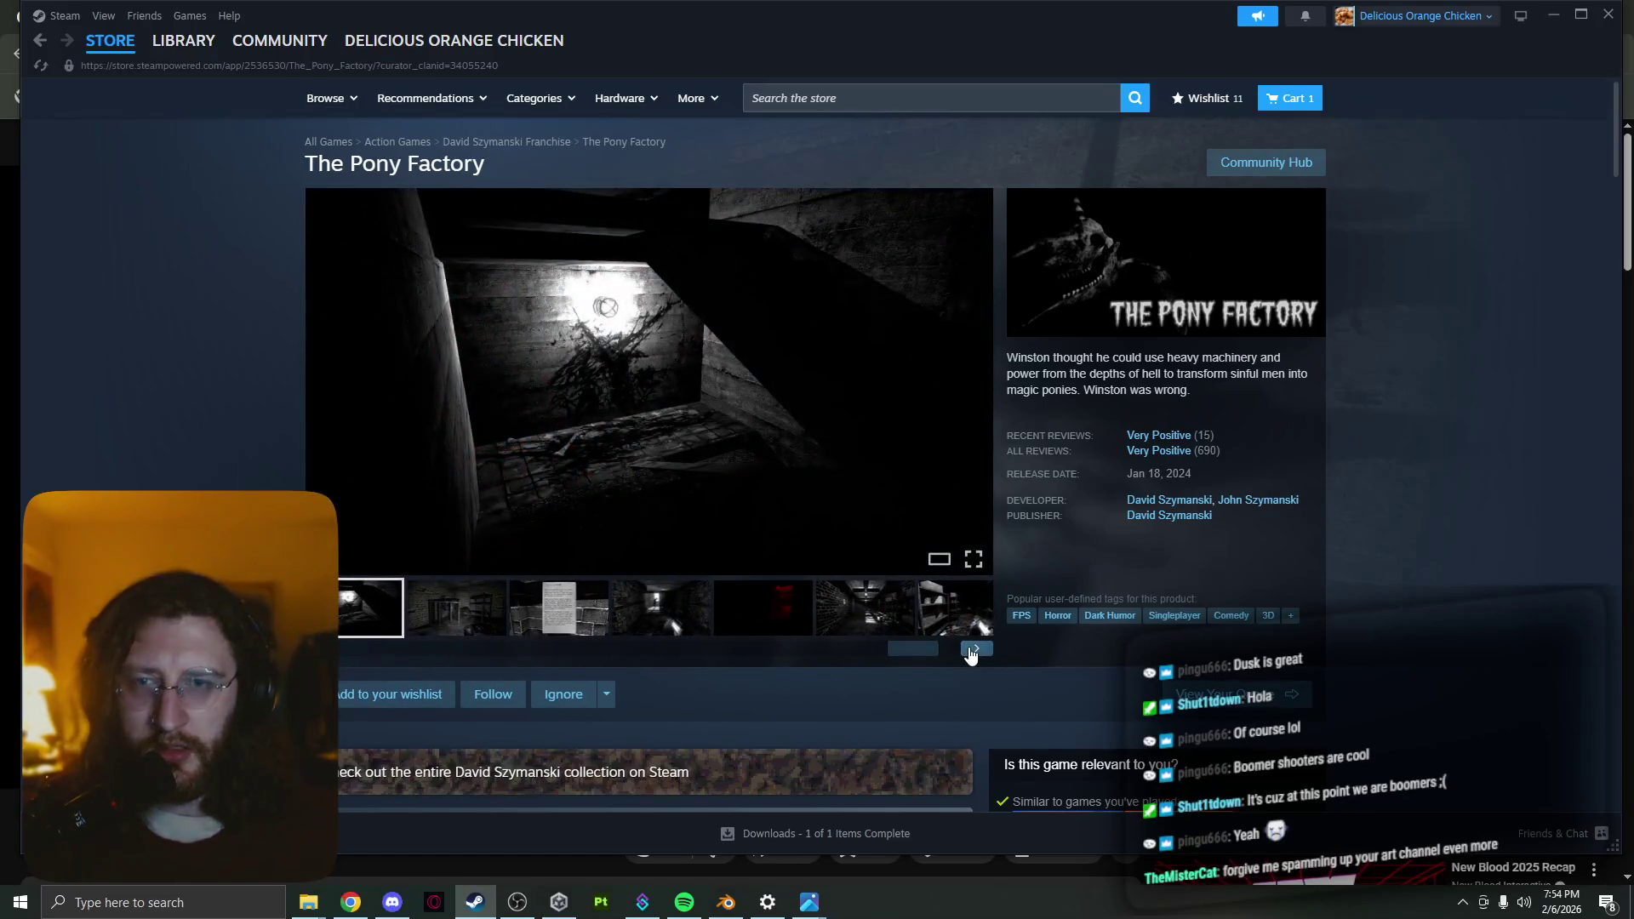
click(976, 648)
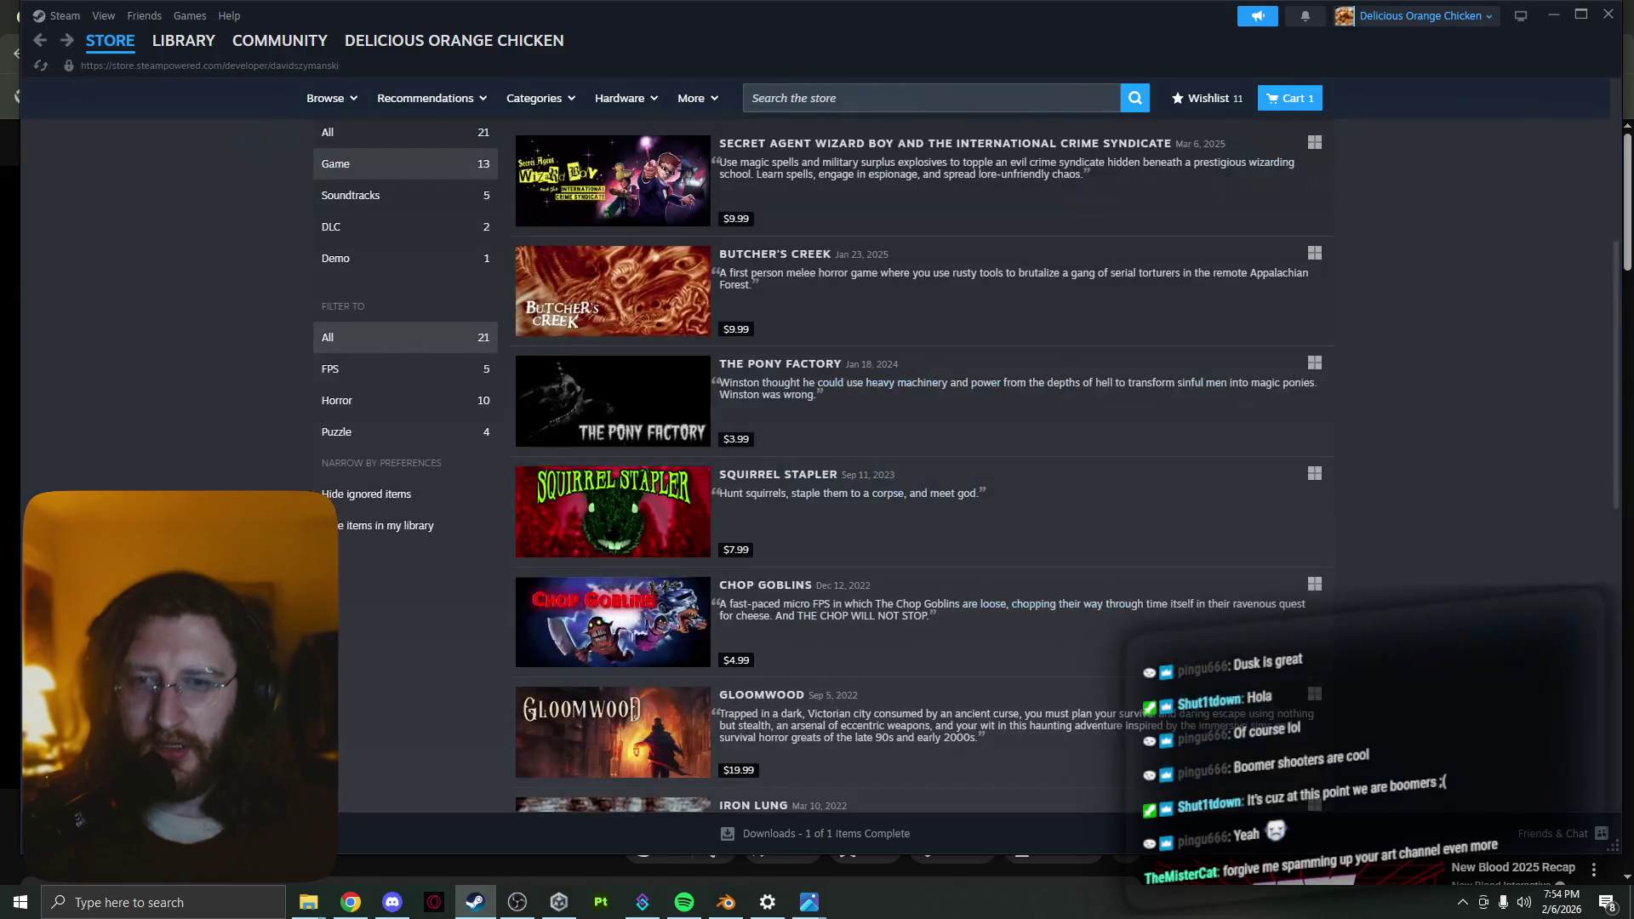
scroll(920, 472, down, 4)
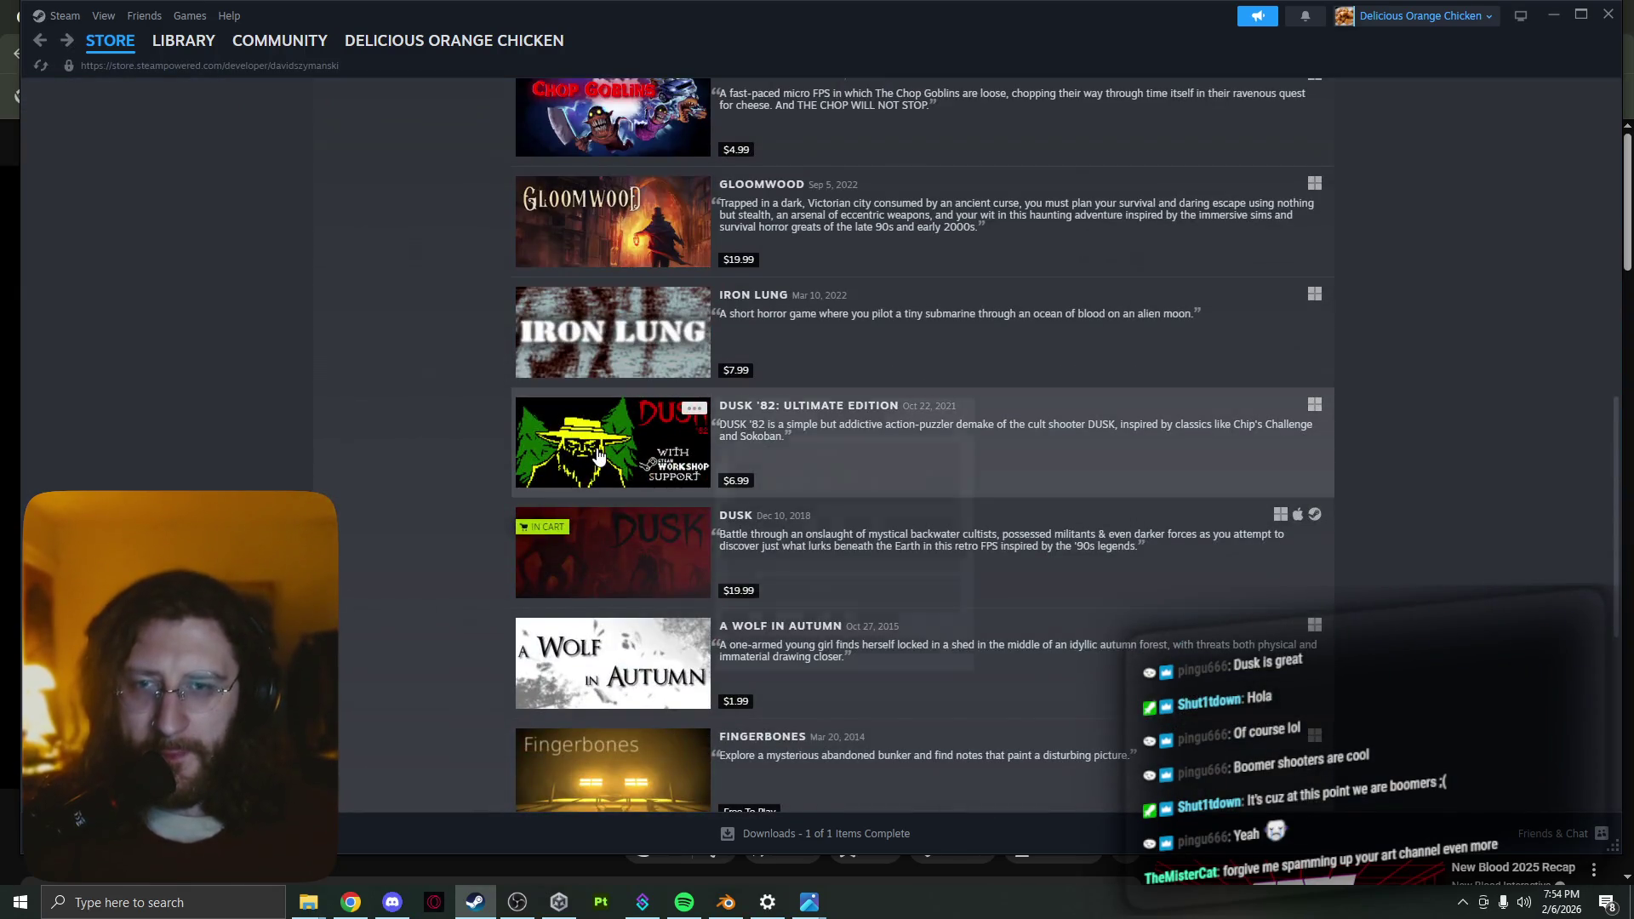
scroll(616, 489, down, 2)
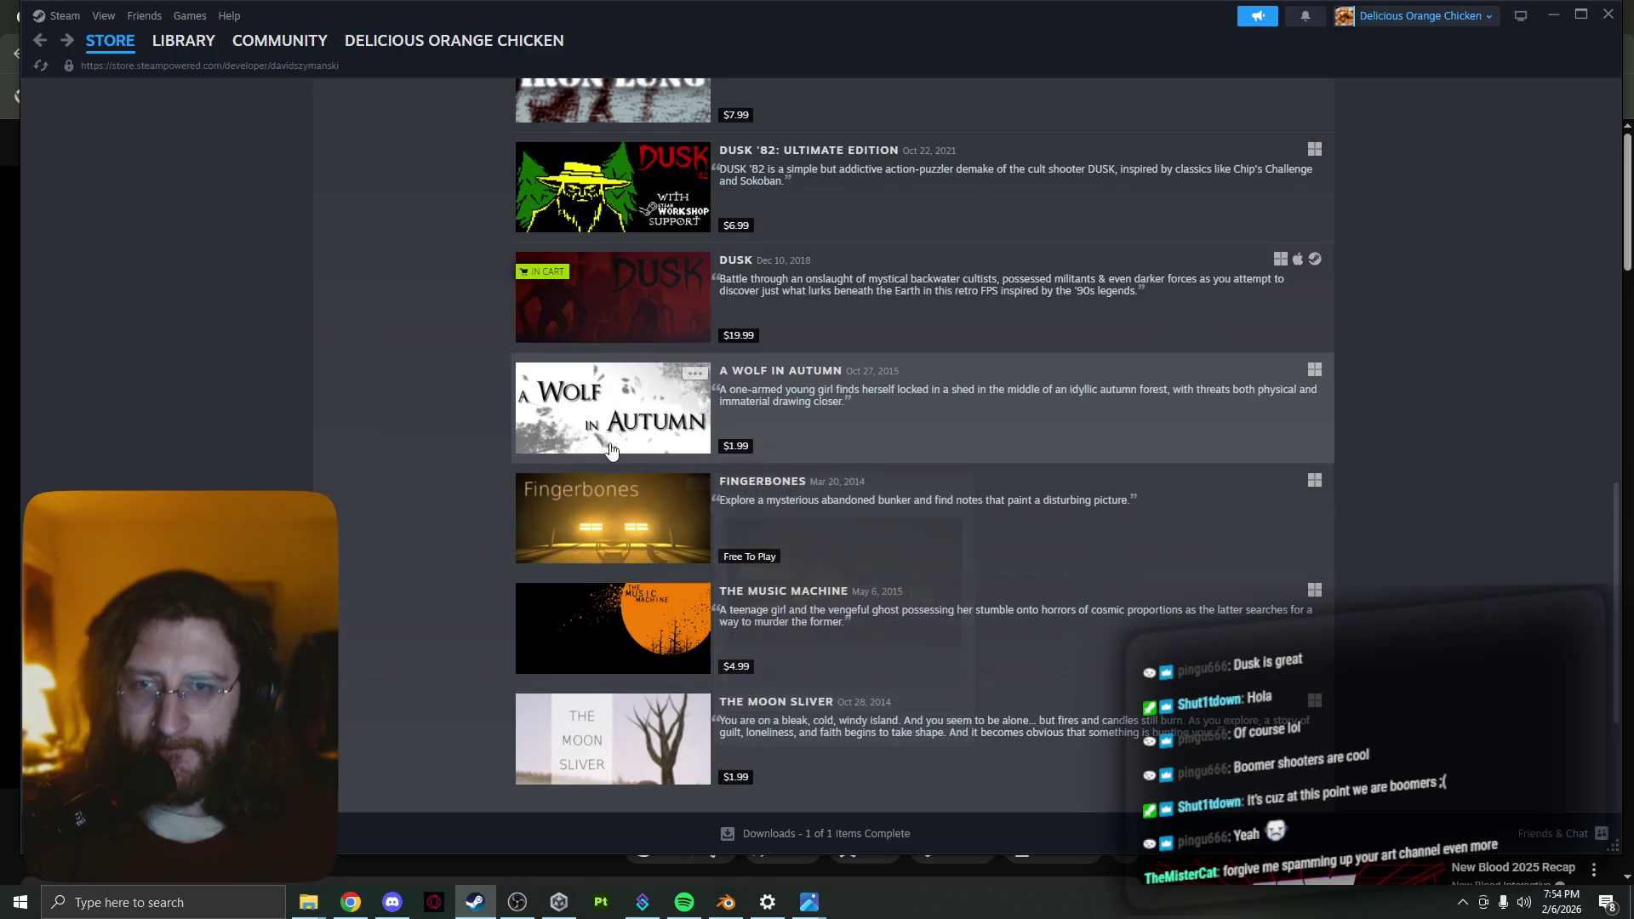
View the Fingerbones store page, then return to the Starter2_Ravens file in Blender
click(636, 504)
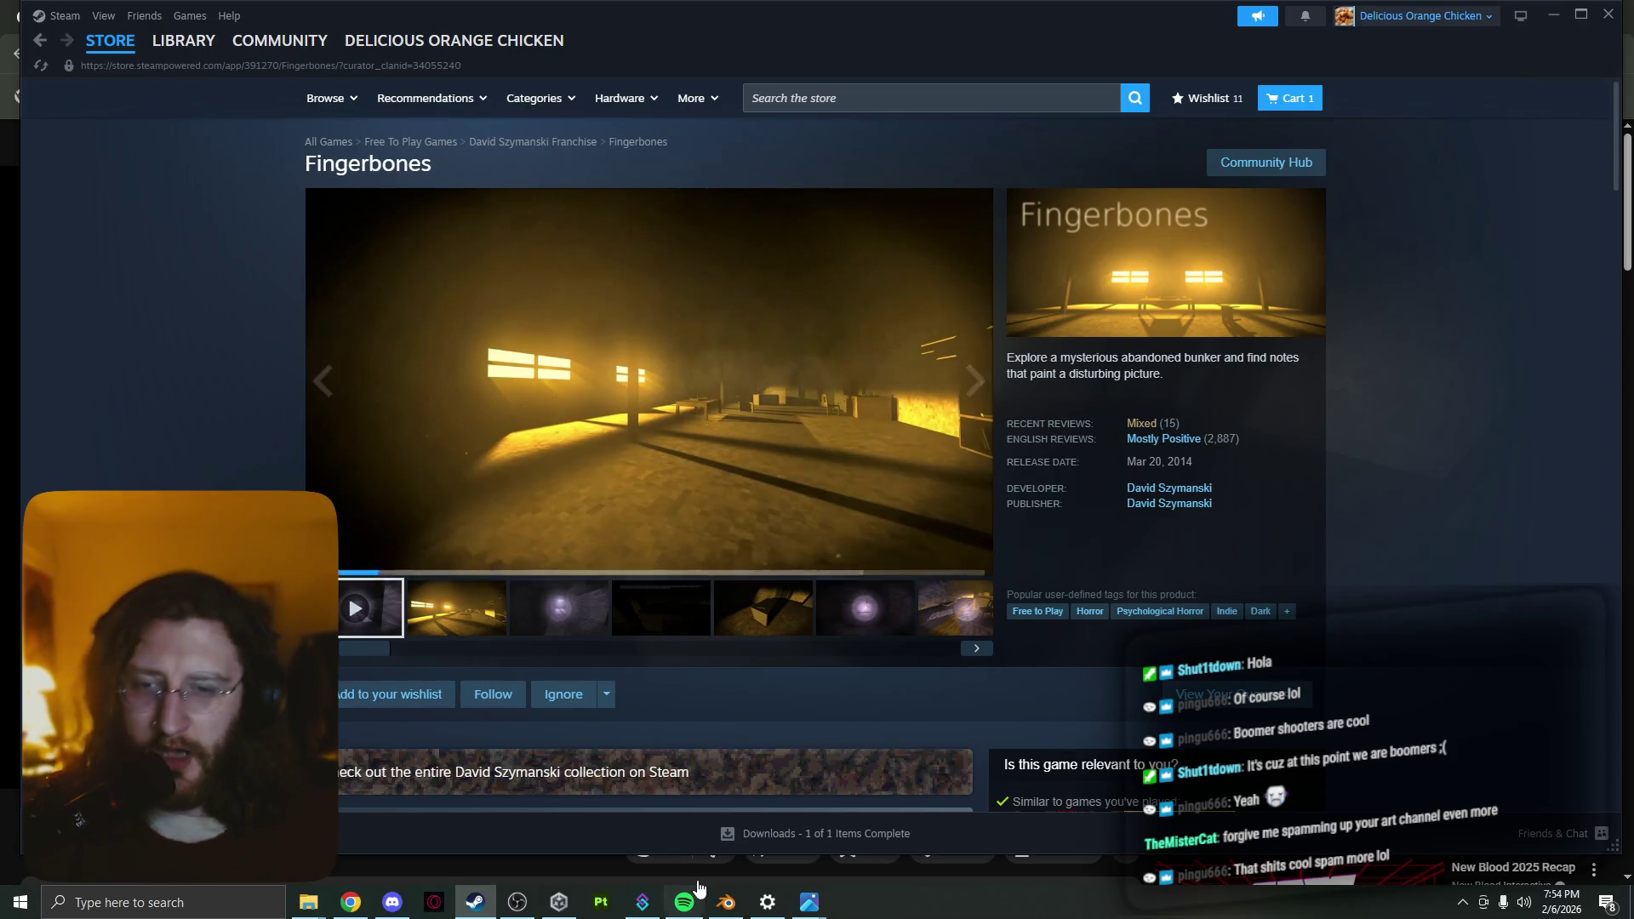
click(723, 903)
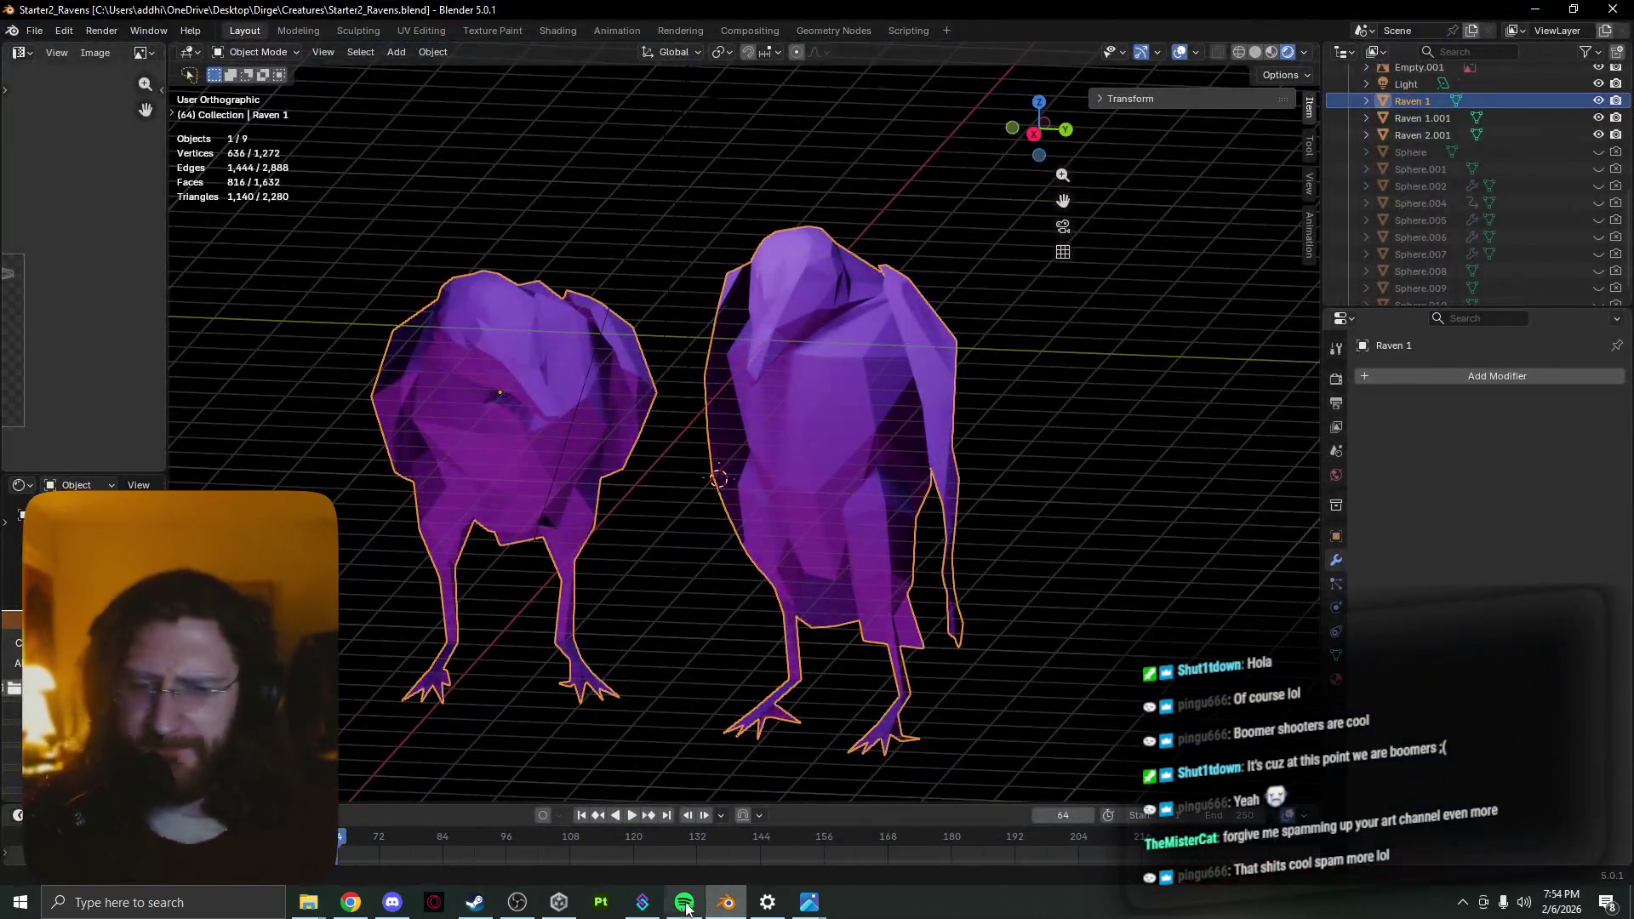